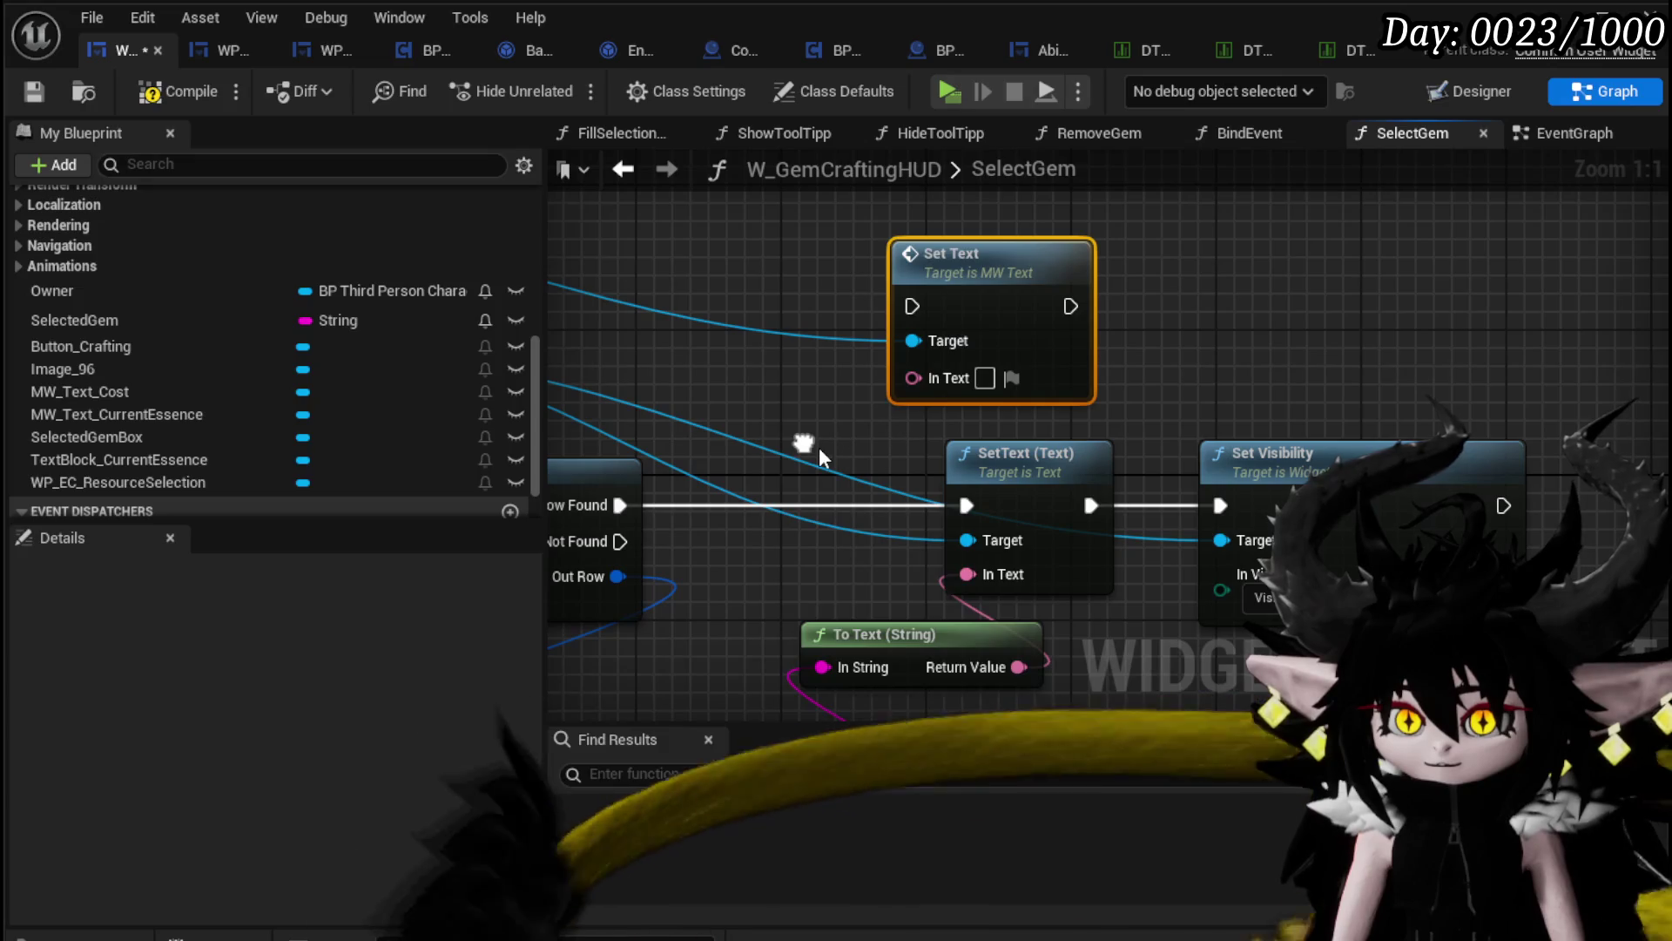
Step: Replace the old SetText (Text) node with MW Text Cost's Set Text, wiring To Text, Row Found and Set Visibility Target
mouse_move(808, 446)
mouse_down()
mouse_move(807, 342)
mouse_move(881, 566)
mouse_up()
drag(970, 311, 969, 312)
click(1045, 384)
key(Delete)
drag(1011, 235, 1041, 411)
drag(657, 426, 1023, 423)
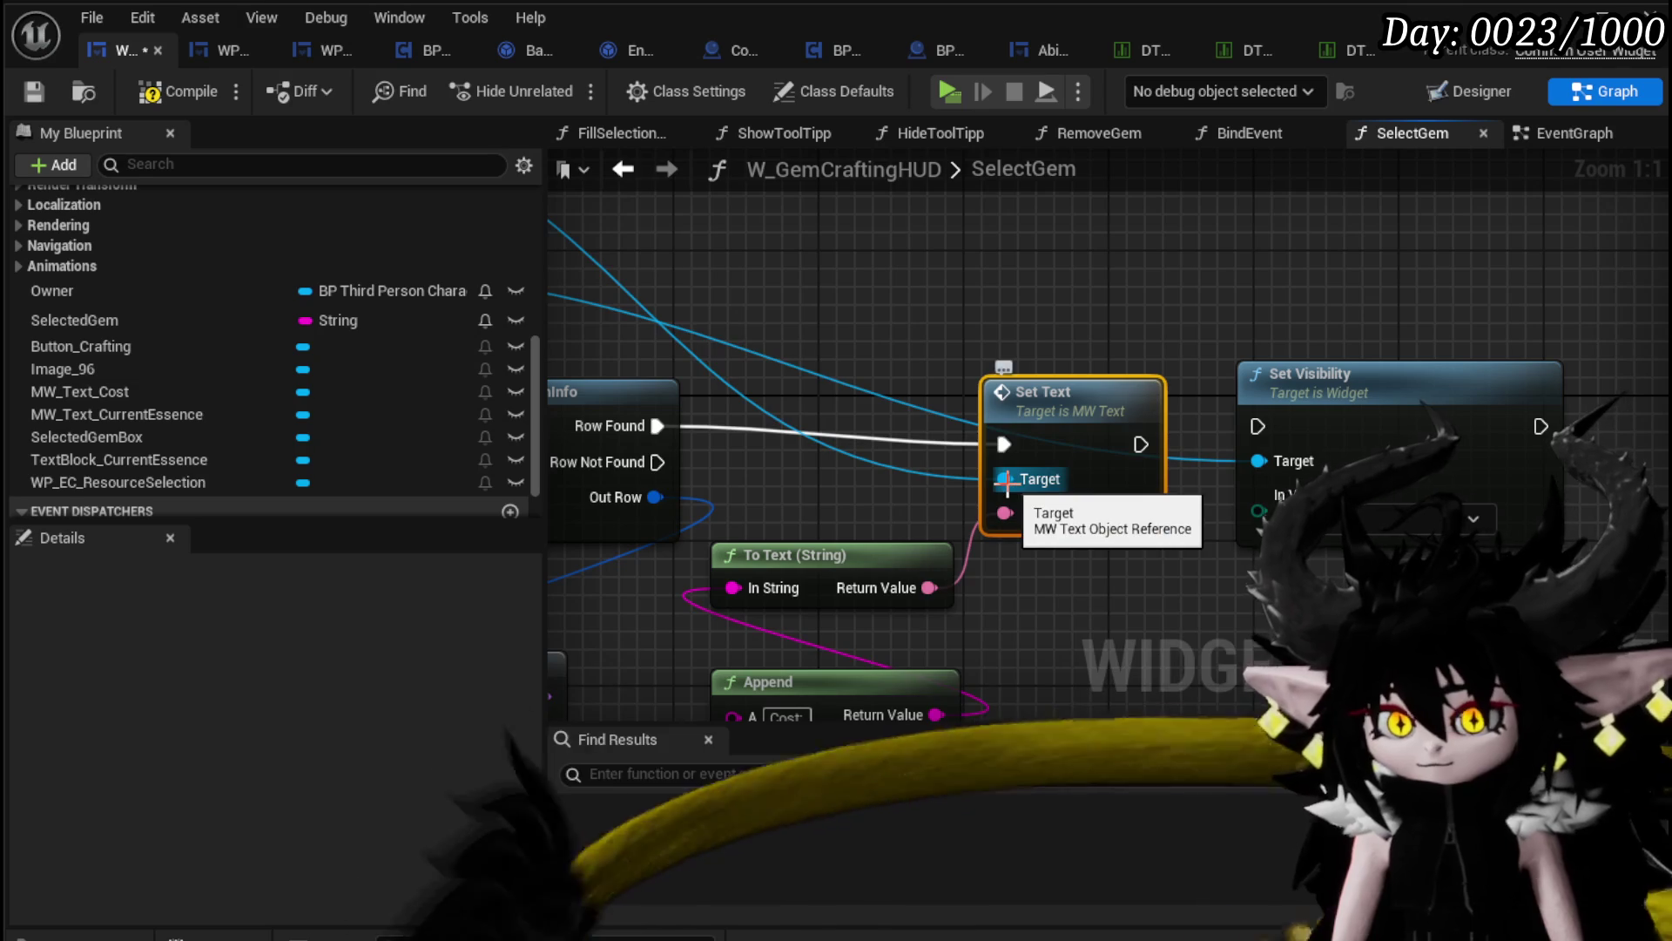
drag(1272, 474, 1292, 468)
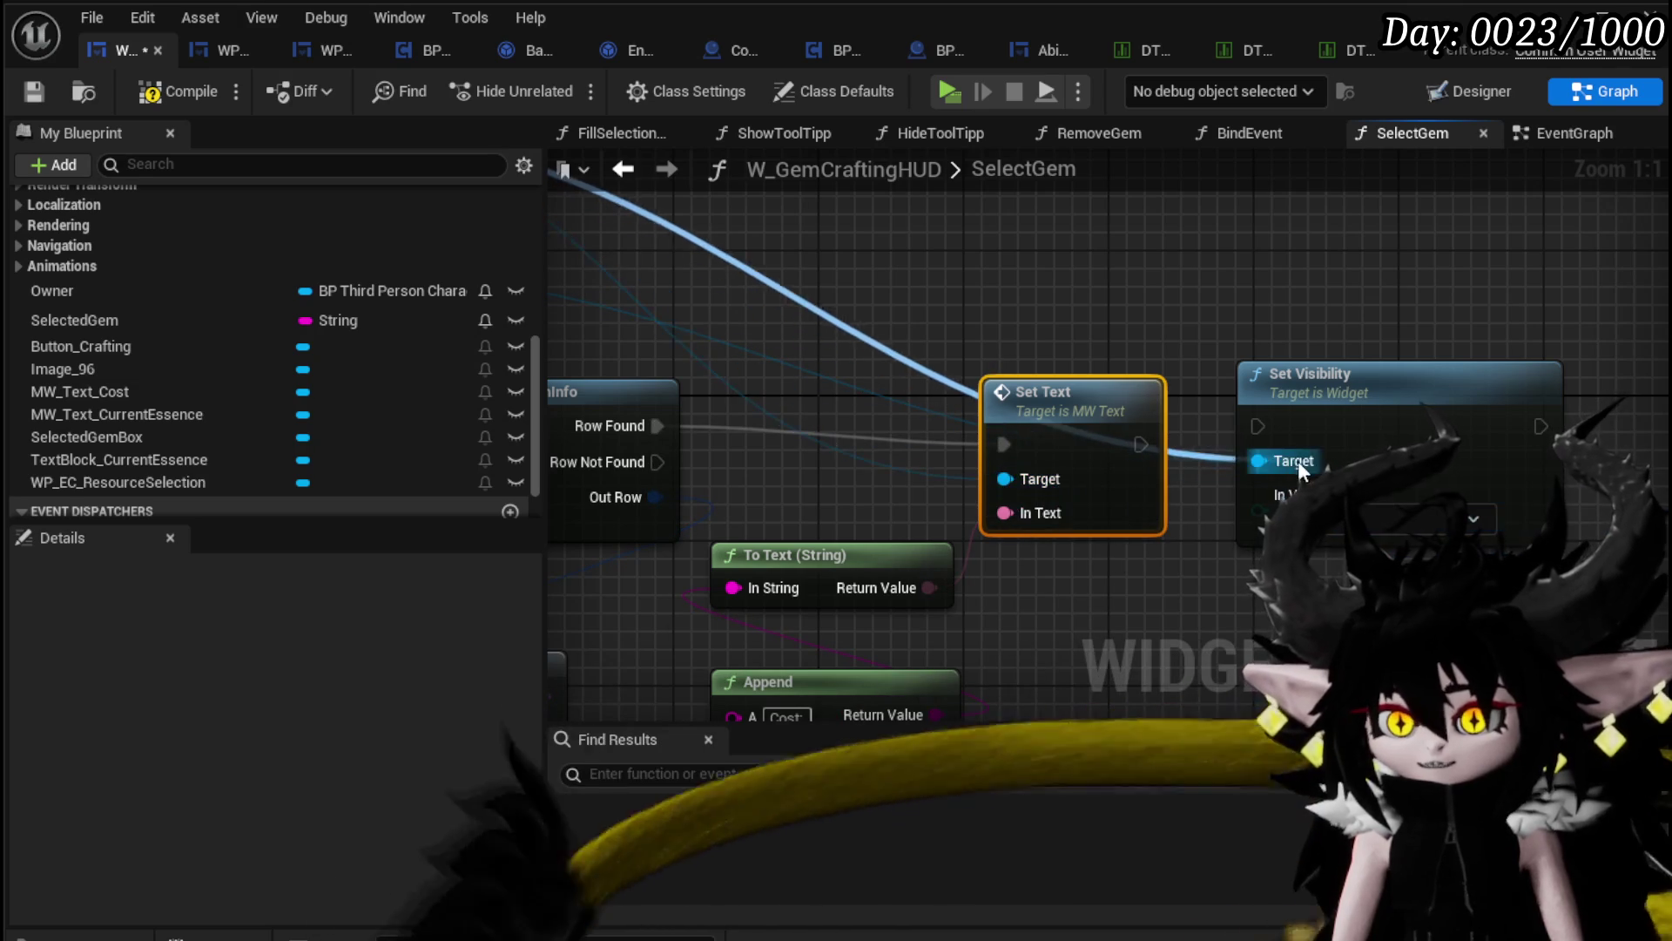
Step: Review the rewired SelectGem graph and compile the widget blueprint
scroll(1274, 425, down, 3)
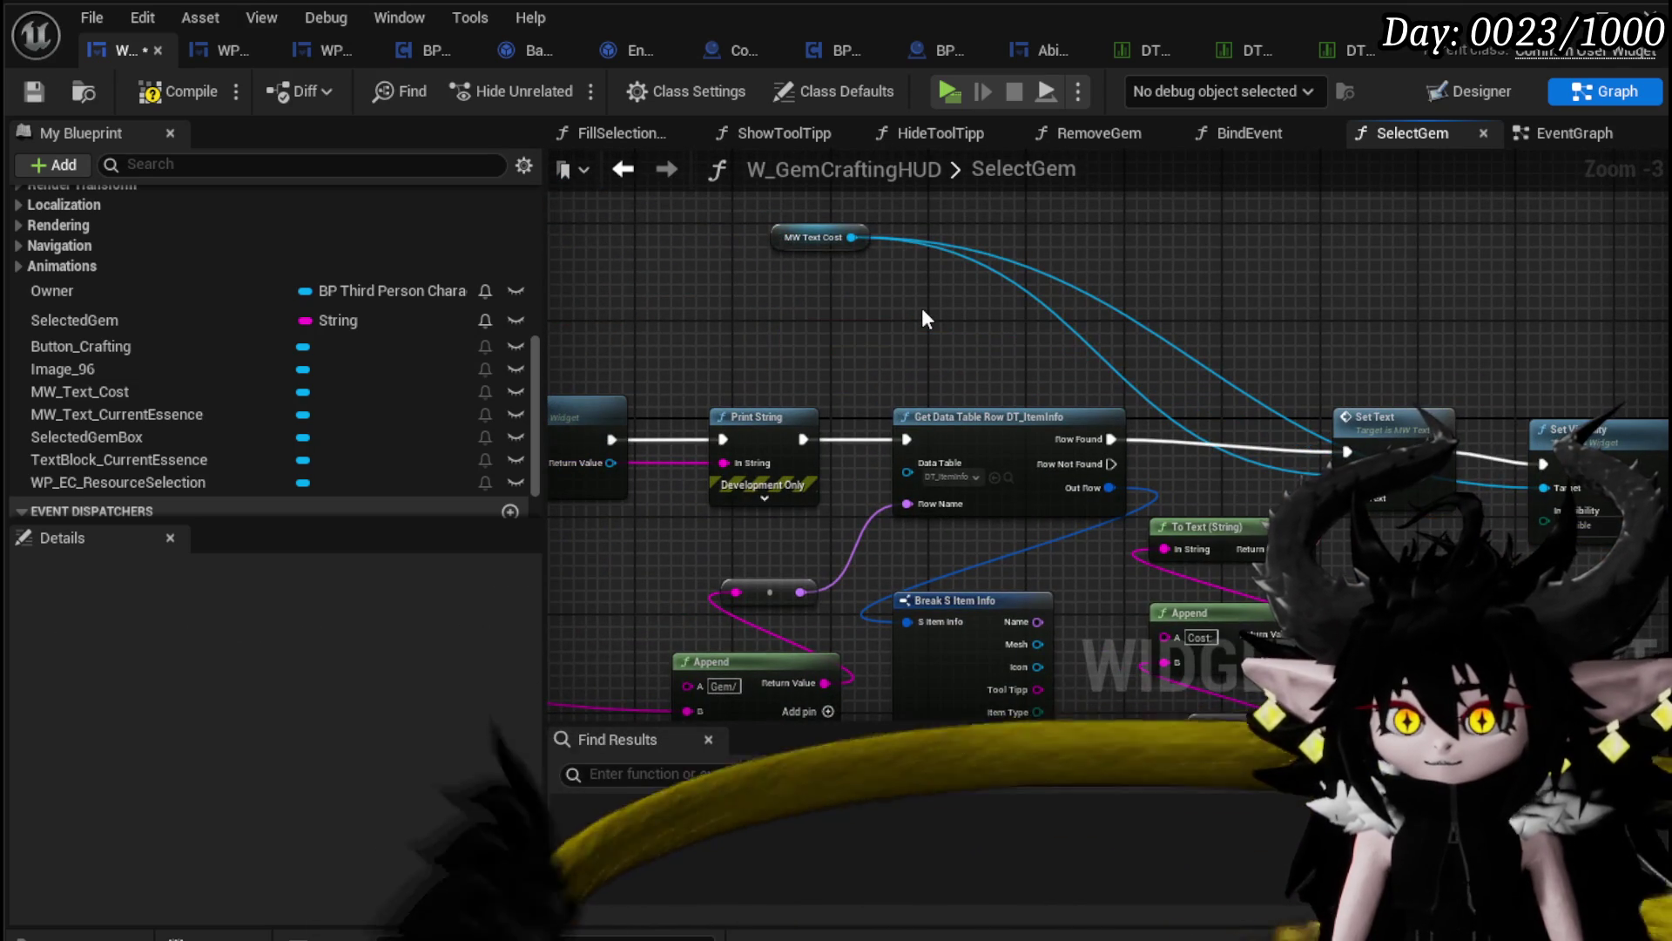
mouse_move(923, 318)
mouse_down()
mouse_move(1219, 309)
mouse_move(1220, 352)
mouse_up()
drag(1096, 290, 1098, 291)
mouse_move(557, 409)
mouse_down()
mouse_move(1306, 284)
mouse_move(1396, 299)
mouse_up()
mouse_move(757, 302)
mouse_down()
mouse_move(1061, 302)
mouse_move(732, 297)
mouse_up()
drag(1163, 301, 777, 279)
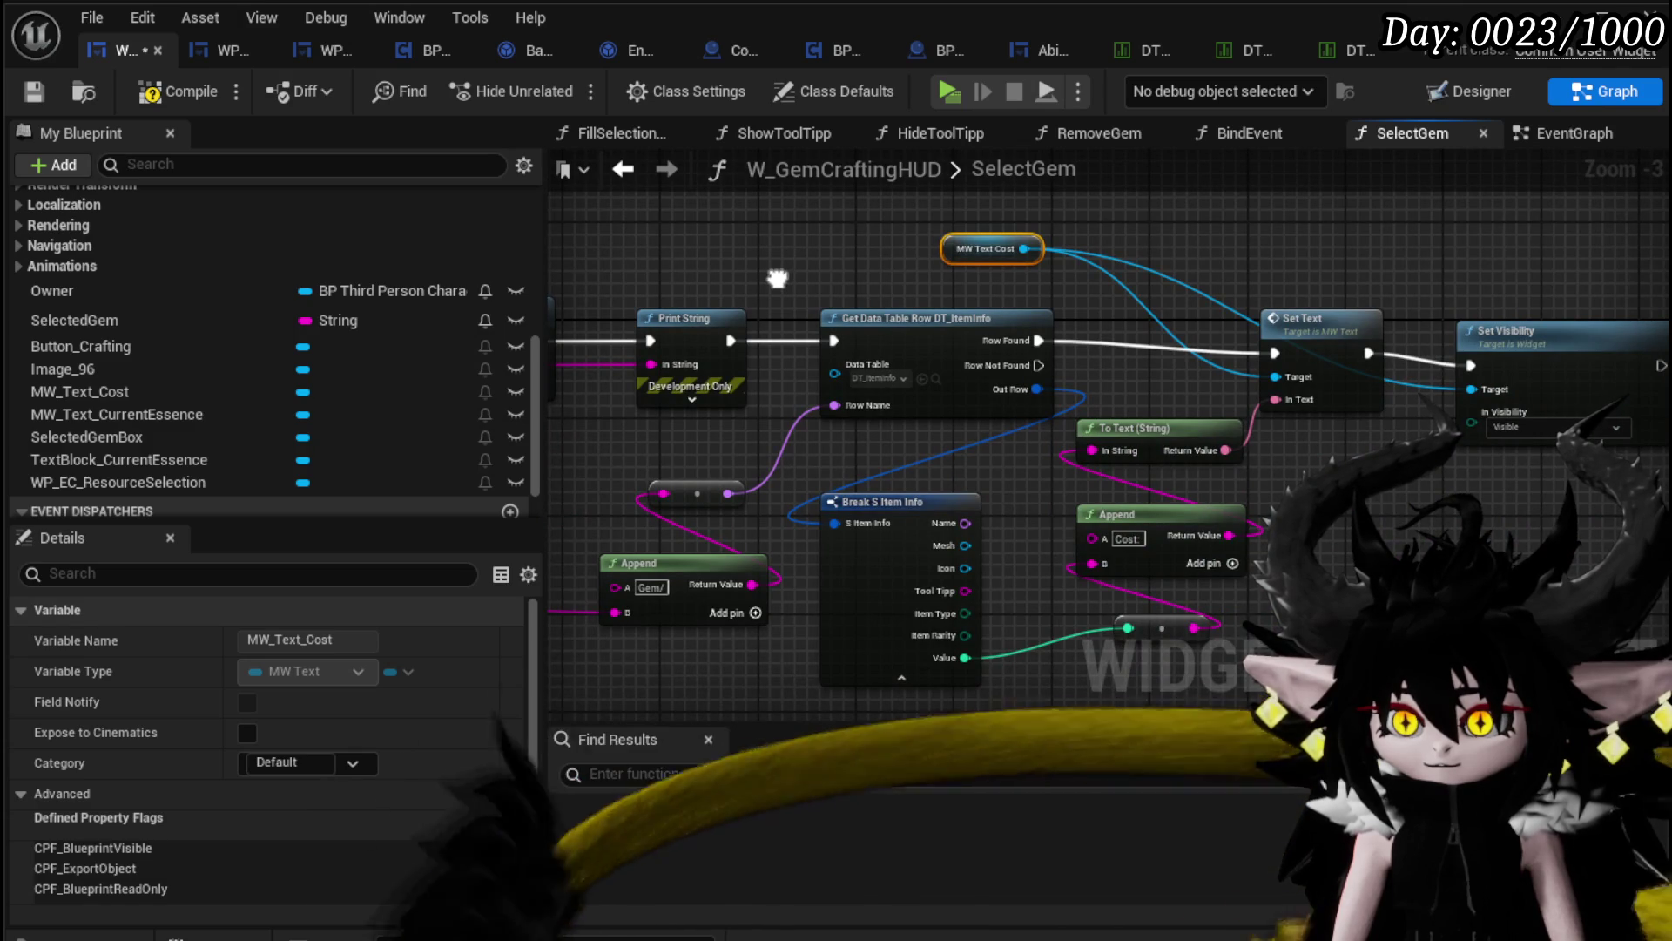
click(165, 91)
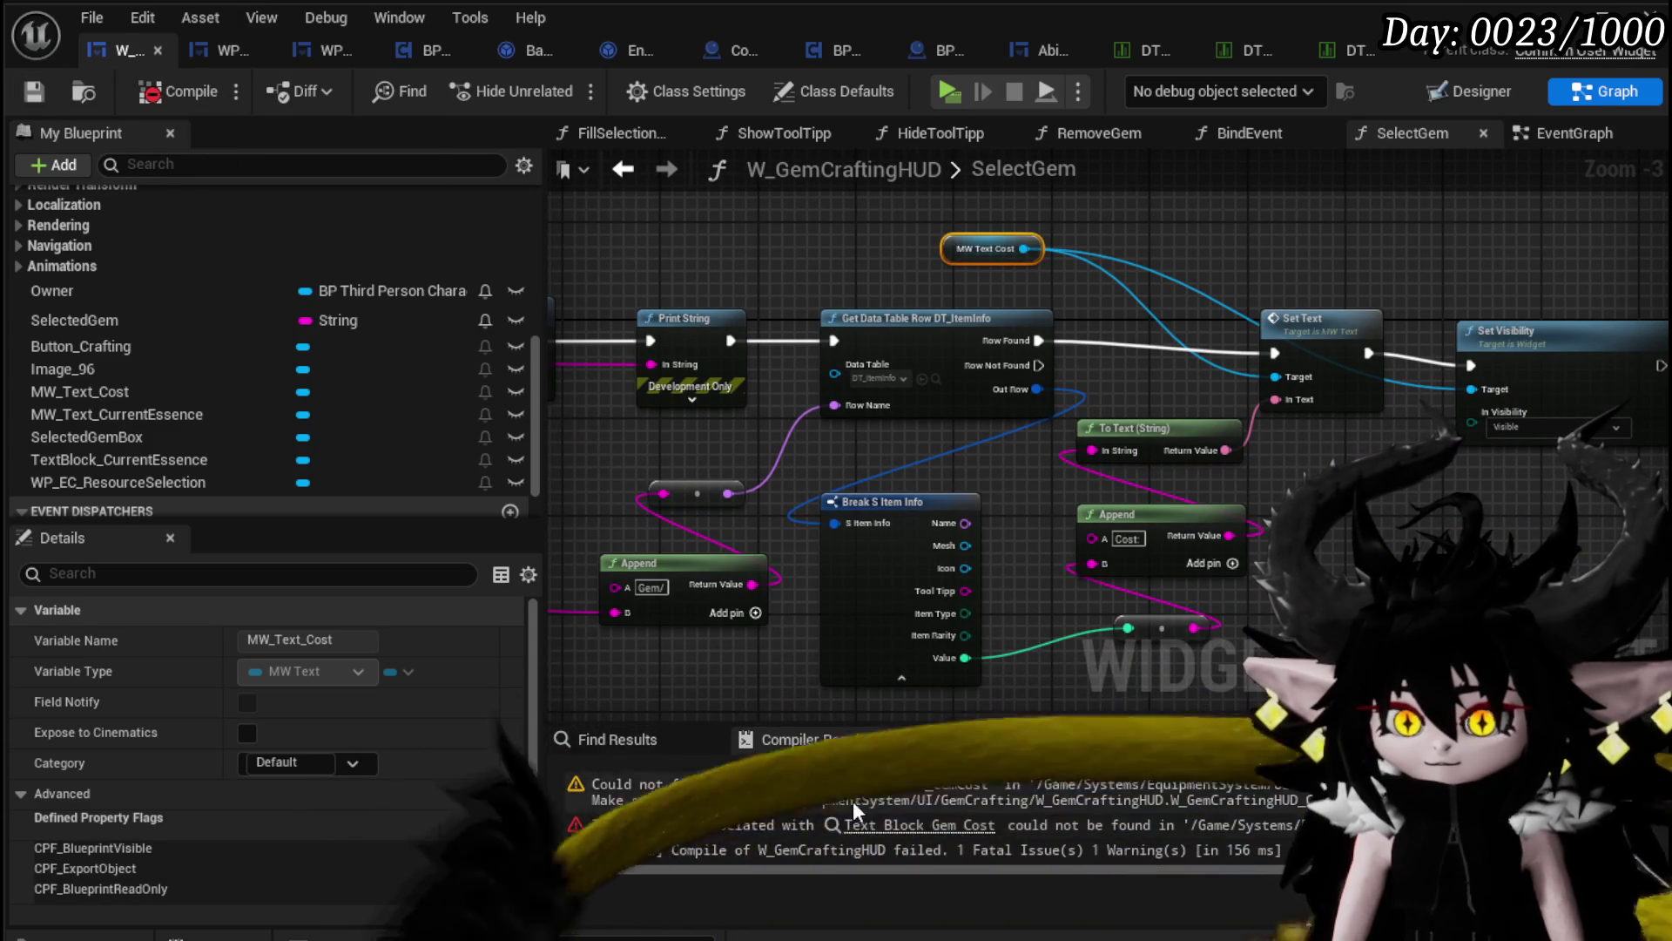
Step: In RemoveGem, replace the broken Text Block Gem Cost node with an MW Text Cost getter feeding Set Visibility
click(926, 826)
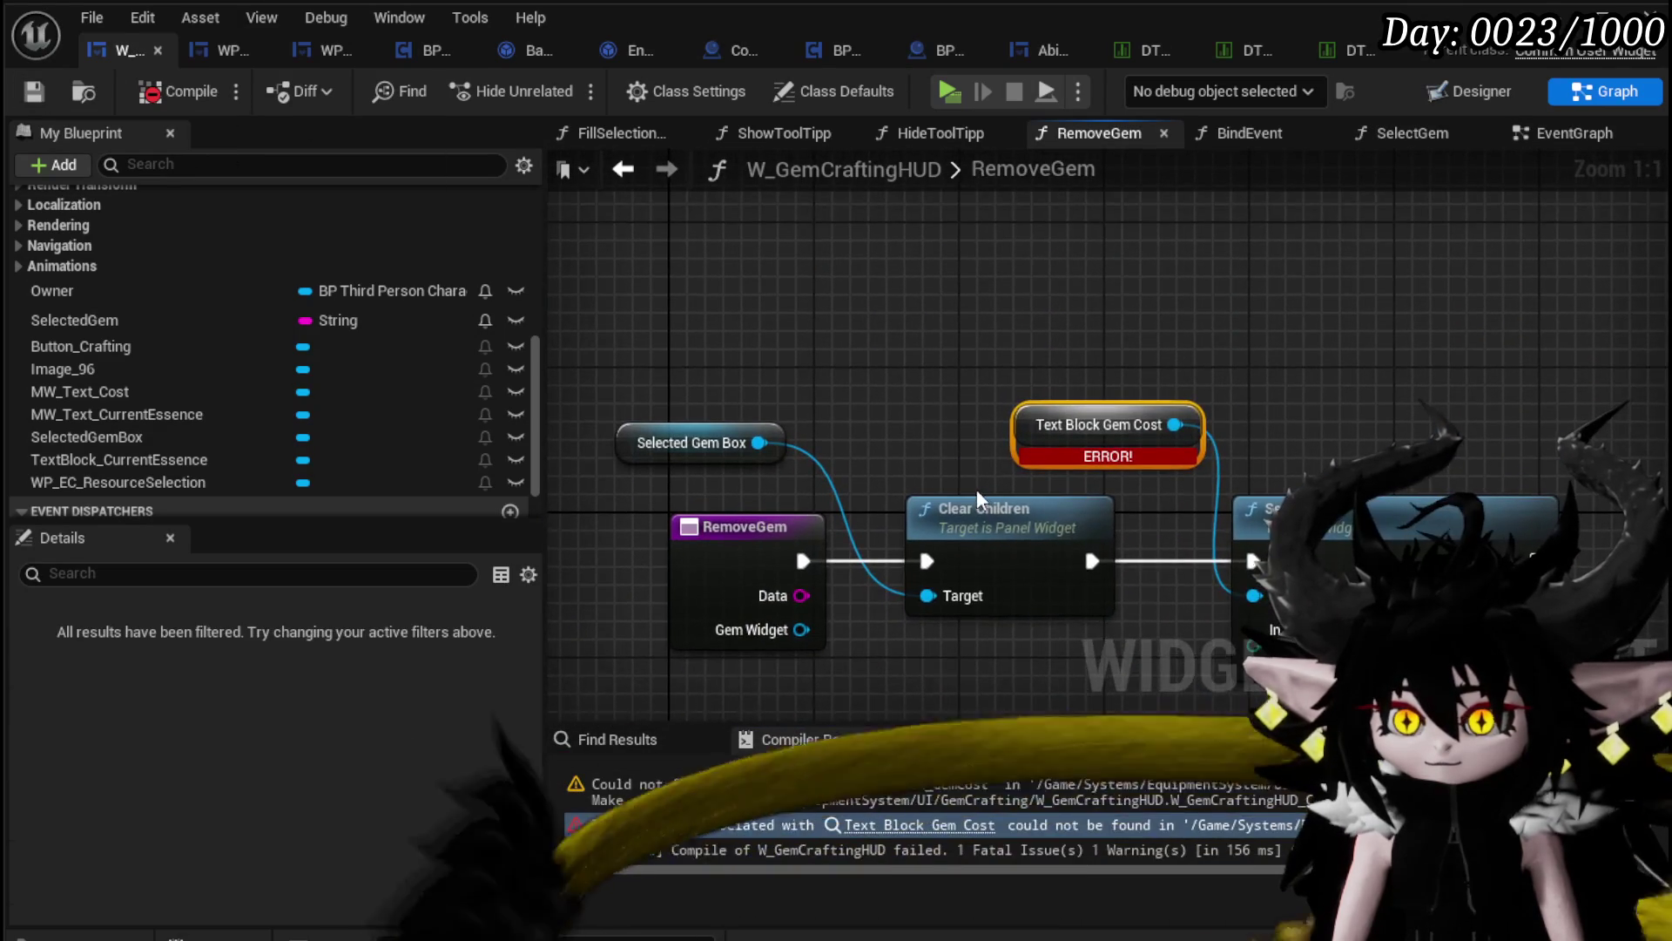
mouse_move(1421, 468)
mouse_down()
mouse_move(1386, 411)
mouse_move(1397, 428)
mouse_up()
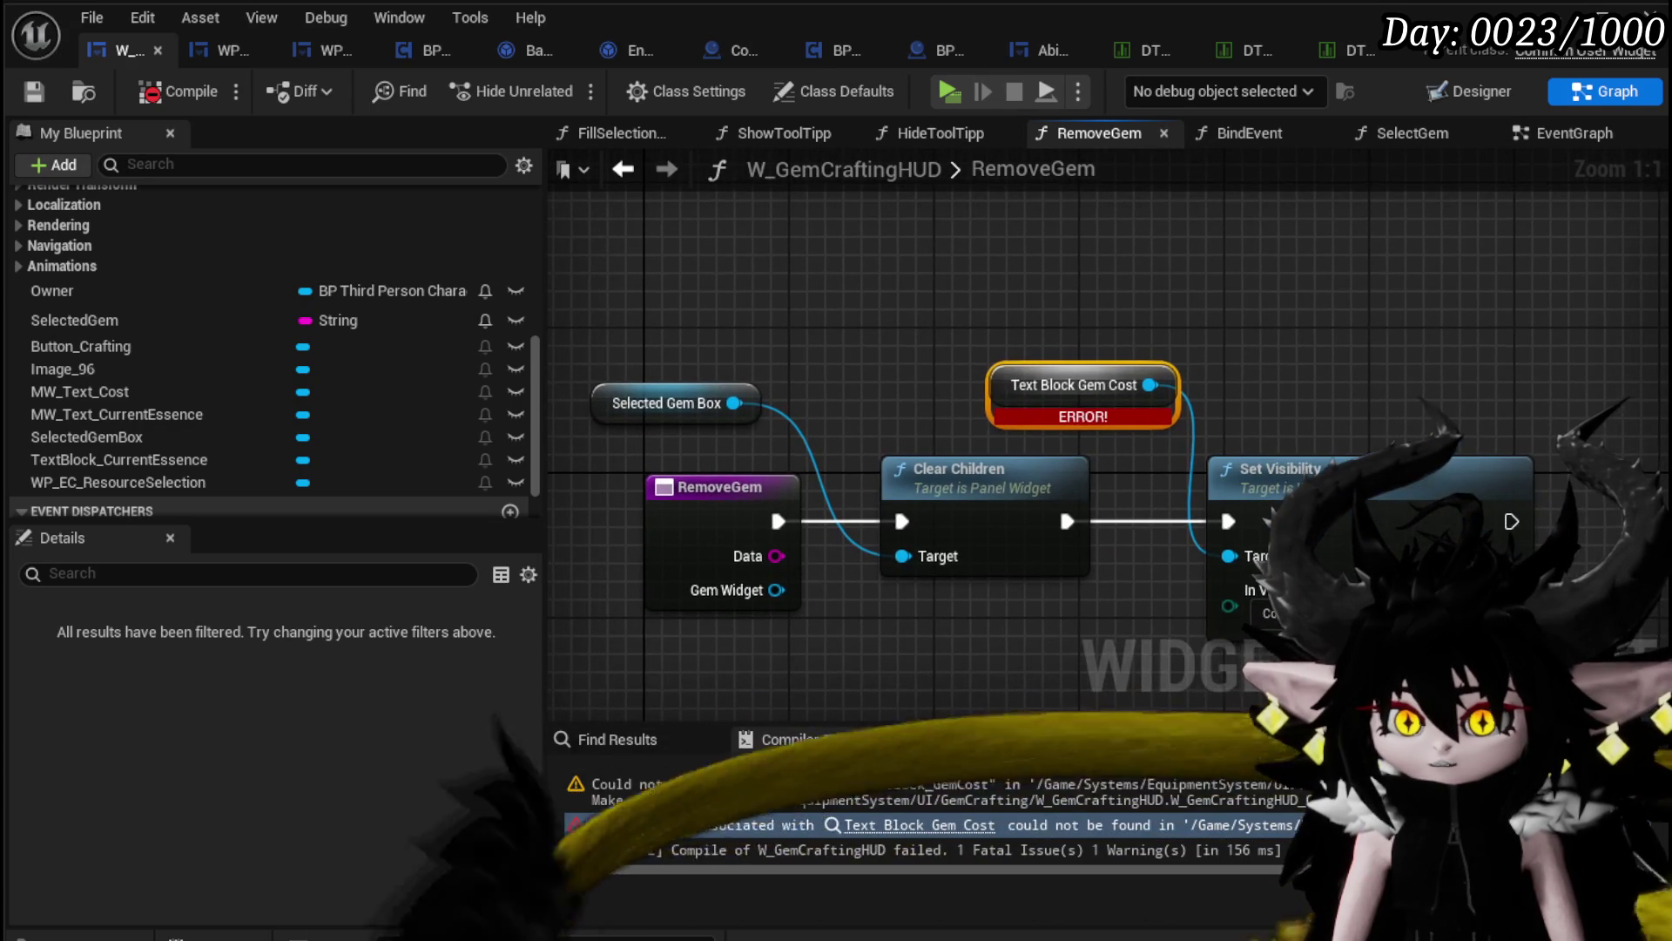
drag(82, 392, 1015, 253)
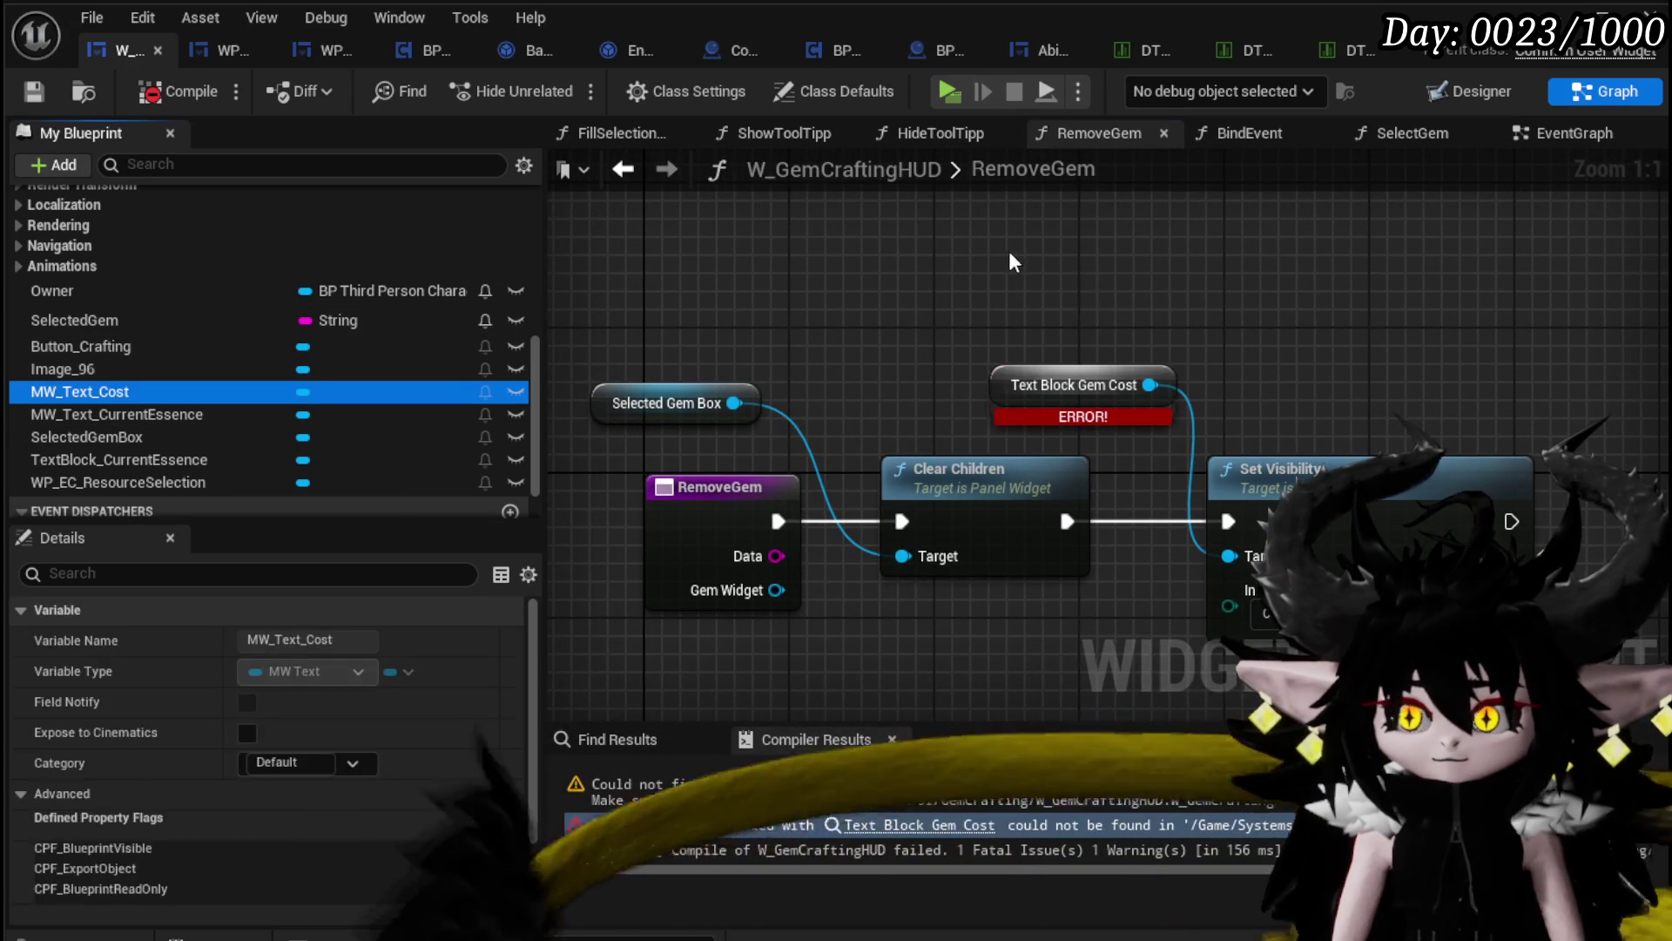
drag(1128, 258, 1228, 556)
key(Delete)
Step: Recompile and save W_GemCraftingHUD, then switch to the Designer view
click(152, 91)
click(33, 90)
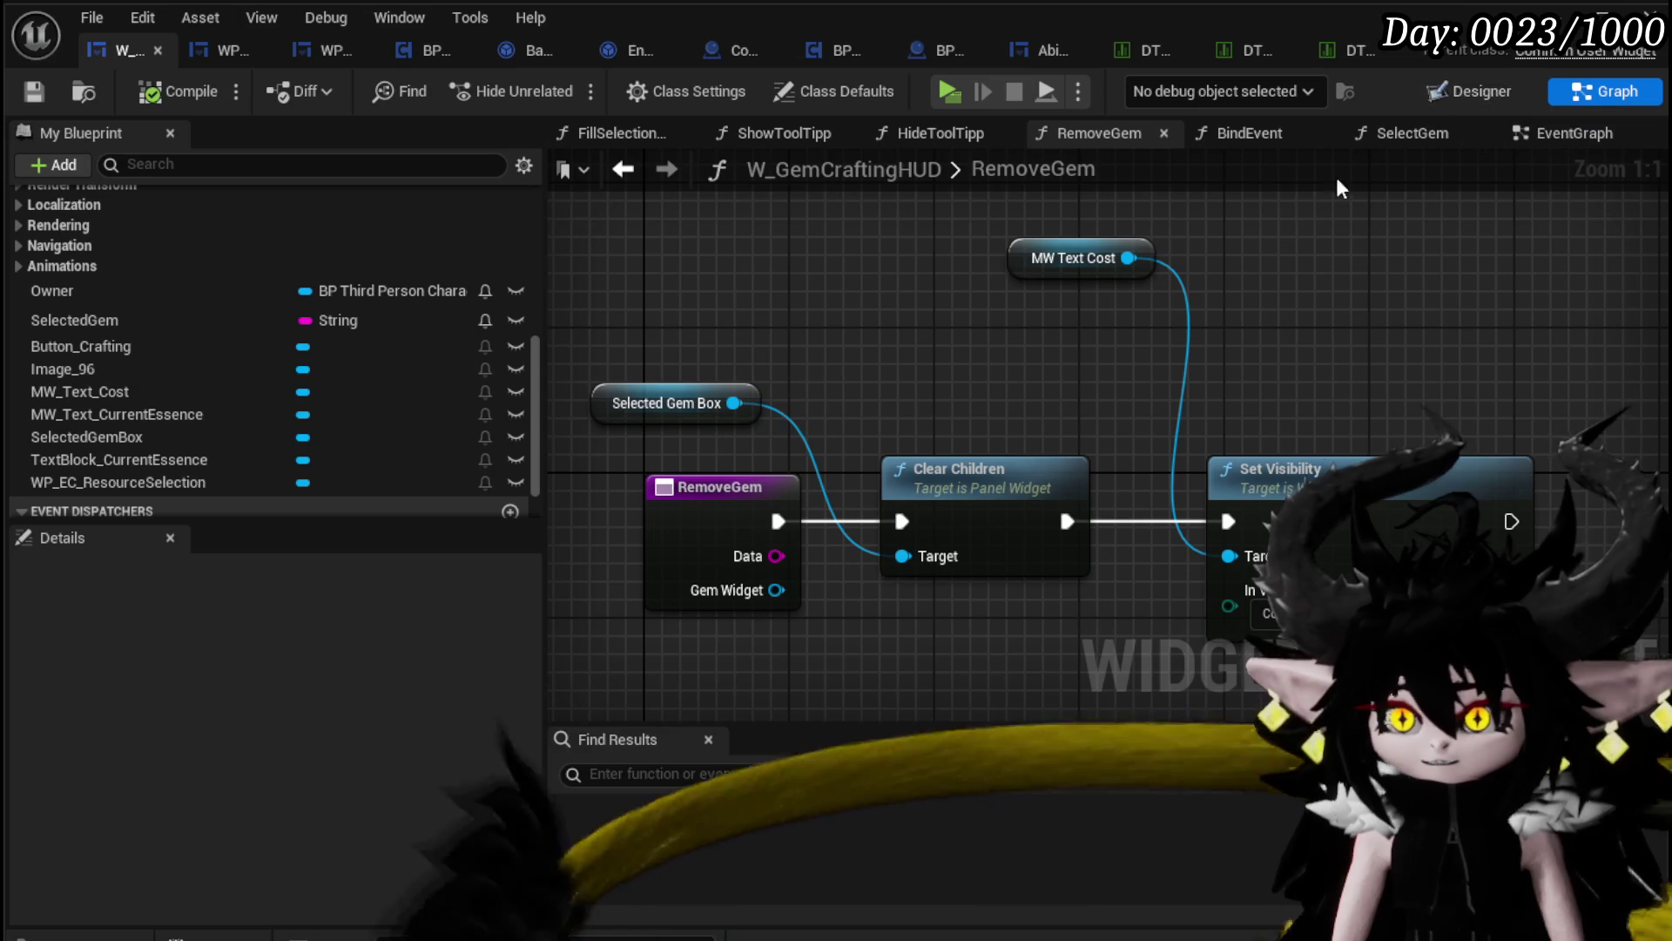
click(1470, 91)
scroll(819, 517, up, 7)
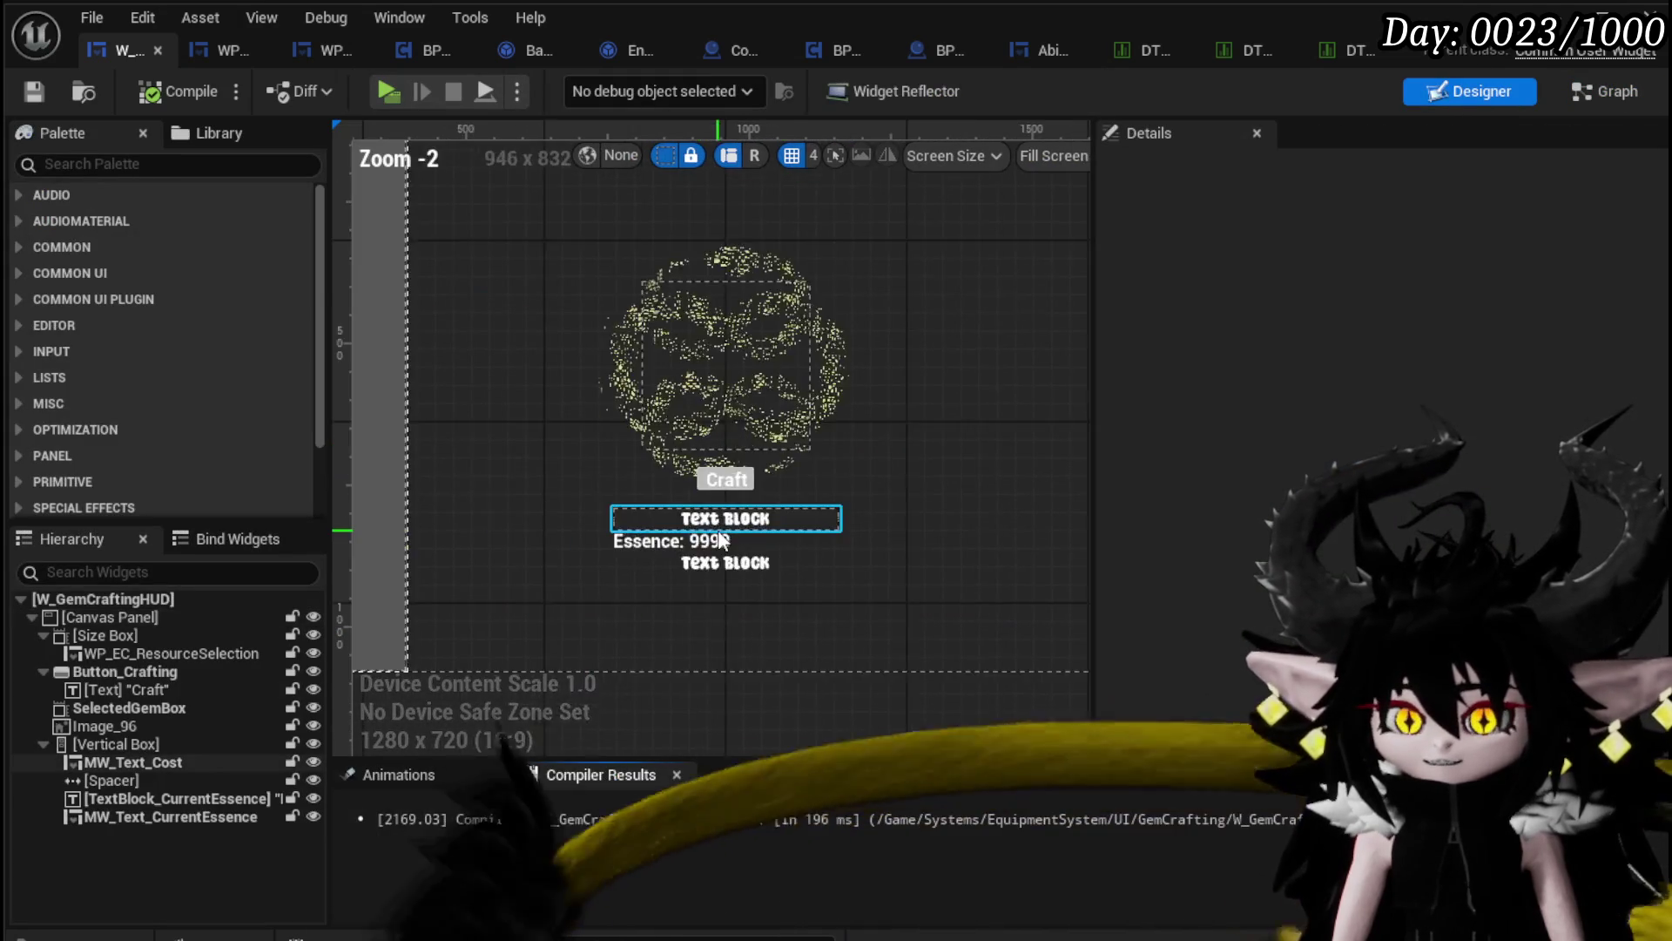
Step: Delete the TextBlock_CurrentEssence widget, recompile, and move its erroring getter aside in the graph
click(634, 542)
key(Delete)
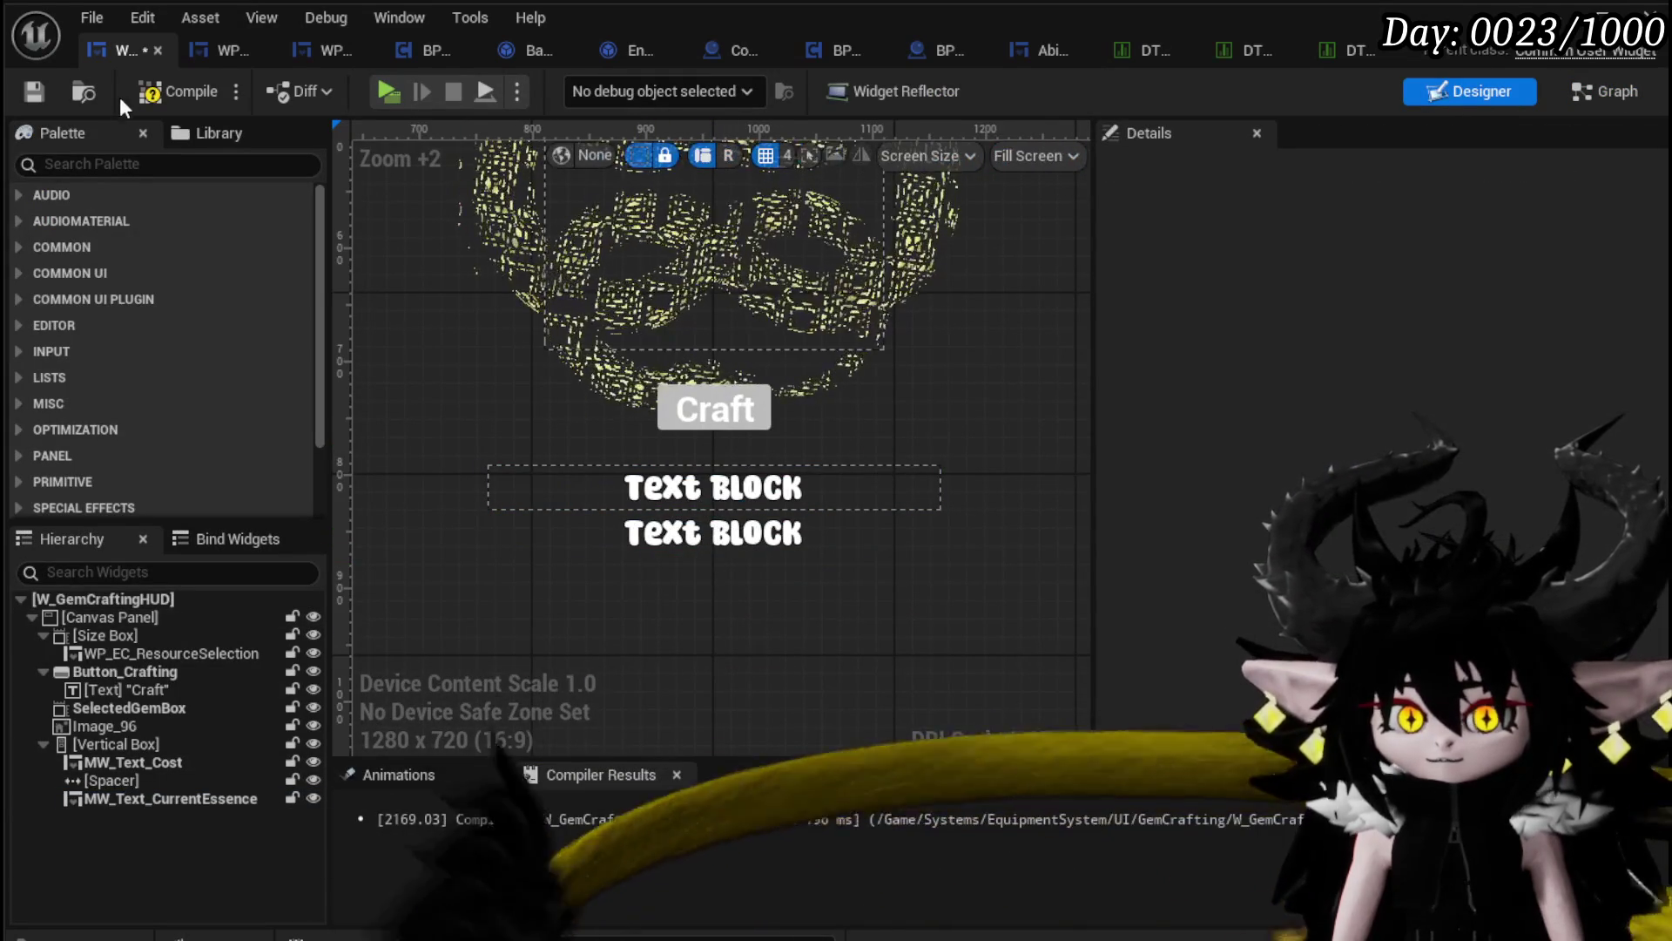
click(179, 91)
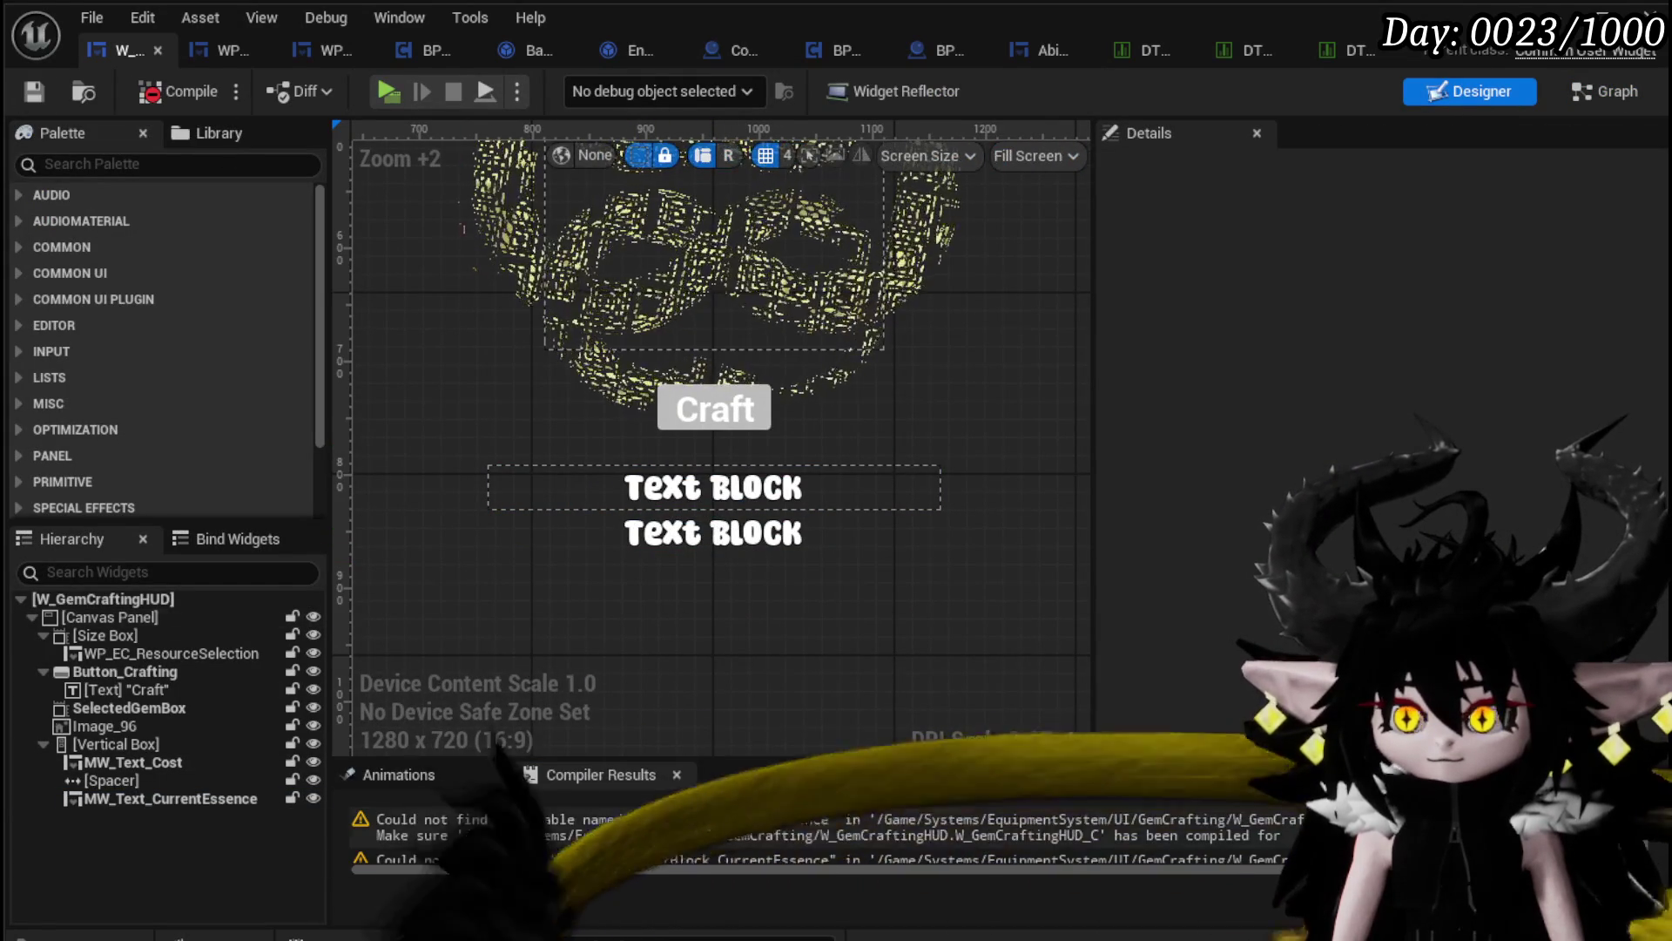
click(981, 836)
scroll(1088, 470, up, 5)
mouse_move(1095, 483)
mouse_down()
mouse_move(1113, 544)
mouse_move(1638, 567)
mouse_move(1120, 505)
mouse_move(1120, 328)
mouse_move(1325, 269)
mouse_move(1045, 615)
mouse_up()
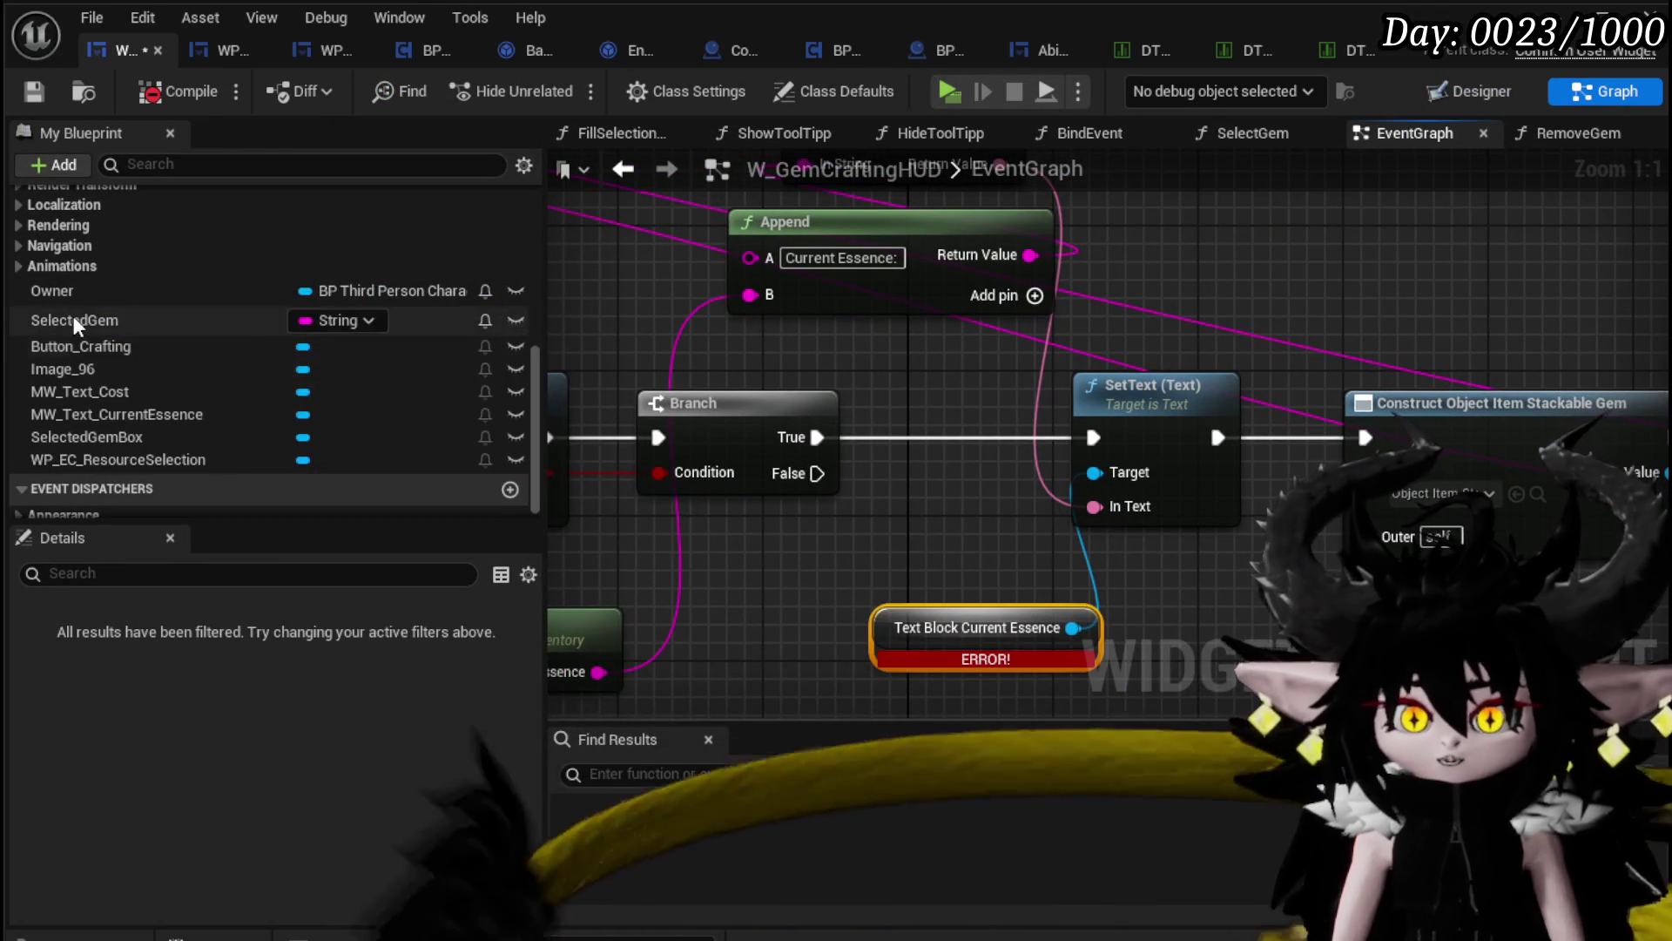
Step: Add an MW_Text_CurrentEssence getter with Set Text, move In Text to it, and delete the old SetText (Text)
mouse_move(144, 410)
mouse_down()
mouse_move(1169, 191)
mouse_move(1230, 249)
mouse_move(1059, 315)
mouse_move(1171, 326)
mouse_move(1008, 217)
mouse_move(1215, 331)
mouse_up()
text(Set text)
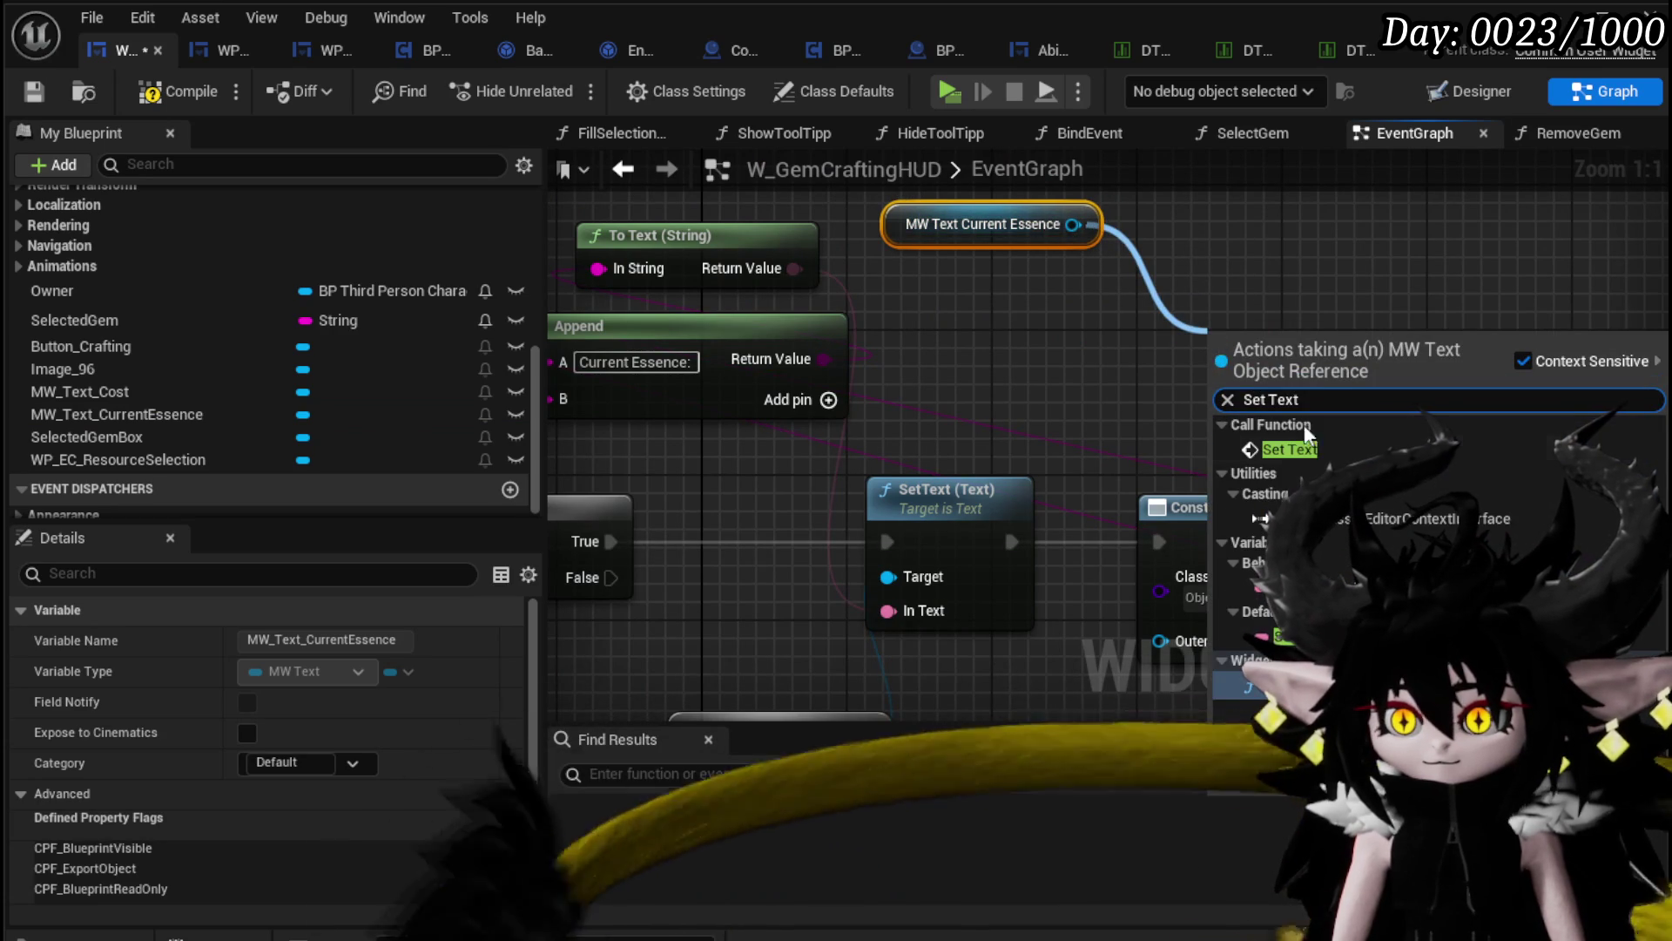
click(1306, 449)
drag(1253, 376, 1200, 297)
drag(997, 559, 1120, 452)
click(1101, 439)
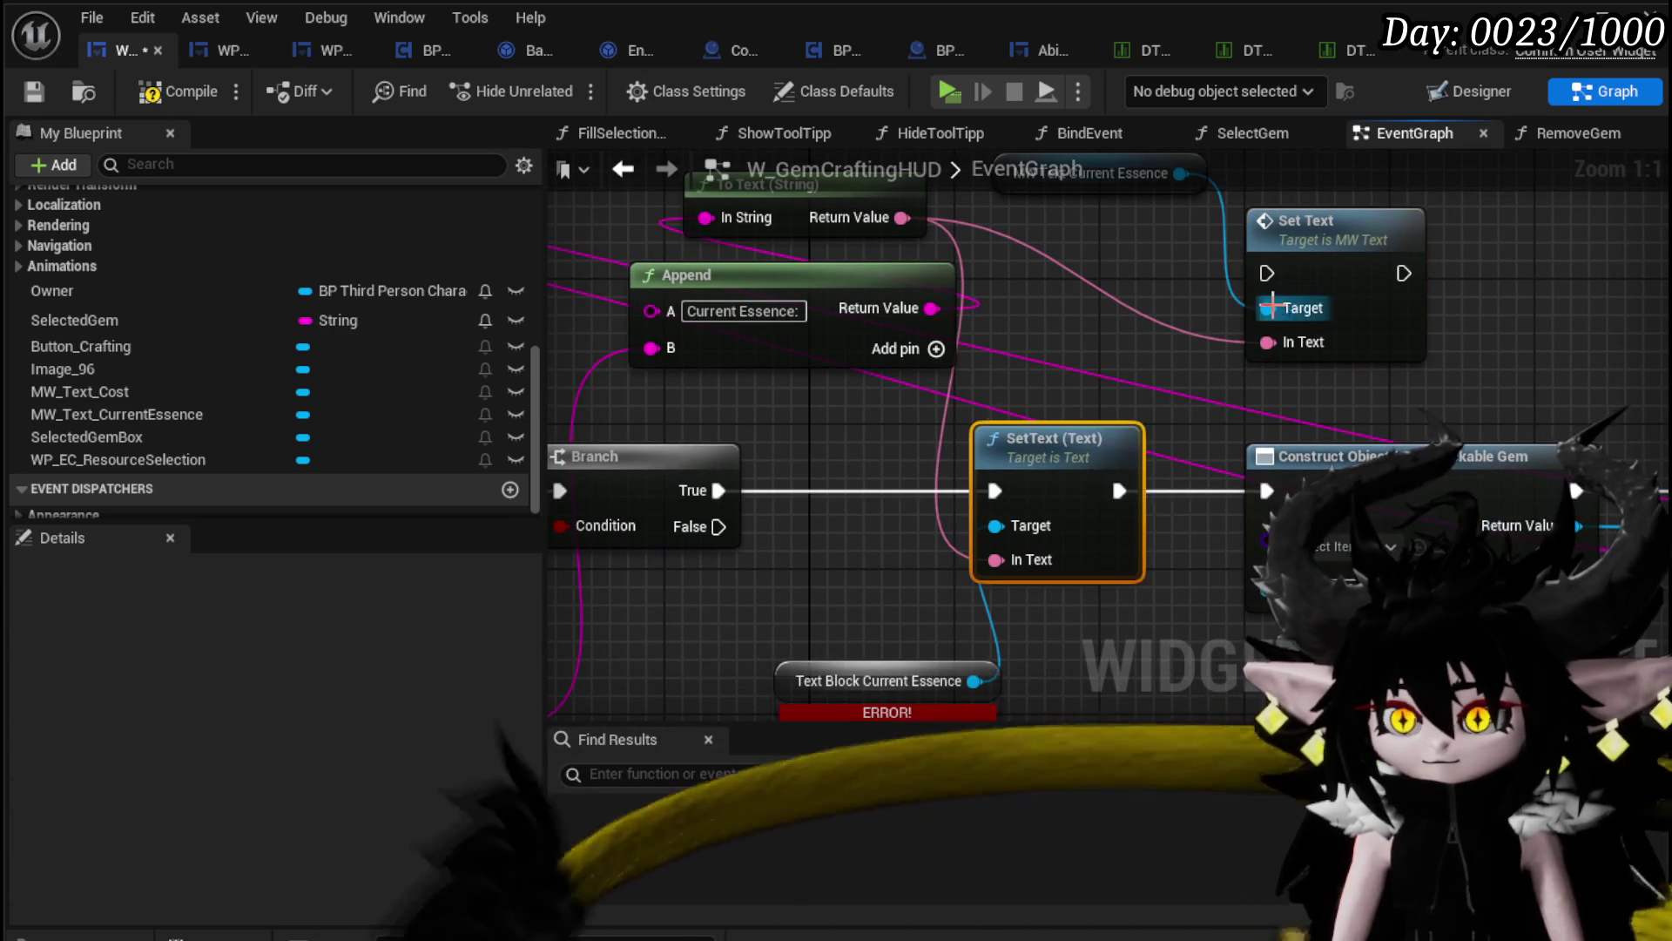
key(Delete)
drag(1306, 221, 913, 475)
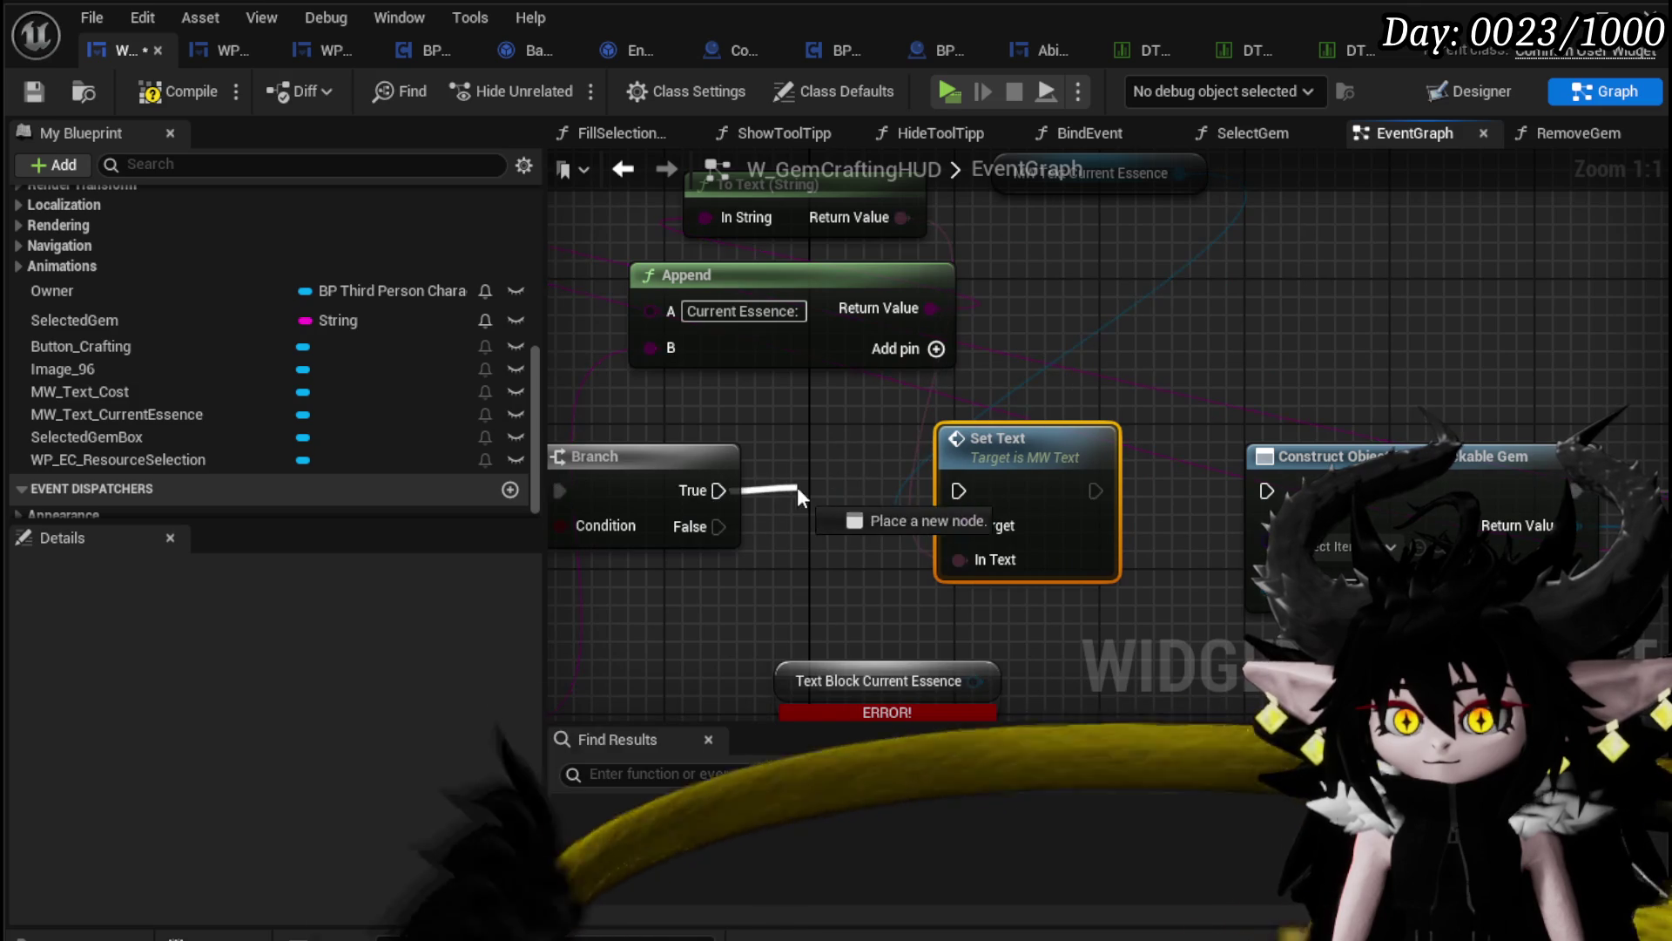
Step: Connect the Branch True output to the new Set Text's execution input and recompile
drag(797, 487, 828, 396)
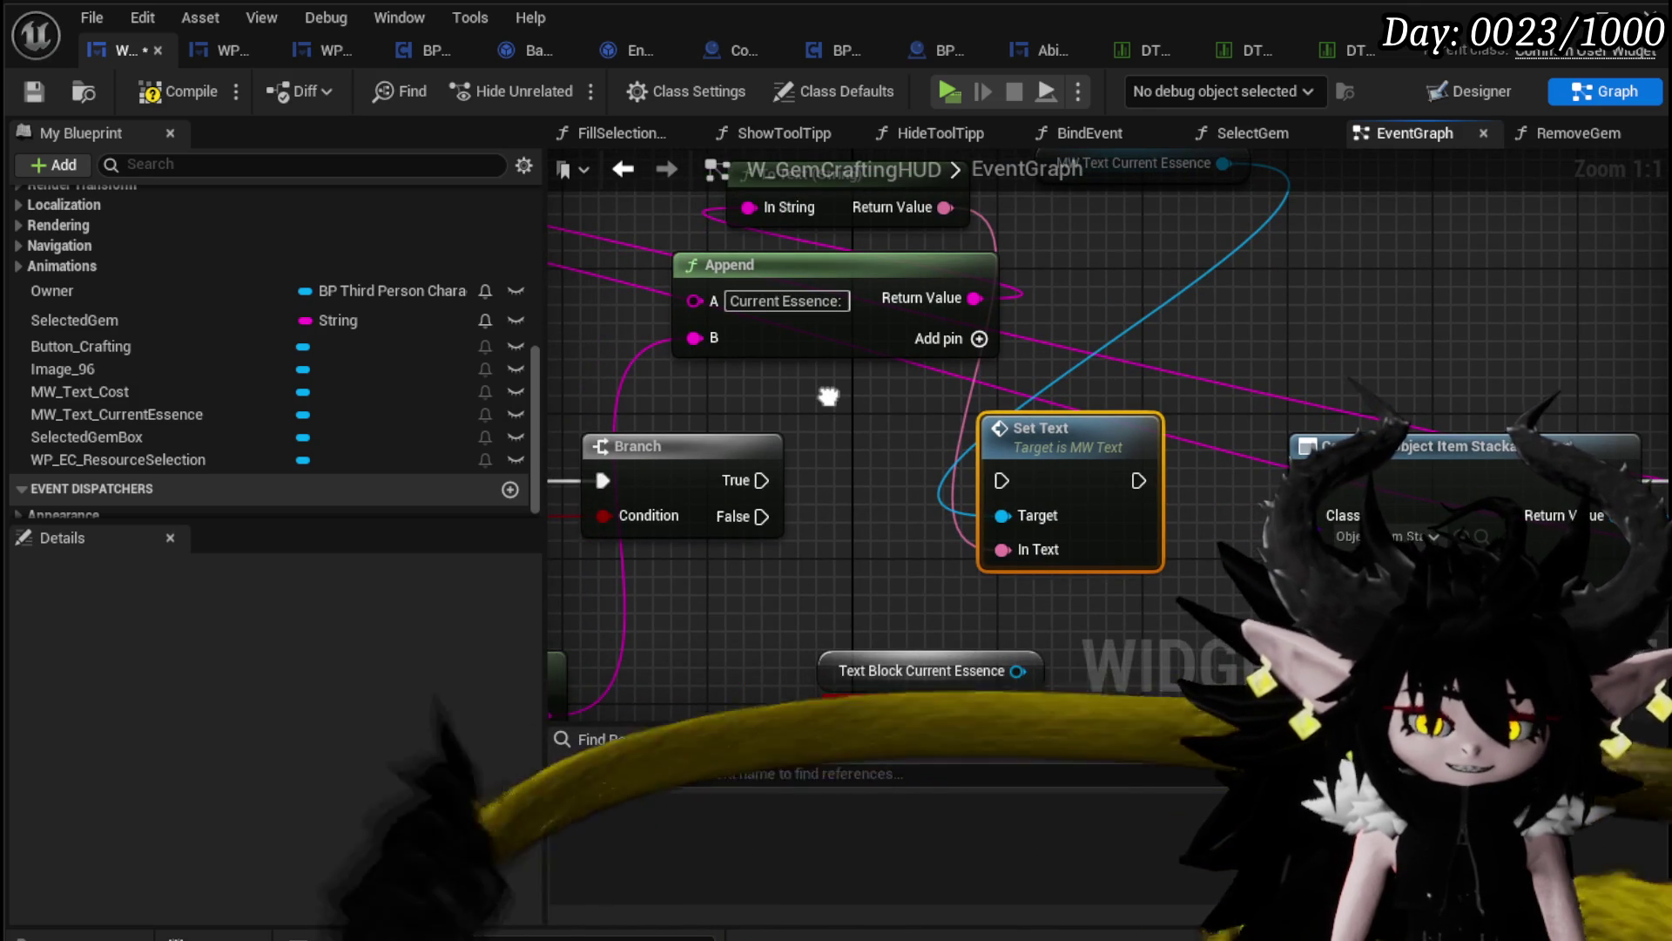
drag(828, 396, 922, 460)
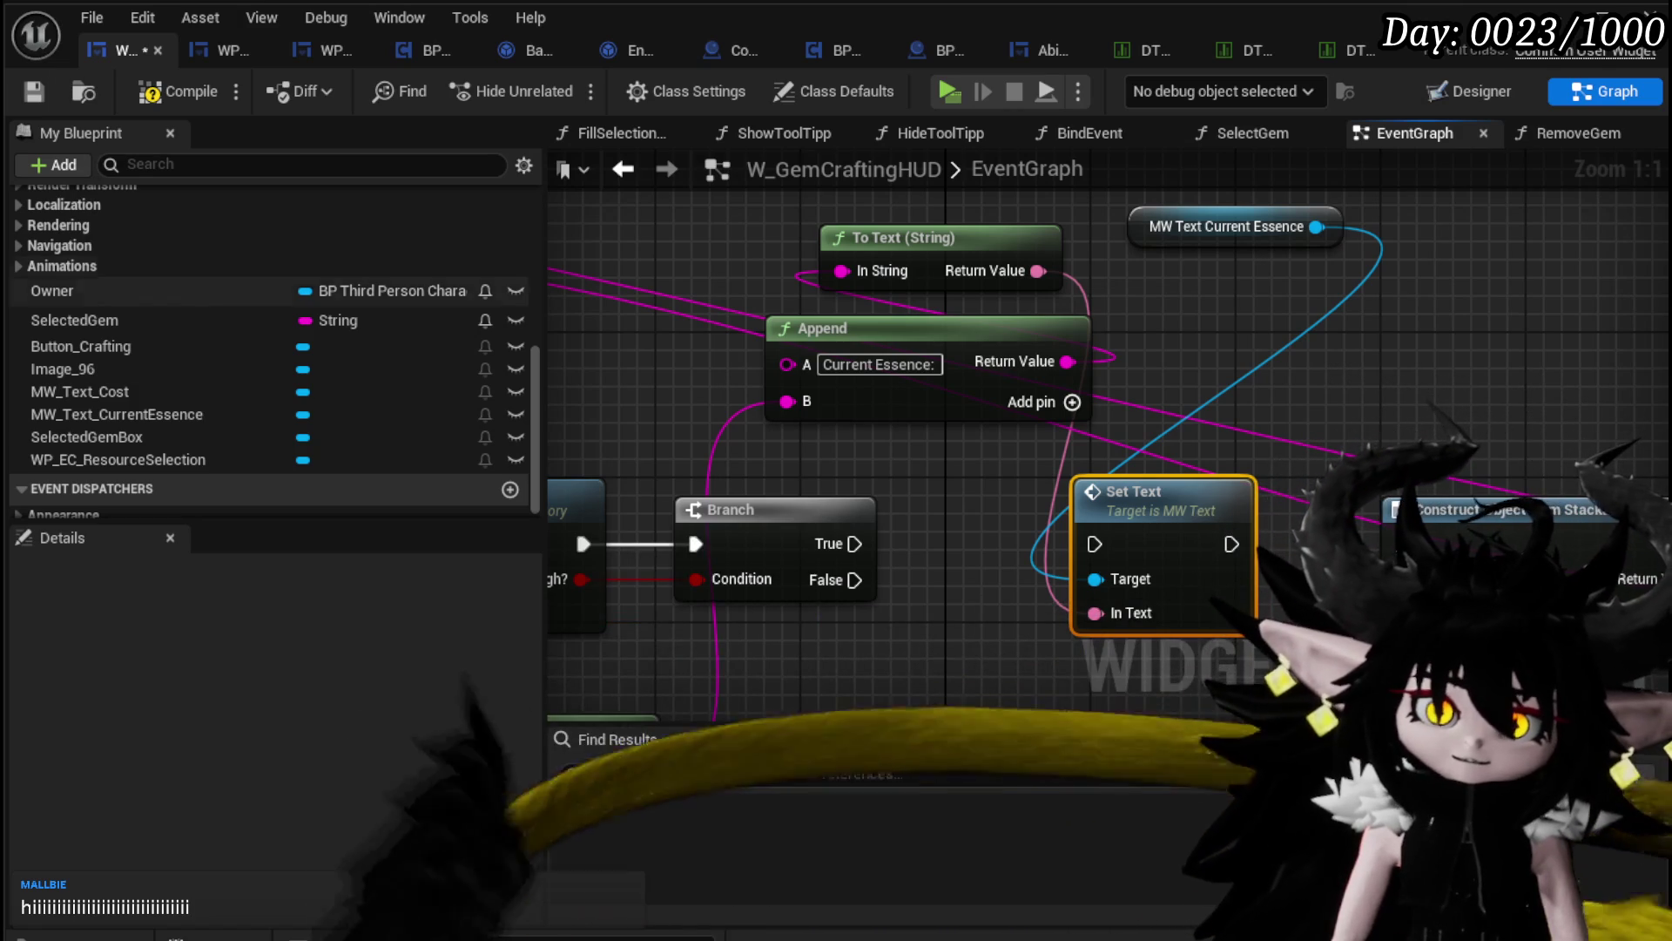
drag(1356, 448, 1241, 372)
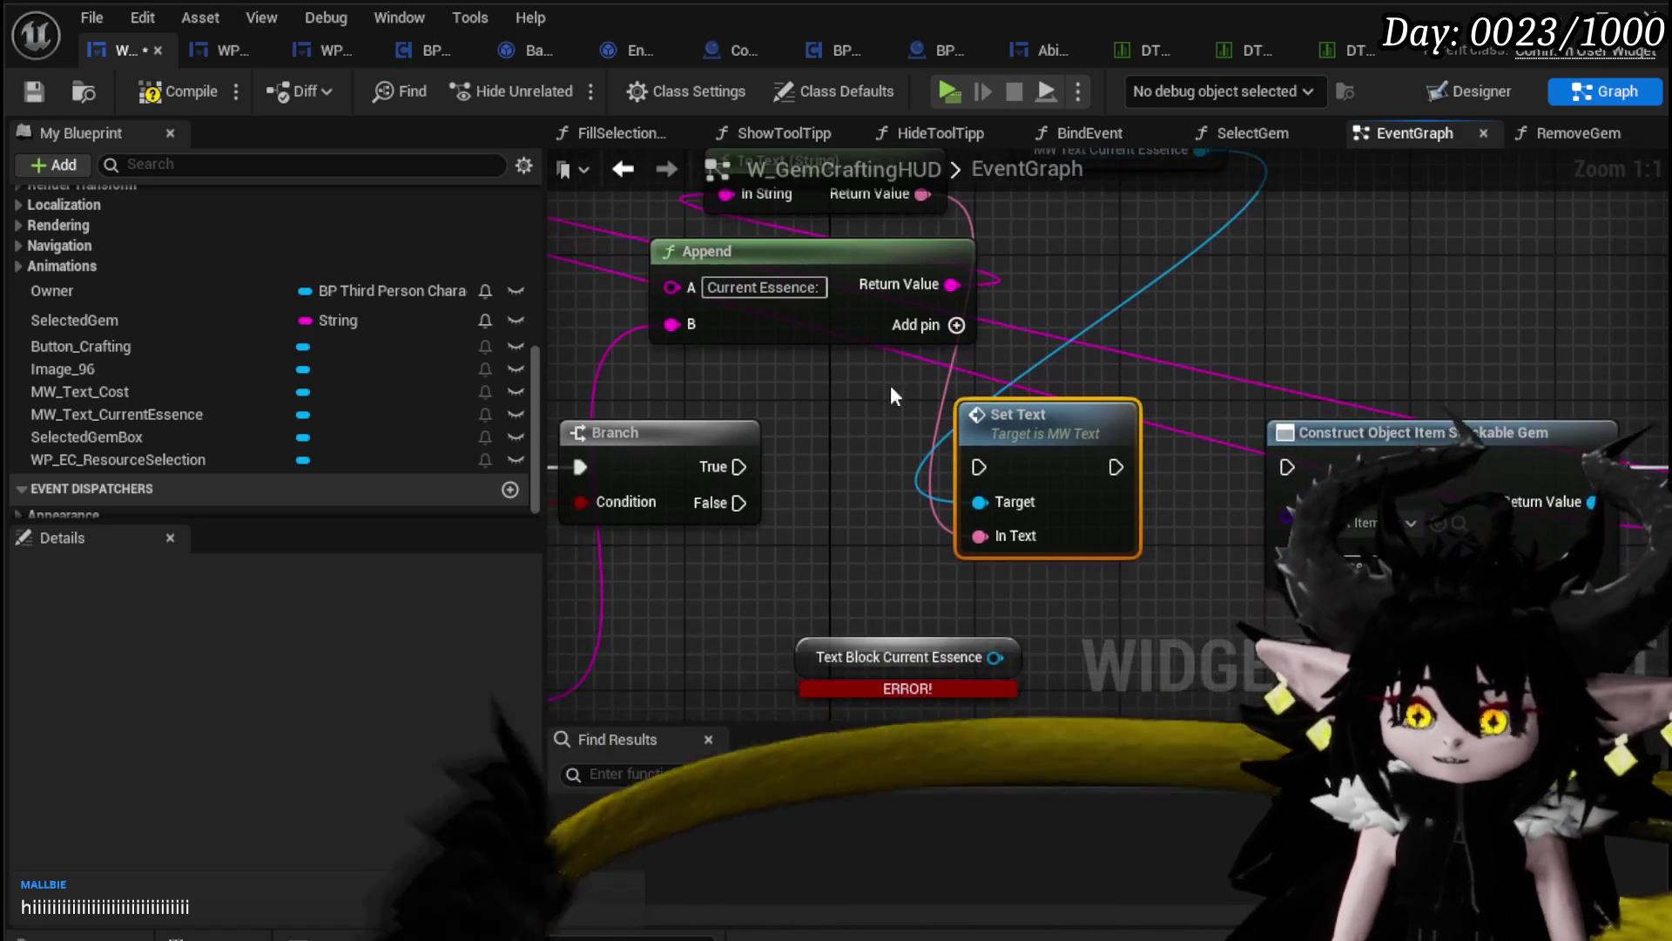
drag(824, 417, 865, 390)
key(ctrl+z)
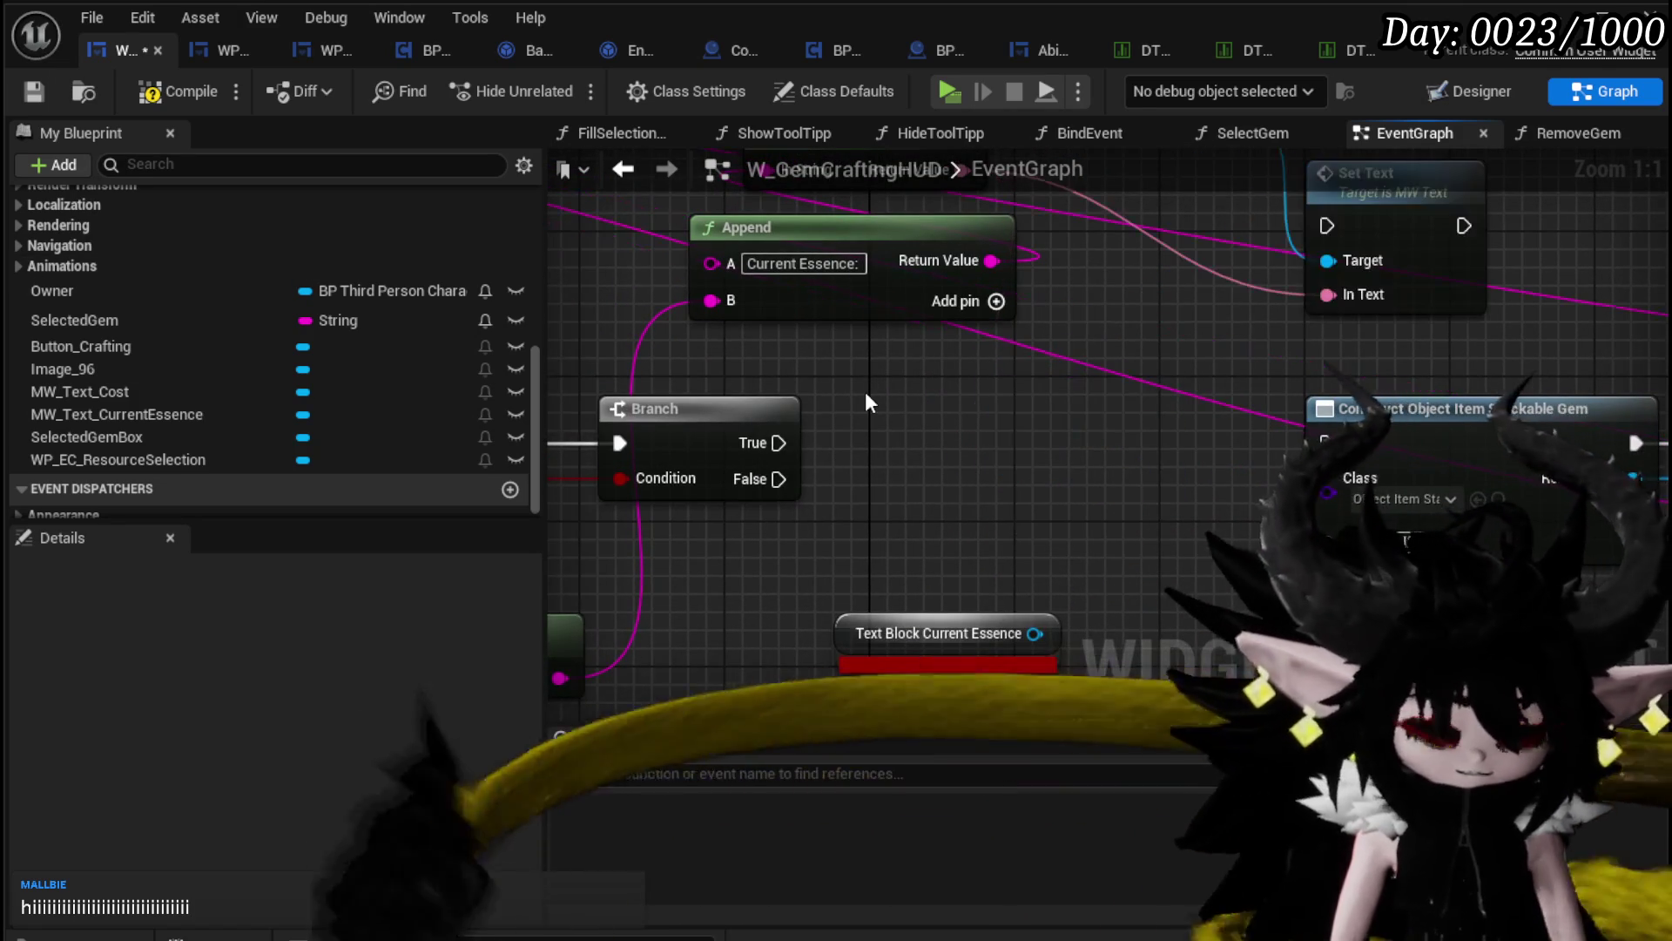
key(ctrl+z)
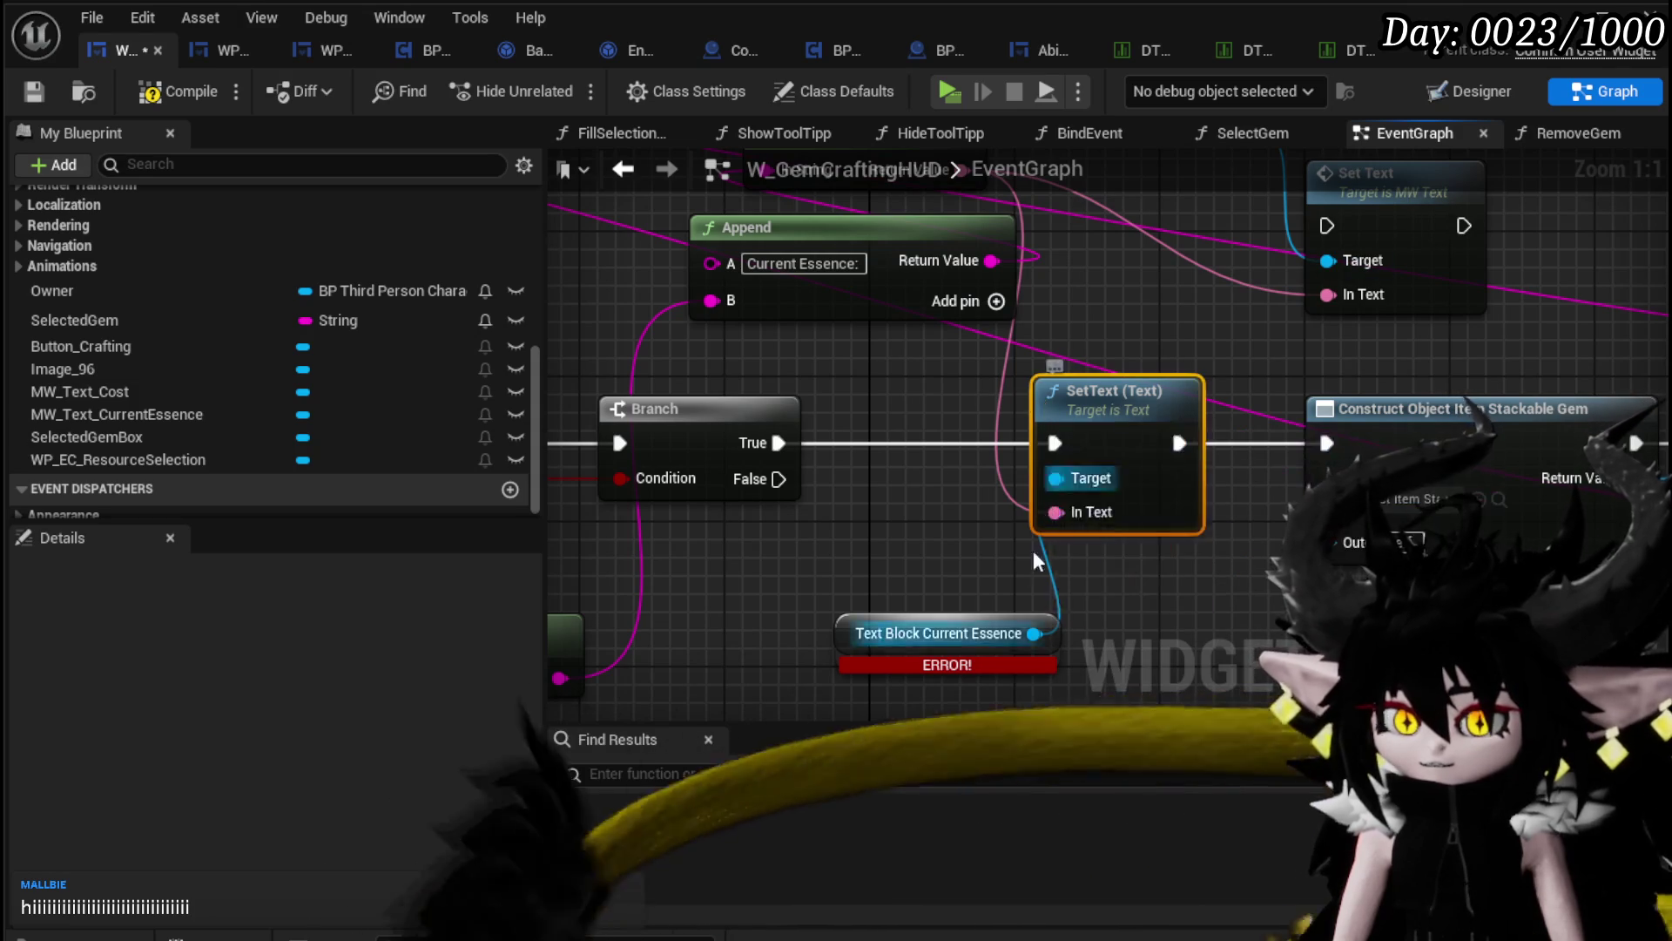
key(ctrl+z)
mouse_move(1410, 216)
mouse_down()
mouse_move(955, 470)
mouse_move(1063, 431)
mouse_up()
drag(778, 442, 996, 446)
scroll(996, 446, down, 3)
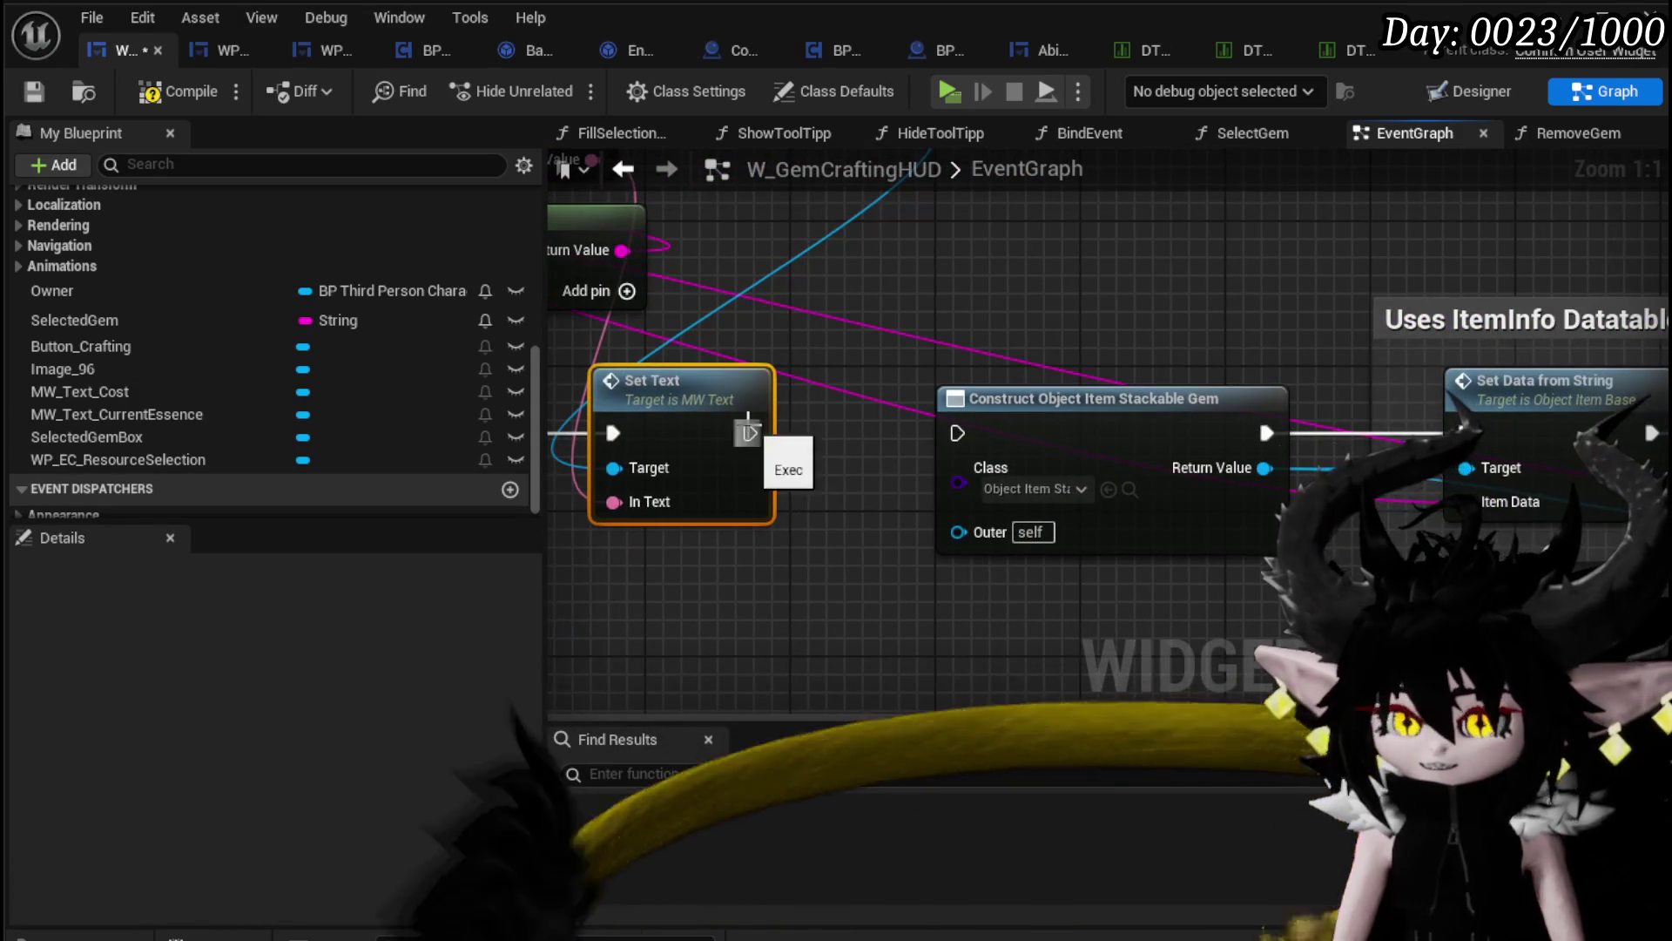
mouse_move(874, 345)
mouse_down()
mouse_move(548, 353)
mouse_move(1263, 444)
mouse_move(1096, 405)
mouse_move(809, 387)
mouse_move(1097, 405)
mouse_up()
click(170, 89)
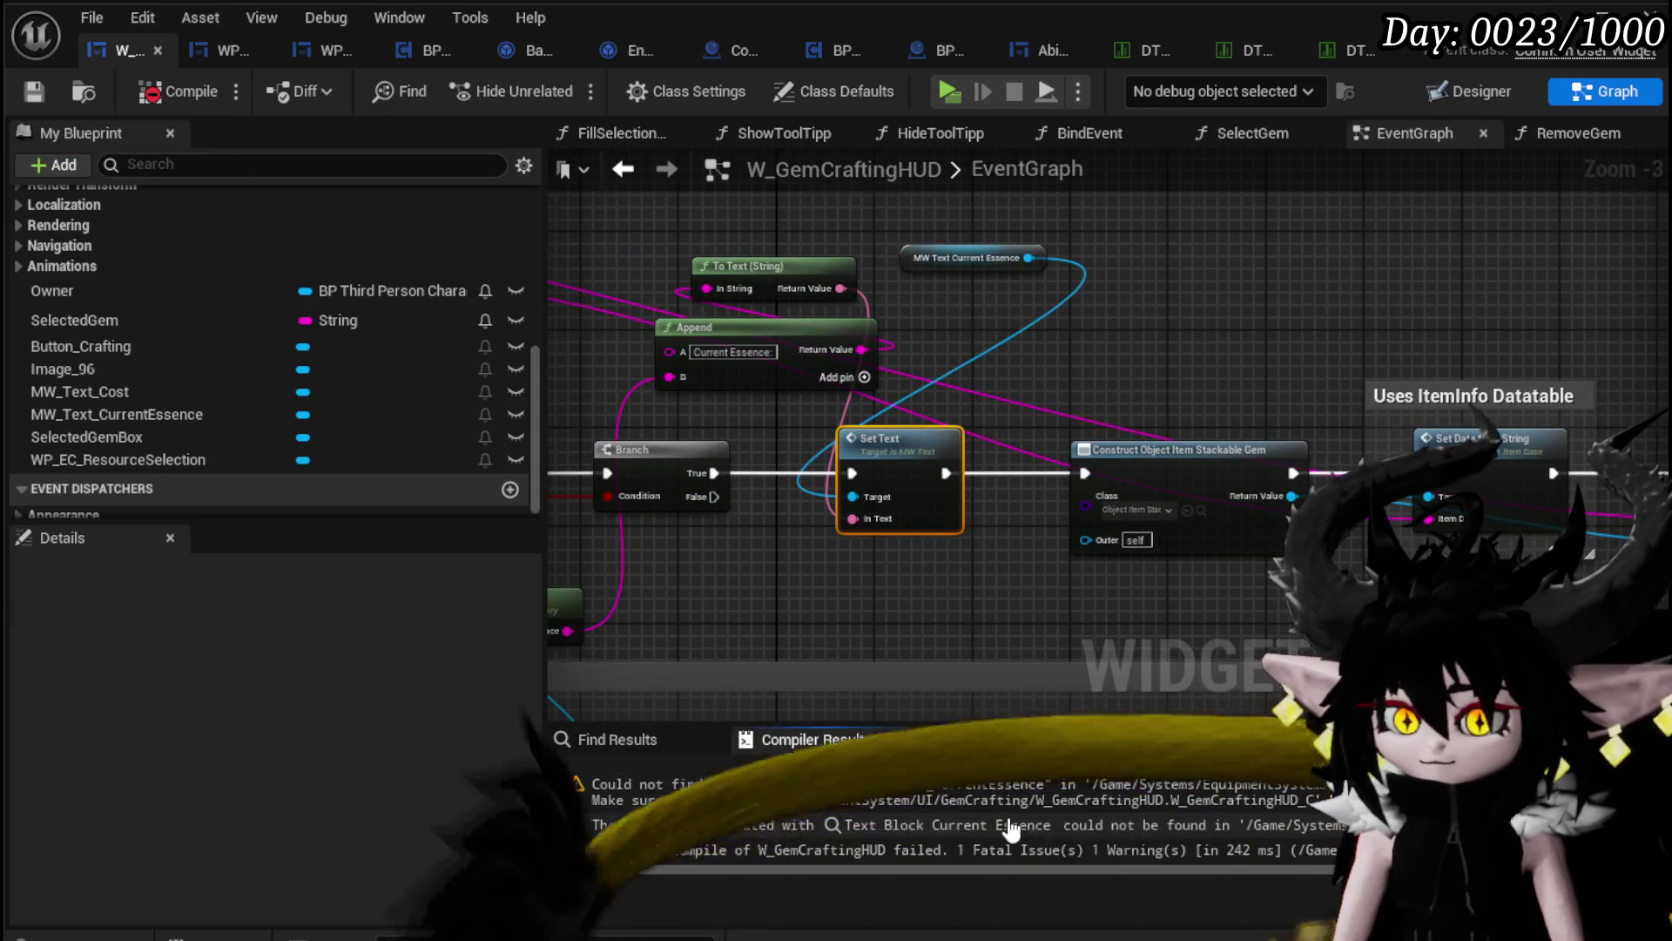
Step: Jump to the BindEvent error and add an MW_Text_CurrentEssence getter with a Set Text node
click(1146, 834)
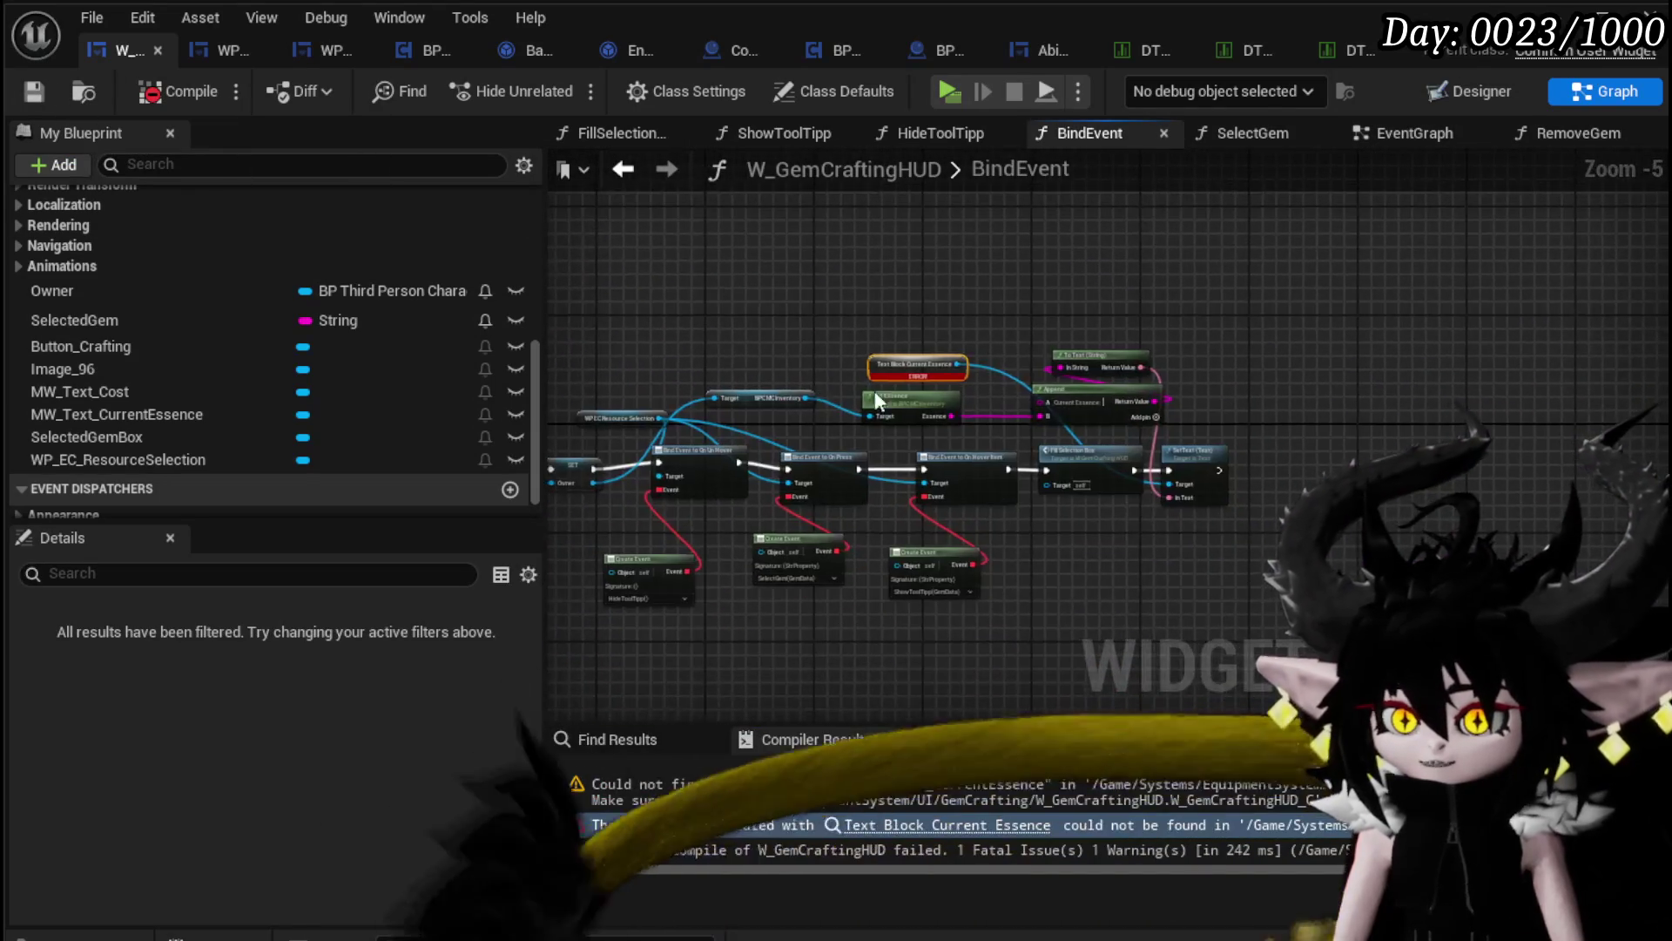
scroll(1102, 361, up, 4)
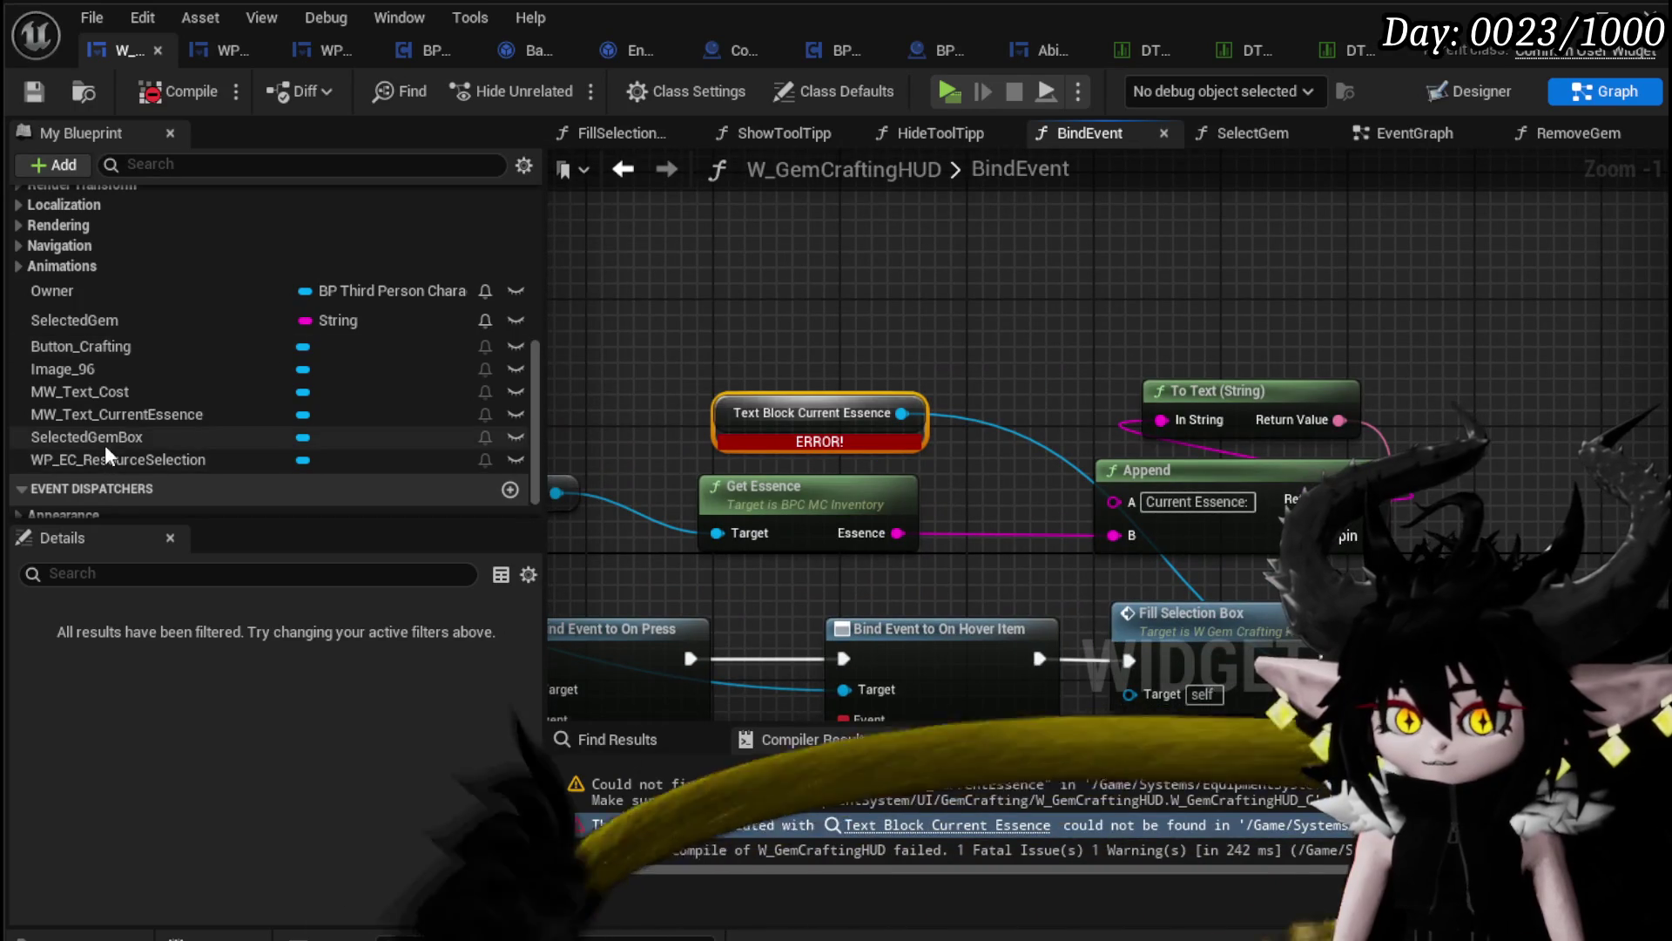
drag(114, 411, 680, 238)
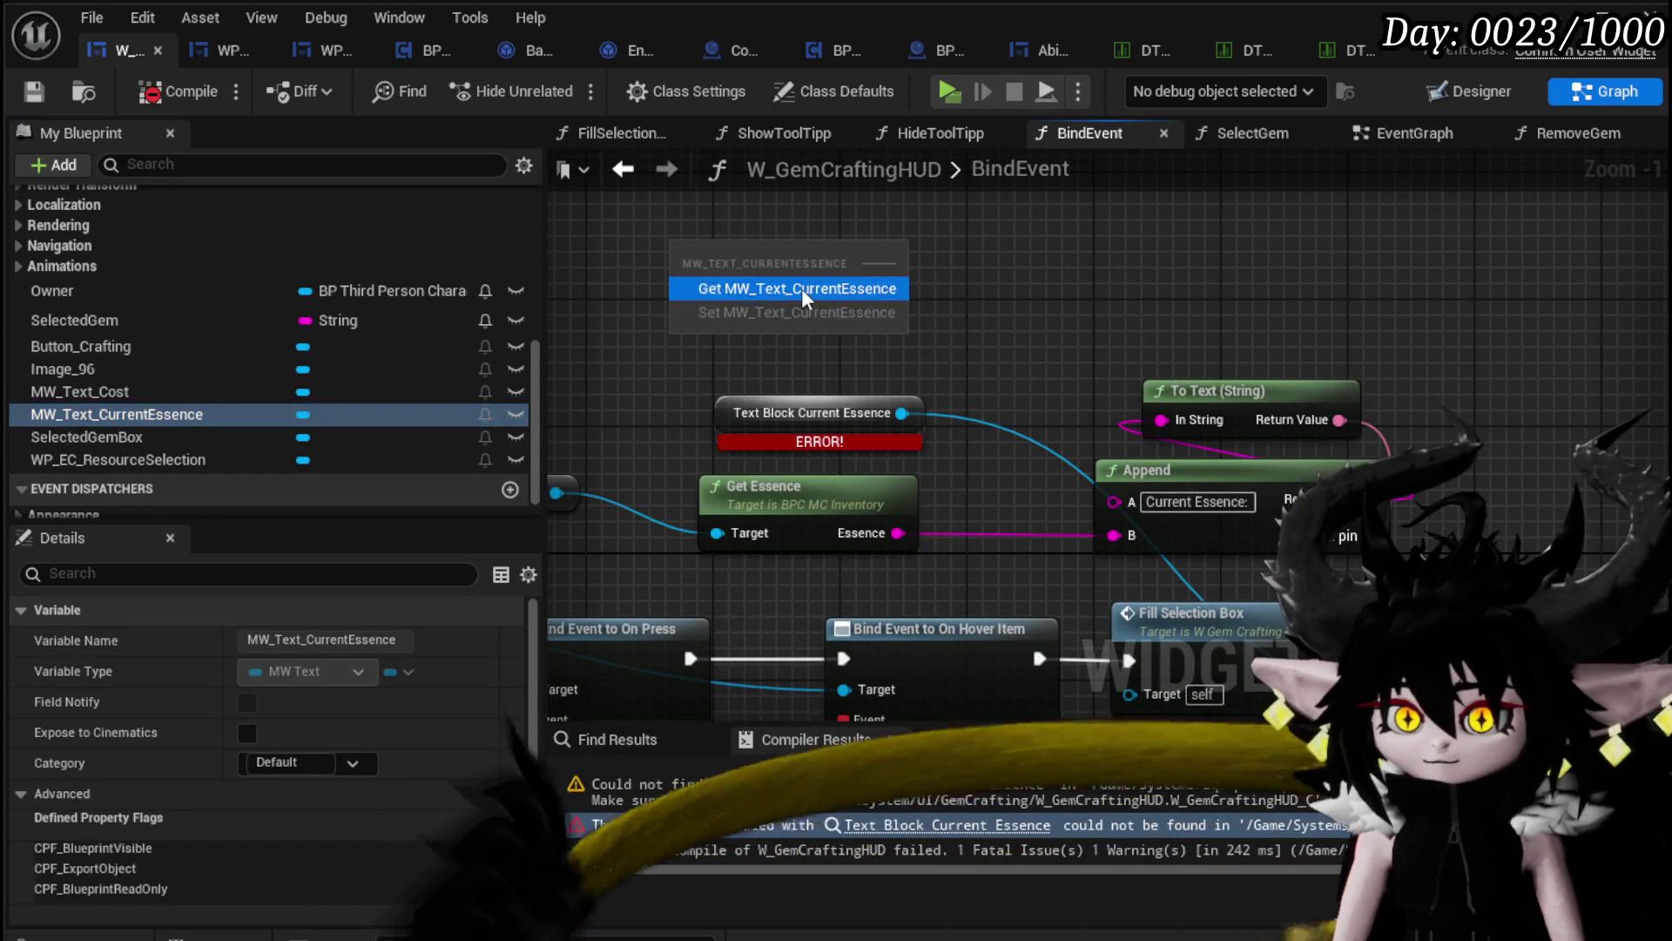
click(801, 287)
drag(844, 254, 1021, 248)
text(Set Text)
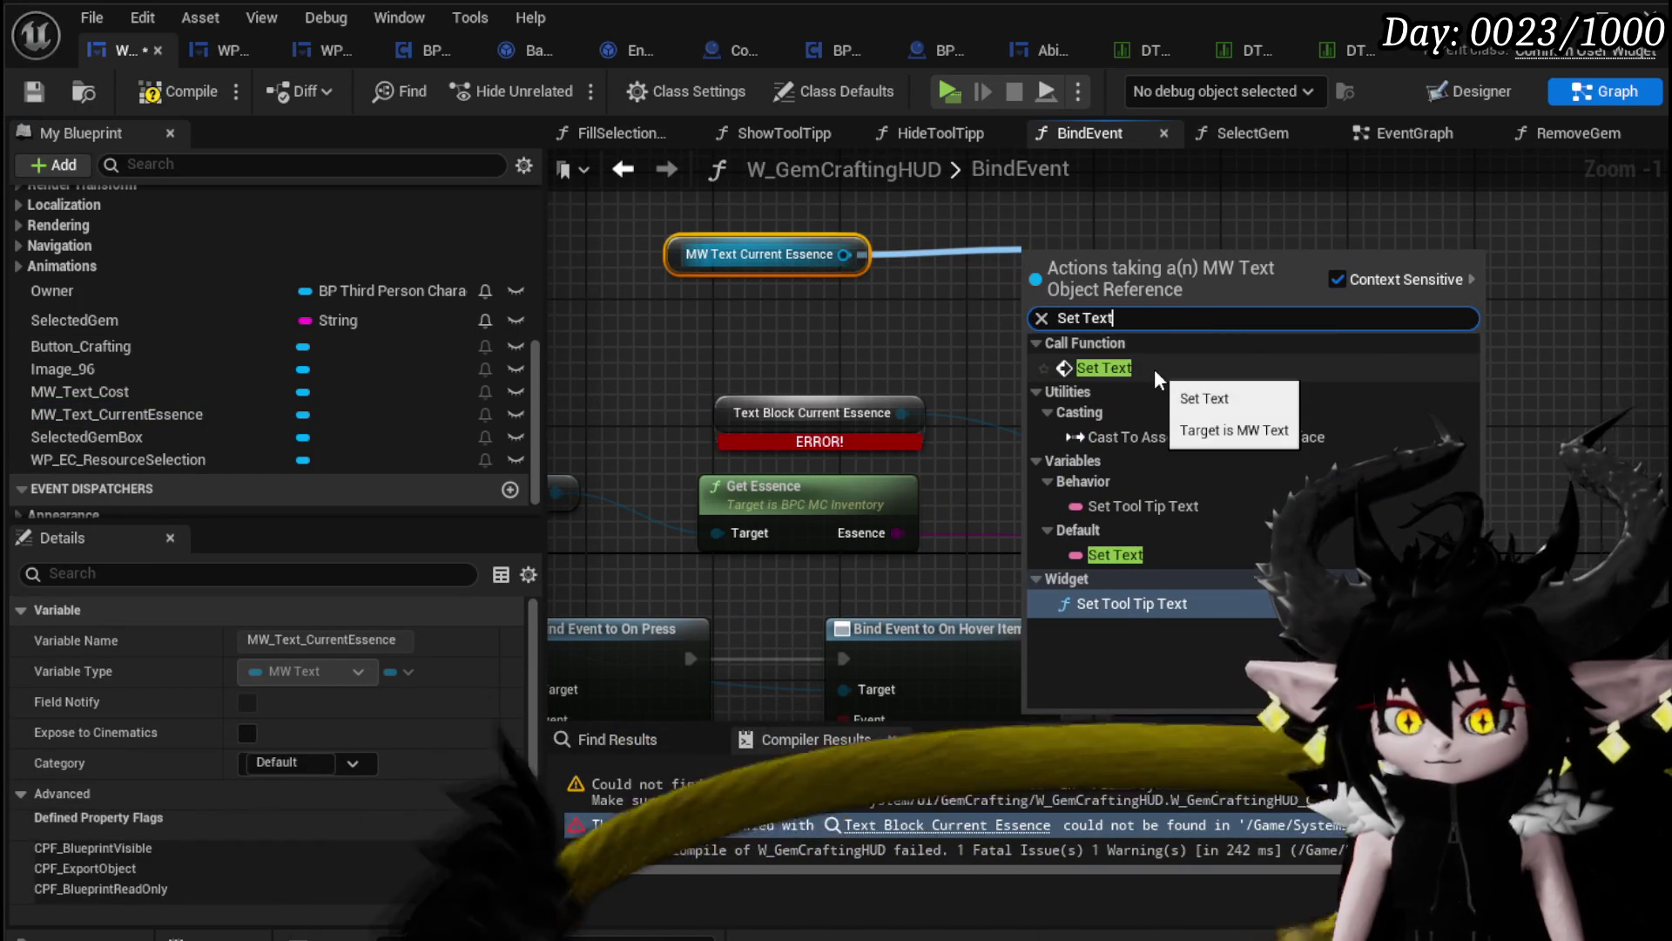
click(1153, 368)
Step: Place the new Set Text beside the old SetText (Text) node and recompile the gem crafting HUD
drag(941, 357, 671, 327)
mouse_move(822, 261)
mouse_down()
mouse_move(970, 286)
mouse_move(1405, 515)
mouse_up()
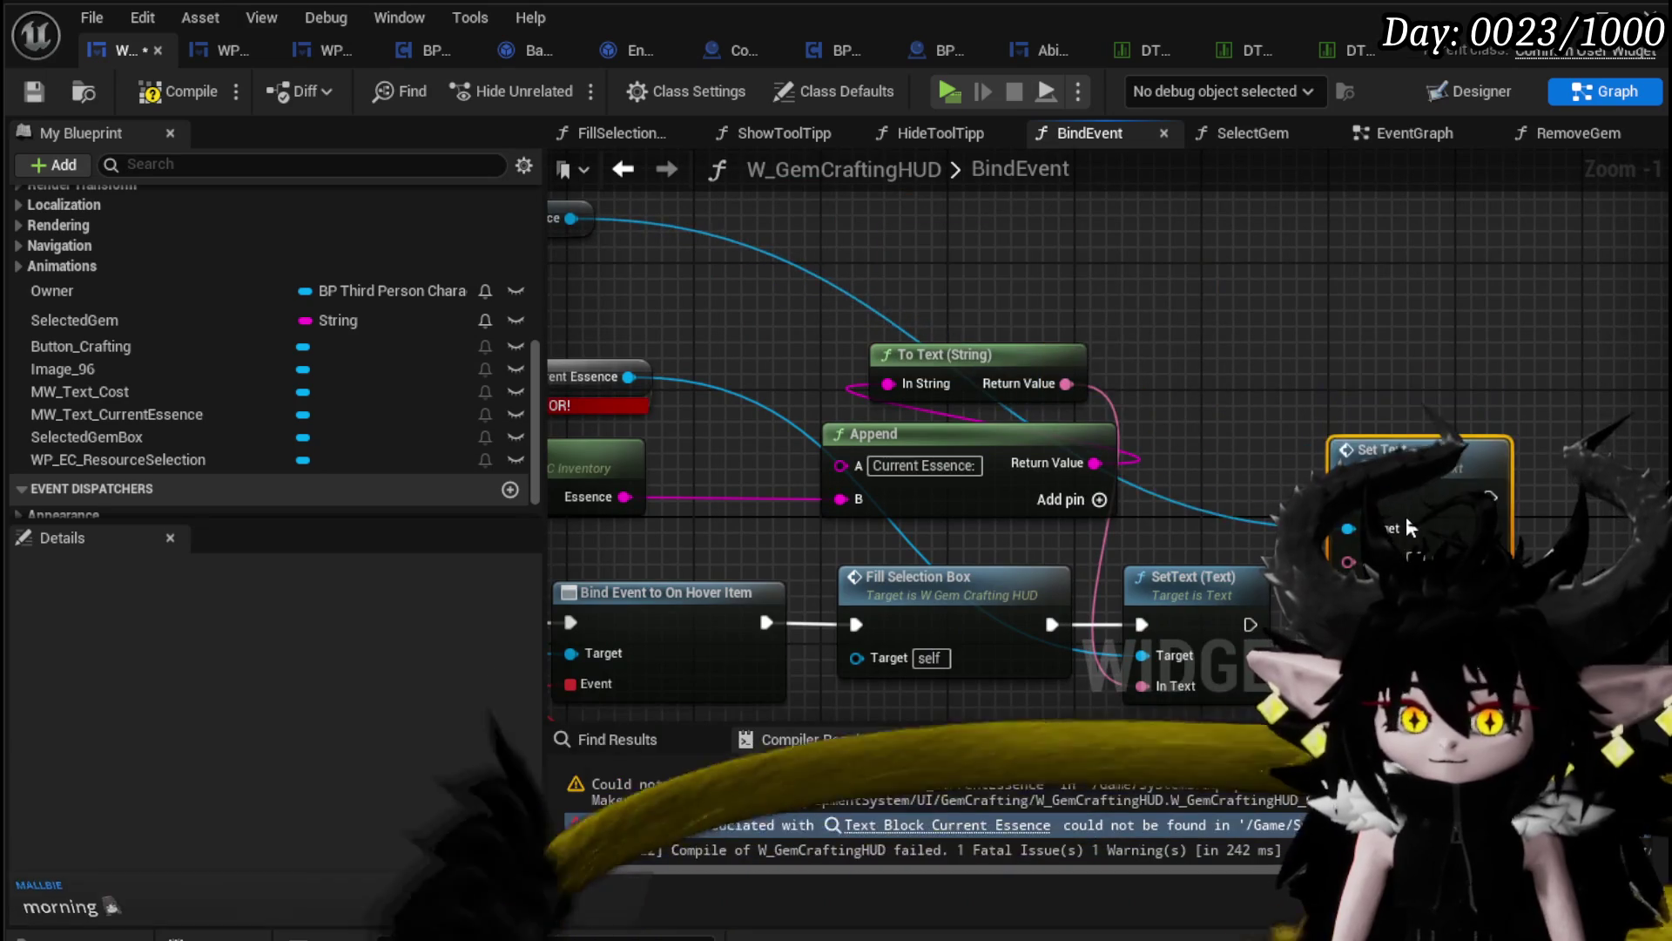
mouse_move(1208, 442)
mouse_down()
mouse_move(1202, 307)
mouse_move(1127, 308)
mouse_up()
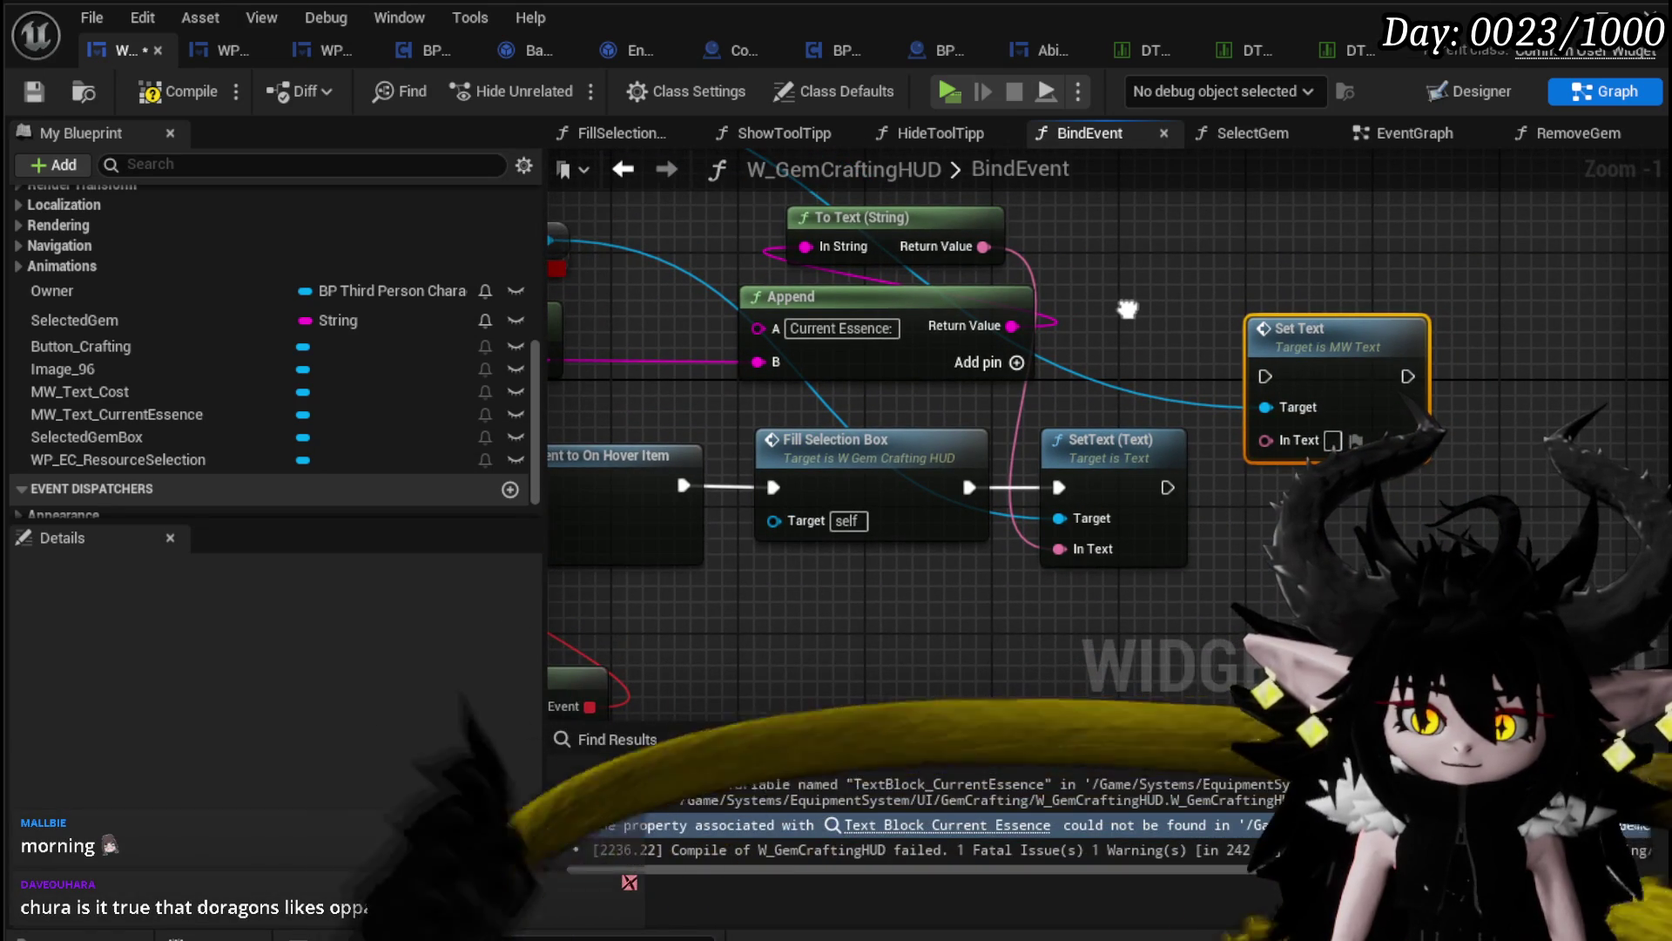
drag(1368, 345, 1353, 457)
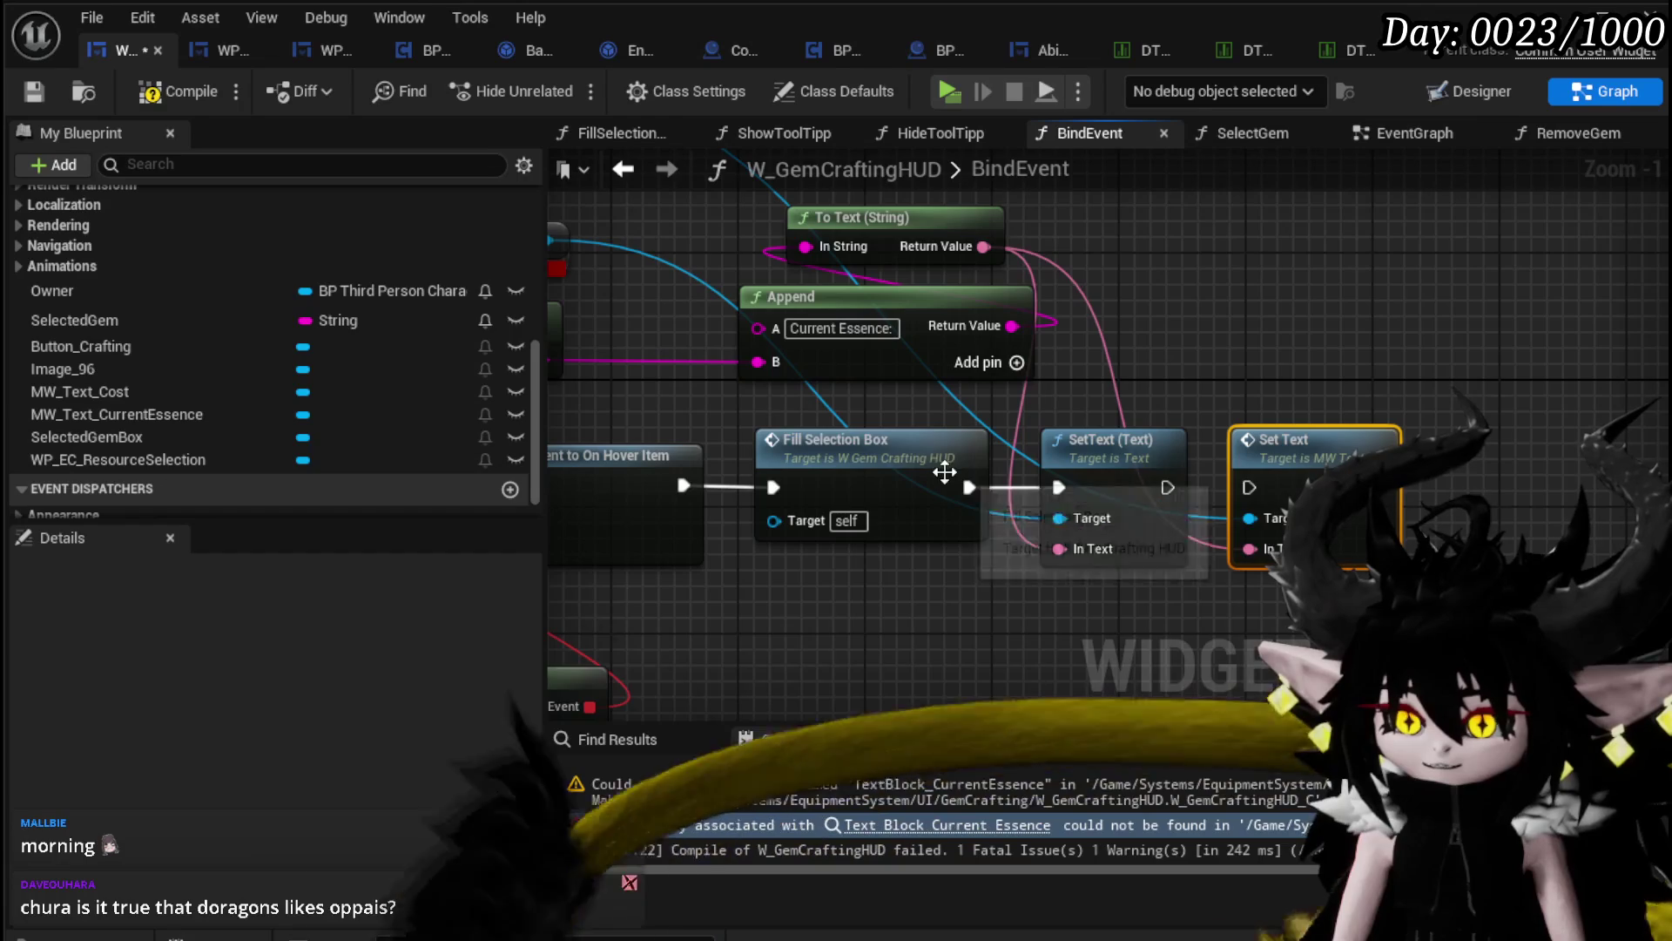
mouse_move(1146, 439)
mouse_down()
mouse_move(1255, 440)
mouse_move(1306, 468)
mouse_up()
drag(1137, 394, 1000, 326)
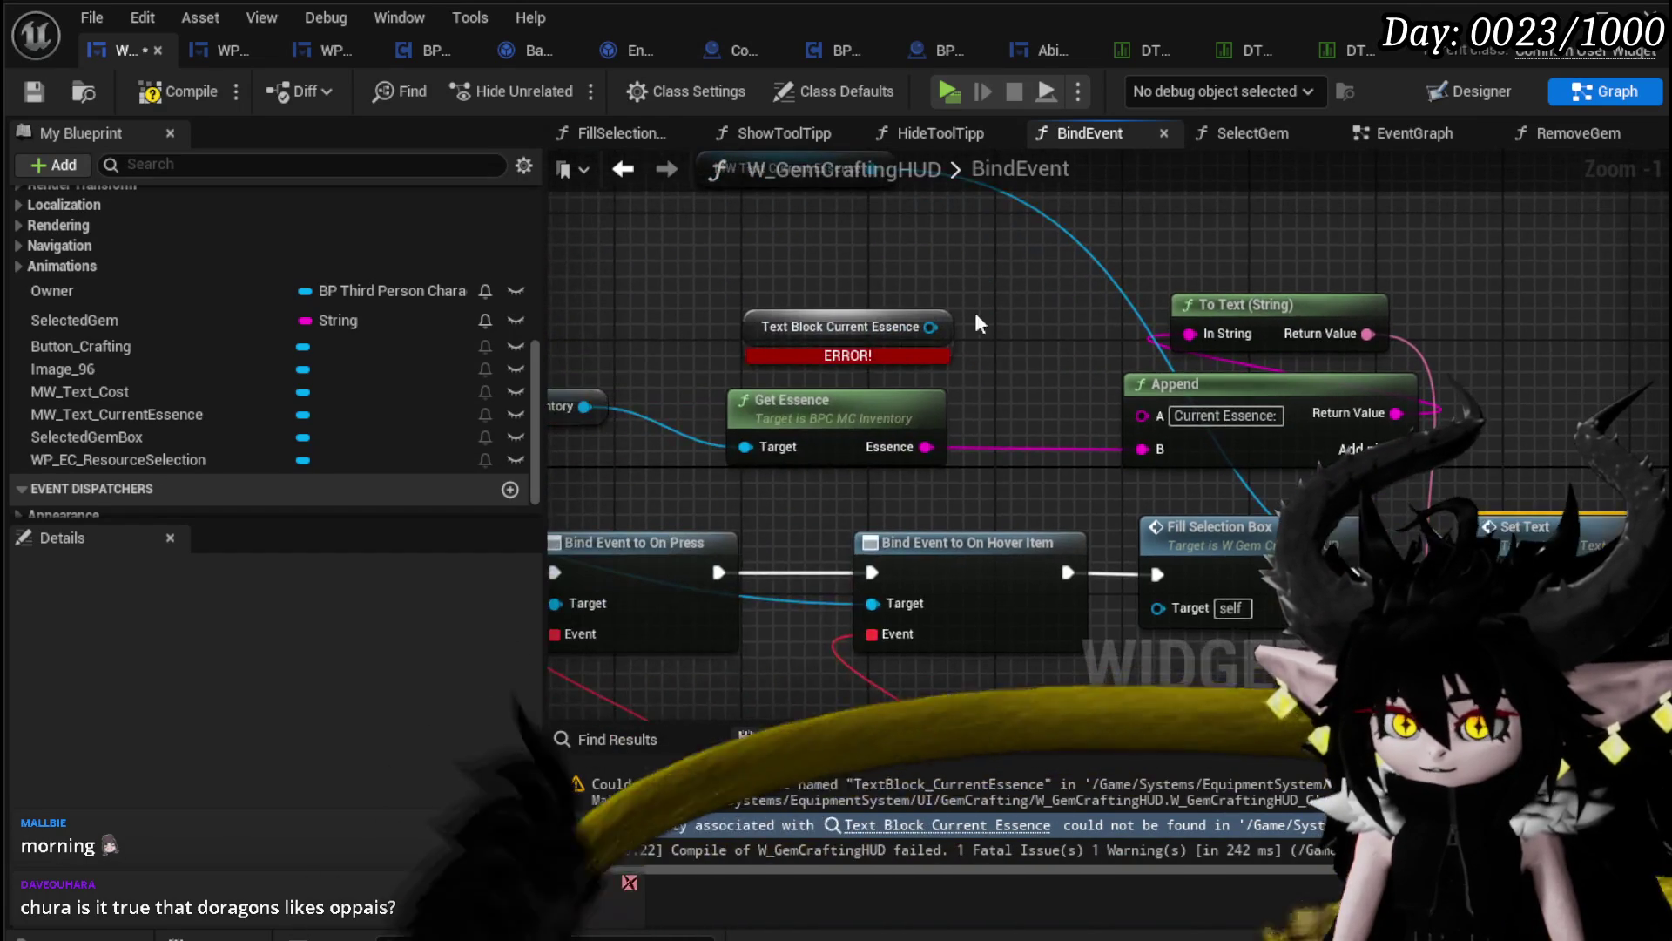
scroll(953, 280, down, 2)
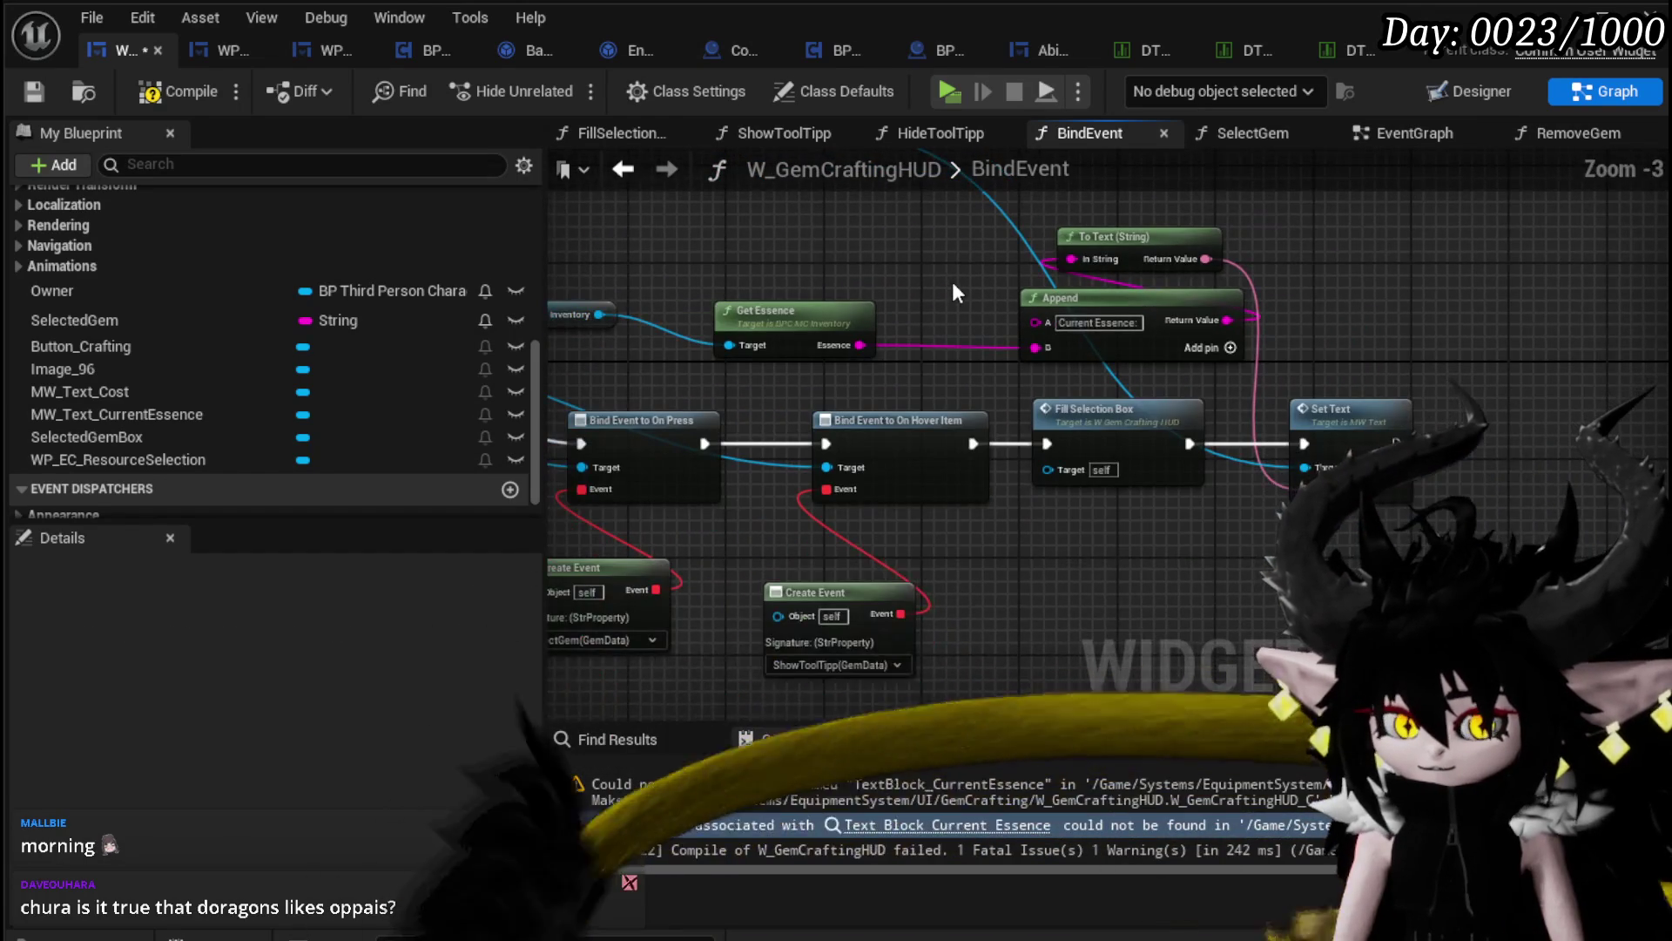
click(150, 94)
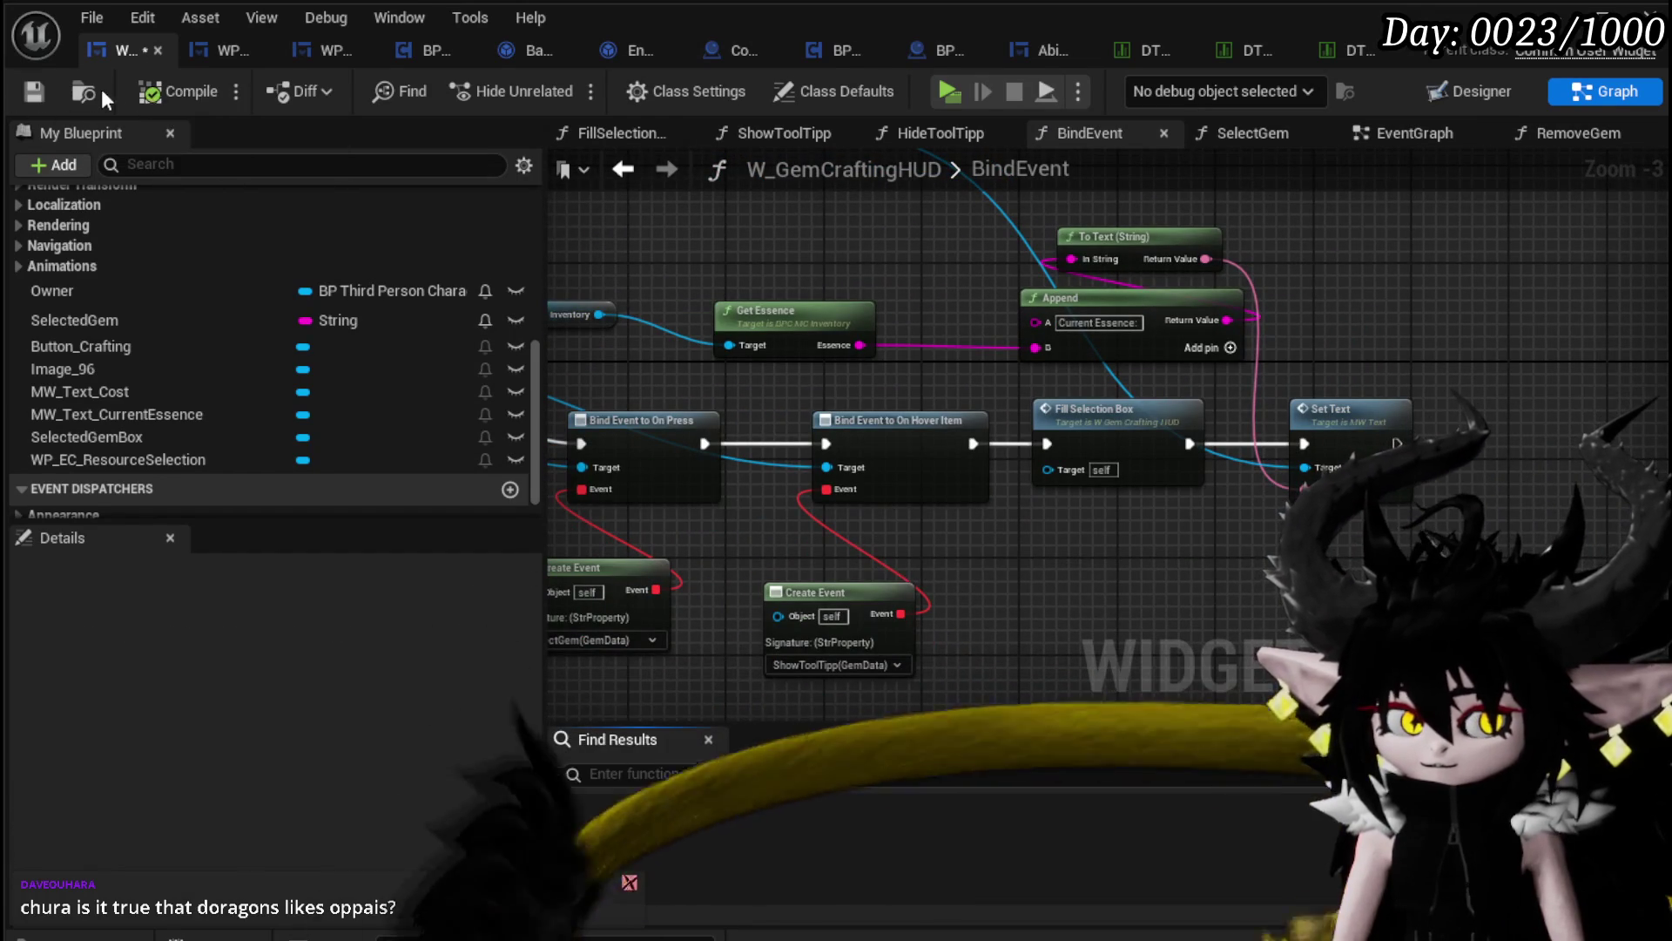
mouse_move(727, 300)
mouse_down()
mouse_move(1237, 348)
mouse_move(587, 261)
mouse_up()
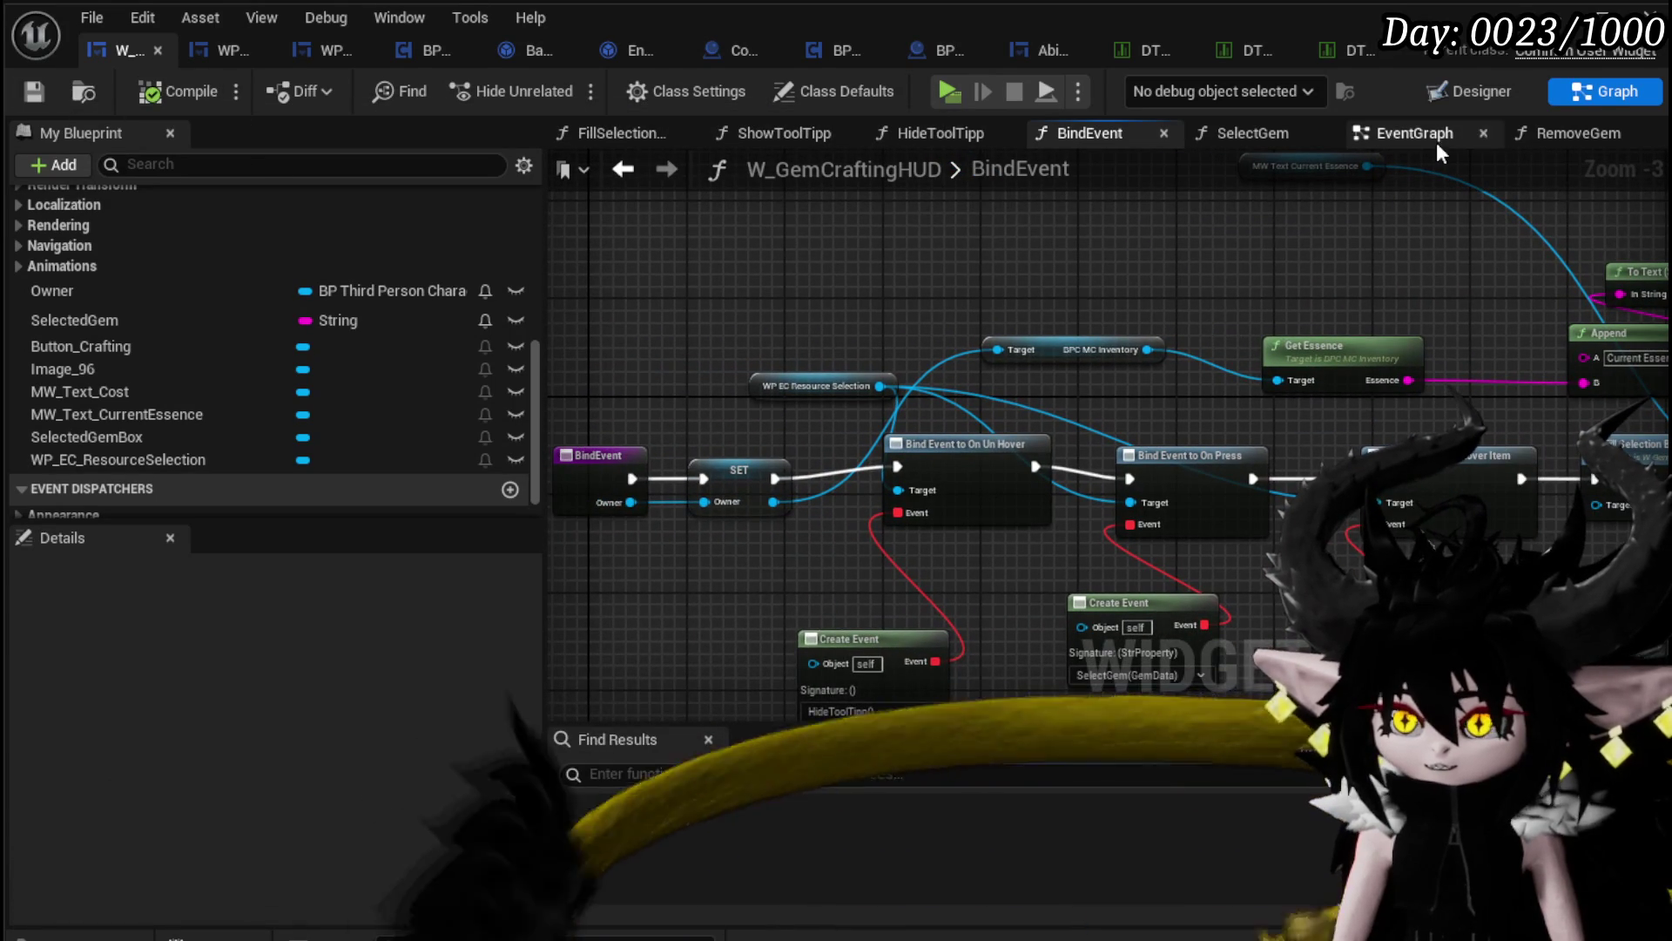
drag(1230, 253, 686, 258)
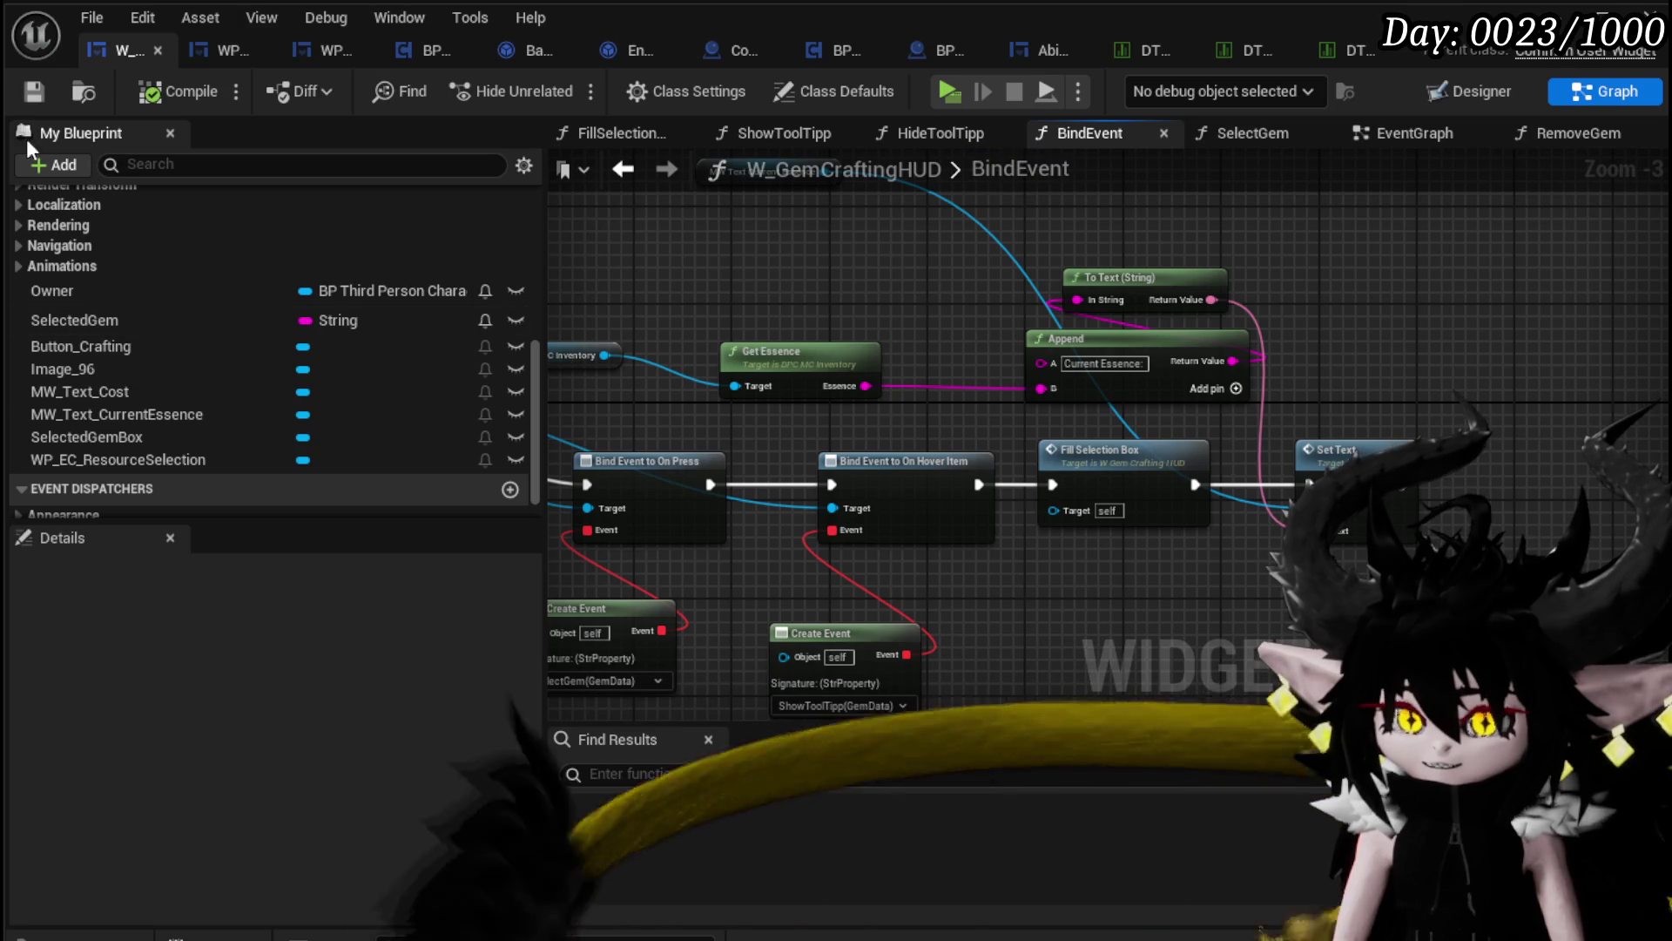
Step: Test the Craft Gem panel in a standalone play session, then save the level and return to the HUD blueprint
click(1561, 16)
click(557, 83)
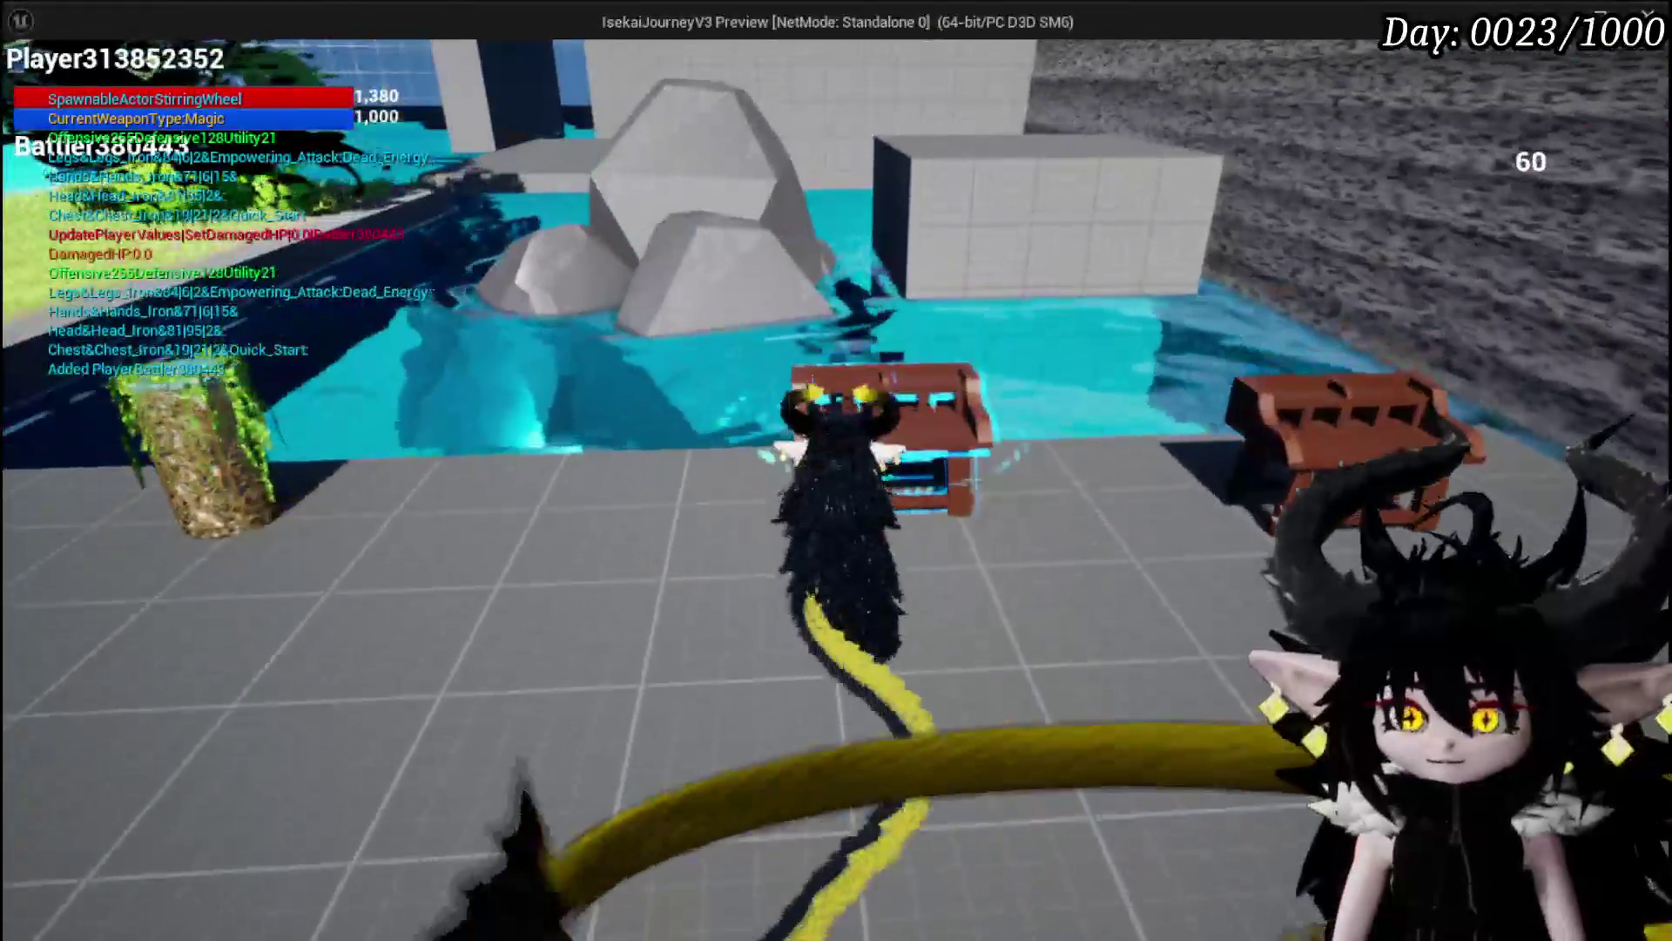
key(Tab)
click(601, 61)
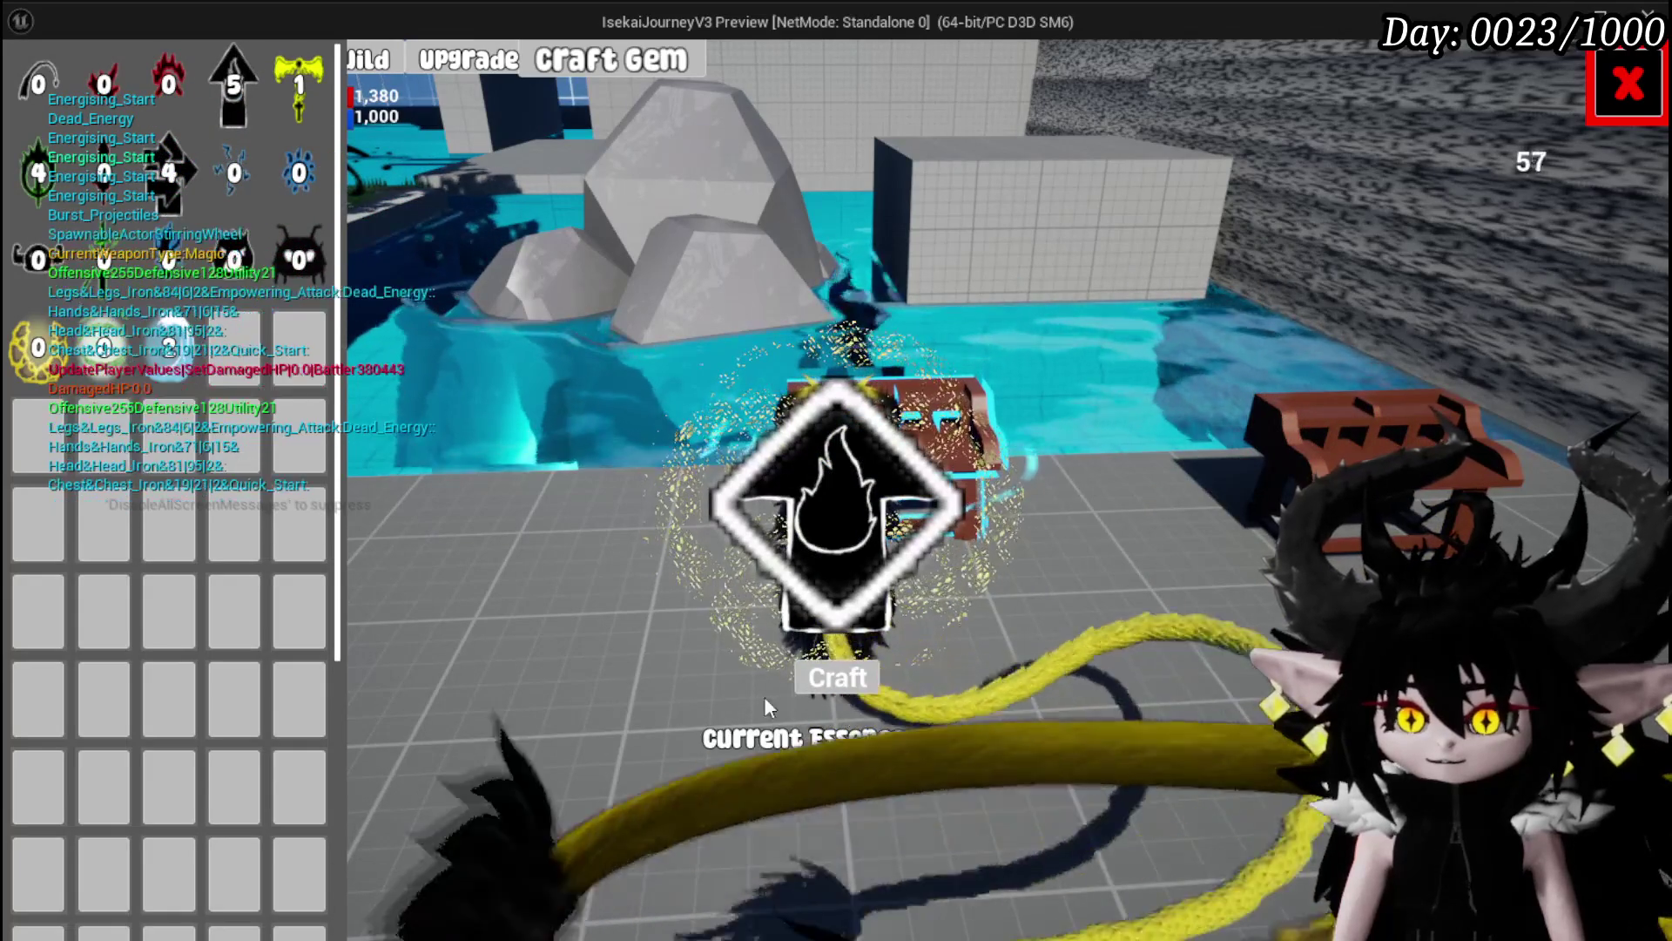
key(Escape)
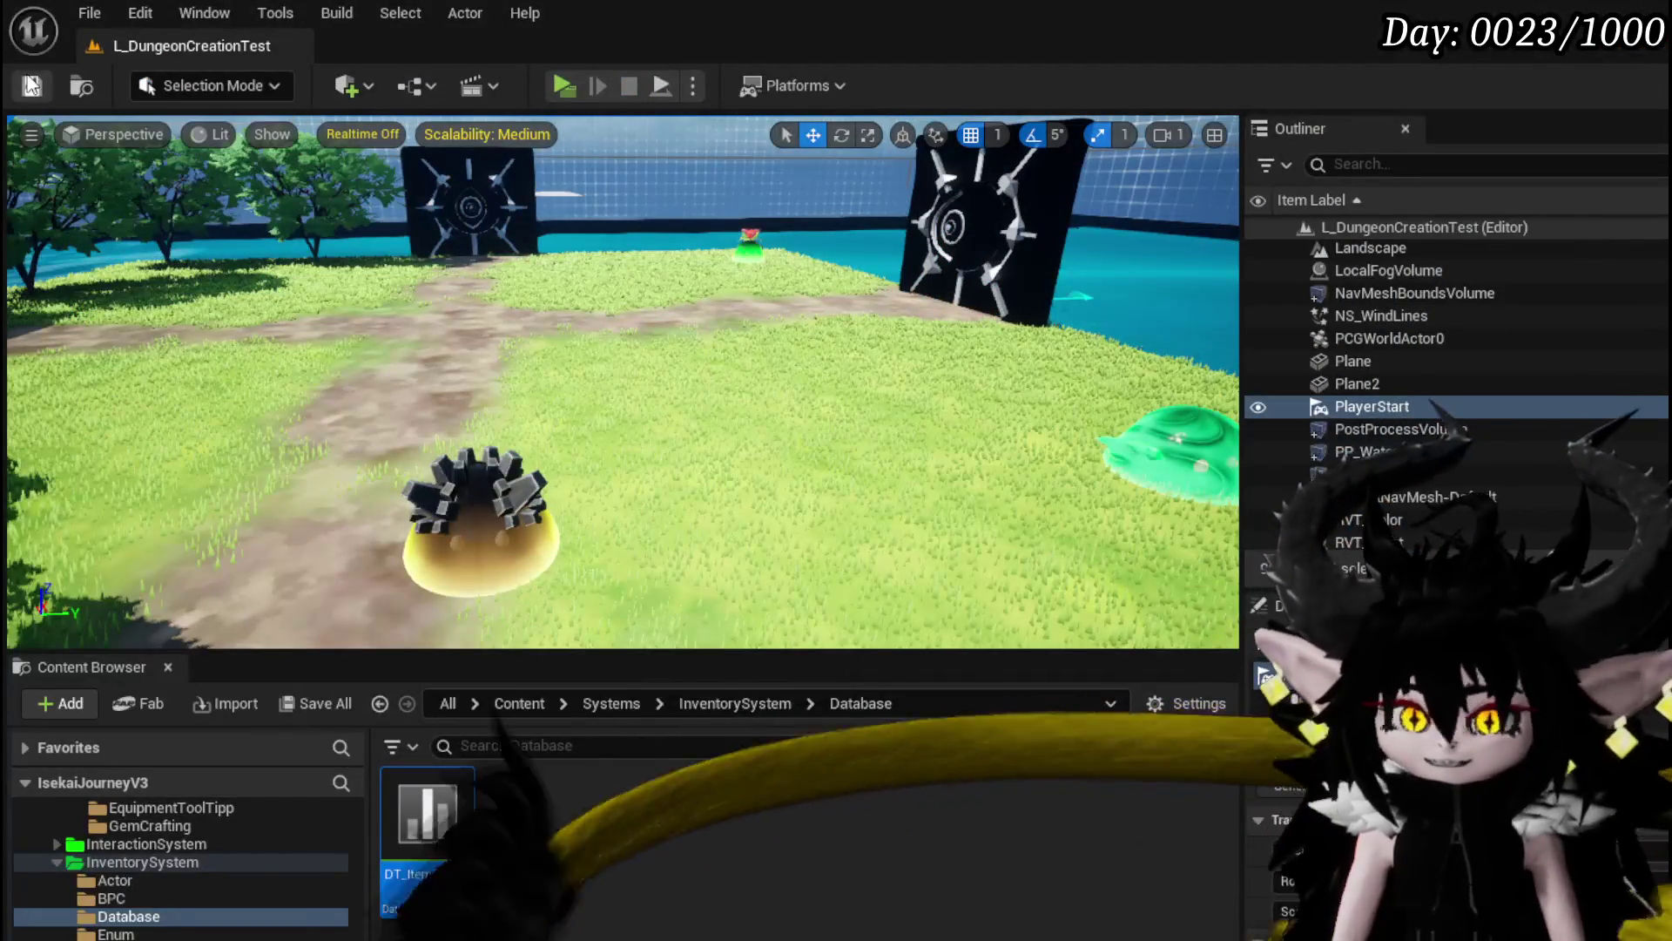
click(31, 86)
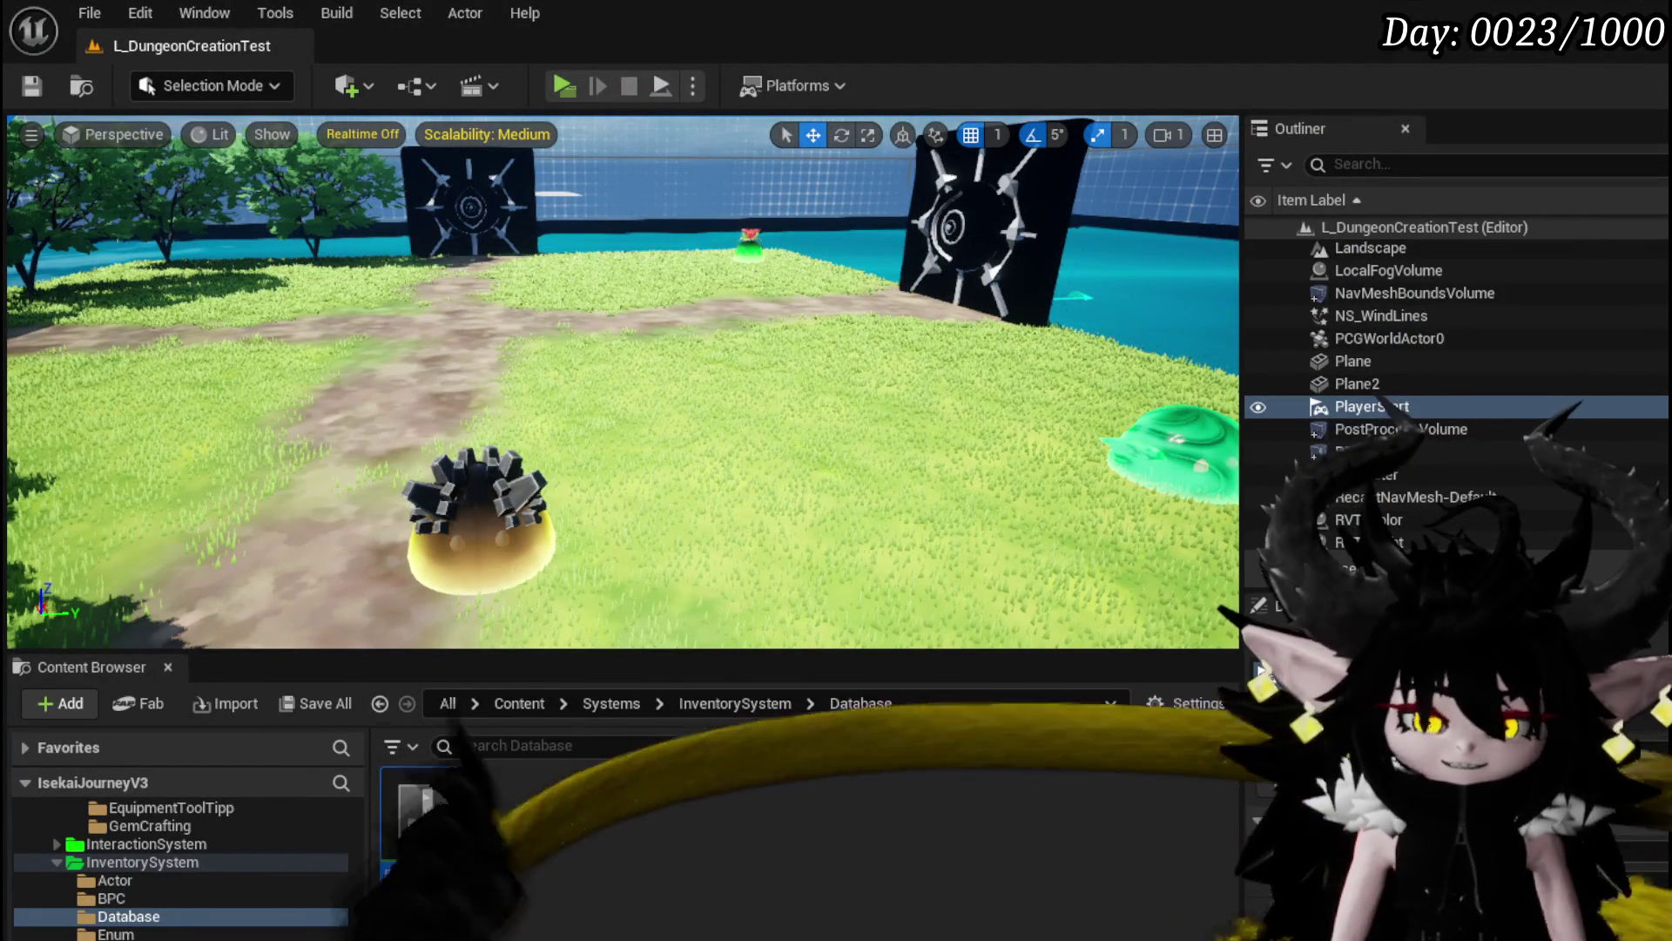
key(alt+Tab)
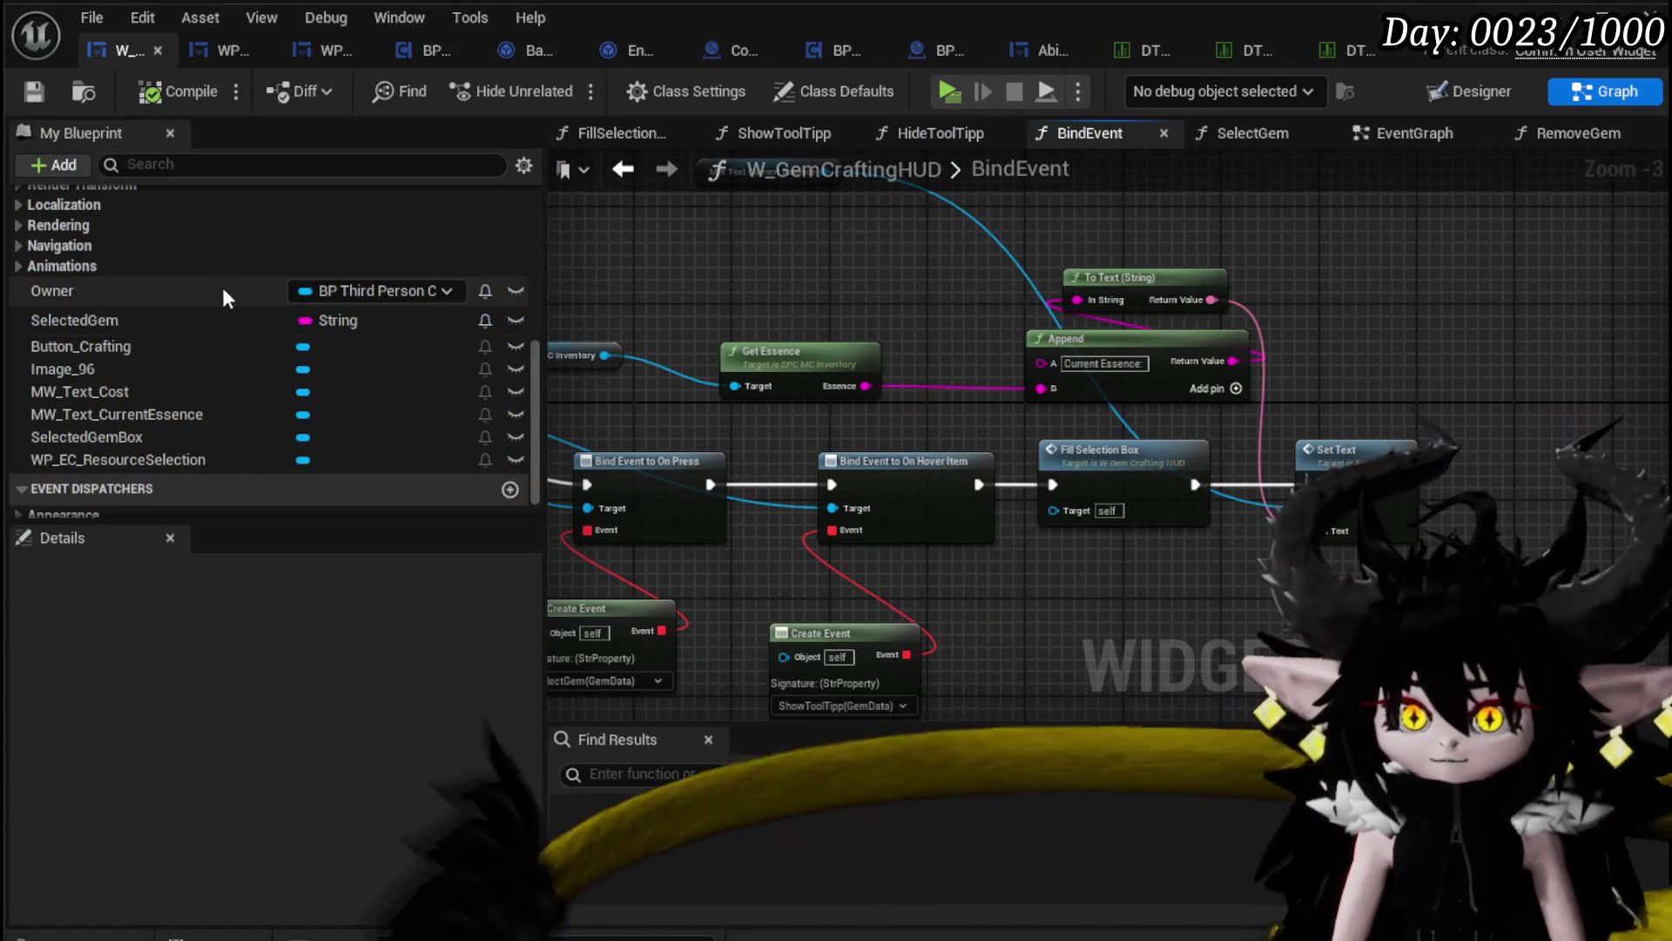
Step: In SelectGem, raise Set Visibility and shift MW Text Cost right, then open RemoveGem
scroll(218, 283, up, 5)
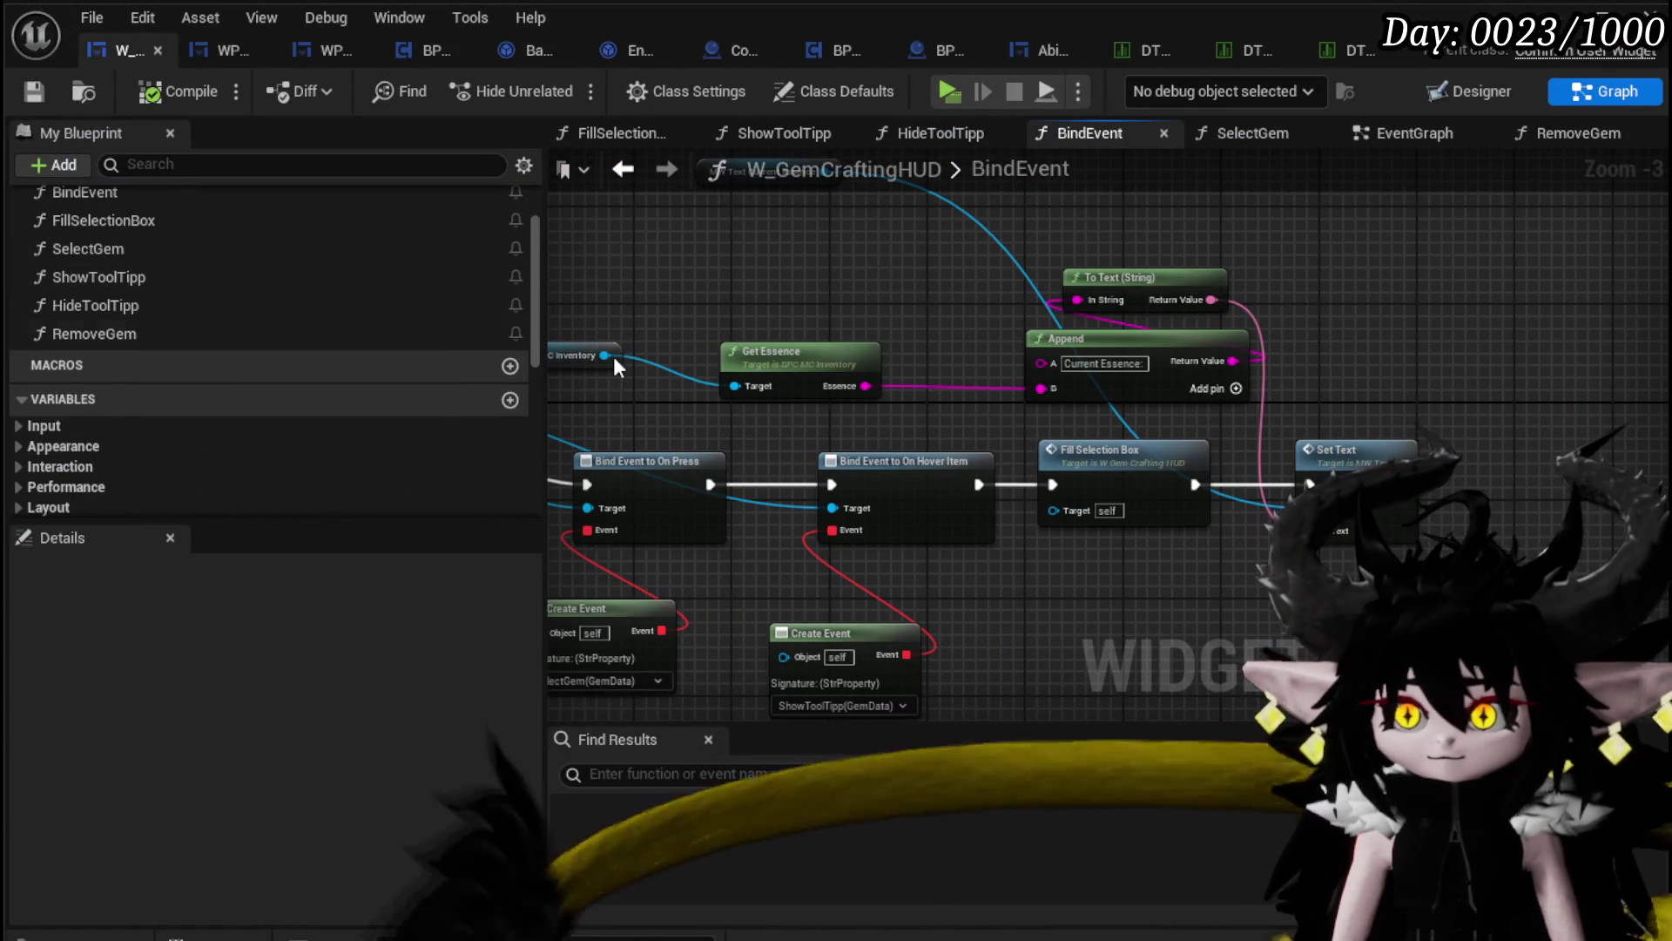
scroll(274, 327, up, 2)
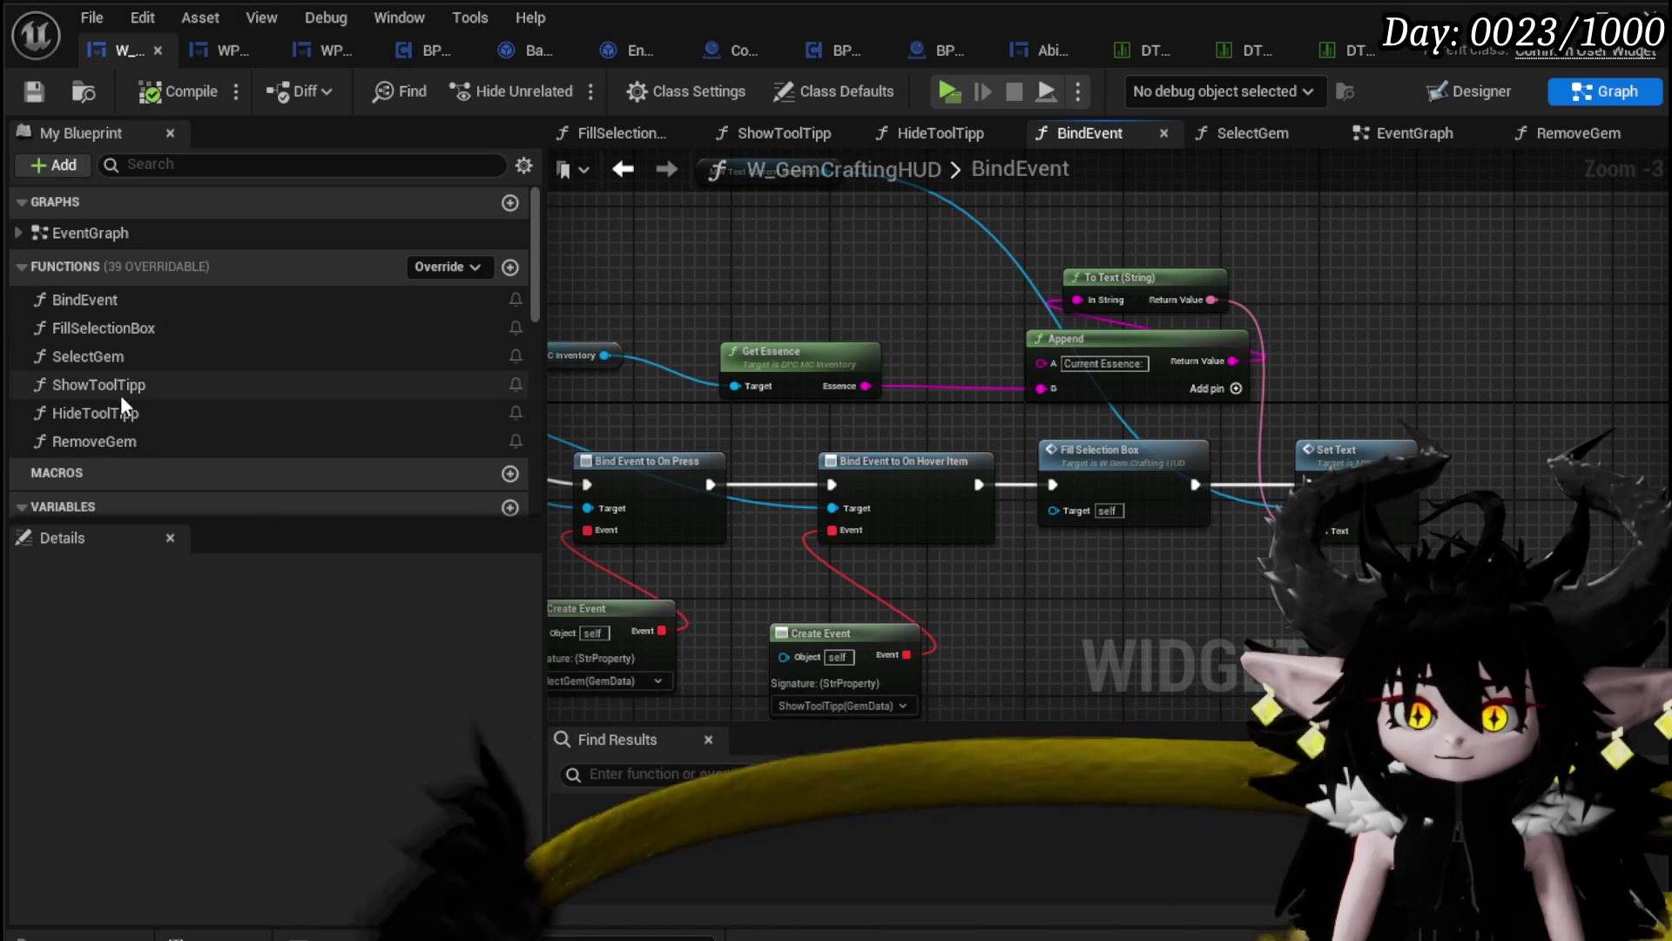
double_click(303, 358)
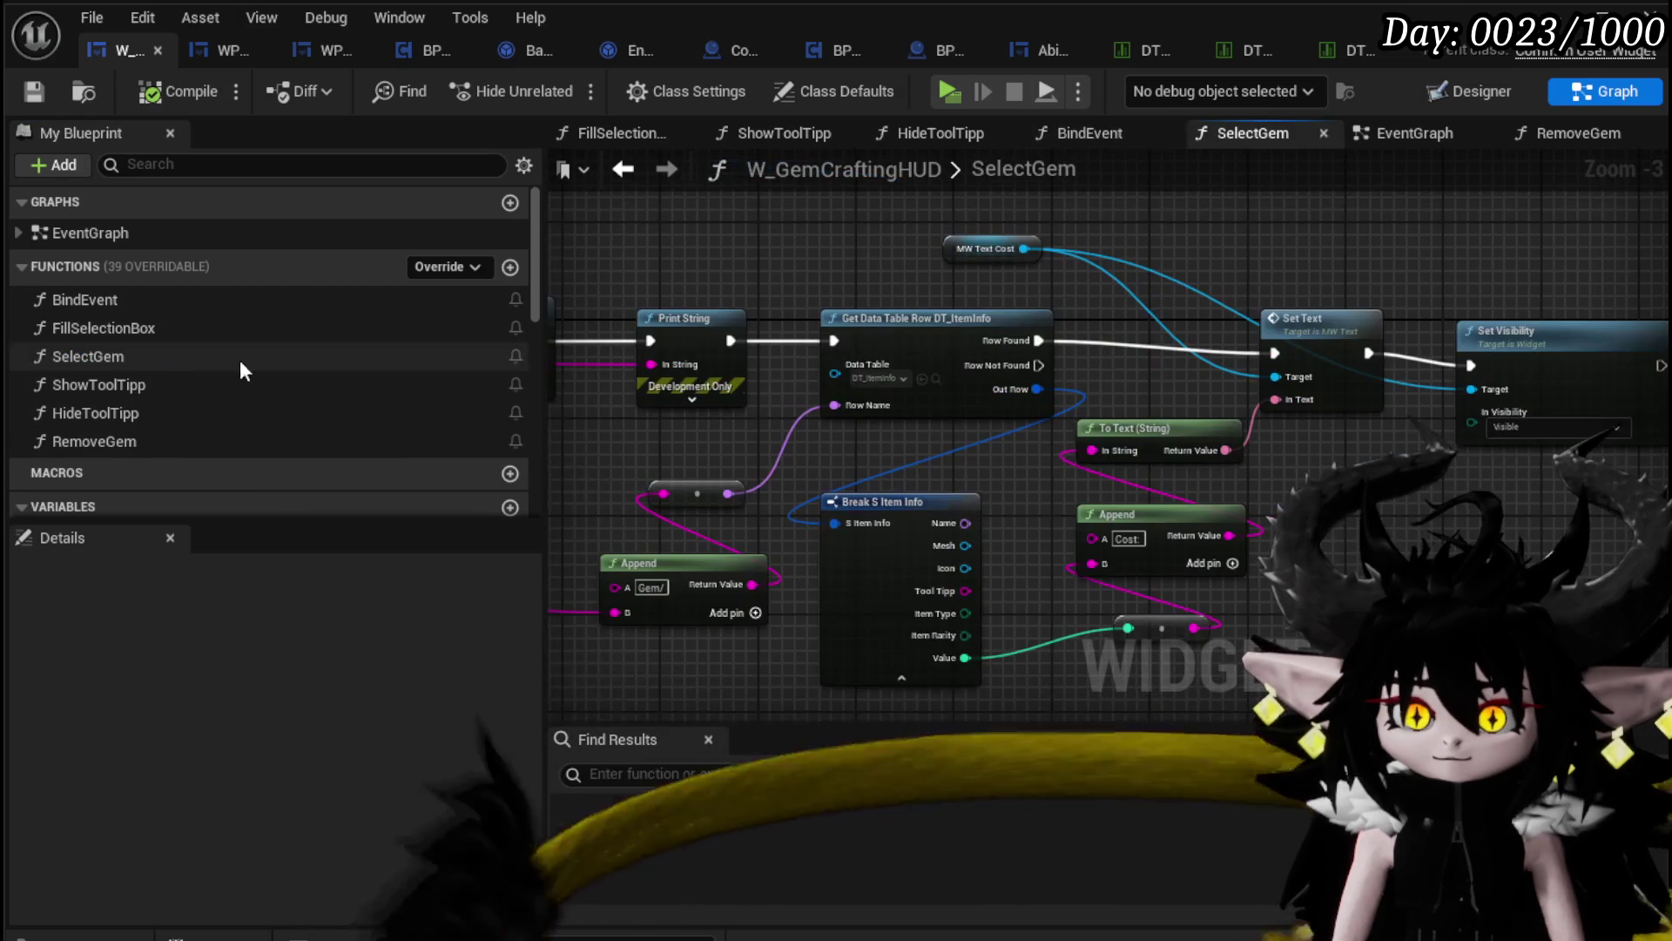
drag(629, 300, 621, 300)
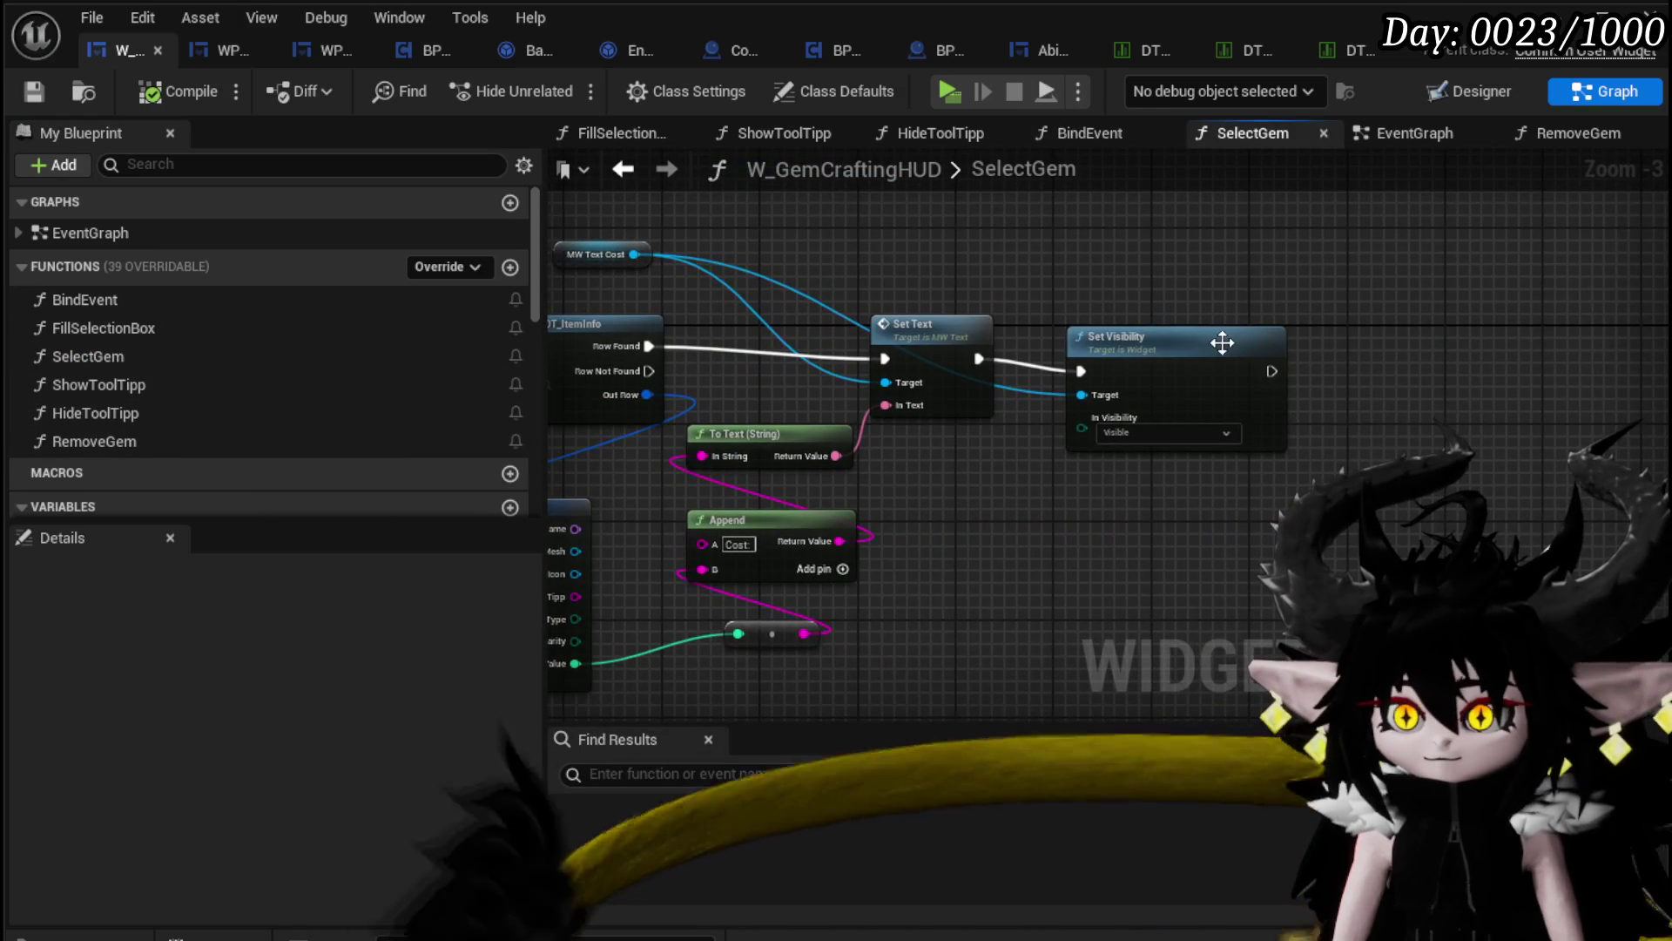
drag(1222, 342, 1283, 257)
mouse_move(741, 327)
mouse_down()
mouse_move(1139, 324)
mouse_move(1119, 304)
mouse_move(1655, 322)
mouse_up()
mouse_move(1168, 304)
mouse_down()
mouse_move(1378, 312)
mouse_move(552, 271)
mouse_up()
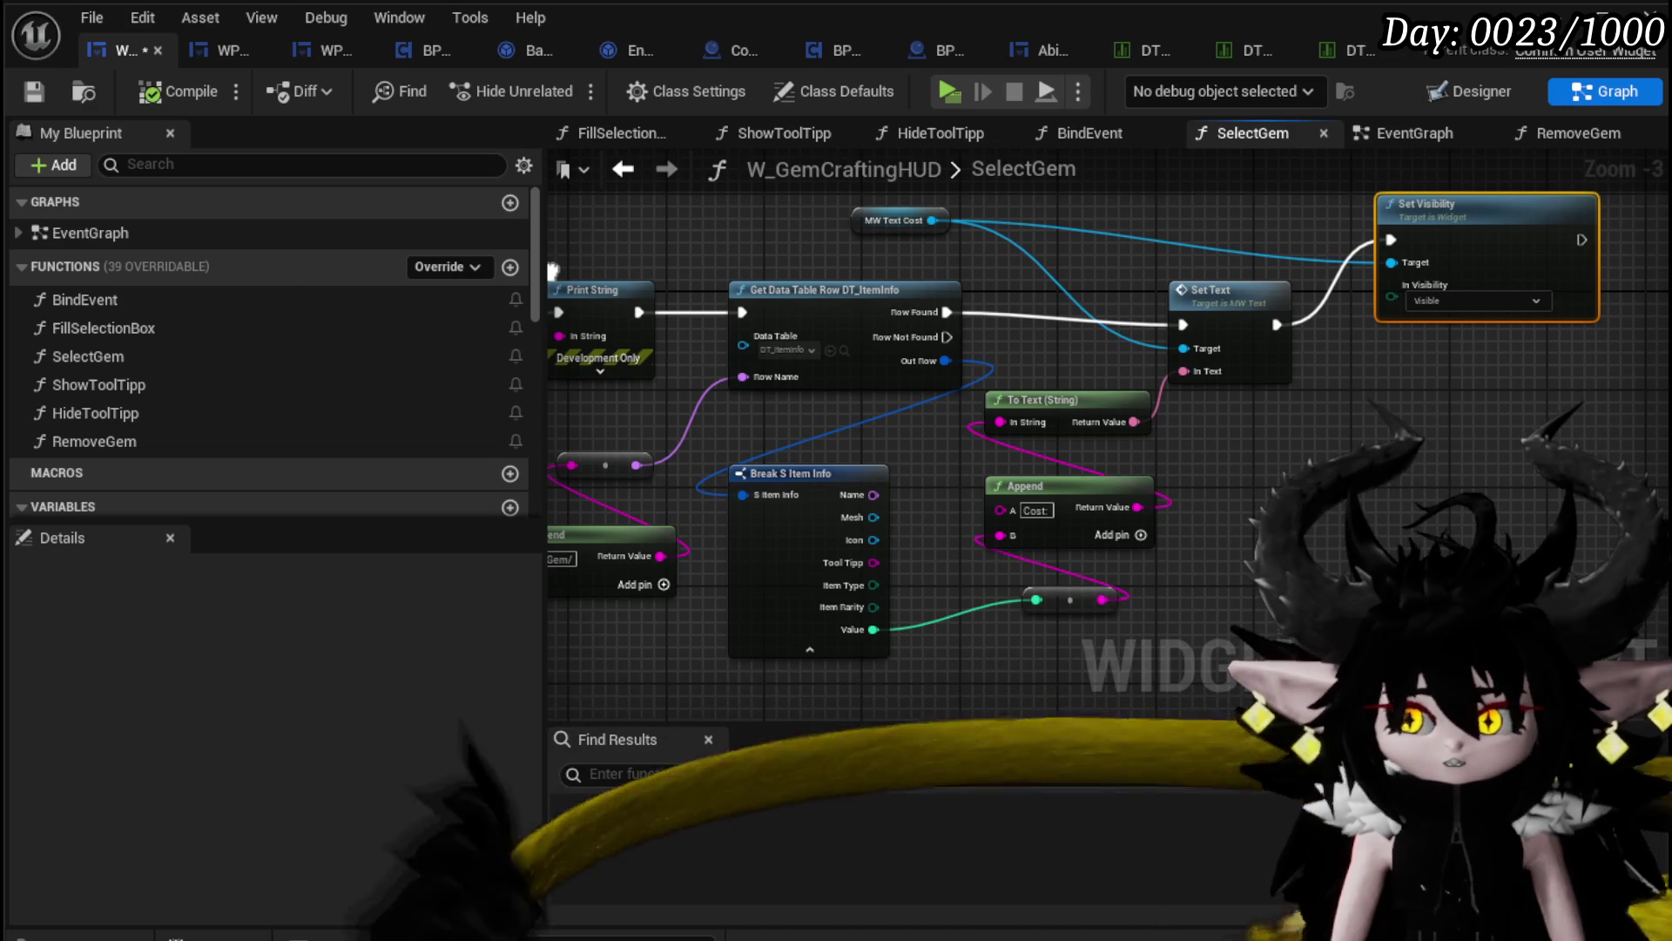
mouse_move(552, 271)
mouse_down()
mouse_move(828, 348)
mouse_move(849, 313)
mouse_move(1560, 324)
mouse_up()
mouse_move(610, 314)
mouse_down()
mouse_move(1307, 318)
mouse_move(1027, 308)
mouse_move(1219, 313)
mouse_move(1132, 322)
mouse_up()
mouse_move(664, 312)
mouse_down()
mouse_move(843, 261)
mouse_move(780, 304)
mouse_move(869, 310)
mouse_up()
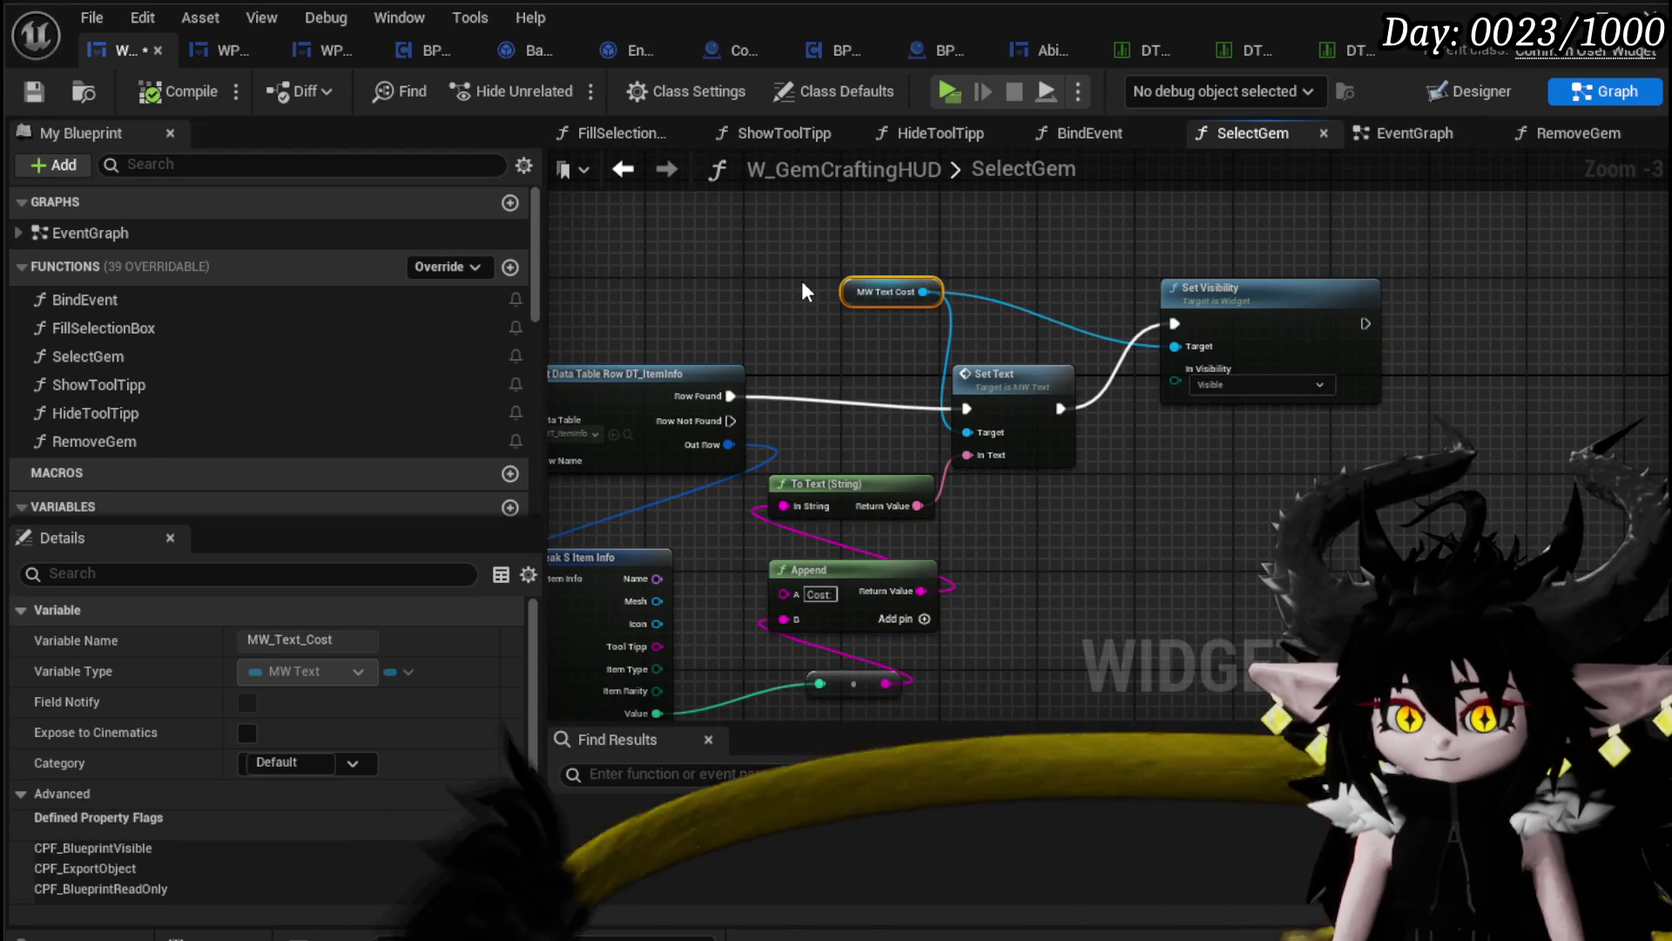
double_click(112, 444)
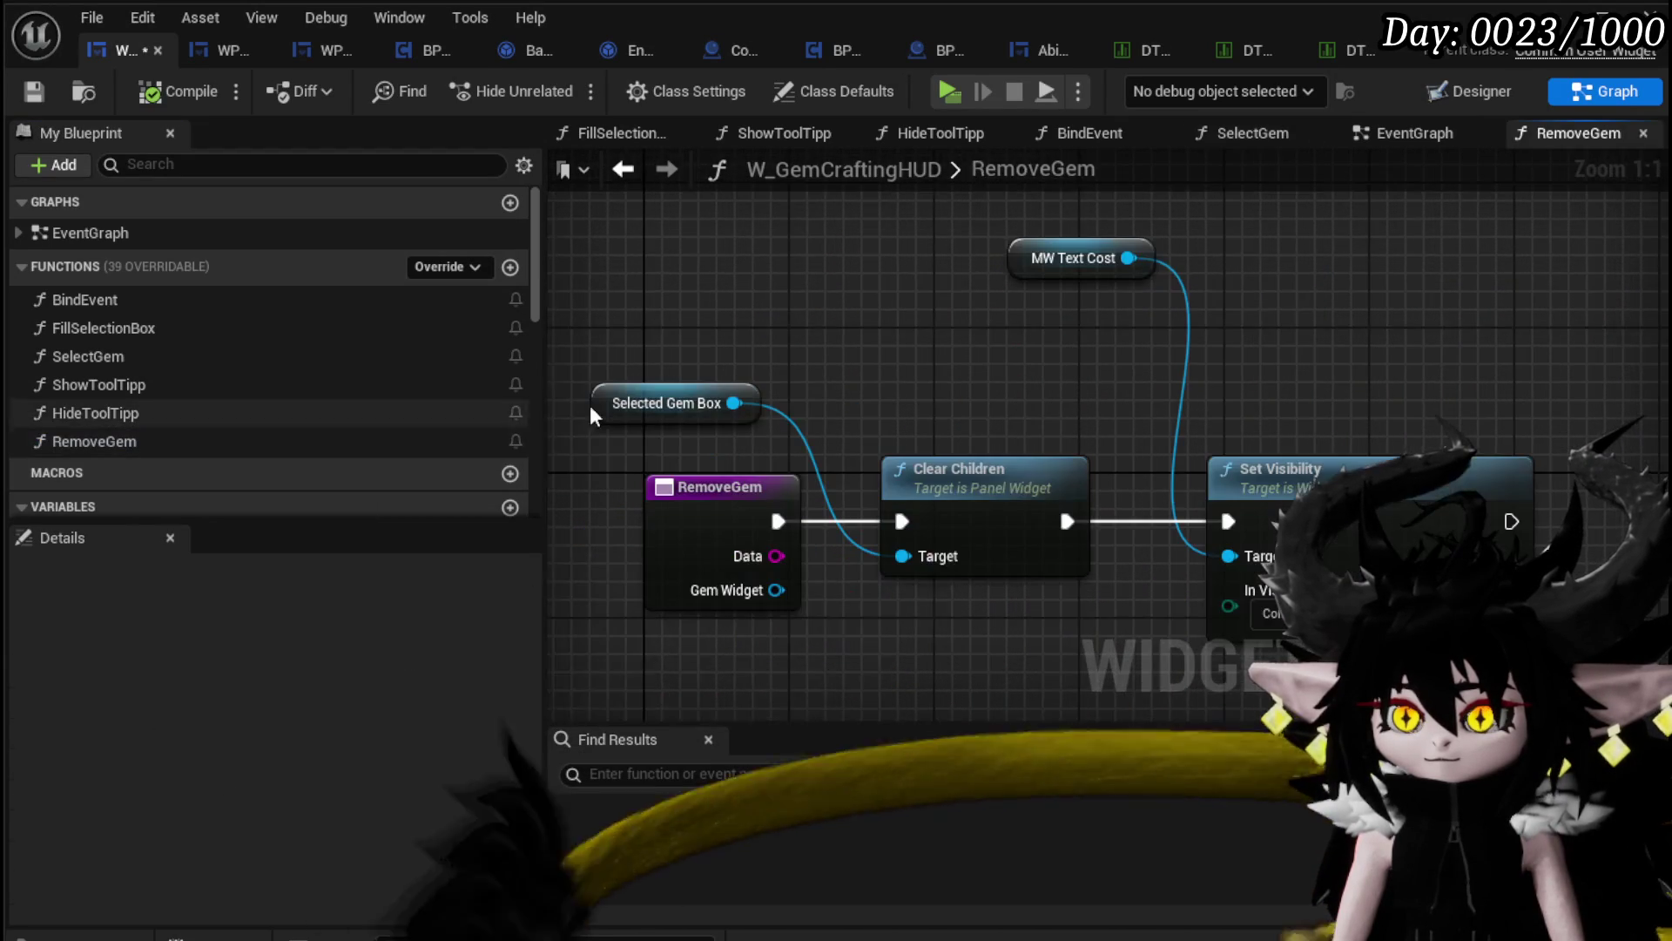
Step: Place MW Text Cost above Set Visibility in RemoveGem and launch a standalone game preview
drag(1031, 231, 1186, 324)
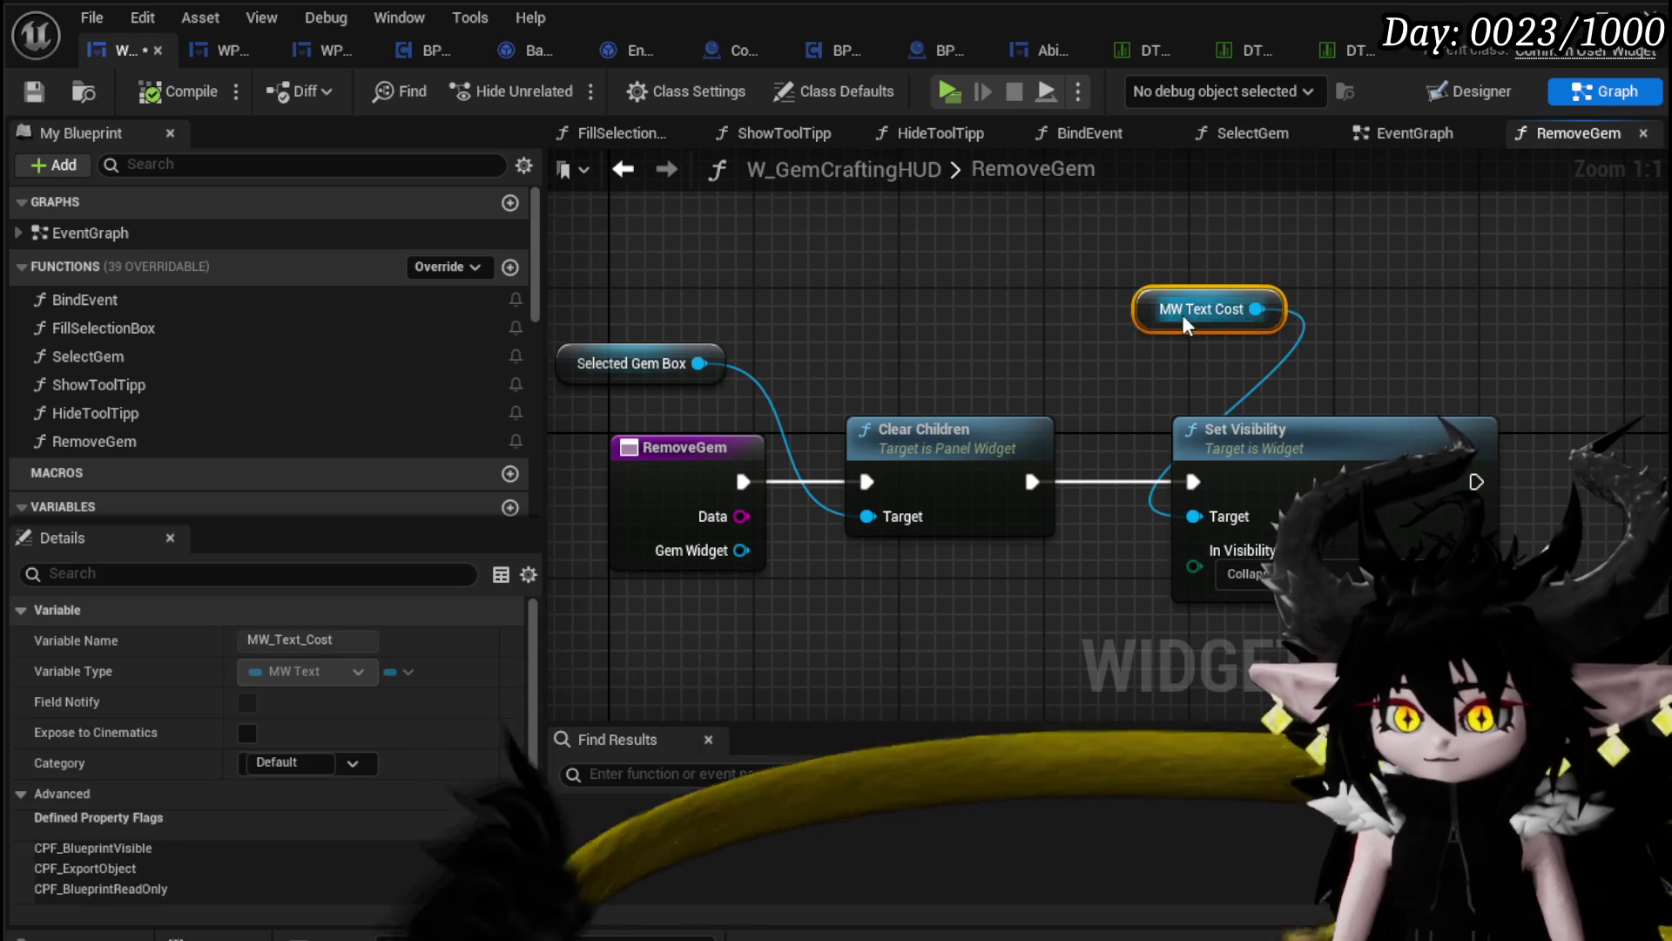
click(1268, 427)
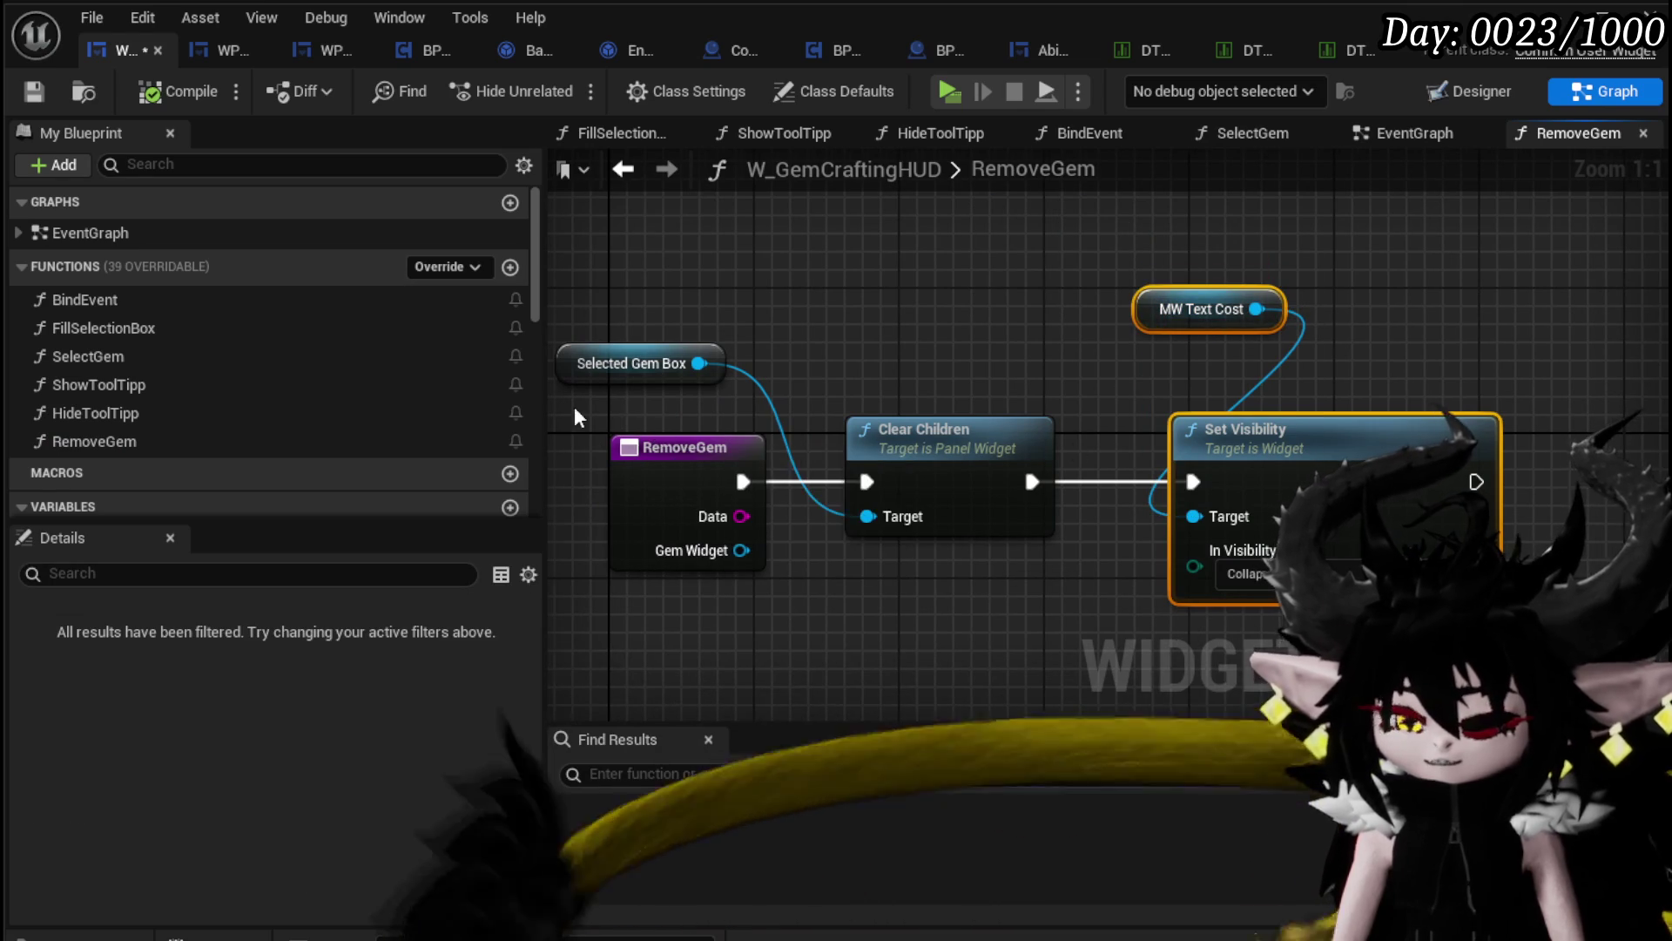
click(696, 523)
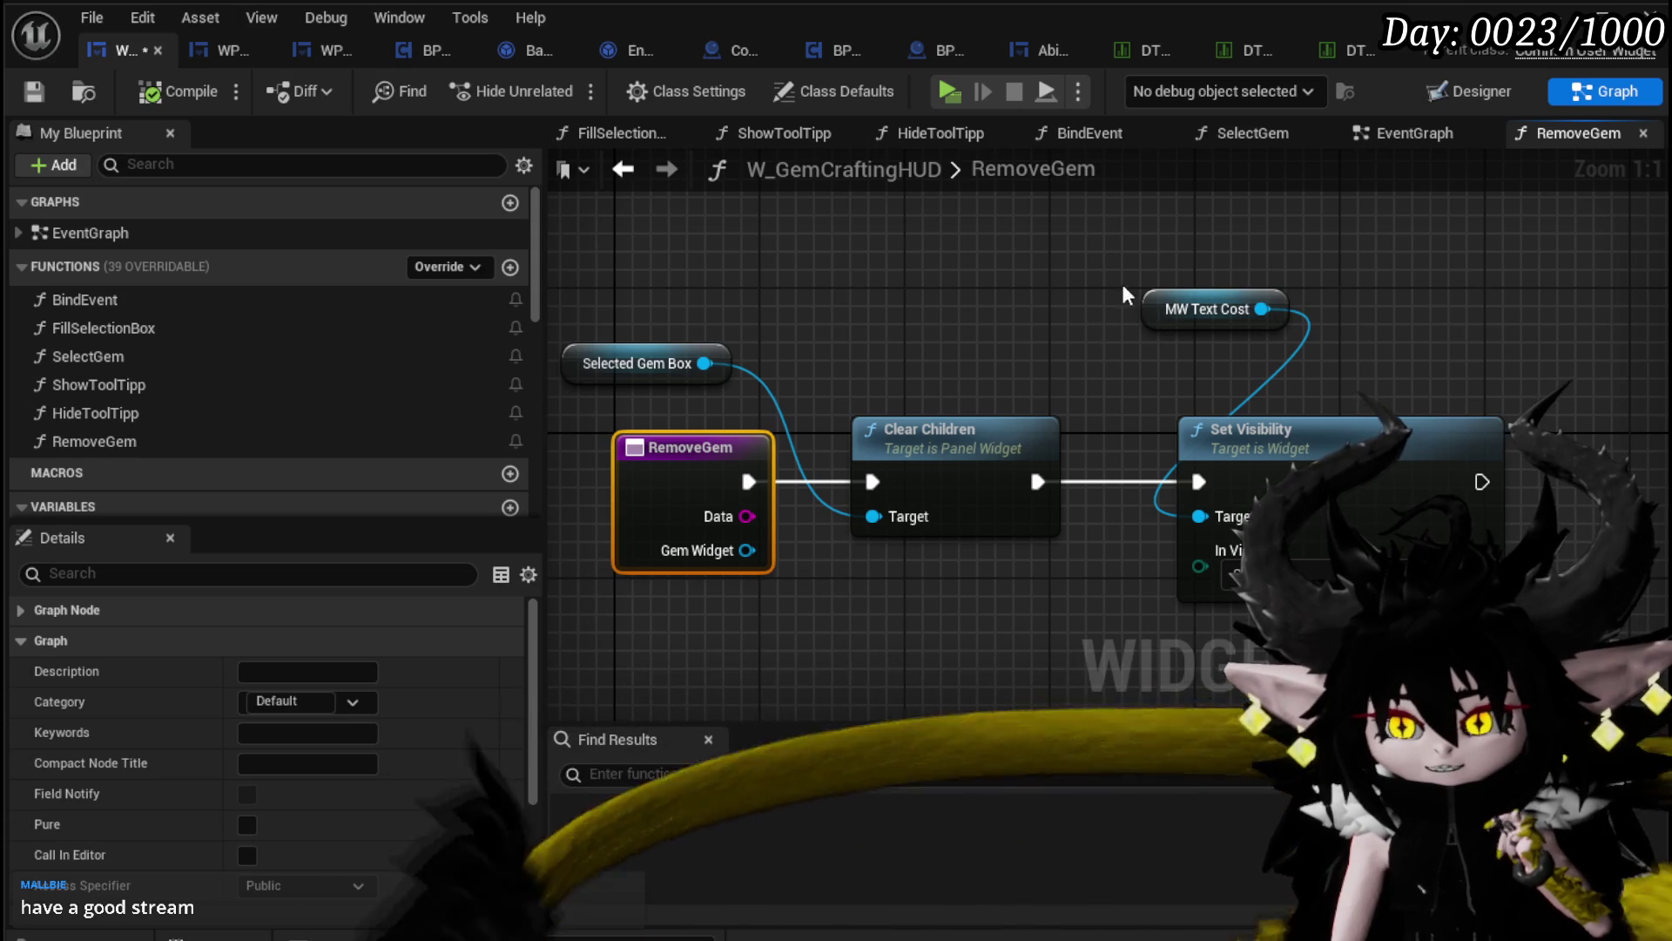
drag(1119, 293, 1271, 479)
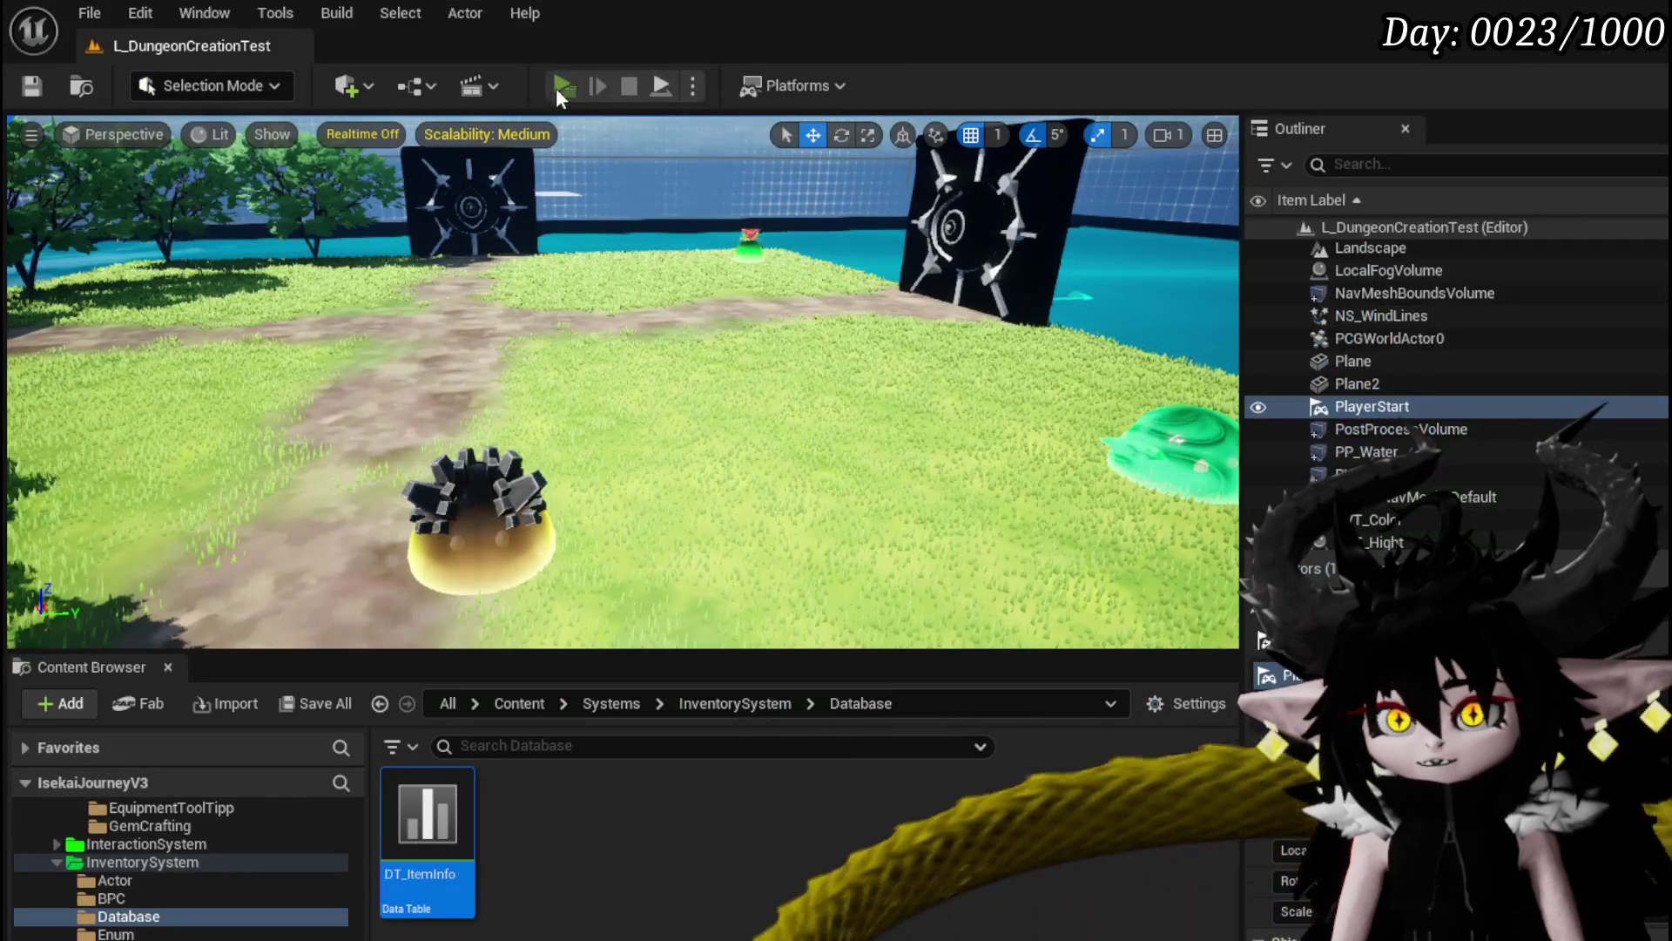
click(557, 88)
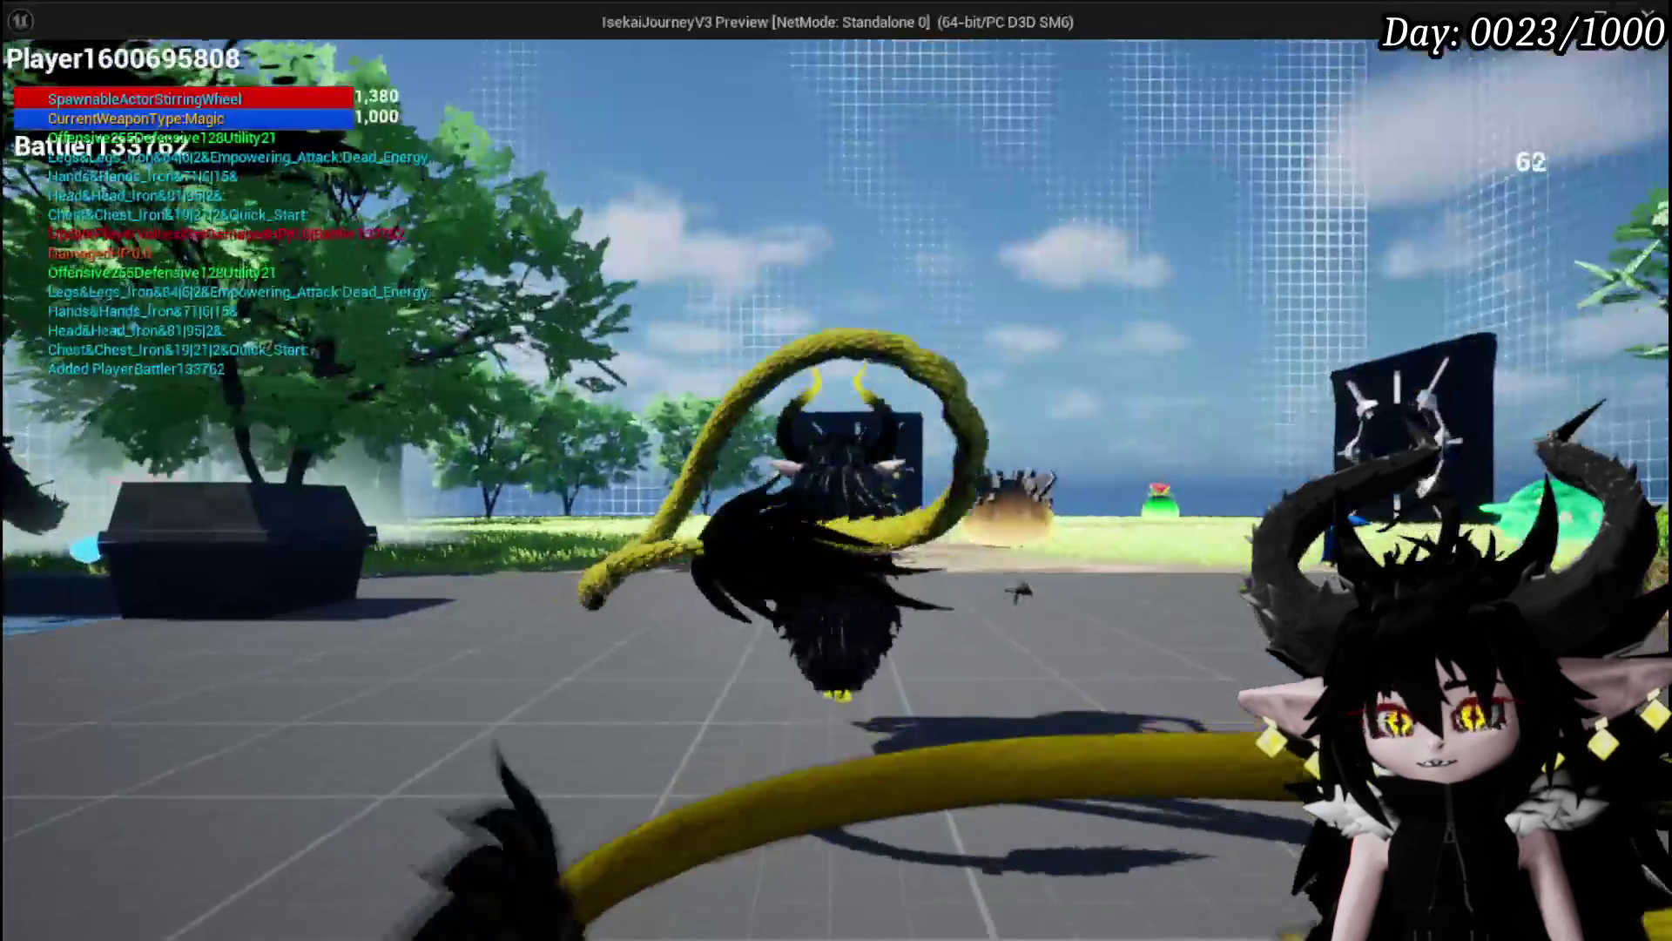
Step: Check the gem crafting menu at the workbench, then exit the preview, save the level and return
key(e)
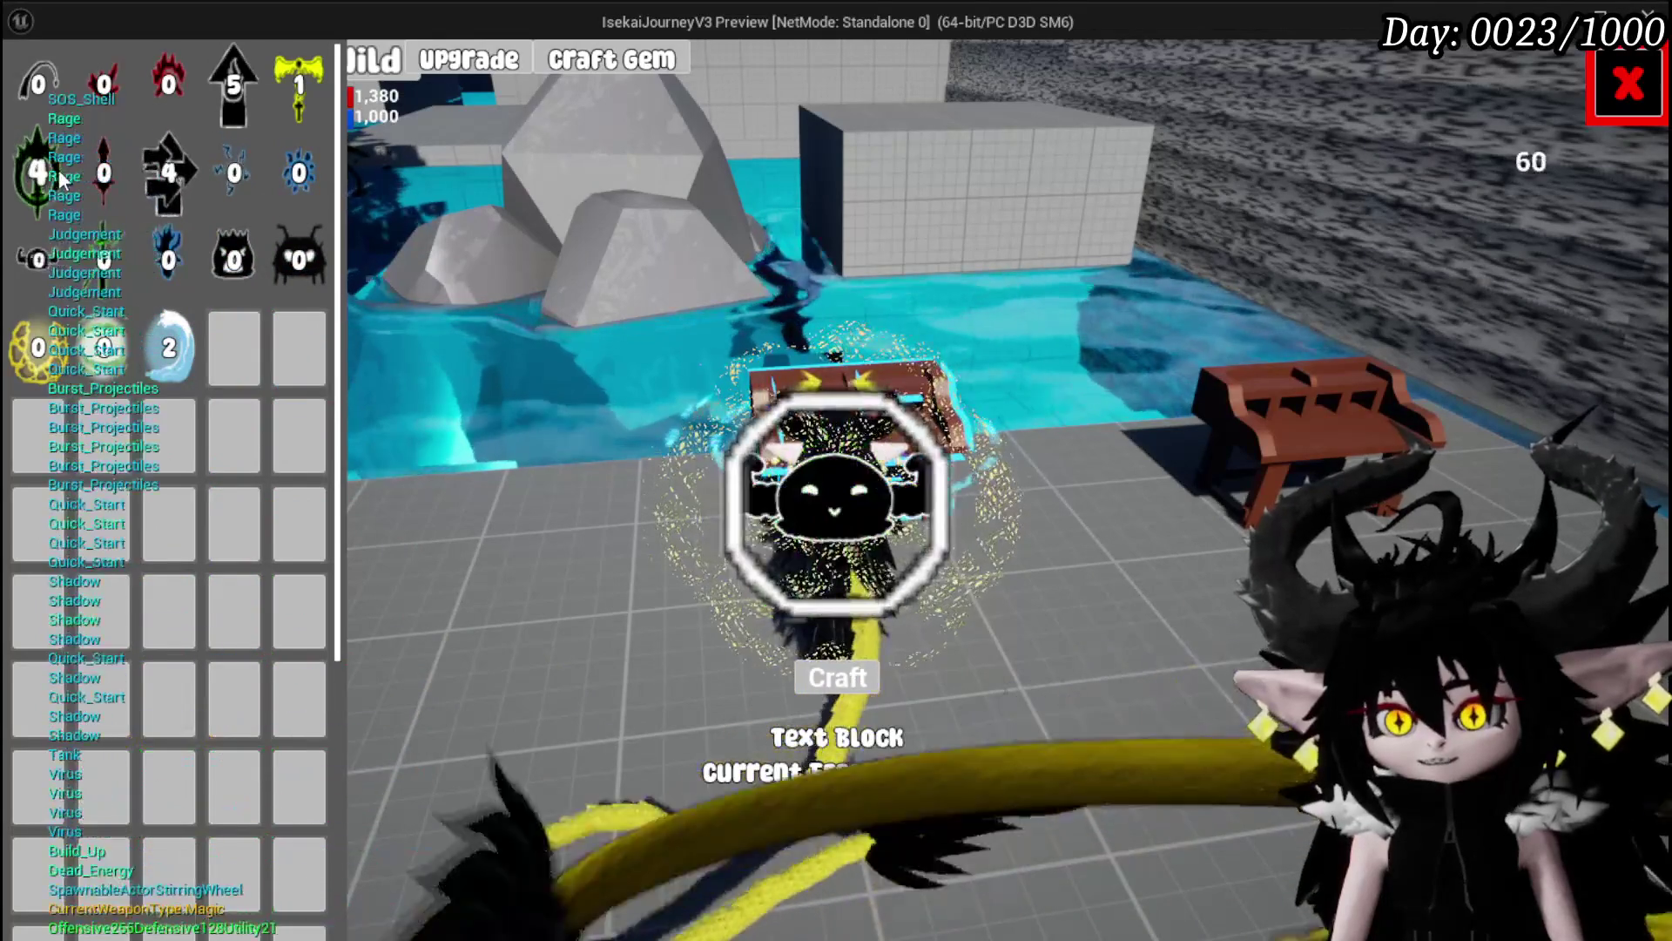
click(1627, 84)
key(Escape)
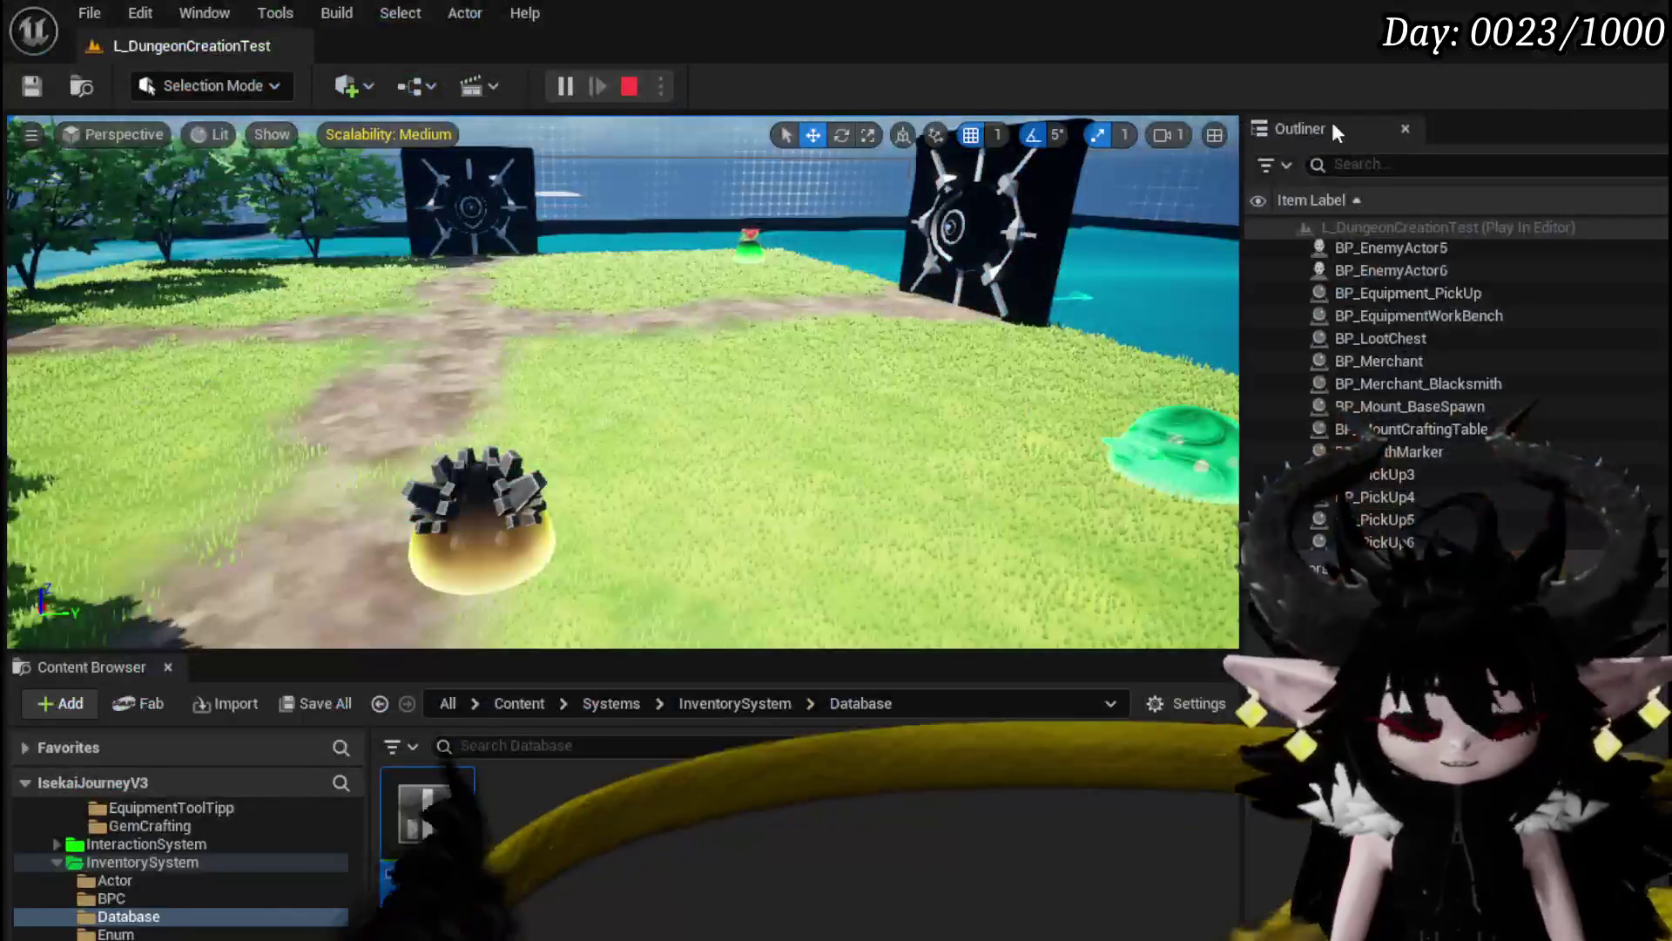
click(39, 85)
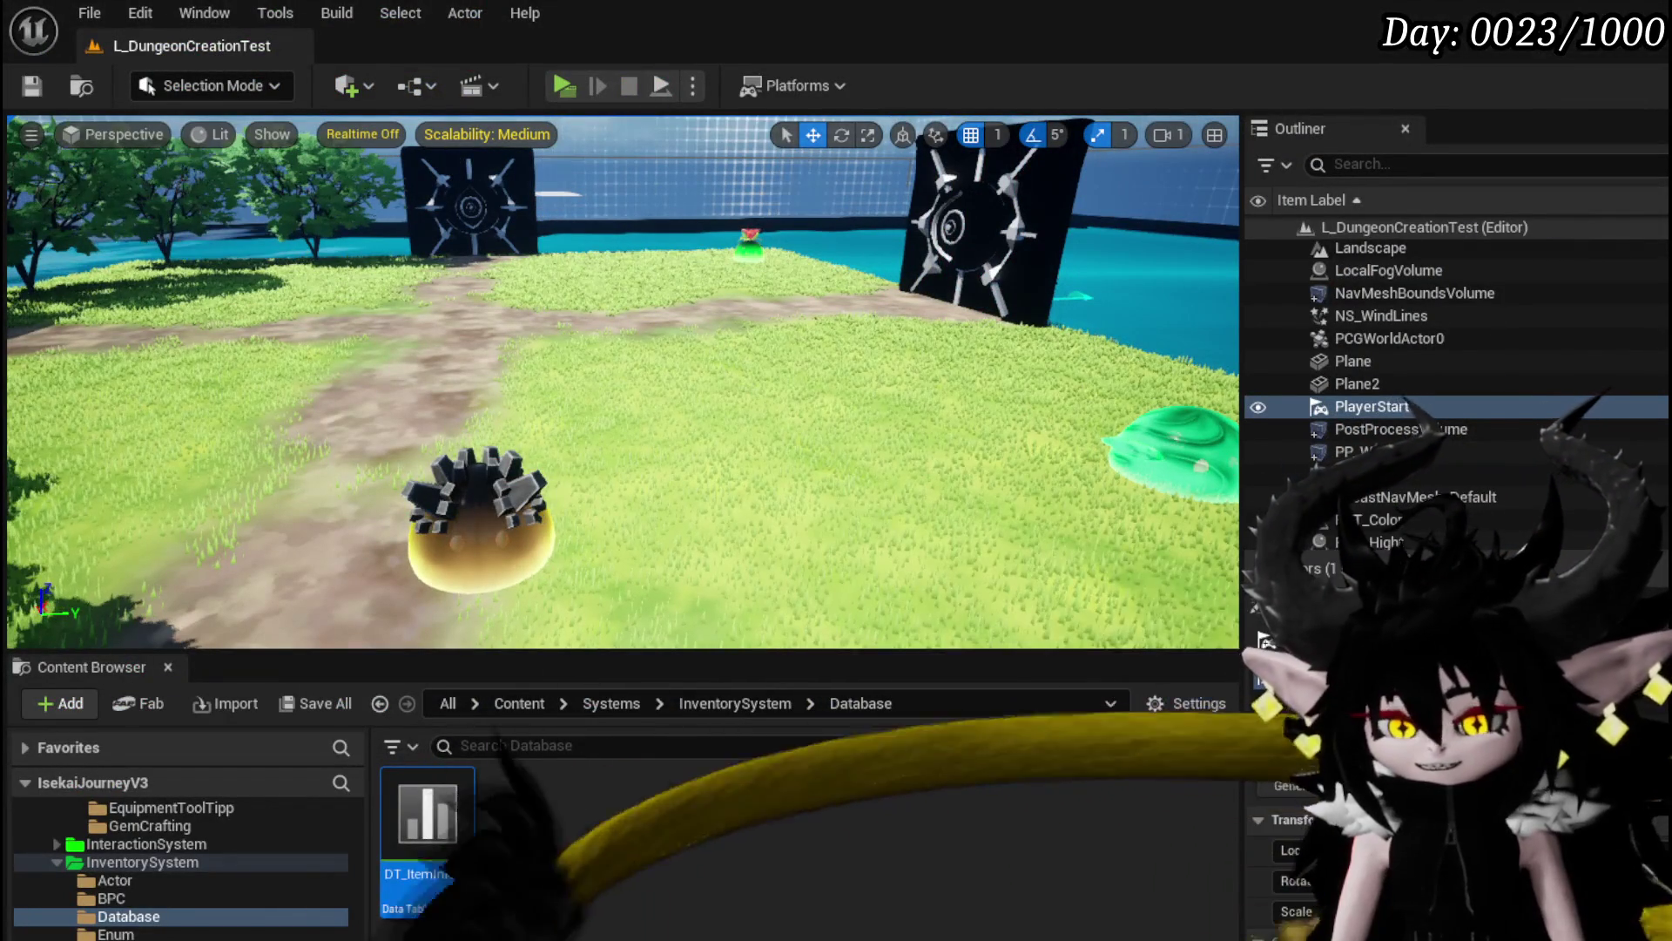
key(alt+Tab)
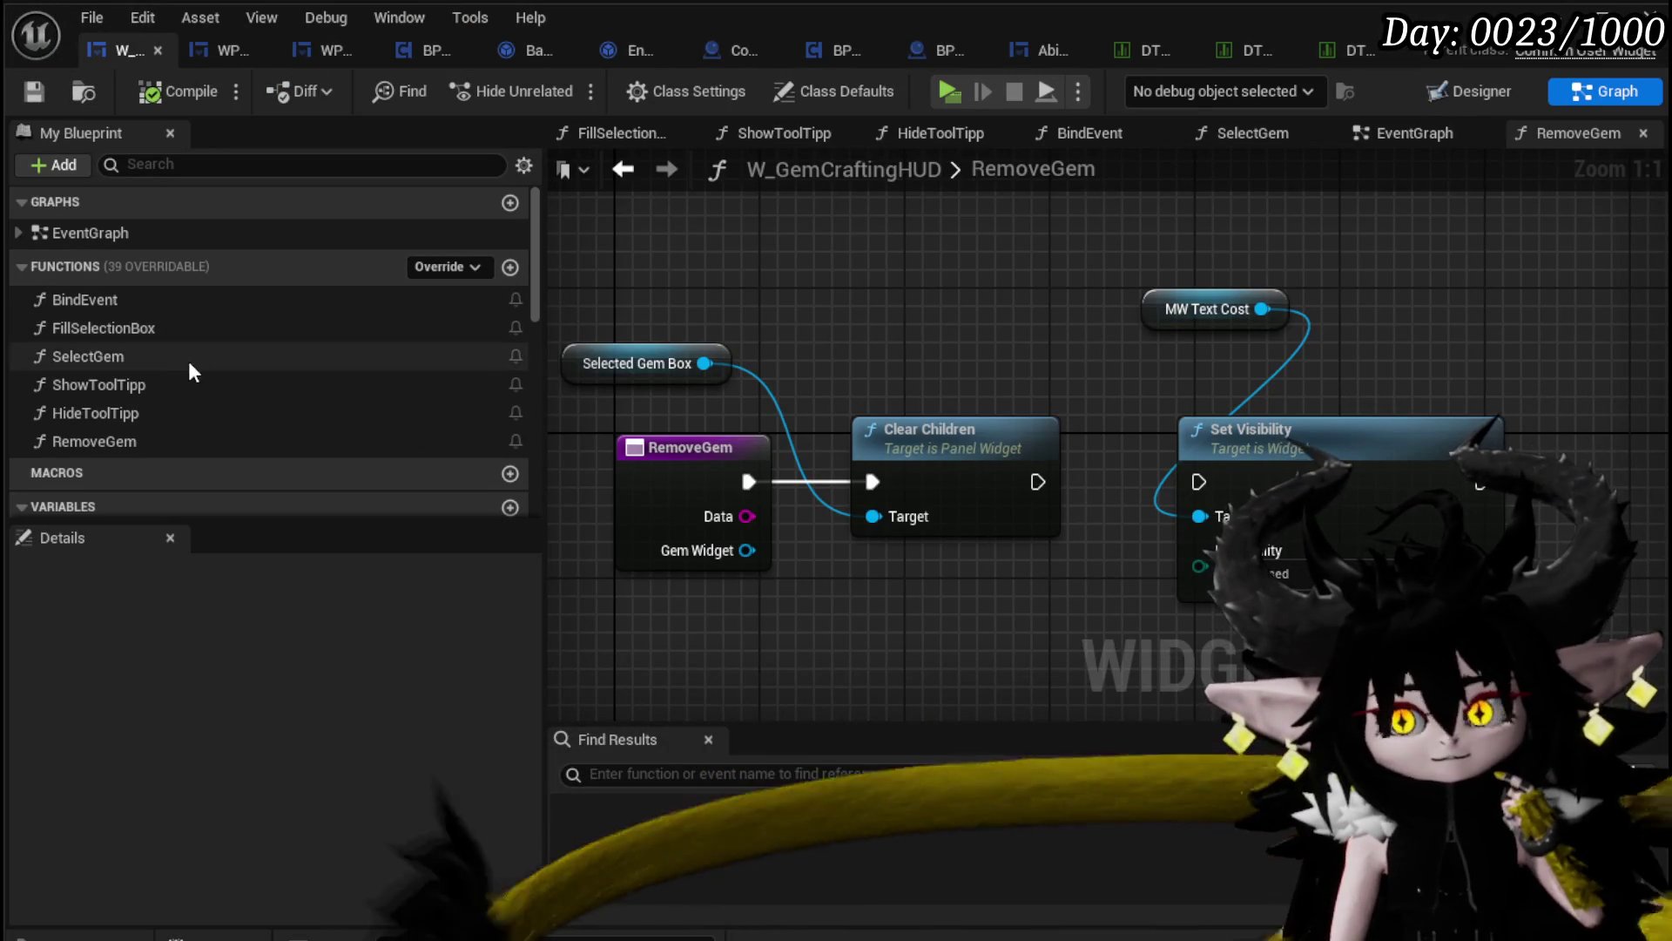
Step: Nudge Set Text and Set Visibility into place in SelectGem and save the HUD blueprint
double_click(188, 356)
drag(1000, 384, 1002, 372)
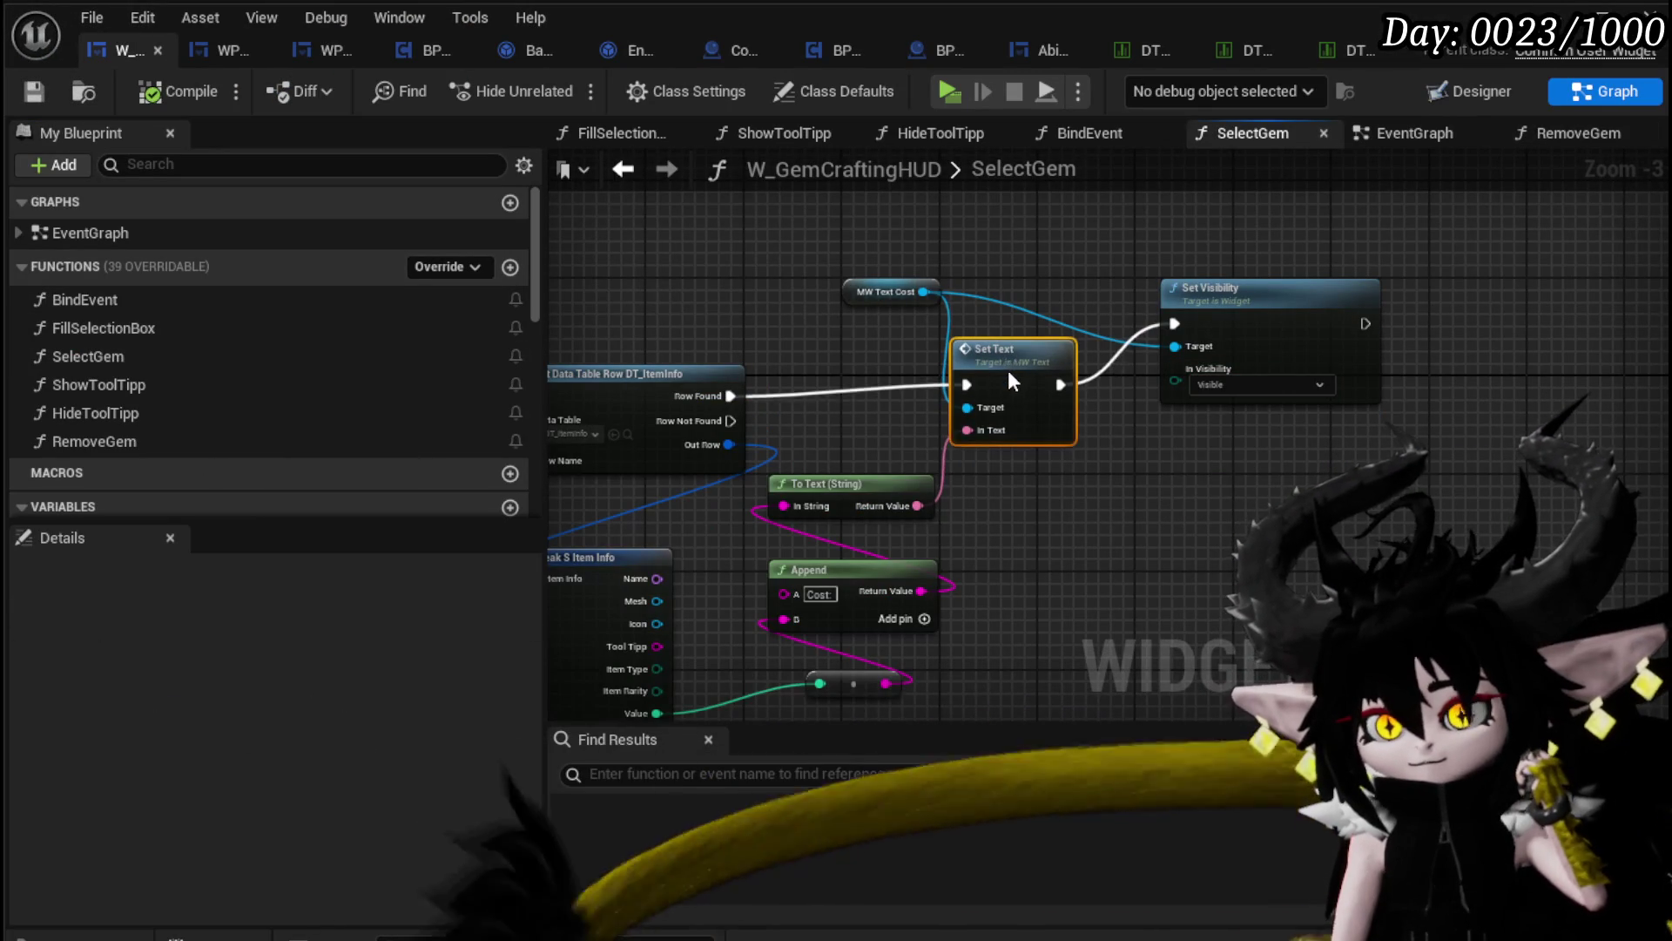
drag(1297, 296, 1257, 332)
mouse_move(793, 326)
mouse_down()
mouse_move(1015, 384)
mouse_move(1057, 462)
mouse_move(1193, 424)
mouse_up()
right_click(1021, 440)
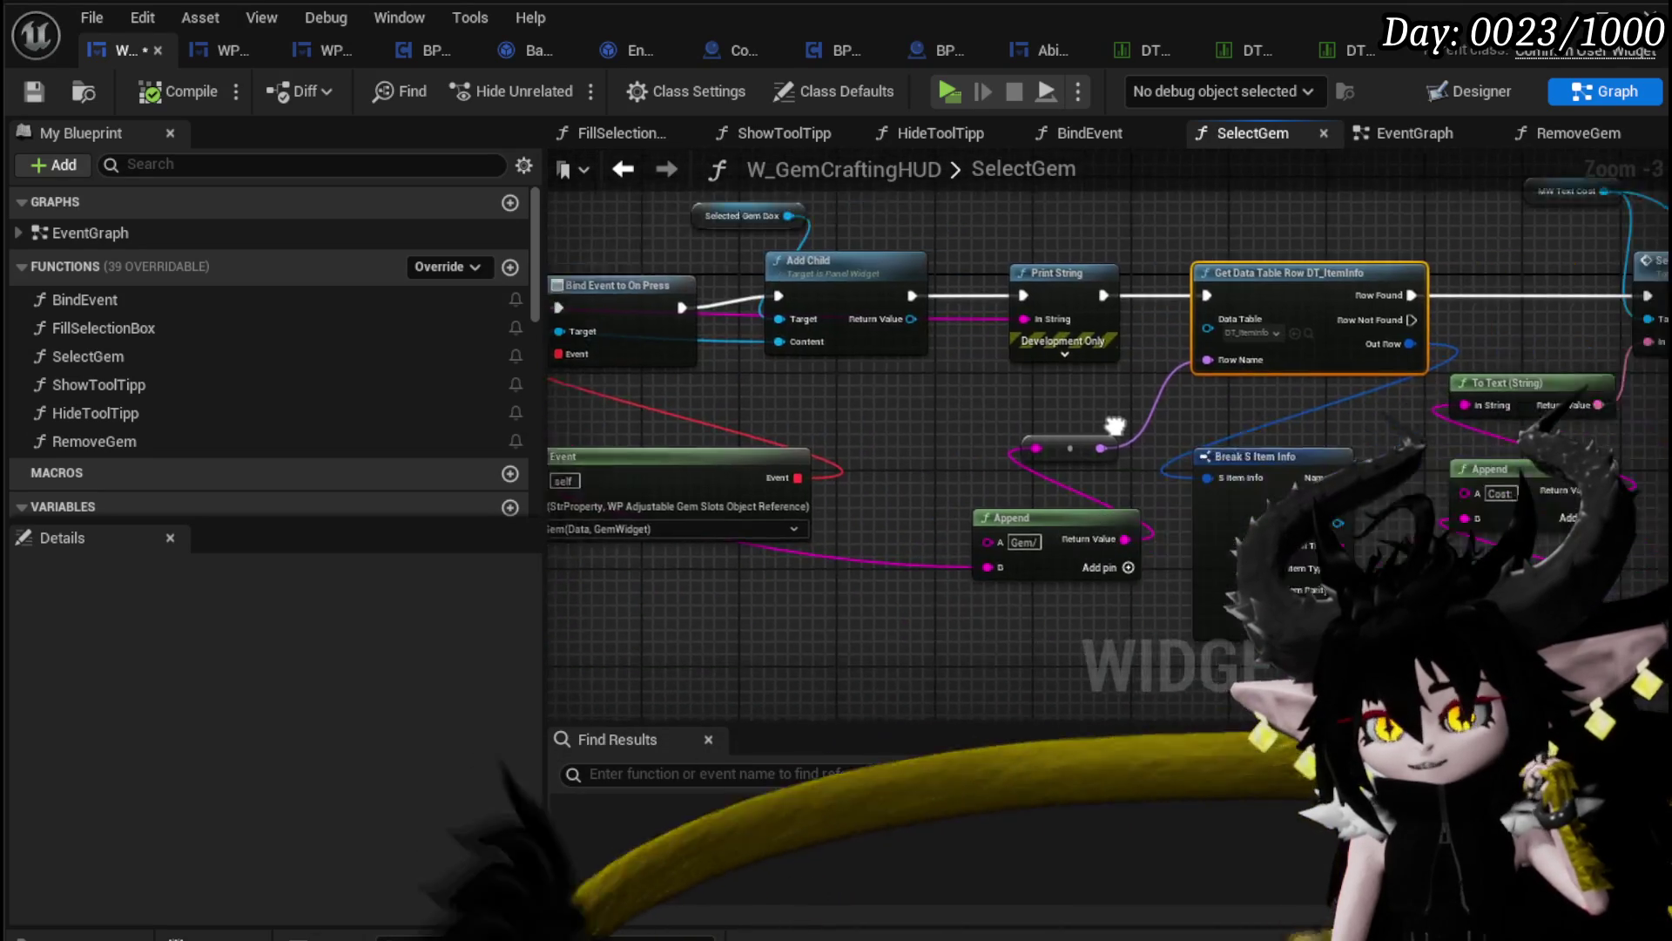
scroll(1194, 424, up, 3)
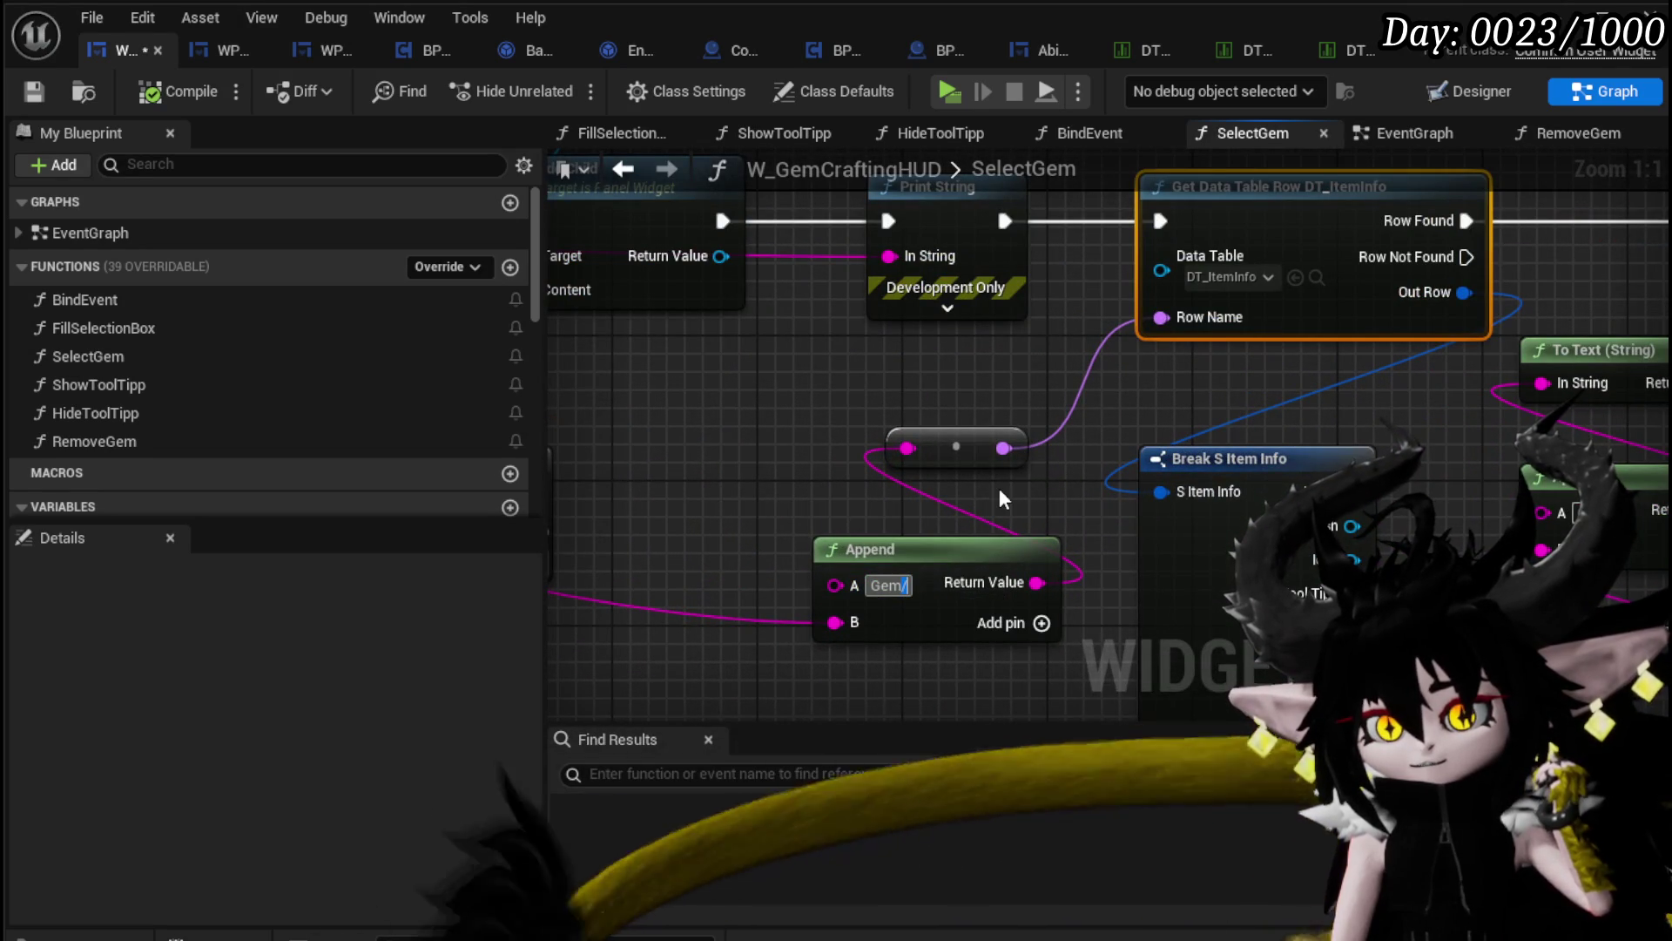
click(816, 454)
click(21, 91)
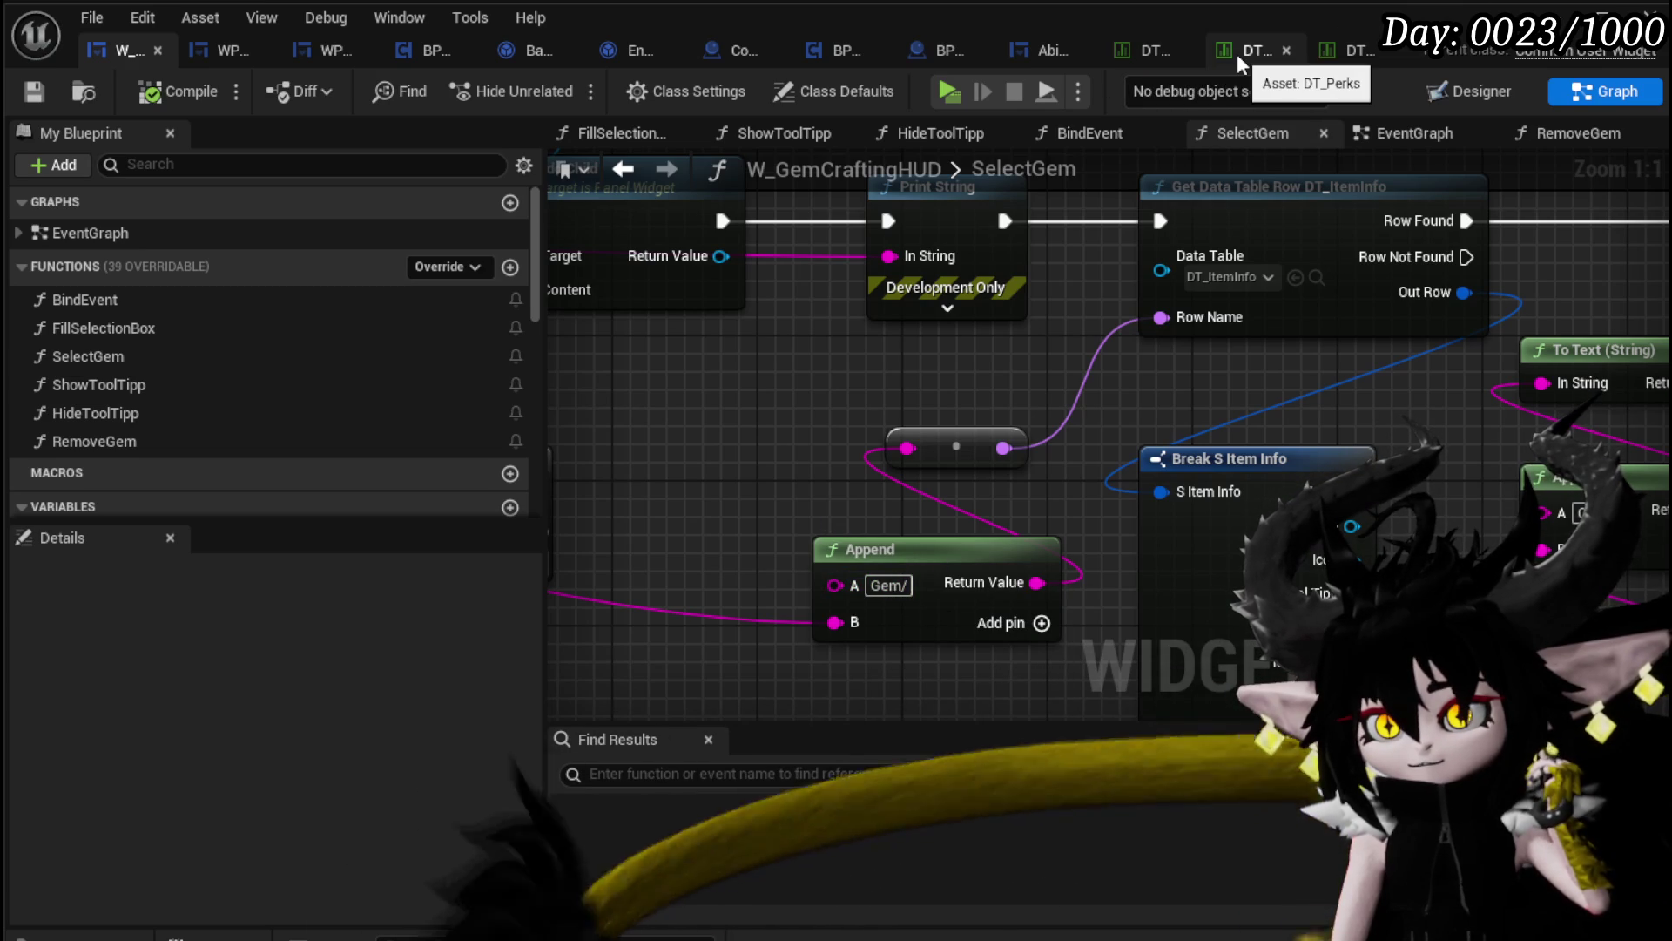
Step: Check DT_Perks, then change the Append prefix in SelectGem to 'Gem&'
click(1336, 49)
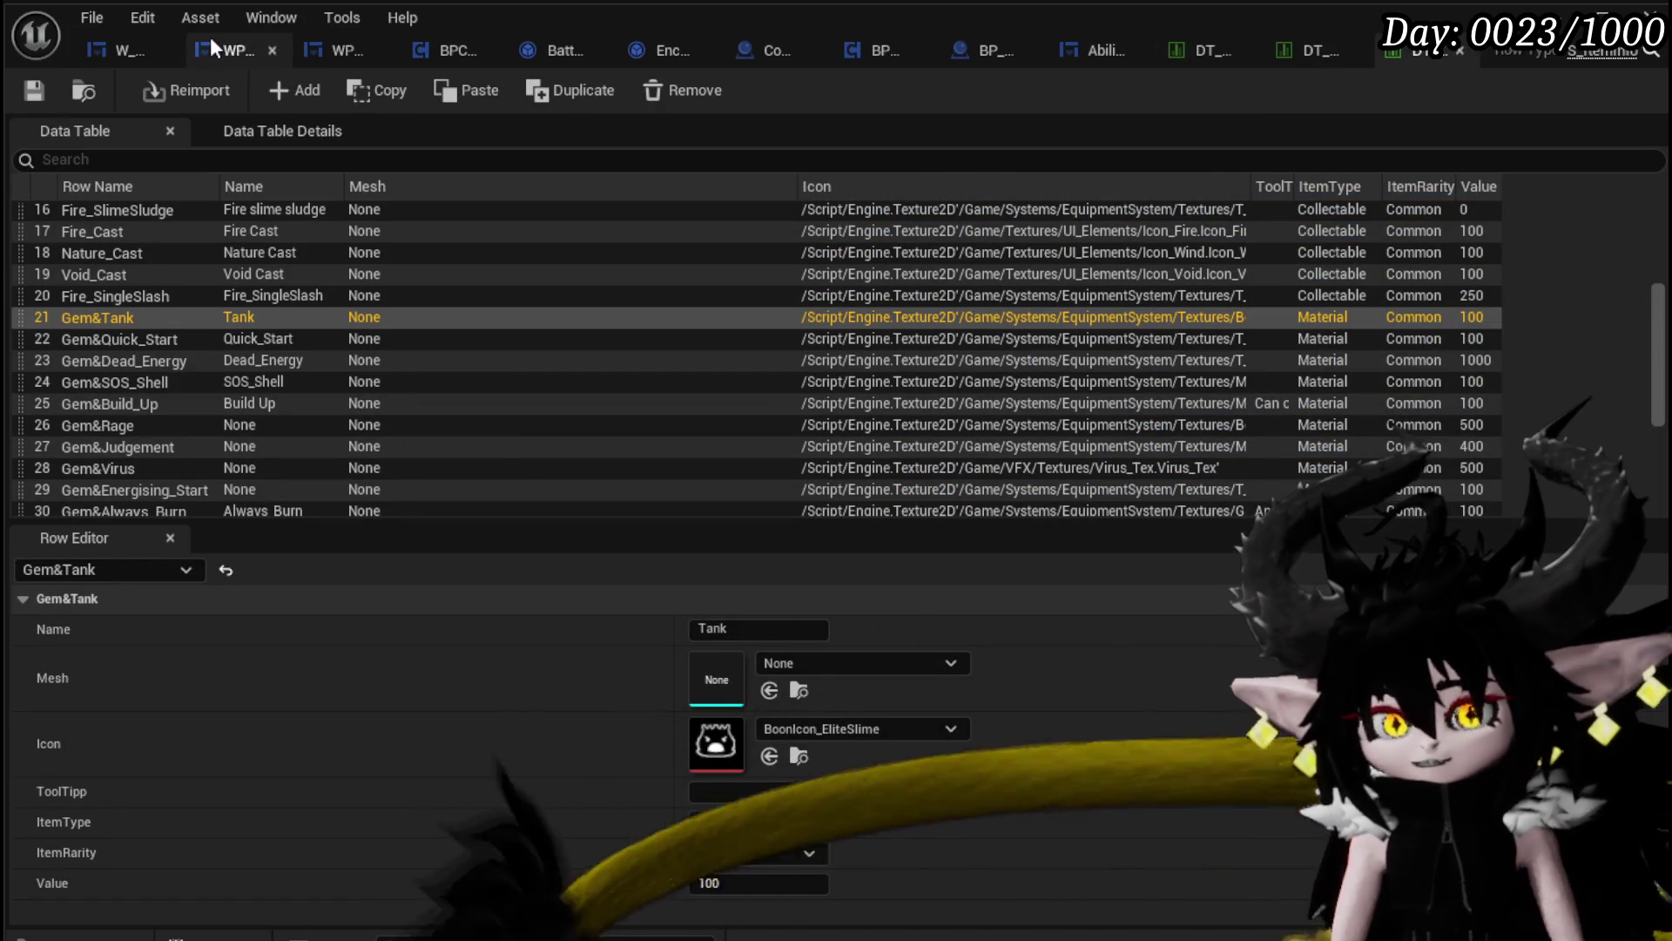
click(139, 41)
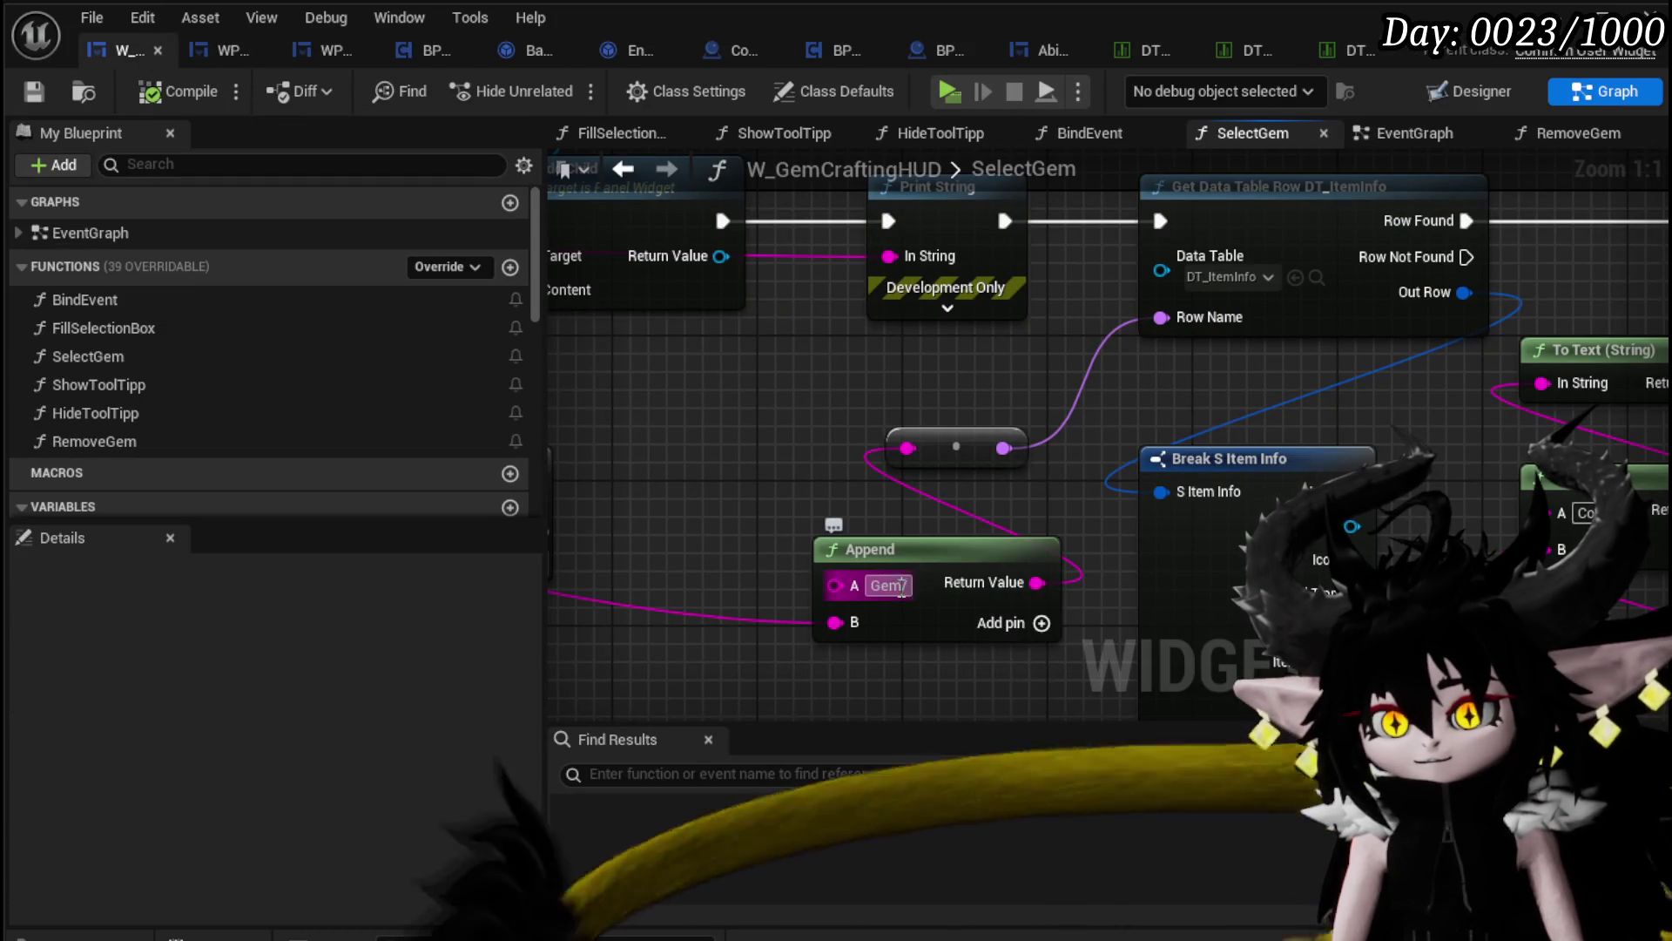
text(&)
key(Return)
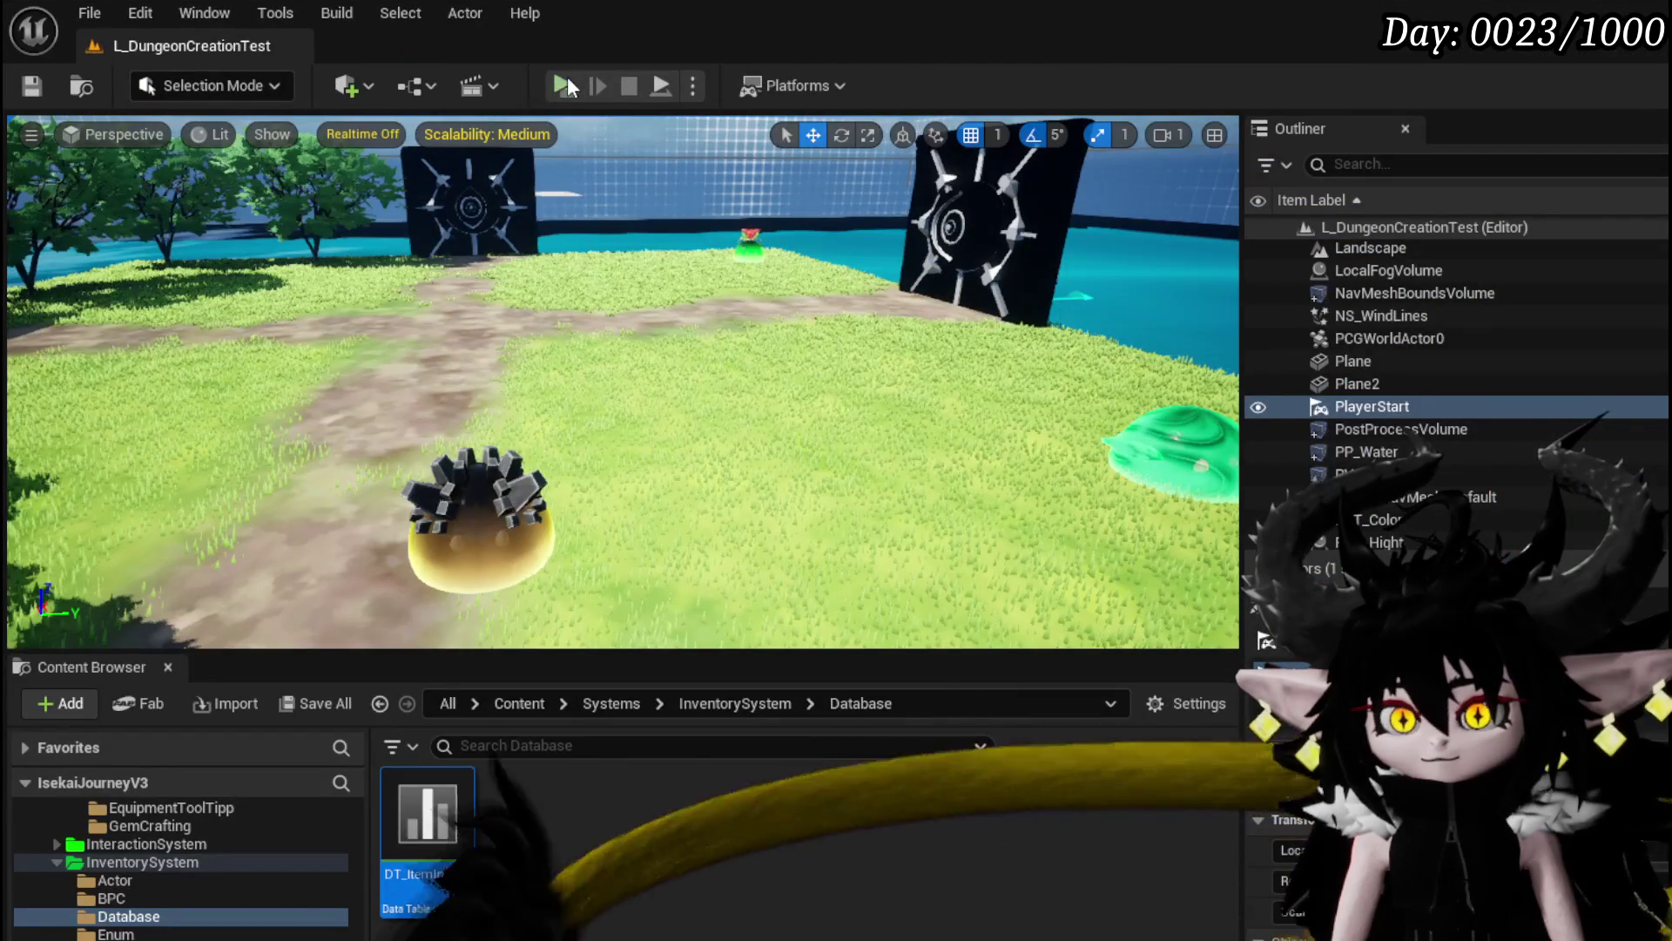
Step: Playtest the Craft Gem menu and select several gems, including flame and green ring, to check their costs
click(564, 85)
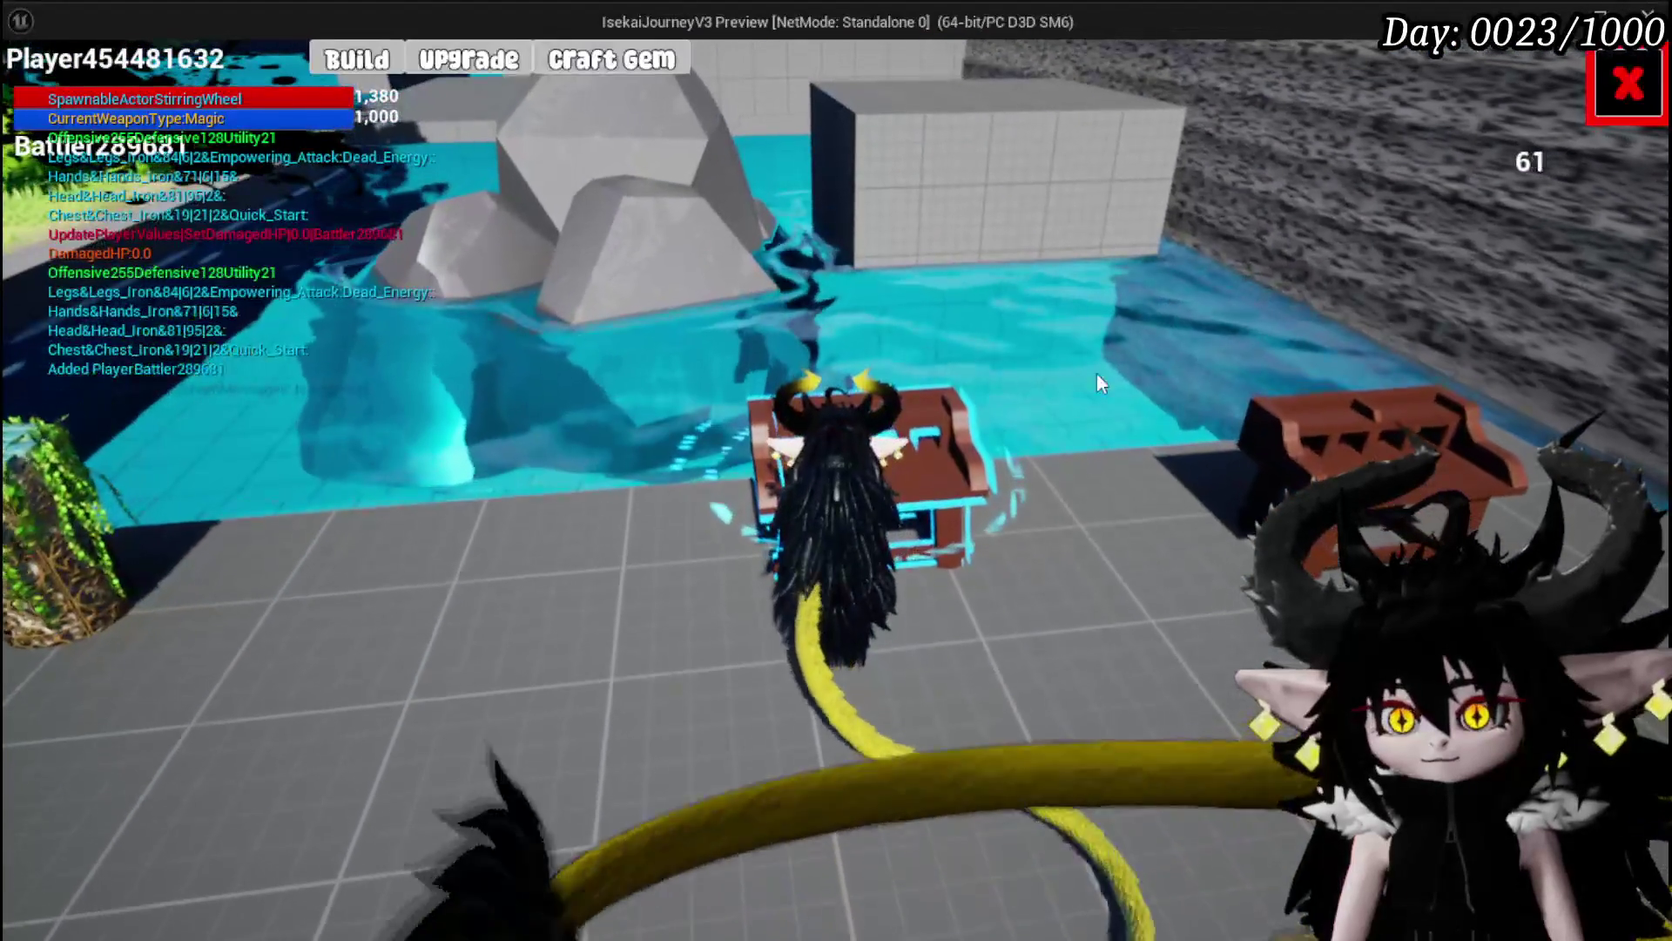
key(e)
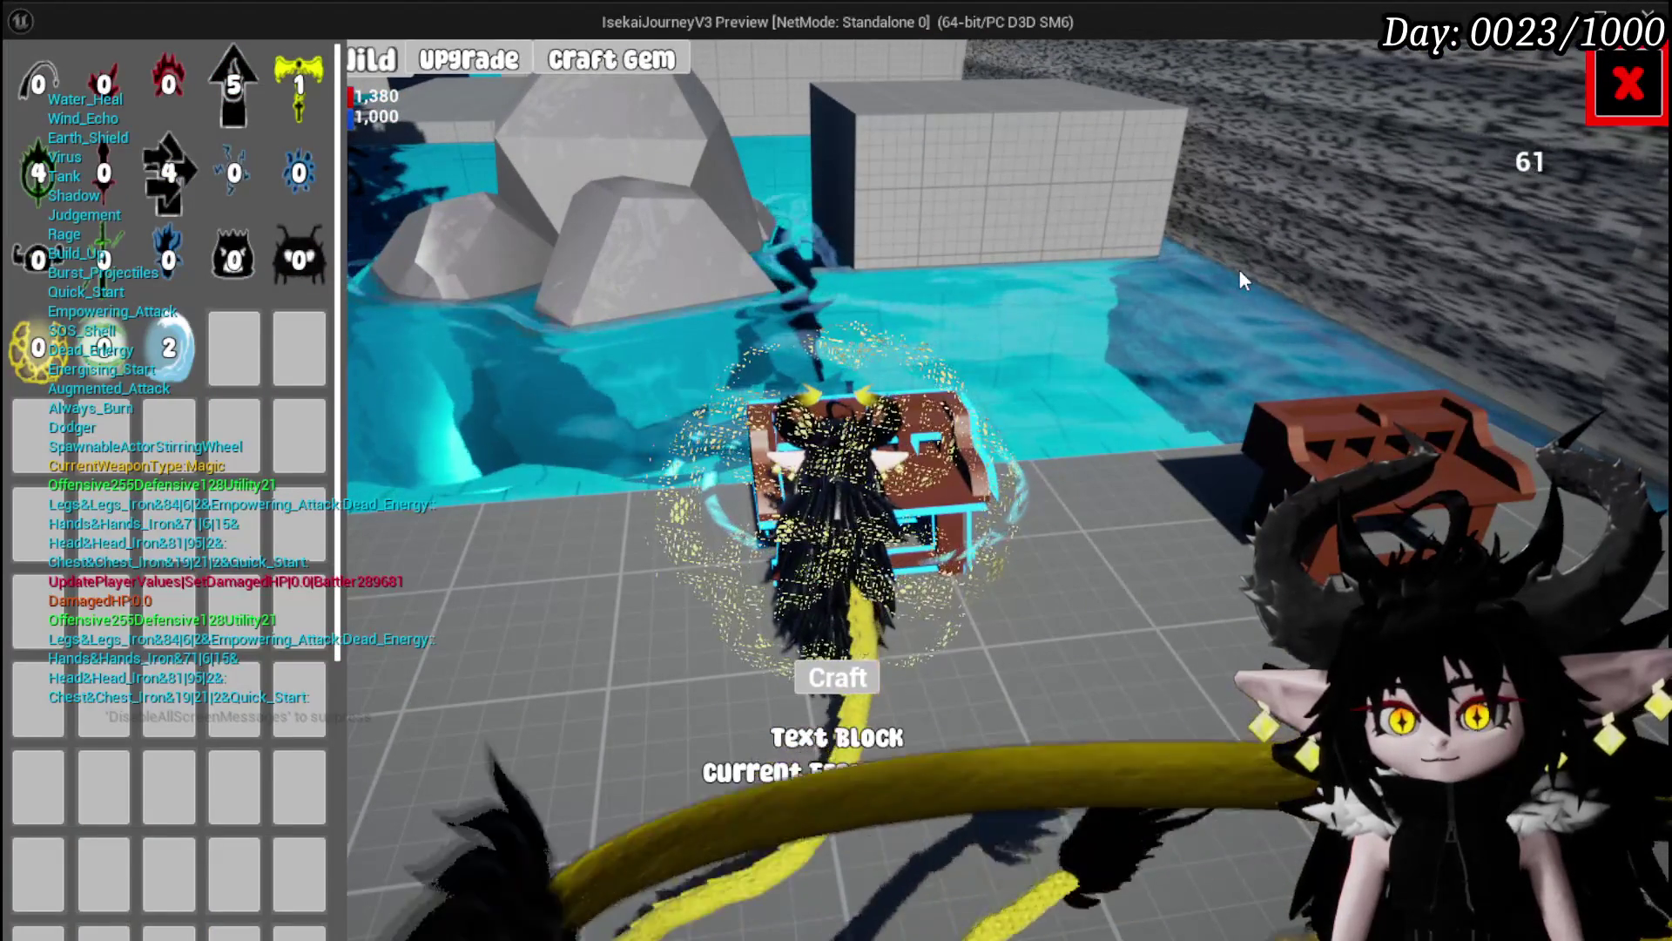
click(274, 75)
click(154, 135)
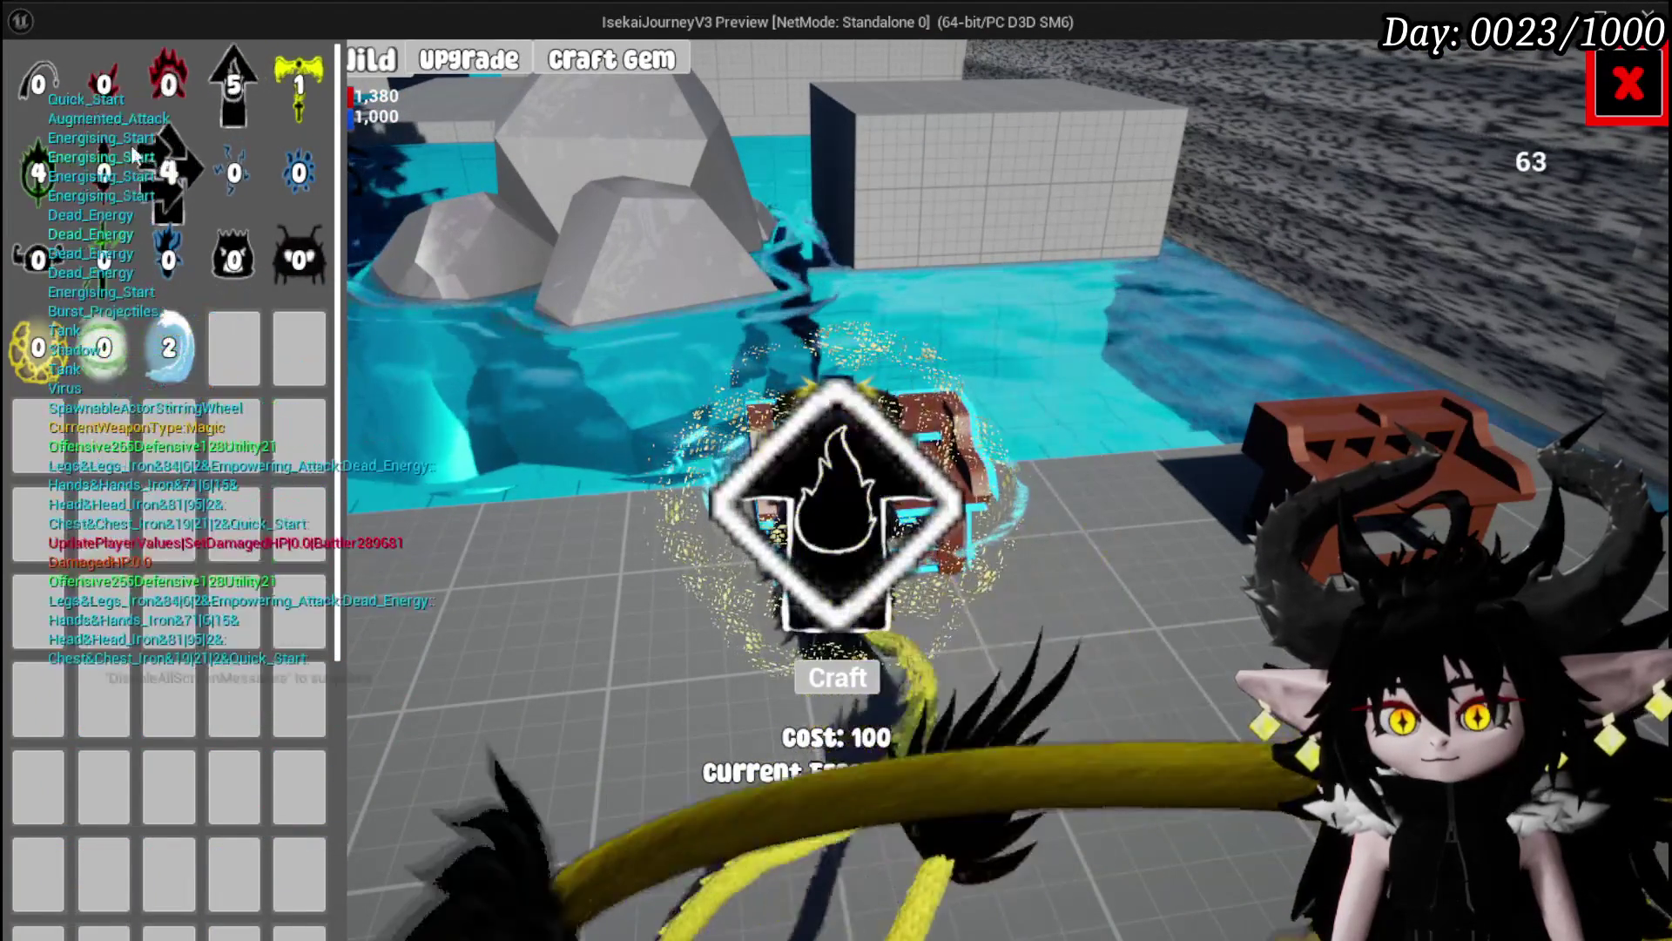
click(104, 173)
click(198, 162)
click(127, 228)
click(195, 122)
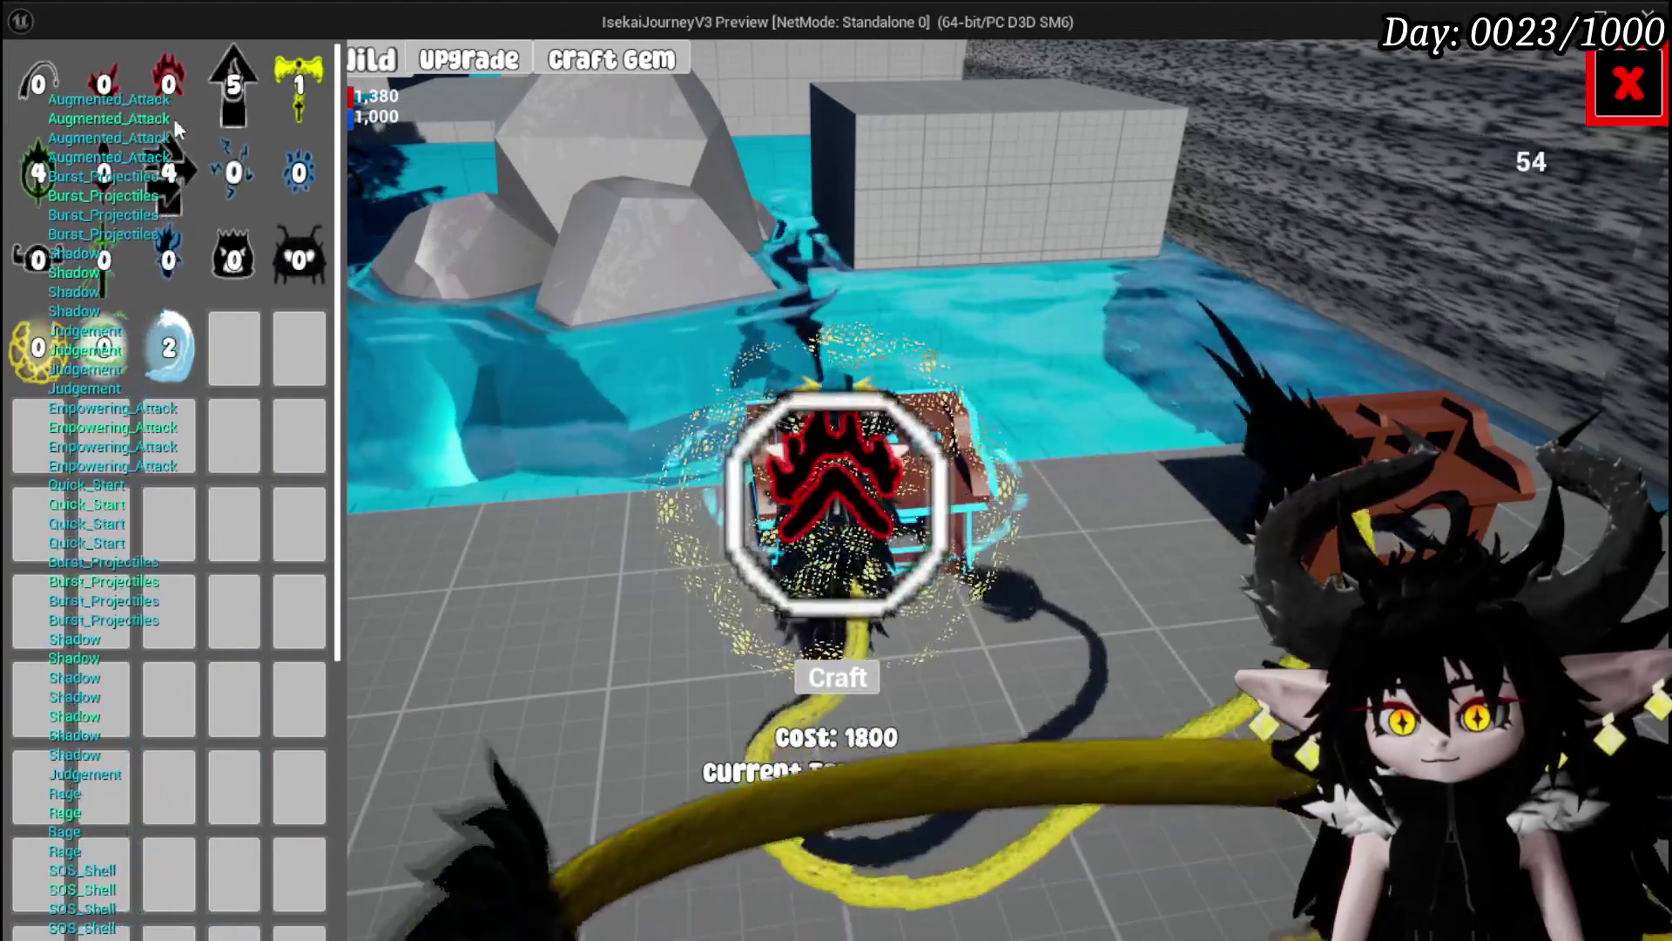
click(103, 253)
click(169, 171)
click(38, 171)
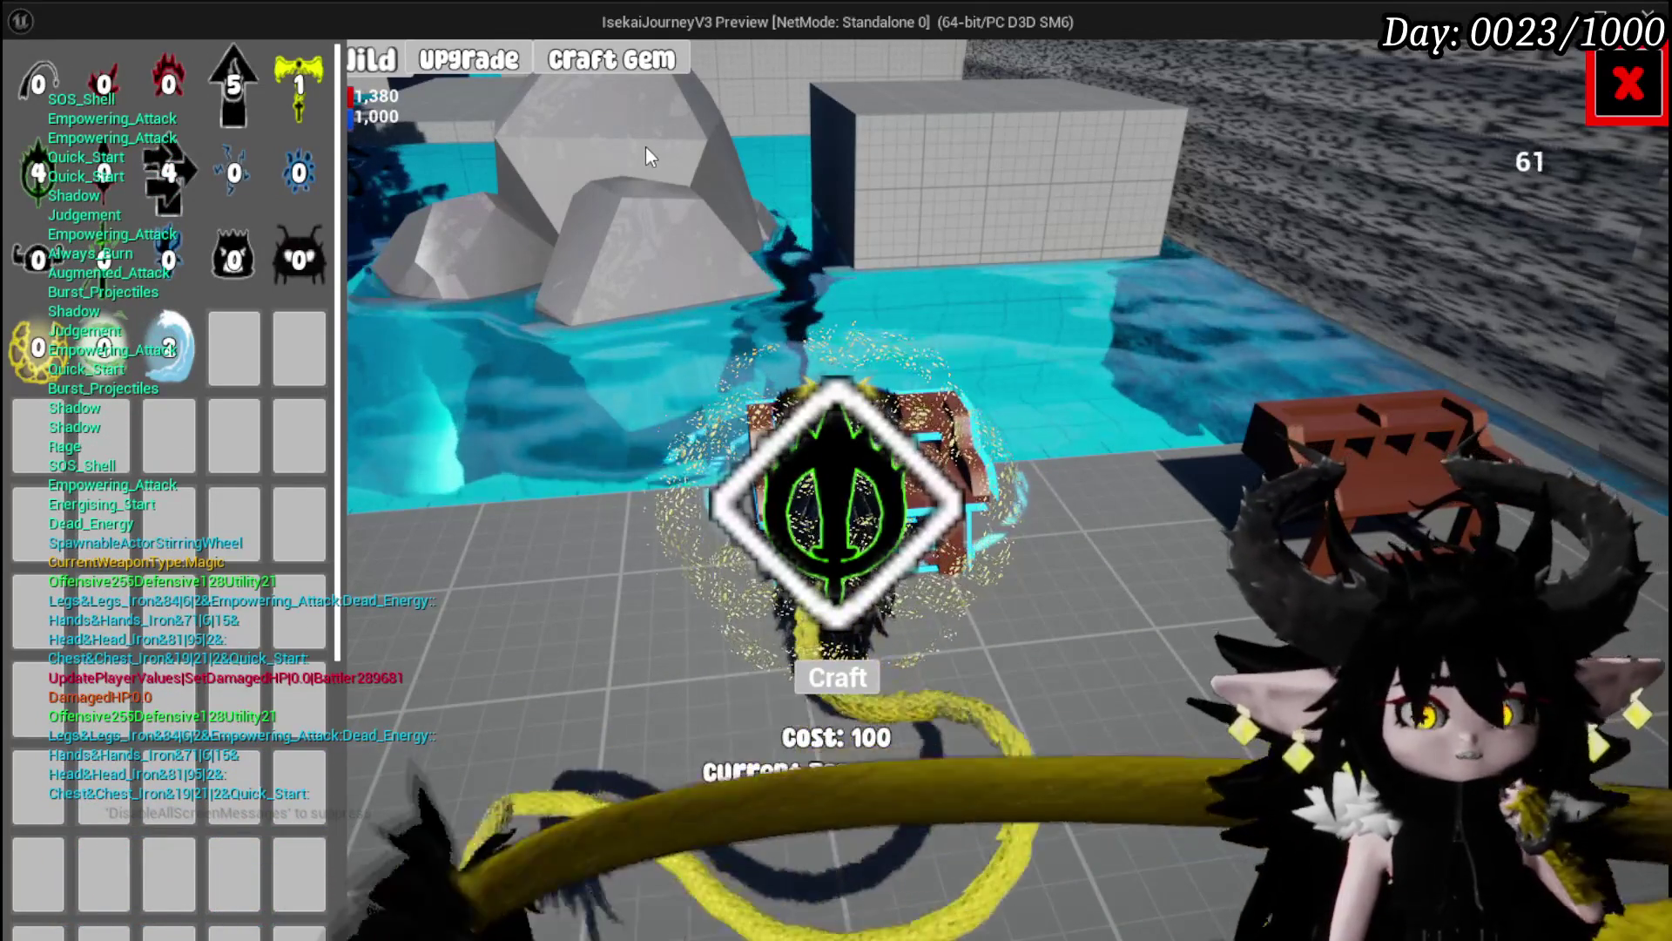
Step: Close the crafting menu, end the play test and save the level
click(1627, 84)
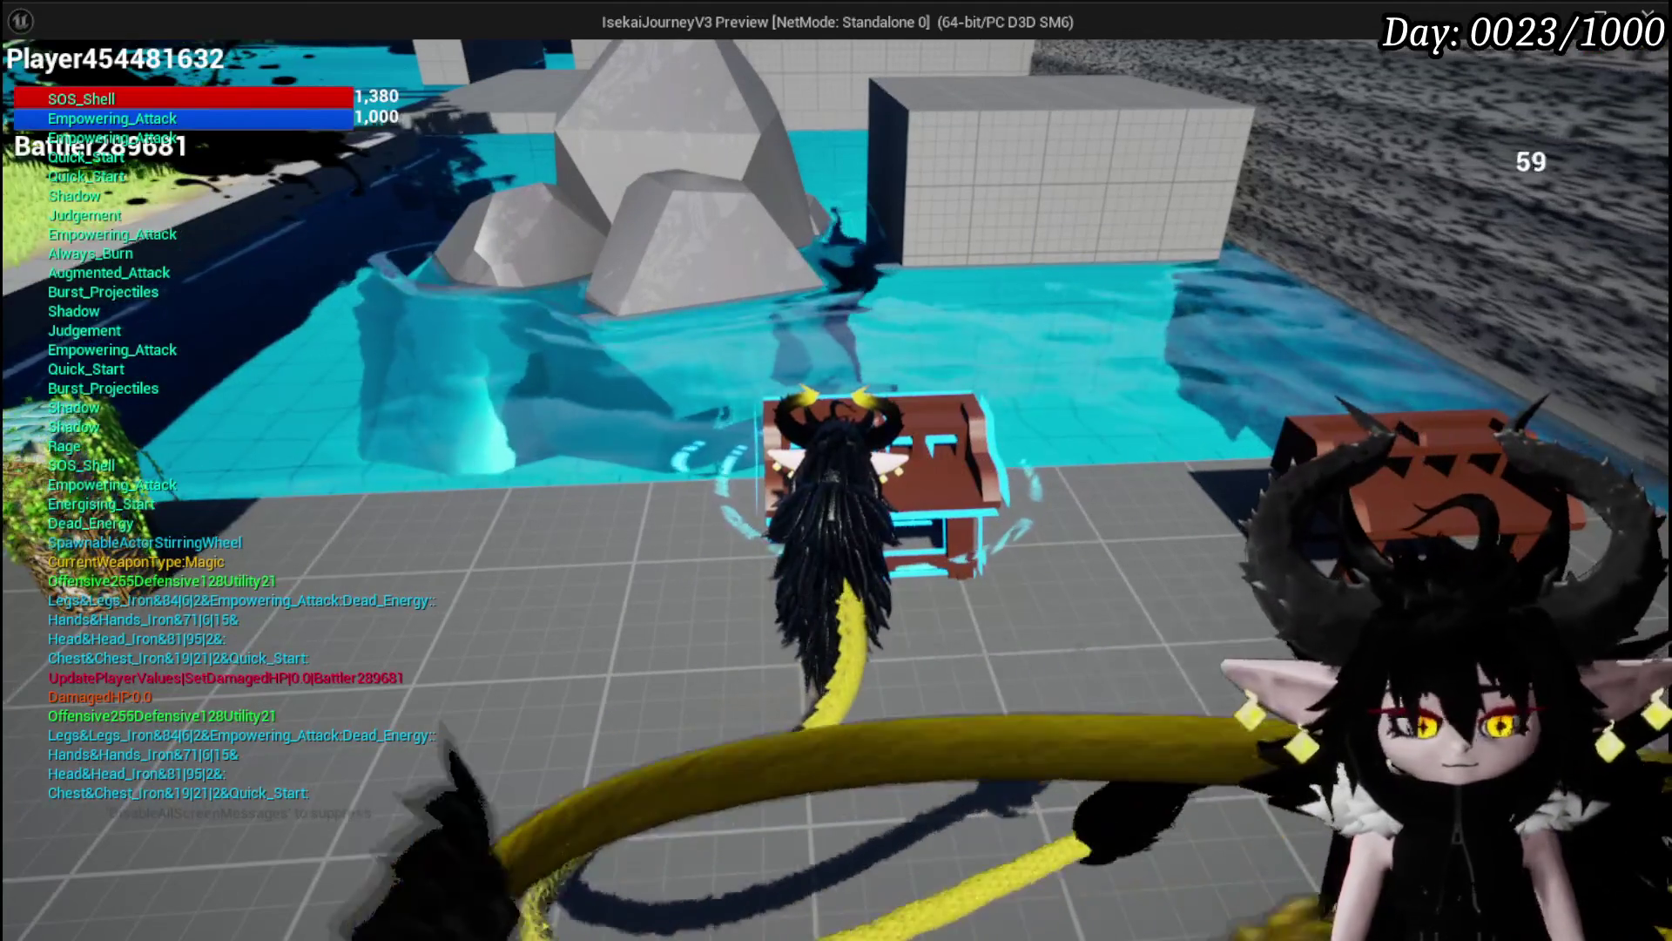
key(Escape)
click(32, 88)
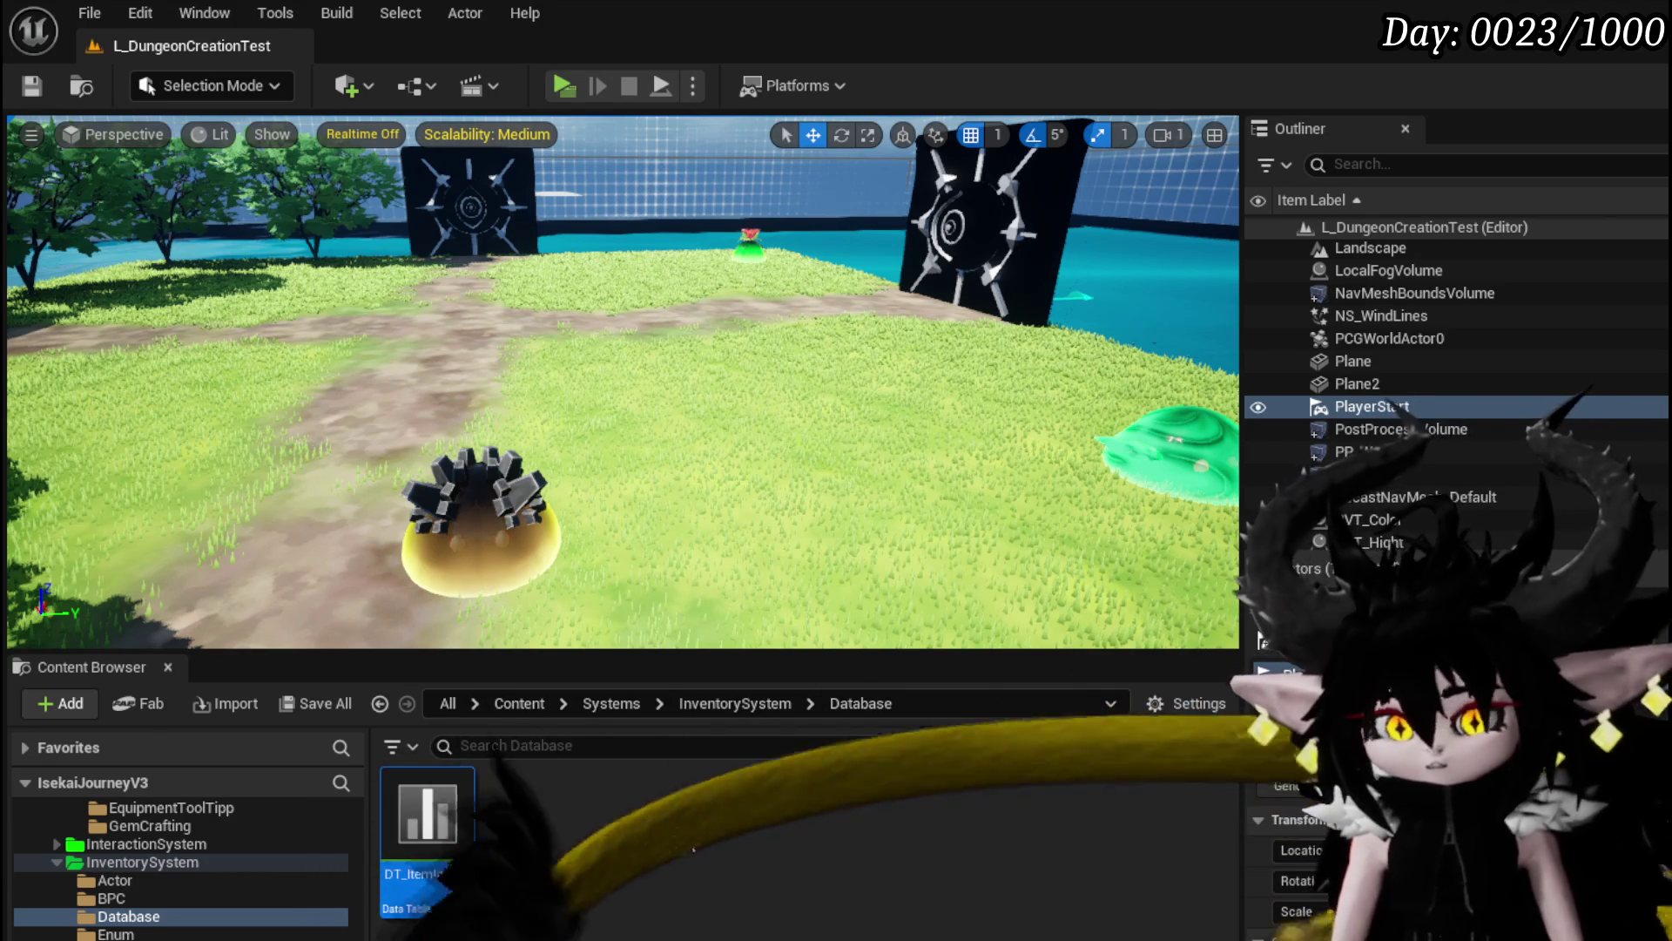
Step: In W_GemCraftingHUD's Designer, set MW_Text_Cost's default Visibility to Collapsed
double_click(426, 814)
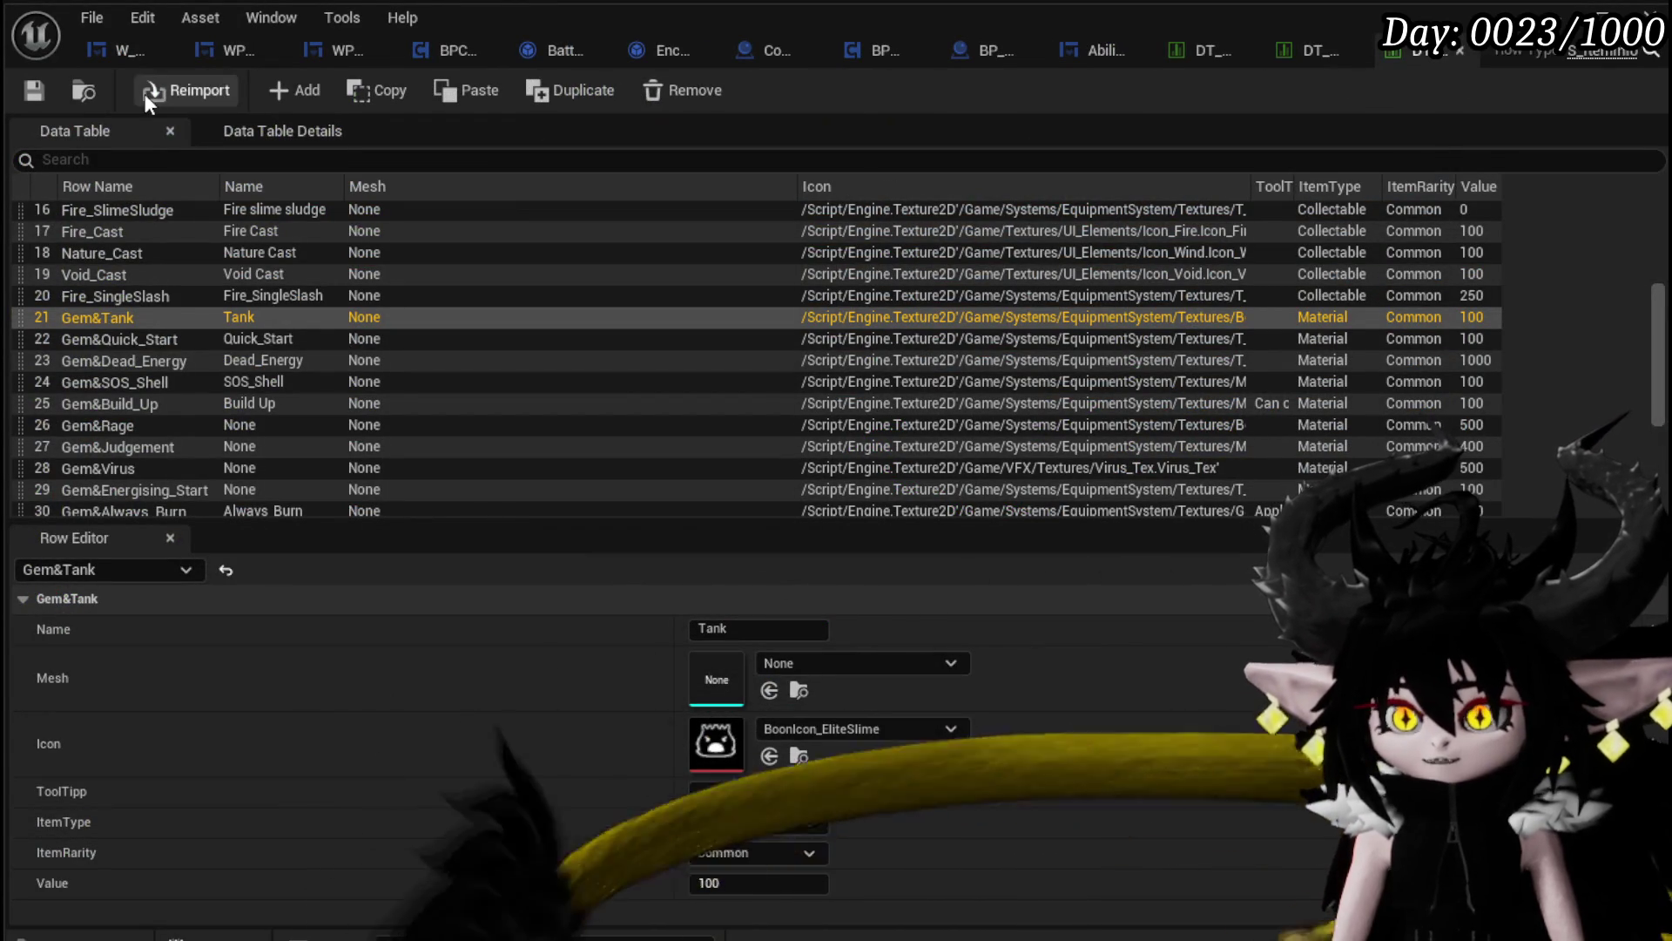
click(125, 52)
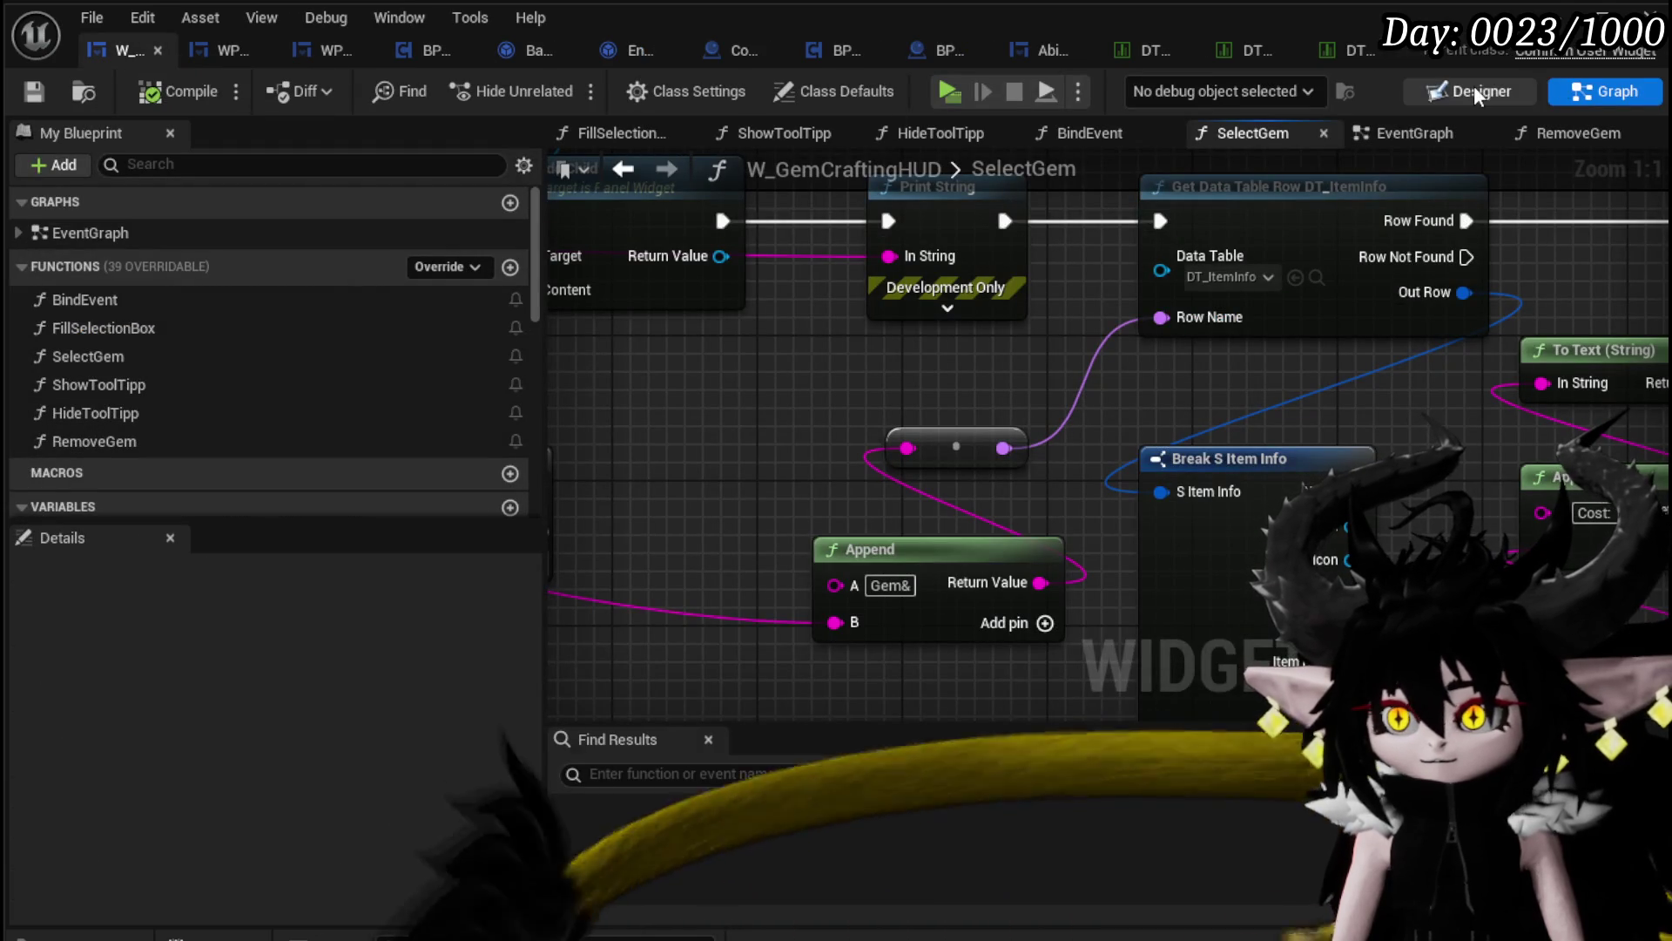
click(1471, 90)
scroll(719, 509, up, 4)
click(706, 550)
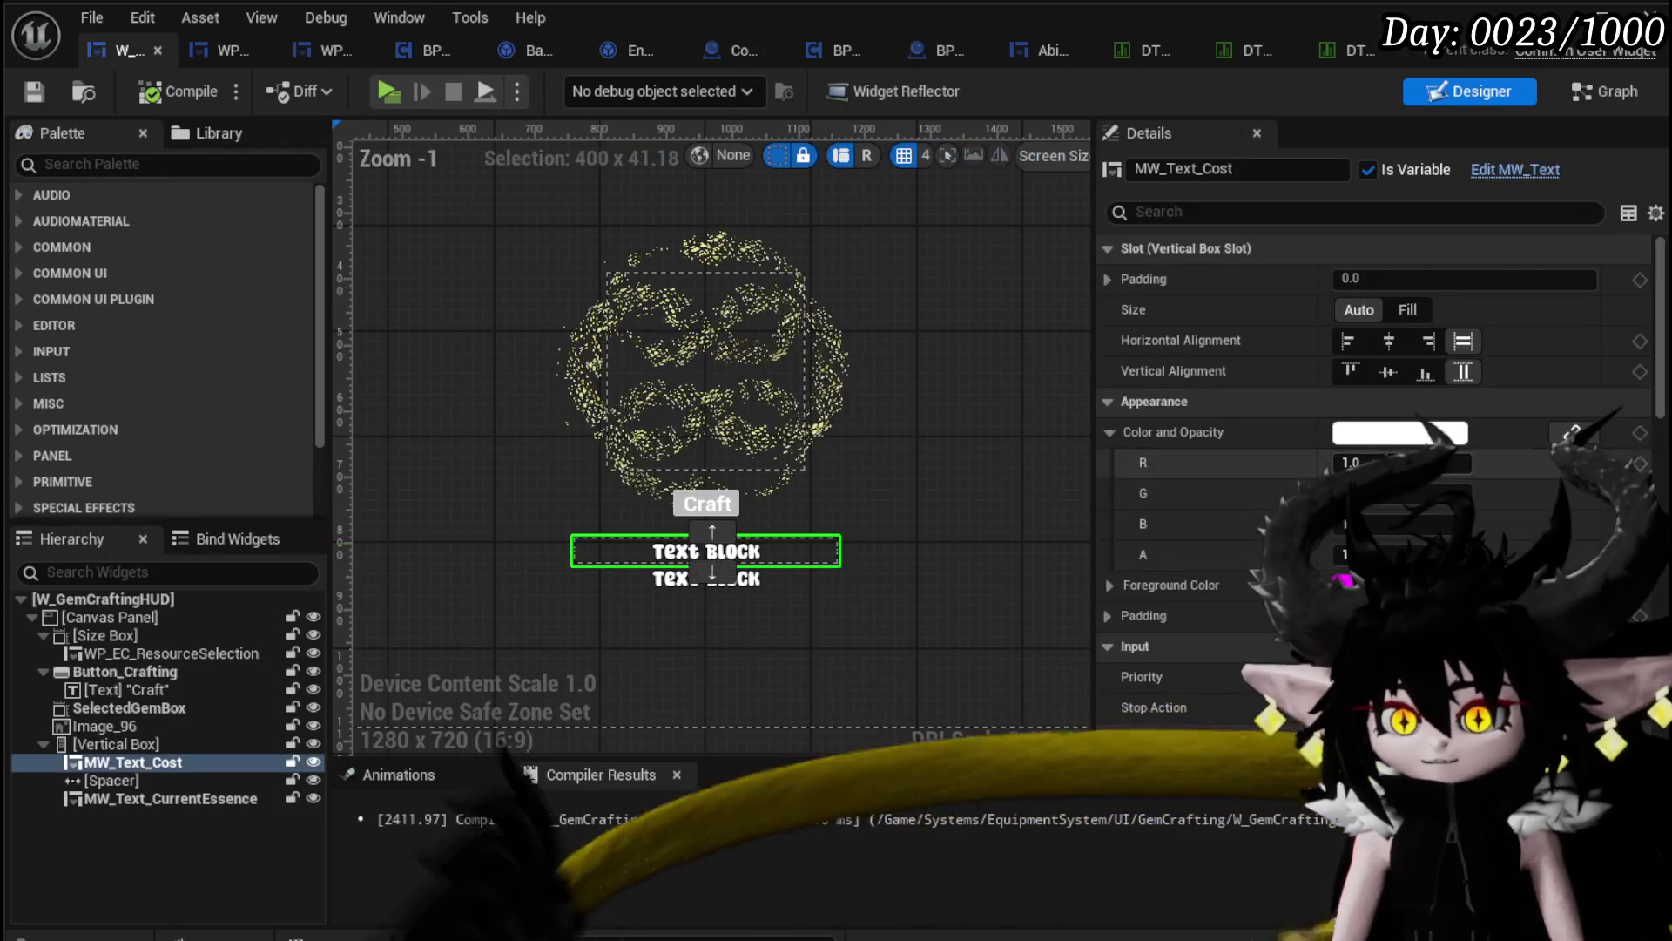
scroll(1376, 488, down, 5)
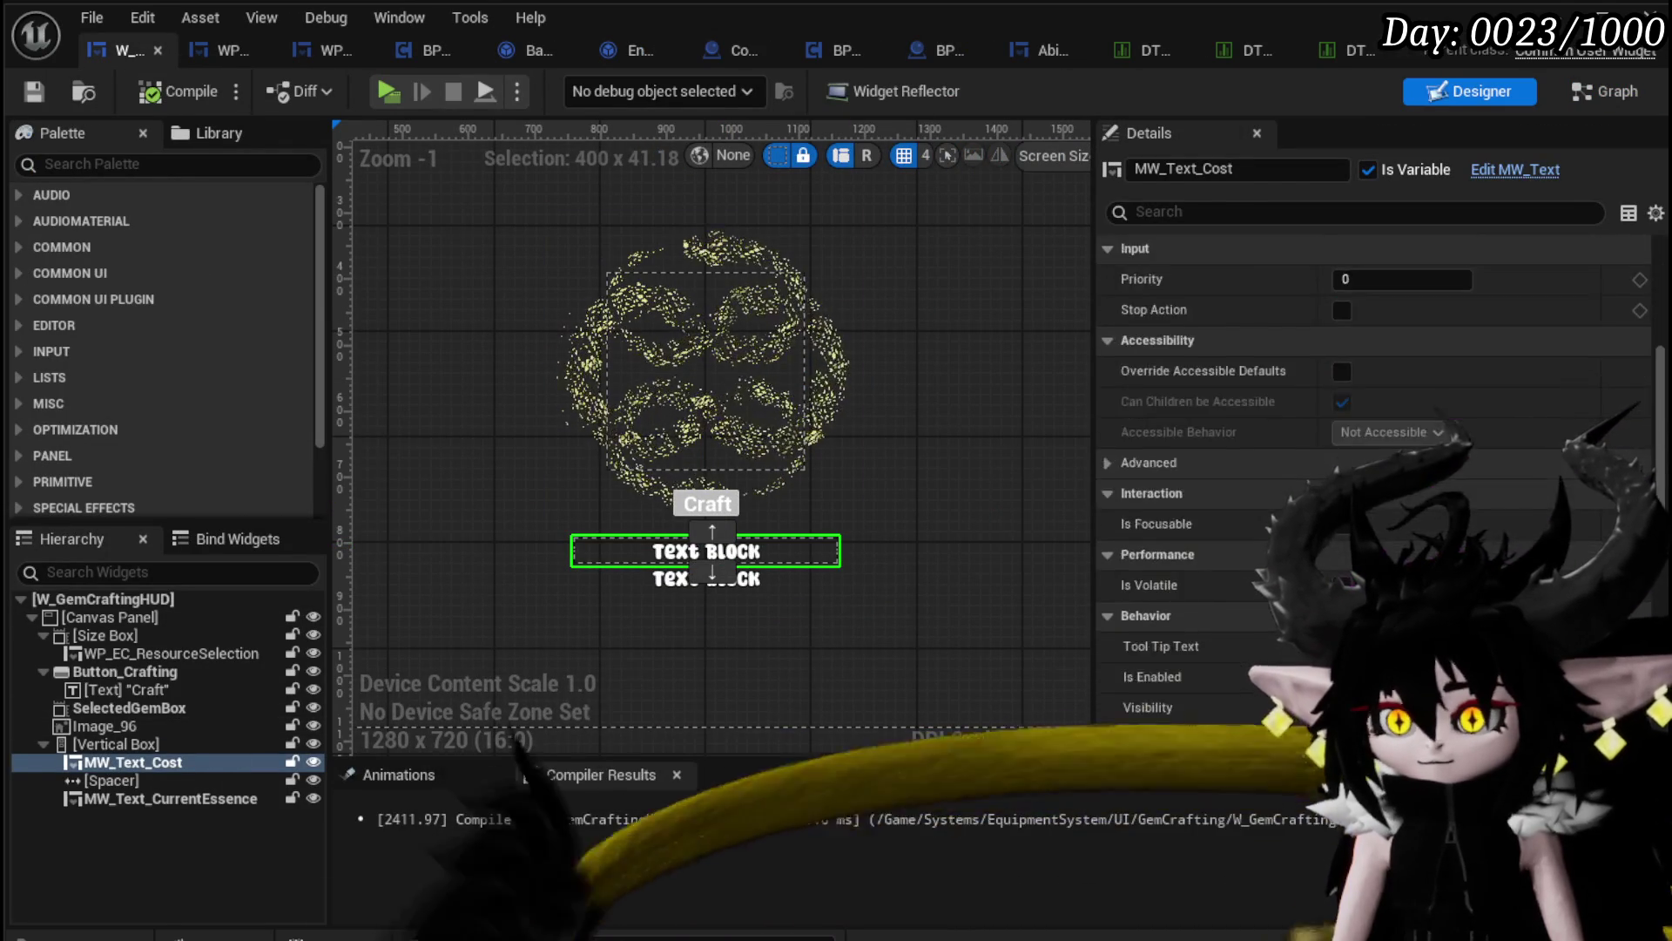
click(1359, 568)
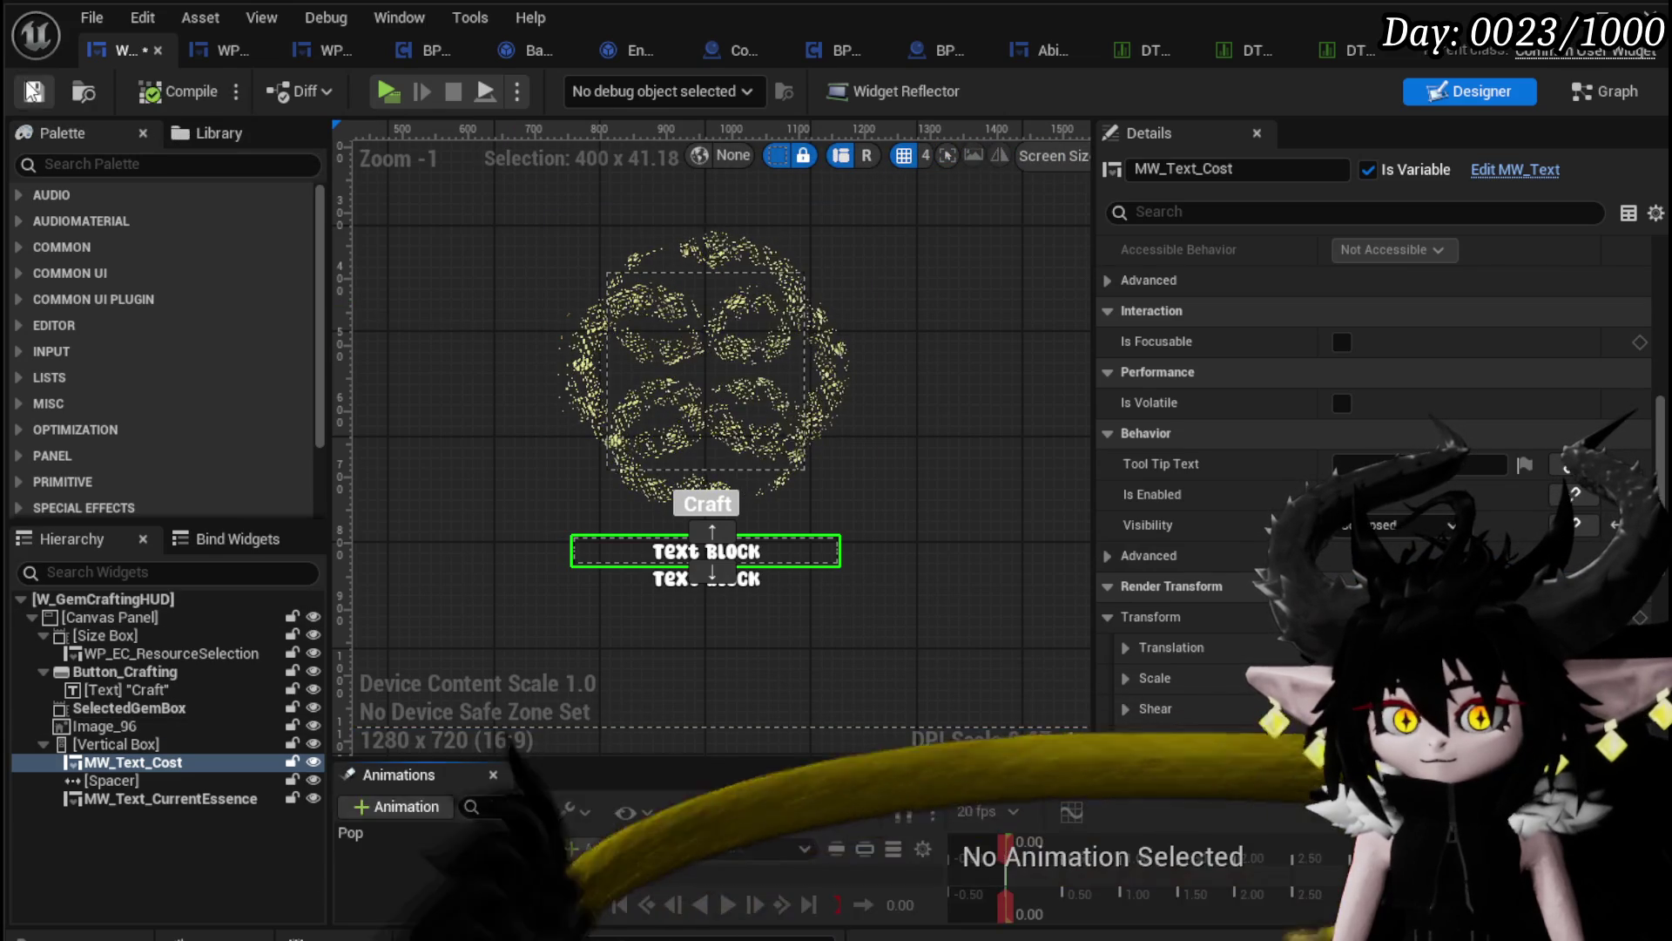
click(1465, 69)
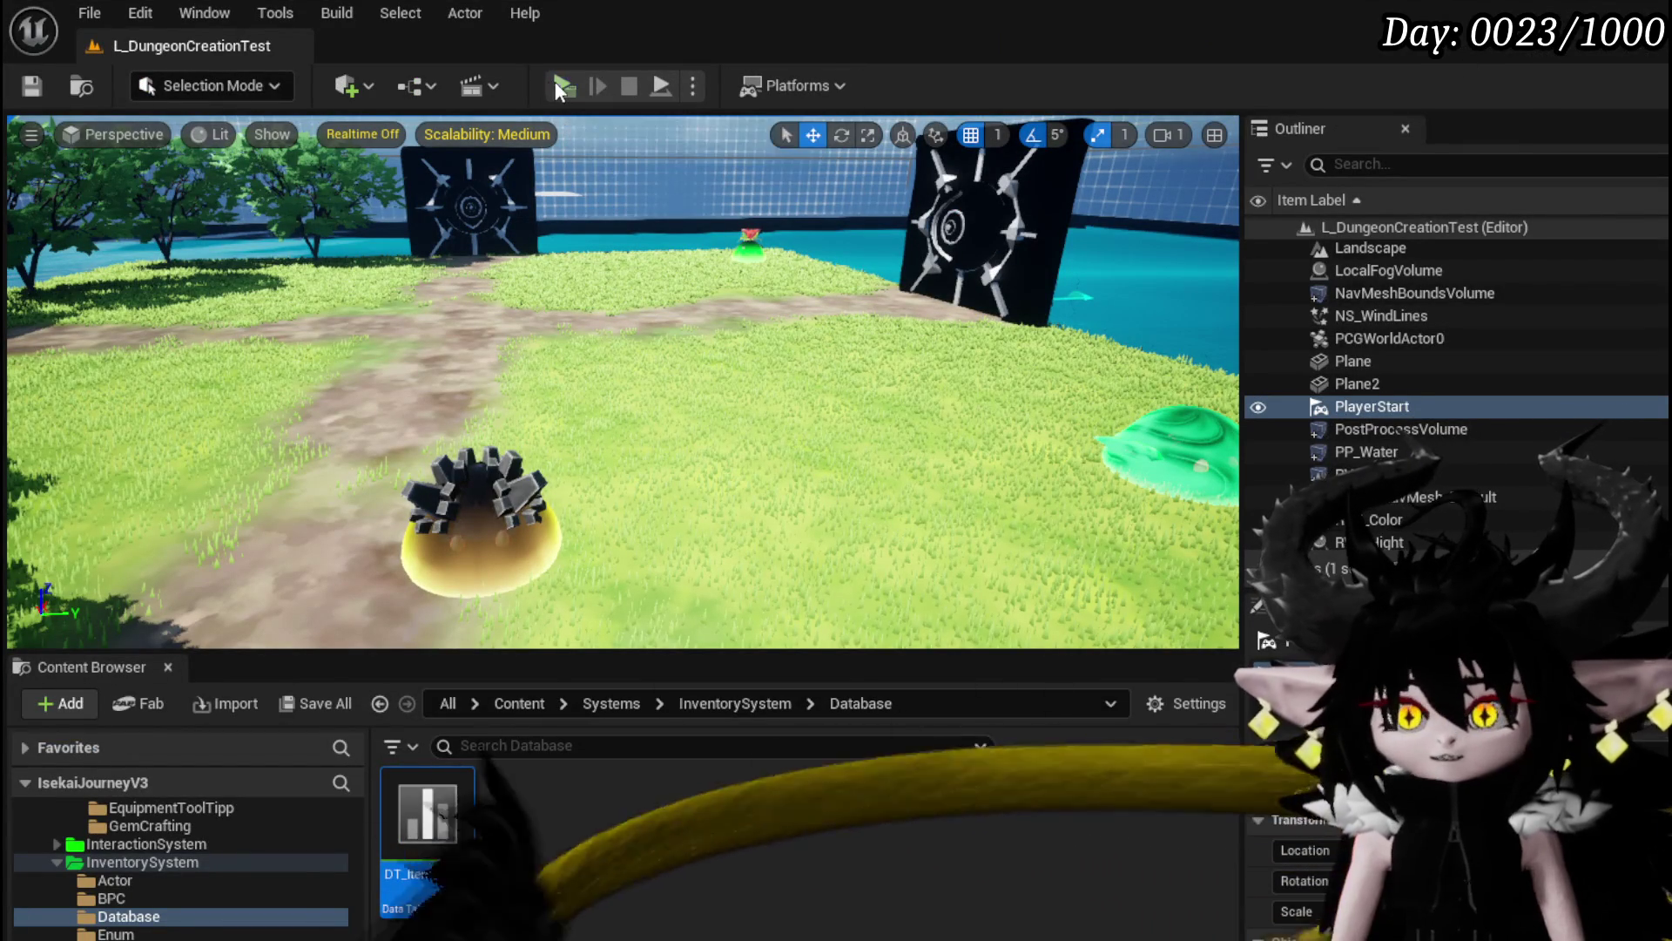
key(alt+p)
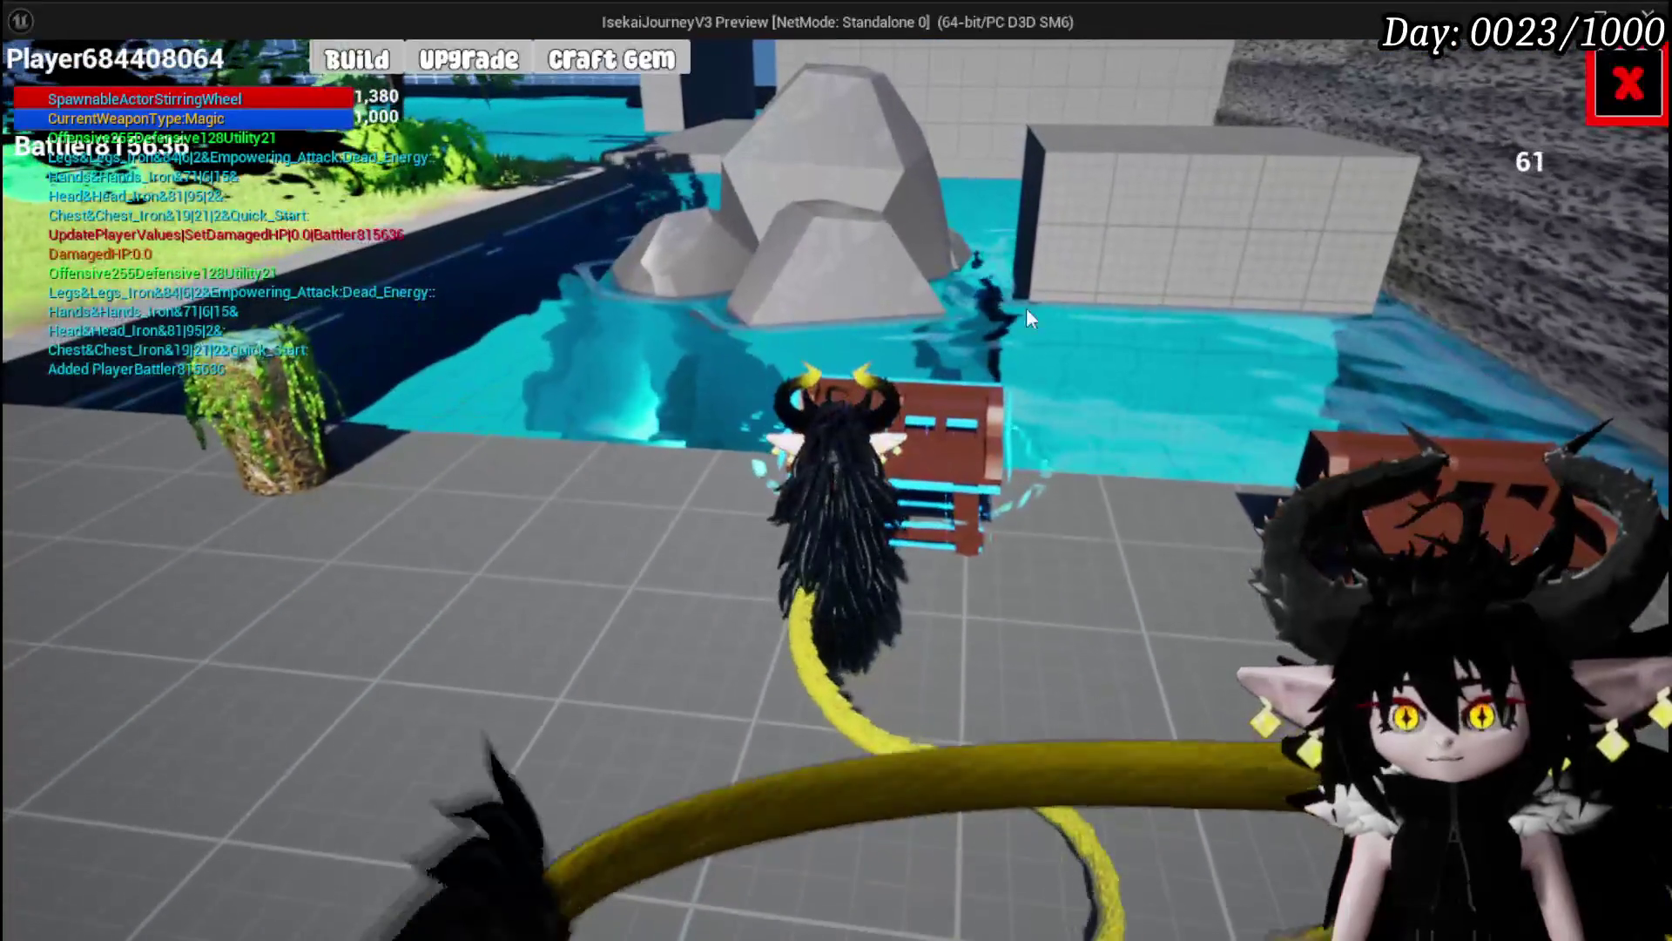
click(657, 68)
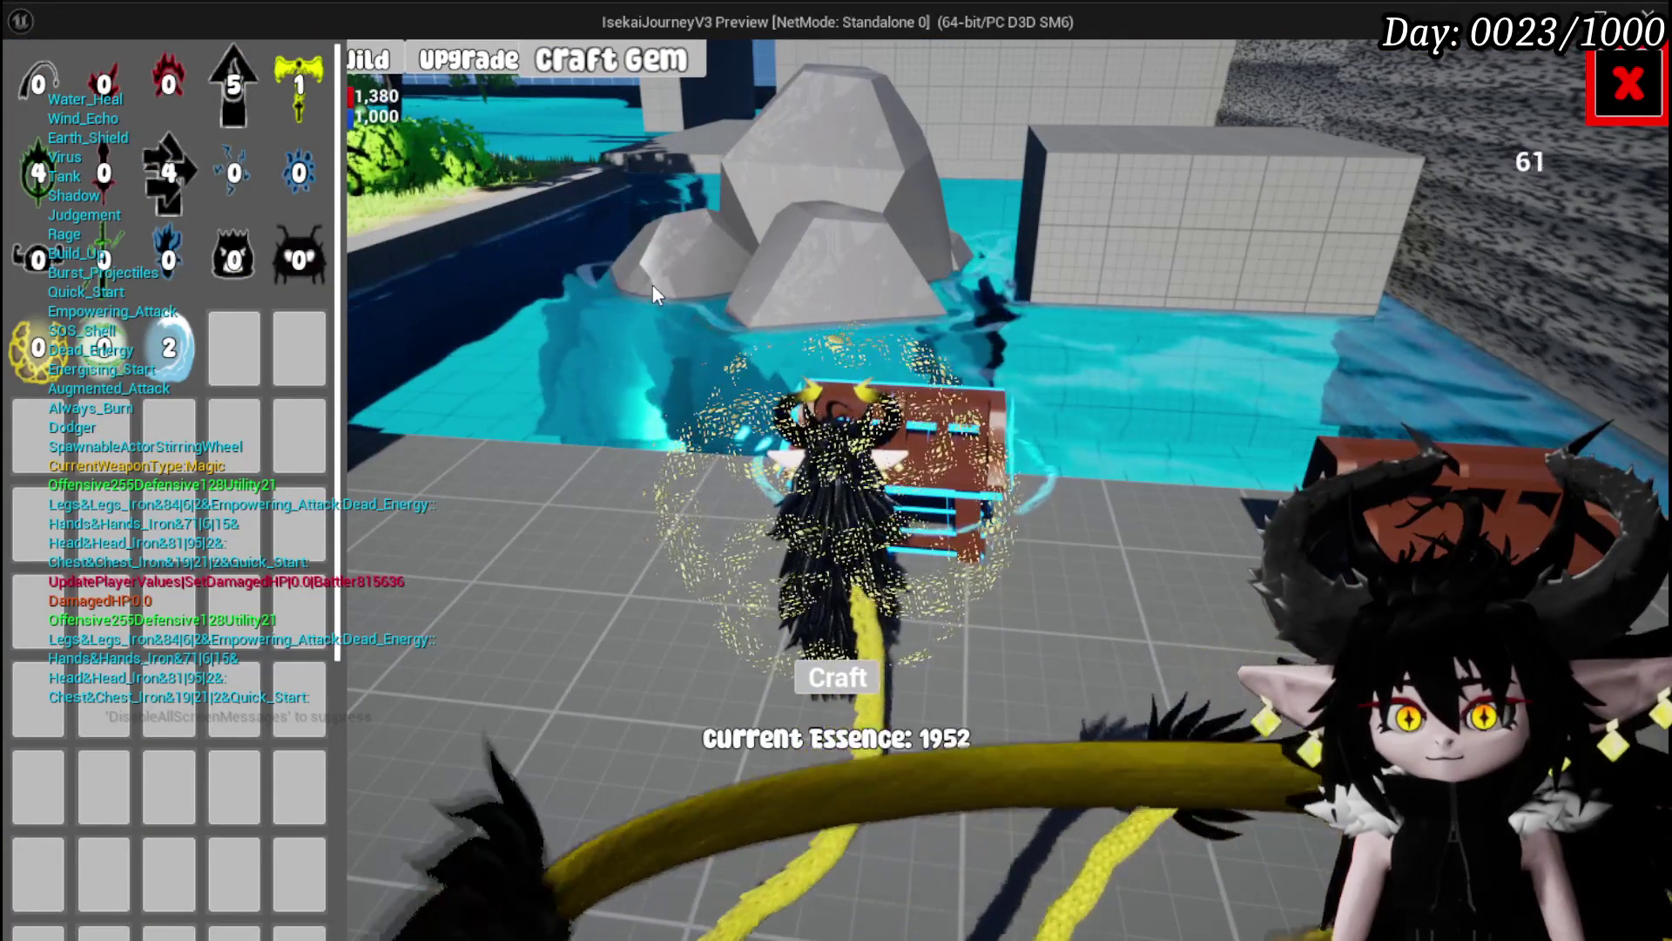
click(306, 255)
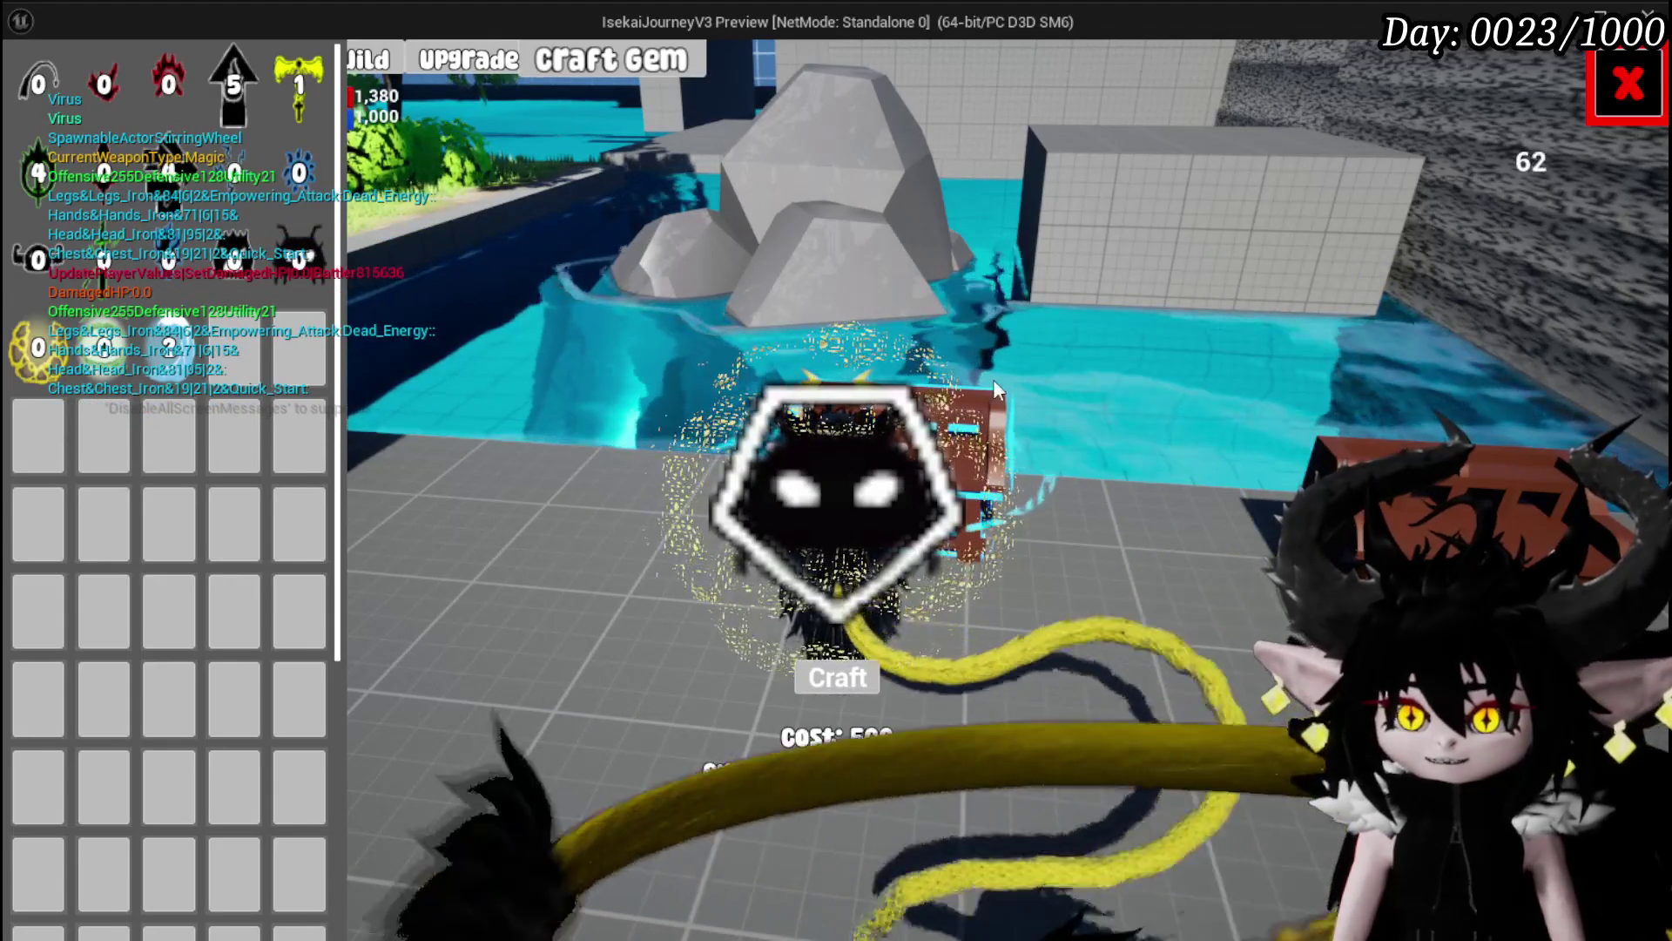
click(299, 172)
click(294, 104)
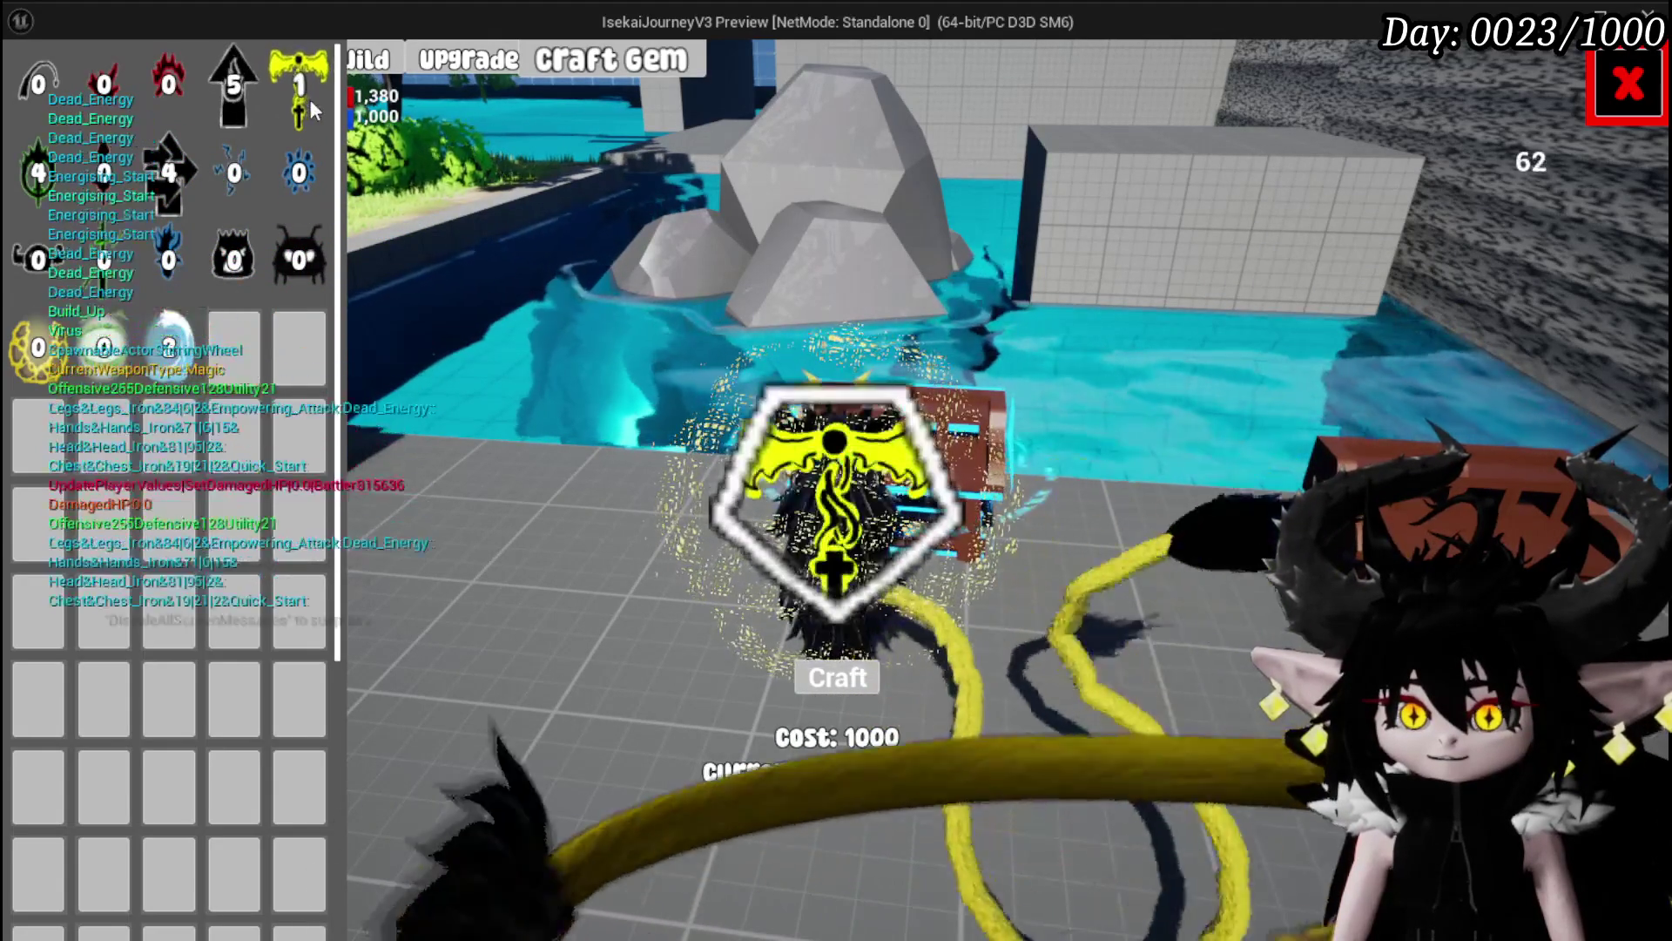
click(237, 269)
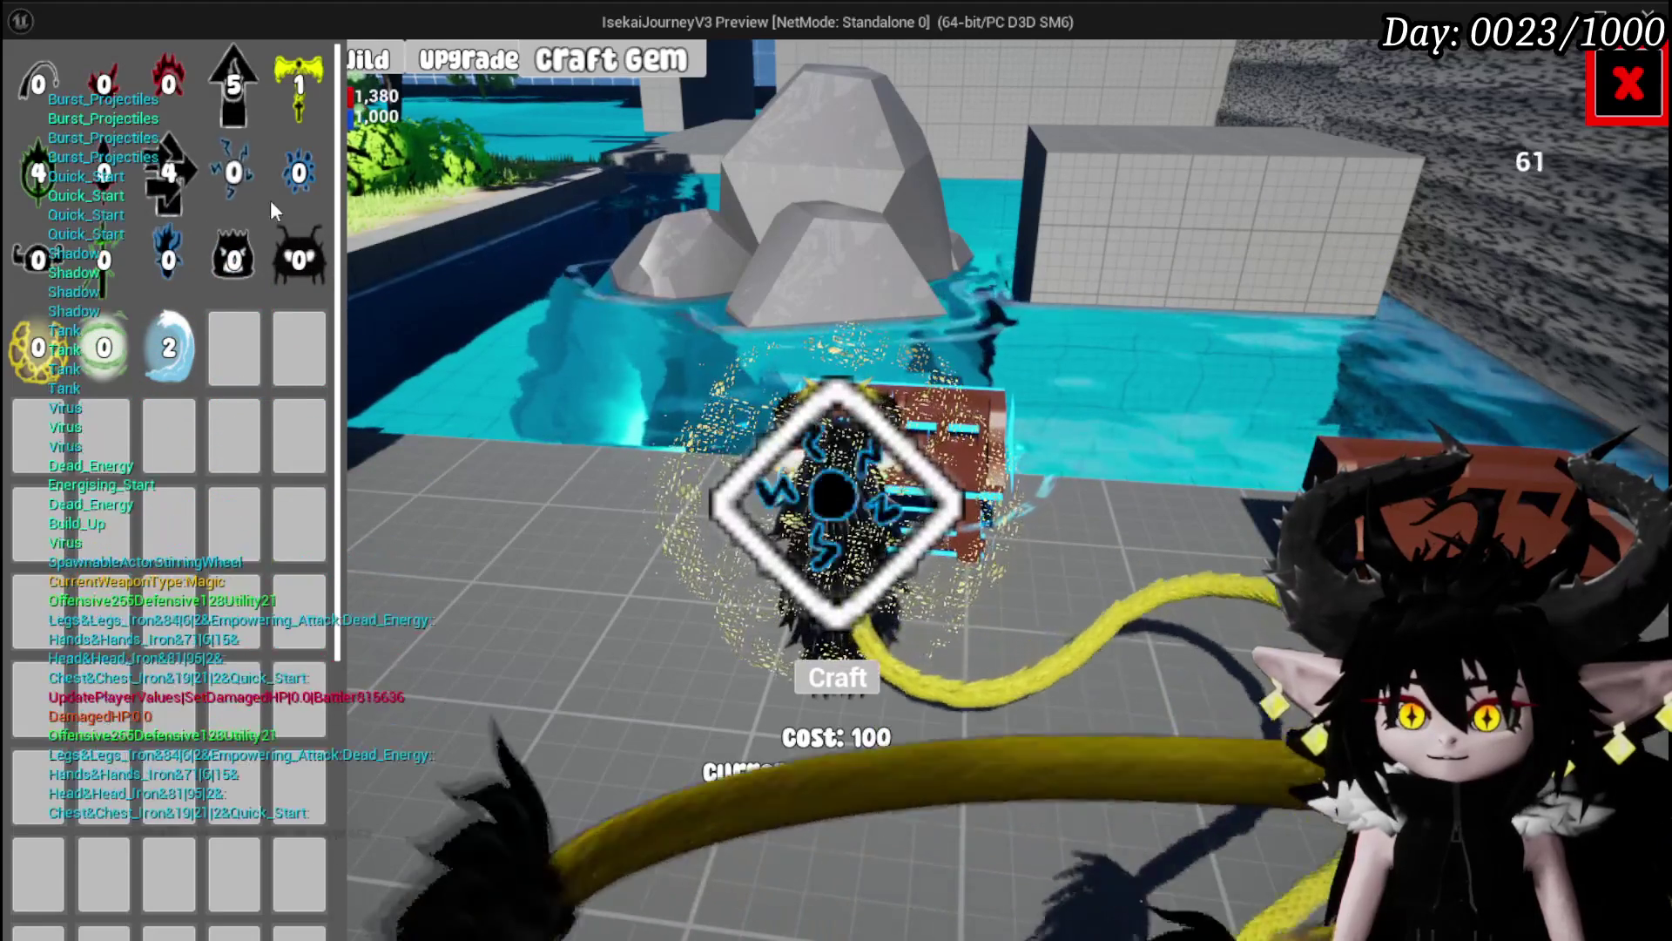
key(Escape)
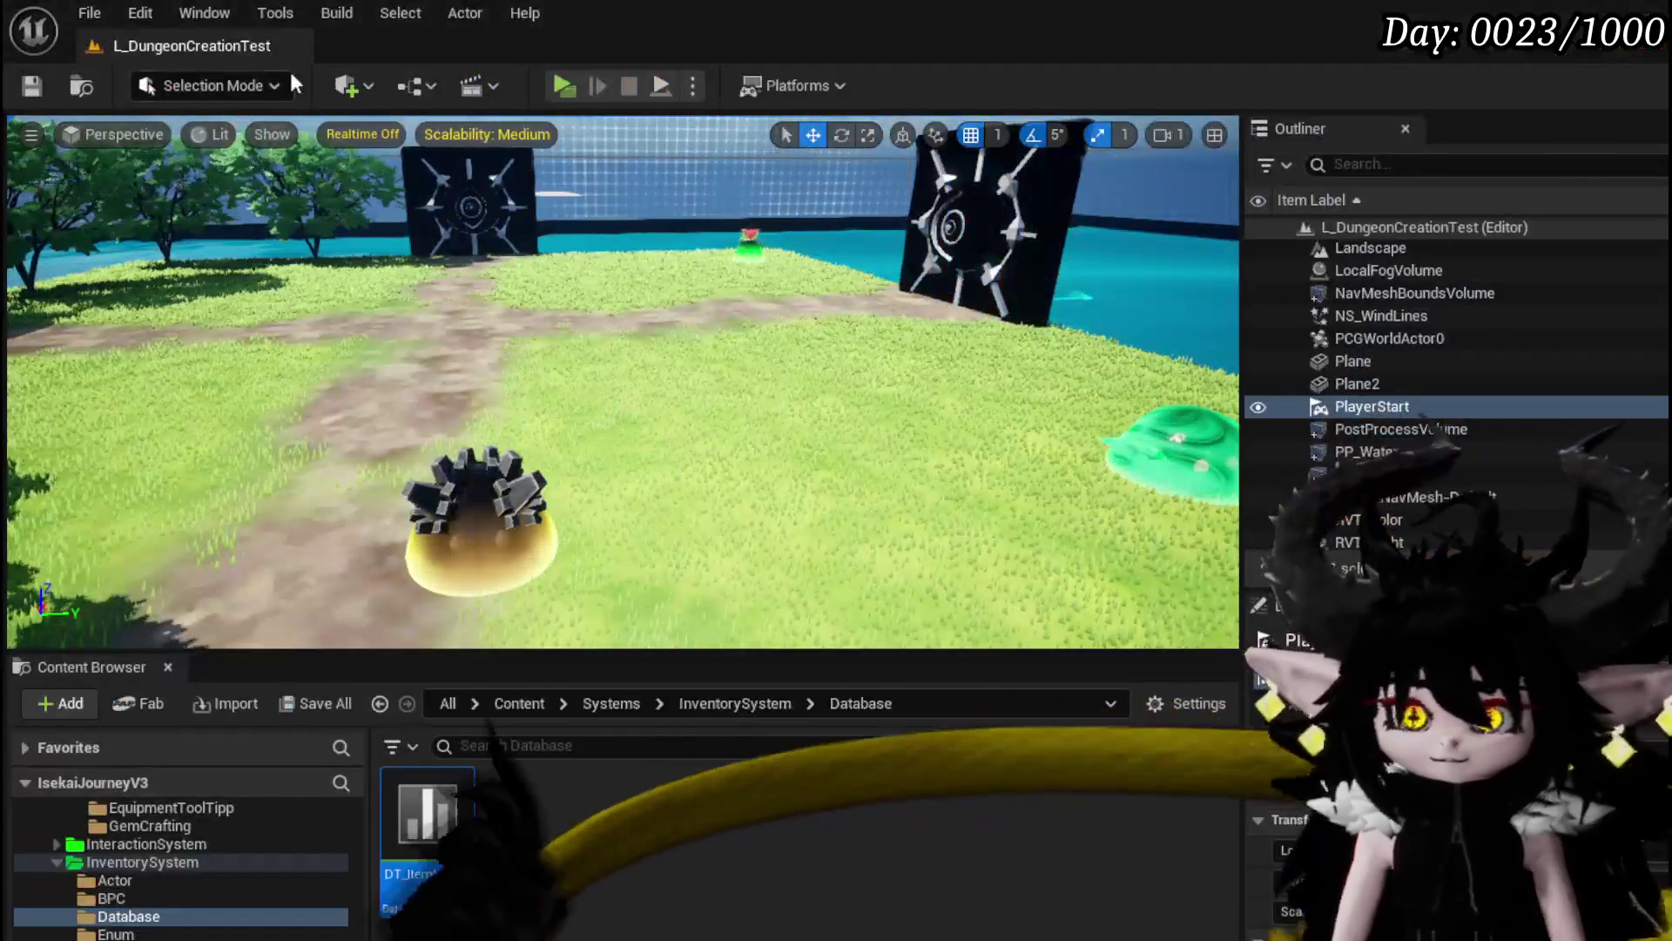
Step: Save the level, then duplicate MW_Text_Cost as MW_Text_Name directly under the Canvas Panel
key(ctrl+s)
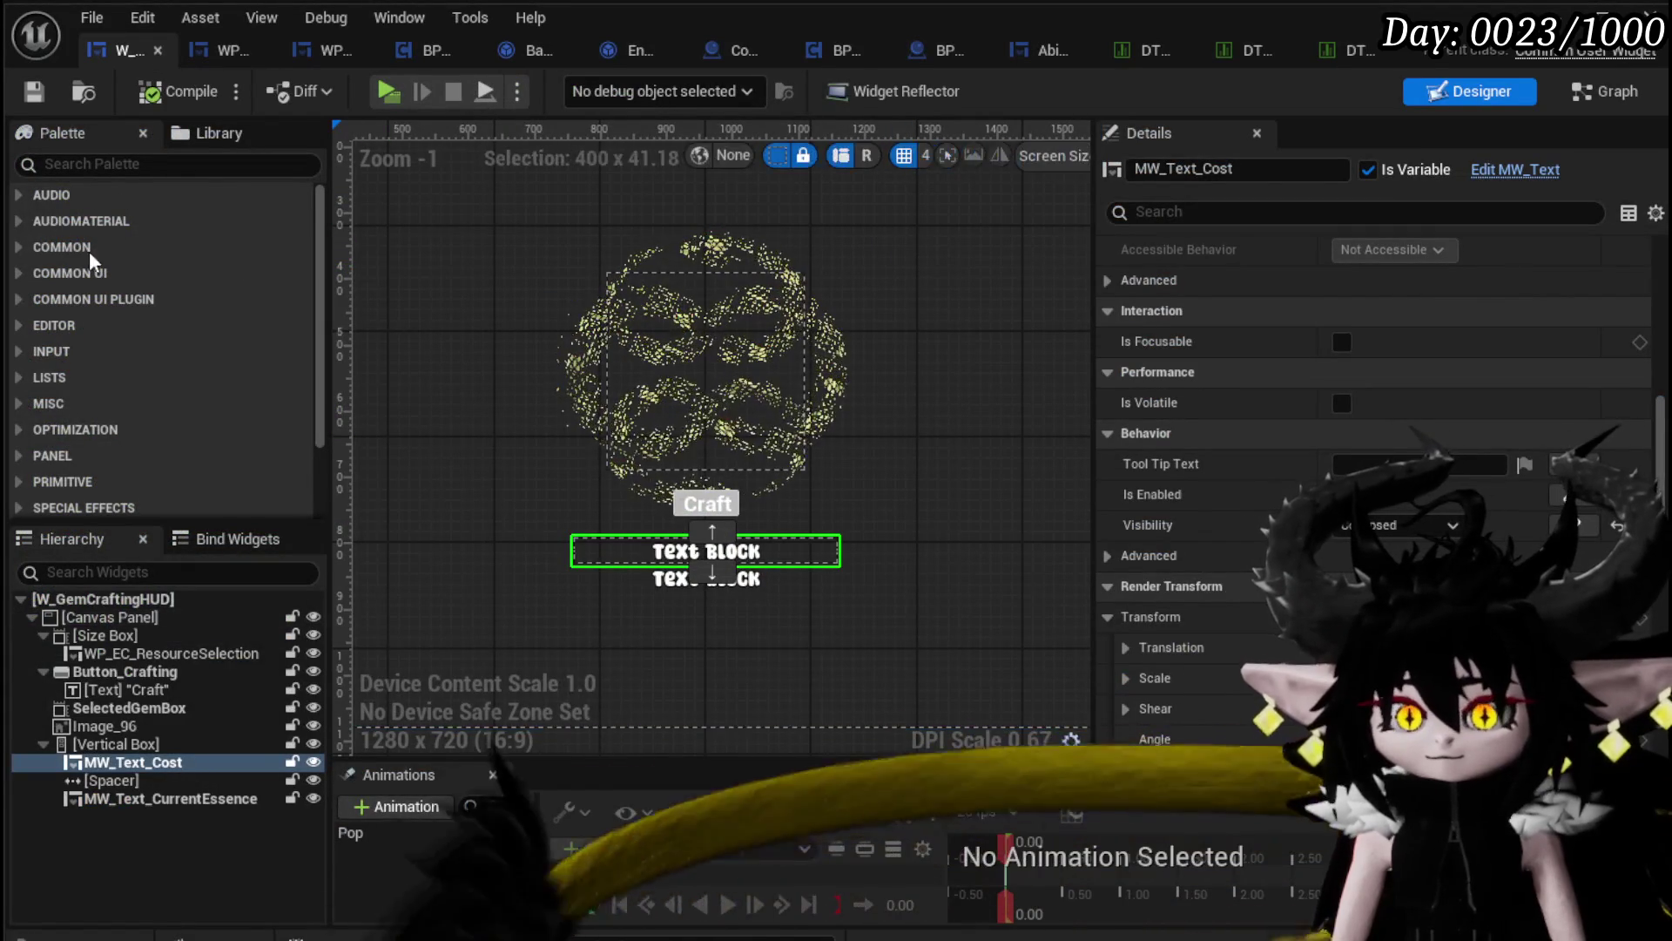
click(106, 169)
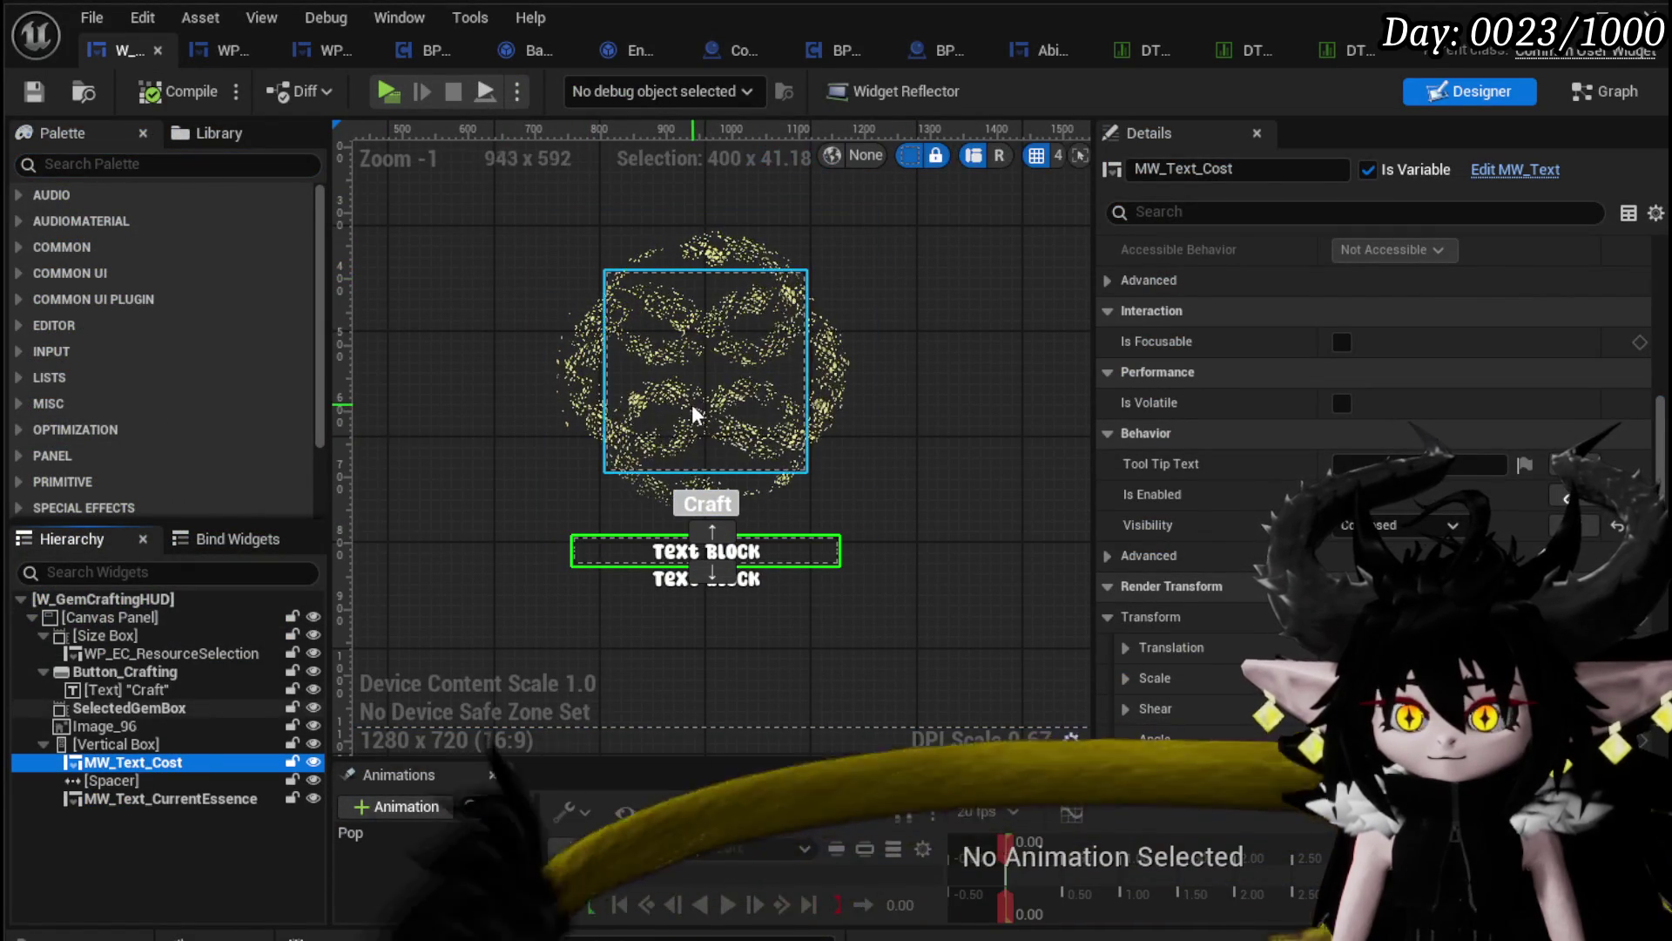
key(ctrl+d)
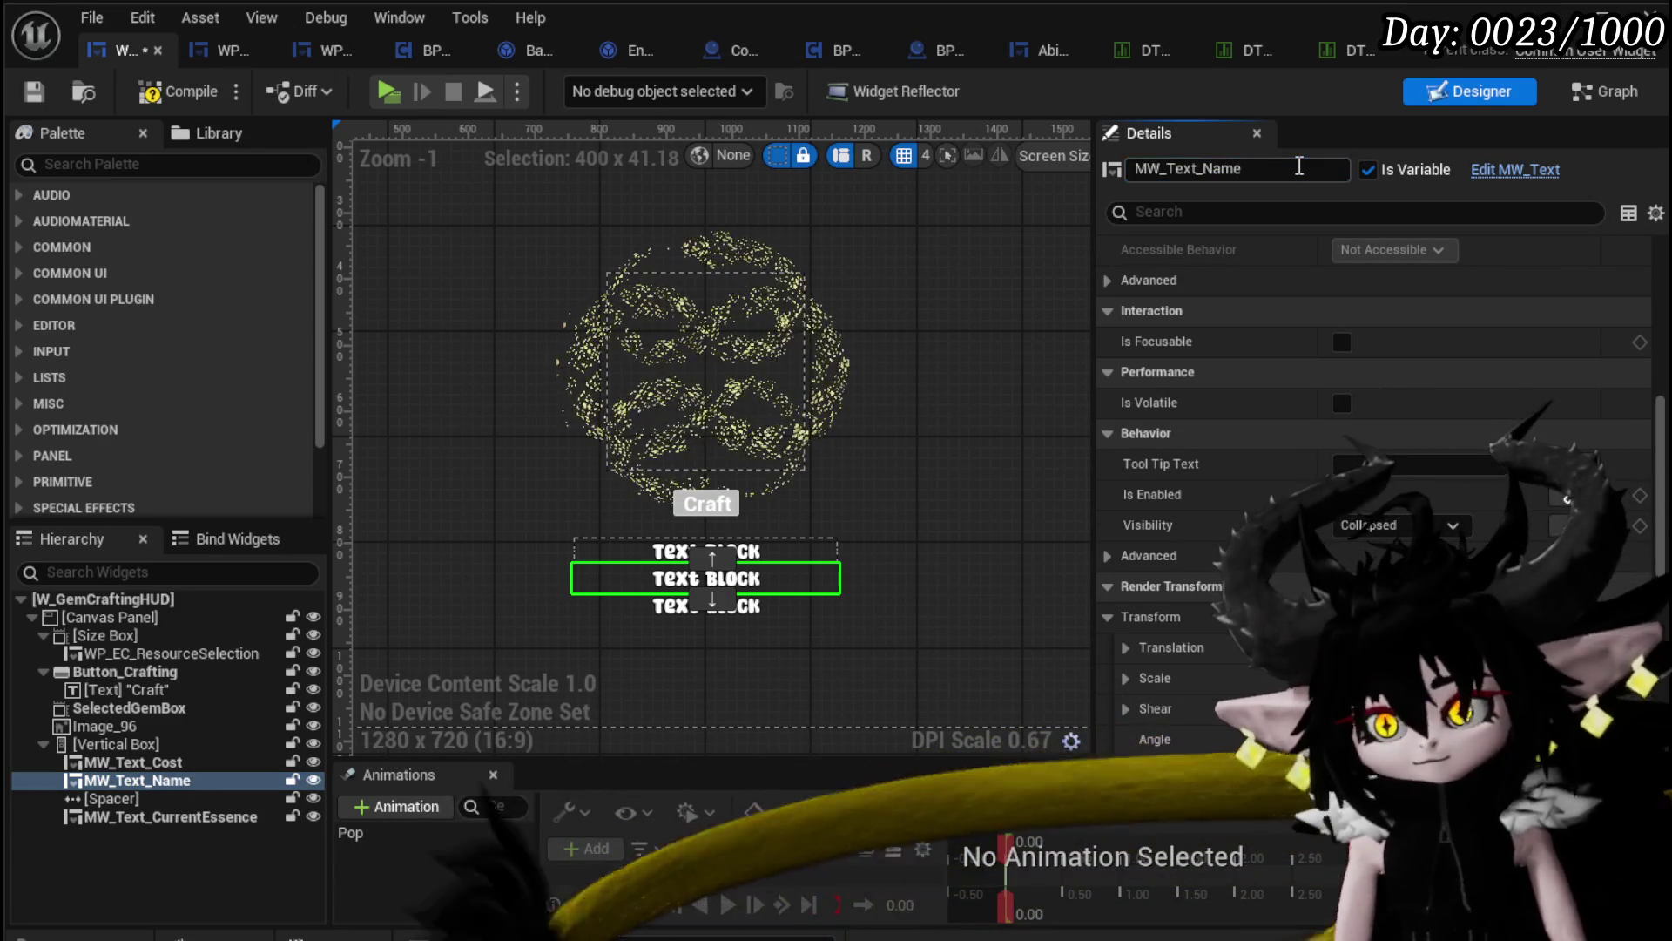
mouse_move(141, 782)
mouse_down()
mouse_move(124, 607)
mouse_move(145, 641)
mouse_up()
mouse_move(132, 634)
mouse_down()
mouse_move(132, 620)
mouse_move(140, 753)
mouse_move(112, 617)
mouse_up()
scroll(488, 530, down, 2)
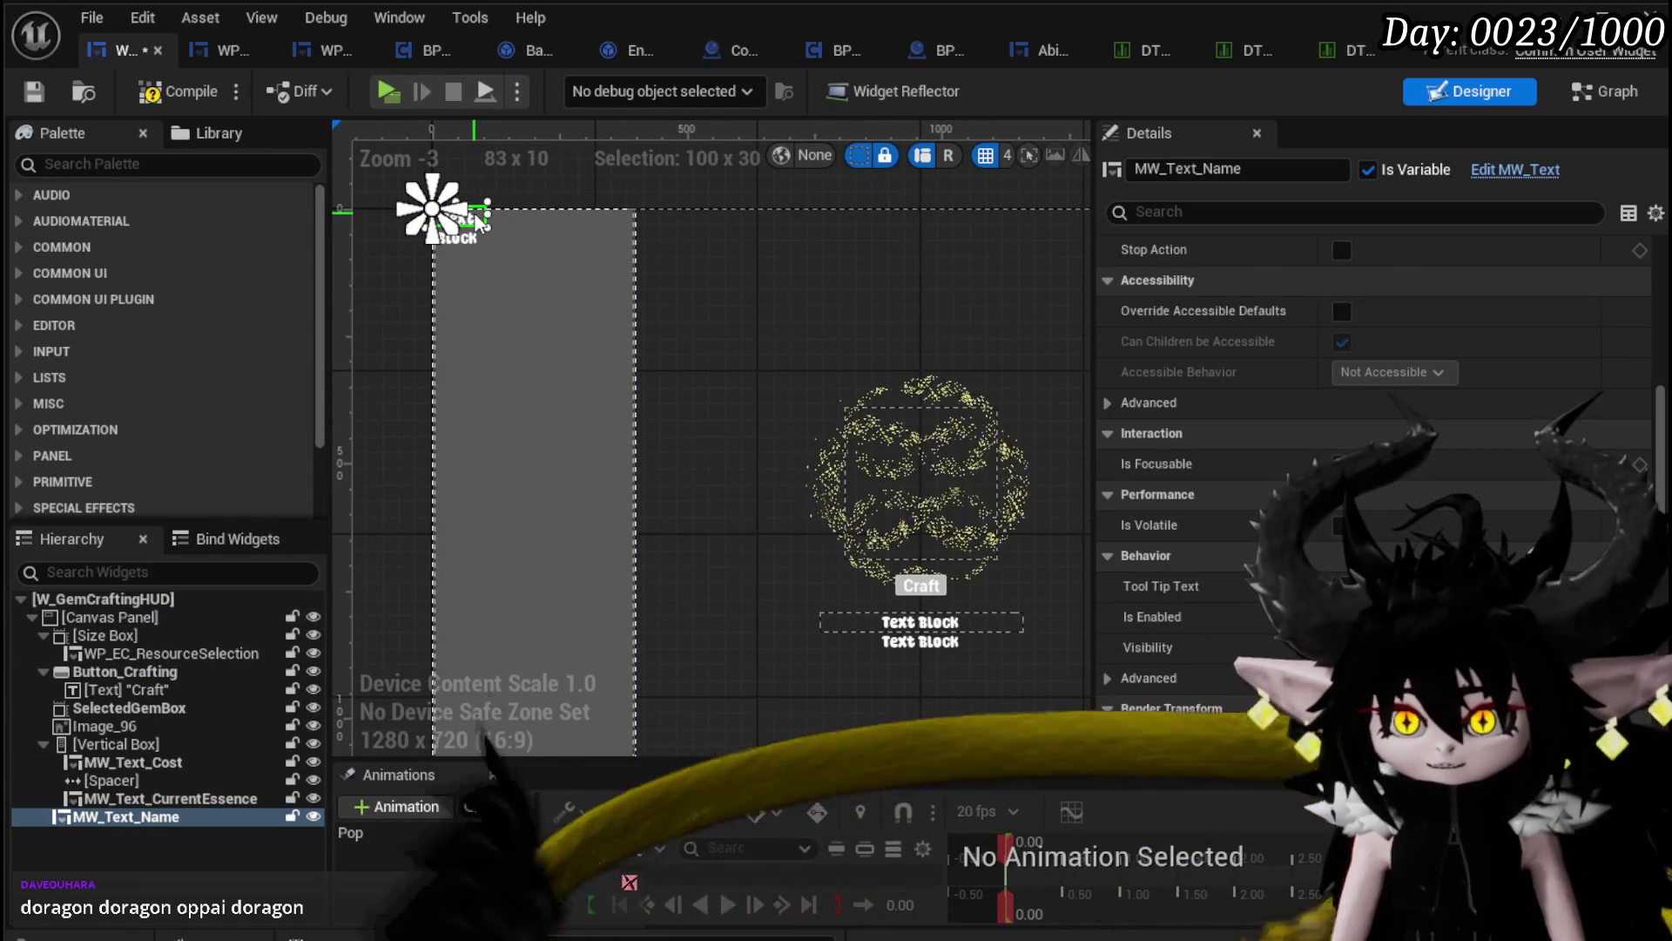
drag(554, 240, 714, 290)
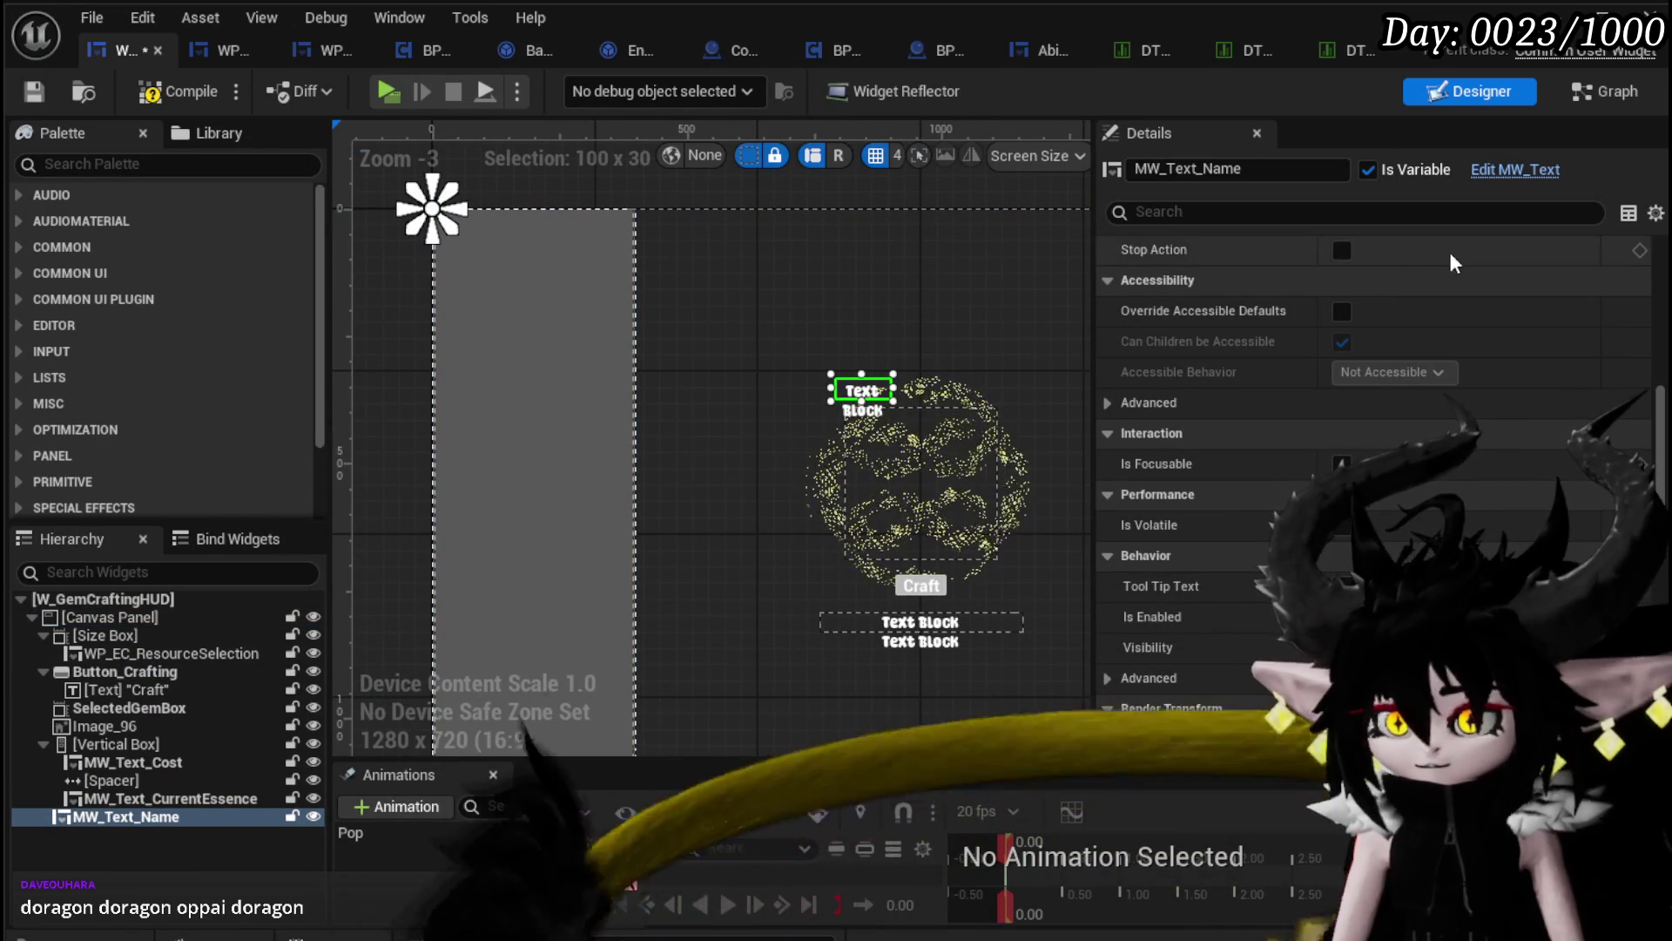
Step: Apply an anchor preset to MW_Text_Name and widen it to about 308 px
scroll(1346, 395, up, 10)
click(1421, 282)
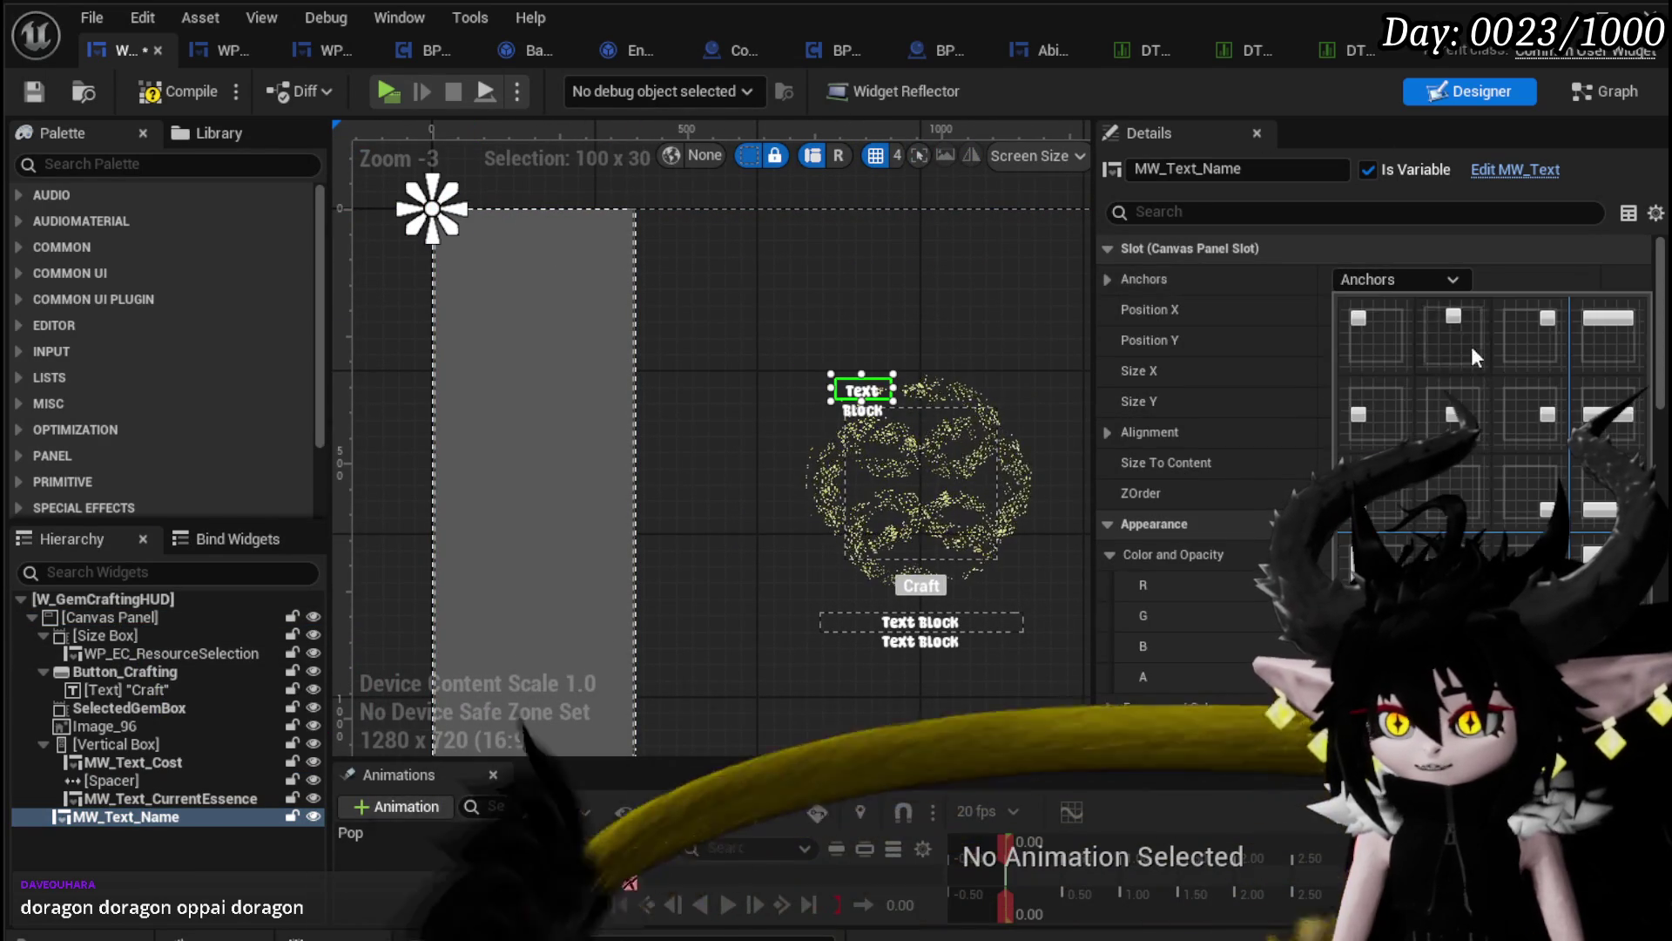
click(1463, 333)
click(869, 432)
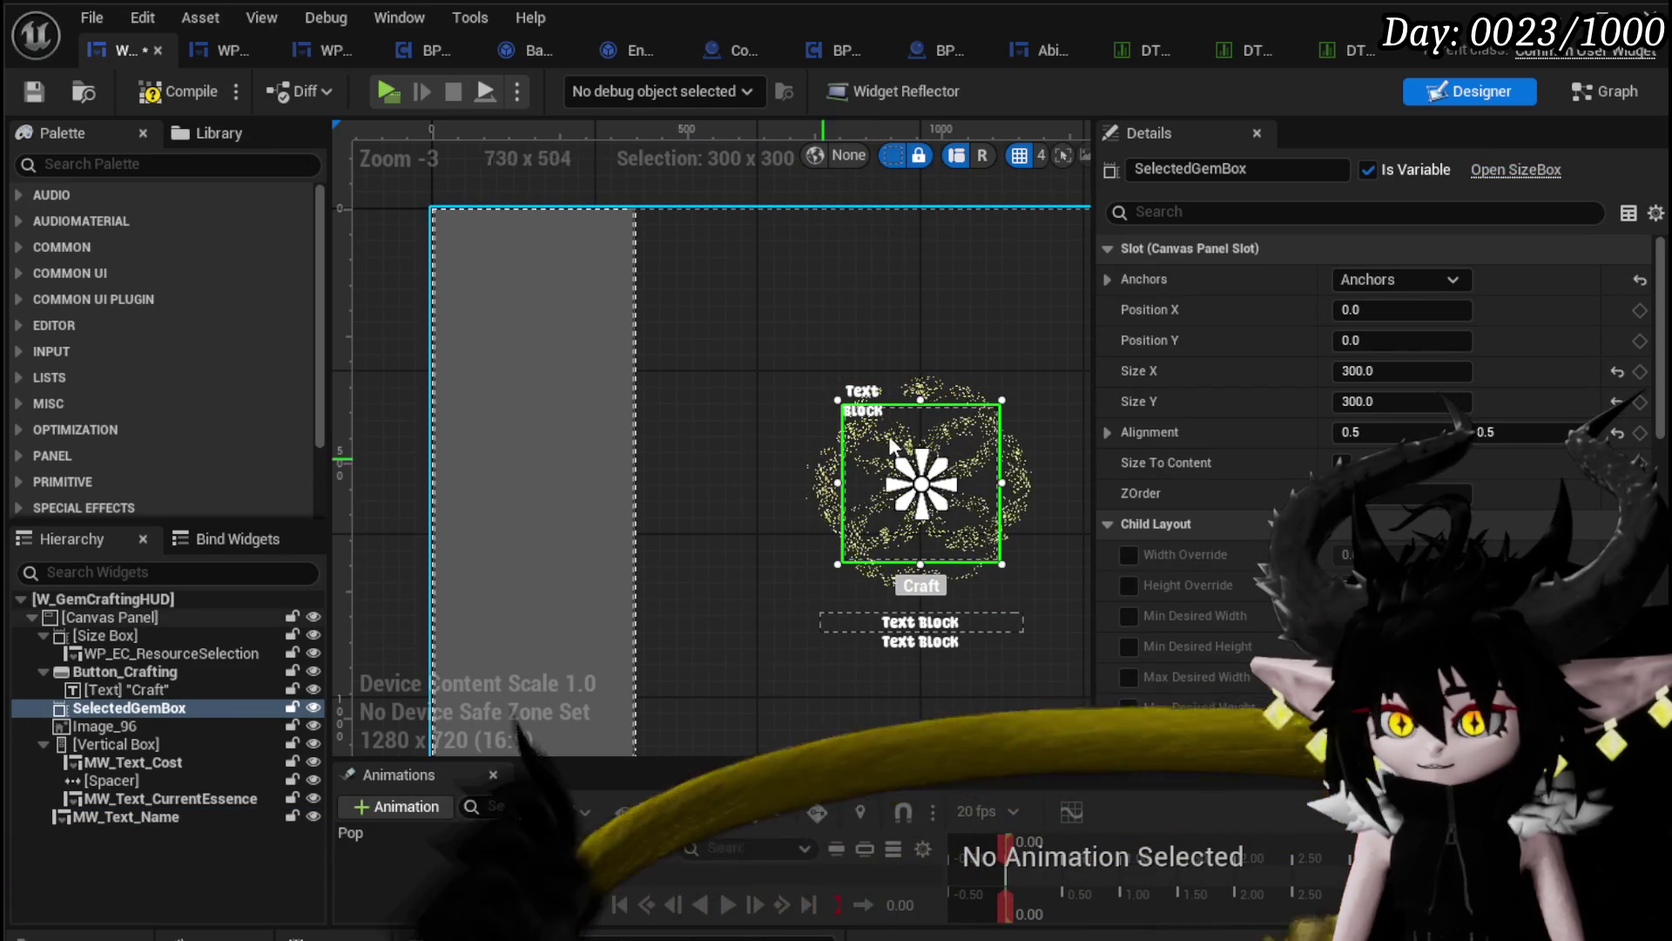
click(862, 391)
scroll(819, 396, up, 5)
scroll(818, 396, up, 1)
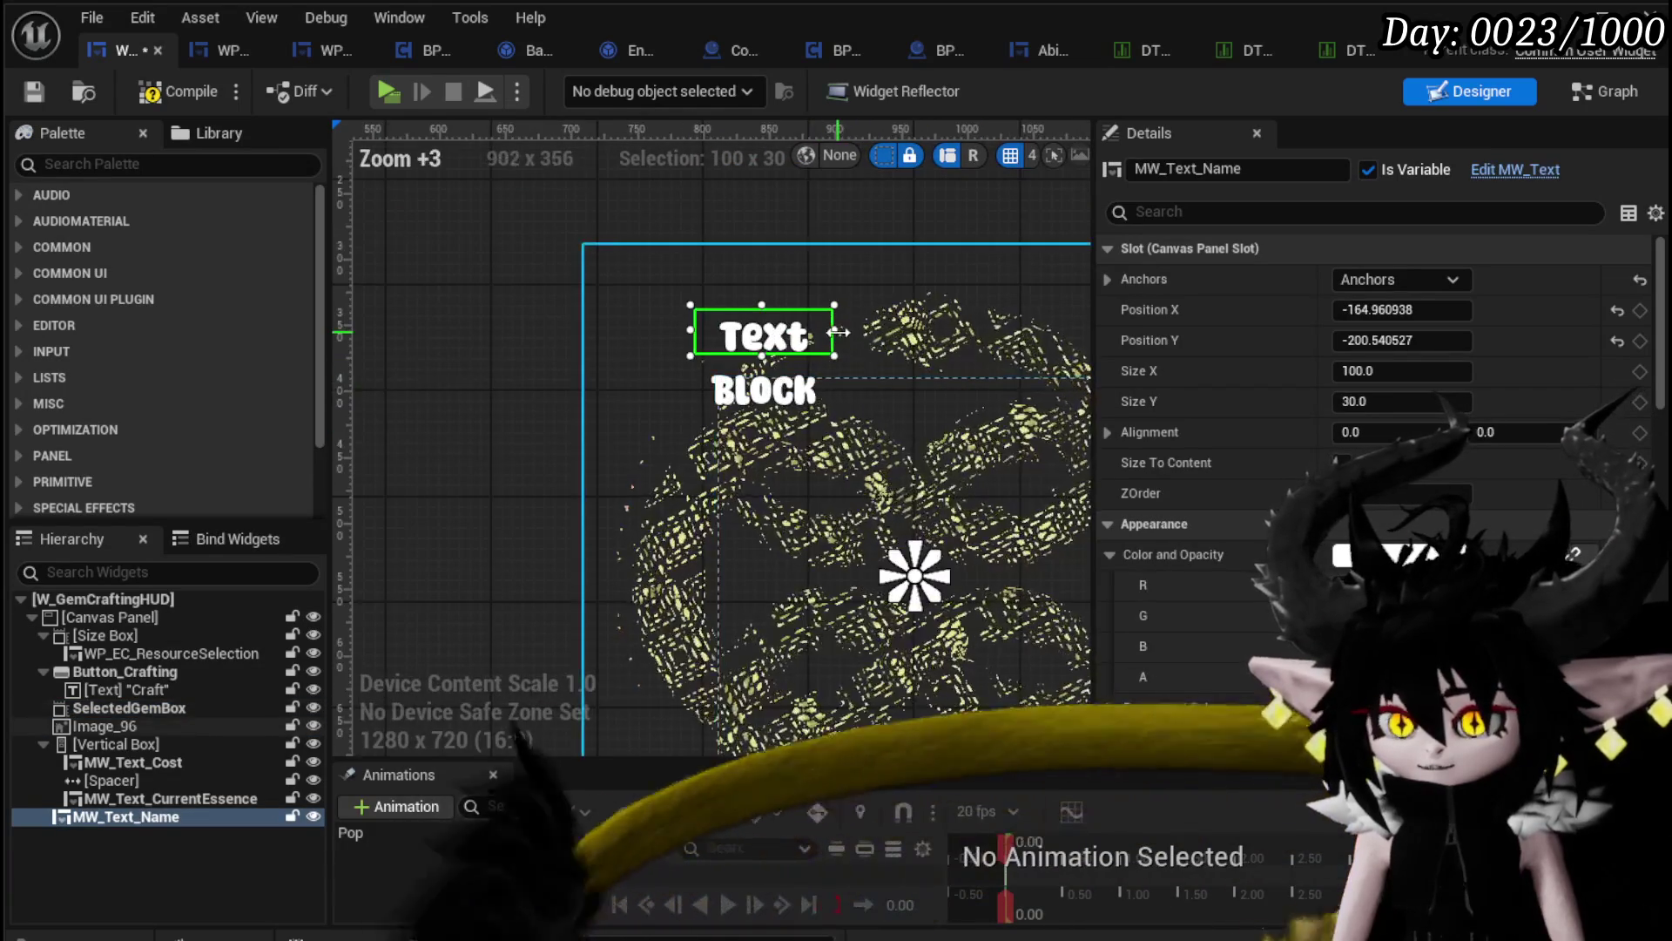
drag(687, 283, 965, 285)
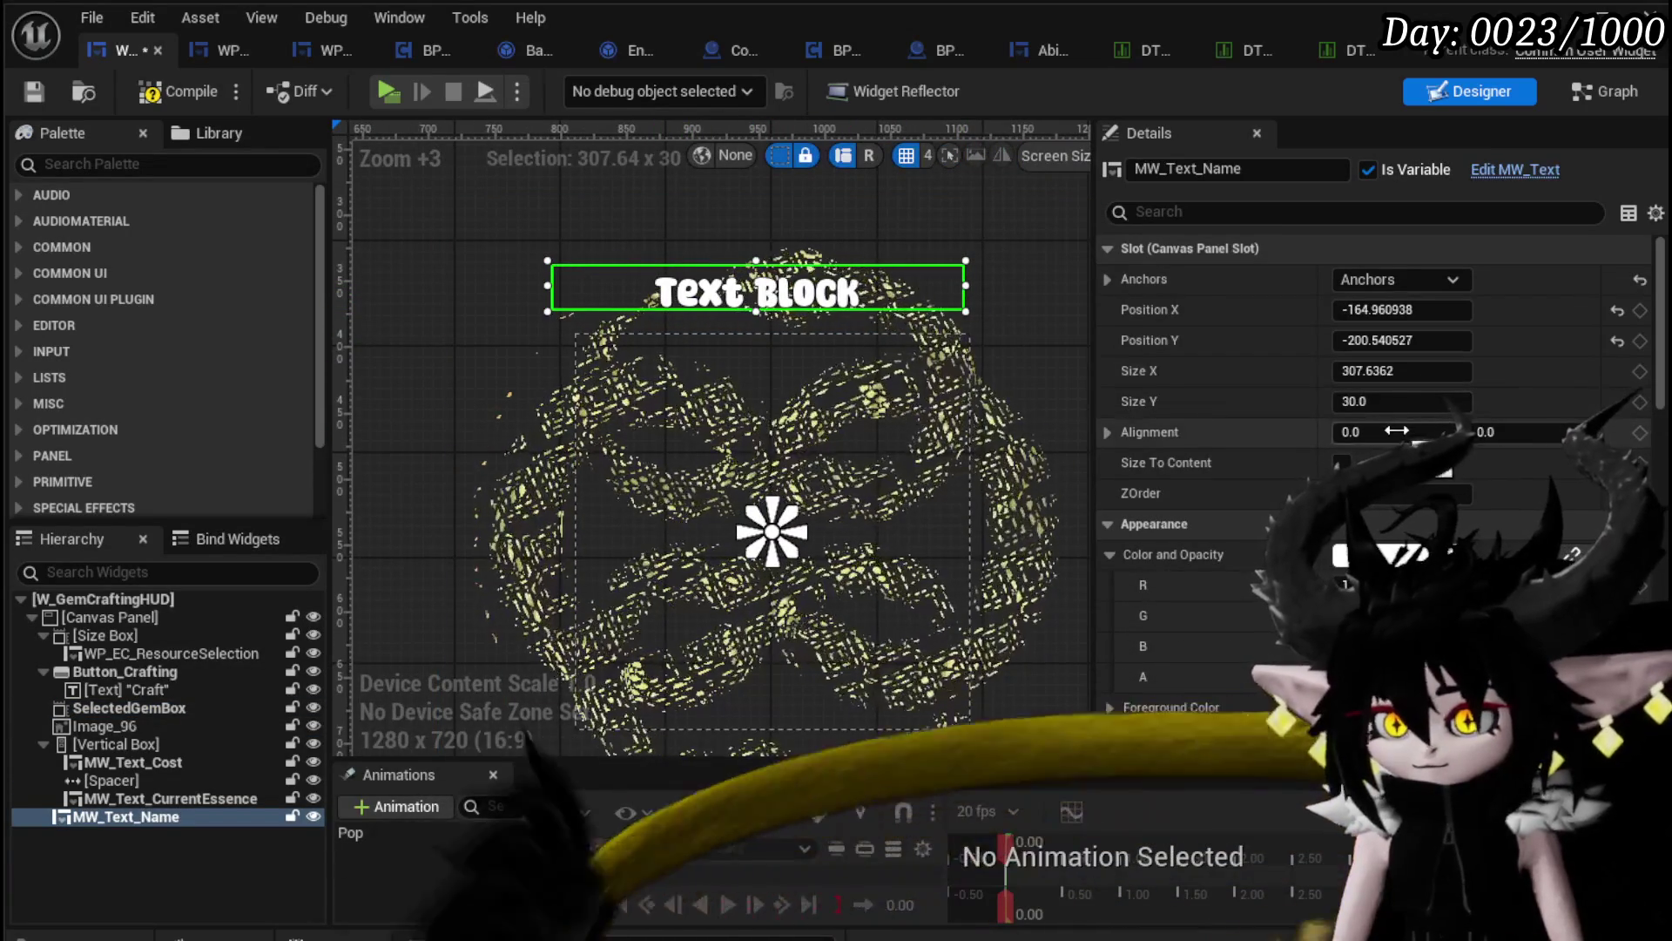
Step: Set the name text's Alignment X to 0.6 and Position X and Y to 0
click(1384, 432)
text(0.6)
key(Return)
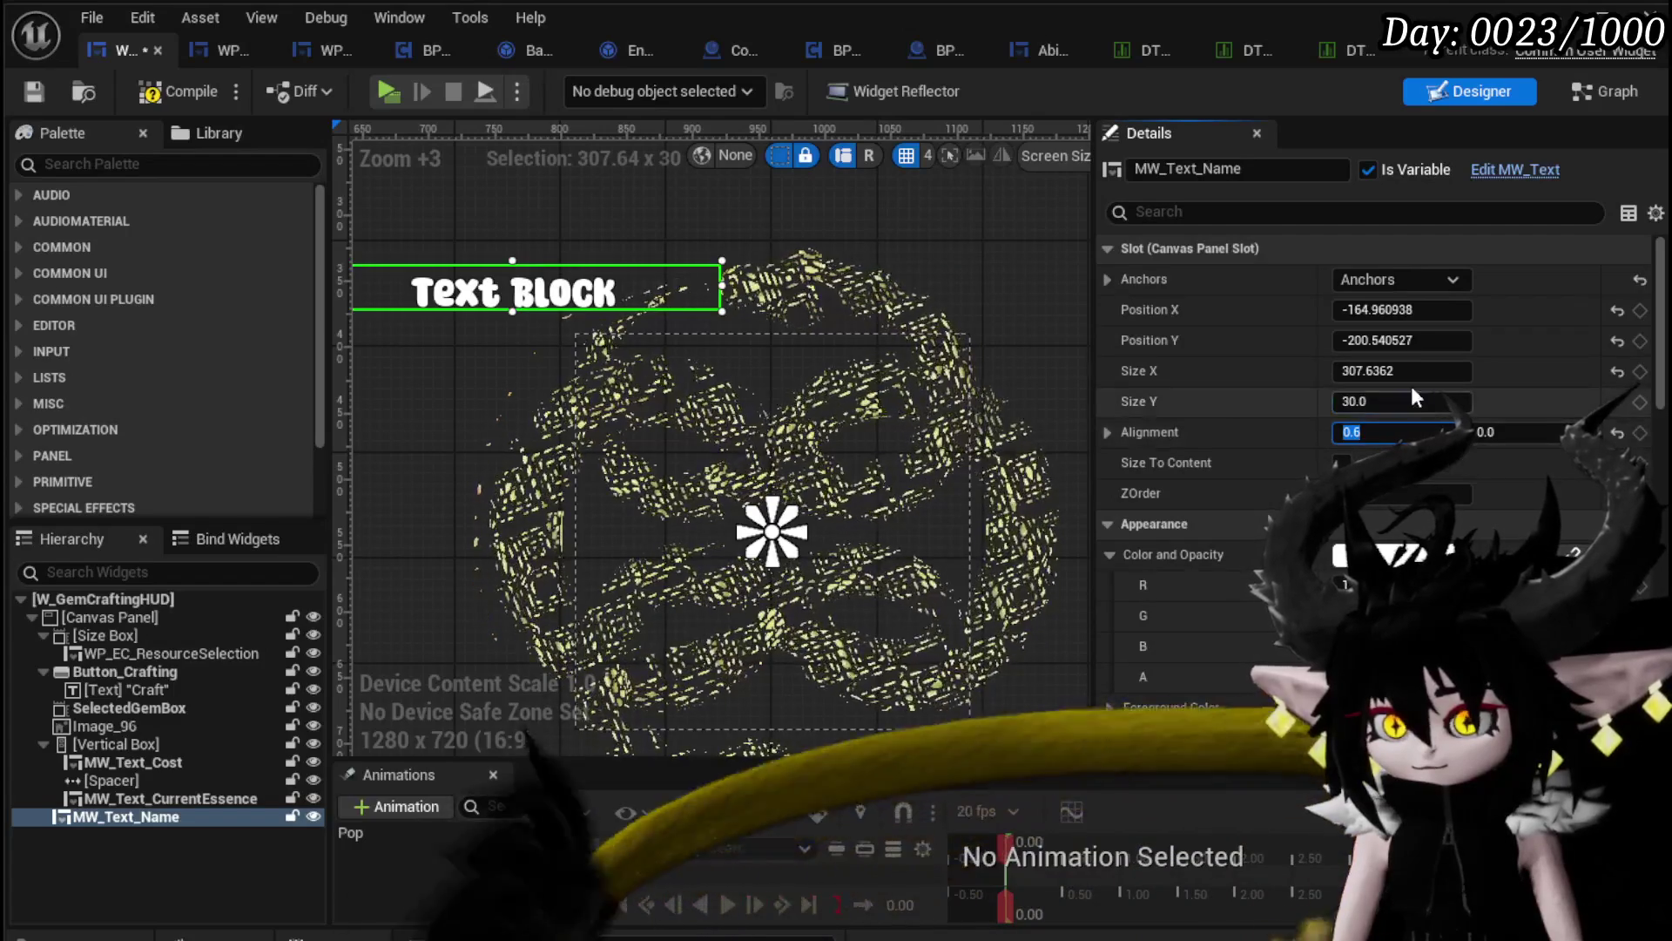
click(1433, 341)
text(0)
key(Return)
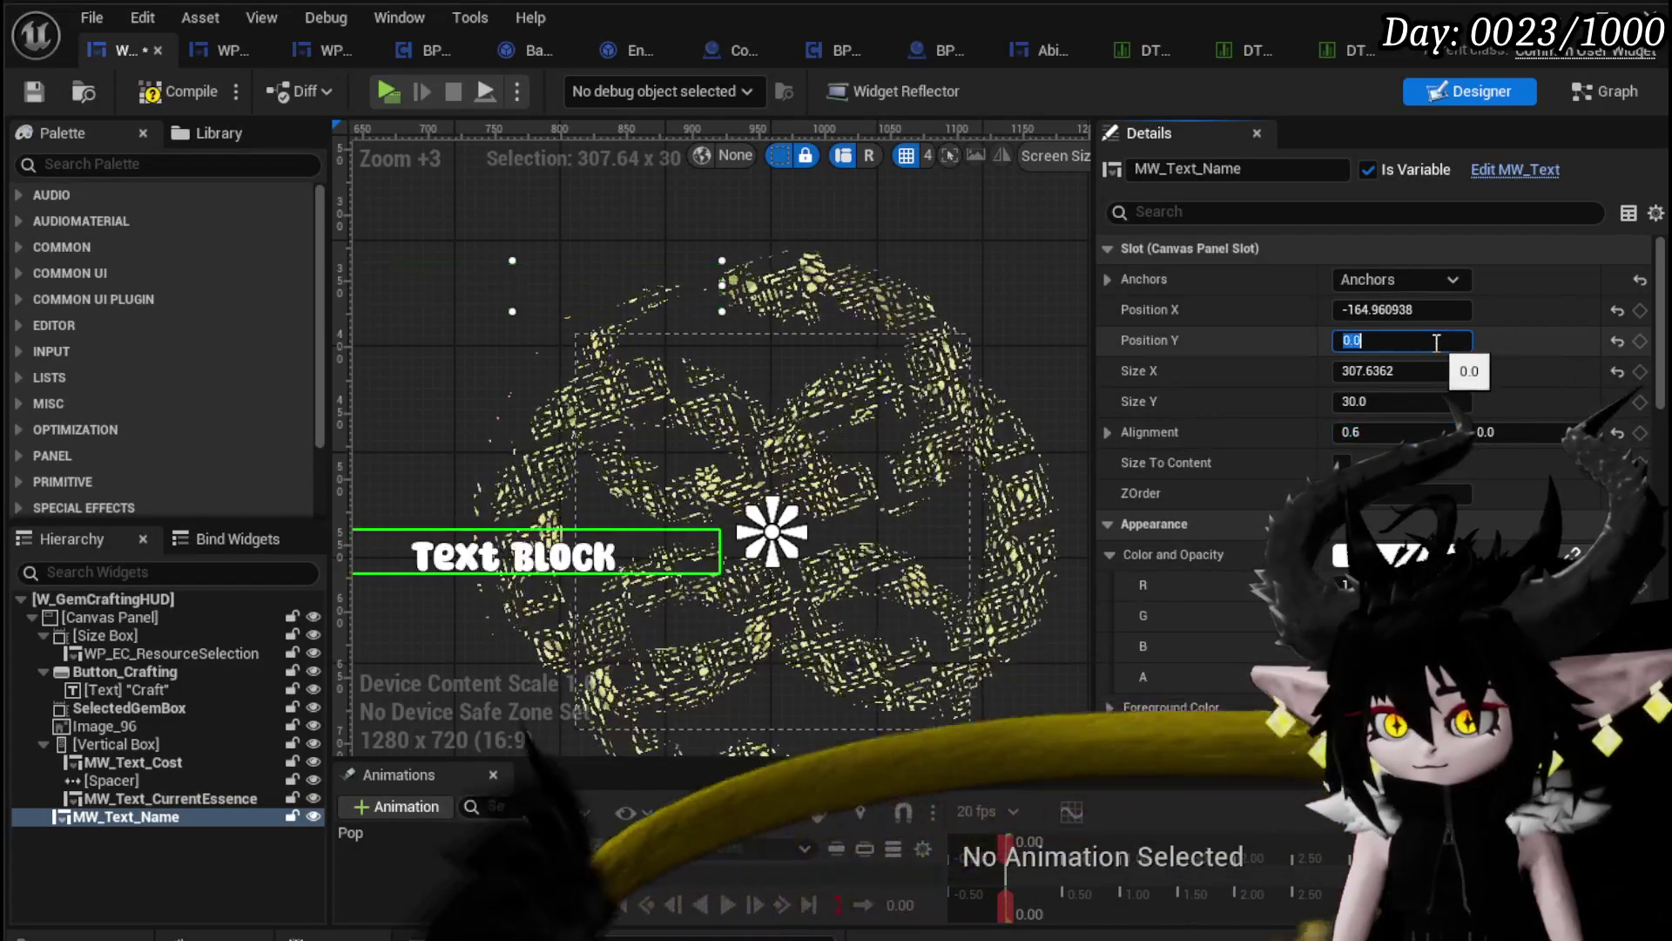
click(1450, 311)
text(0)
key(Return)
Step: Correct Position Y to -200 and Alignment X to 0.5, set Size X 300, and compile
click(1426, 341)
text(20)
key(BackSpace)
key(BackSpace)
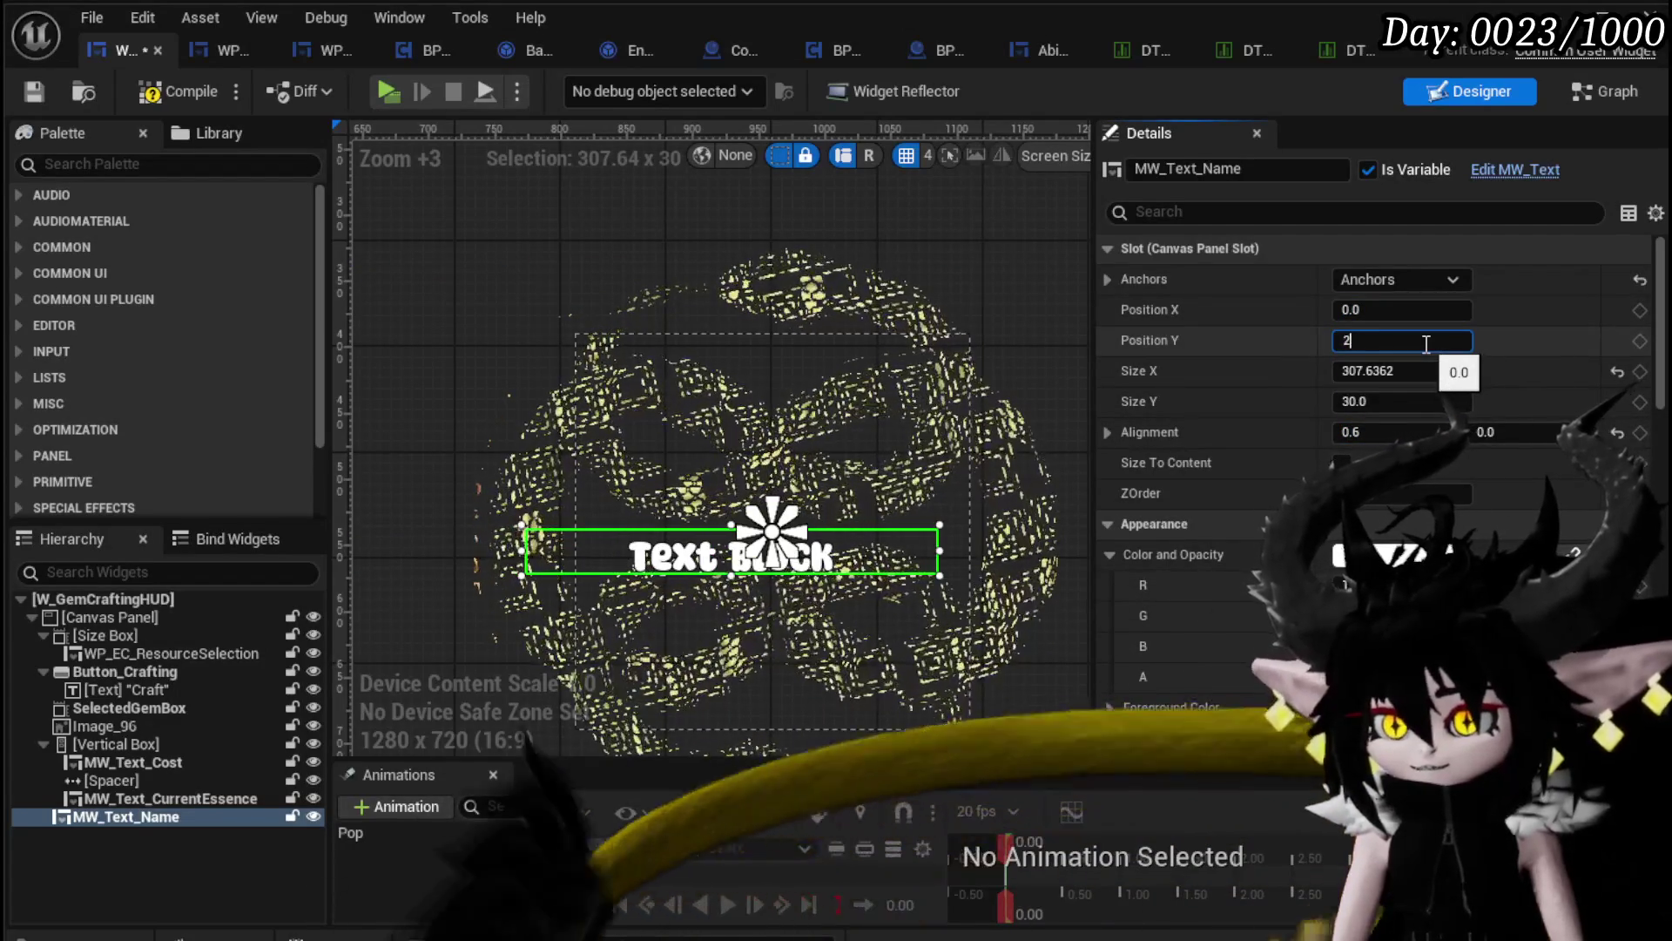
text(-200)
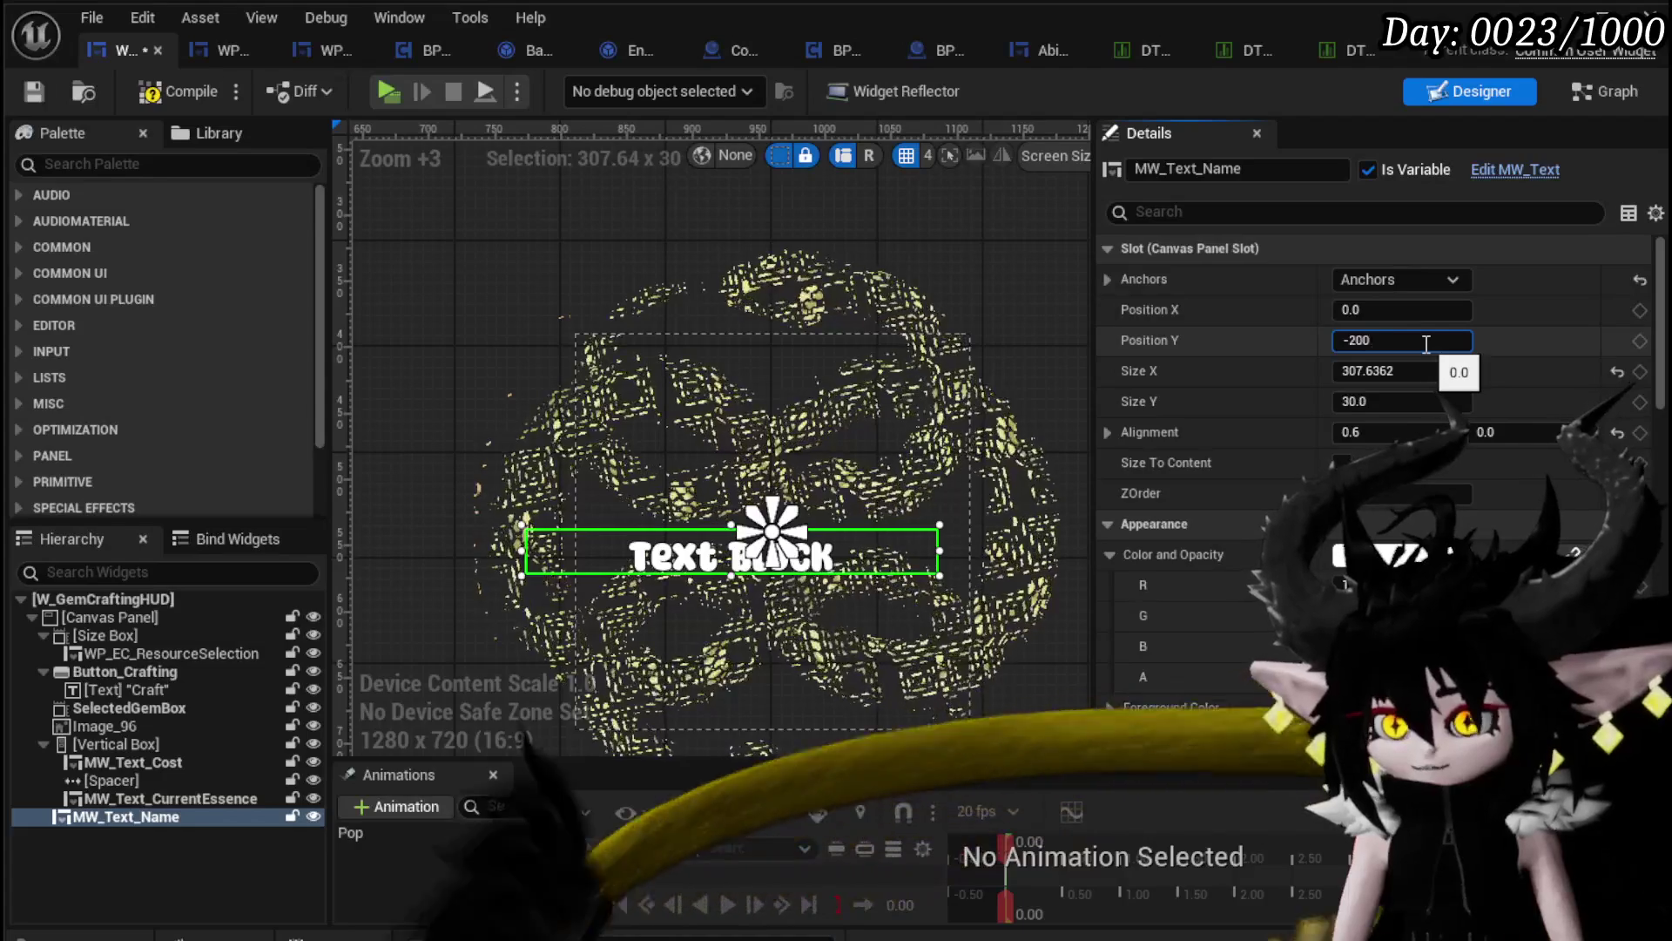
key(Return)
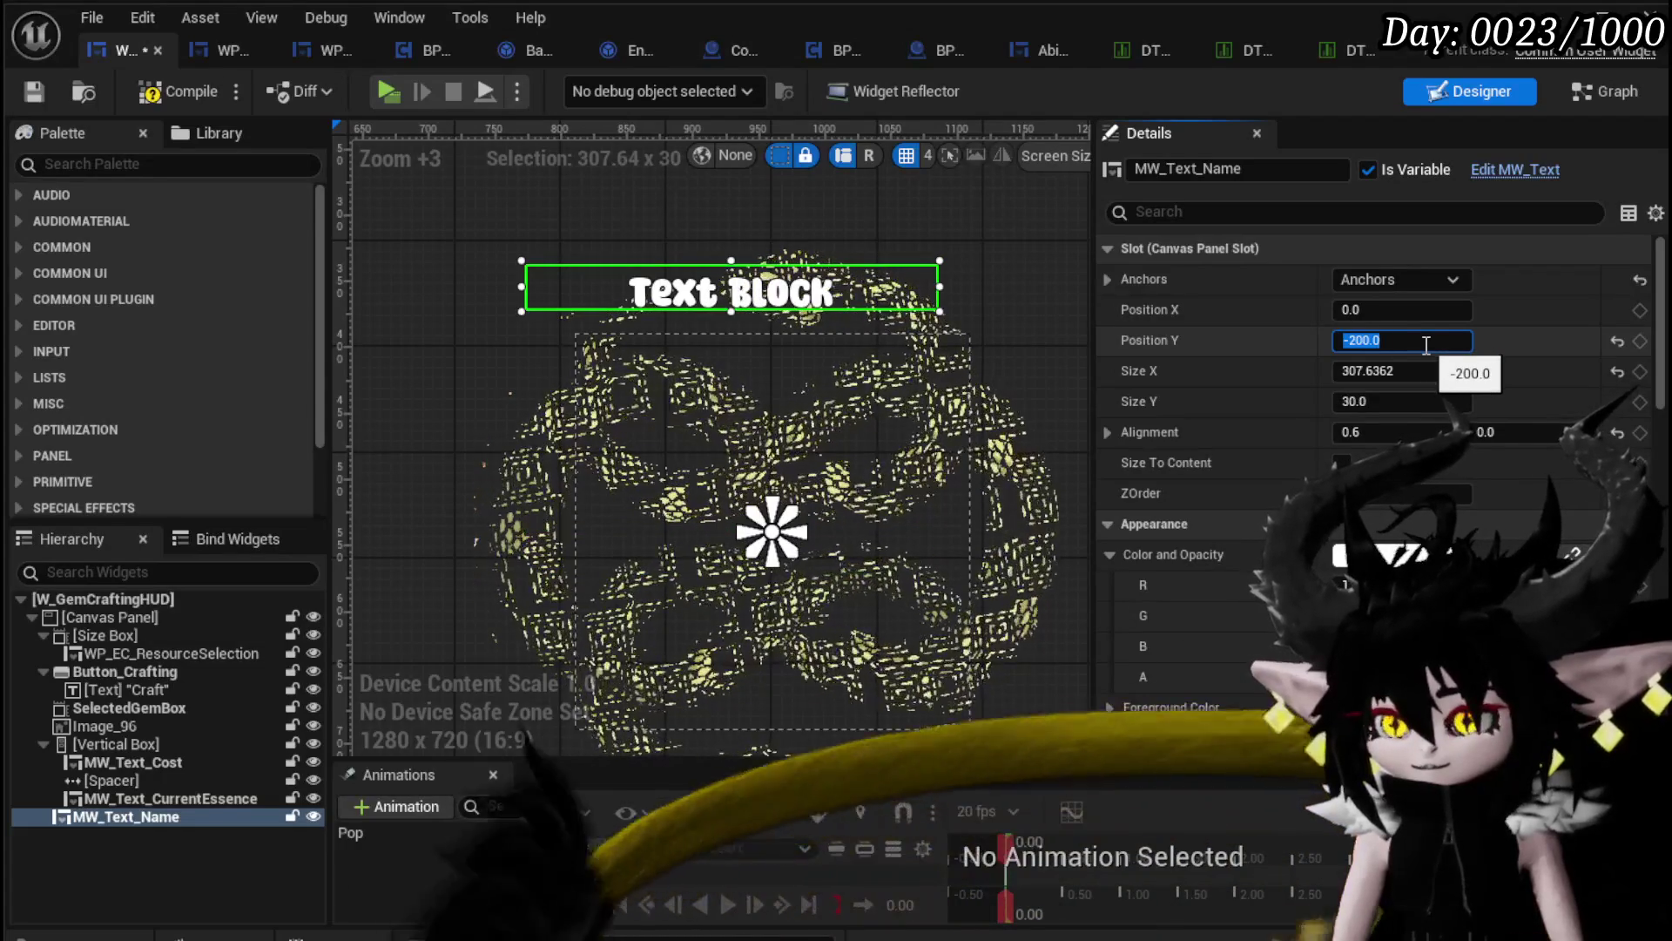
click(1353, 431)
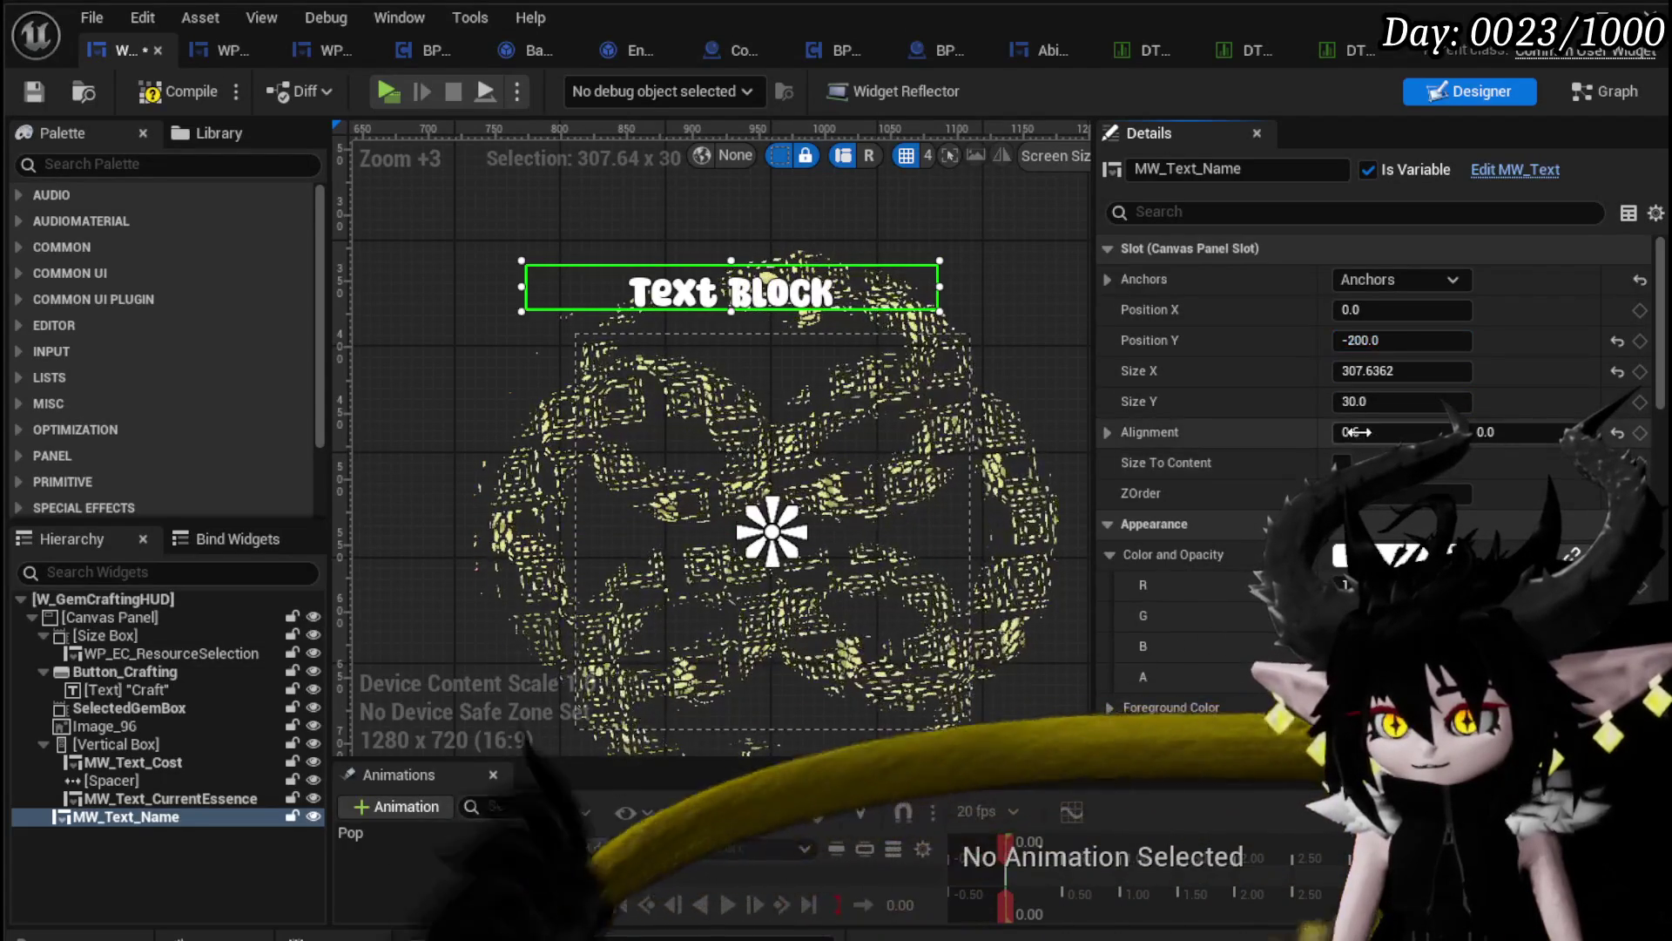
key(BackSpace)
text(5)
key(Return)
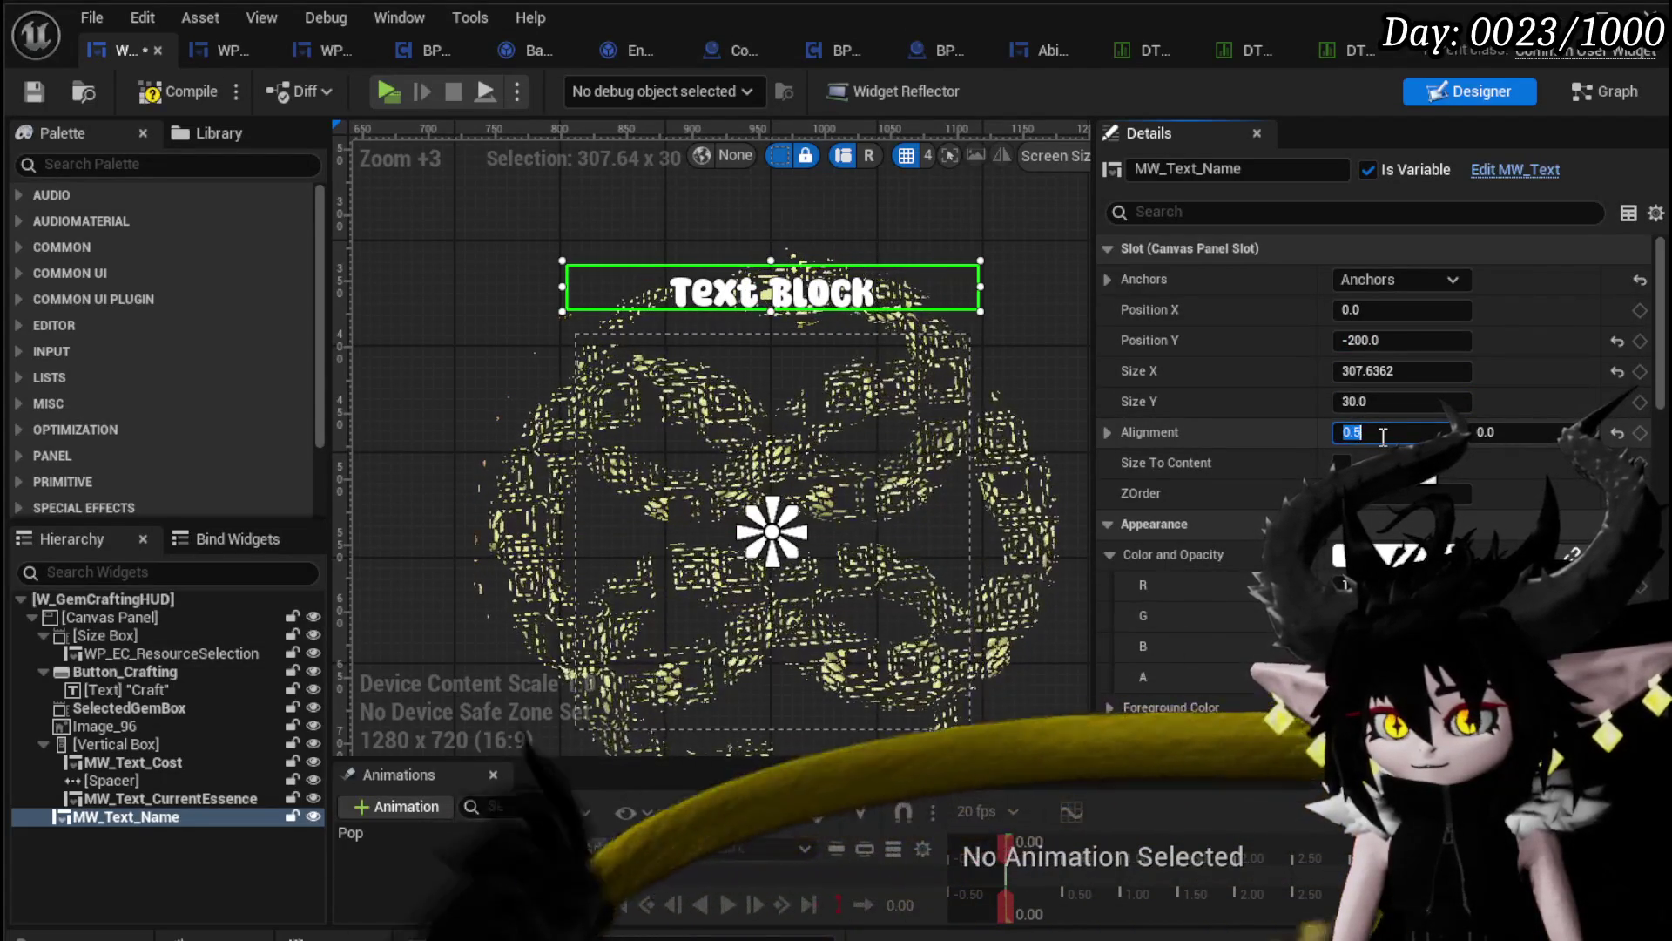
text(300)
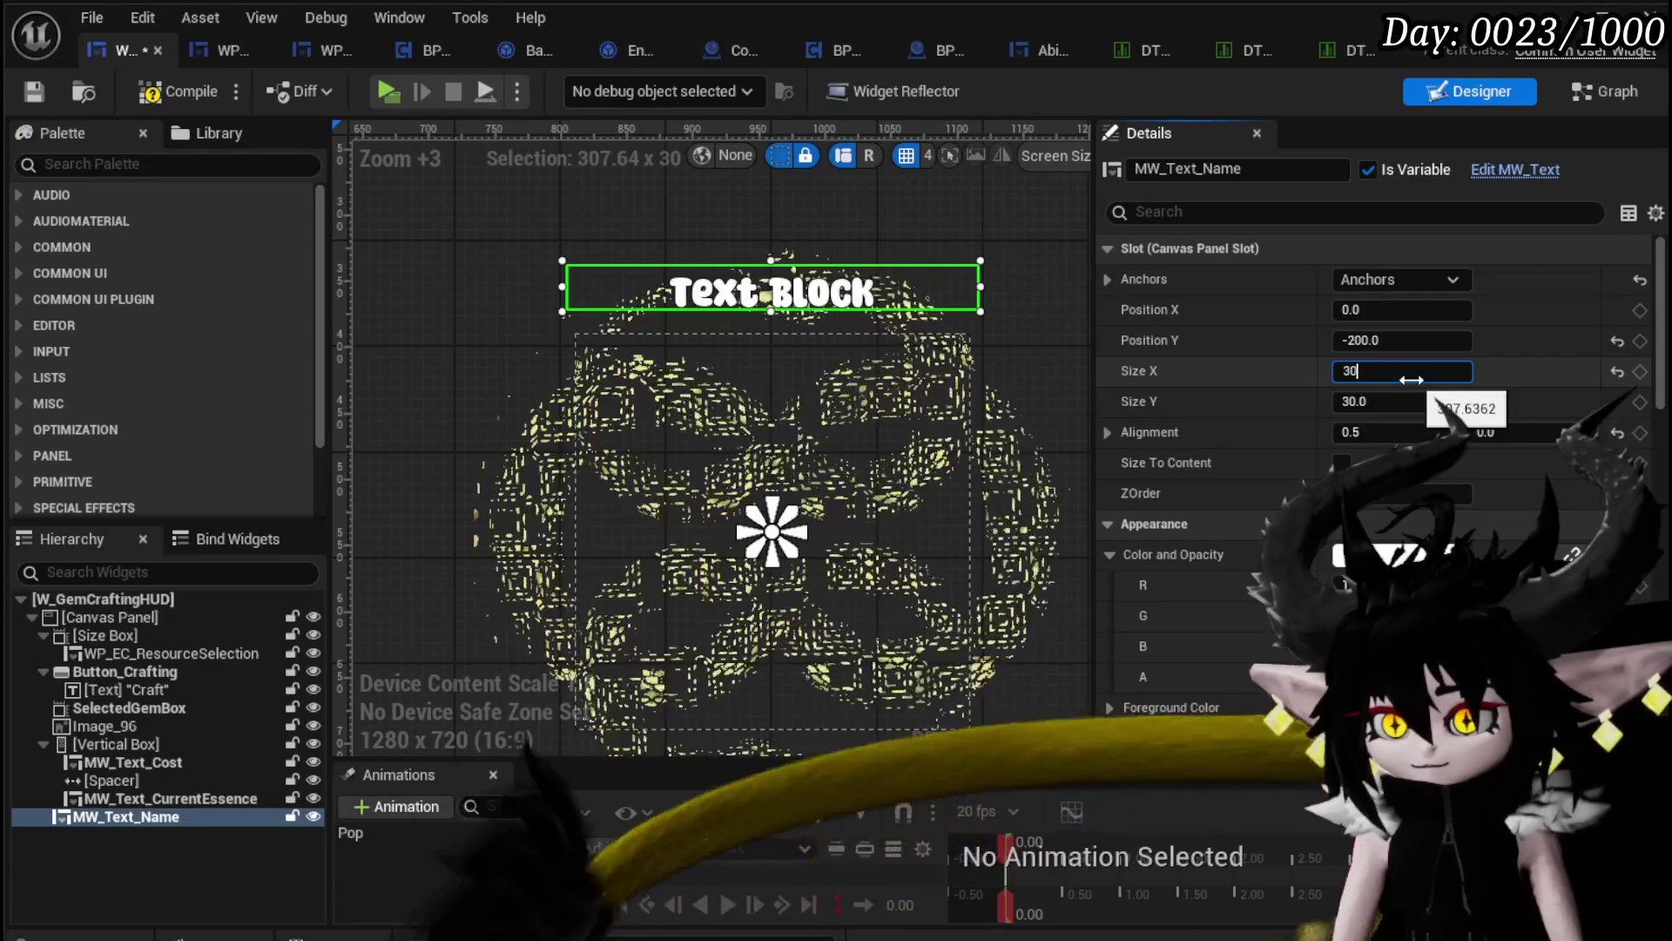
key(Return)
key(ctrl+s)
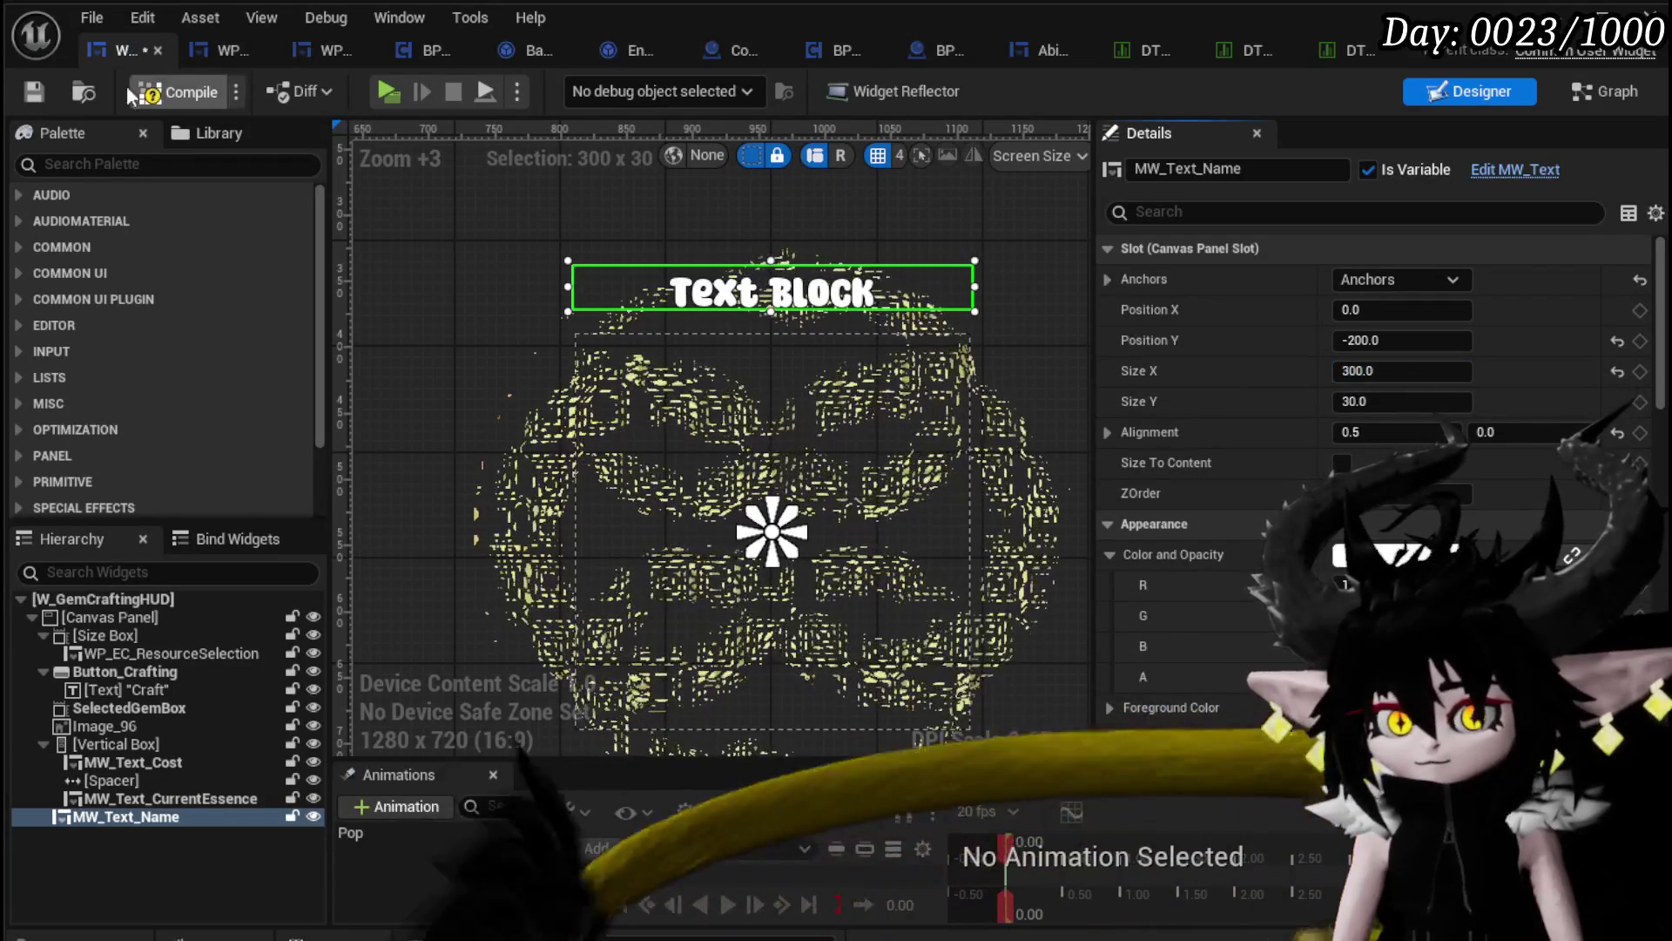
Step: Set the name text's Size to 3 and drag its box taller to about 42 units
scroll(1240, 431, down, 2)
scroll(1240, 431, down, 15)
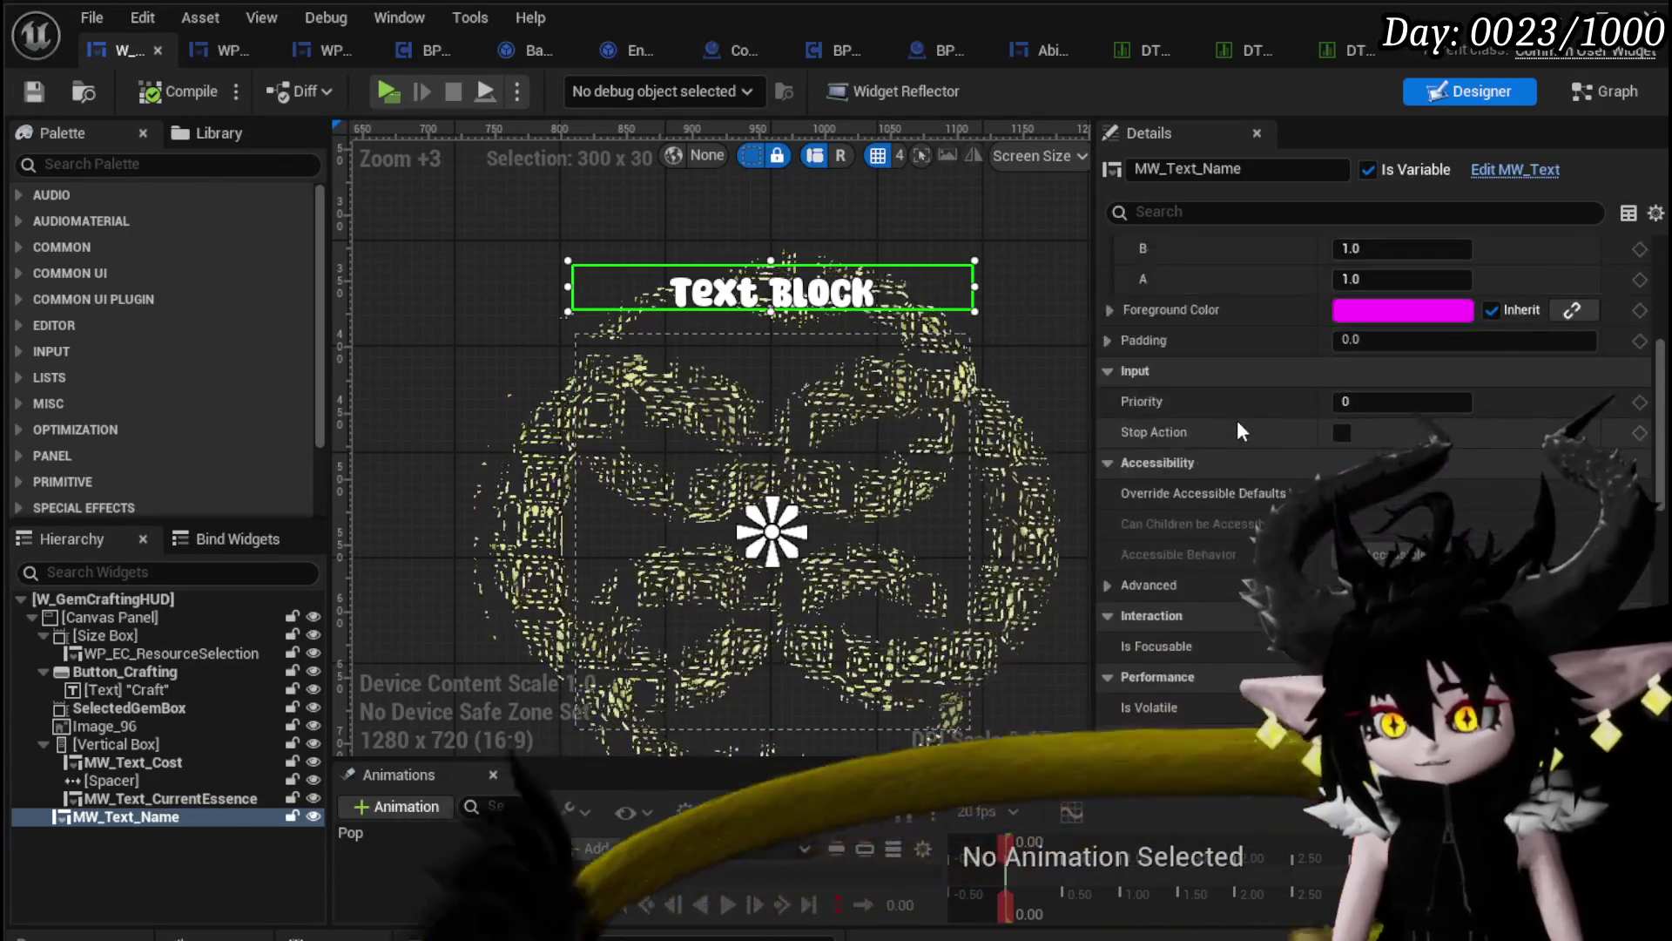
click(1345, 585)
text(3)
key(Return)
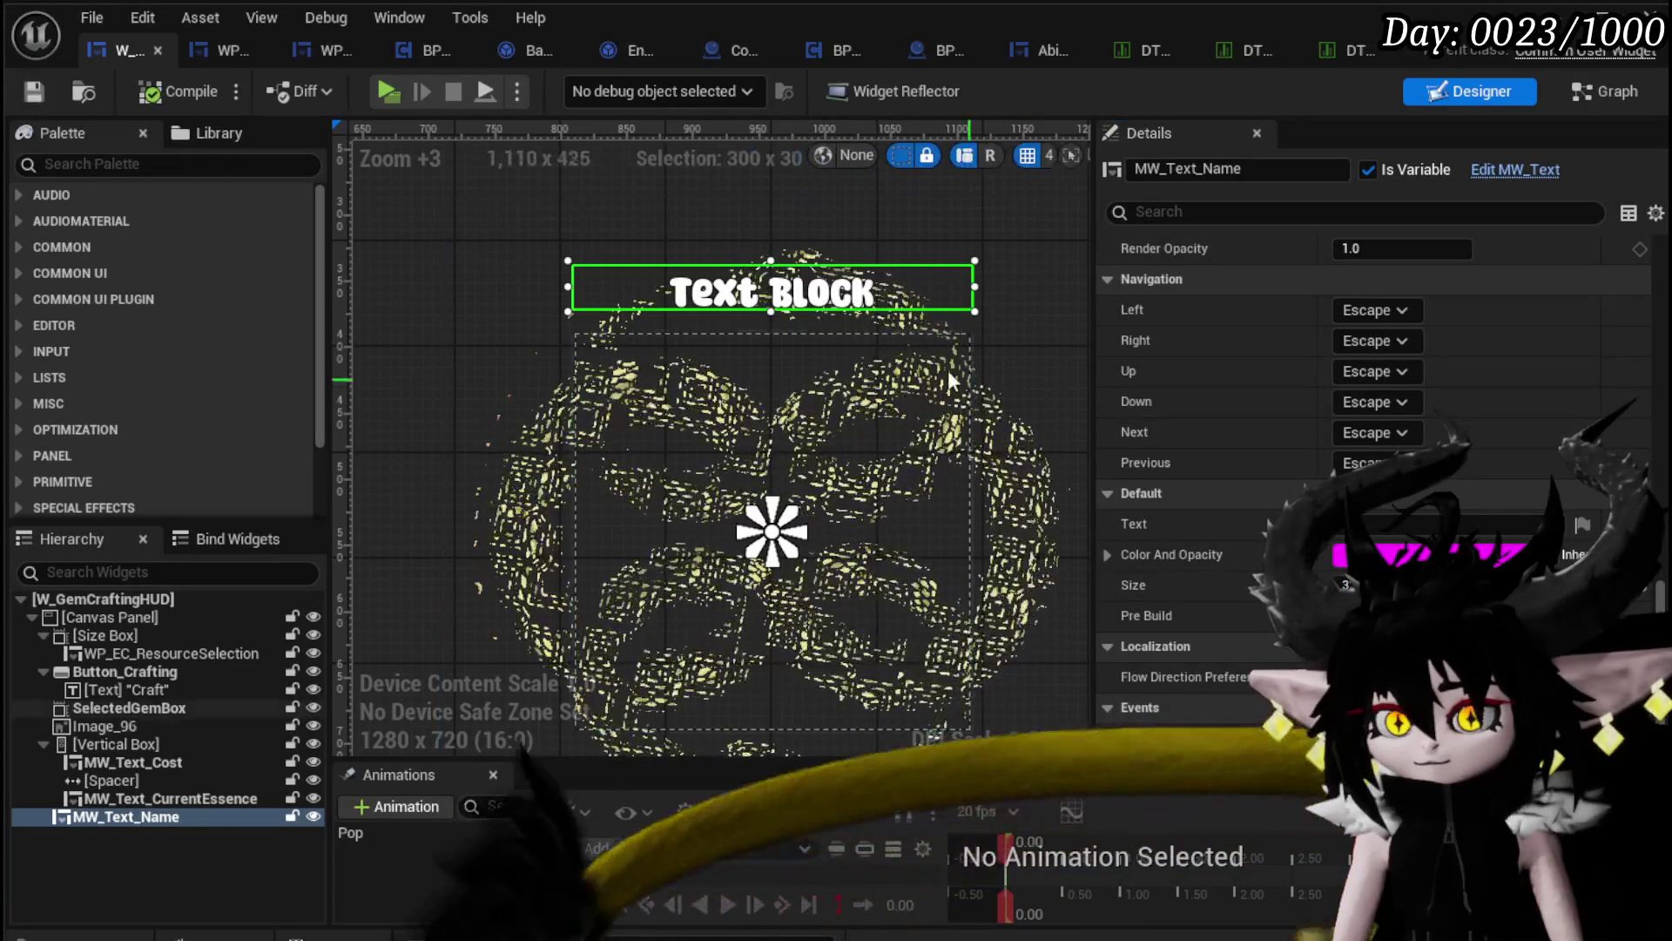
drag(771, 311, 767, 330)
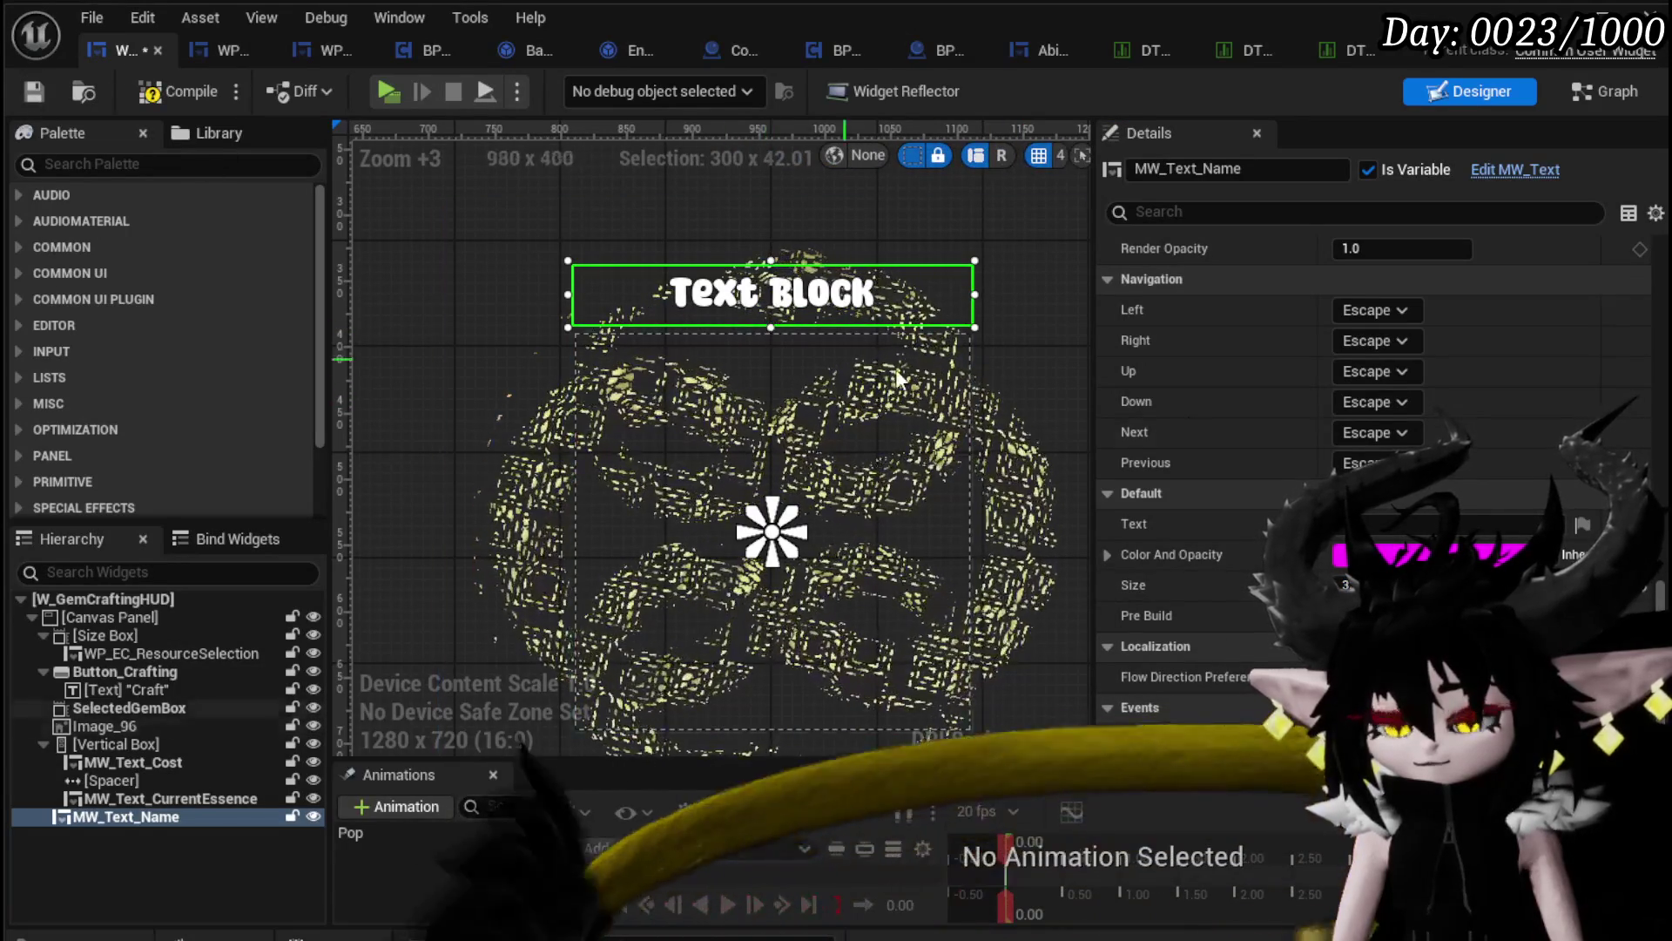
Step: Save the W_GemCraftingHUD widget blueprint
scroll(1420, 438, up, 3)
scroll(1420, 438, up, 10)
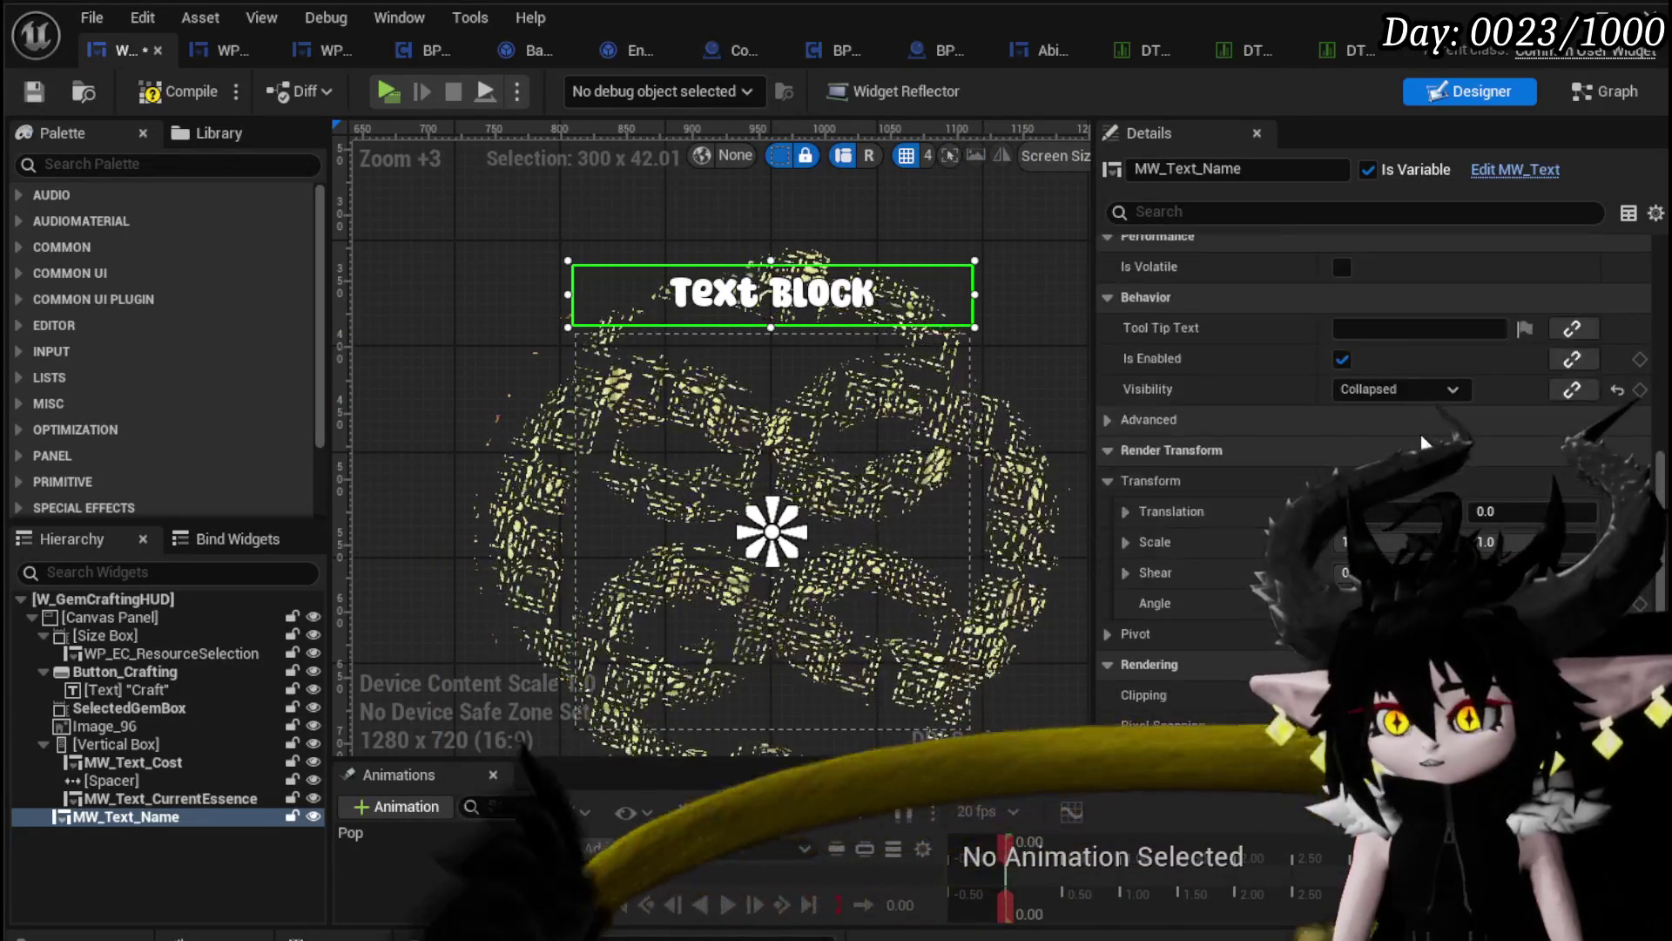
scroll(1420, 438, down, 7)
scroll(1420, 434, down, 6)
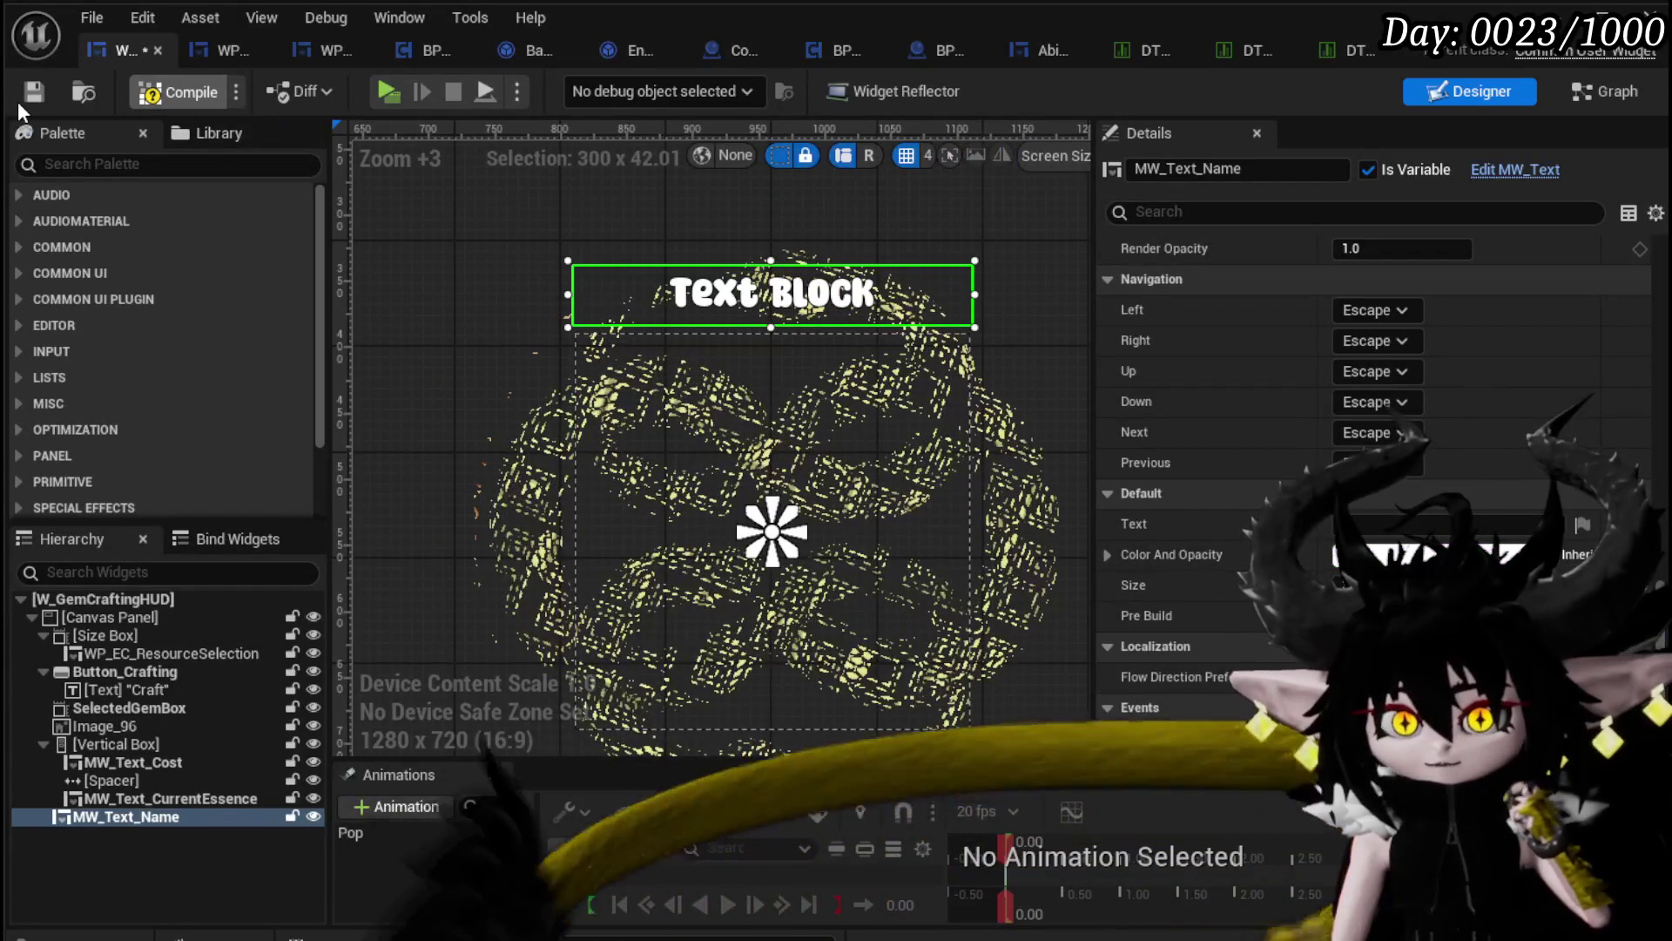
click(17, 101)
scroll(1453, 347, up, 8)
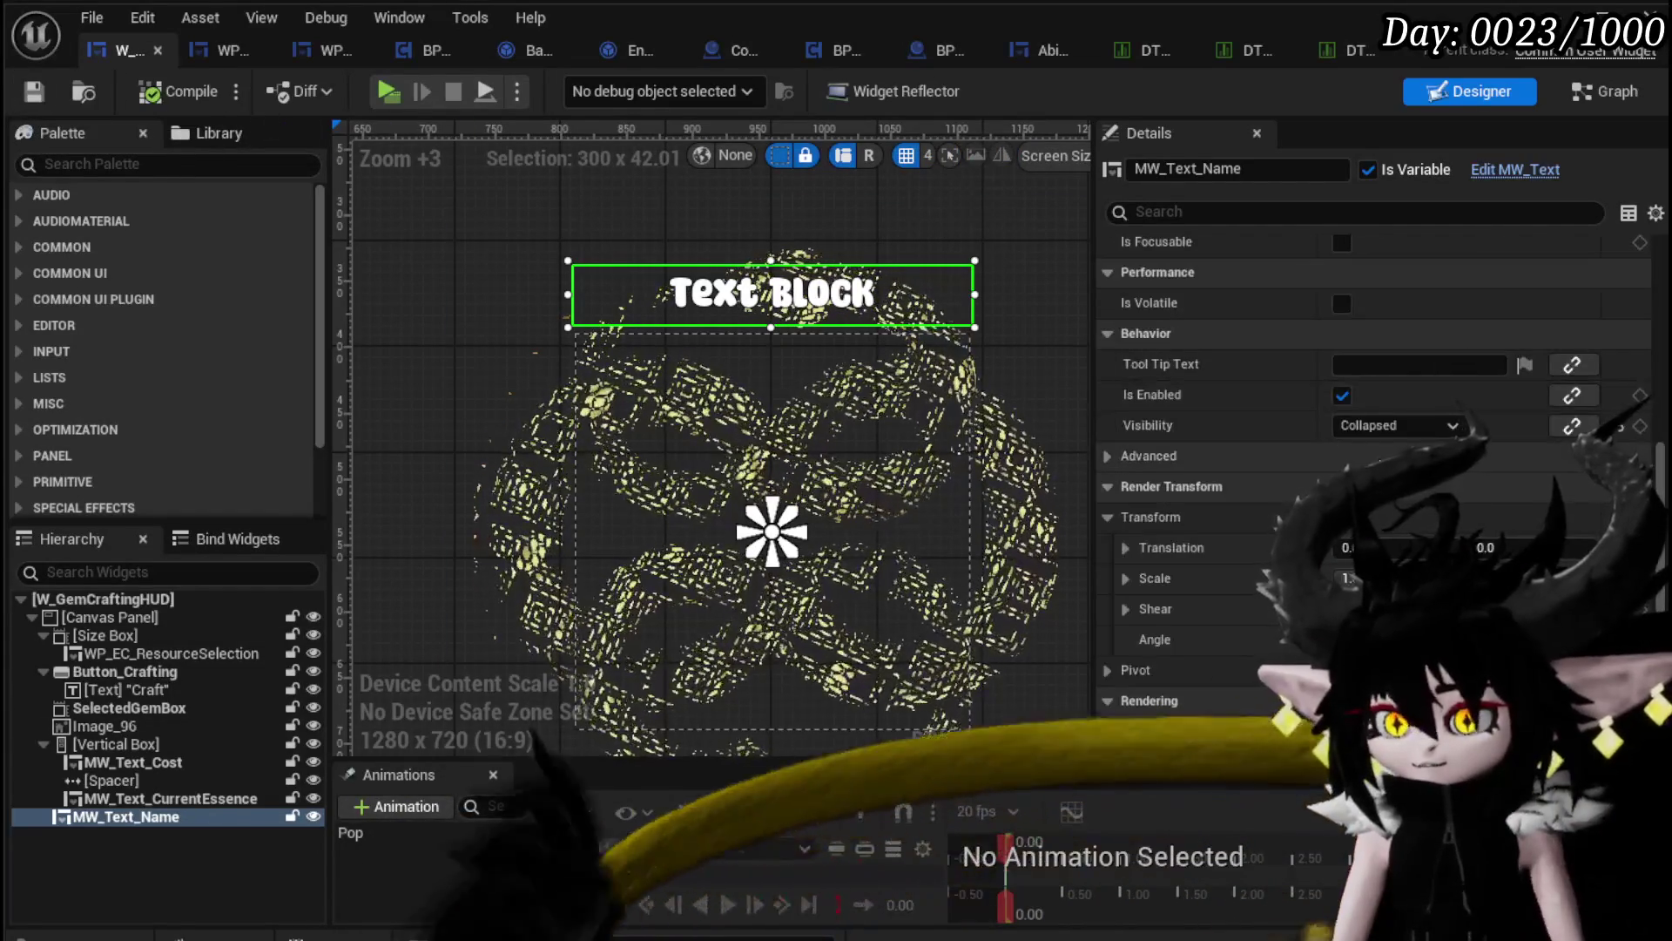
scroll(1406, 418, up, 8)
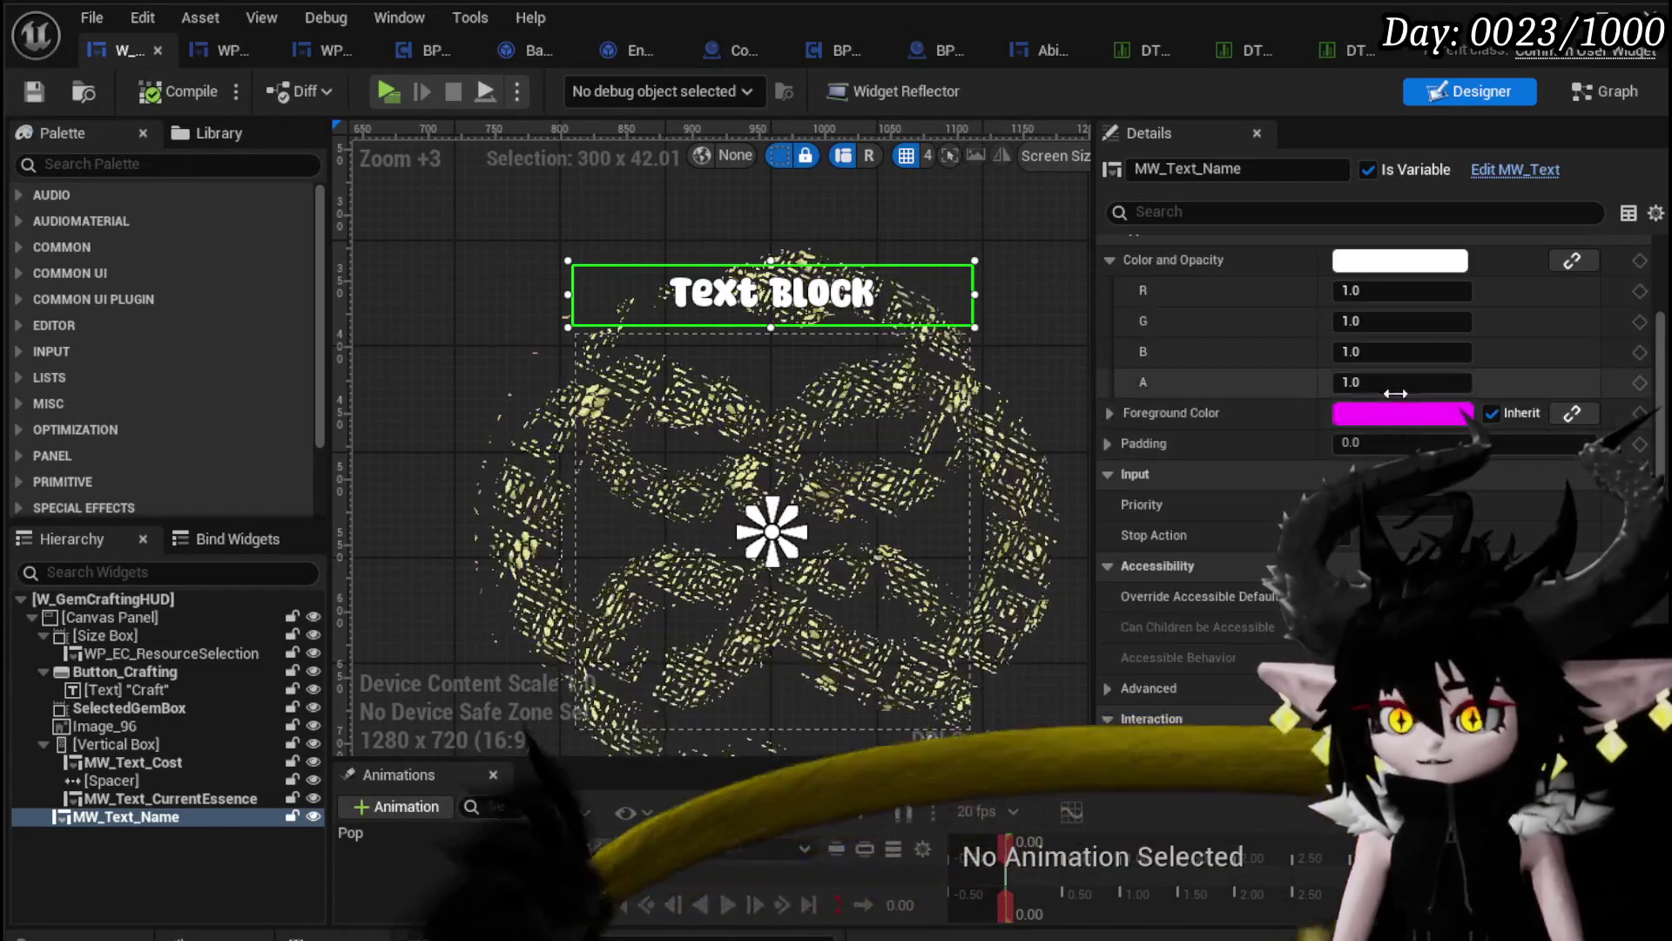
scroll(1402, 405, up, 5)
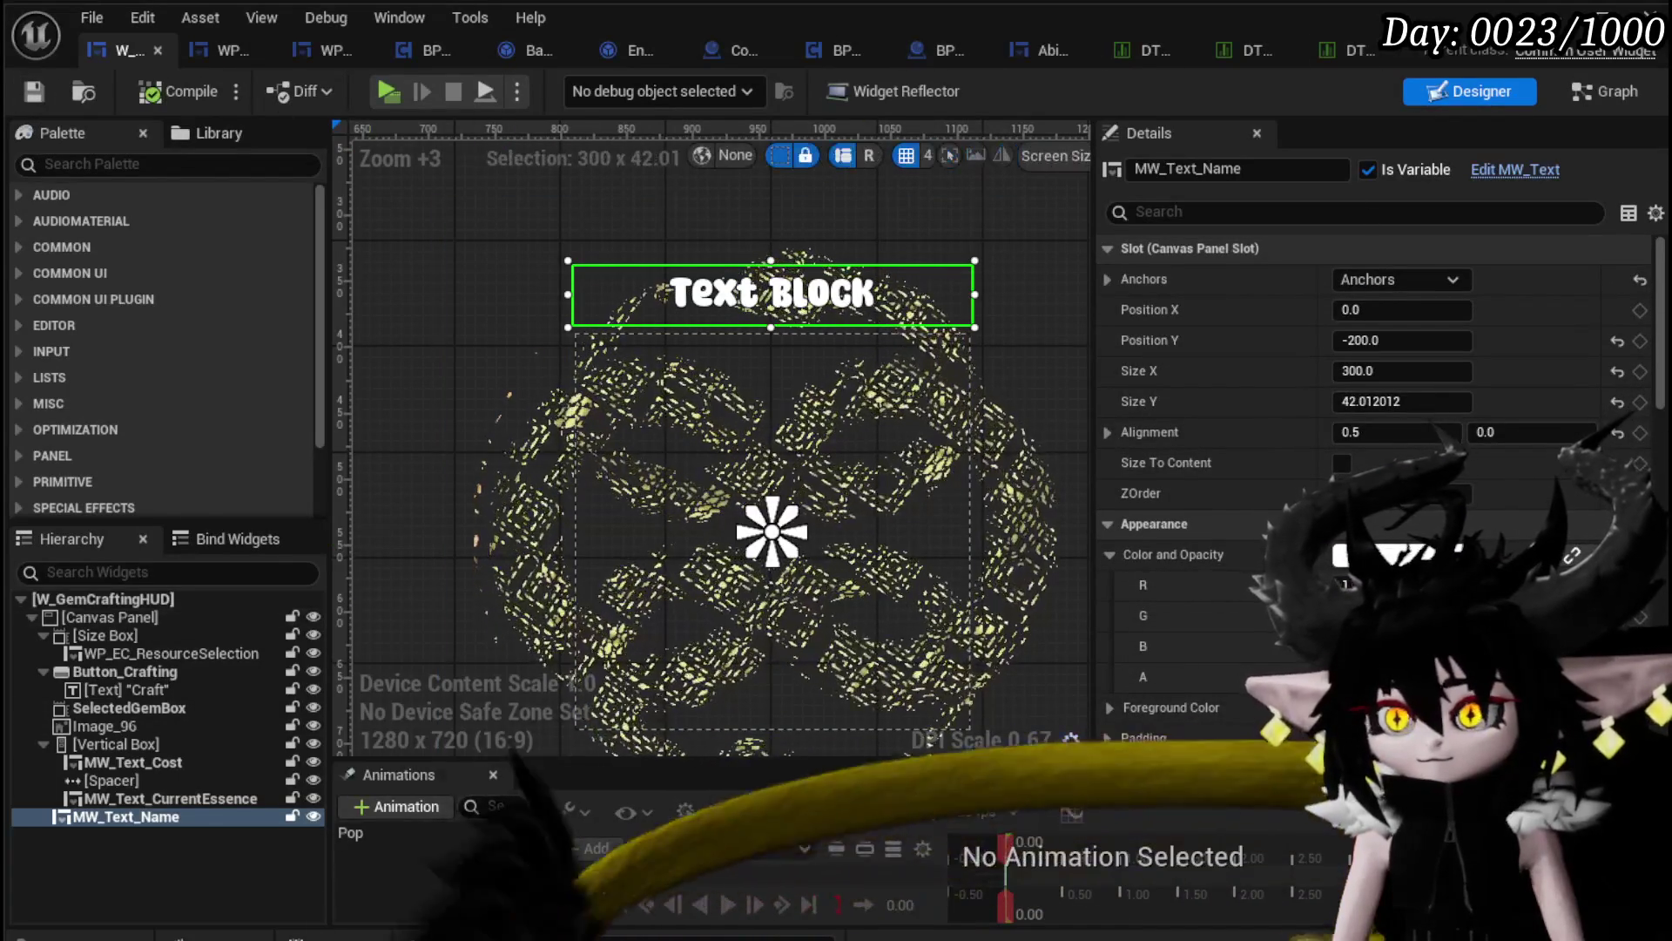
click(1617, 86)
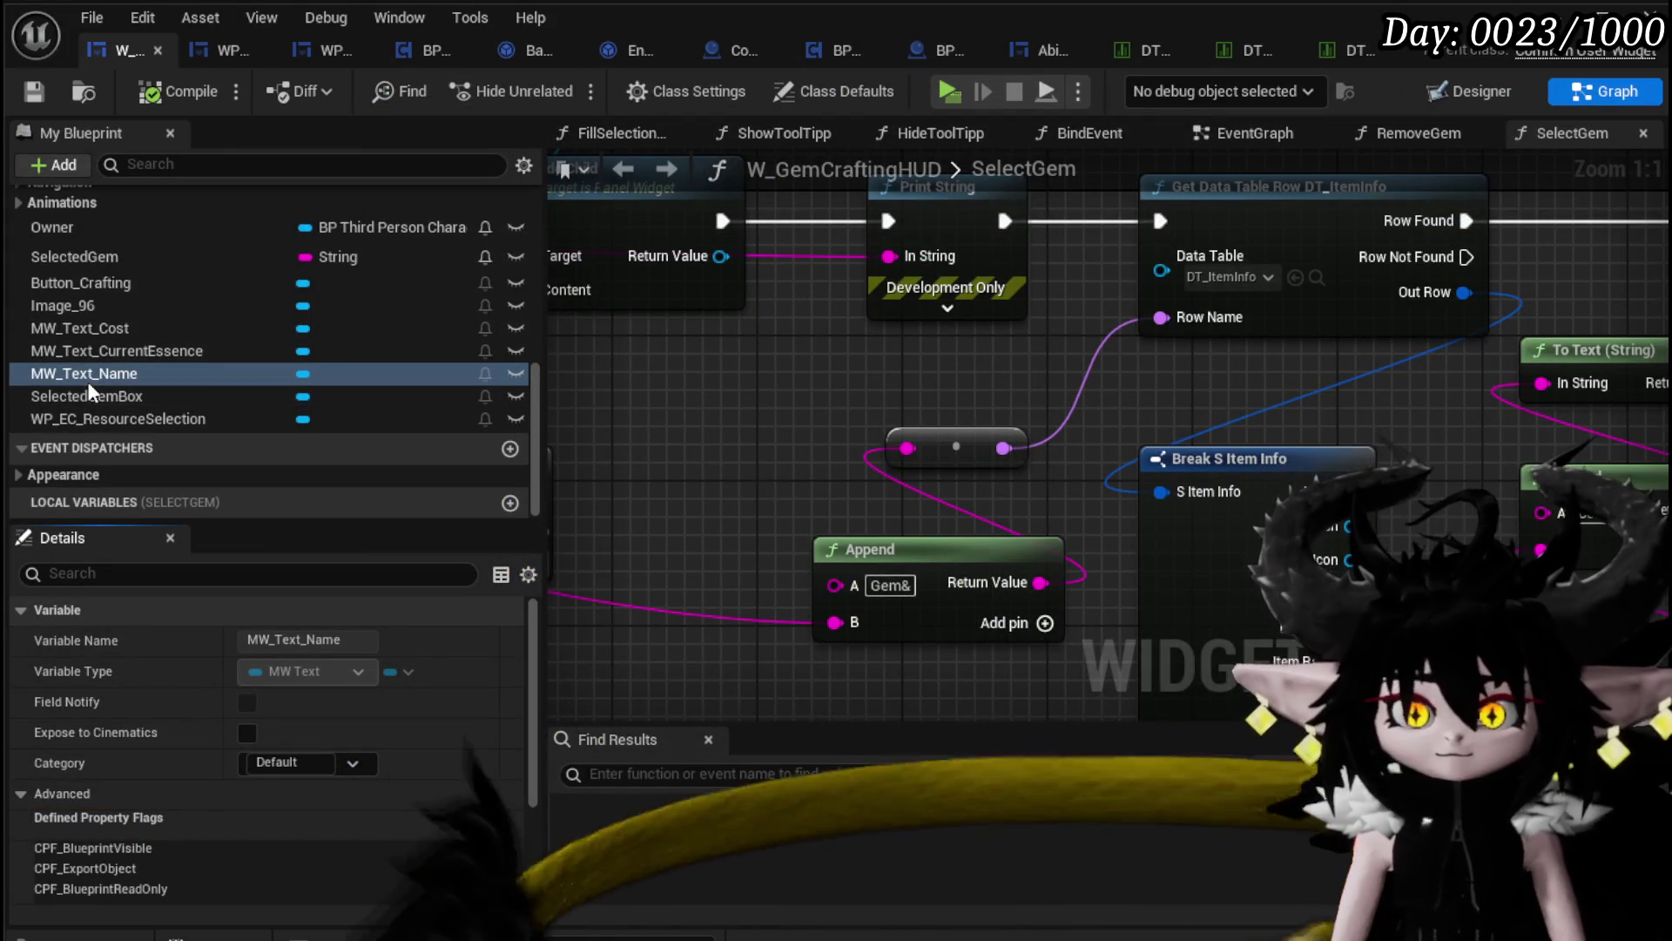
Step: Add an MW_Text_Name getter and a Set Text node to the SelectGem graph
drag(1147, 335, 560, 448)
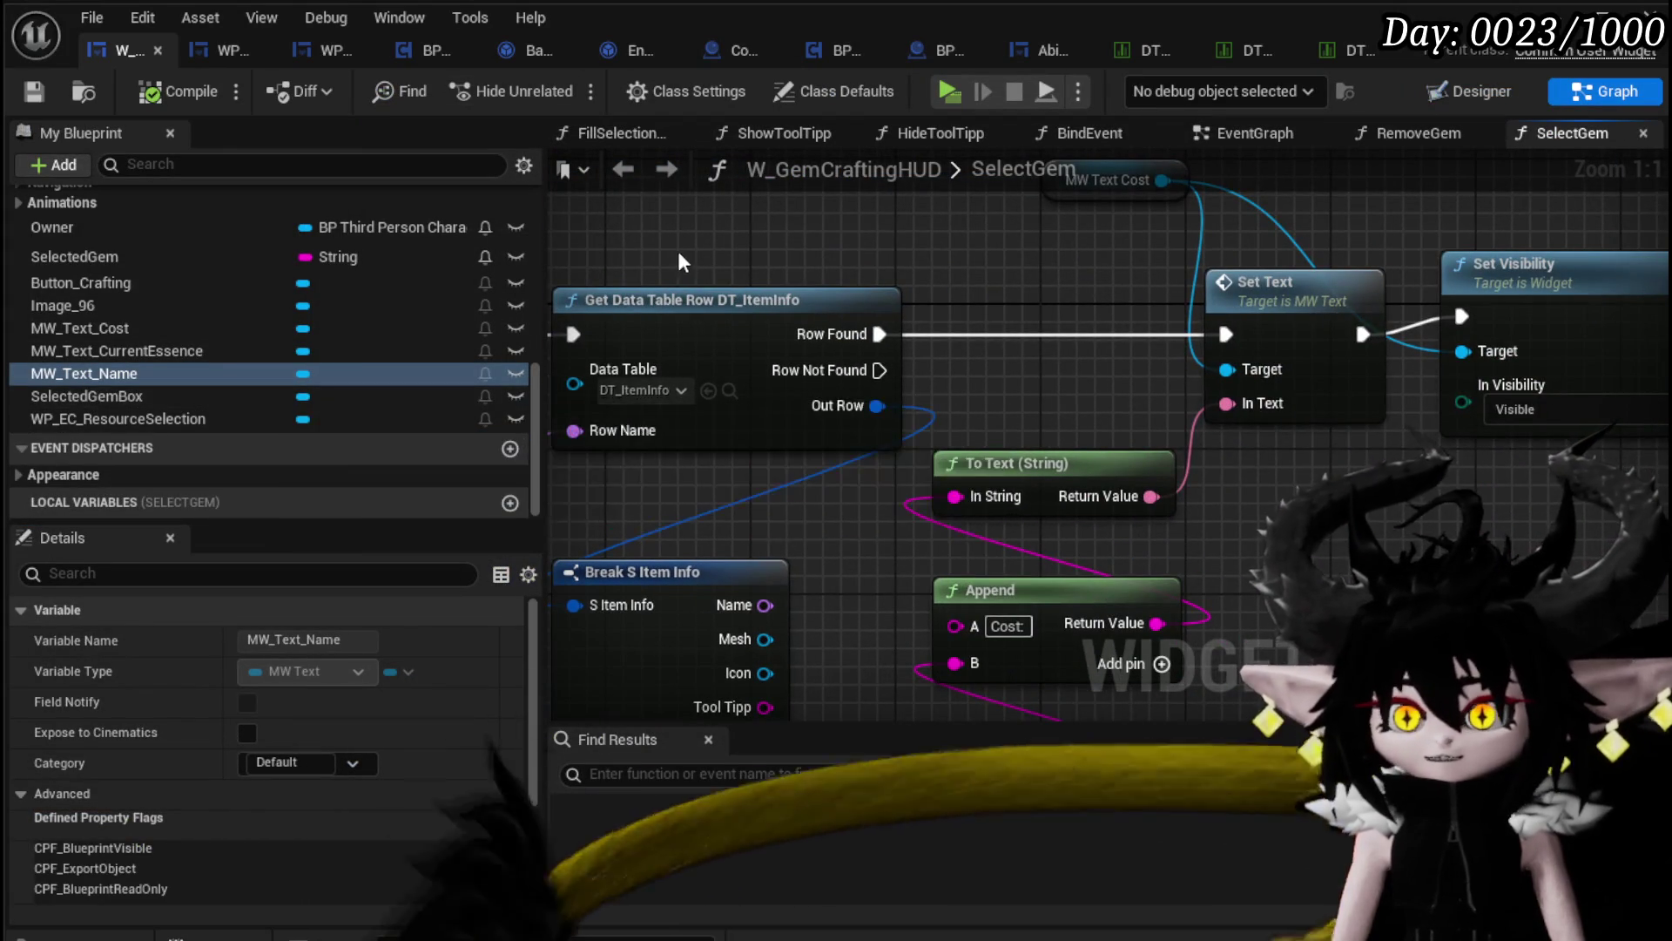
drag(678, 252, 902, 401)
mouse_move(175, 372)
mouse_down()
mouse_move(653, 240)
mouse_move(843, 297)
mouse_up()
click(749, 253)
text(Set Text)
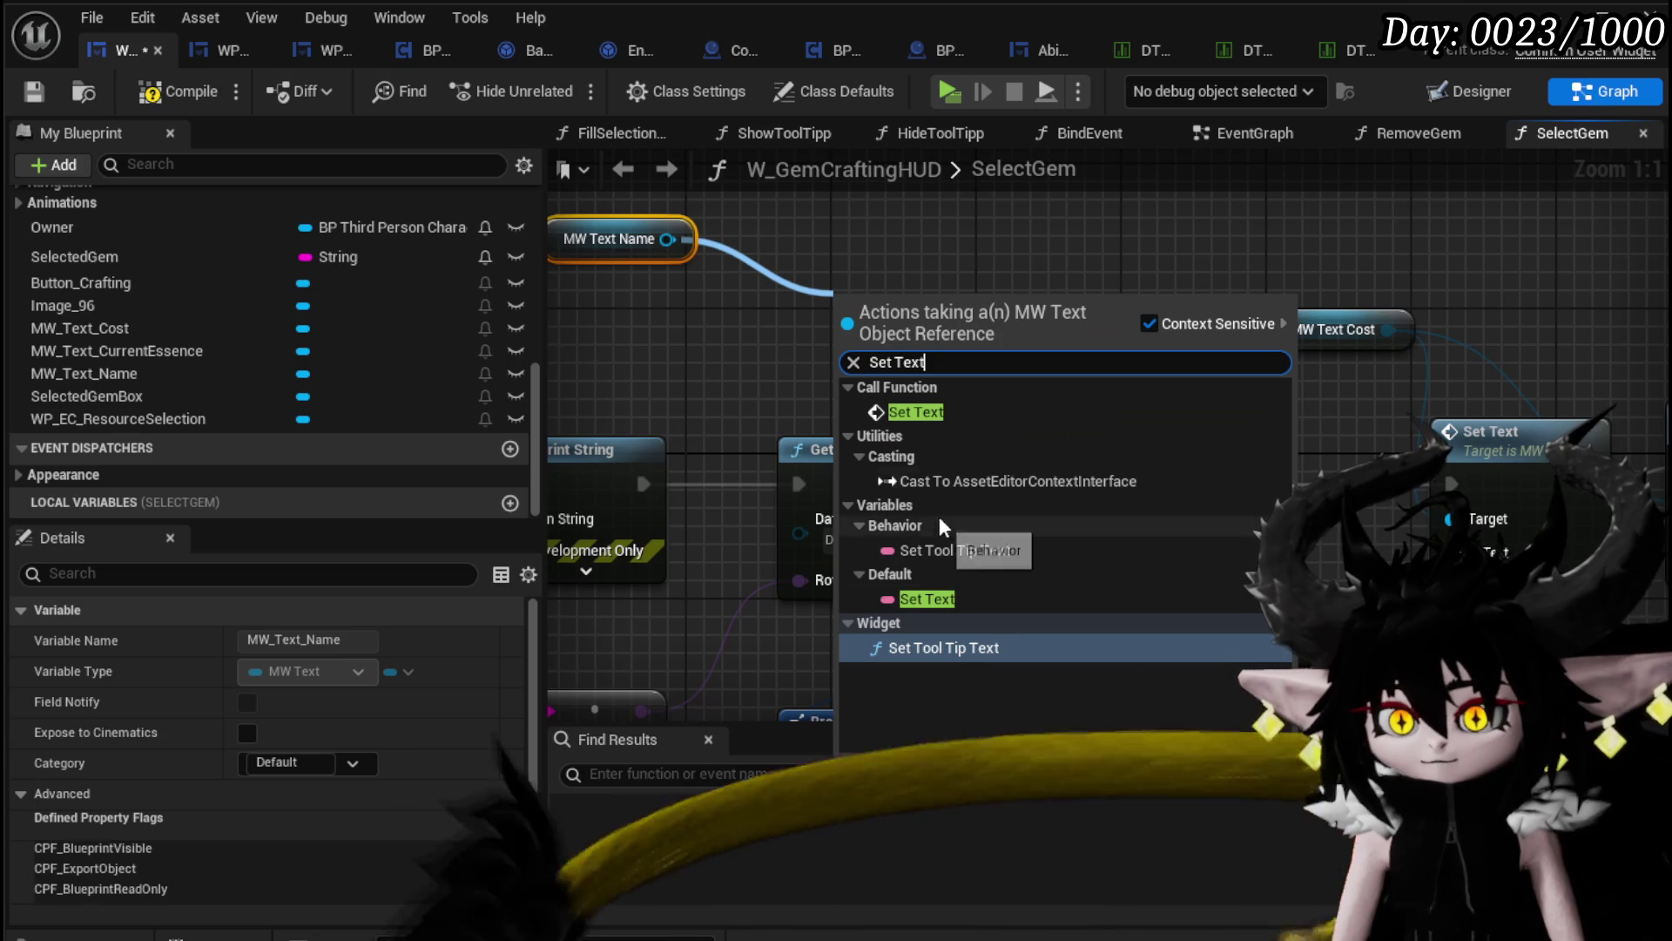
click(923, 409)
Step: Wire the row's Name into Set Text's In Text and chain it before the cost update
scroll(917, 448, down, 3)
mouse_move(798, 555)
mouse_down()
mouse_move(671, 303)
mouse_move(705, 342)
mouse_move(614, 337)
mouse_up()
drag(638, 407, 640, 409)
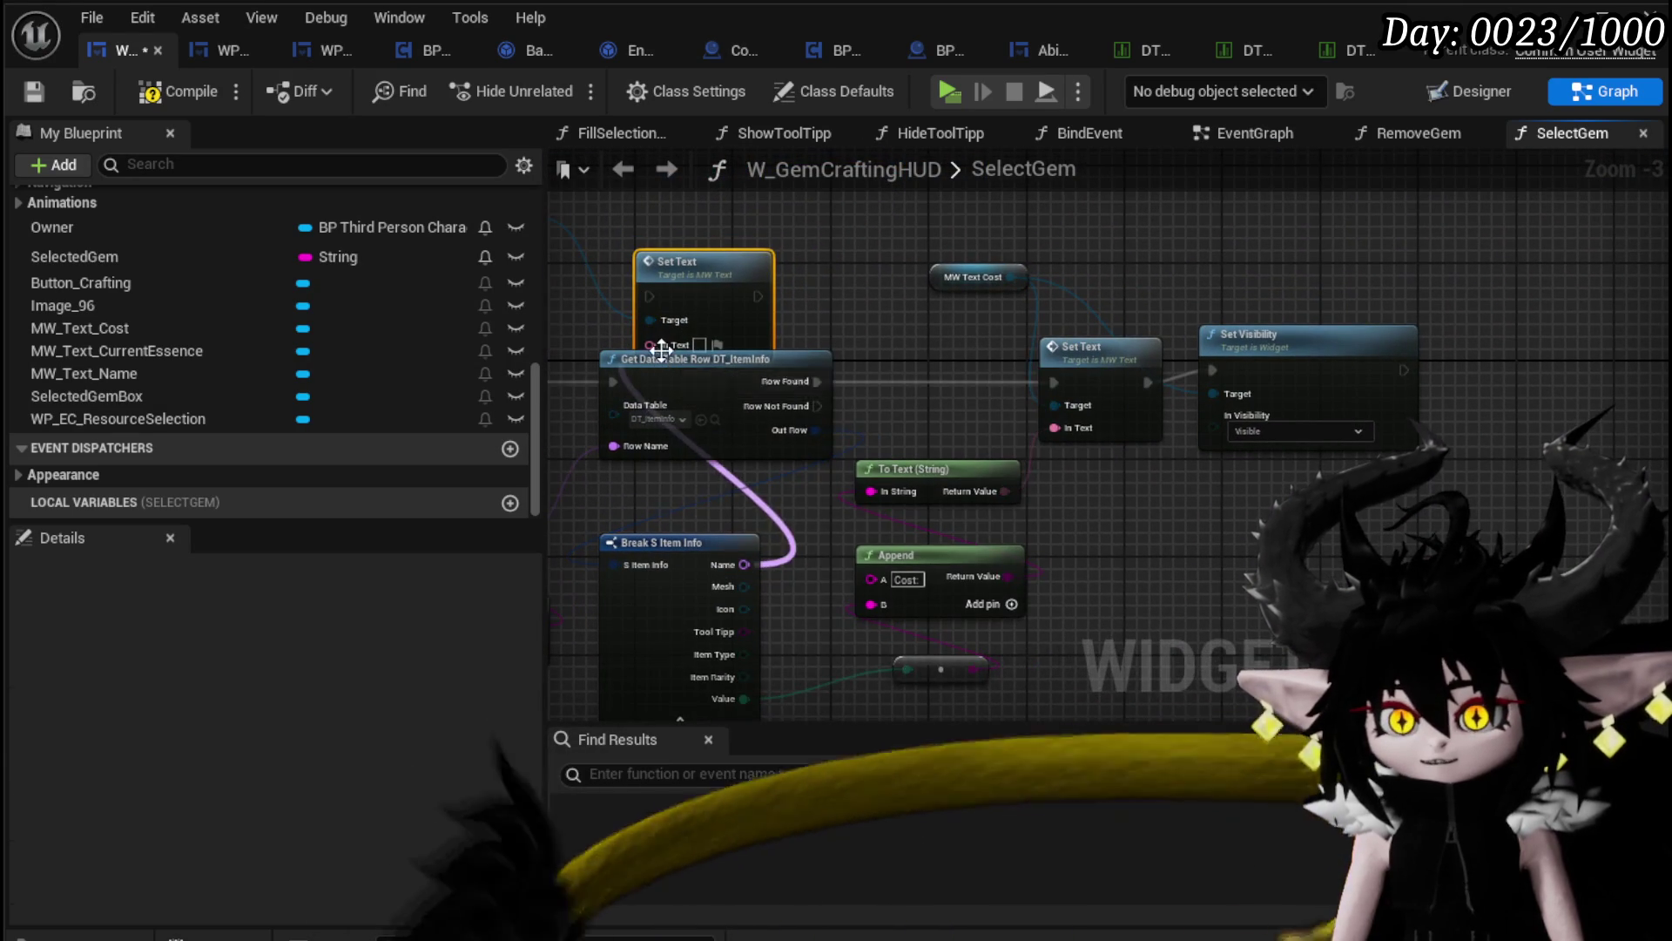
drag(817, 290, 1031, 387)
mouse_move(848, 590)
mouse_down()
mouse_move(981, 467)
mouse_move(804, 524)
mouse_up()
drag(919, 406, 978, 406)
drag(1151, 408, 1138, 409)
Step: Compile the HUD blueprint, save all, and launch a play test
click(175, 88)
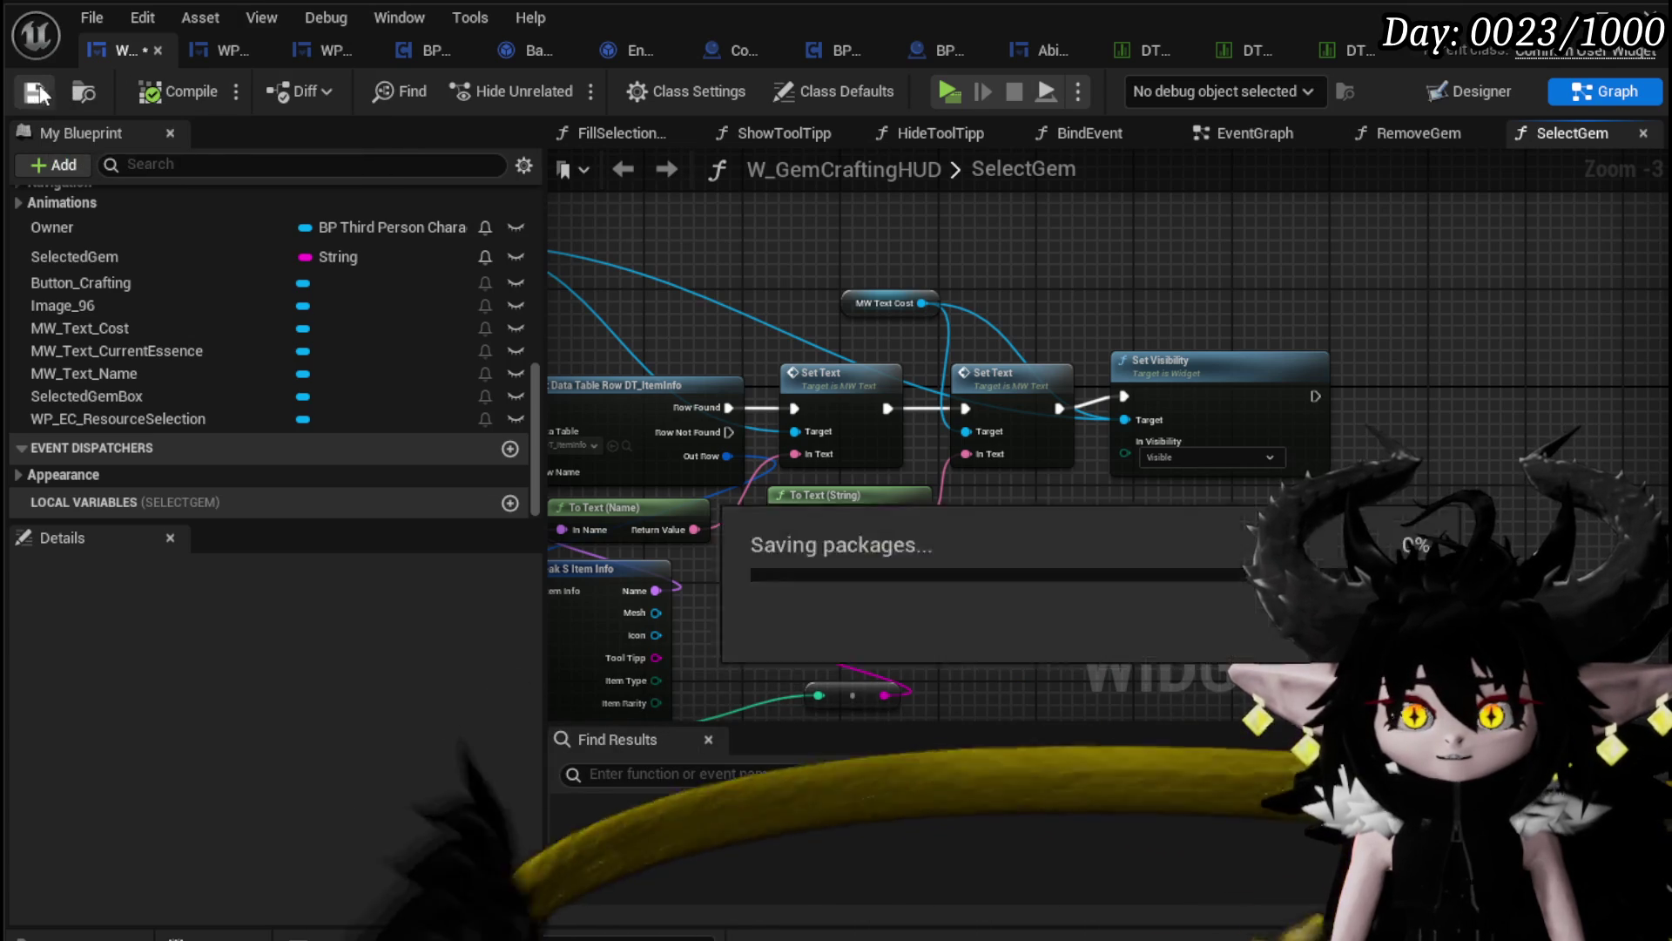
click(1555, 17)
click(553, 82)
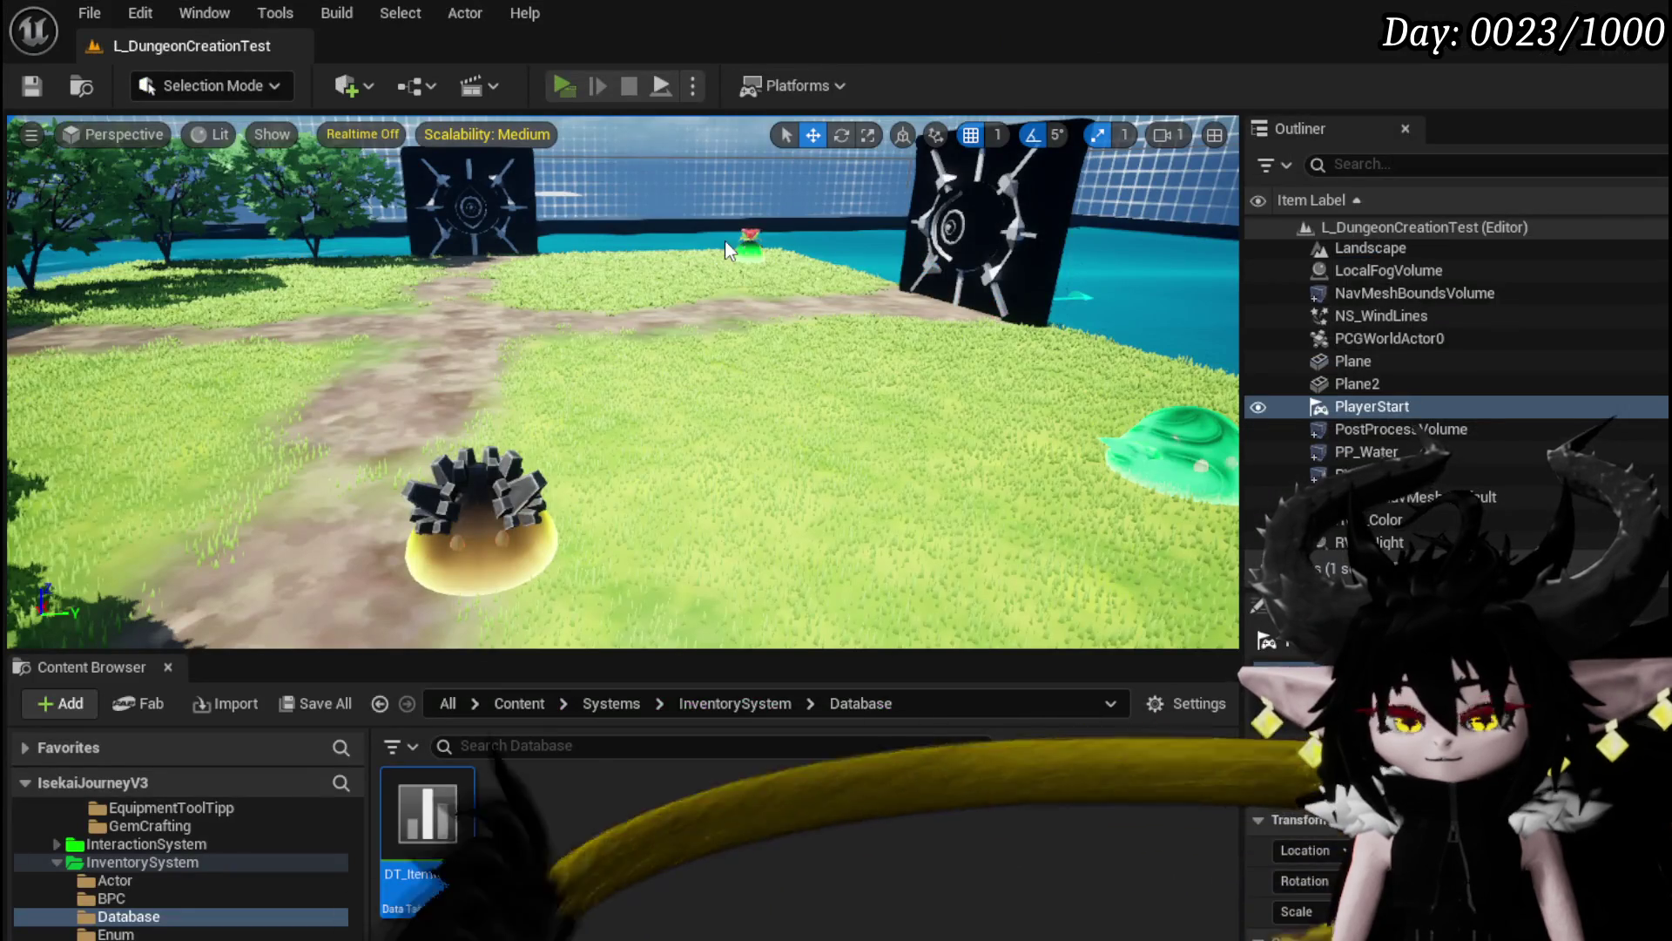
Step: At the crafting bench, preview gem names like Dead_Energy, Build Up, Quick_Start, Tank and SOS_Shell
key(w)
key(e)
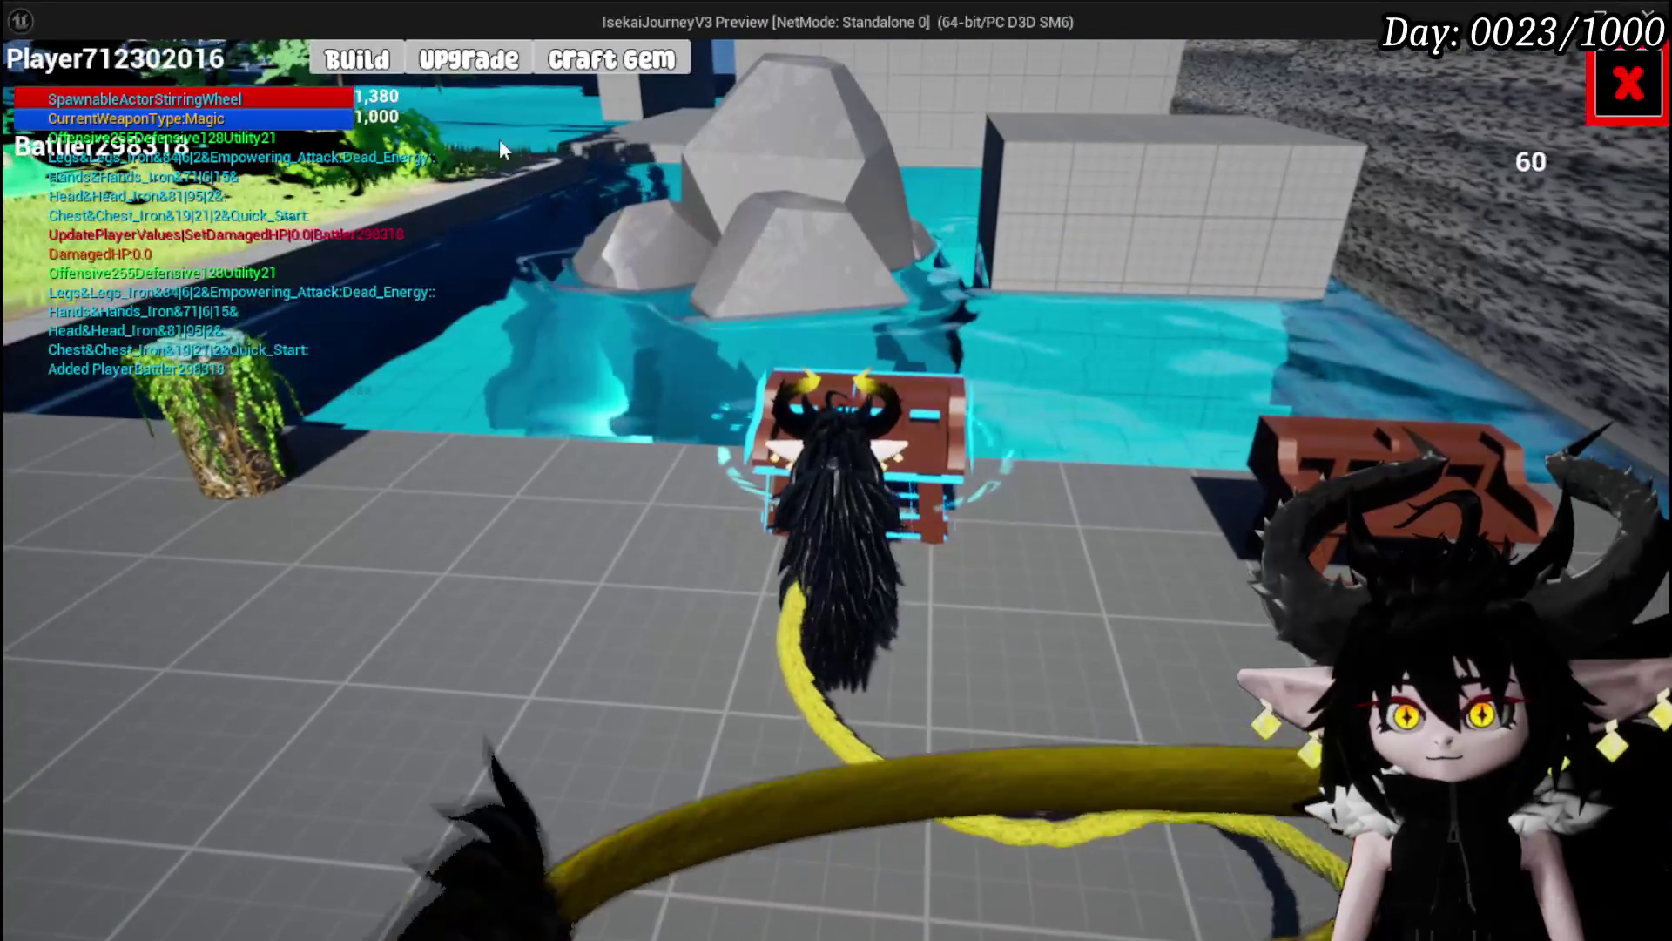
click(609, 61)
click(289, 86)
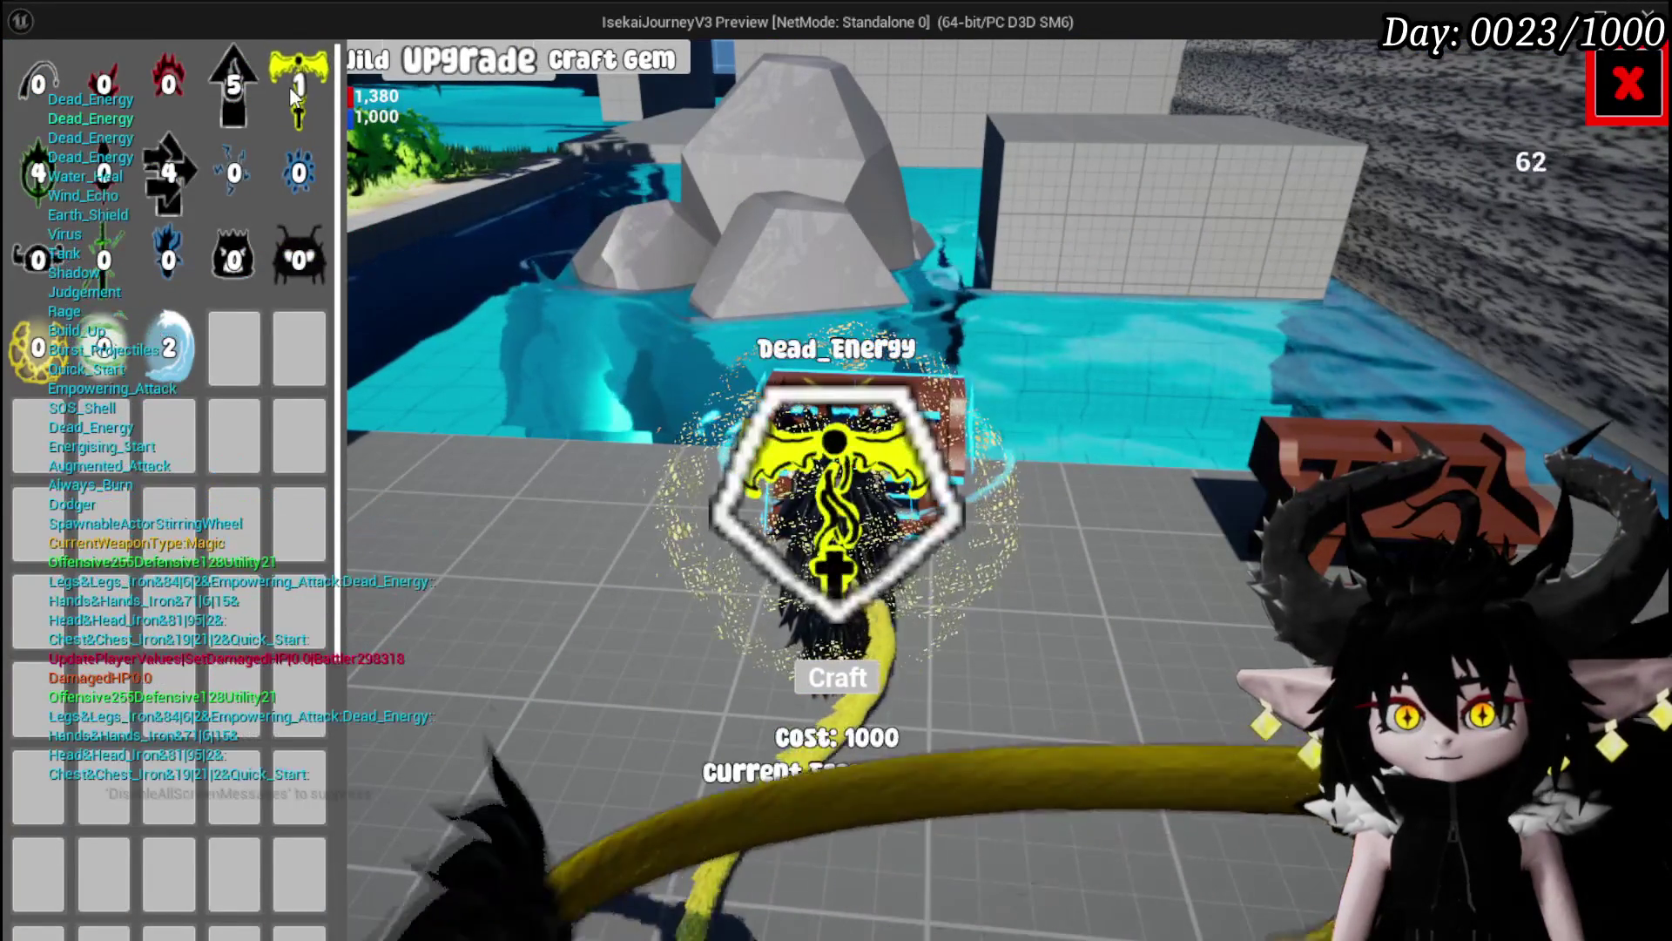
click(234, 87)
click(296, 179)
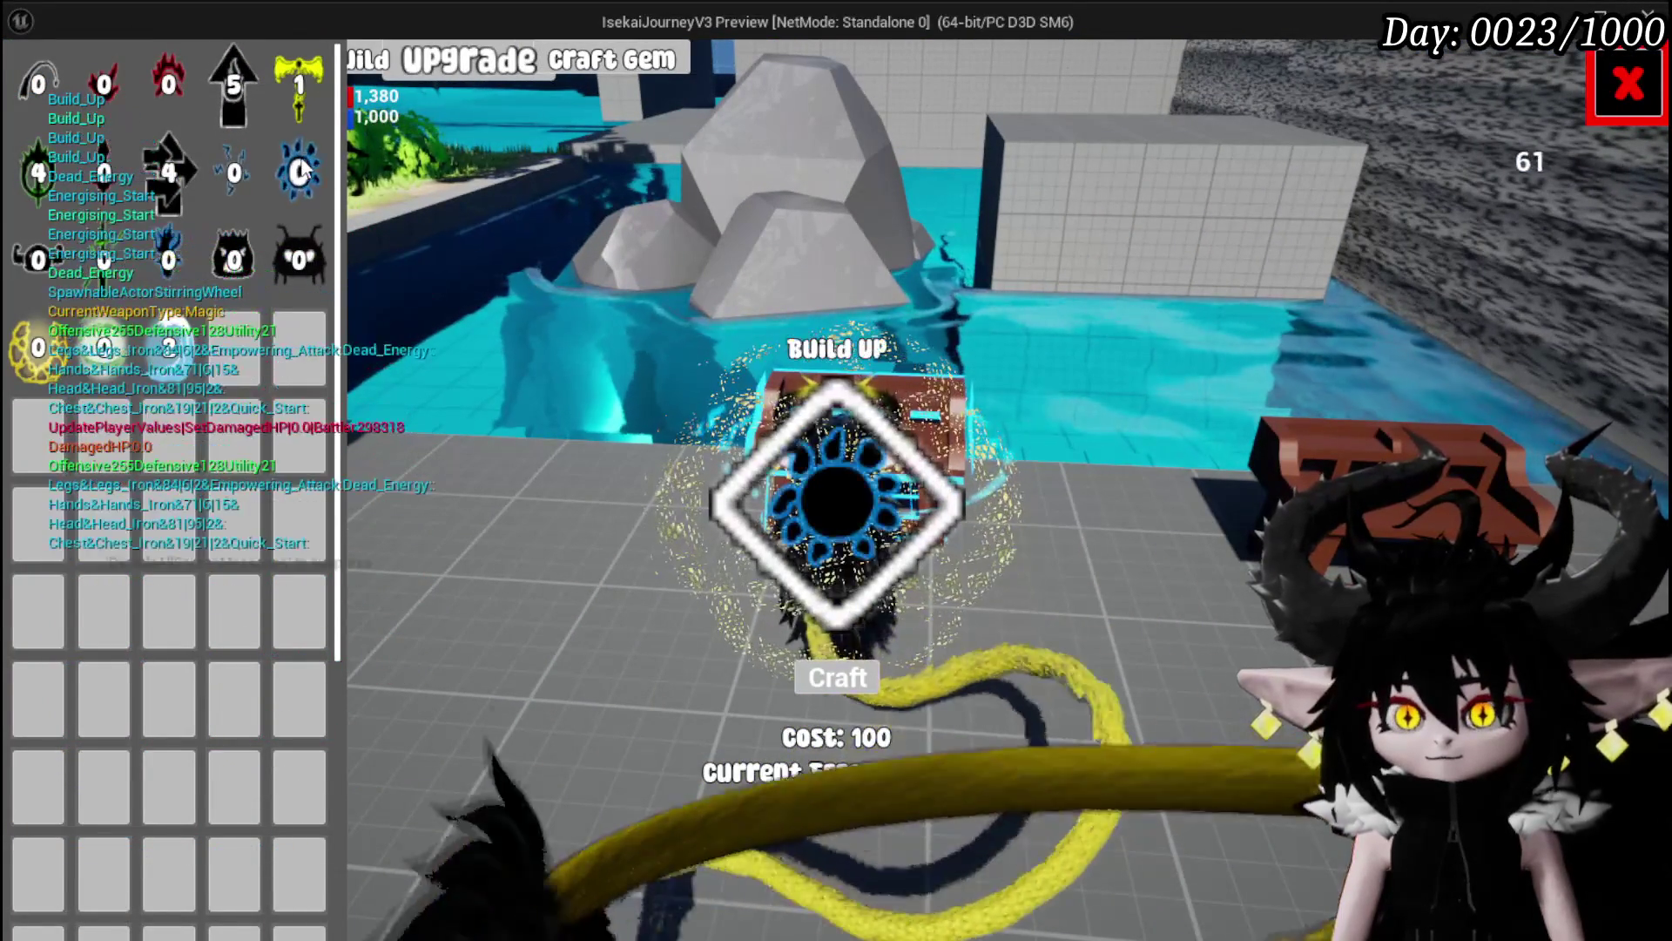
click(222, 86)
click(261, 181)
click(300, 178)
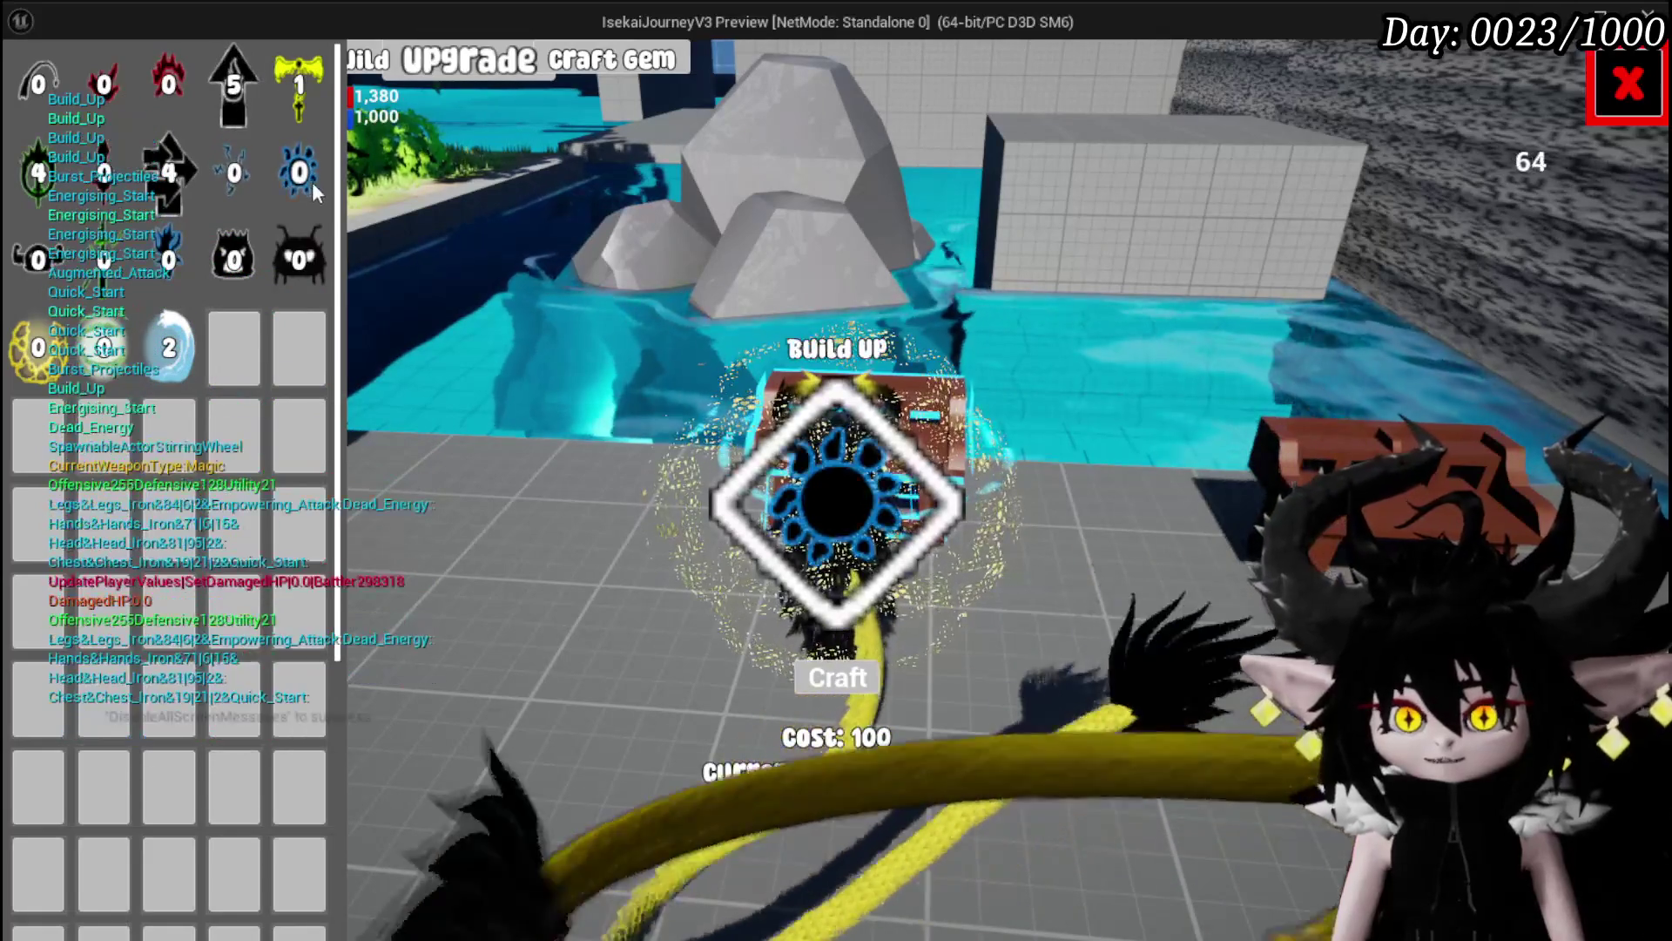
click(299, 258)
click(279, 185)
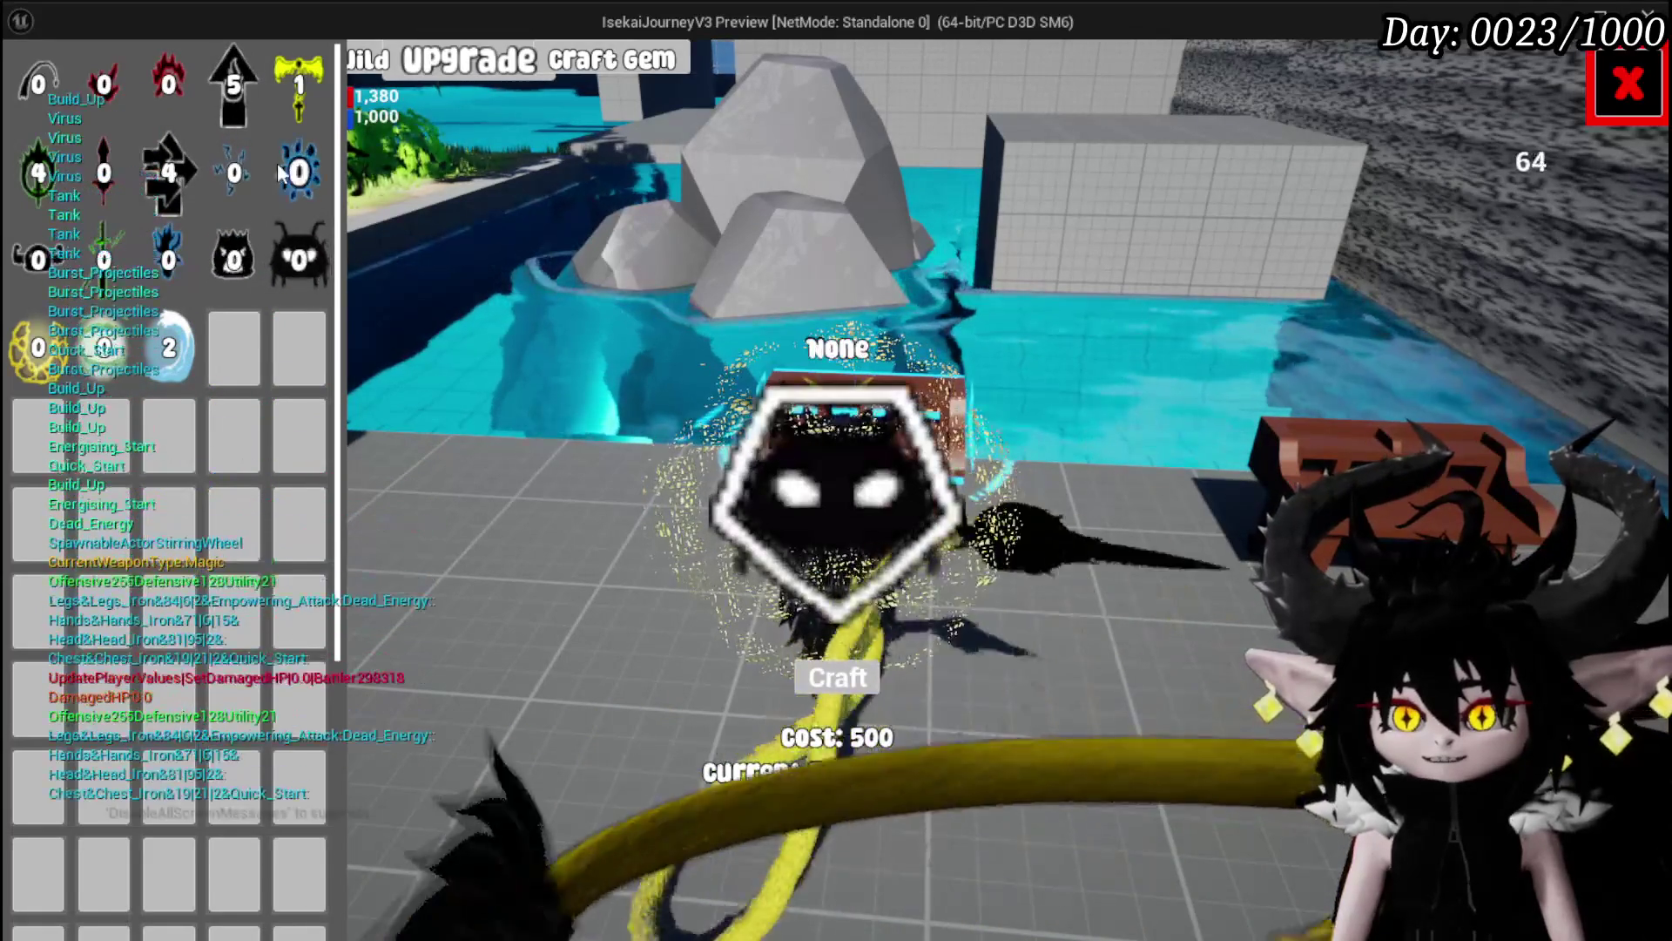
click(298, 95)
click(145, 89)
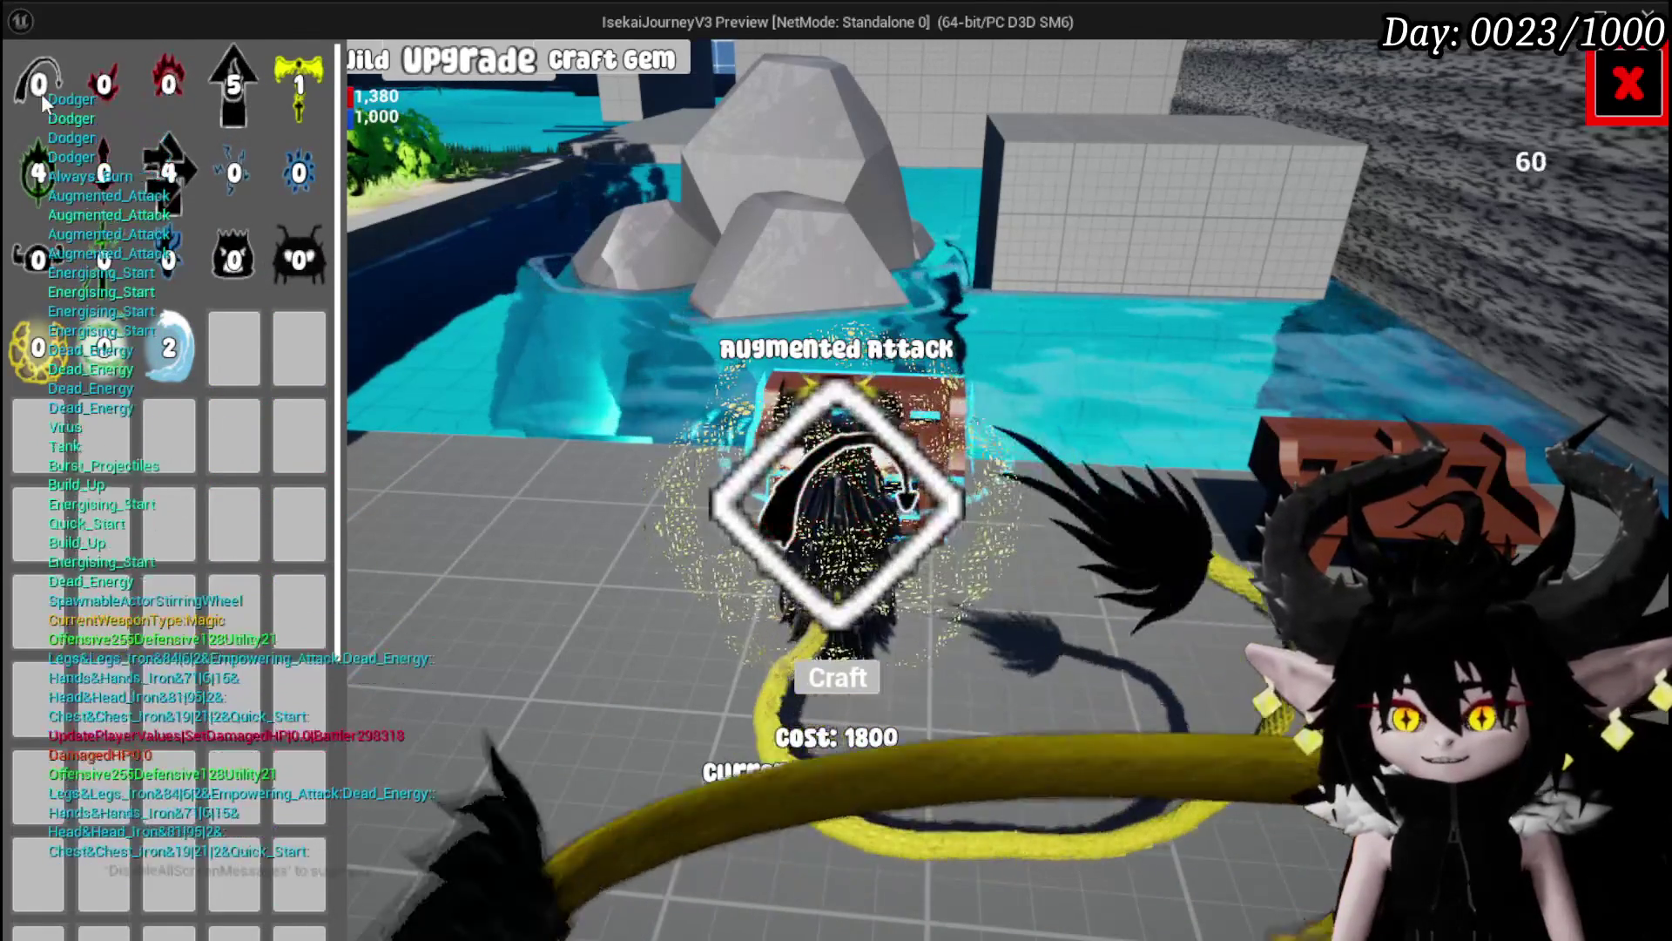
click(51, 197)
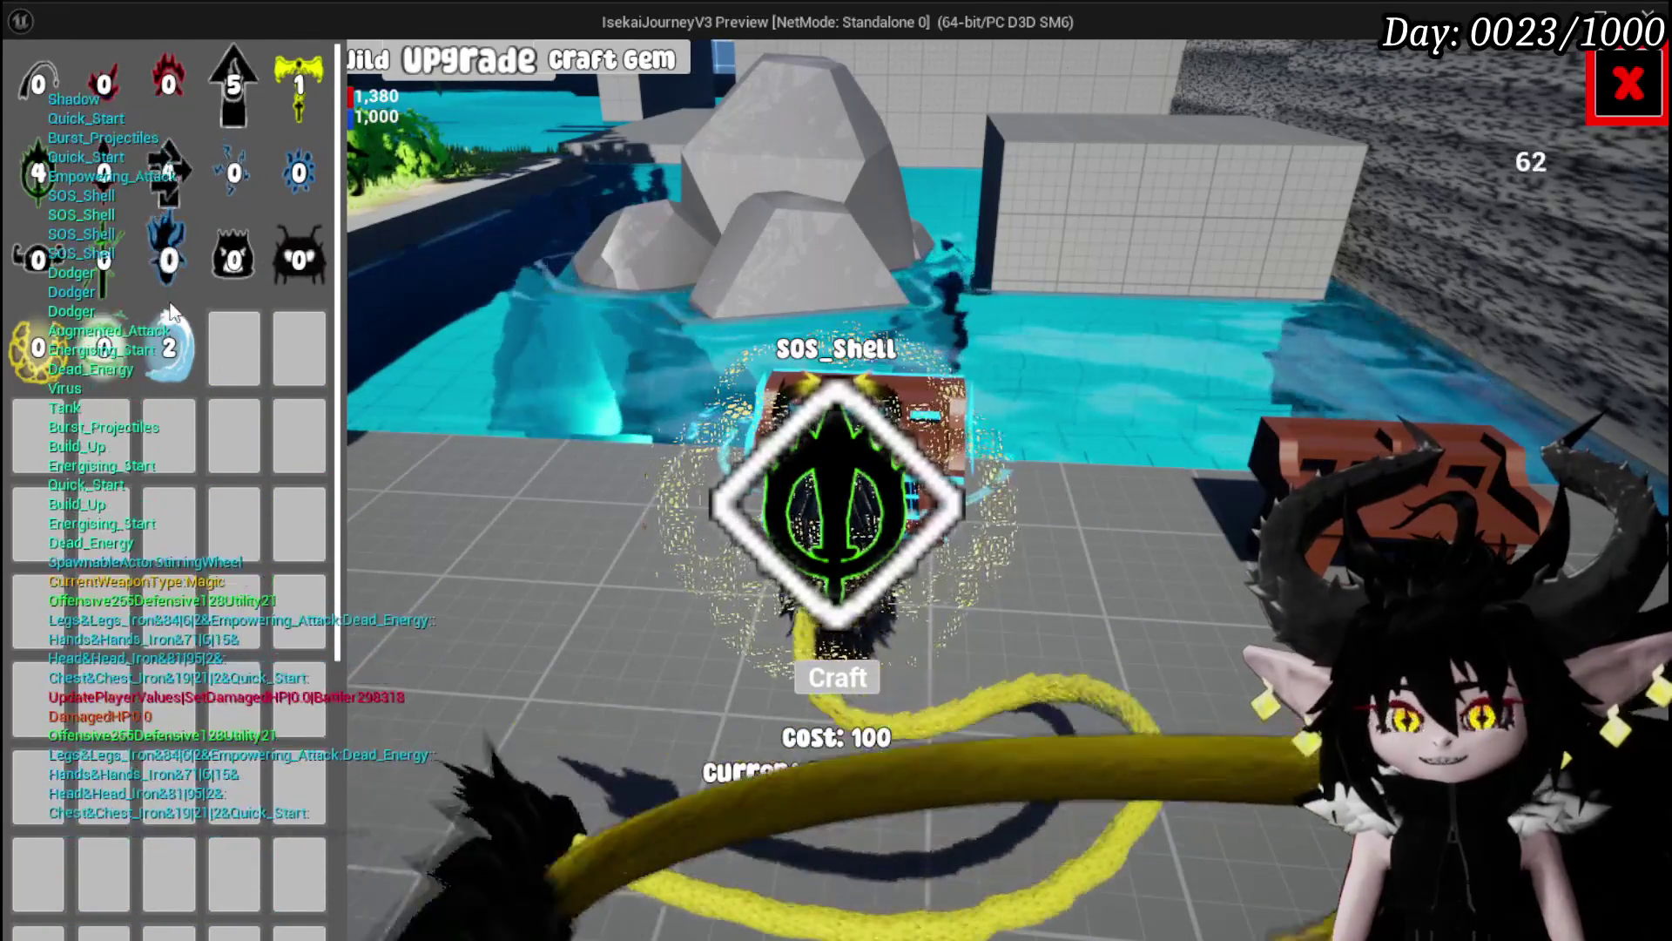
Step: Cycle the crafting view through Wind Echo, Virus and Build_Up, then stop the preview
click(174, 359)
click(104, 348)
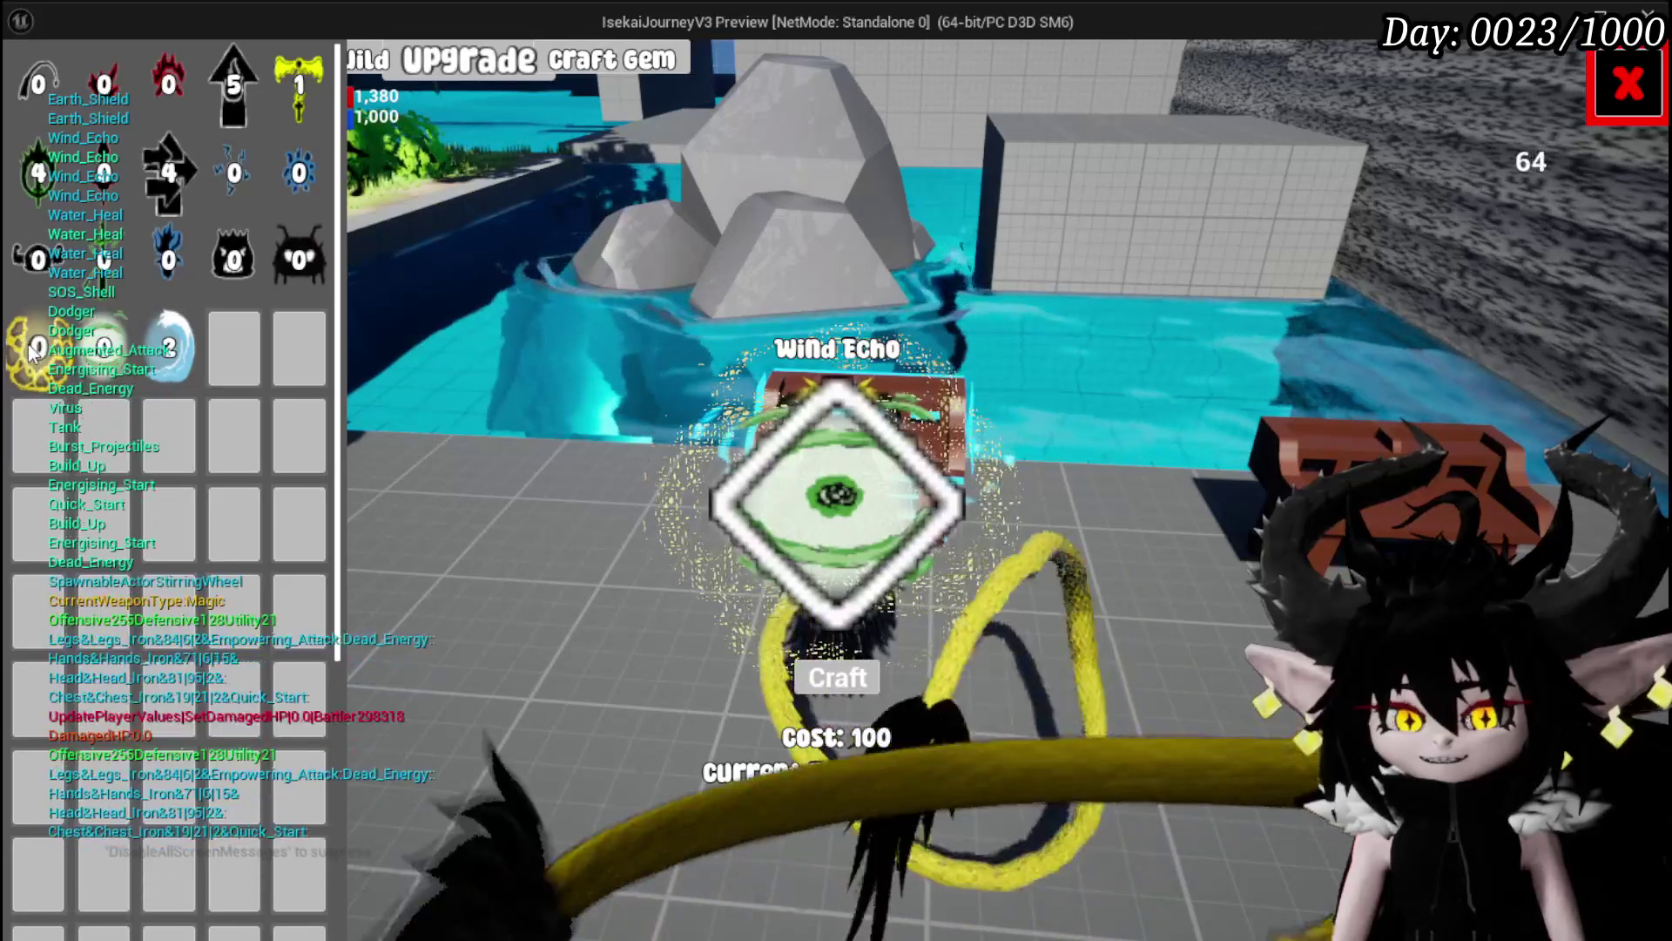
click(31, 350)
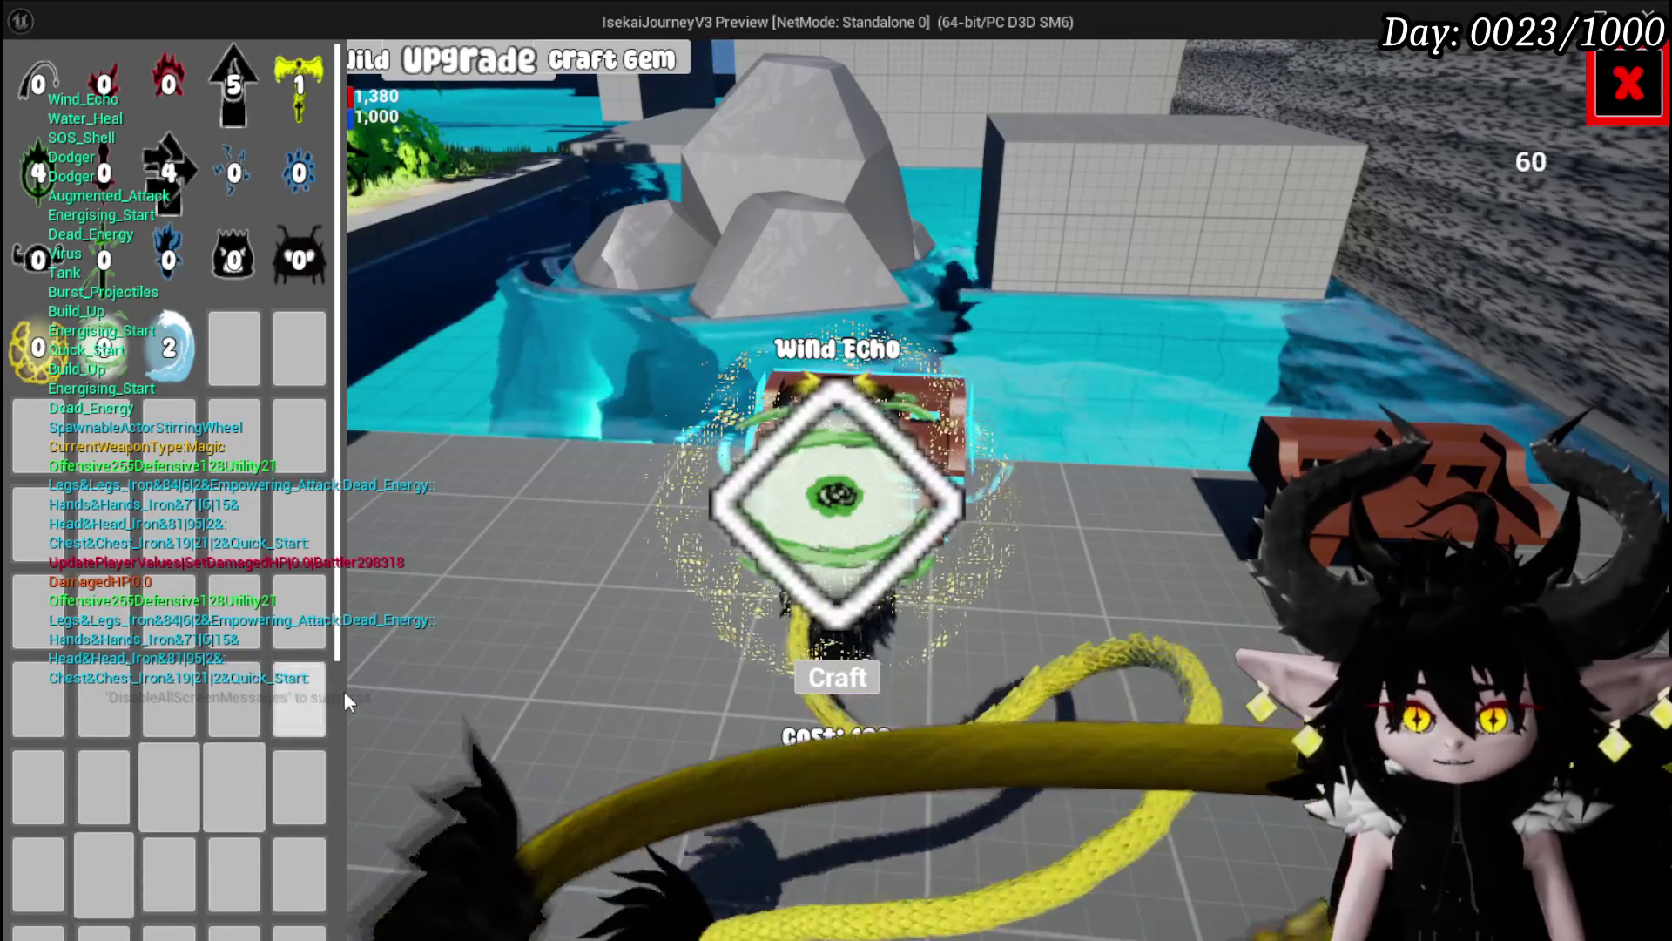
click(291, 238)
click(293, 244)
click(234, 259)
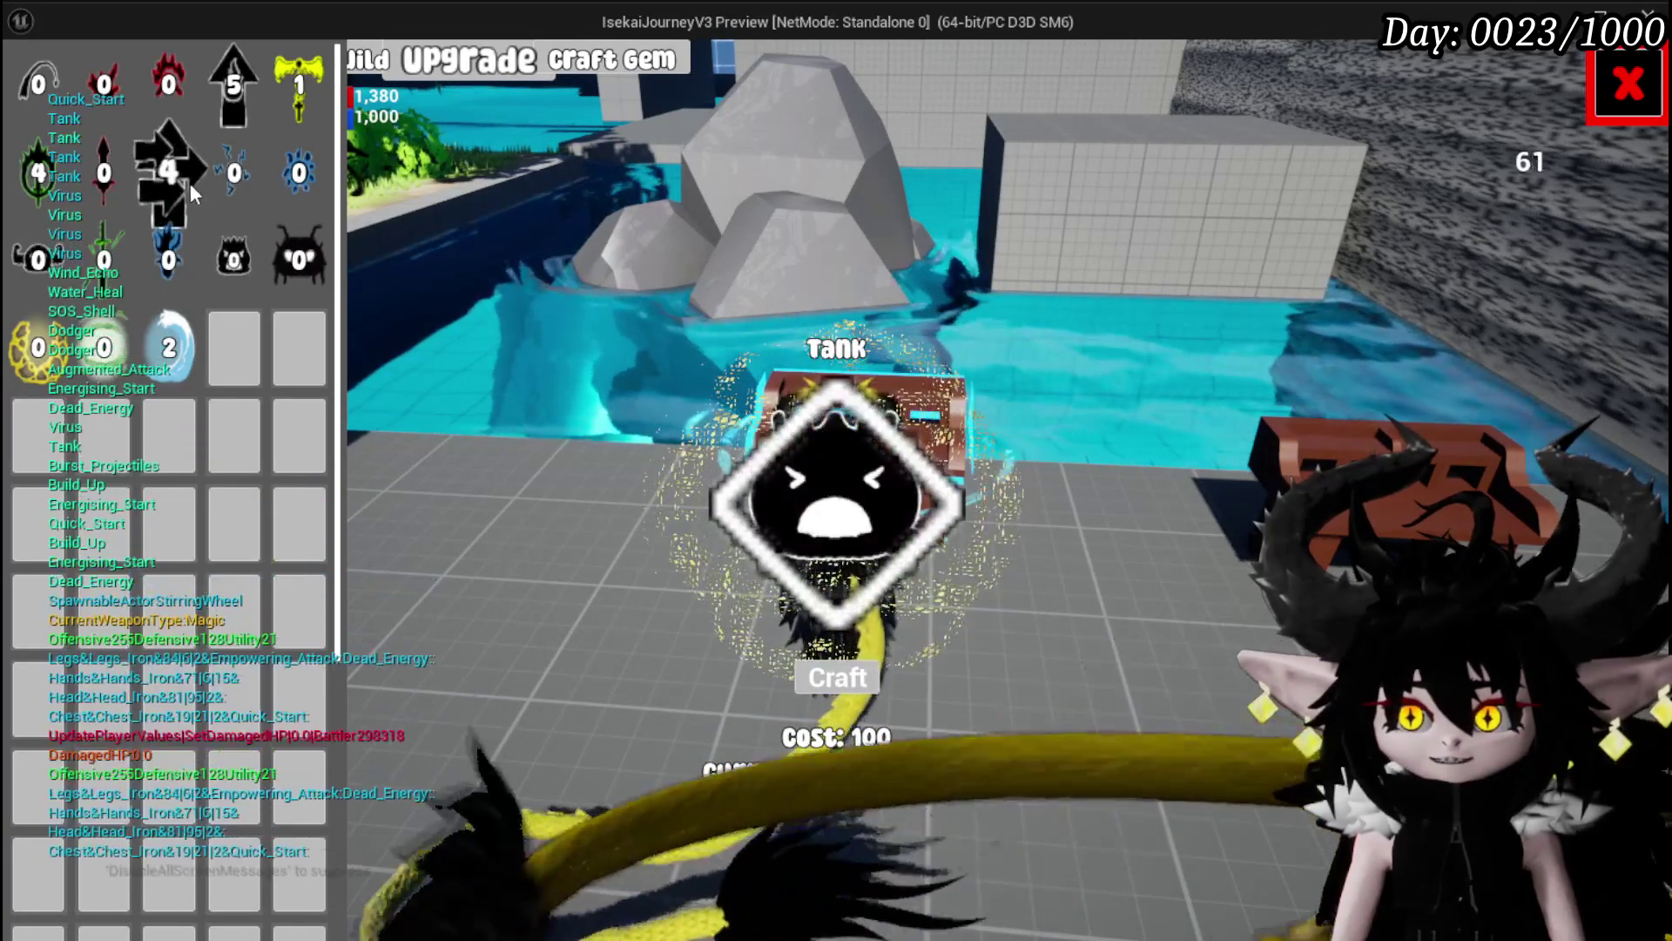
click(191, 184)
click(276, 174)
key(Escape)
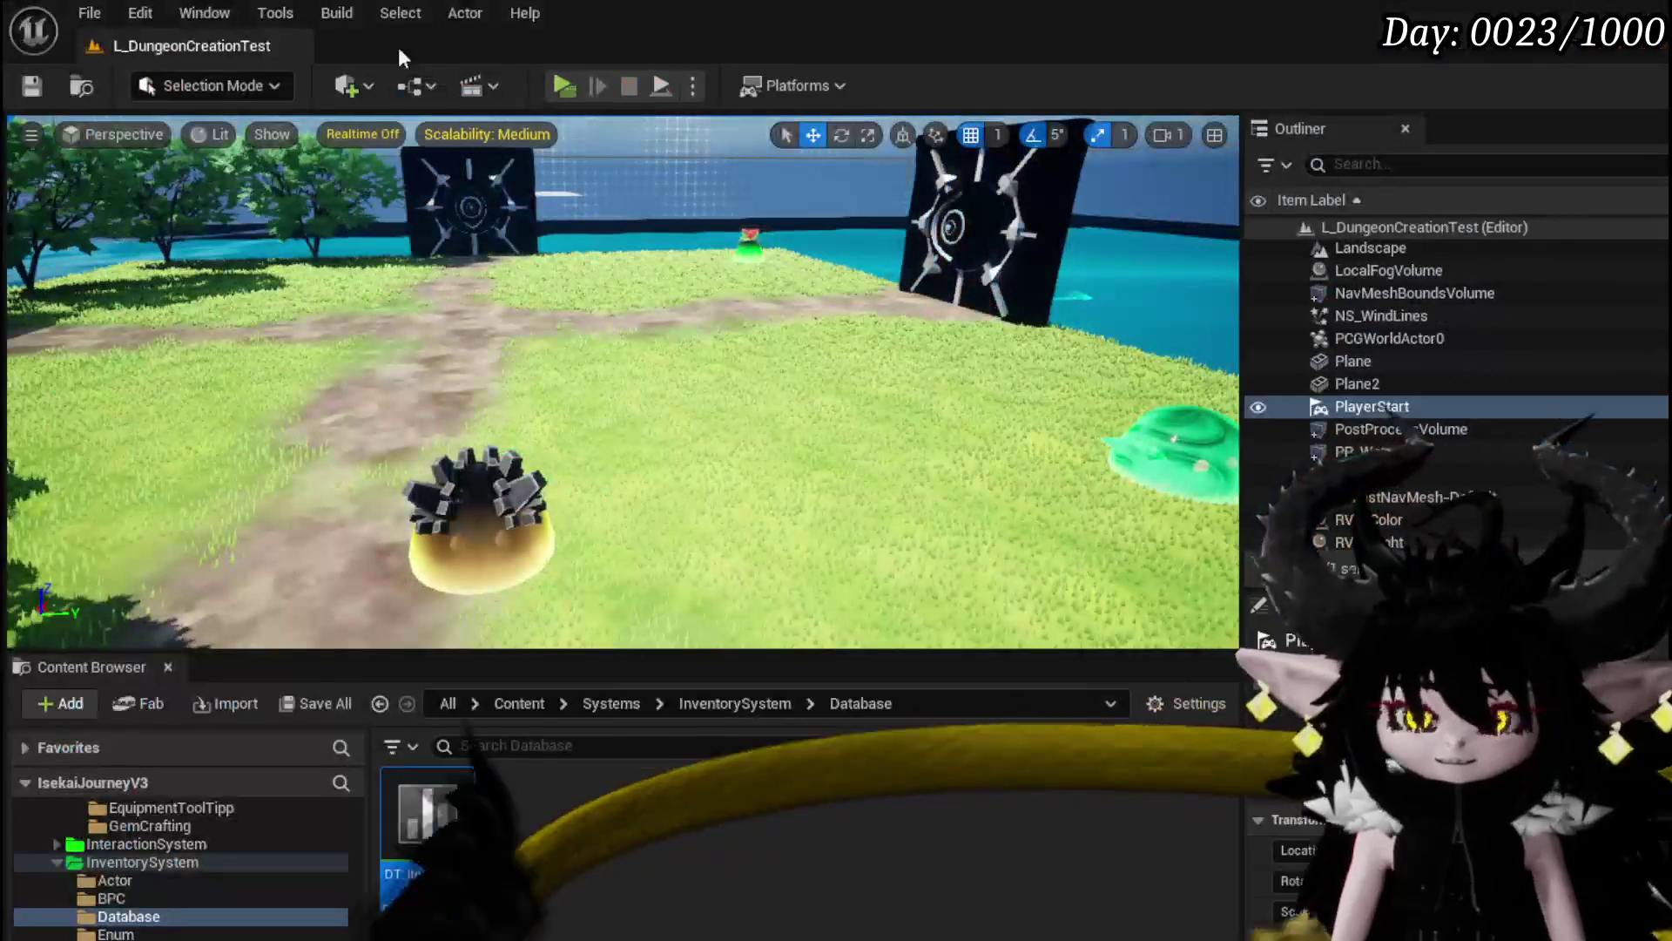
Step: Save all work, open DT_ItemInfo, and rename the Gem&Dead_Energy row's display name to Dead Energy
click(32, 90)
double_click(432, 793)
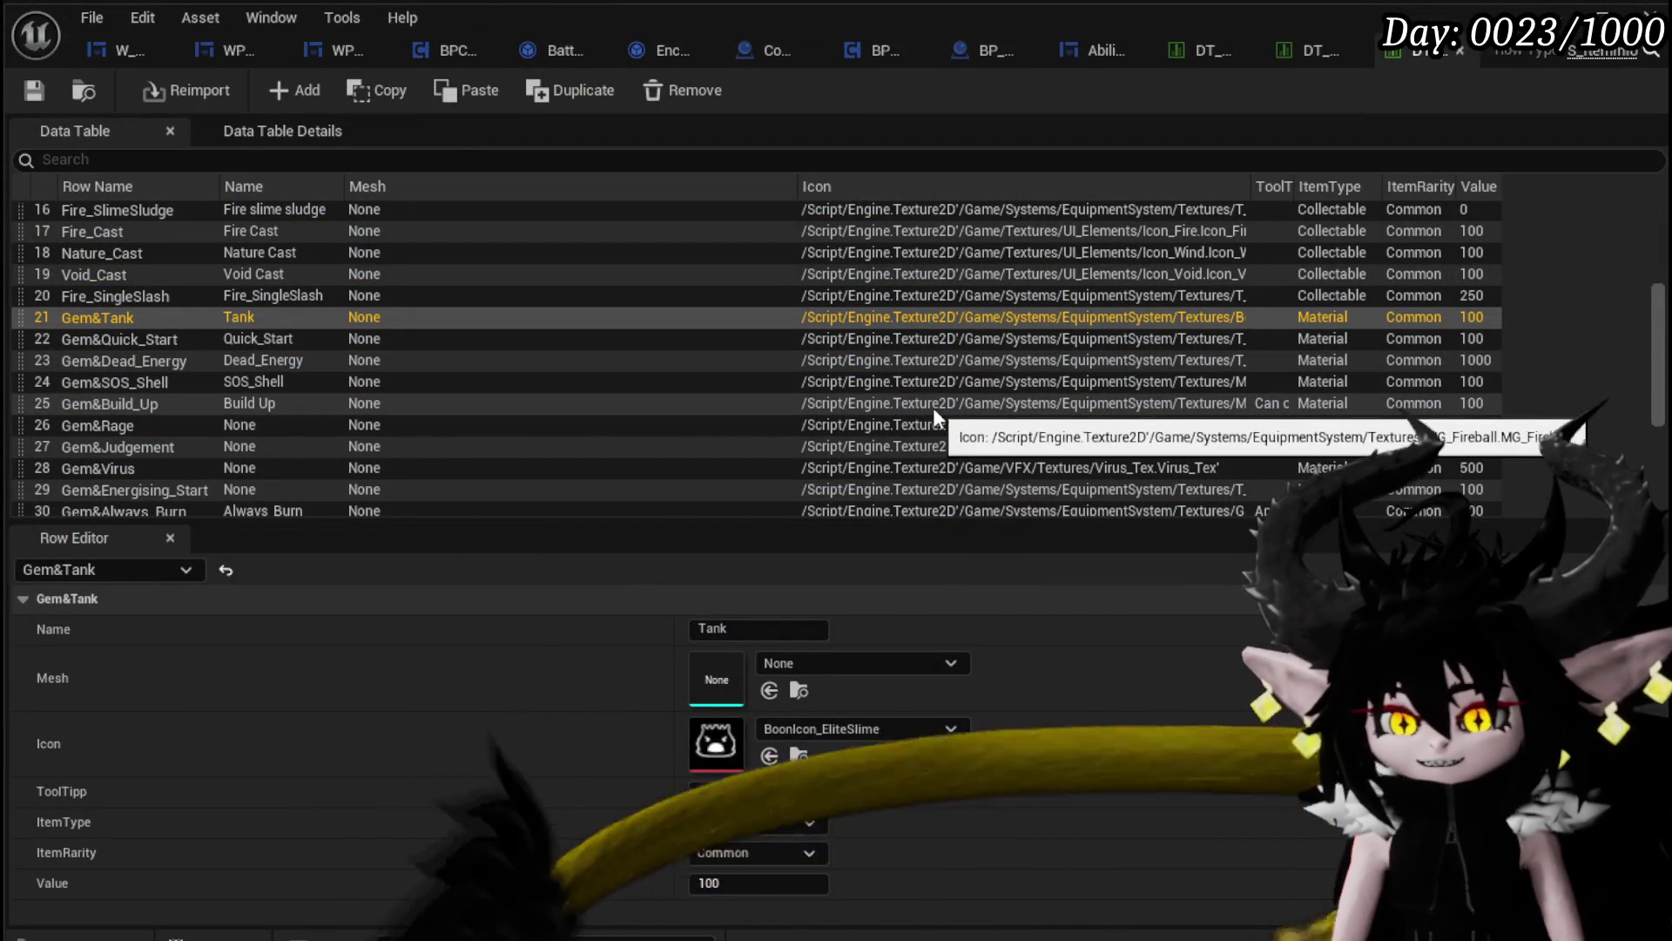
click(118, 340)
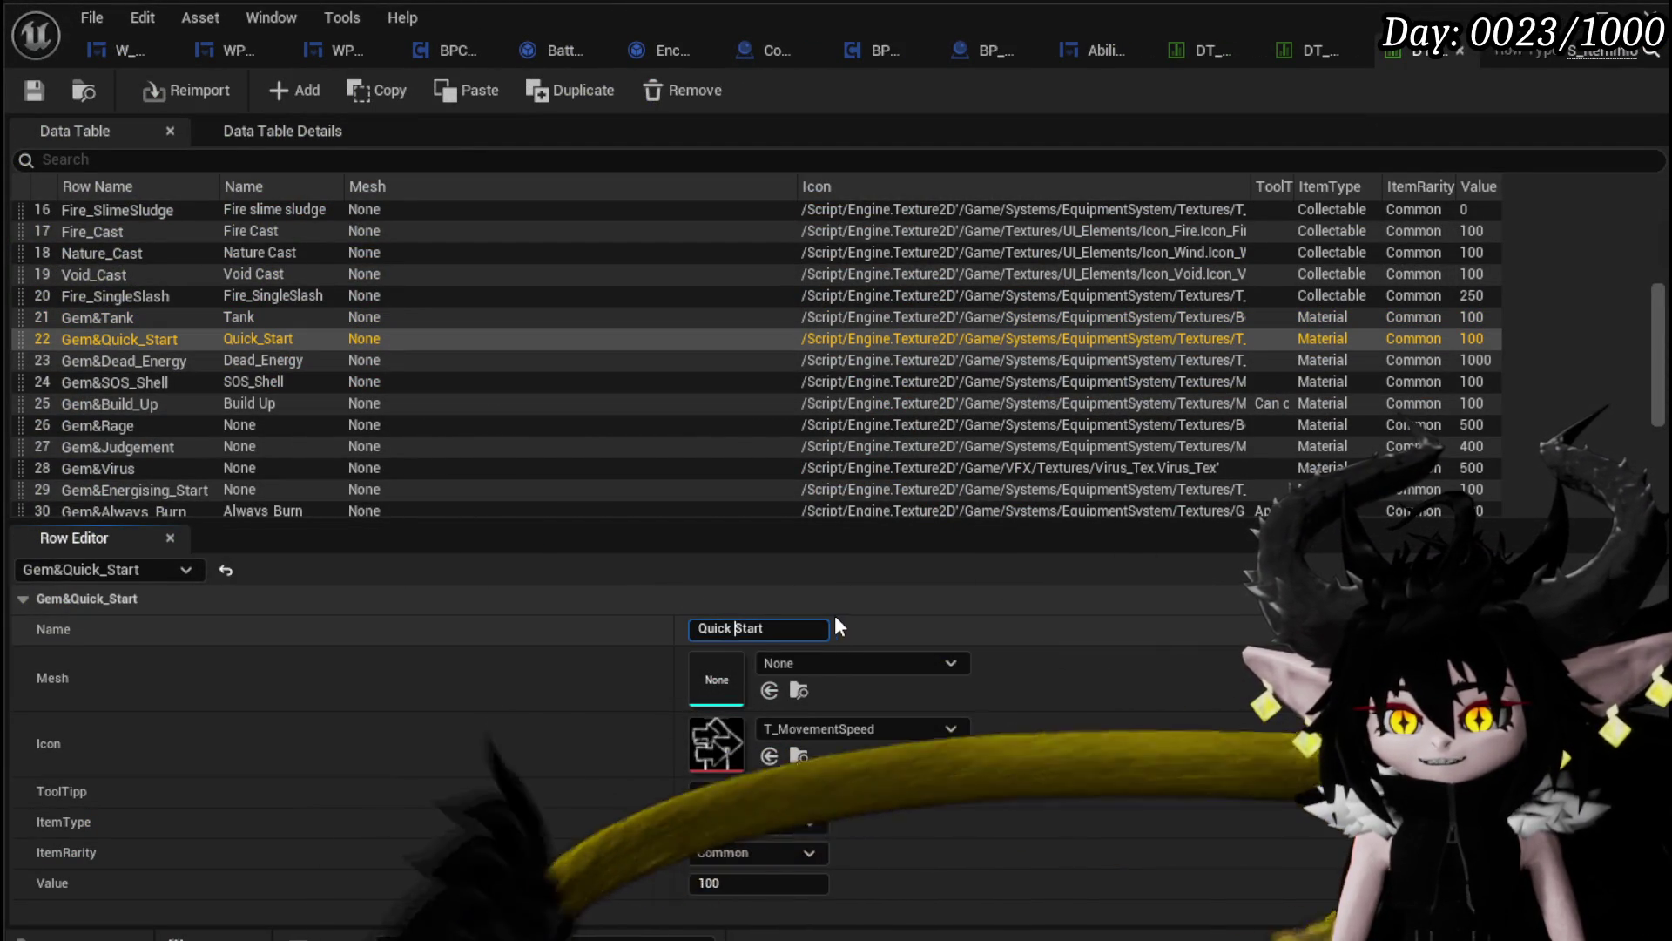
double_click(145, 362)
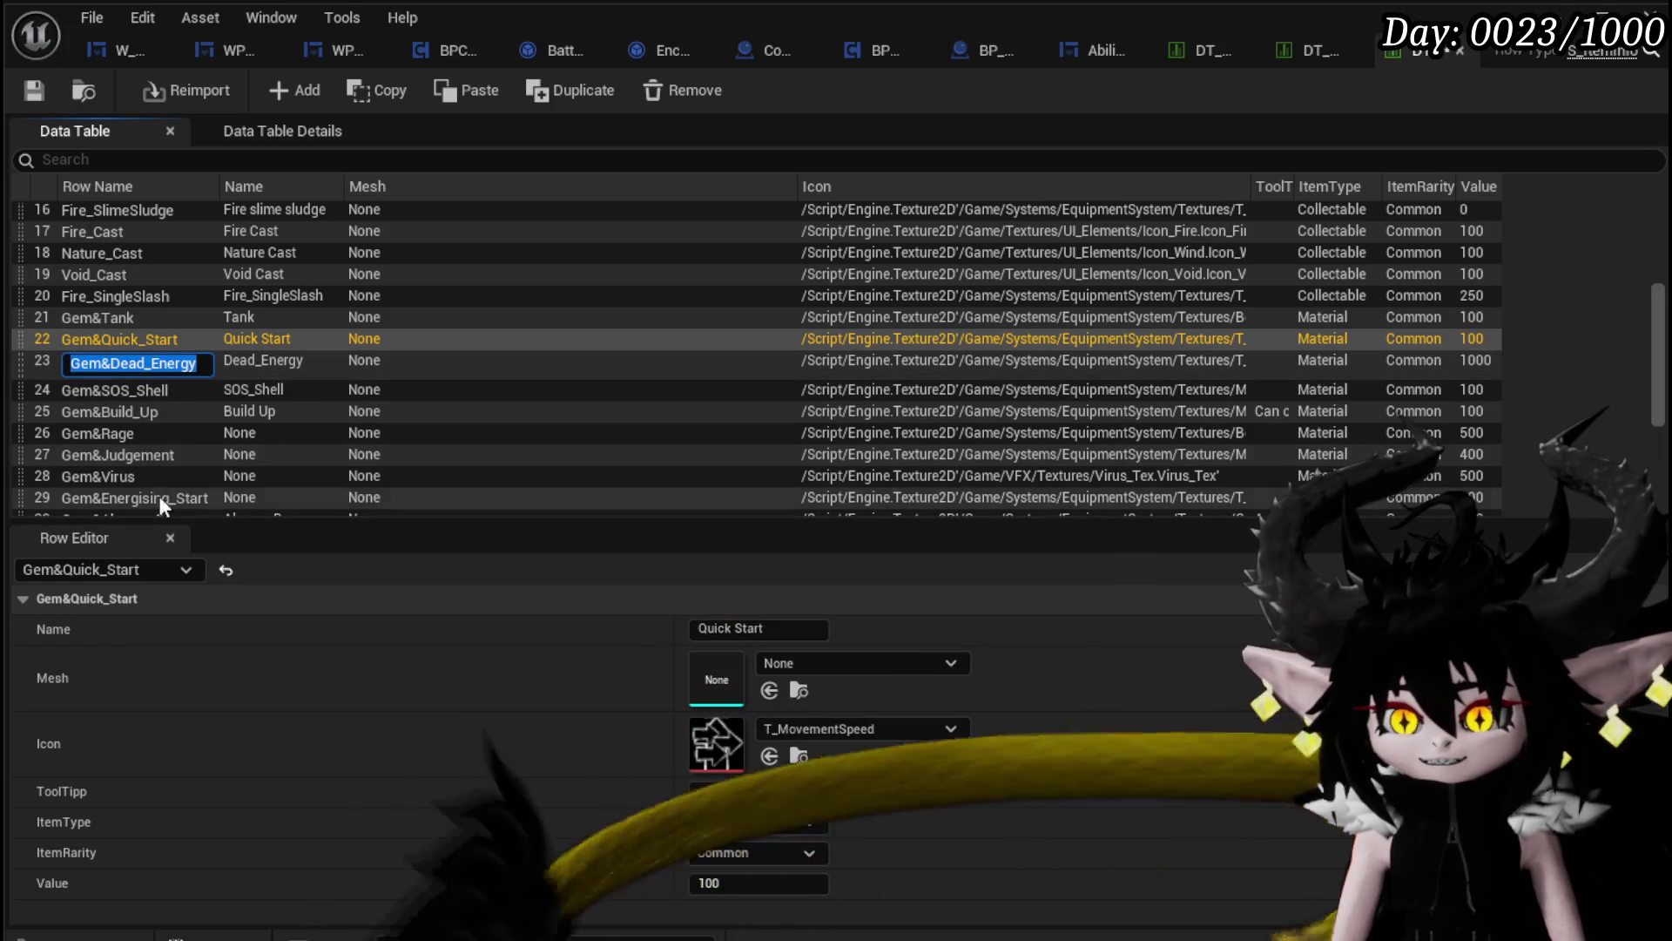
click(164, 391)
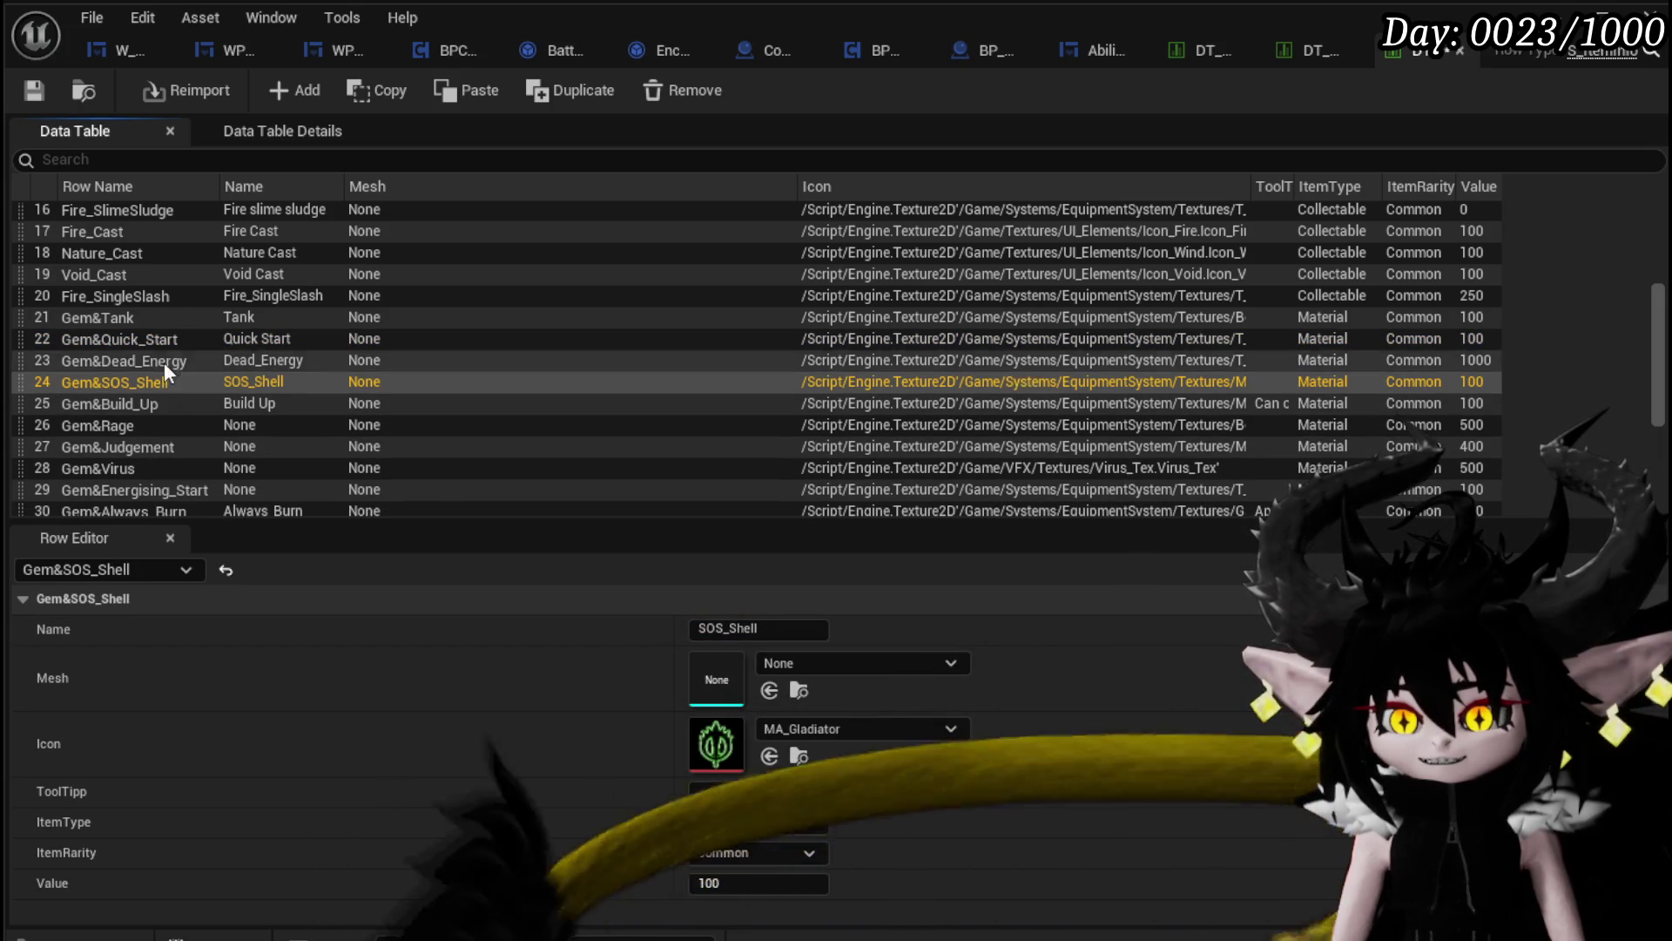
click(164, 364)
click(732, 628)
key(BackSpace)
key(Return)
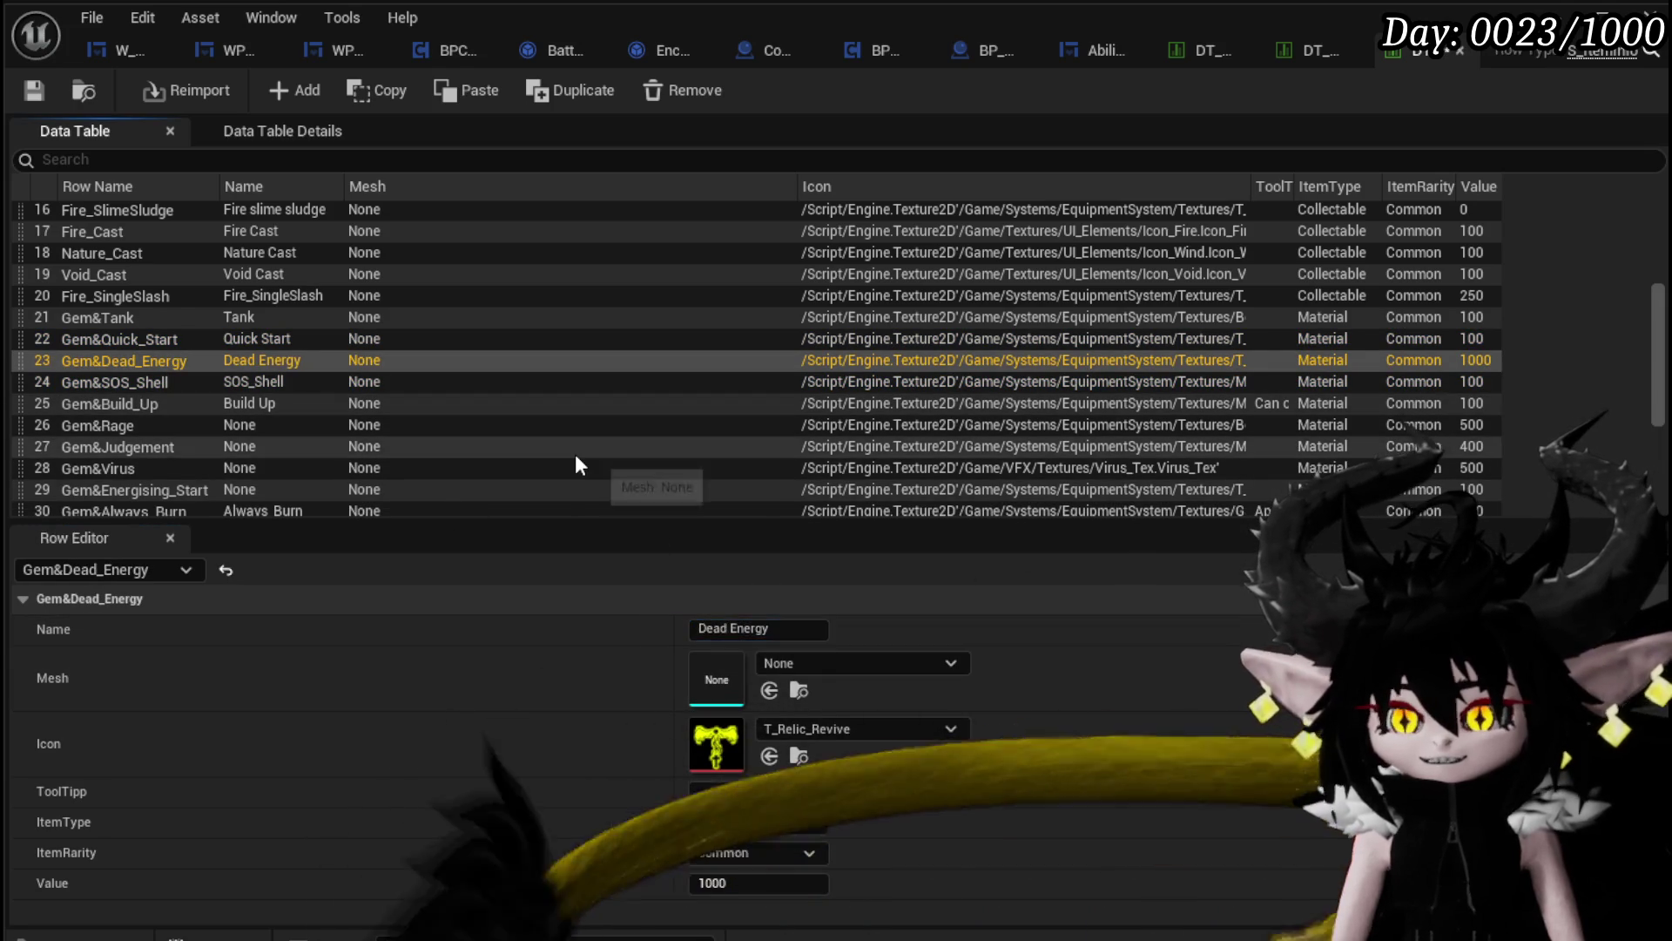
Step: Give the Gem&Rage row the display name Rage
click(189, 381)
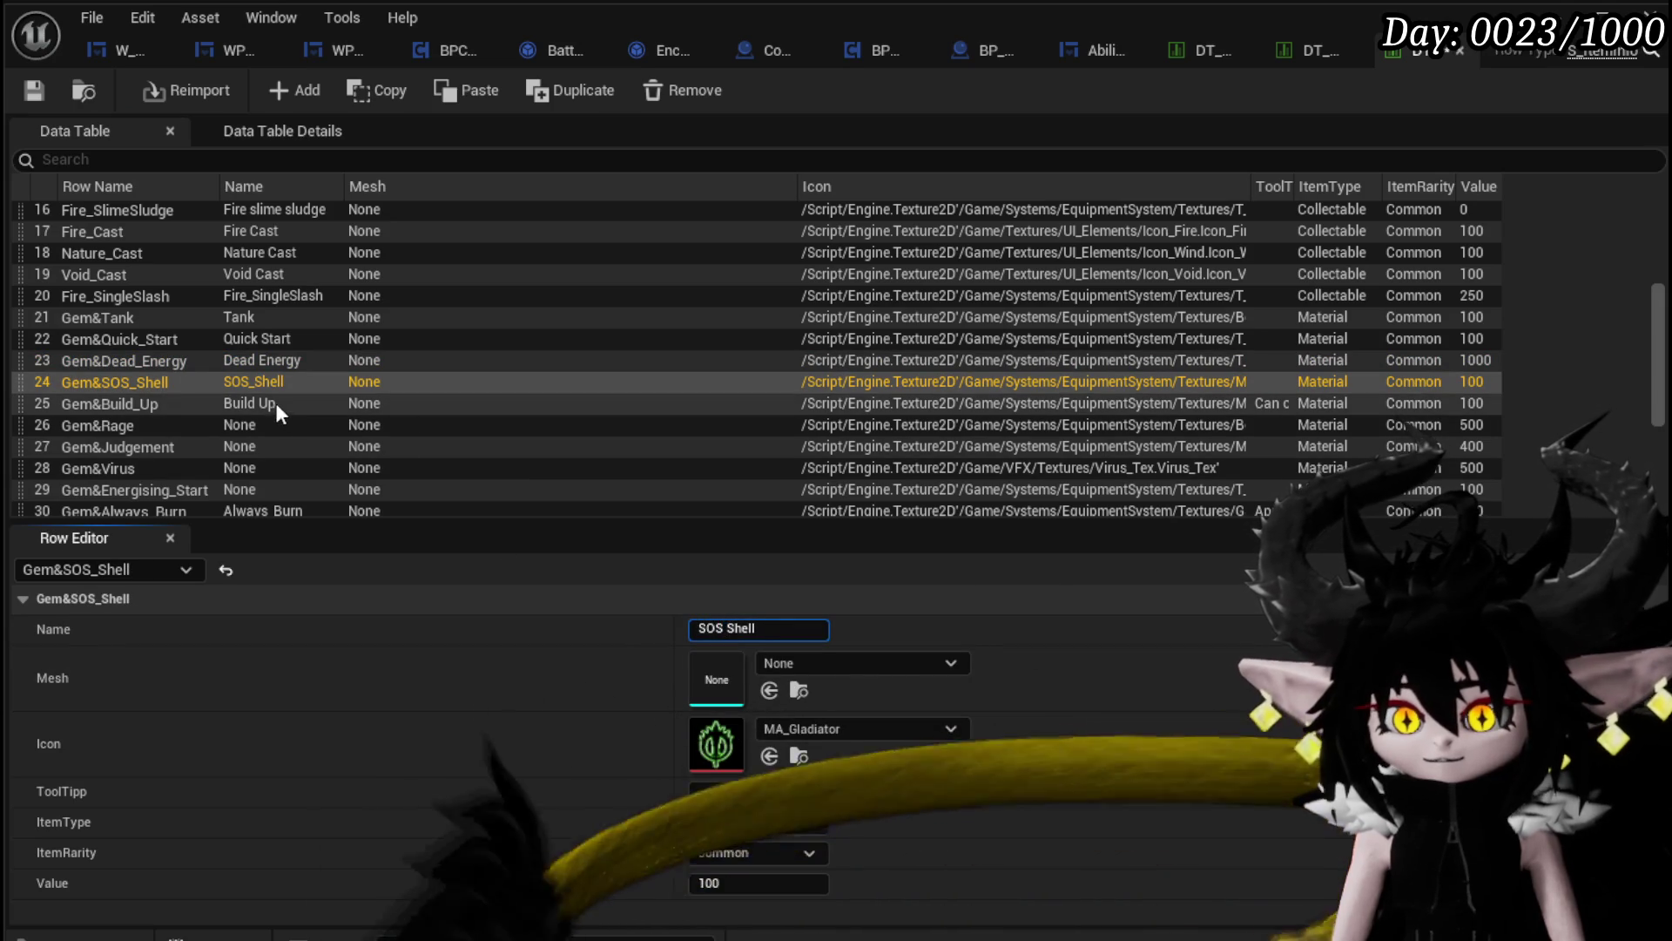
click(149, 402)
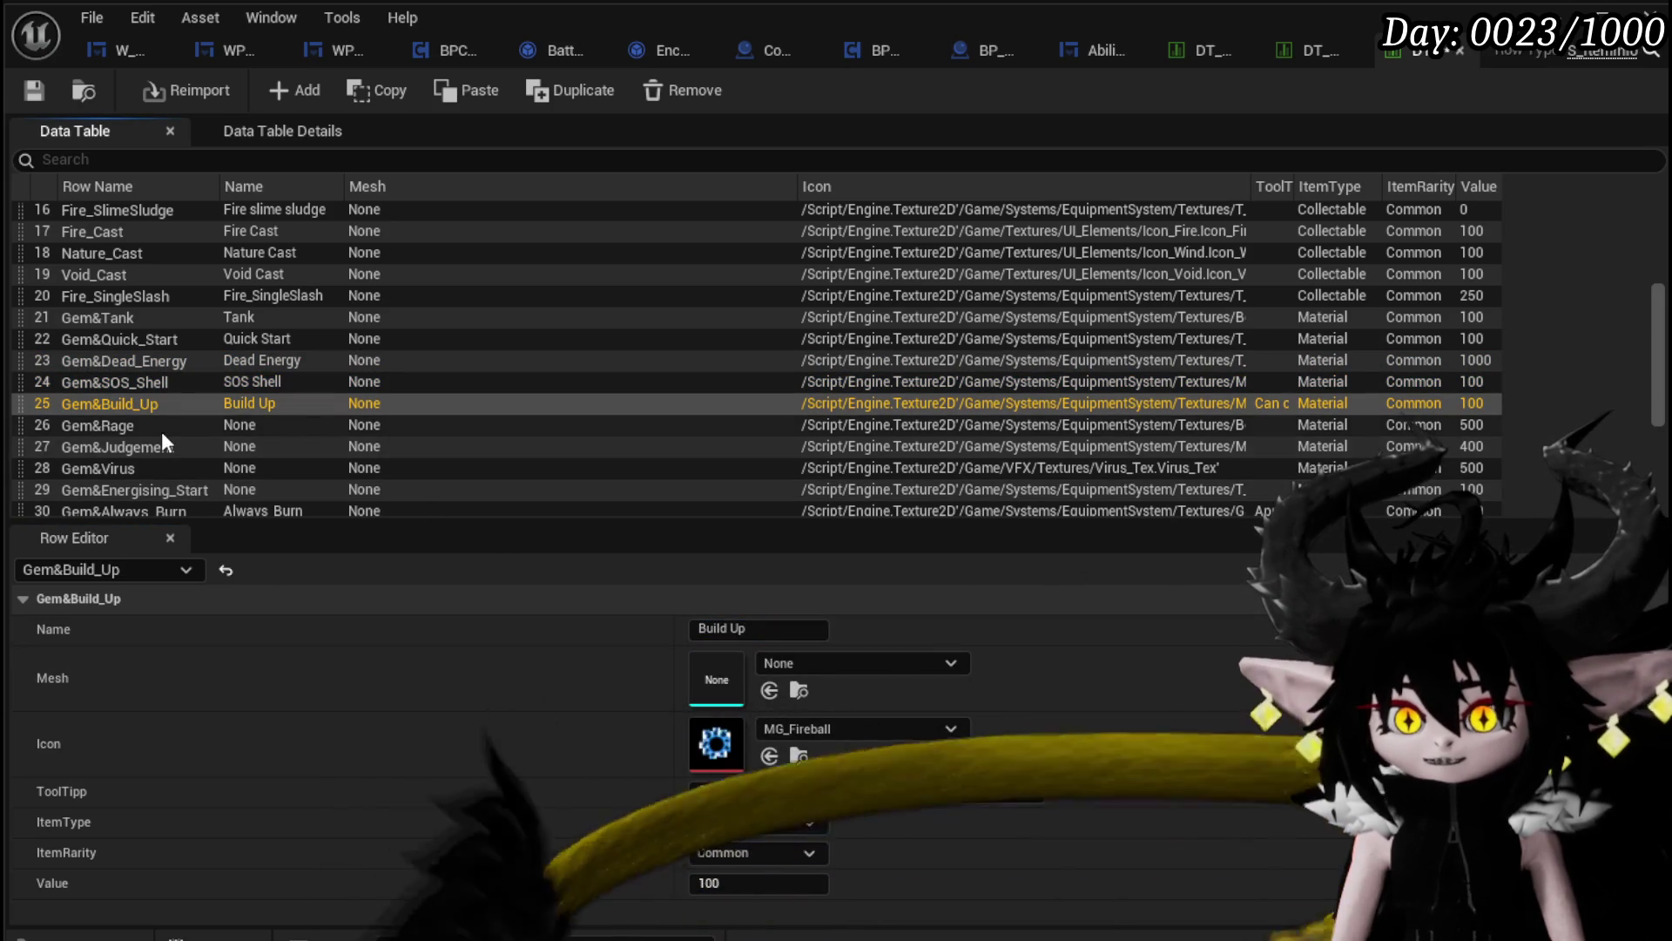
click(161, 431)
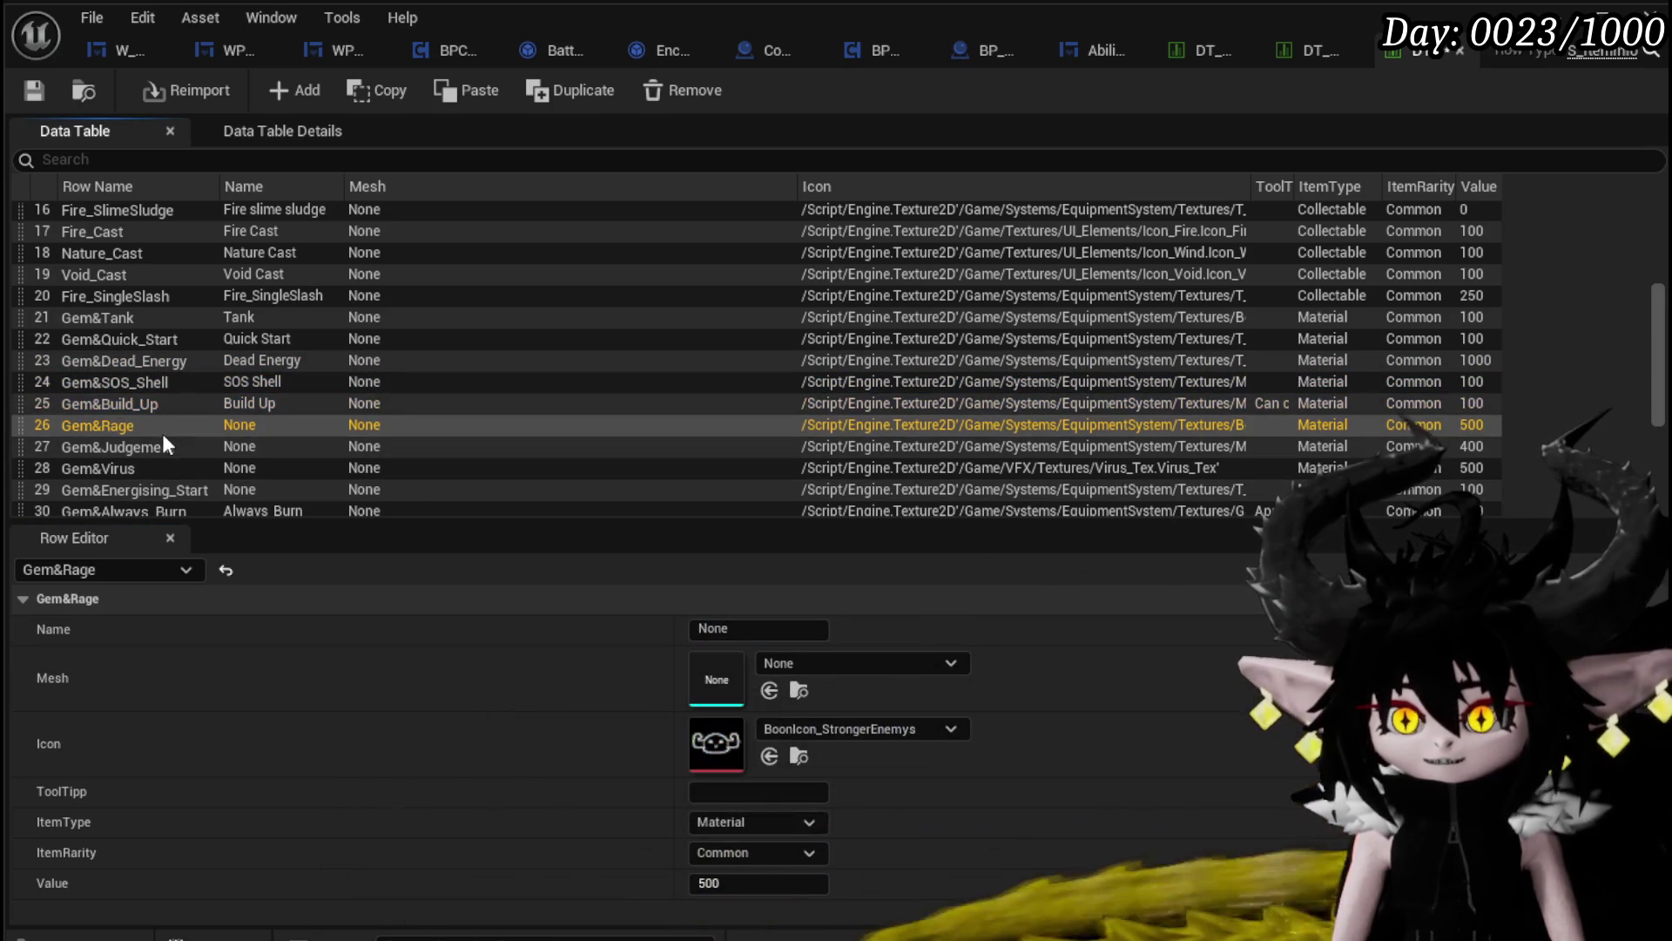
click(751, 630)
text(Rage)
key(Return)
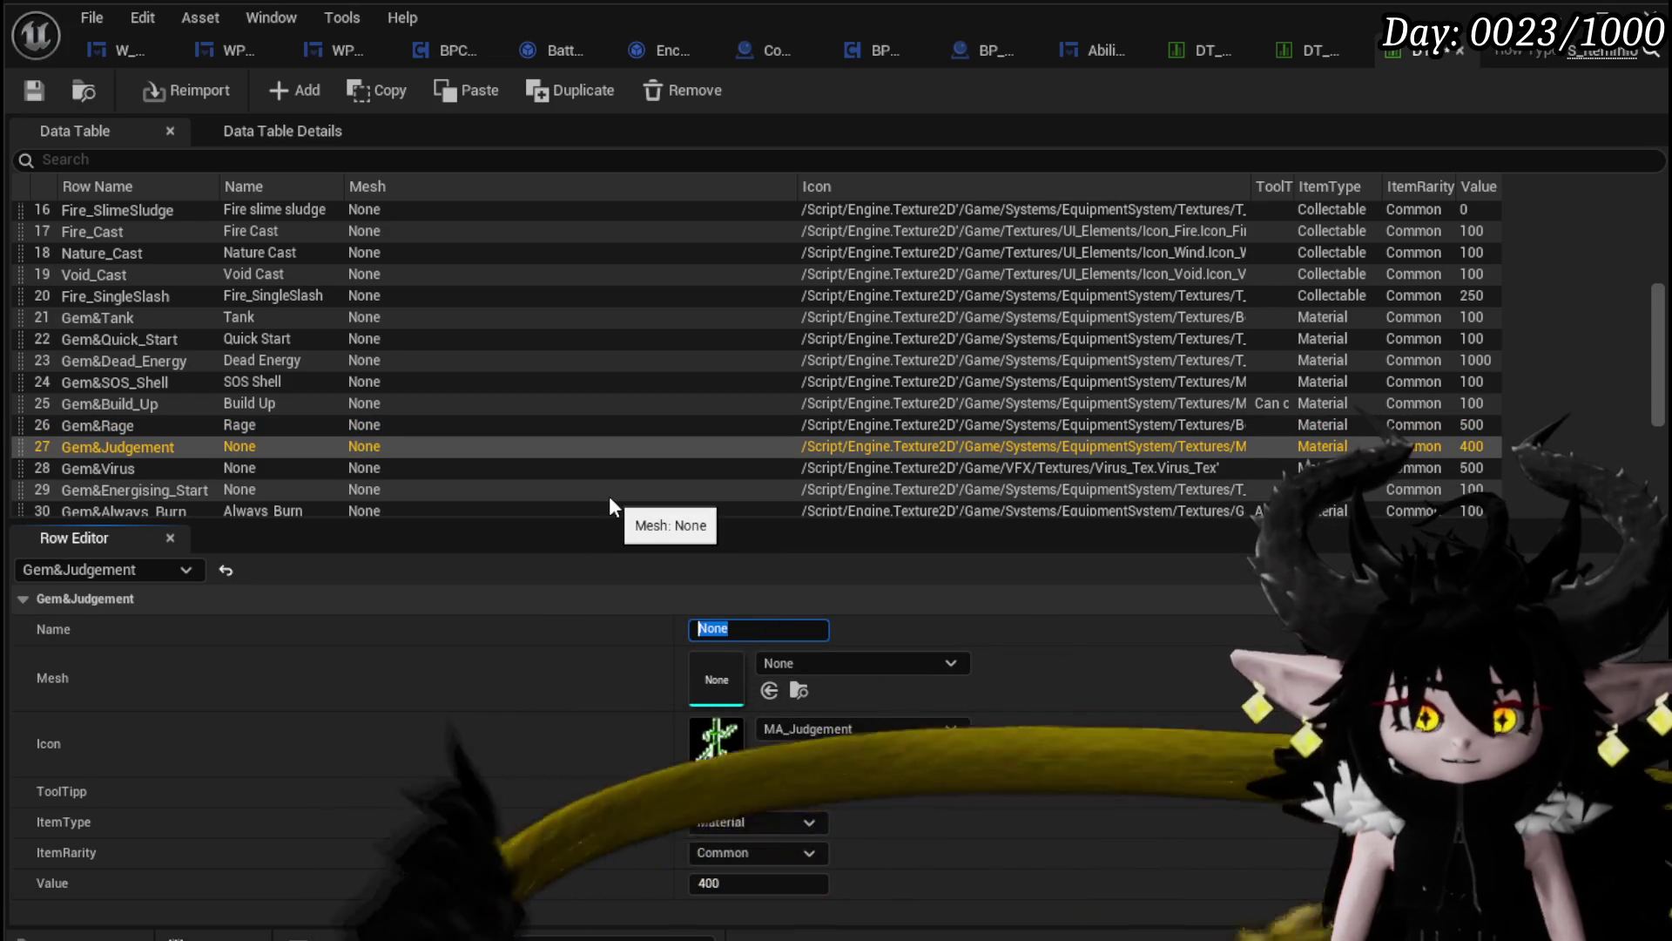
Step: Set the next gem rows' display names to Punishment and Virus
text(P)
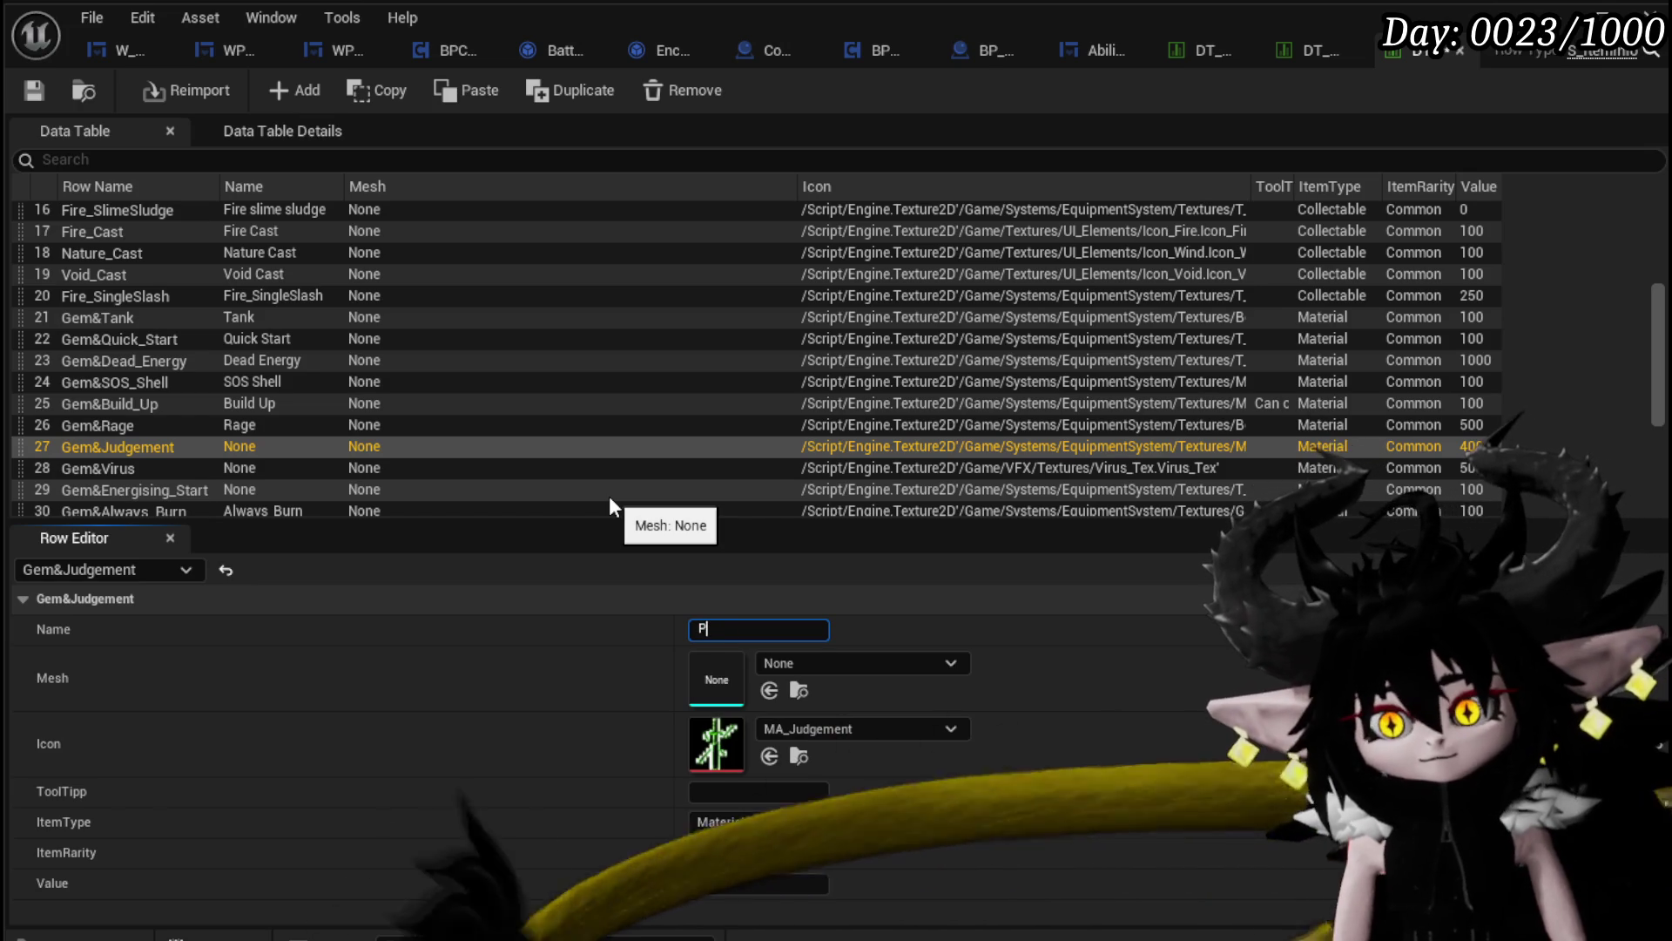
text(a)
key(BackSpace)
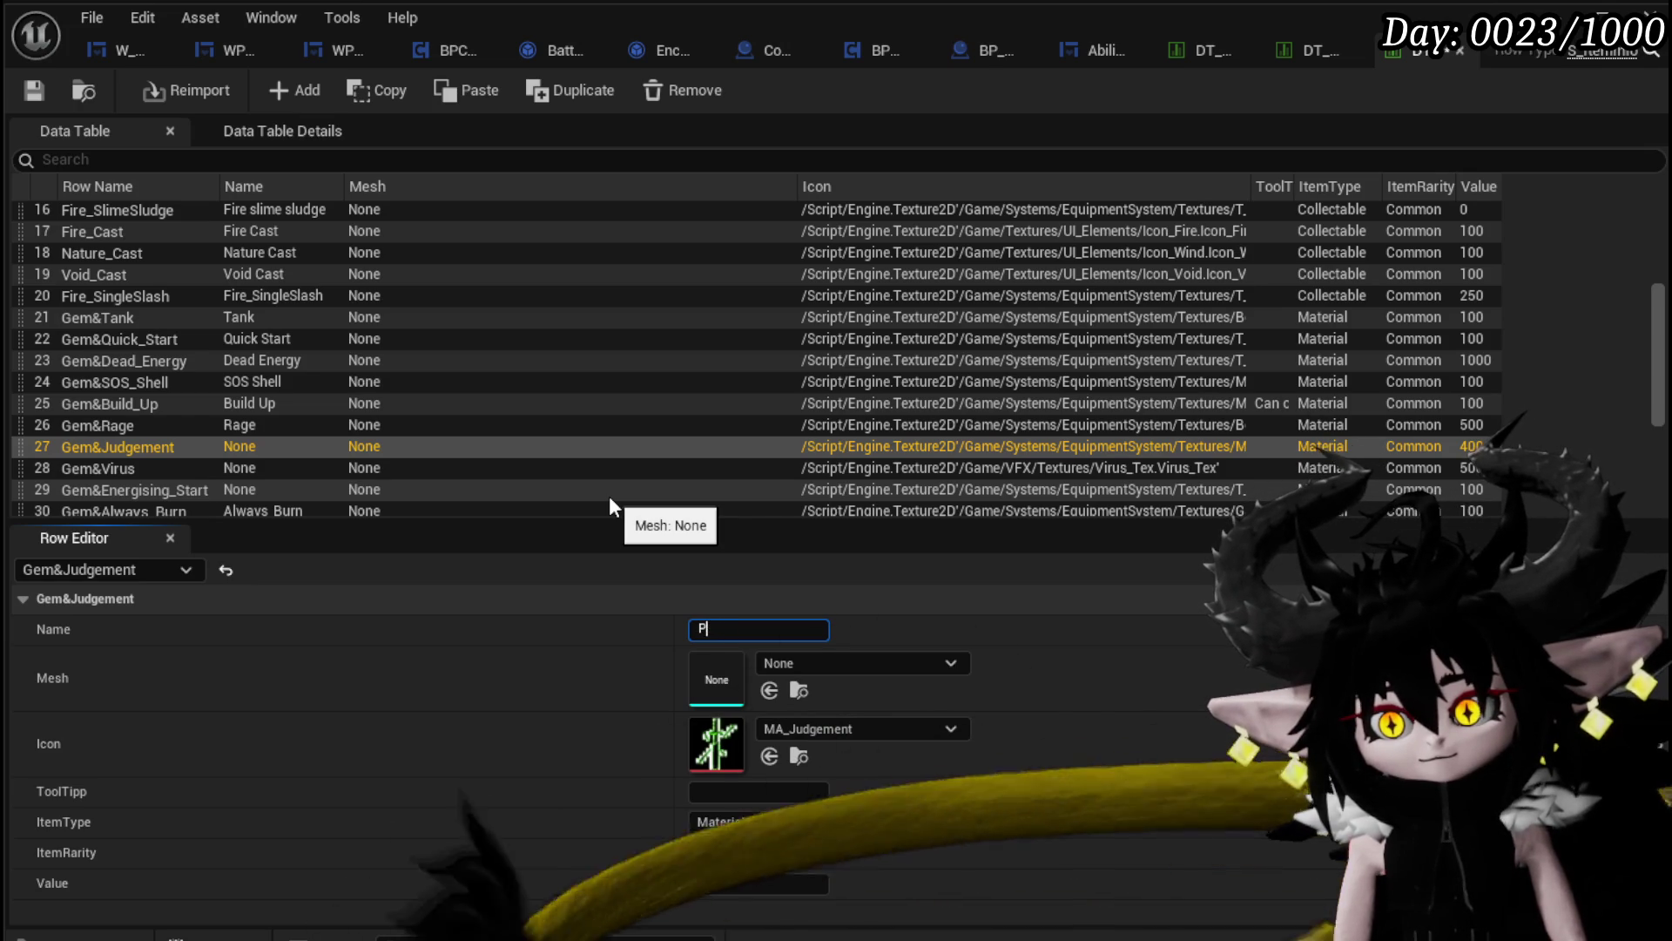
text(unis)
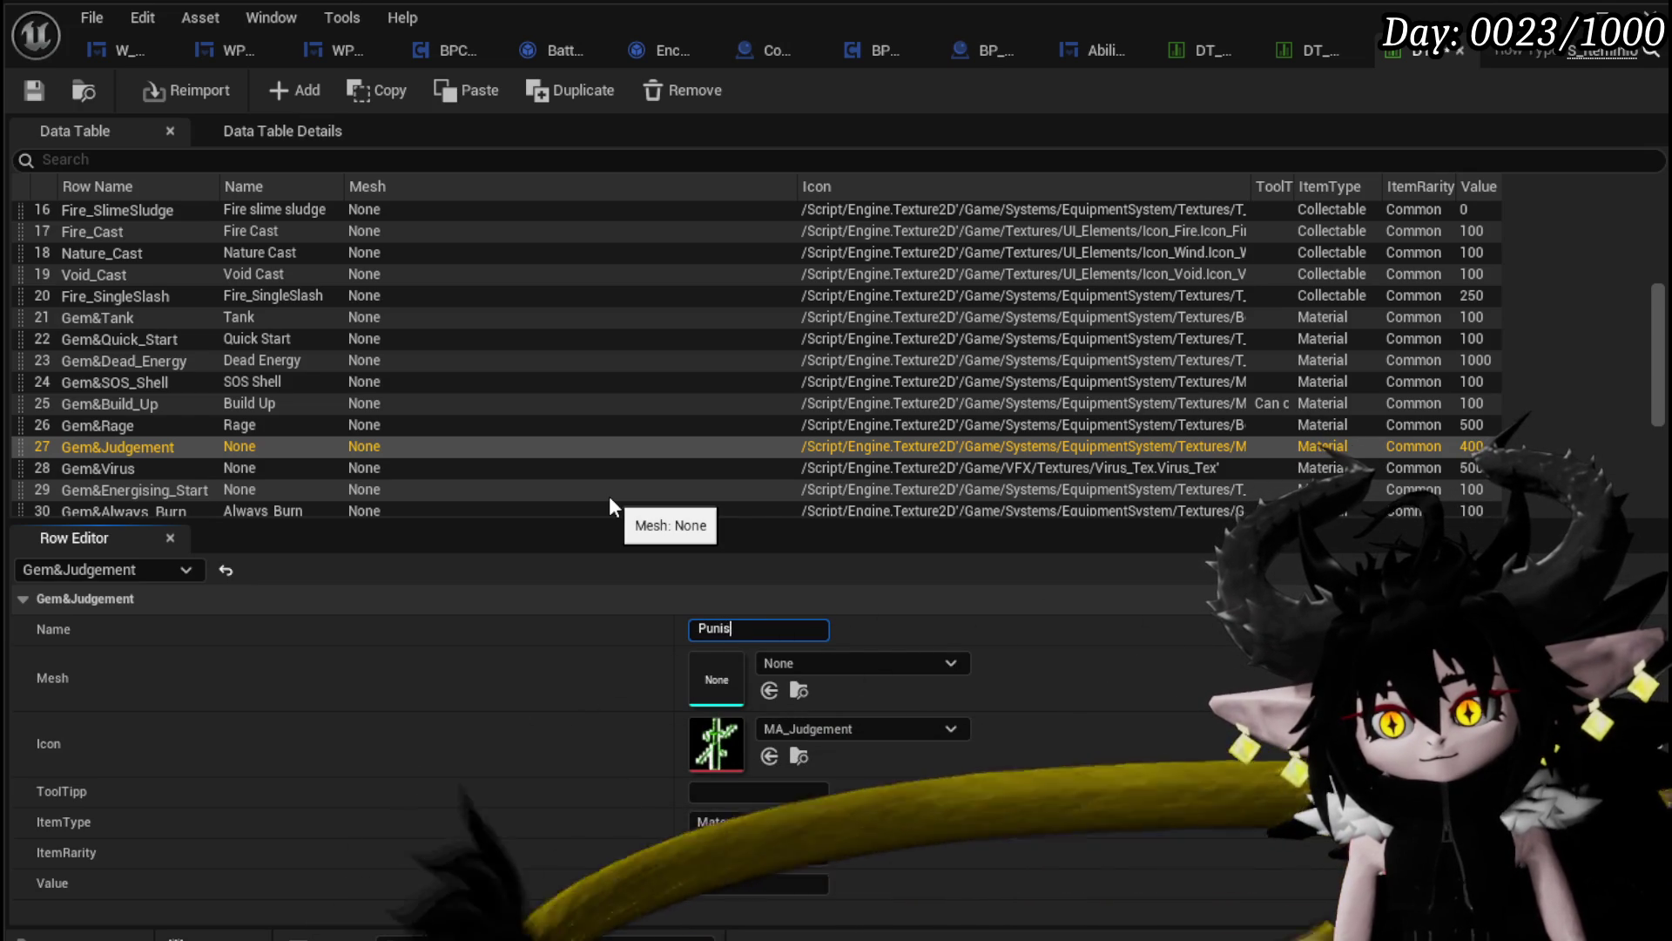
text(hment)
key(Return)
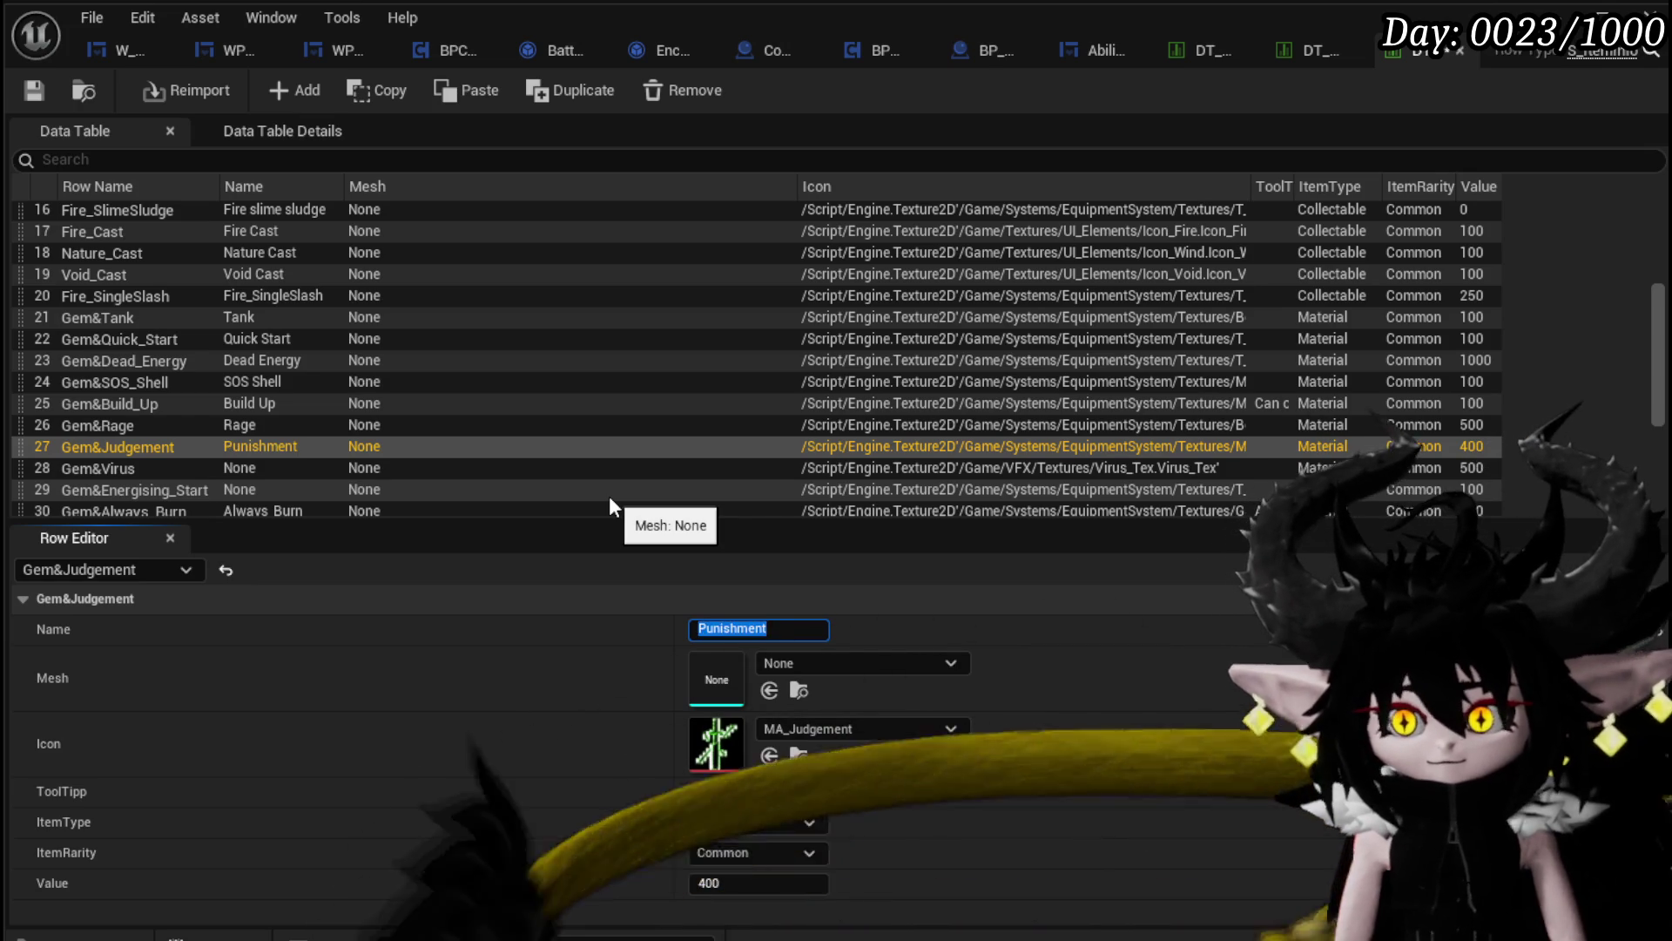
click(116, 466)
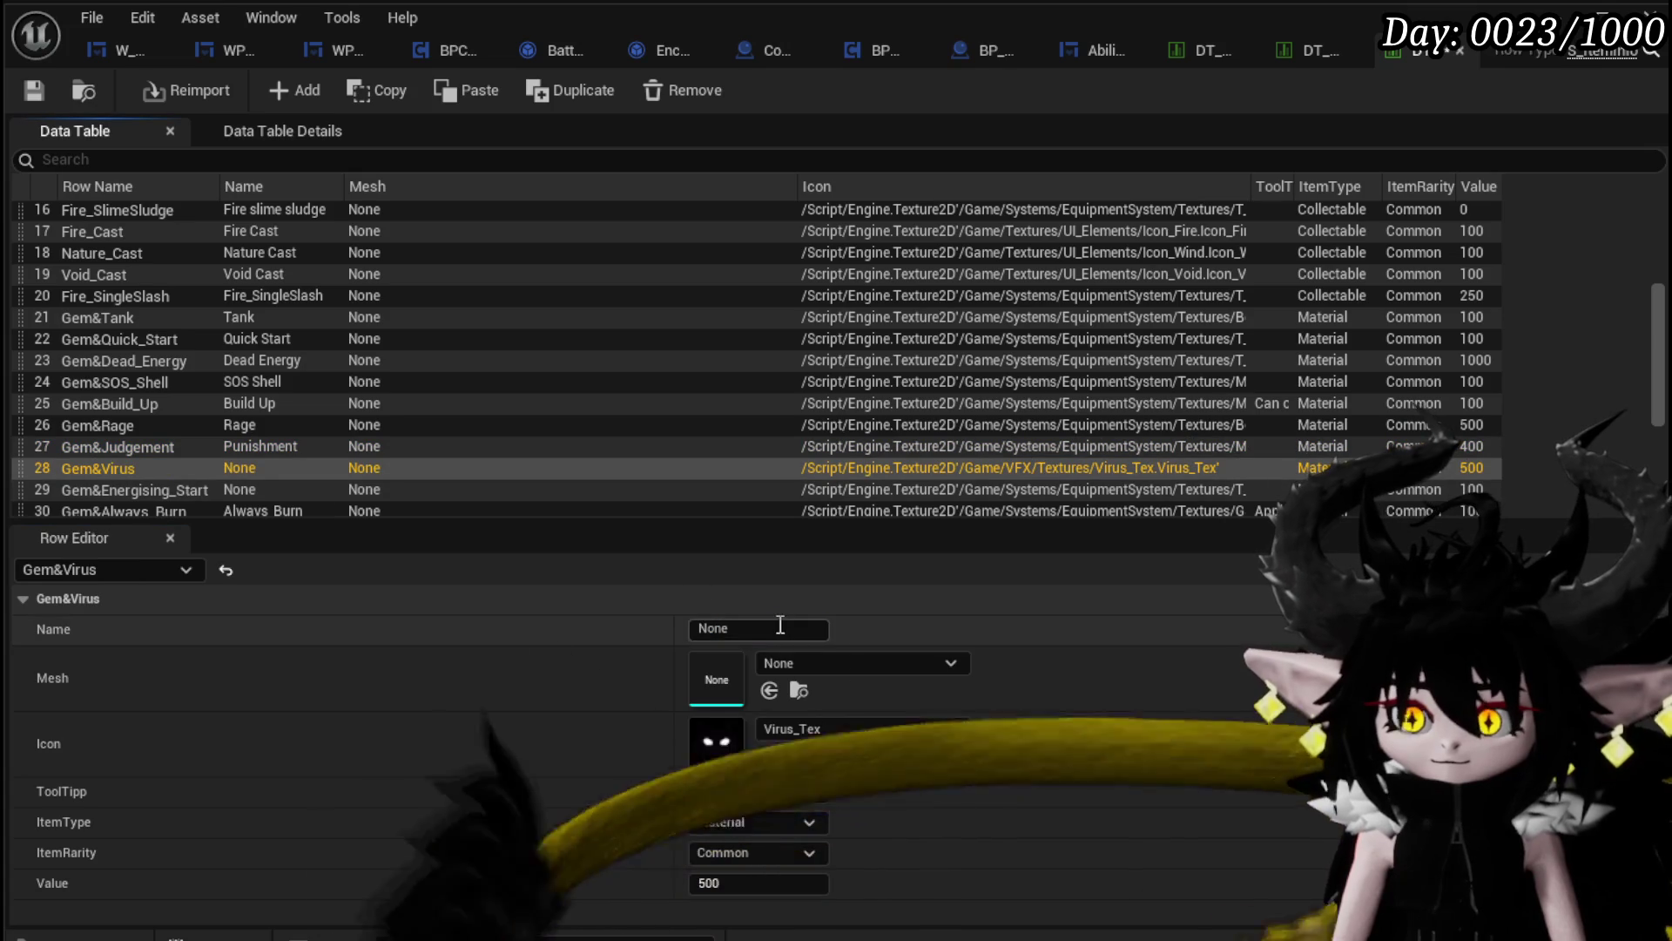
text(Virus)
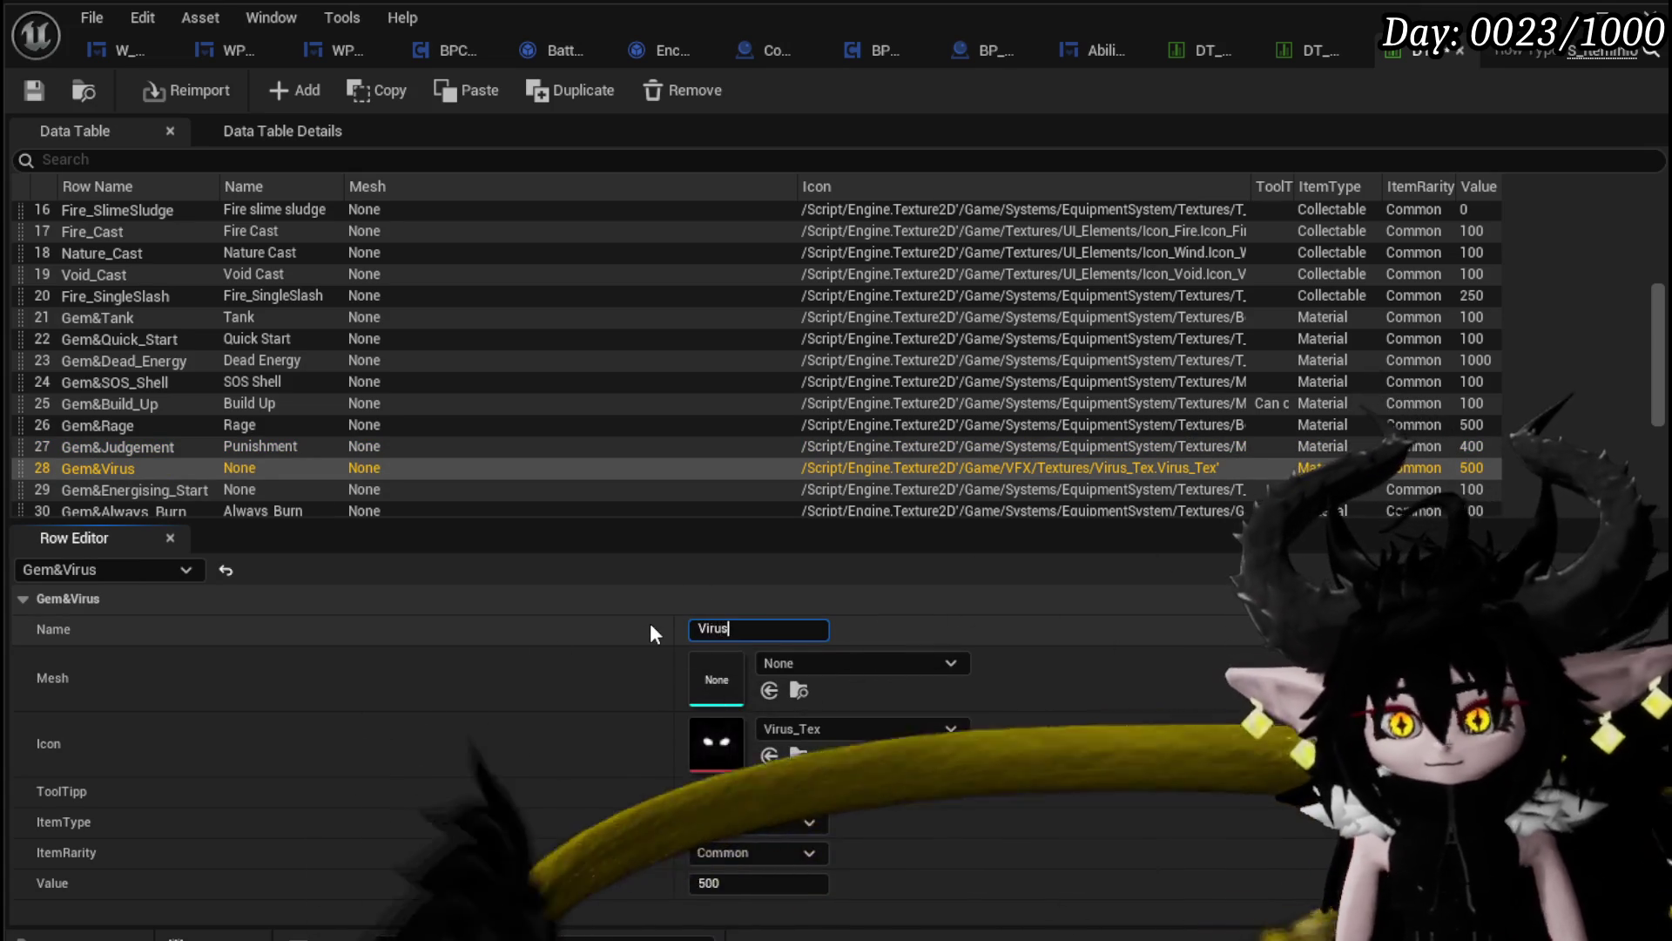
key(Return)
Step: Name Gem&Energising_Start 'Energising Start' and Gem&Always_Burn 'Always Burn'
click(209, 489)
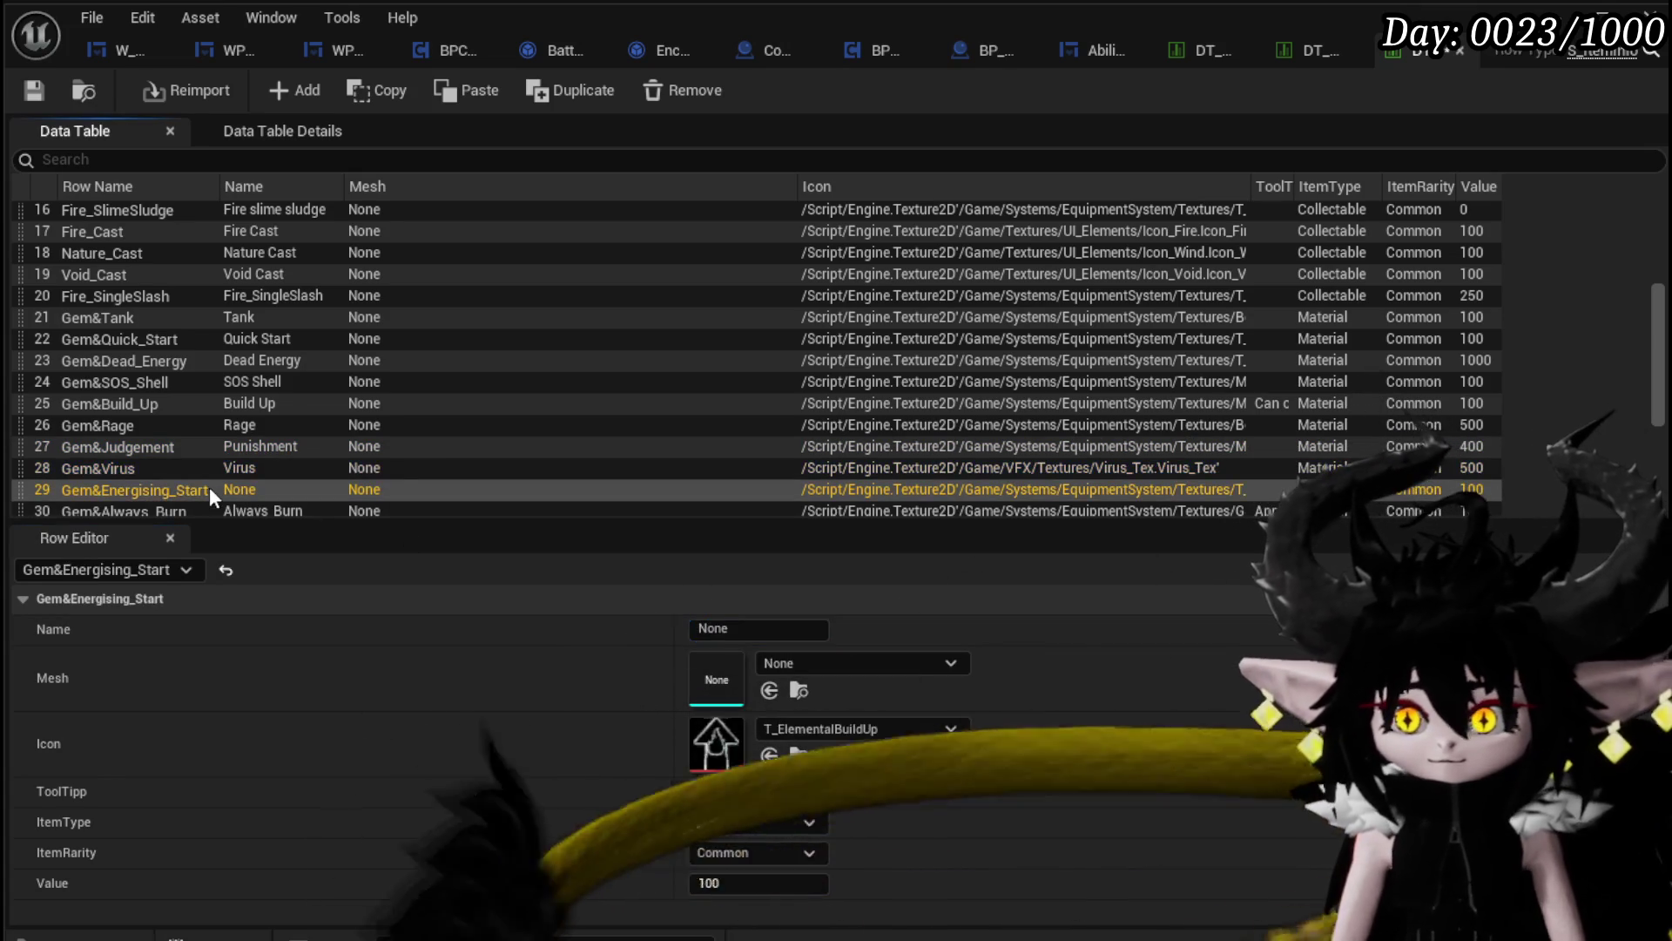
click(757, 628)
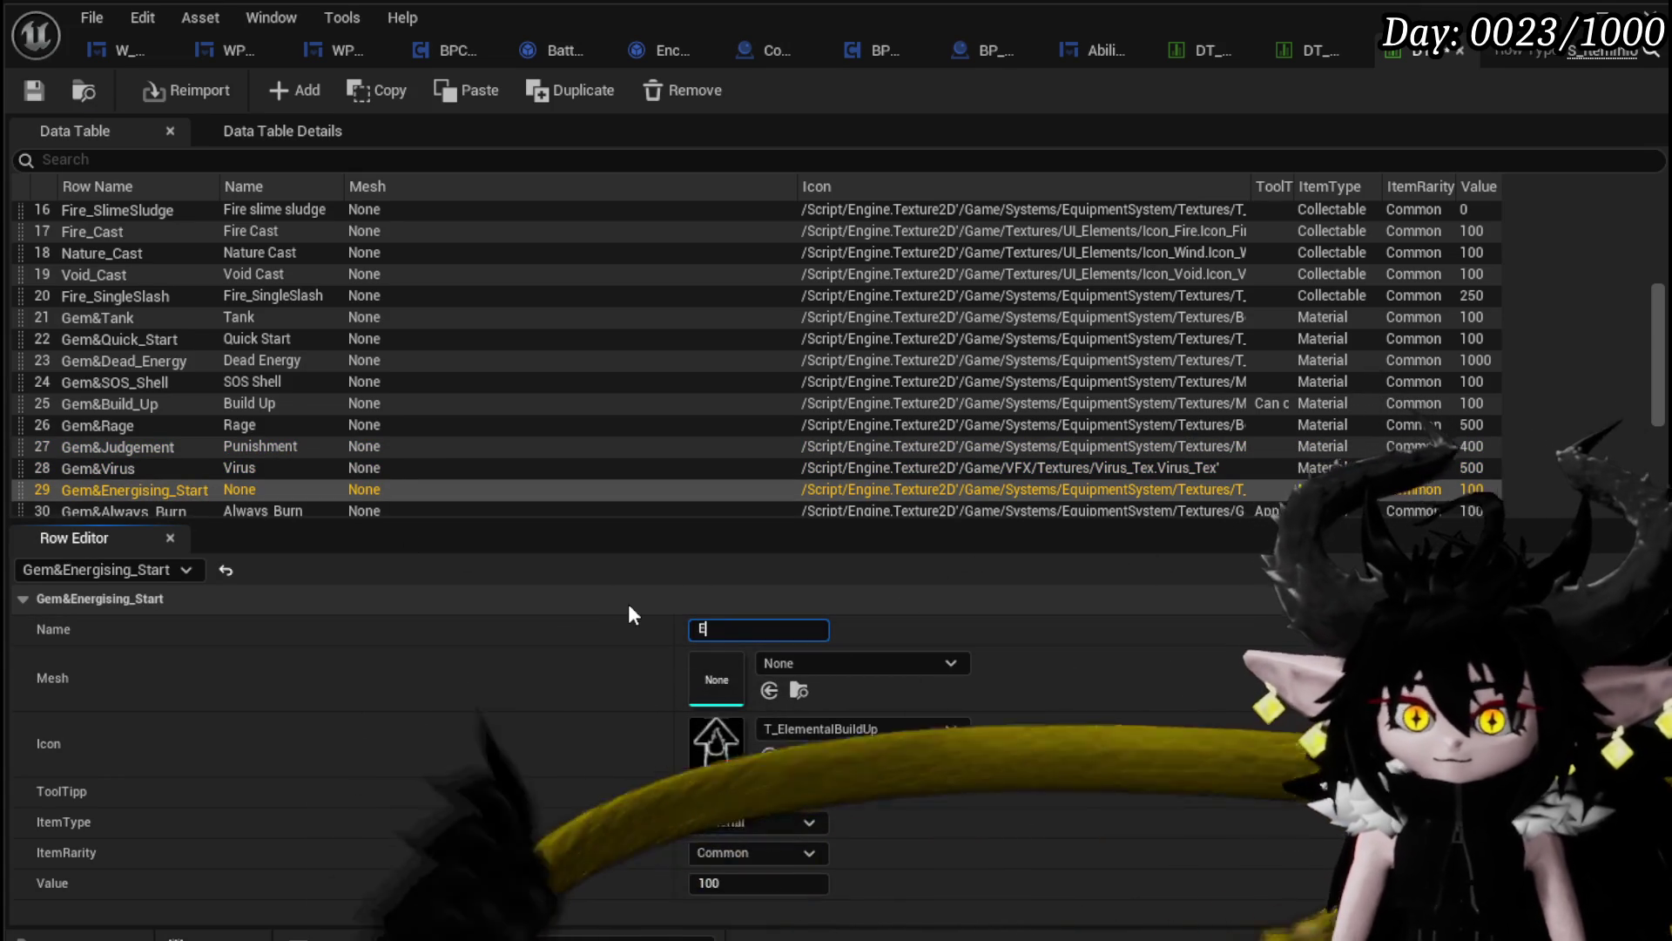
text(Energis)
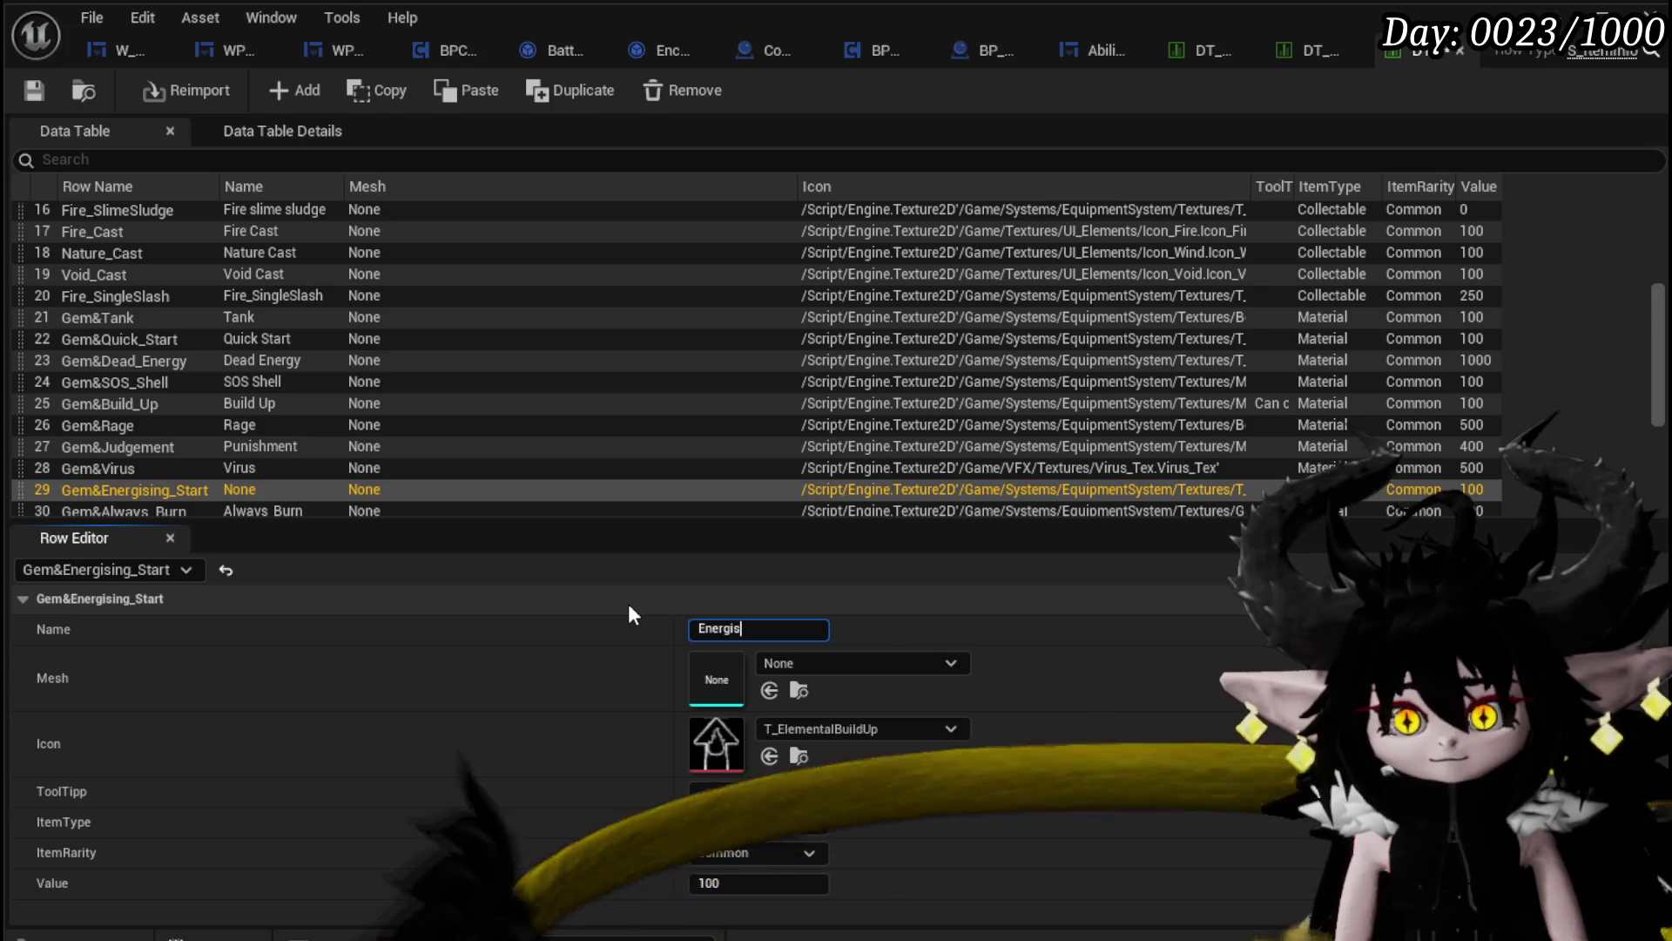
text(ing )
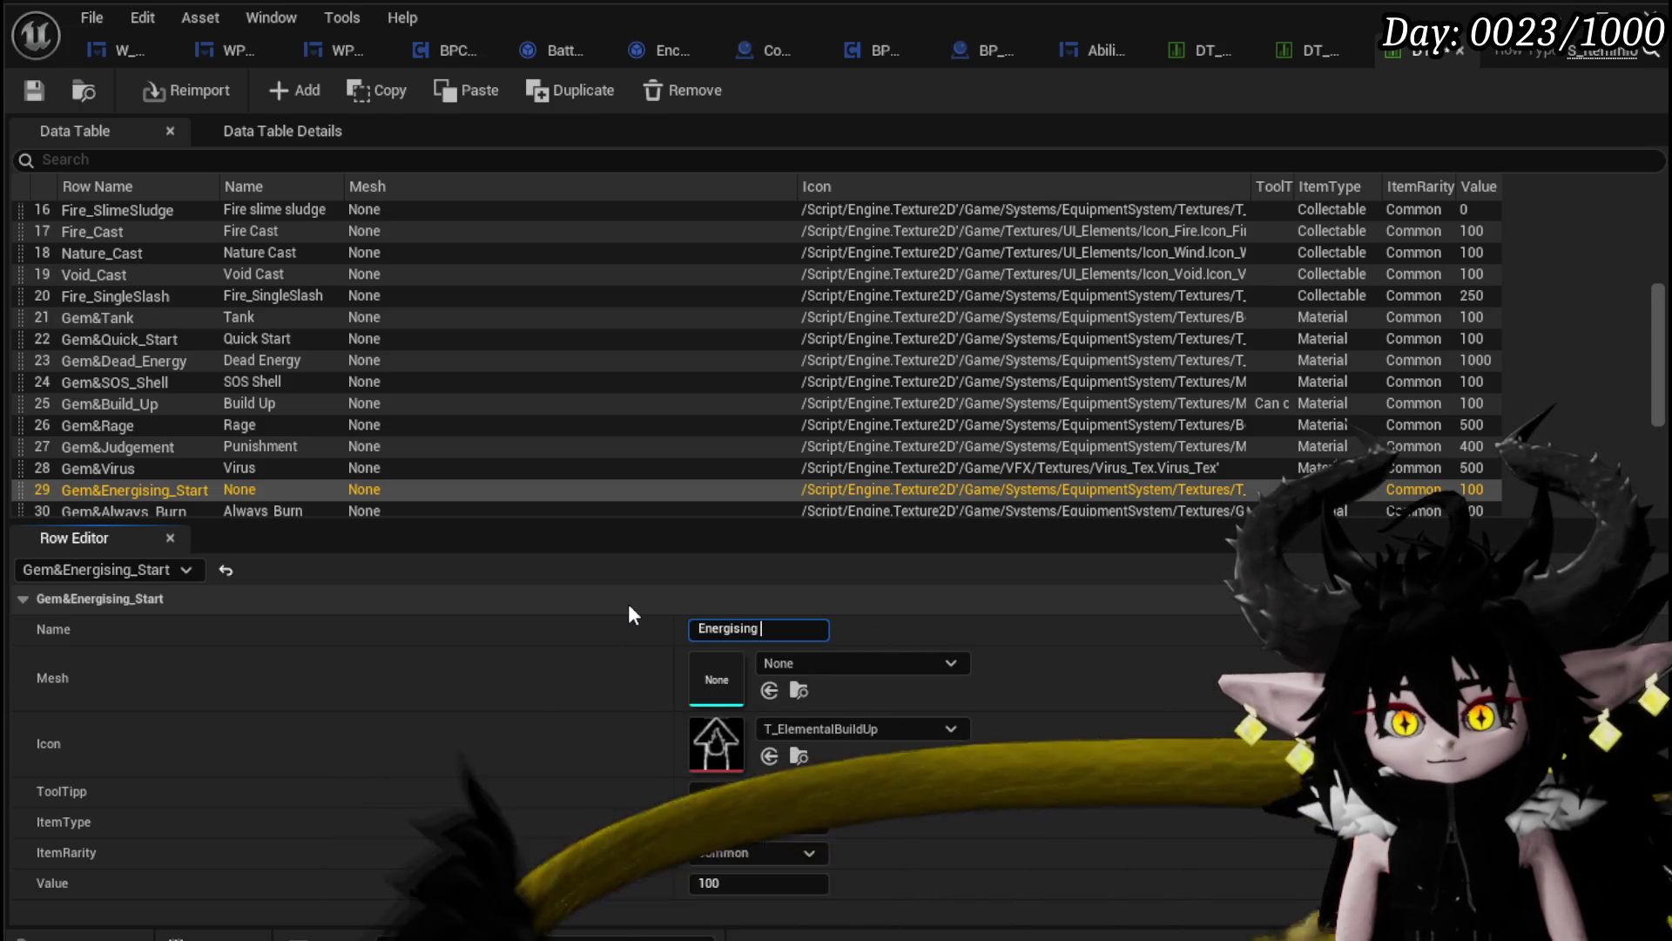
text(Start)
key(Return)
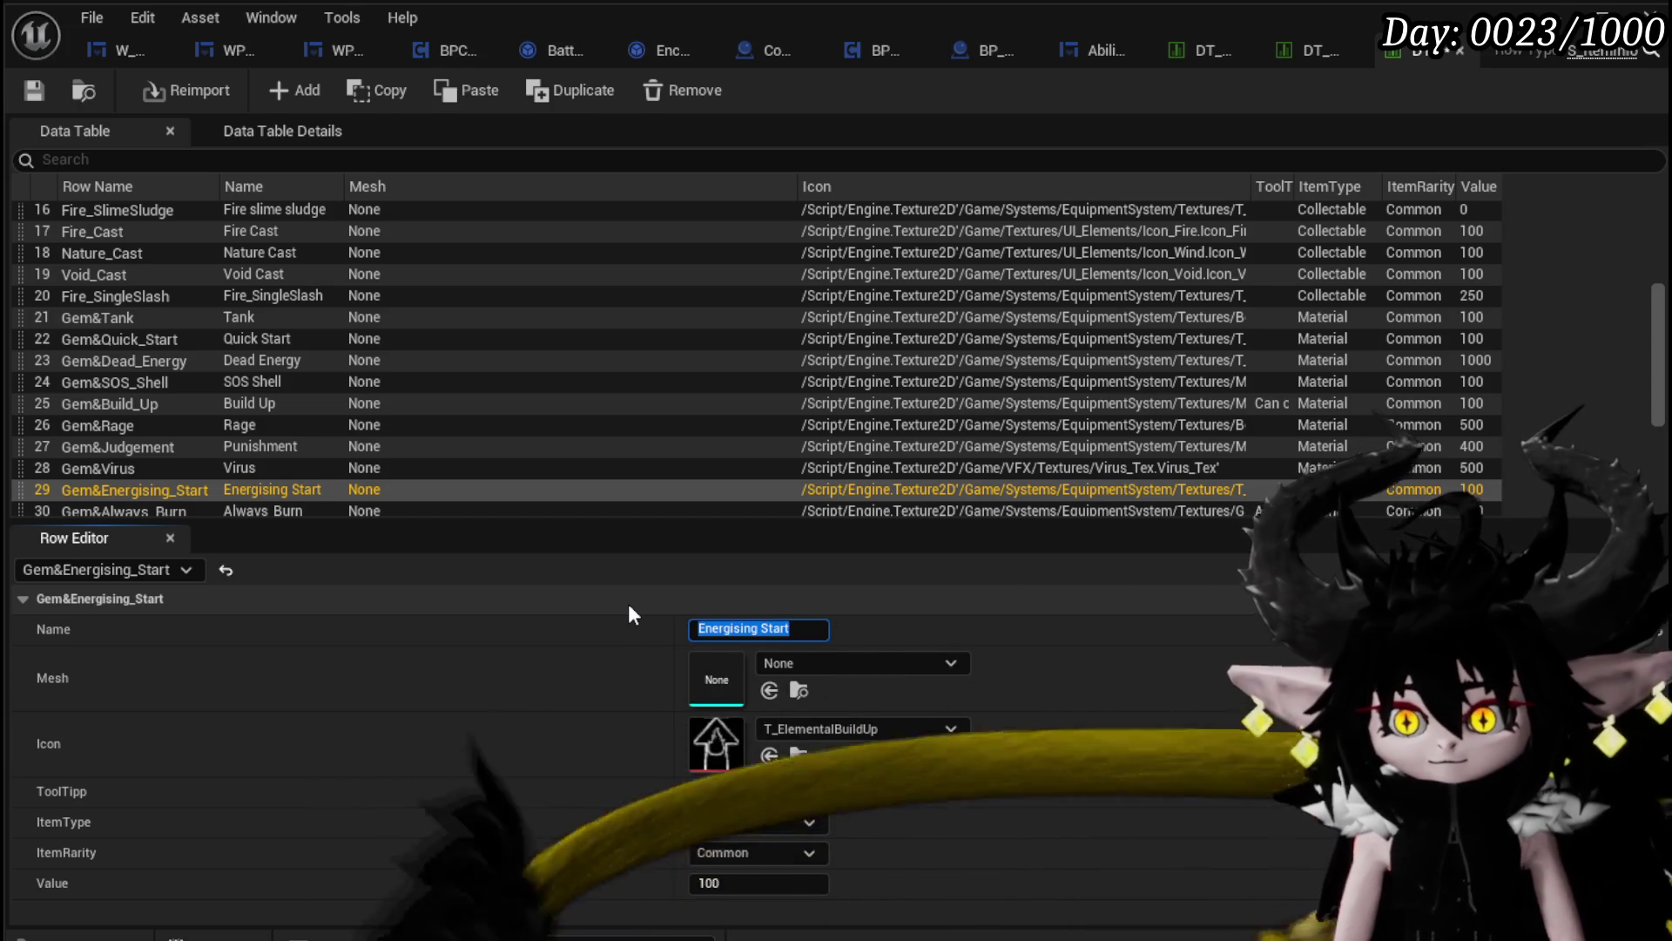
scroll(153, 495, down, 3)
click(145, 437)
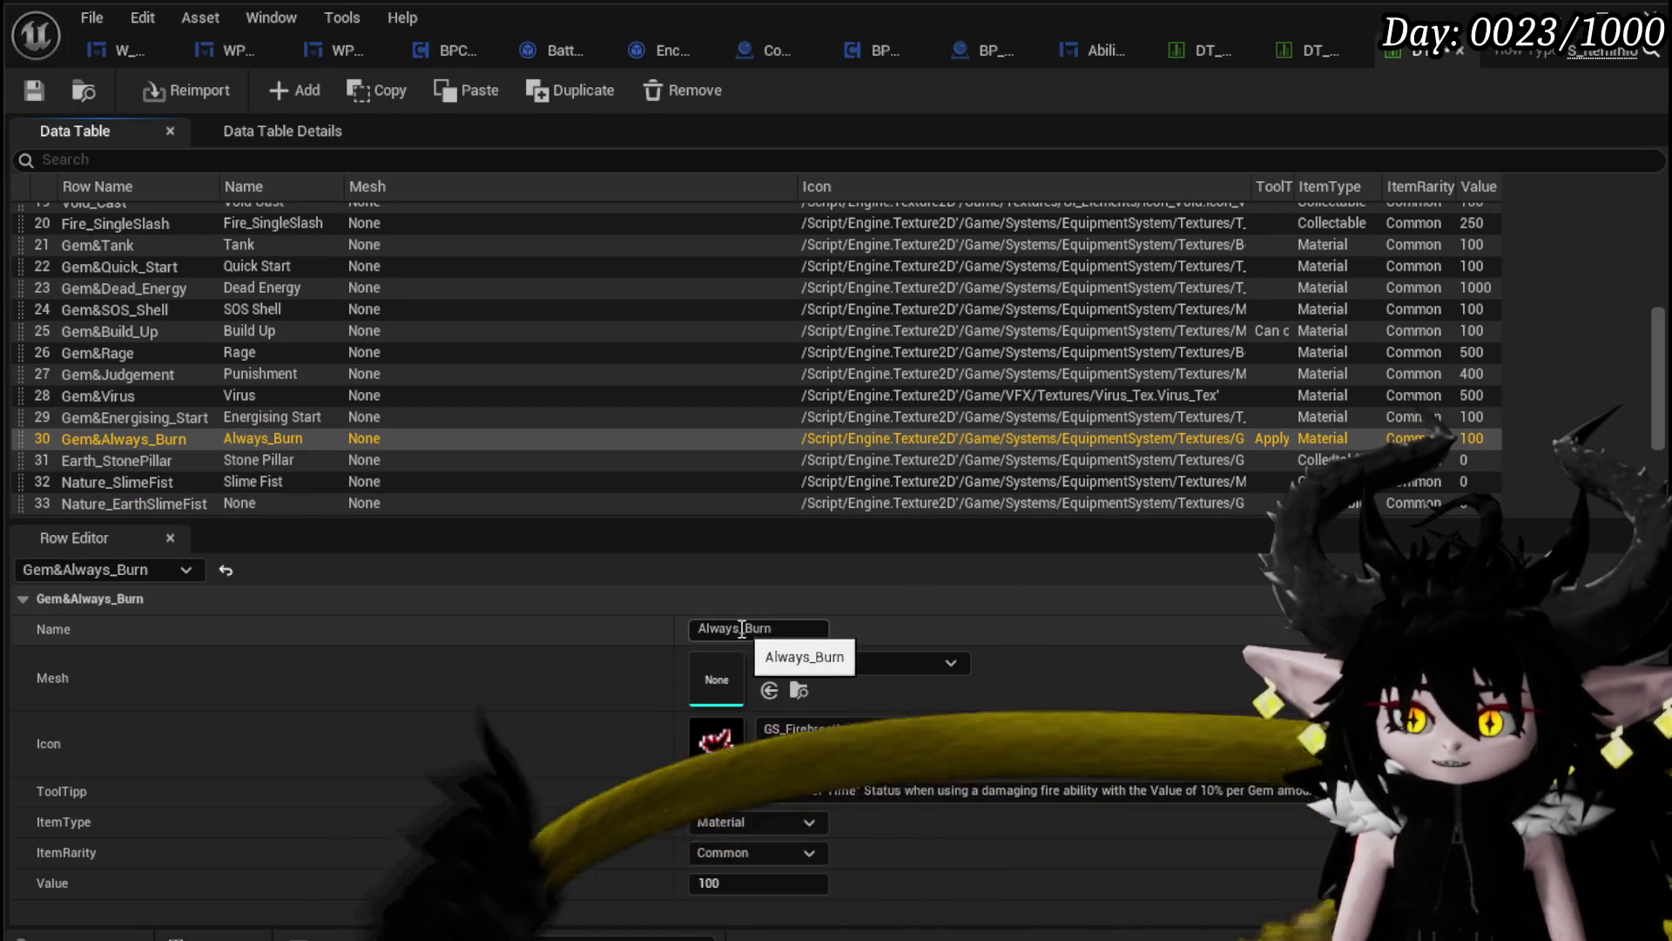
click(748, 629)
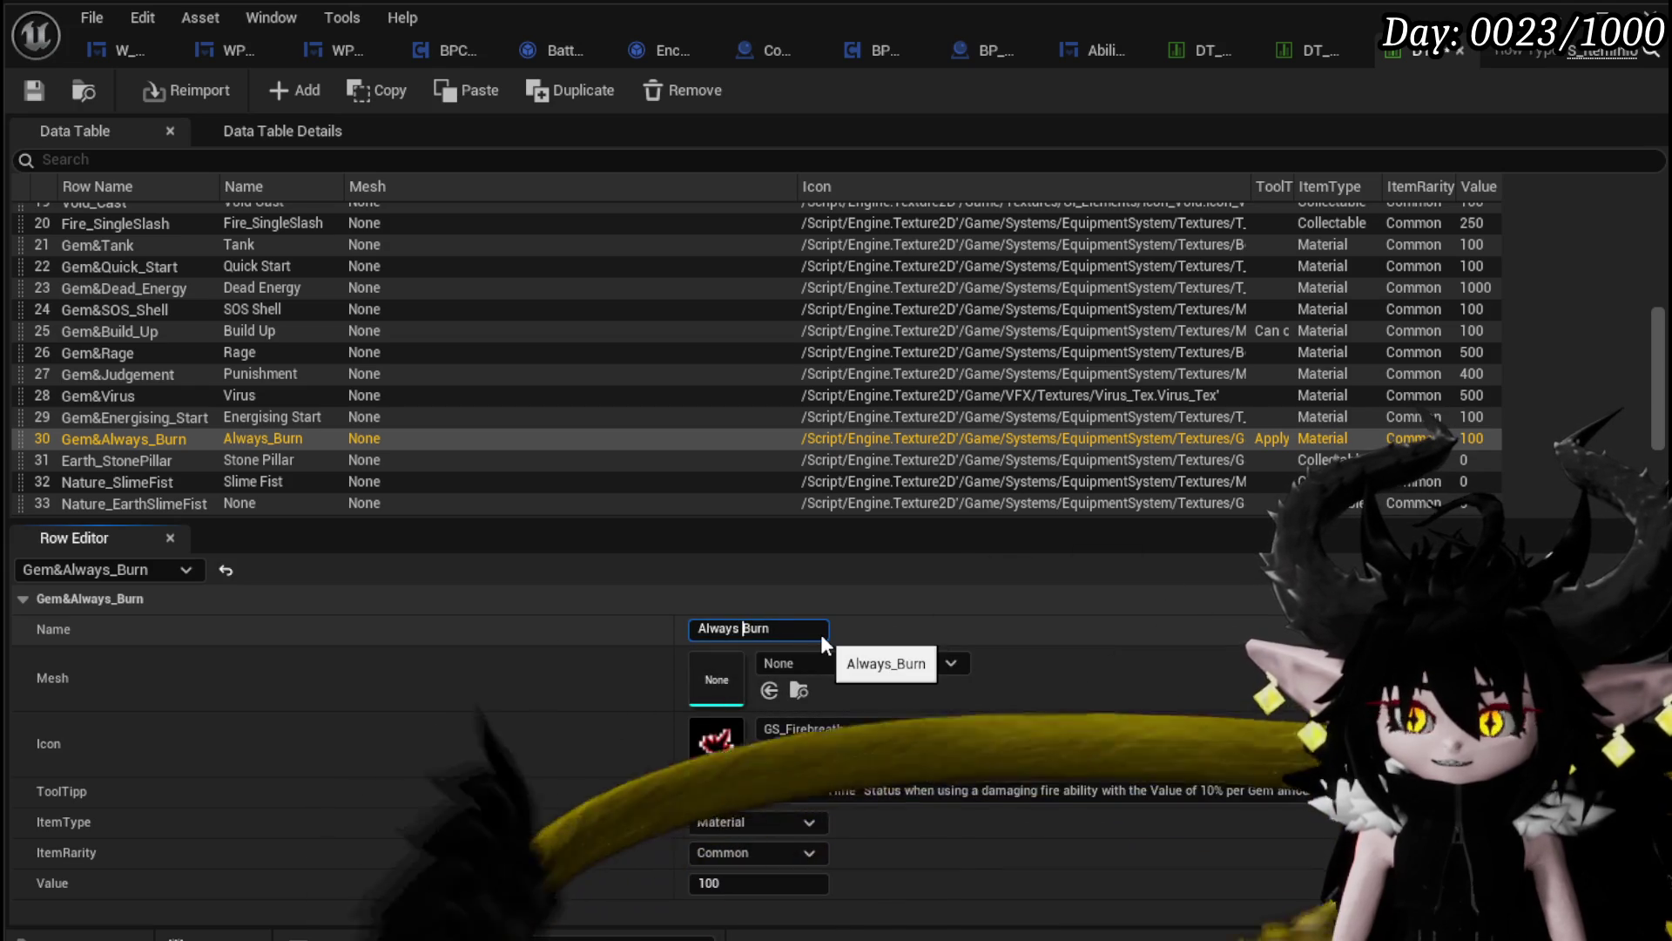
click(146, 459)
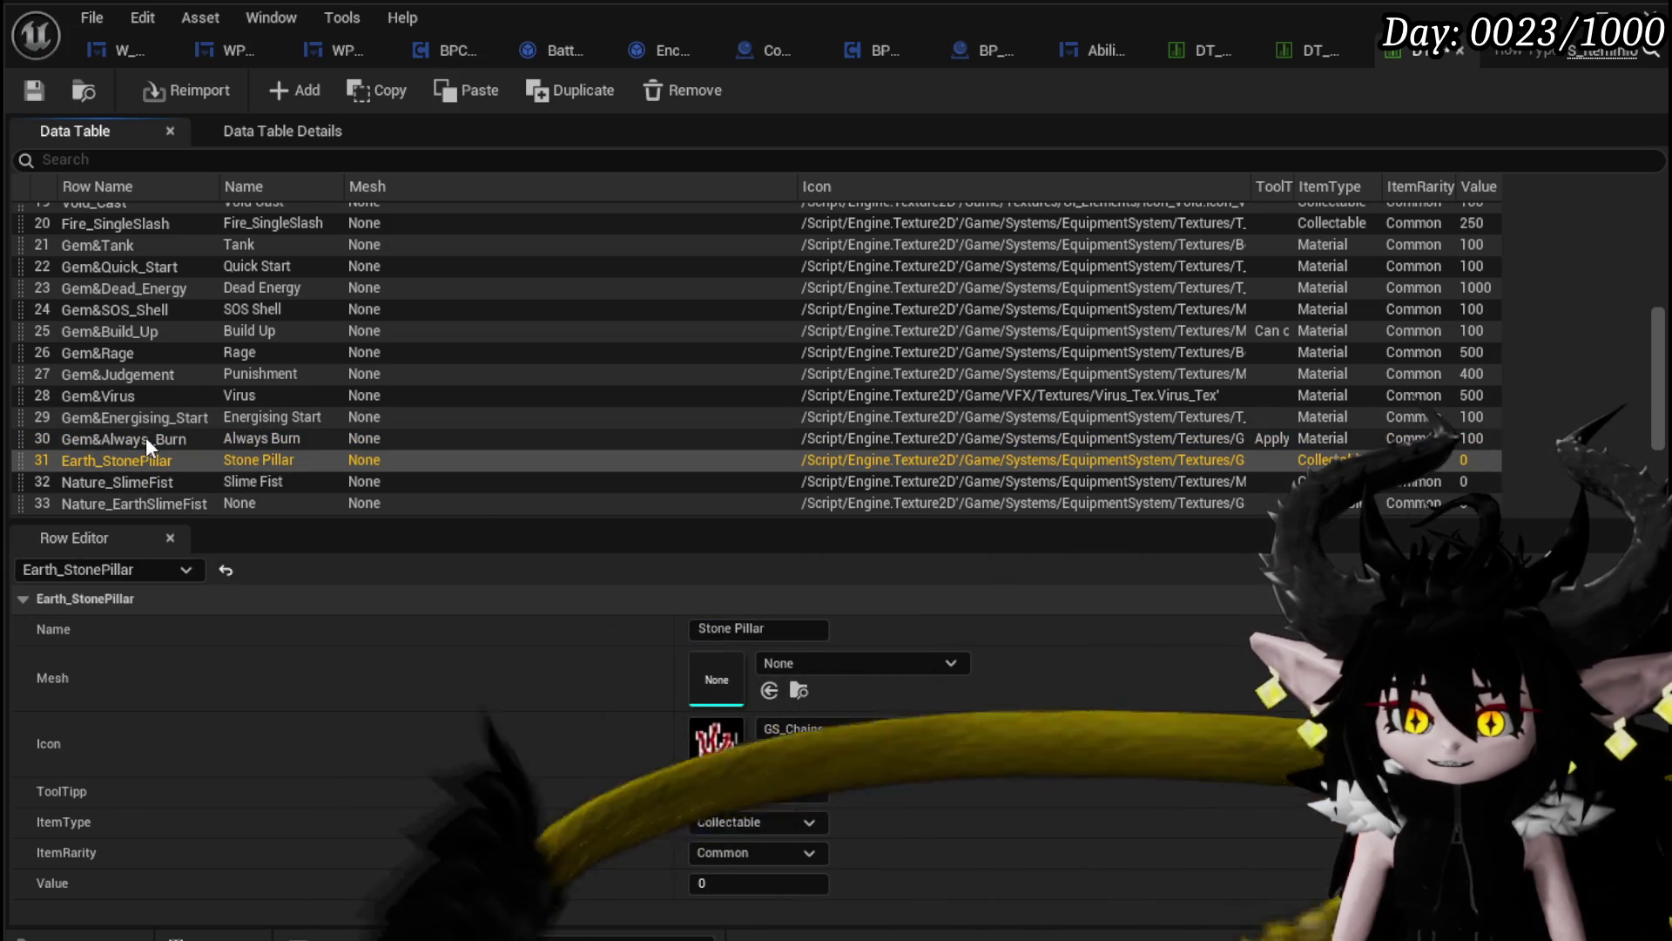
Step: Move the Gem&Wind_Echo row up to position 33 in the item table
click(144, 436)
scroll(147, 436, up, 2)
scroll(147, 437, down, 5)
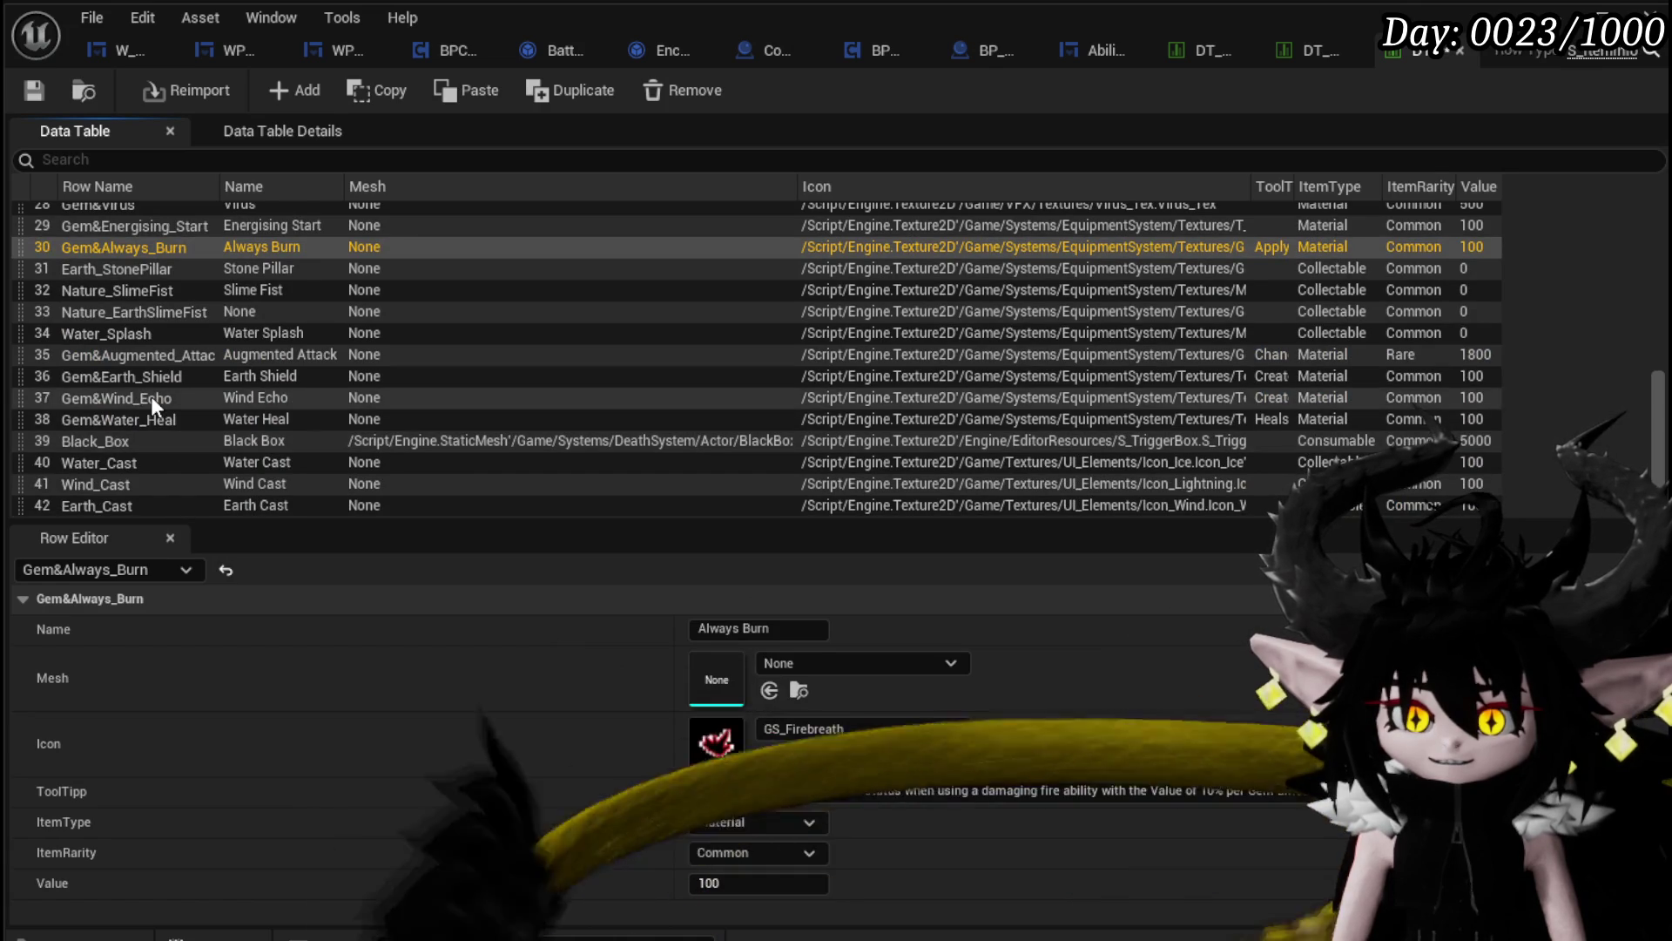
click(149, 397)
scroll(56, 437, up, 1)
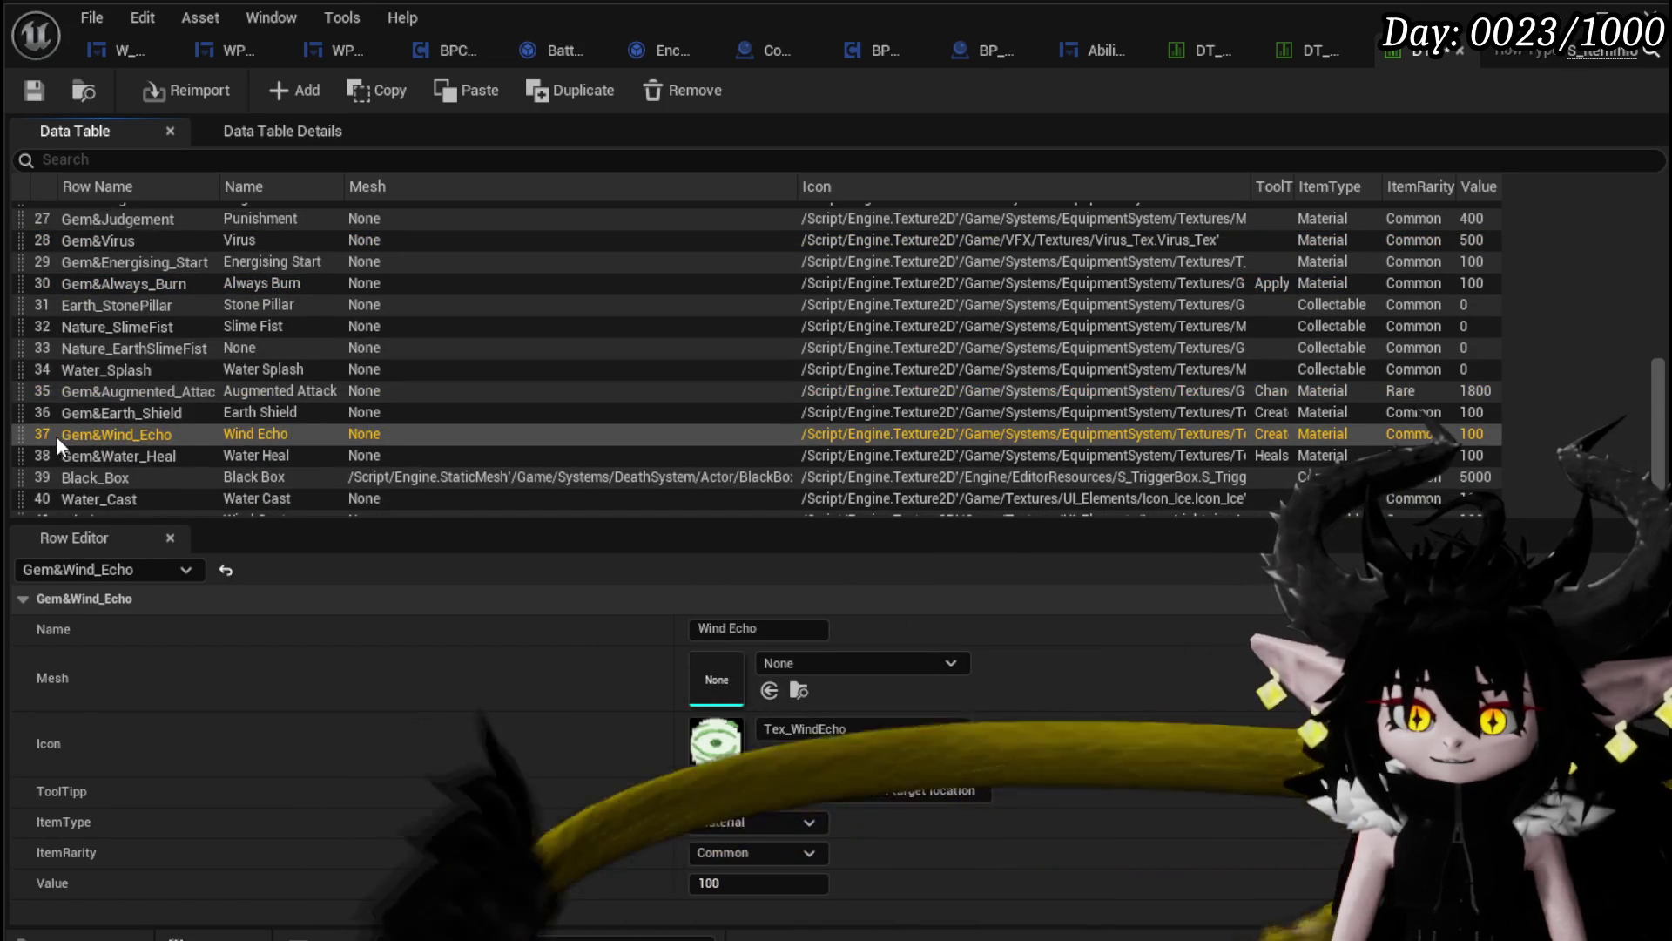
mouse_move(24, 438)
mouse_down()
mouse_move(56, 296)
mouse_move(43, 306)
mouse_move(40, 259)
mouse_move(42, 357)
mouse_move(26, 304)
mouse_up()
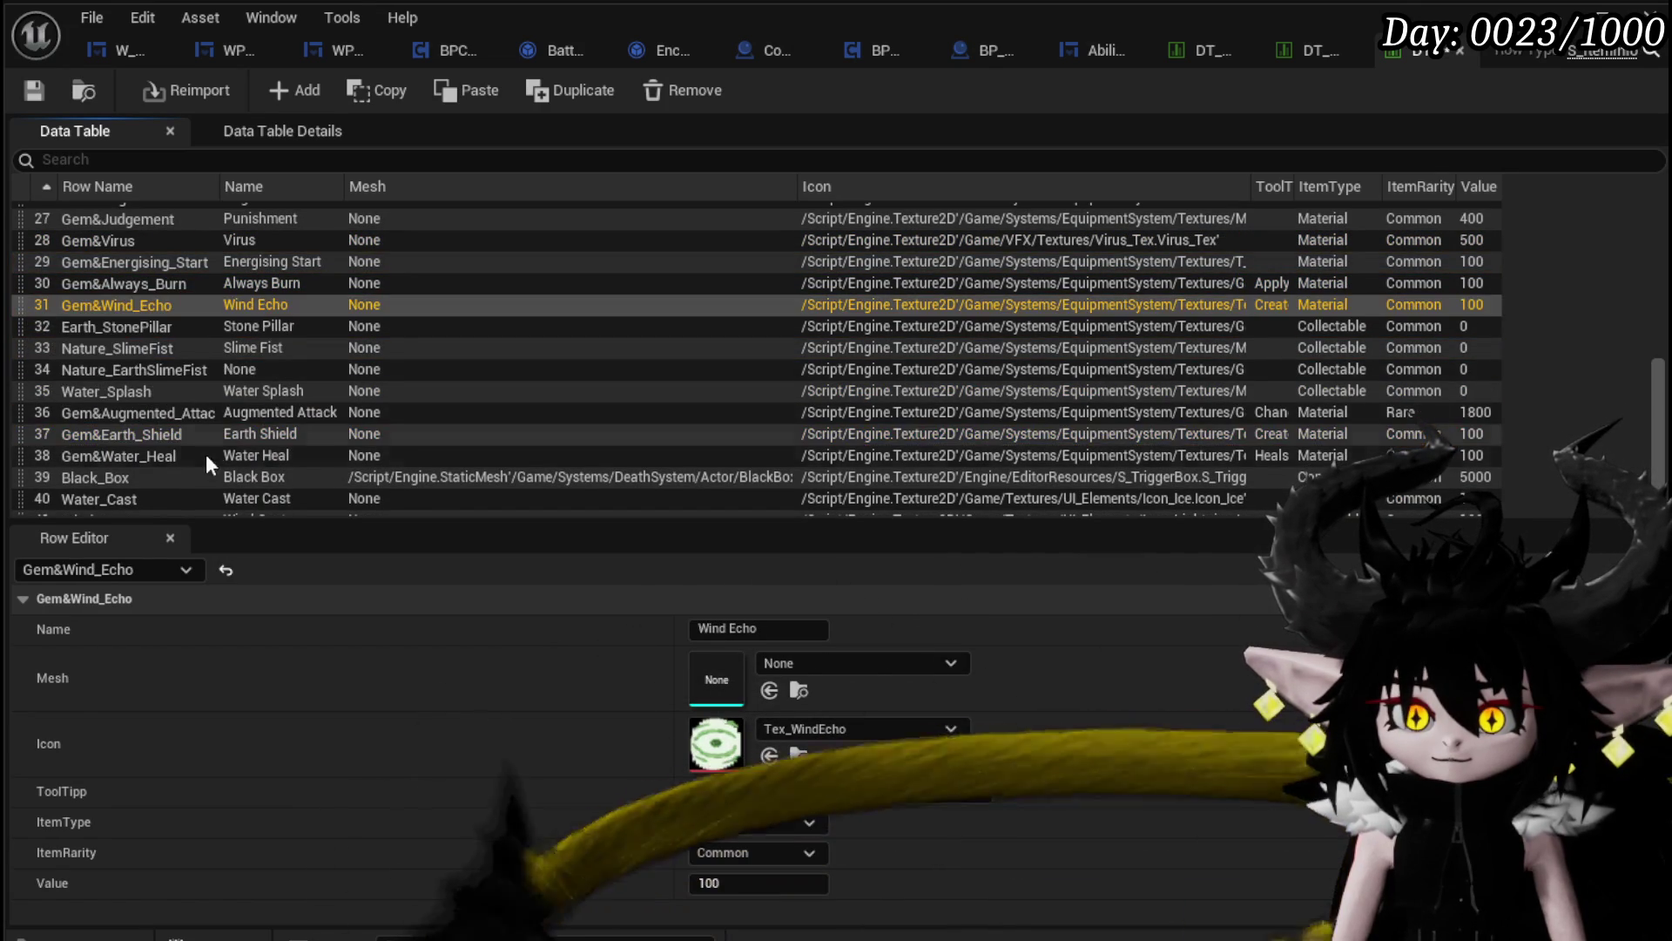
Step: Drag the Earth Shield, Water Heal and Augmented Attack rows under Wind Echo, then return to W_GemCraftingHUD
mouse_move(22, 436)
mouse_down()
mouse_move(79, 394)
mouse_move(44, 326)
mouse_up()
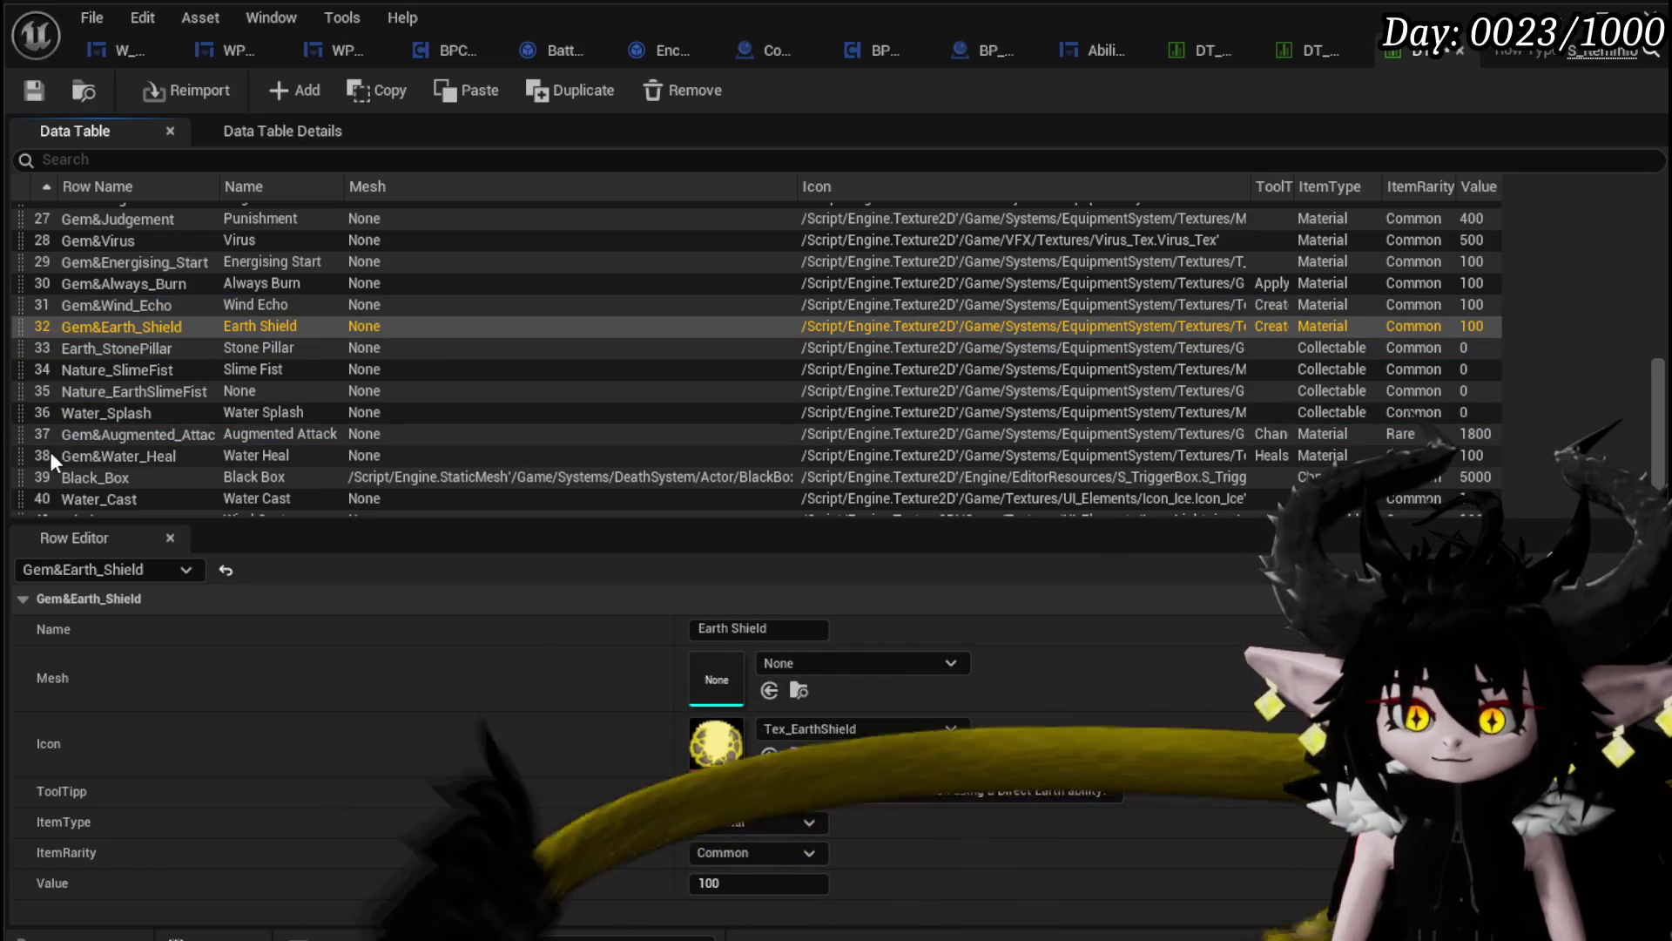
drag(20, 457, 44, 348)
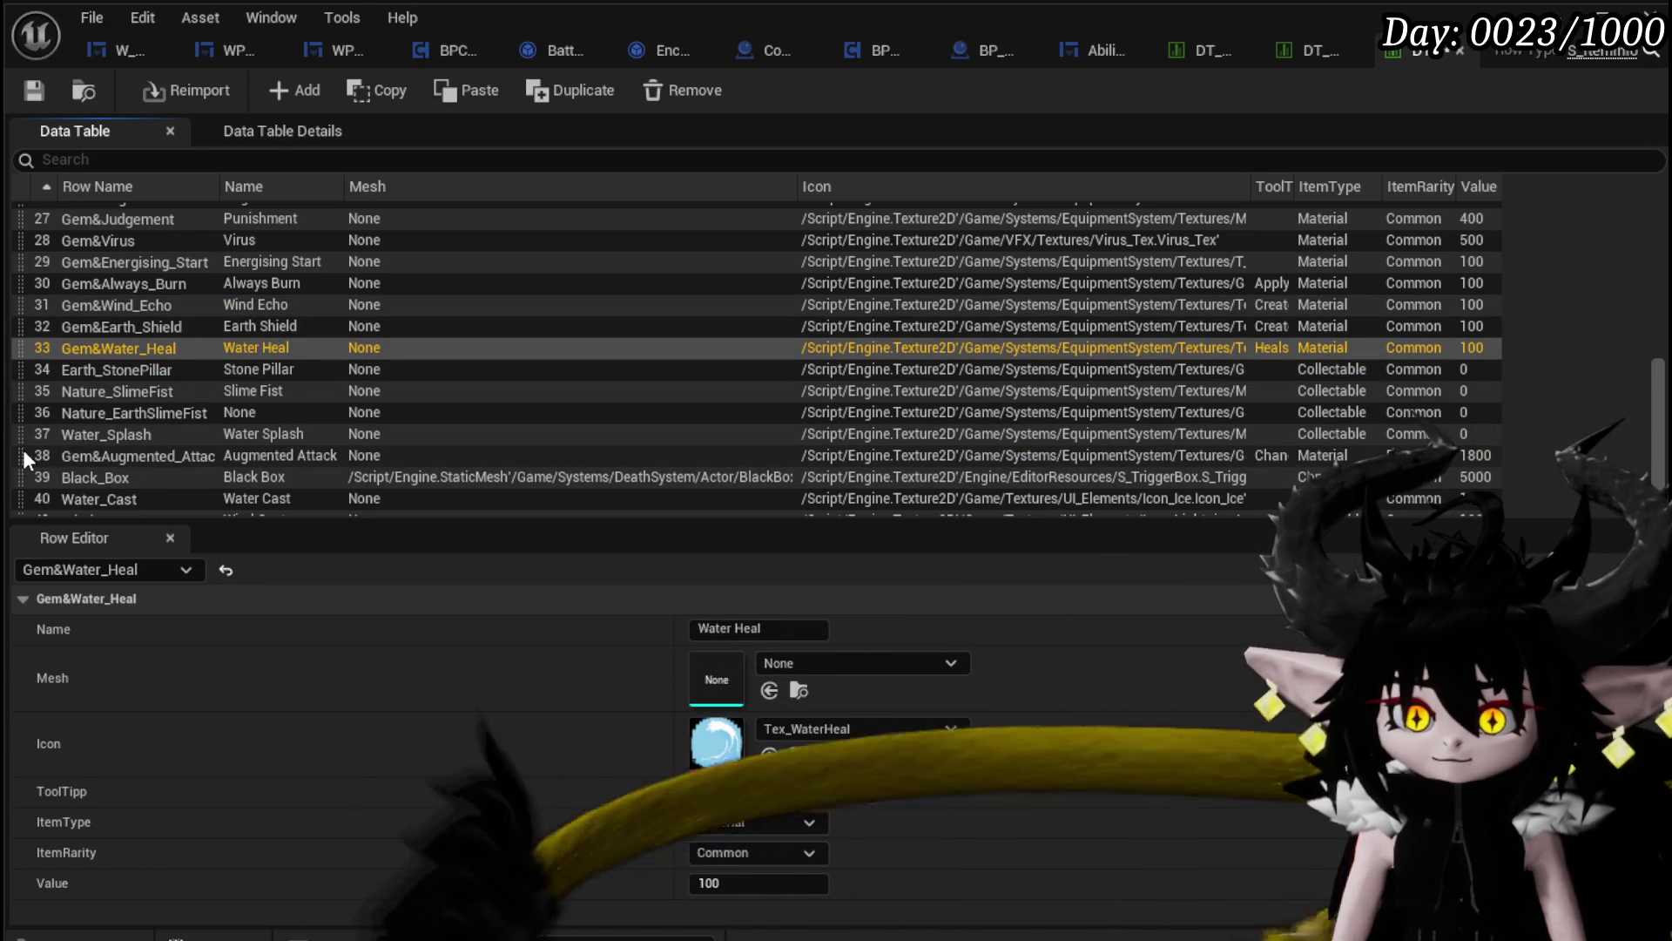
mouse_move(17, 456)
mouse_down()
mouse_move(33, 353)
mouse_move(49, 375)
mouse_up()
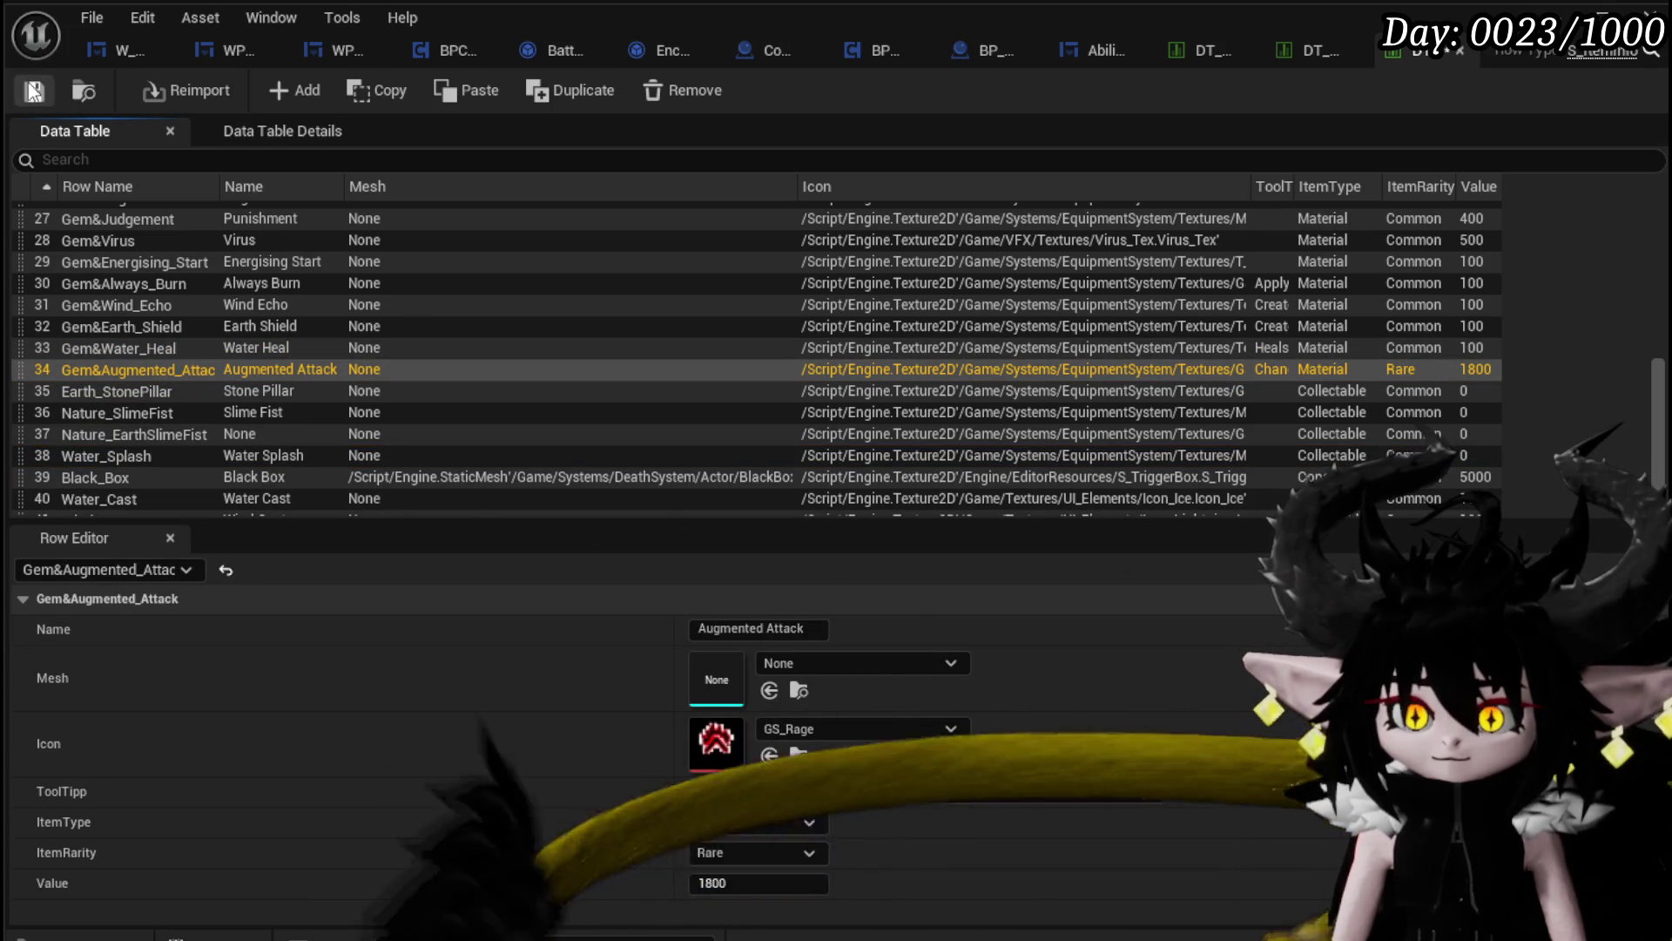
scroll(425, 362, down, 1)
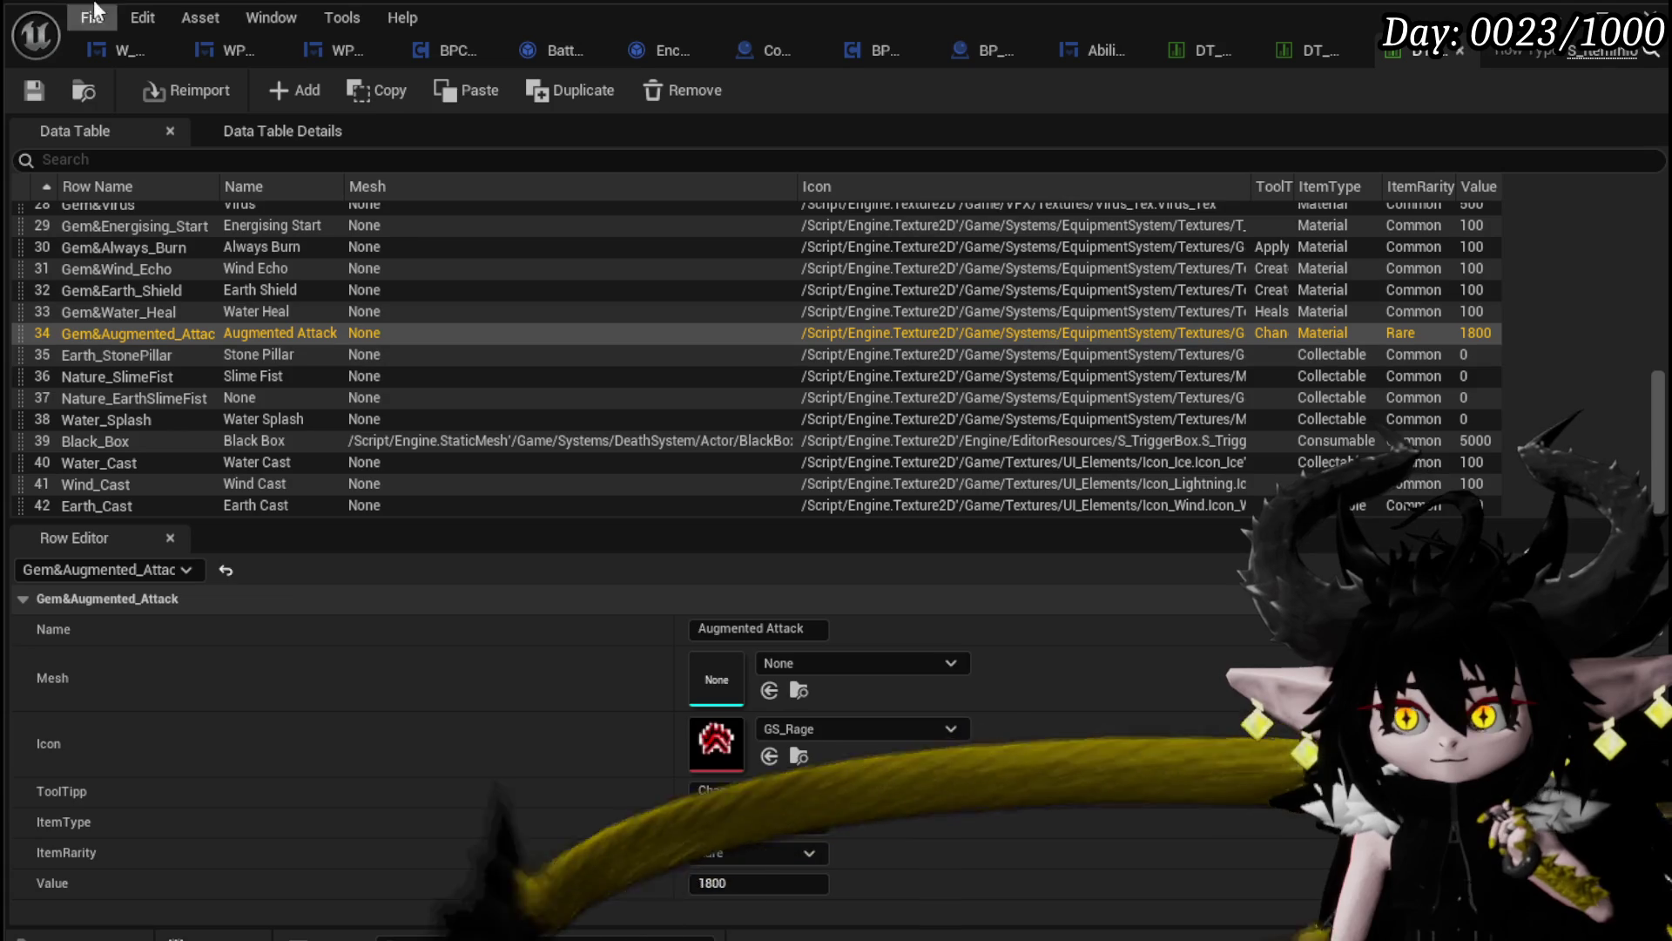
click(118, 40)
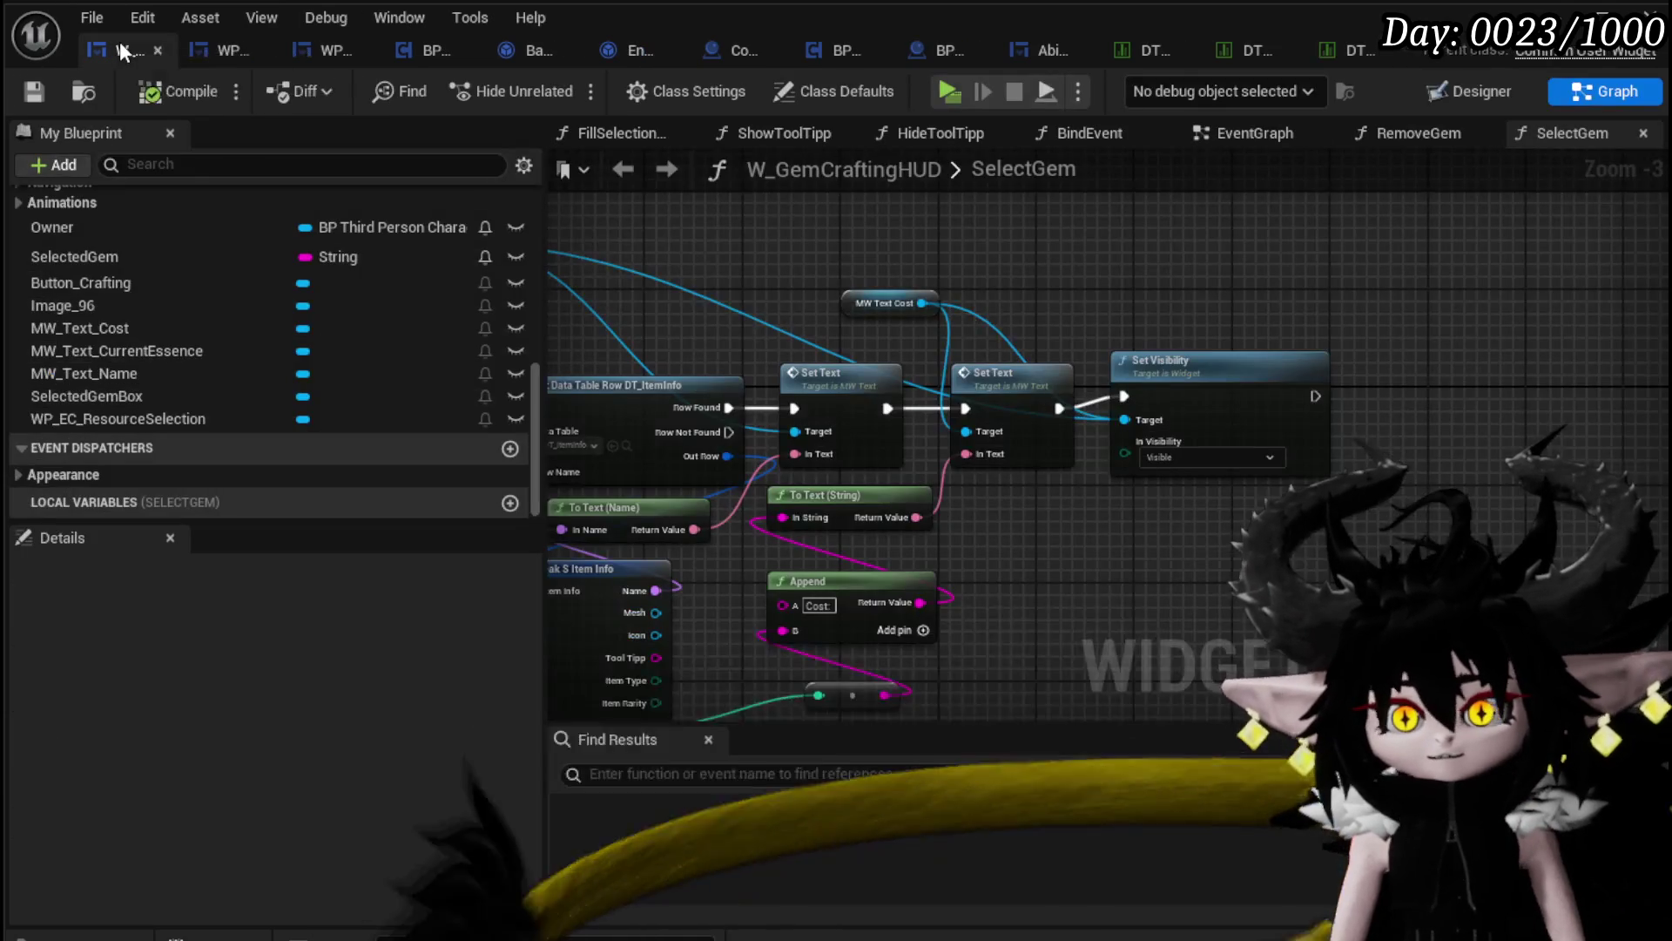
Step: In W_GemCraftingHUD's Designer, duplicate the MW_Text_Cost text block
click(213, 56)
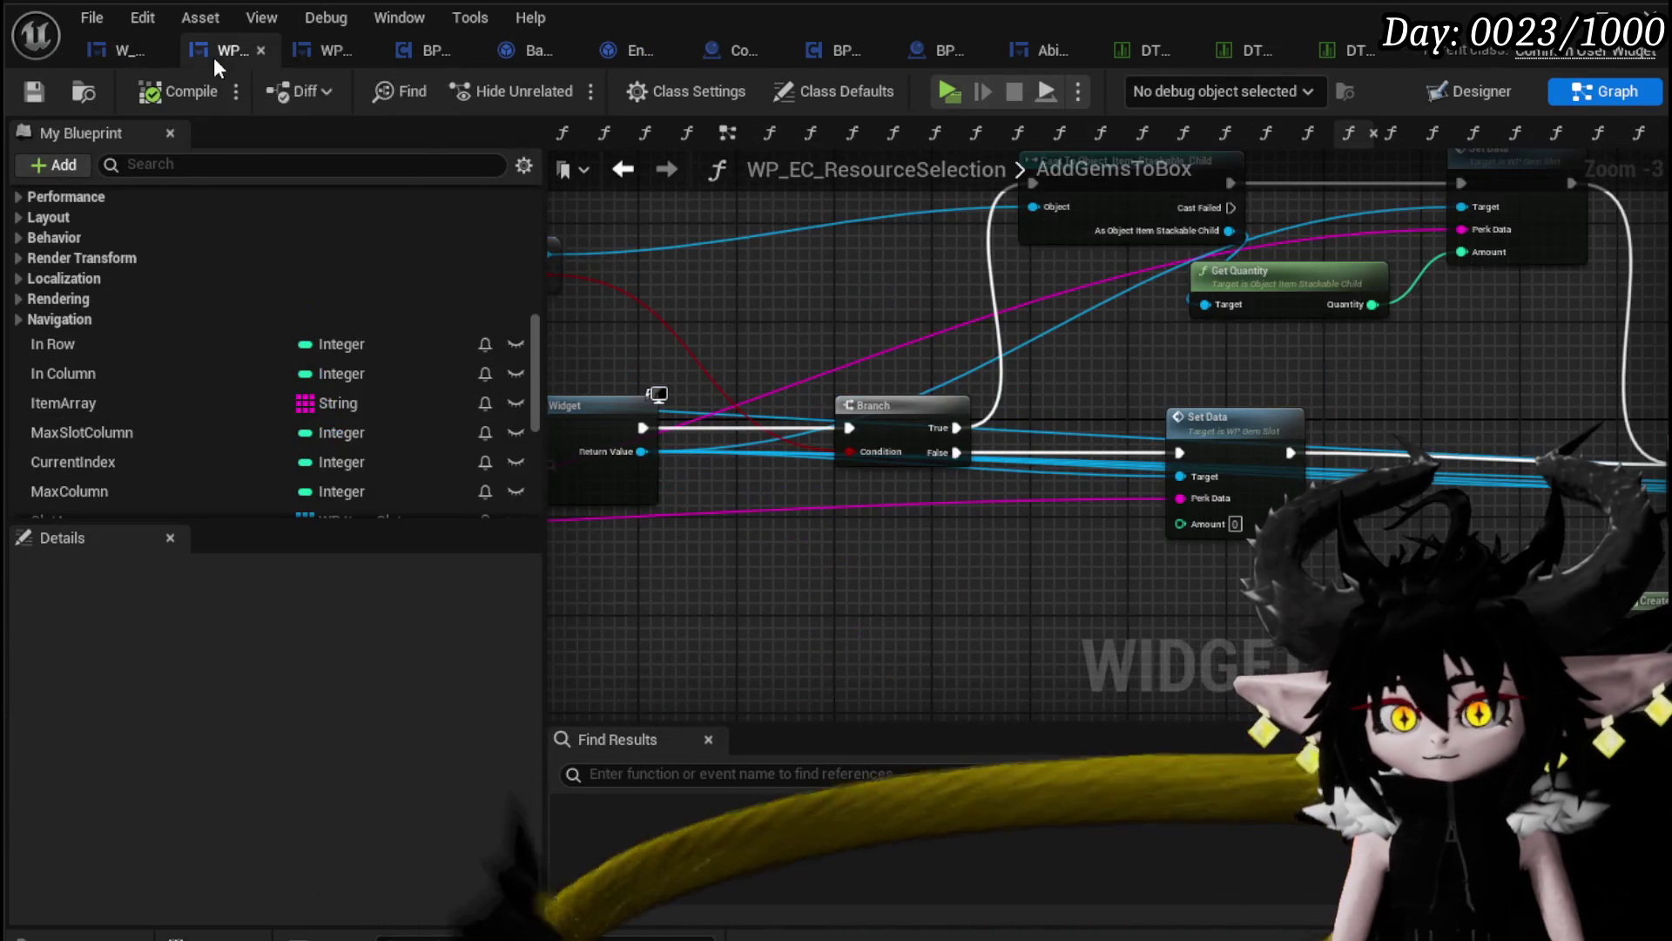
click(102, 52)
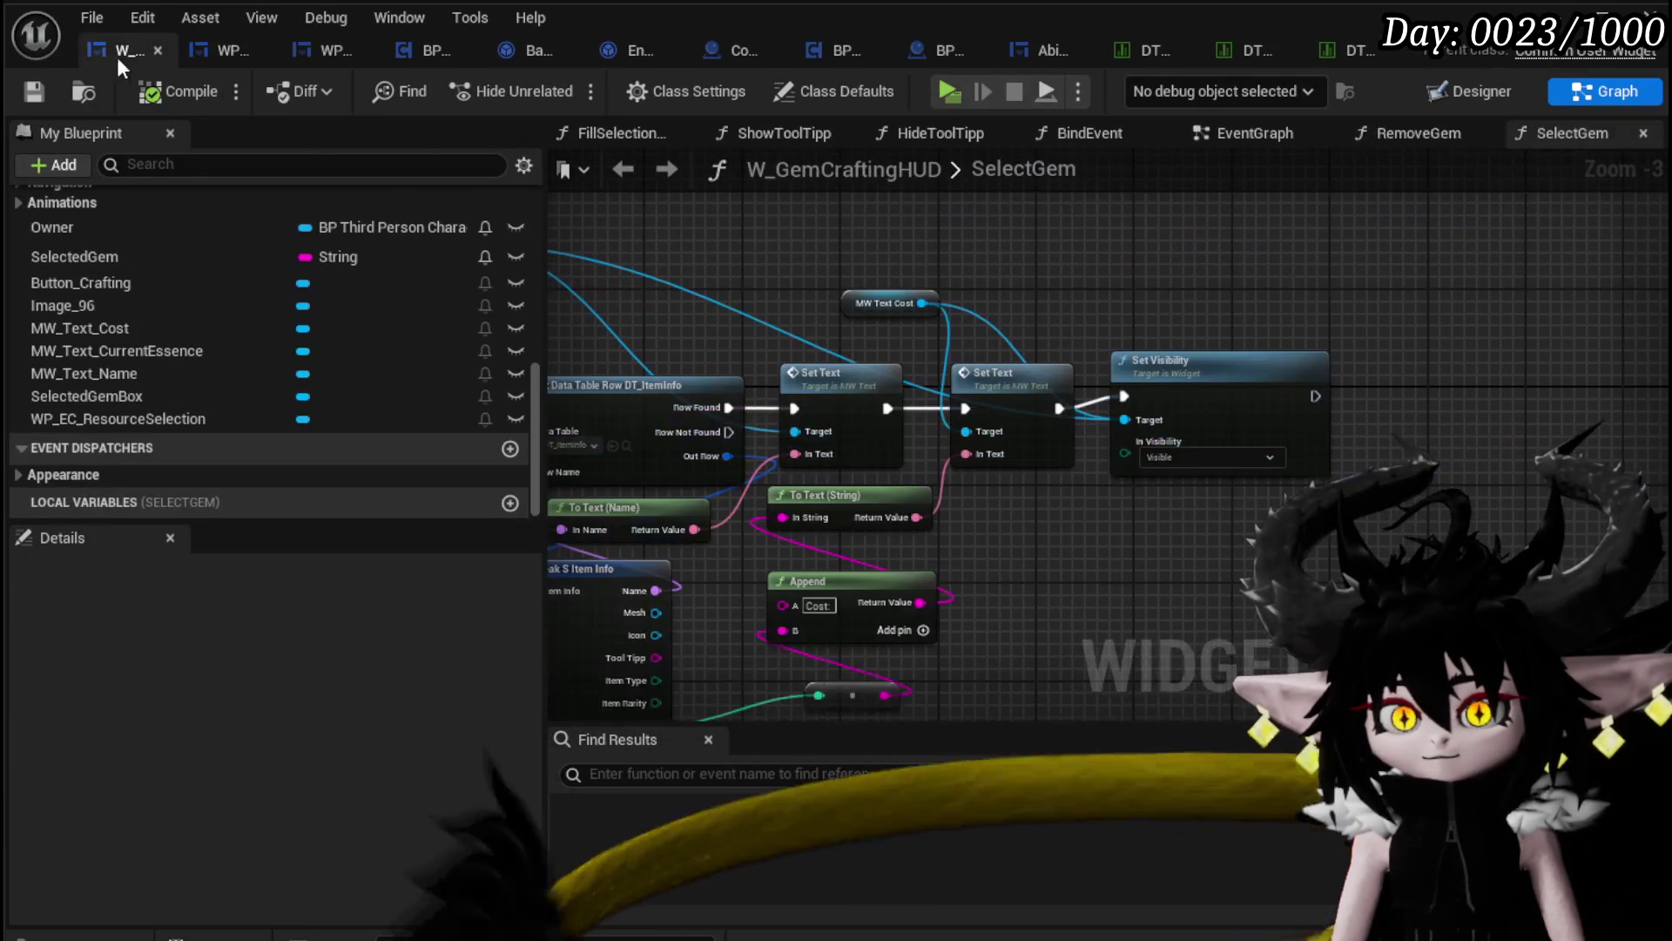
key(alt+Left)
scroll(899, 359, up, 1)
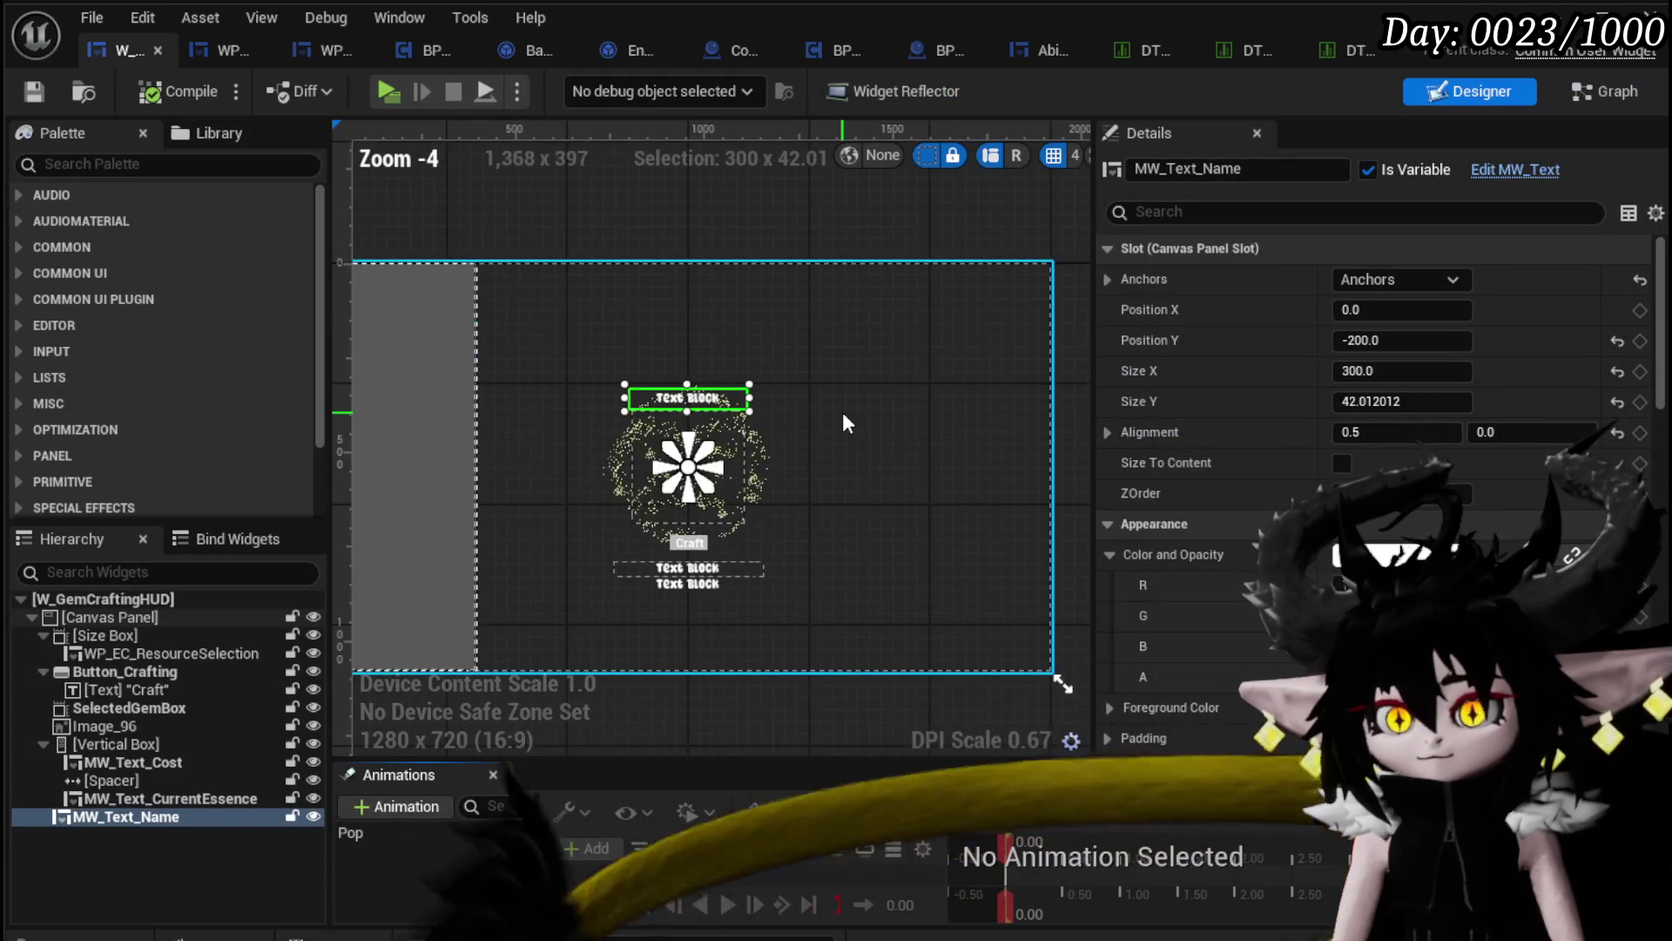
click(699, 564)
key(ctrl+d)
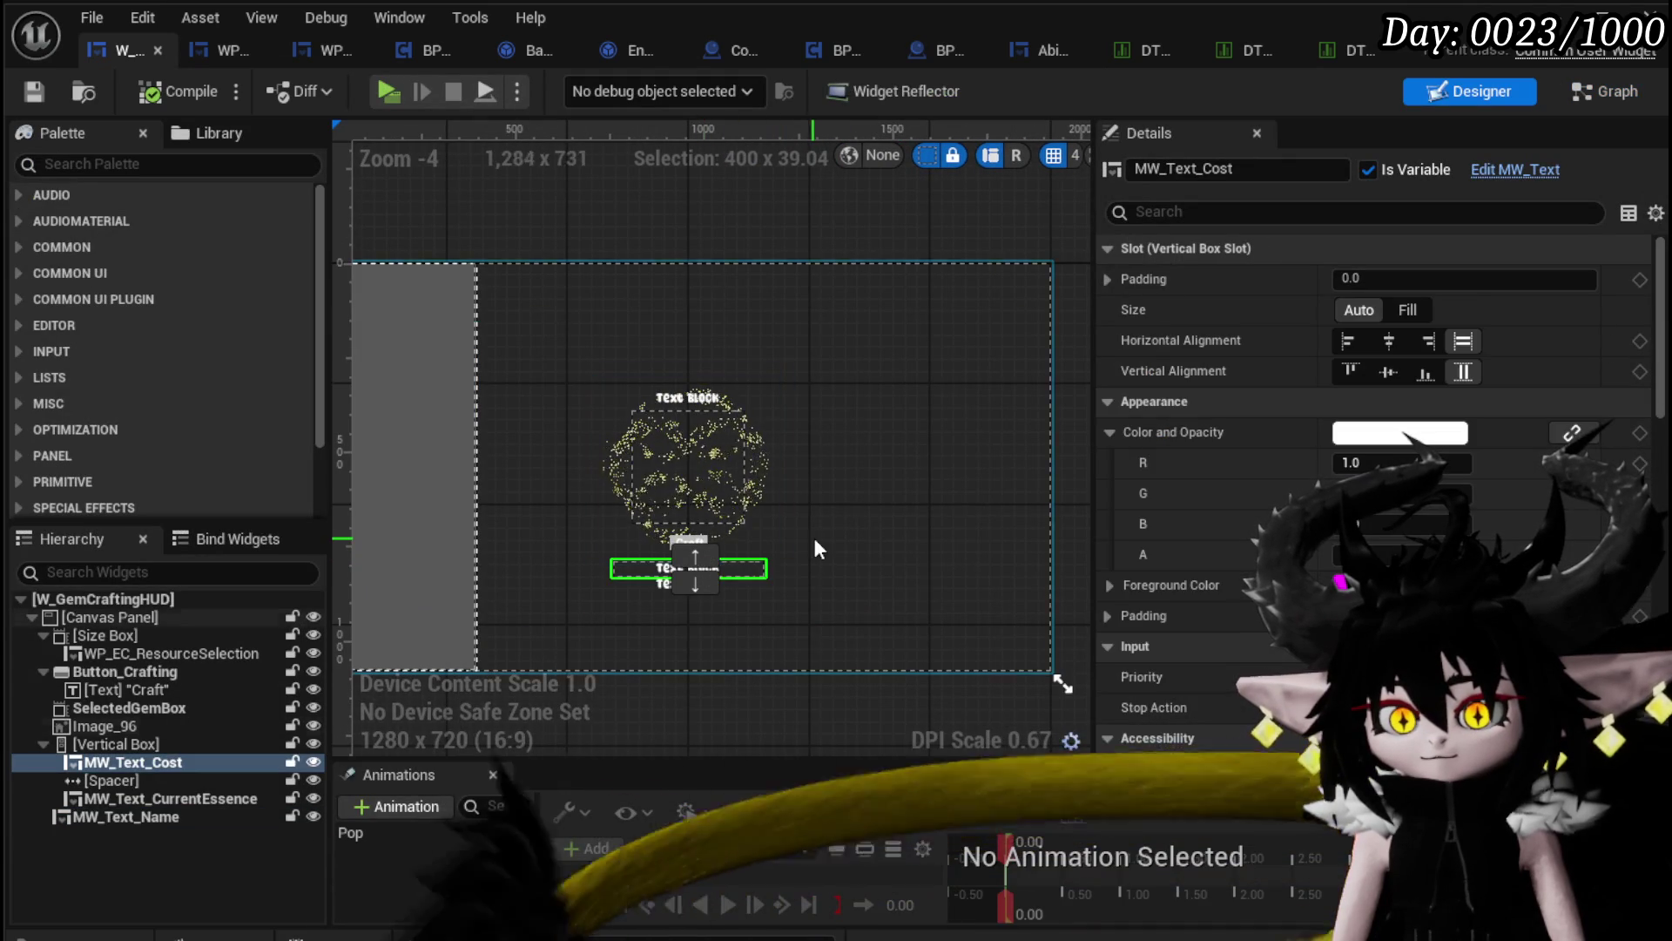
Step: Move MW_Text_Cost_1 onto the Canvas Panel at X 1128, Y 392, right of the gem image
drag(740, 582, 718, 527)
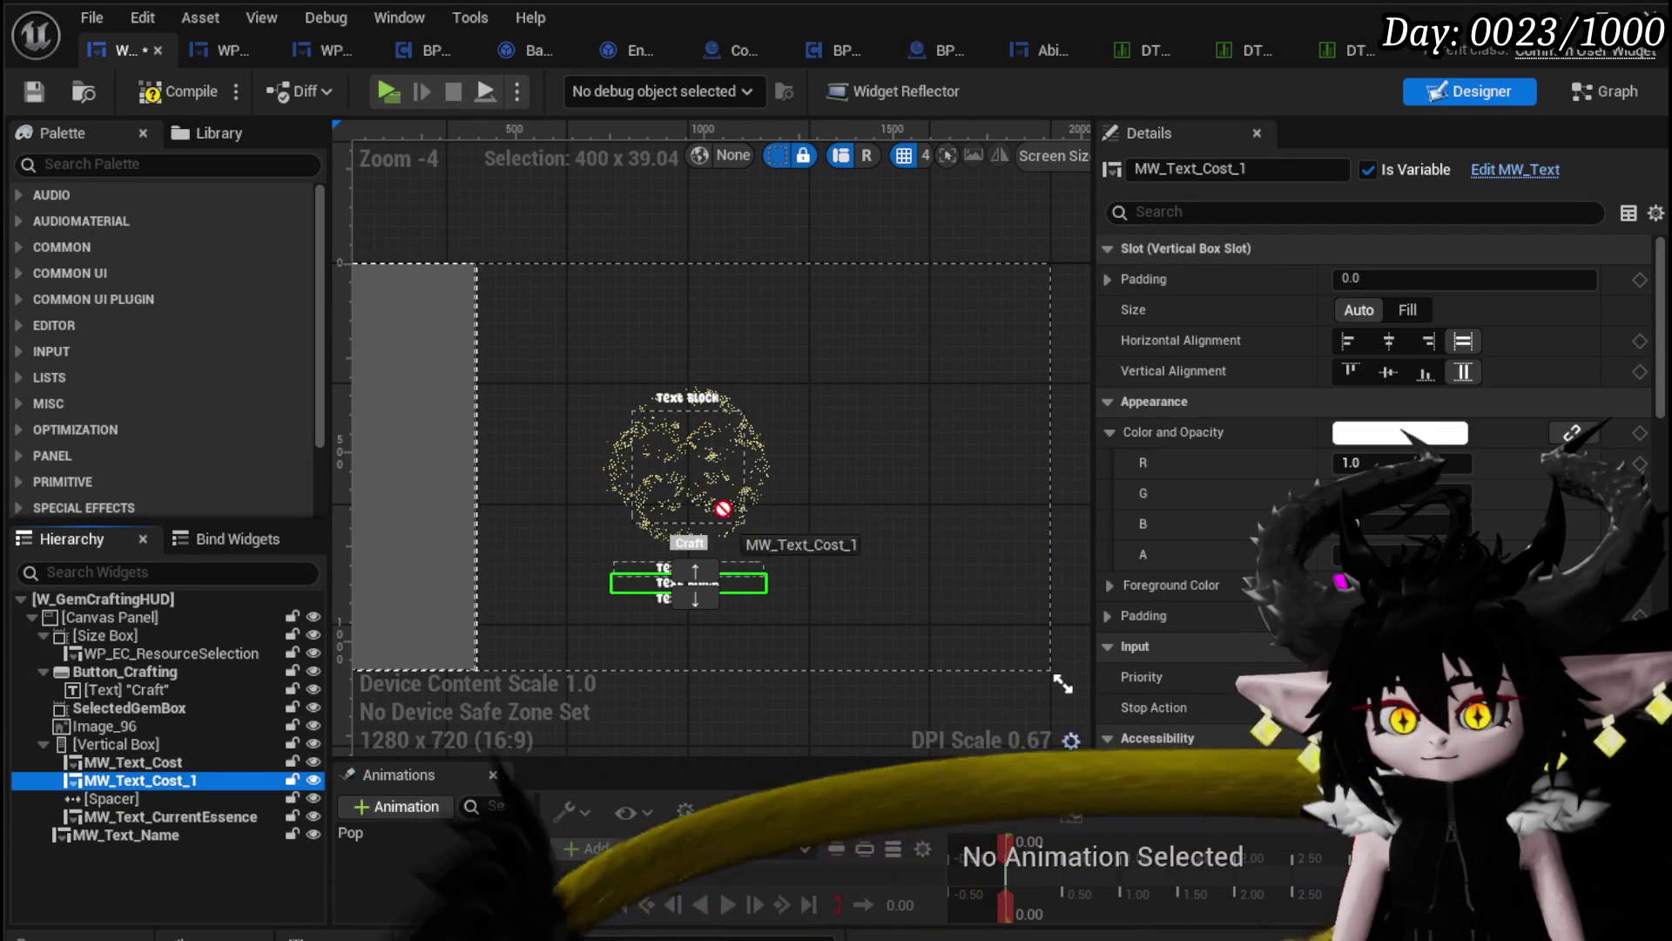
drag(94, 625, 94, 619)
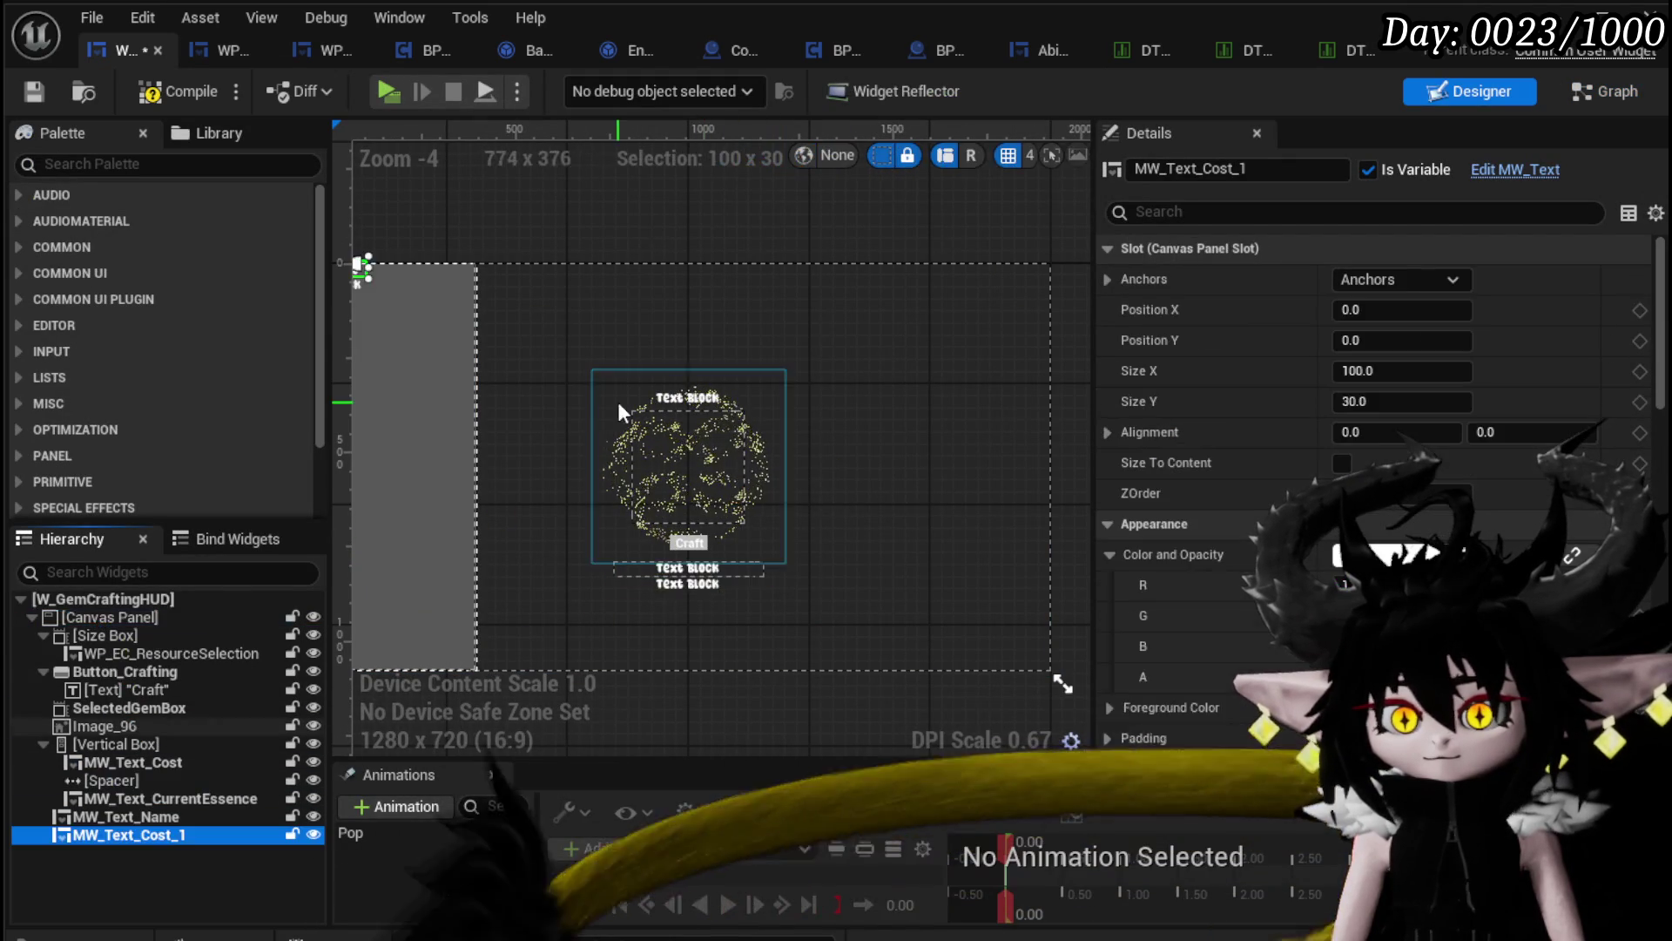
scroll(503, 294, up, 4)
mouse_move(483, 274)
mouse_down()
mouse_move(1037, 557)
mouse_move(987, 509)
mouse_up()
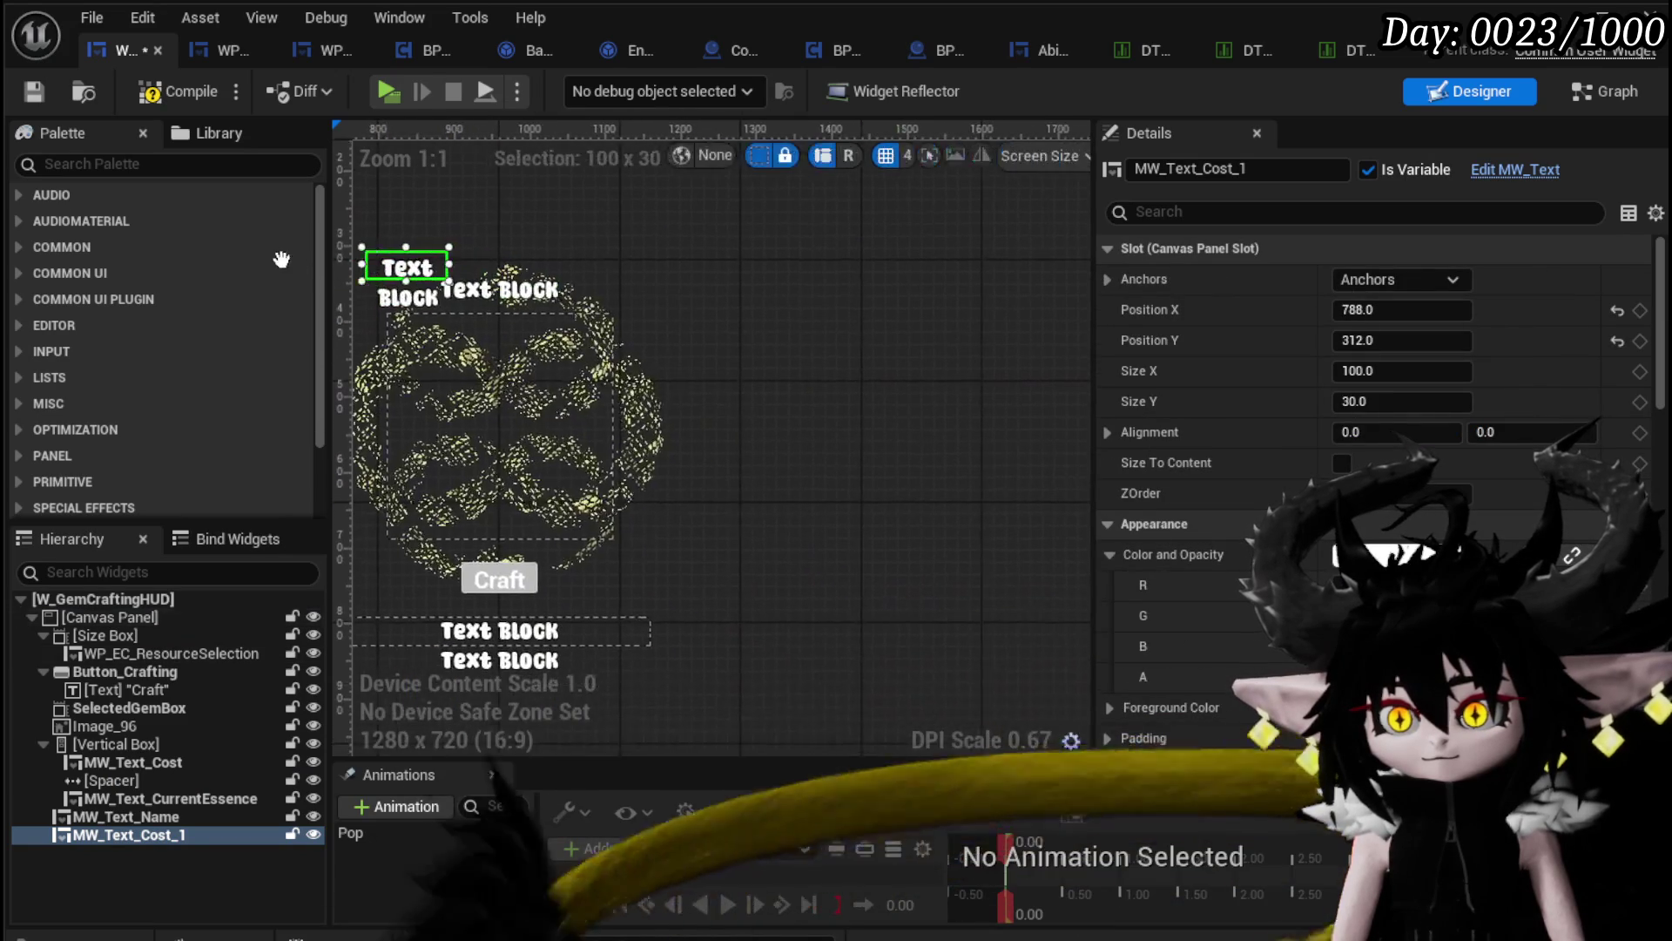
mouse_move(400, 281)
mouse_down()
mouse_move(678, 335)
mouse_move(645, 335)
mouse_up()
right_click(660, 331)
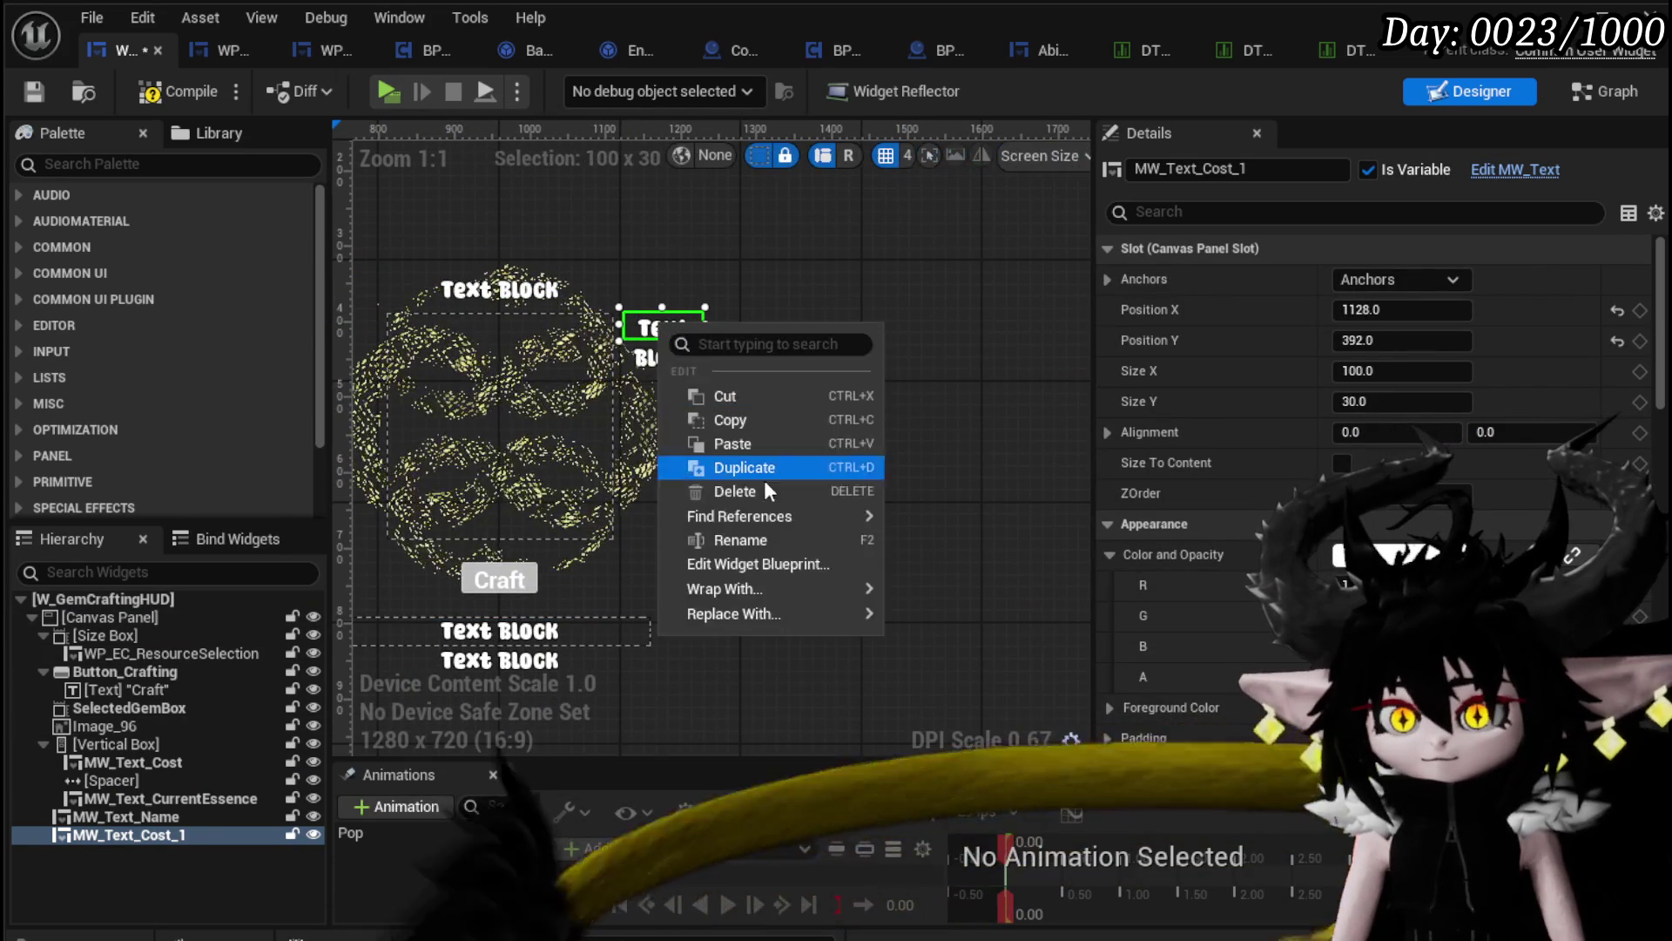
Step: Wrap the copied text in a Border with a grey brush colour, sized as a tall panel about 307 wide
mouse_move(757, 588)
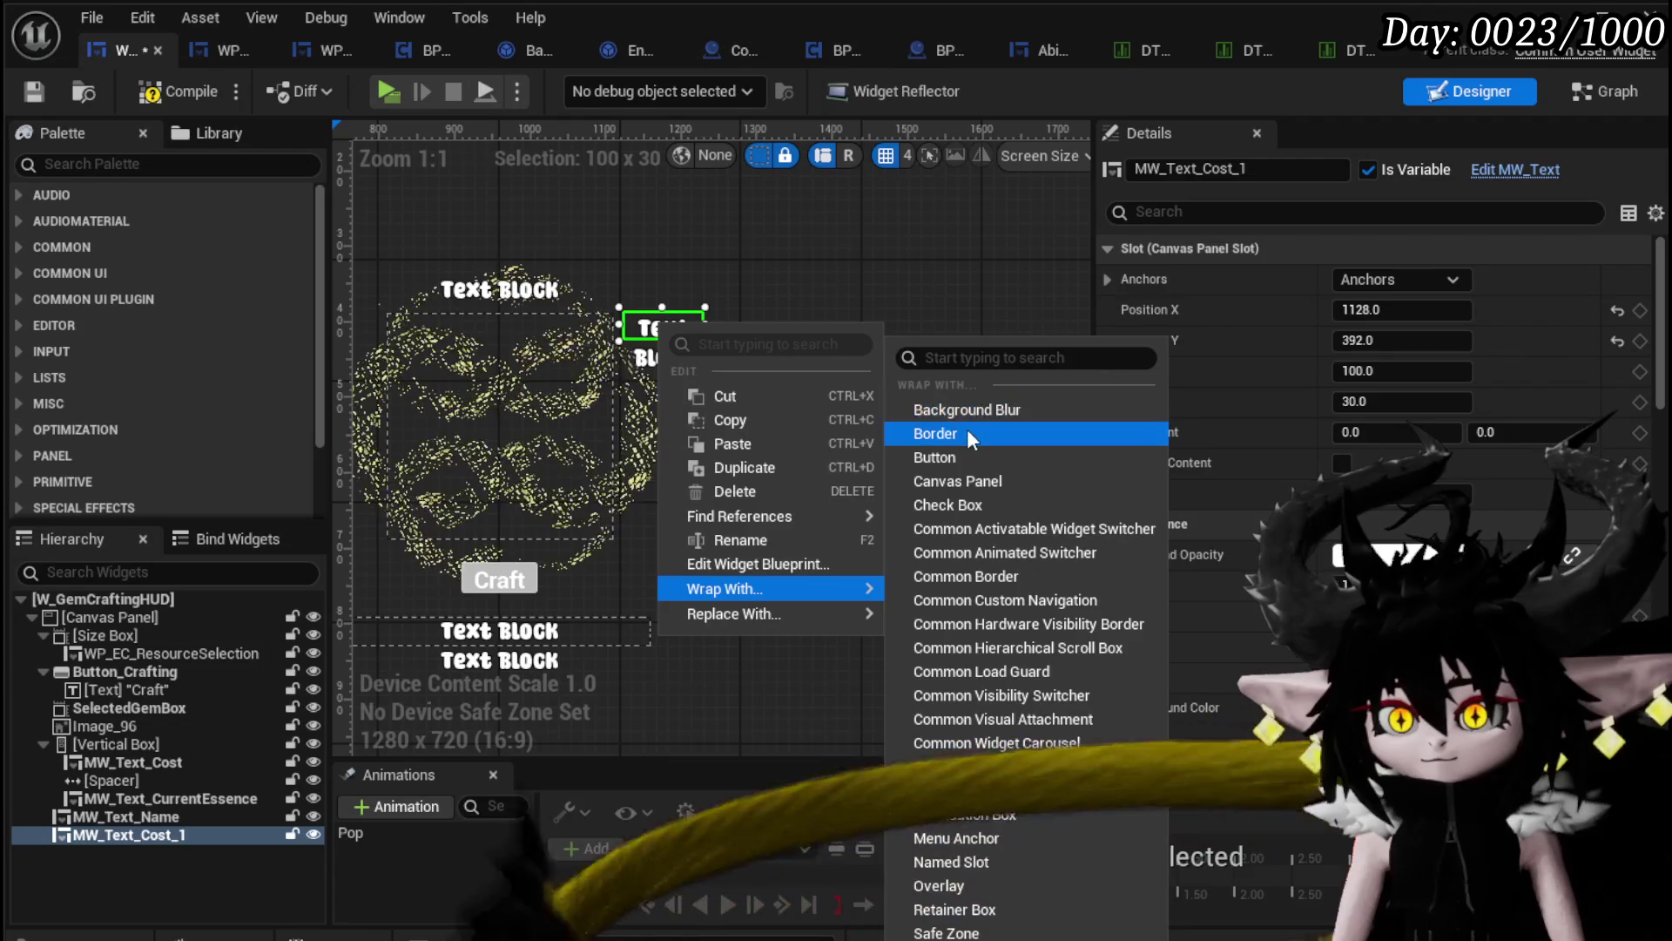
click(966, 431)
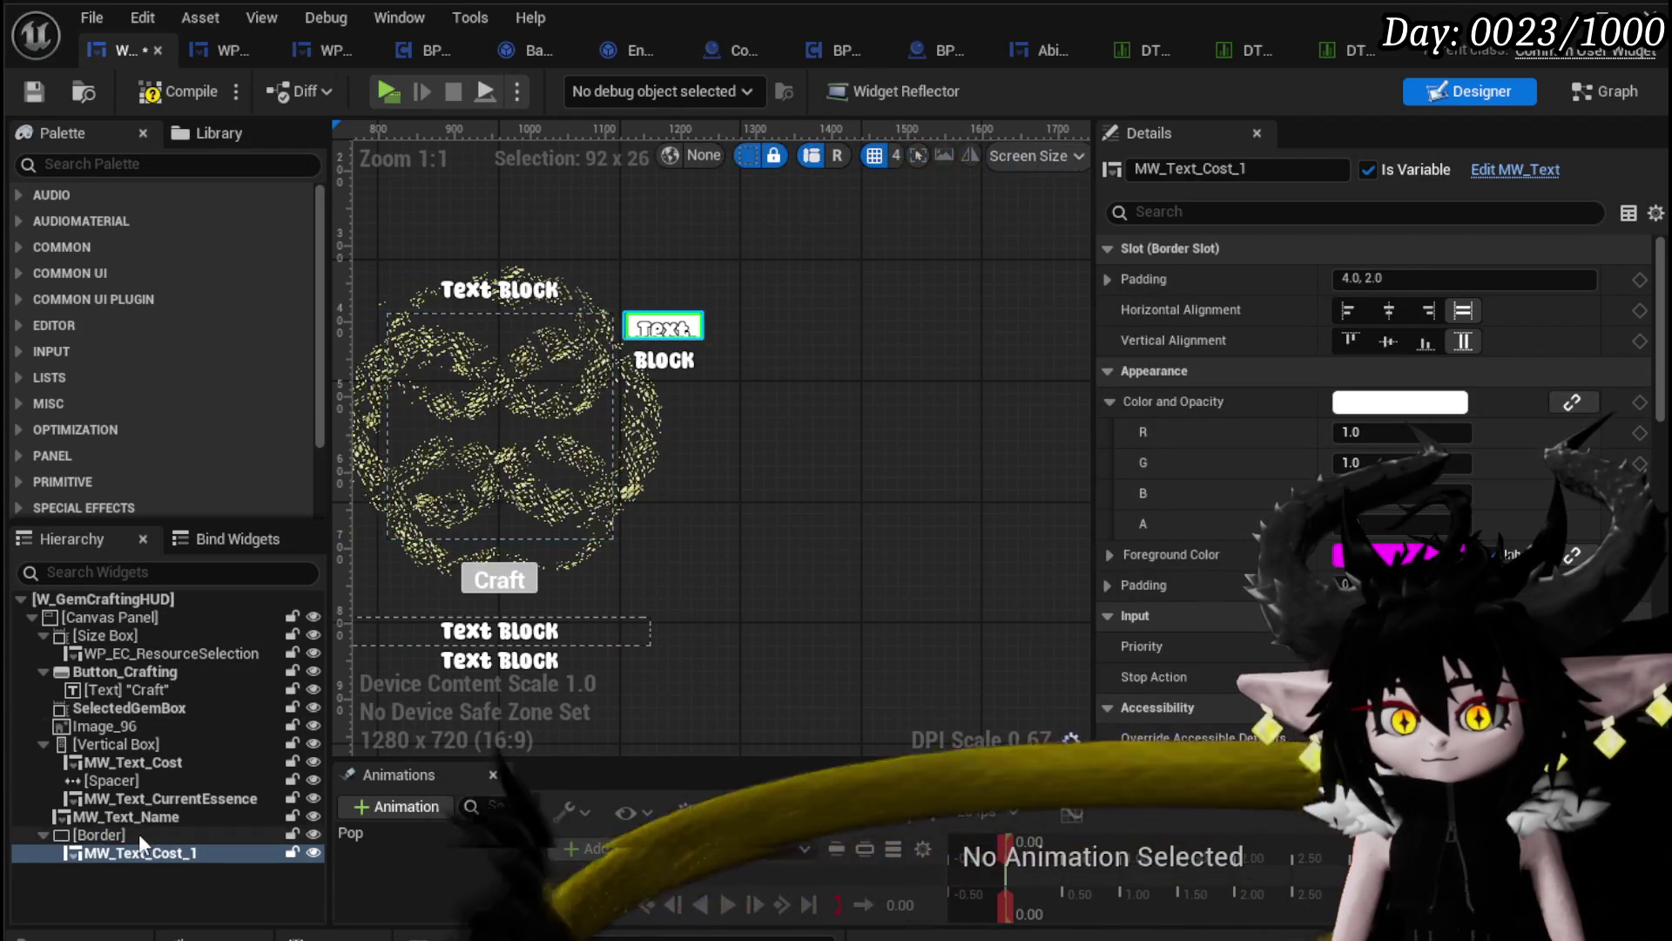
click(98, 835)
scroll(1659, 359, down, 2)
mouse_move(1664, 359)
mouse_down()
mouse_move(1664, 627)
mouse_move(1644, 417)
mouse_up()
click(1390, 520)
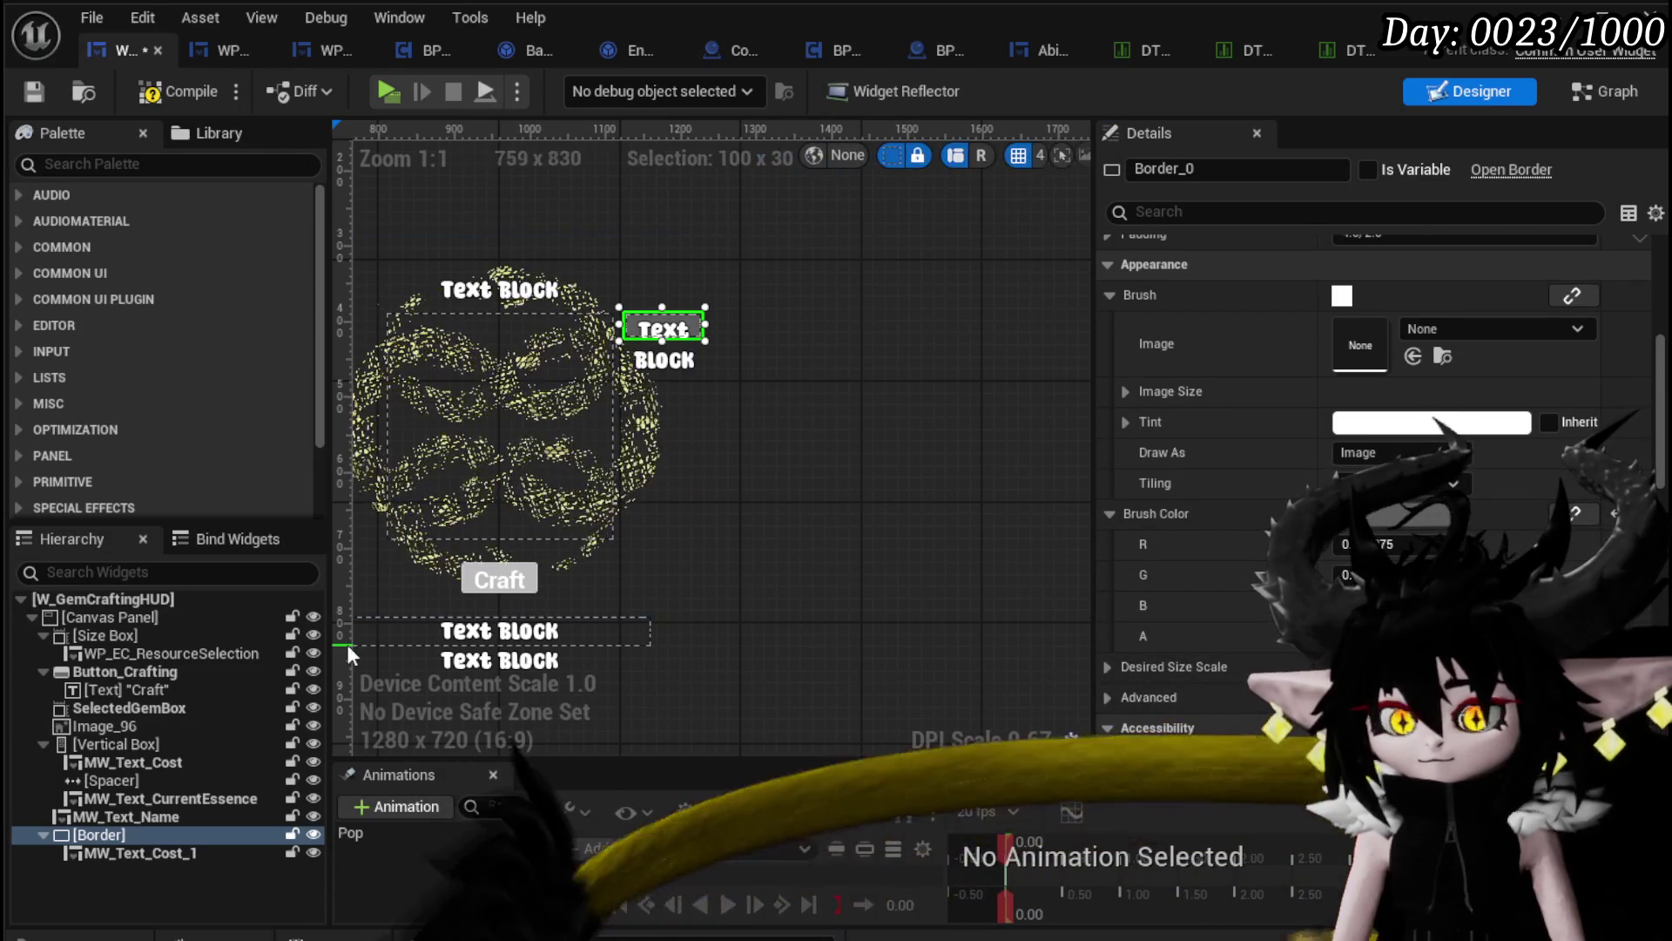
drag(706, 327, 852, 327)
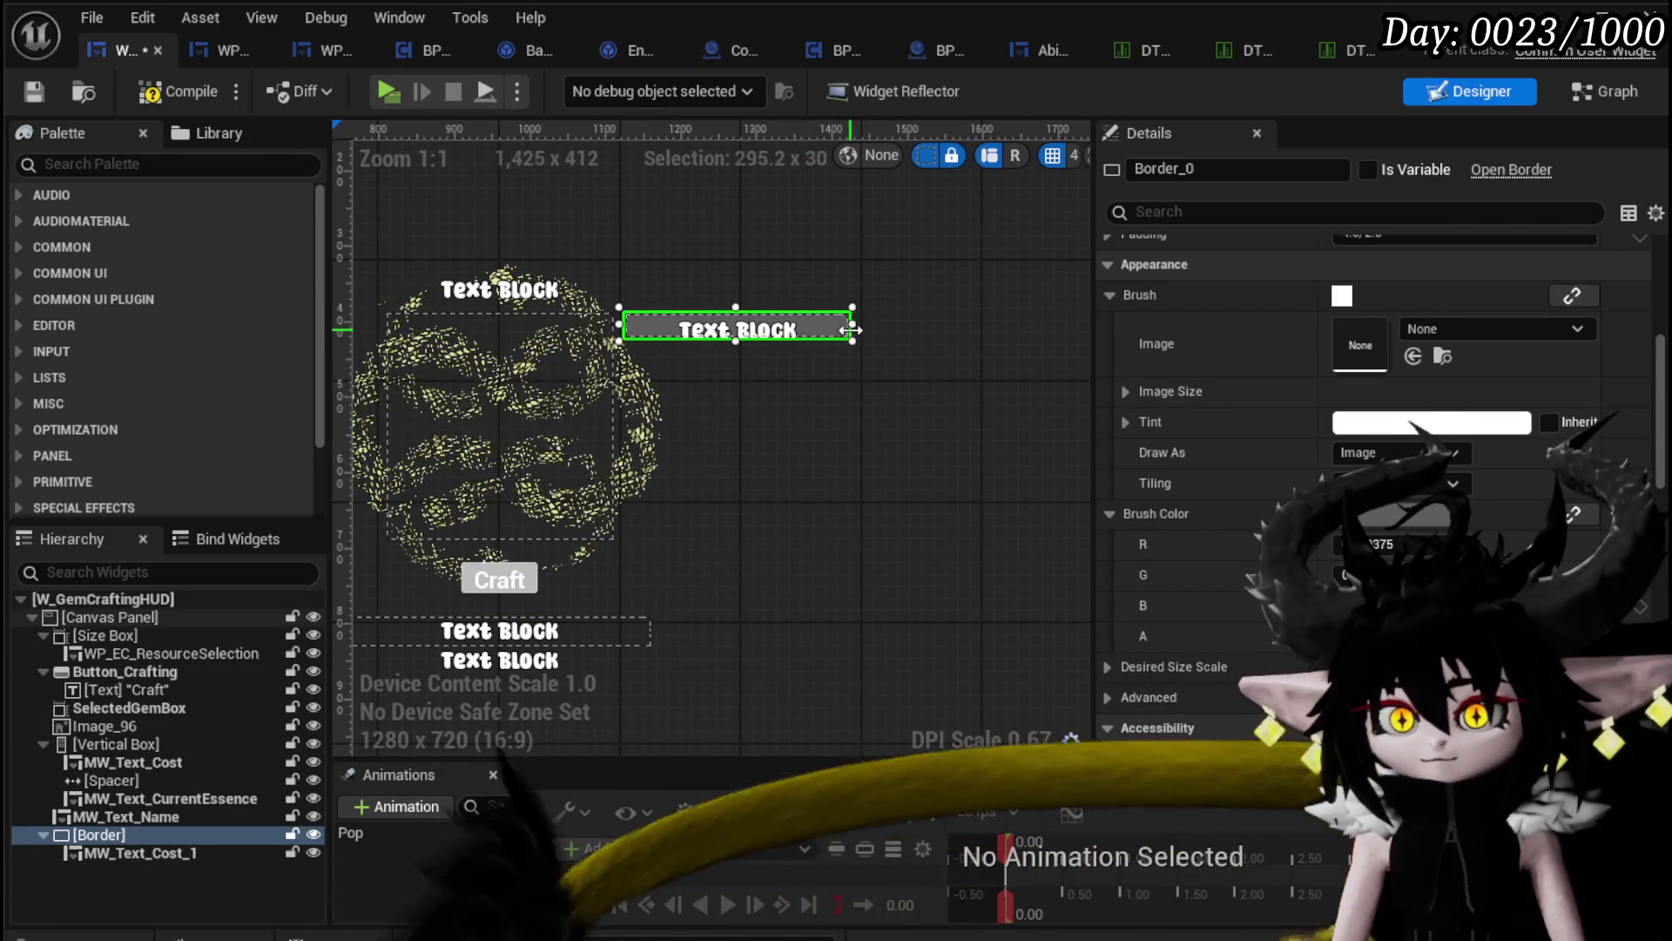
drag(736, 340, 736, 538)
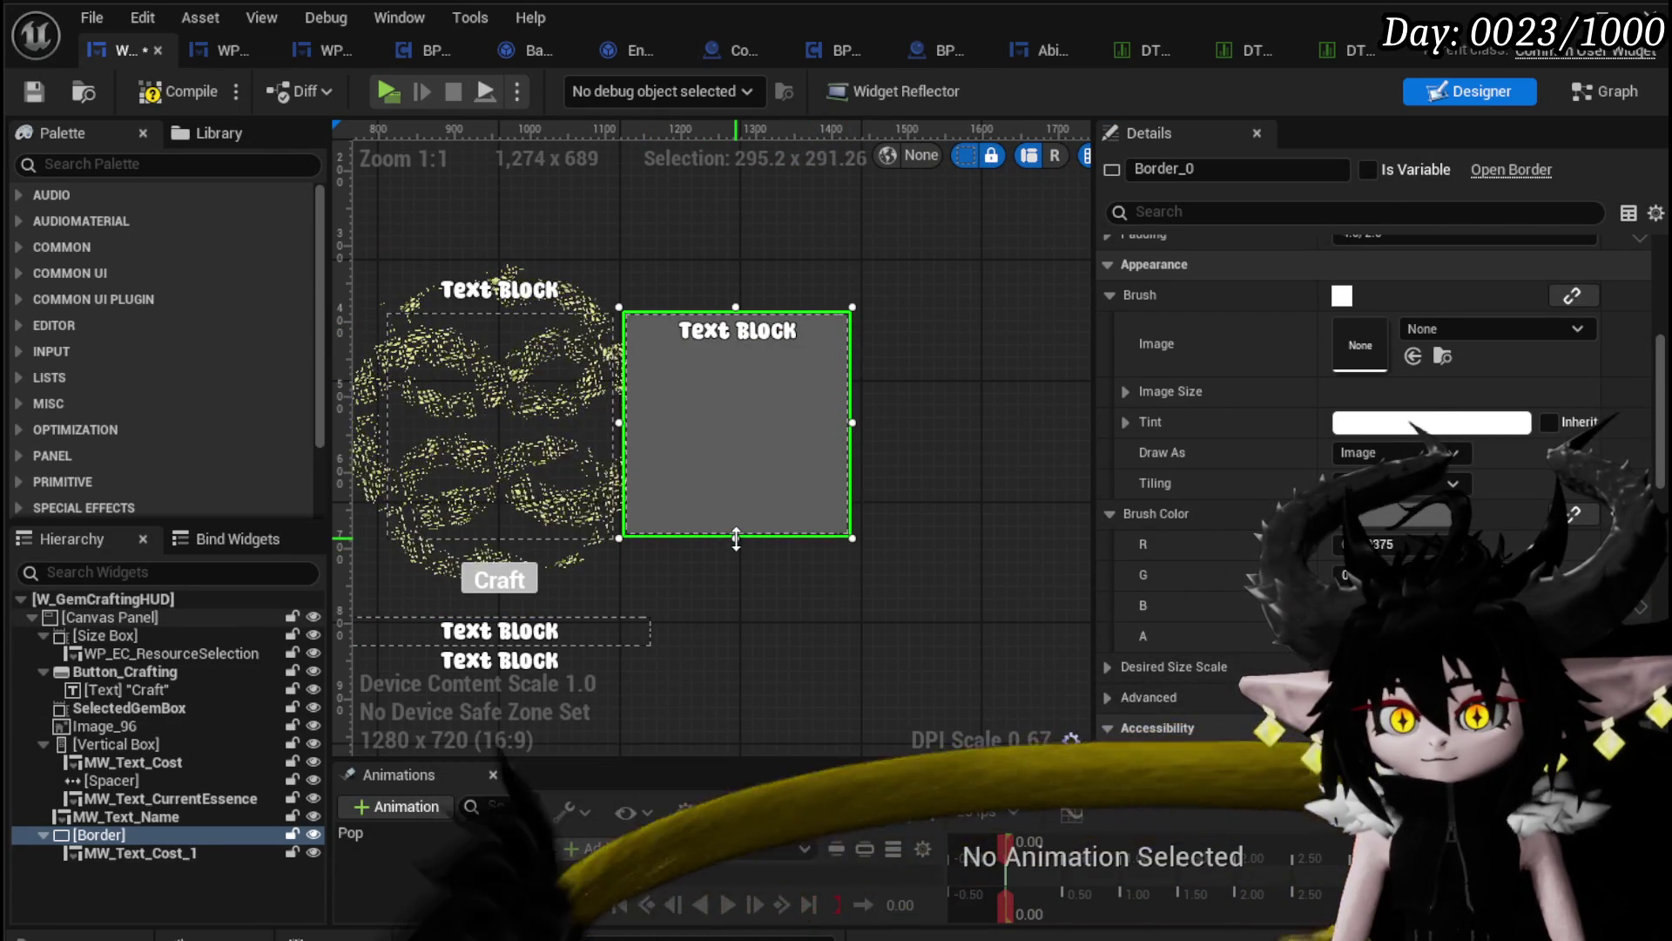
mouse_move(852, 433)
mouse_down()
mouse_move(884, 422)
mouse_move(861, 422)
mouse_up()
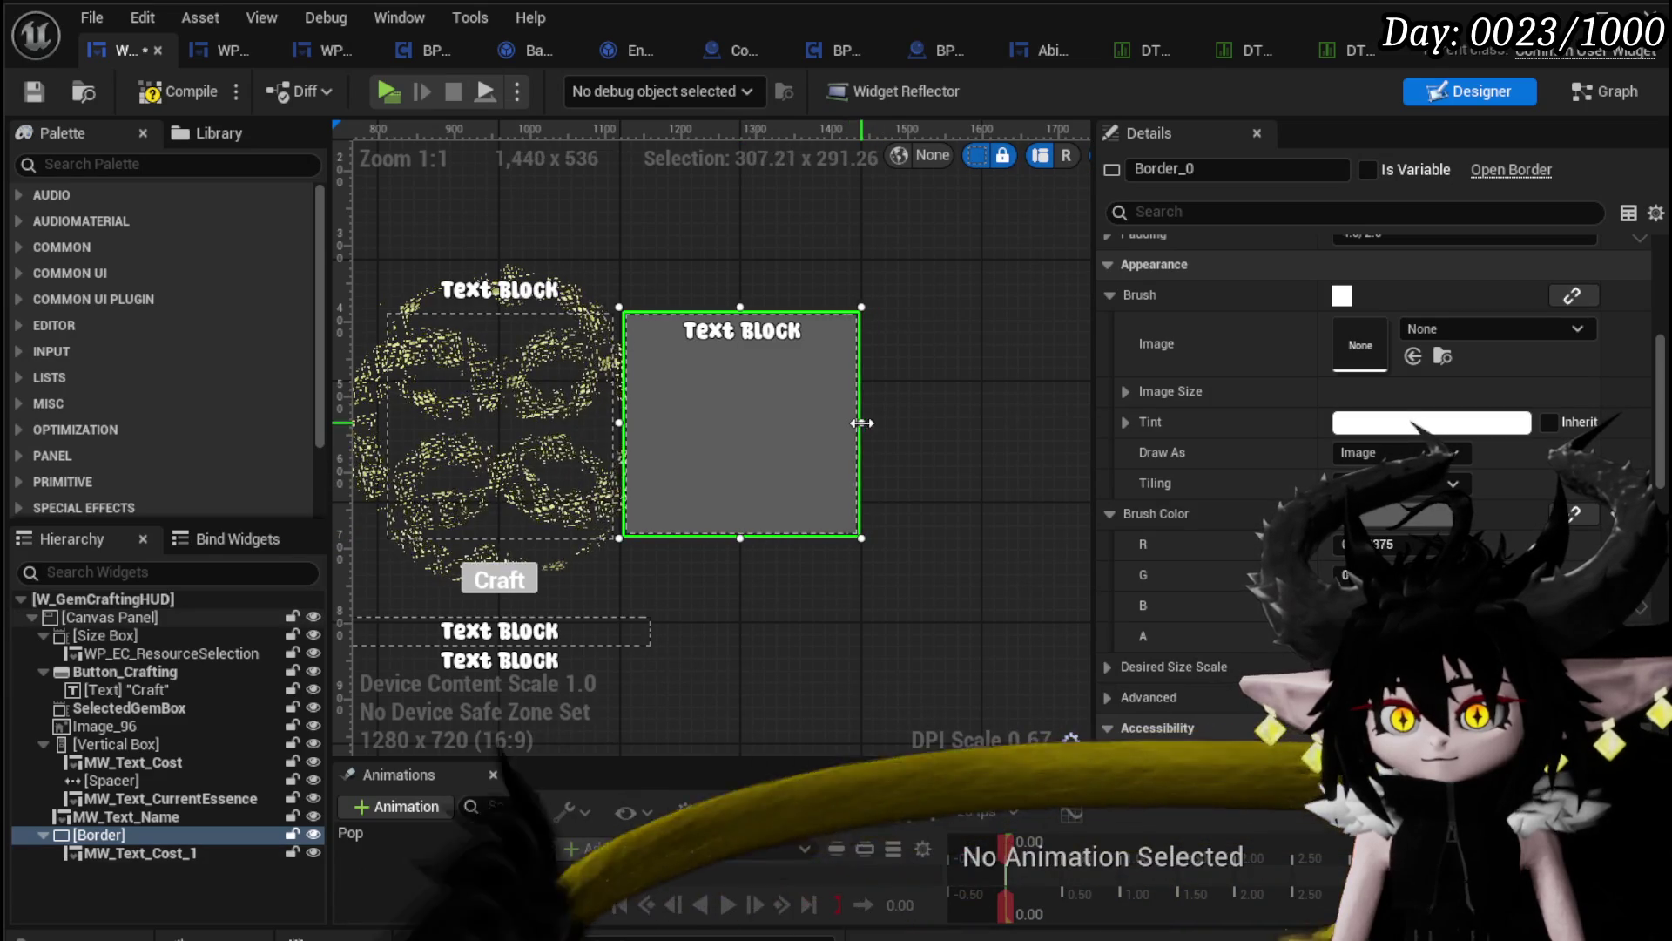
Step: Save, then rename the text MW_Text_Description and the border Border_Description
click(35, 90)
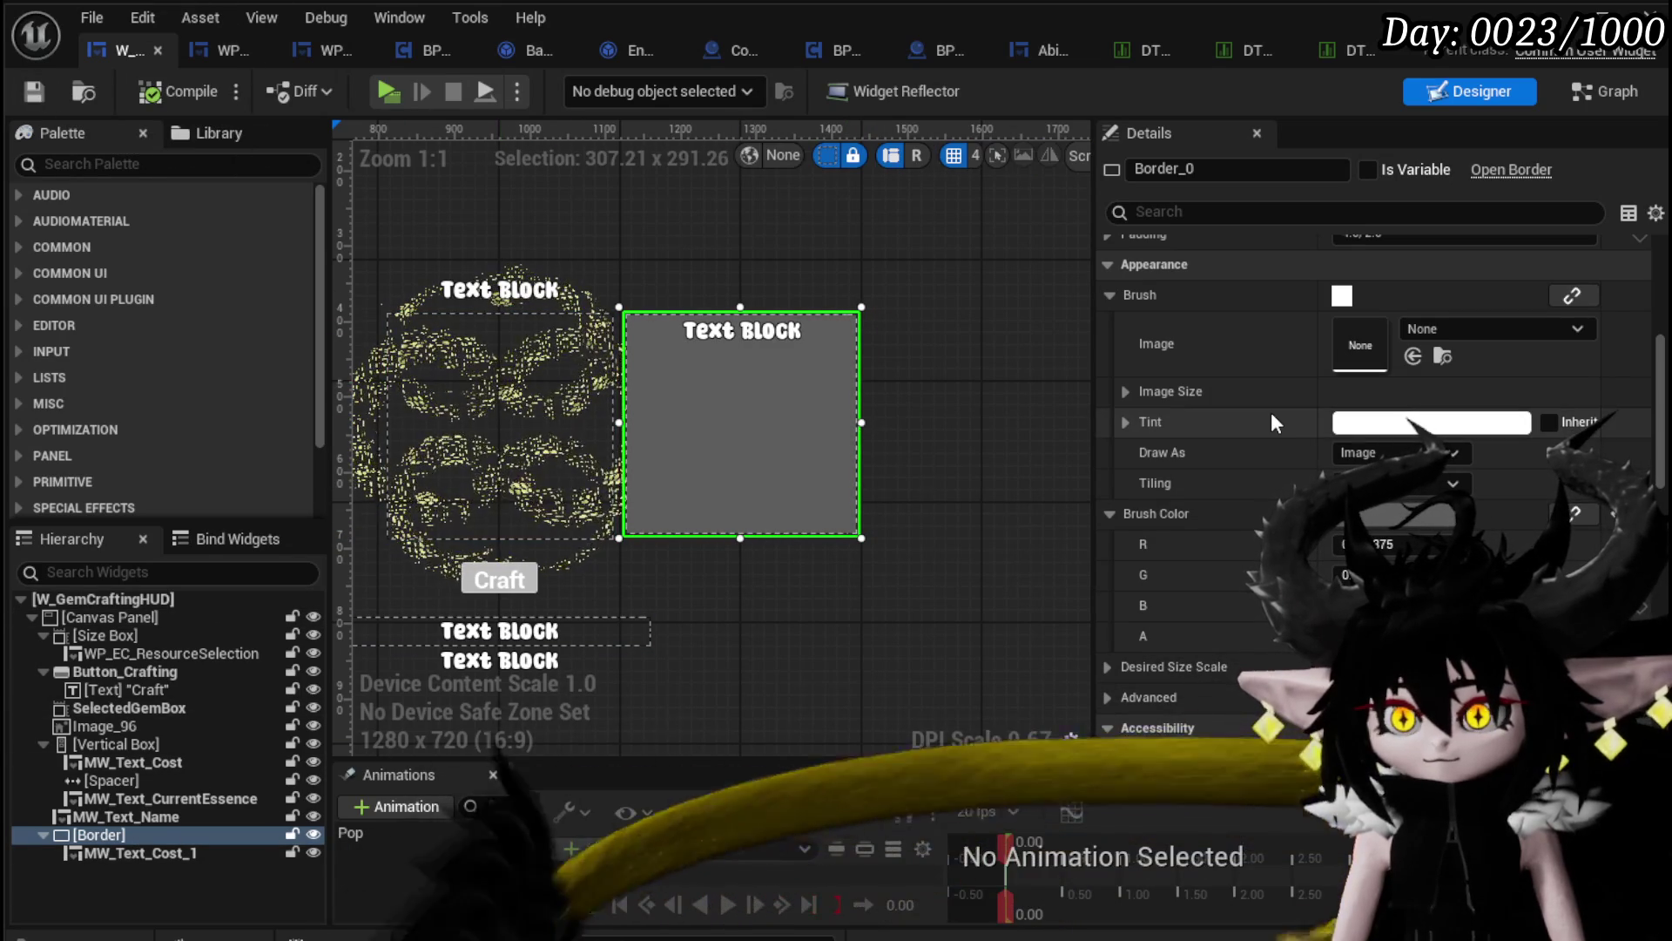
click(201, 834)
click(144, 850)
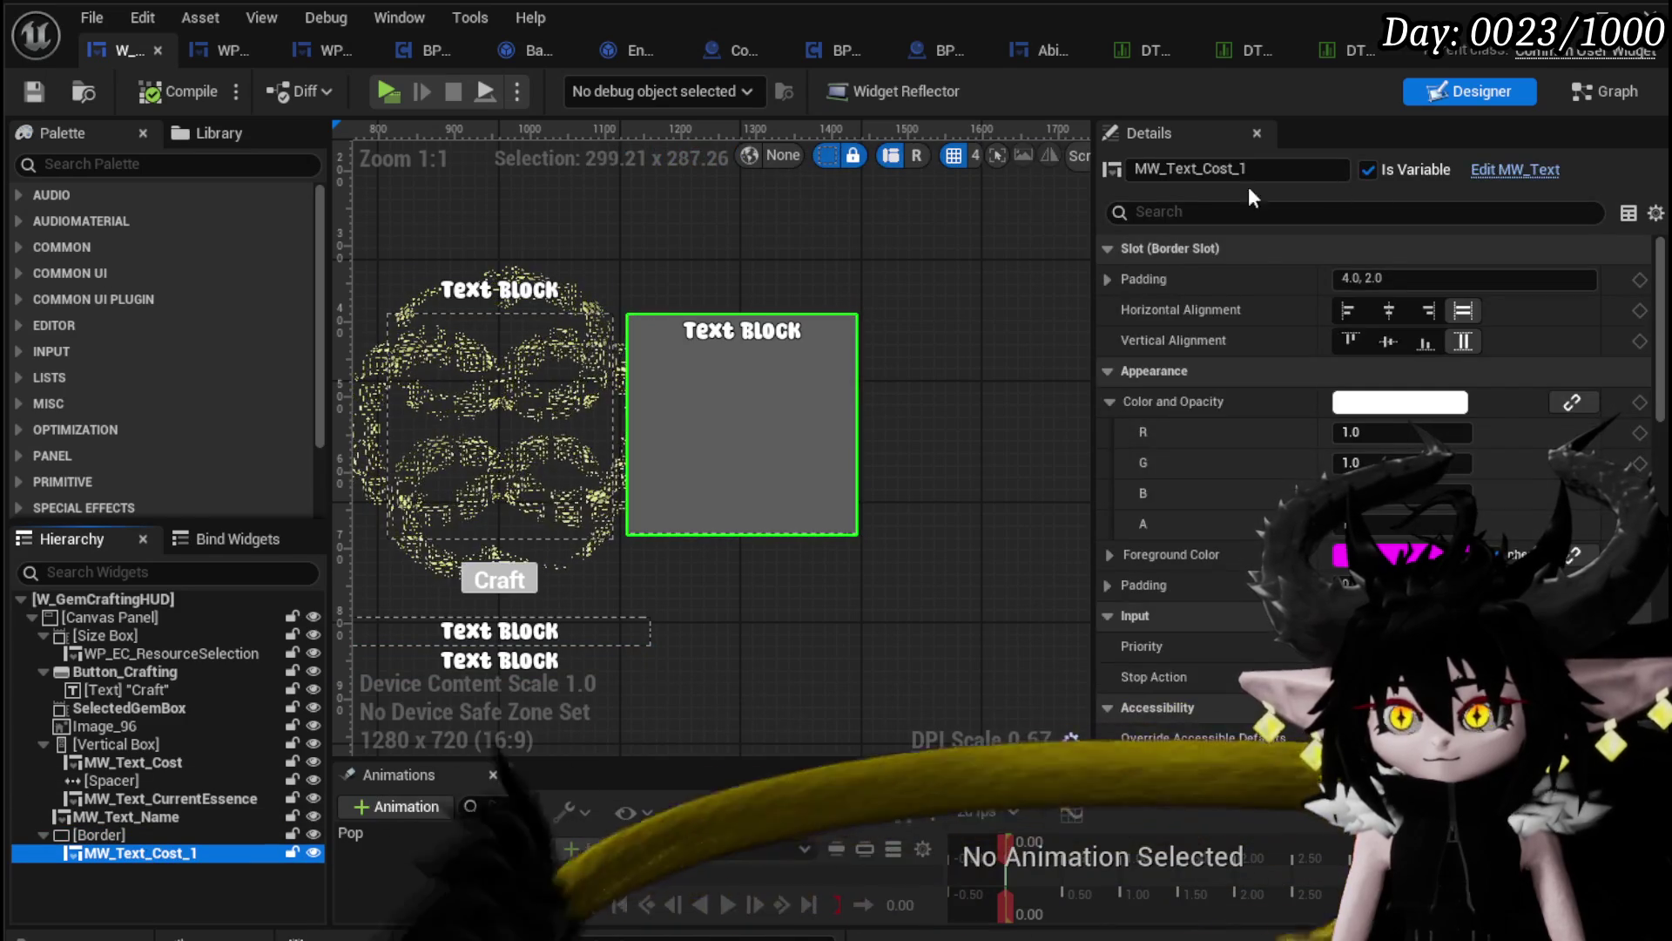
text(Description)
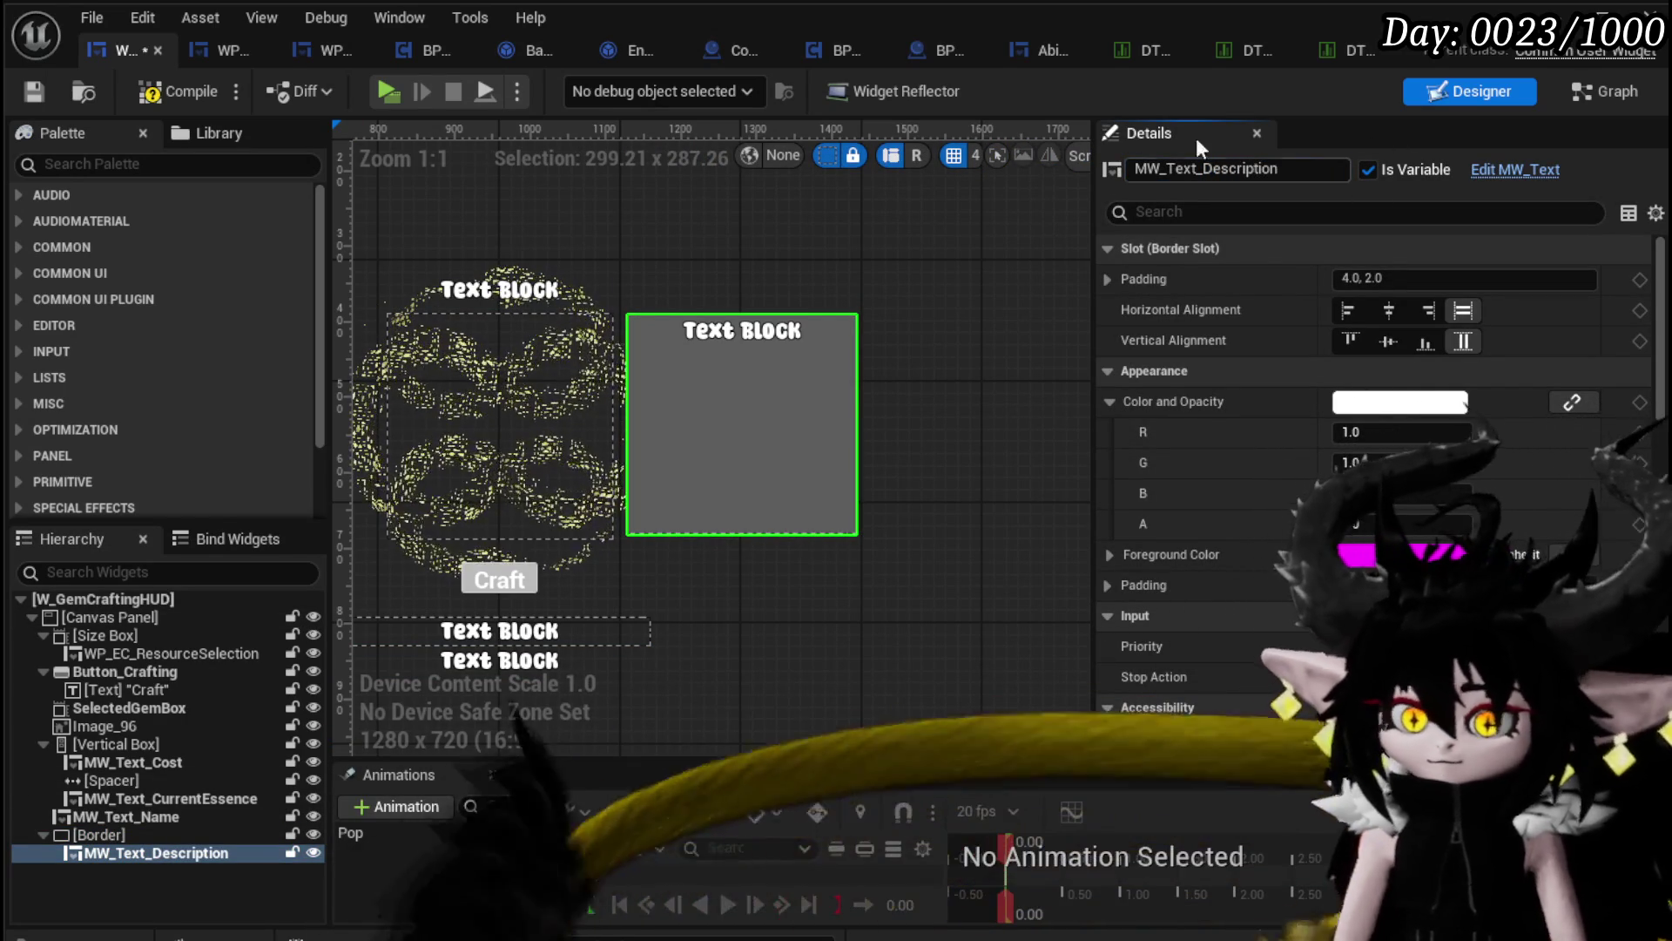
click(98, 834)
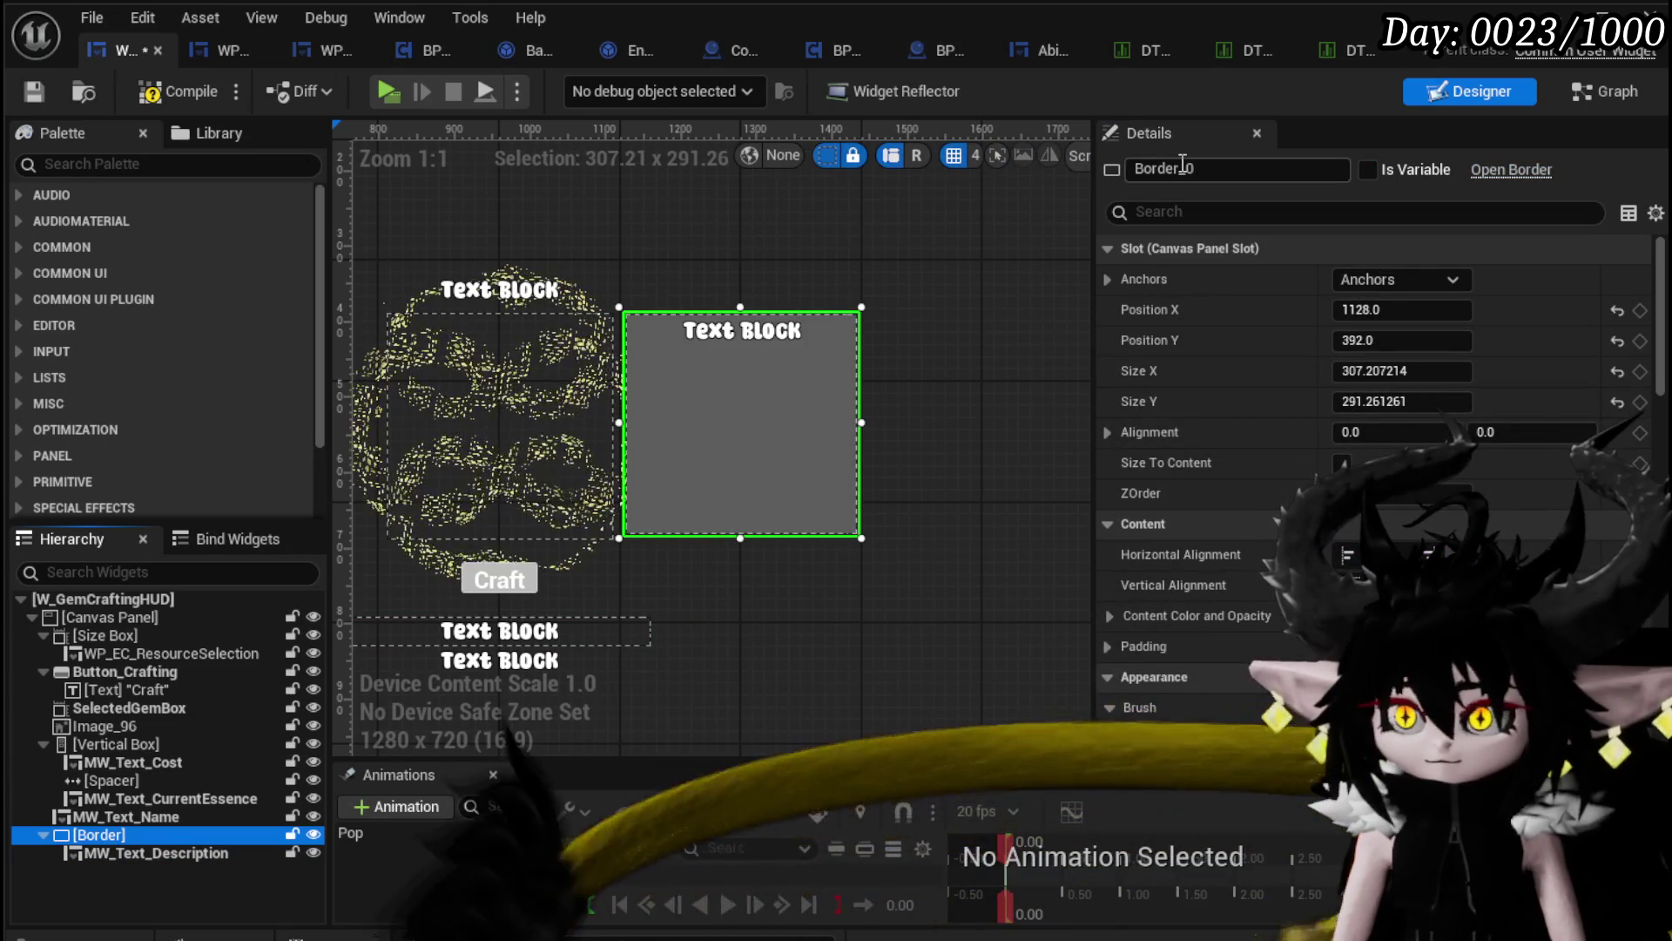
click(1193, 170)
text(Descript)
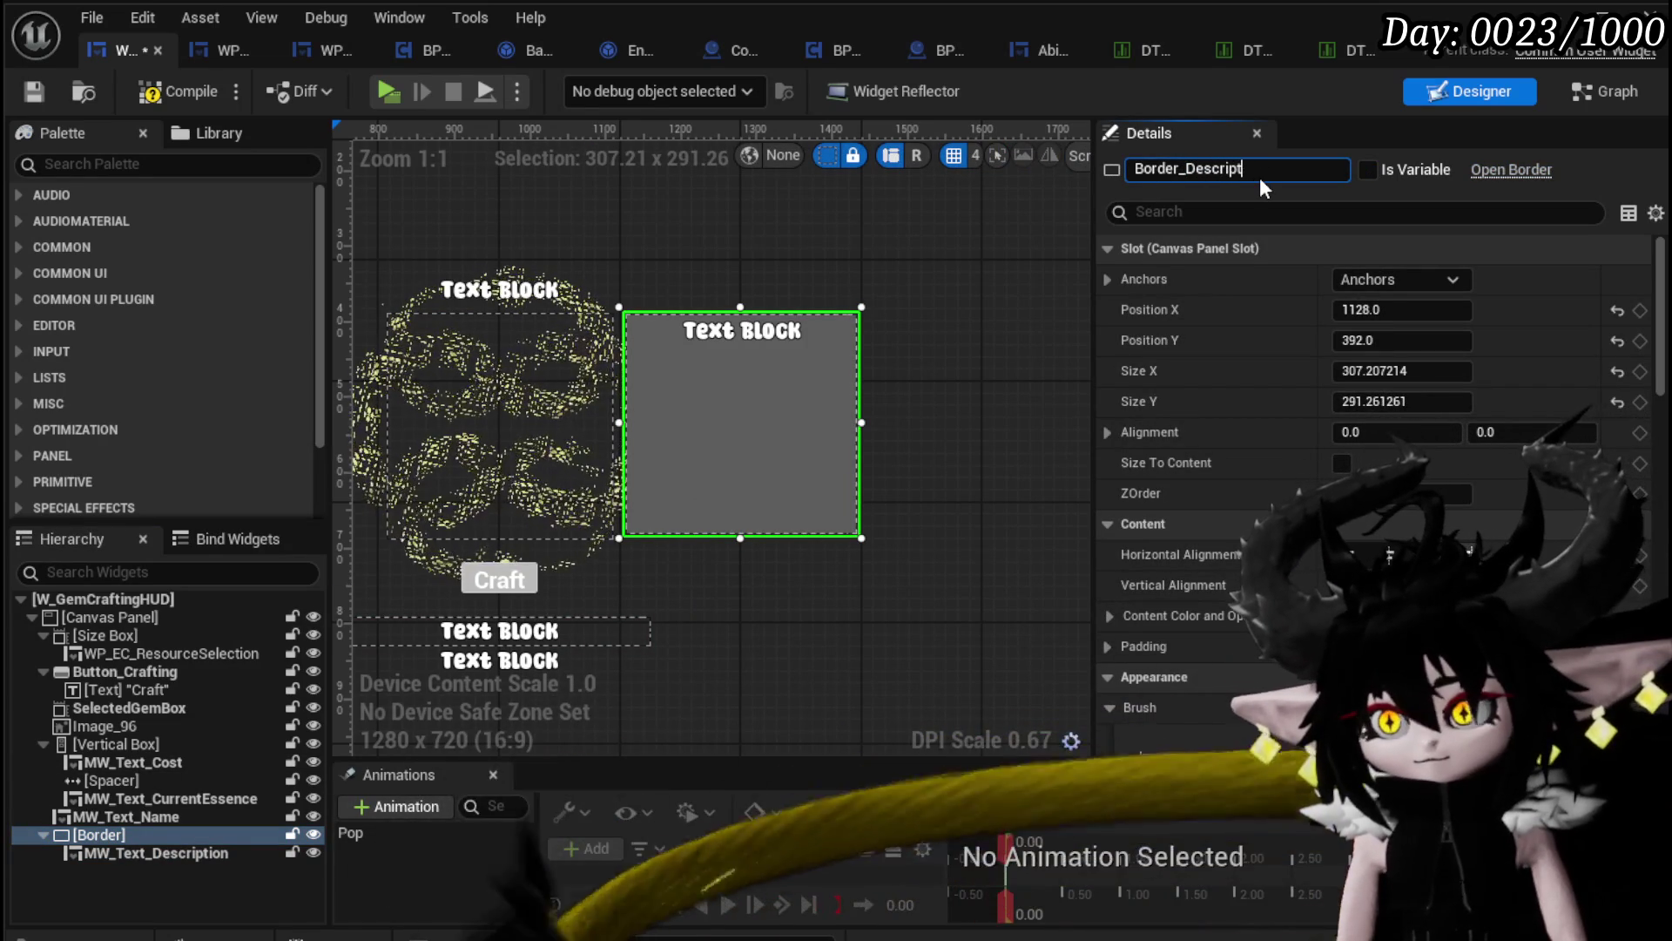
text(ion)
key(Return)
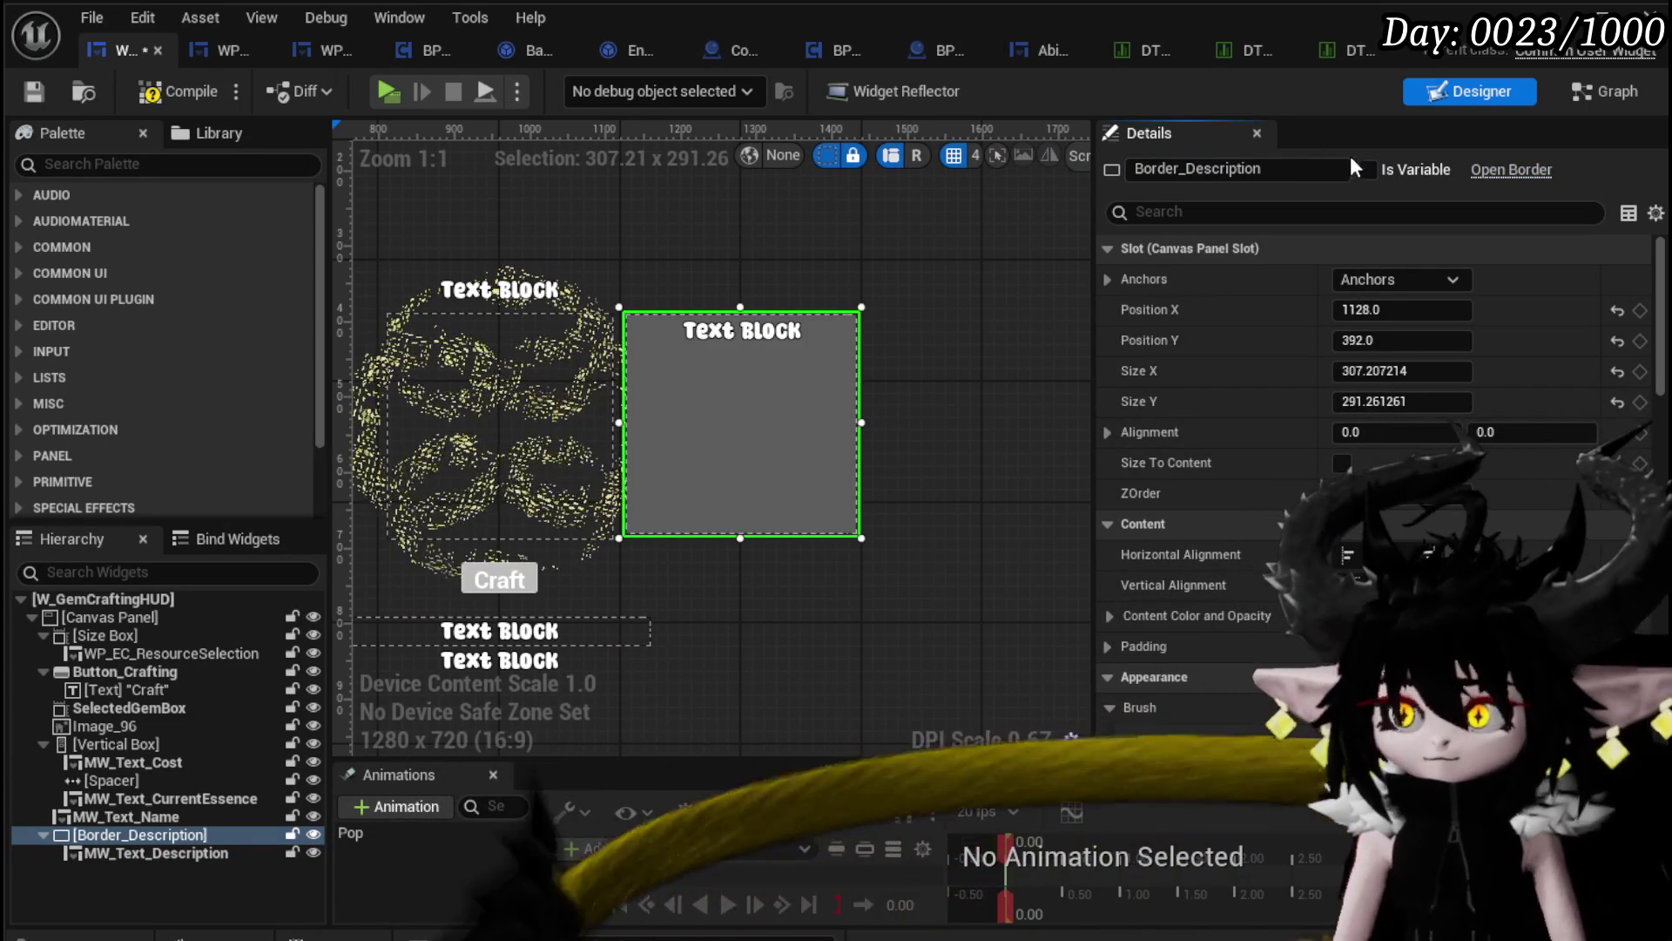
Step: Make Border_Description Collapsed by default, compile, and add its reference to the SelectGem graph
click(197, 101)
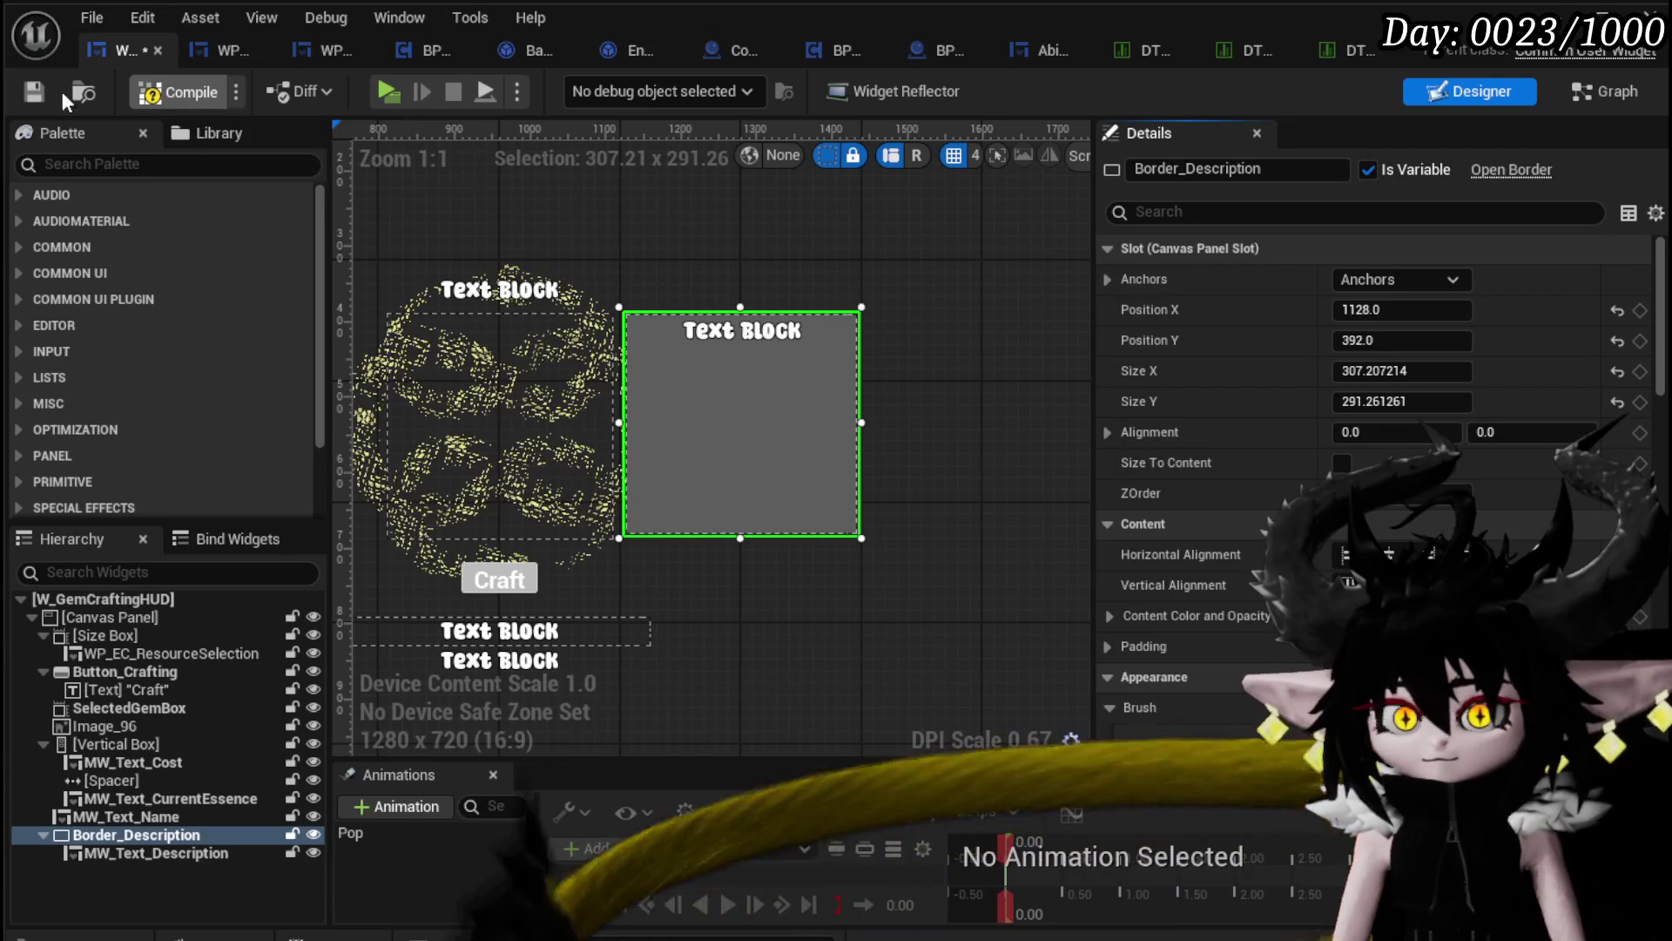
scroll(1376, 487, down, 15)
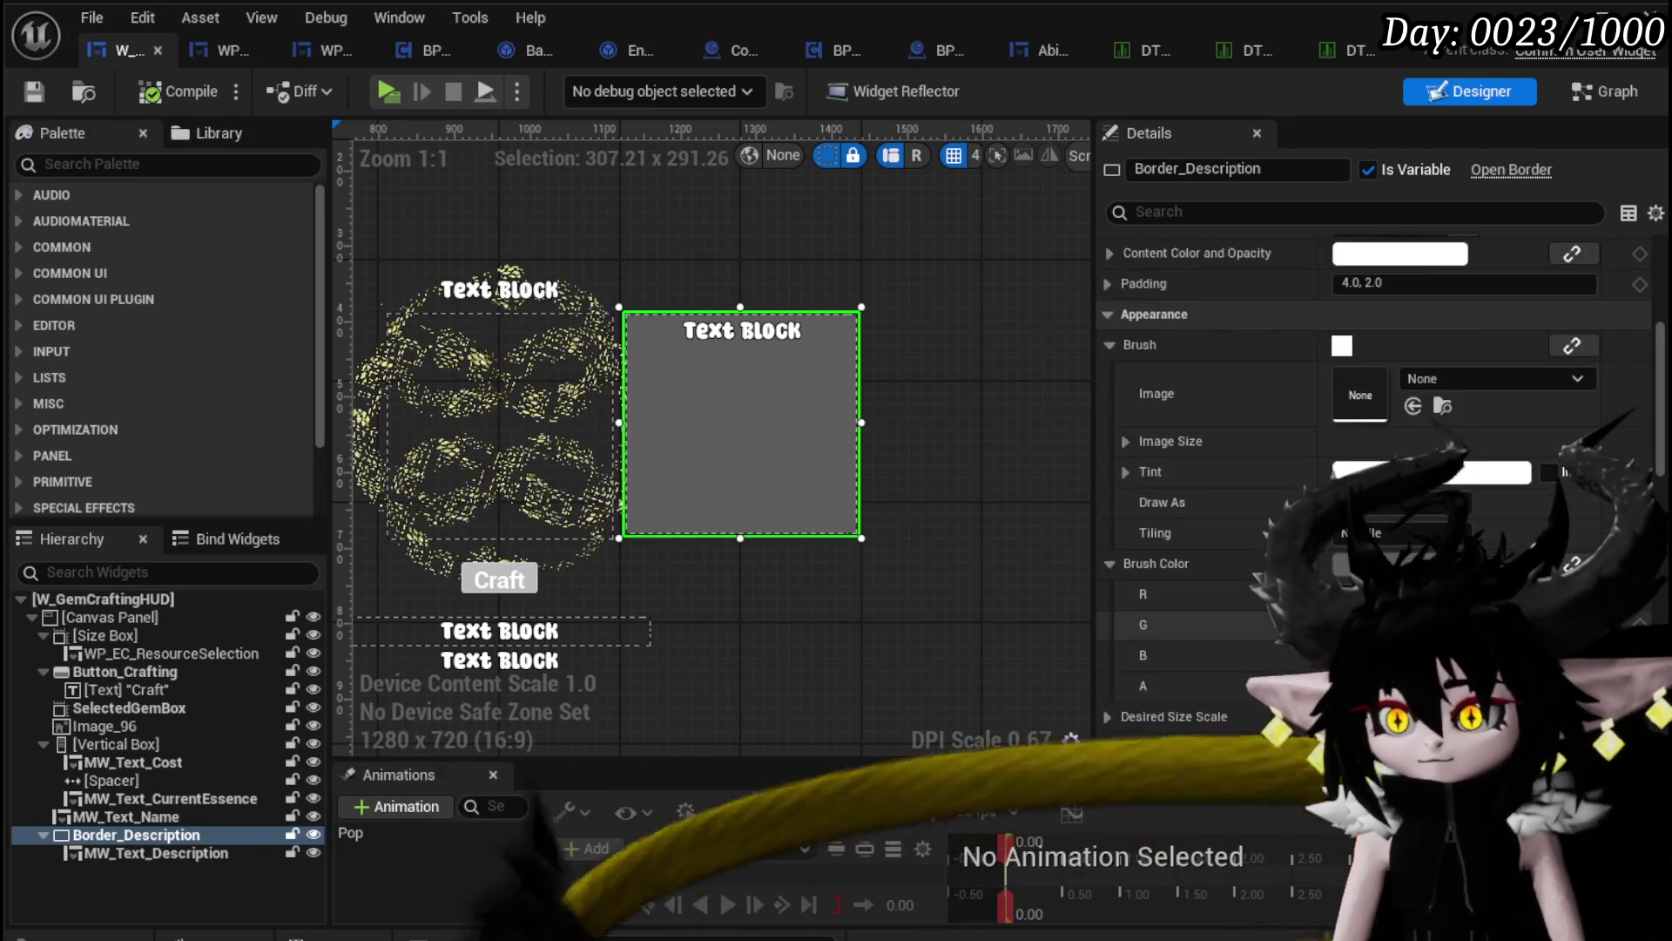
scroll(1376, 488, down, 2)
click(1393, 444)
click(1371, 498)
click(178, 91)
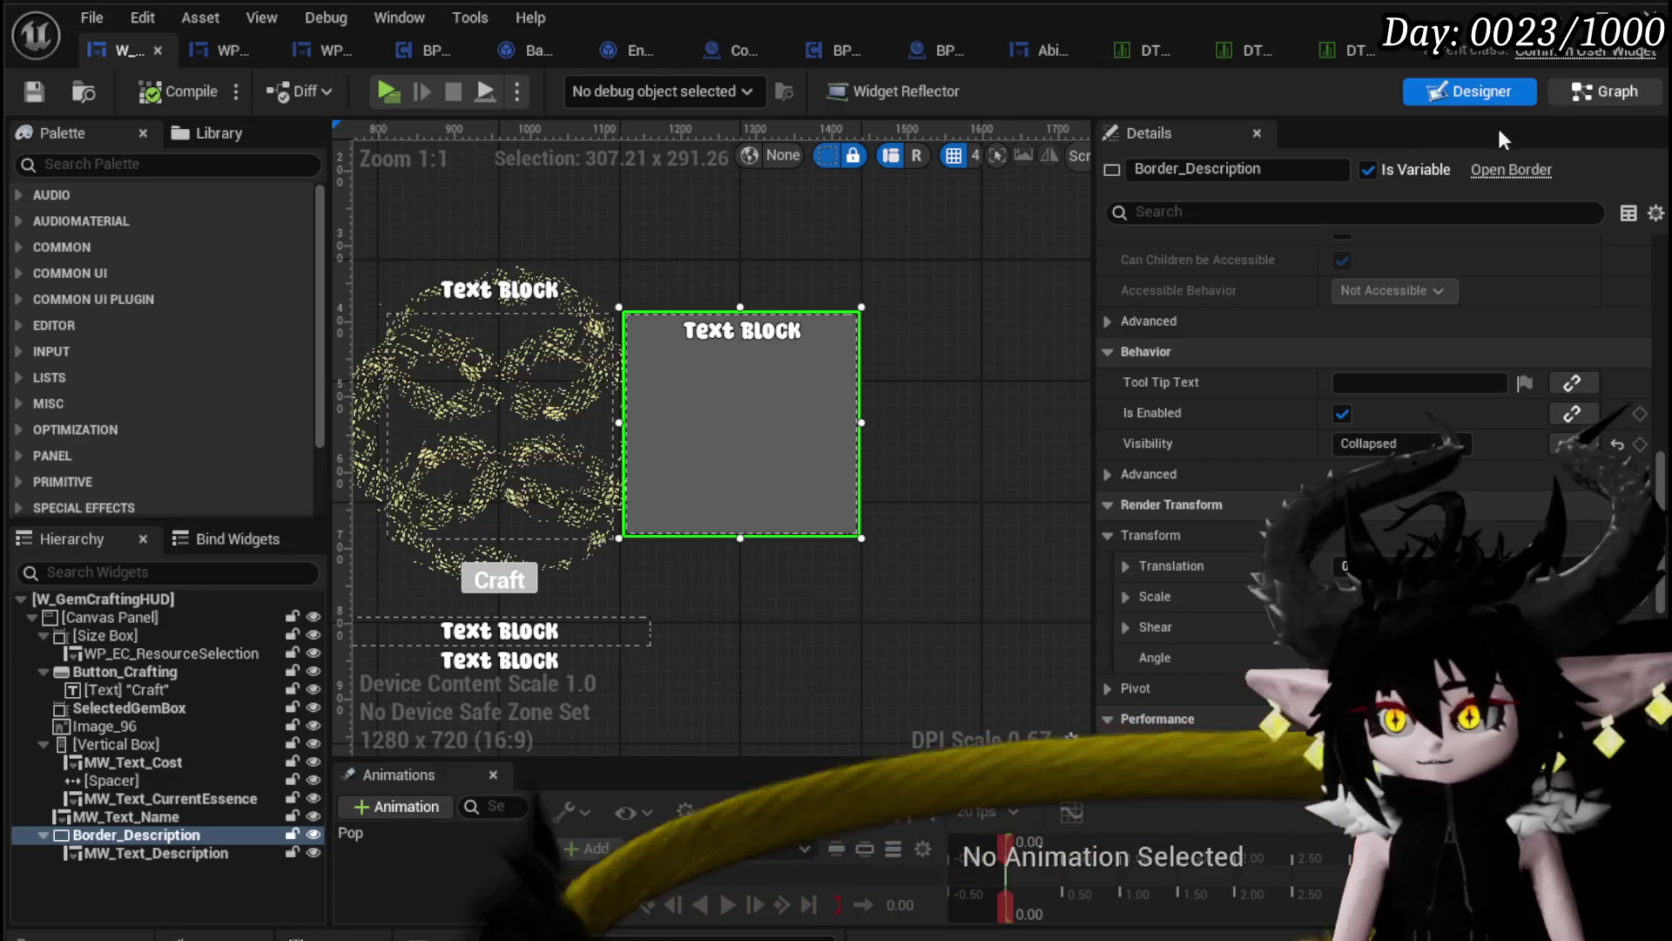
click(1605, 91)
mouse_move(85, 280)
mouse_down()
mouse_move(1089, 252)
mouse_move(1106, 399)
mouse_move(1124, 420)
mouse_up()
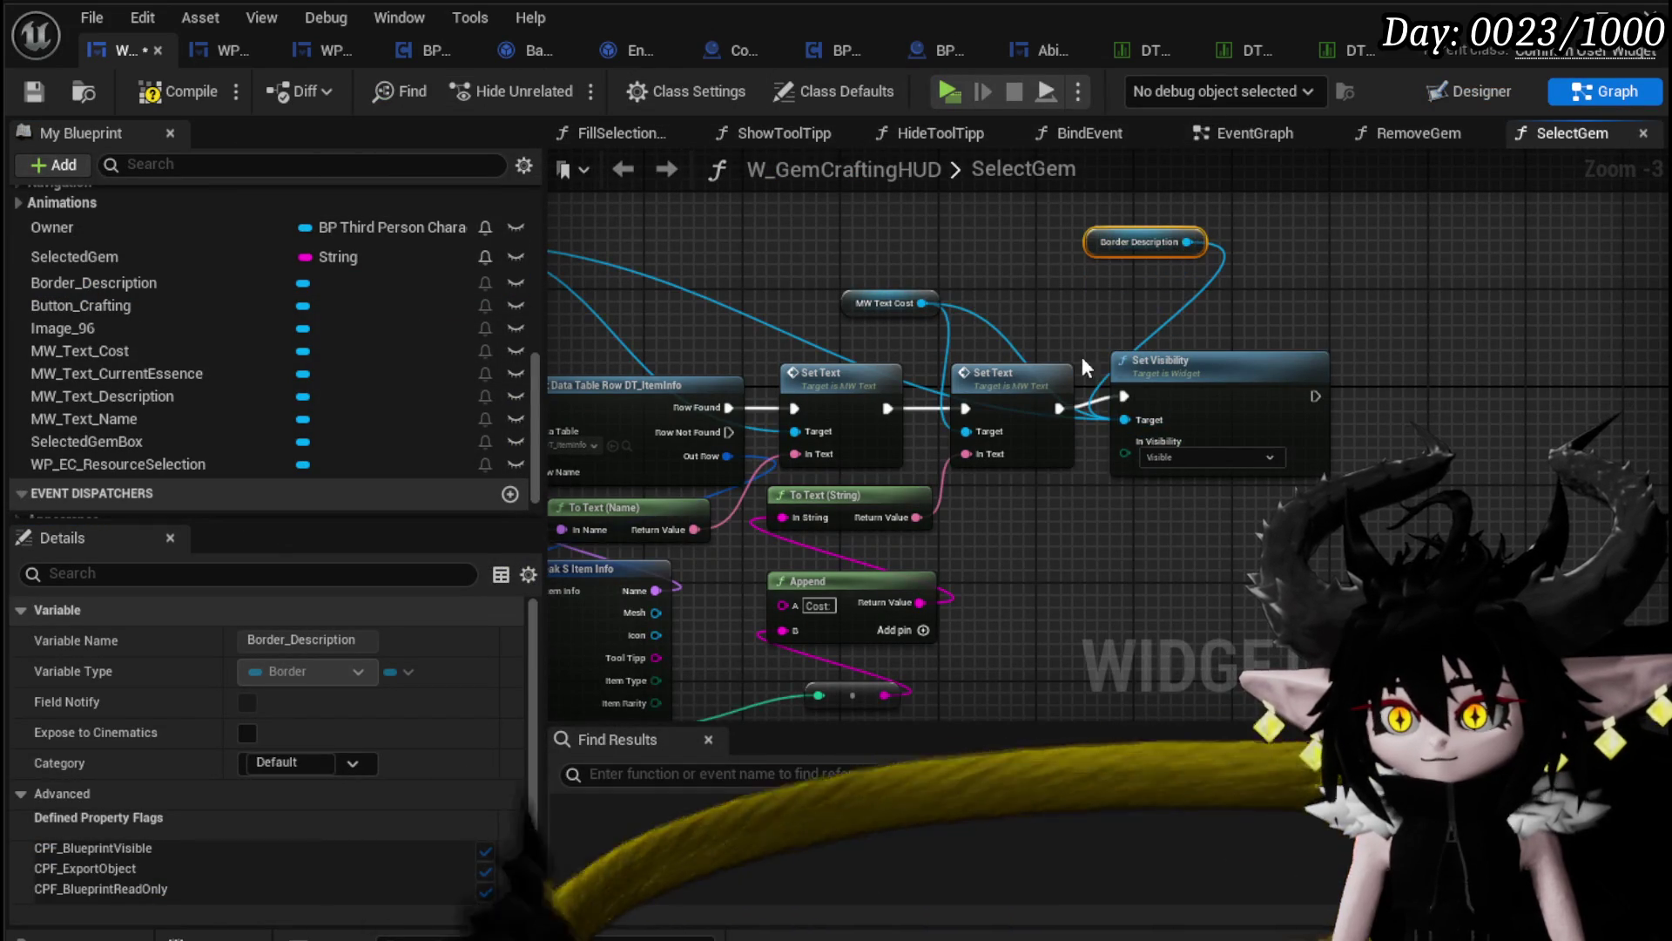
Step: Add a Set Text node for MW_Text_Description in the SelectGem graph
drag(909, 273, 1059, 284)
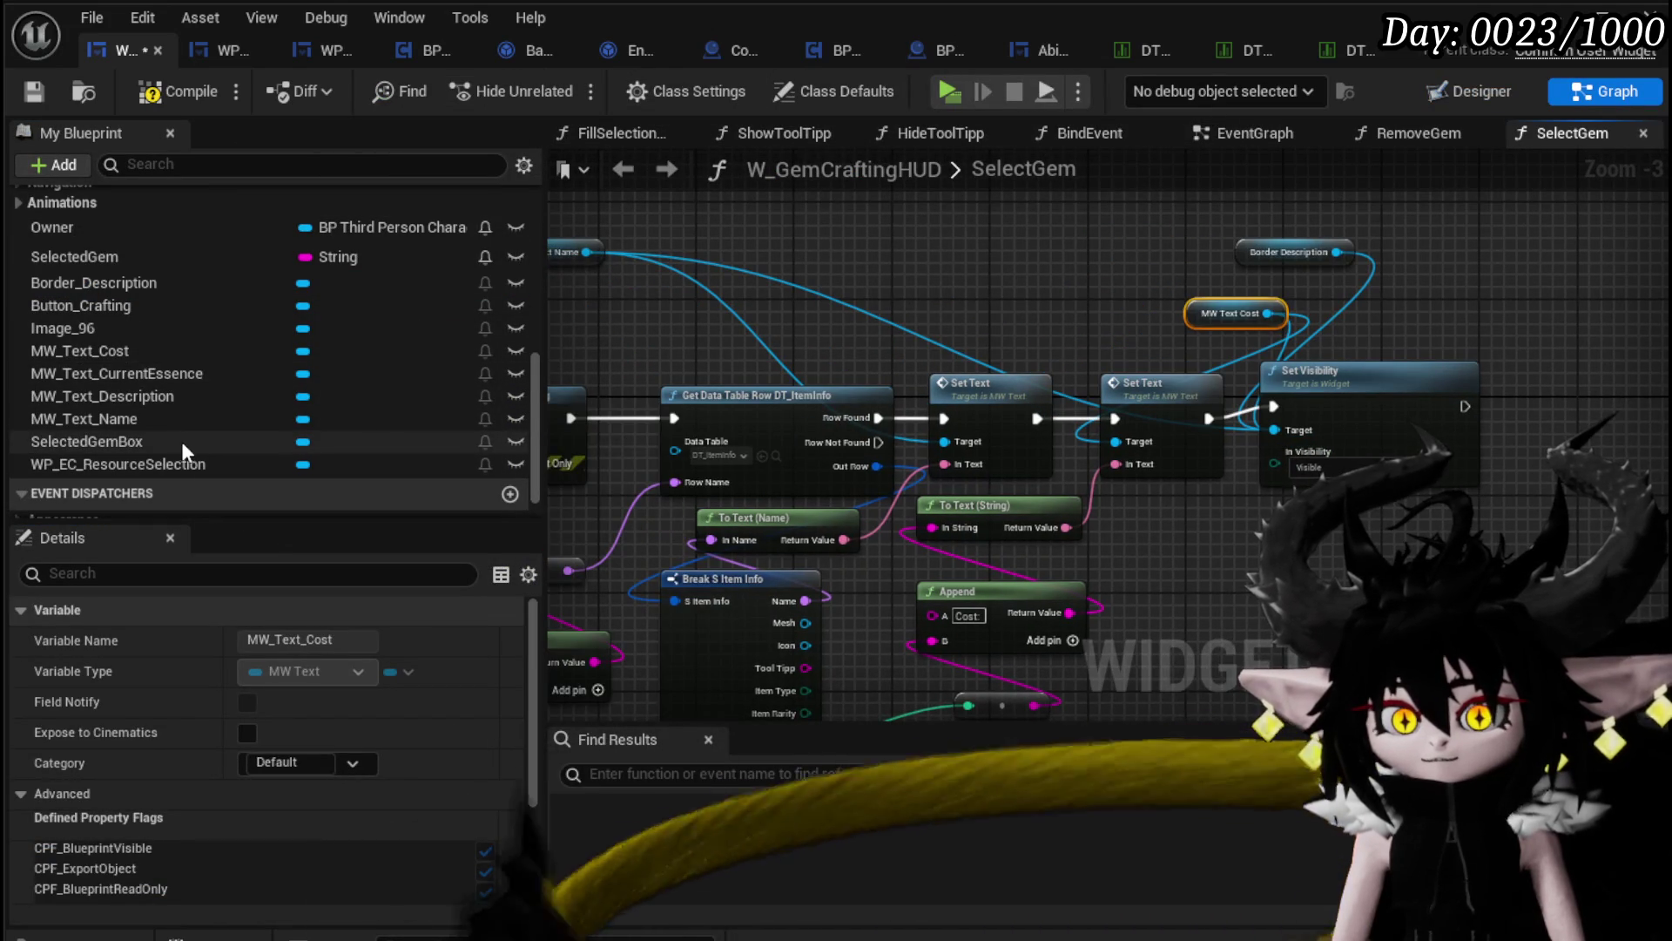
mouse_move(190, 395)
mouse_down()
mouse_move(725, 222)
mouse_move(911, 263)
mouse_up()
click(783, 264)
text(Set Text)
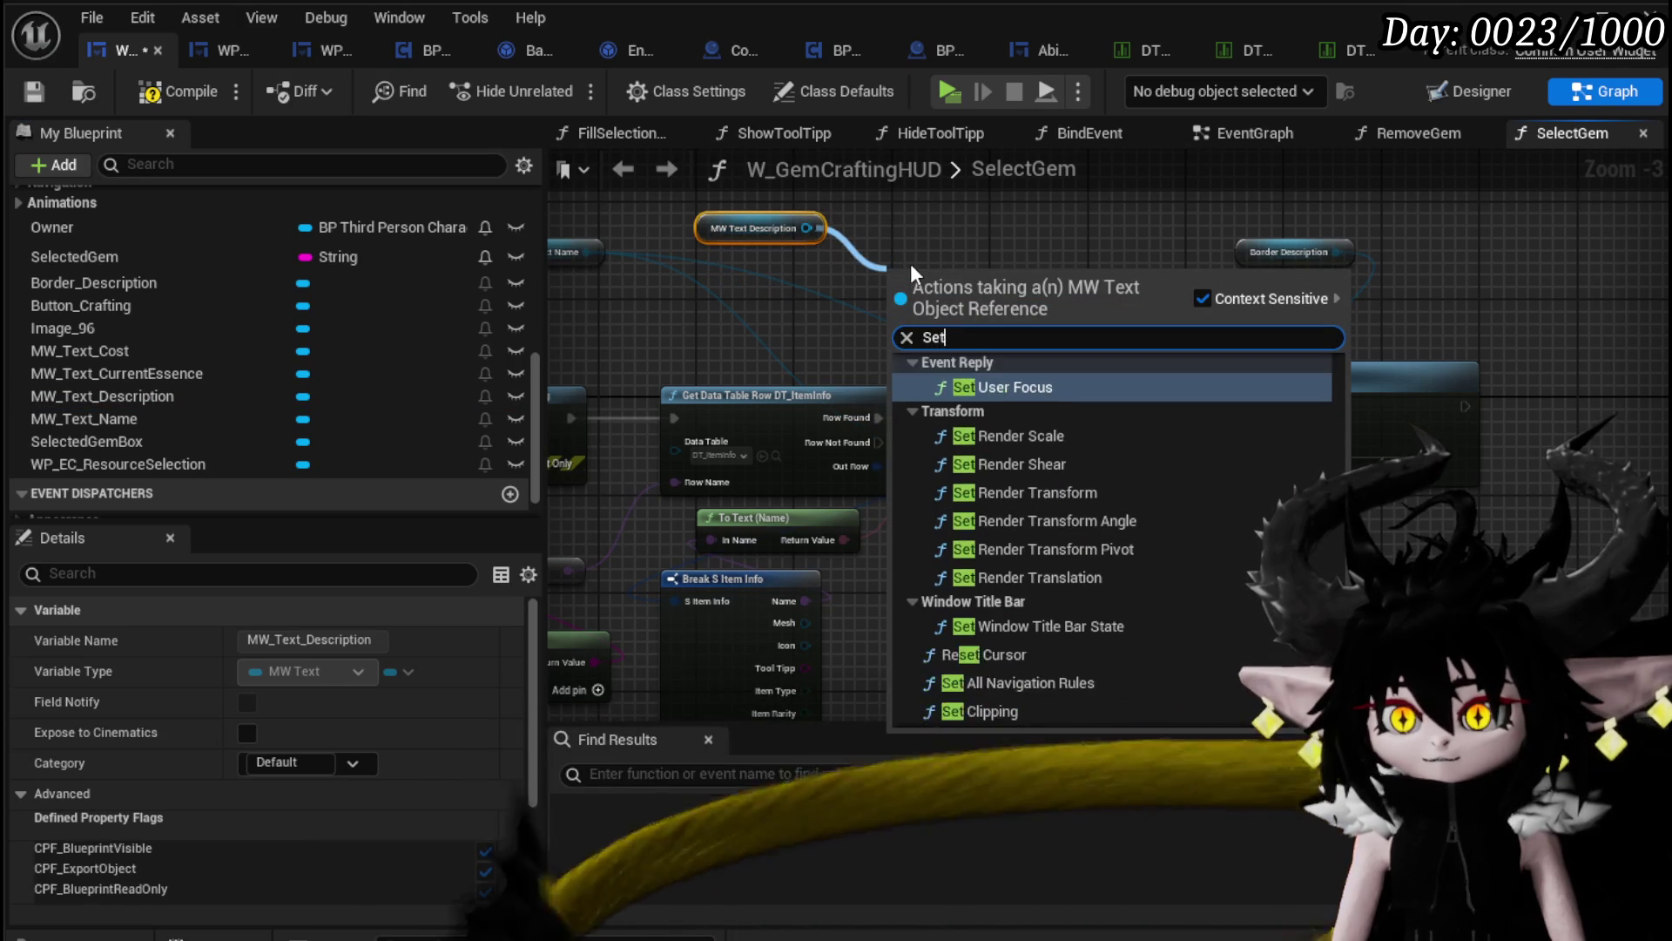
click(1011, 385)
mouse_move(1393, 377)
mouse_down()
mouse_move(1097, 353)
mouse_move(1505, 354)
mouse_up()
drag(629, 252, 1043, 369)
Step: Wire the new Set Text between Set Text and Set Visibility and feed it the gem's Tool Tipp
drag(916, 394, 1006, 394)
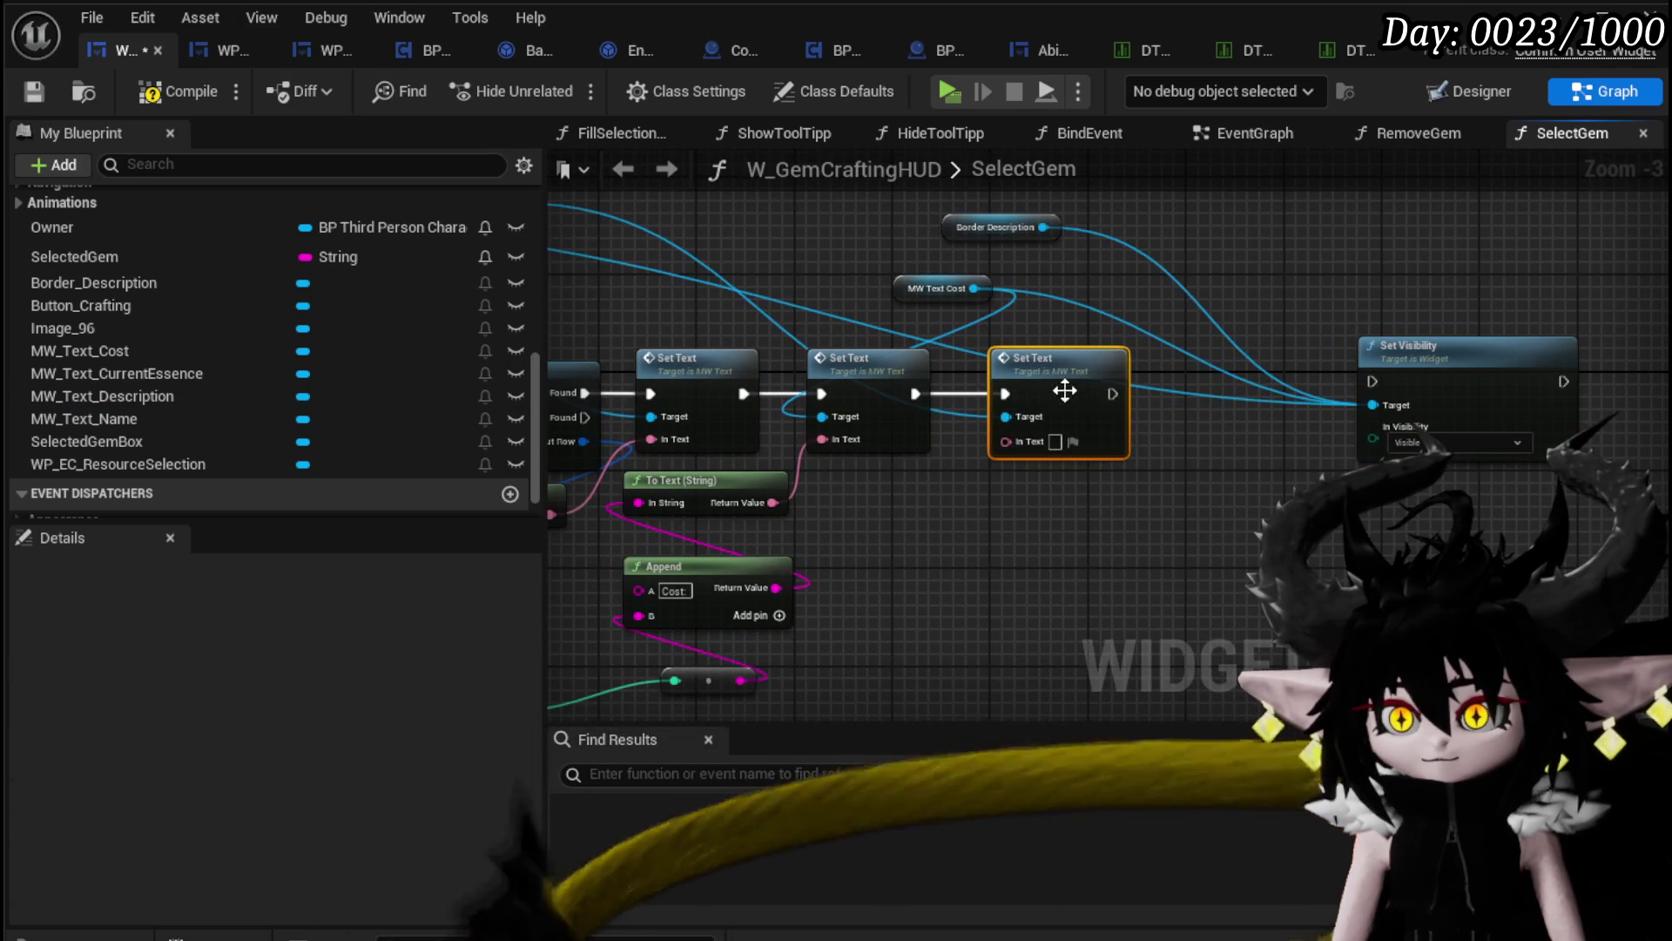
mouse_move(1112, 394)
mouse_down()
mouse_move(1391, 399)
mouse_move(1381, 383)
mouse_up()
drag(1116, 477, 1421, 349)
mouse_move(816, 515)
mouse_down()
mouse_move(850, 517)
mouse_move(1312, 312)
mouse_up()
drag(1045, 331, 1214, 415)
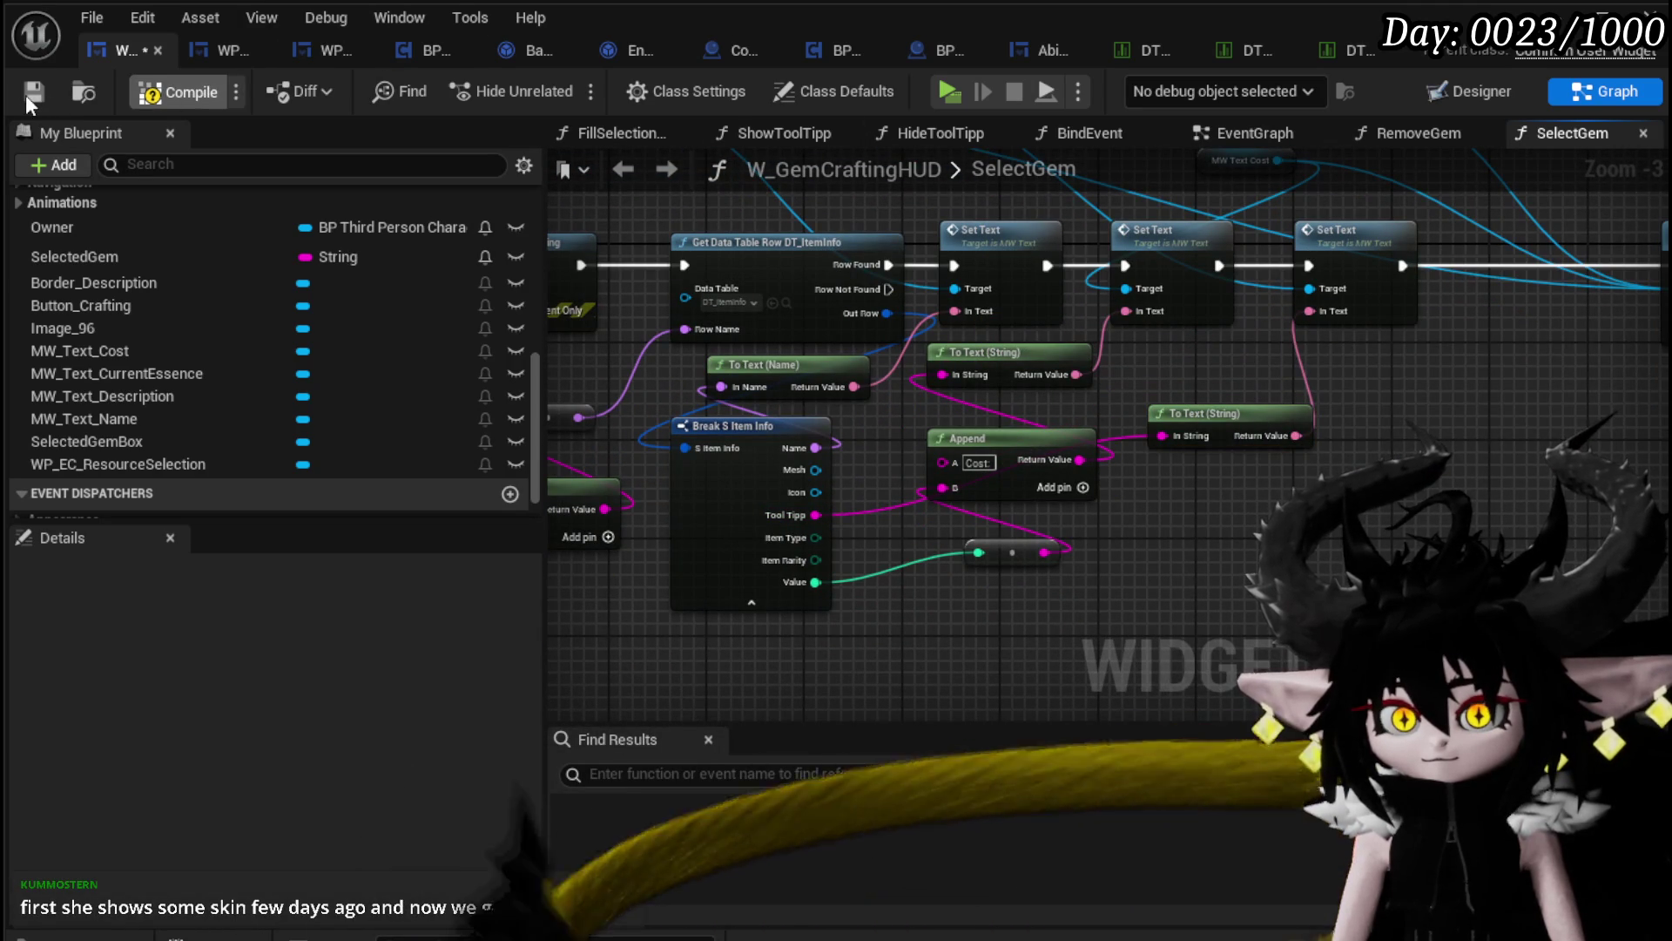
click(1556, 16)
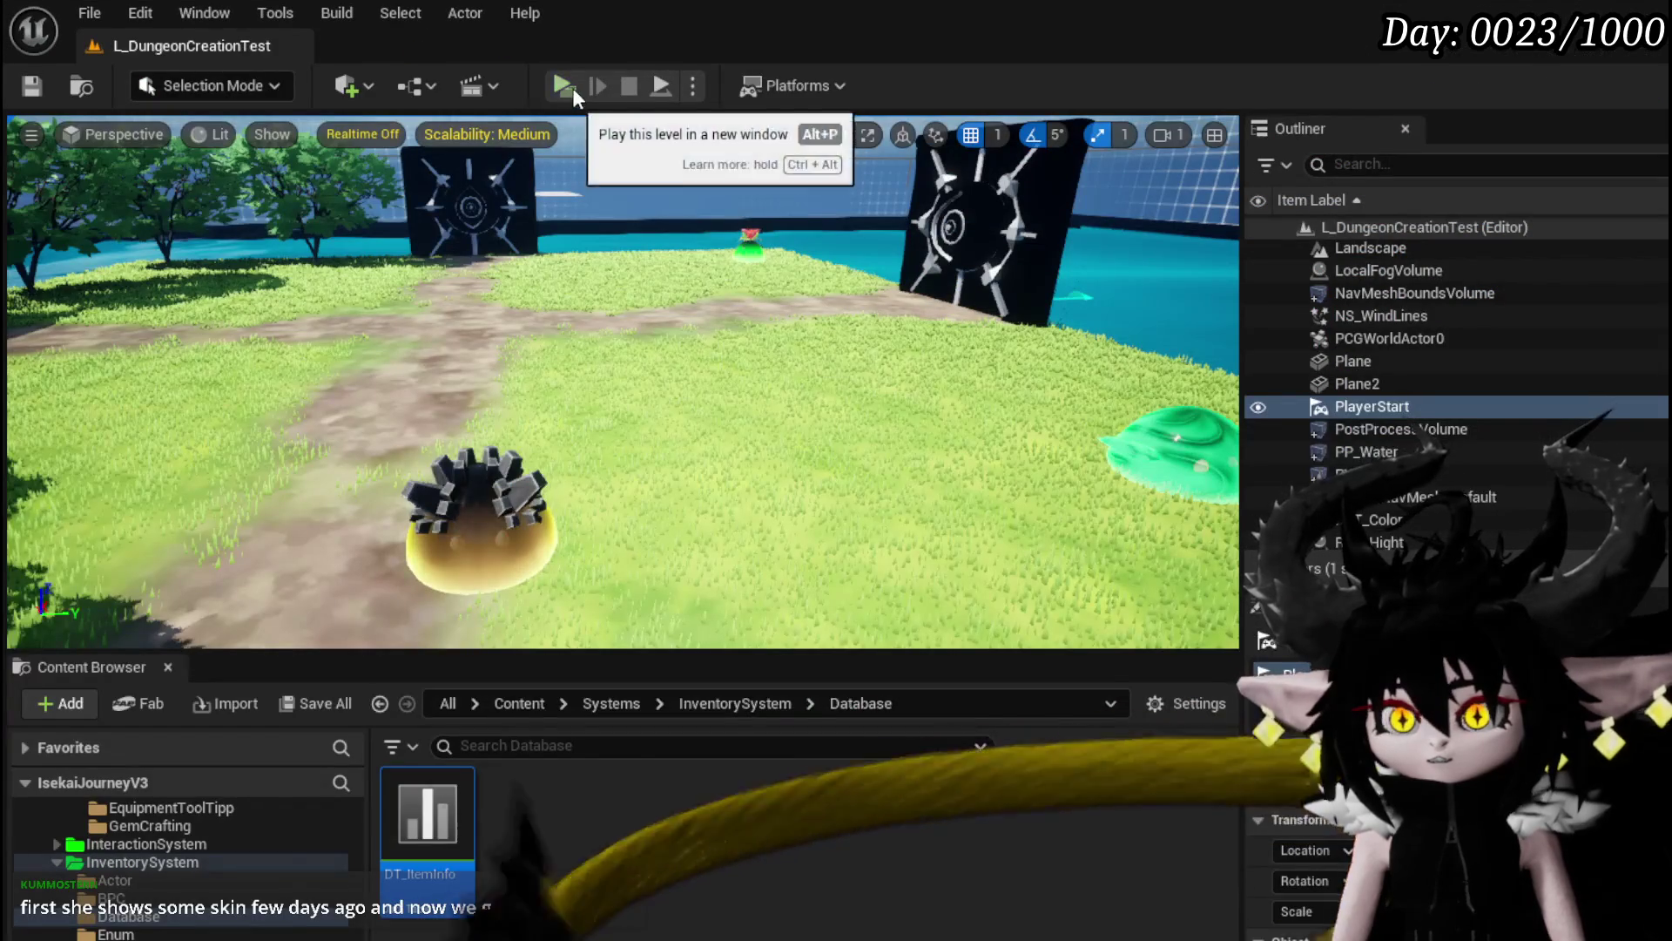
Step: Play-test the Craft Gem panel, select Dead Energy to see the empty description panel, then save the level
key(alt+p)
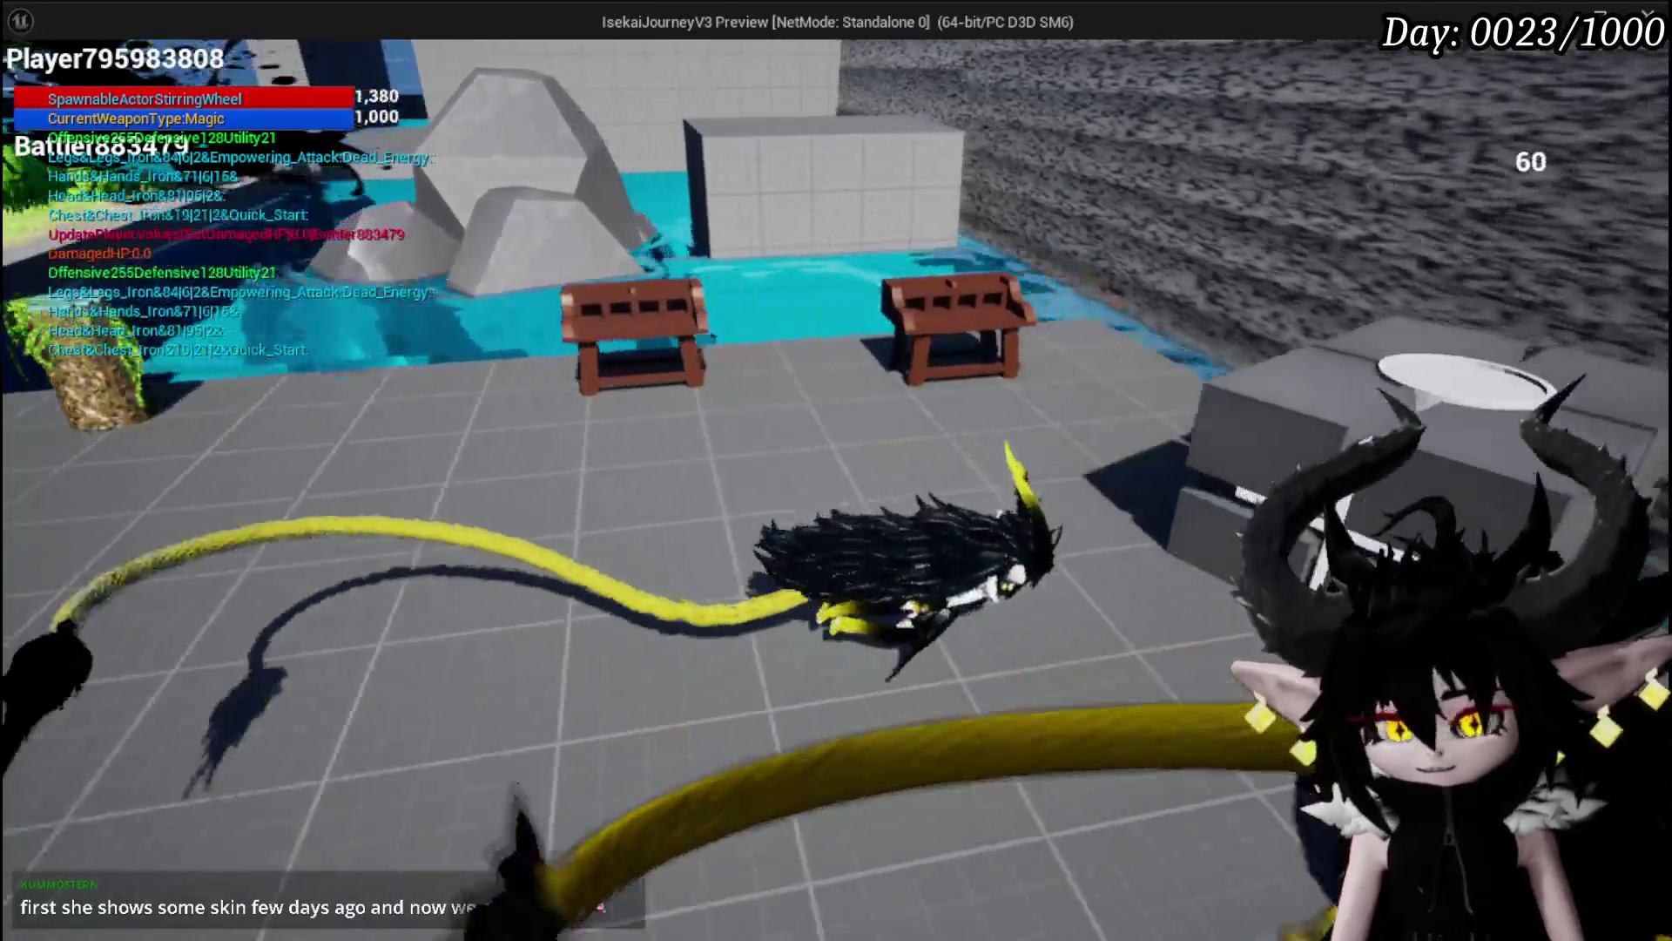
key(e)
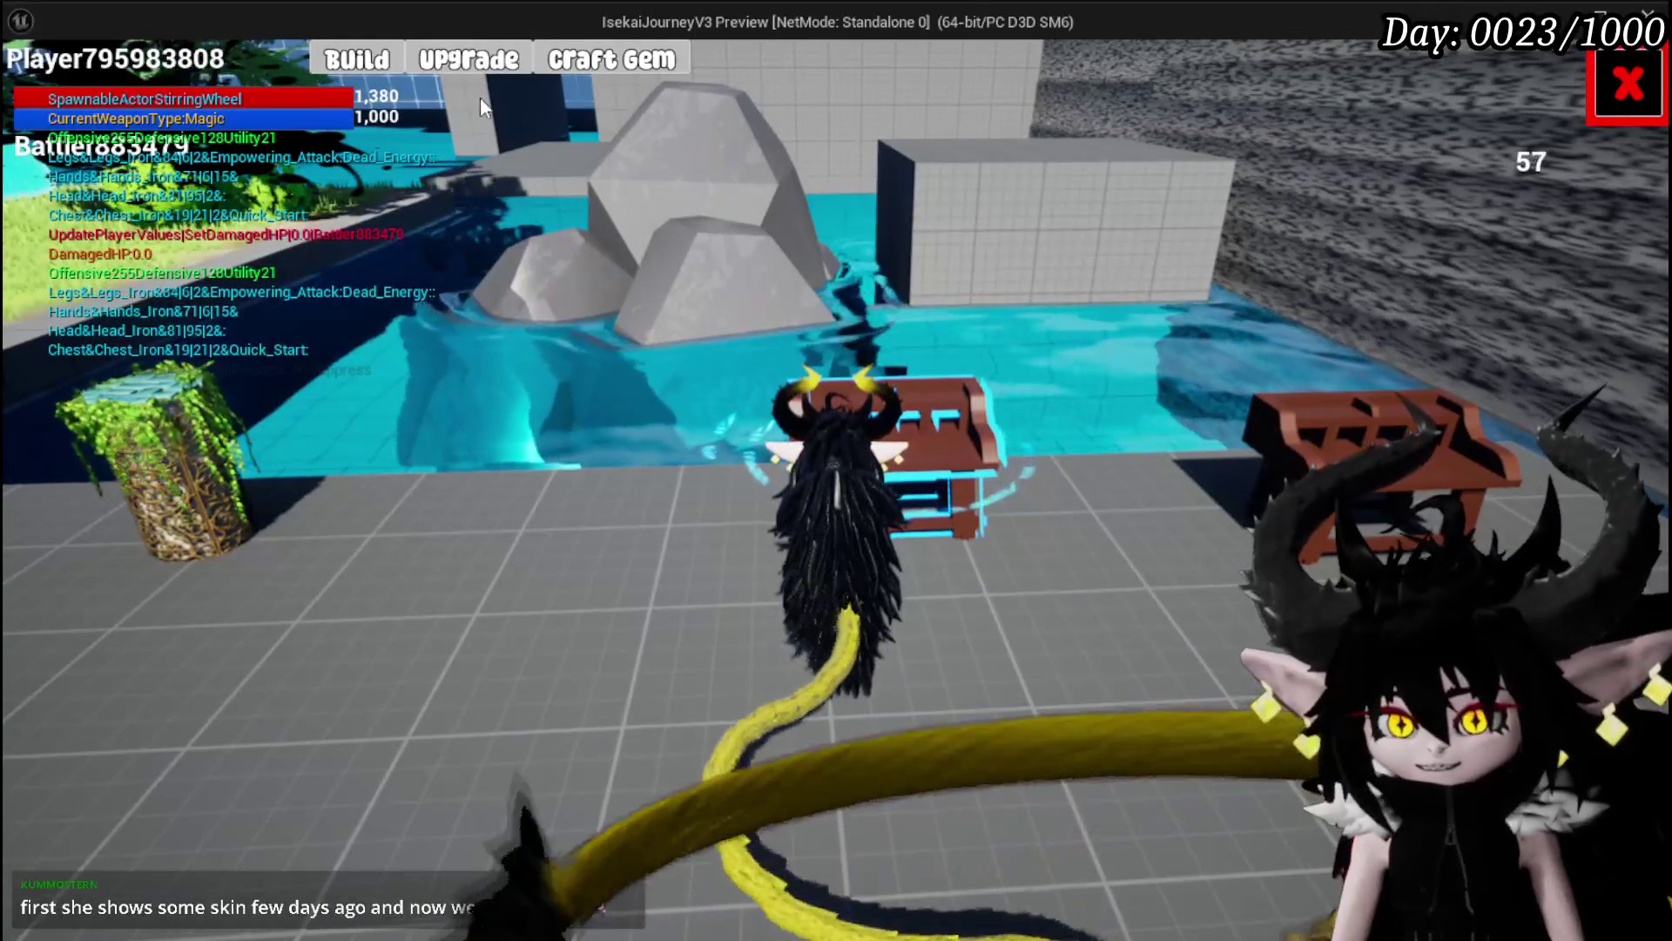
click(586, 66)
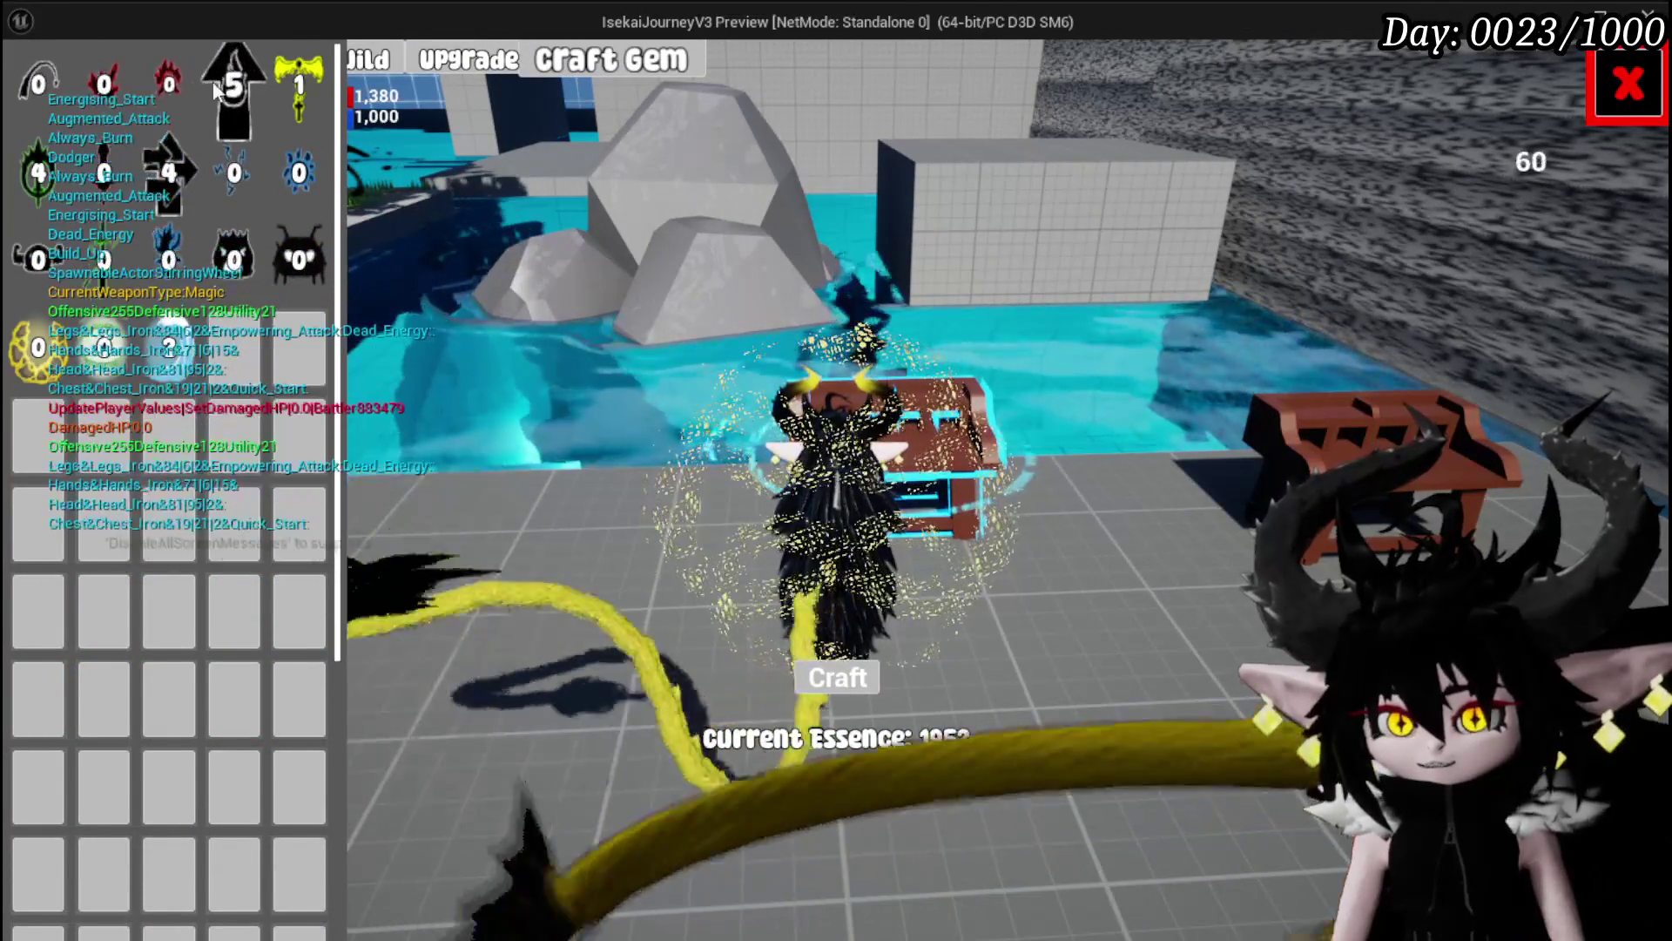
click(285, 87)
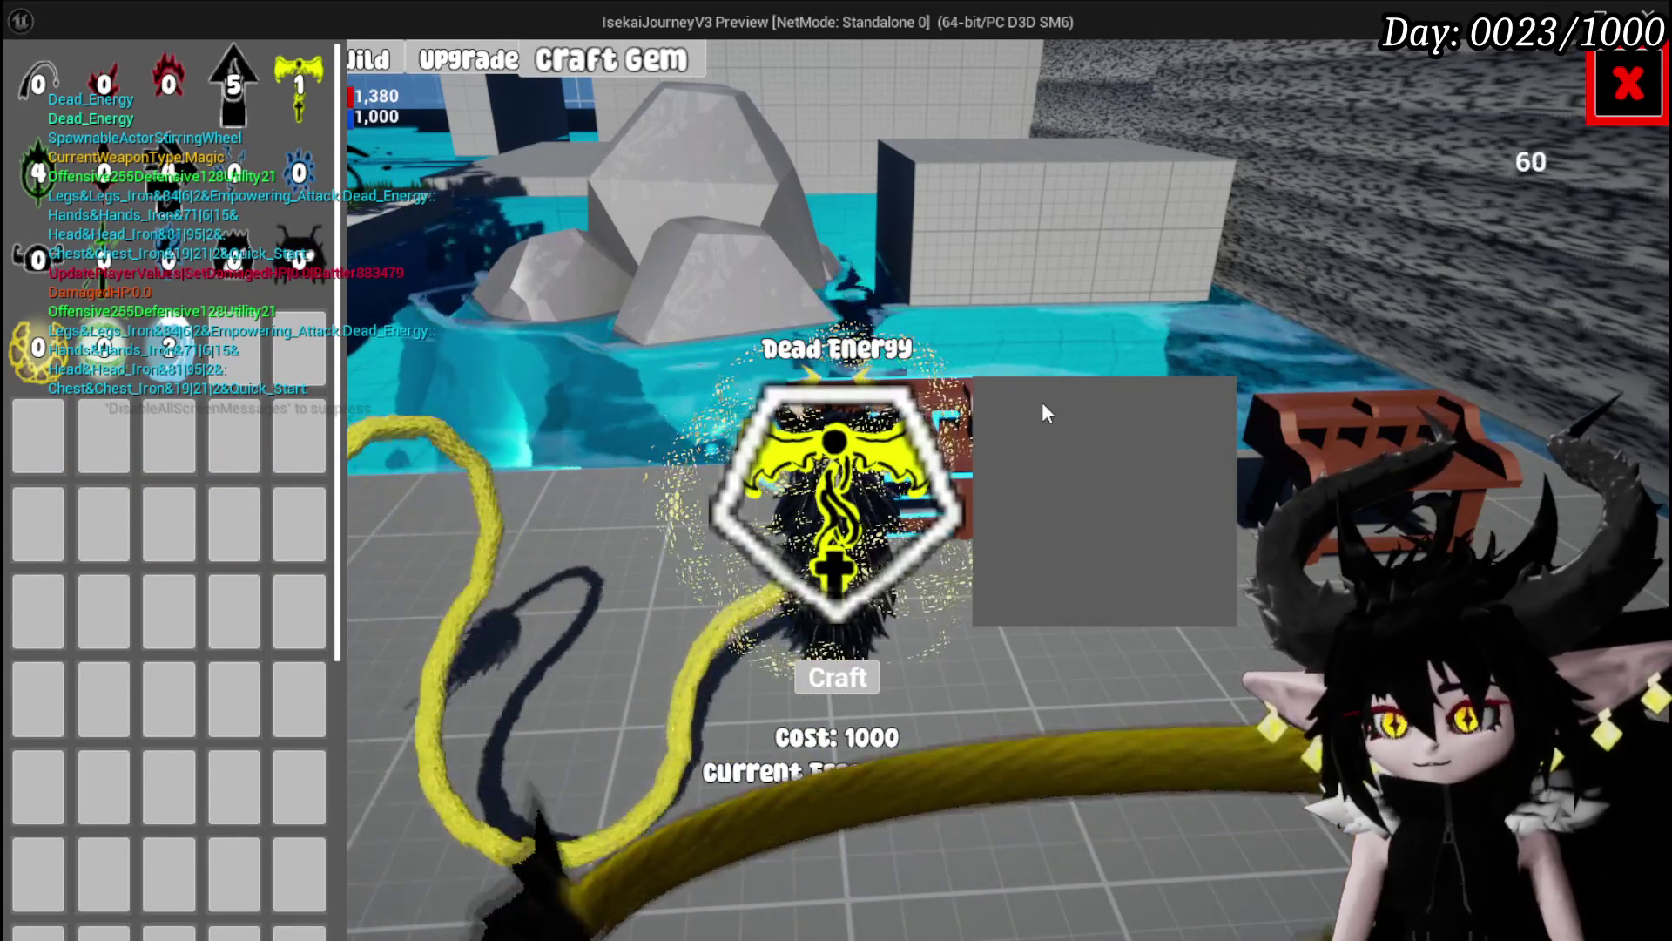
key(Escape)
click(31, 85)
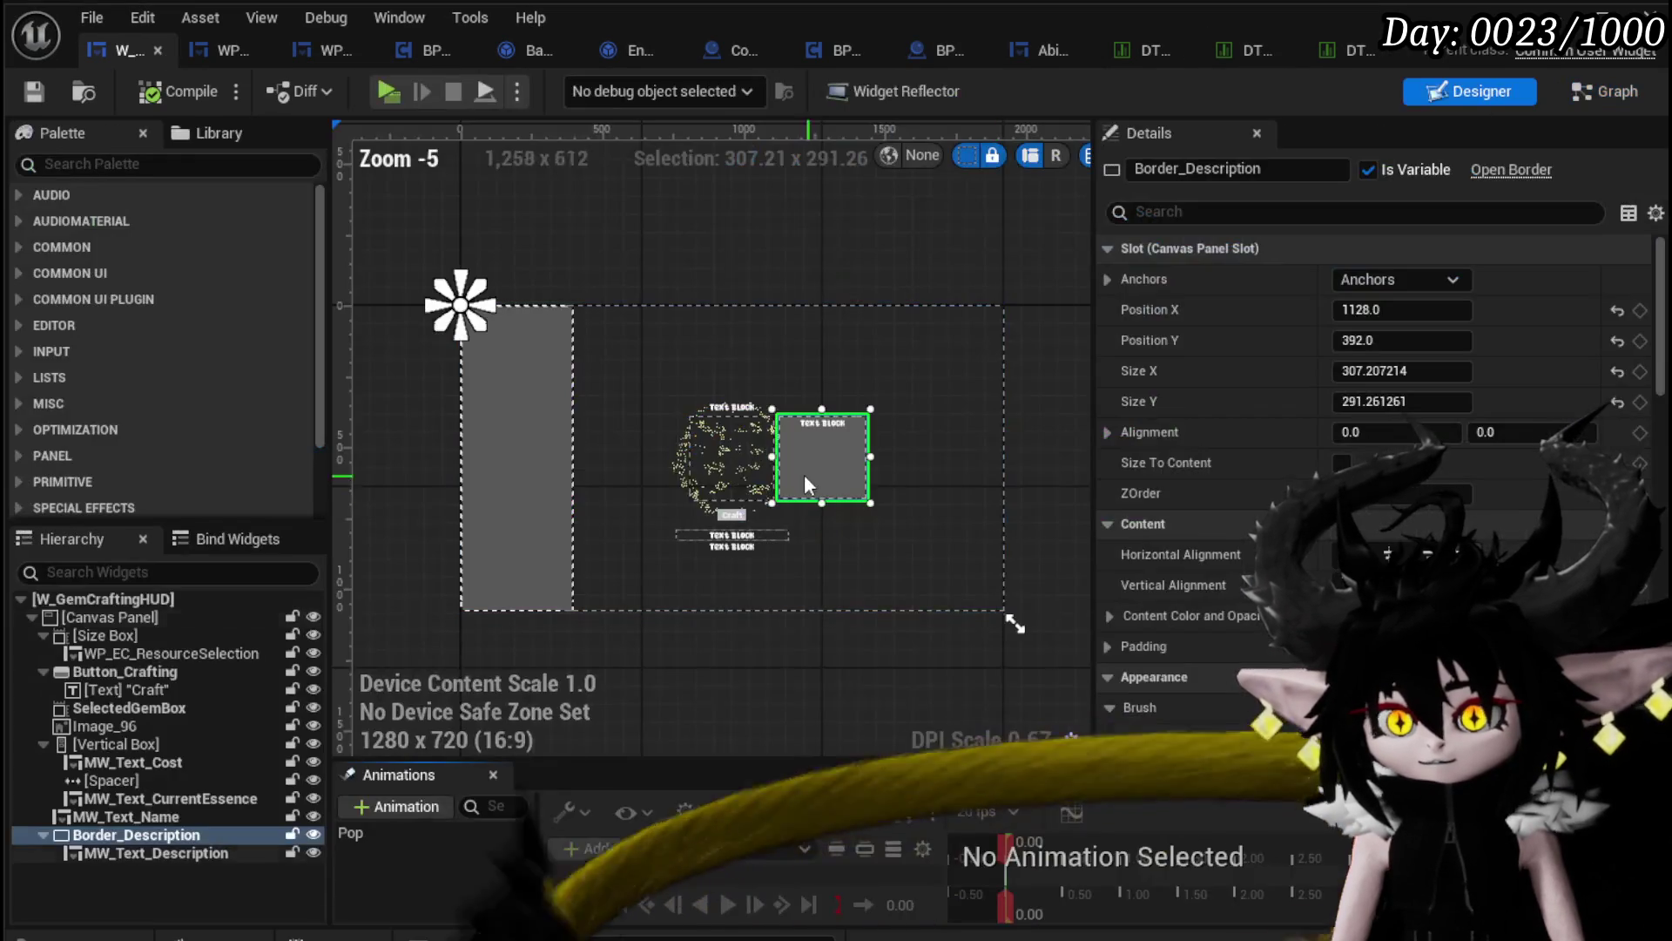
Step: Inspect MW_Text_Description's Details settings and launch a fresh game preview
click(159, 856)
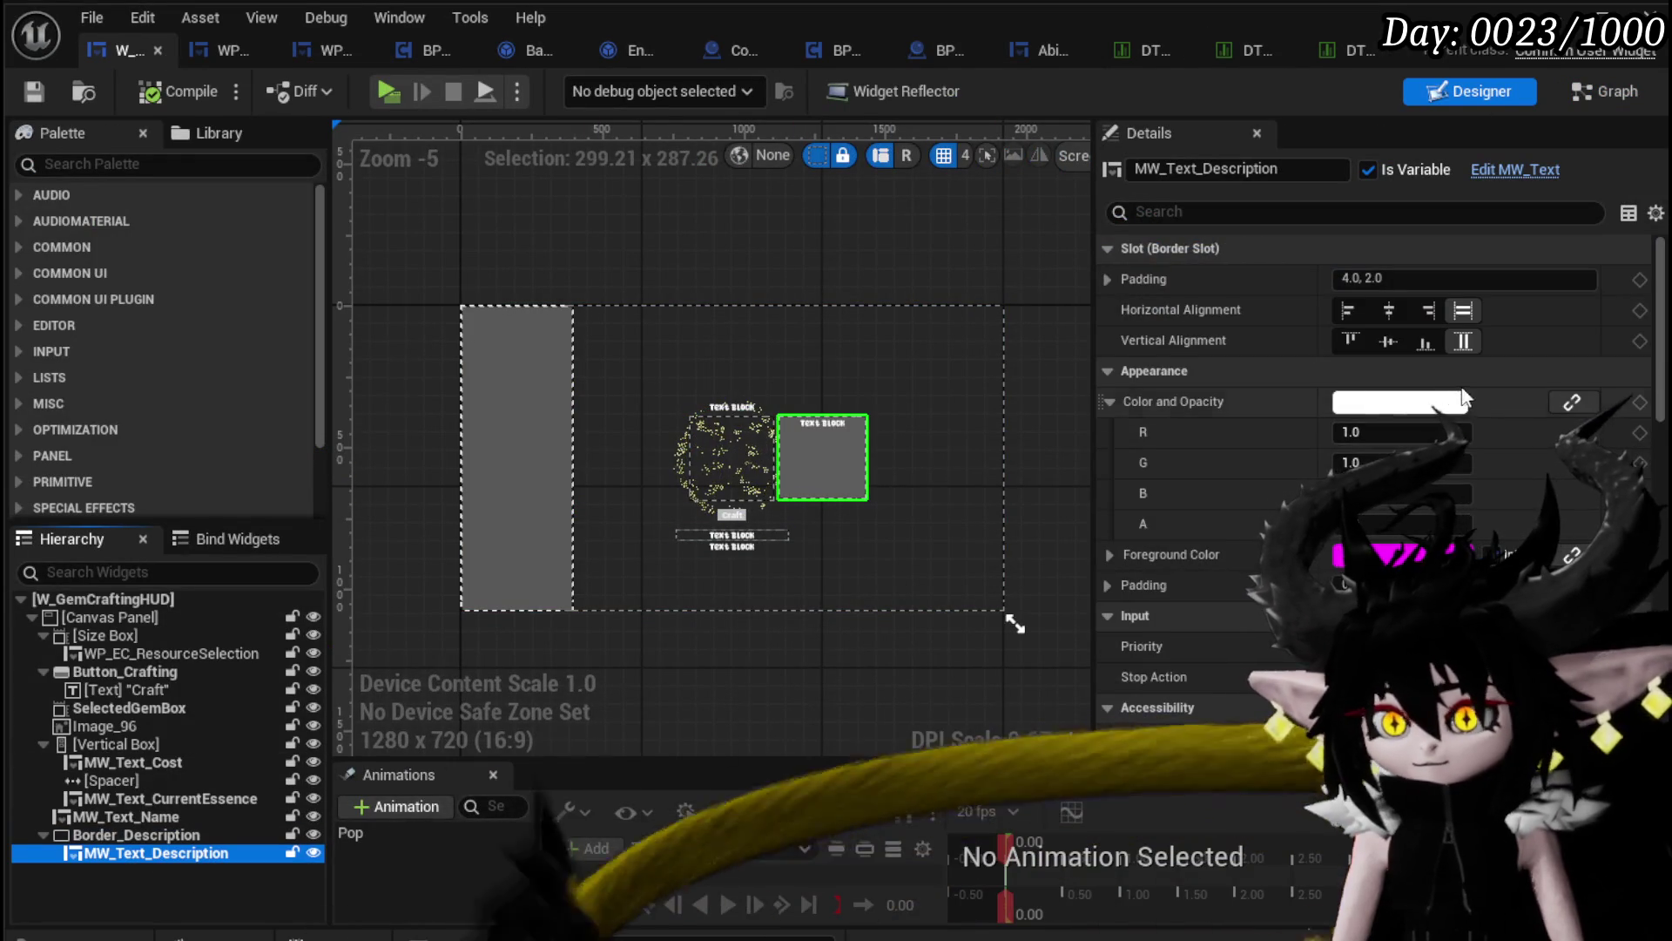
scroll(1463, 398, down, 8)
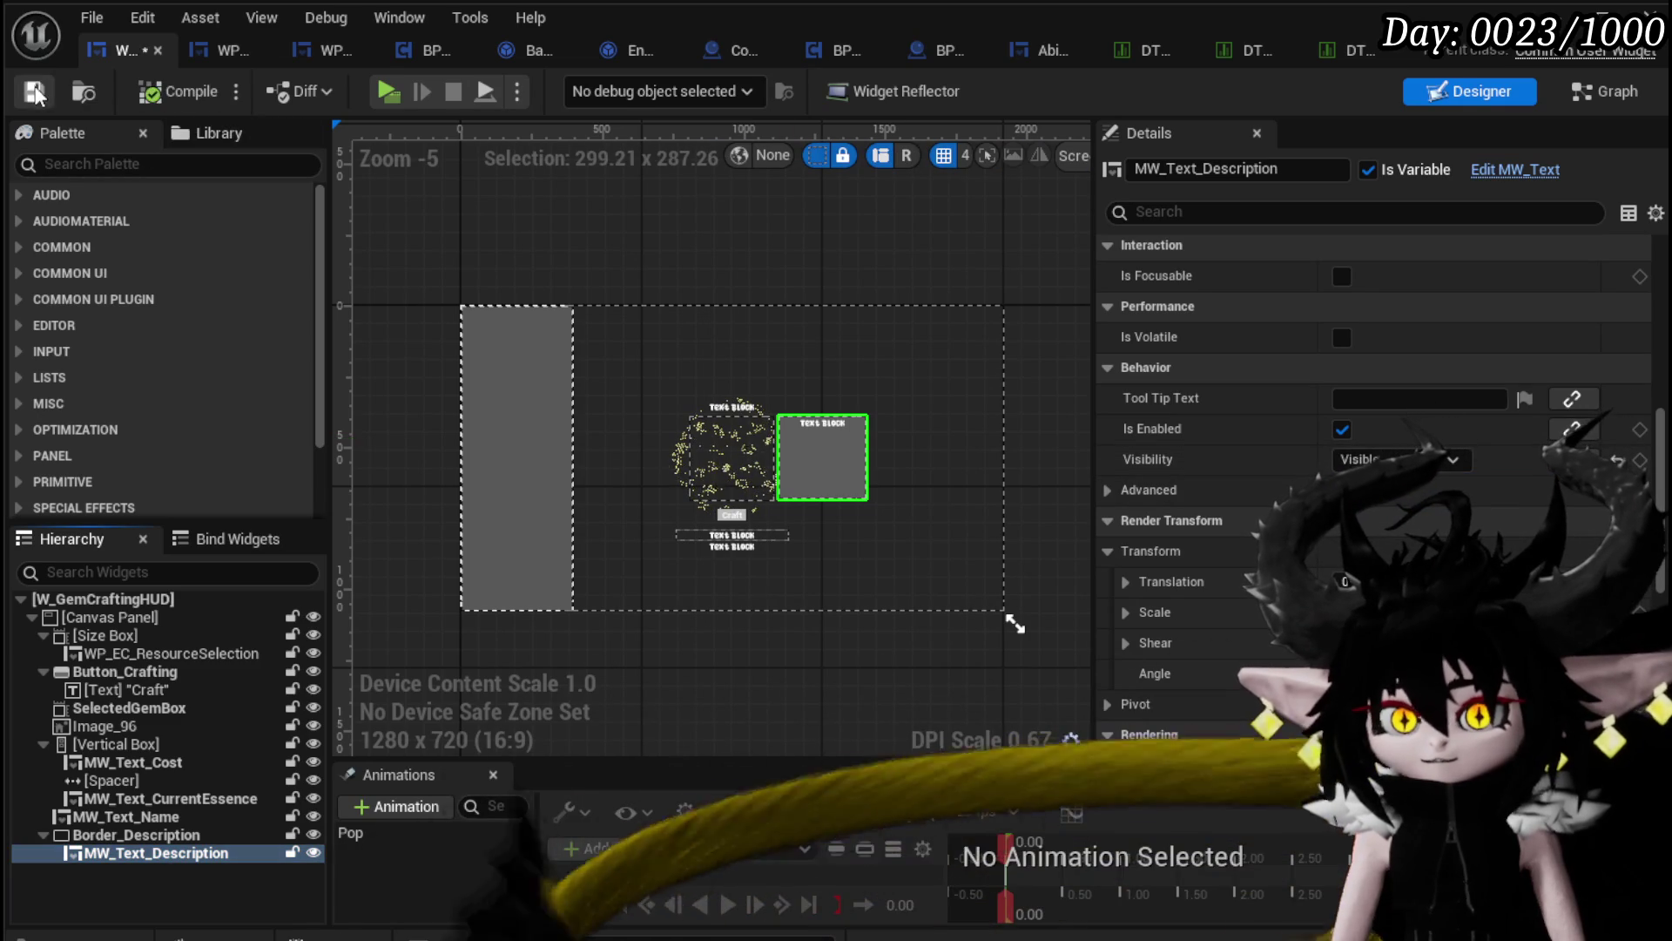
scroll(1461, 405, down, 10)
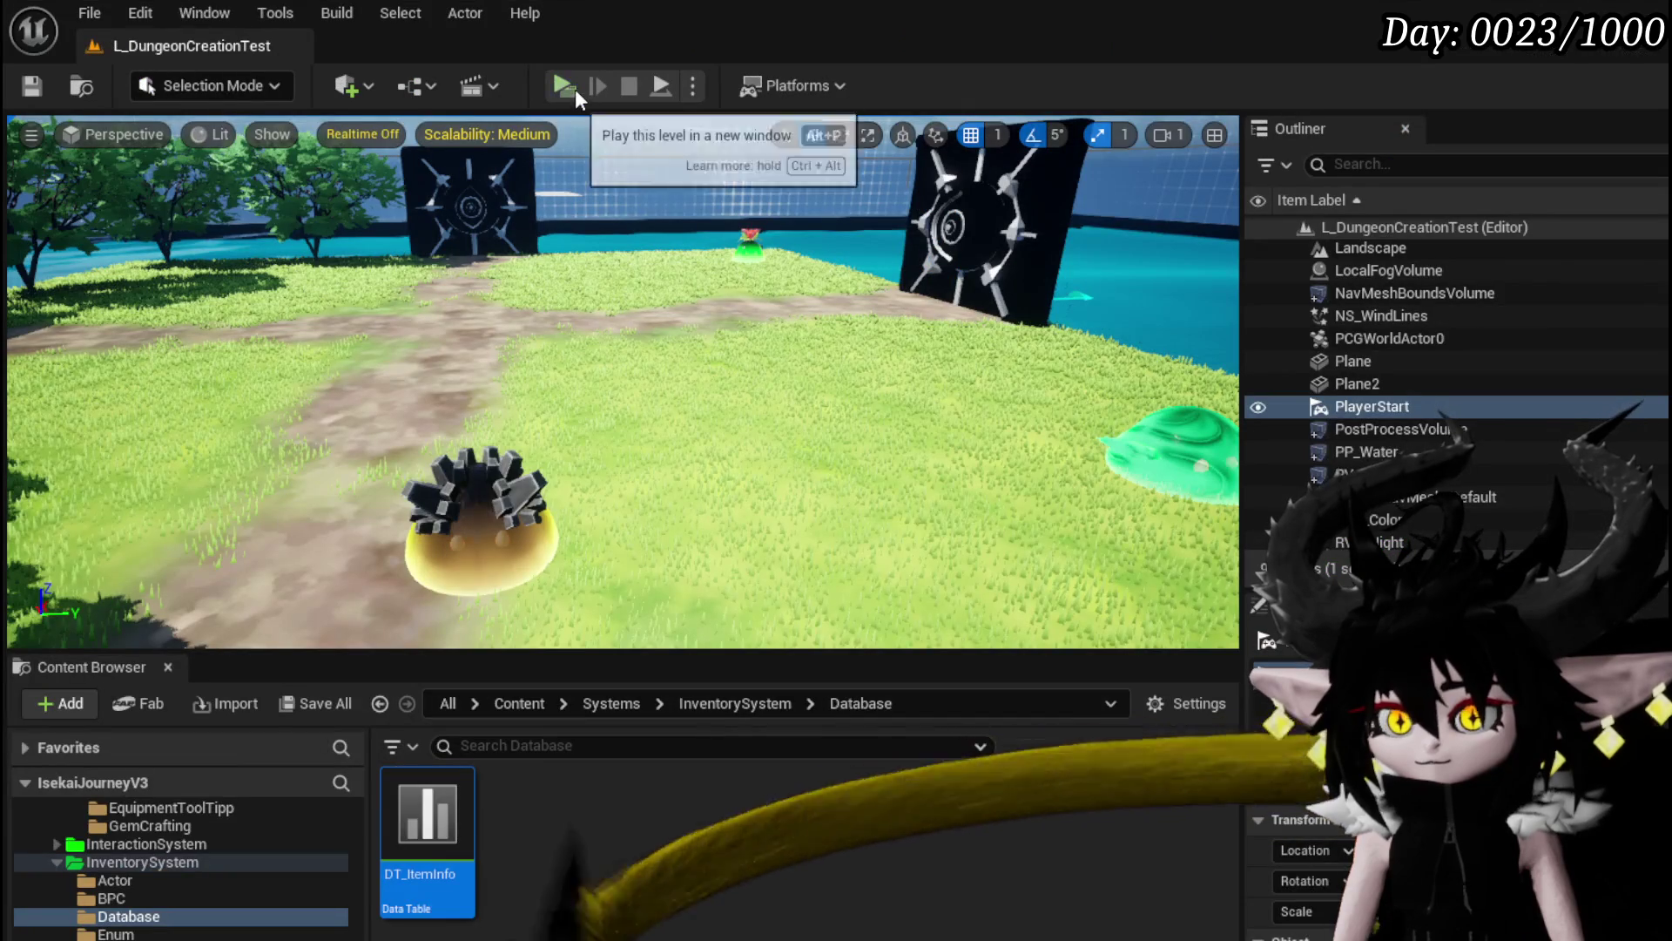
click(574, 89)
Step: In play, open Craft Gem and preview Dead Energy, Energising Start, Build Up, Virus, Tank, Quick Start and SOS Shell
key(w)
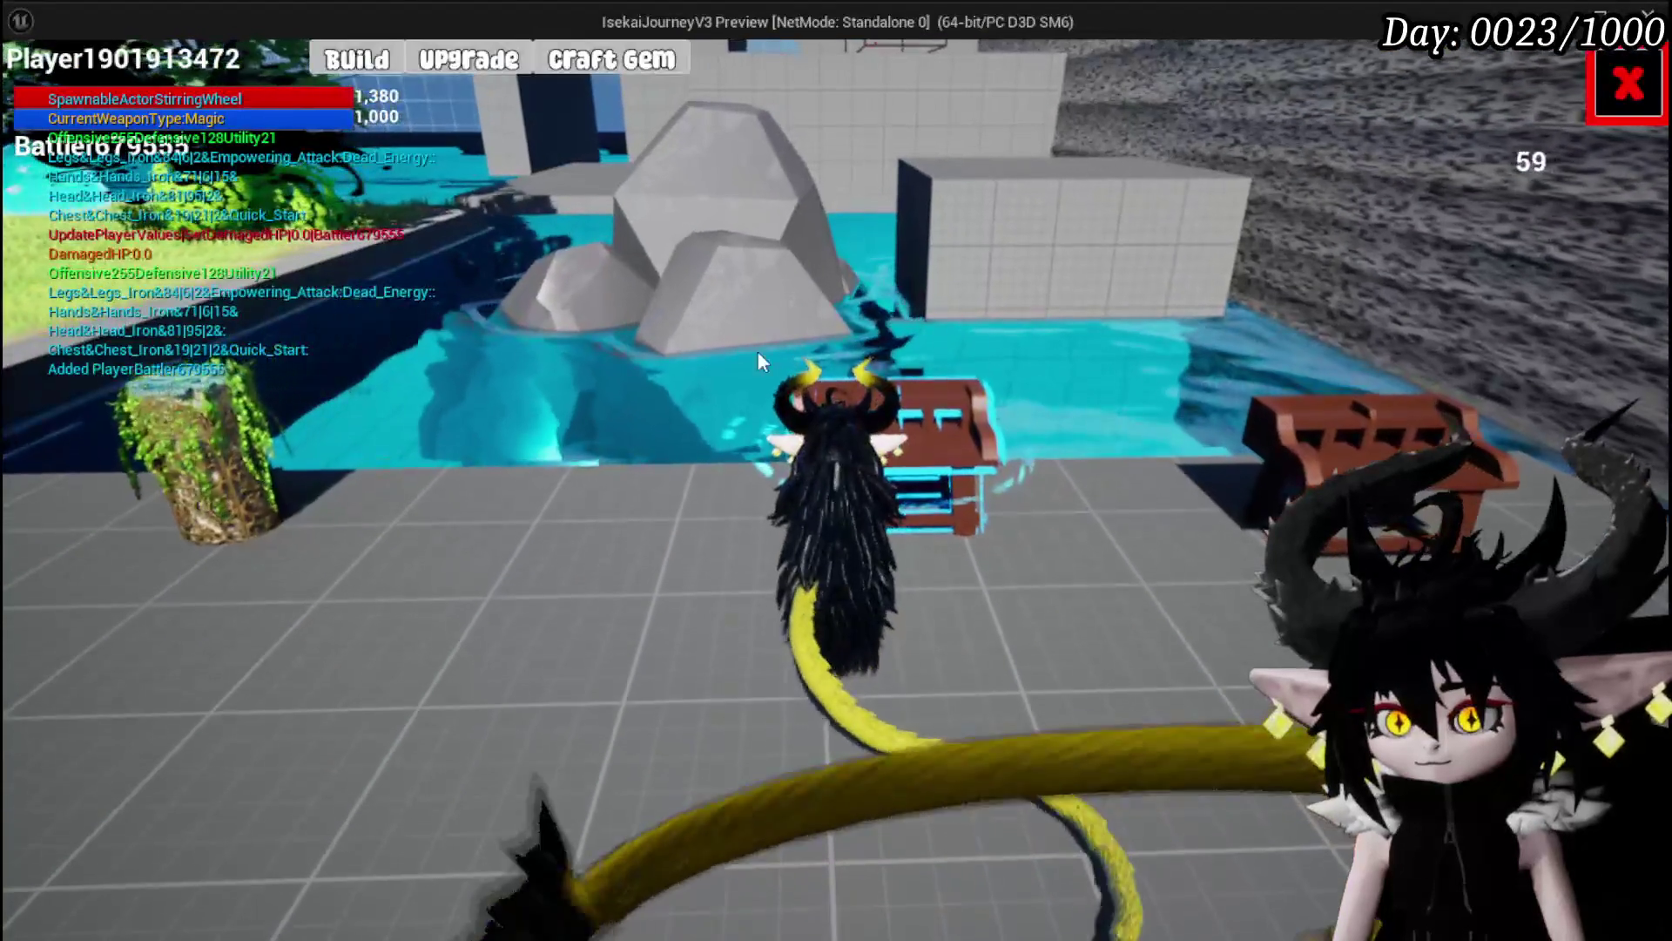
click(597, 61)
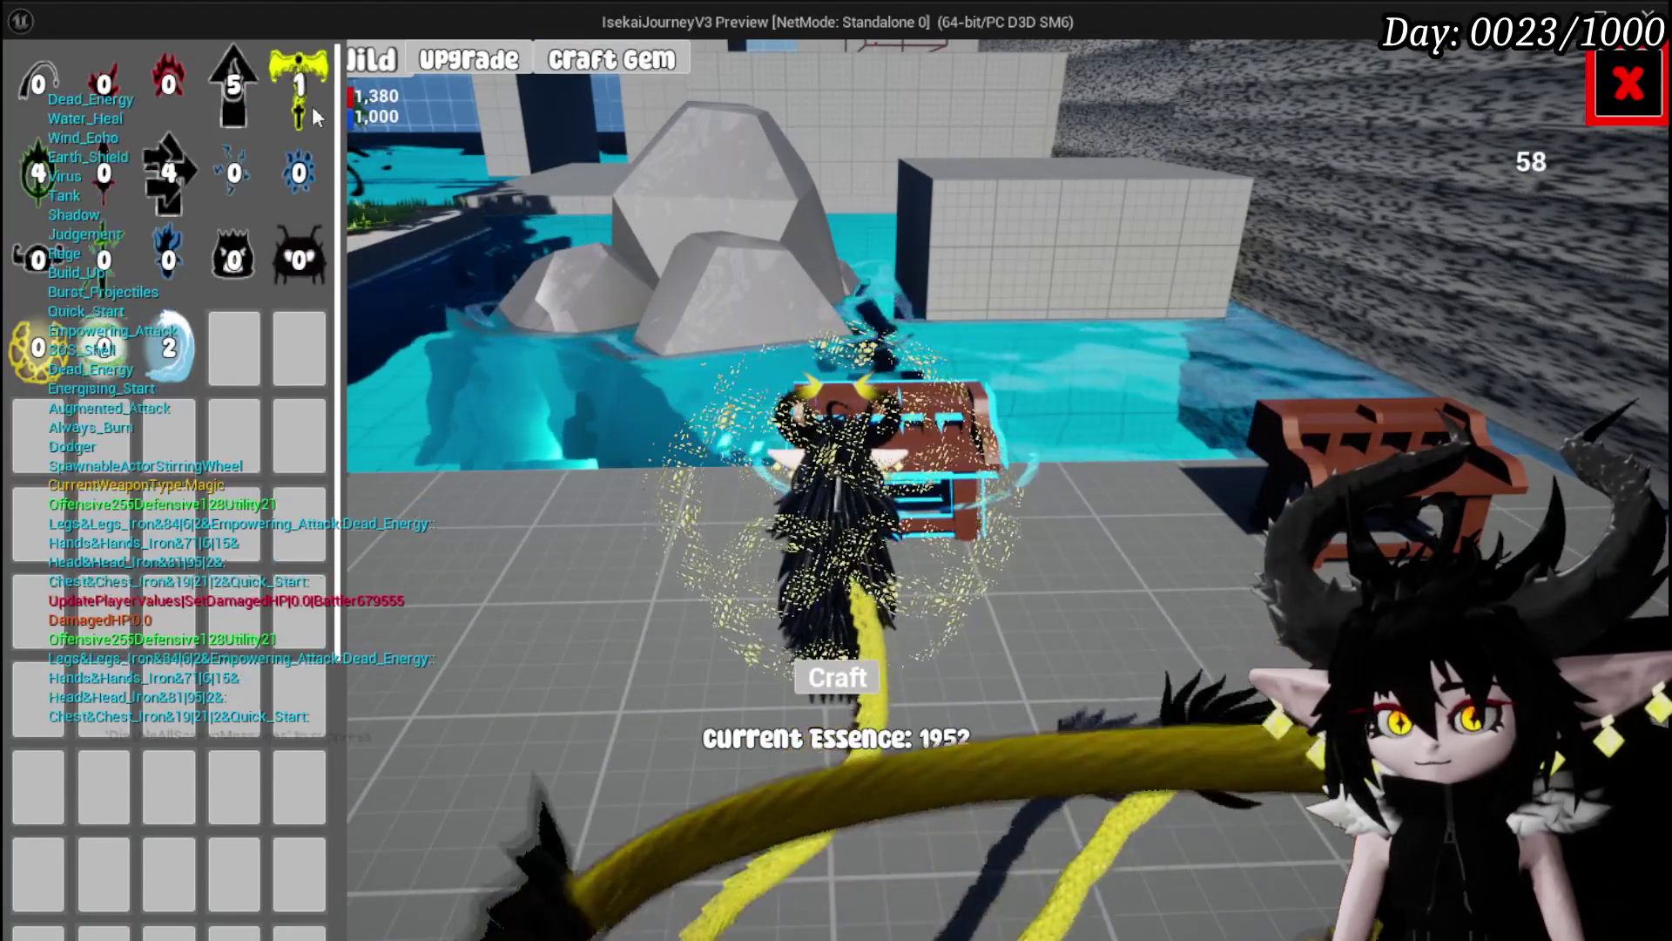
click(299, 84)
click(235, 87)
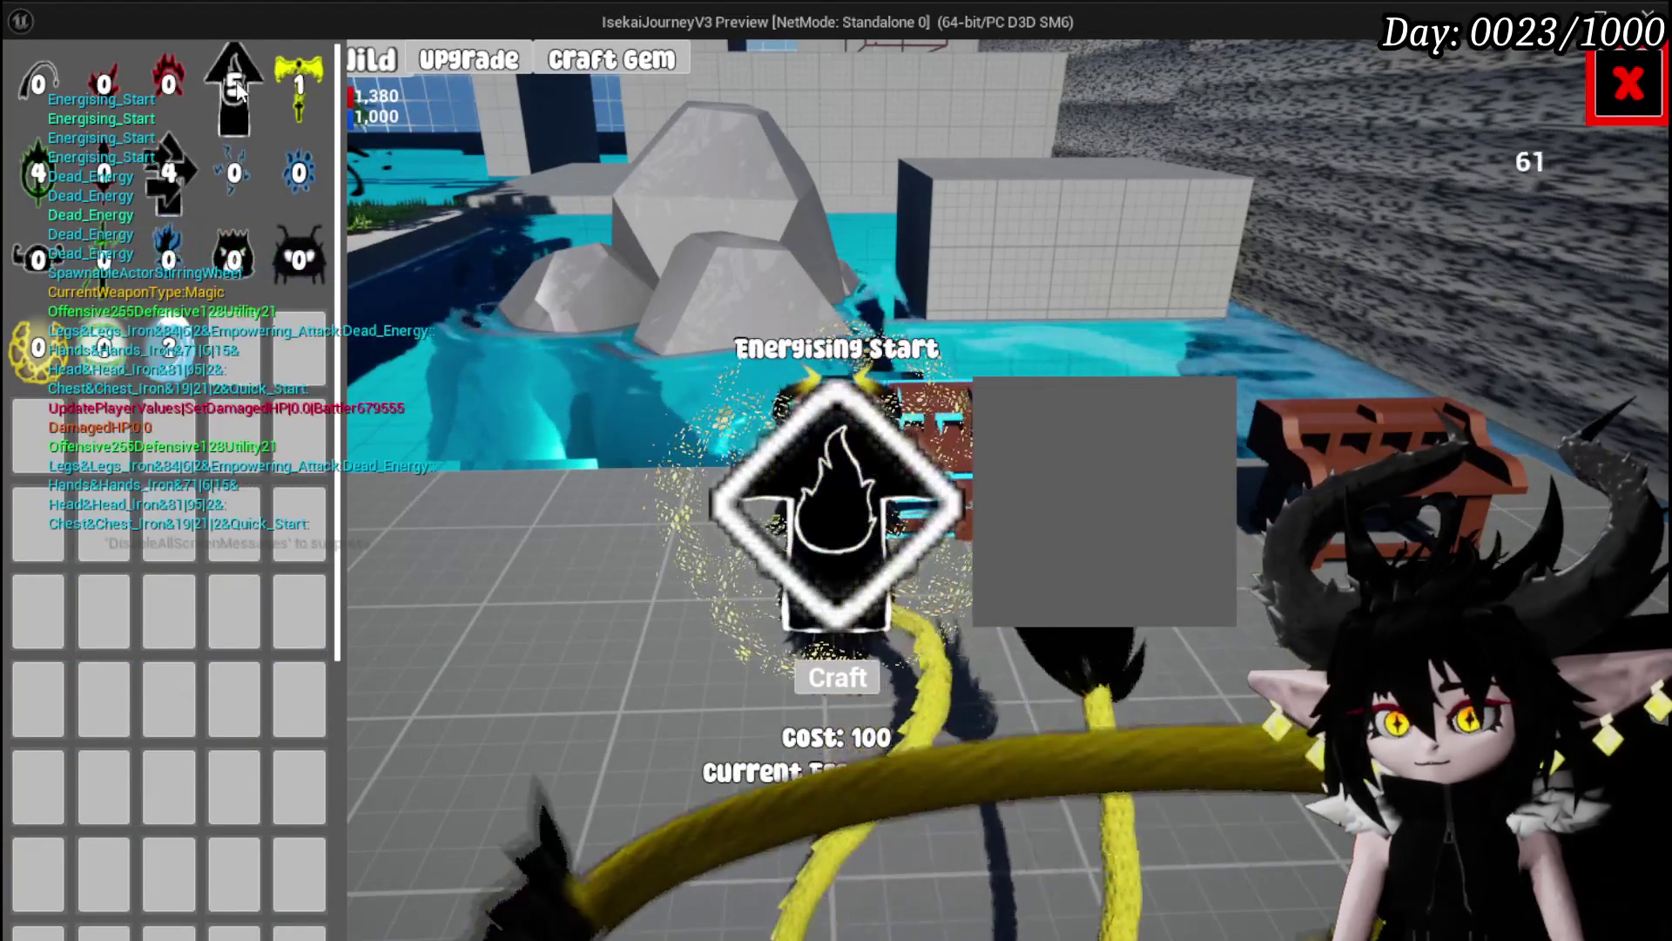
click(315, 84)
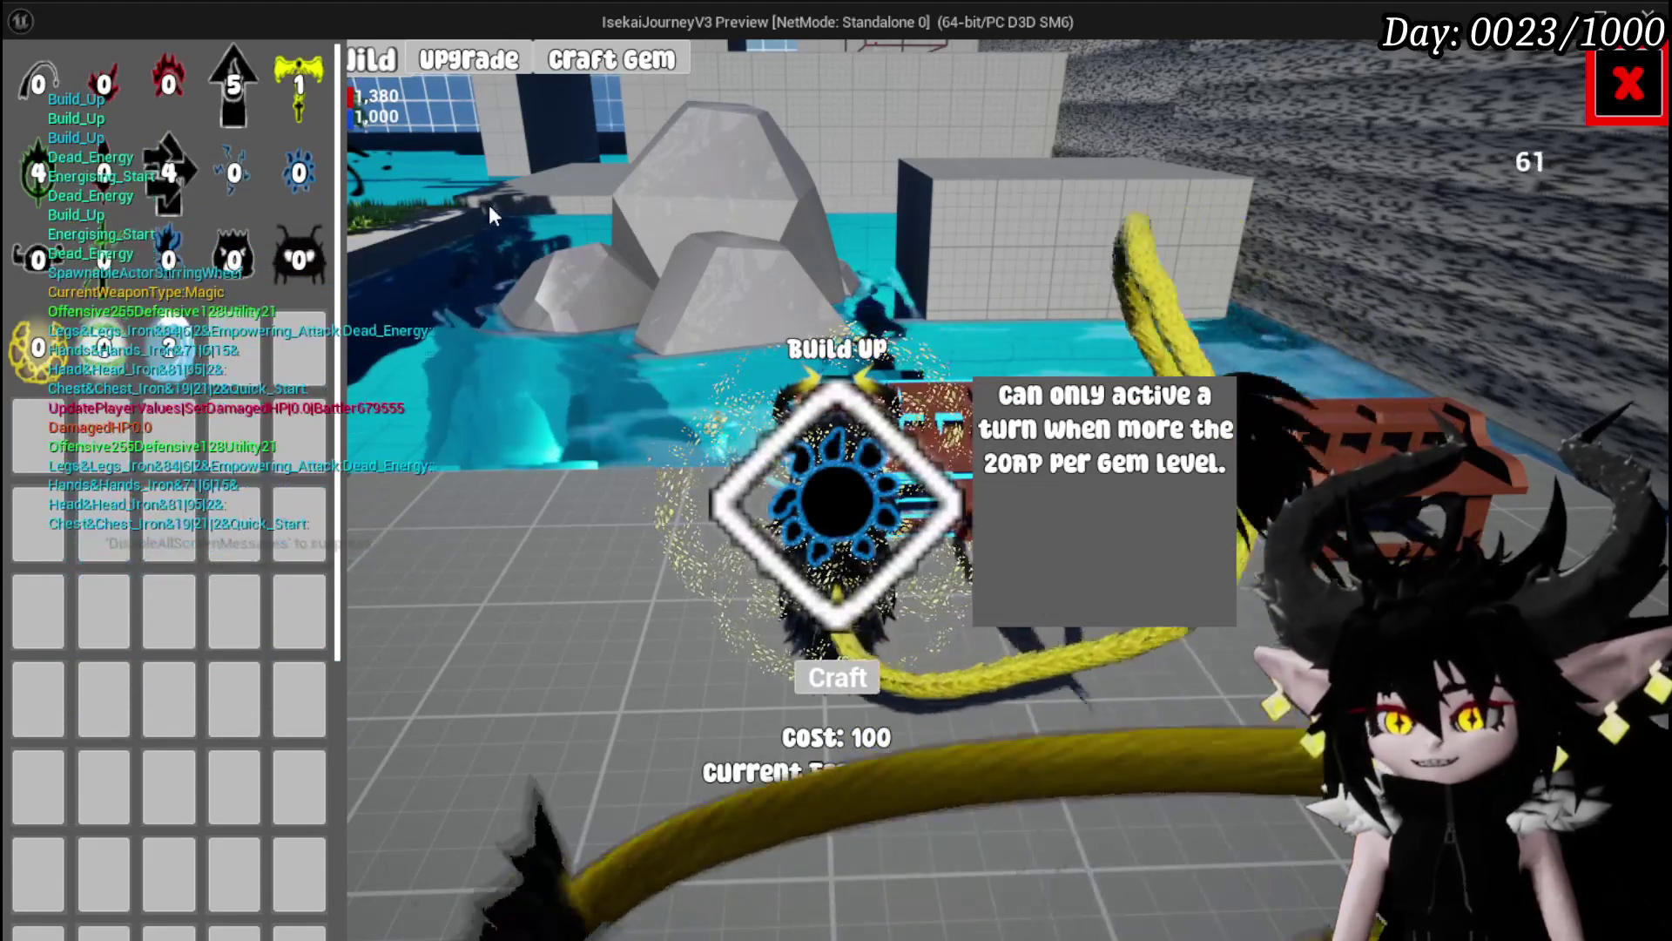
click(299, 258)
click(211, 260)
click(140, 178)
click(26, 181)
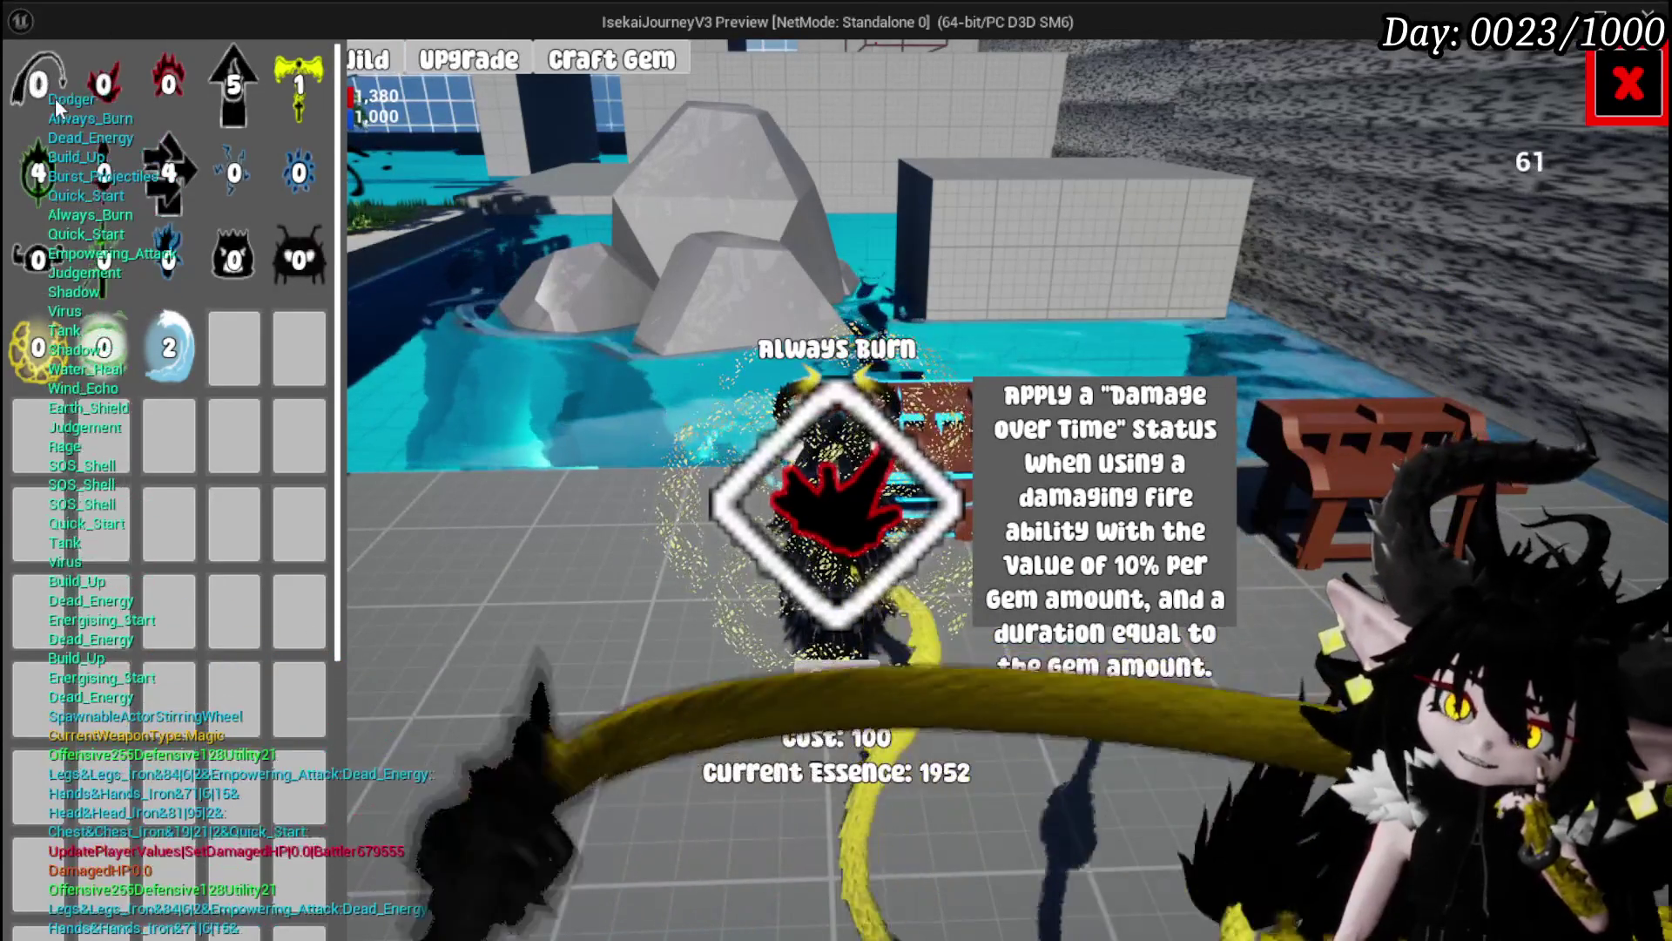
Step: Compare Augmented Attack, Energising Start and Dead Energy descriptions, then stop the preview and save the level
click(139, 101)
click(251, 101)
click(171, 100)
click(241, 96)
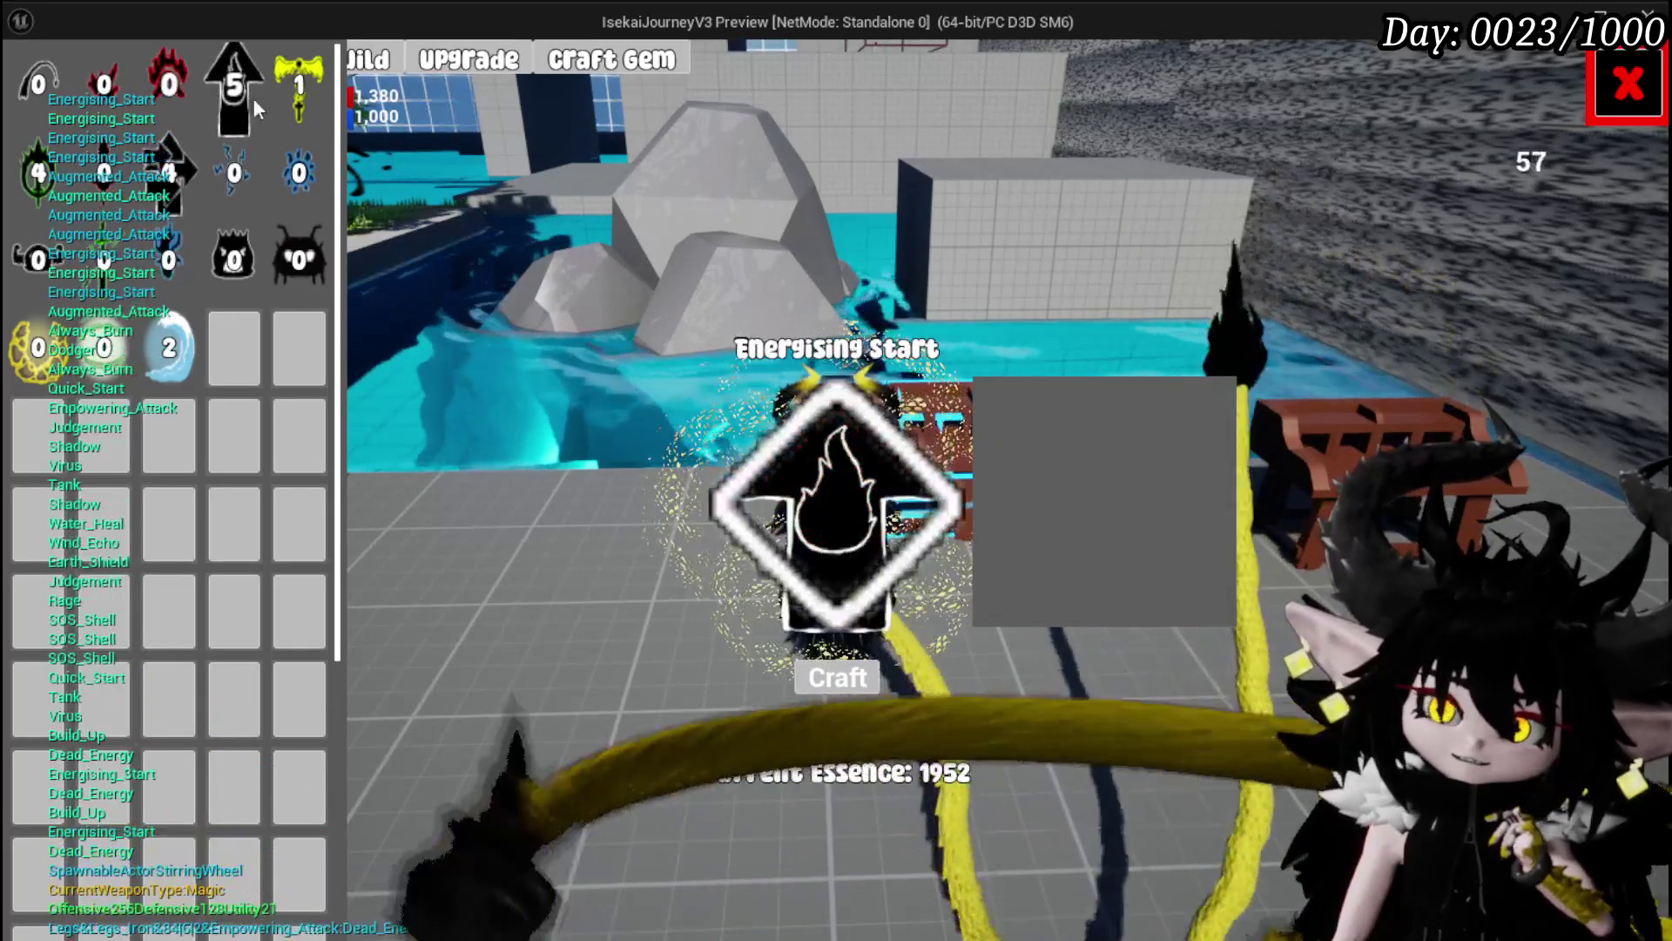
click(303, 98)
click(155, 80)
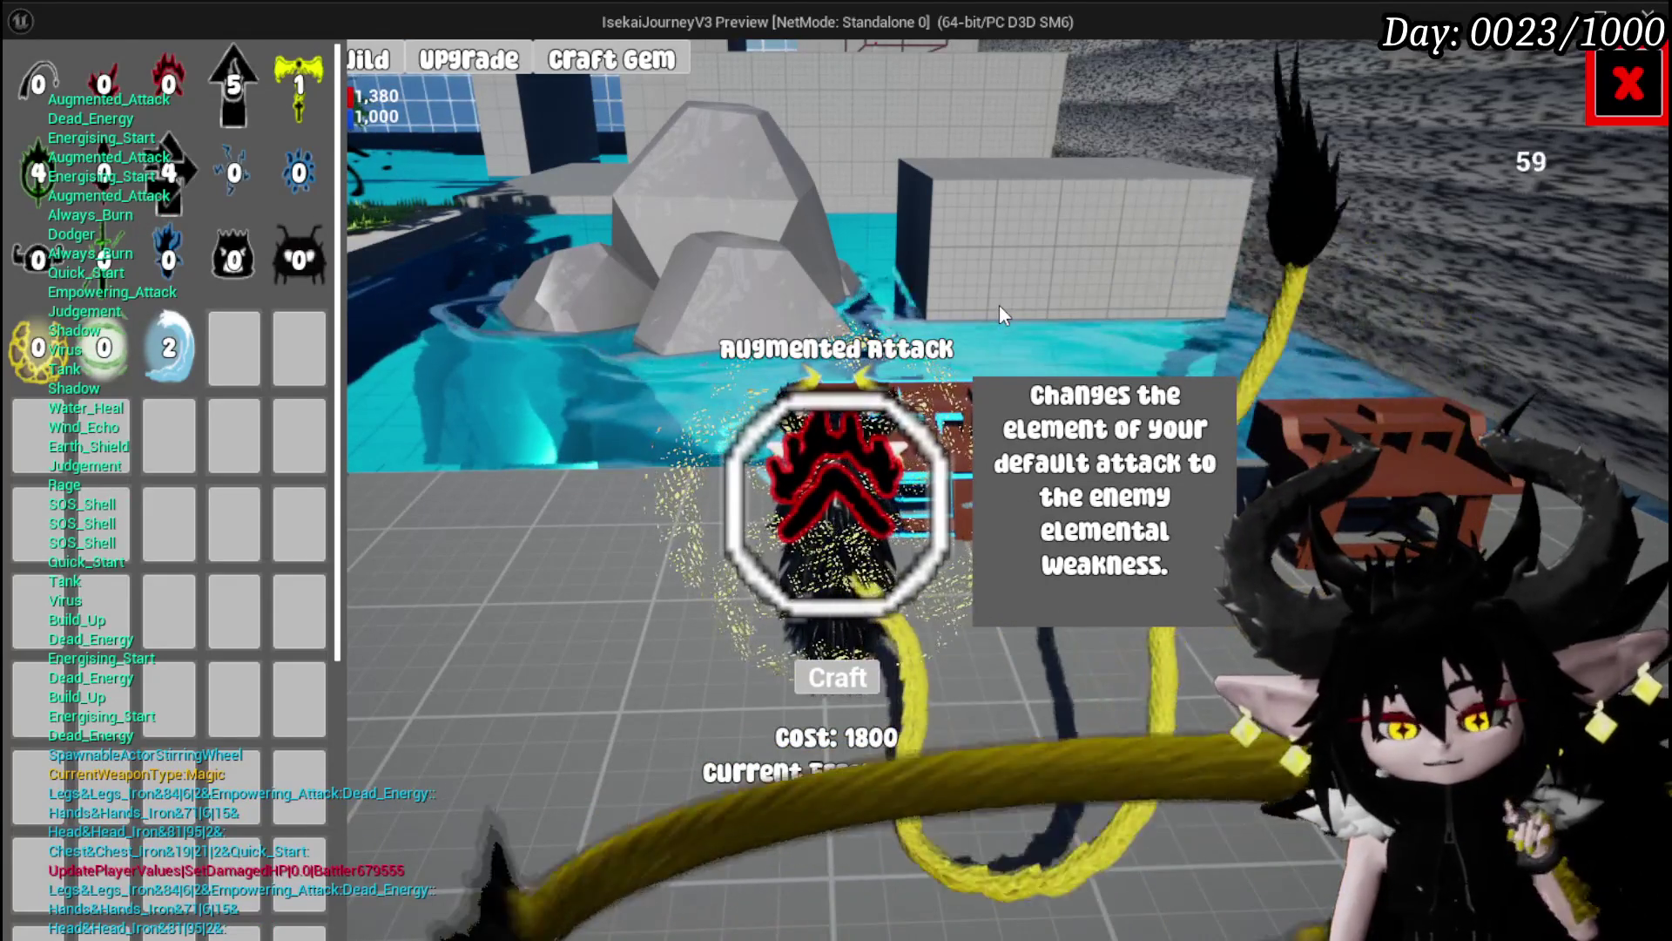
key(Escape)
click(44, 85)
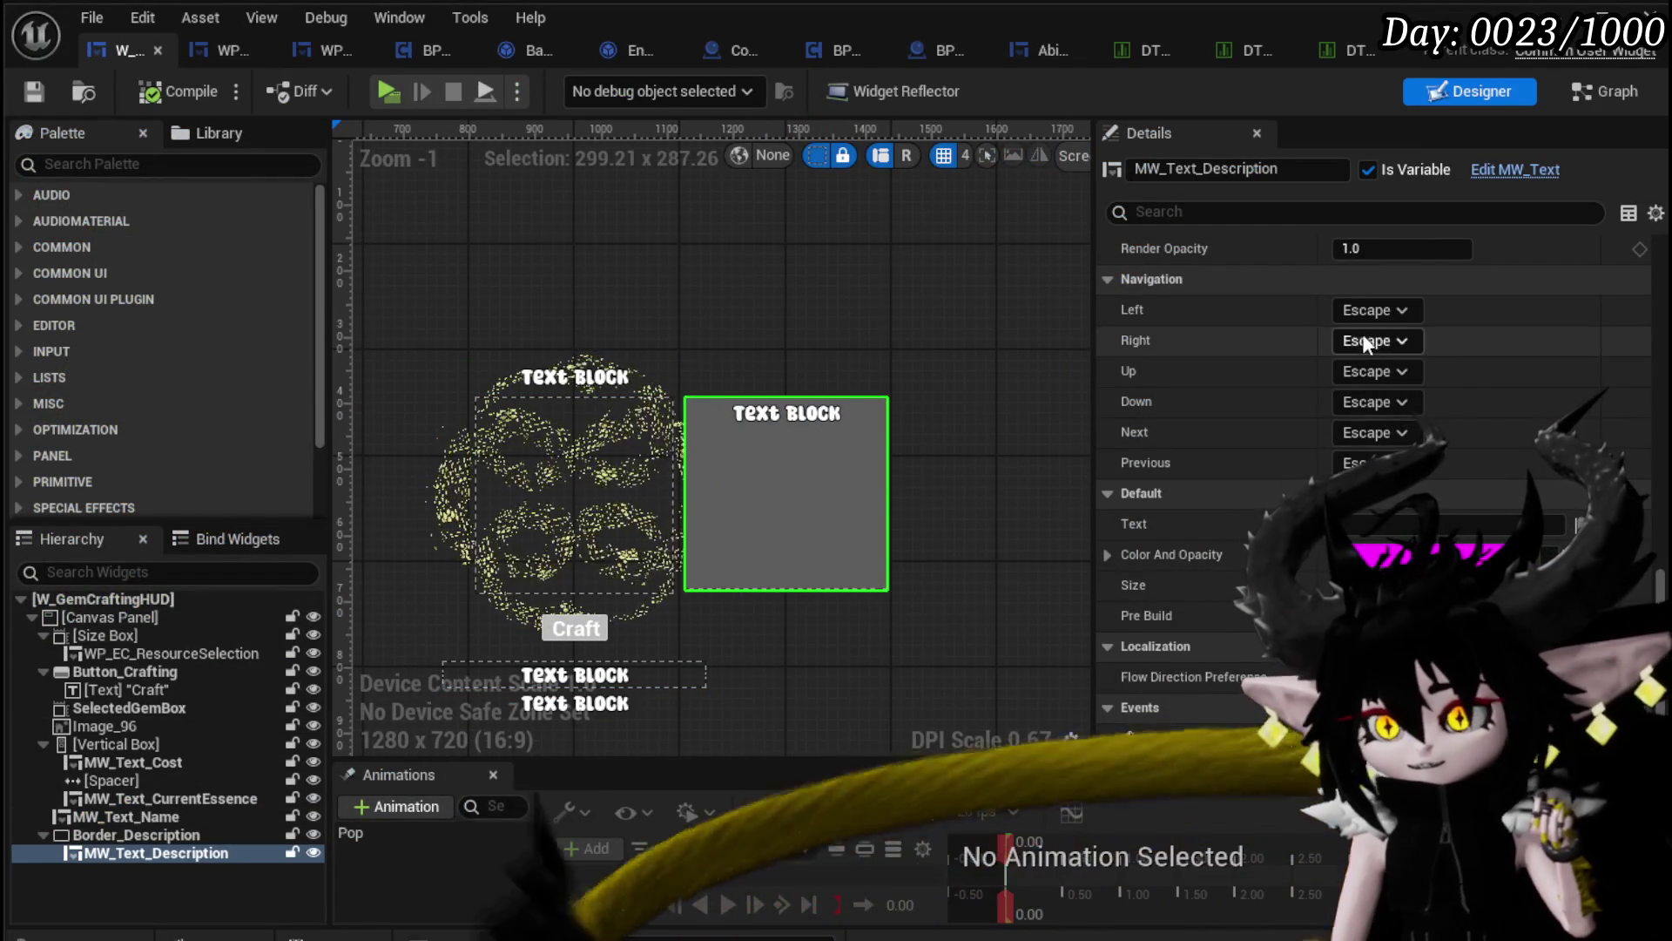
Step: Set MW_Text_Description's Border Slot Horizontal Alignment to Left Align and compile the HUD widget
scroll(1361, 336, up, 10)
scroll(1361, 336, up, 5)
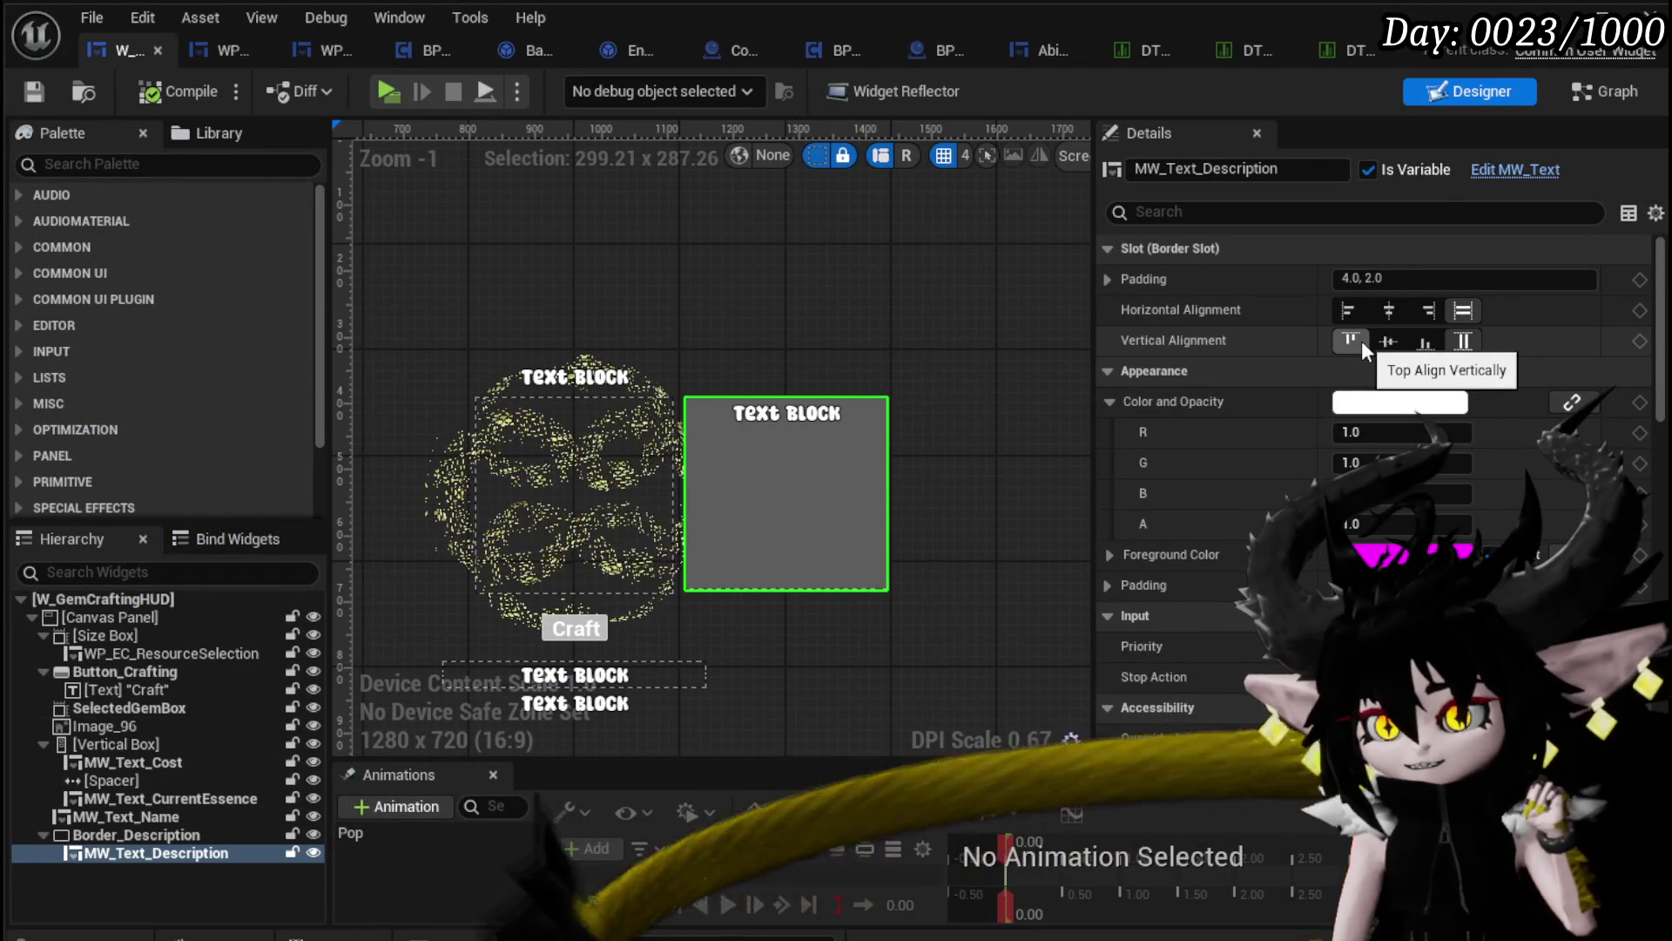
click(1350, 315)
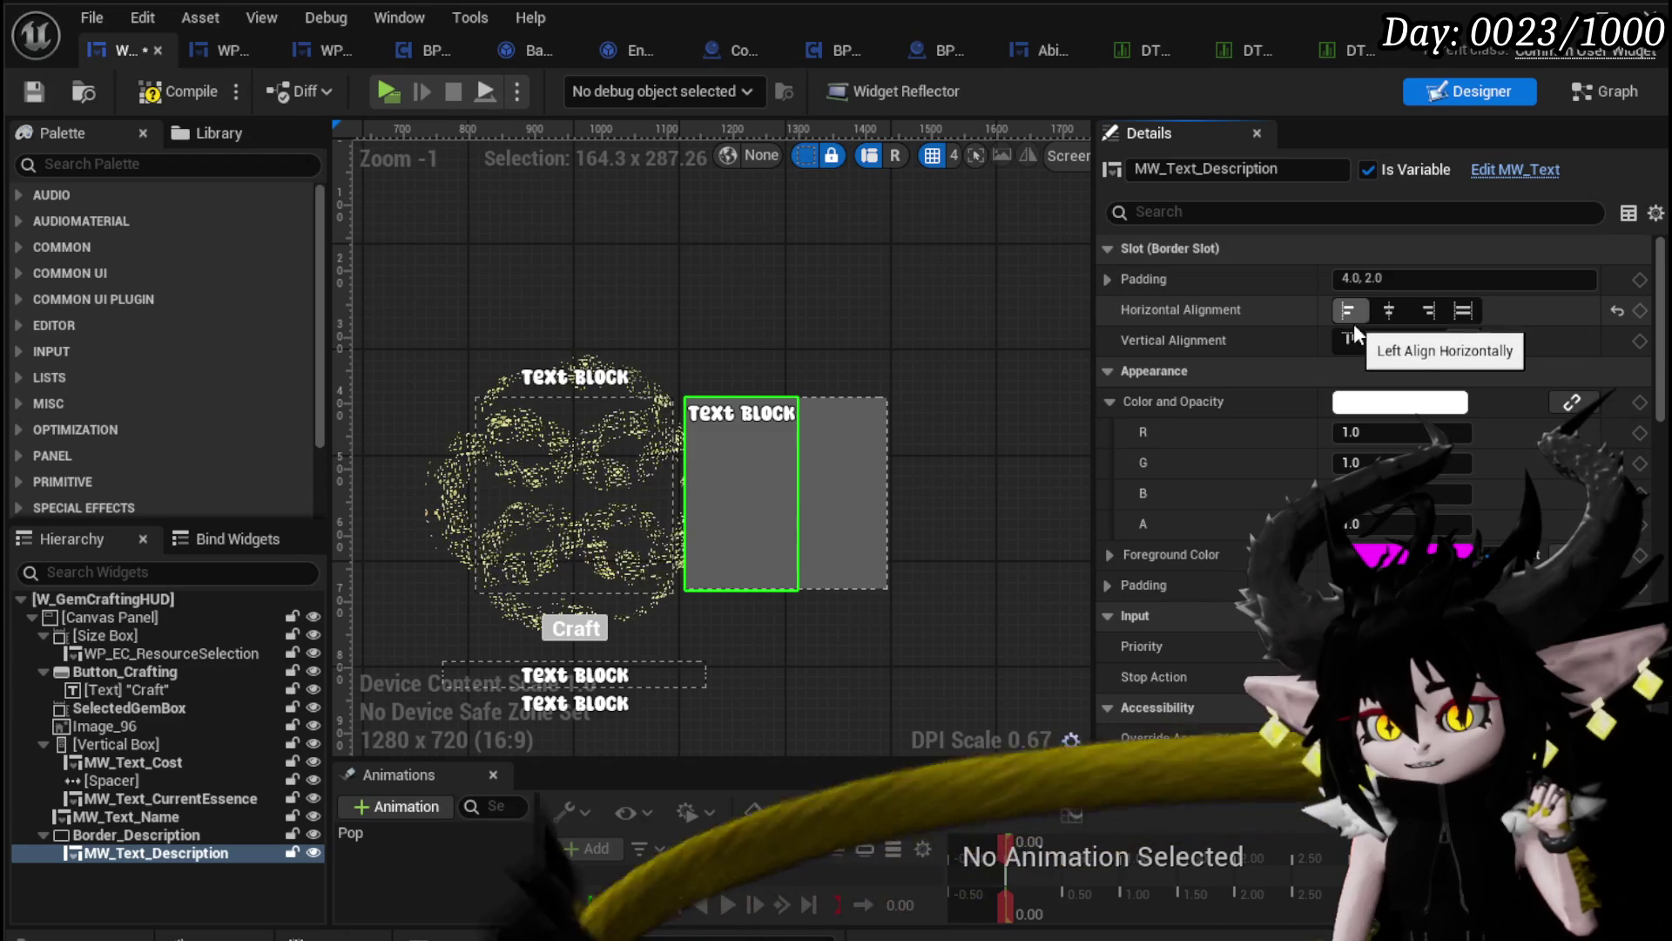
click(146, 91)
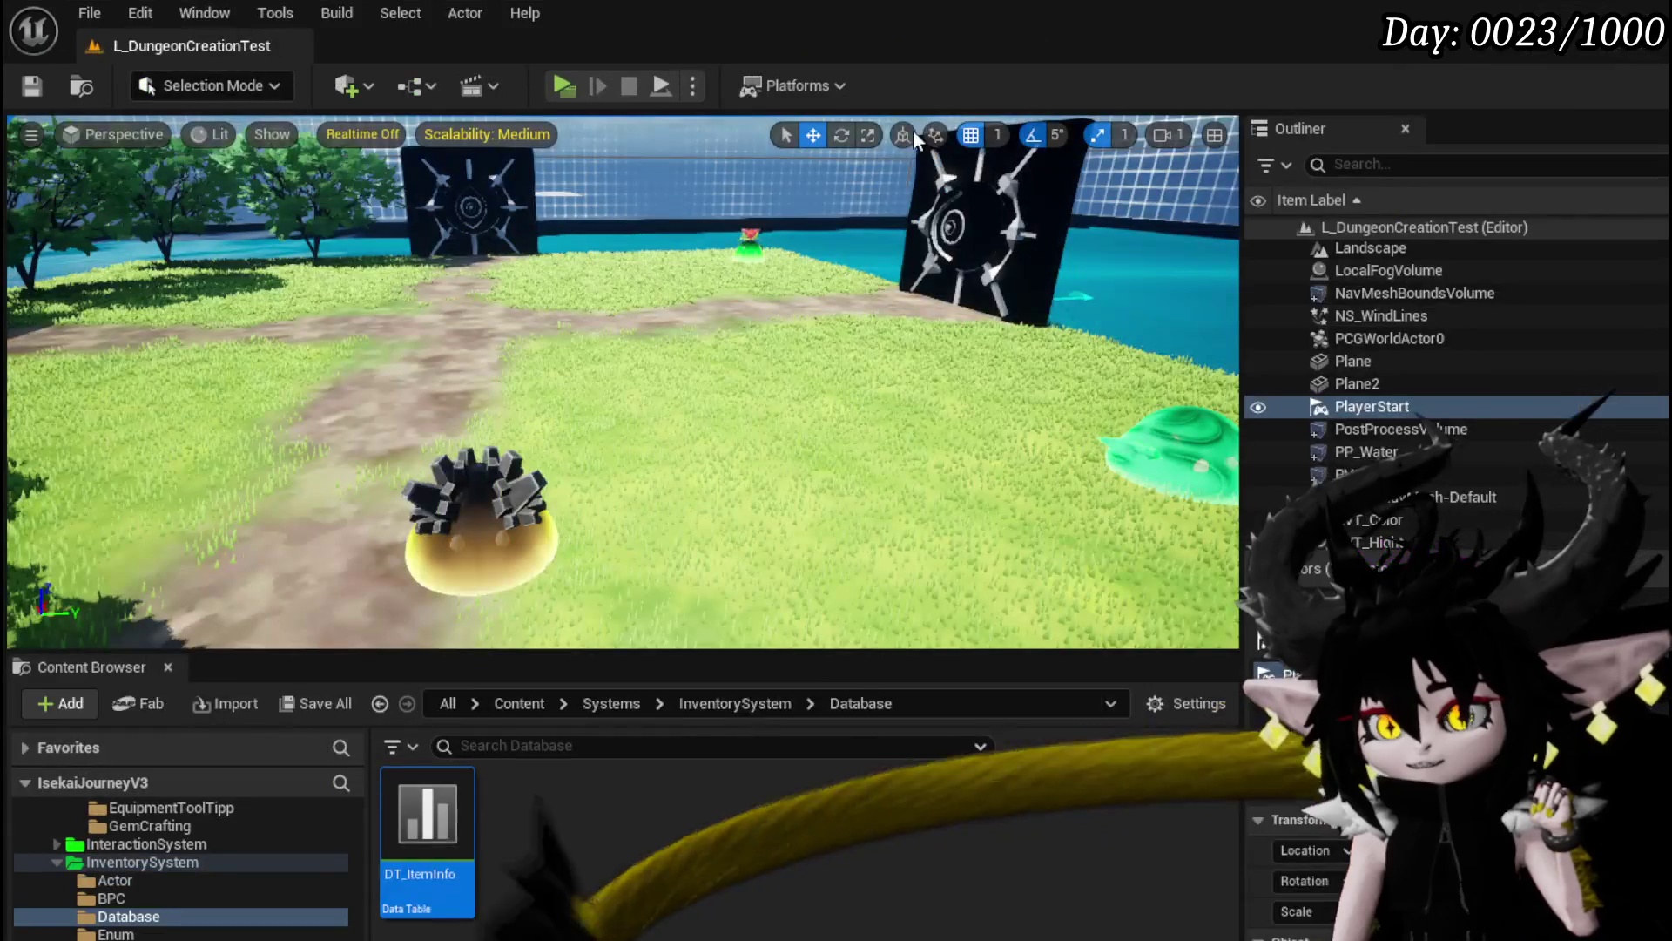
click(555, 90)
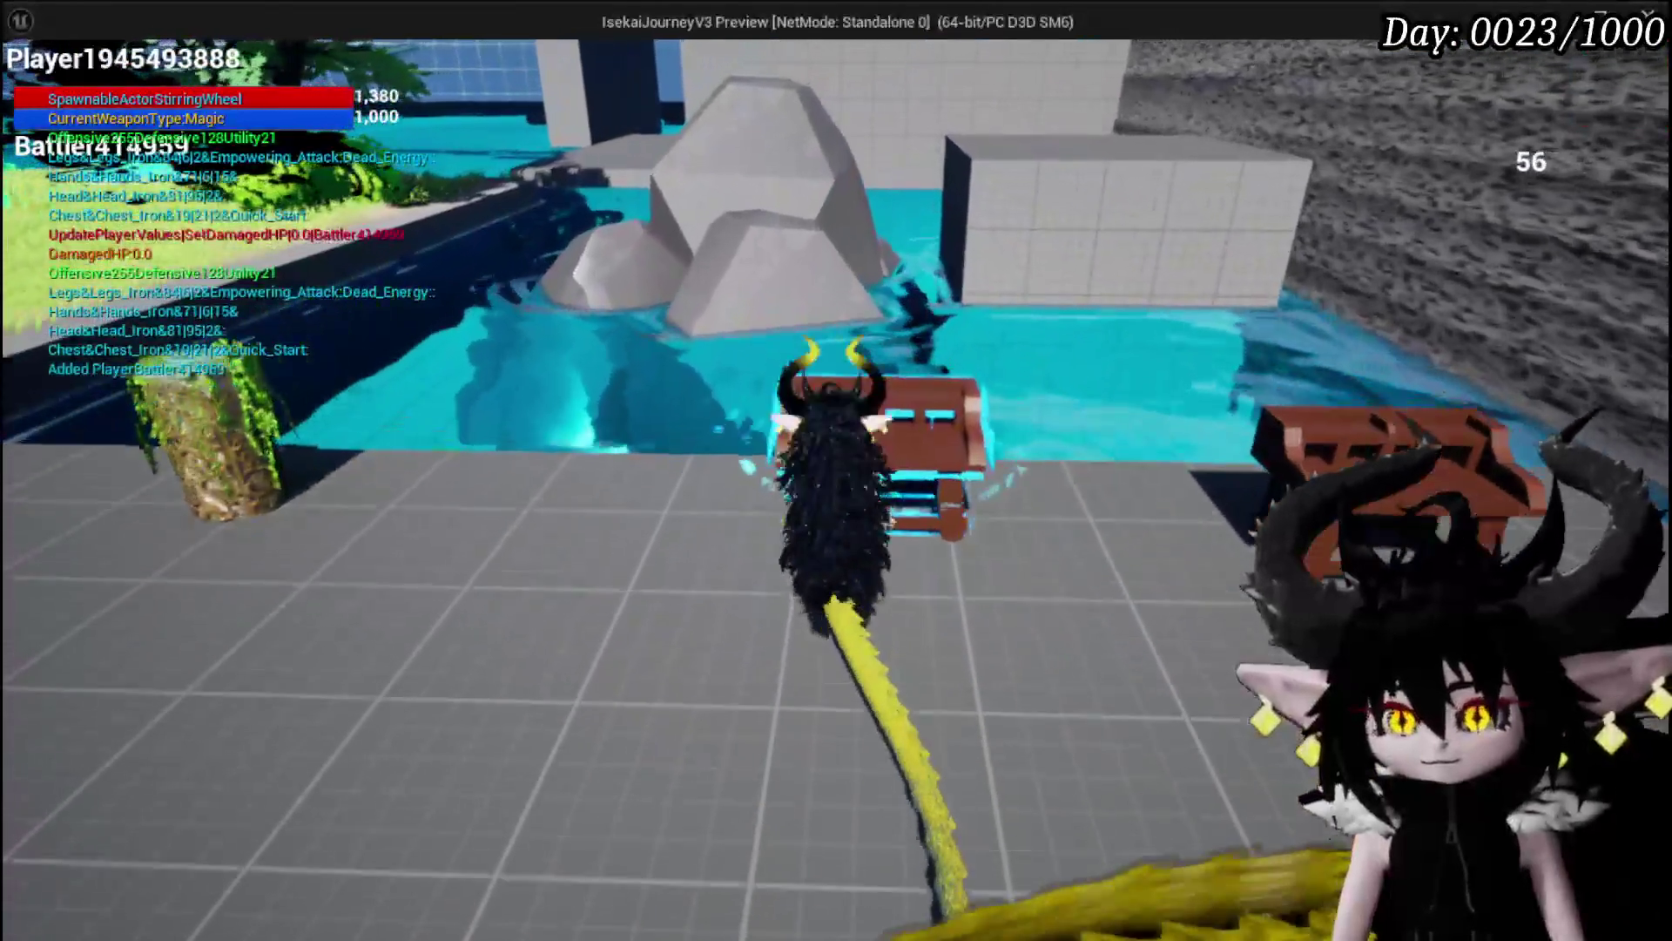
Step: In play, select Augmented Attack in Craft Gem to see its left-aligned description, then stop and save the level
key(Tab)
click(610, 59)
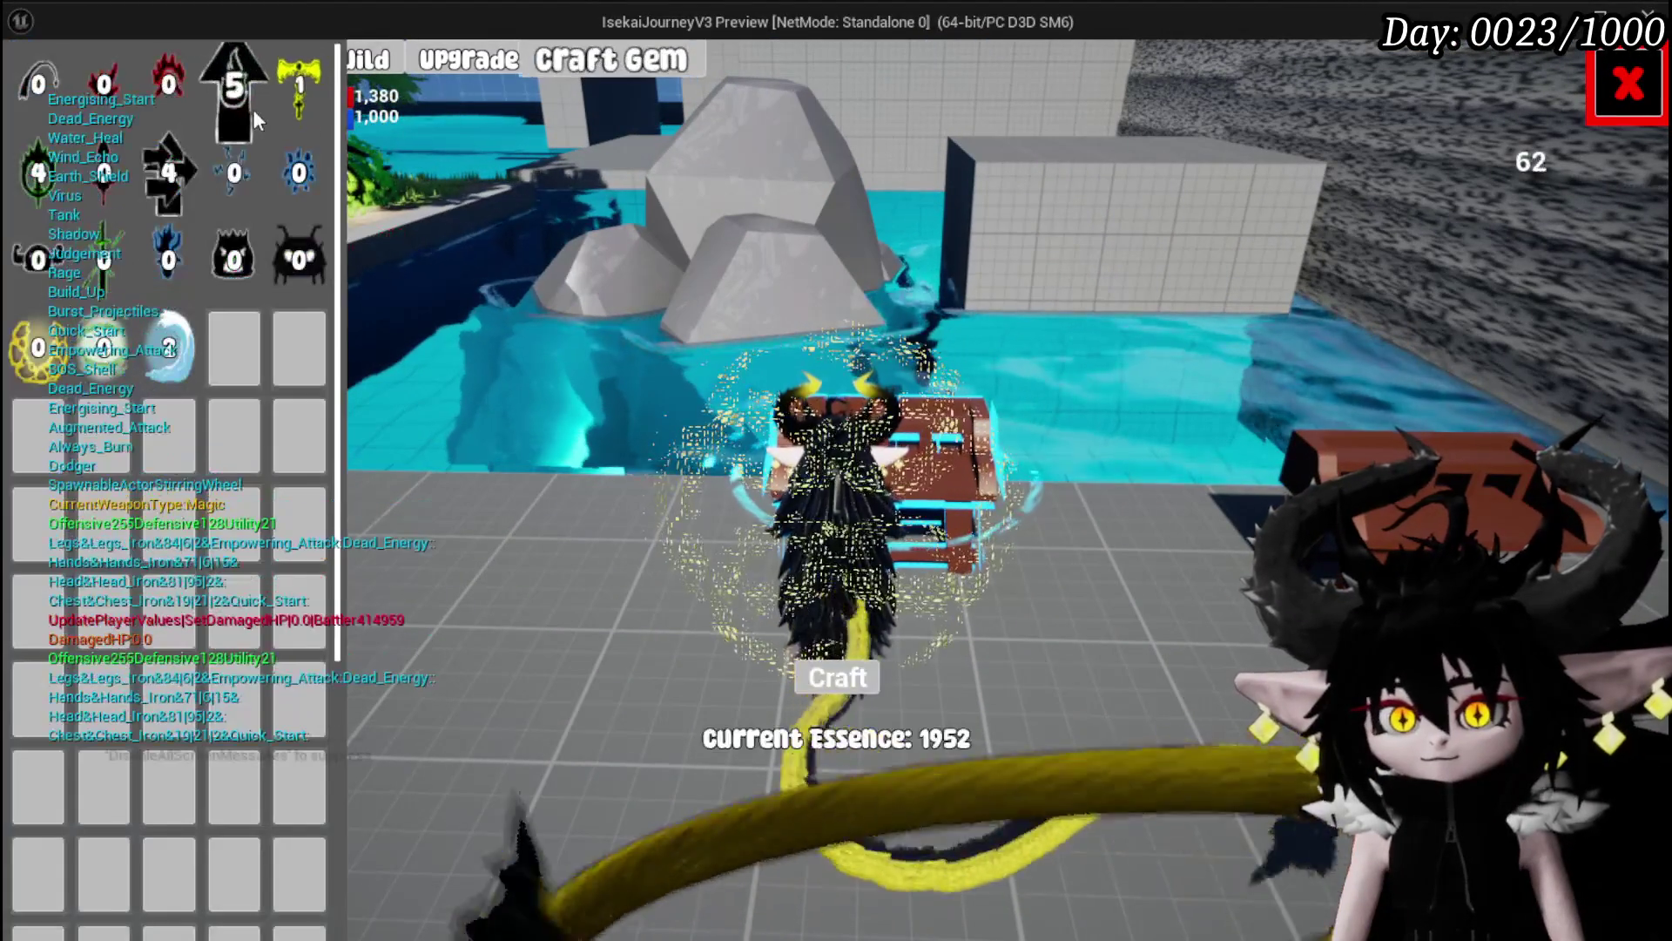
click(230, 101)
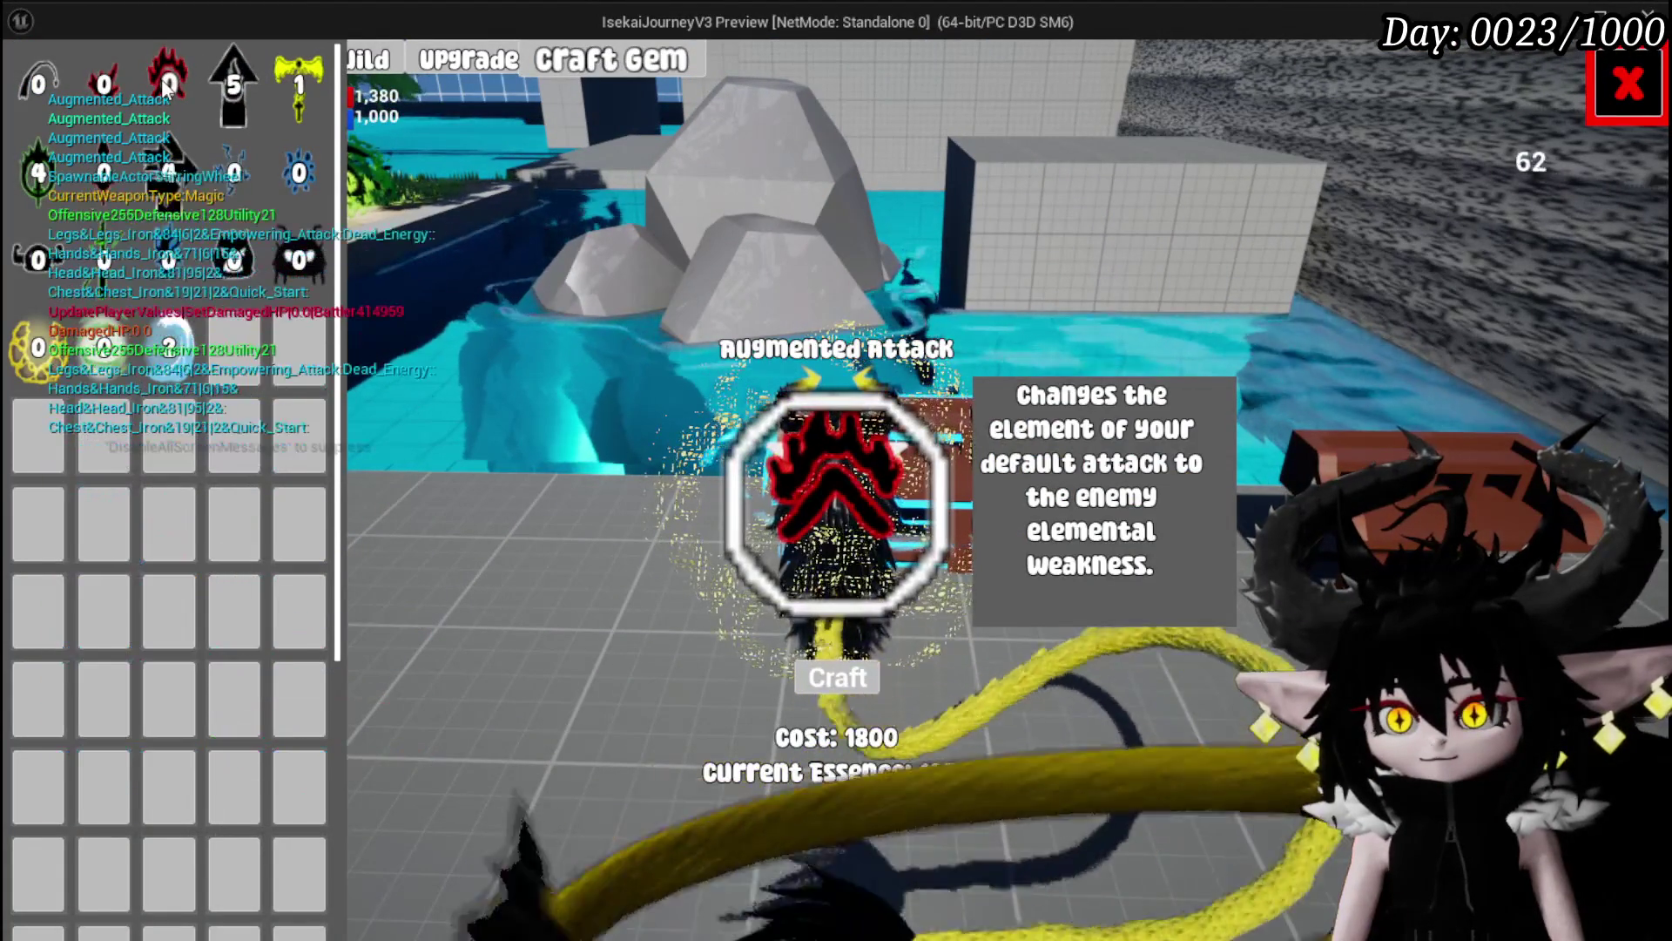
click(1627, 85)
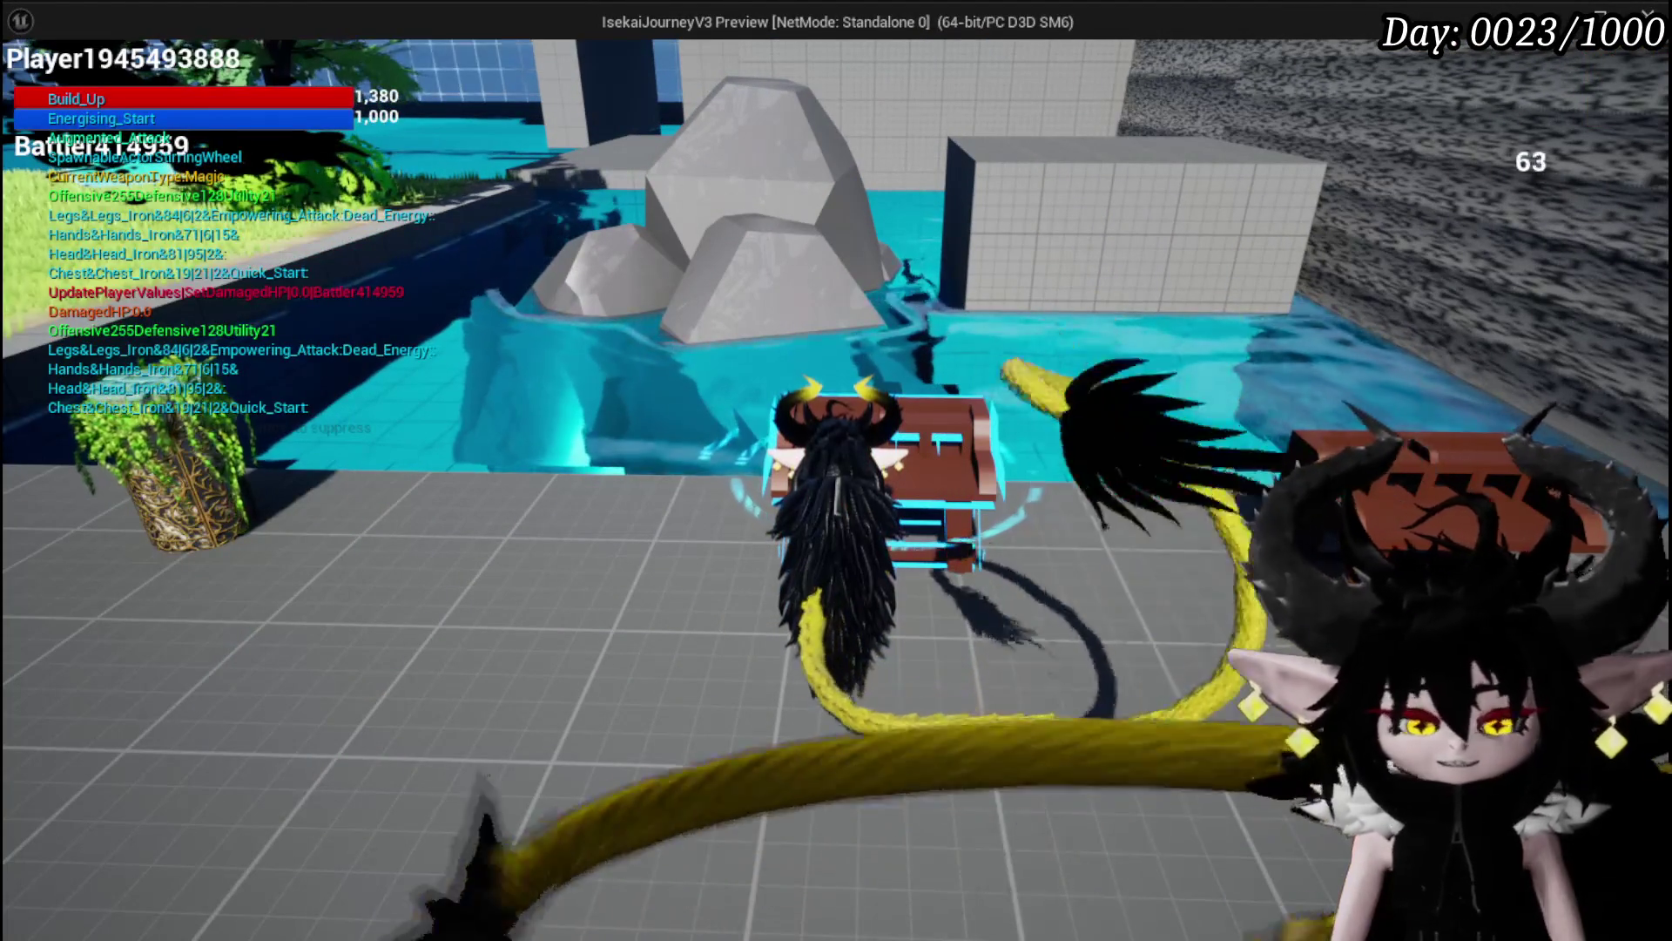
key(Escape)
click(21, 89)
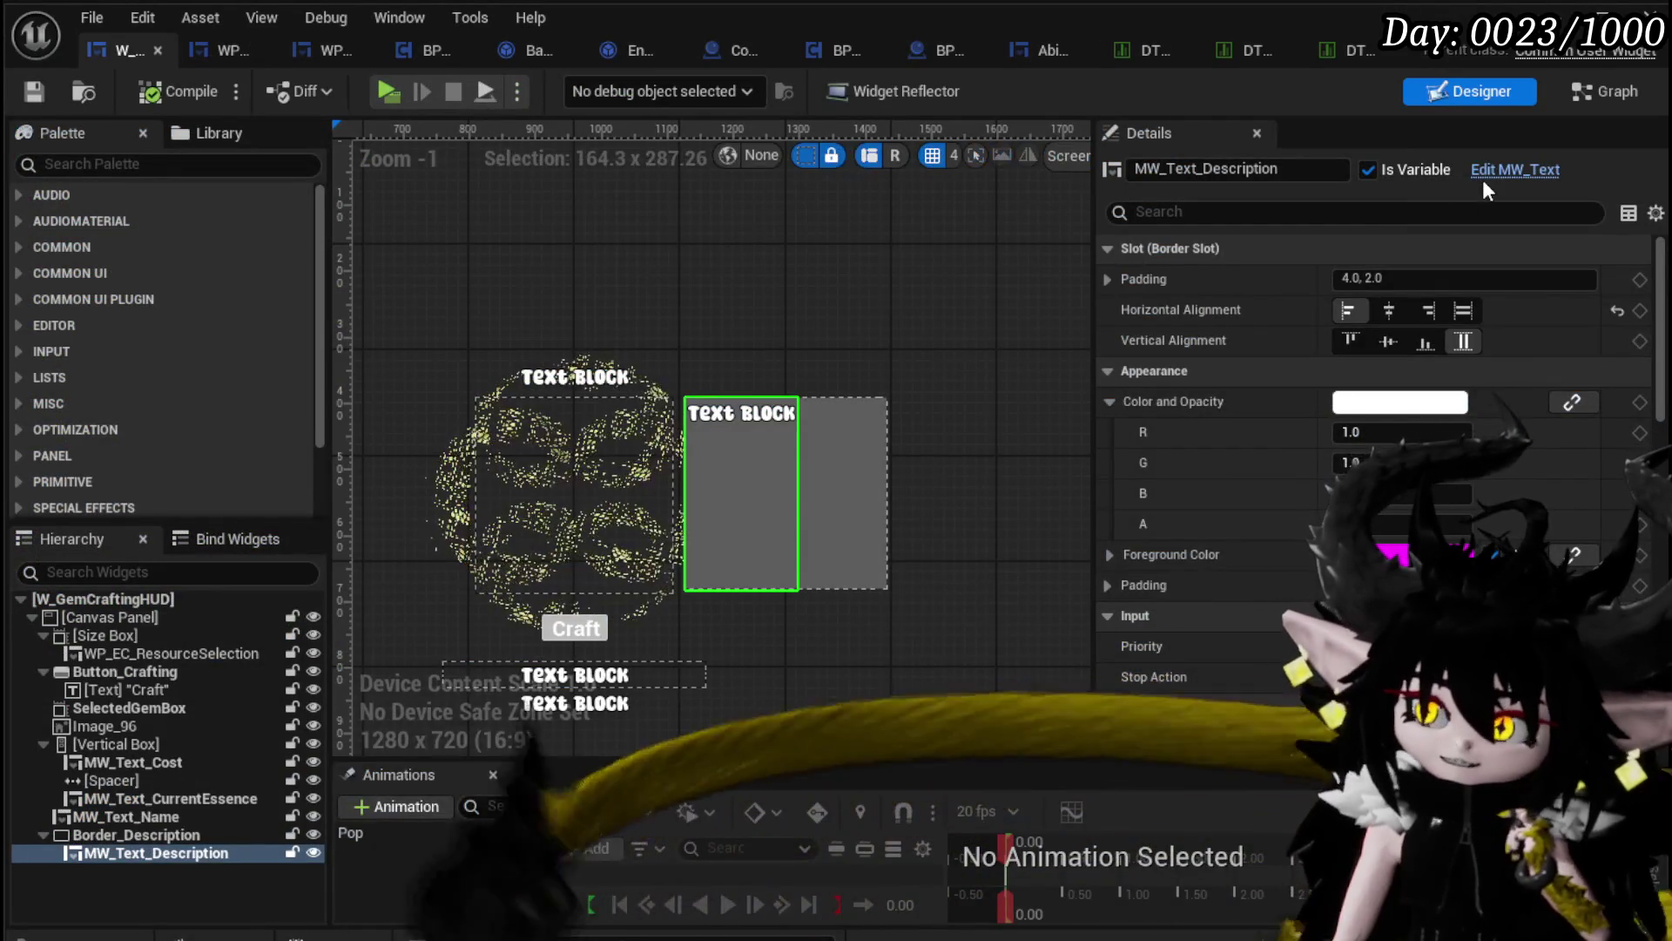
Step: Set MW_Text_Description's horizontal alignment to Fill, then compile and save the HUD widget
click(1385, 315)
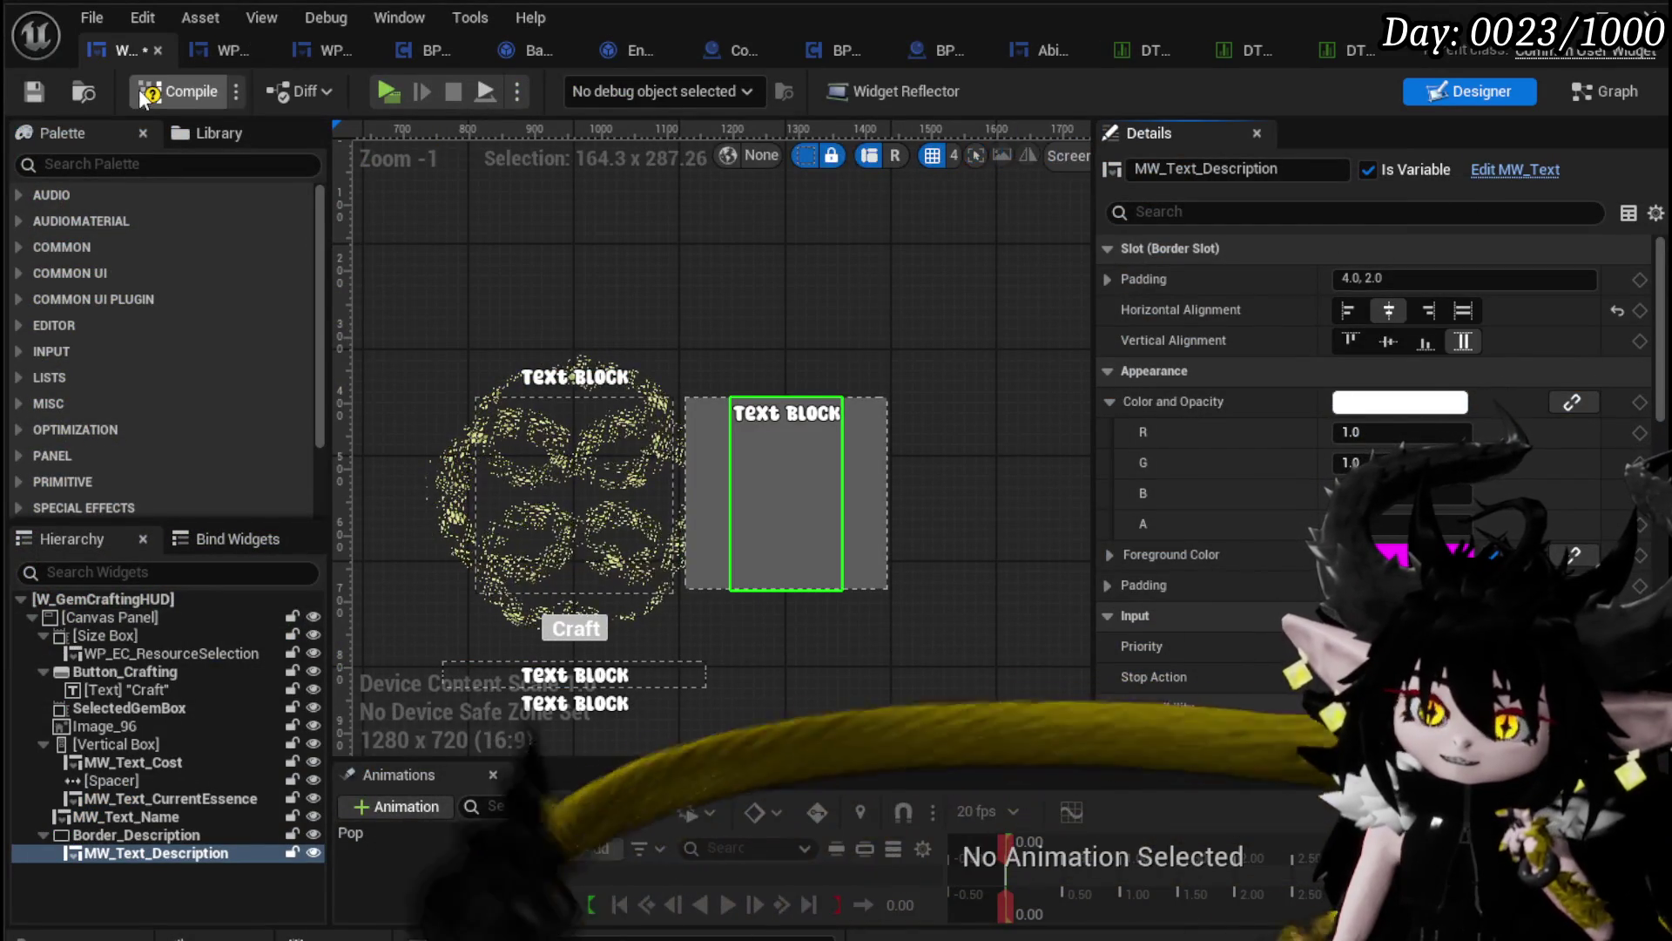
click(1471, 314)
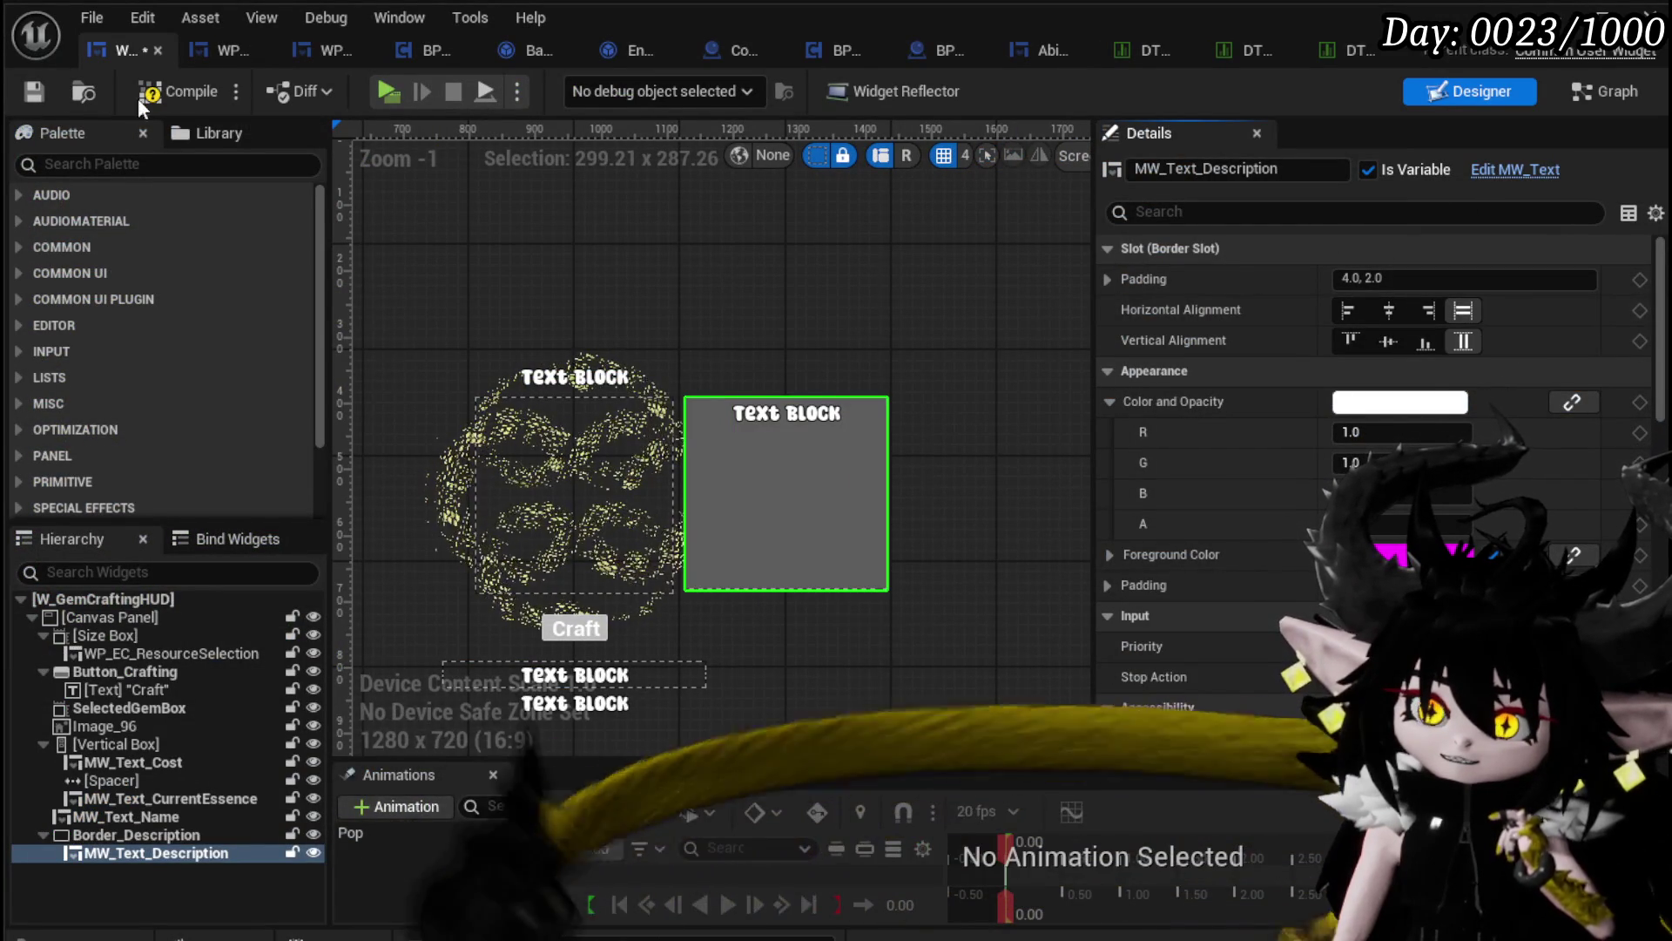
click(146, 97)
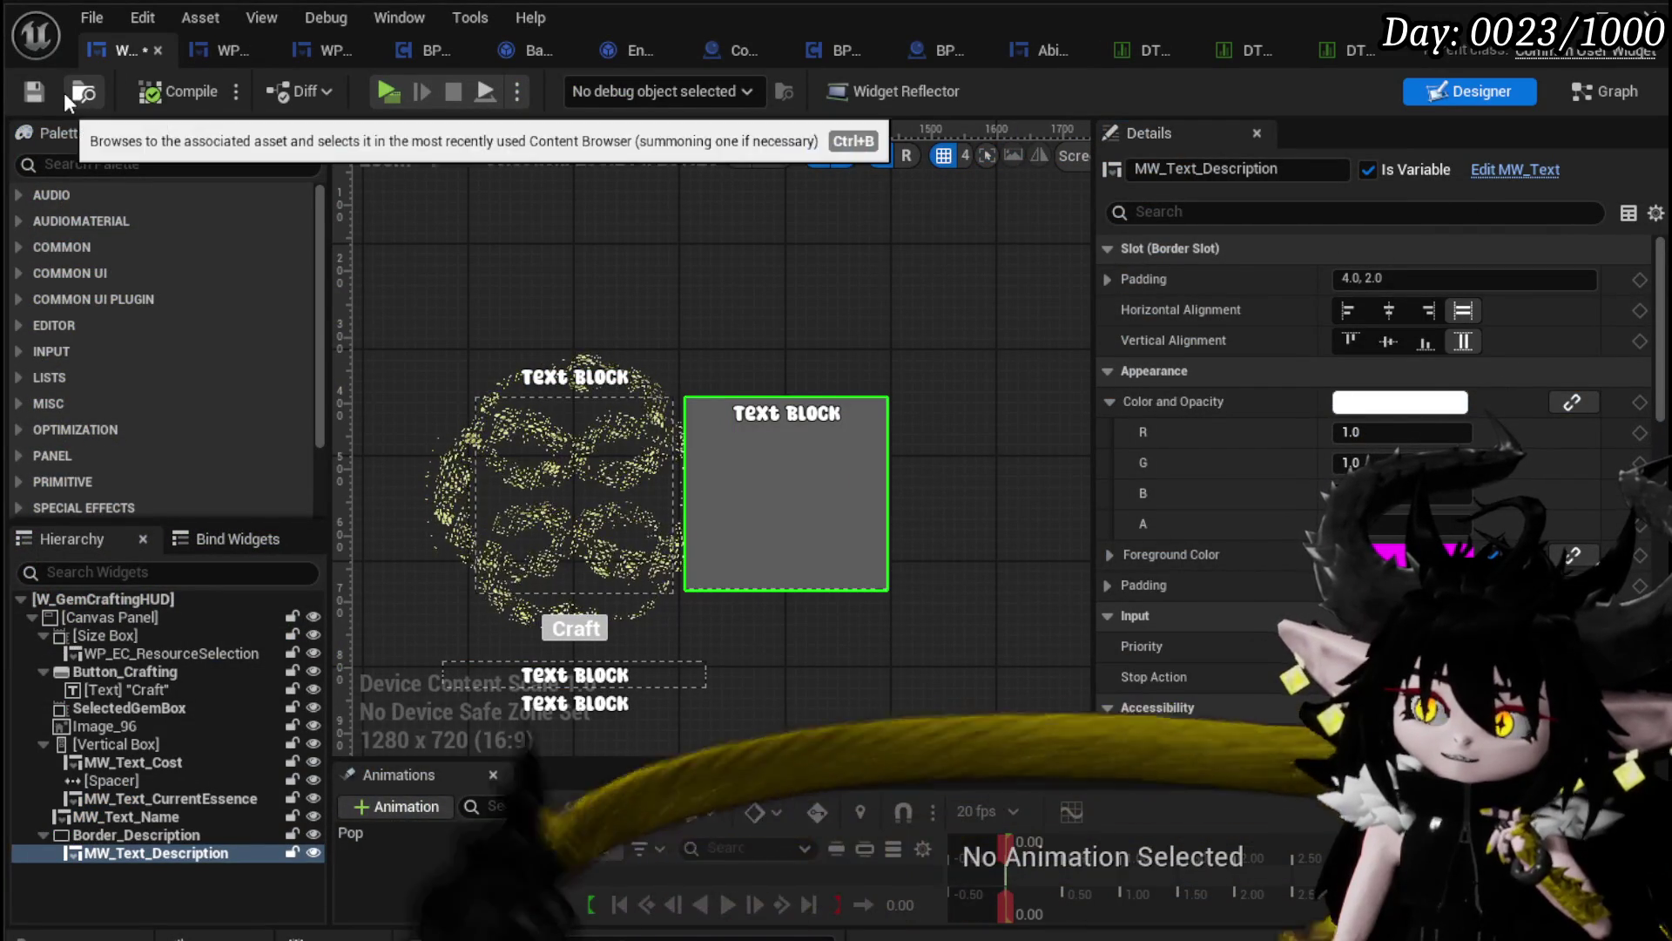
click(40, 91)
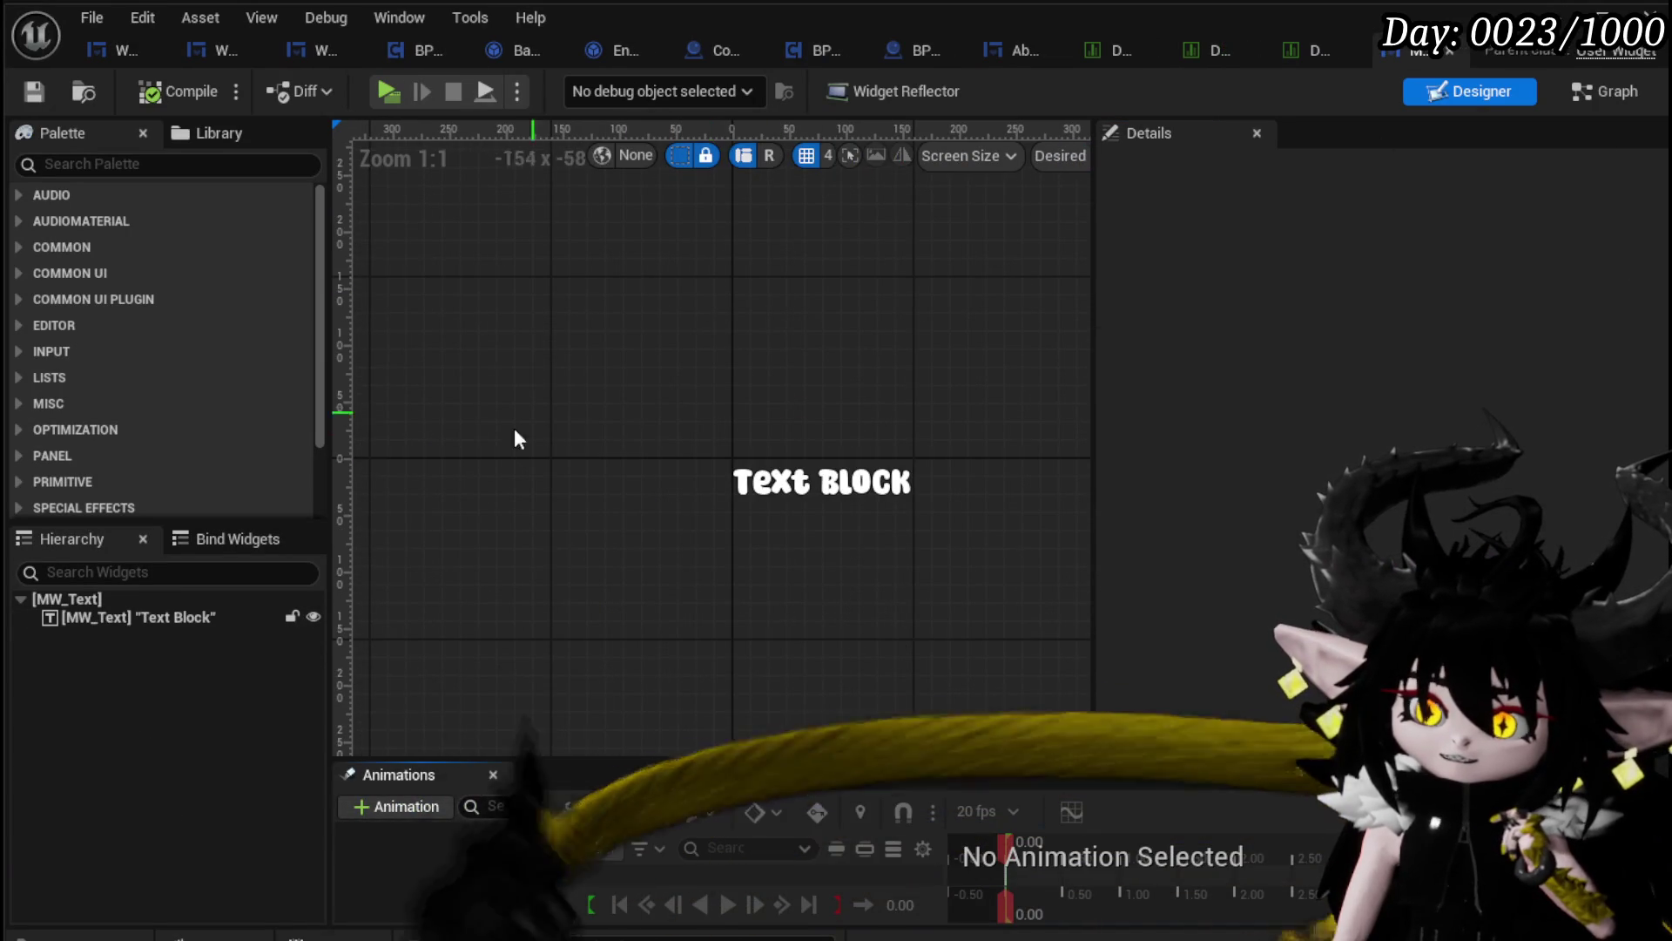
Step: Select the MW_Text text block, review its font and Justification settings, then switch to Graph
click(100, 616)
scroll(1498, 300, down, 2)
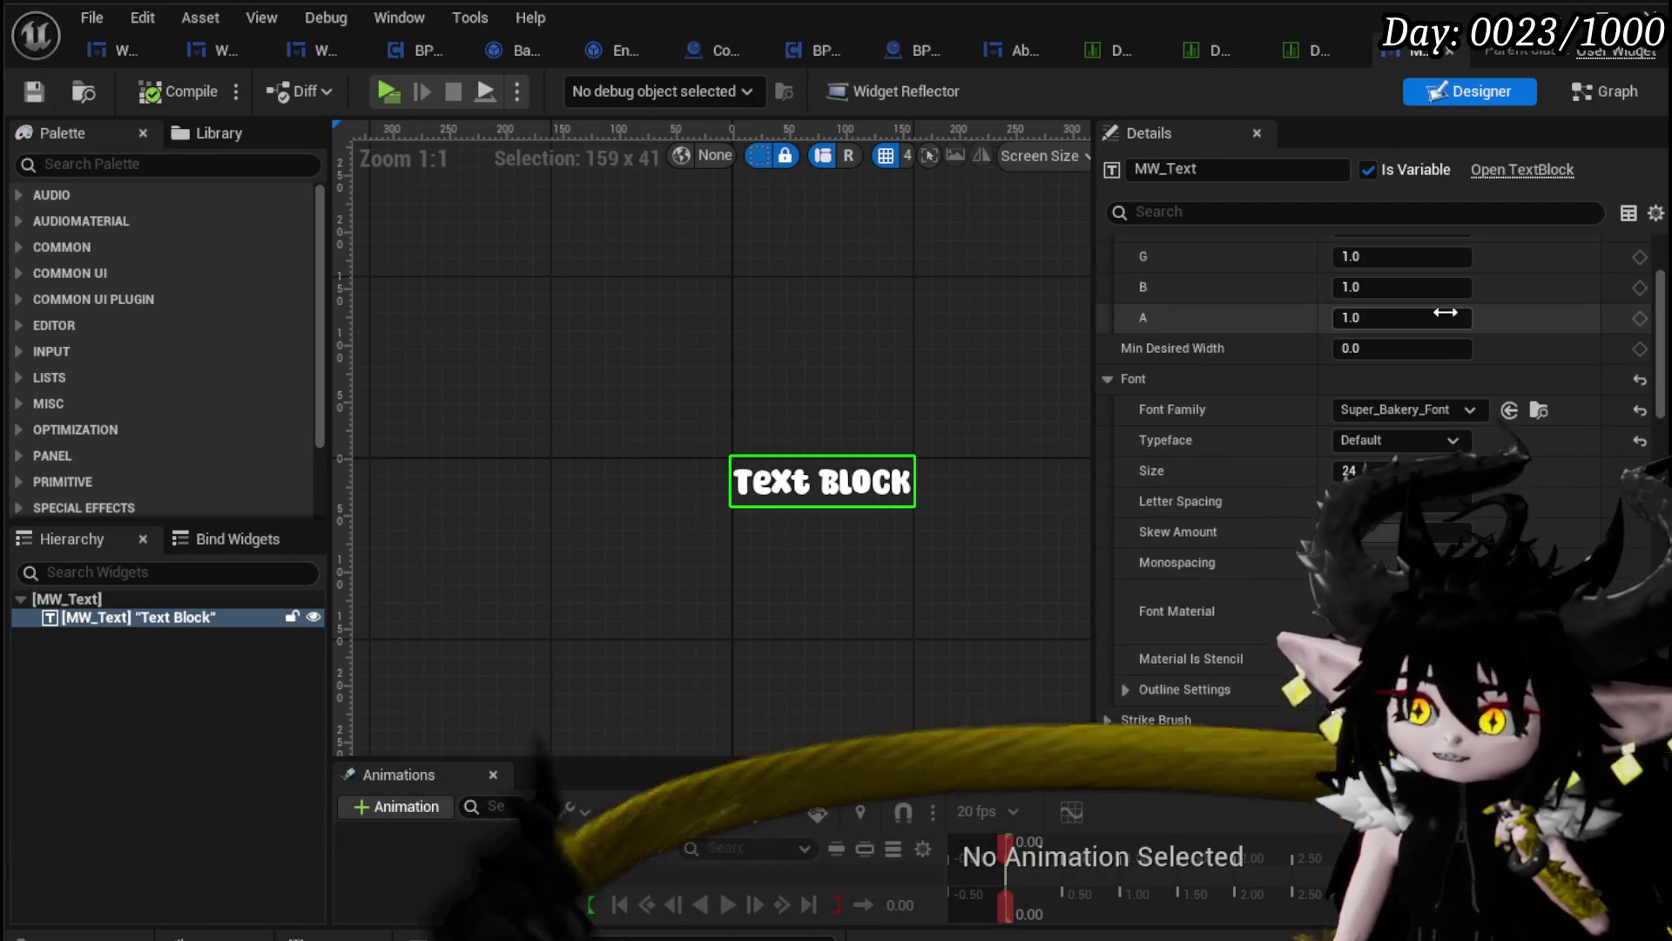
scroll(1463, 322, up, 2)
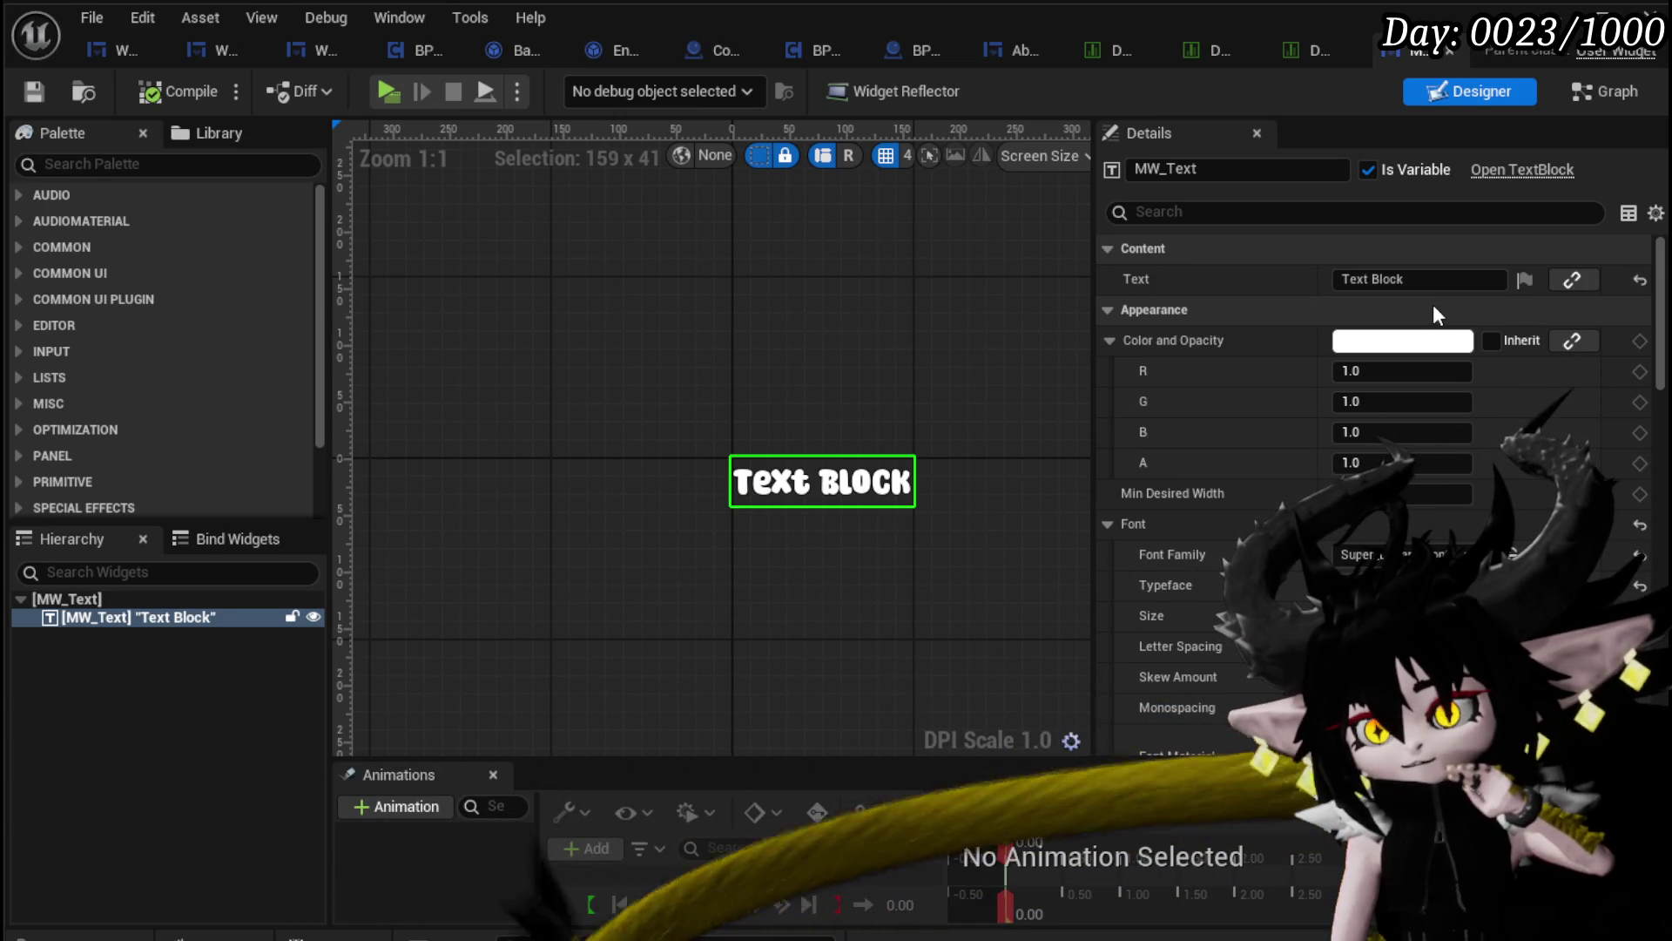
scroll(1433, 305, down, 5)
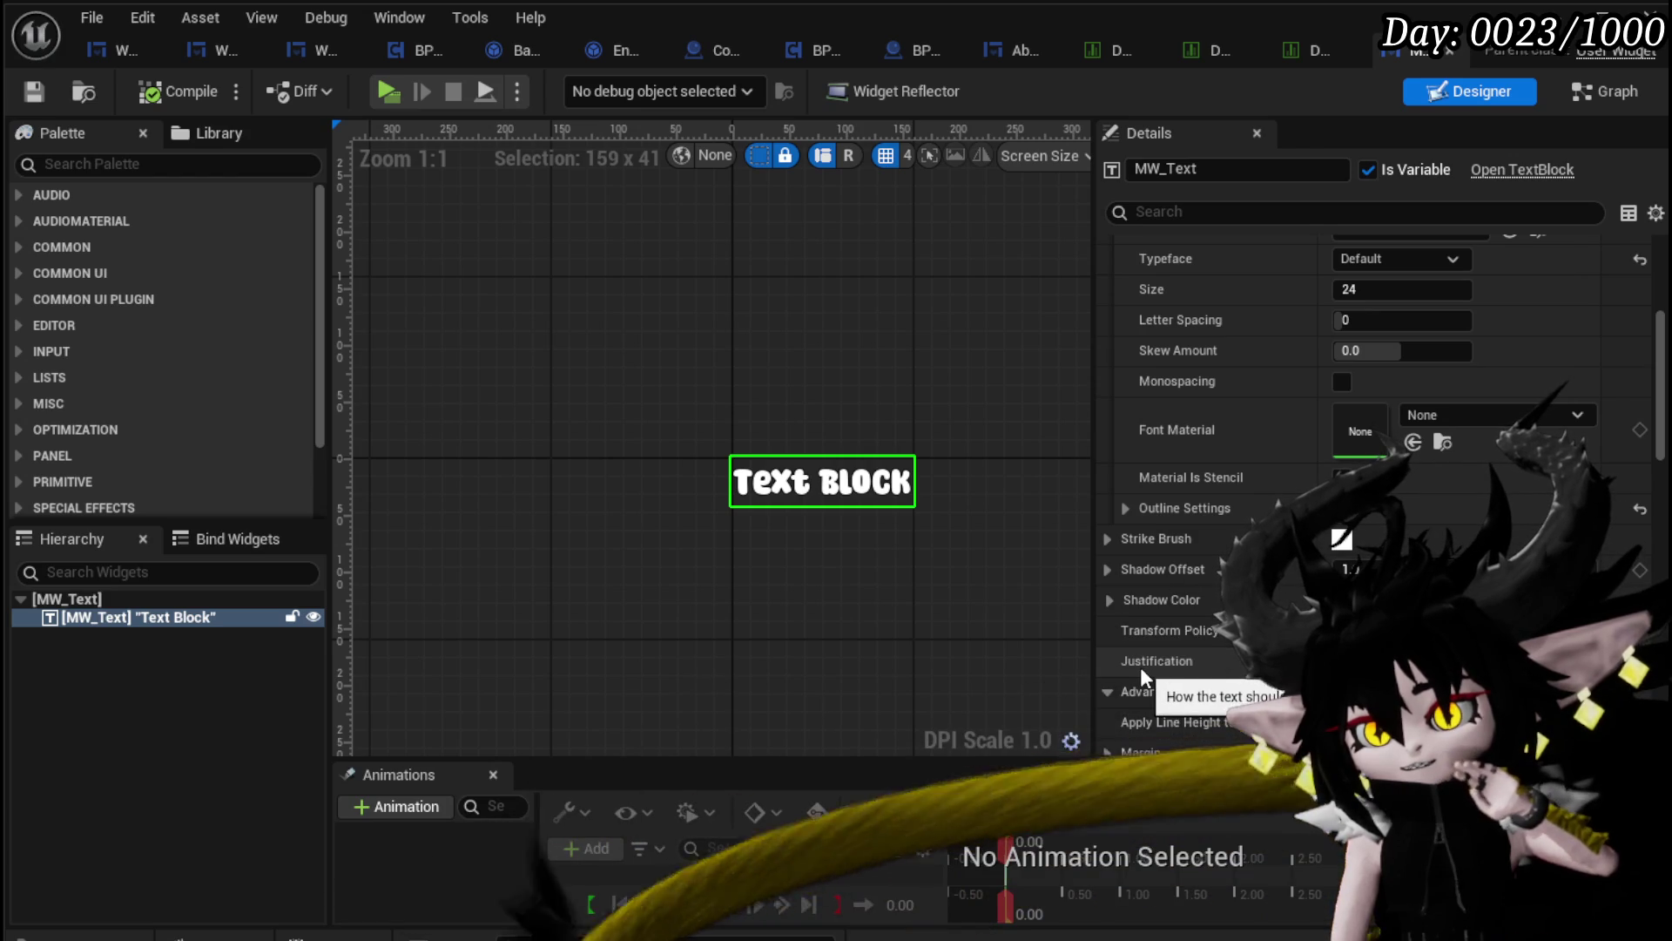
click(1603, 89)
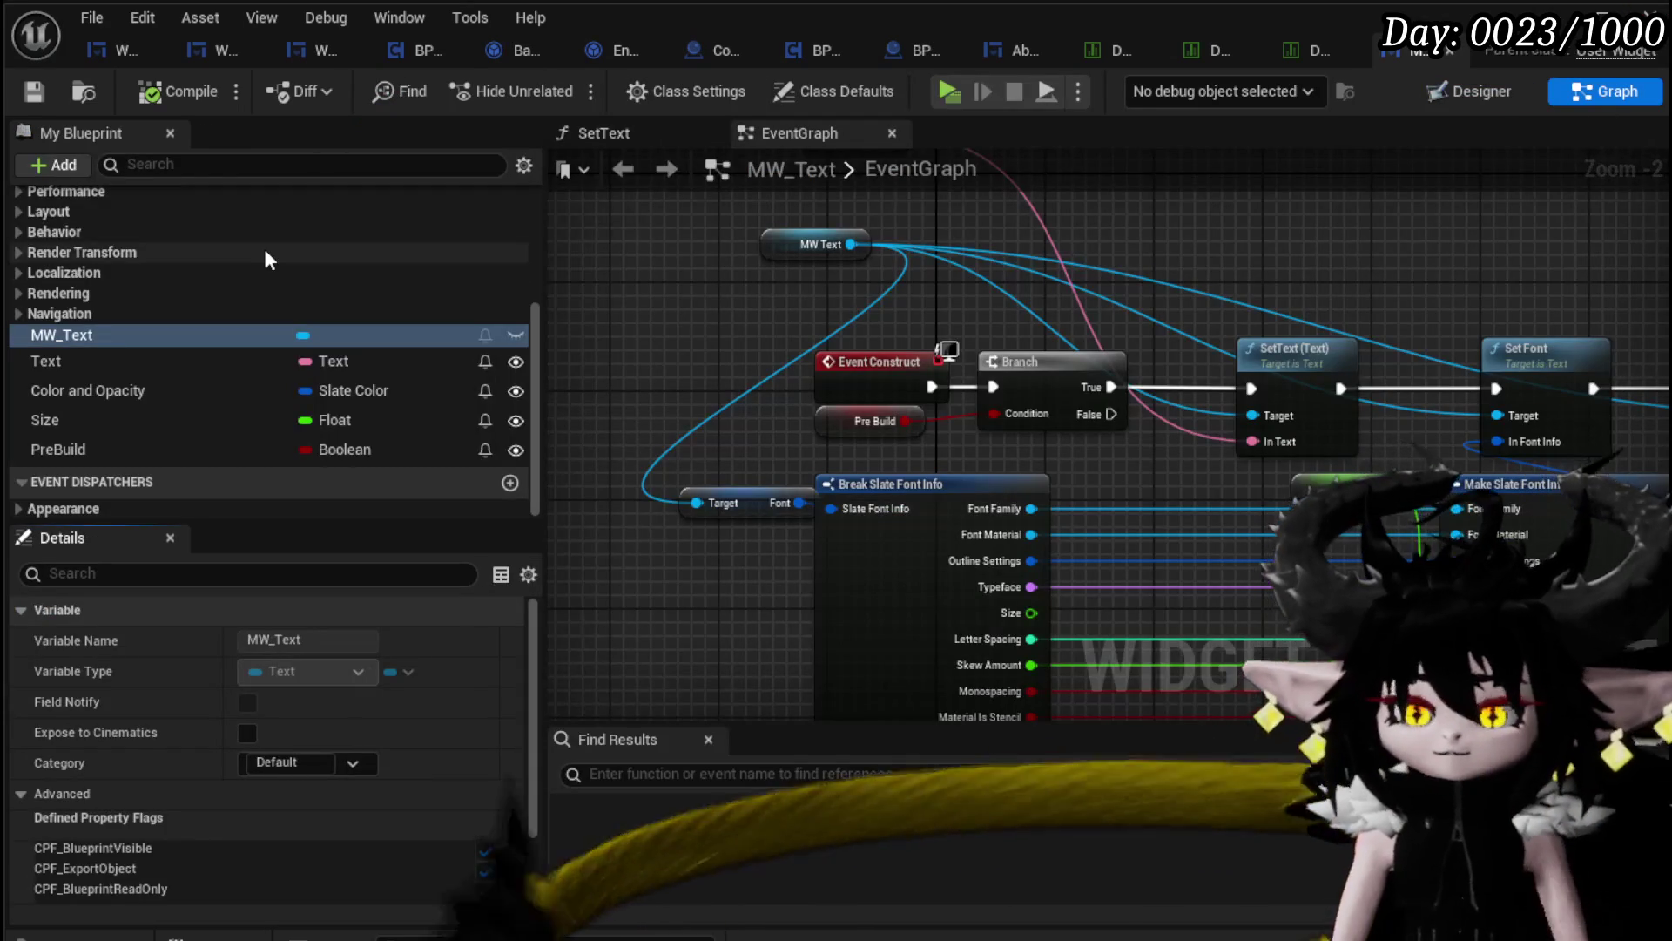
Step: Create a new function in MW_Text named SetJustification
scroll(266, 249, up, 5)
click(511, 269)
text(S)
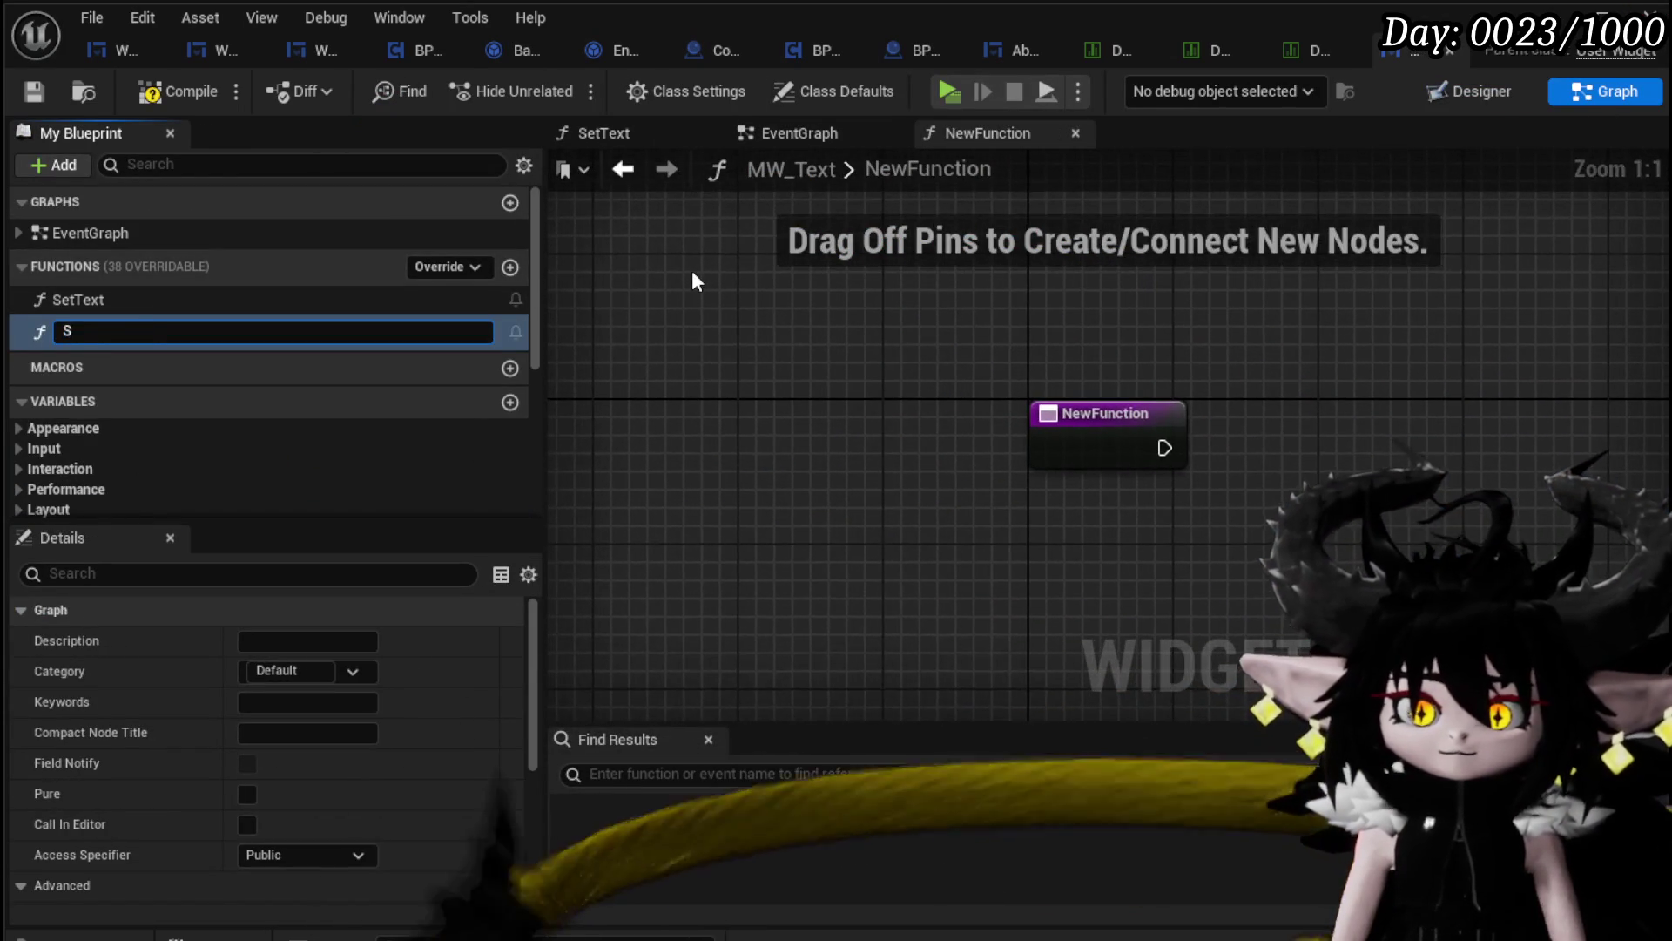
text(etJustification)
key(Return)
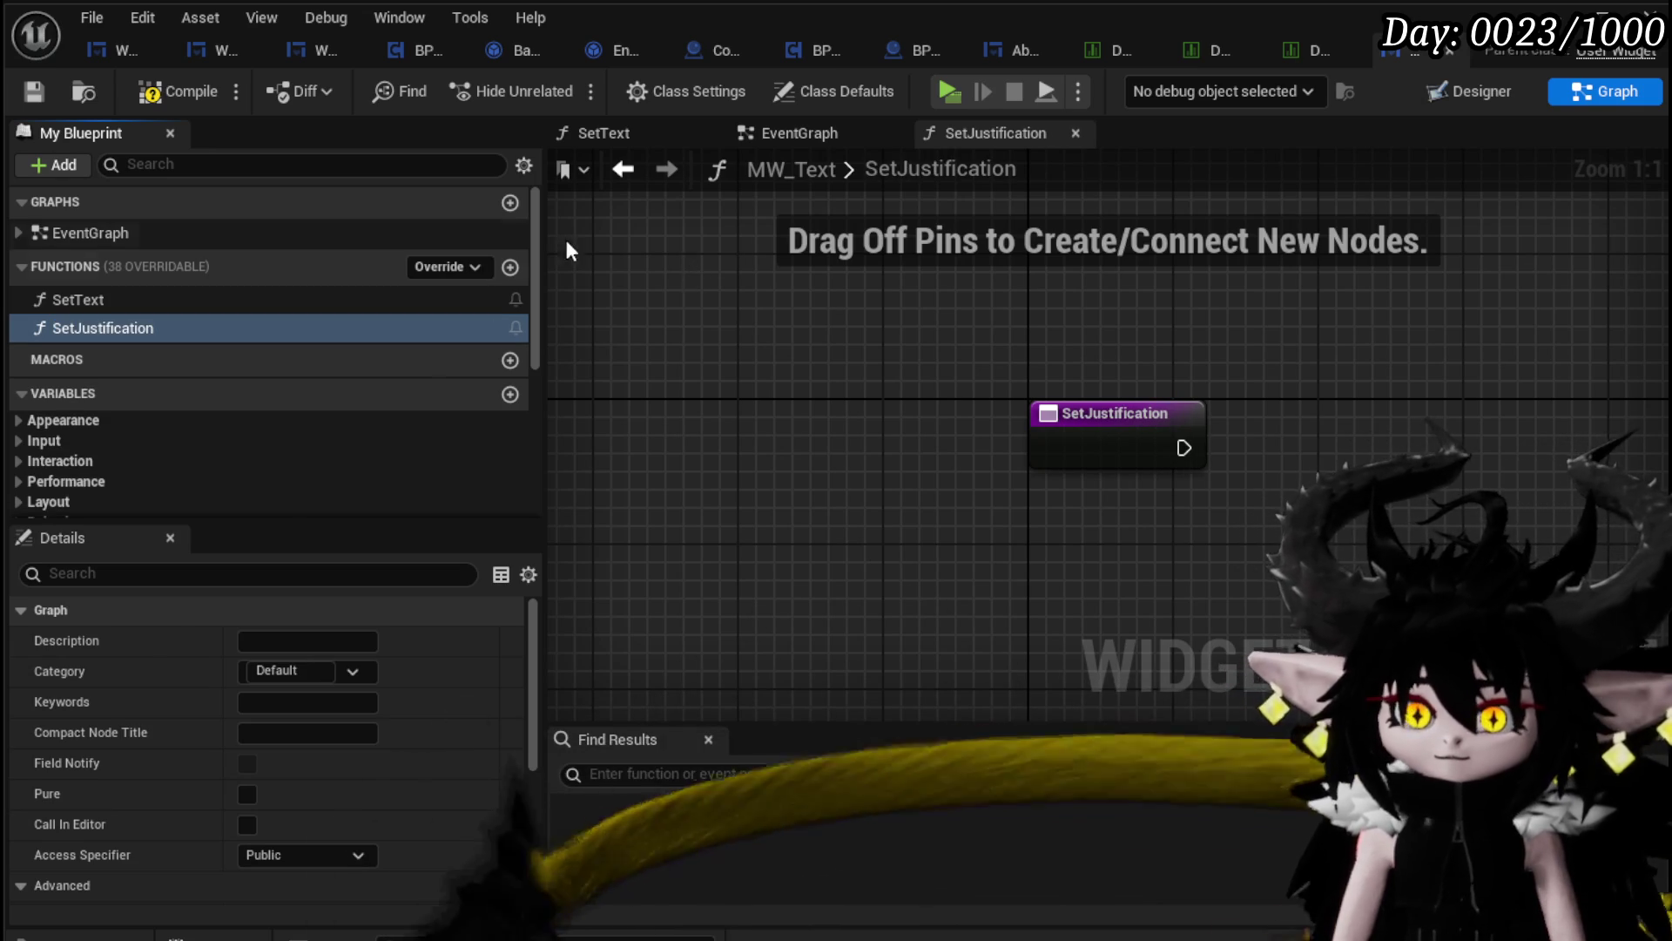
Step: Wire a MW_Text getter into a Set Justification node, exposing Justification as the function's input
scroll(375, 327, down, 5)
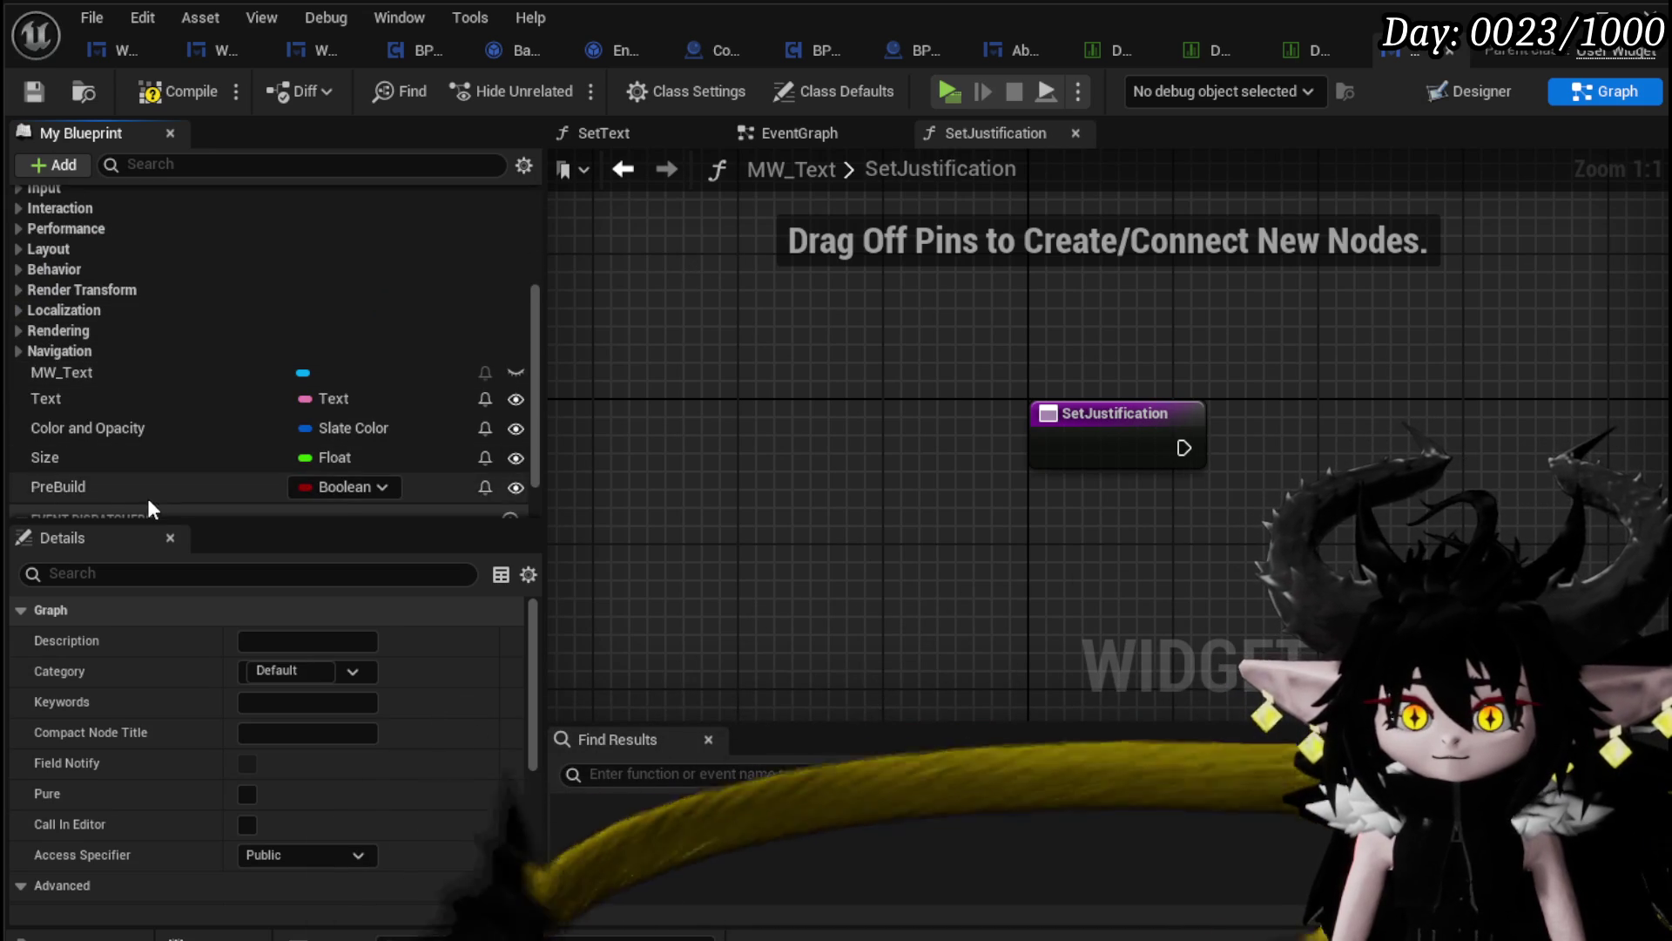
mouse_move(120, 370)
mouse_down()
mouse_move(263, 390)
mouse_move(1026, 306)
mouse_move(1044, 359)
mouse_up()
click(1106, 348)
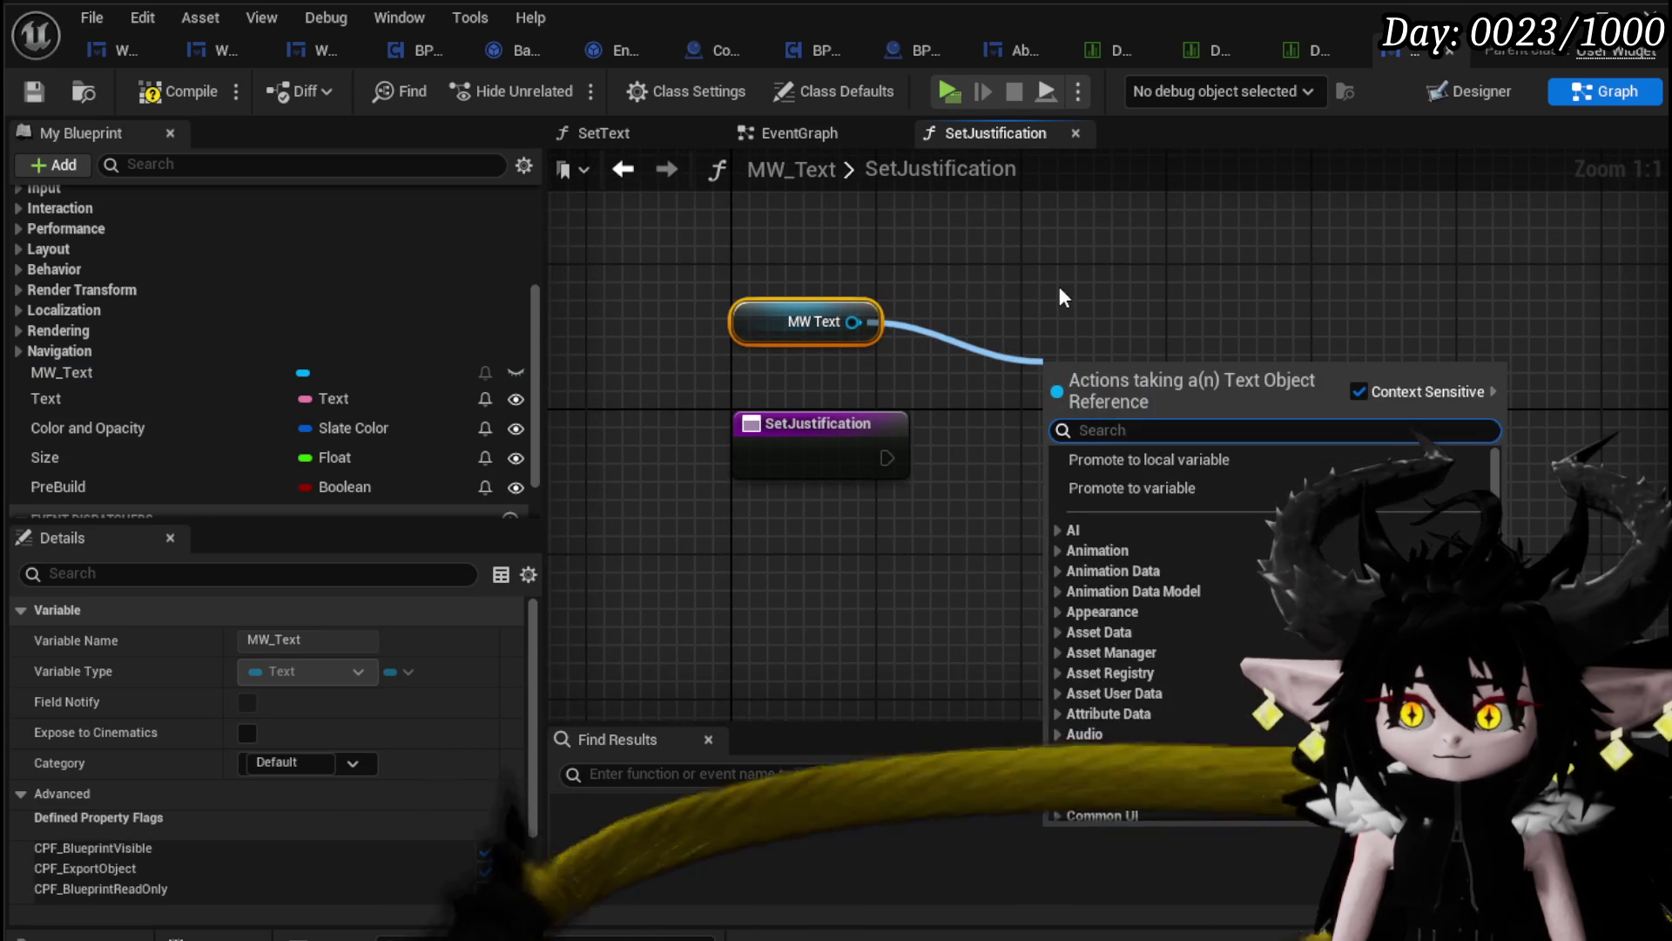
text(Just)
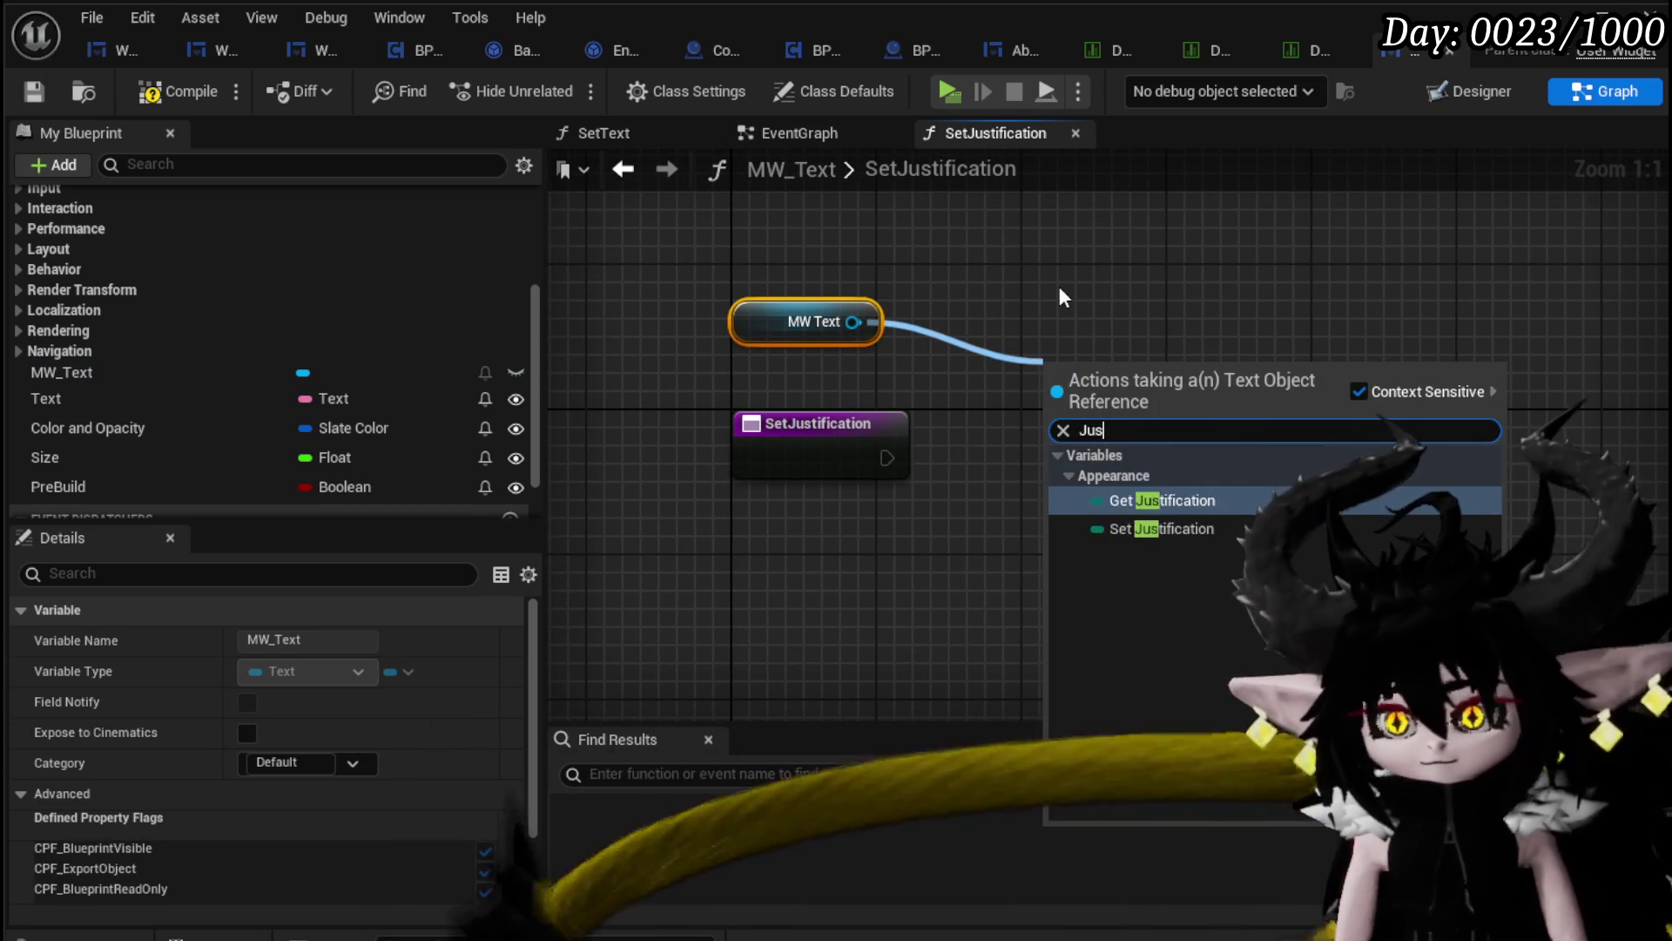
click(1162, 529)
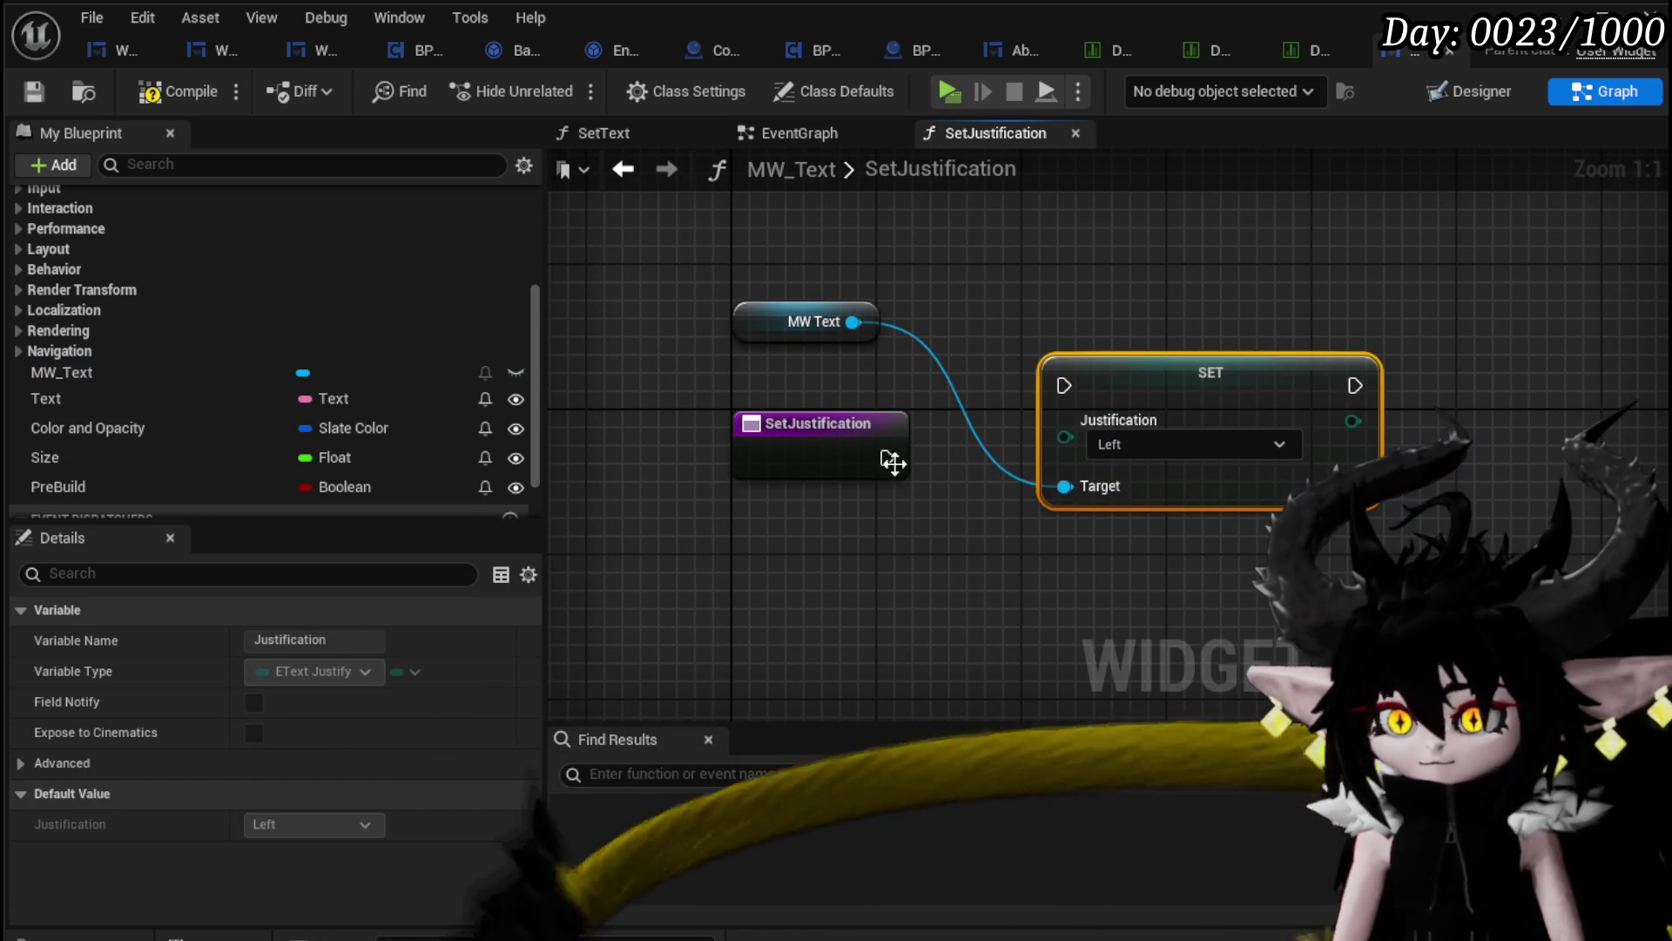
drag(887, 458, 1063, 386)
mouse_move(1117, 400)
mouse_down()
mouse_move(1049, 455)
mouse_move(1078, 474)
mouse_up()
drag(991, 508, 843, 454)
click(179, 92)
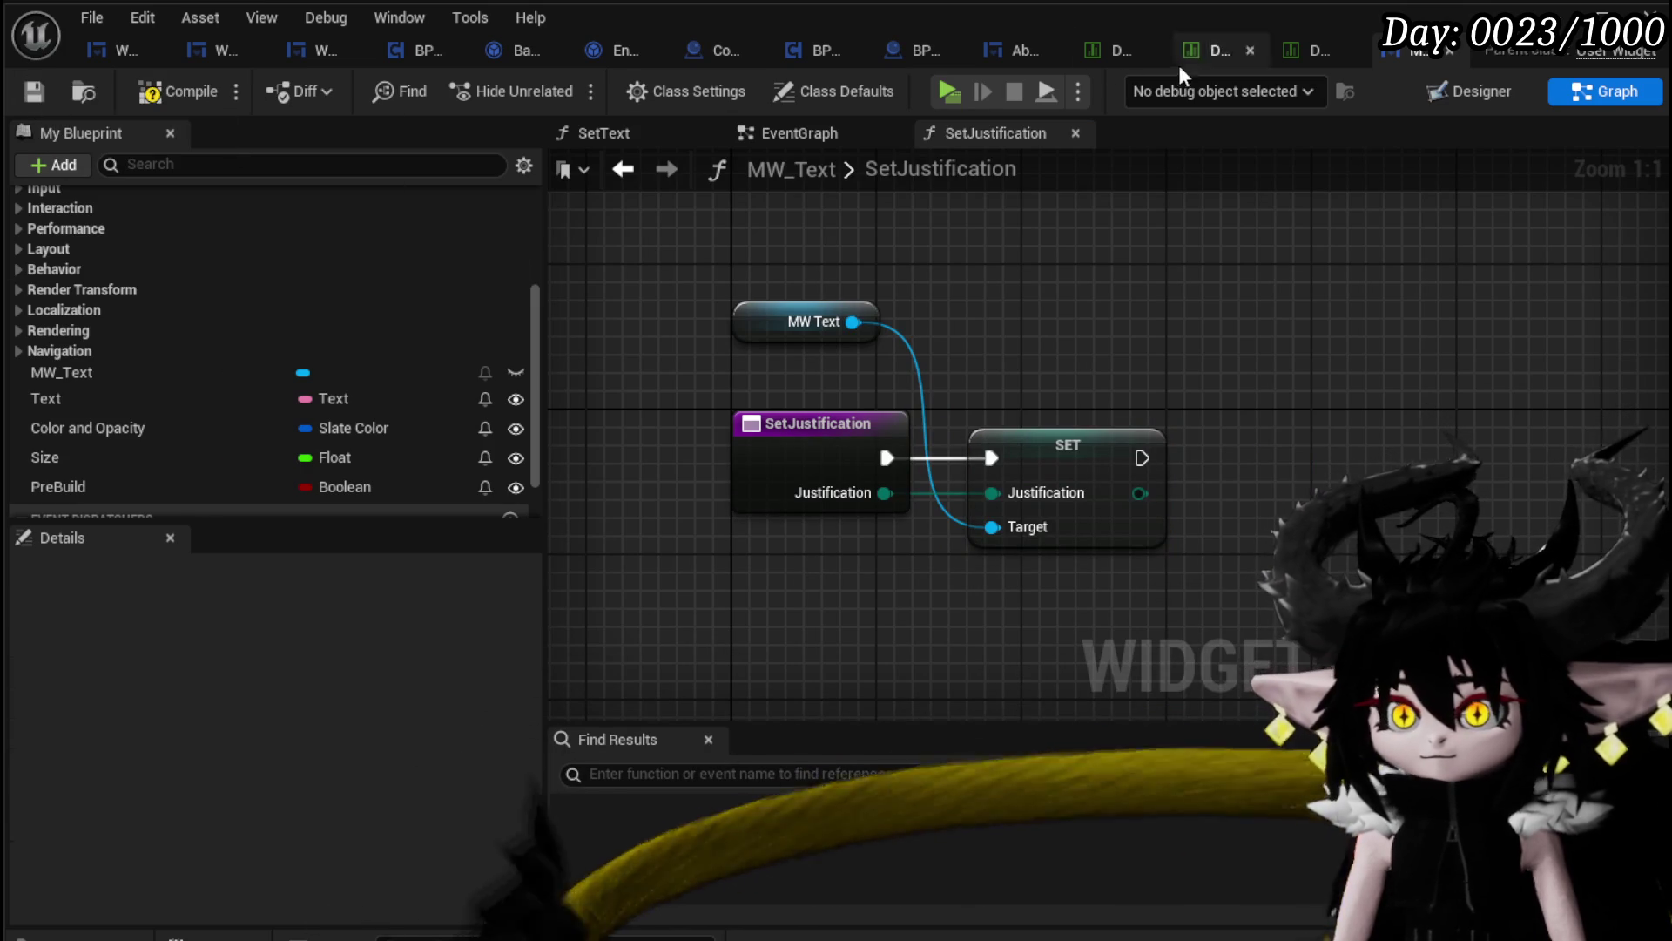
Step: Save MW_Text and open W_GemCraftingHUD's graph at the SelectGem logic
click(33, 88)
click(108, 52)
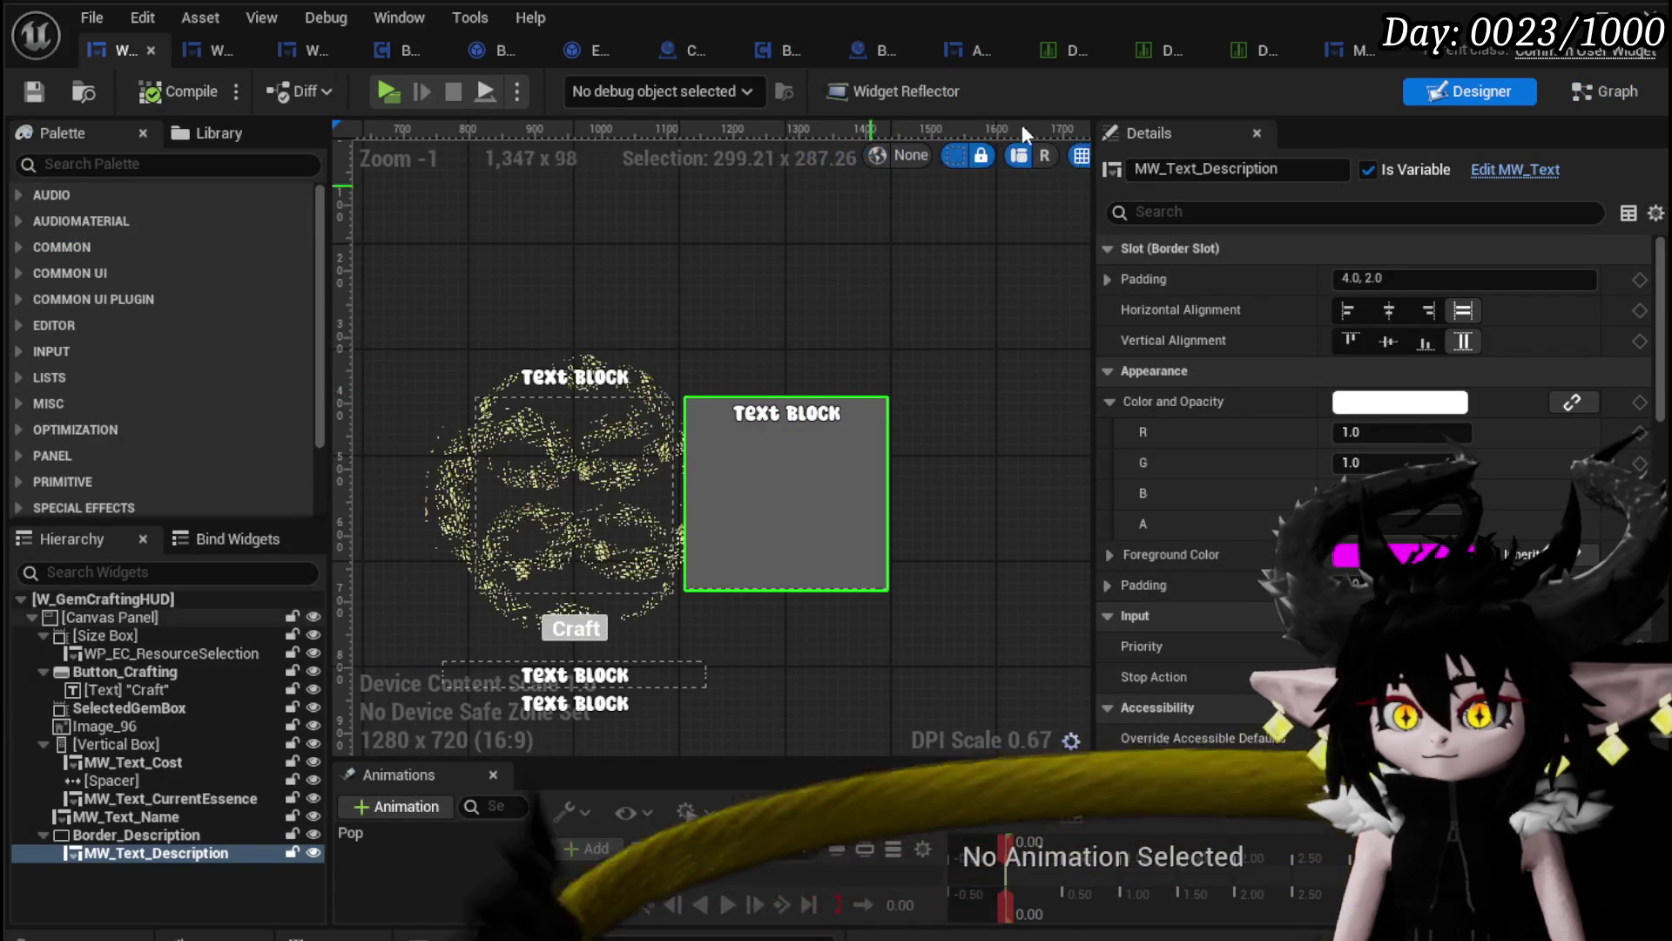
click(1597, 91)
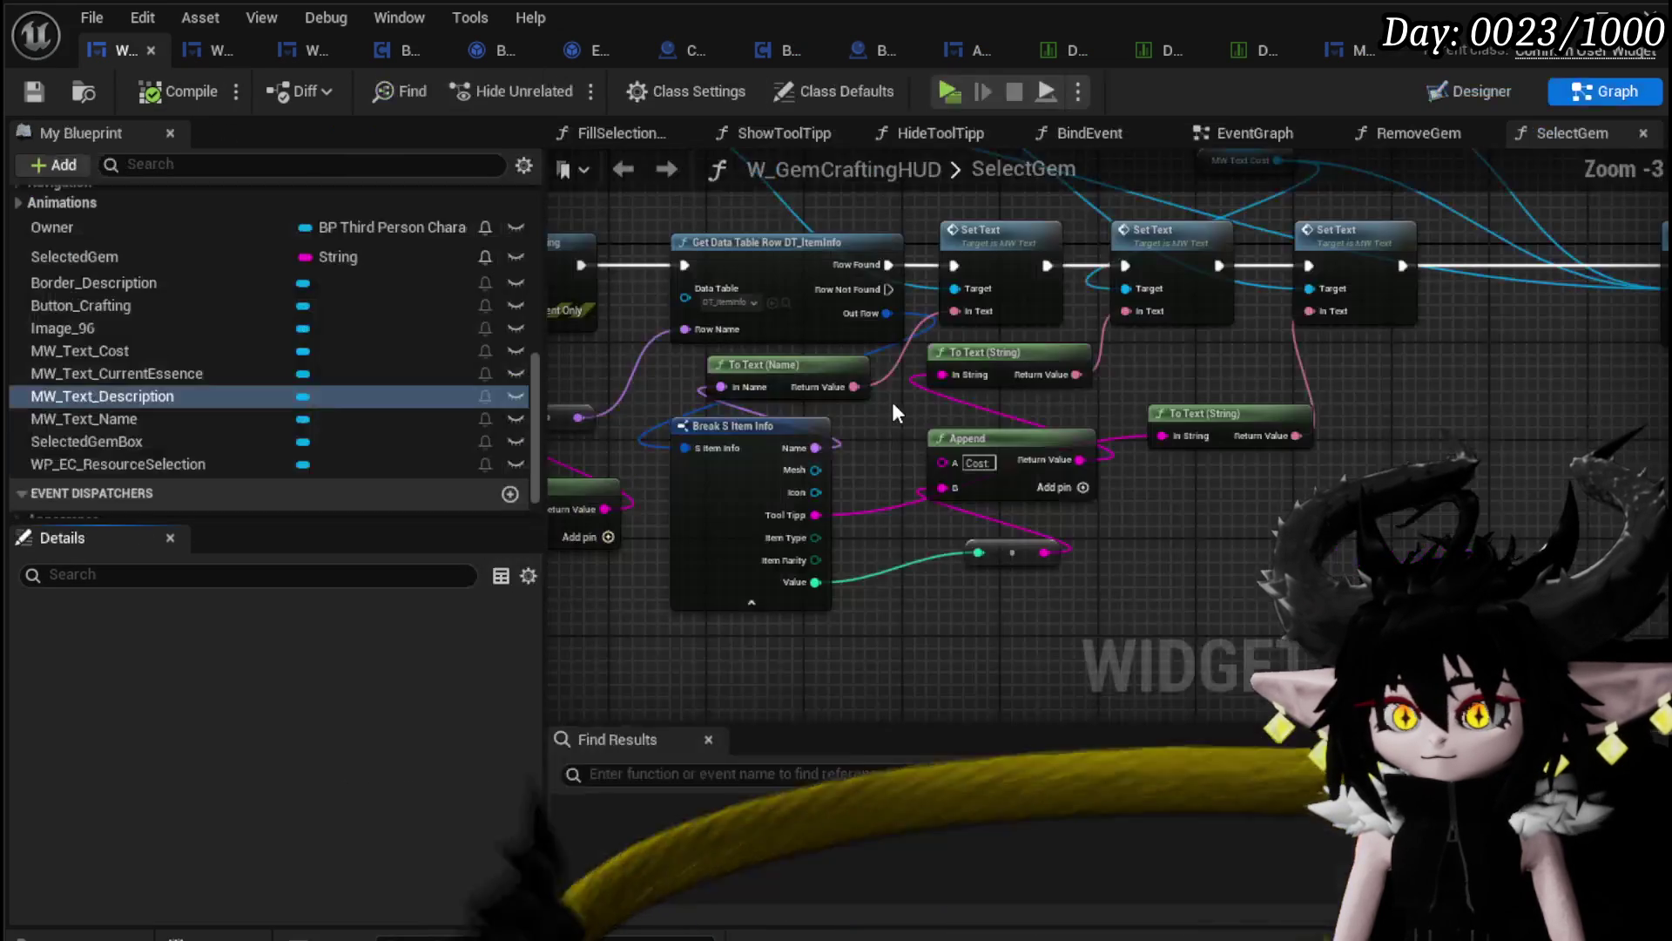
drag(1315, 364, 845, 589)
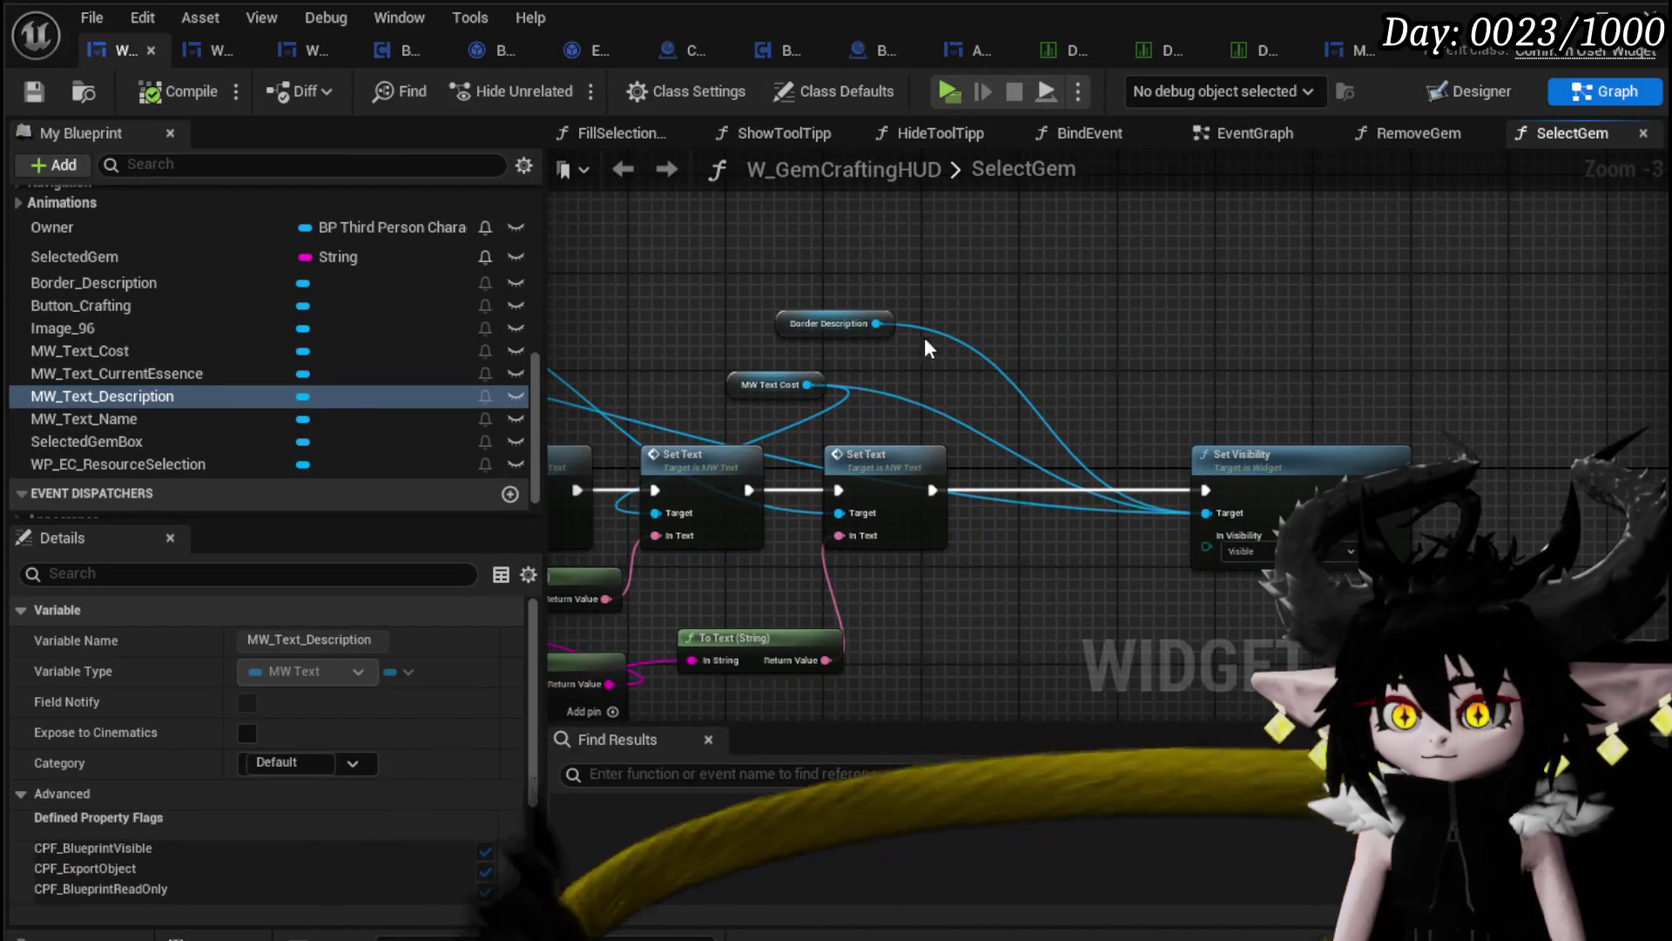
Step: Add Set Justification for MW Text Description and place it after the Set Text nodes
drag(876, 324, 1085, 316)
text(Se)
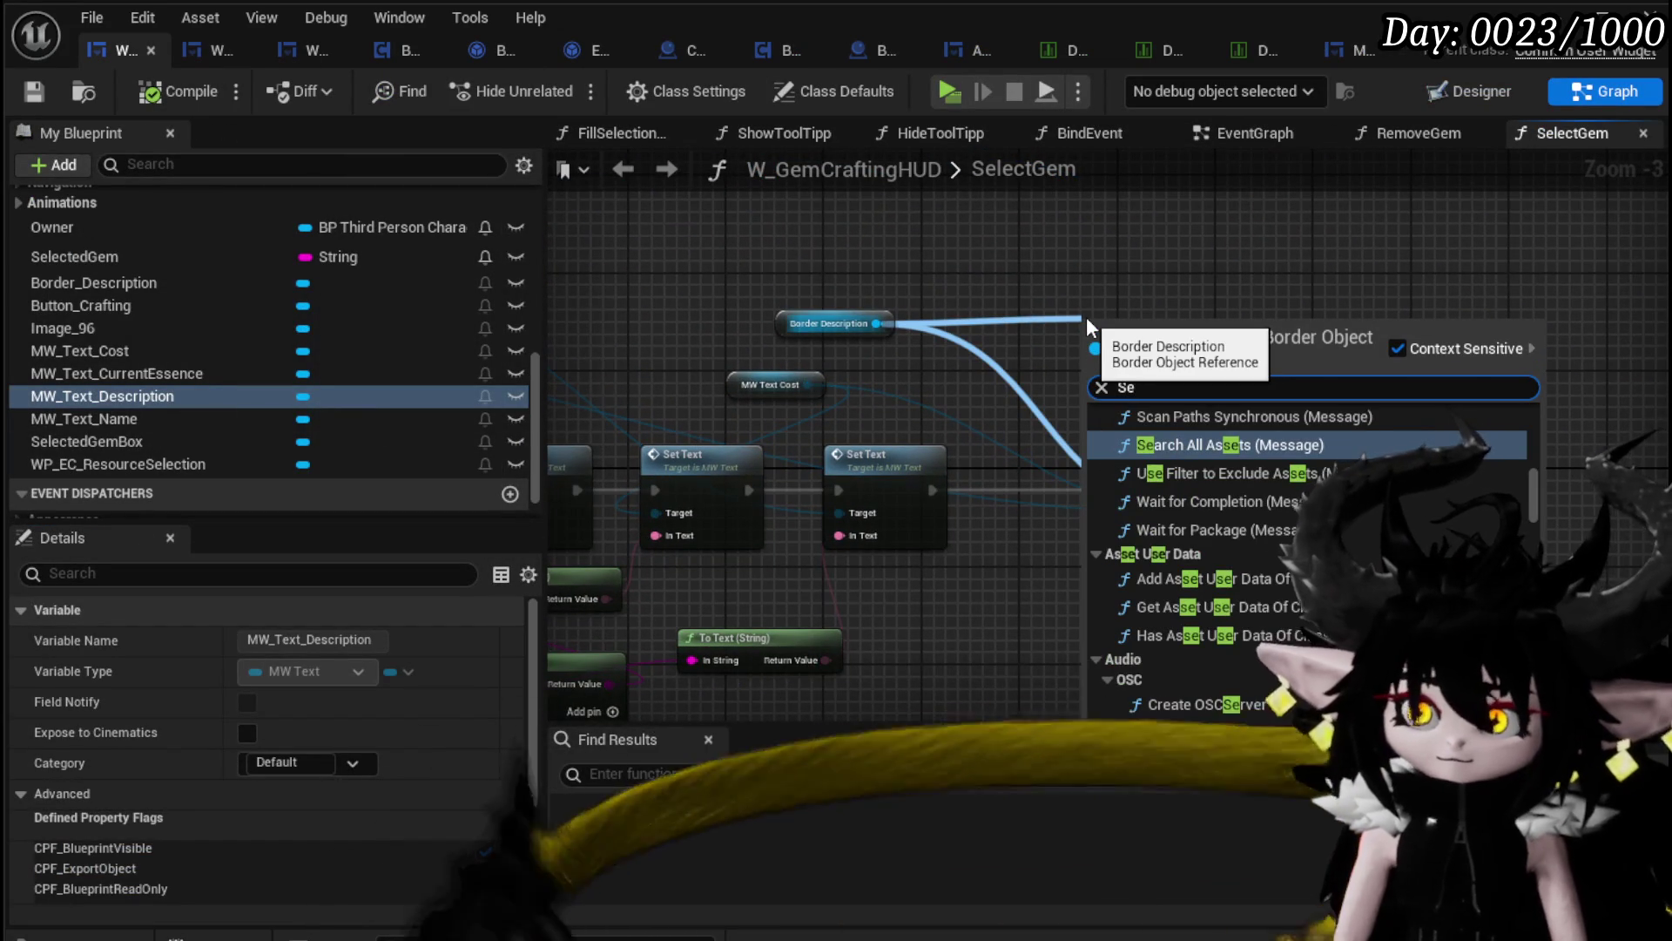
key(Escape)
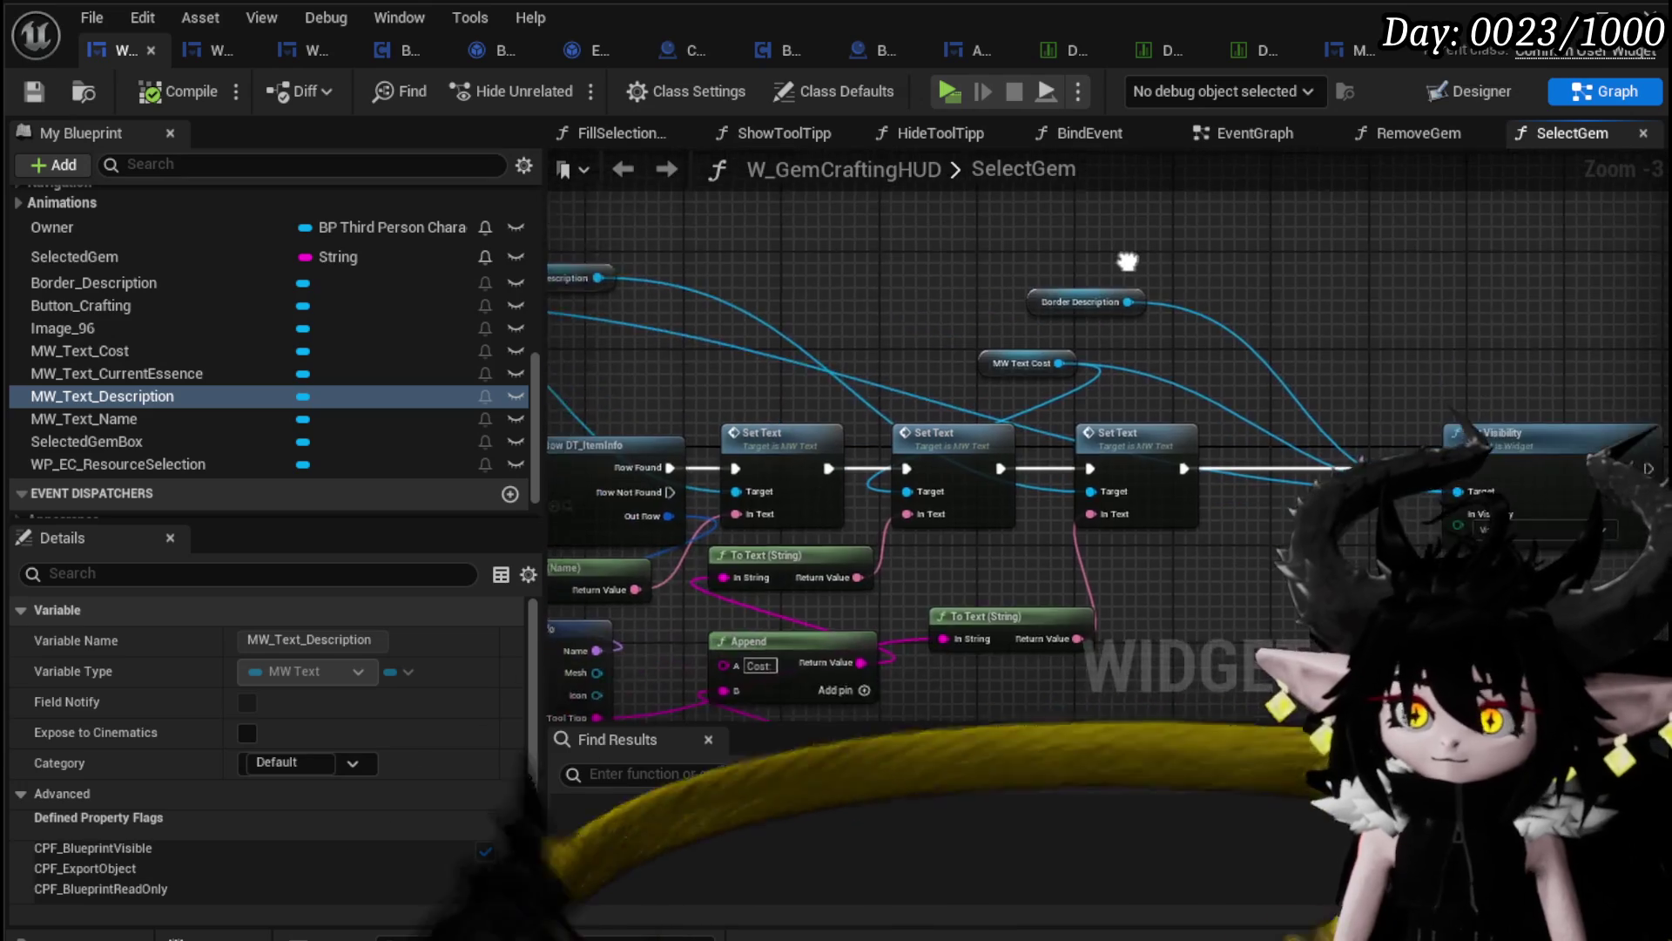
mouse_move(584, 282)
mouse_down()
mouse_move(824, 314)
mouse_move(974, 296)
mouse_move(974, 258)
mouse_move(754, 296)
mouse_move(876, 290)
mouse_up()
scroll(760, 325, up, 1)
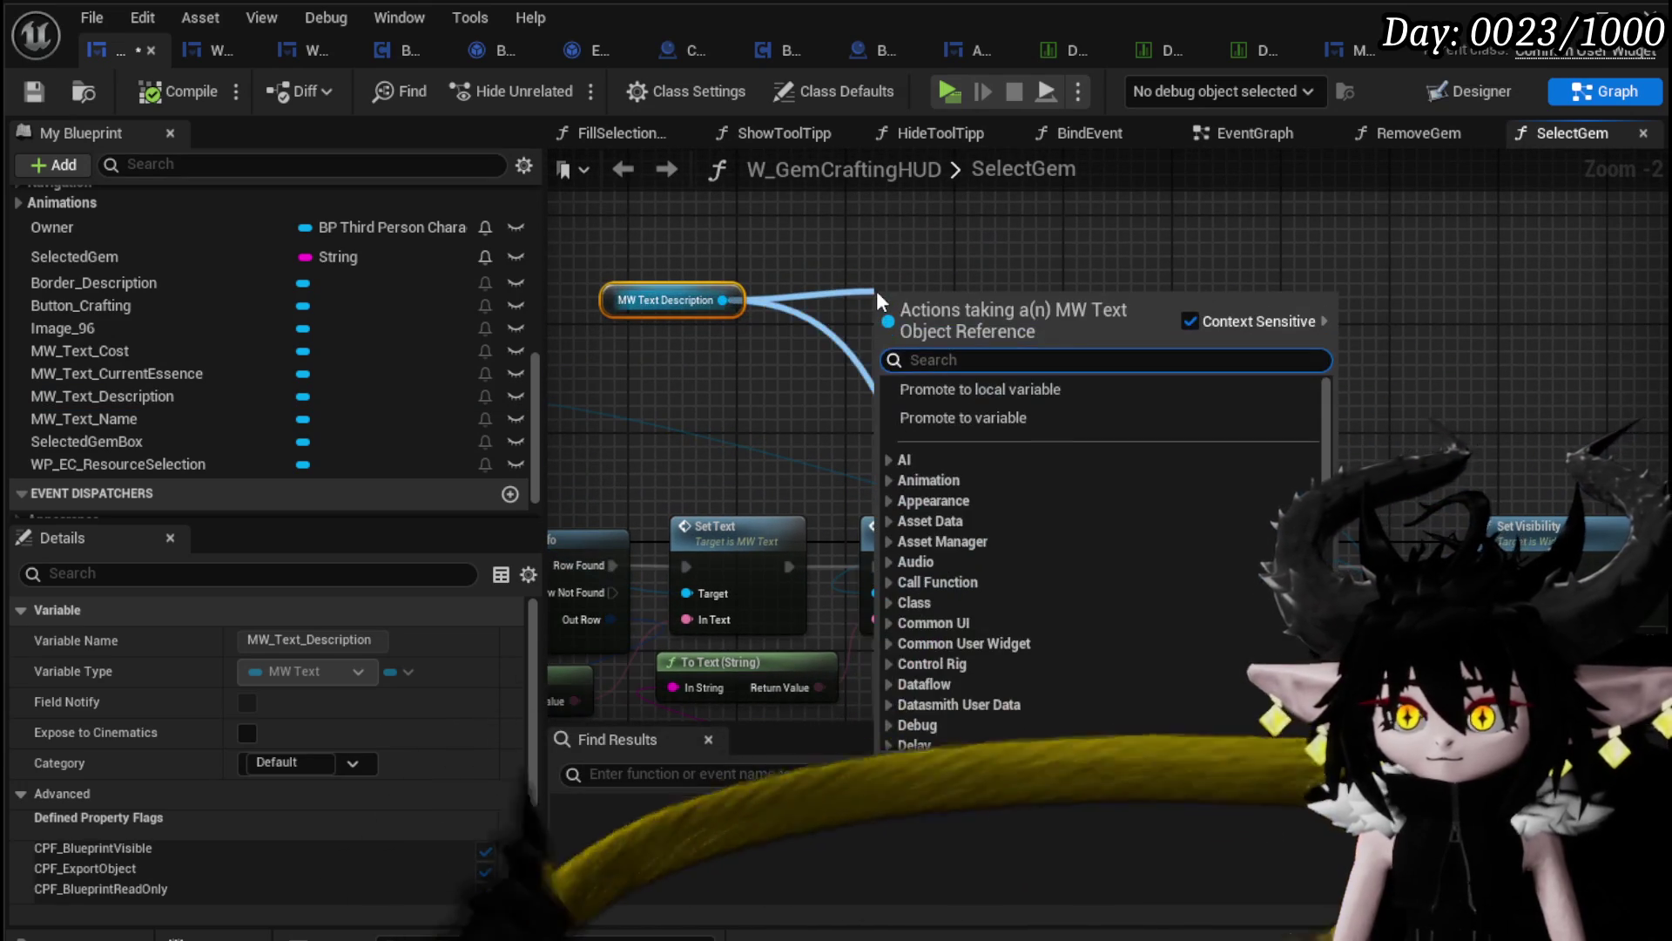
text(just)
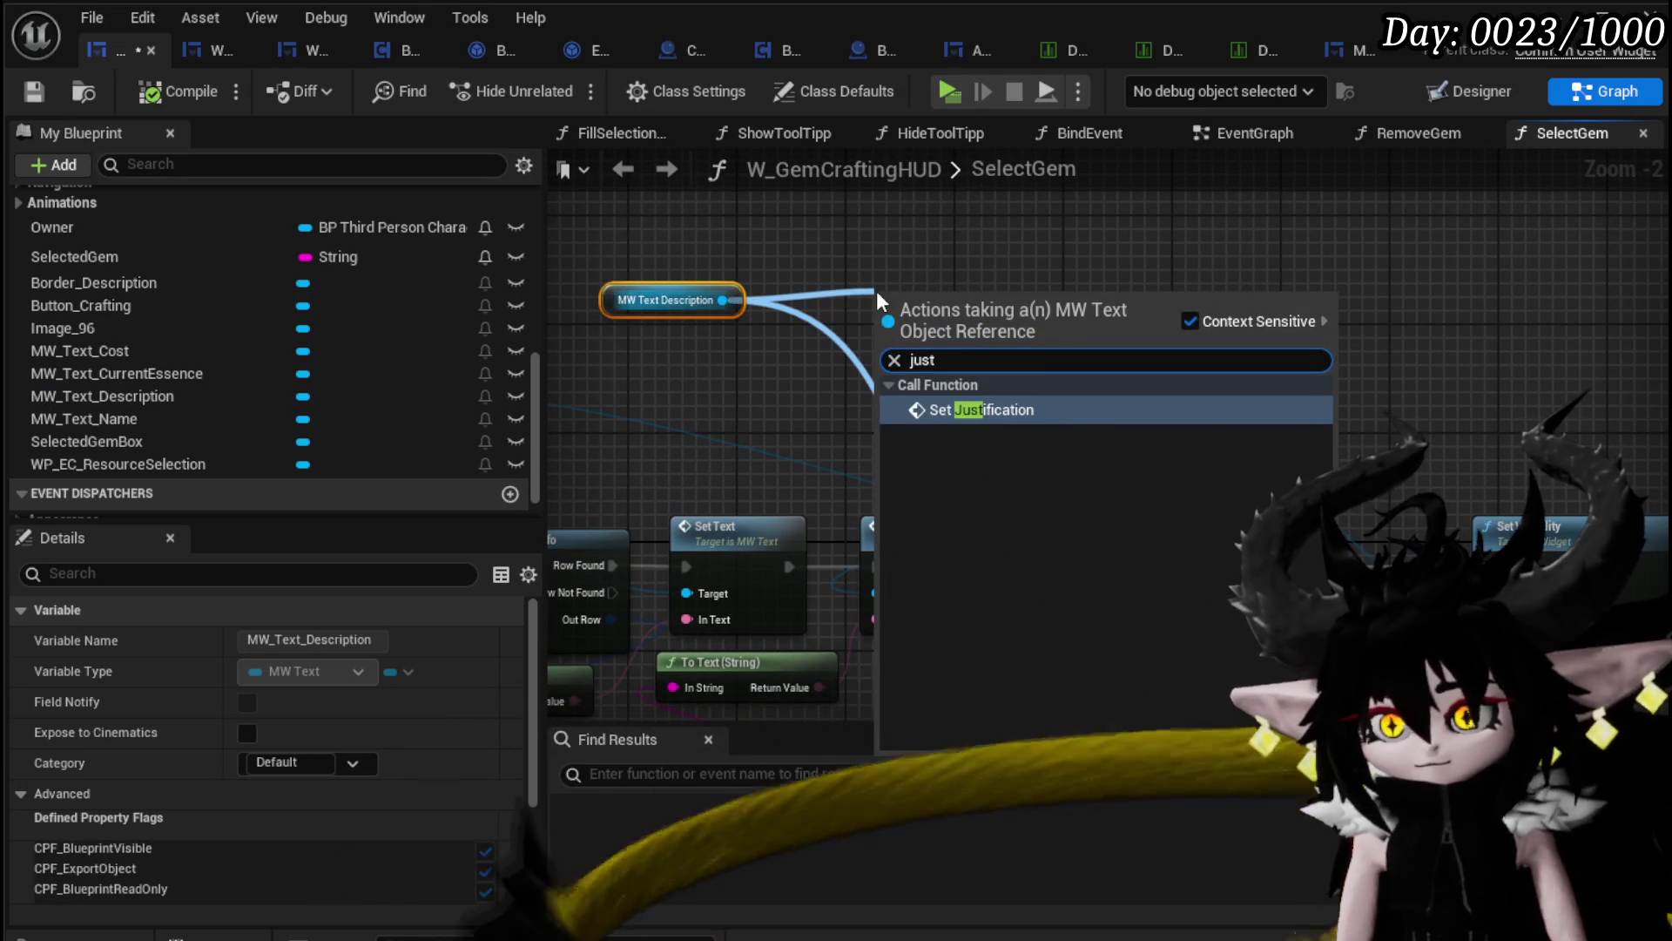
key(Return)
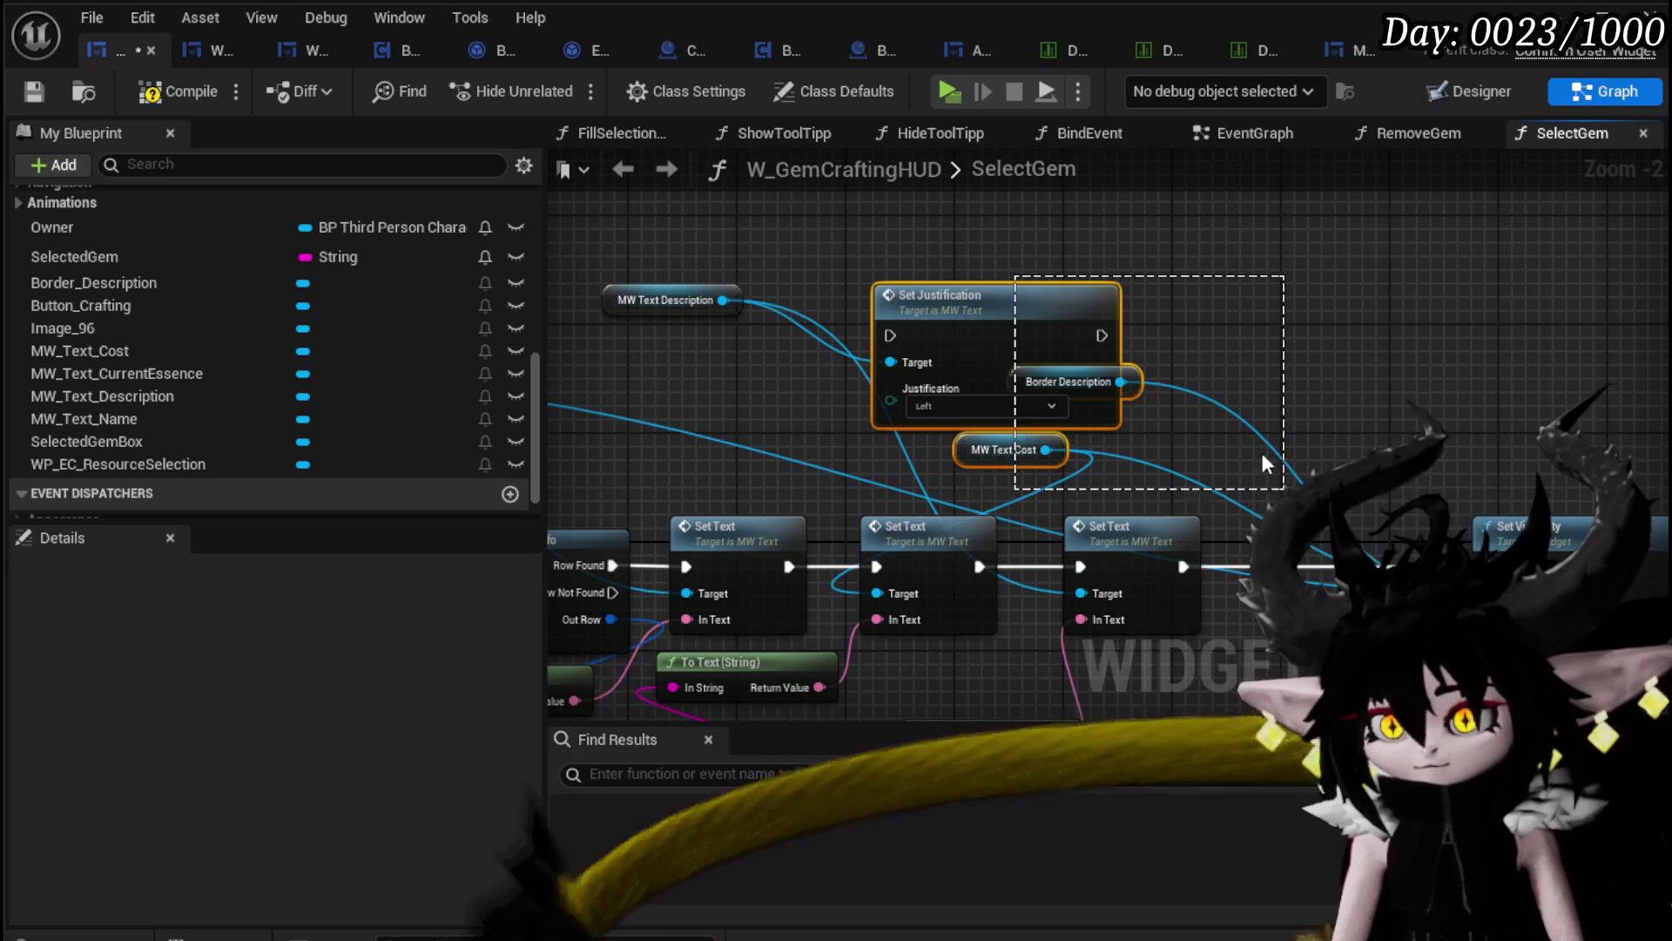
drag(941, 296, 1375, 568)
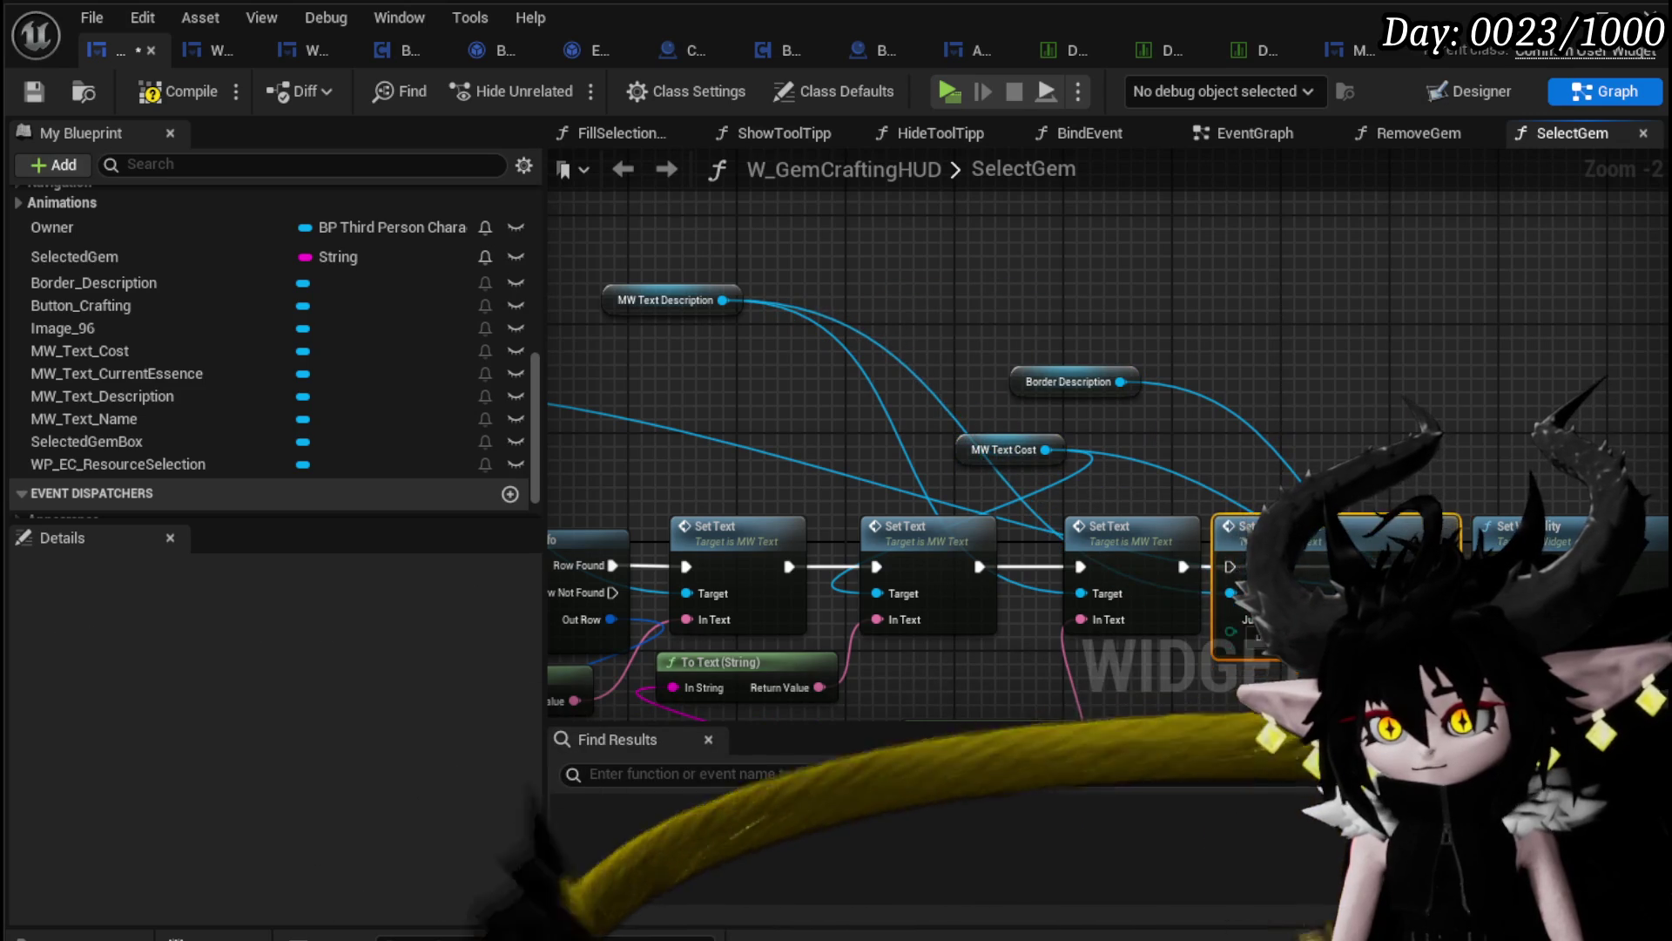
mouse_move(1224, 567)
mouse_down()
mouse_move(1165, 493)
mouse_move(1326, 542)
mouse_up()
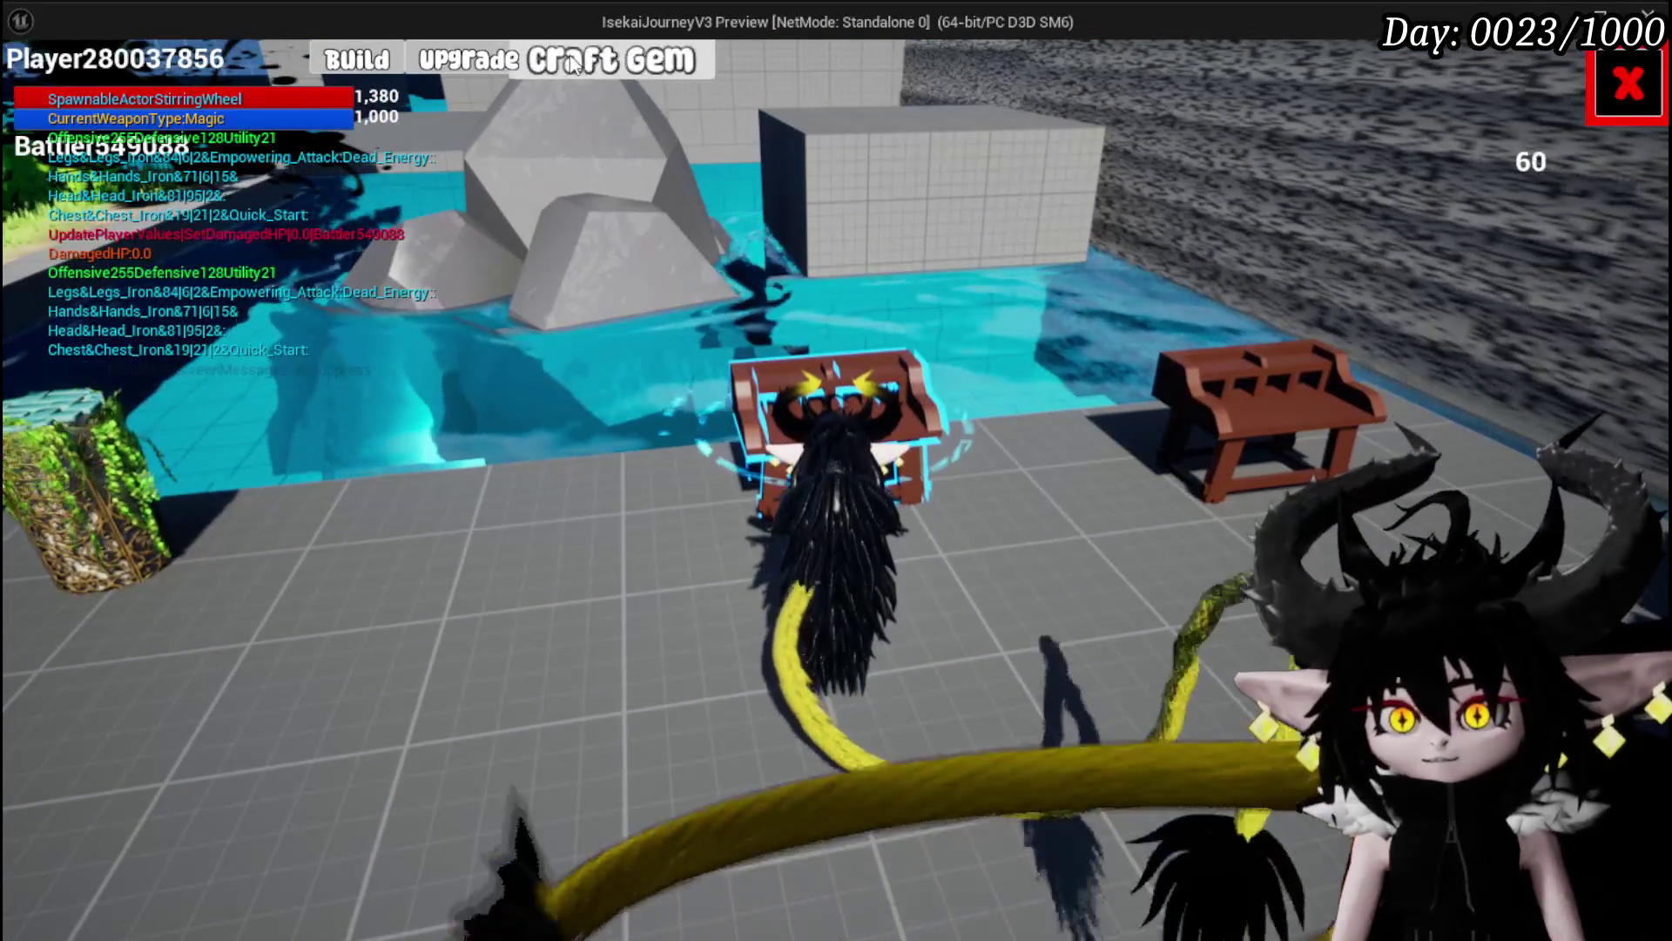
Step: In play, open the crafting menu, view the Augmented Attack description, then stop the session
click(609, 60)
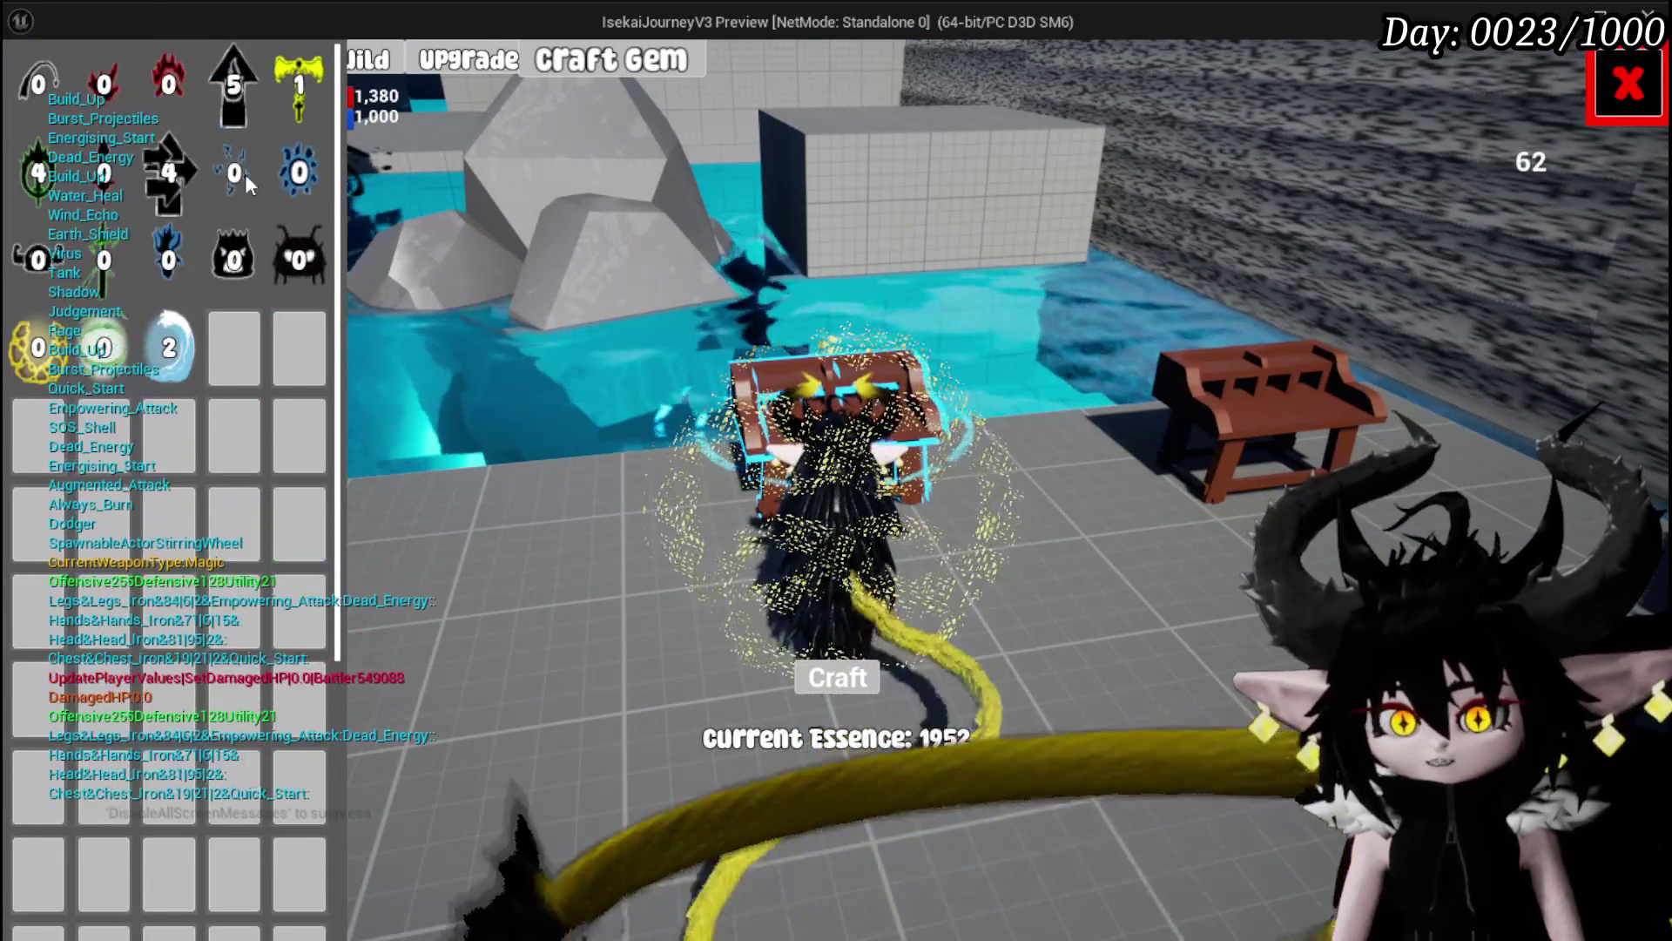
click(163, 84)
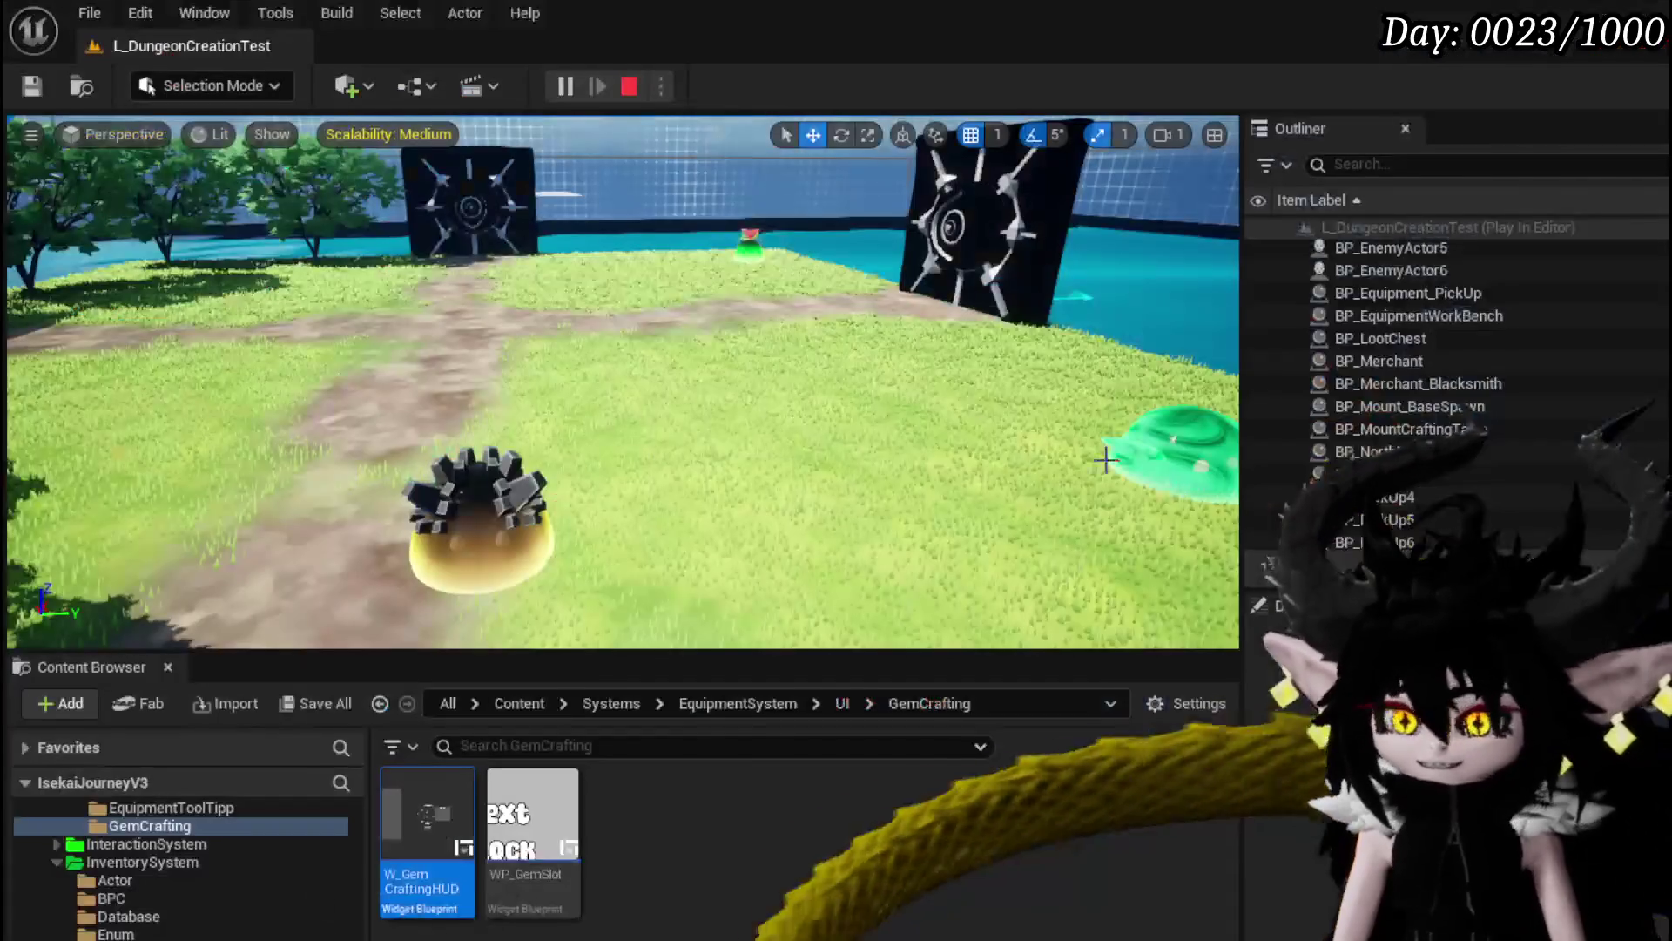
key(Escape)
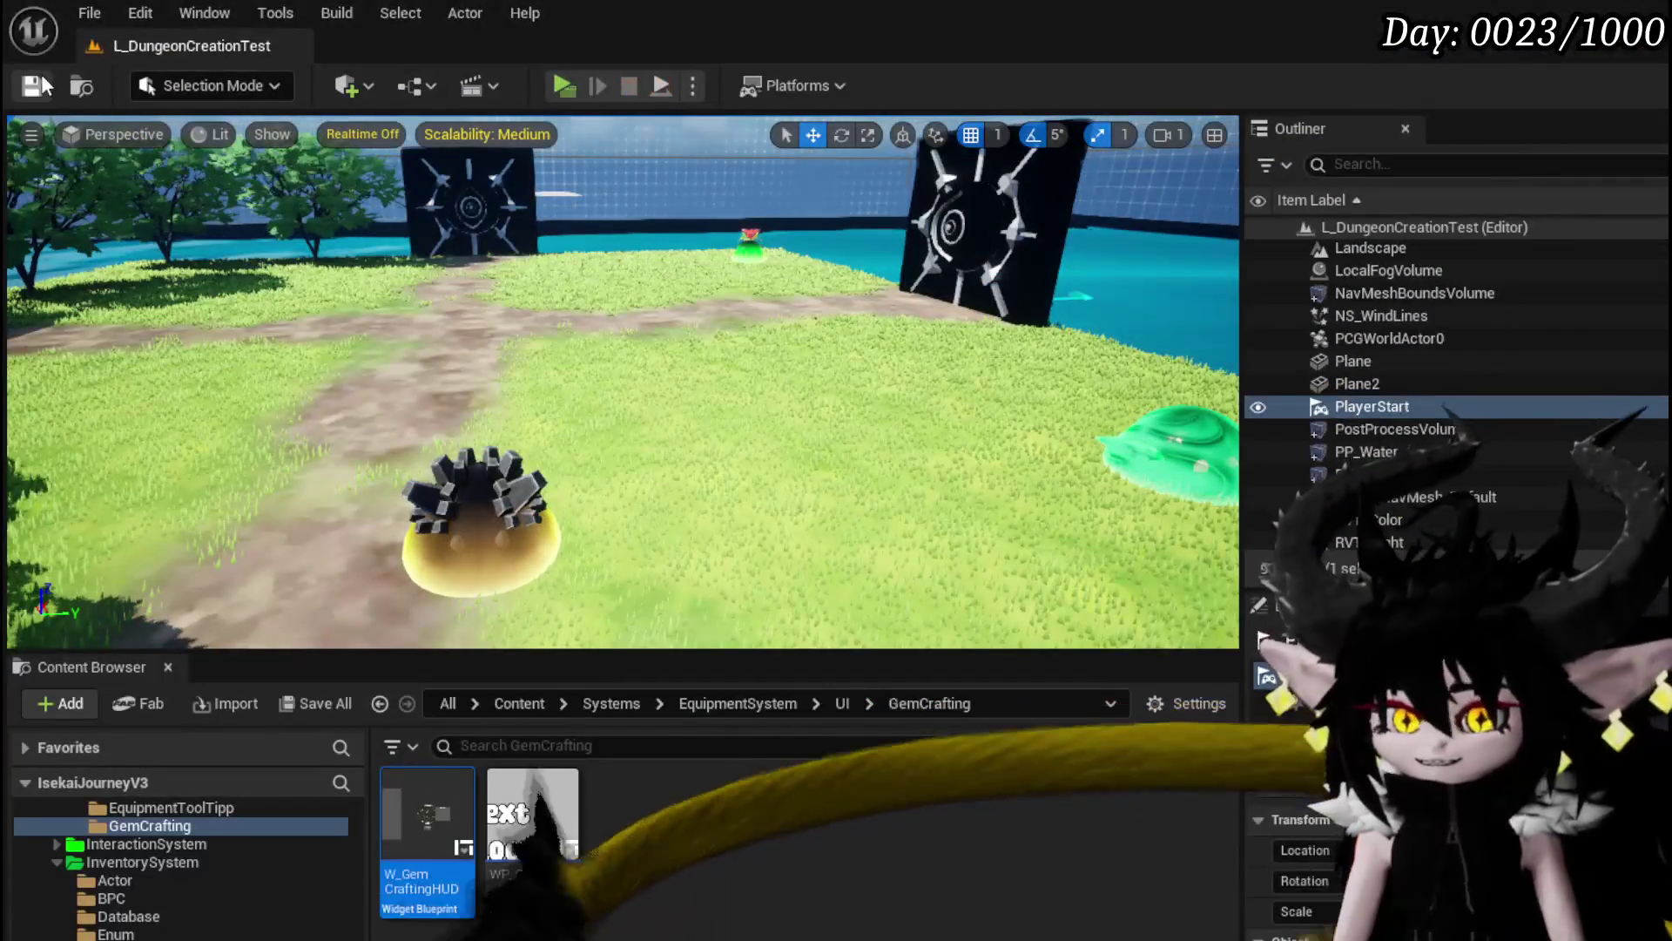
Step: Reopen W_GemCraftingHUD in Designer, save it, then start the standalone game preview from the level editor
double_click(427, 815)
scroll(259, 311, down, 2)
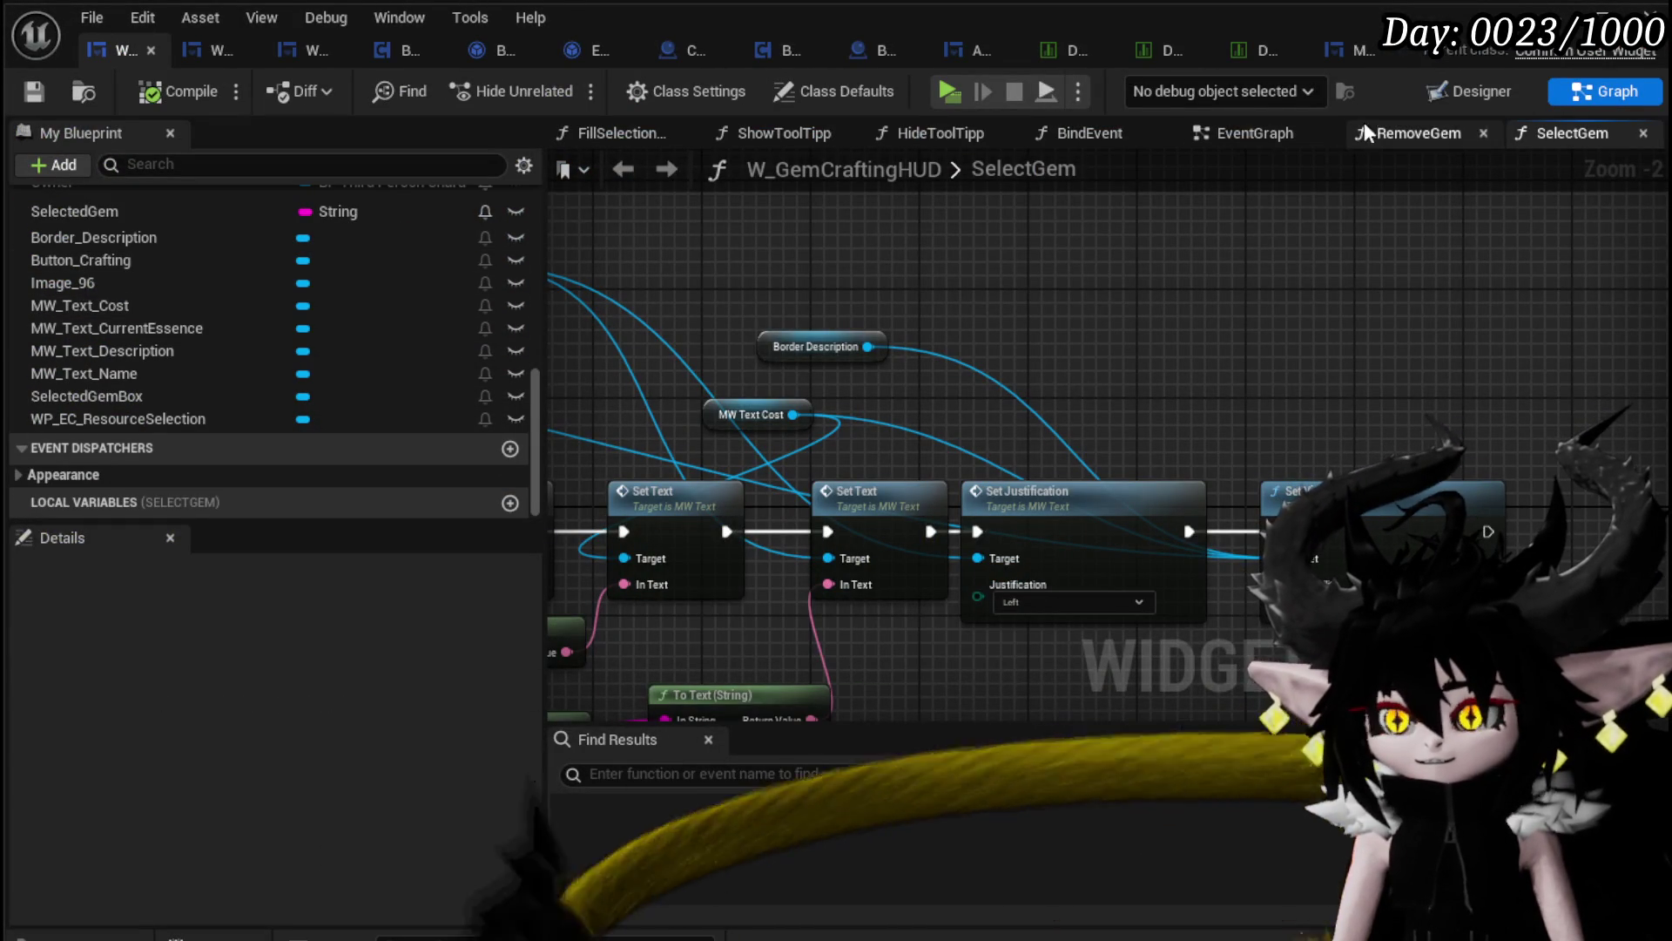
click(1441, 91)
scroll(812, 512, up, 5)
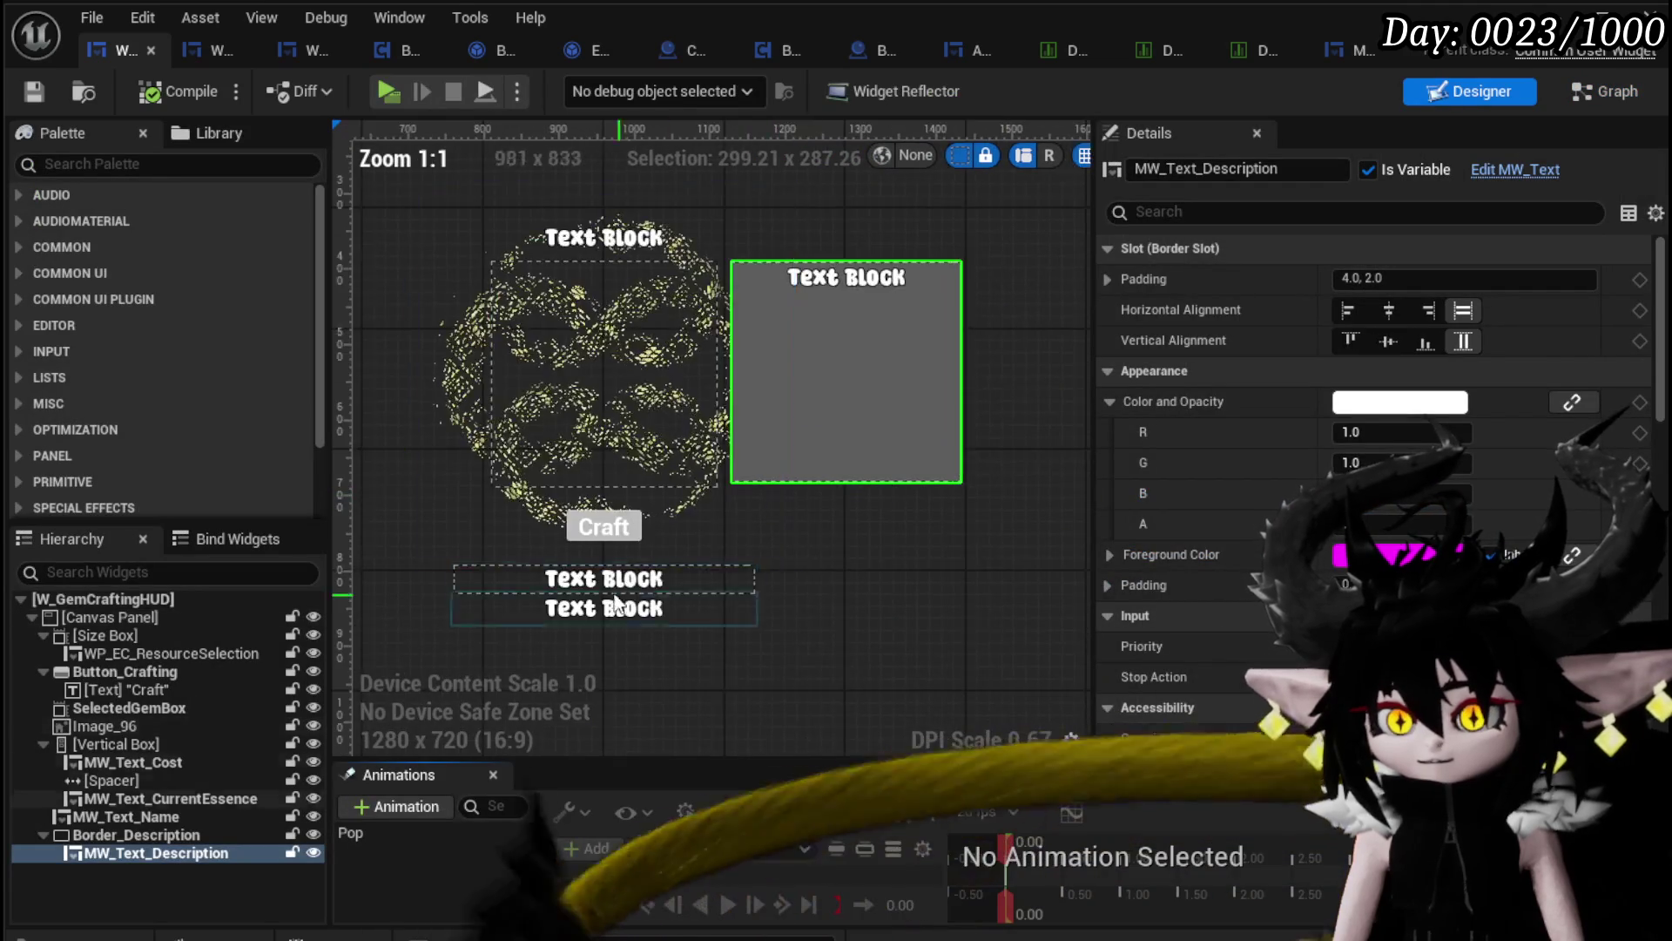
scroll(578, 563, up, 3)
scroll(1376, 392, down, 5)
scroll(1376, 436, down, 15)
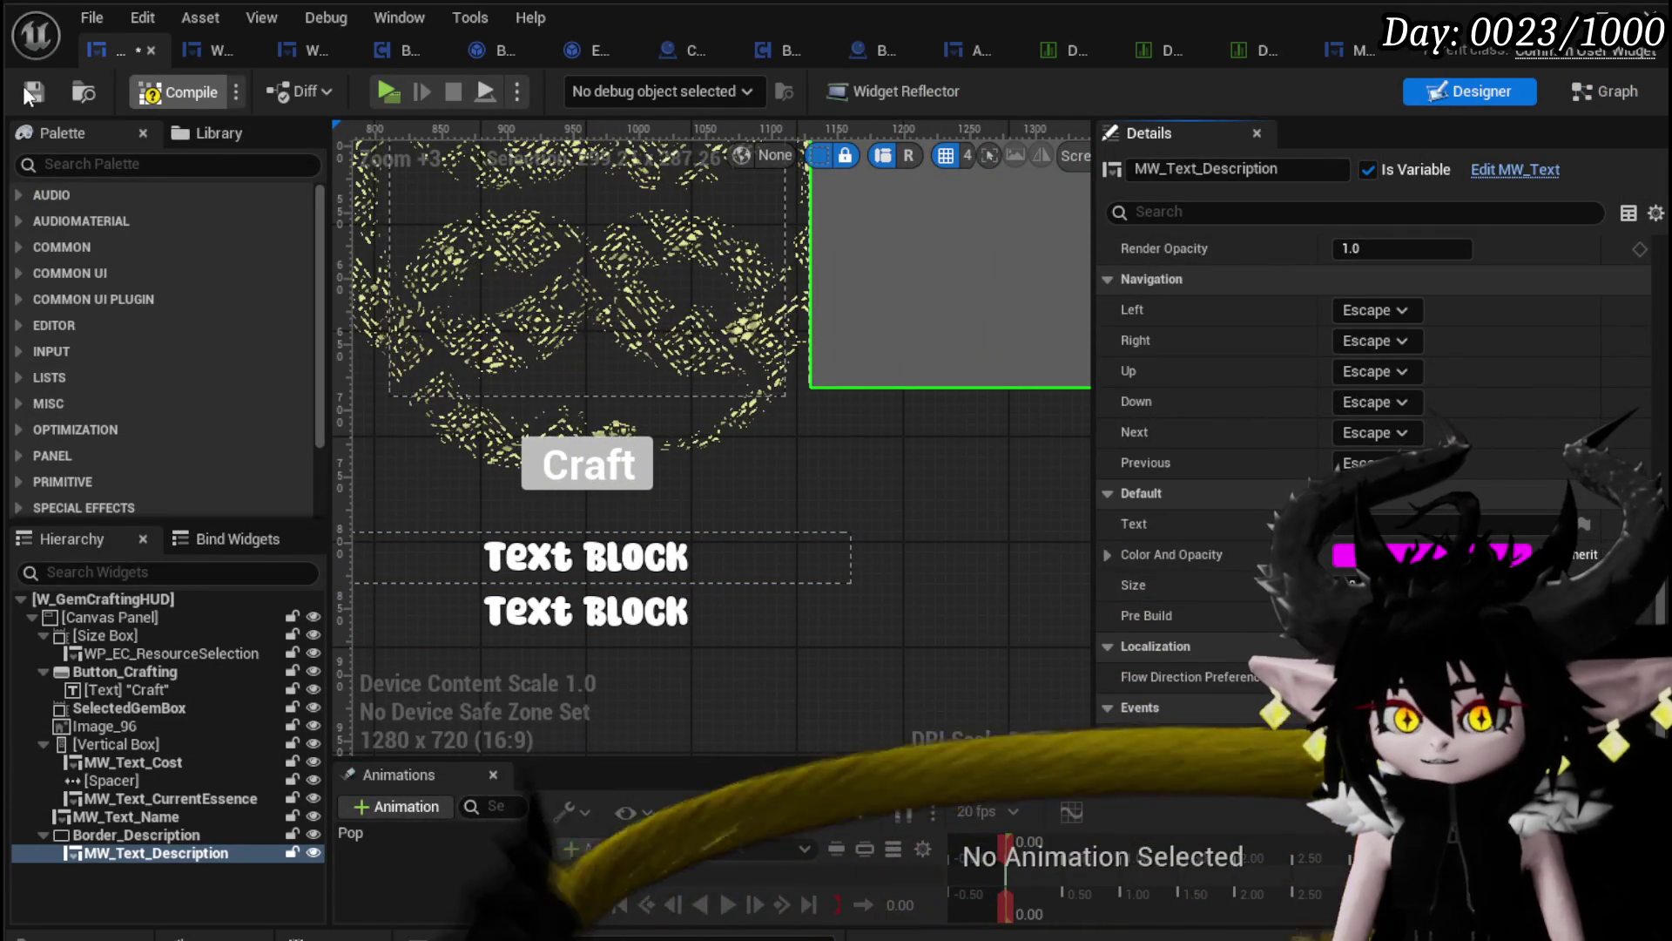
click(33, 90)
scroll(911, 285, down, 5)
drag(911, 285, 791, 341)
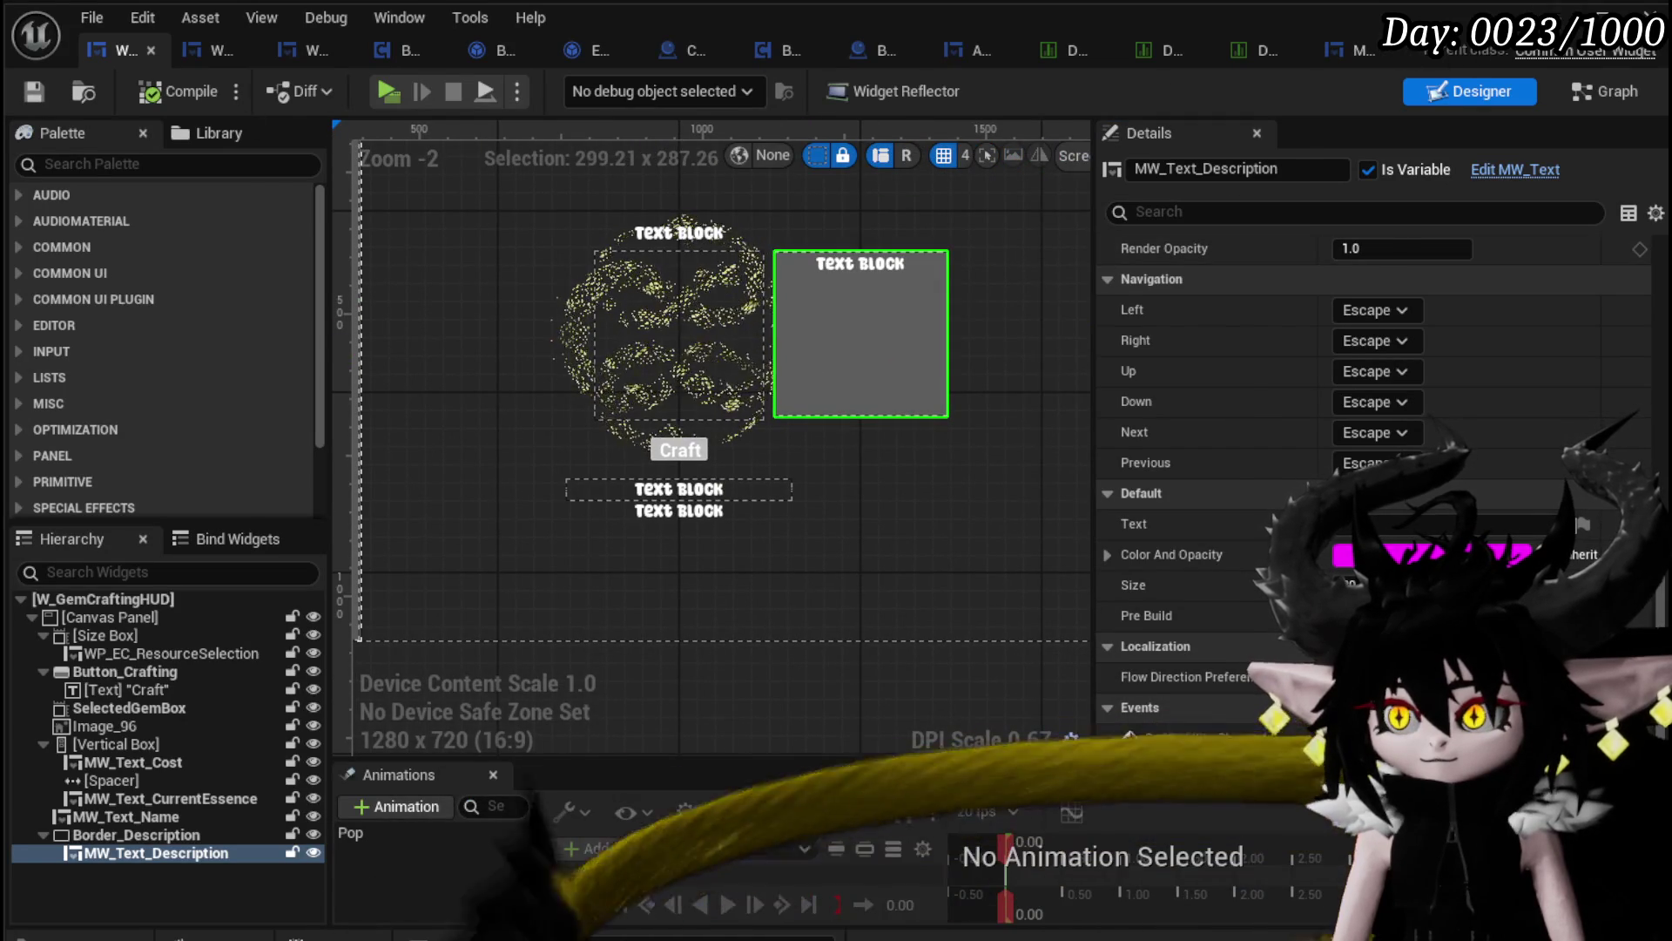
key(alt+Tab)
click(563, 85)
Step: Walk to the workbench, preview Energising Start then Augmented Attack, and close the crafting panel
key(w)
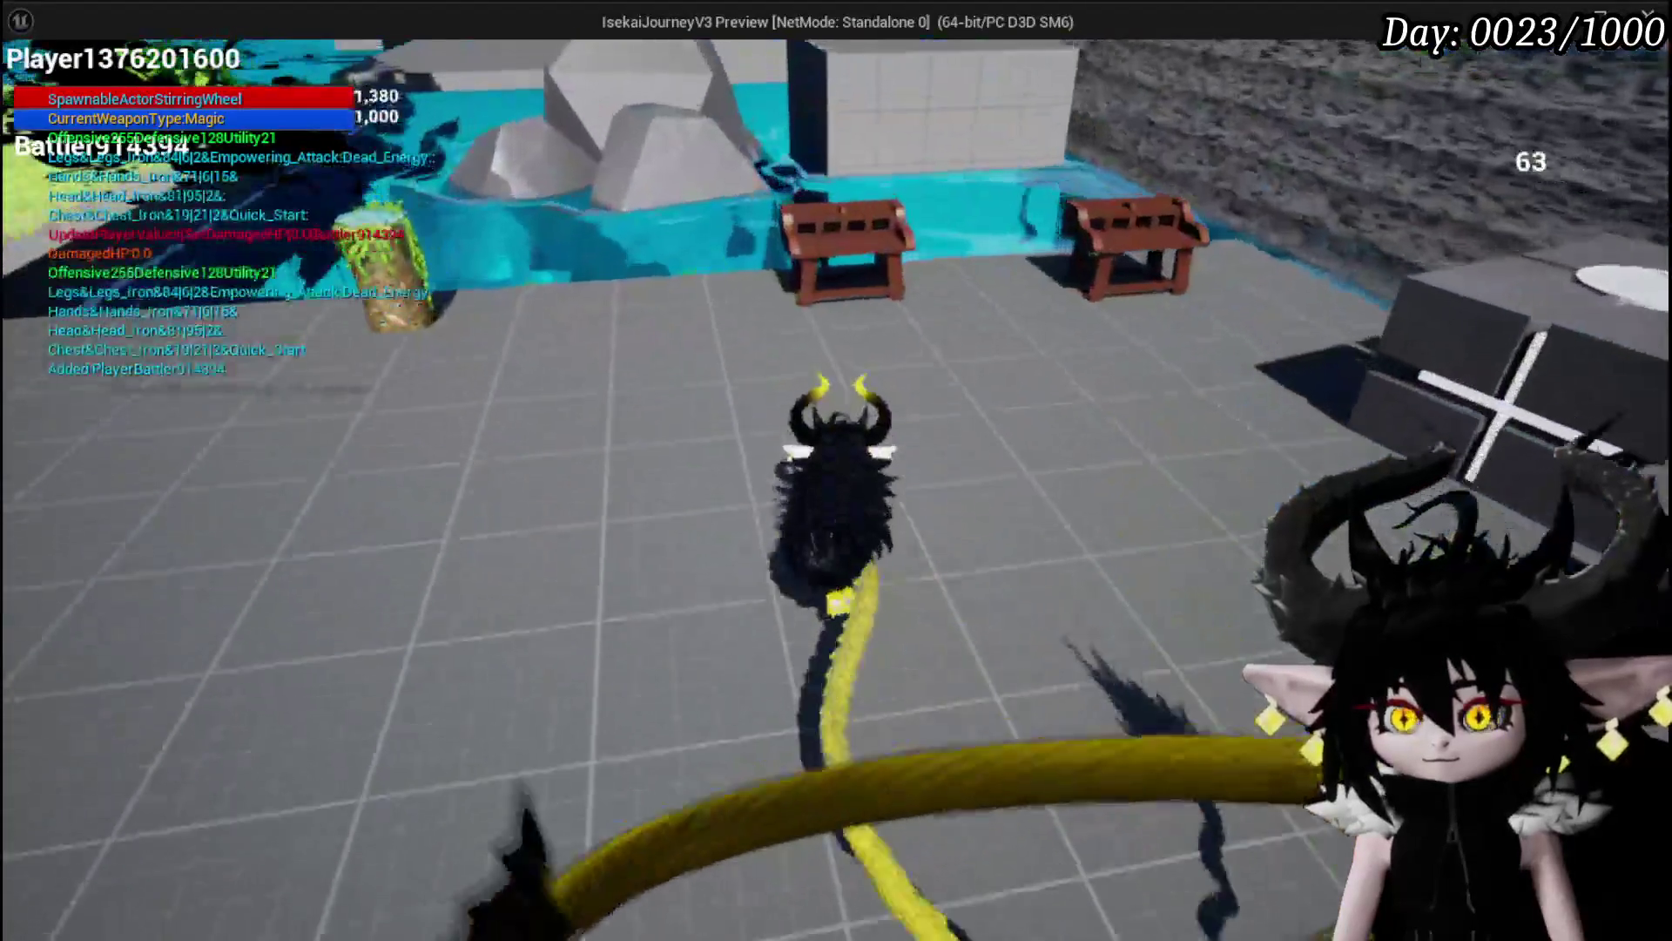
key(e)
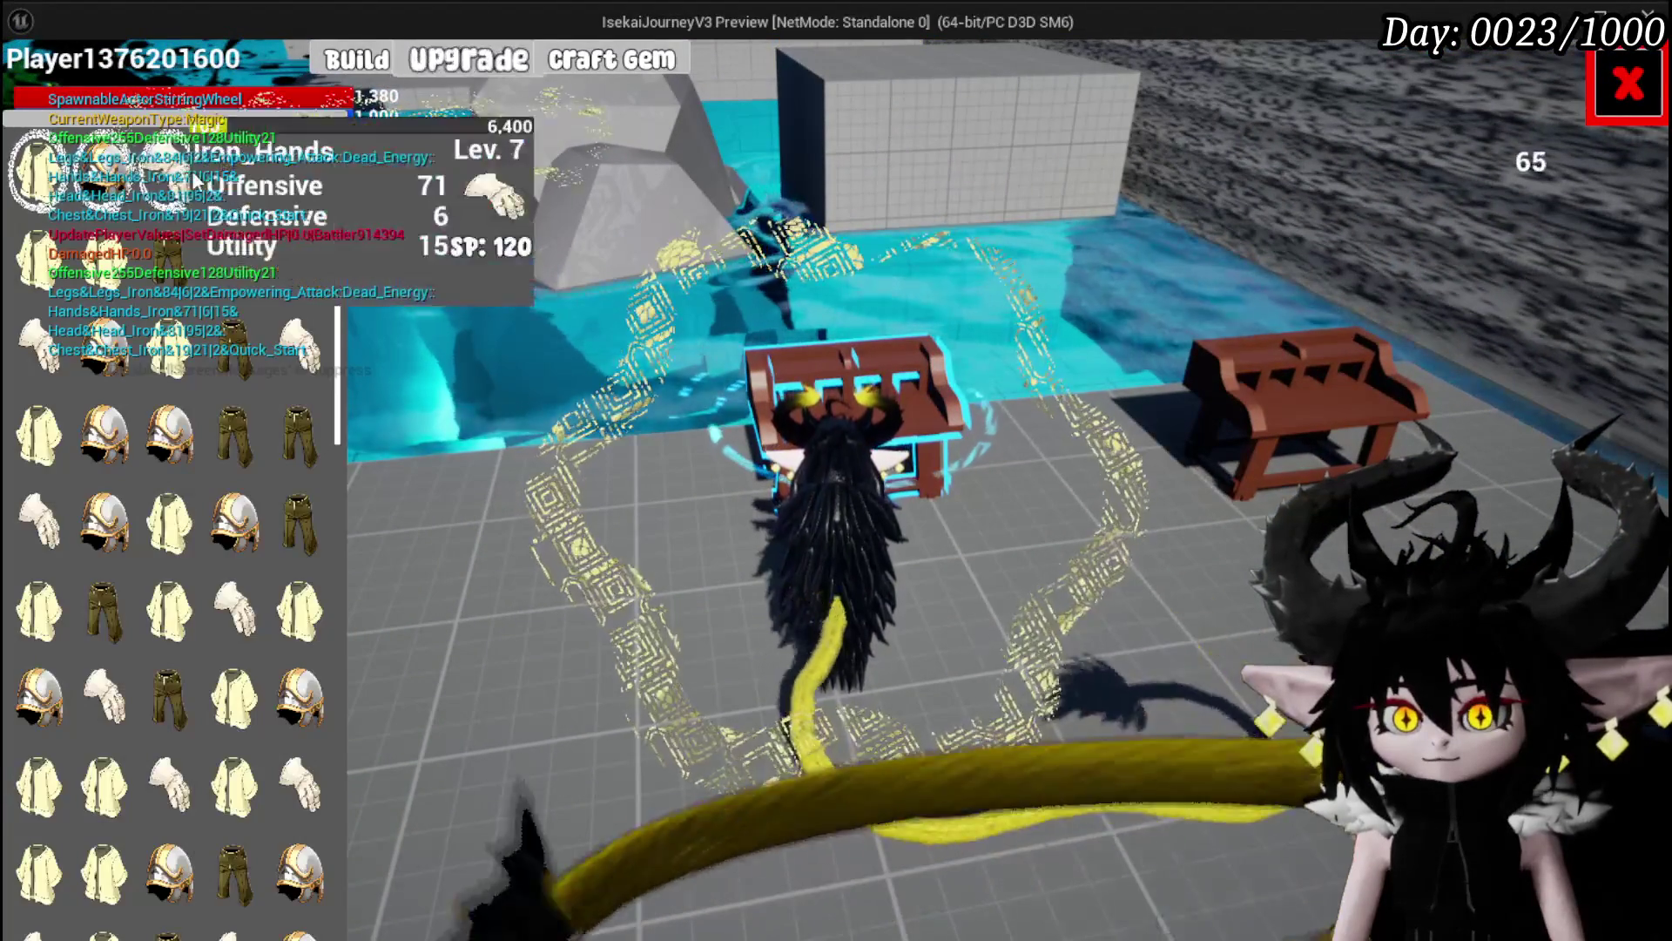
click(212, 89)
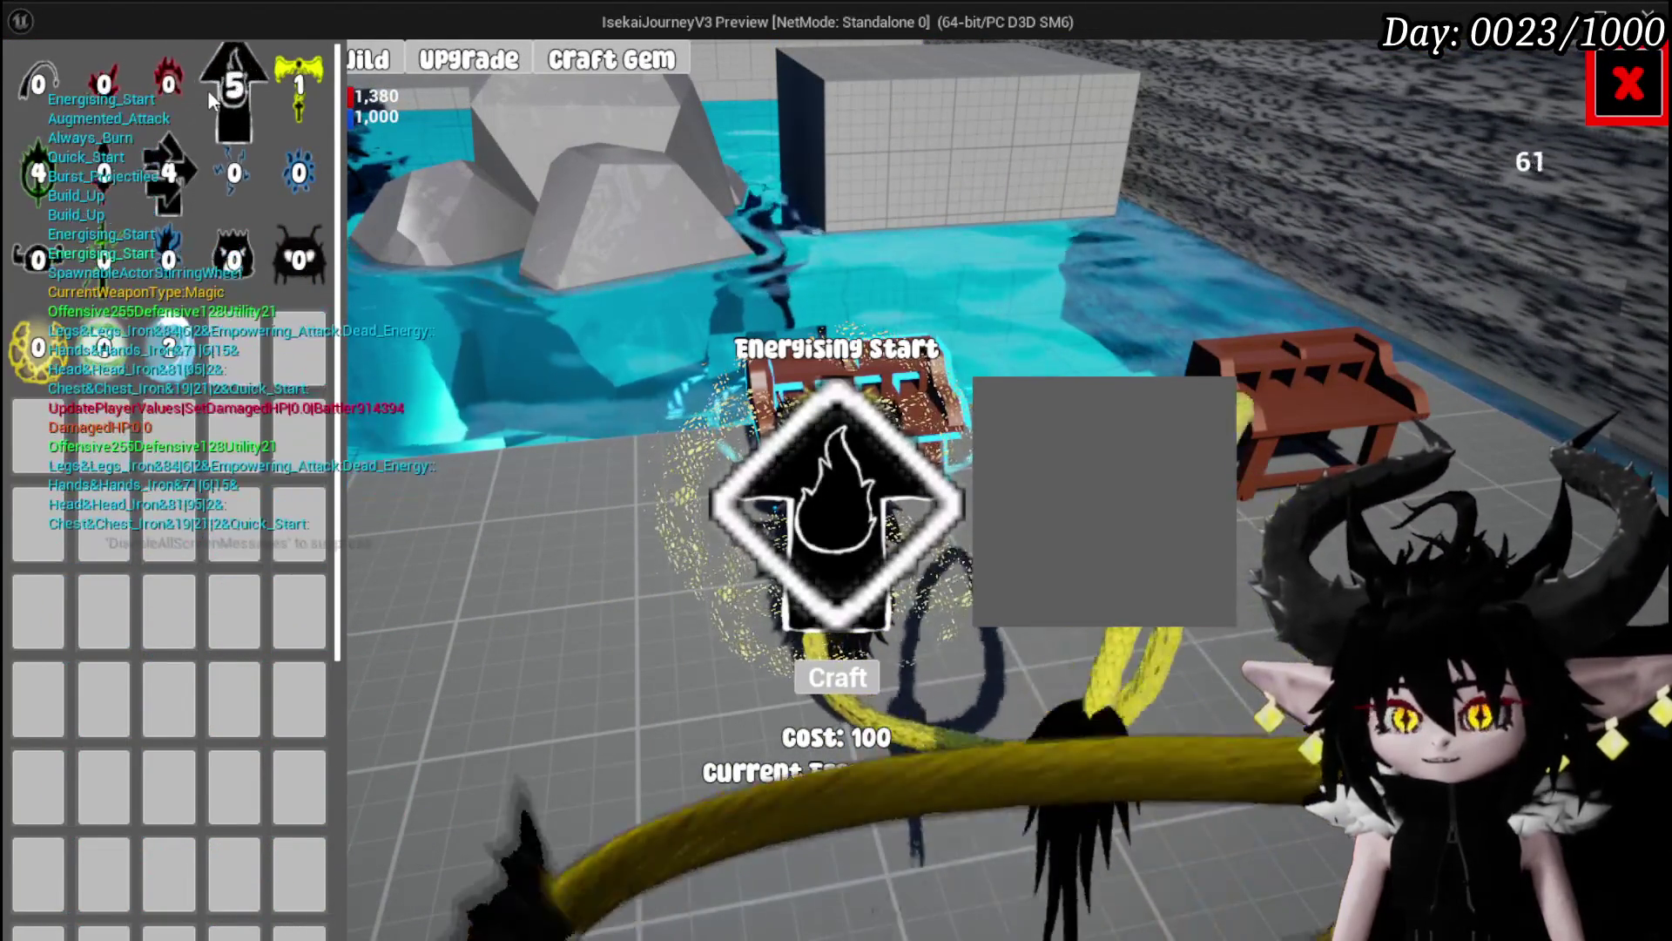
click(153, 95)
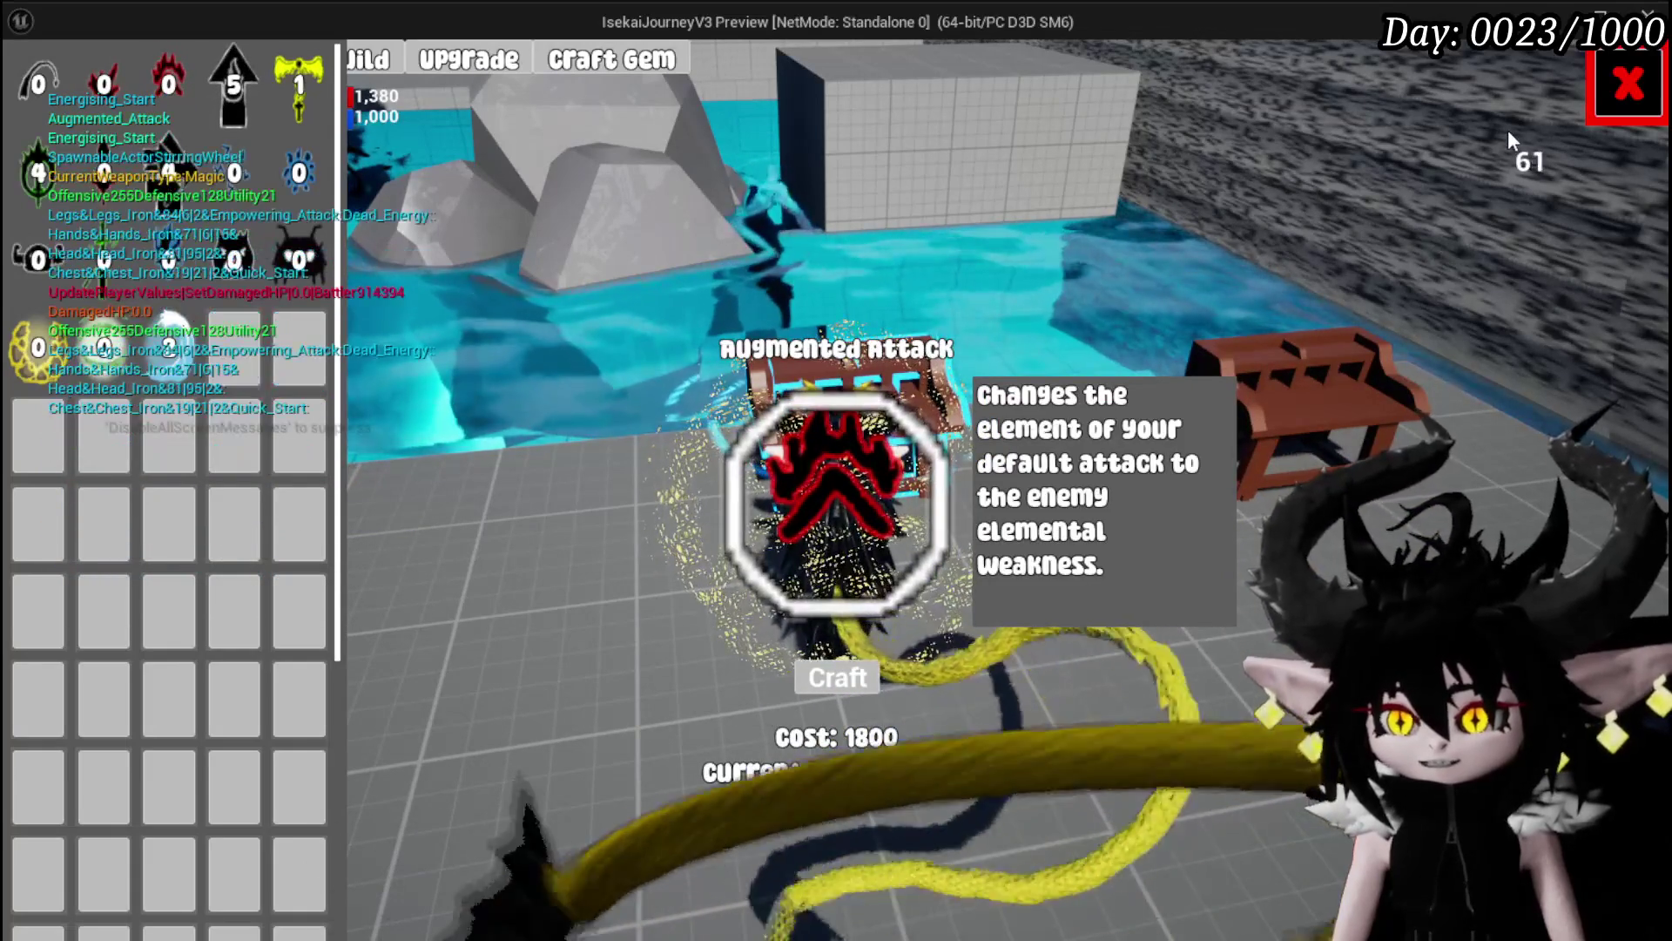
click(1627, 85)
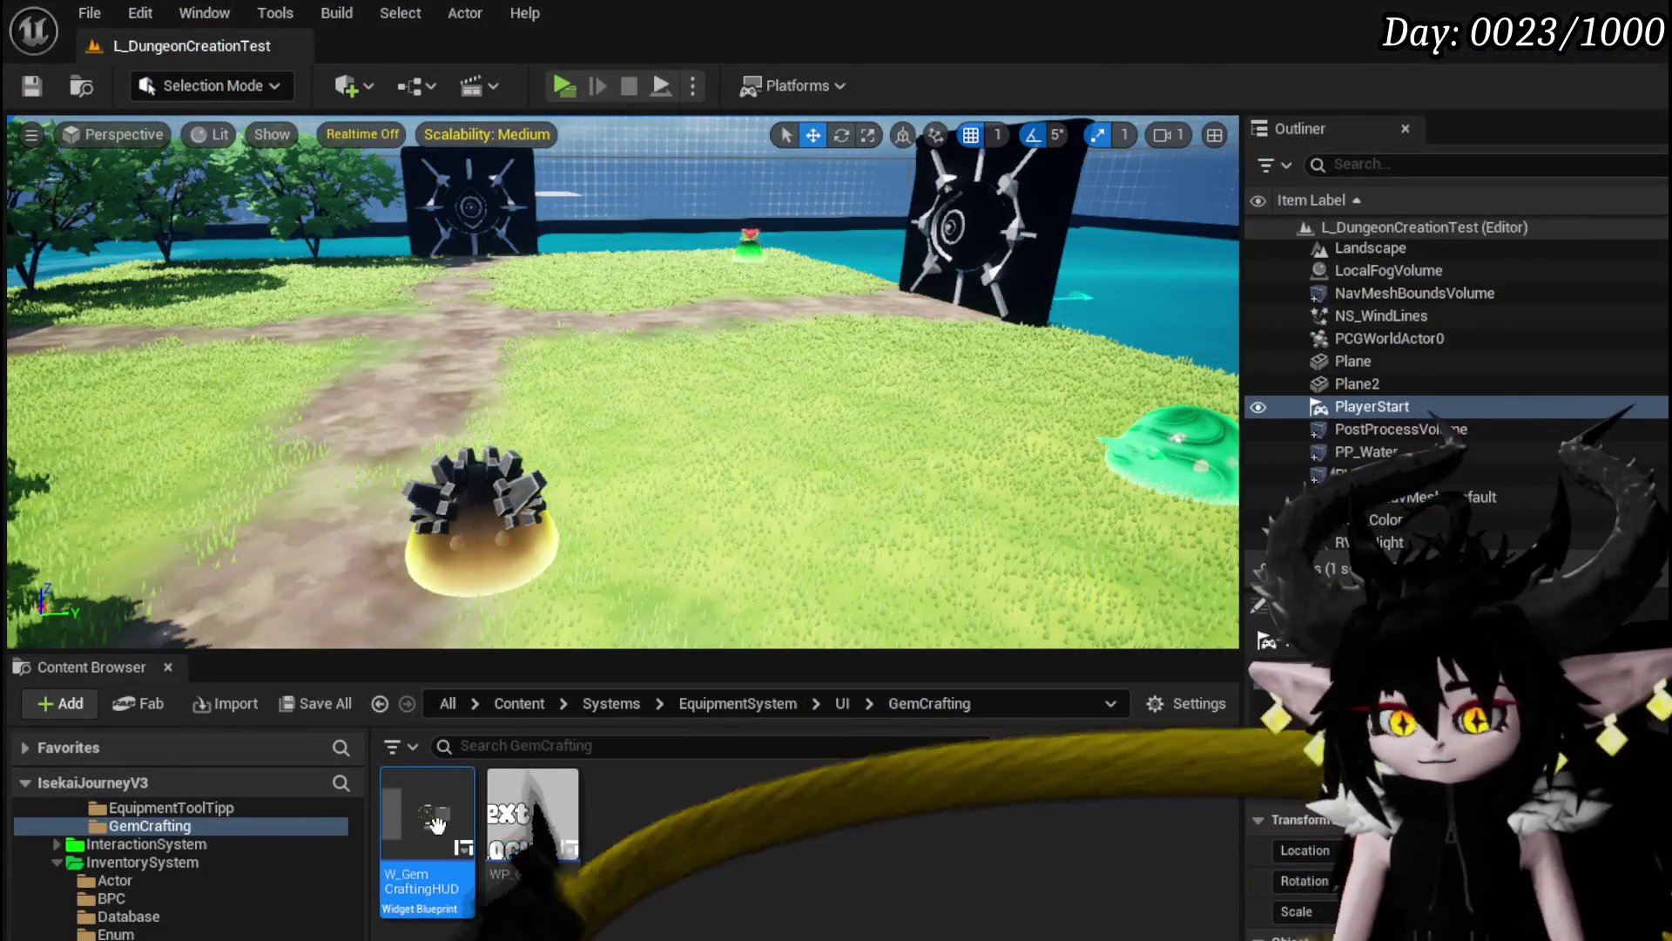
double_click(449, 832)
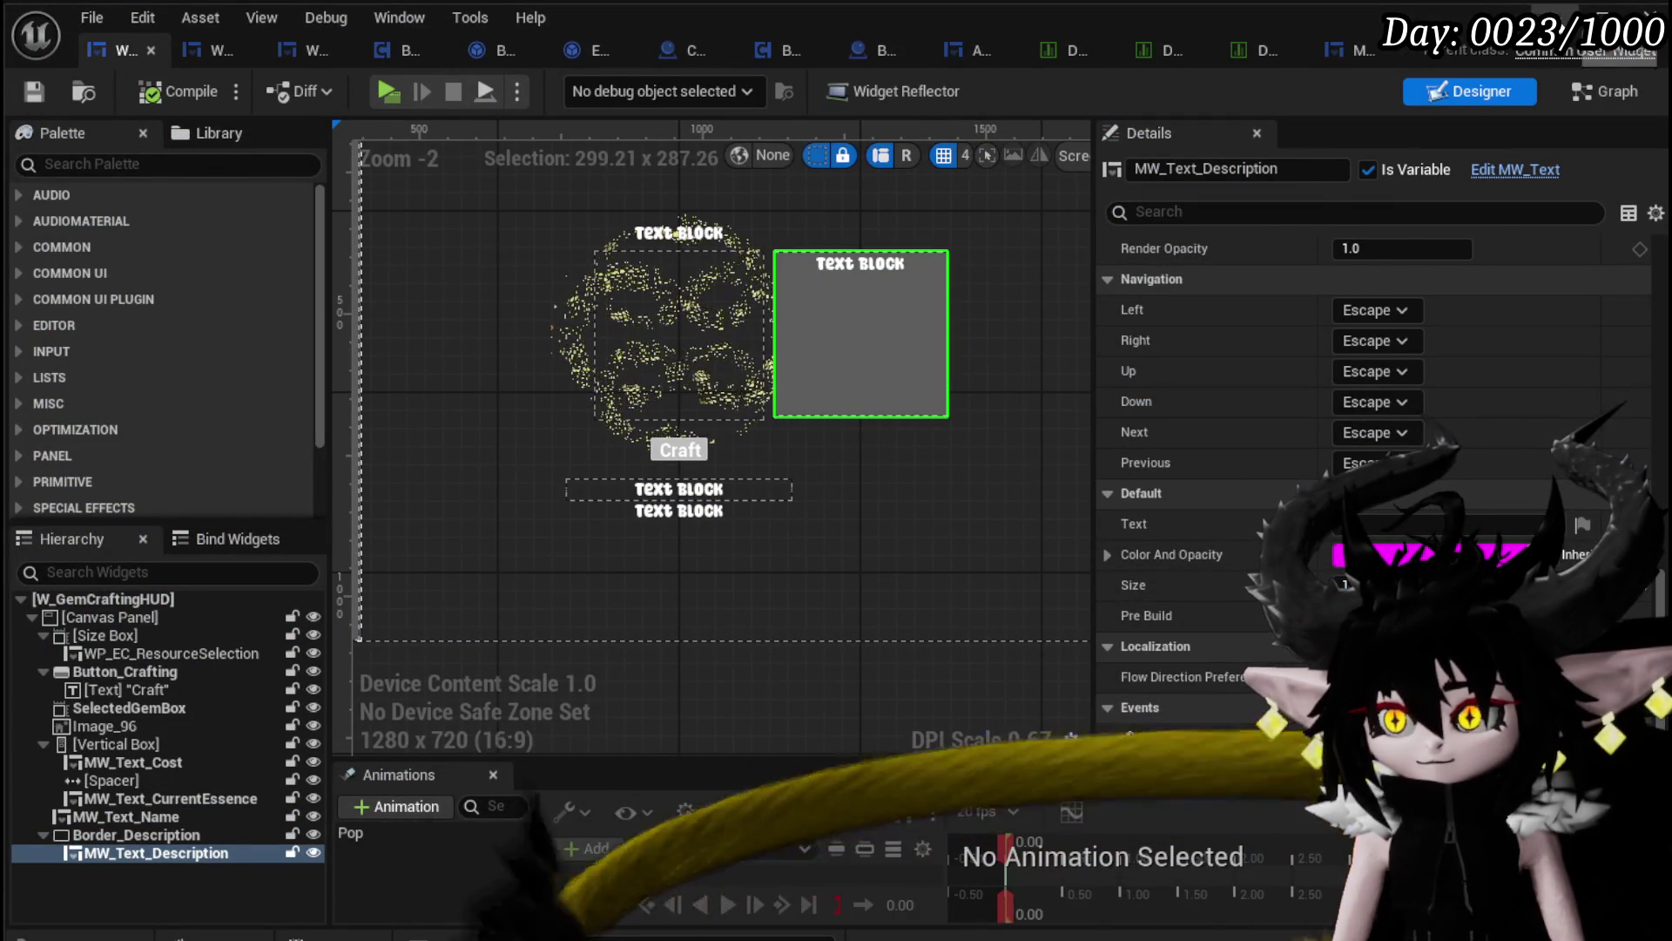
key(alt+Tab)
key(alt+p)
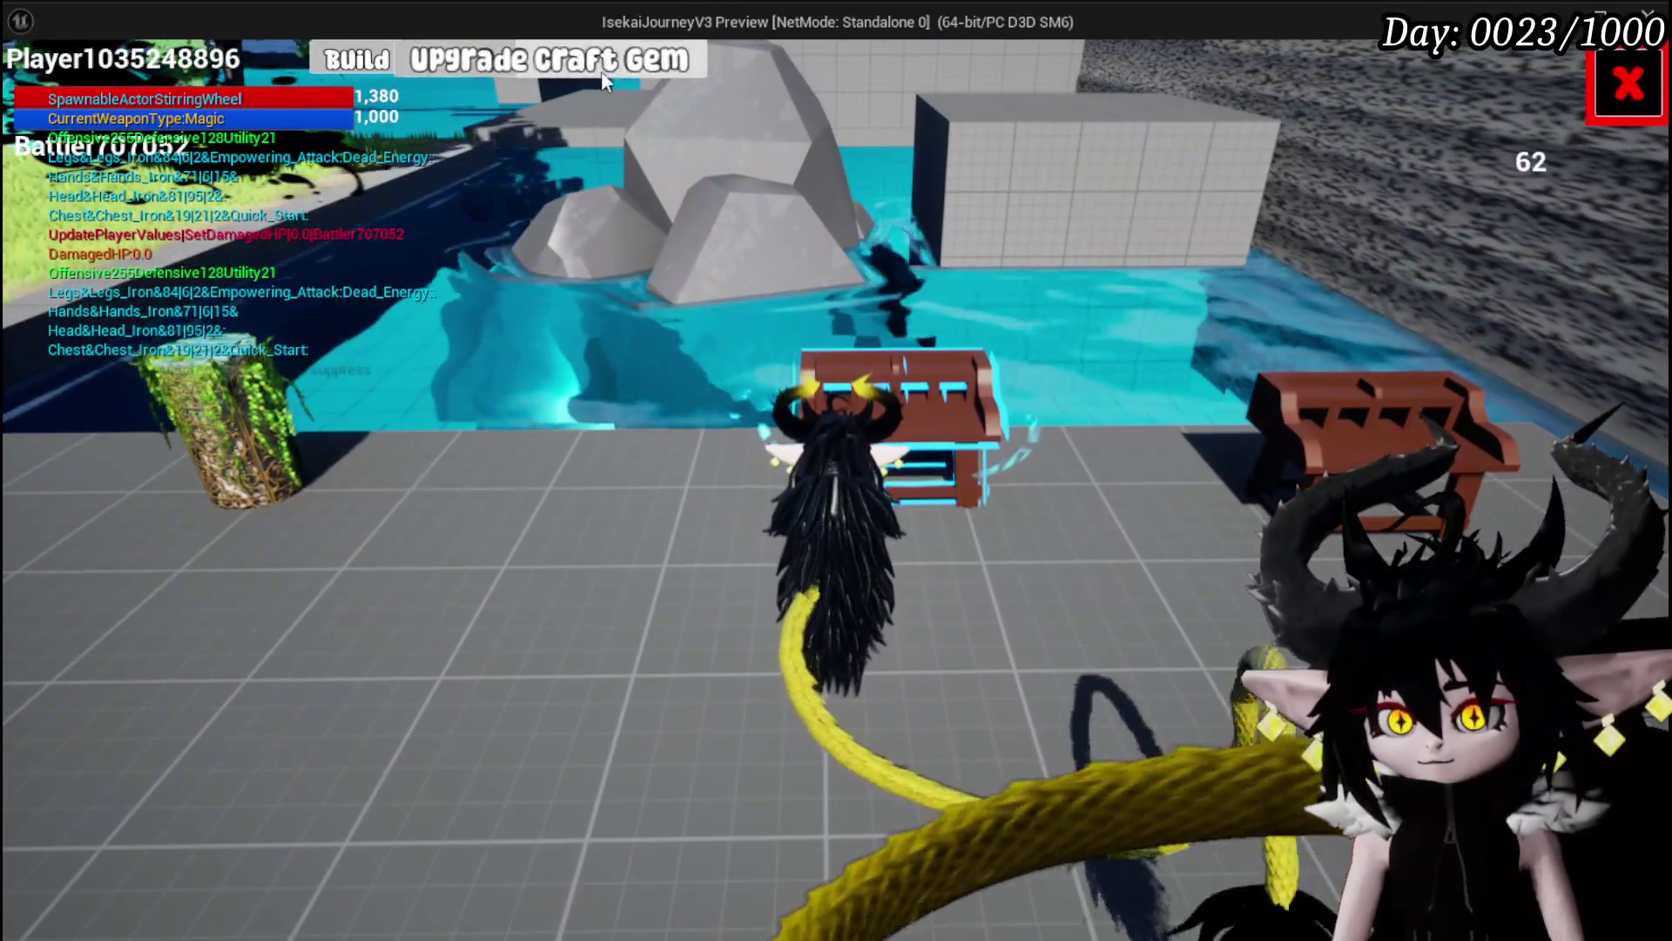
click(604, 69)
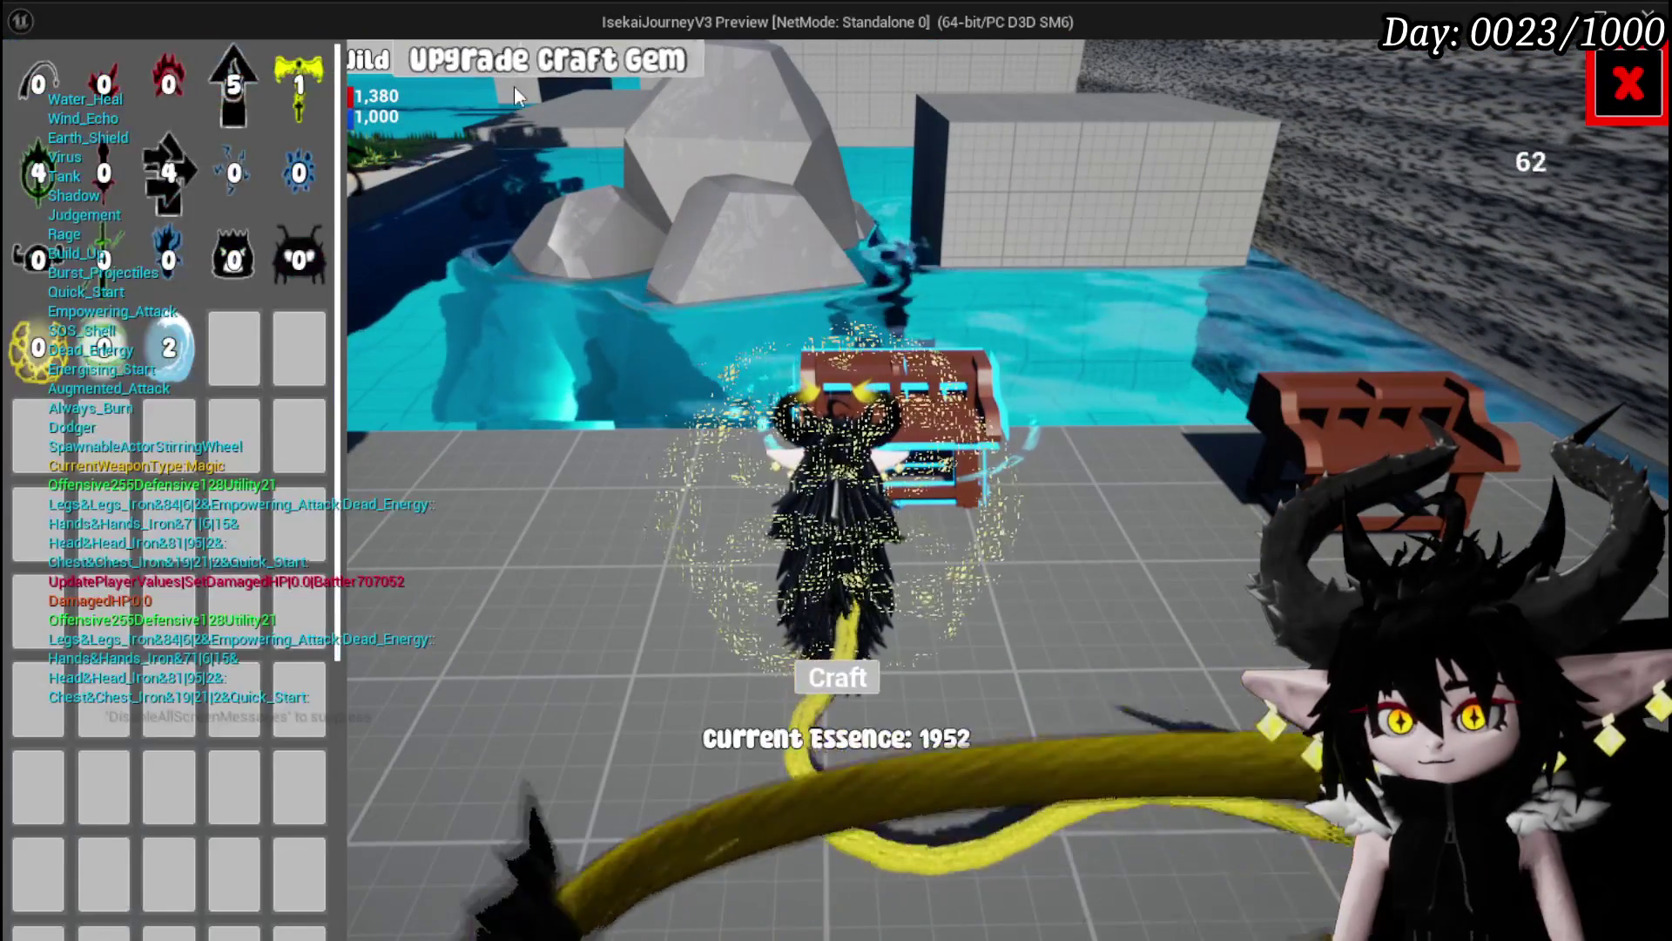
click(153, 87)
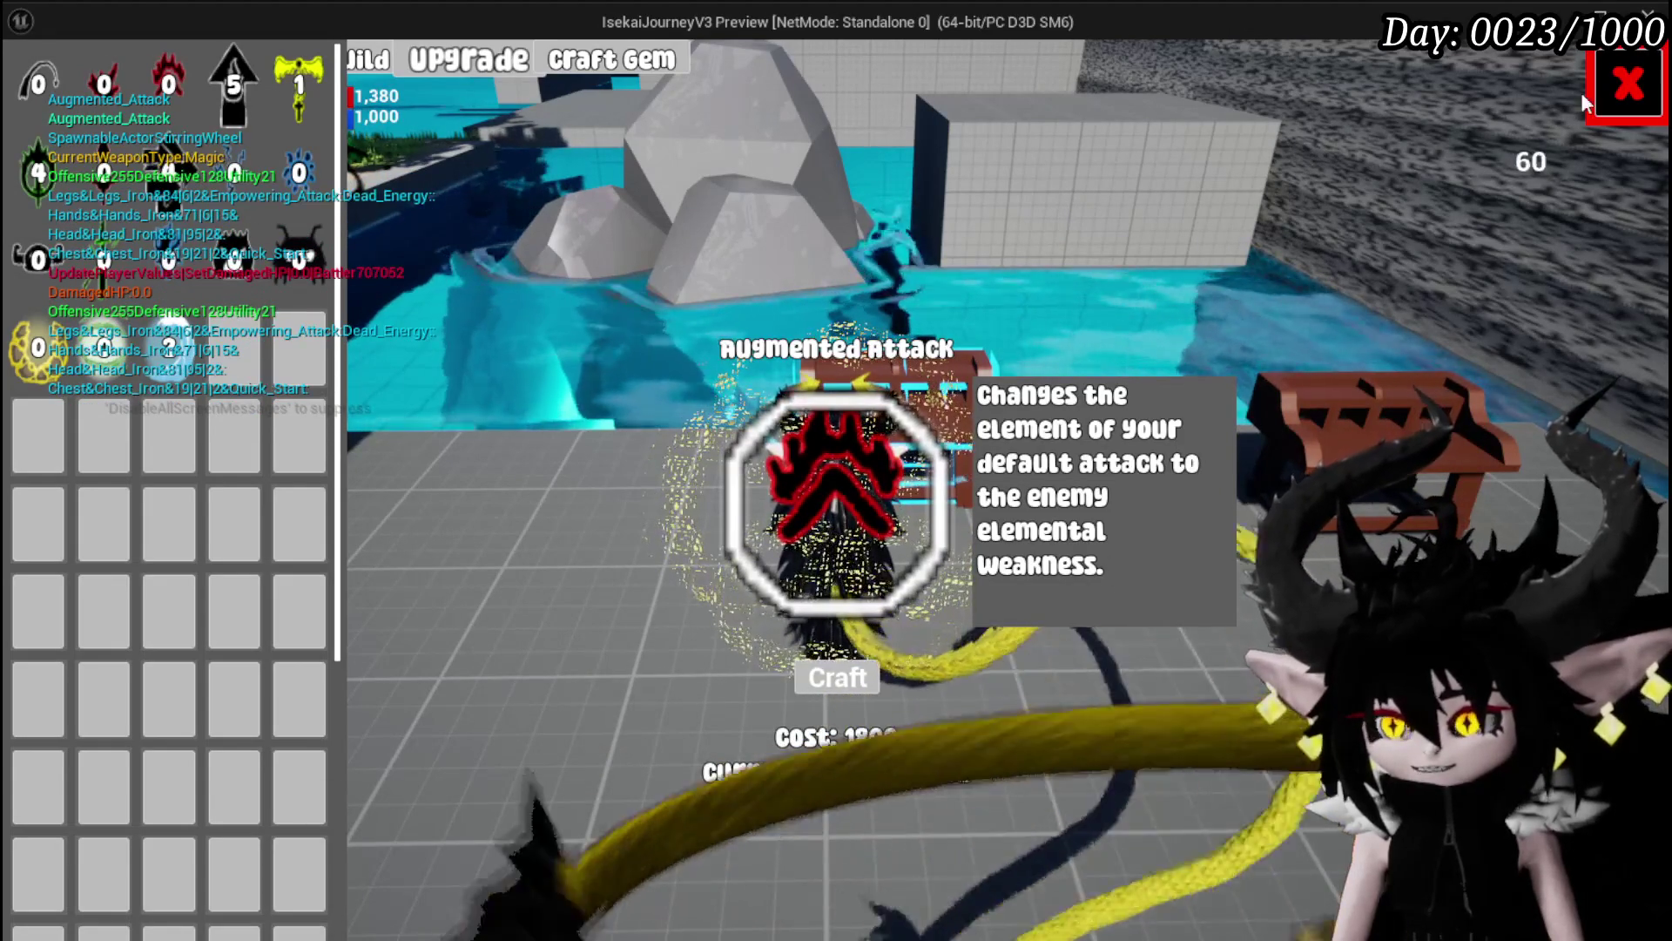
key(Escape)
key(Escape)
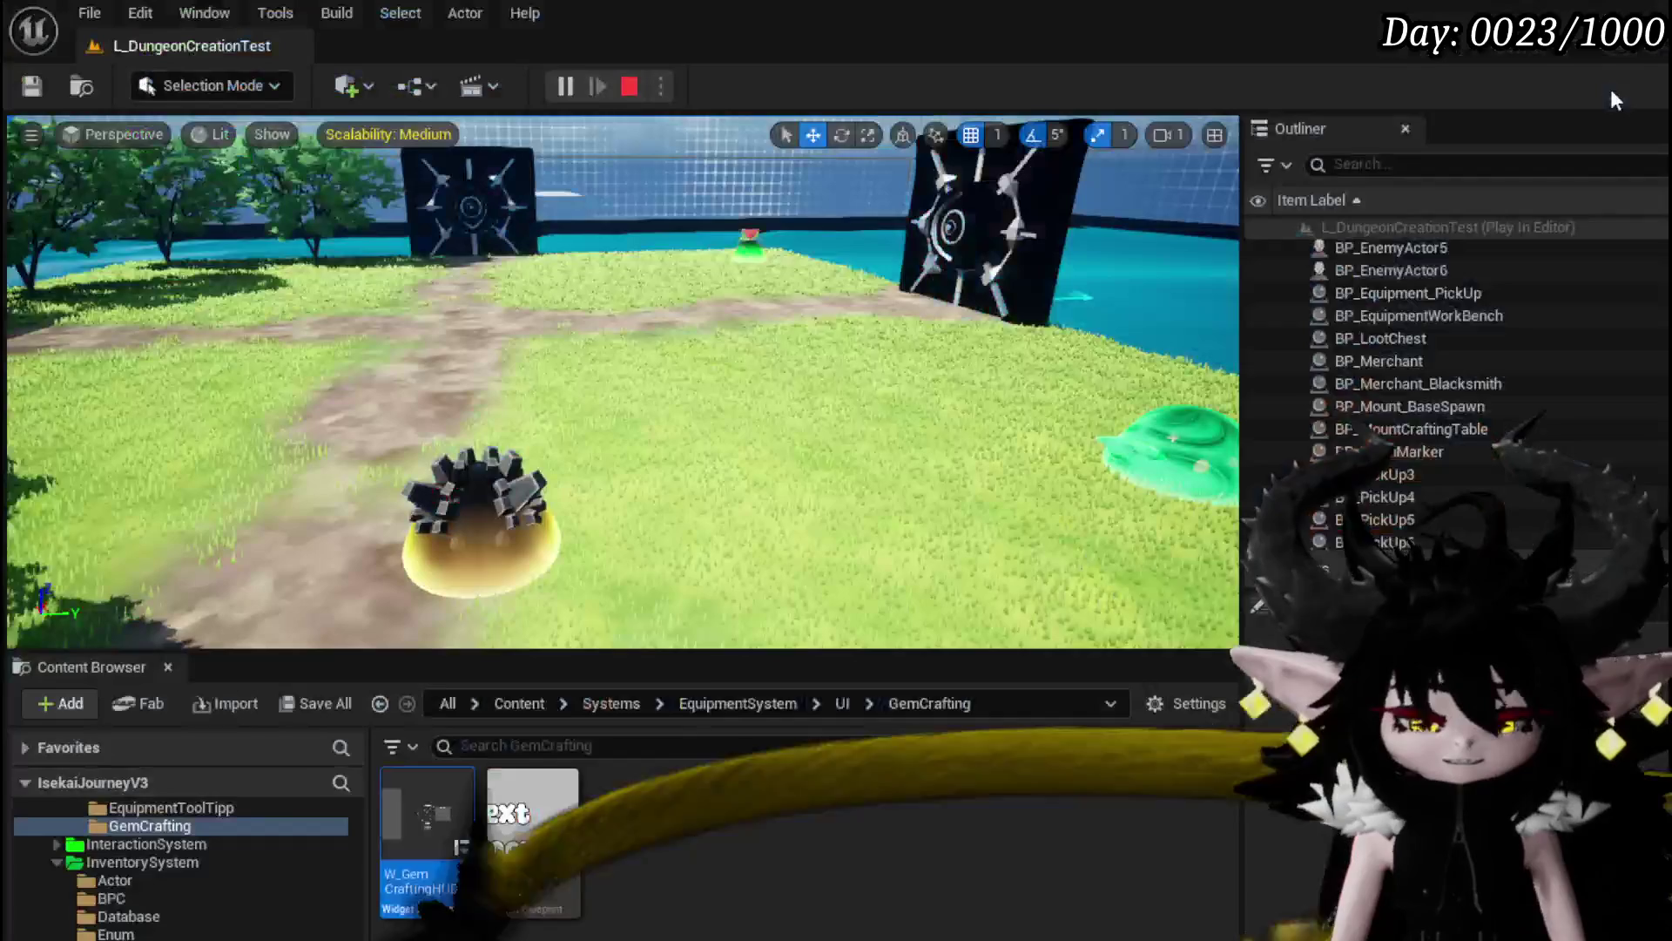
Step: Open W_GemCraftingHUD, select Border_Description, and launch the game preview
double_click(425, 814)
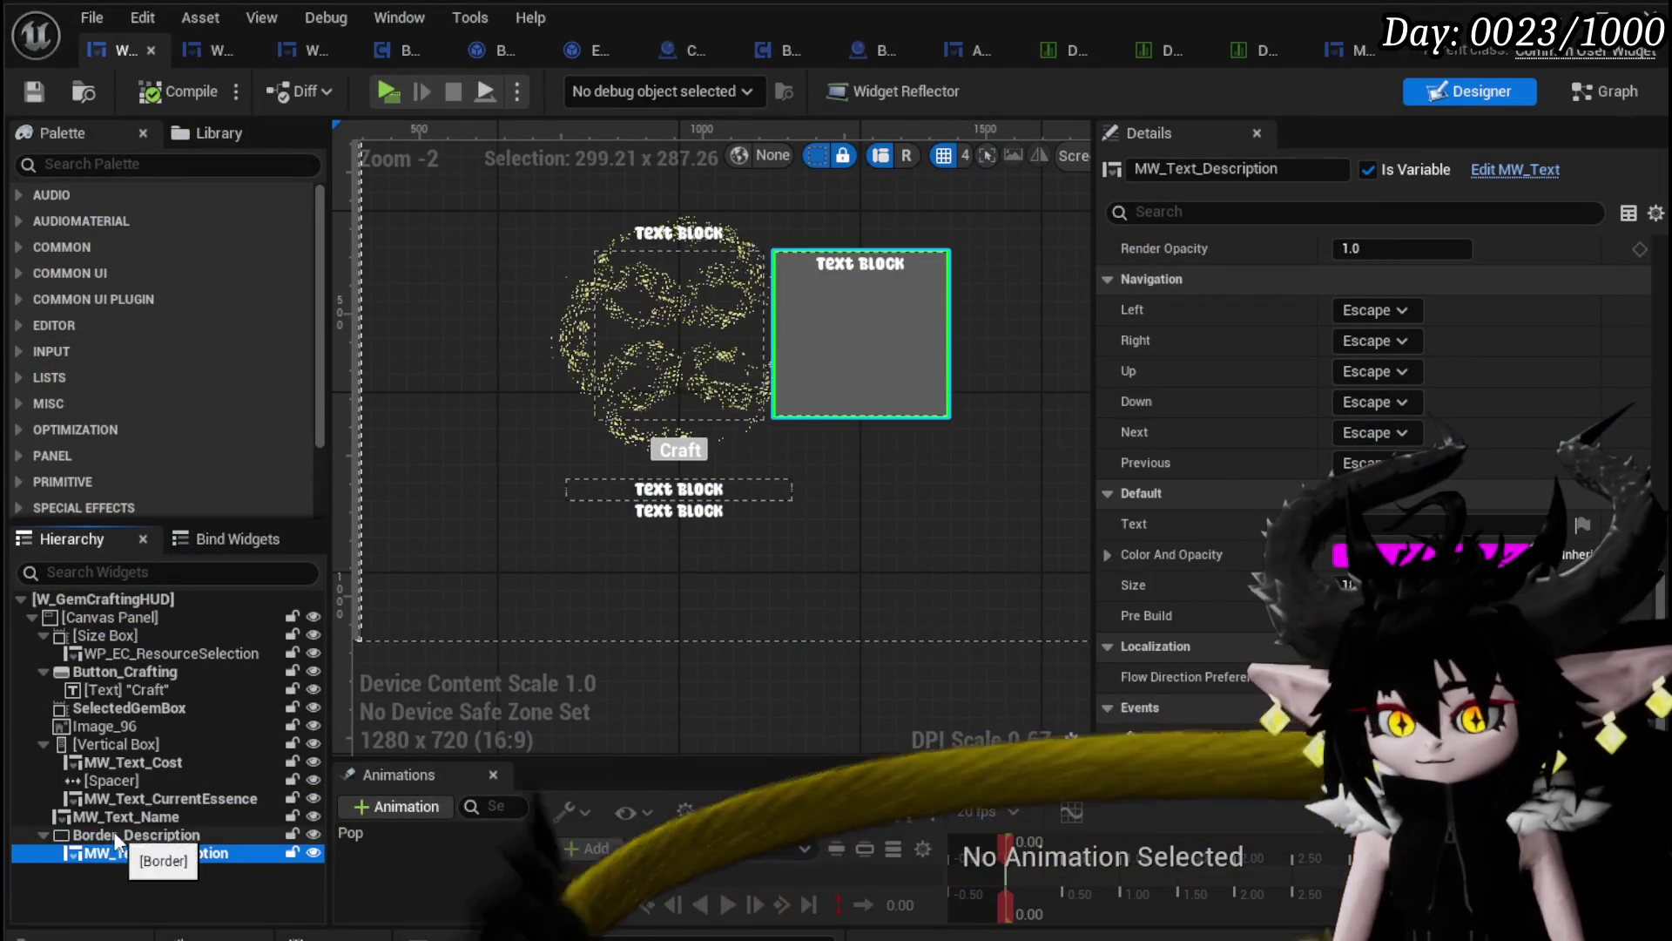
click(895, 313)
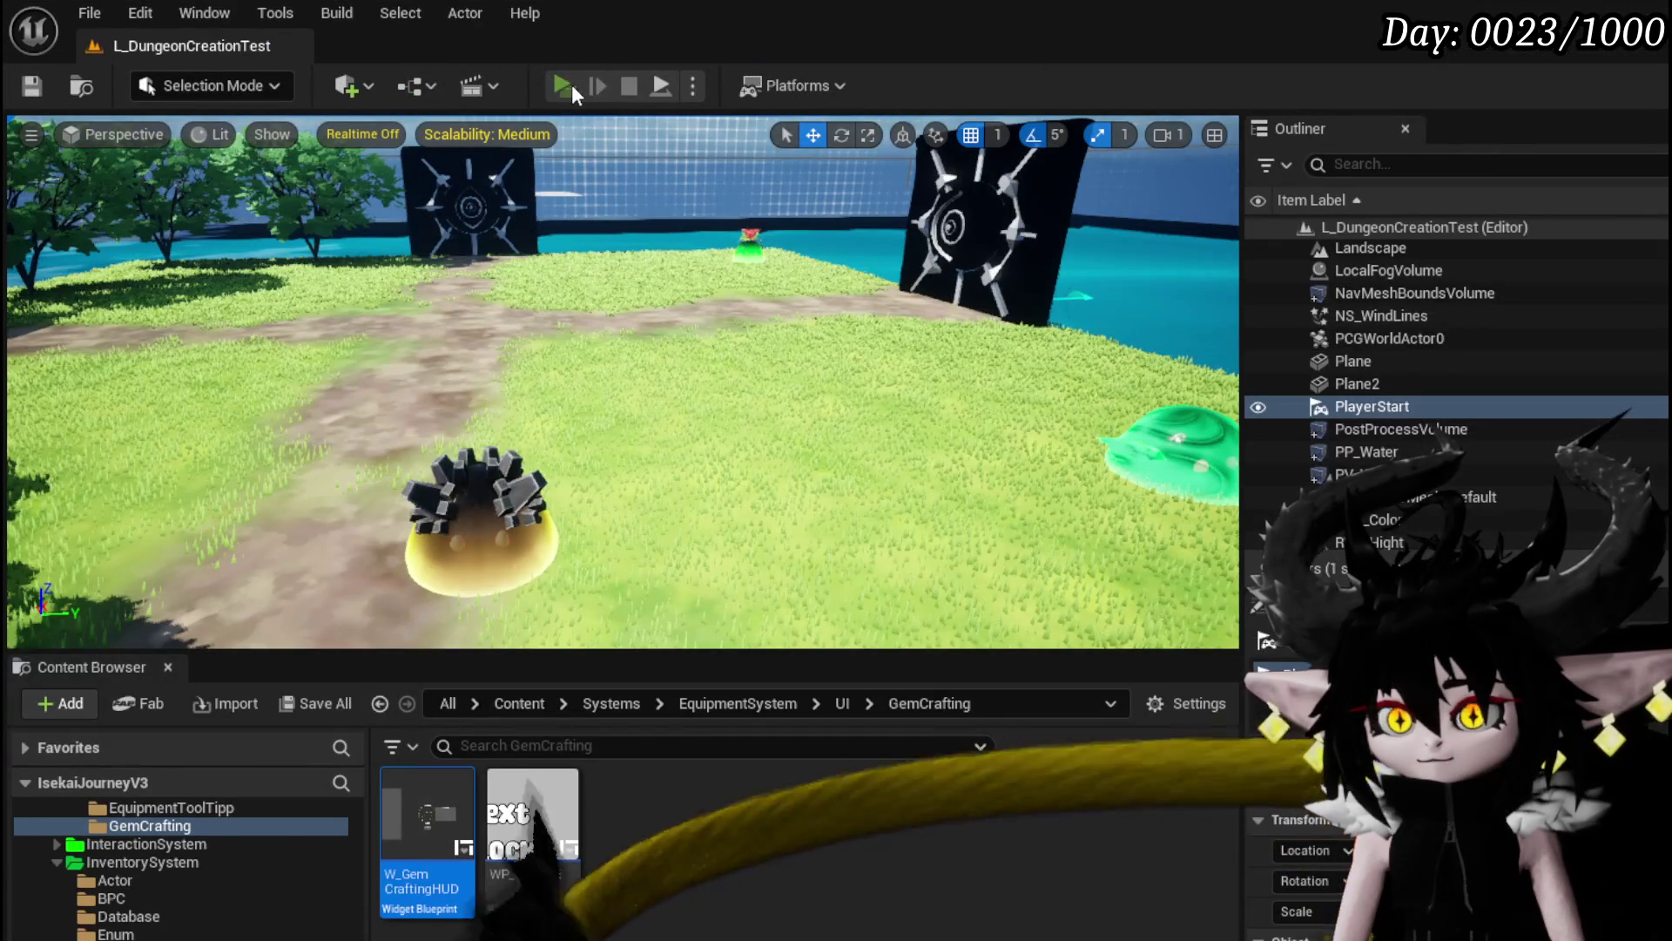
click(562, 86)
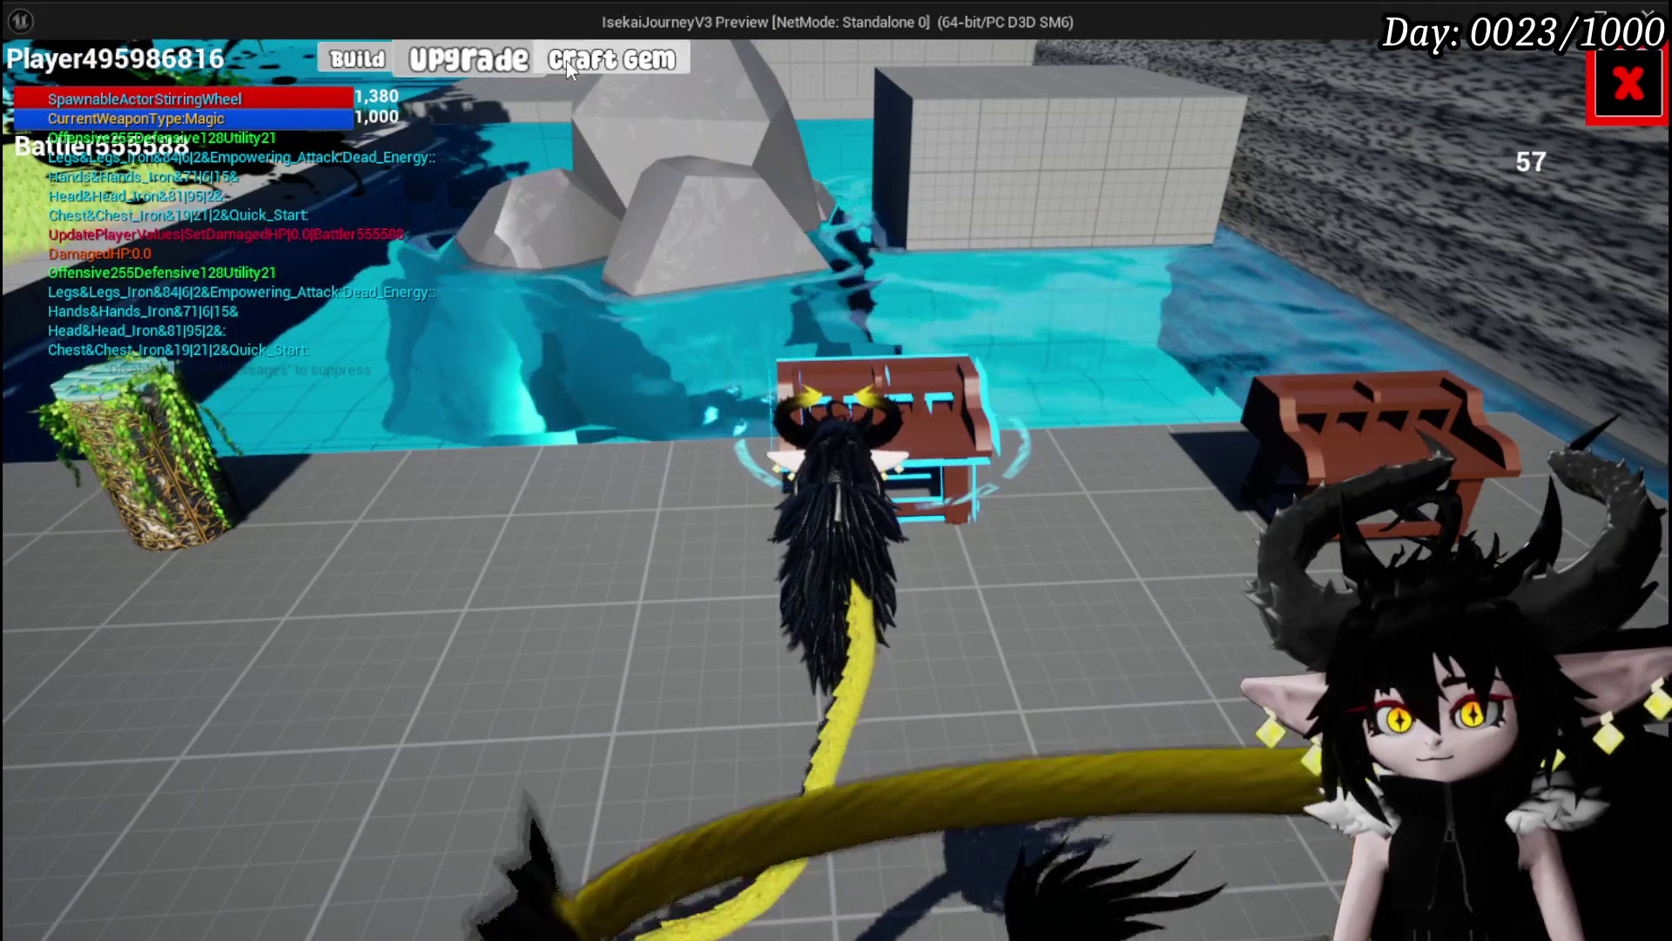
Step: In play, check Augmented Attack's full-width description, close the crafting menu, and stop the preview
click(536, 68)
click(159, 87)
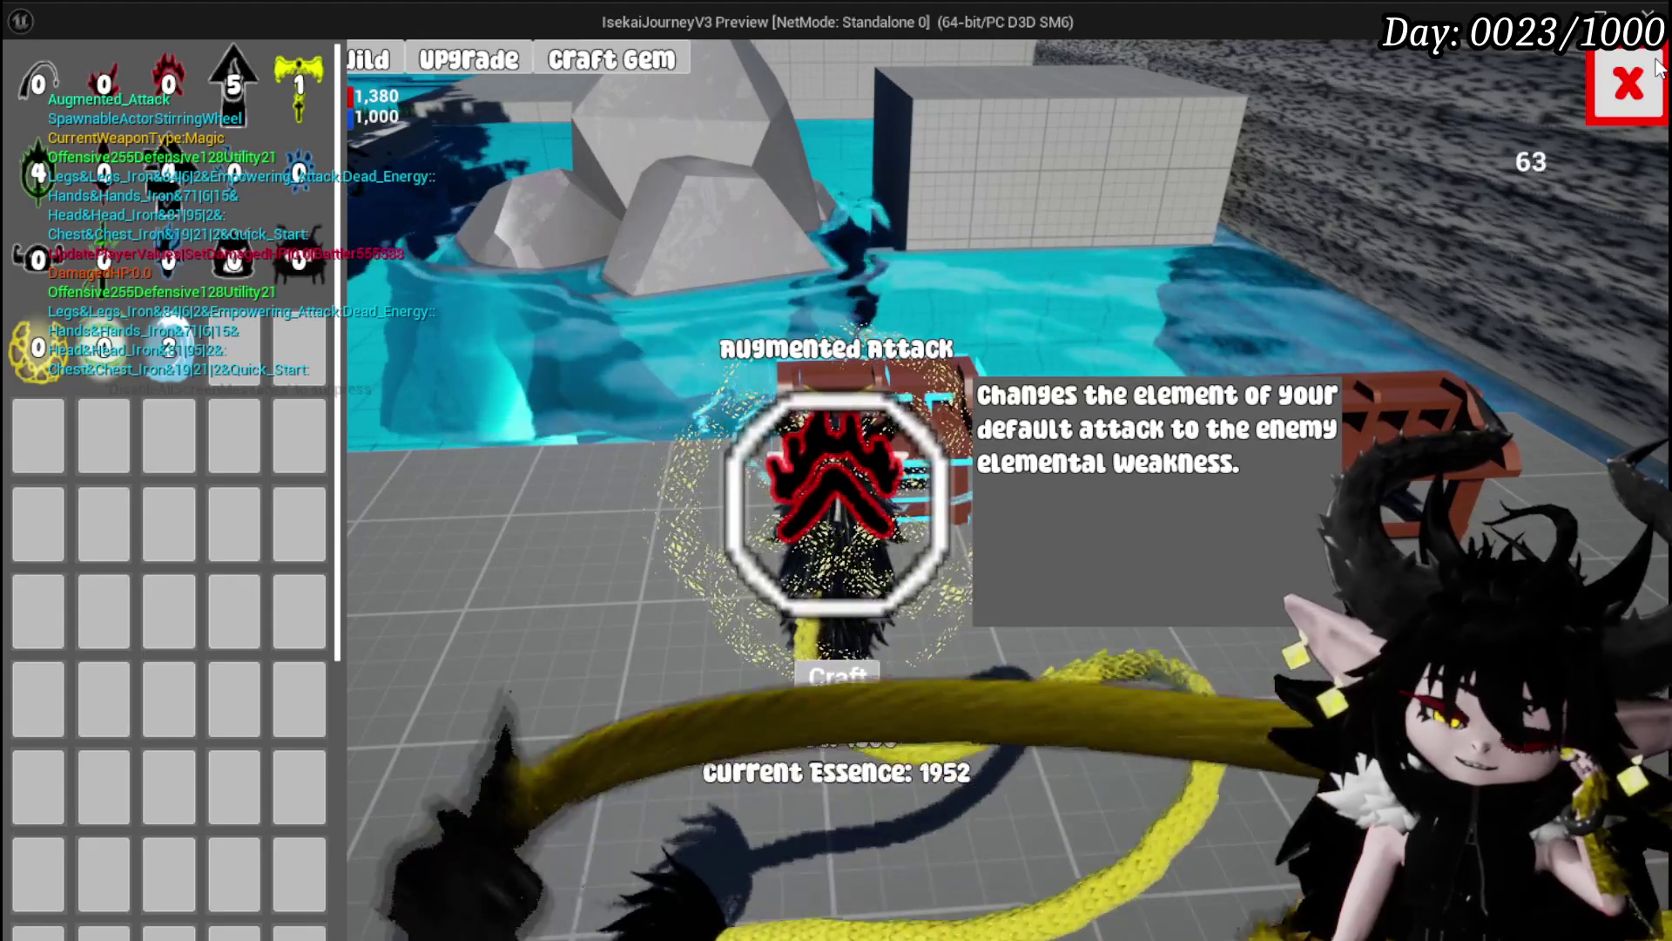
click(1658, 69)
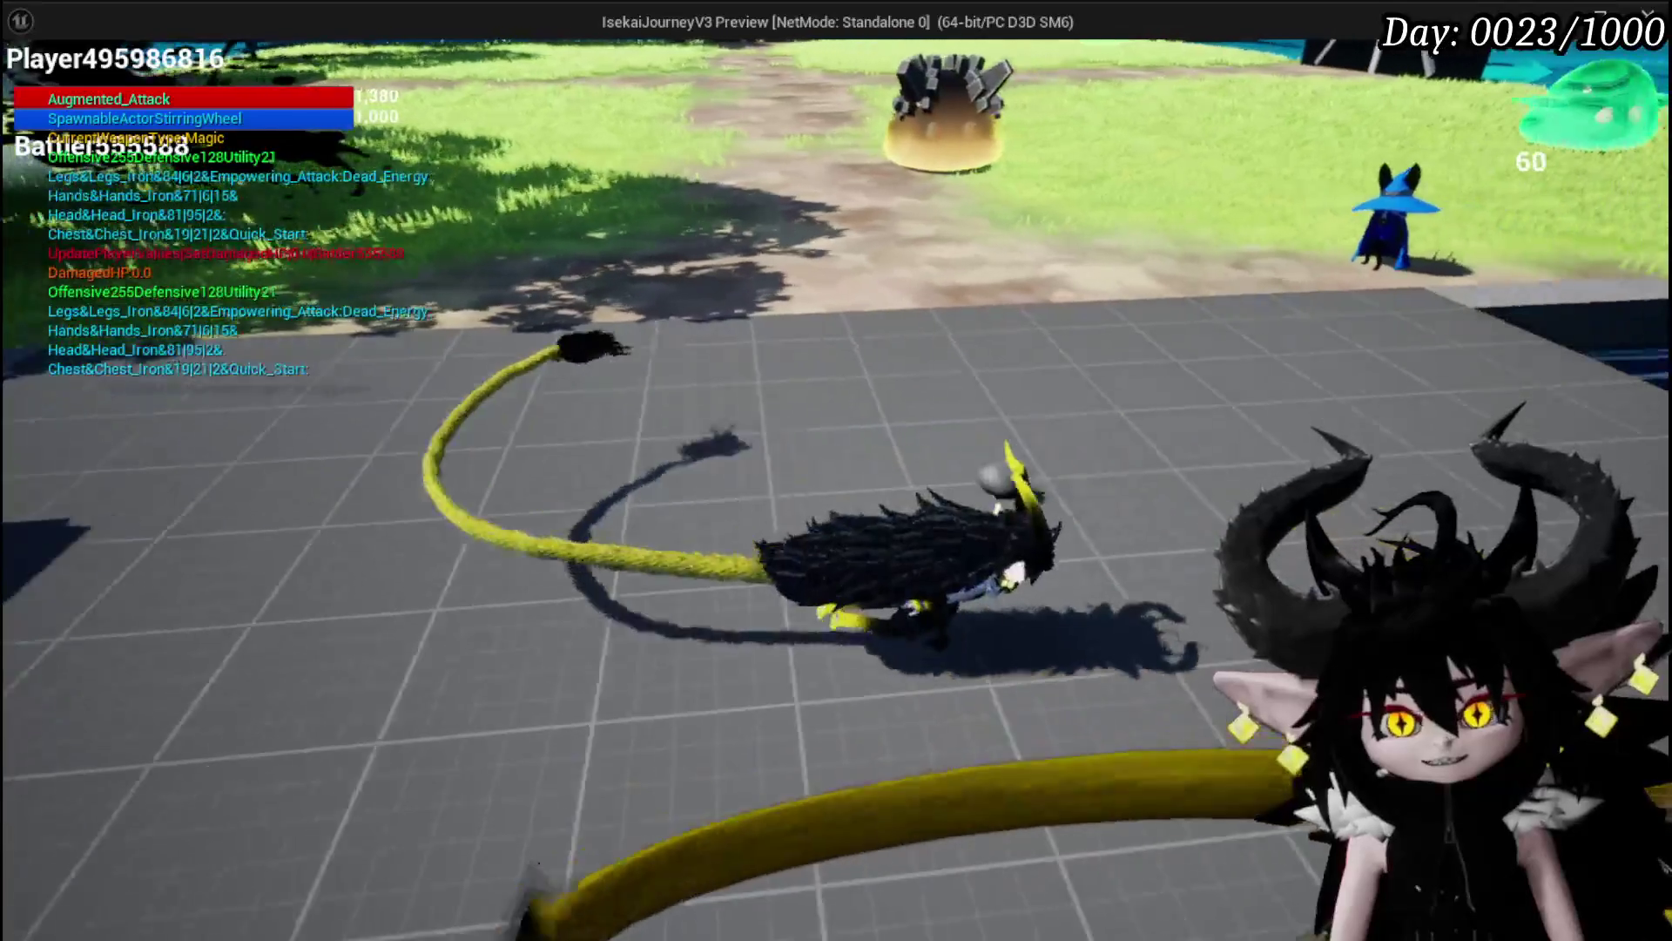
key(Escape)
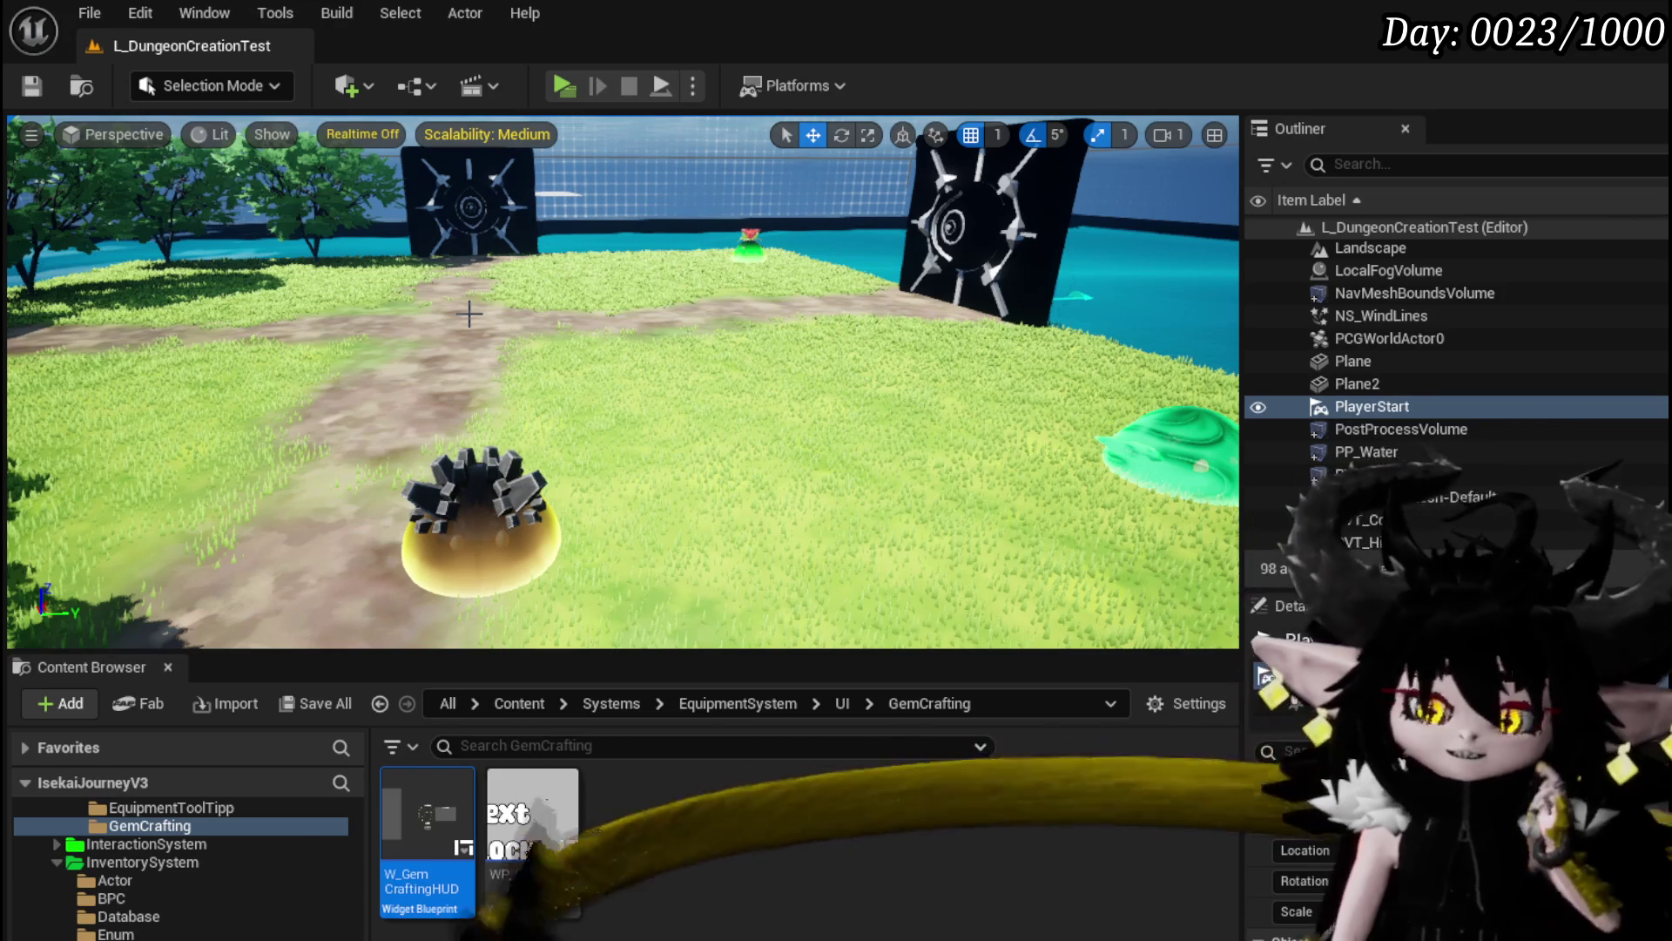
Step: Open DT_ItemInfo from InventorySystem > BPC and start editing the Gem&Quick_Start row's ToolTipp field
scroll(260, 905, up, 5)
scroll(260, 902, down, 5)
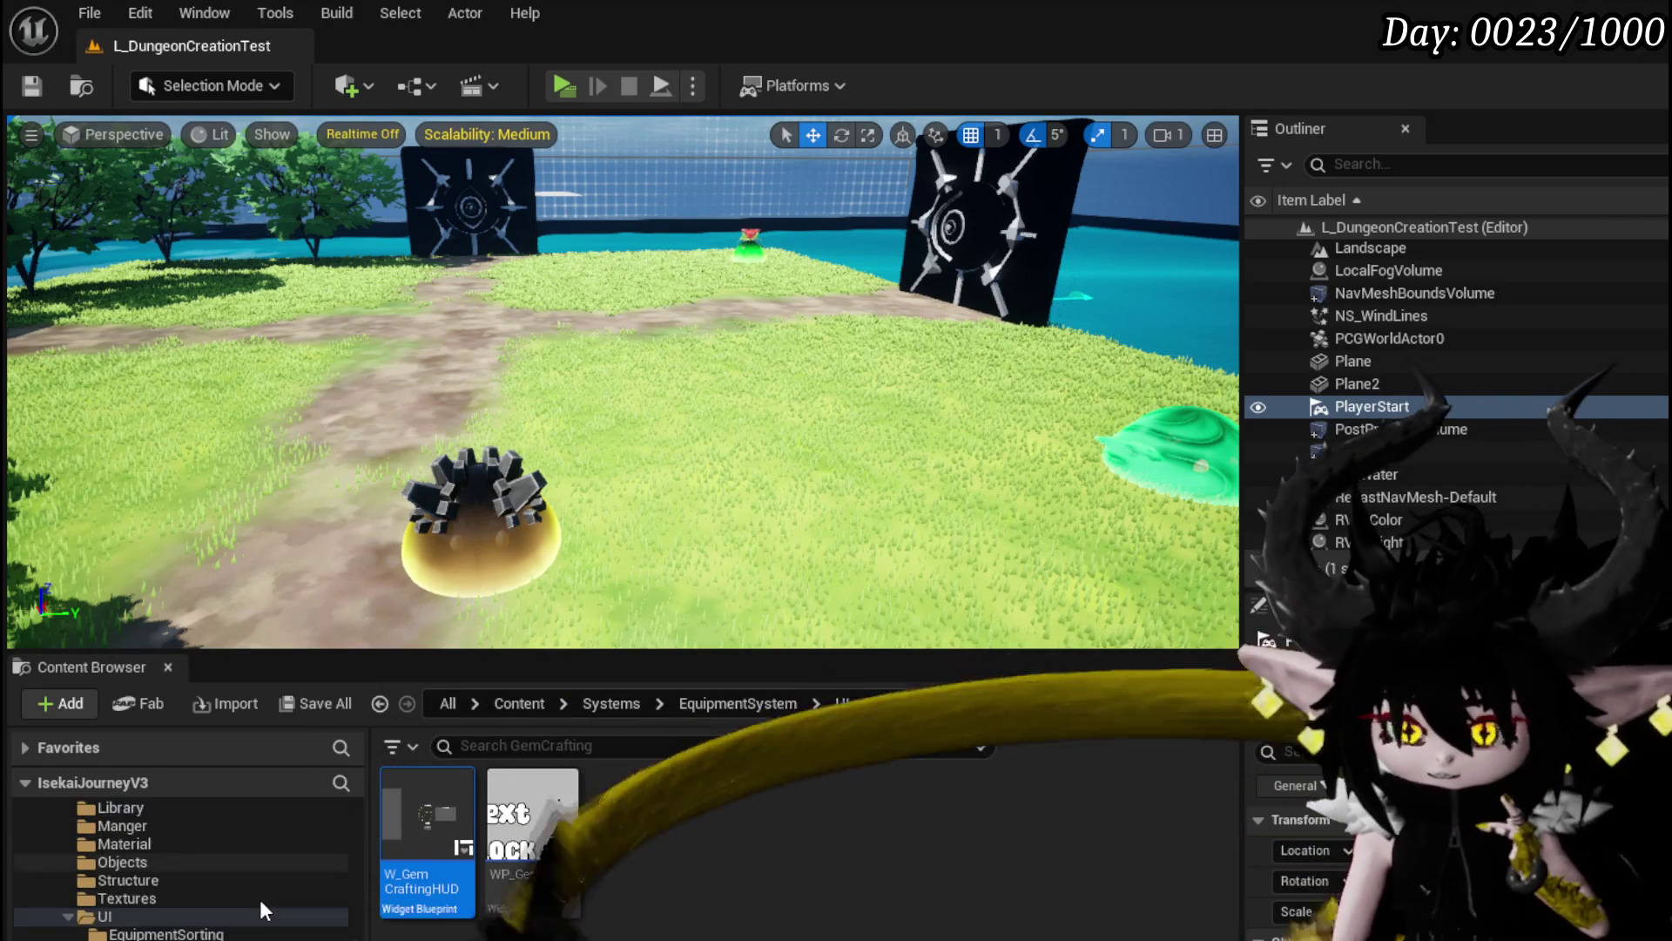
click(174, 933)
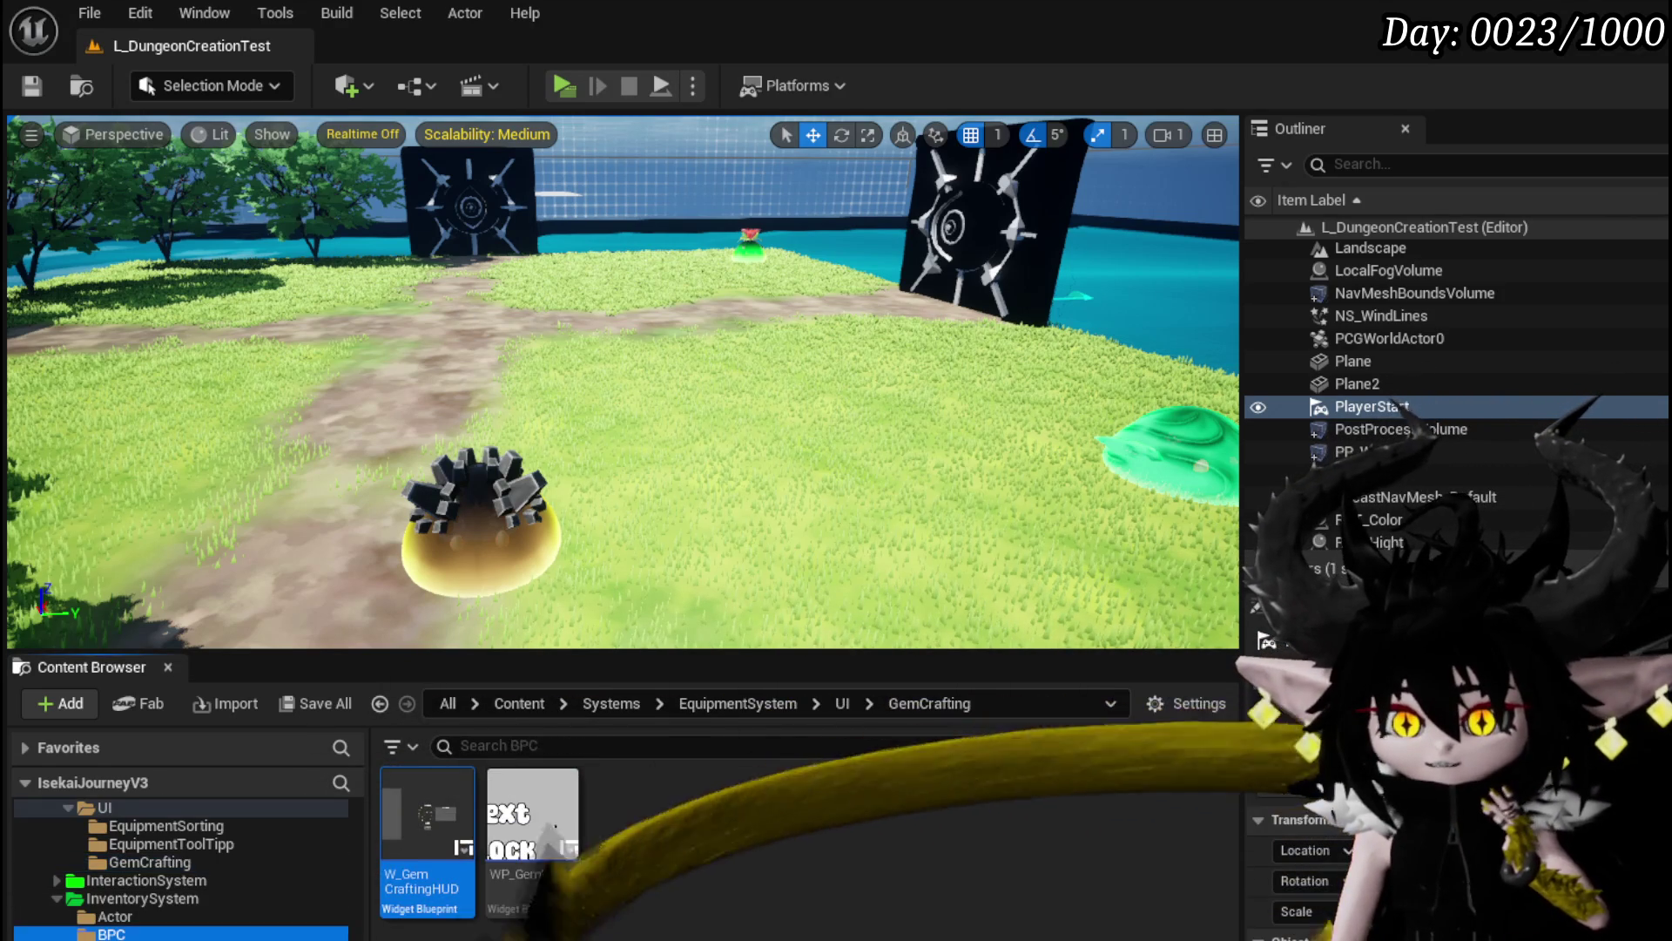
double_click(454, 822)
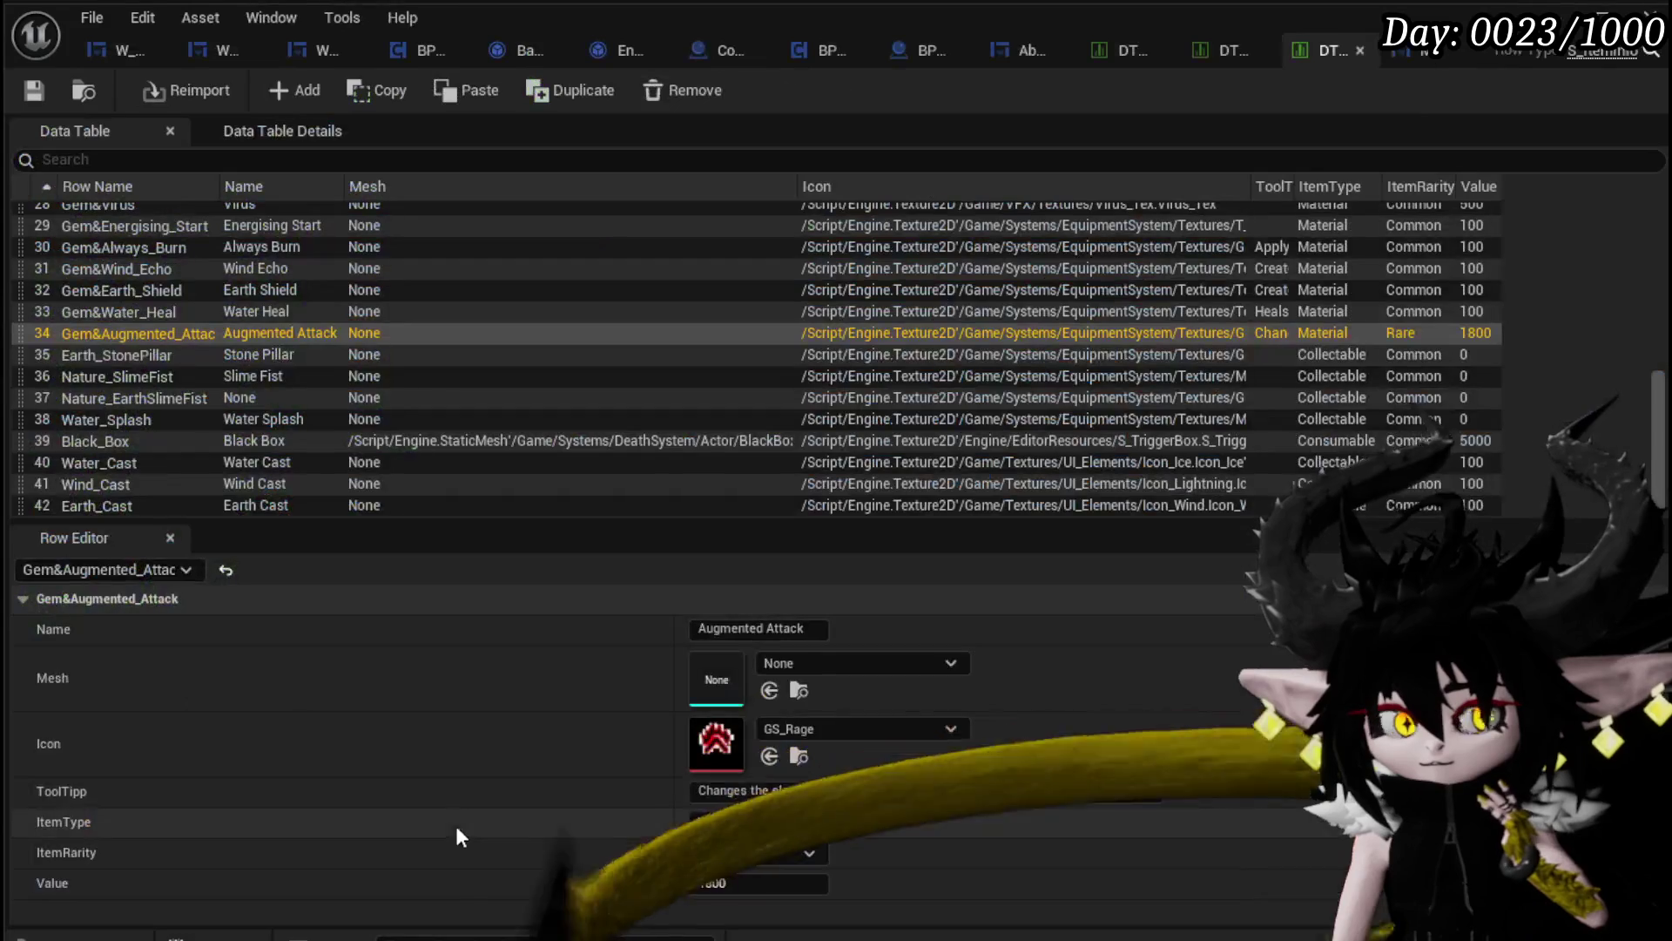
scroll(251, 325, up, 5)
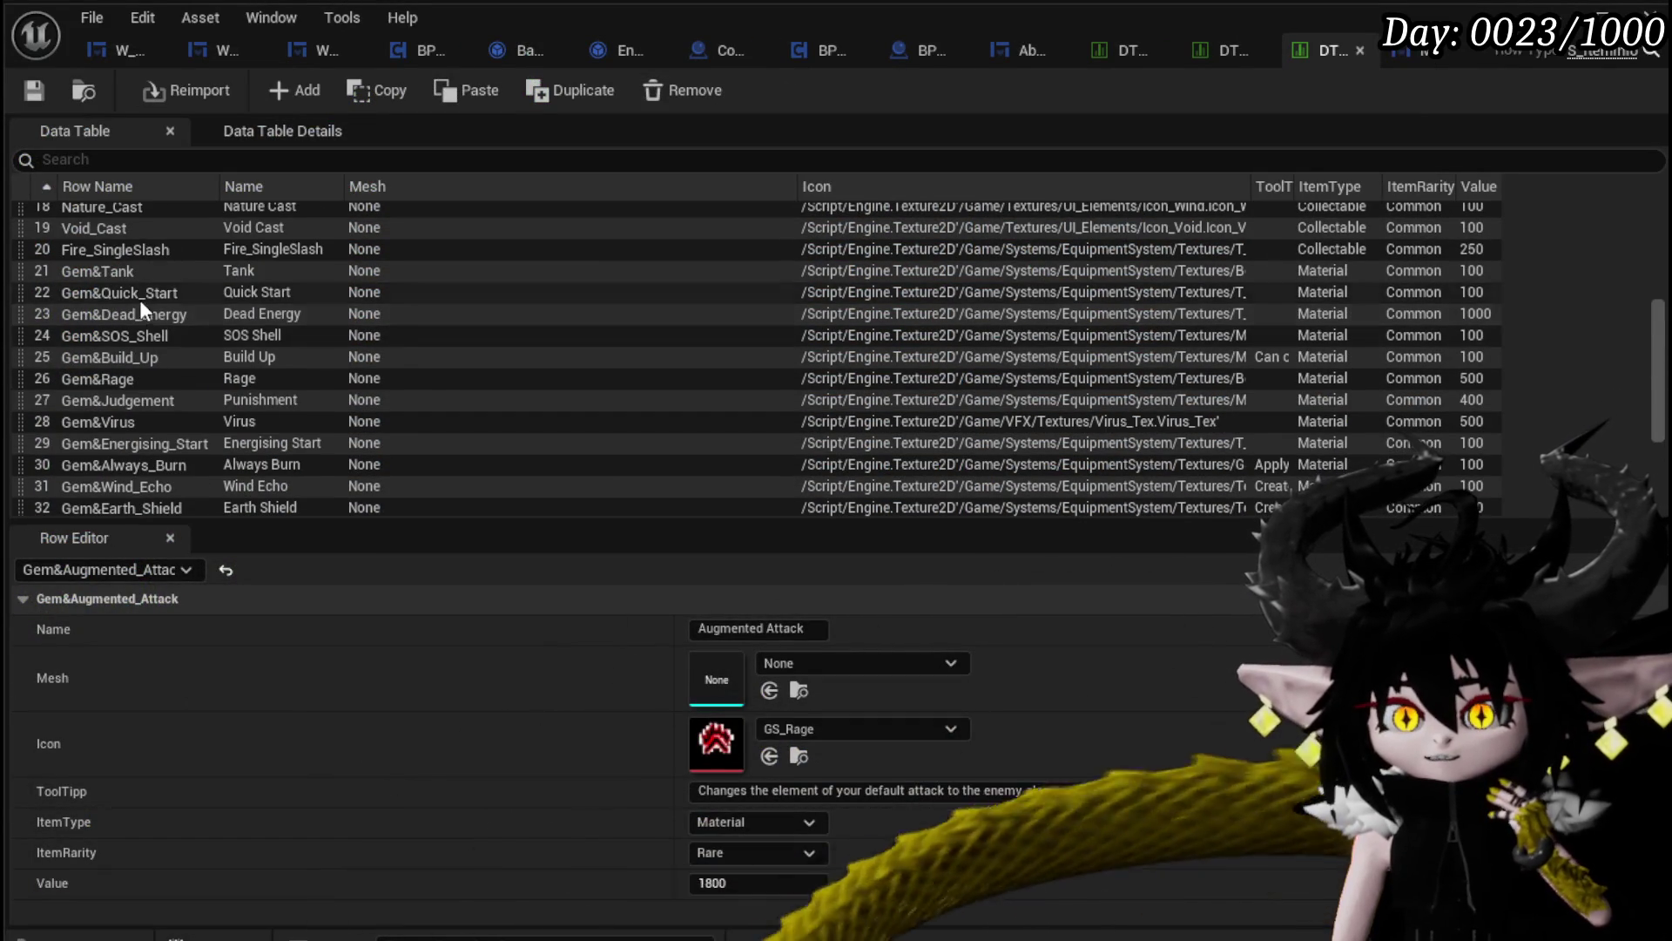
click(139, 297)
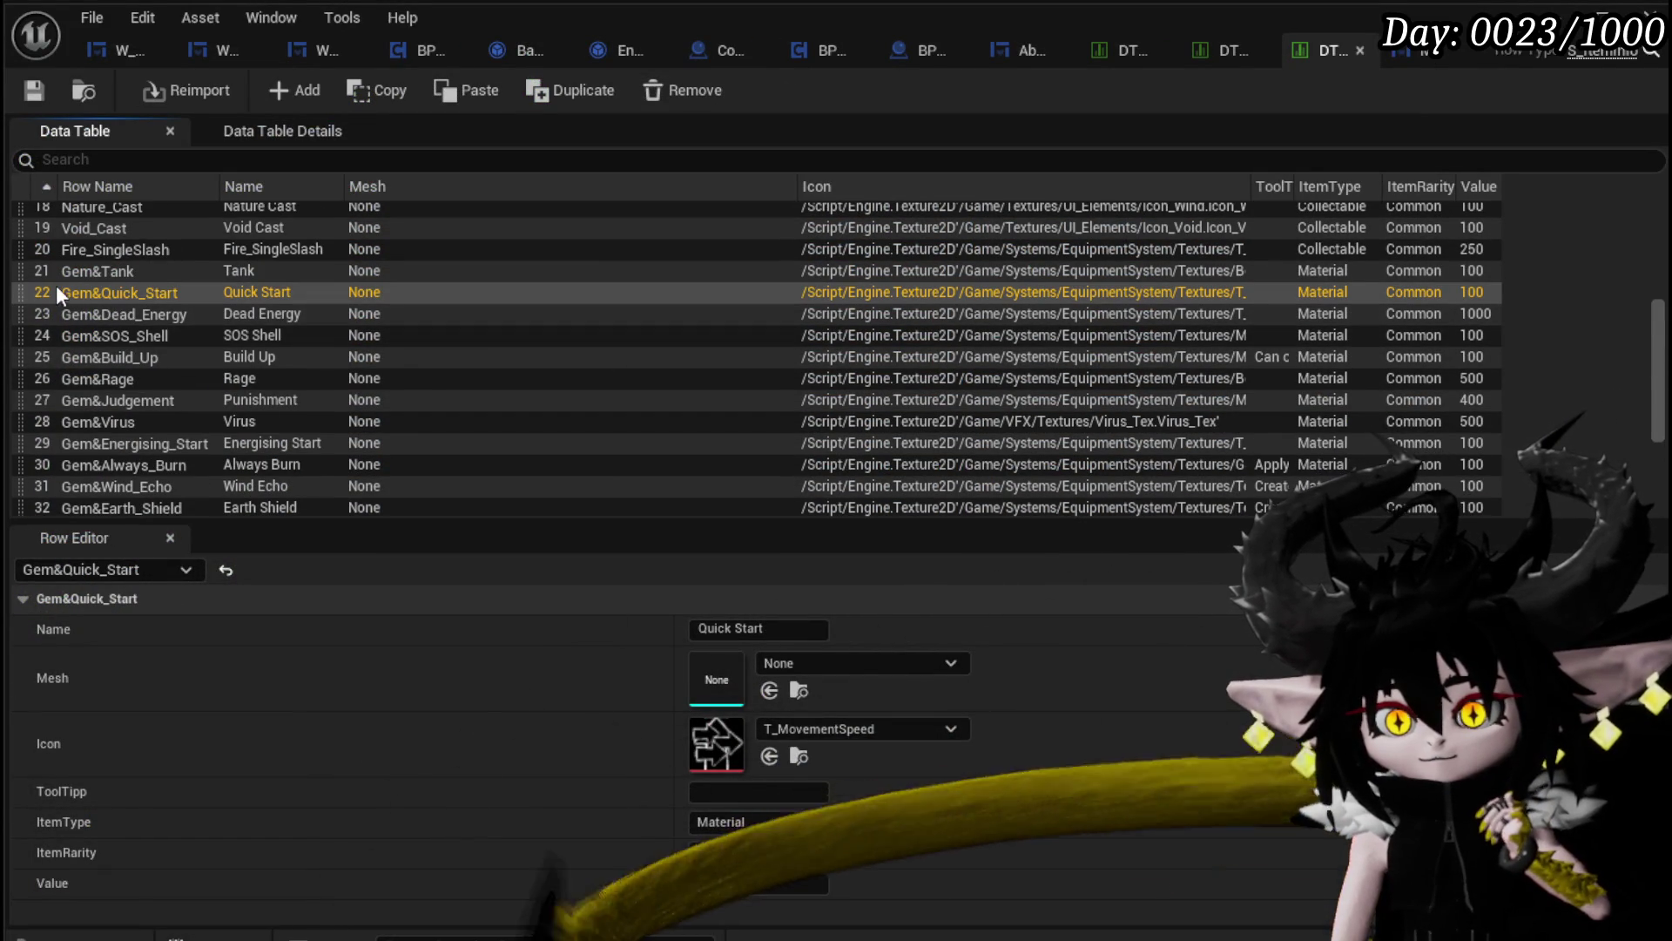
click(735, 792)
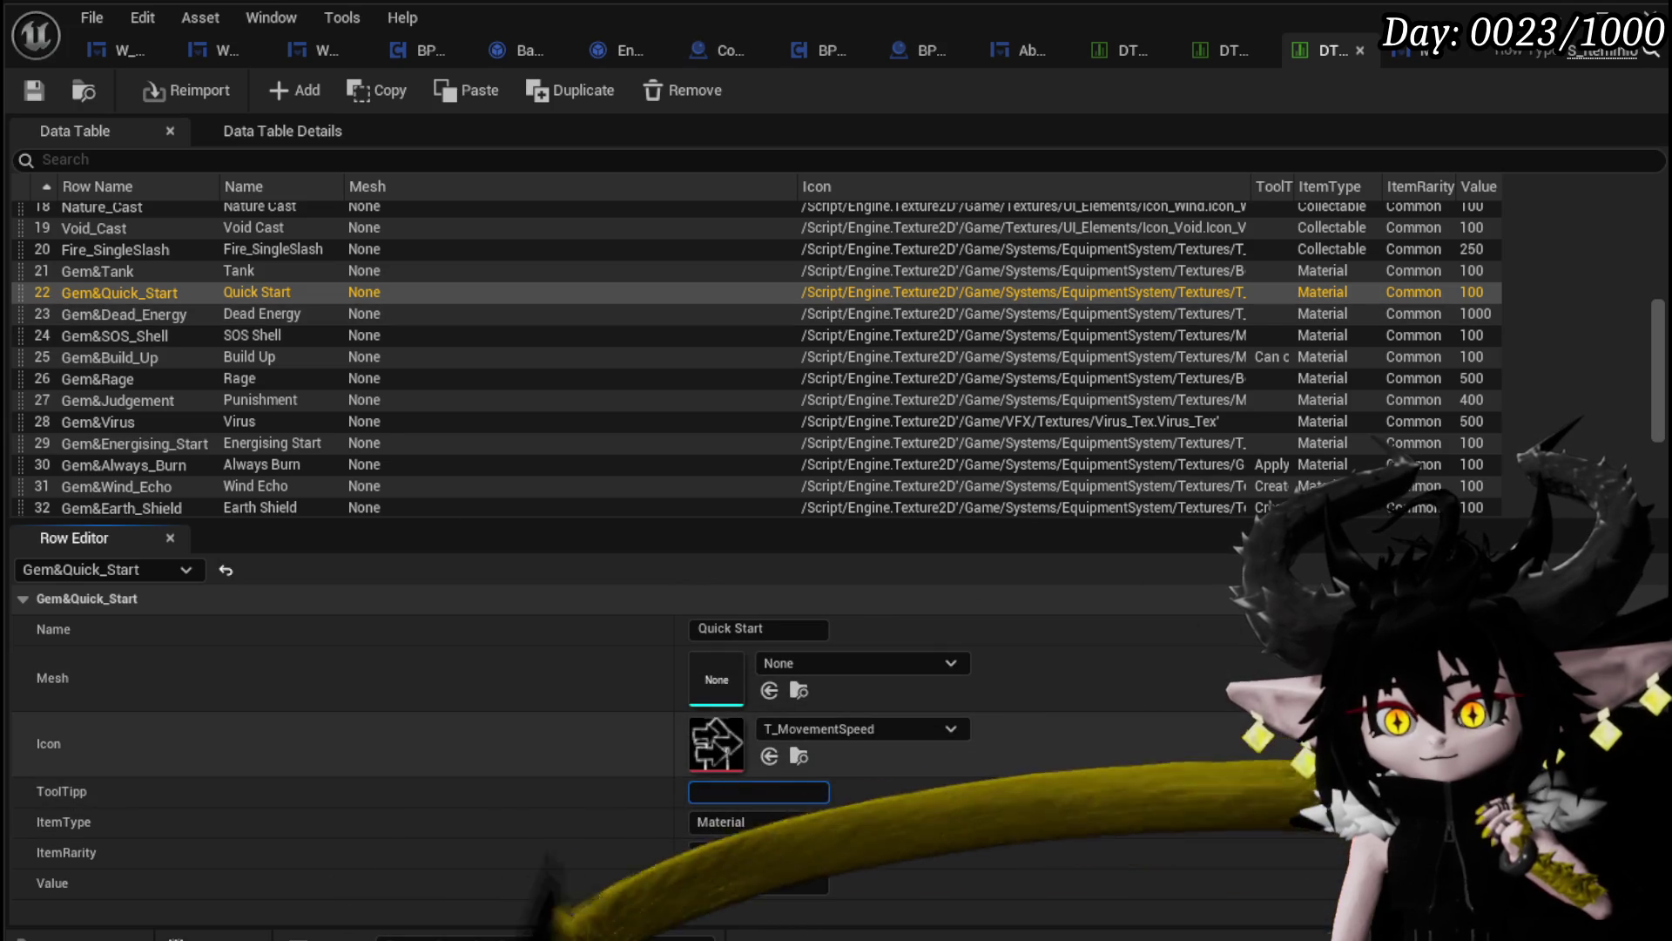
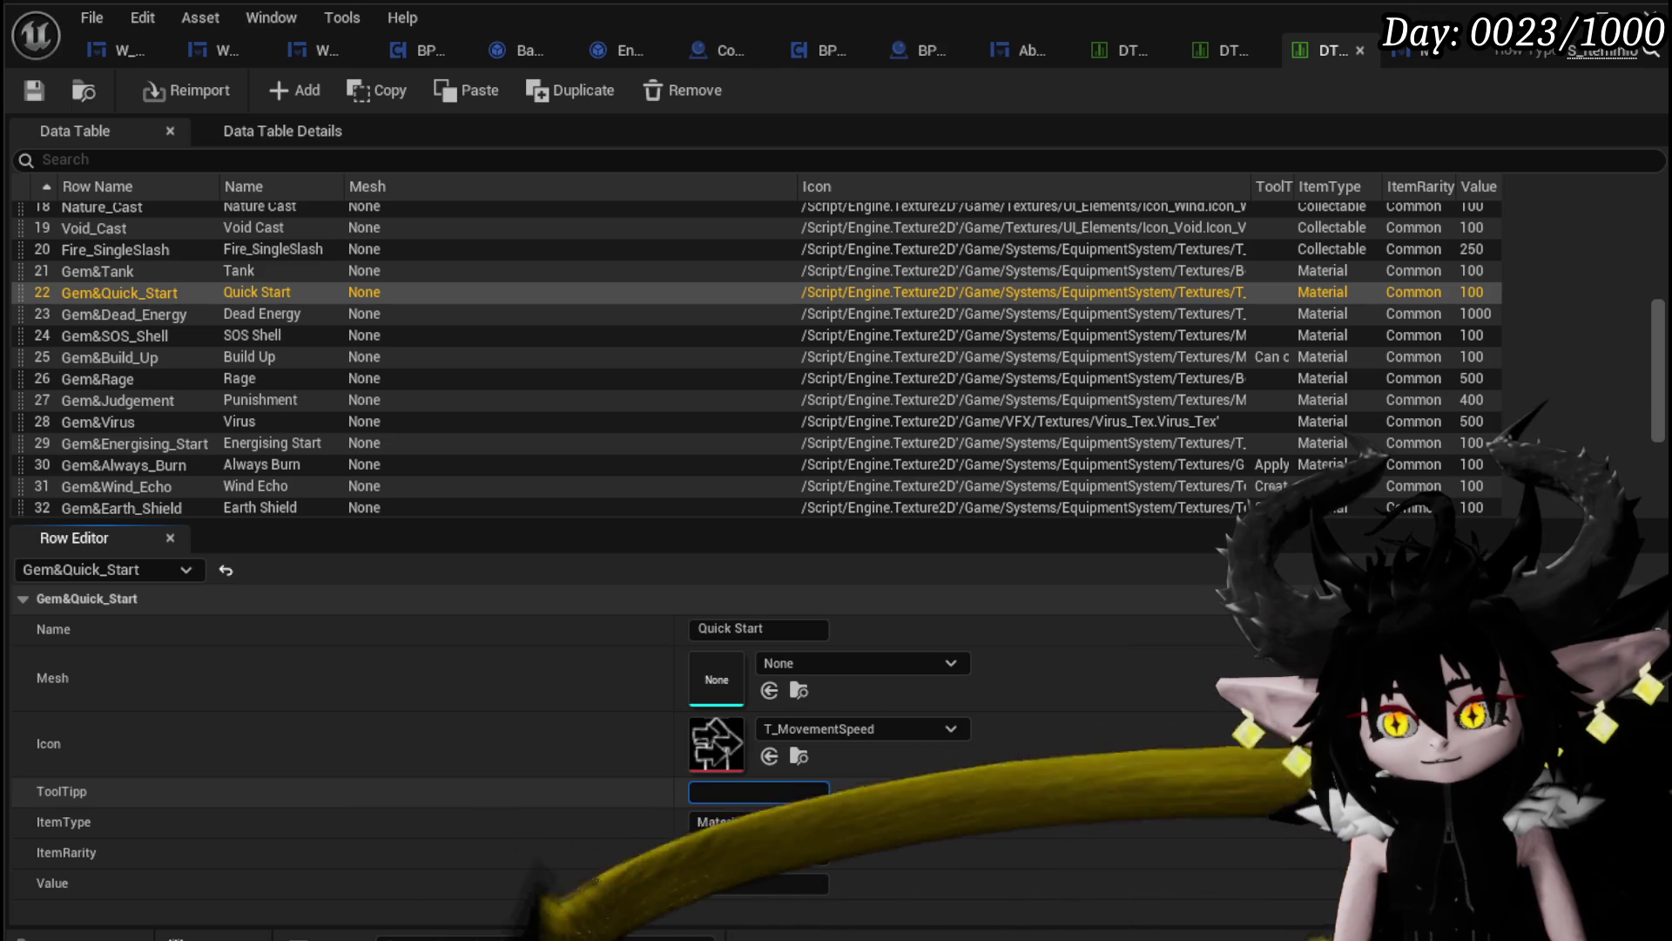
Step: Draft a tooltip about raising Speed to maximum for X turns, then clear it
text(Increases)
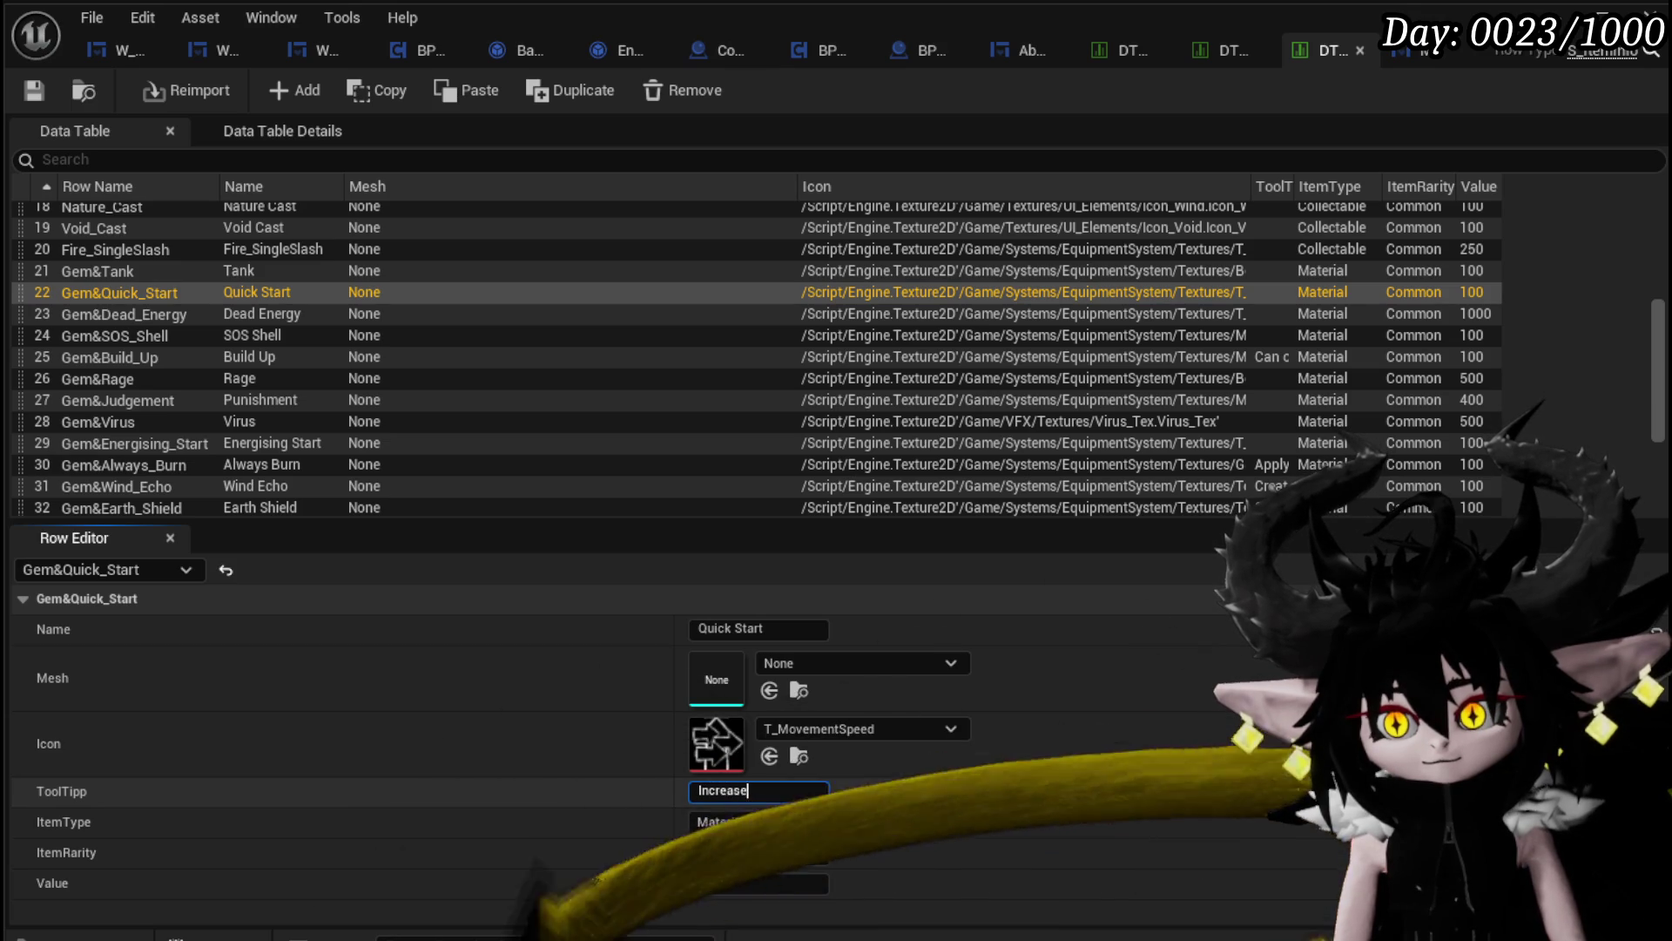
text( Spee)
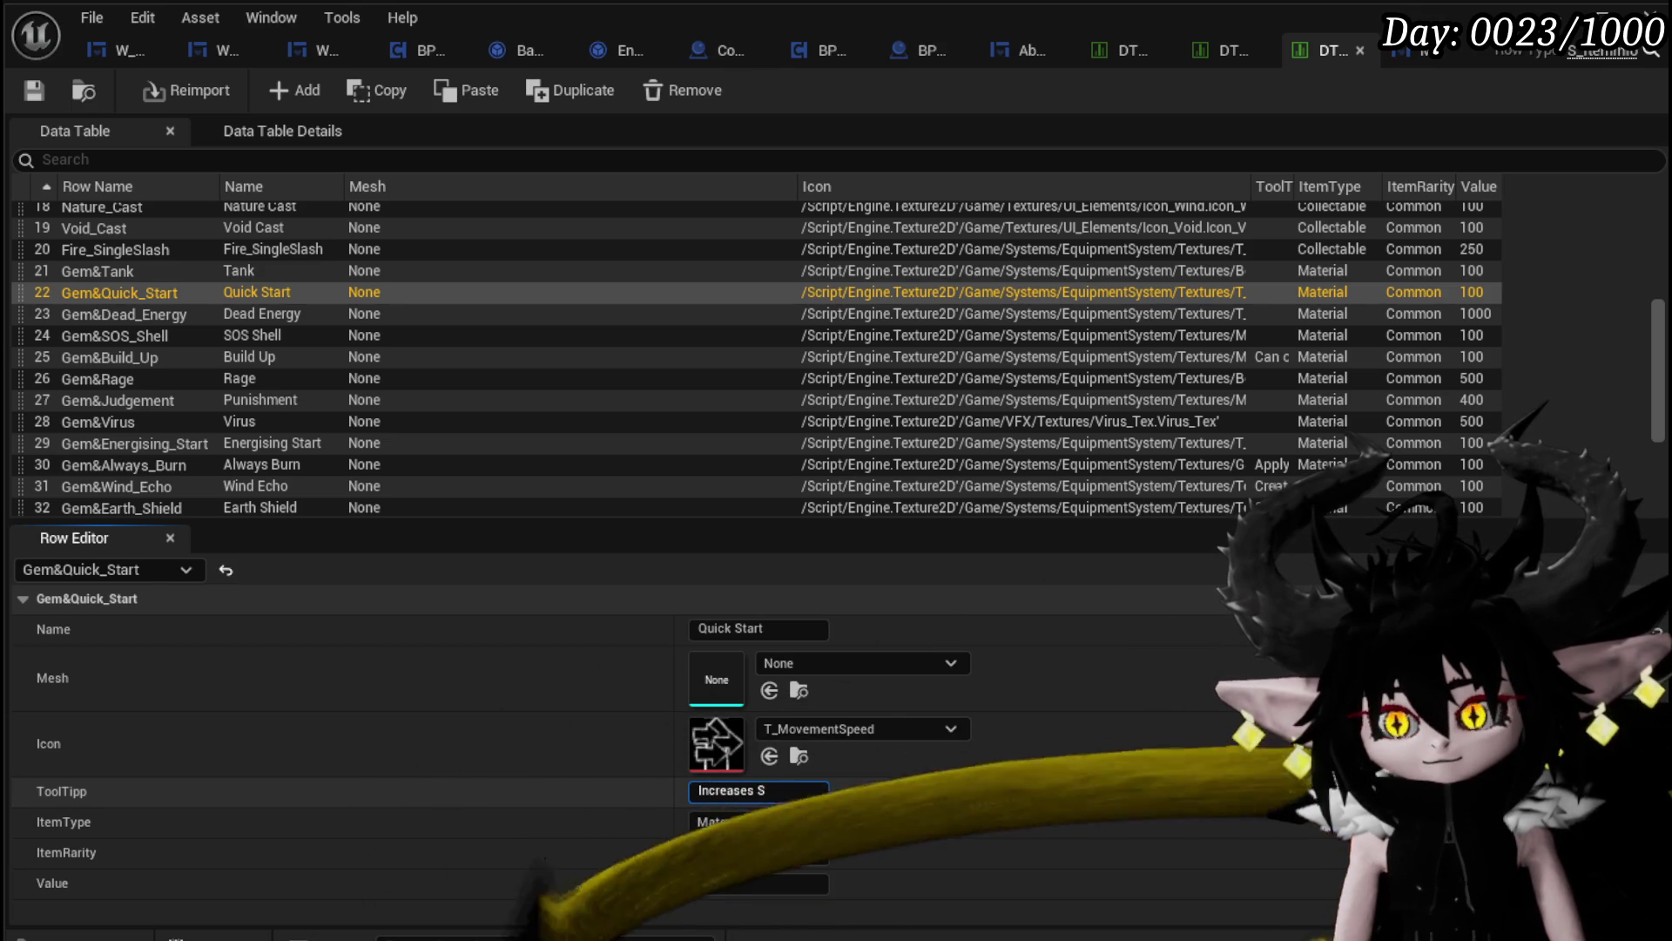
key(BackSpace)
key(BackSpace)
key(BackSpace)
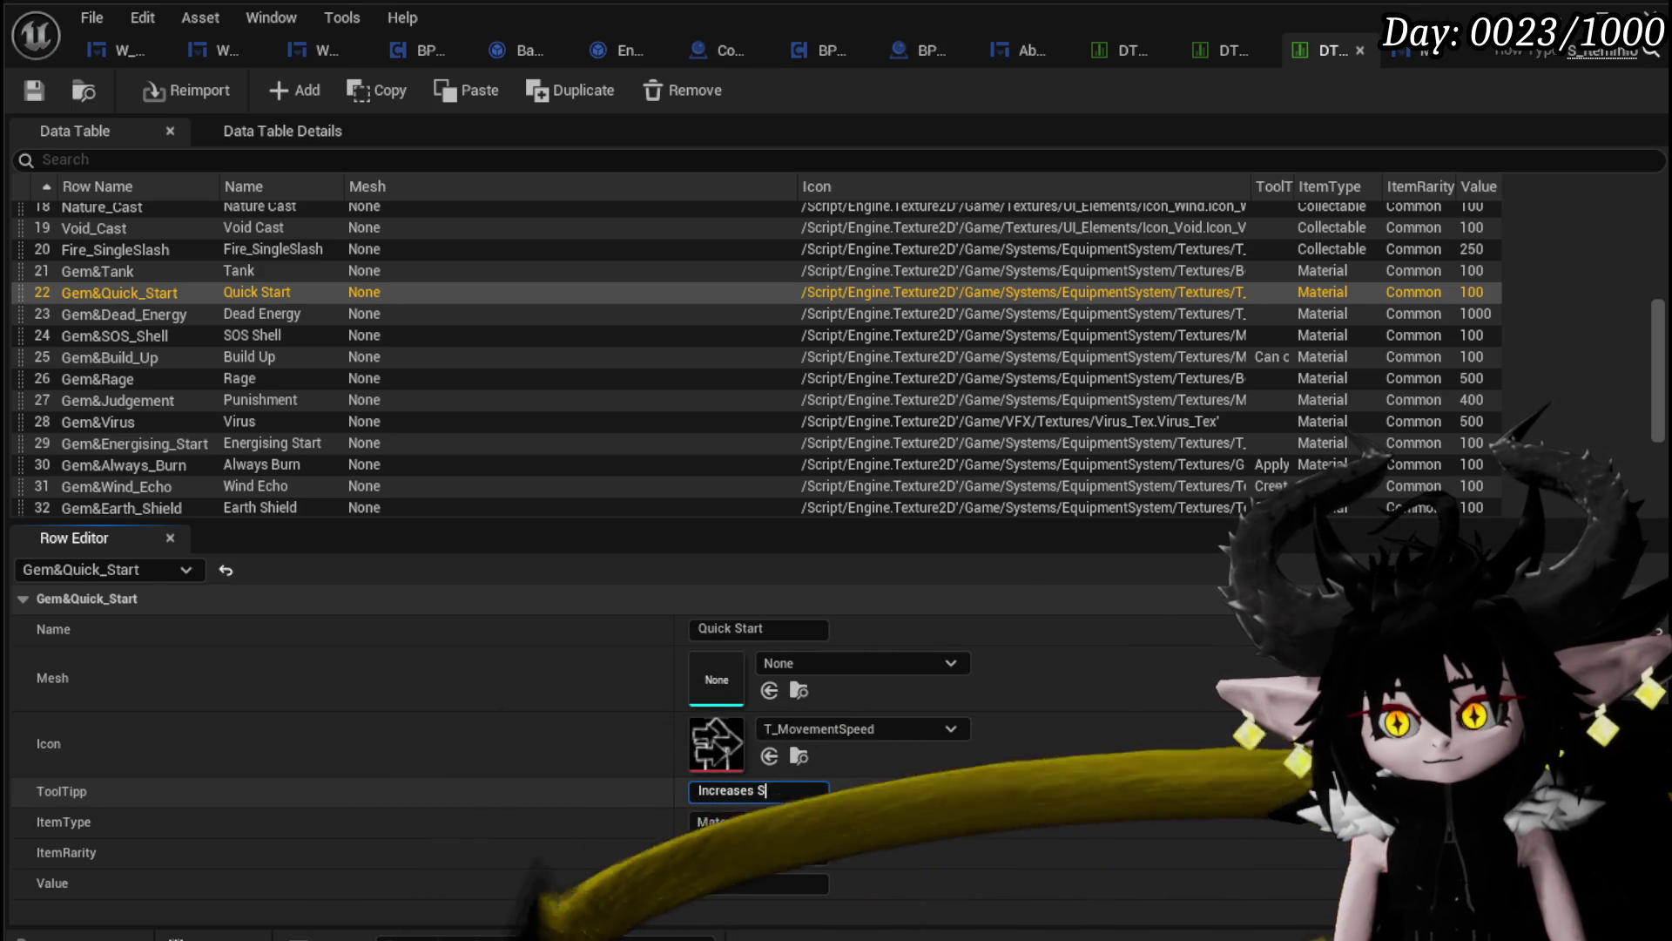
text(TurnSpeed)
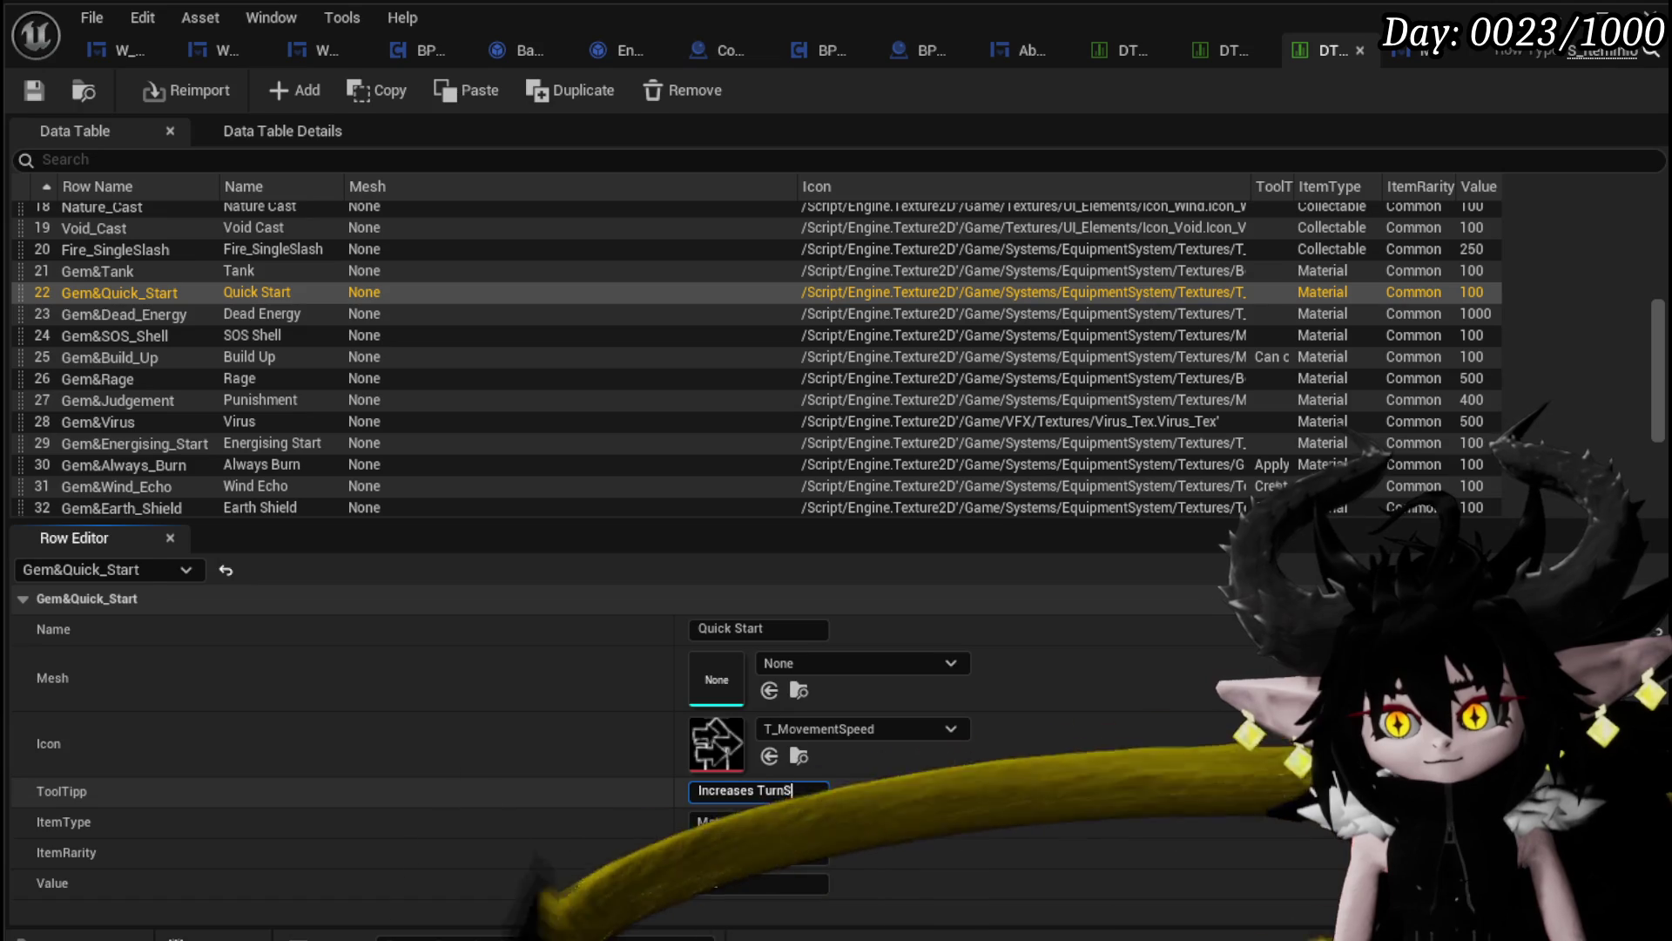
key(BackSpace)
key(BackSpace)
key(BackSpace)
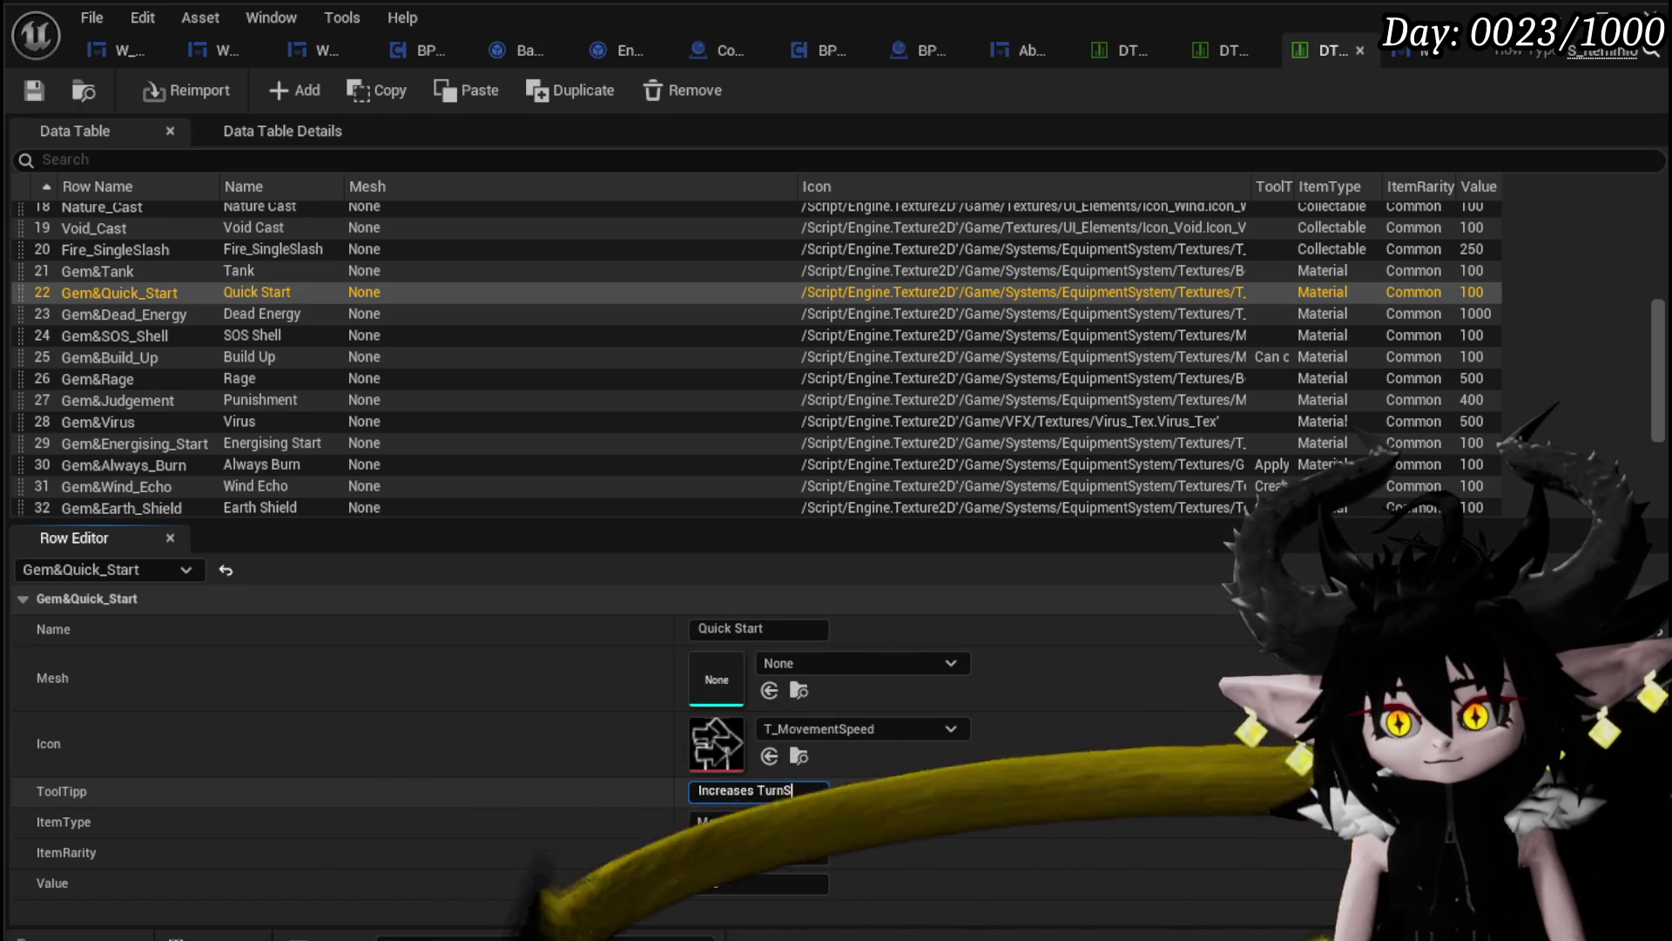
text(Speed)
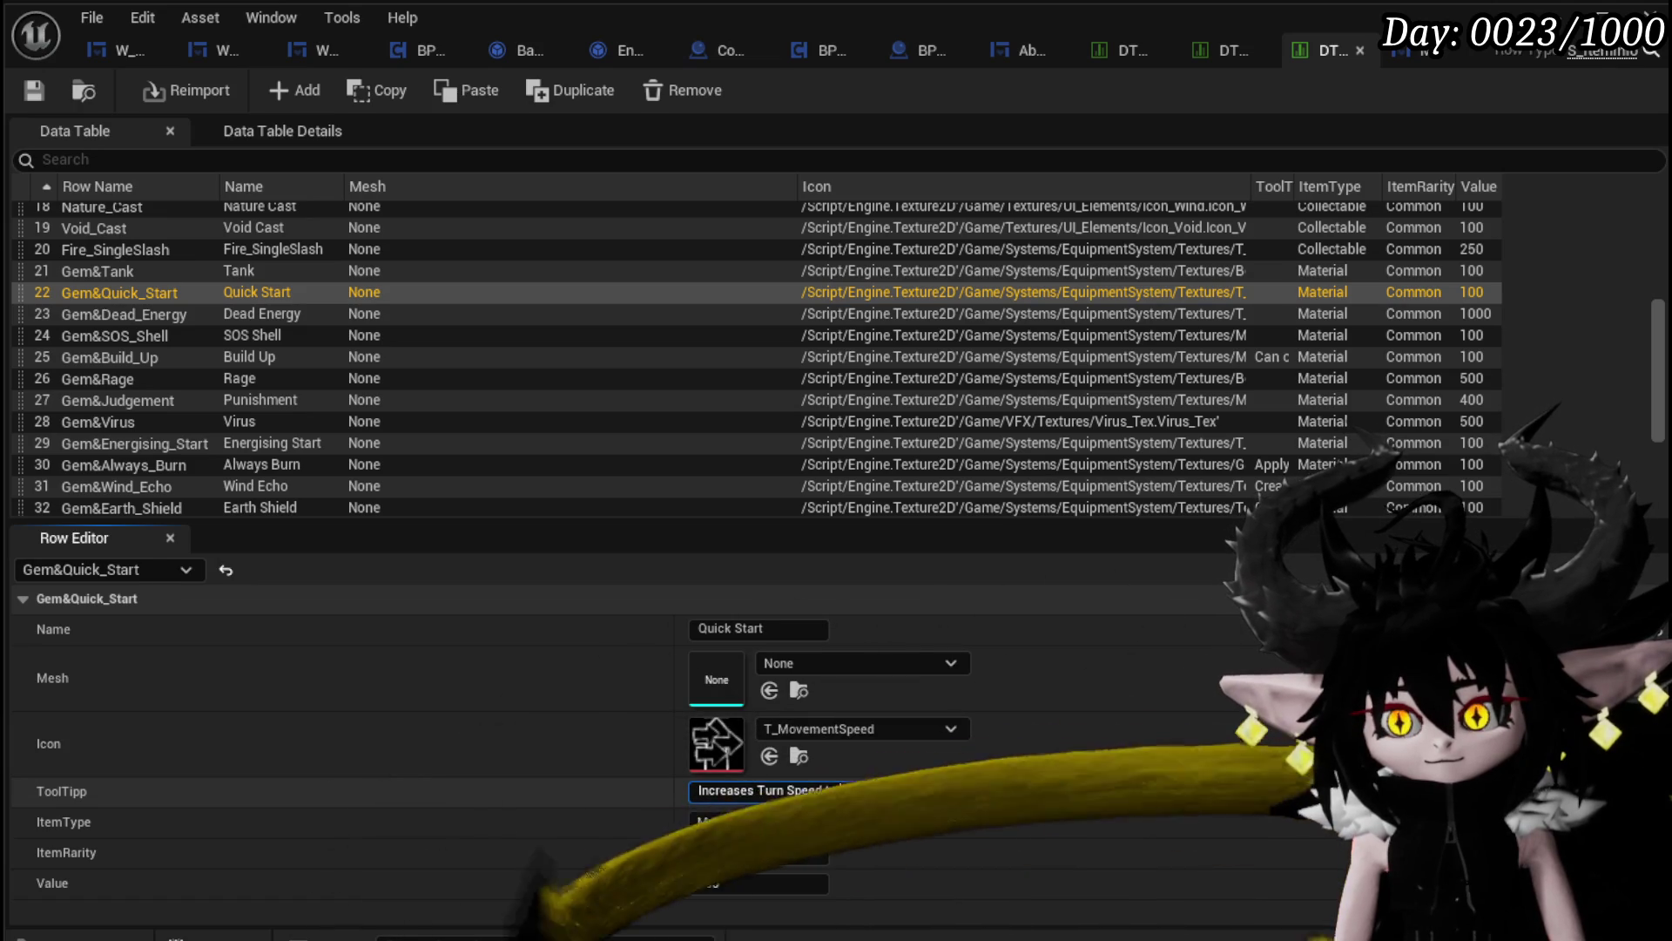
text( to maxim)
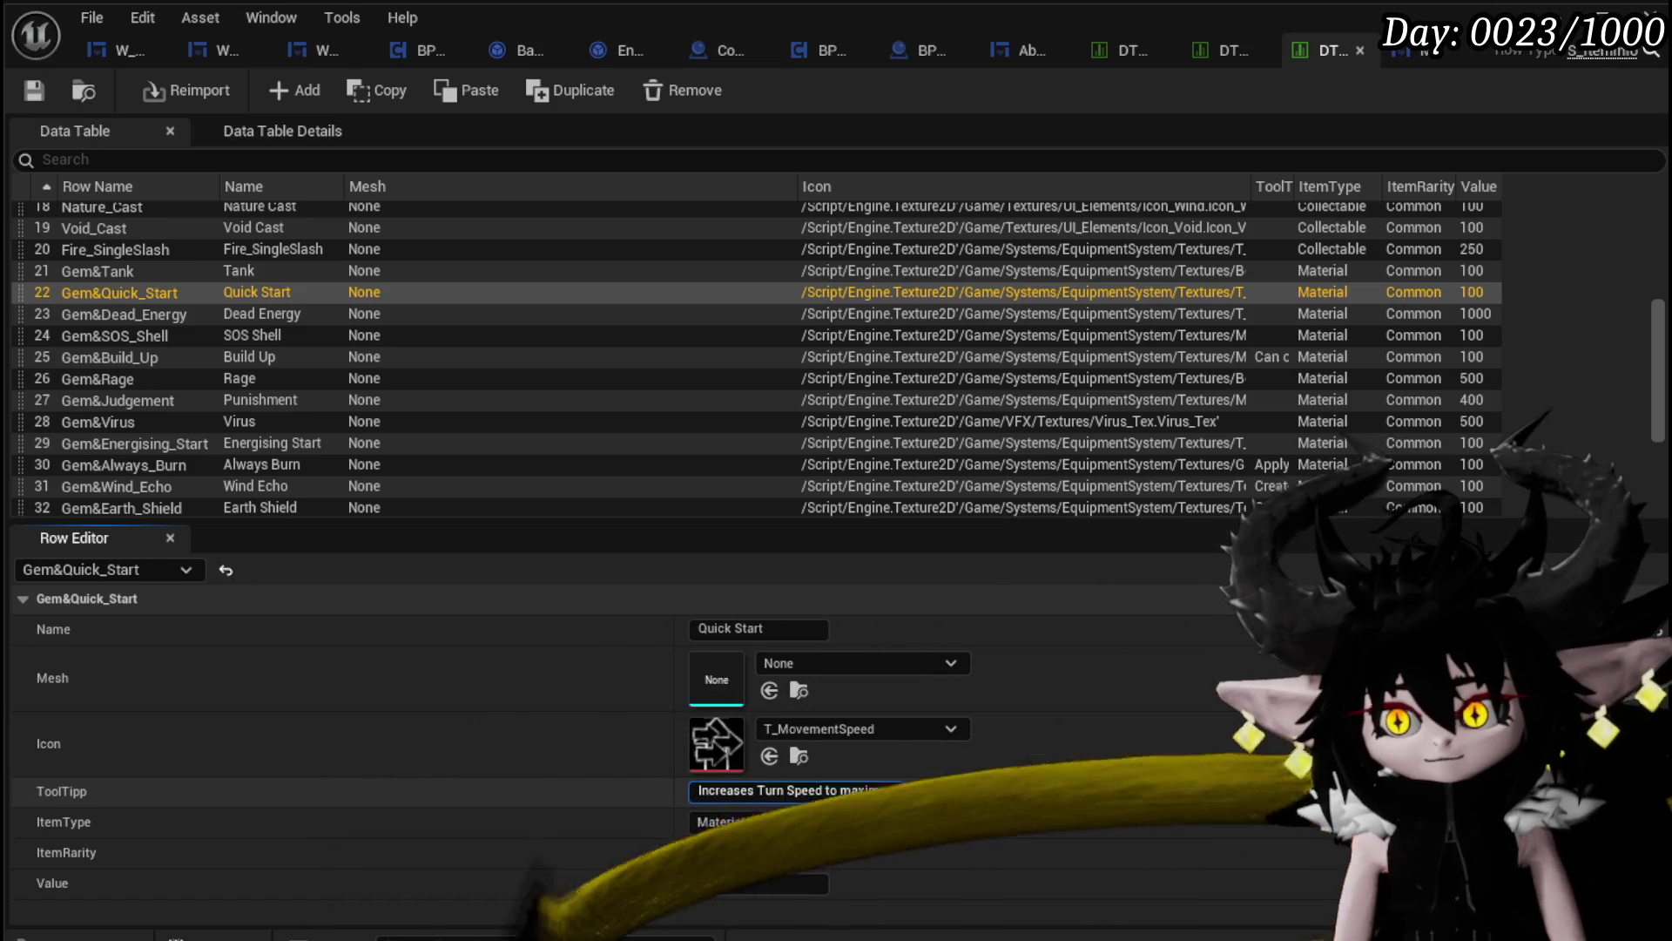
text(um amount for)
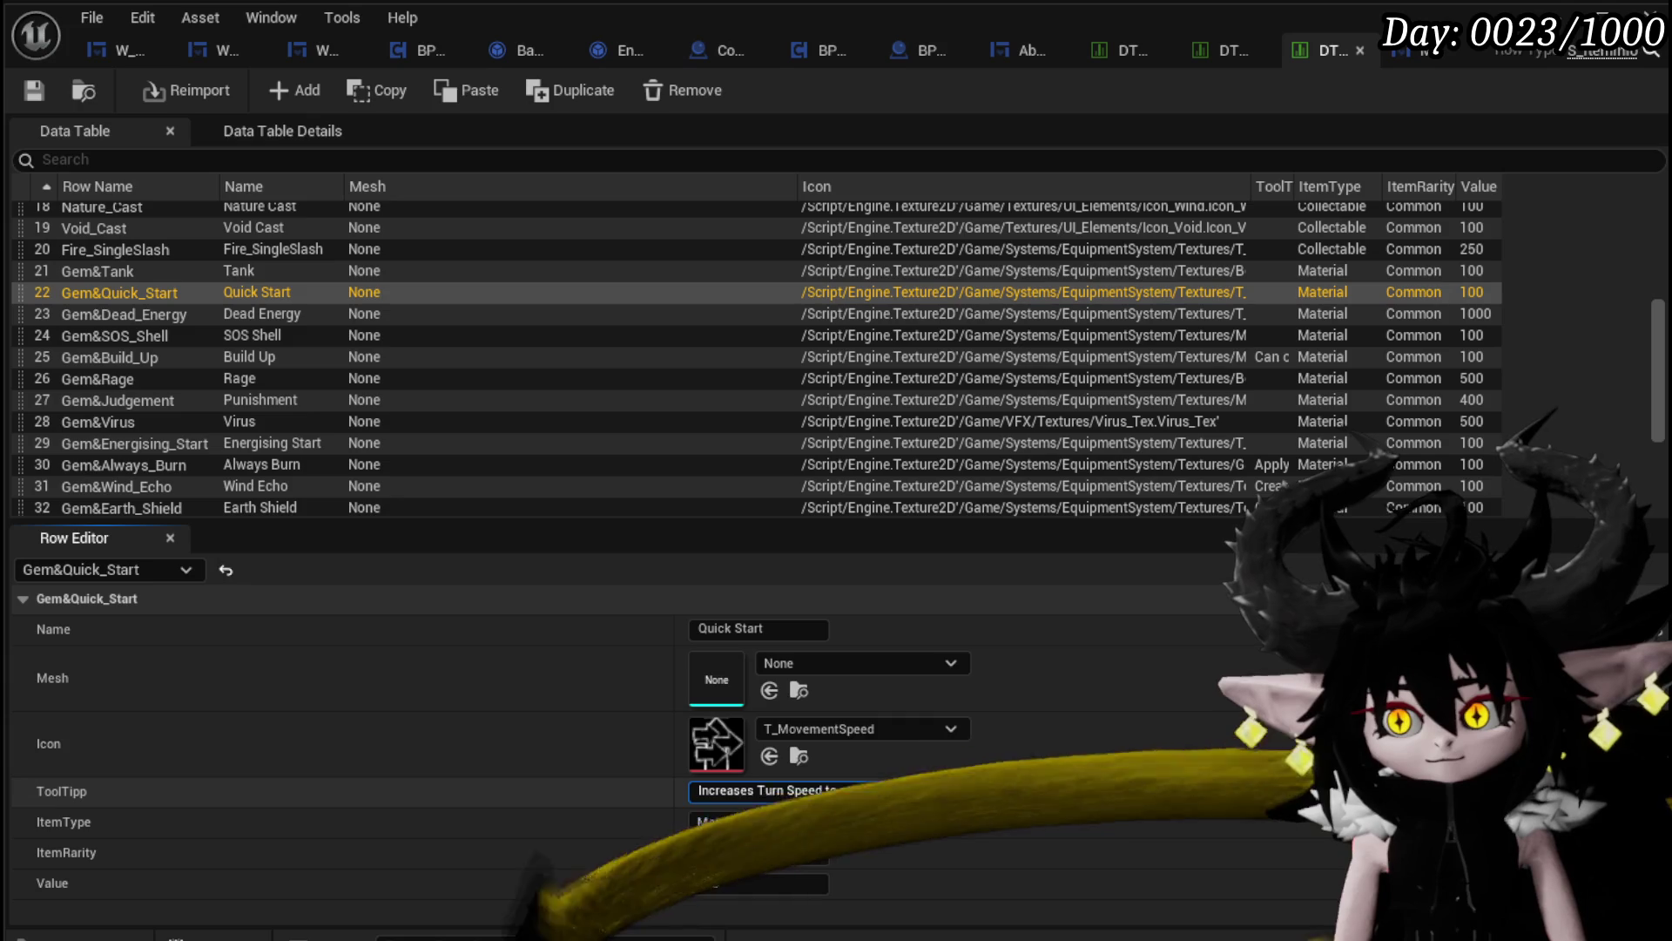
text( X a)
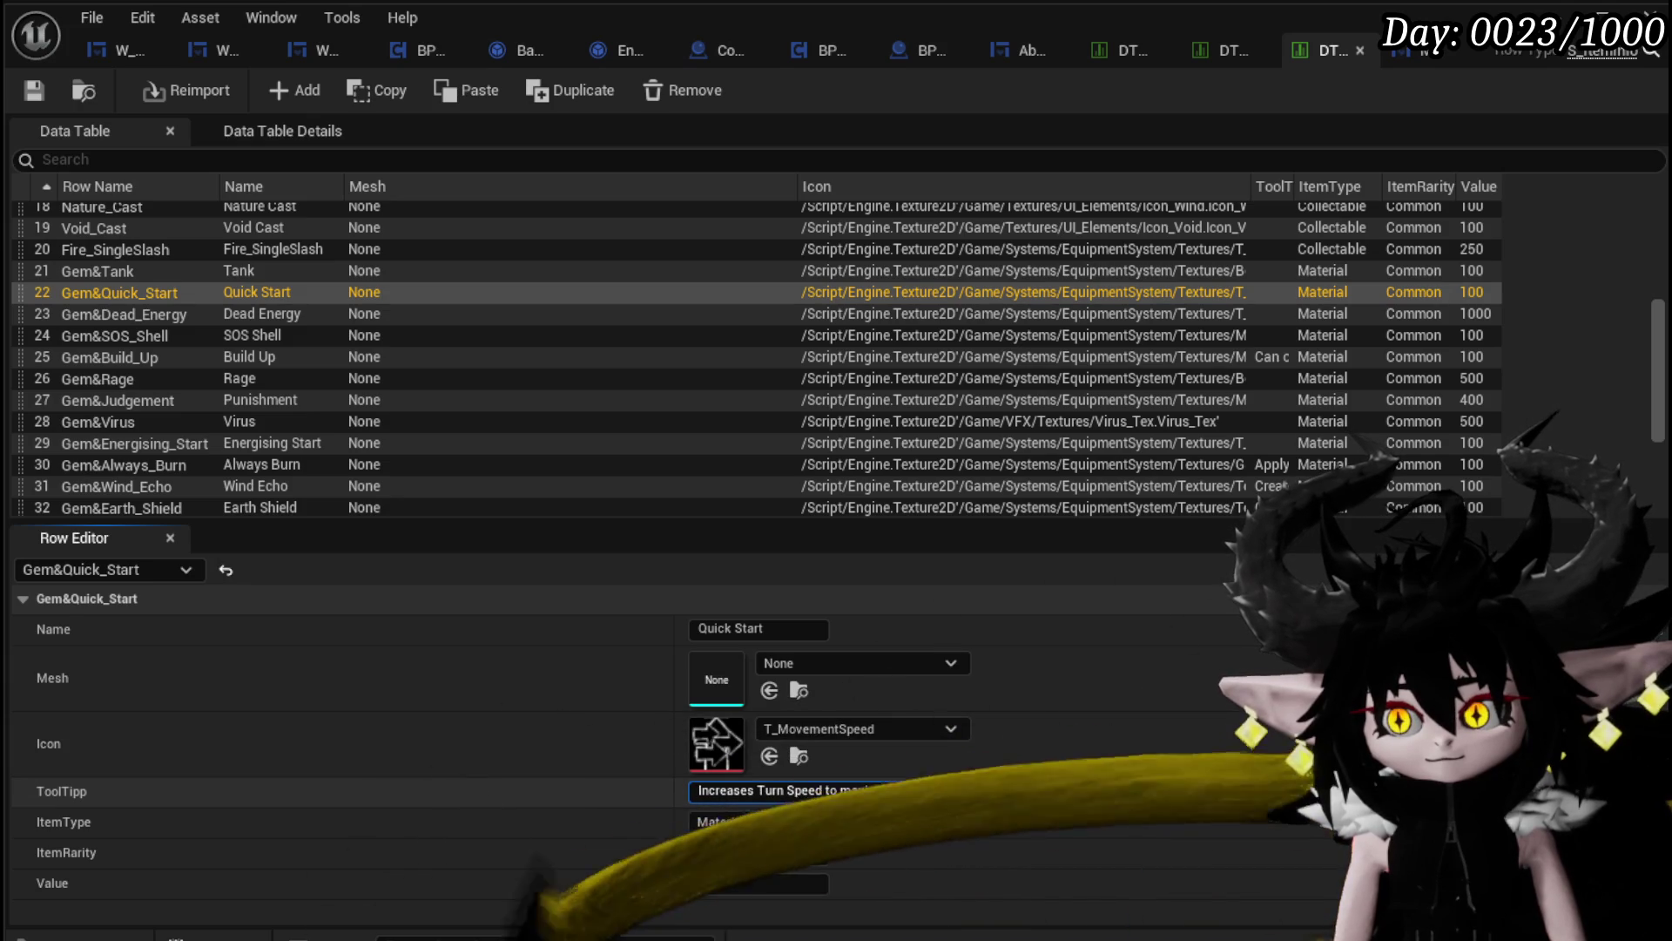
text(mount of Tu)
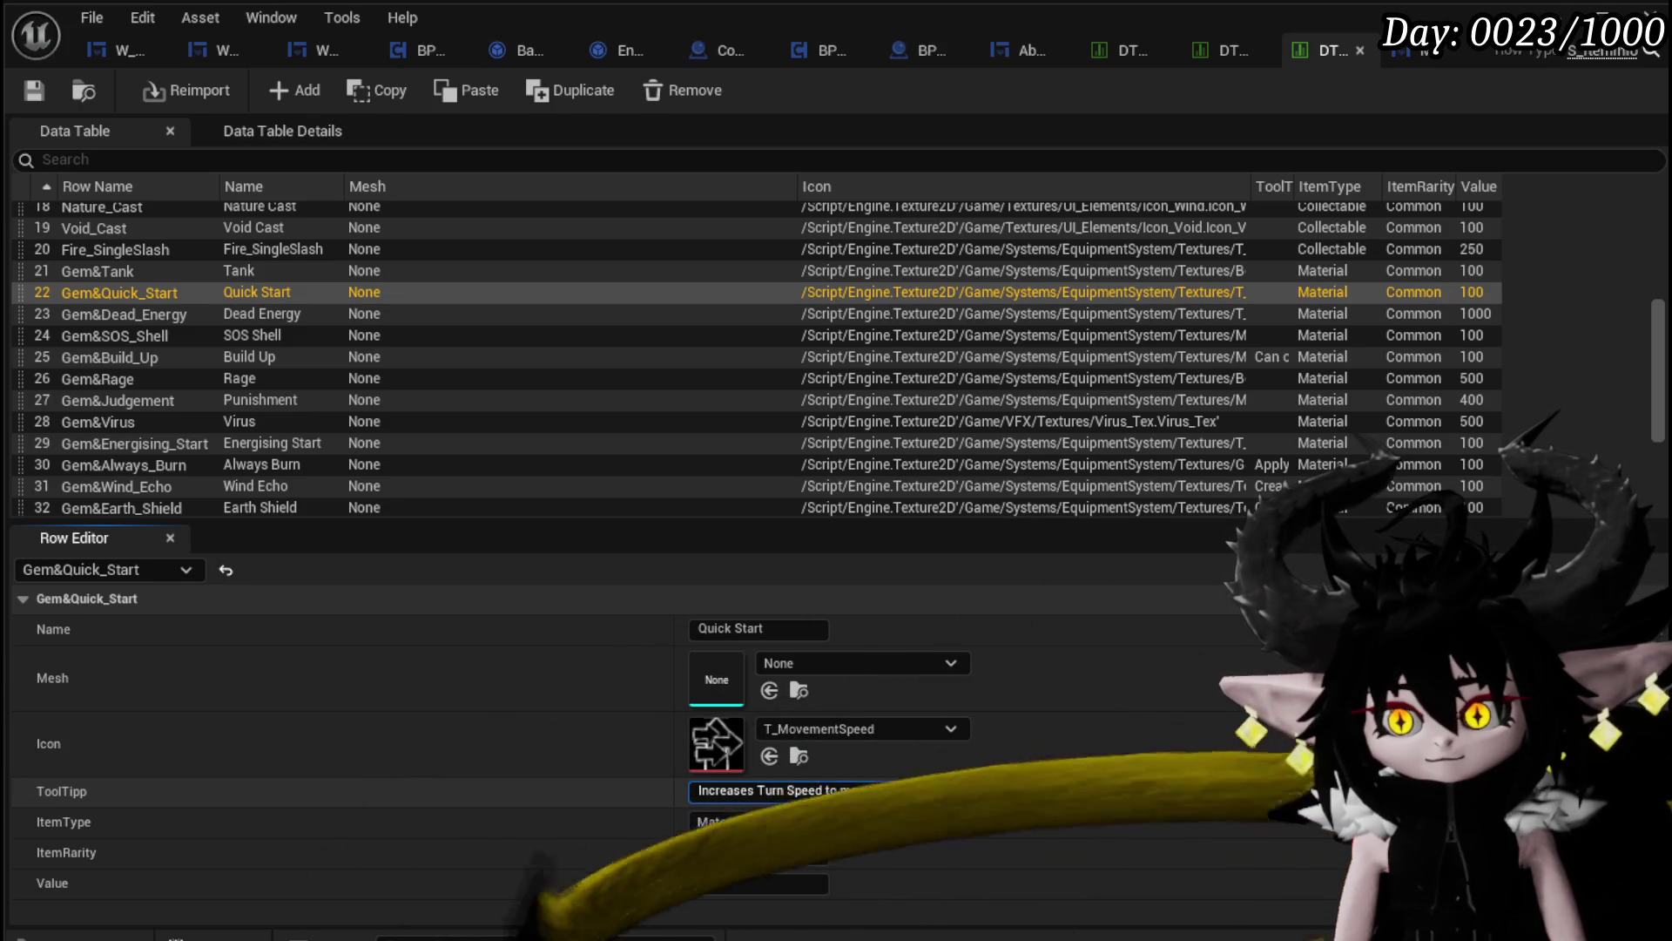
text(rn)
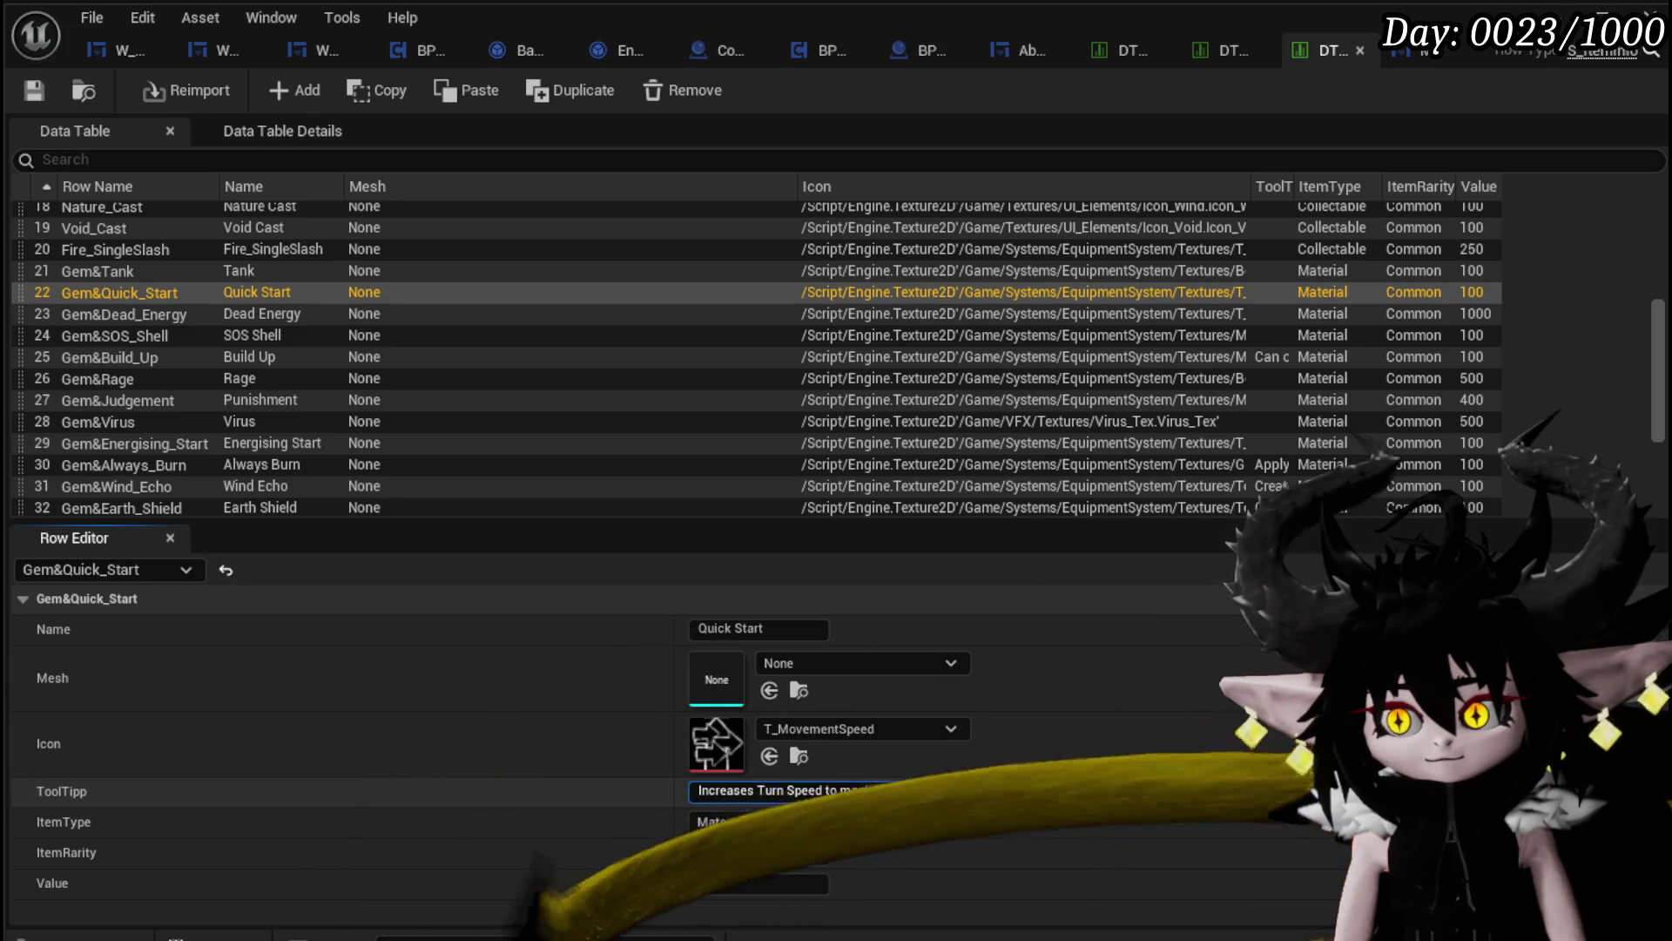
text(s)
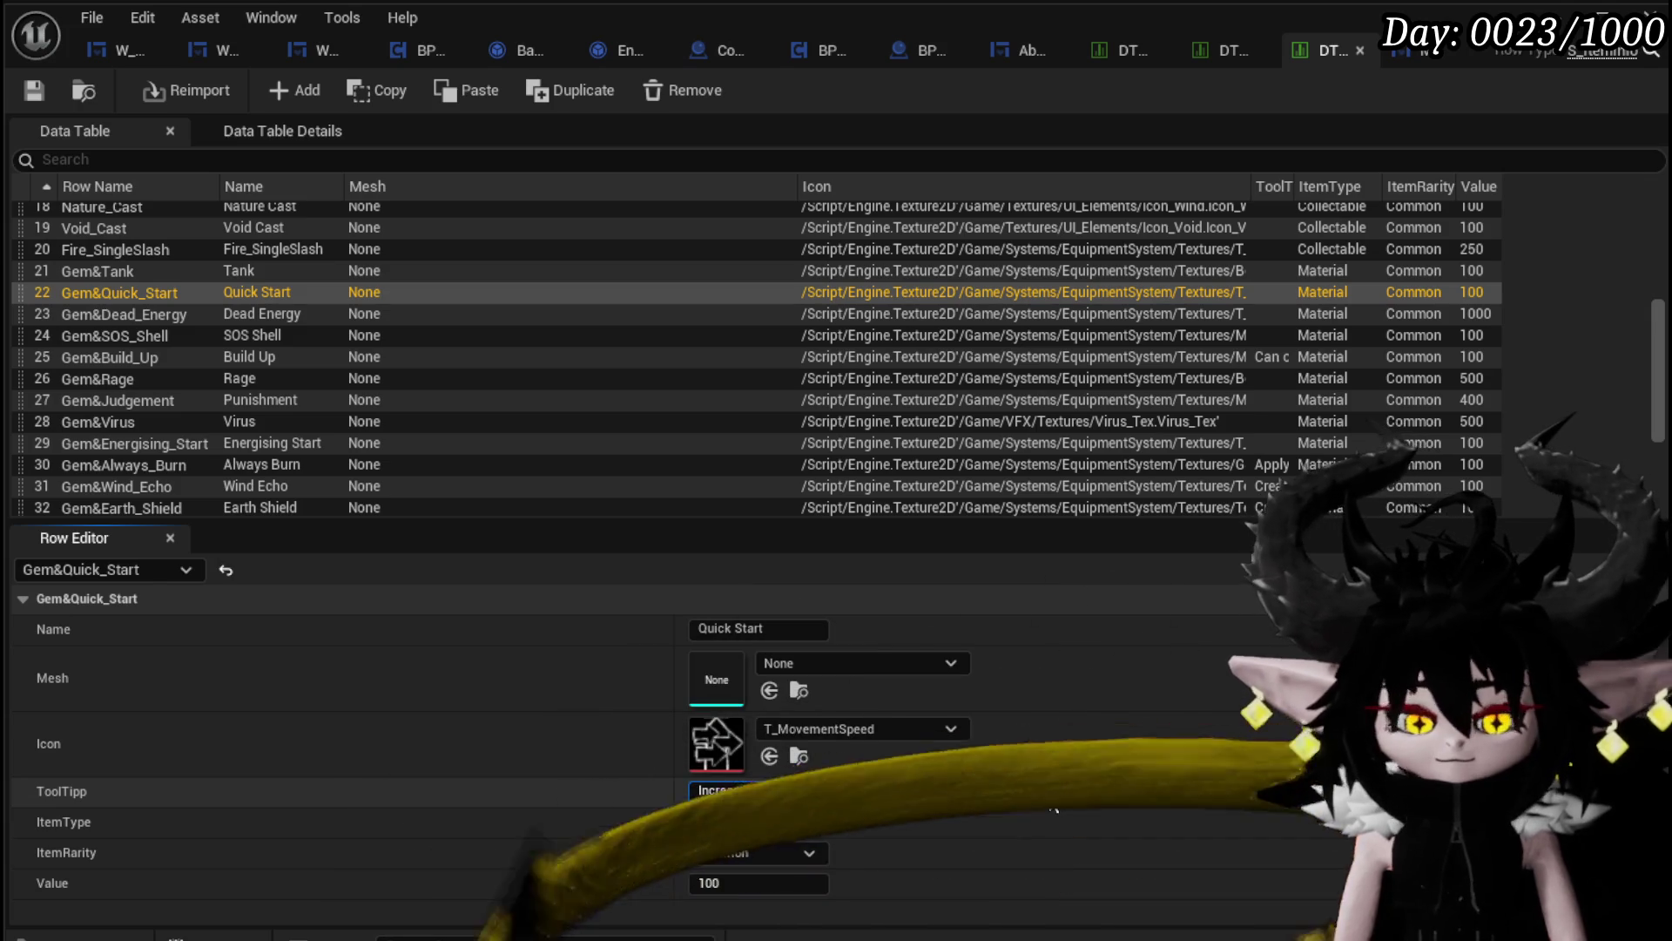
text(.)
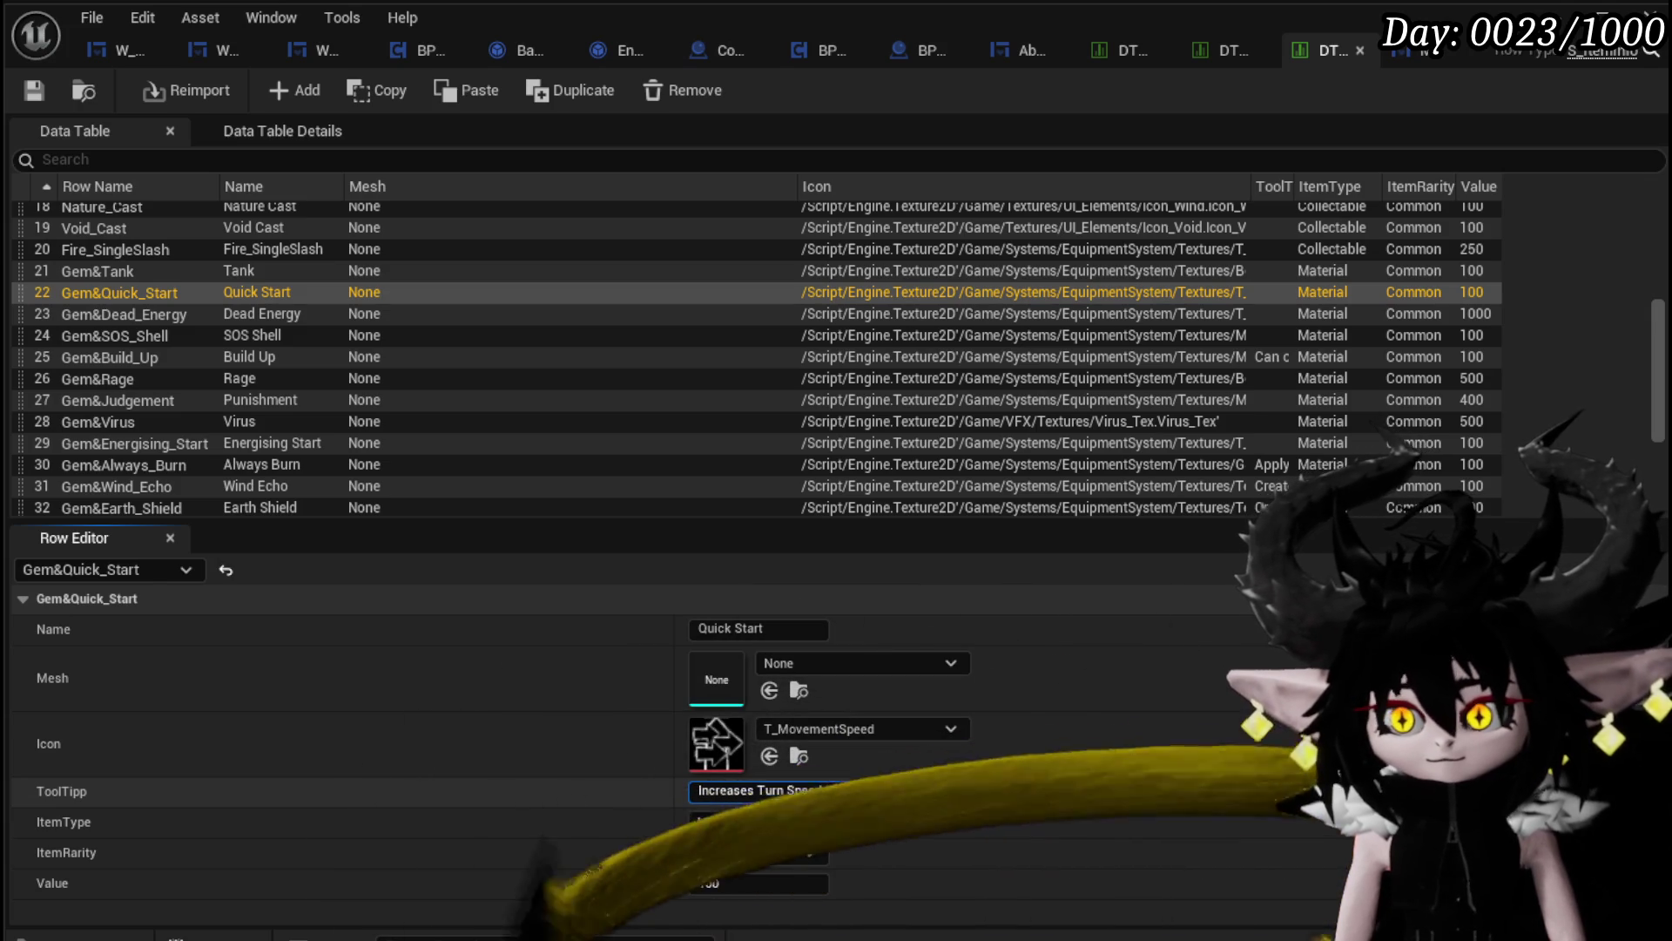
key(BackSpace)
key(ctrl+BackSpace)
key(ctrl+BackSpace)
key(ctrl+BackSpace)
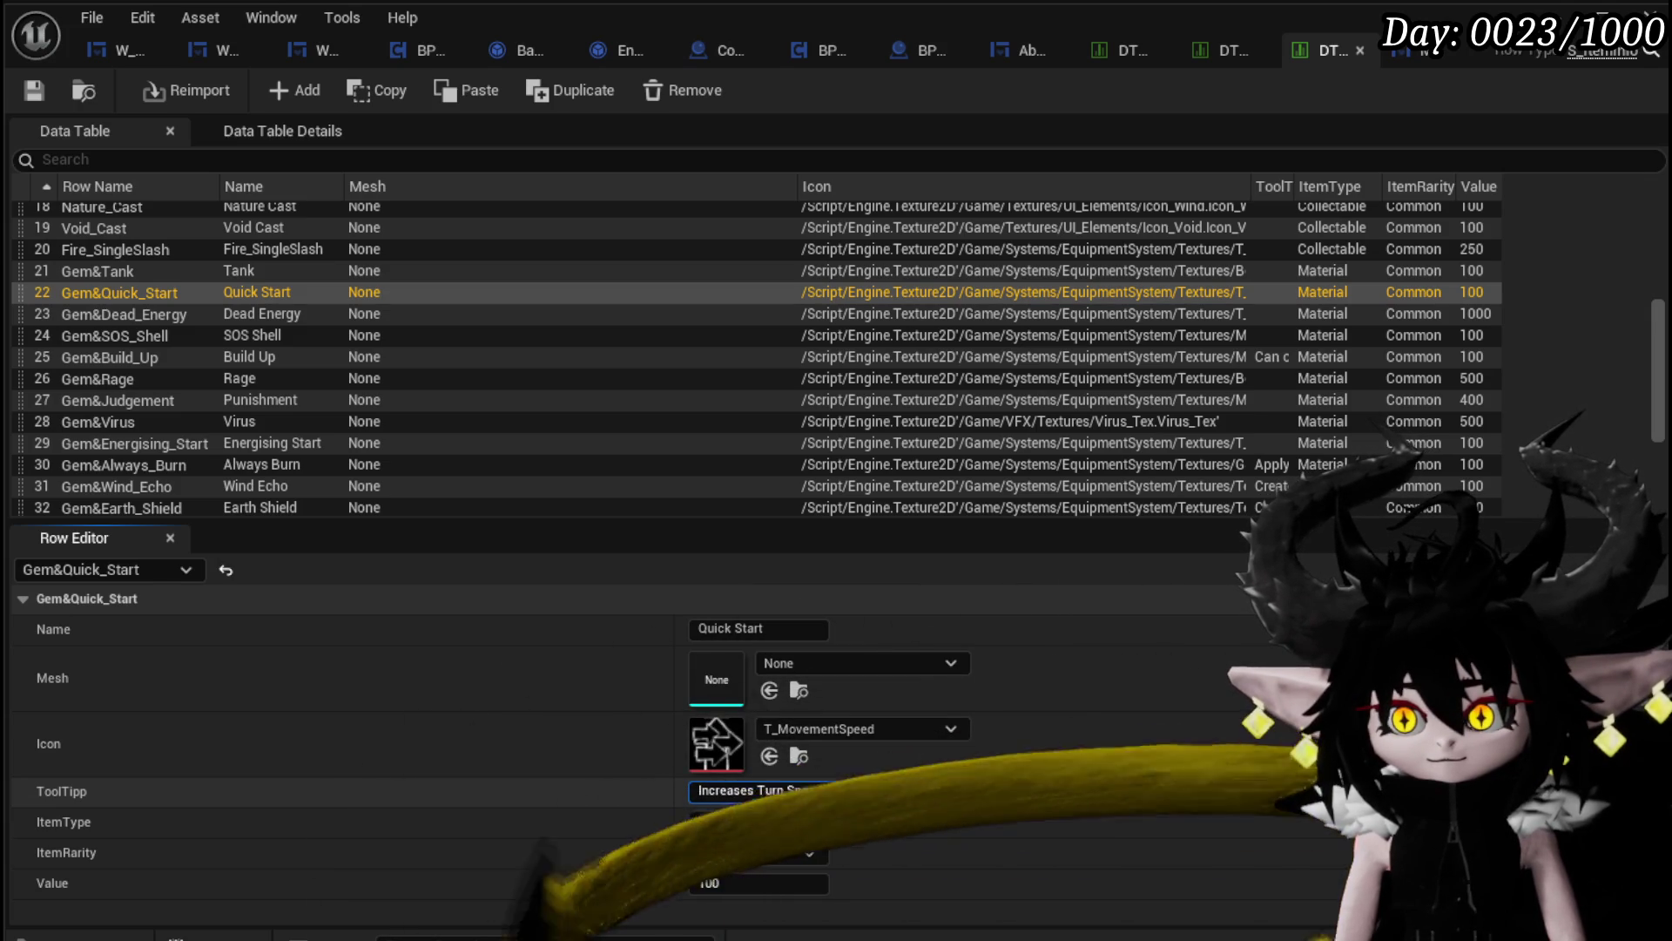
key(ctrl+BackSpace)
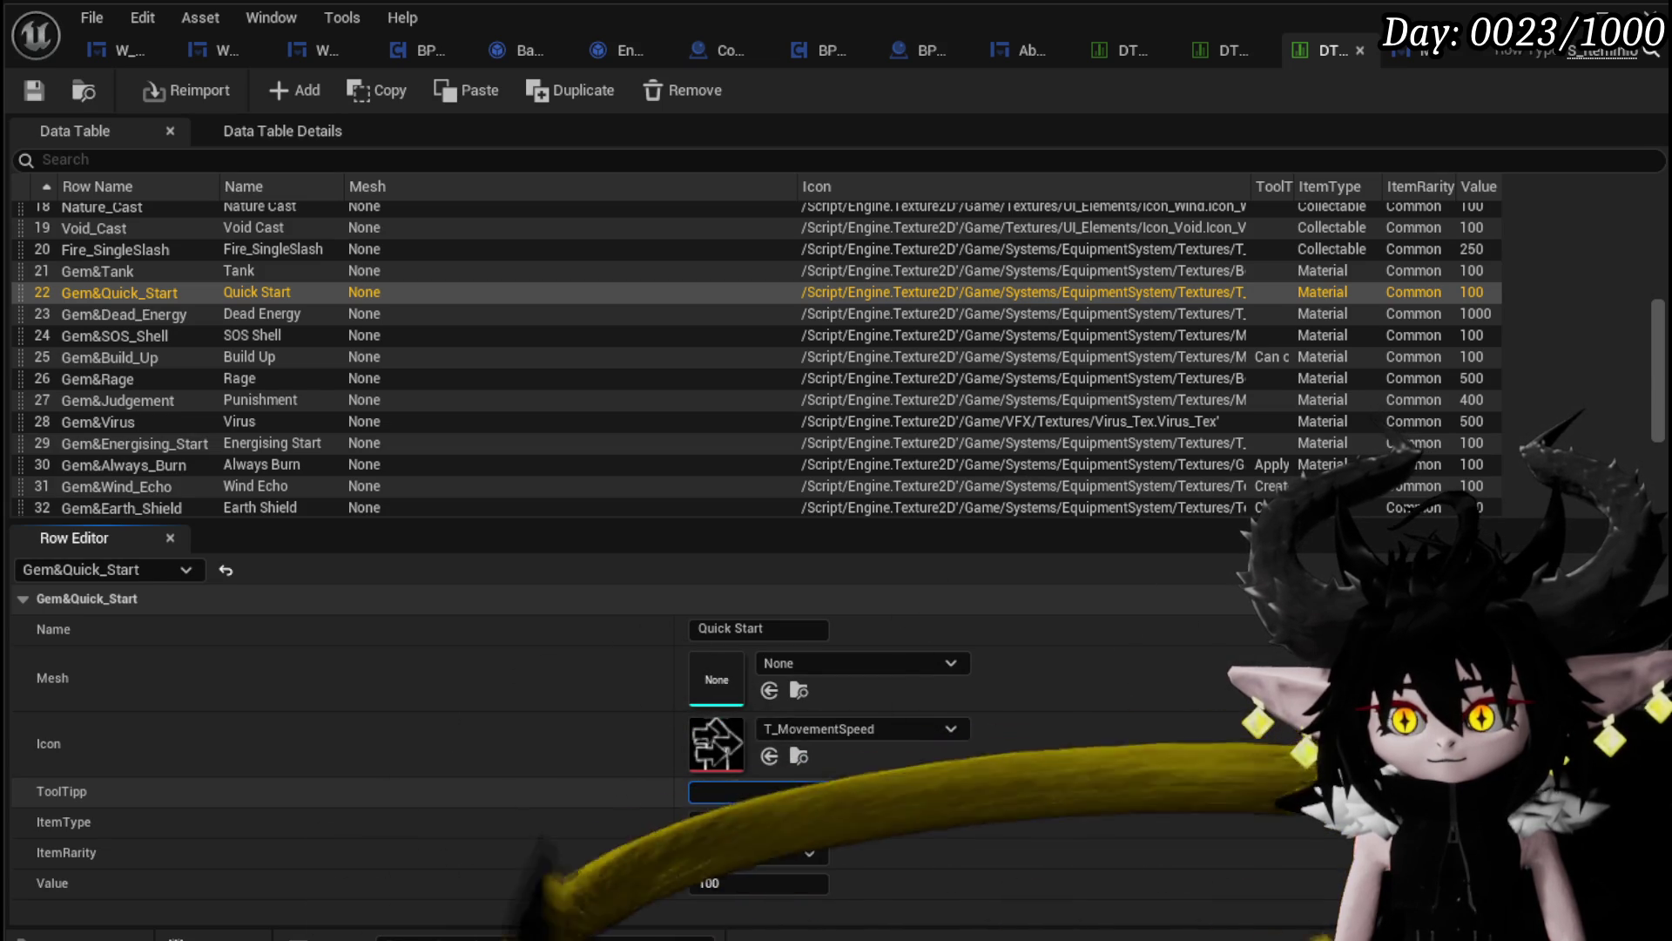
Step: Write the tooltip 'On Combat start, start your turn instantly' and commit it
text(On Com)
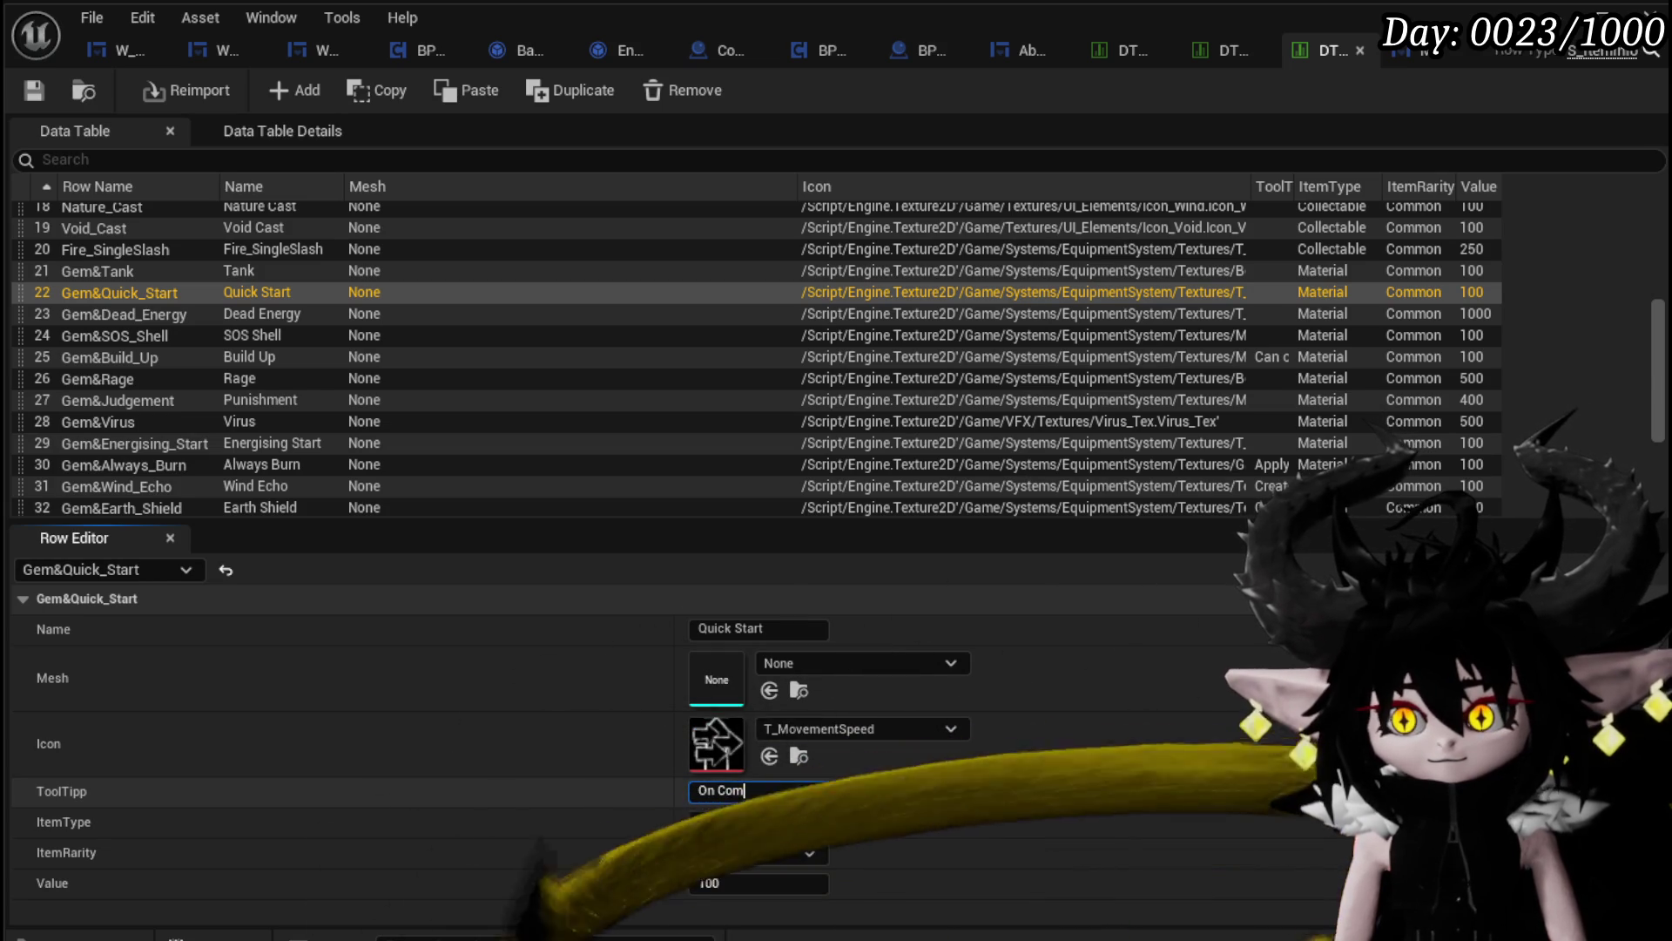
text(bat Start.)
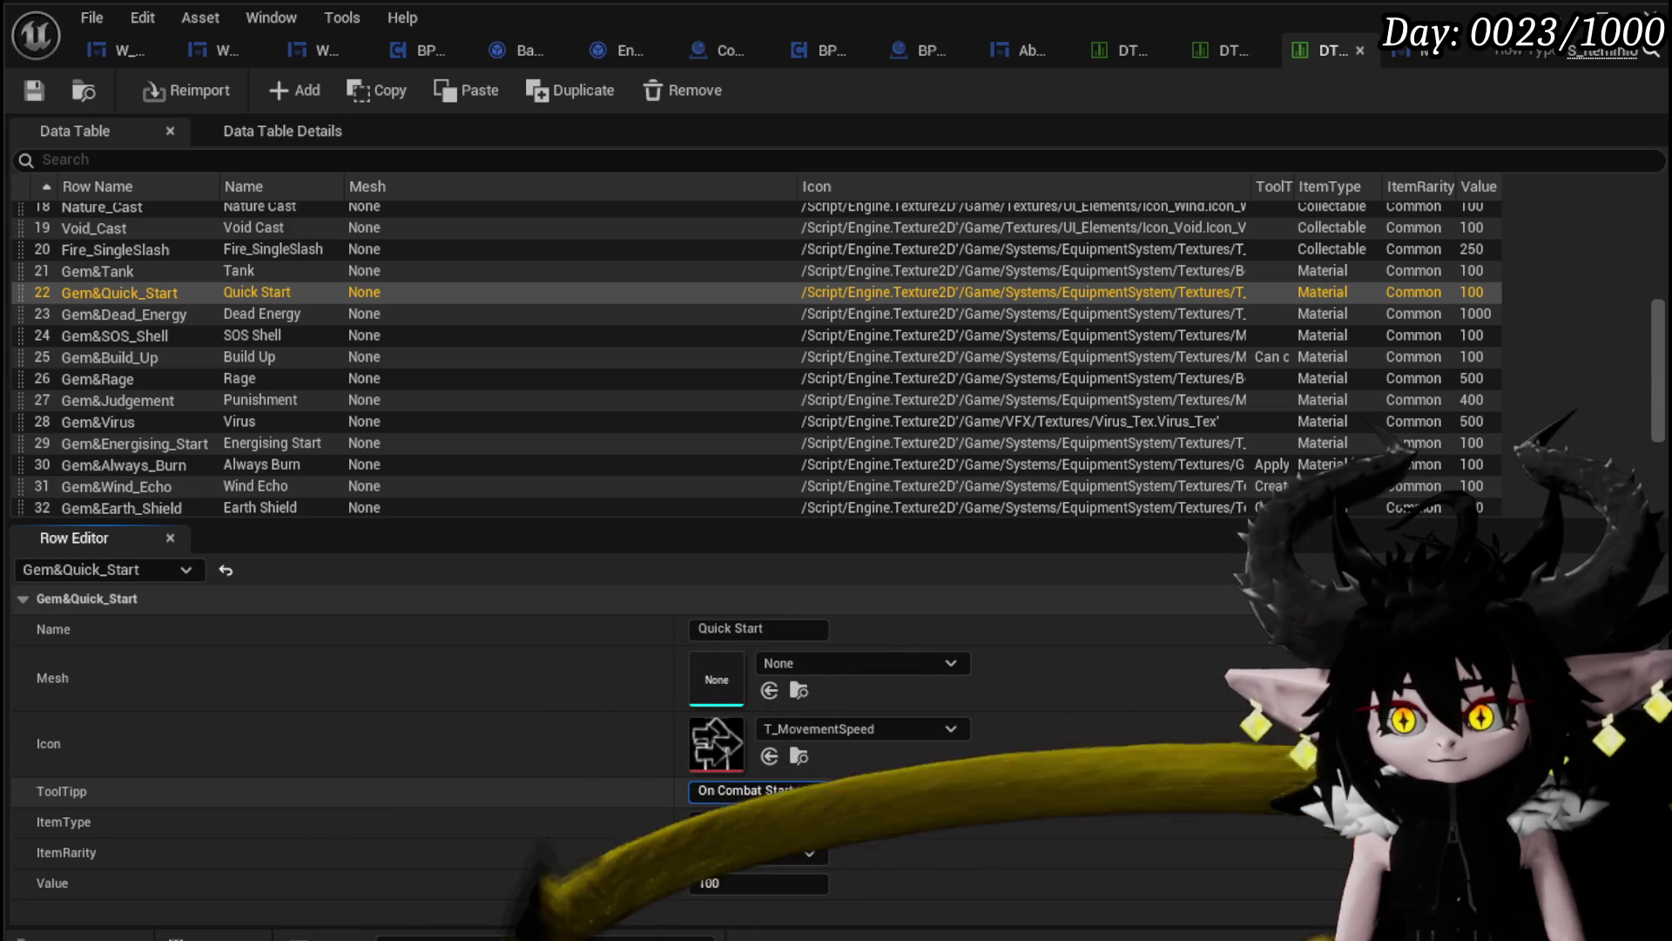
key(BackSpace)
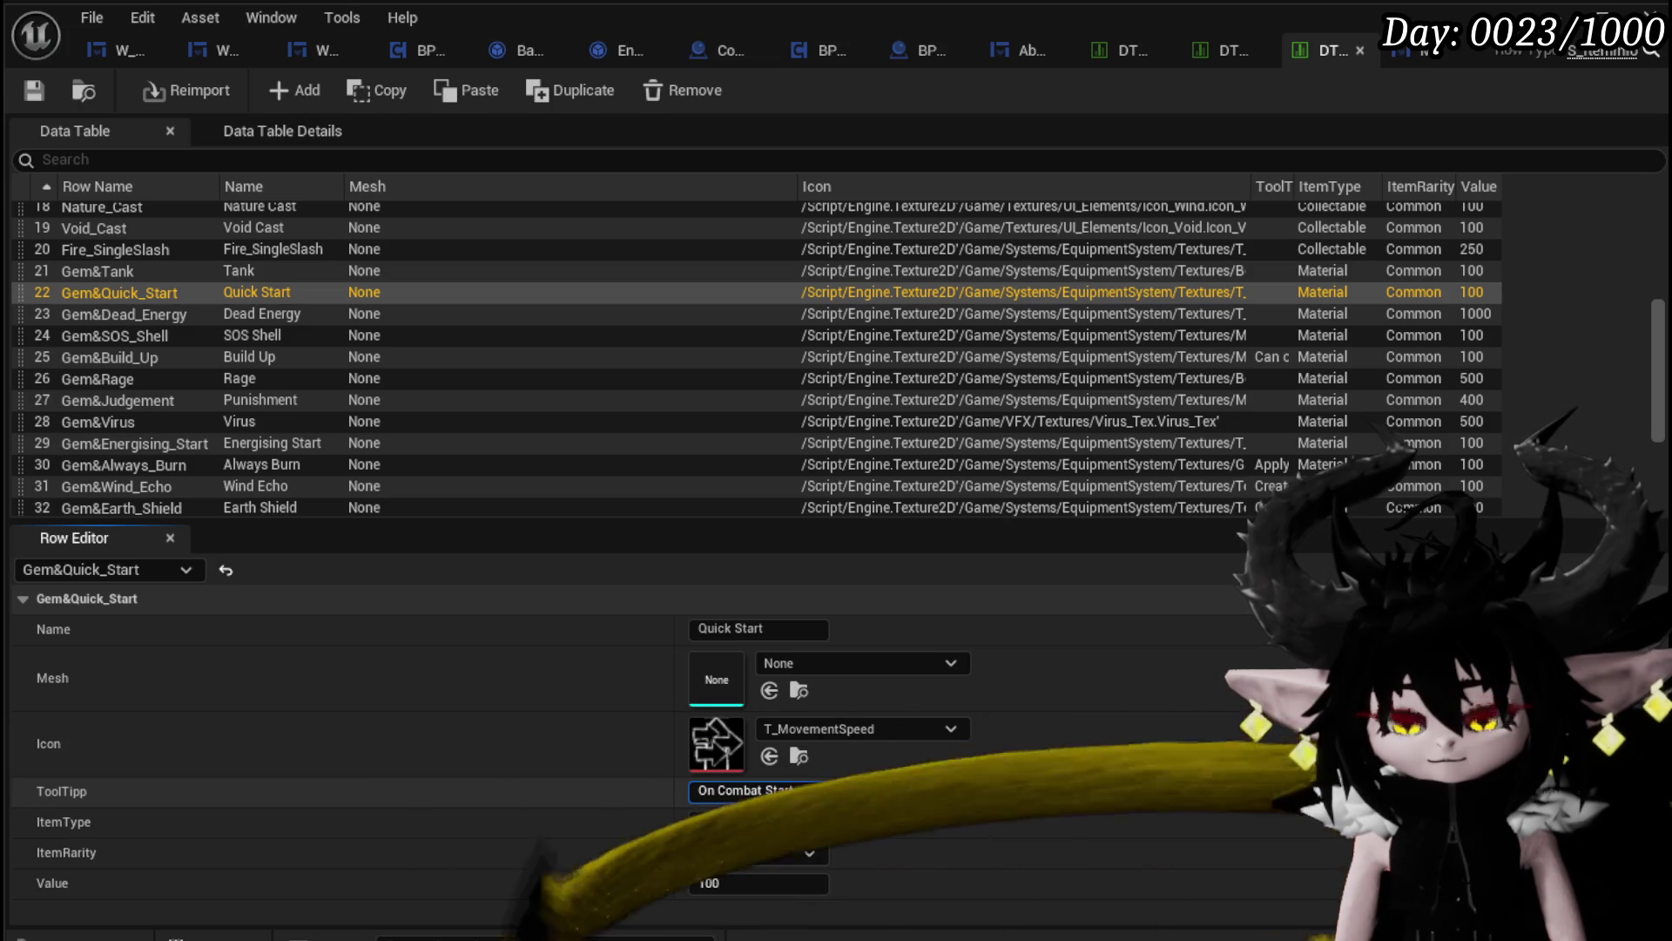
text(, start your)
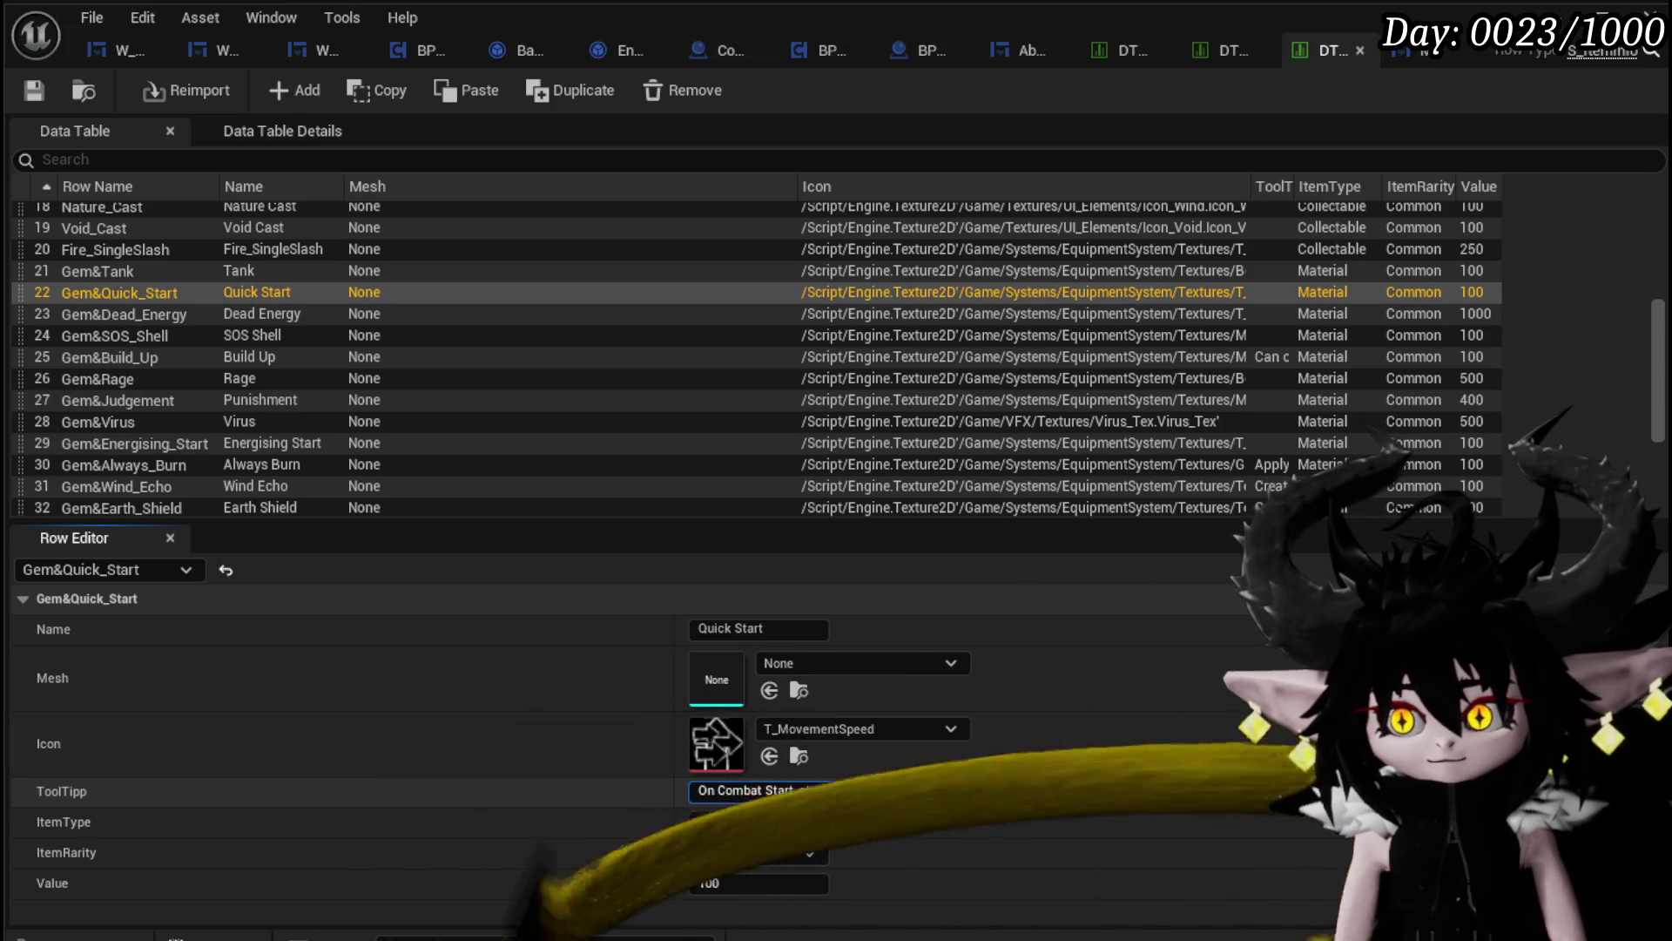
text( turn ins)
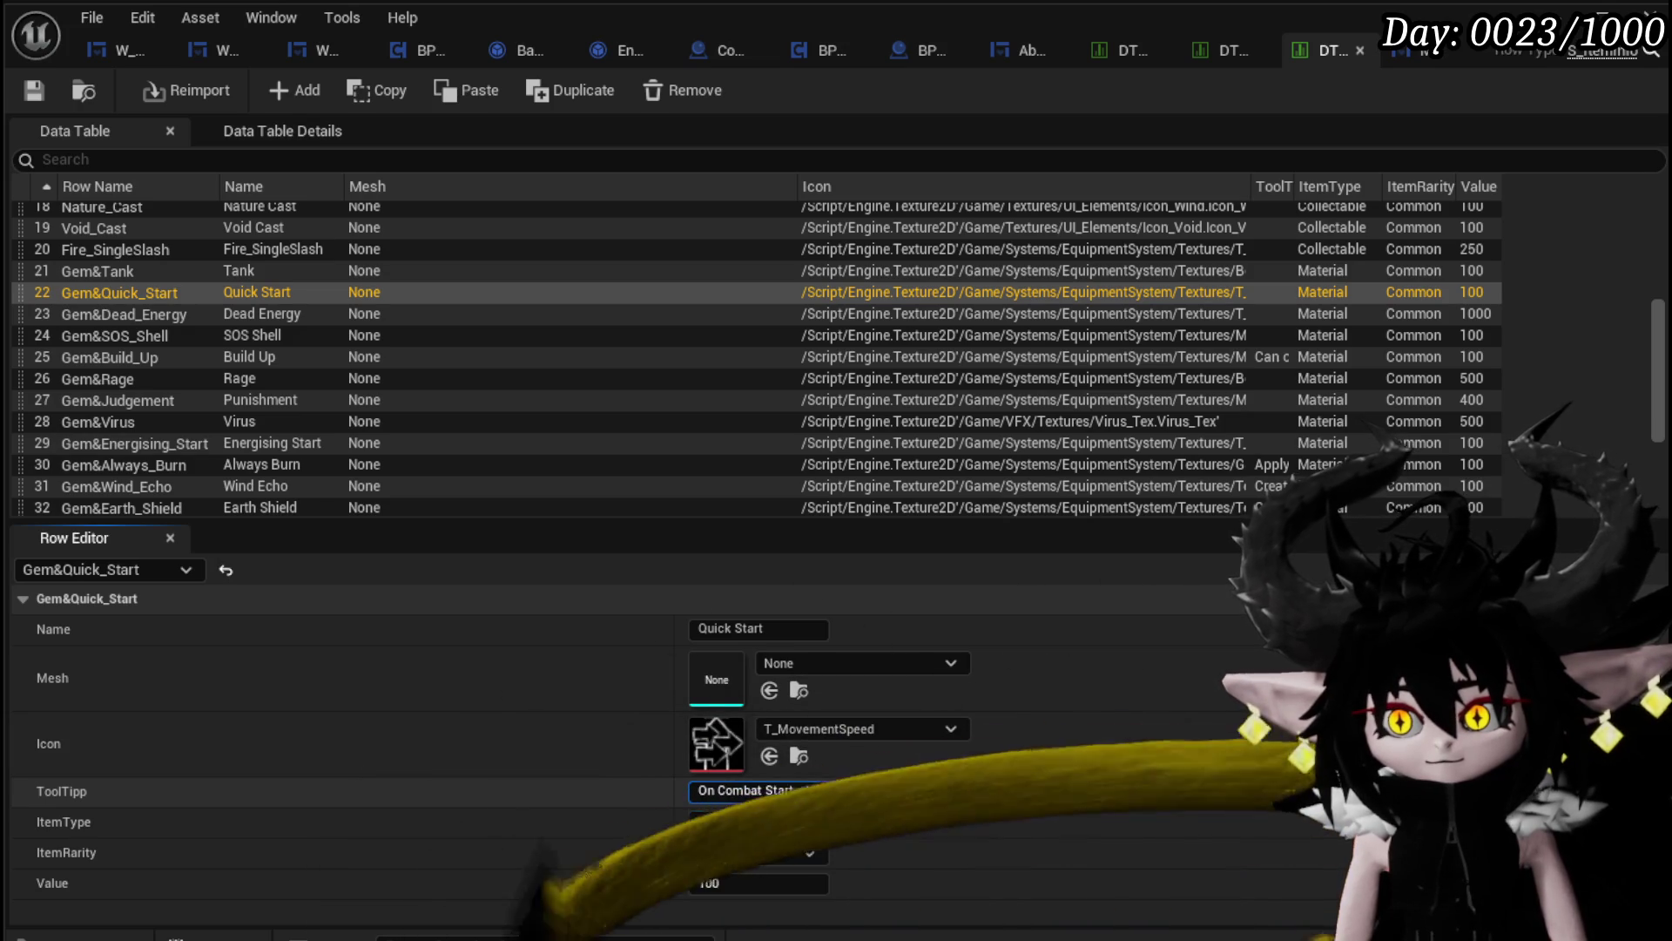
text(tantly)
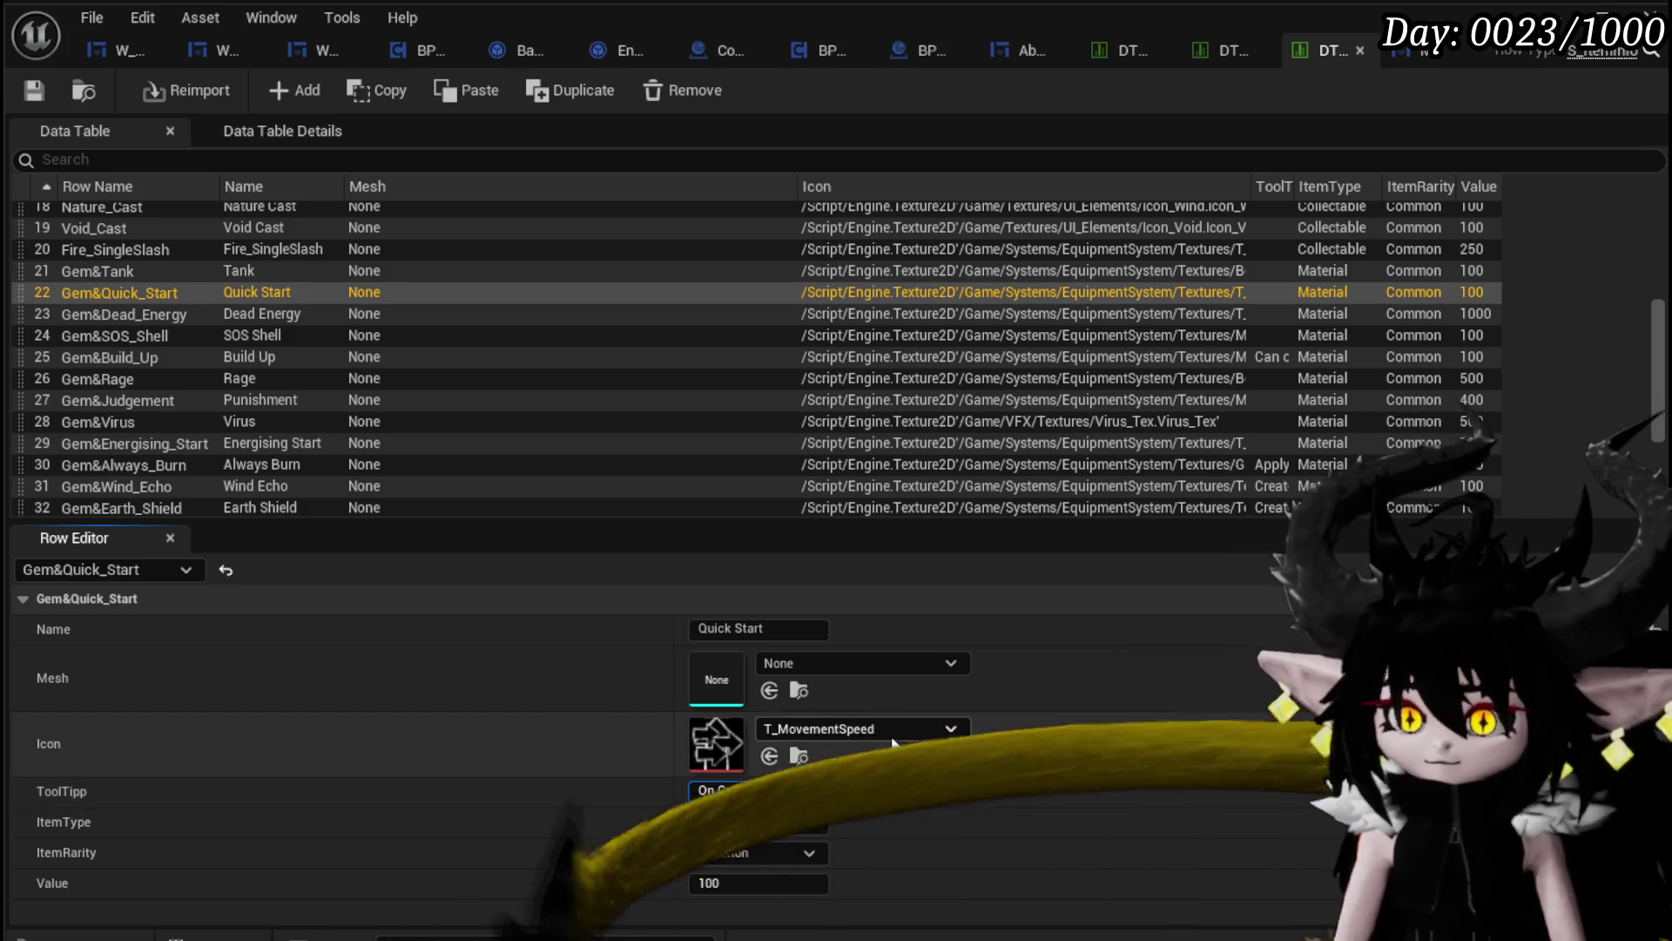
click(767, 791)
key(Delete)
text(s)
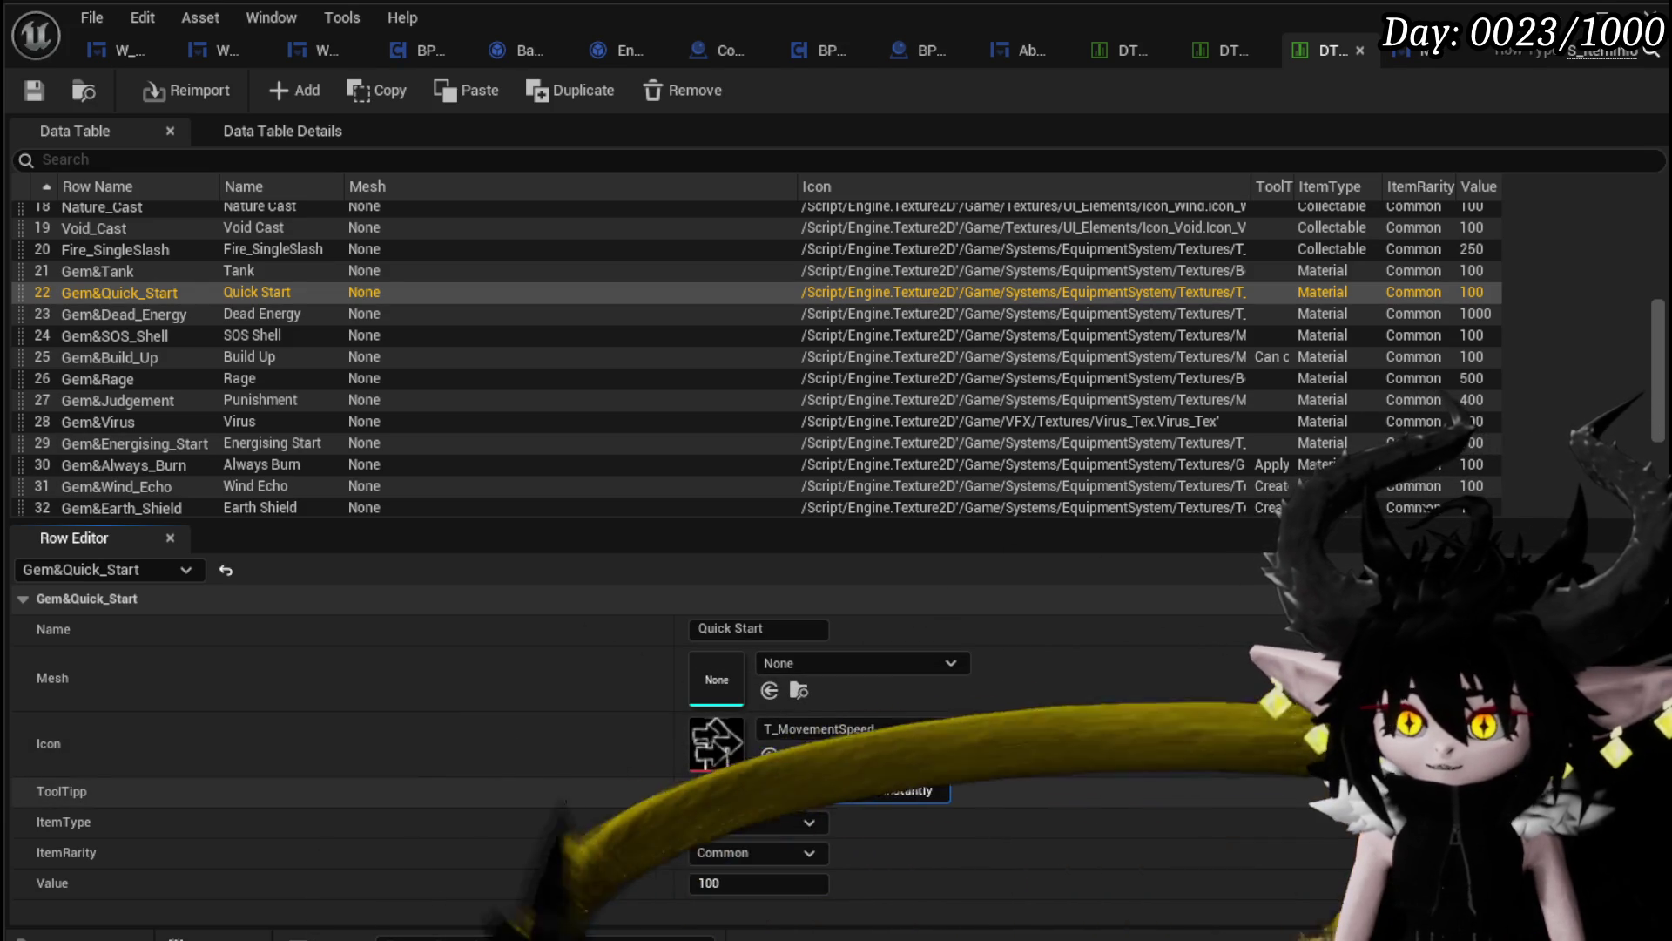
text(c)
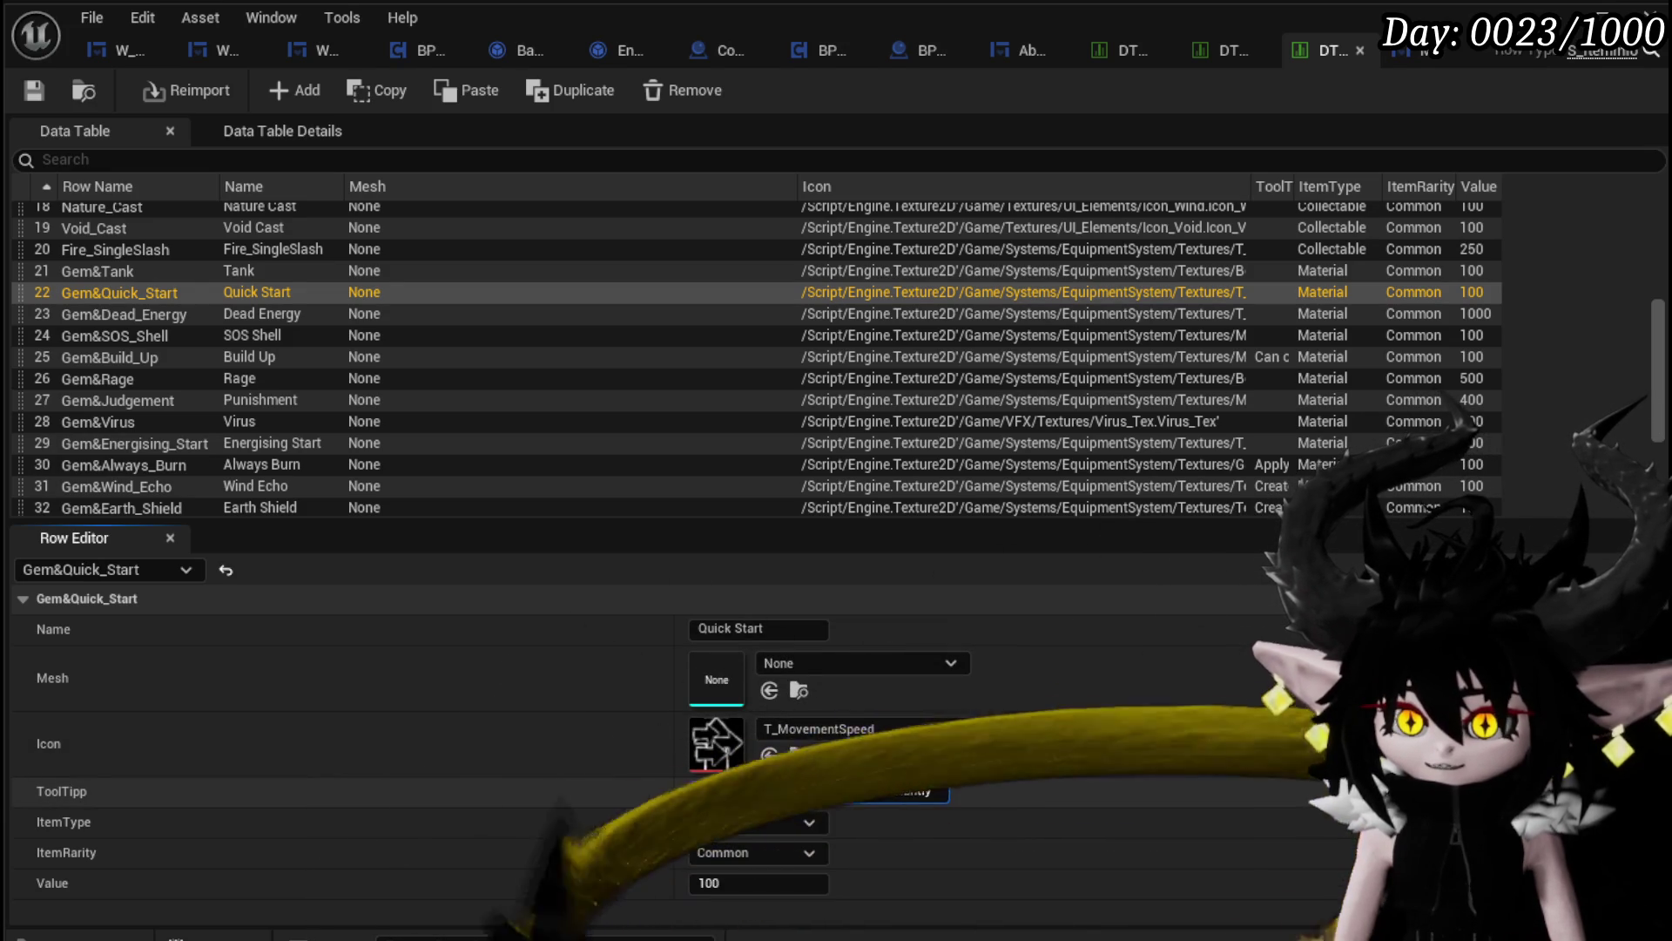
click(49, 86)
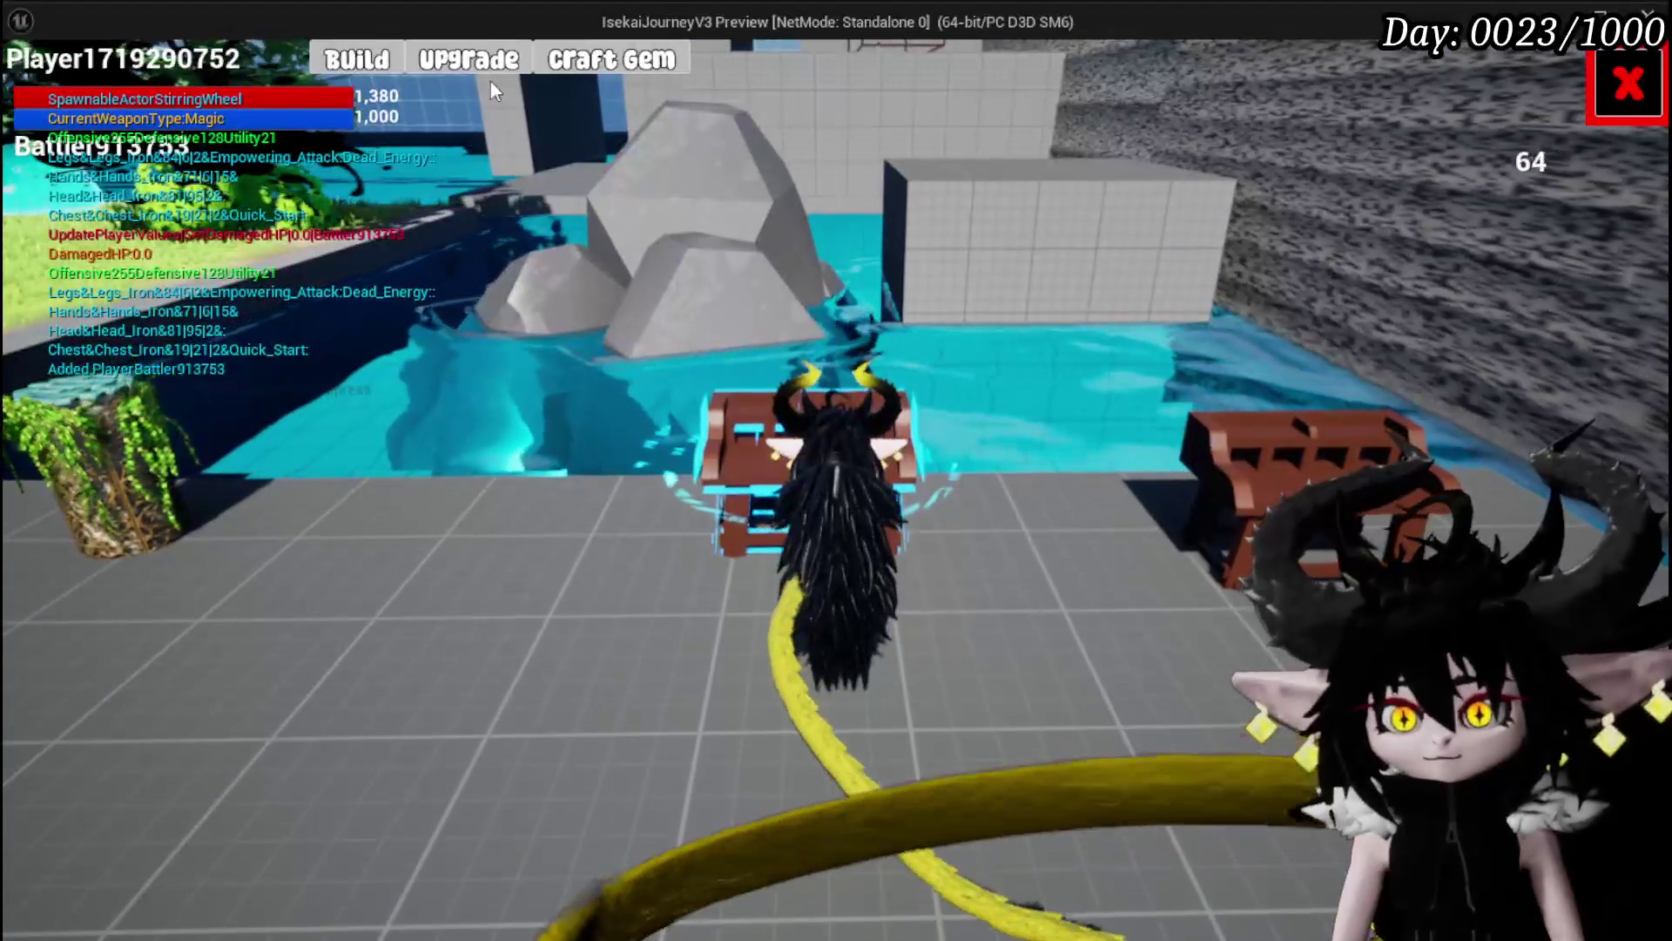
Step: Buy a 30 SP third gem slot on Iron_Legs and socket the arrow gem into it
click(610, 59)
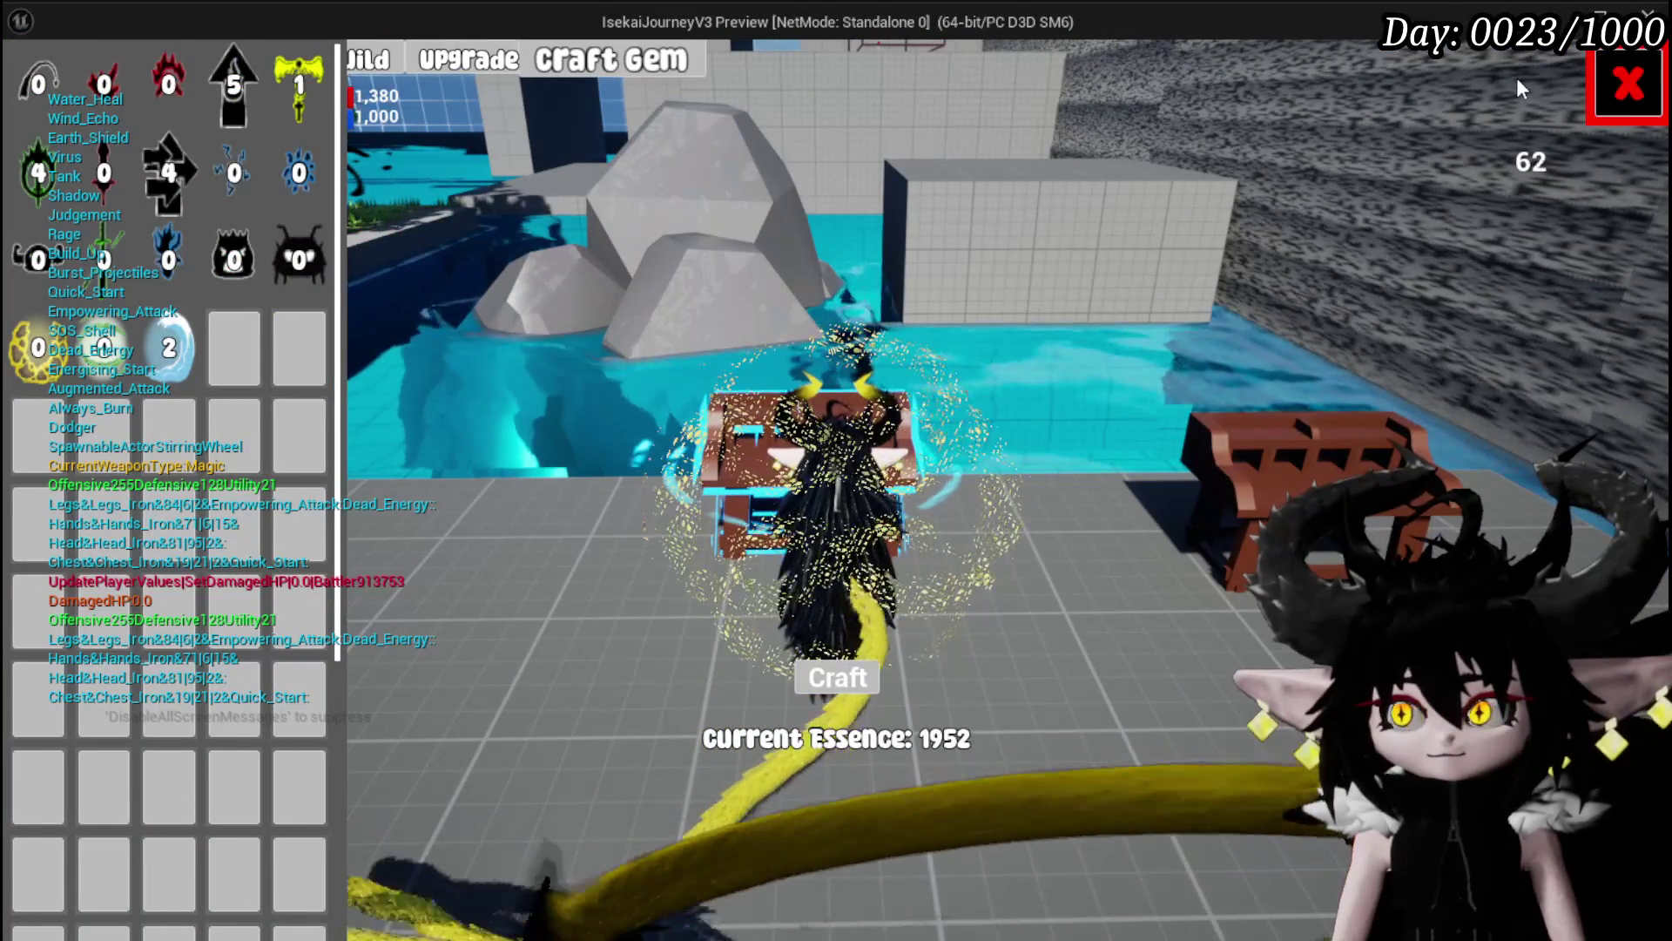
click(610, 60)
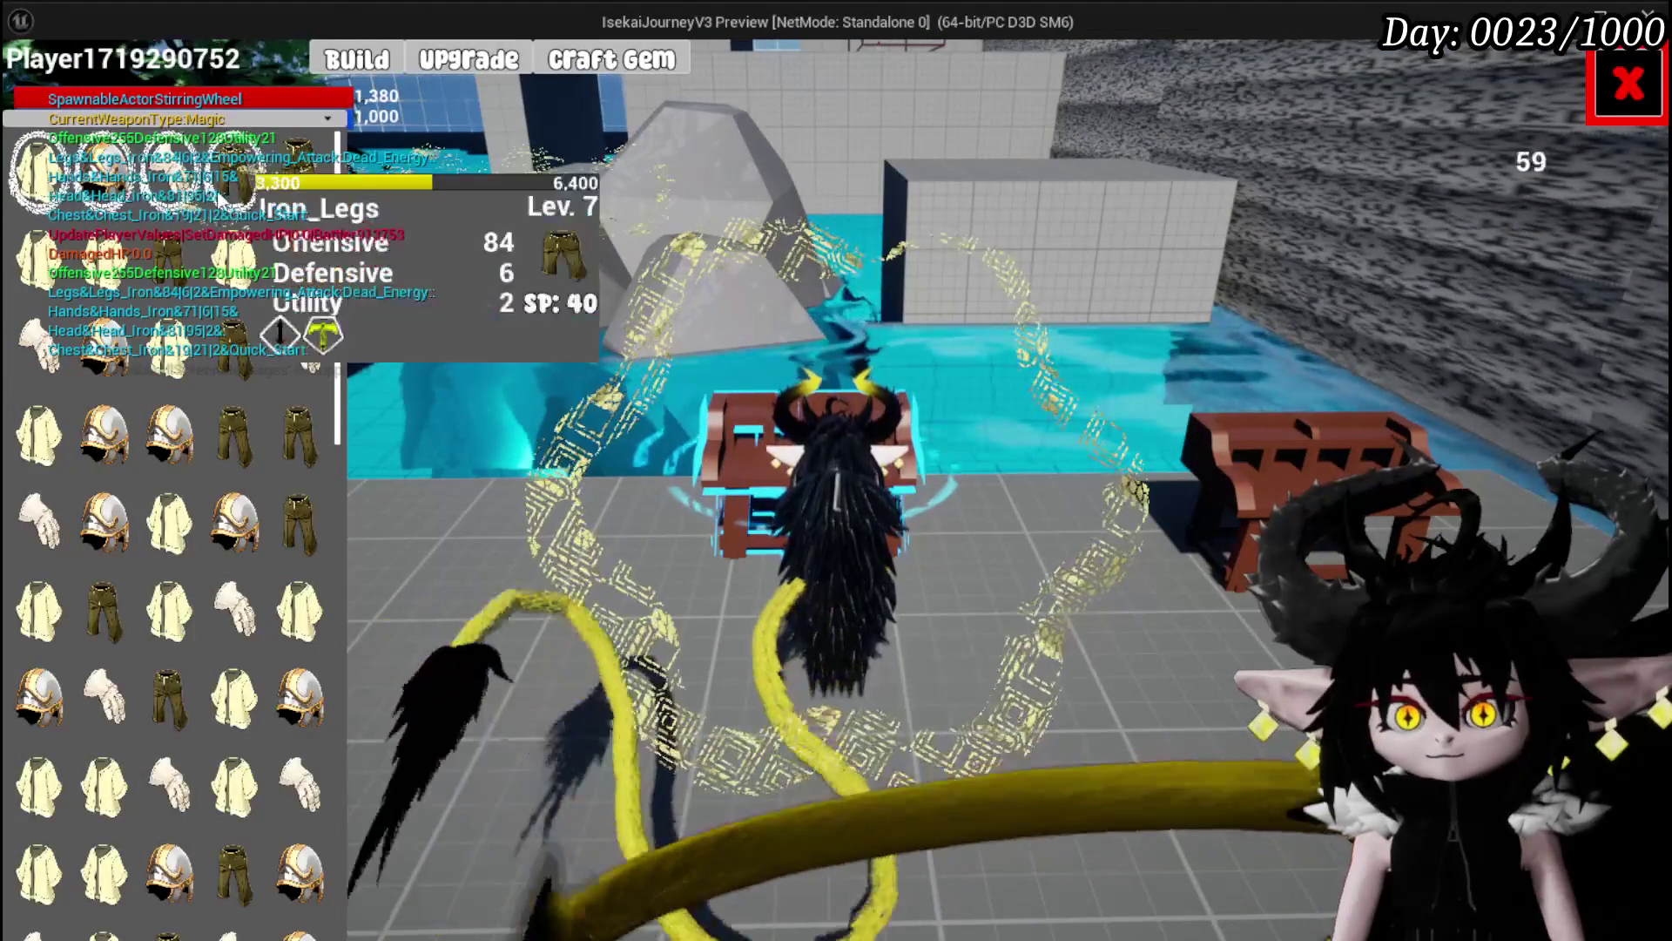
click(220, 193)
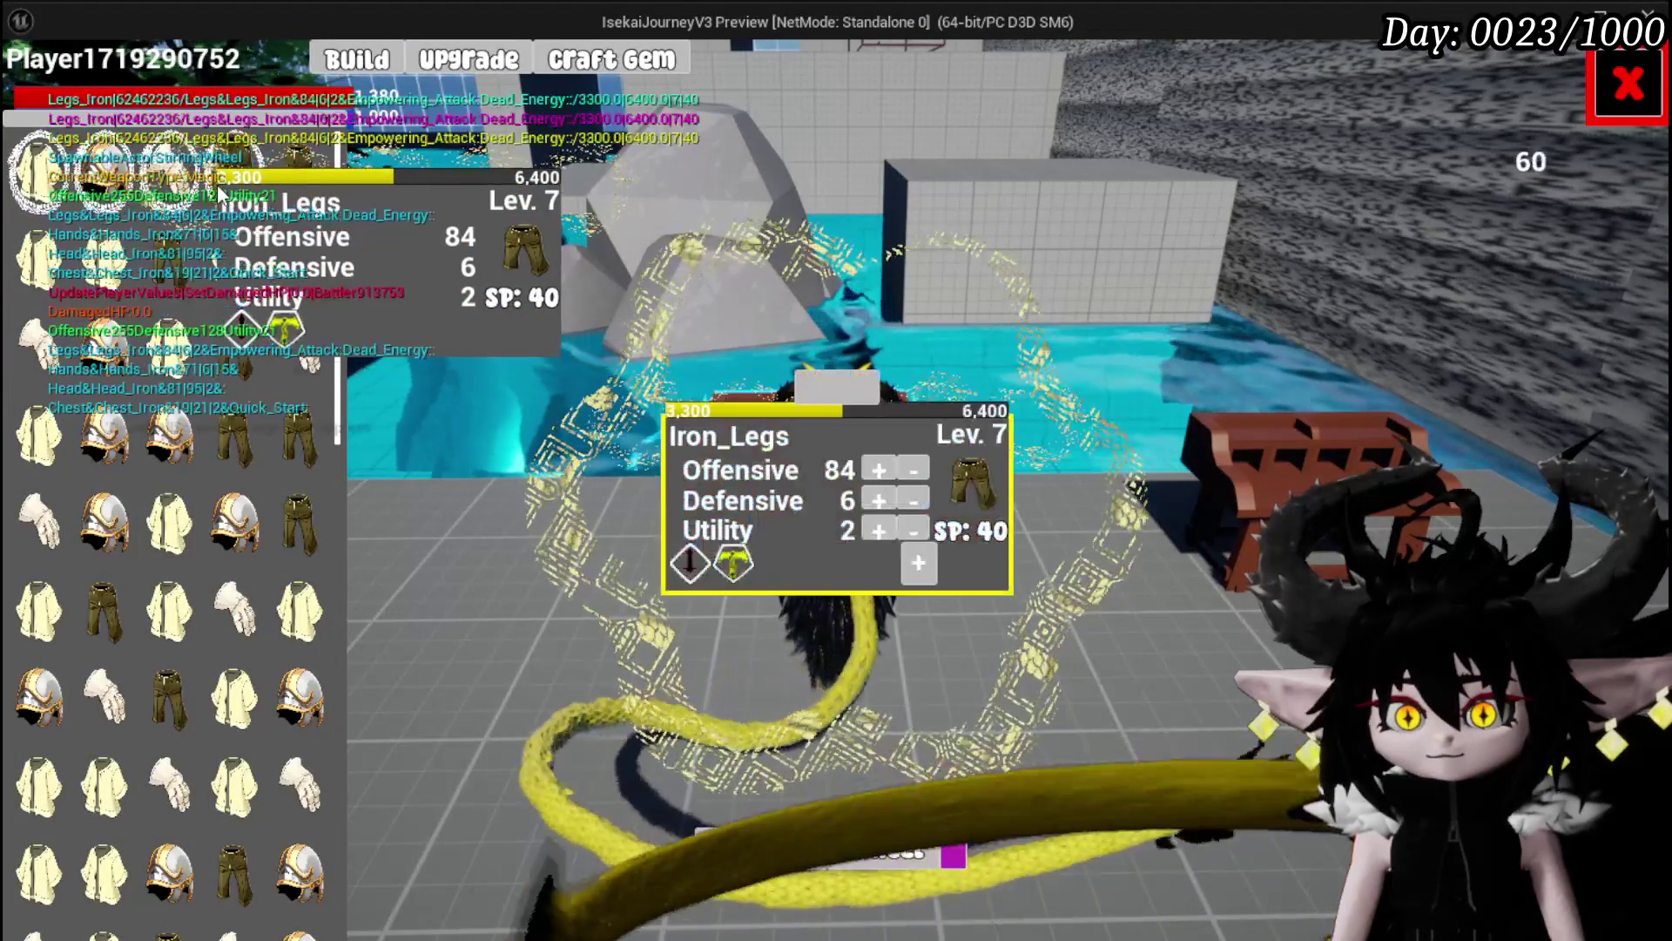
click(918, 563)
click(753, 671)
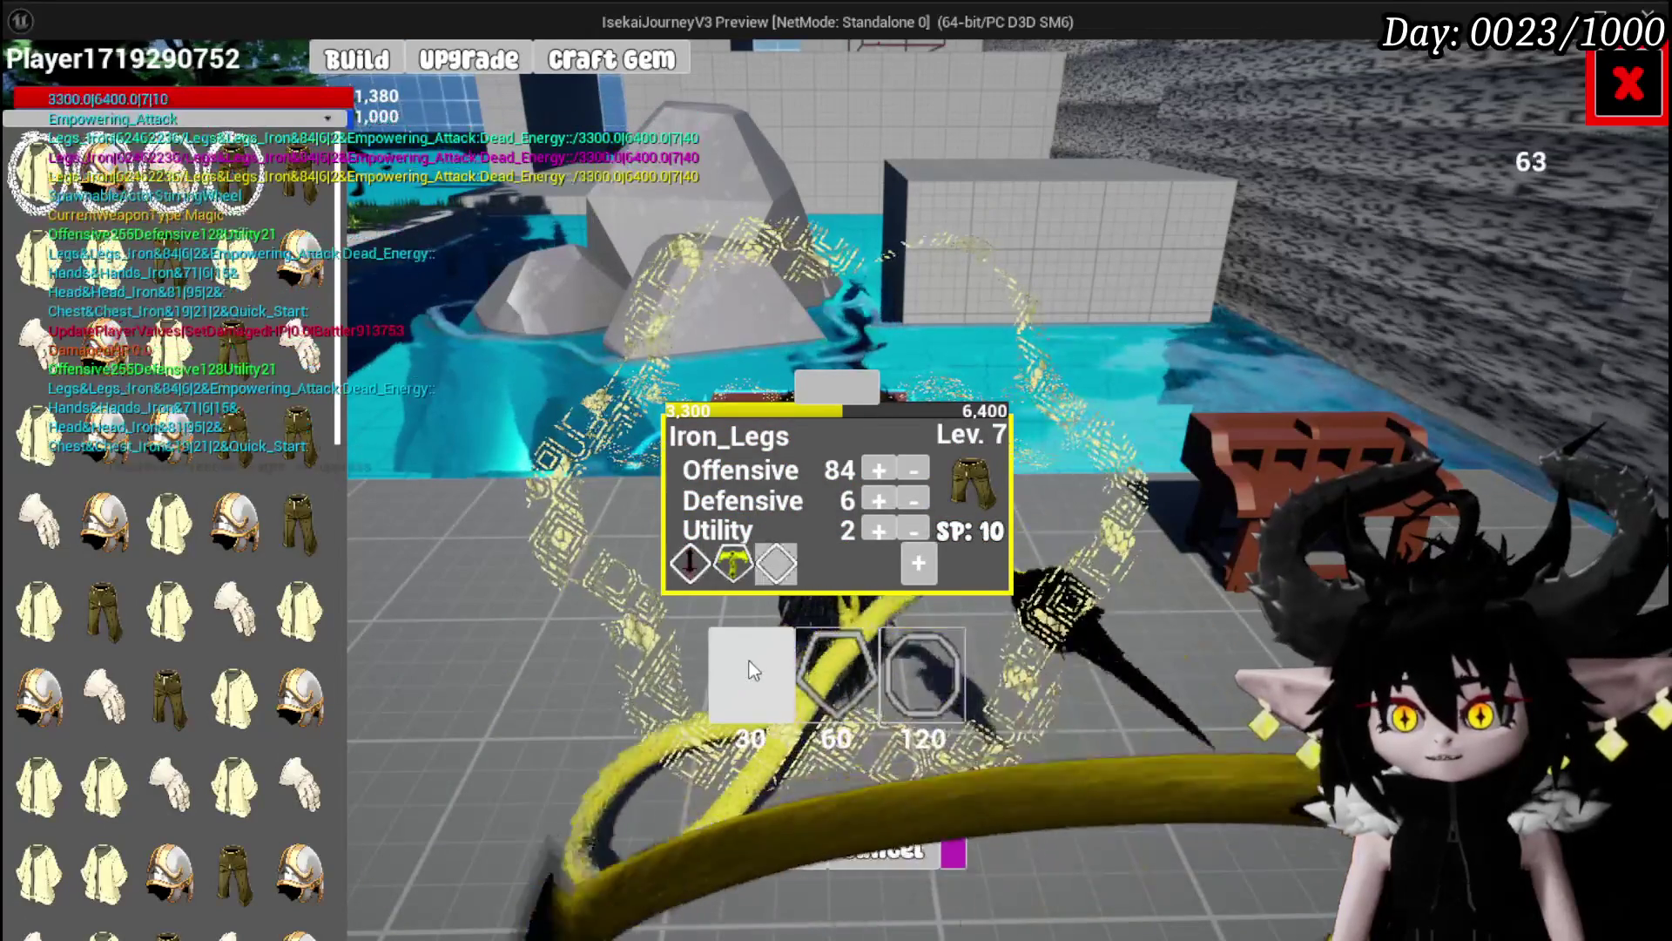
click(776, 564)
click(847, 578)
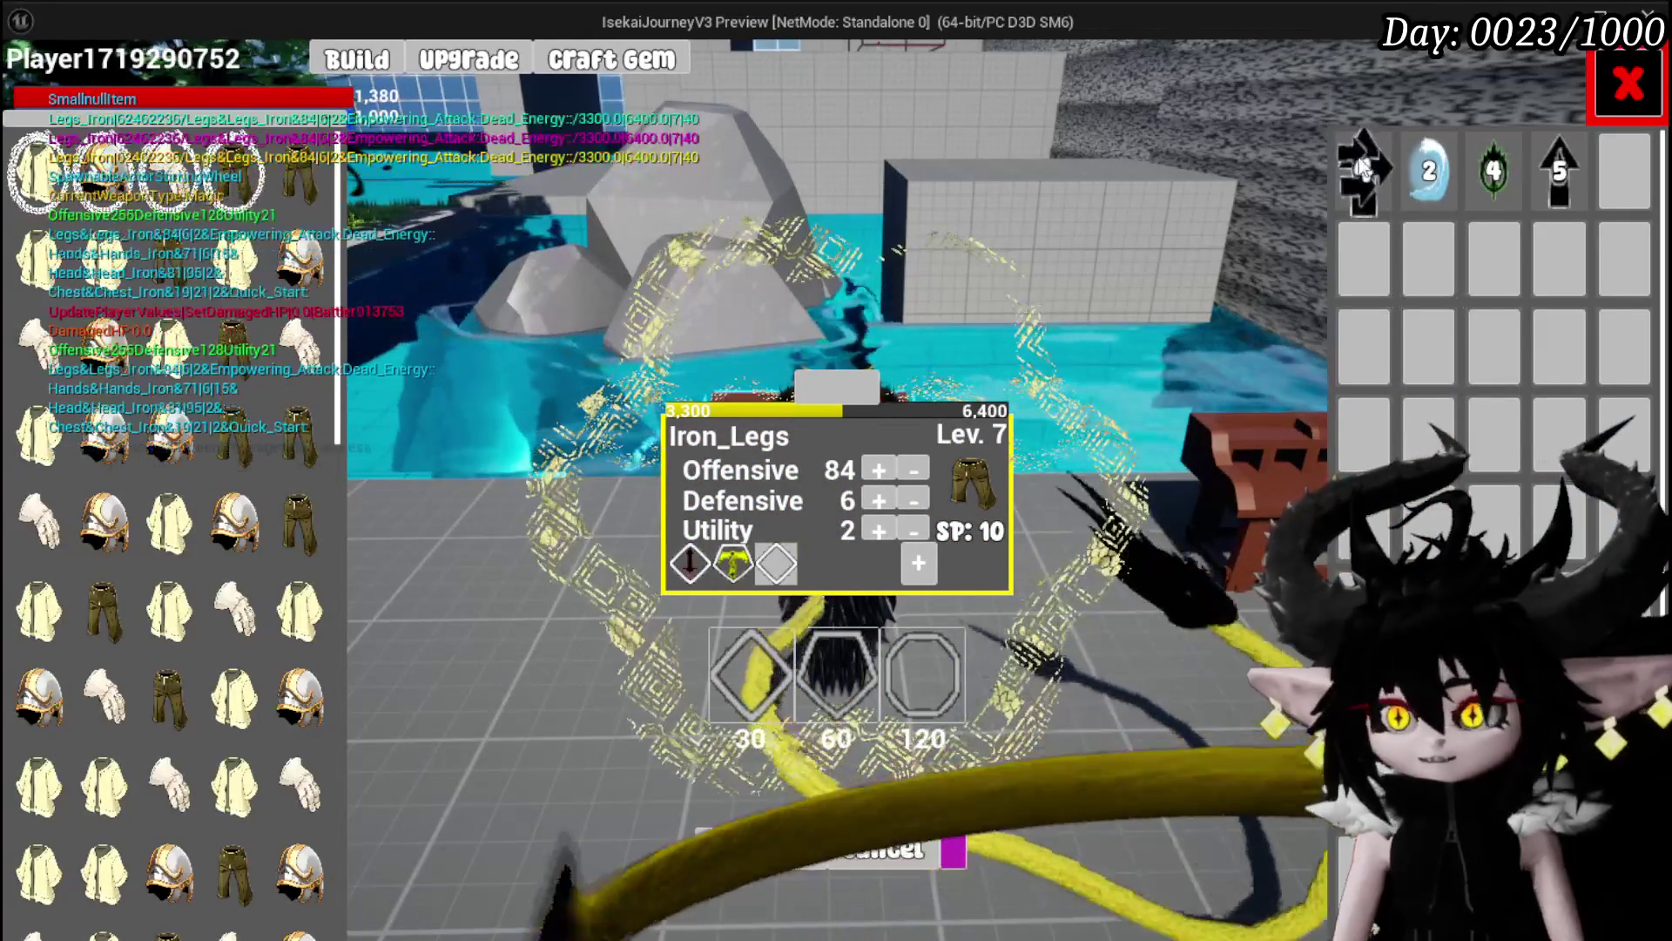
click(1365, 169)
click(1277, 171)
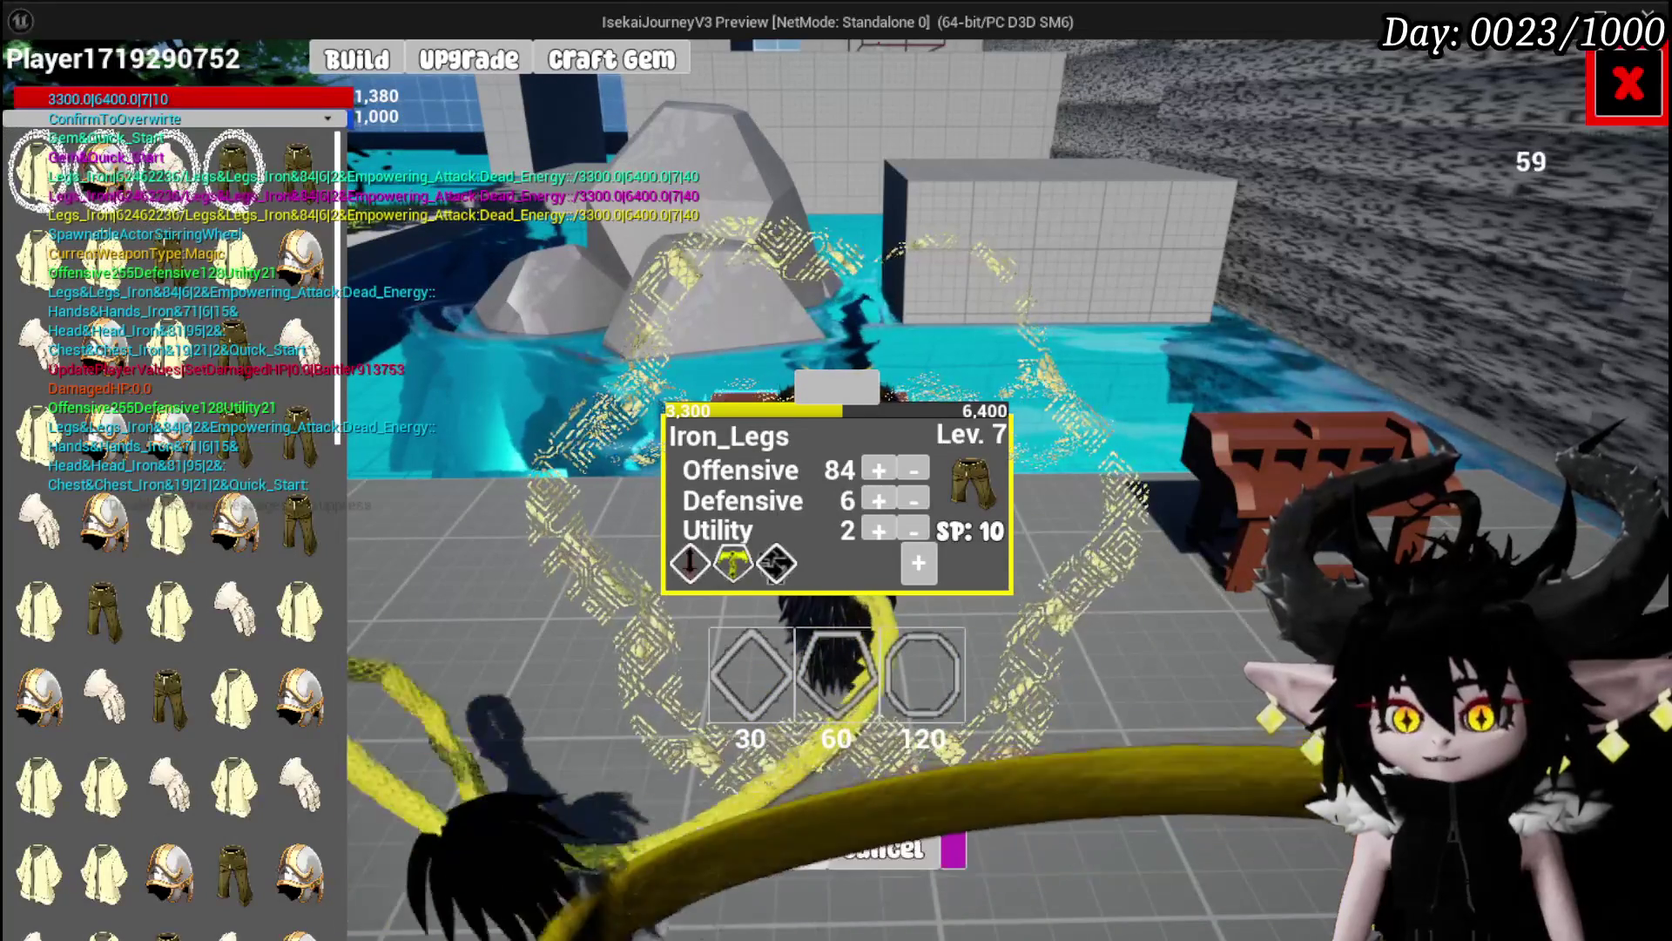
Step: Leave the upgrade screens and walk to the slime, casting a fire spell
click(1627, 85)
key(w)
key(w)
key(1)
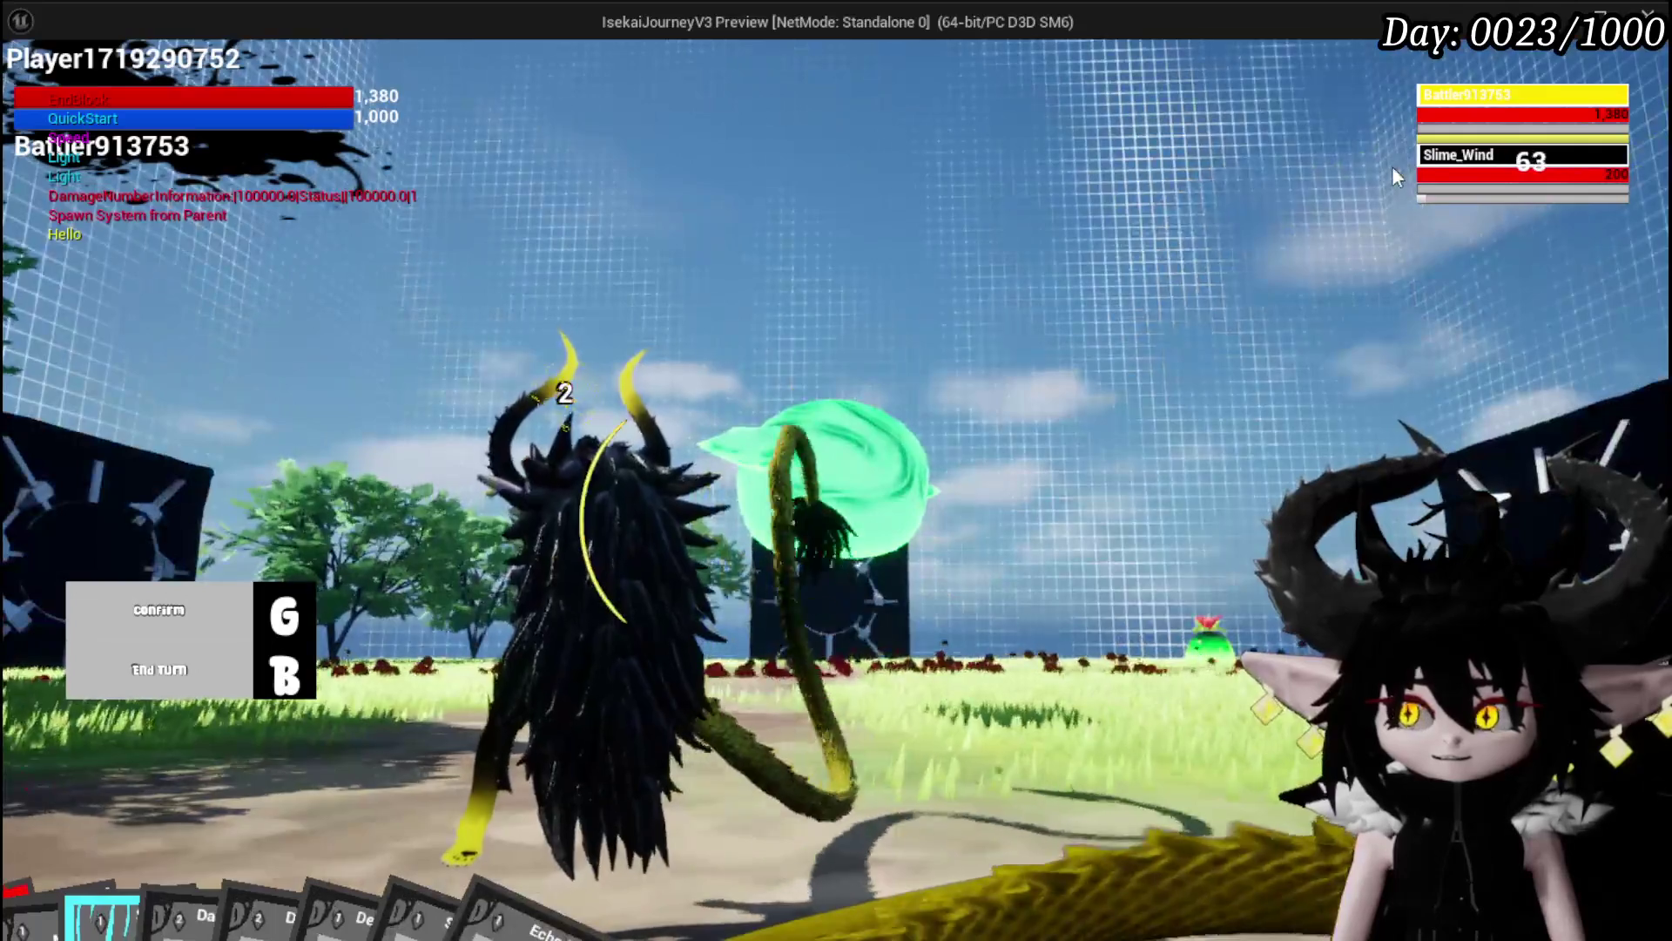
Step: Target and attack the Slime_Wind, checking the character's perks in the Equipment panel
click(1432, 171)
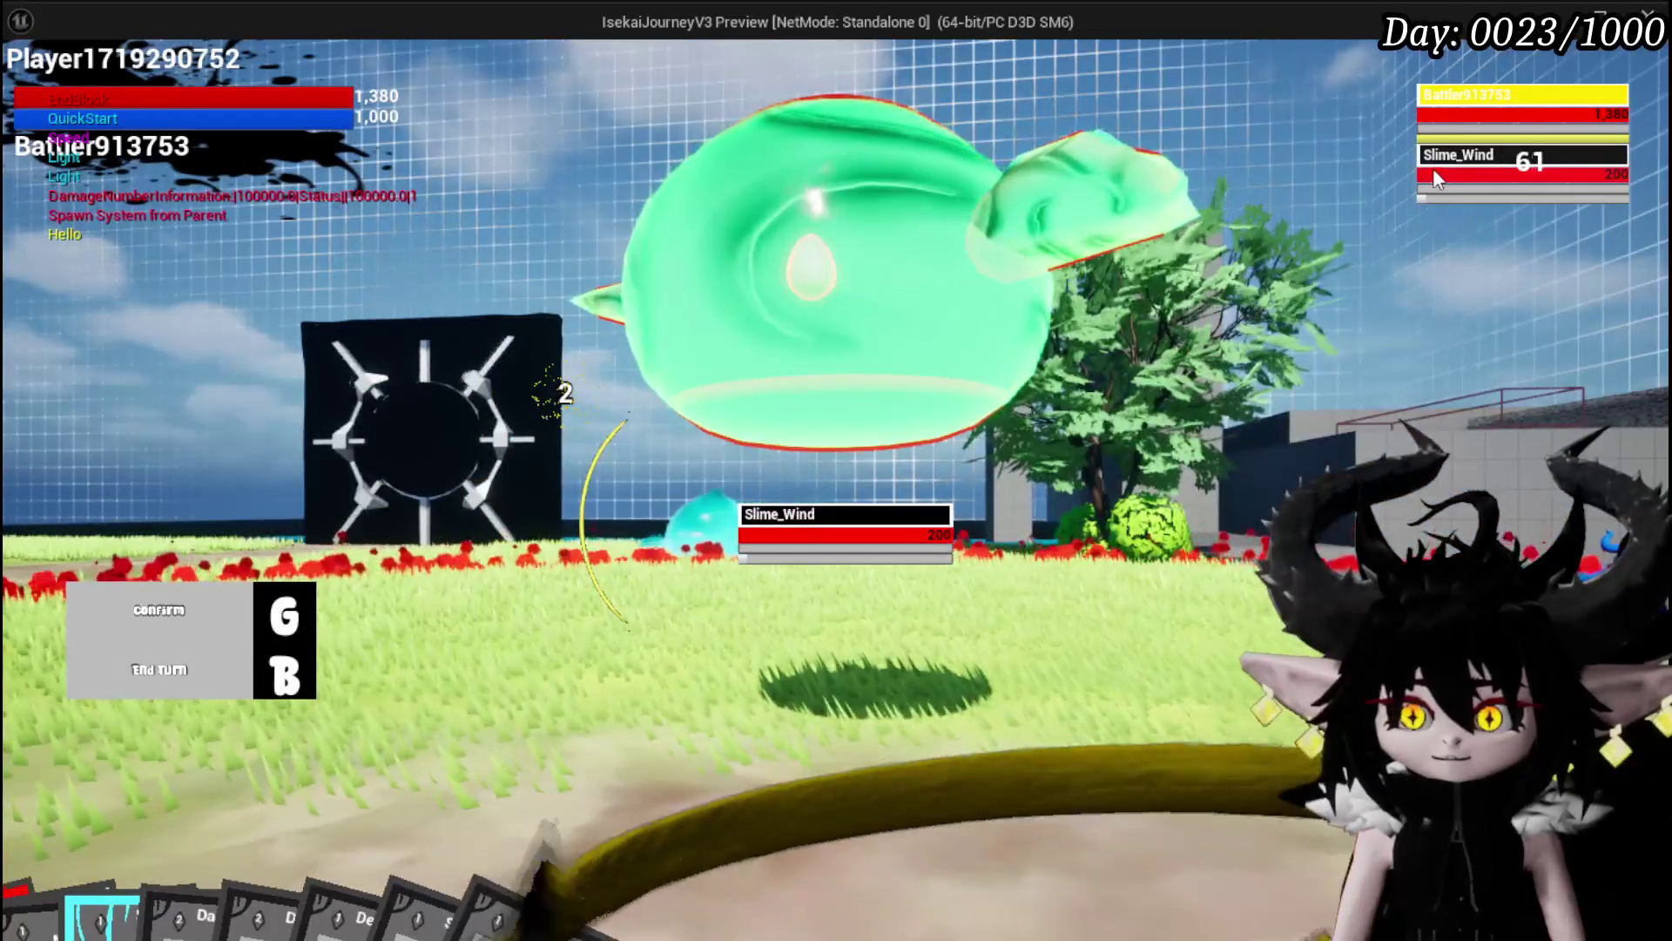
click(1437, 124)
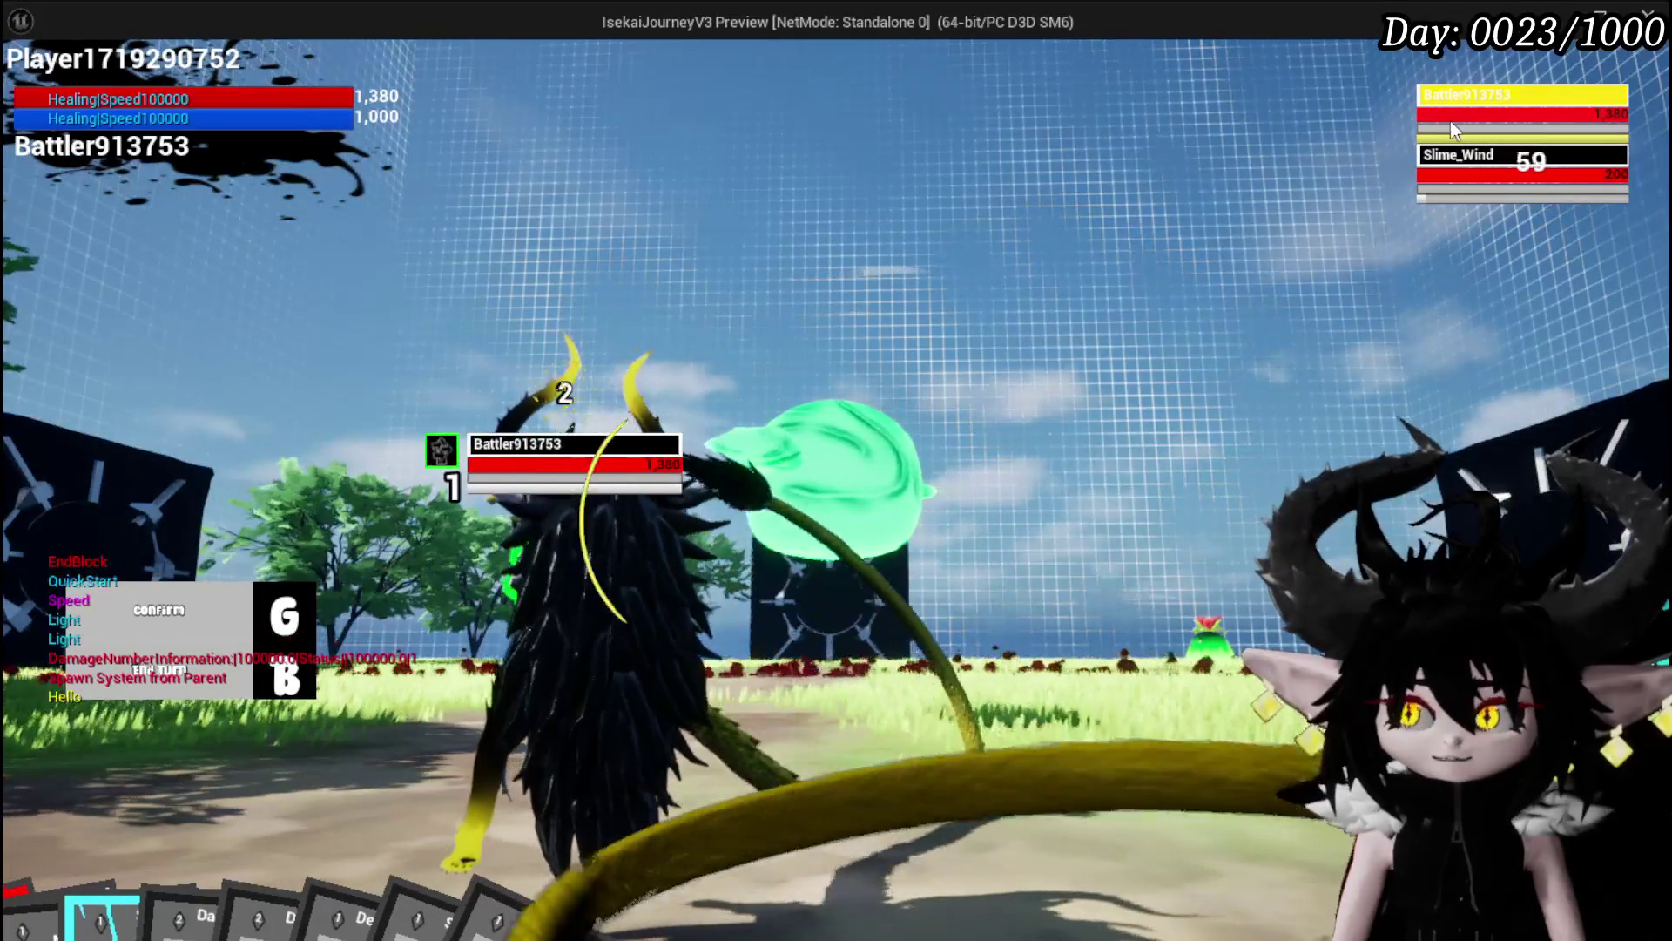
key(g)
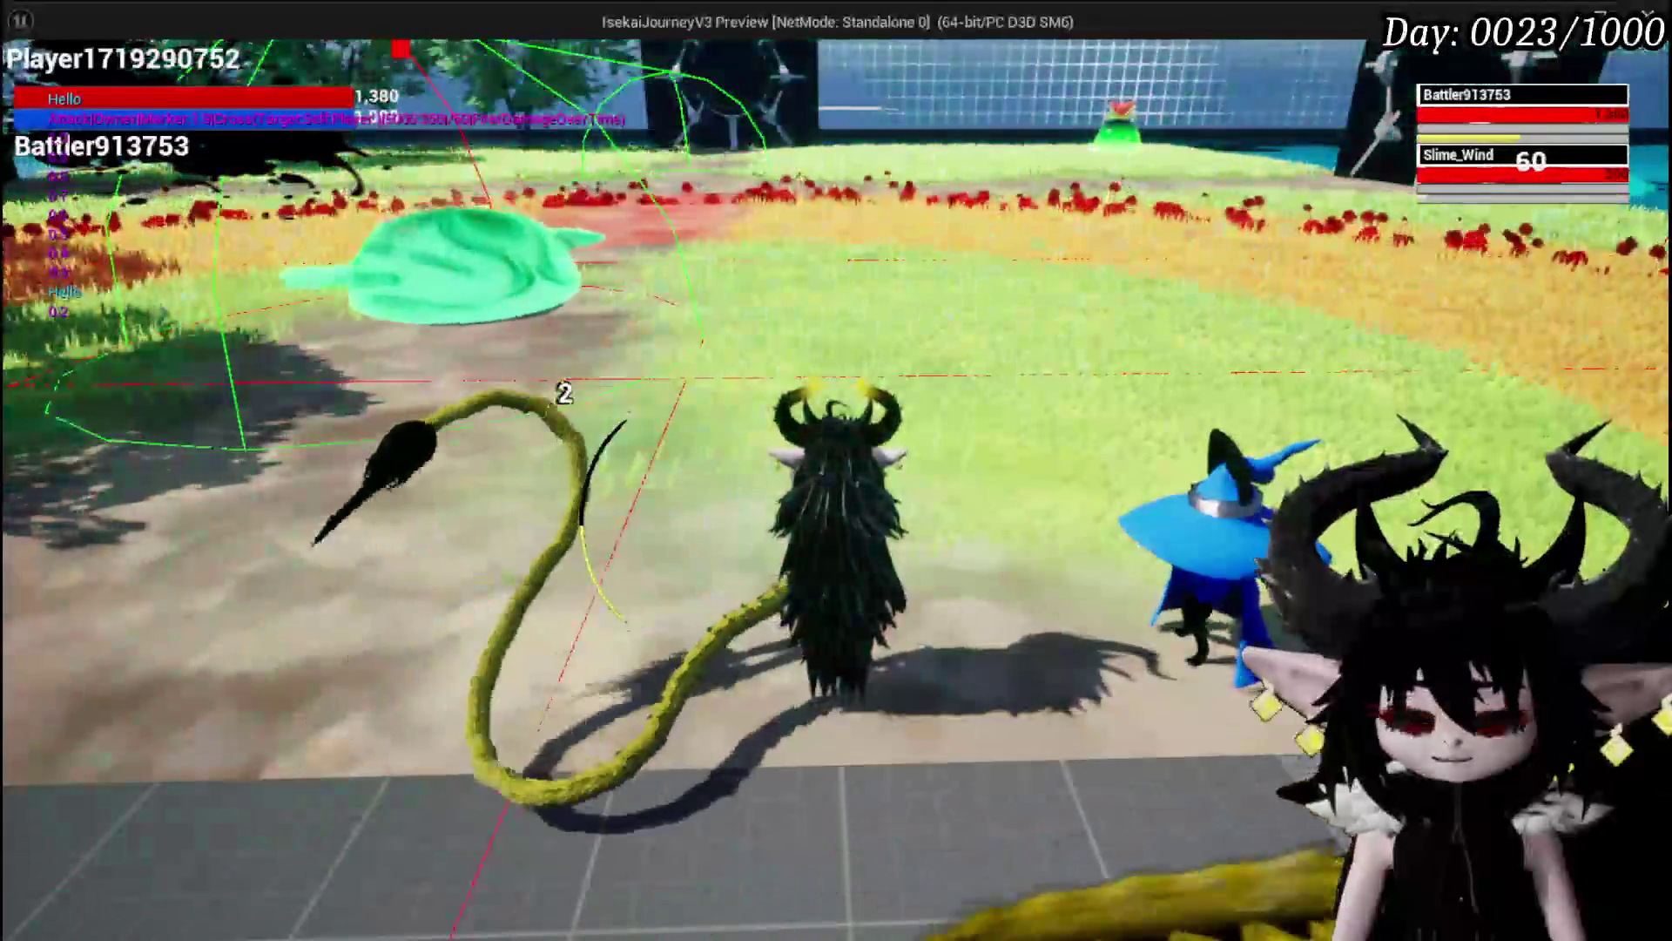
key(Escape)
click(172, 56)
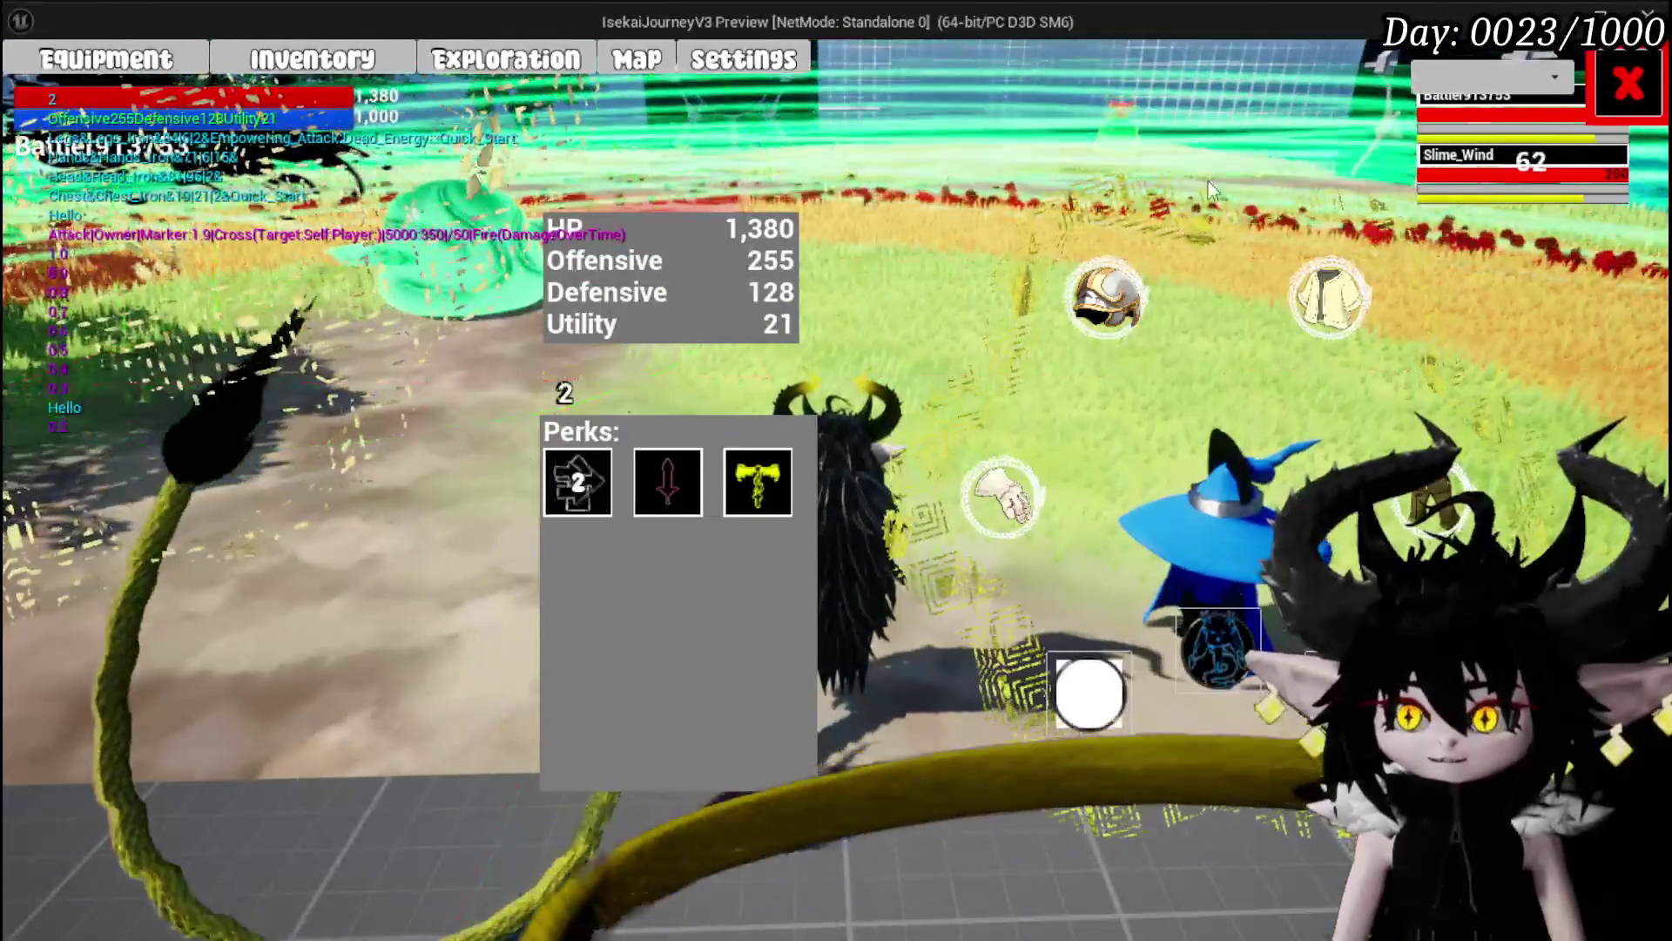
click(1626, 85)
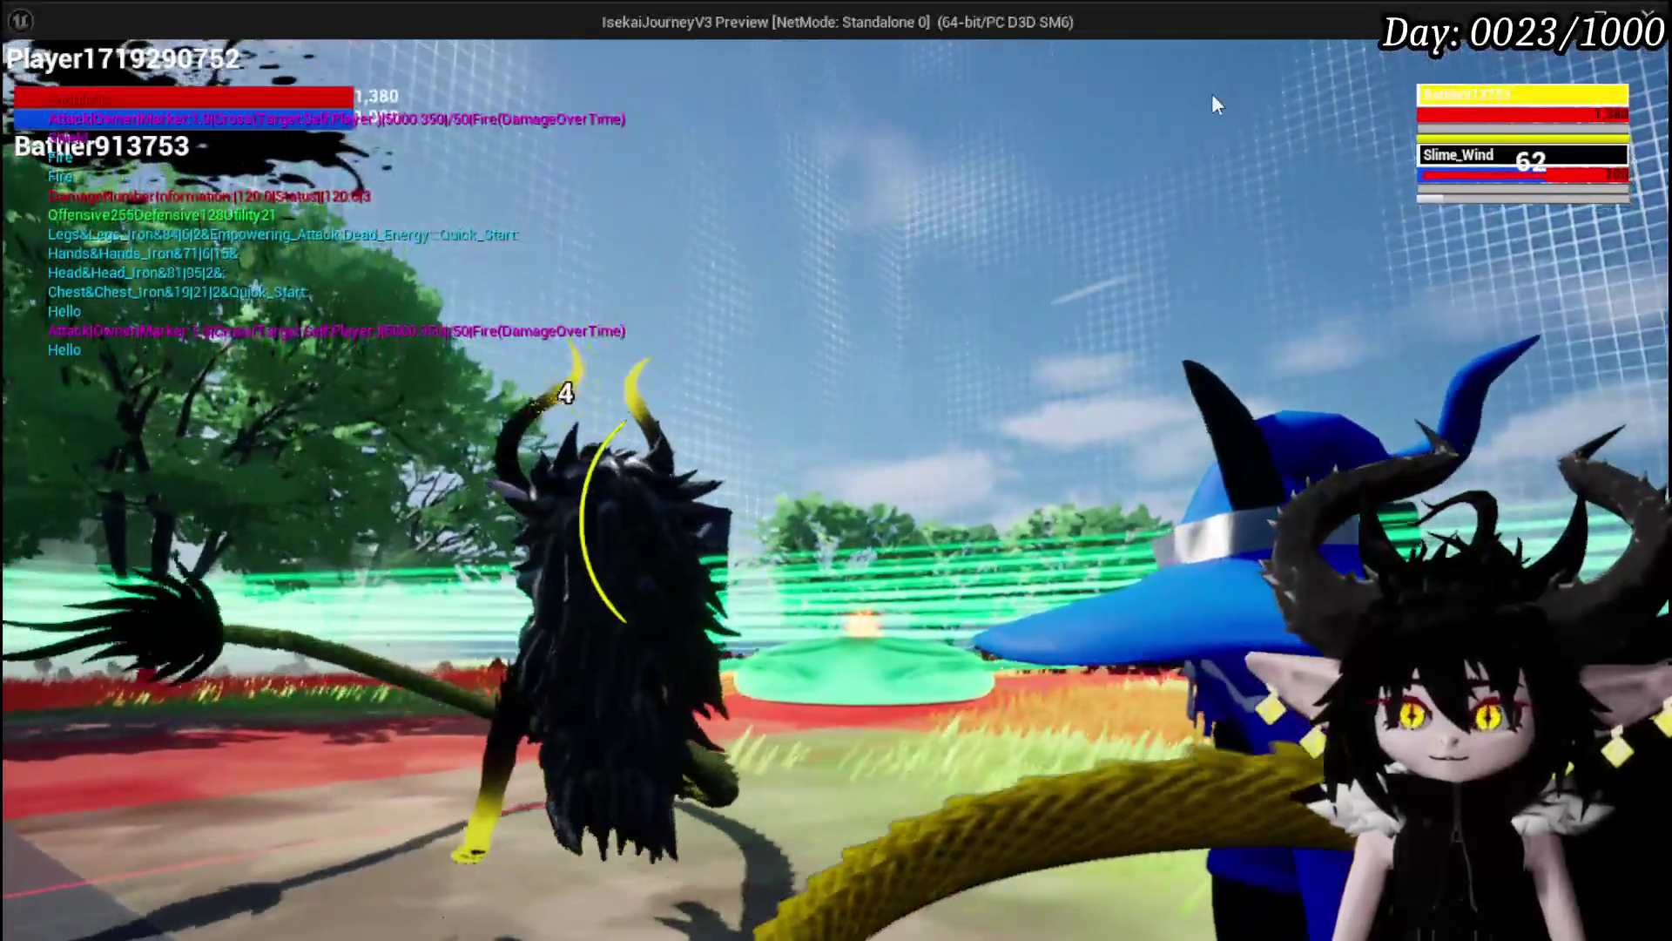
click(1499, 109)
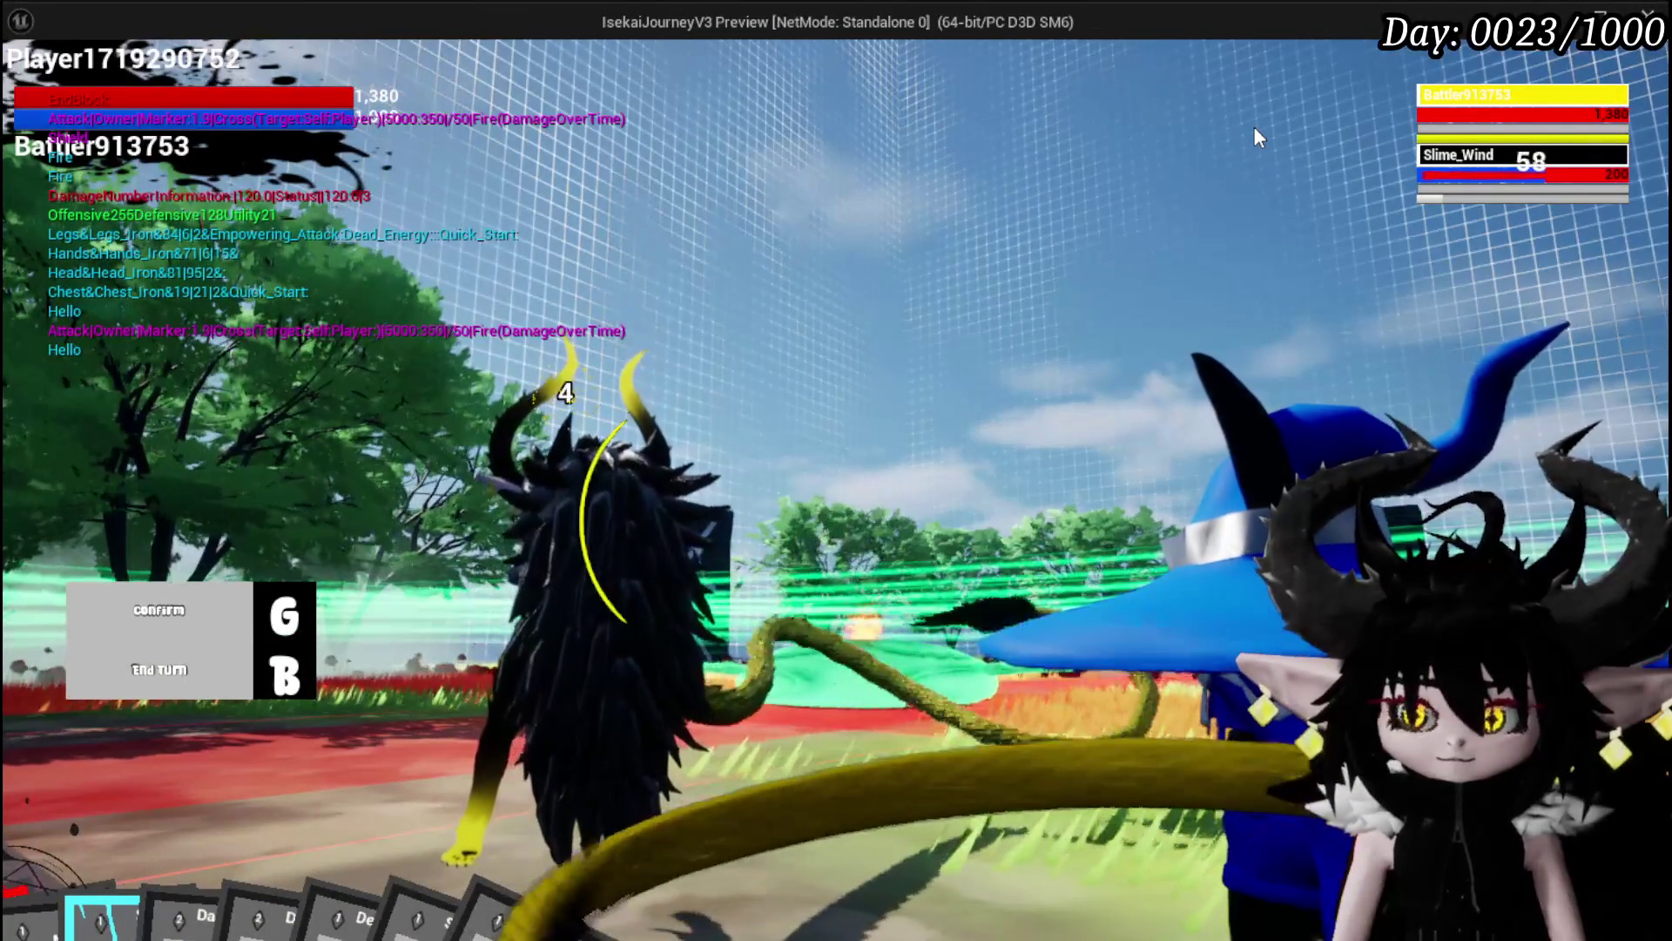
Step: Save the game from the settings menu
key(Escape)
click(935, 467)
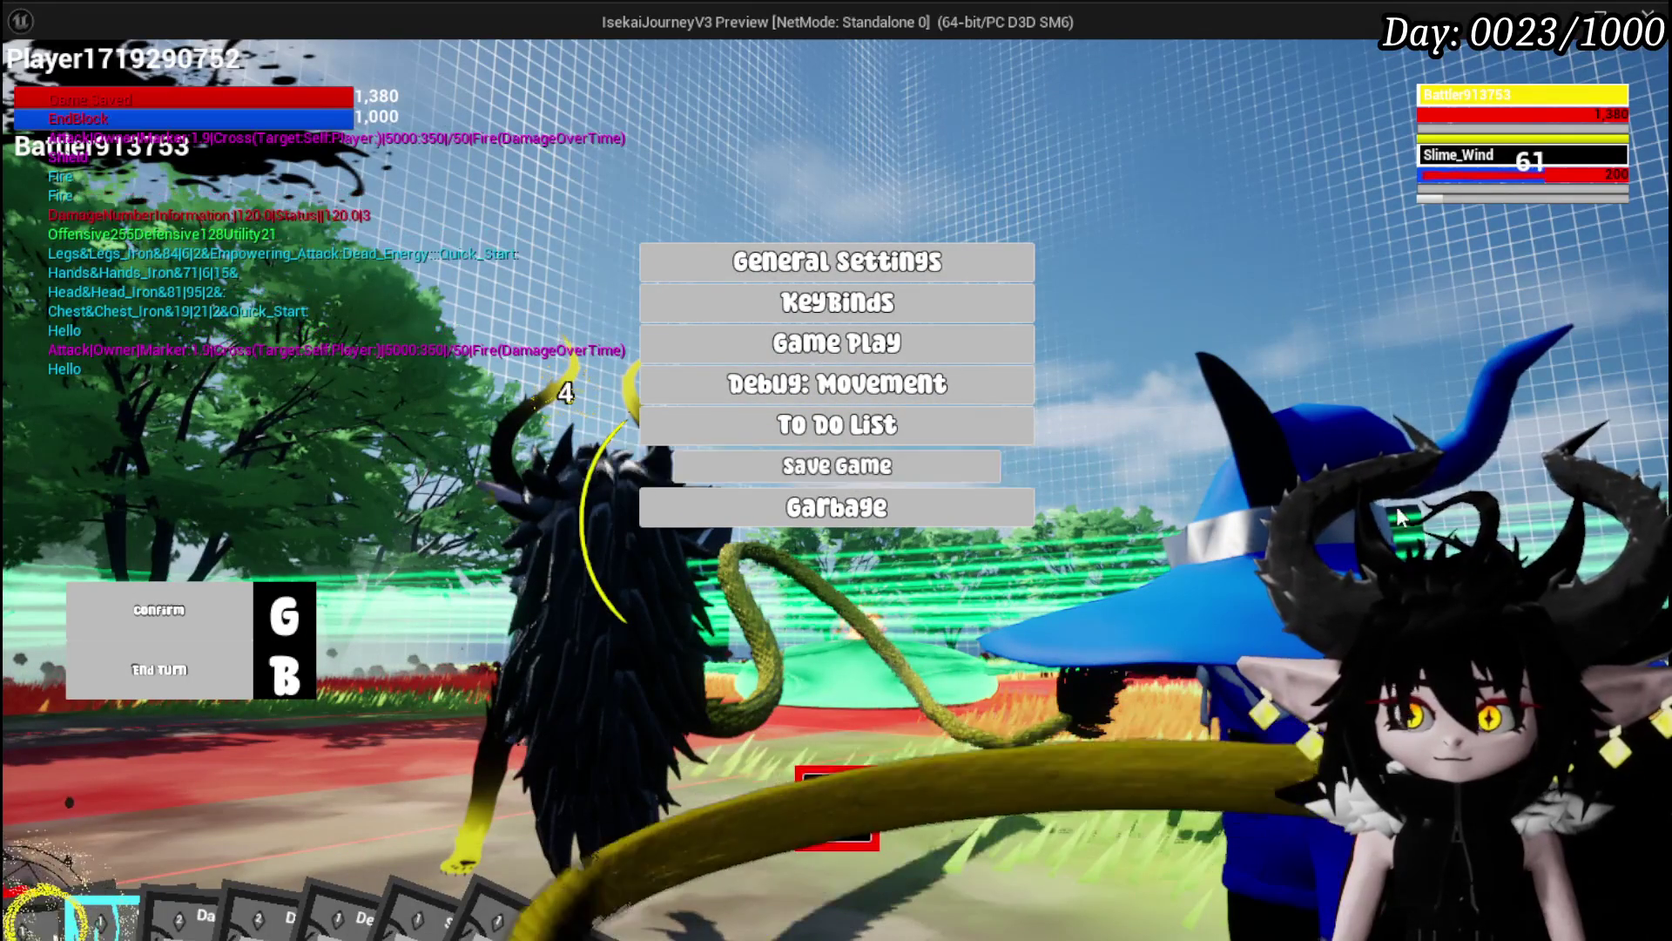
click(858, 815)
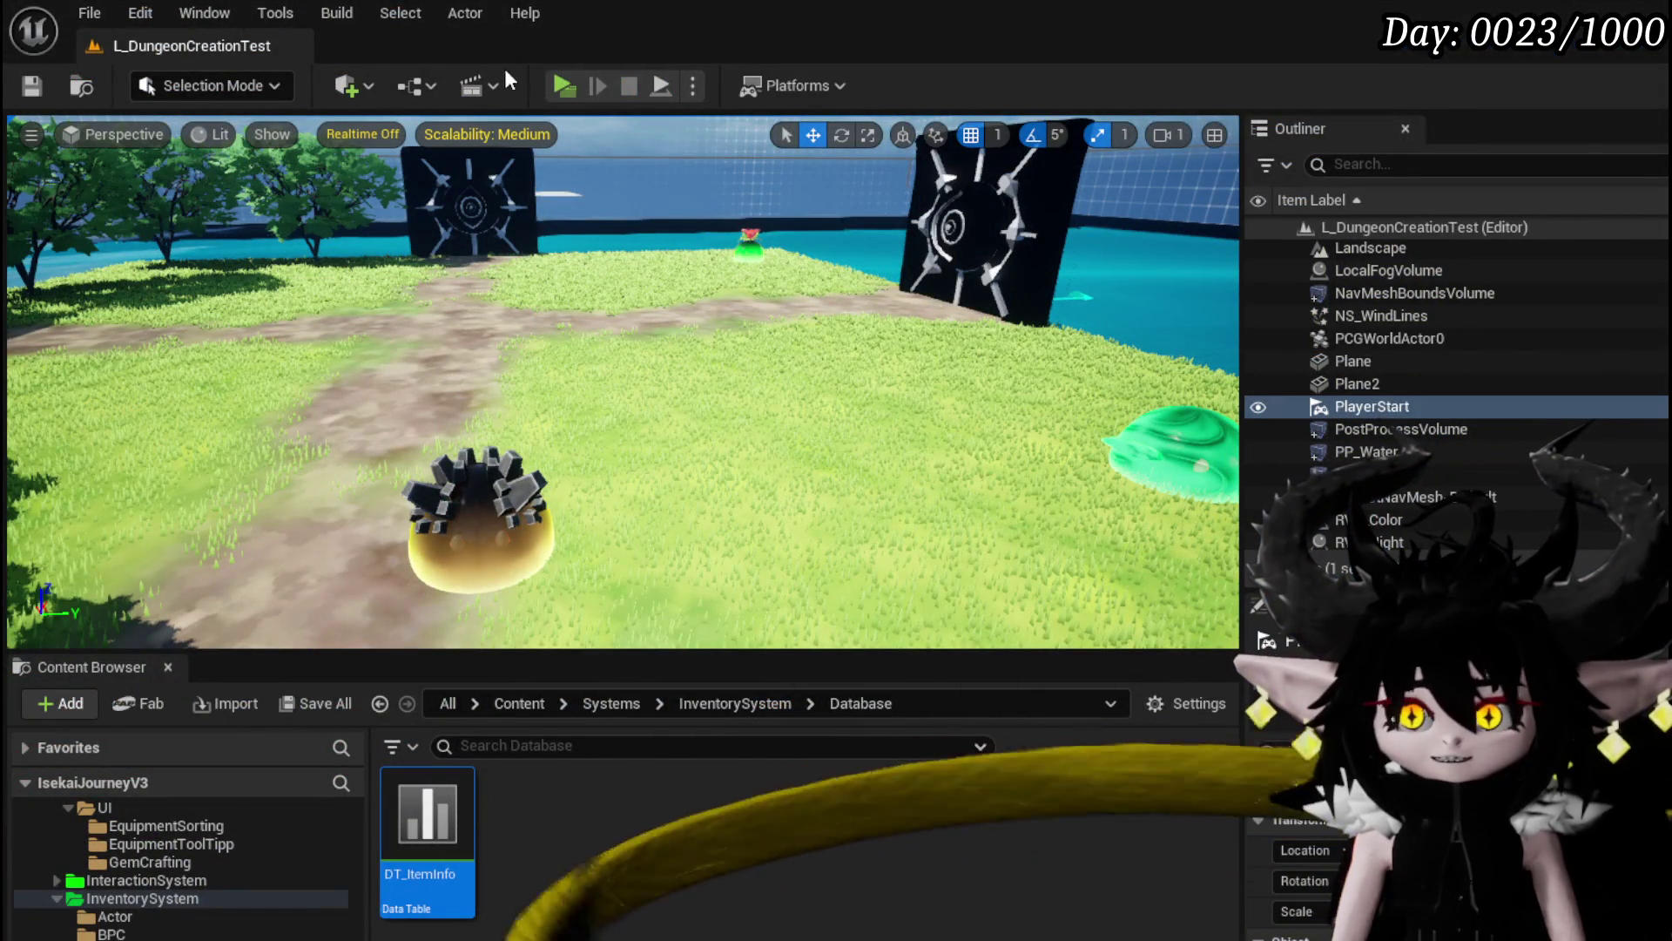
Step: Fight another round against the slime, recheck perks, then stop the preview
click(550, 80)
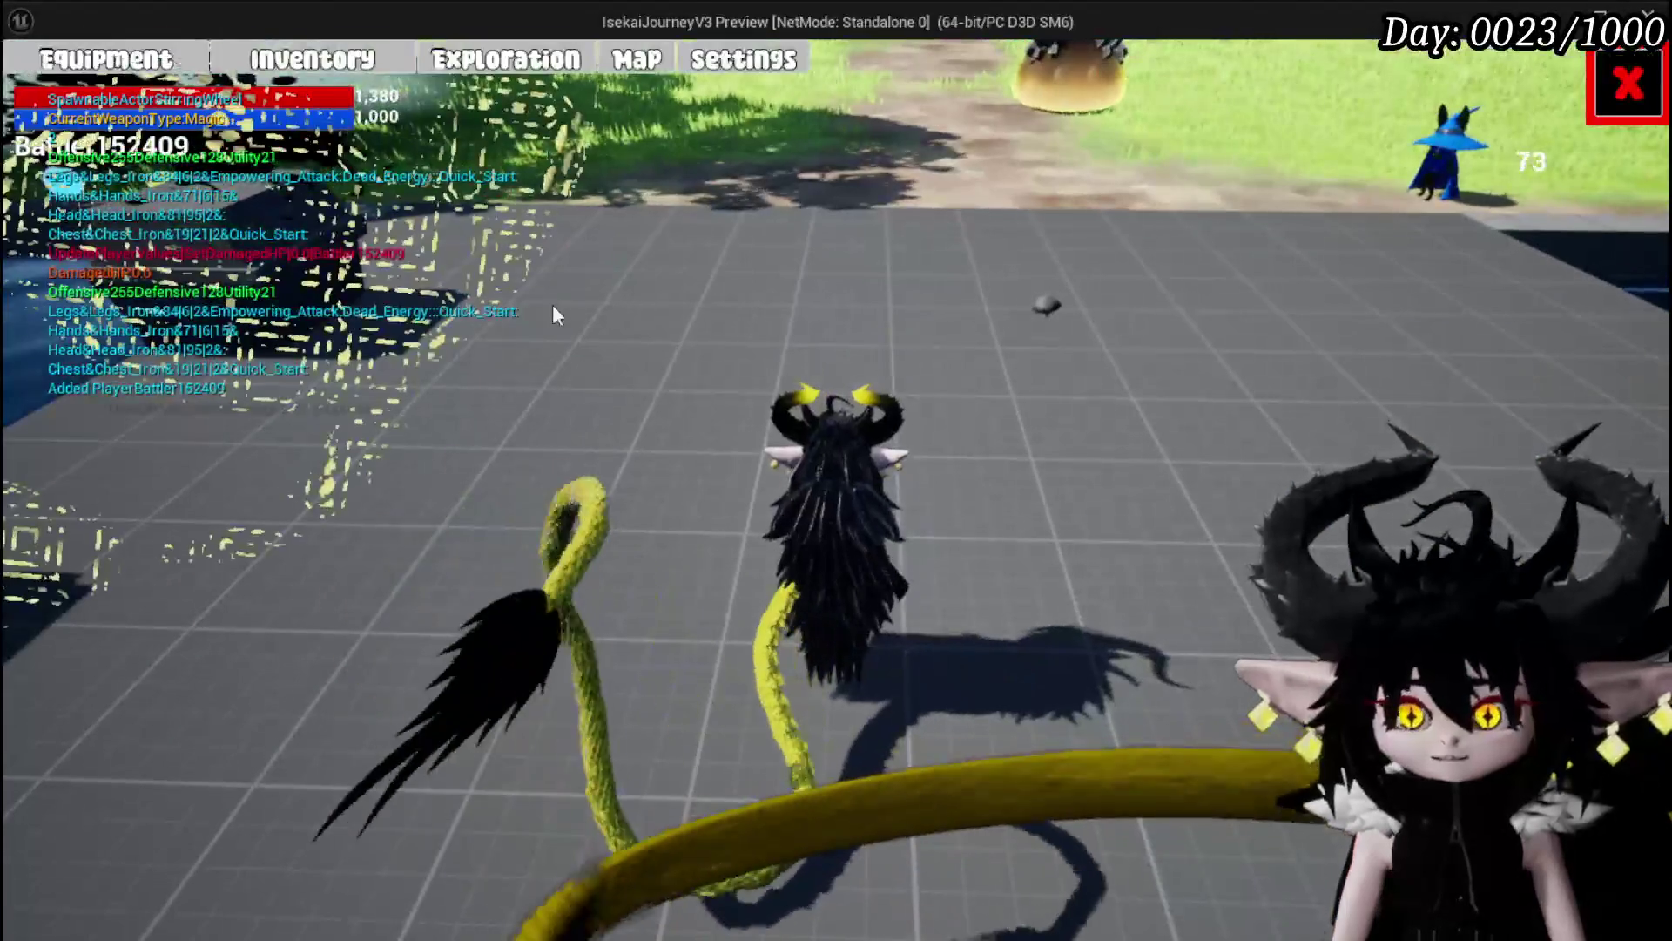
click(139, 60)
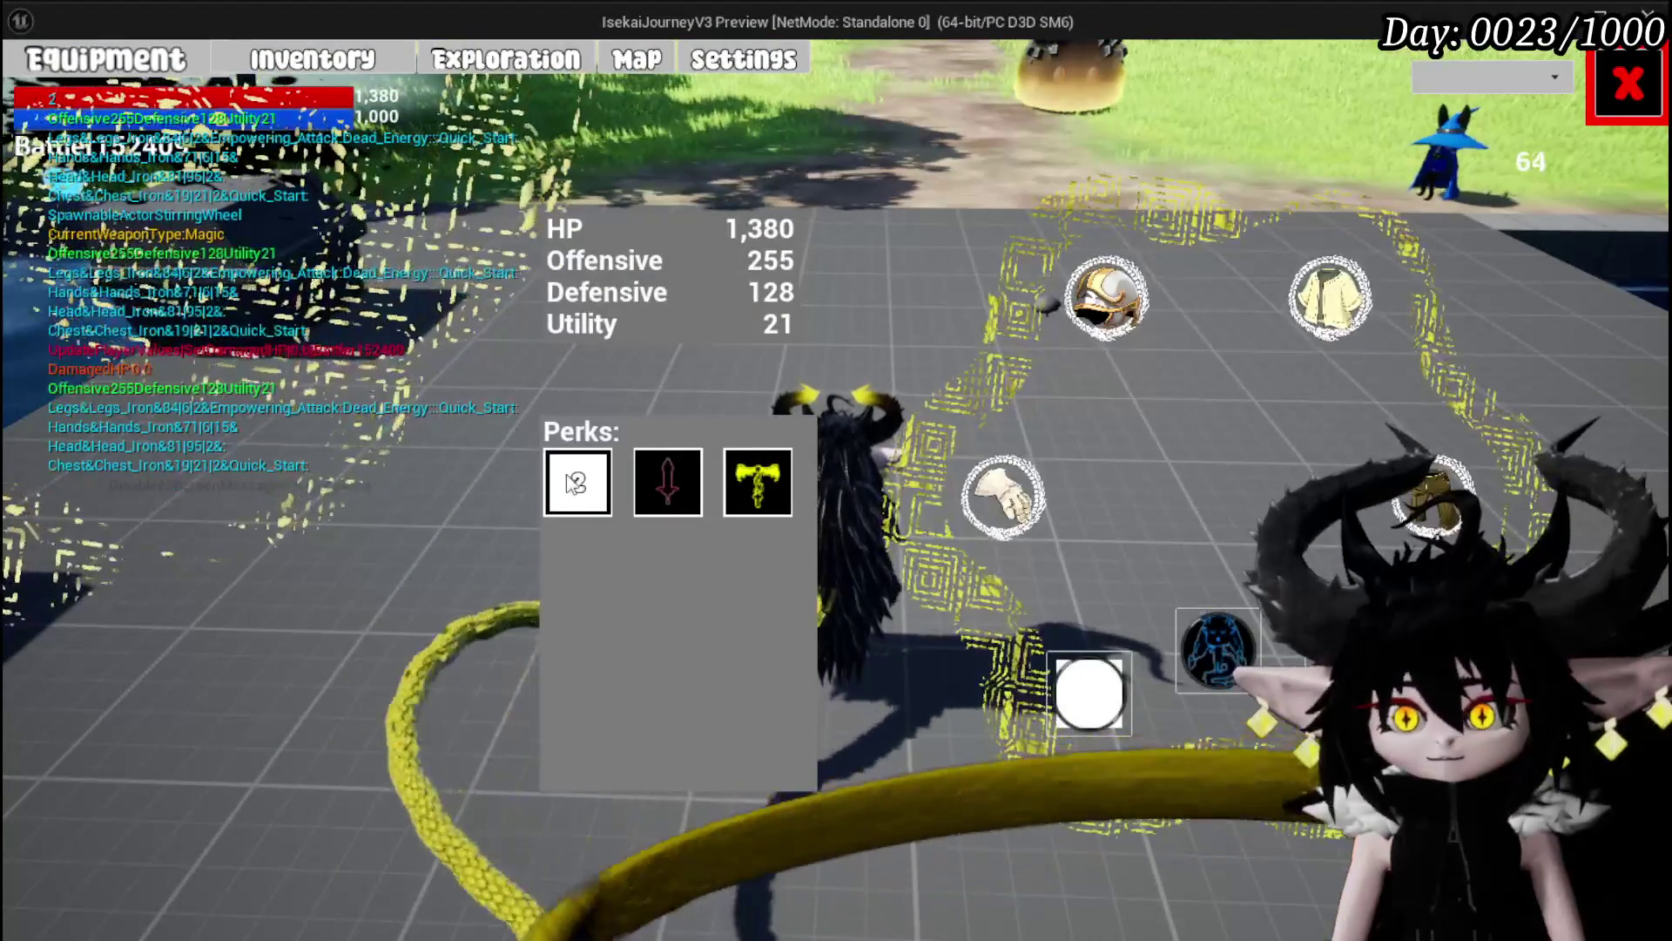
click(1590, 66)
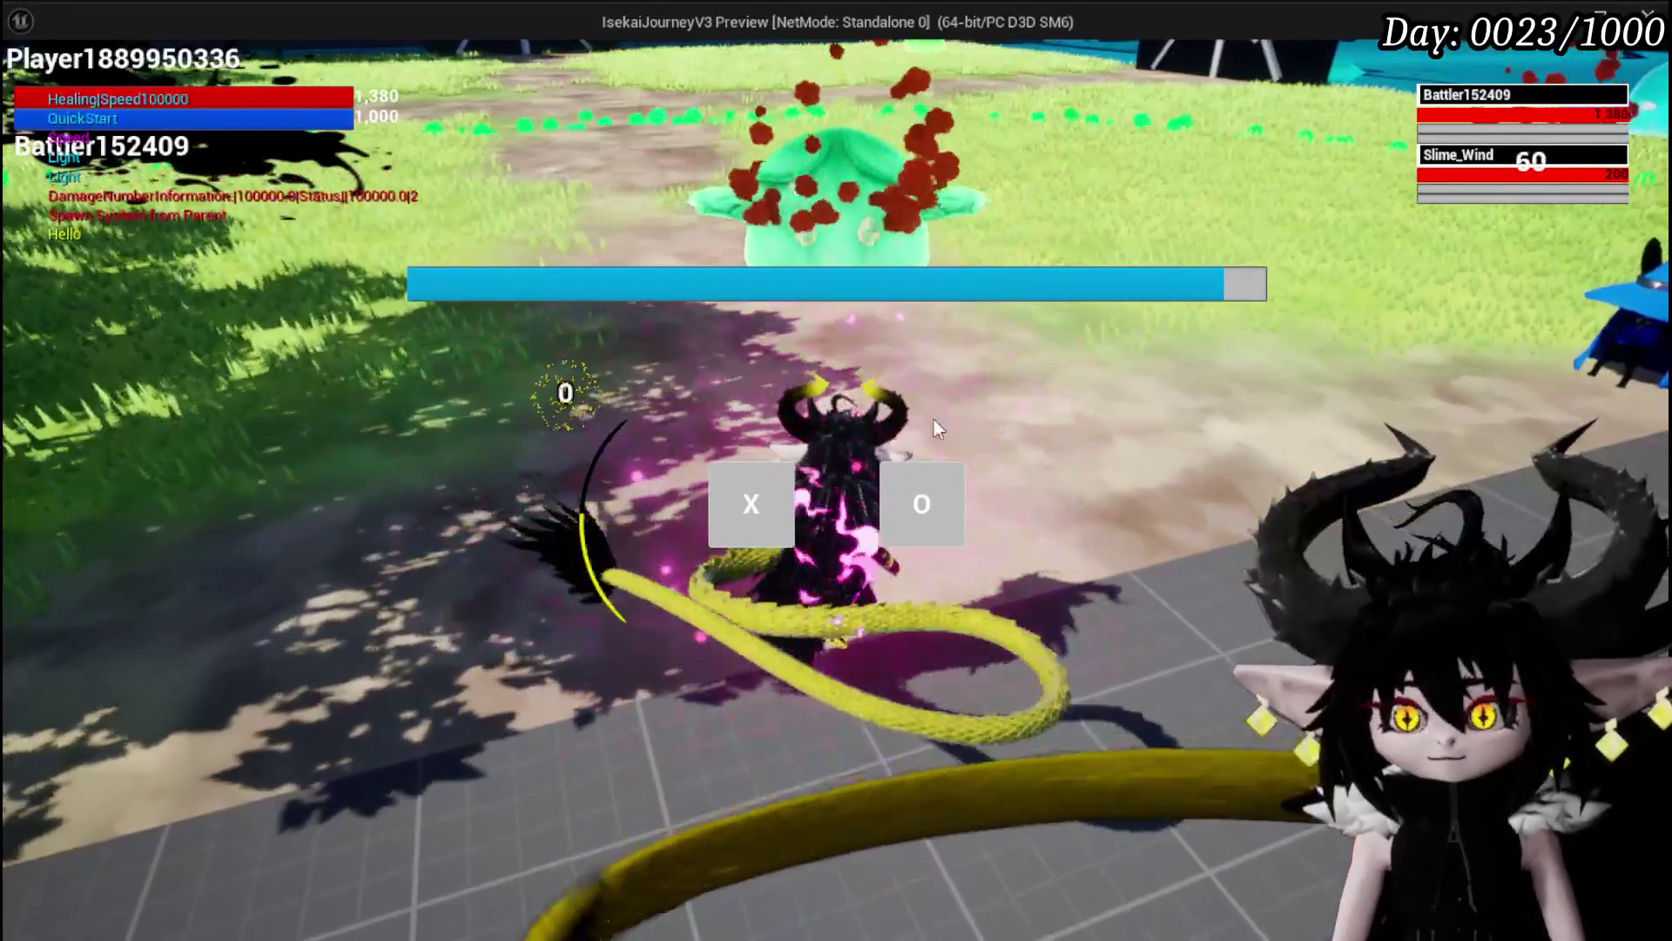
click(764, 521)
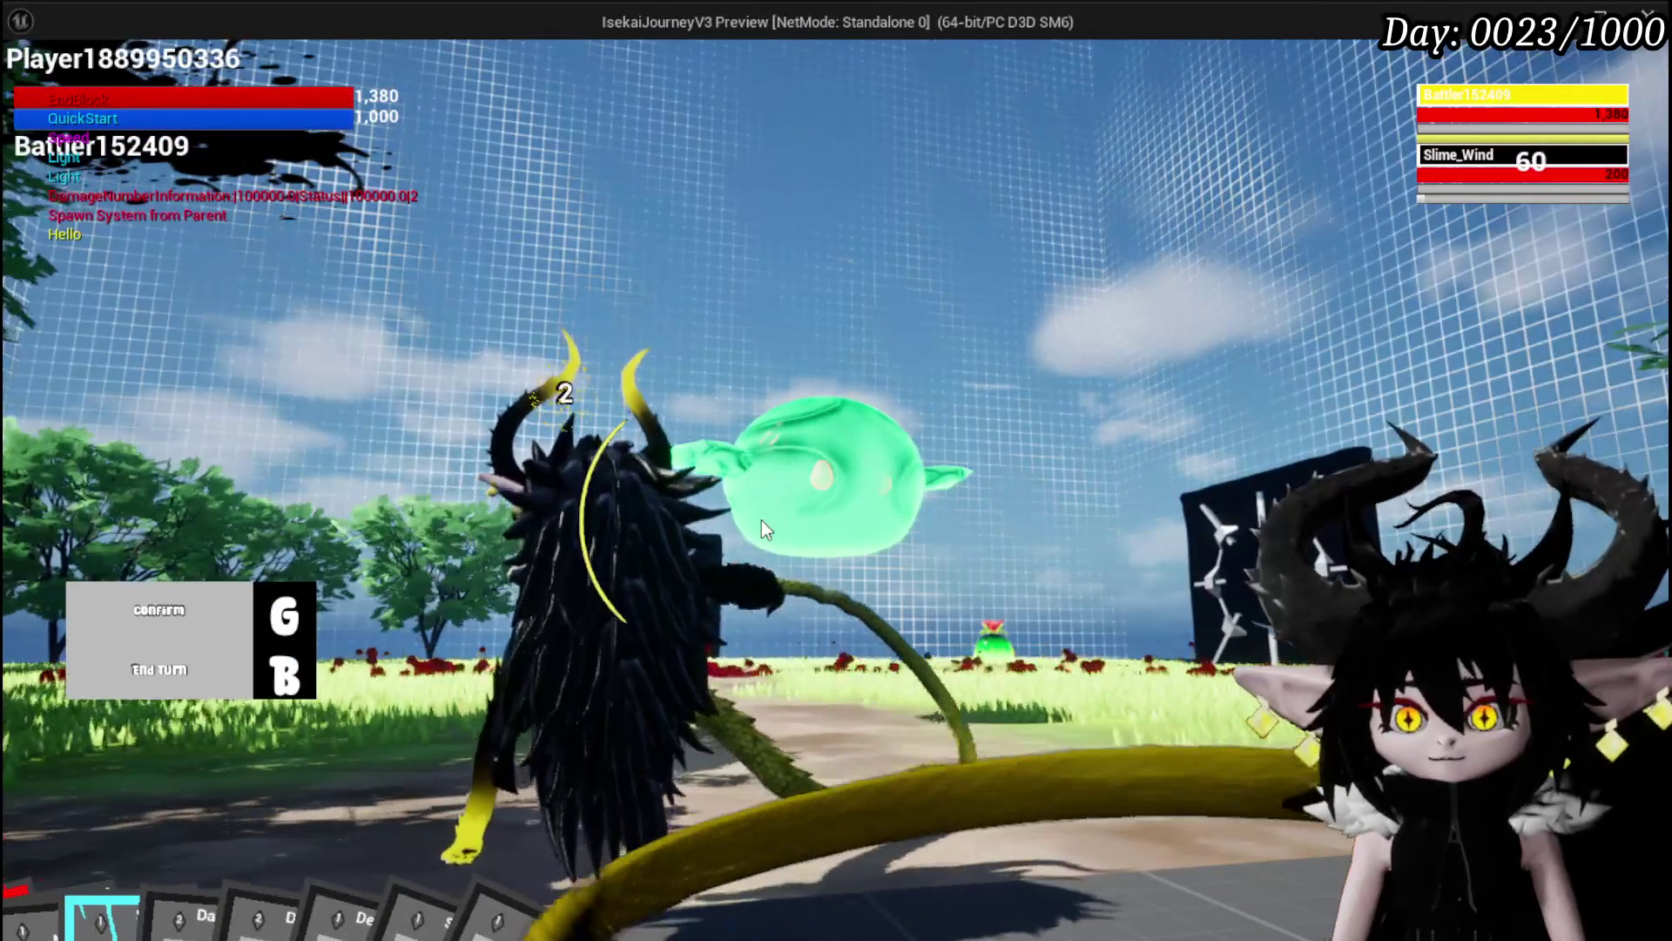
key(g)
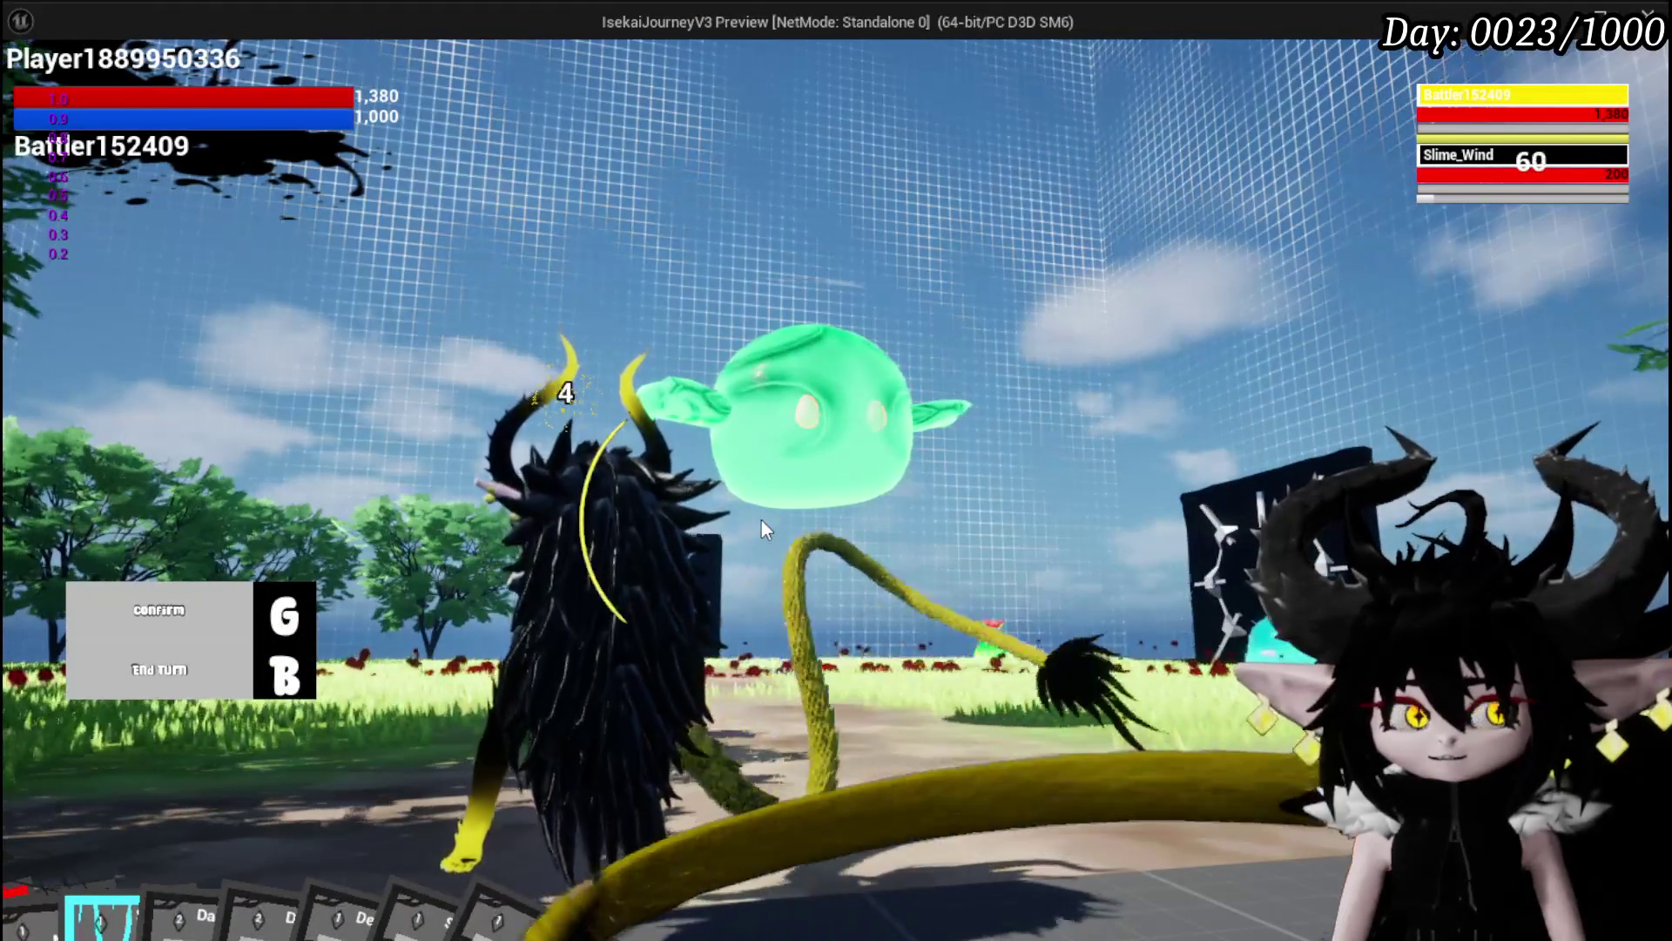
key(b)
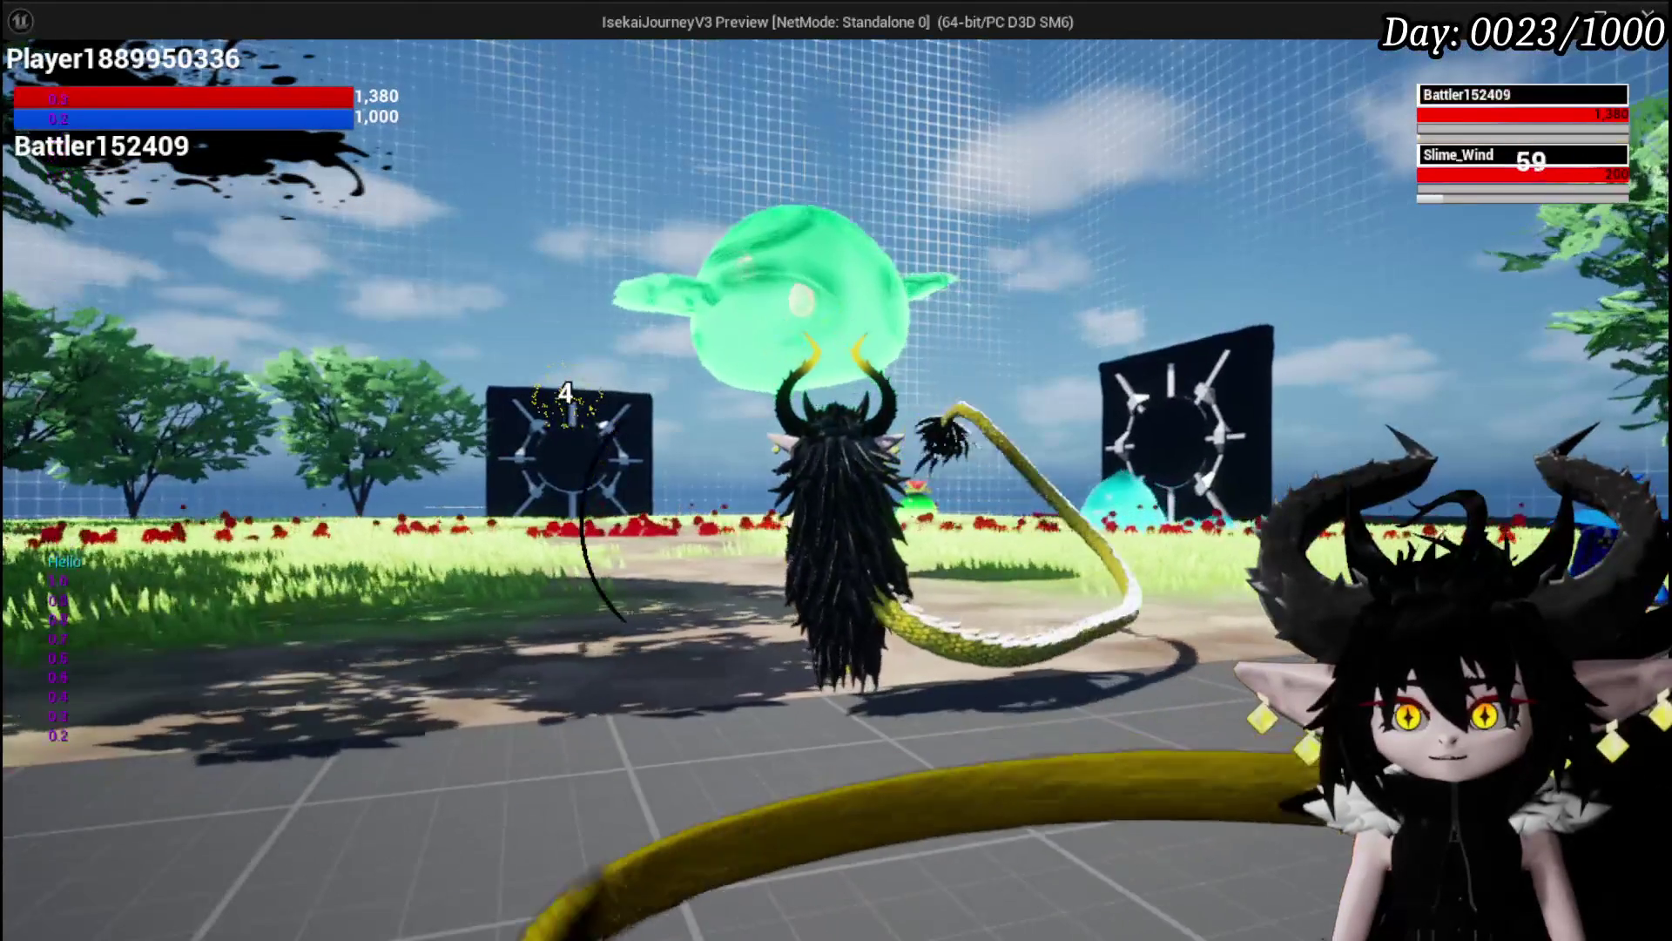
key(Escape)
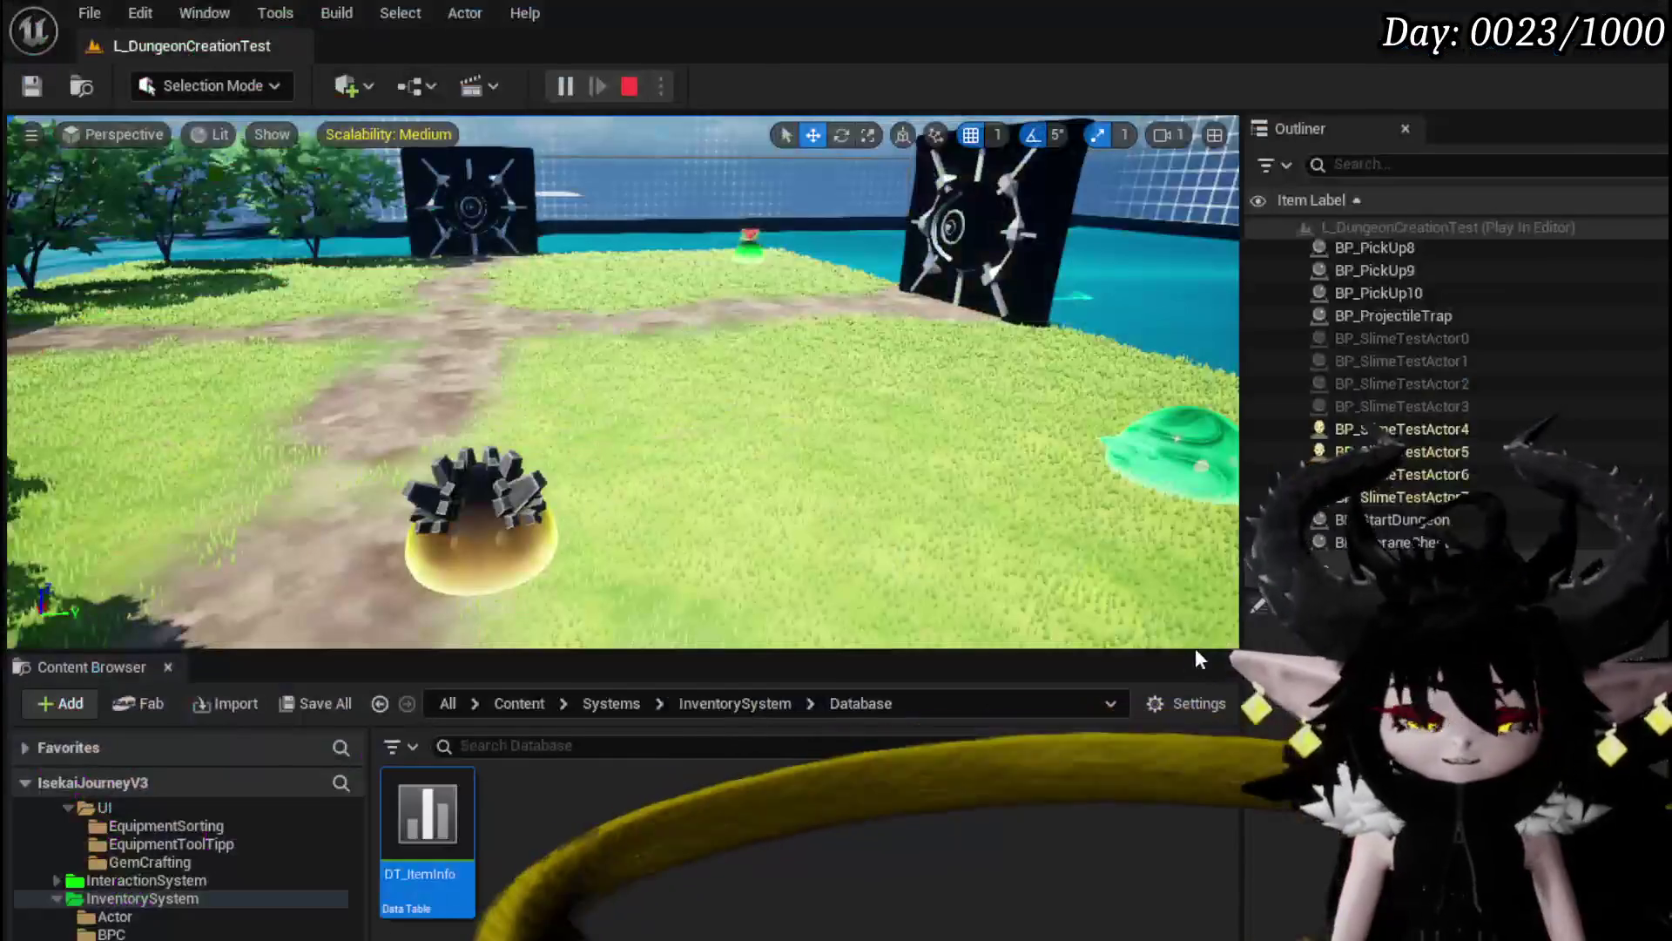
Step: Save the level with Ctrl+S and launch a standalone game preview
key(ctrl+s)
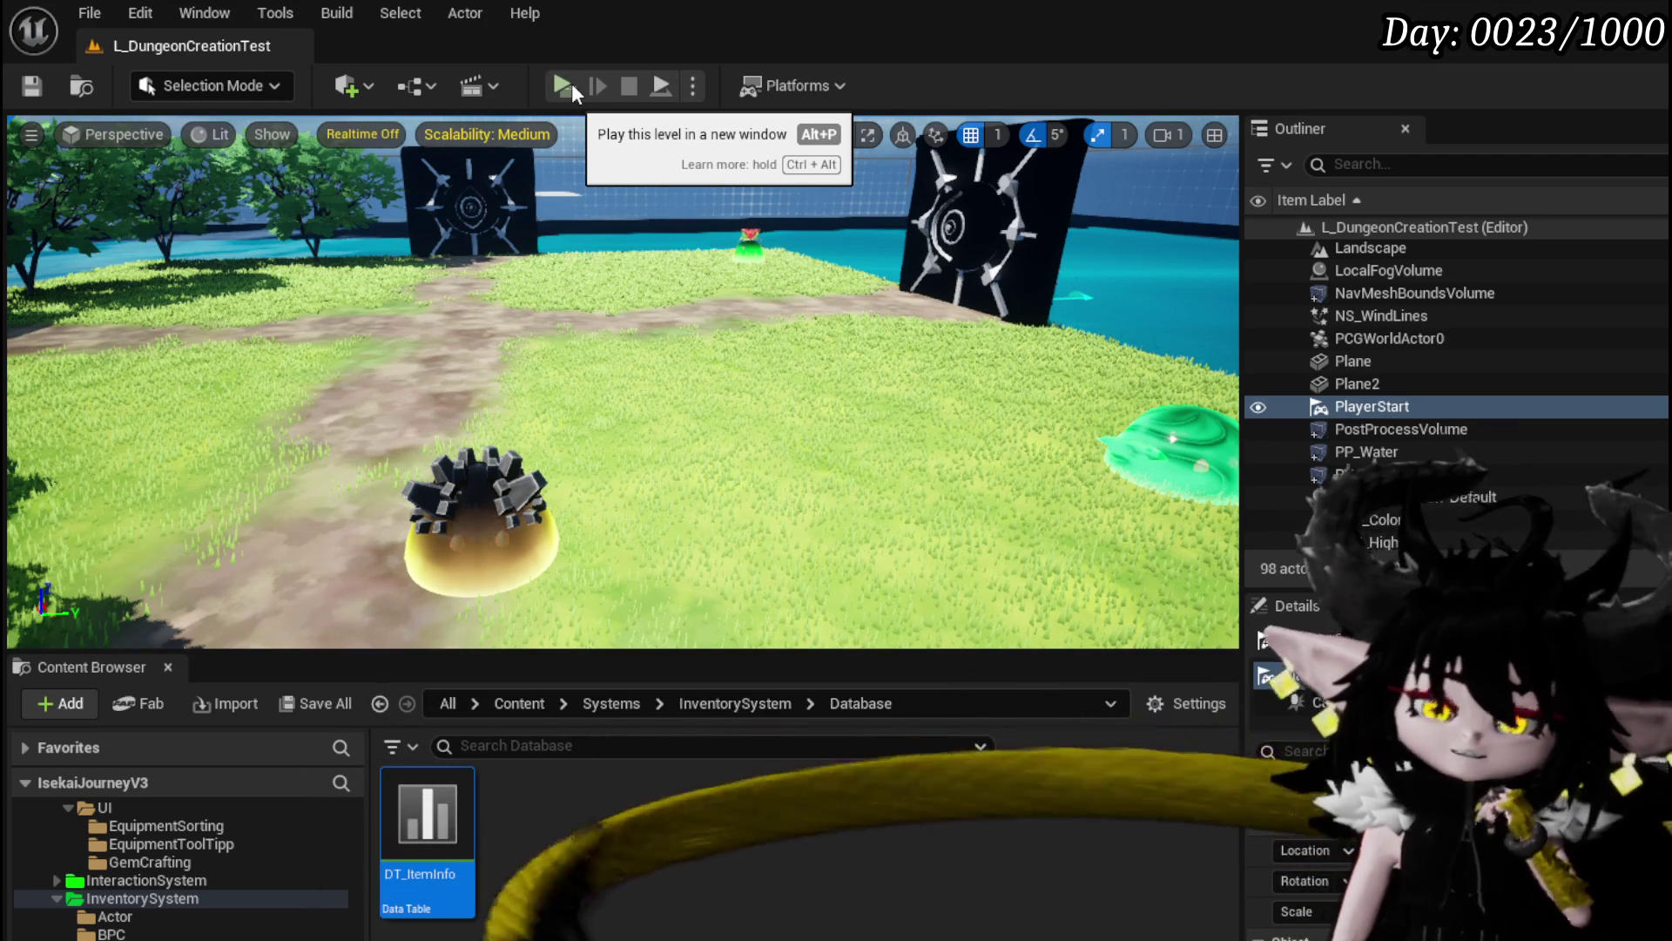
click(571, 81)
Step: At the workbench, replace Iron_Legs' third-slot gem with Energising_Start
key(w)
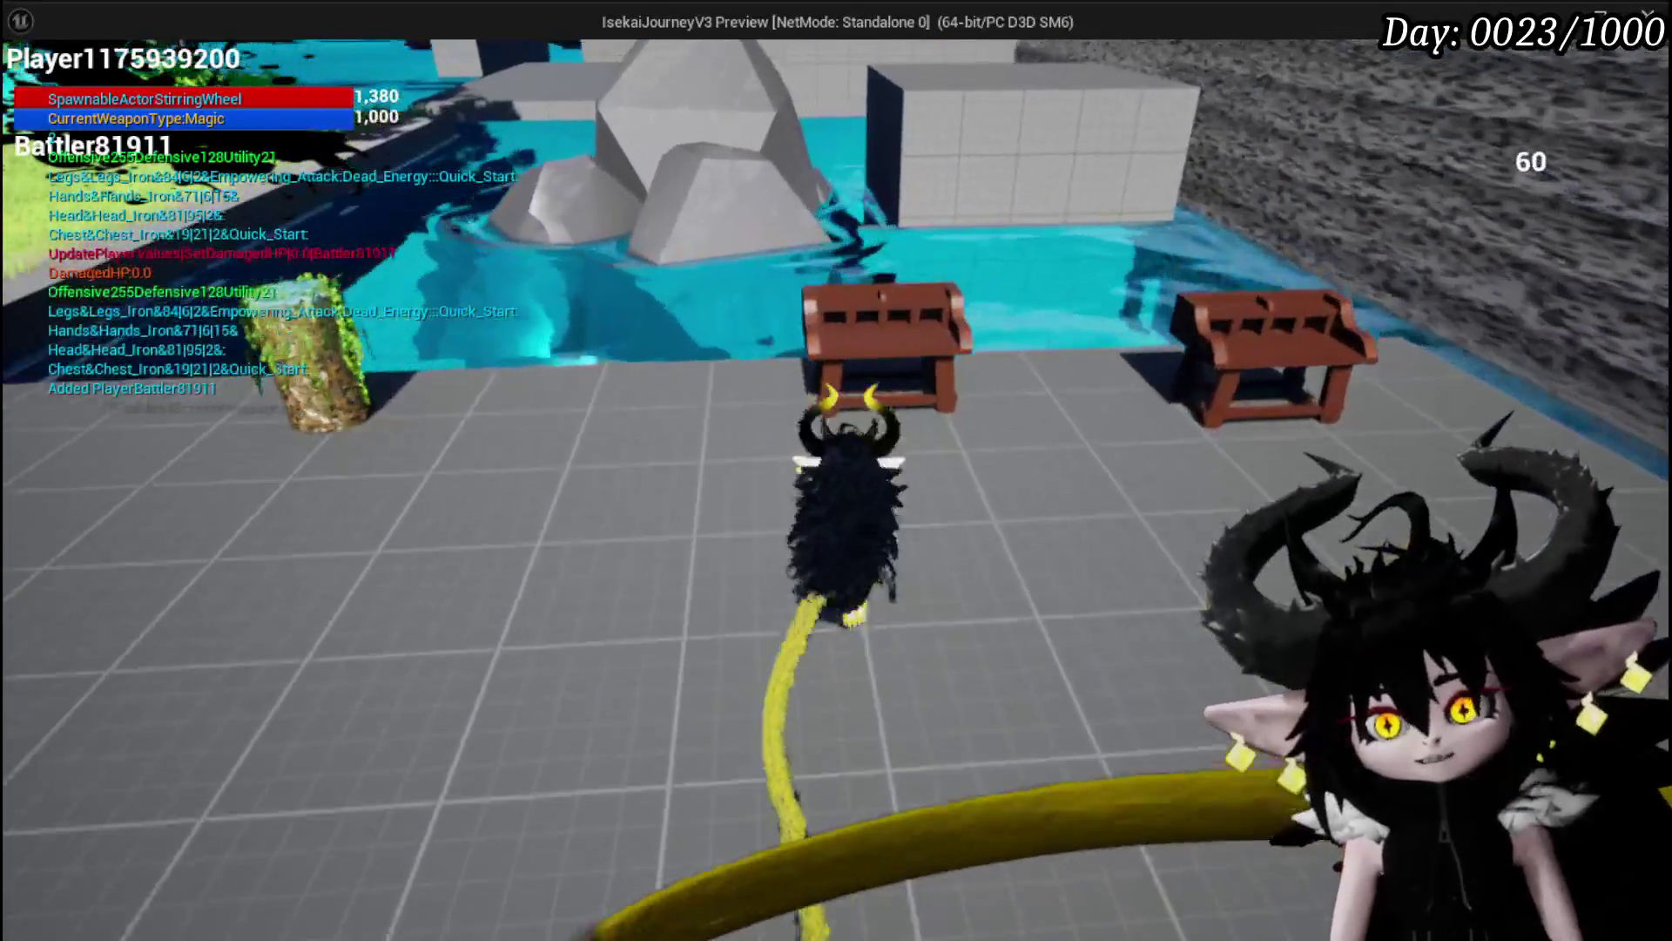
key(e)
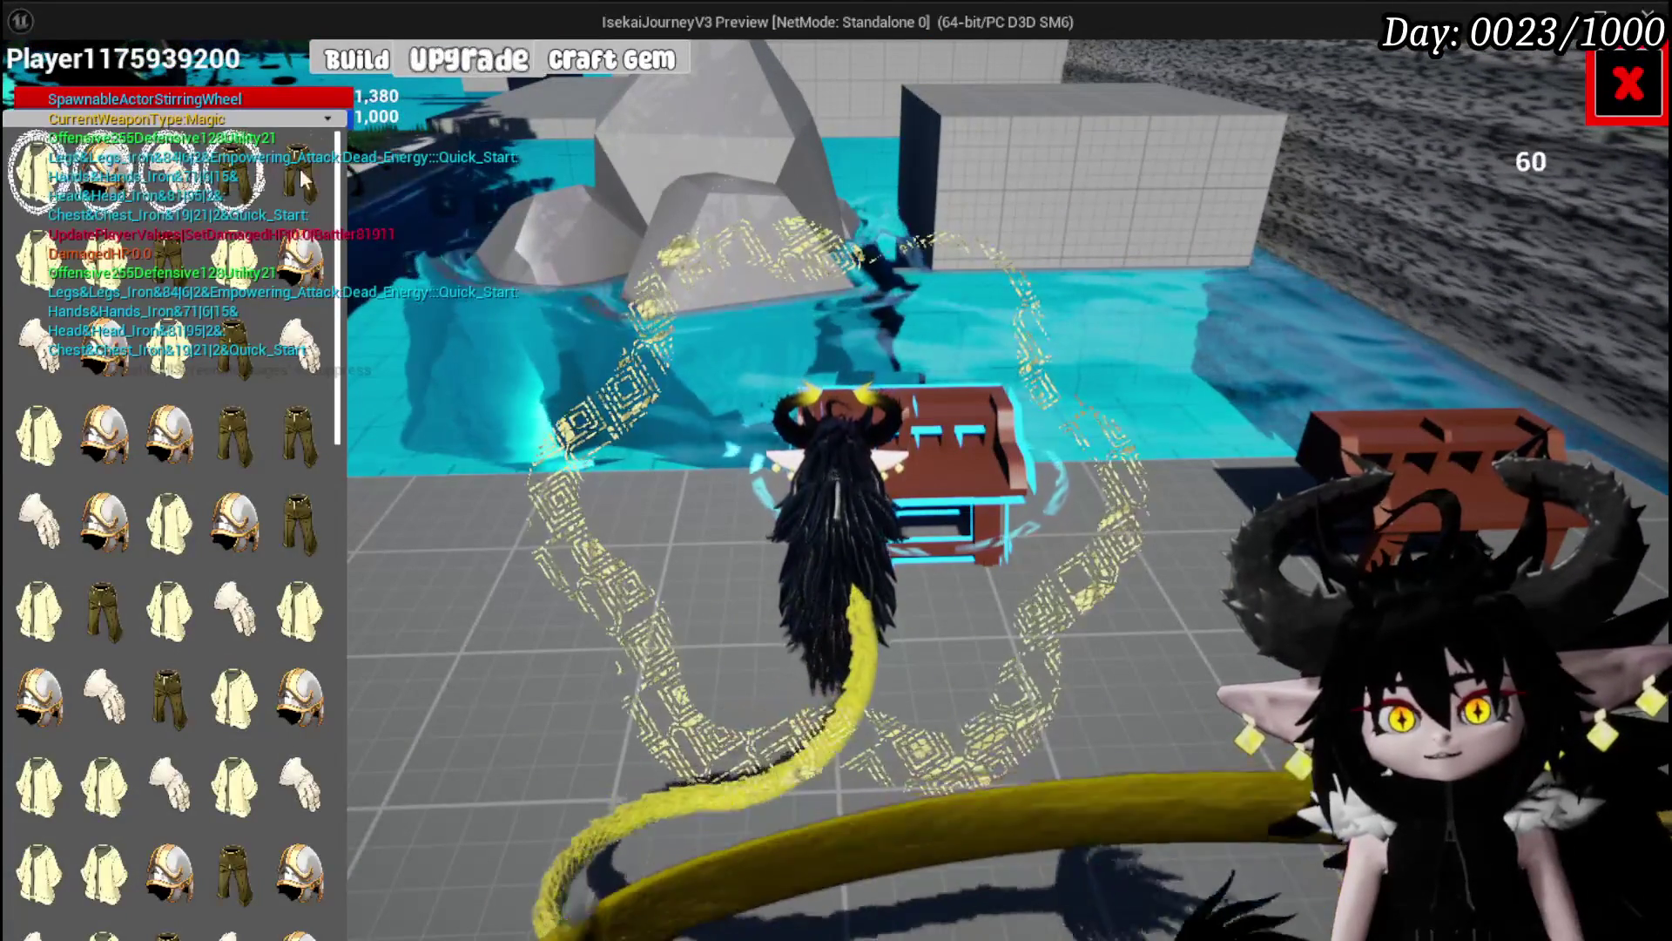
click(242, 166)
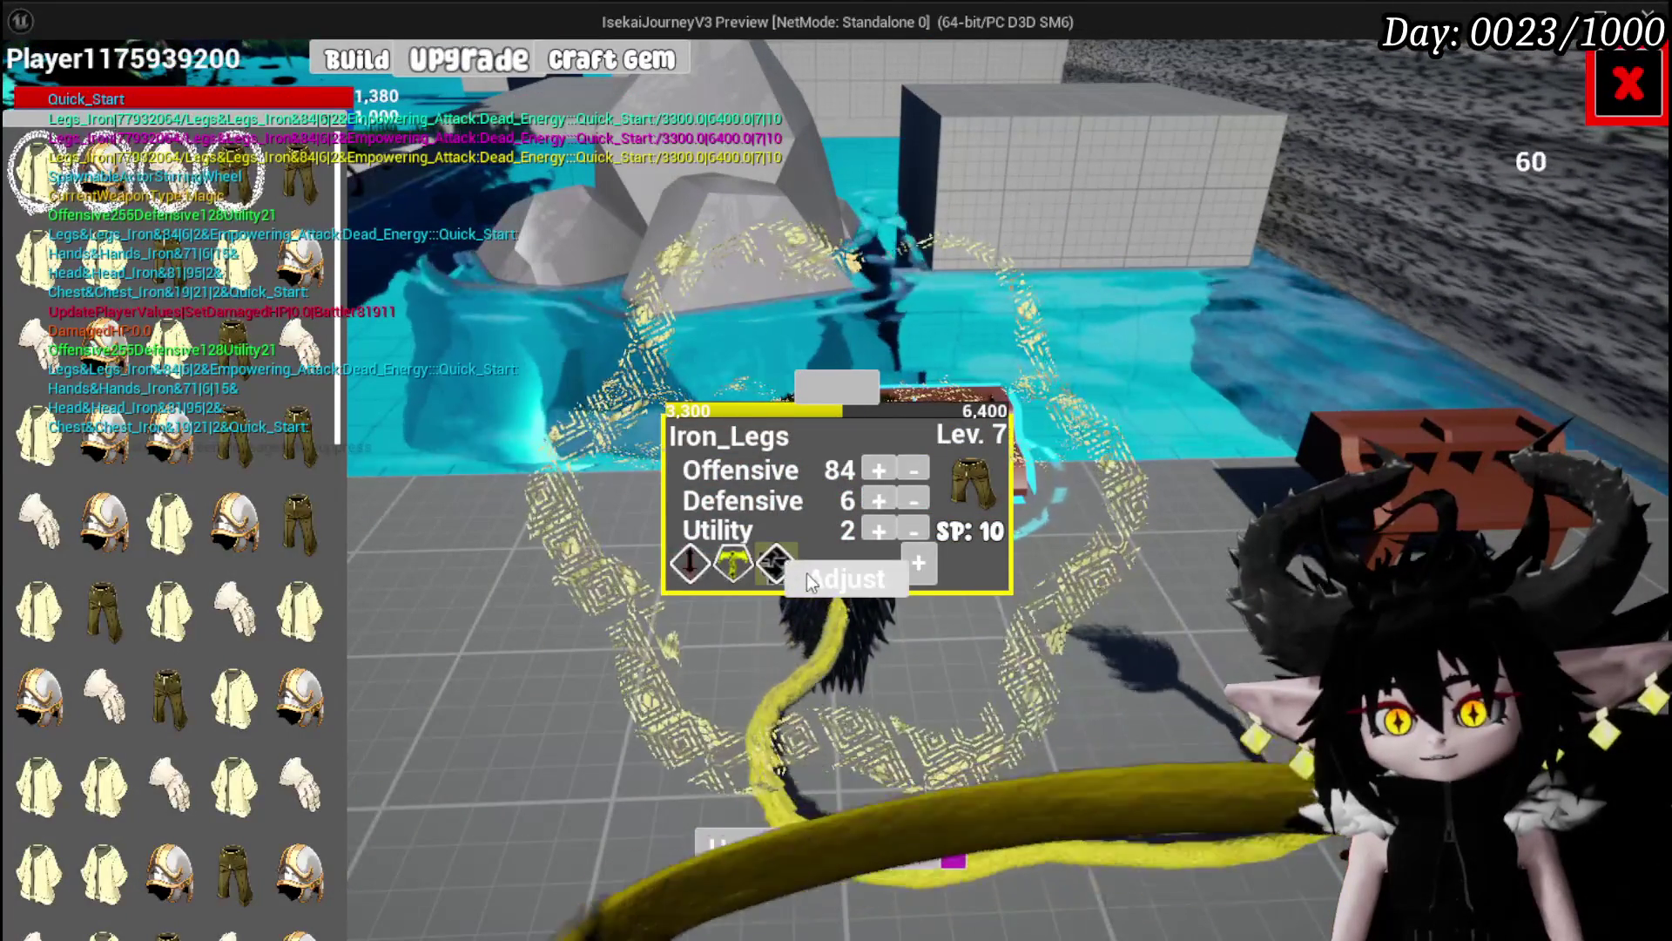
click(806, 573)
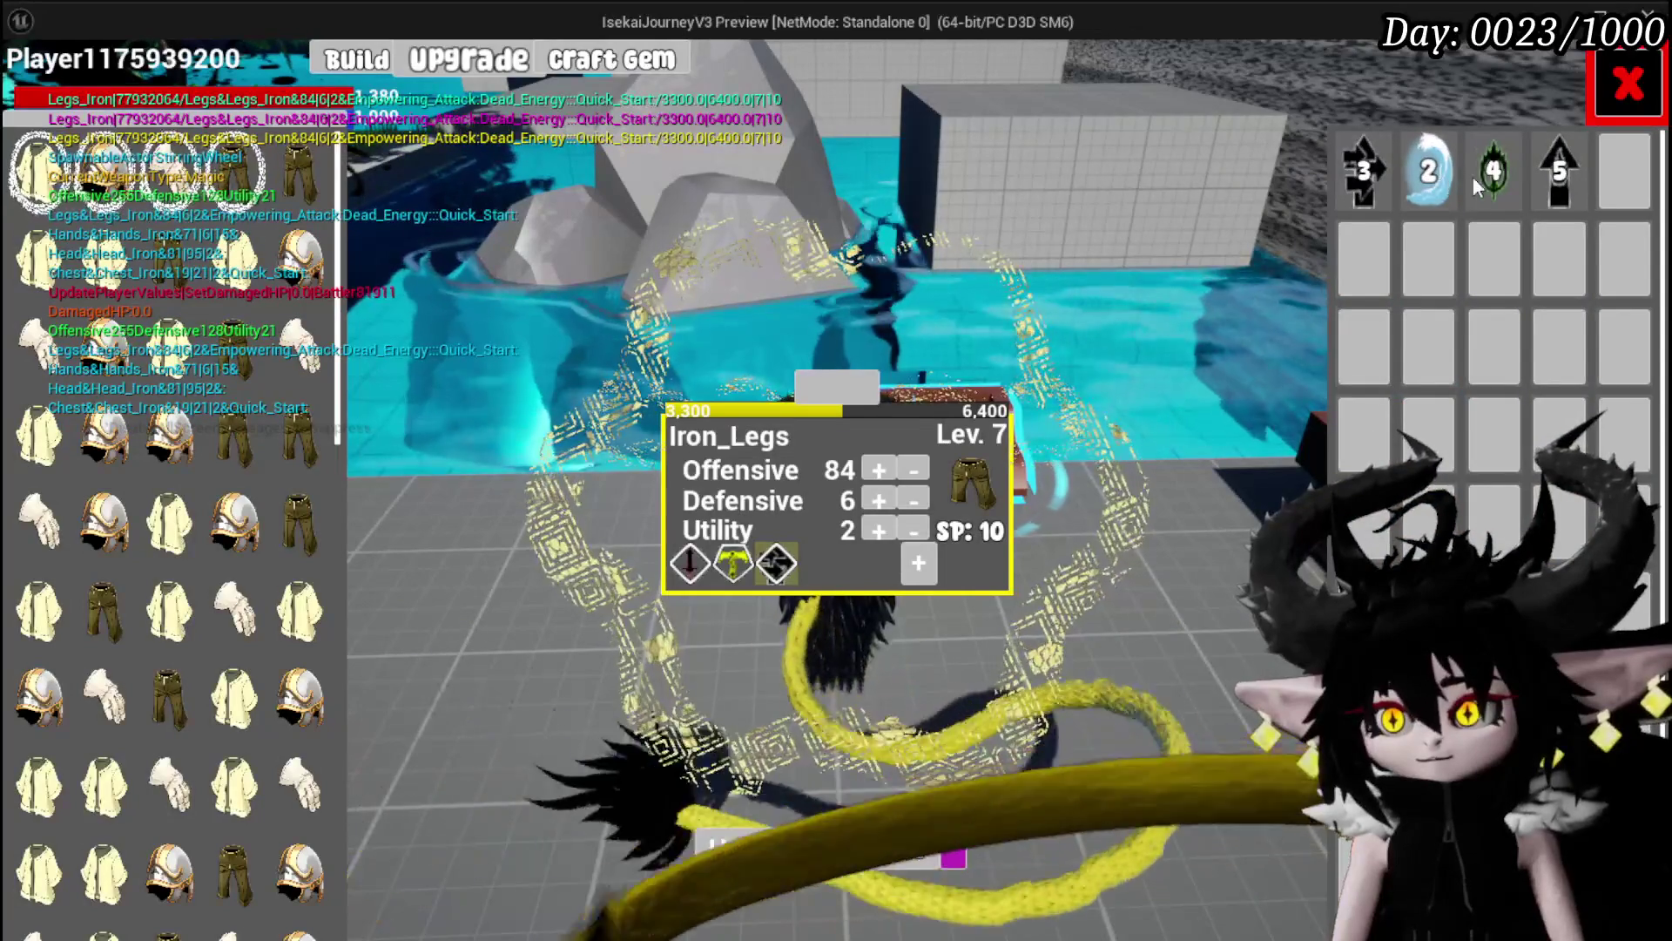
click(1559, 183)
click(1522, 196)
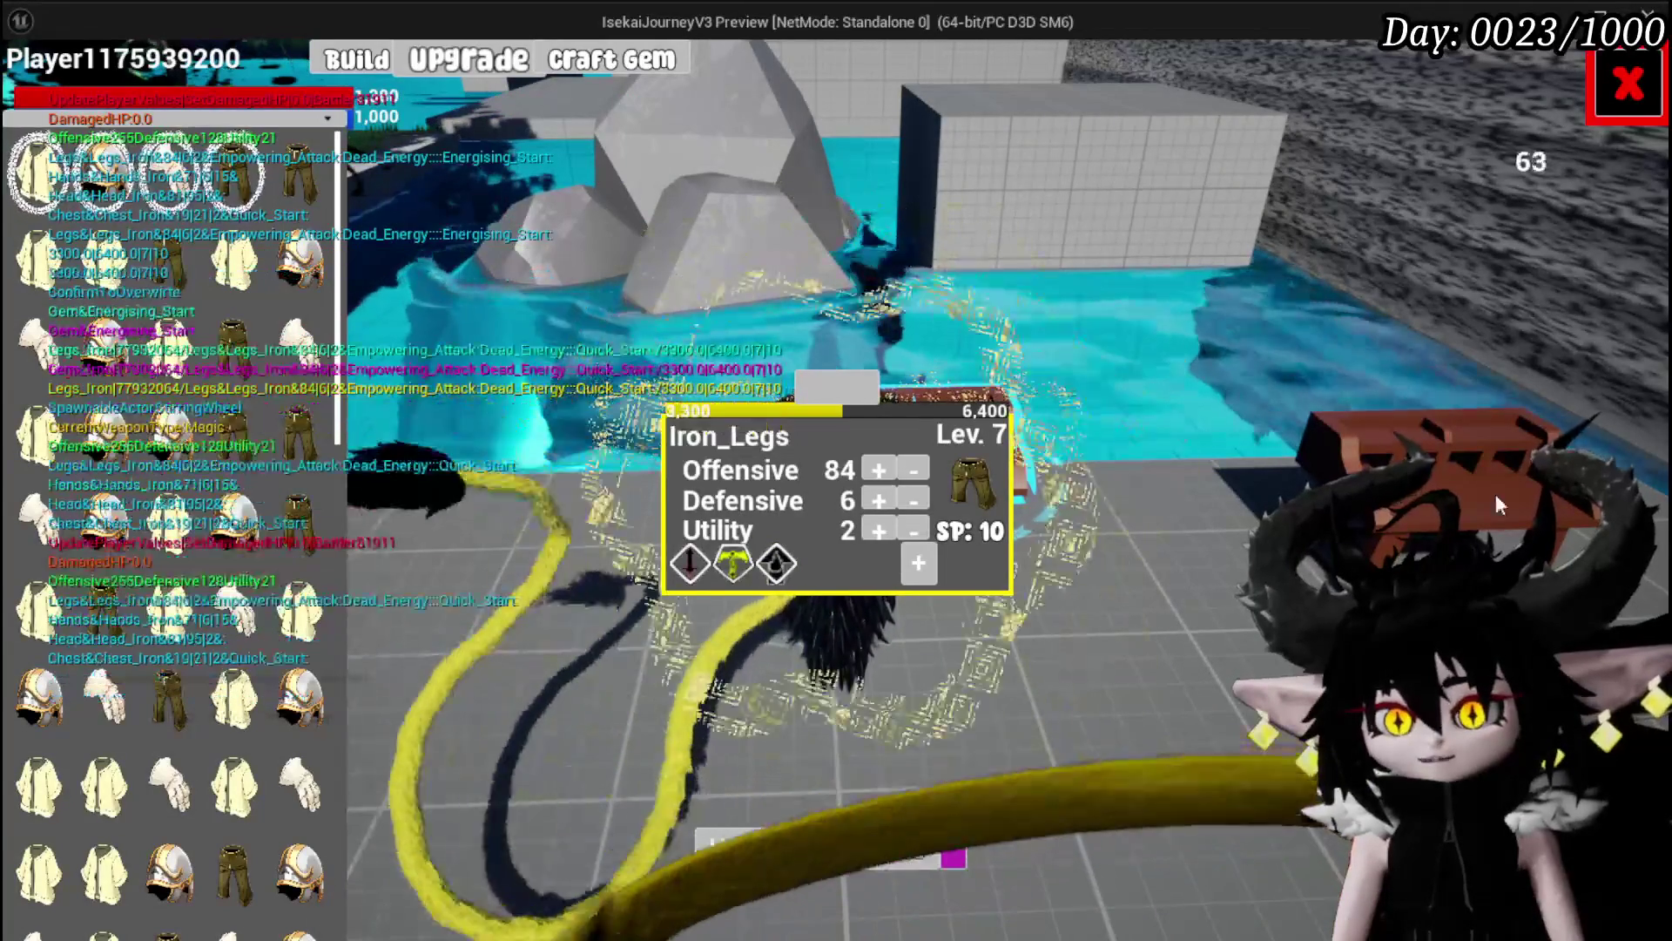
click(1610, 105)
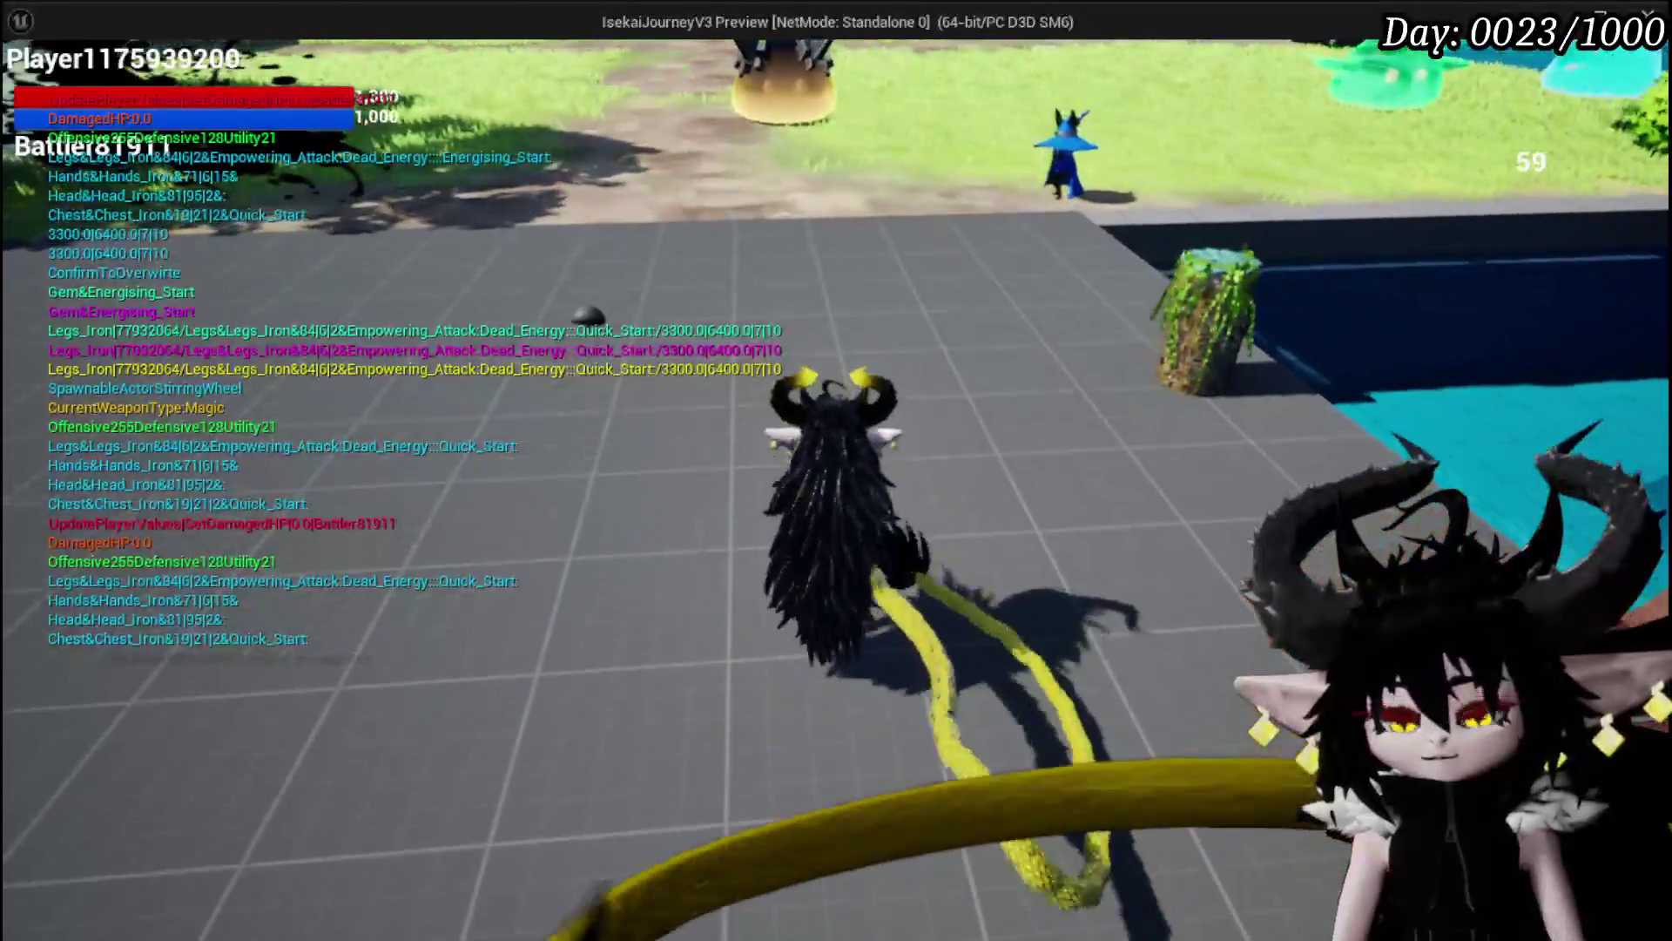
Step: Bring up the Equipment panel to review the character's perks
key(Escape)
click(843, 834)
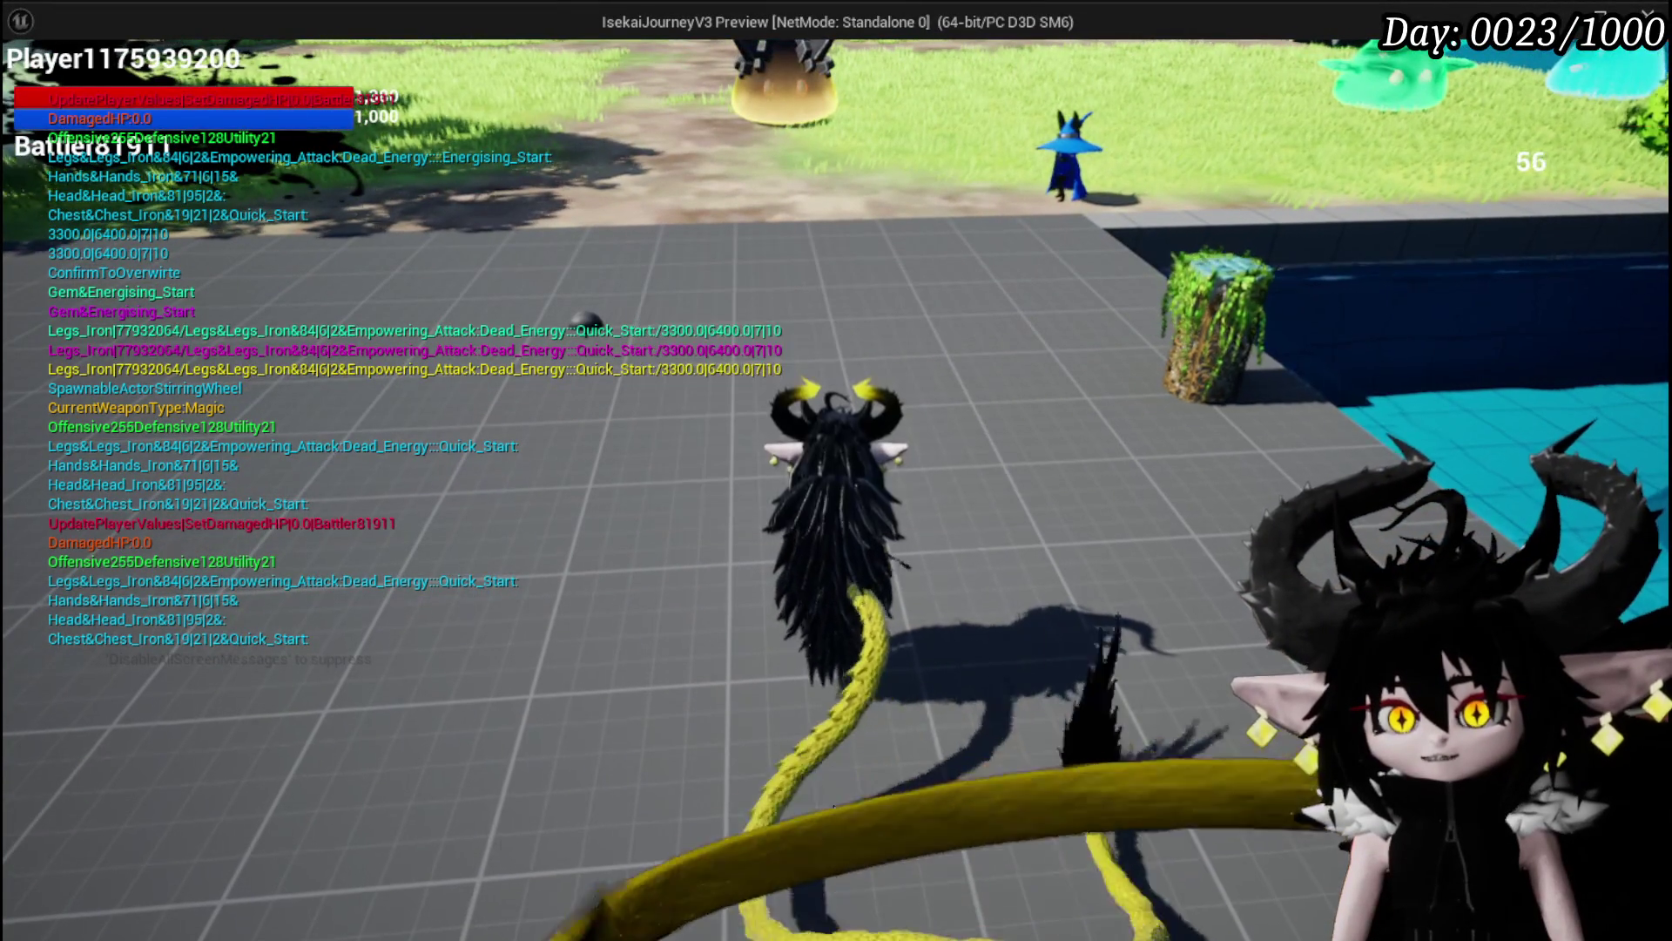
key(Tab)
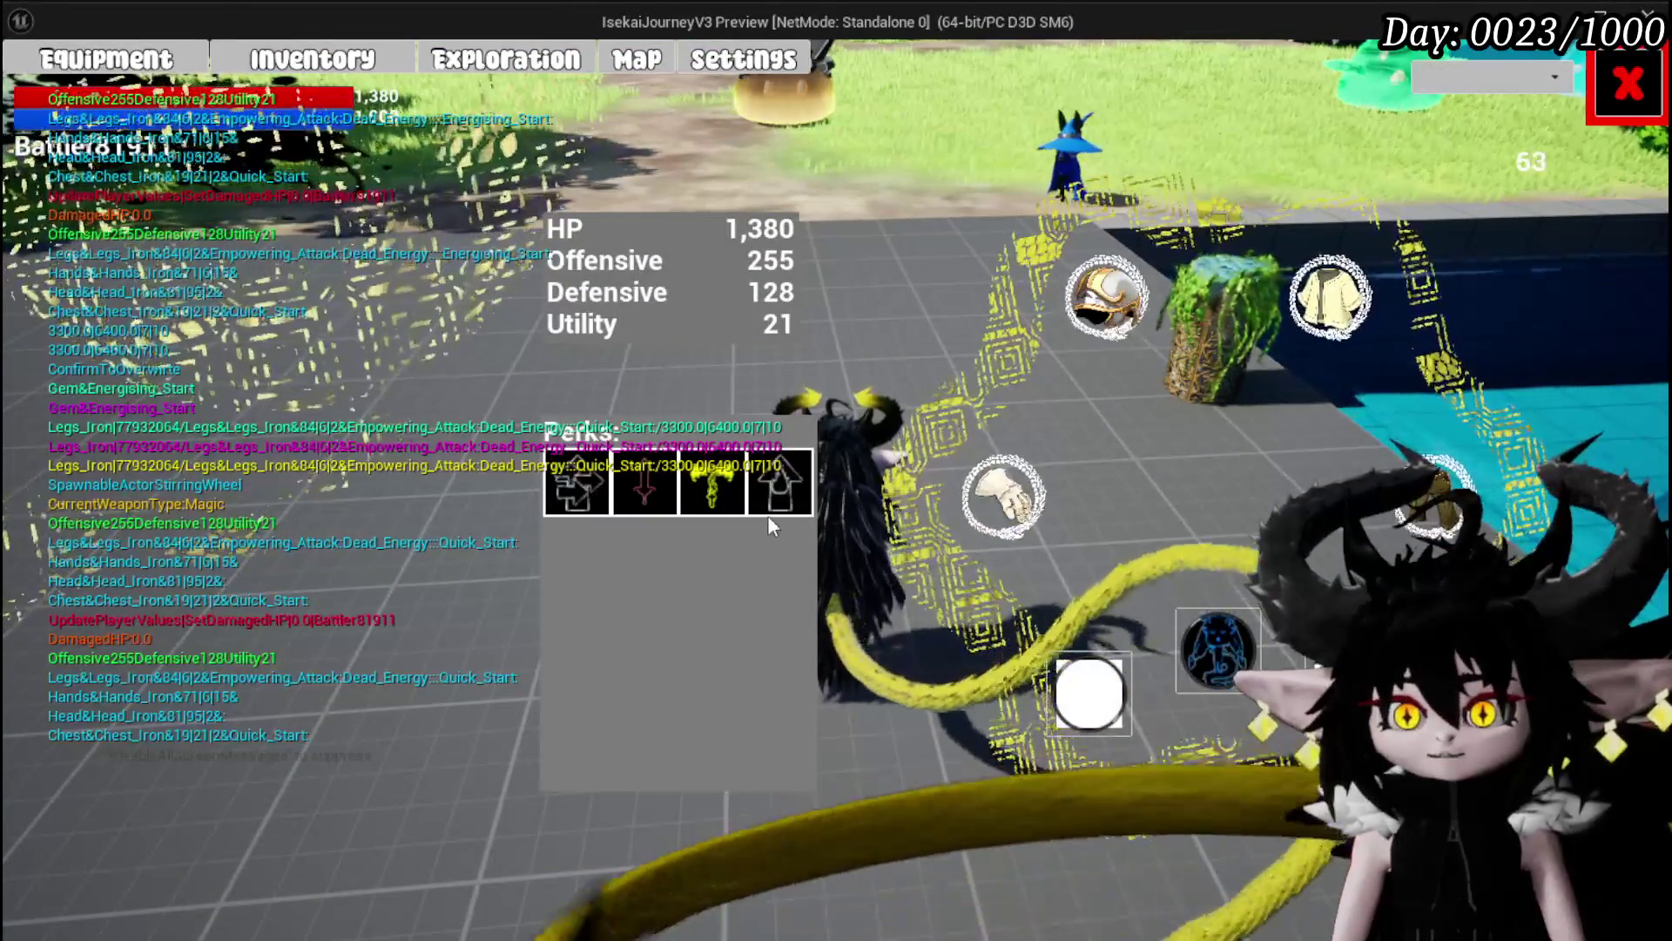
Step: Charge the Slime_Wind with fire to fight it, then end the play session
mouse_move(1441, 503)
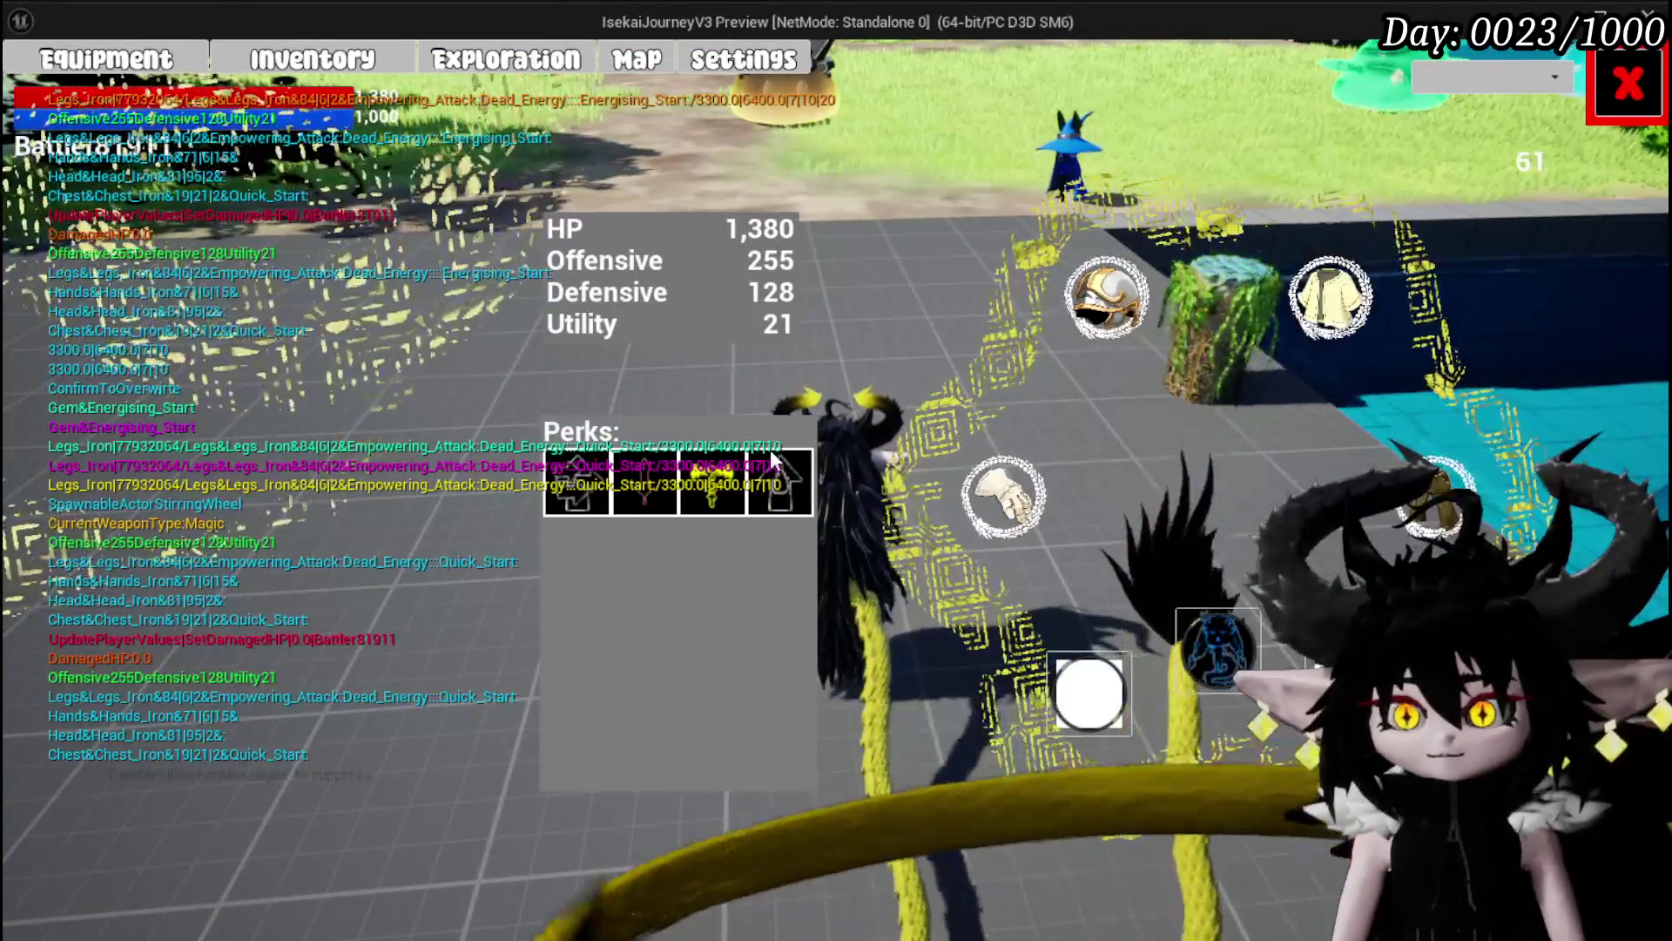
click(1627, 83)
key(w)
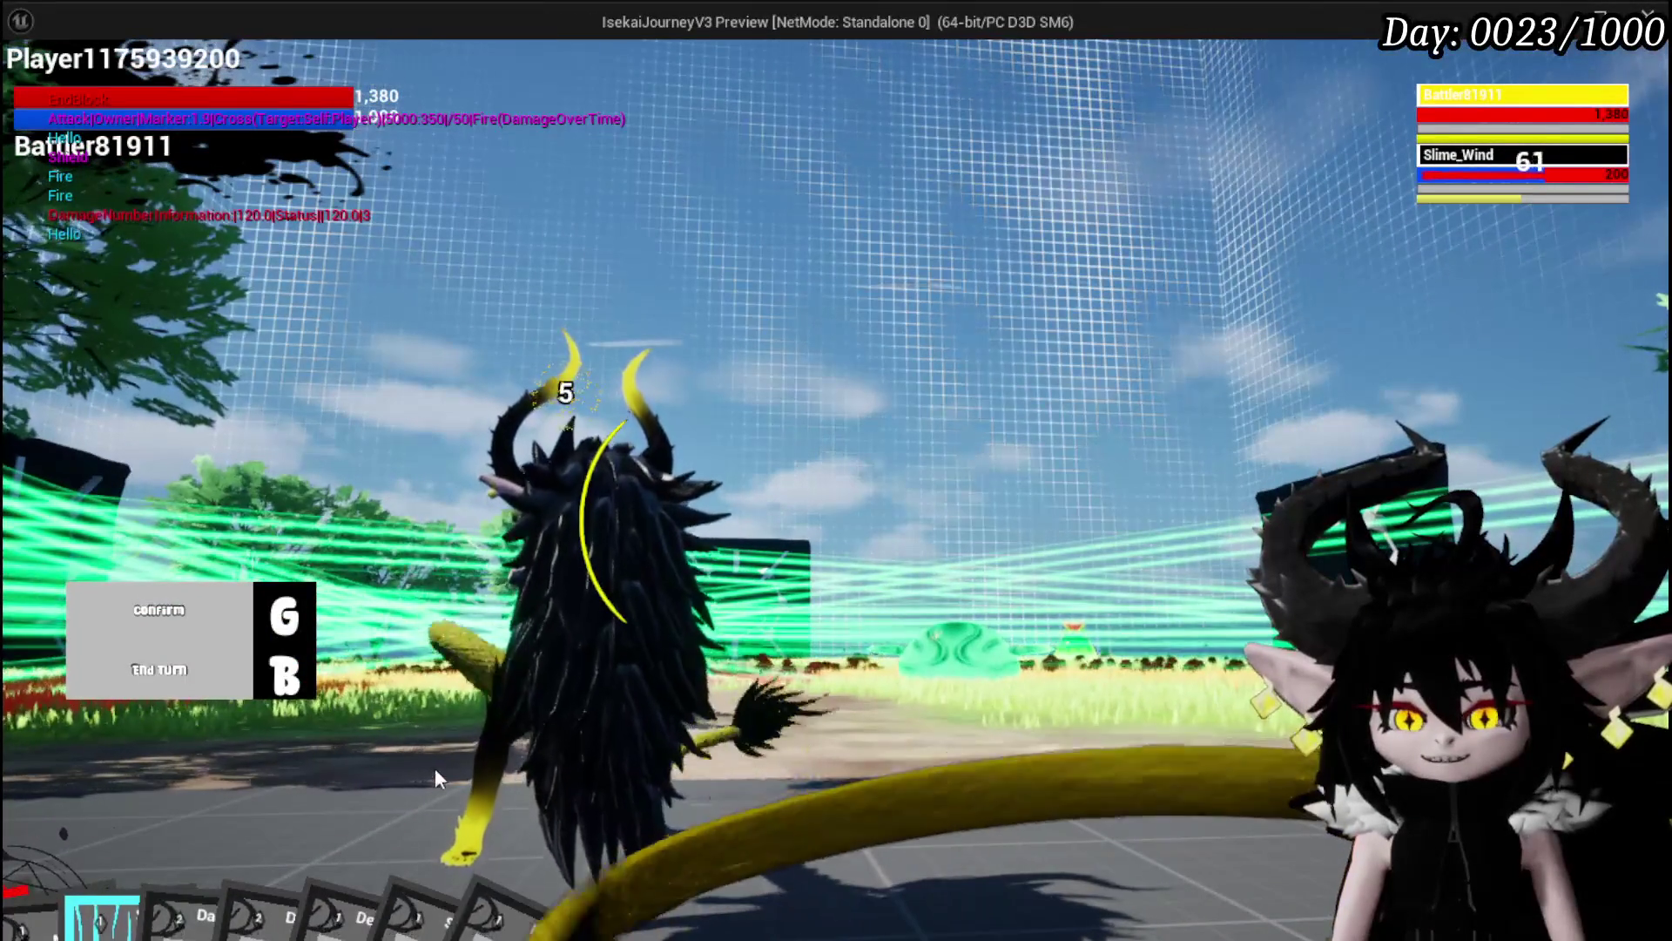
mouse_move(180, 873)
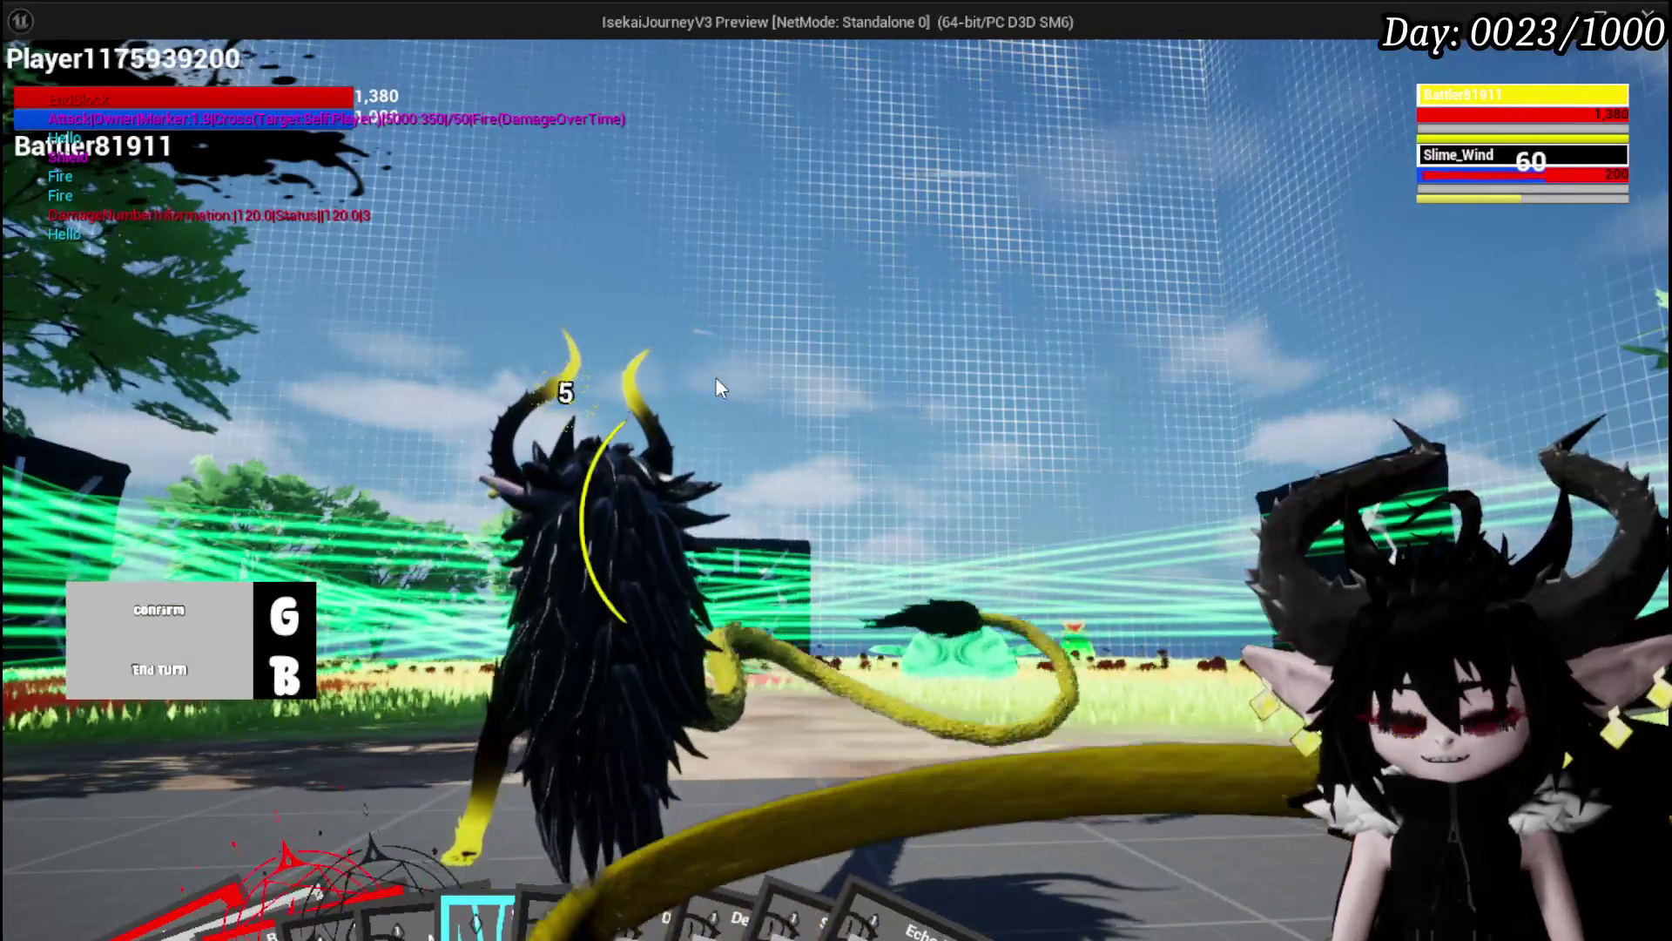
key(Escape)
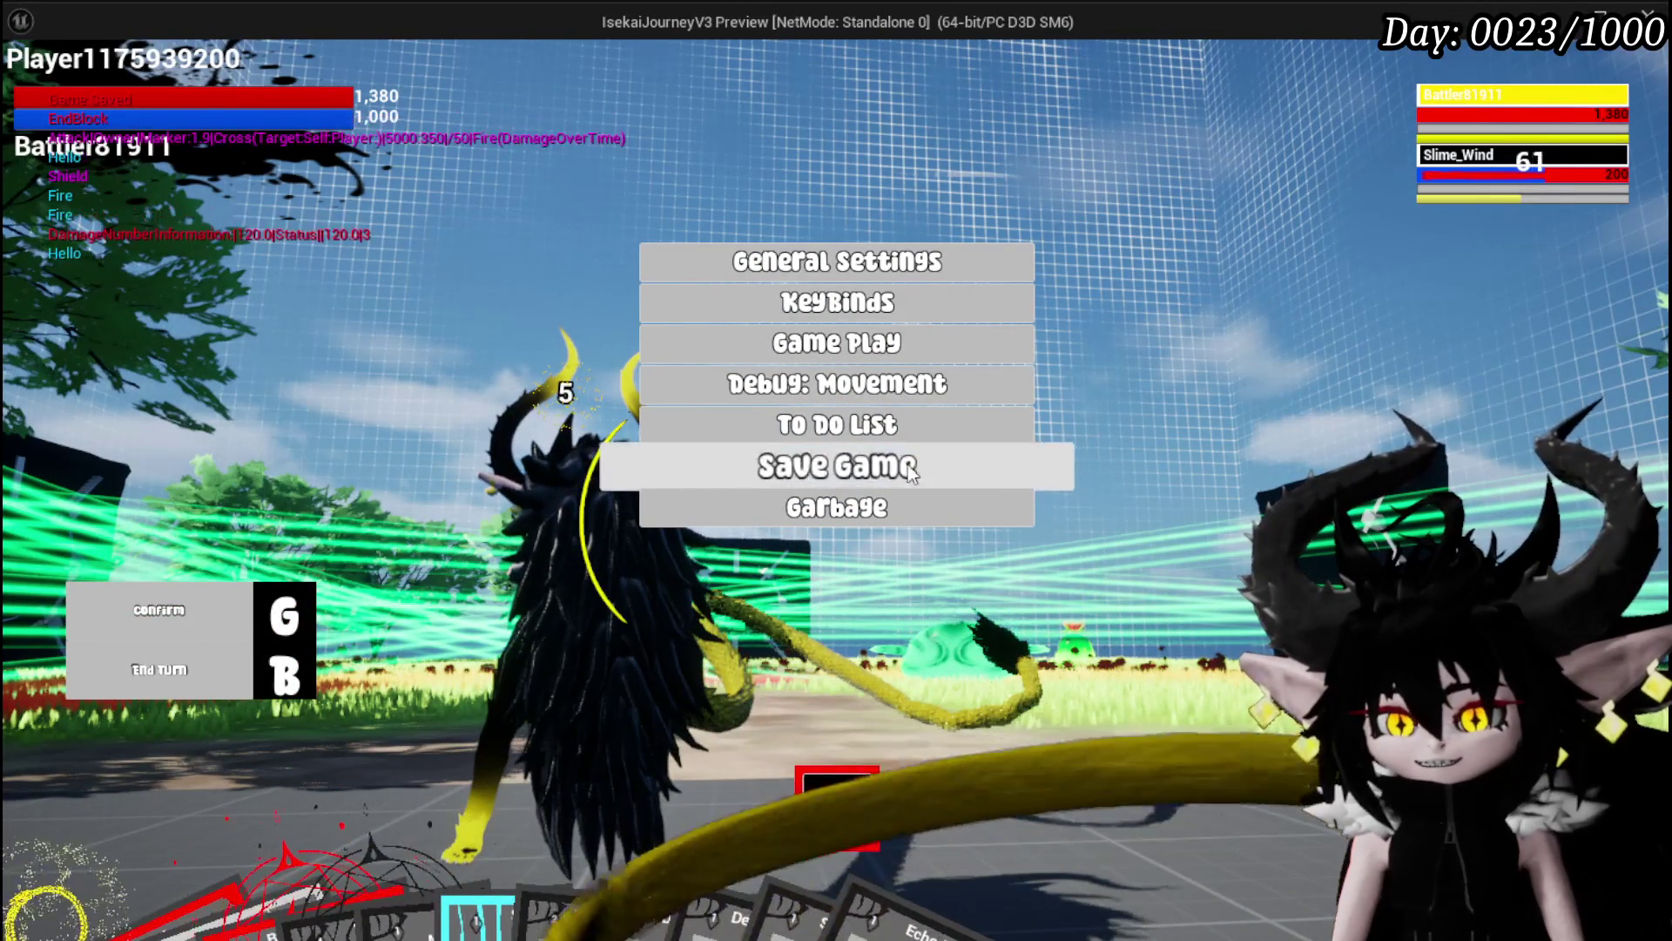
click(838, 806)
key(Escape)
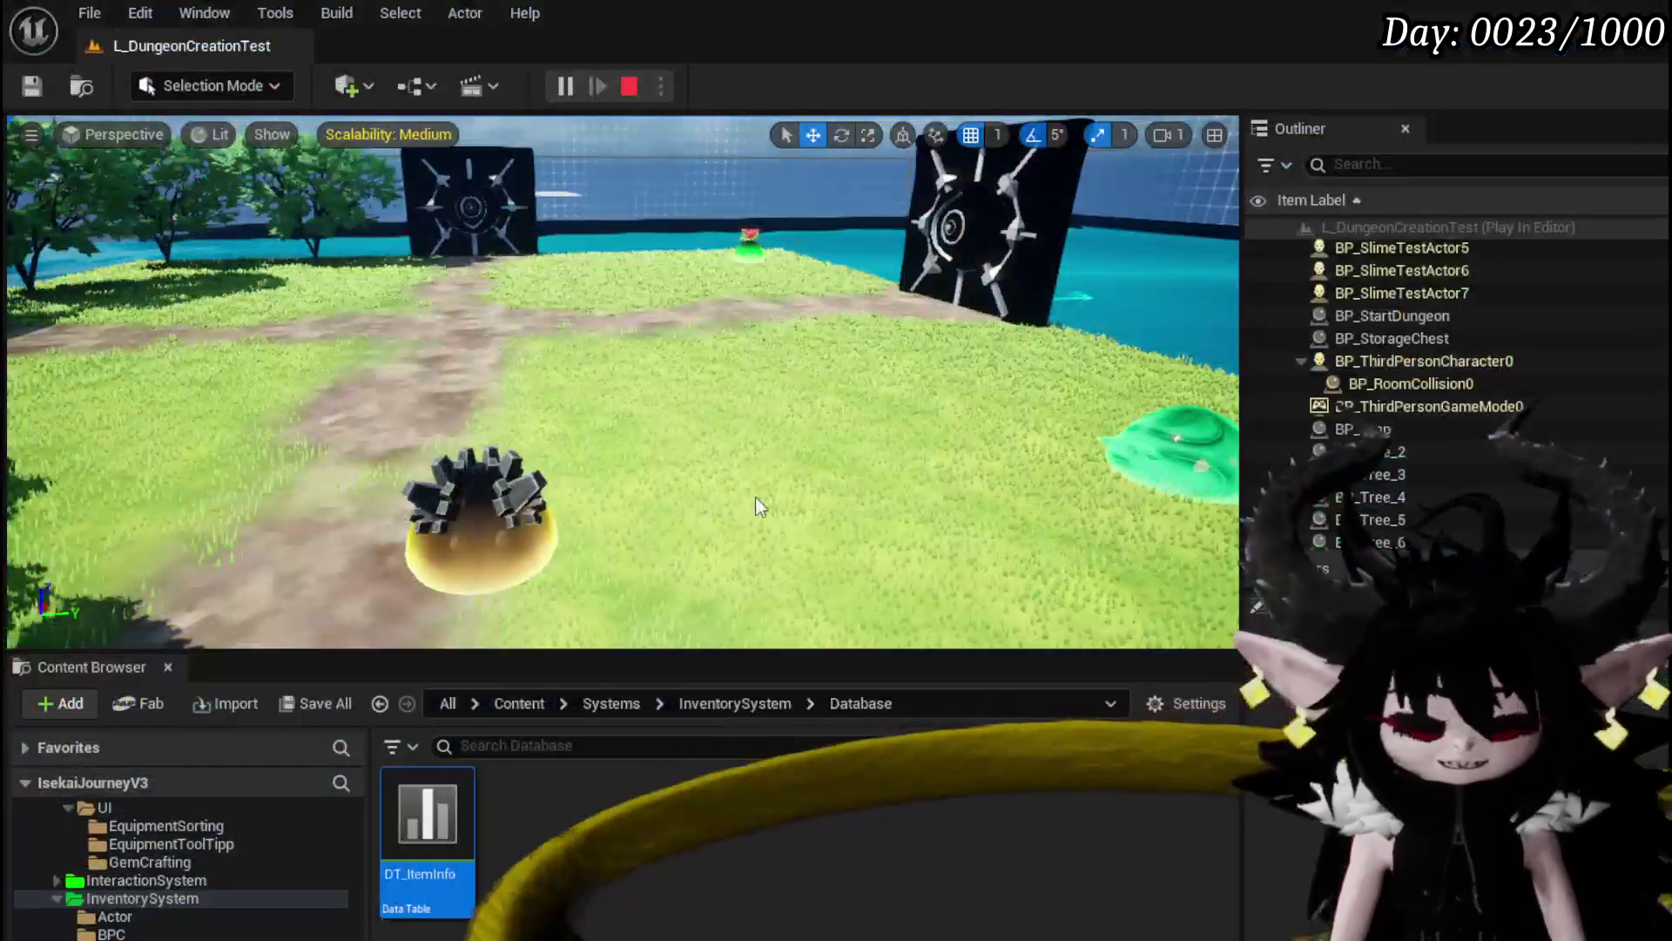
Step: Relaunch the game and socket Quick Start back into Iron_Legs' third gem slot
click(552, 86)
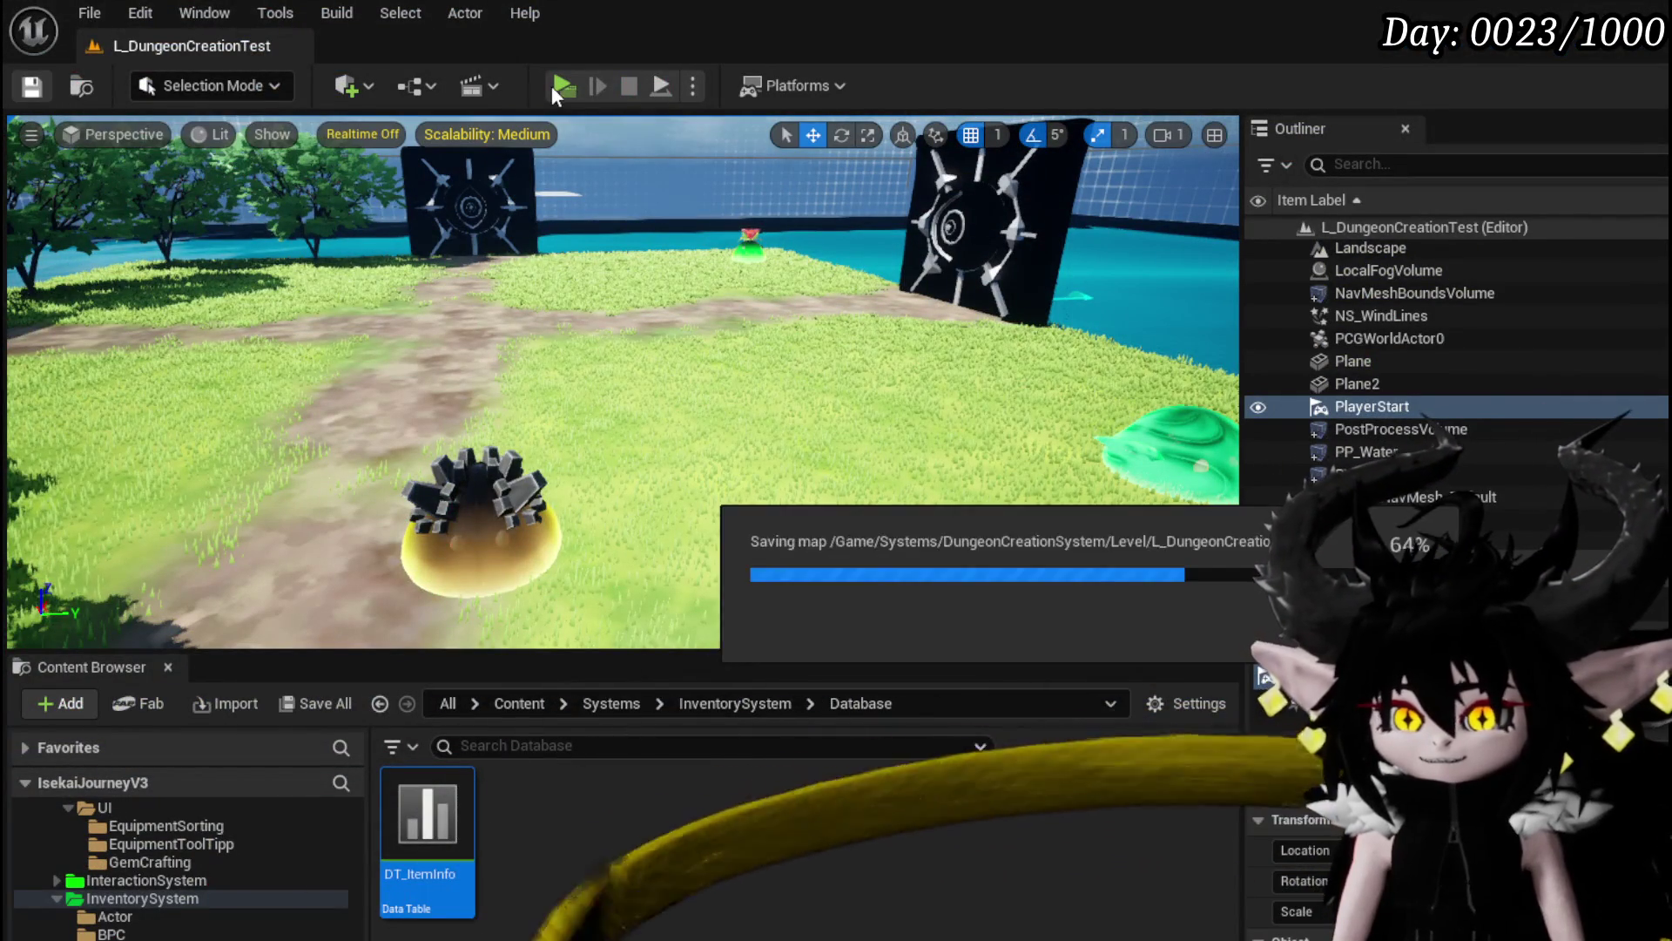
key(w)
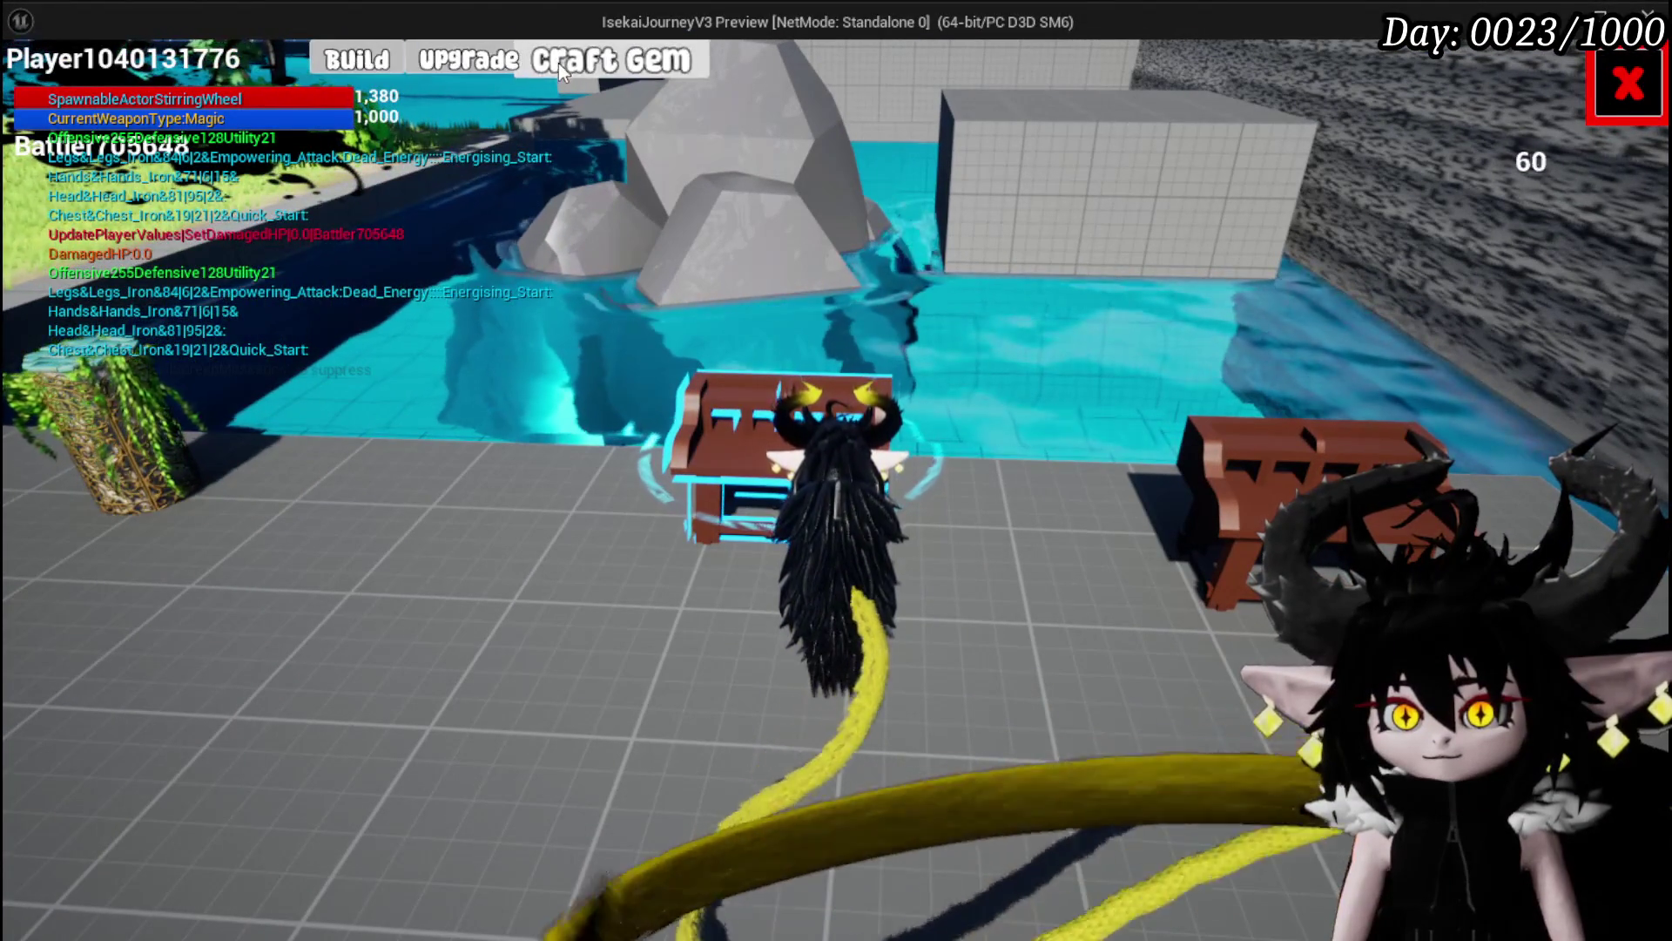
click(557, 63)
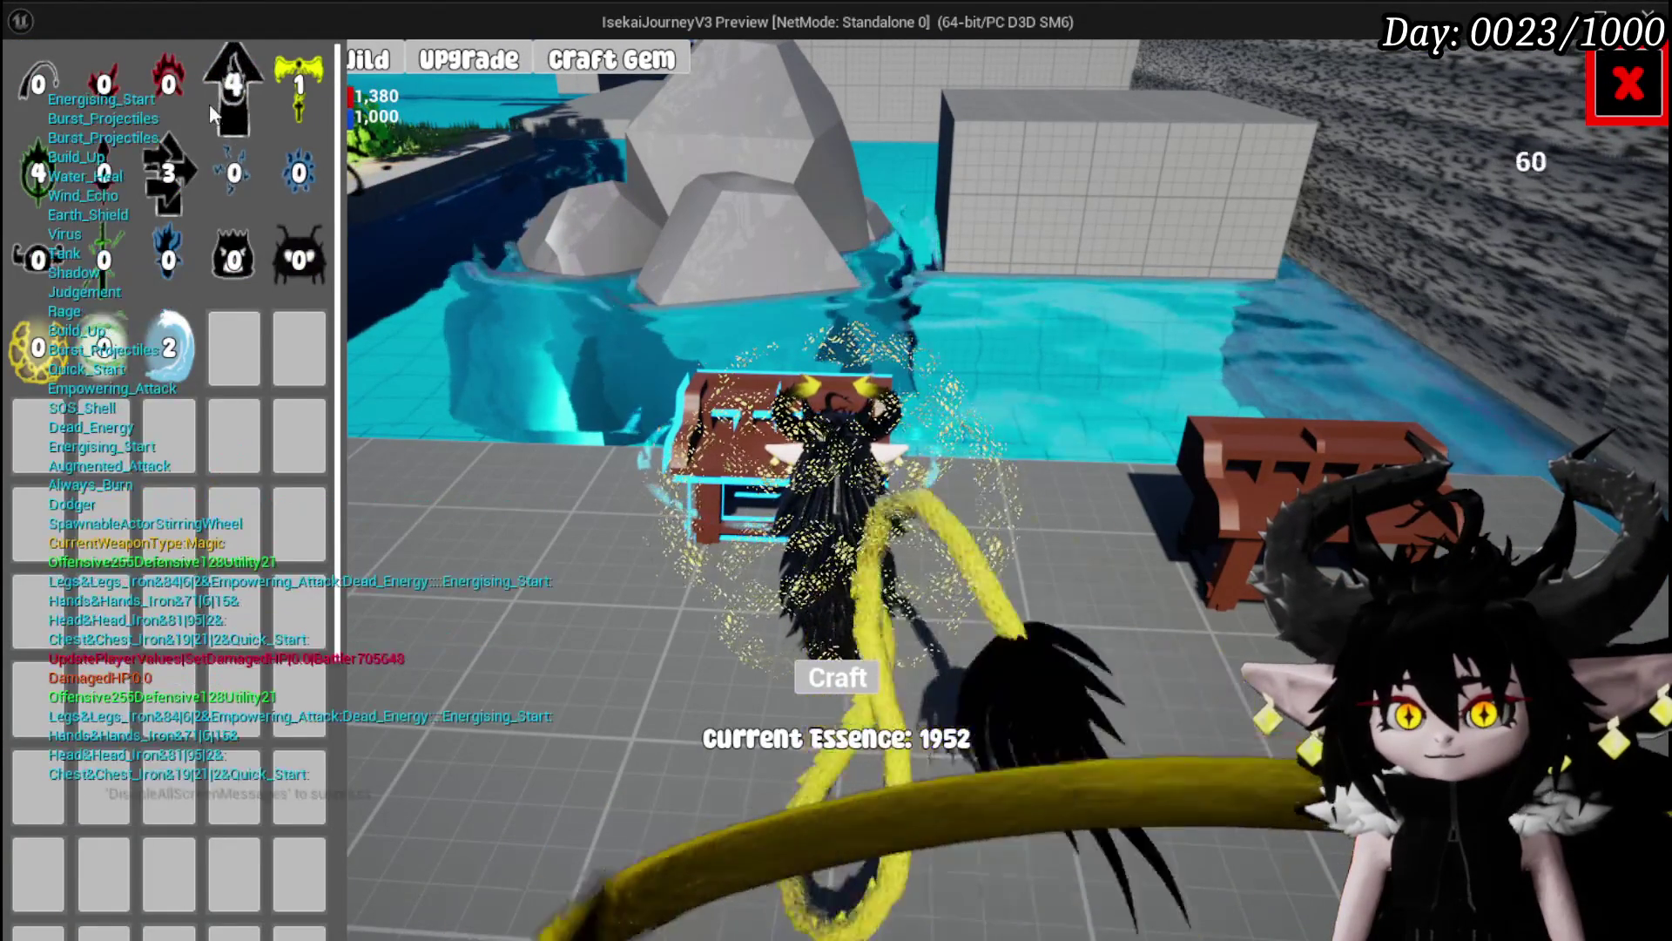
click(468, 59)
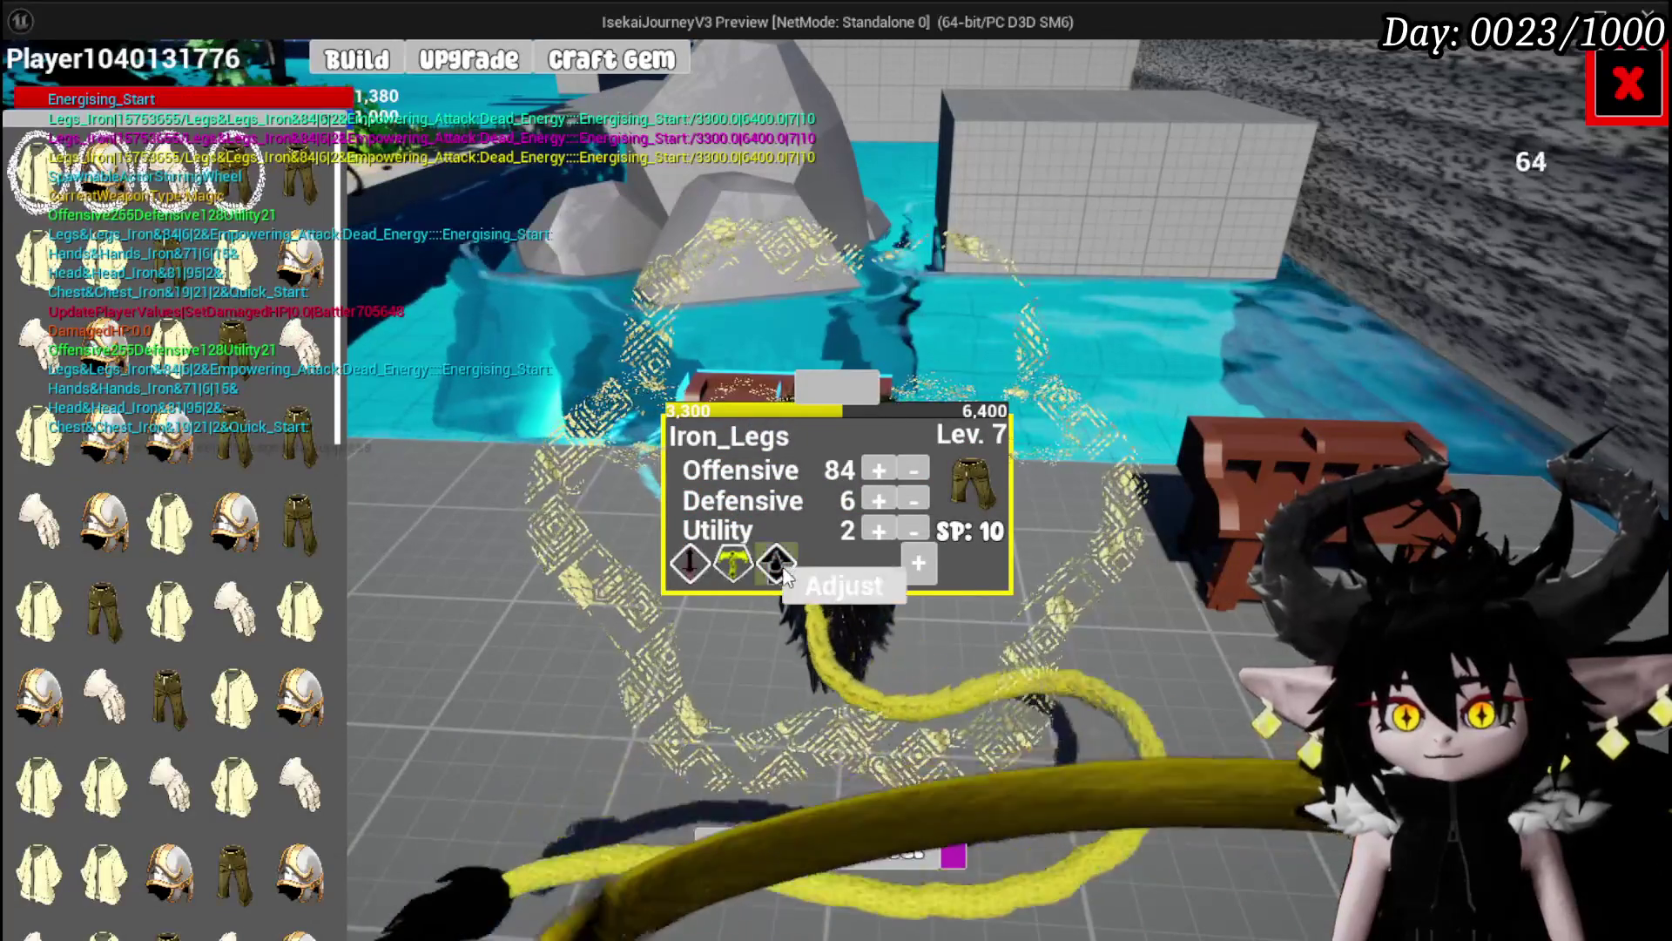
click(775, 564)
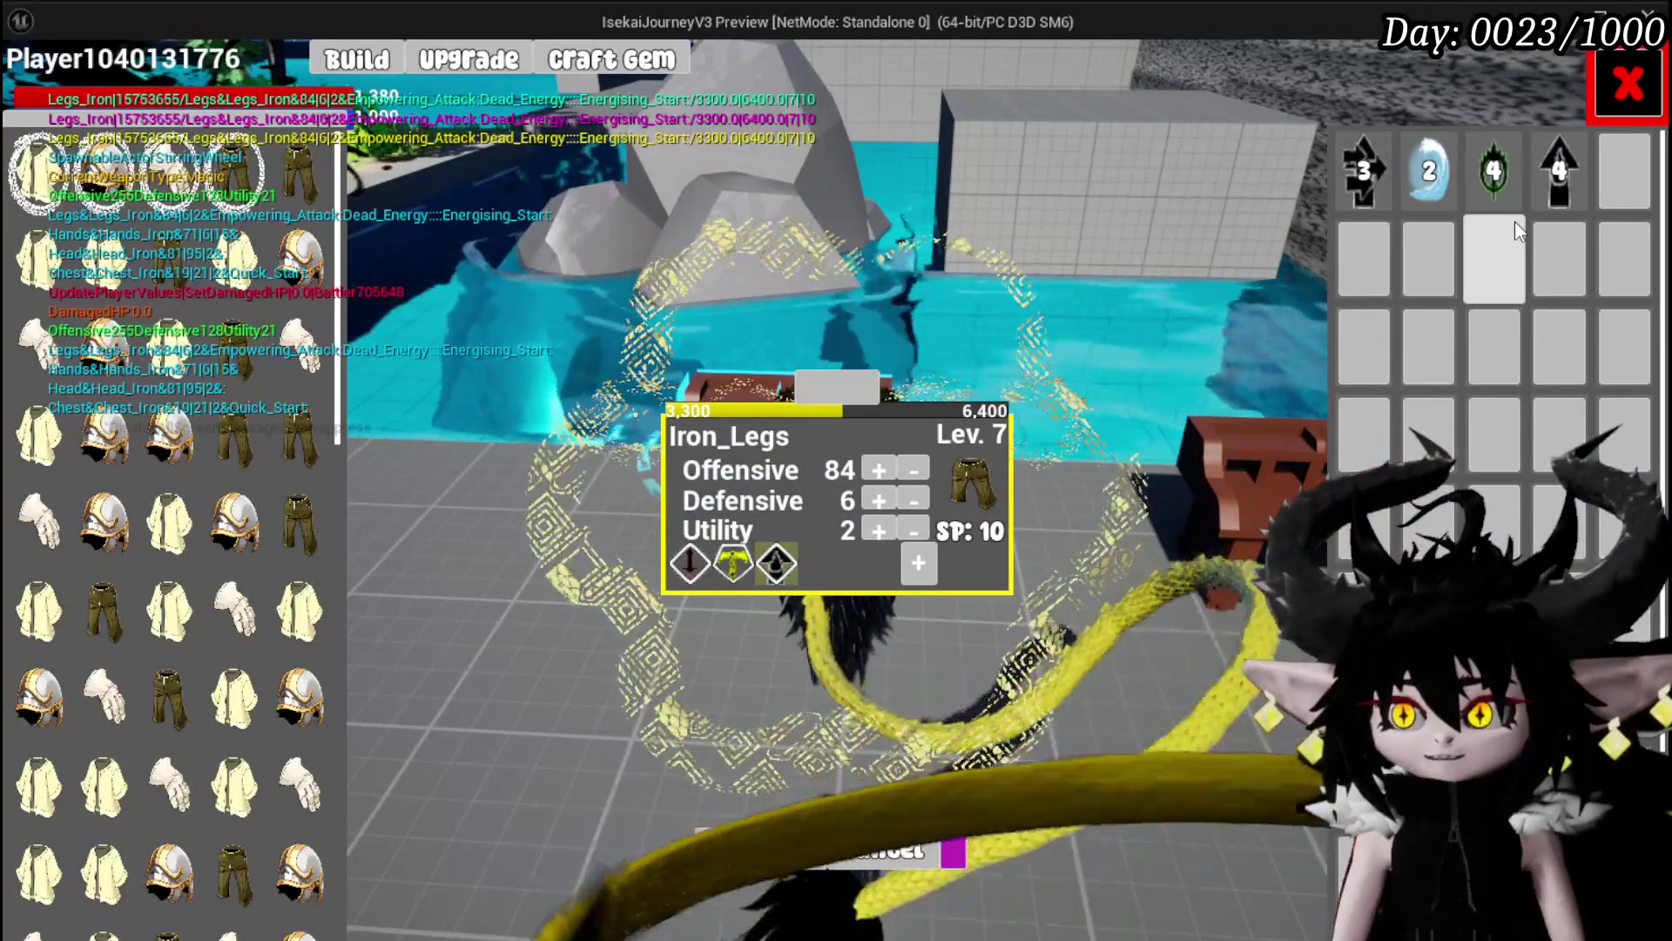
click(1355, 165)
click(1275, 170)
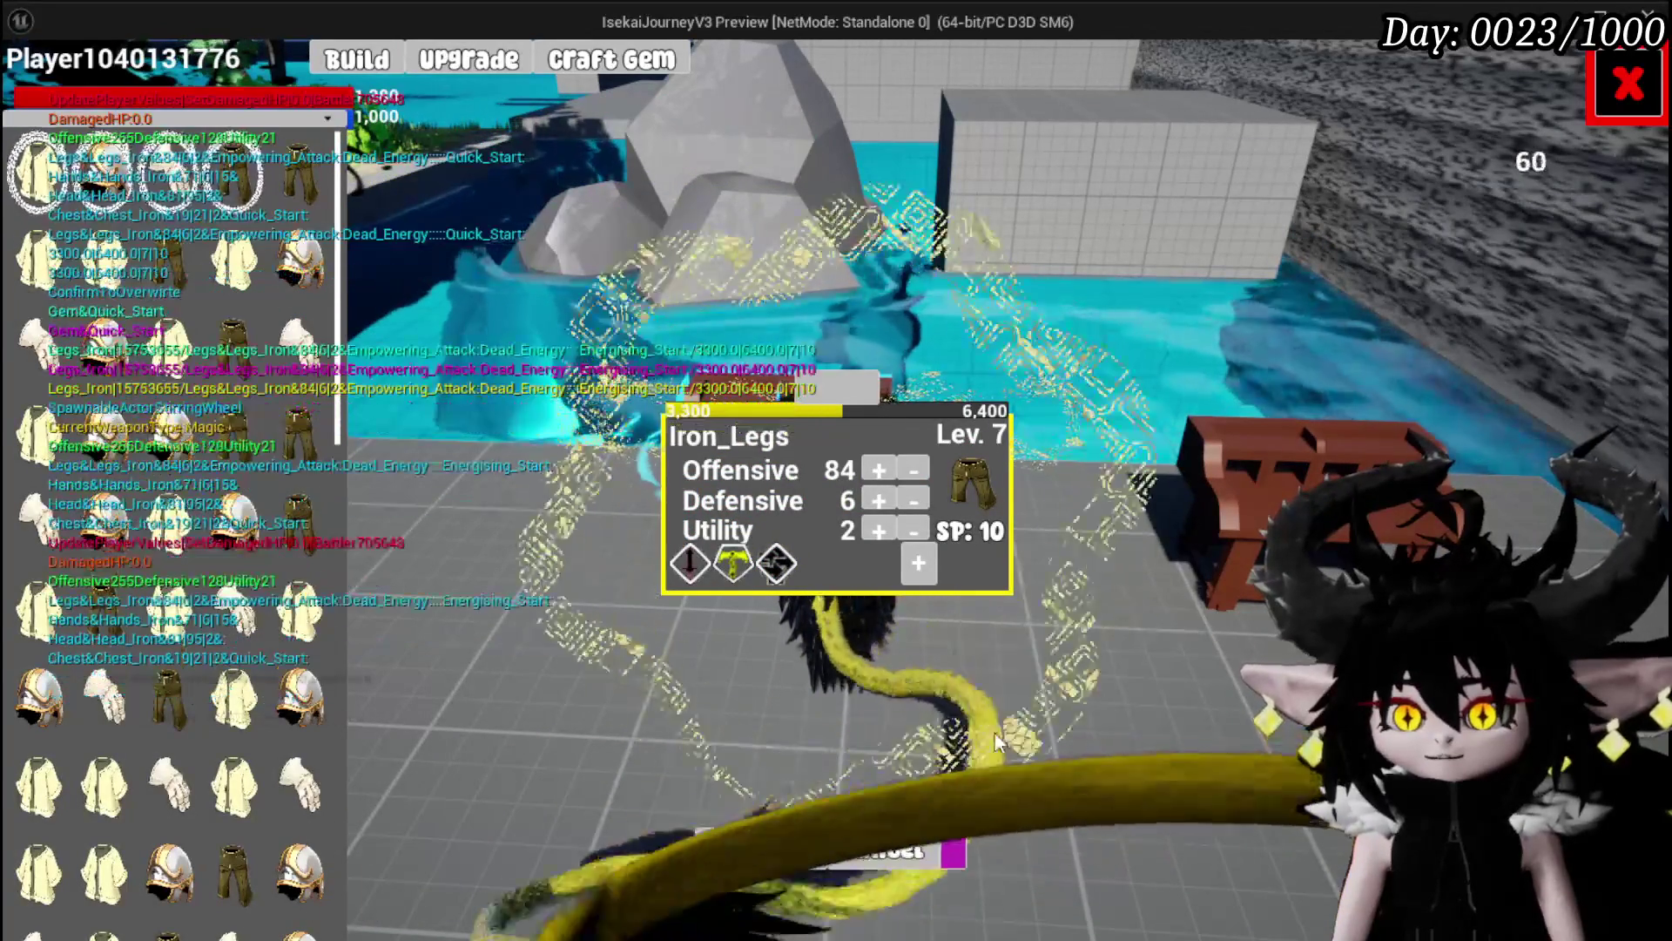
click(1622, 108)
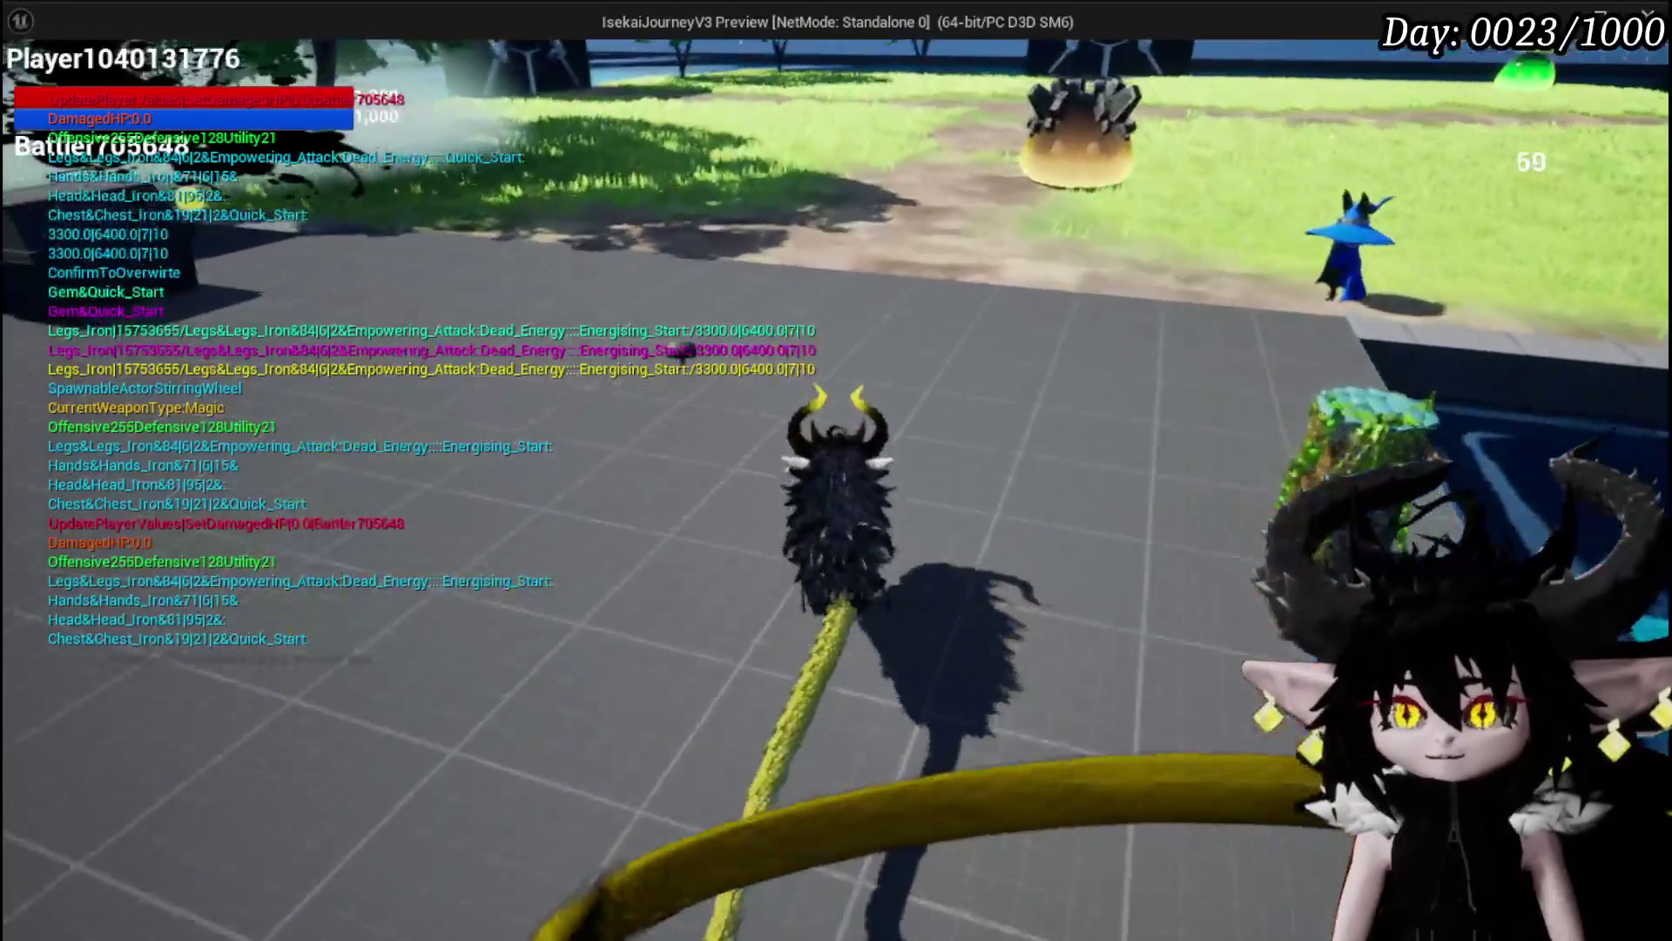
Step: Cast fire at the wind slime to start the battle, then switch back to the editor
key(1)
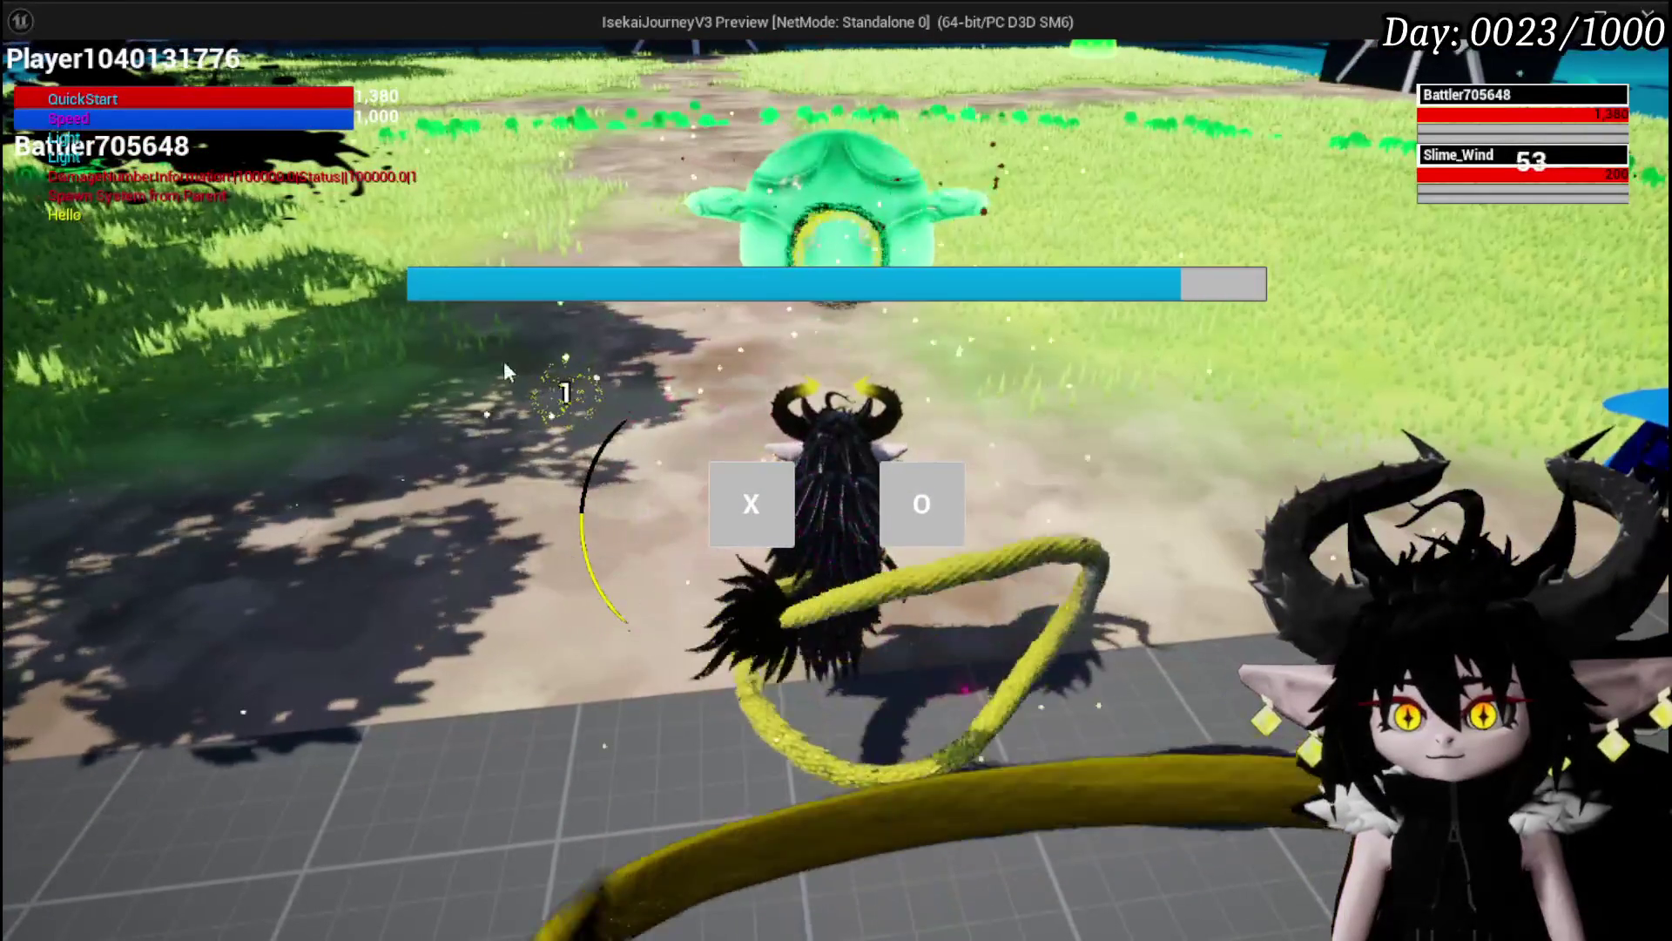
click(746, 504)
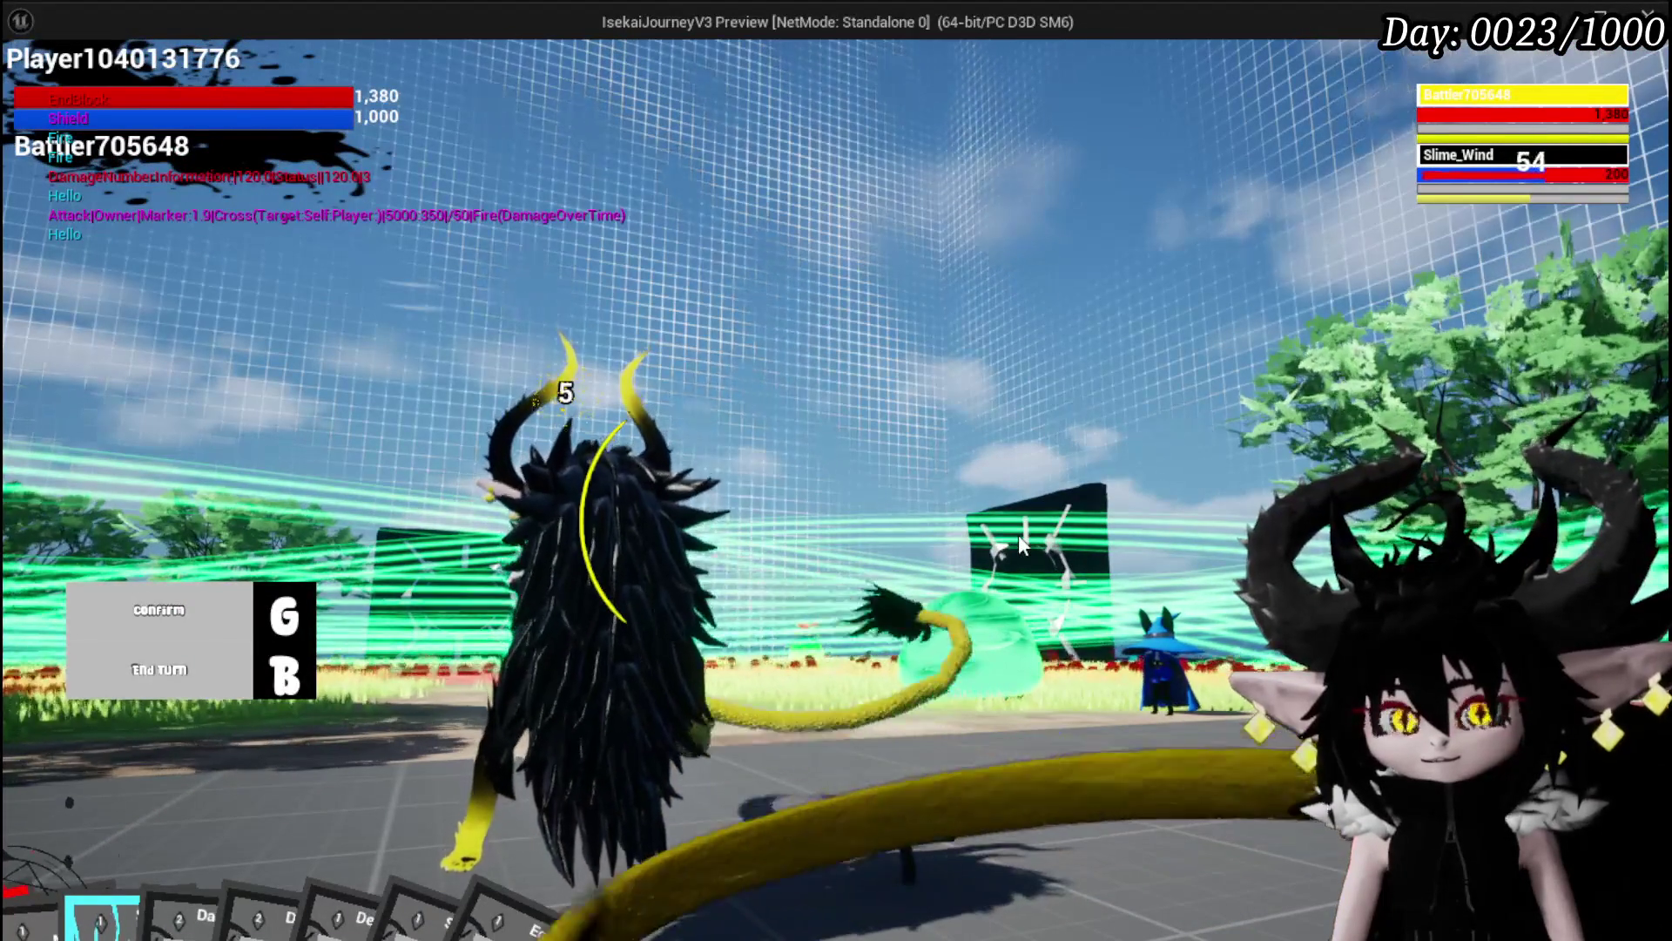
key(alt+Tab)
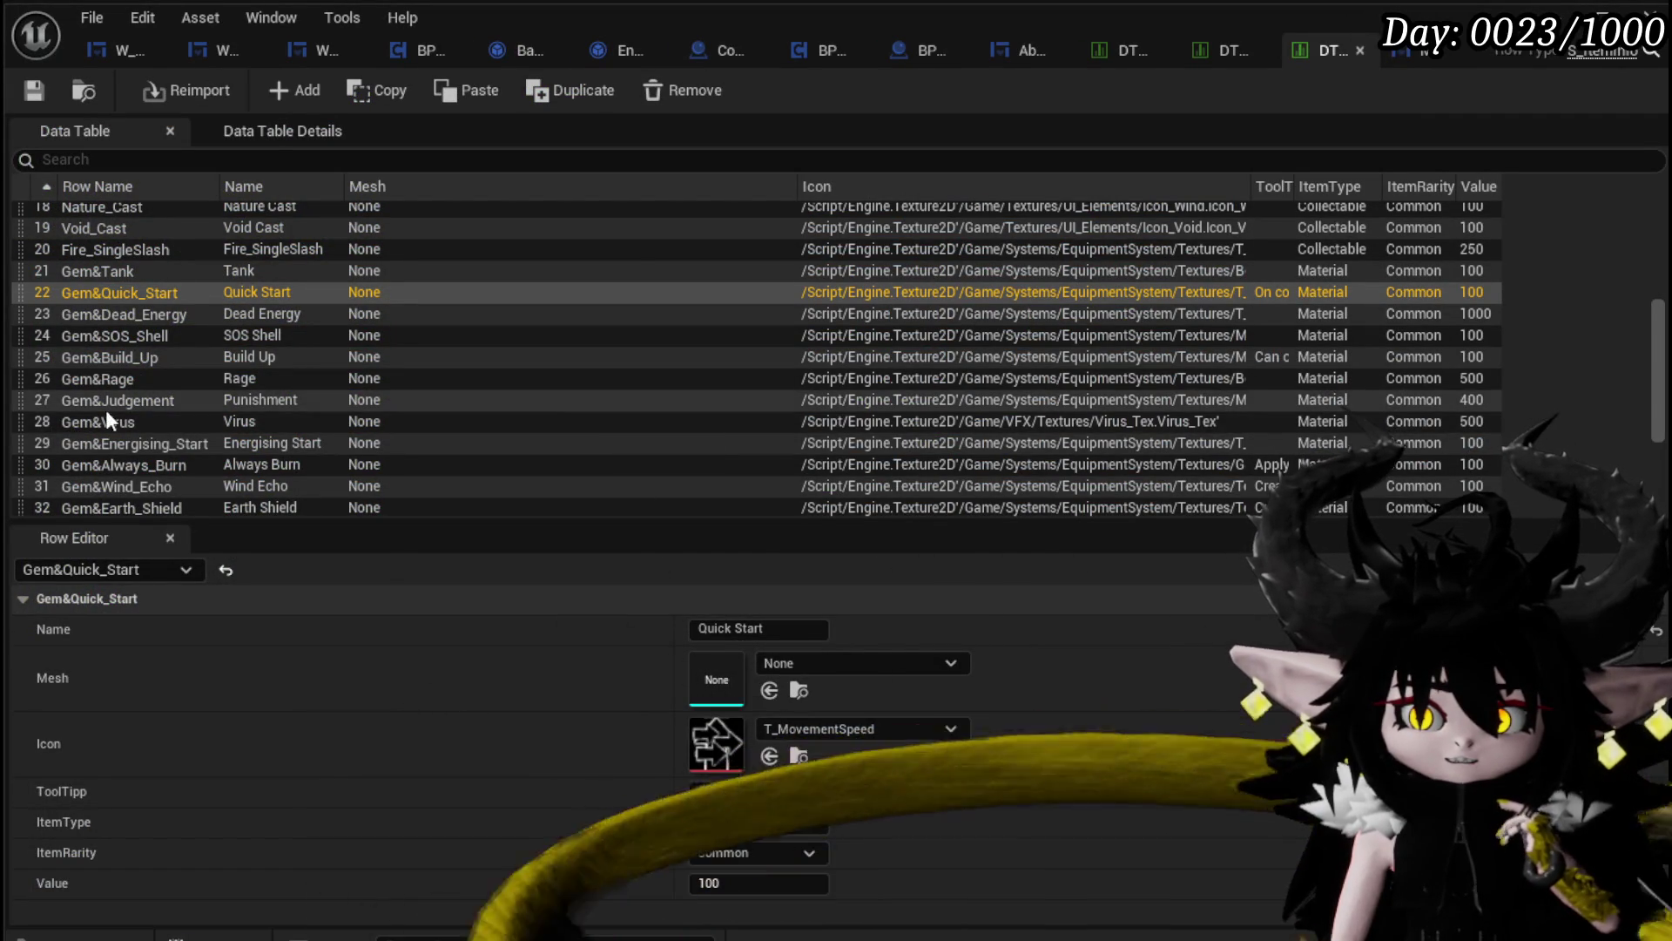
Step: Drag Gem&Energising_Start up and Gem&Tank below it, ordering Quick Start, Energising Start, Tank
click(115, 442)
drag(14, 446, 61, 311)
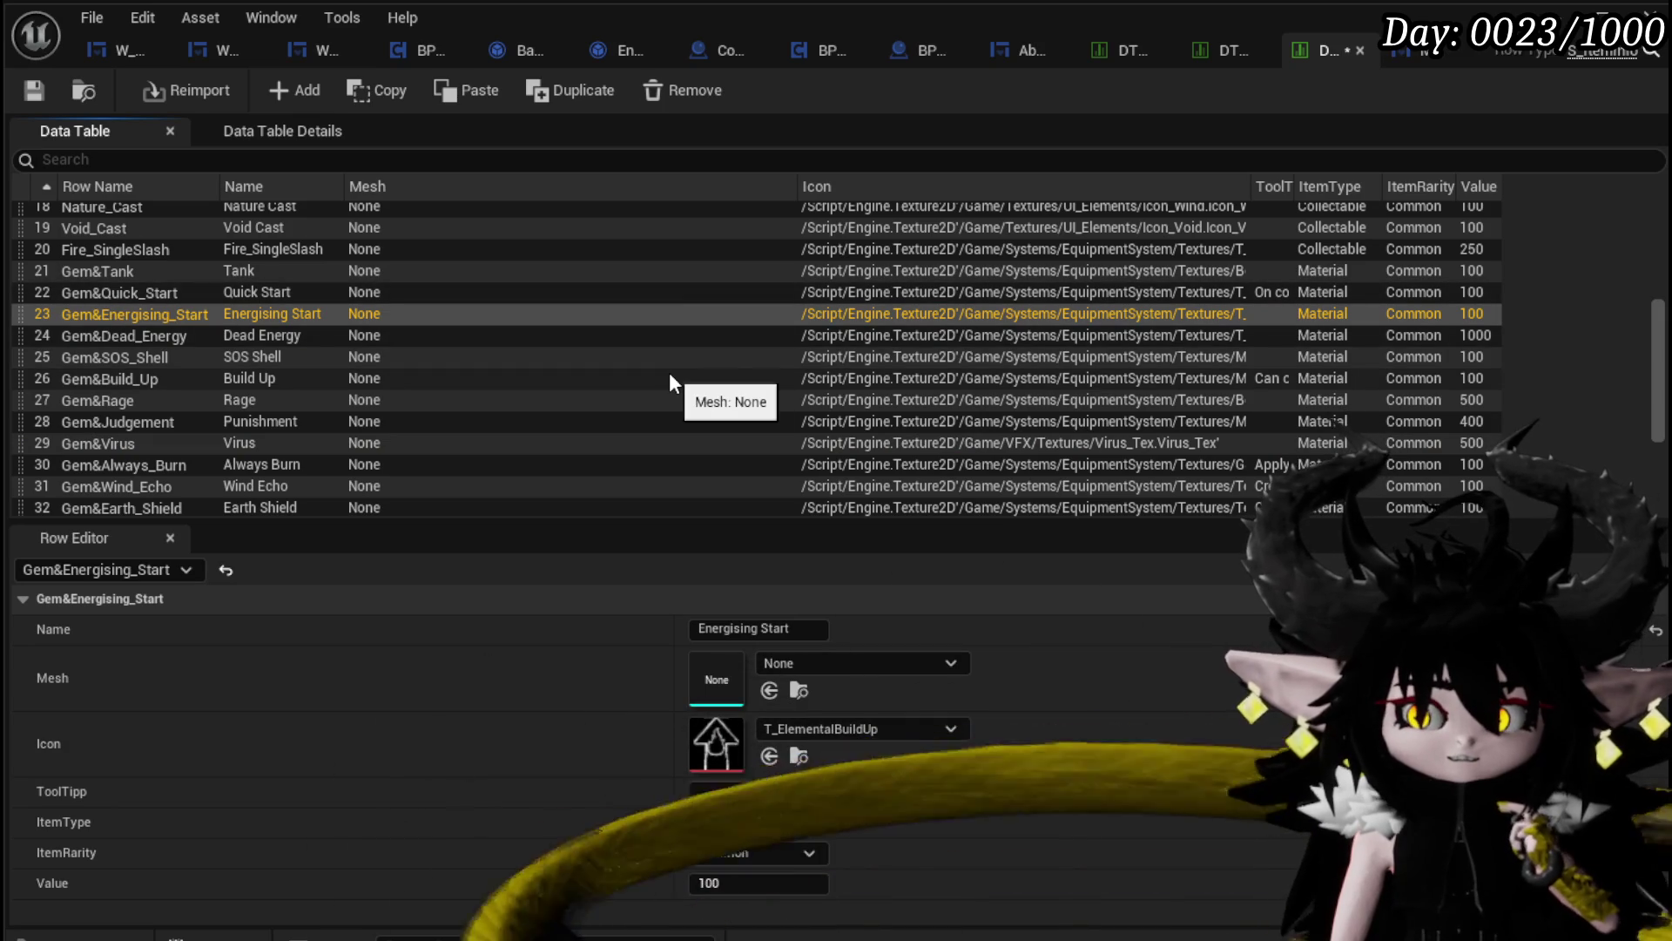
click(231, 291)
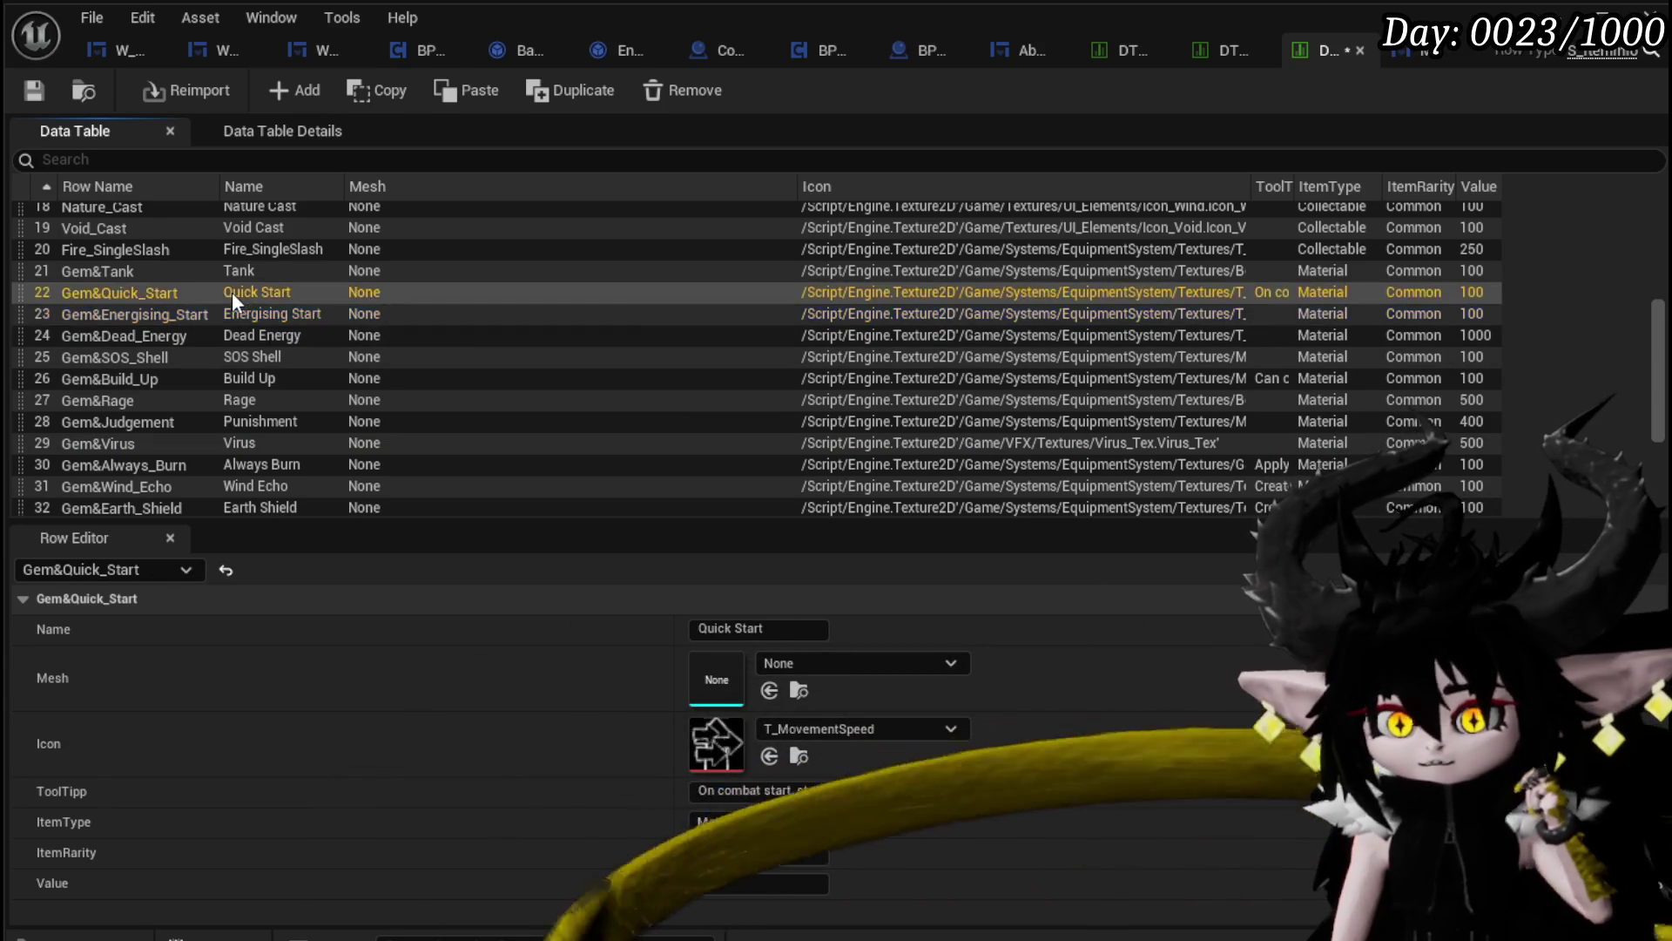
click(228, 315)
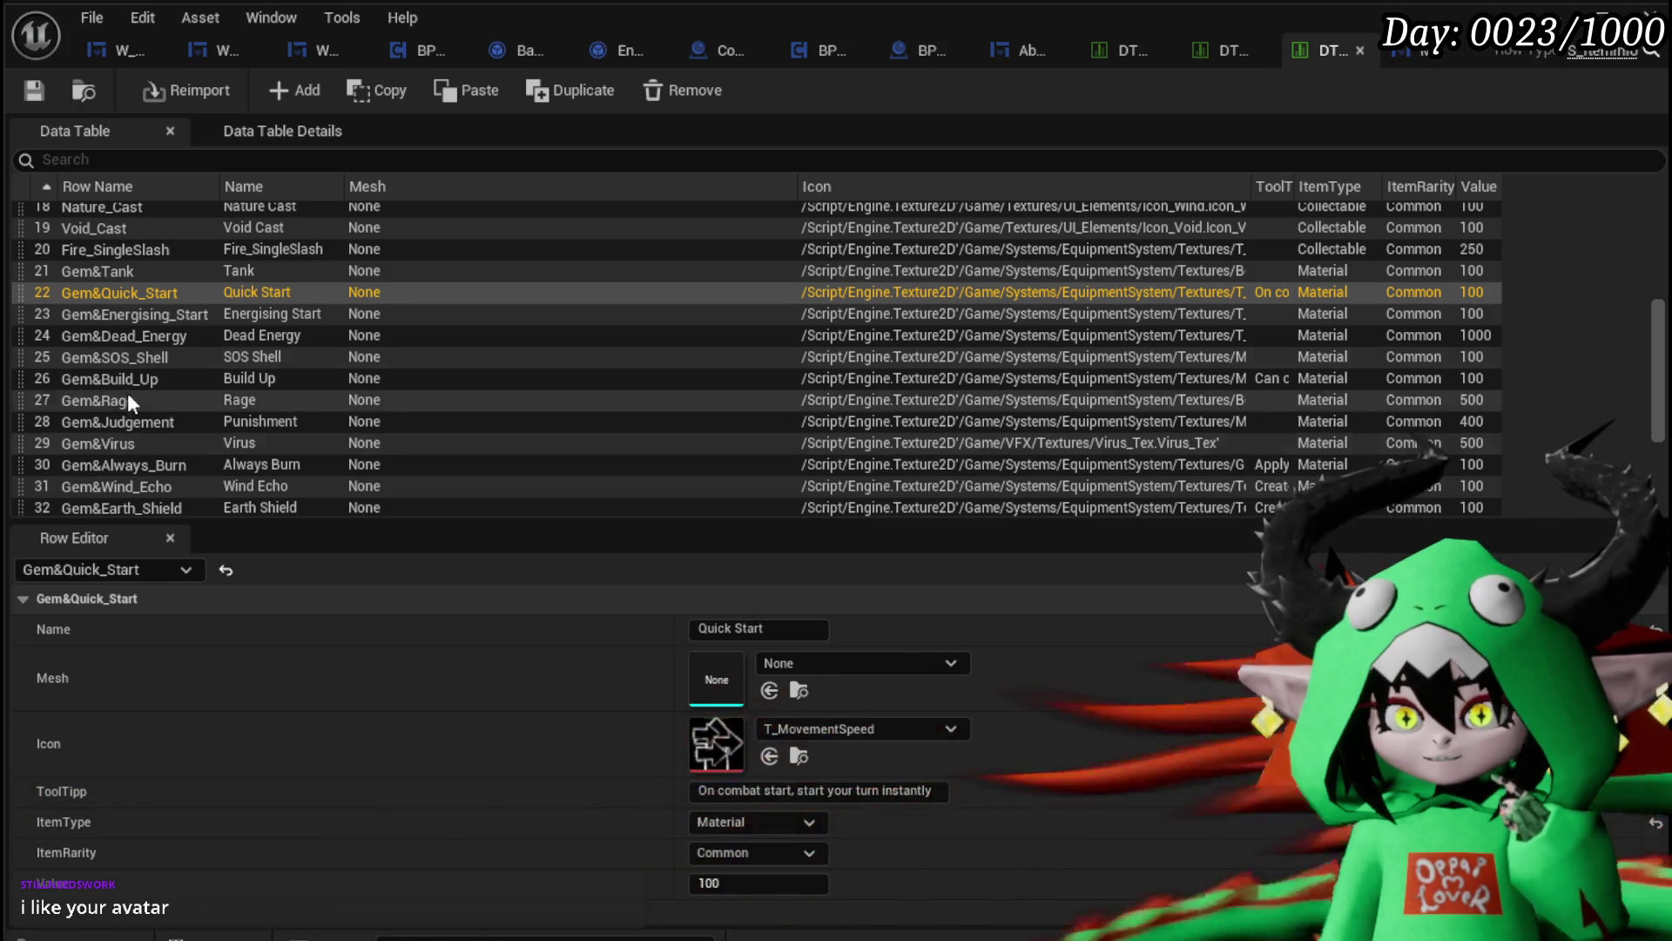
click(139, 274)
drag(19, 268, 29, 315)
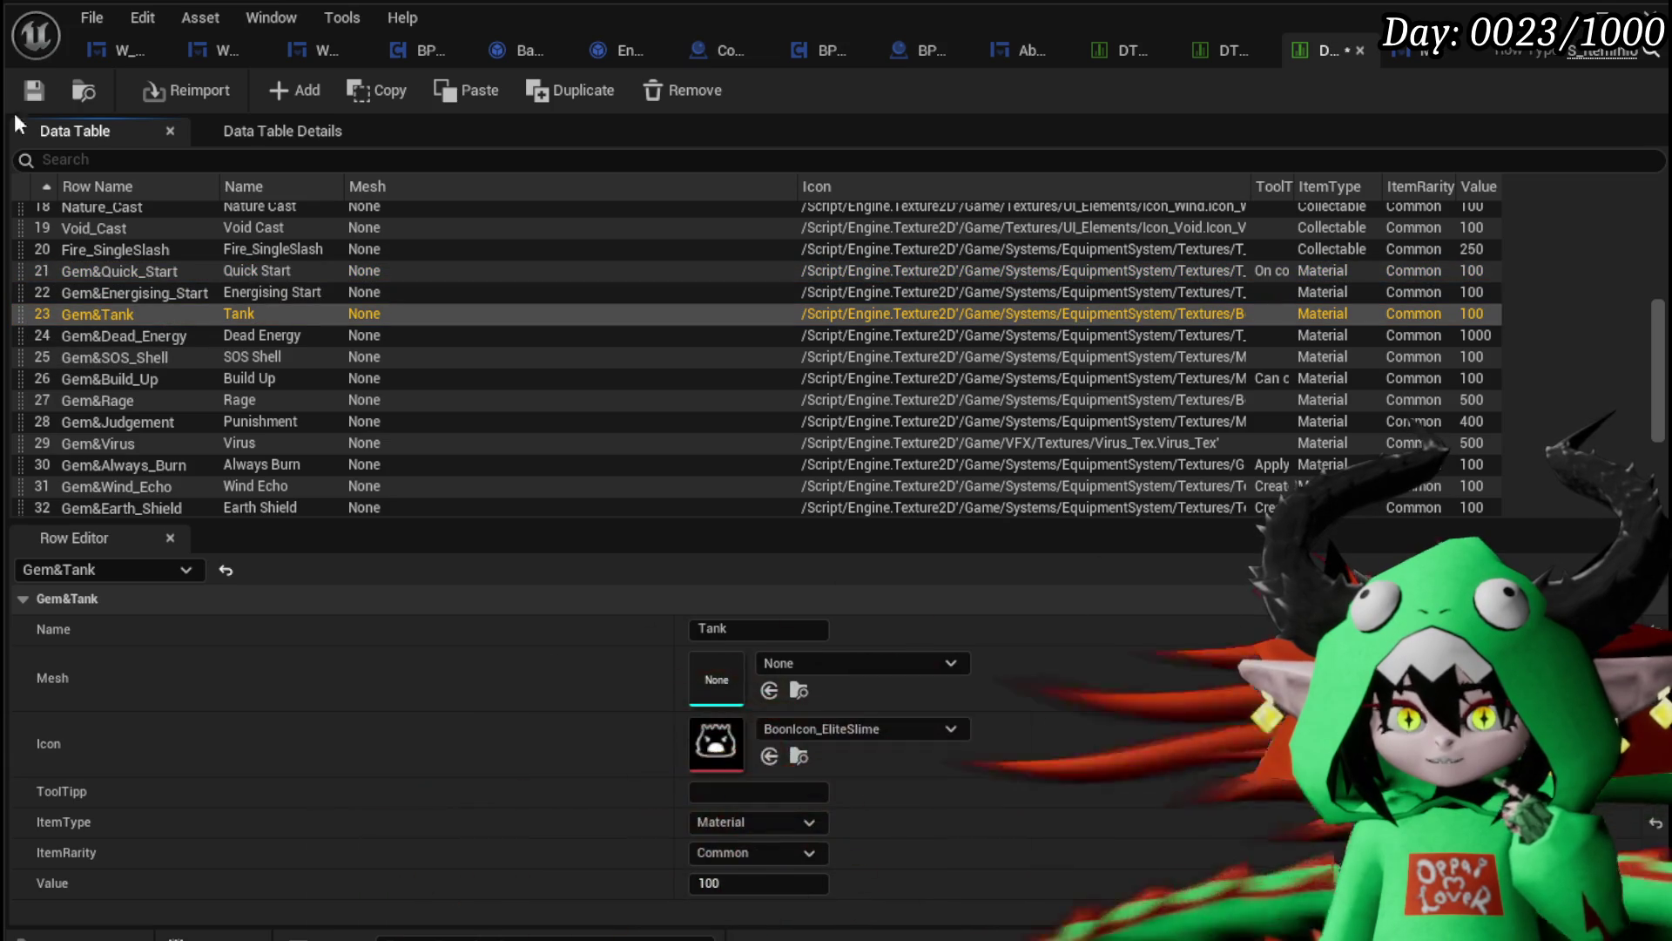
click(117, 269)
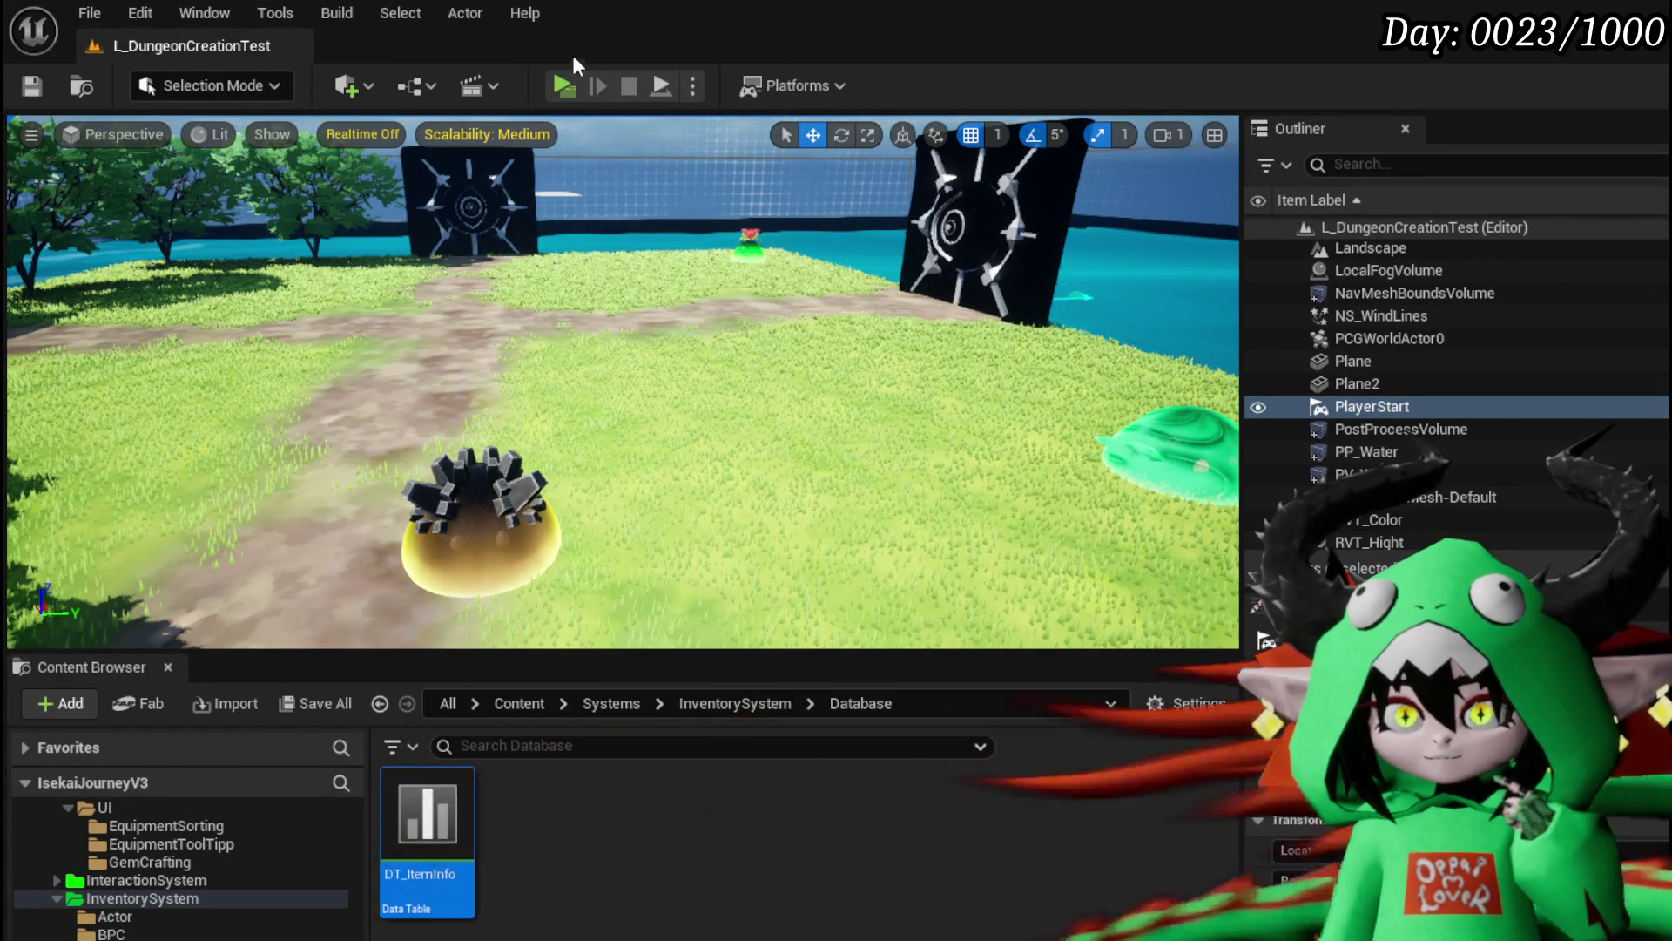
Step: Launch the game and view the character's equipment stats and perks
click(575, 93)
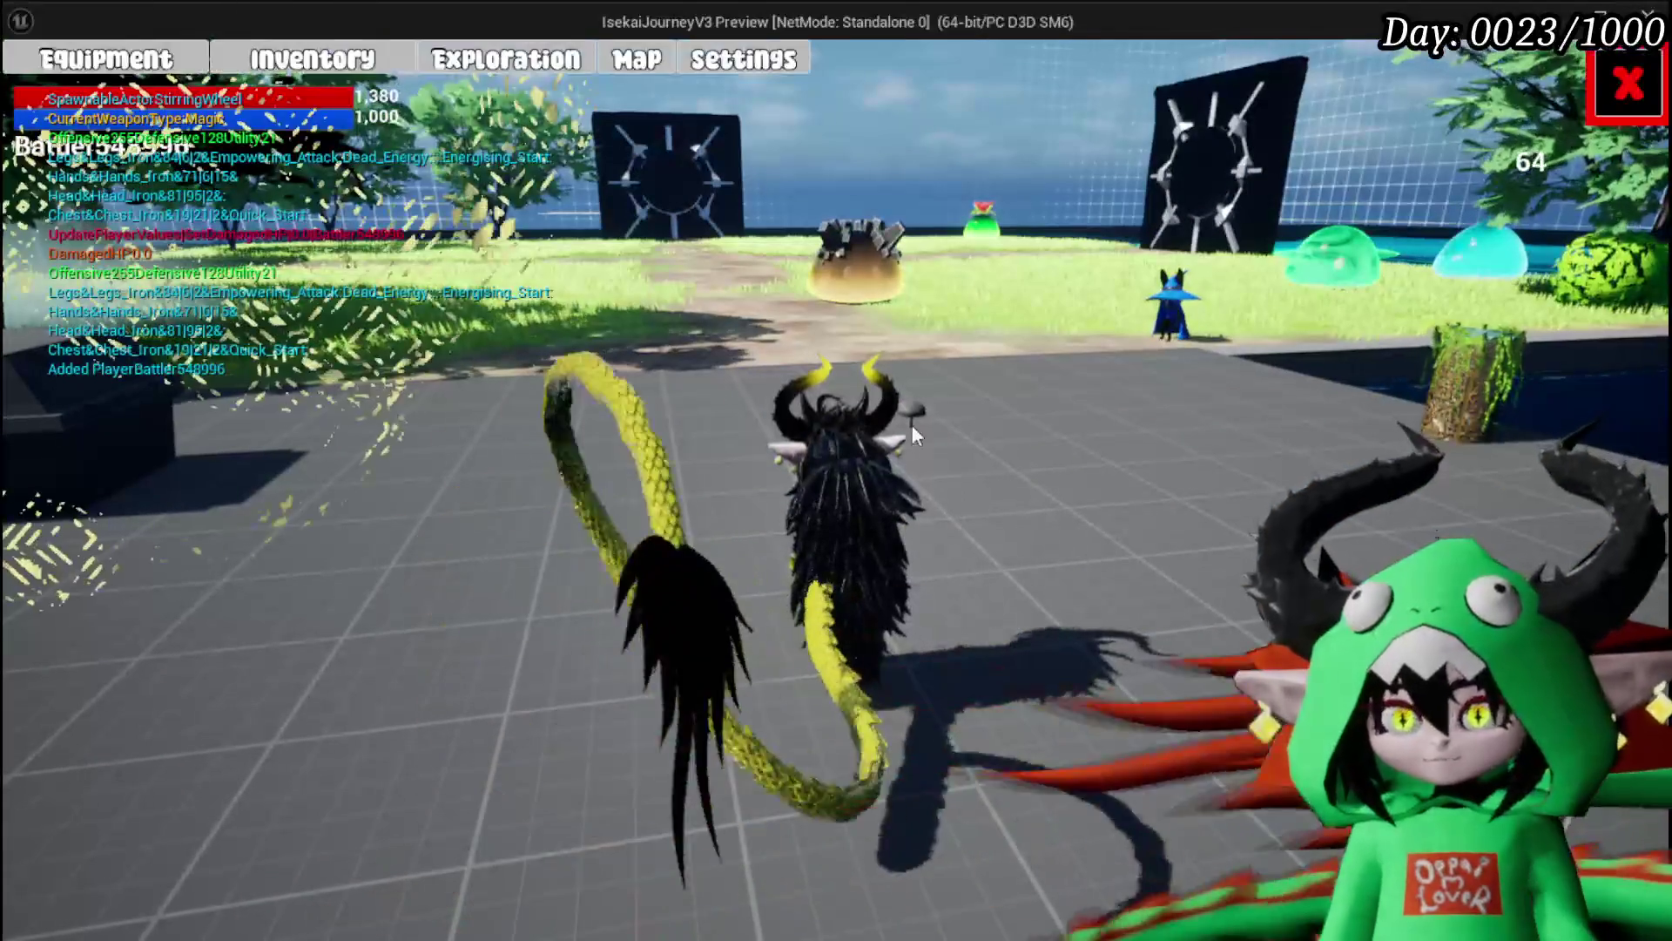
click(103, 61)
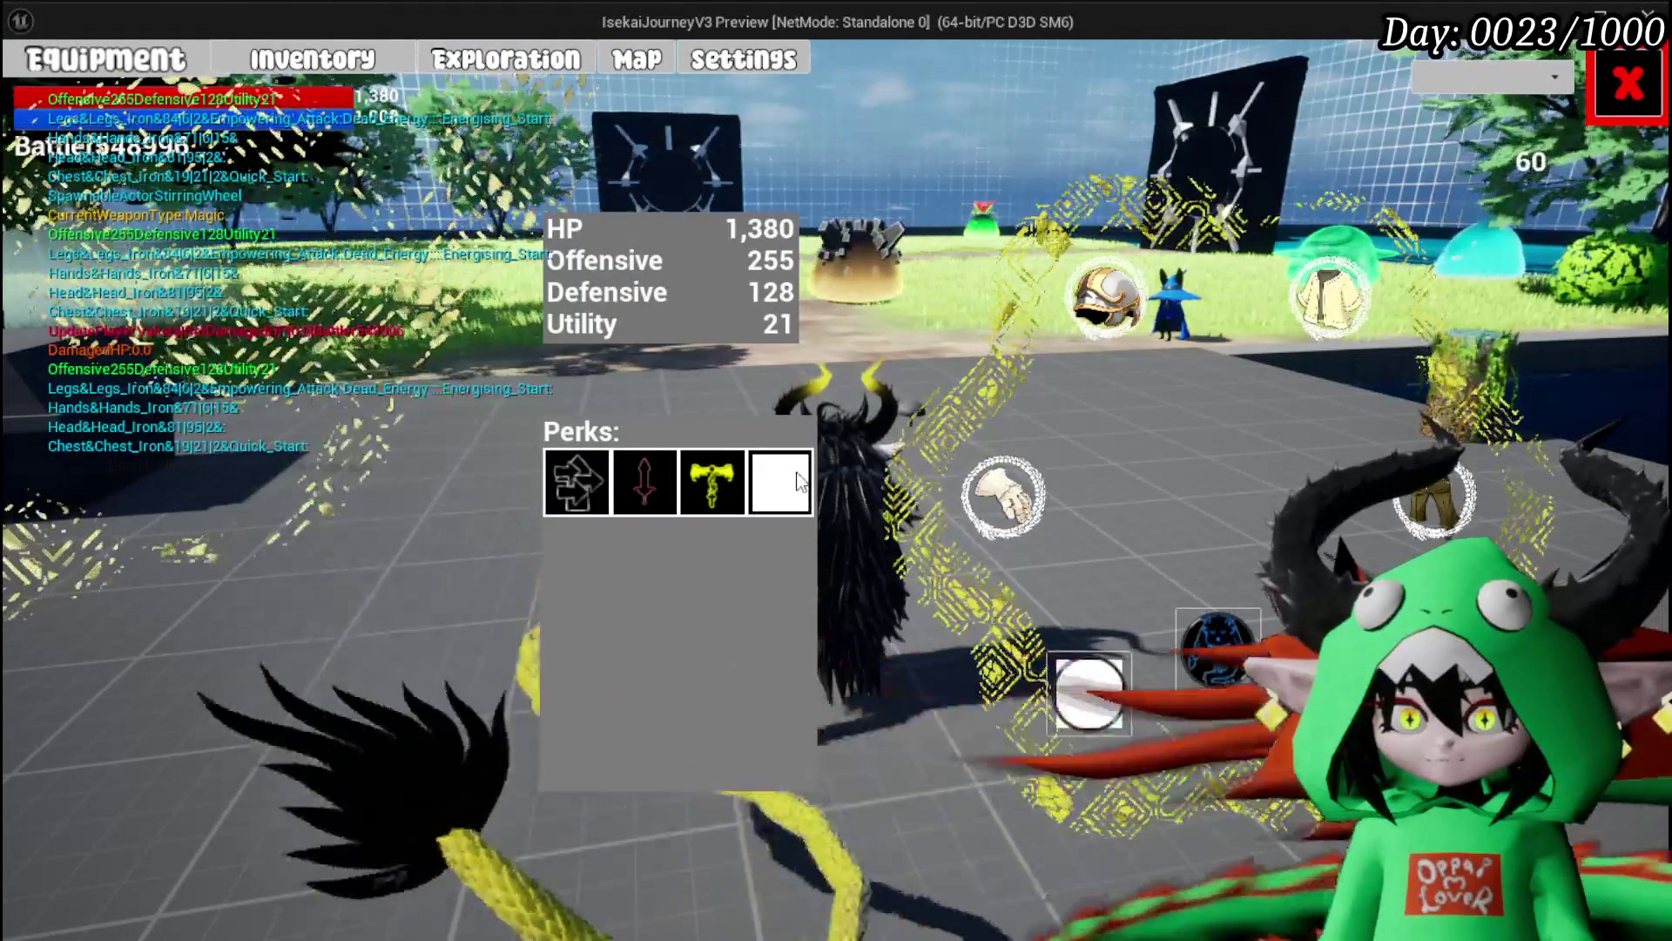
key(Escape)
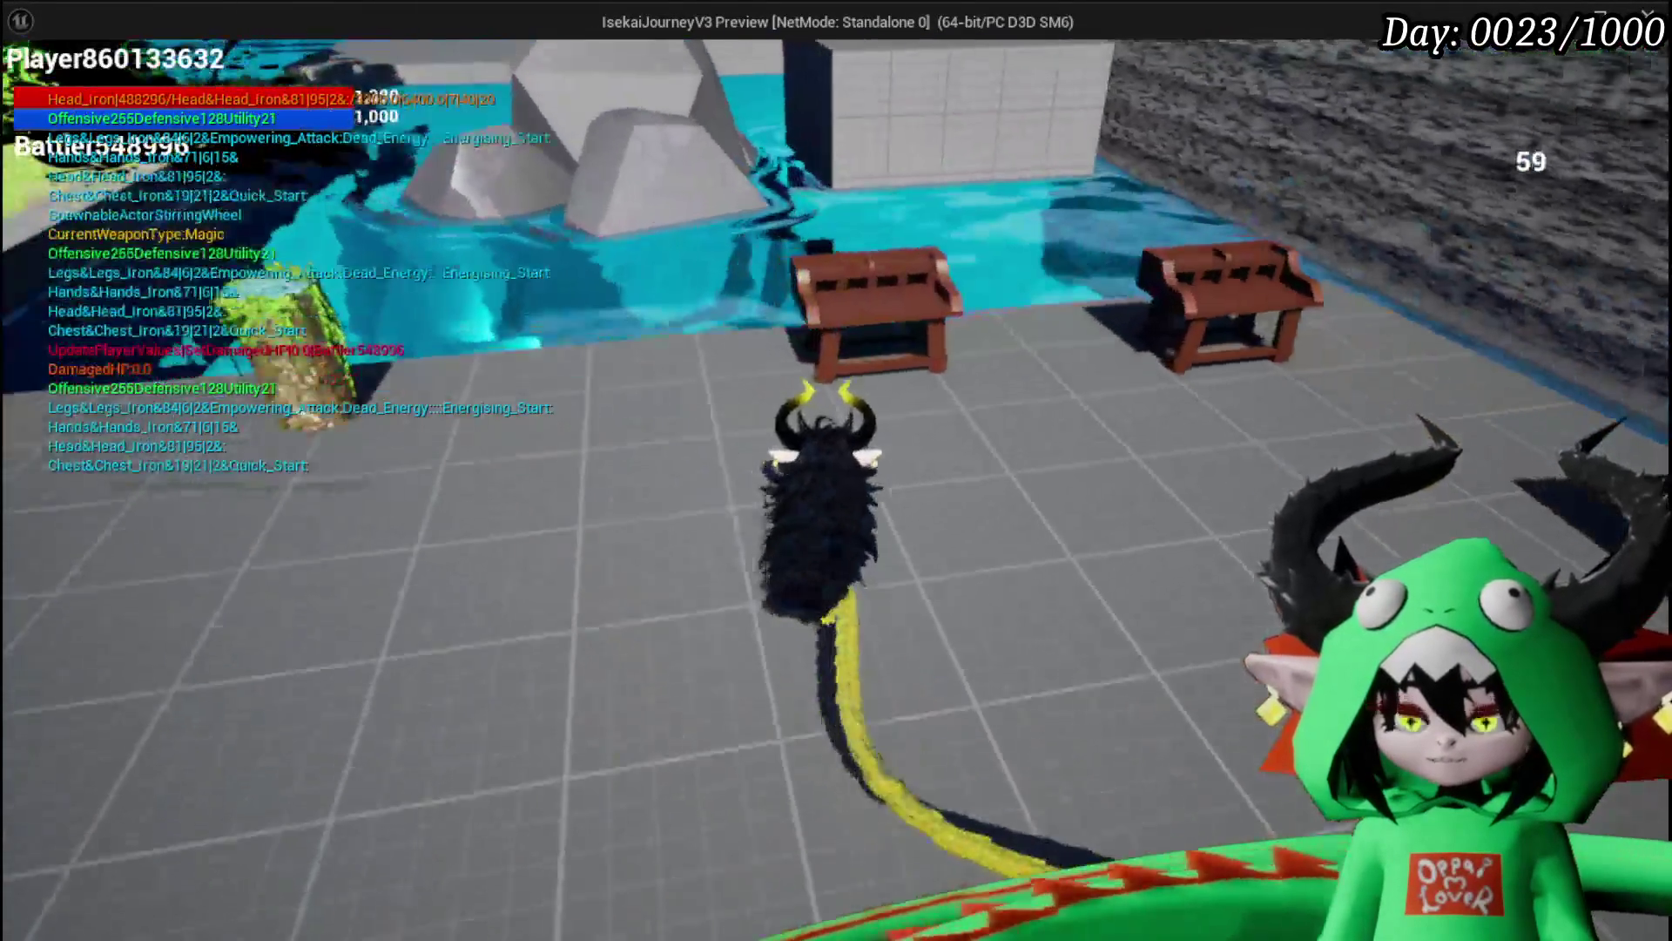
Step: At the bench, socket a gem into Iron_Legs' third slot
key(w)
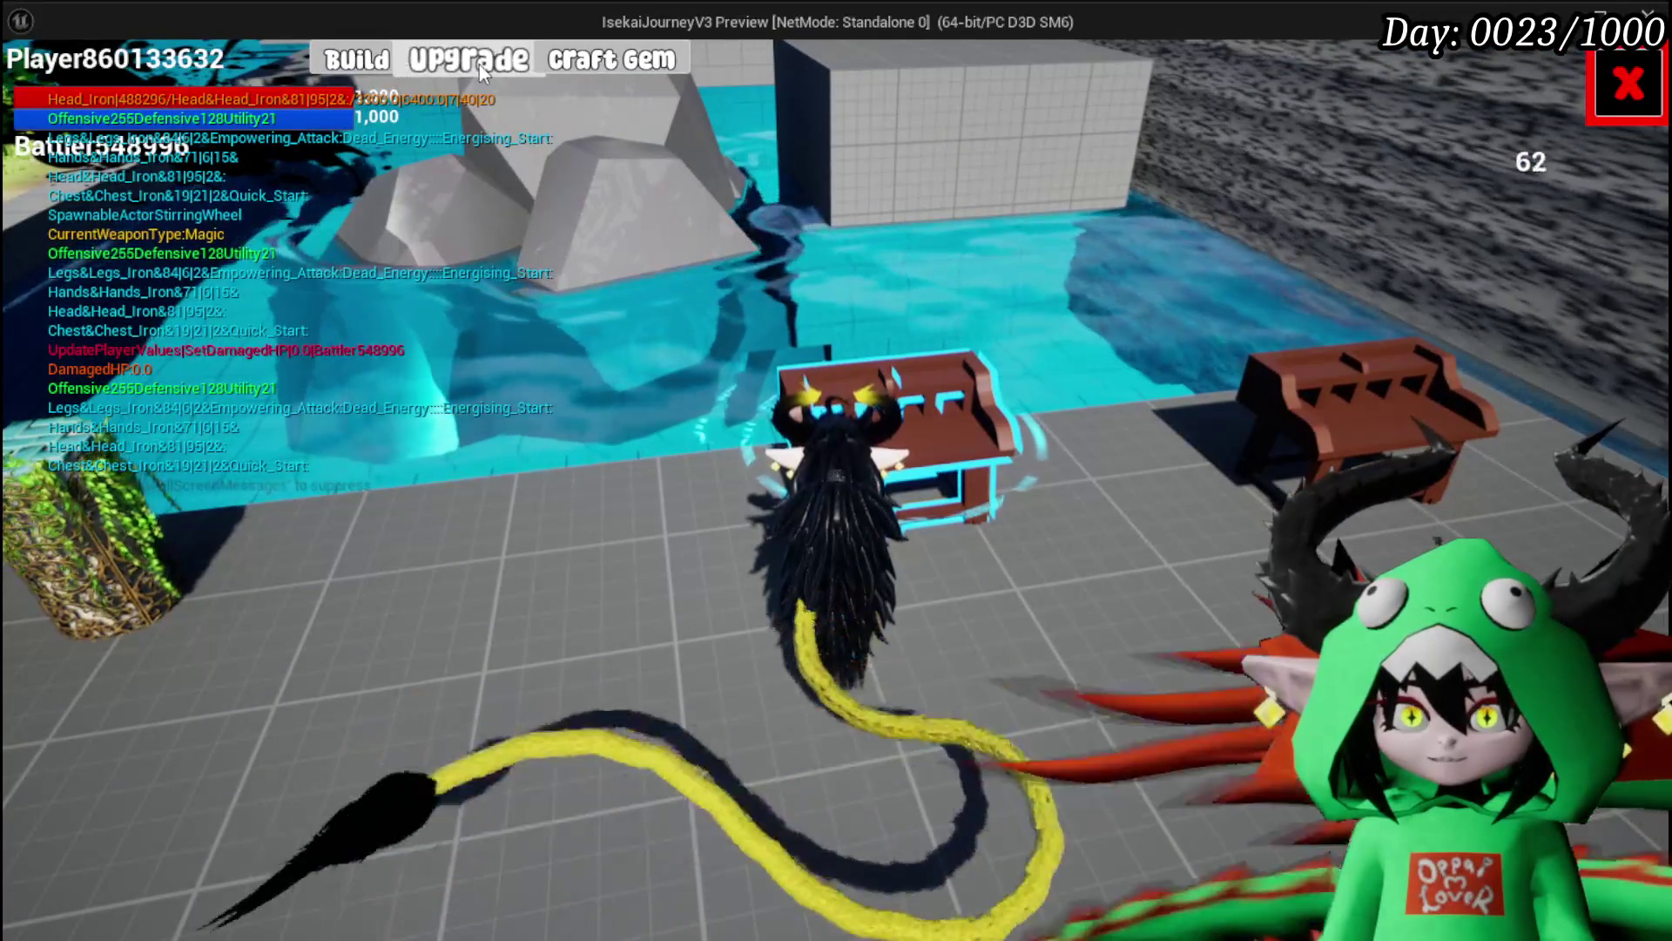
click(471, 61)
click(233, 251)
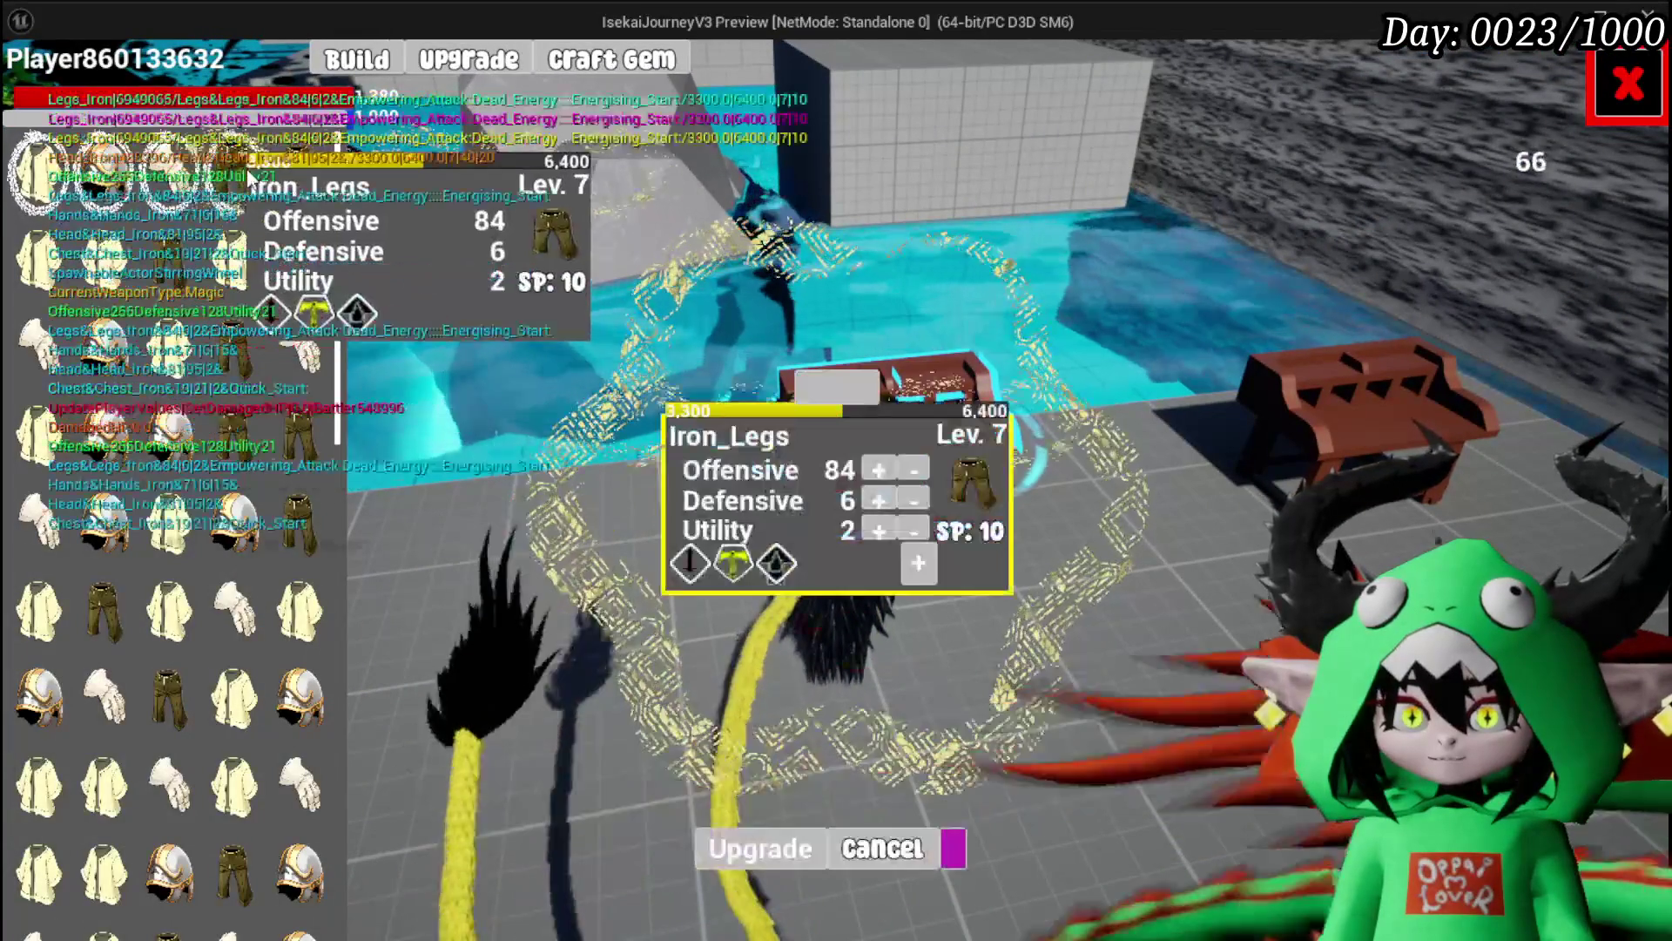
click(918, 563)
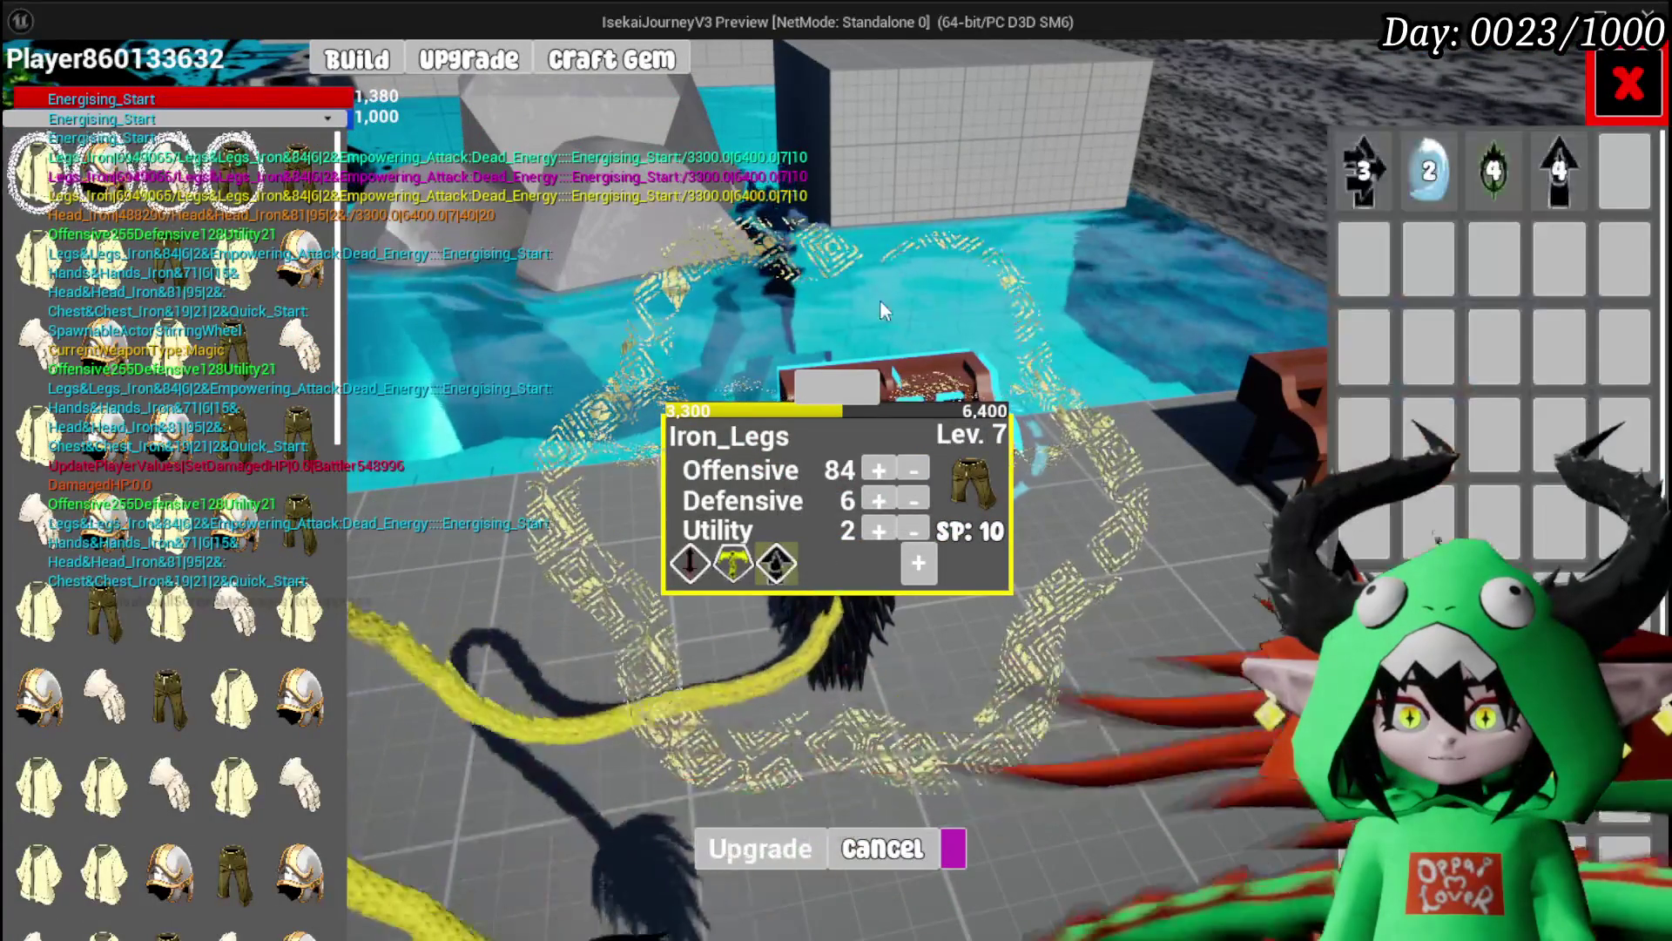
click(1341, 191)
click(1256, 191)
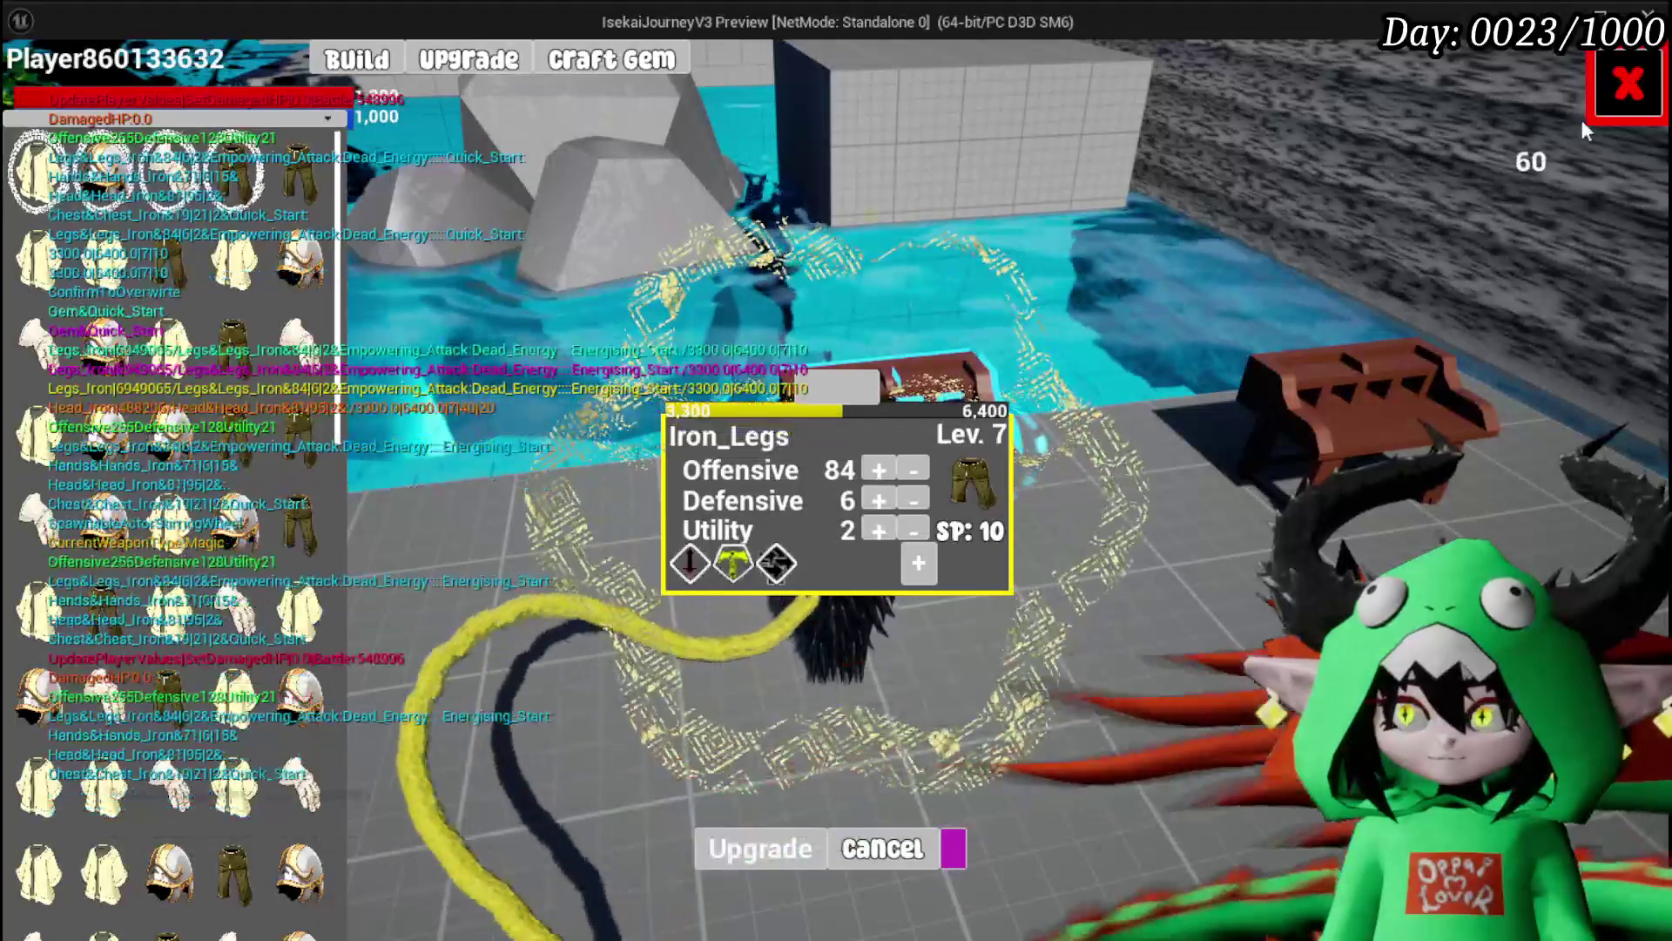
click(1625, 85)
Step: Check the three perks in Equipment, save the game, and exit to the editor
key(Tab)
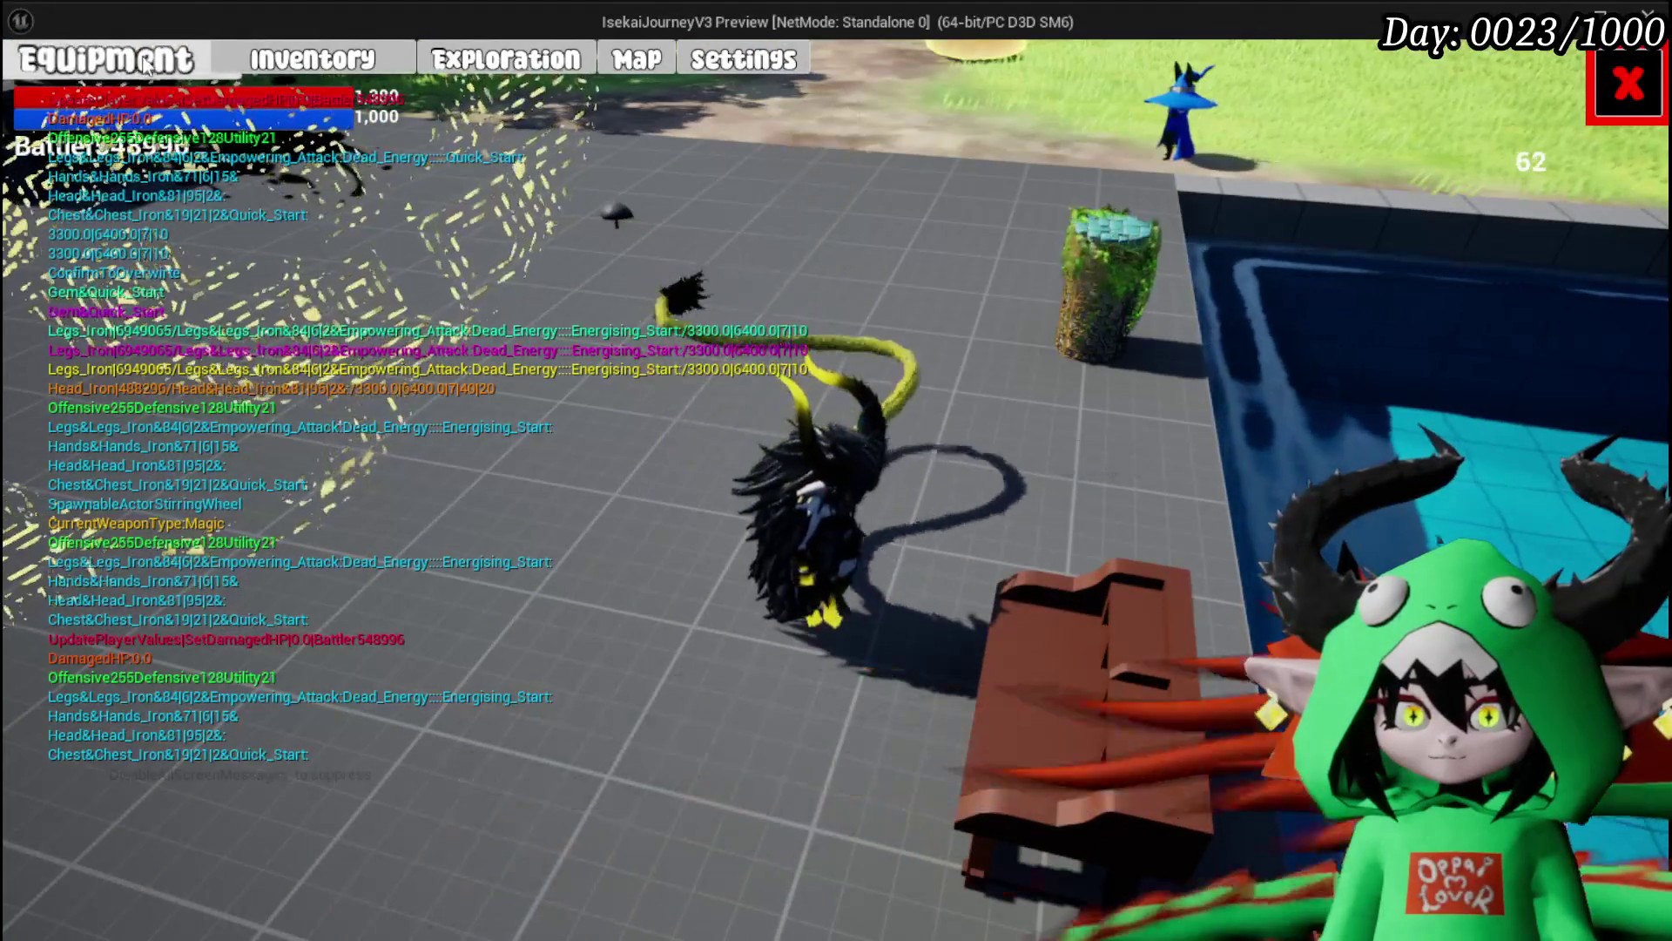
click(146, 65)
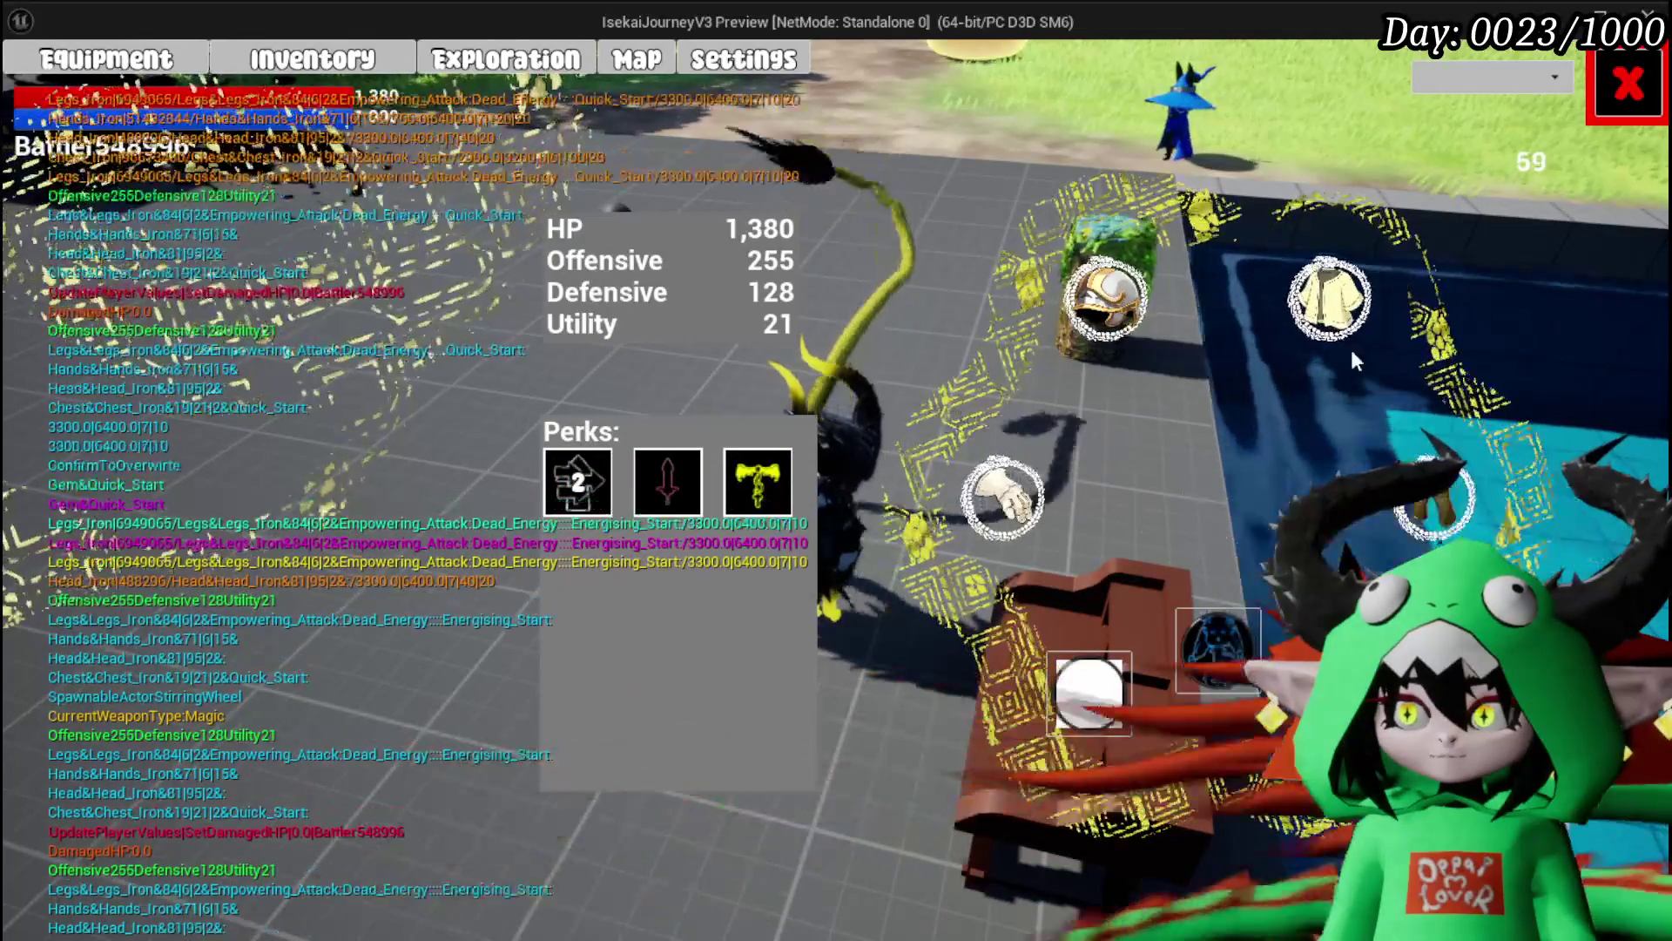
click(1626, 83)
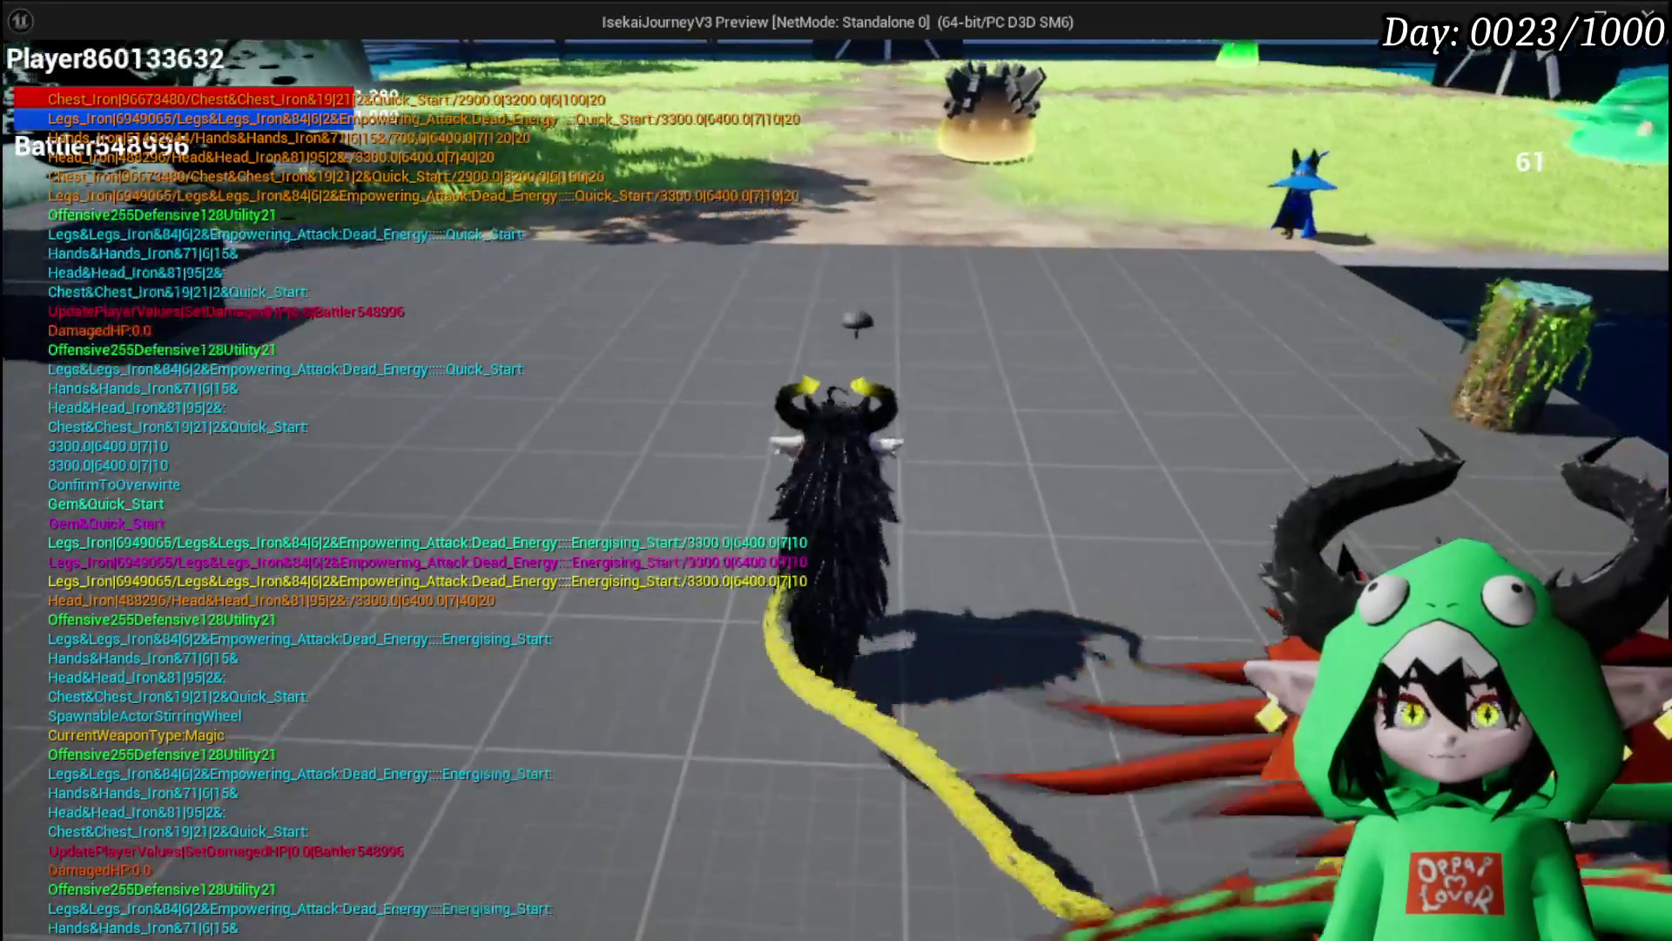
key(Escape)
click(1011, 464)
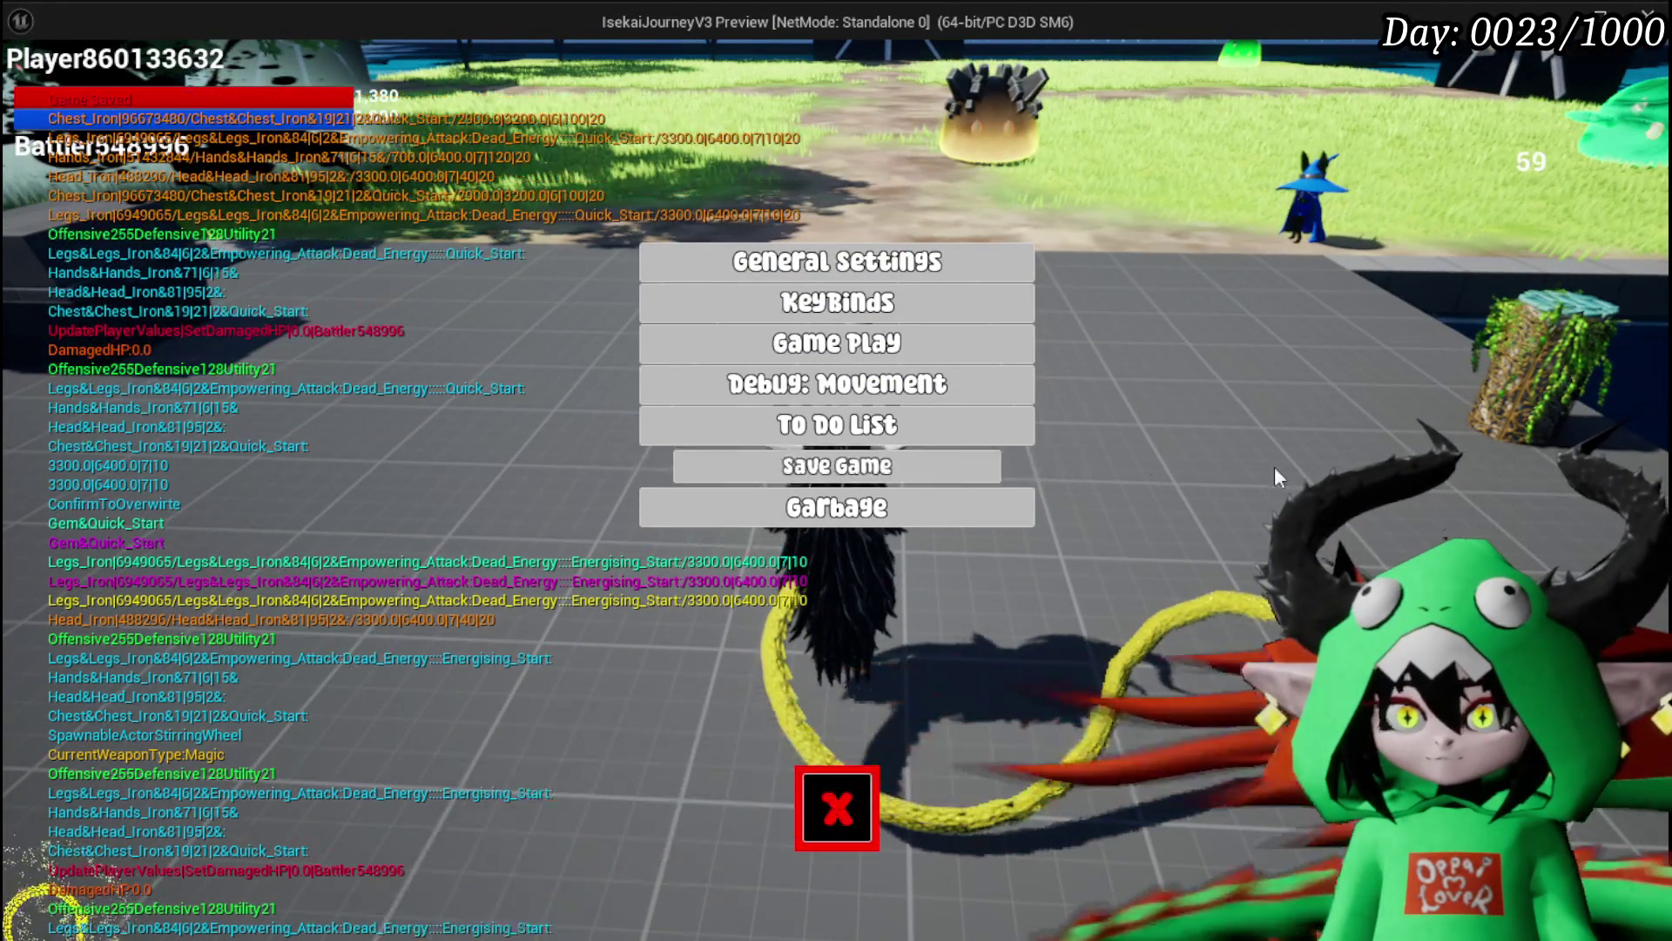
click(837, 807)
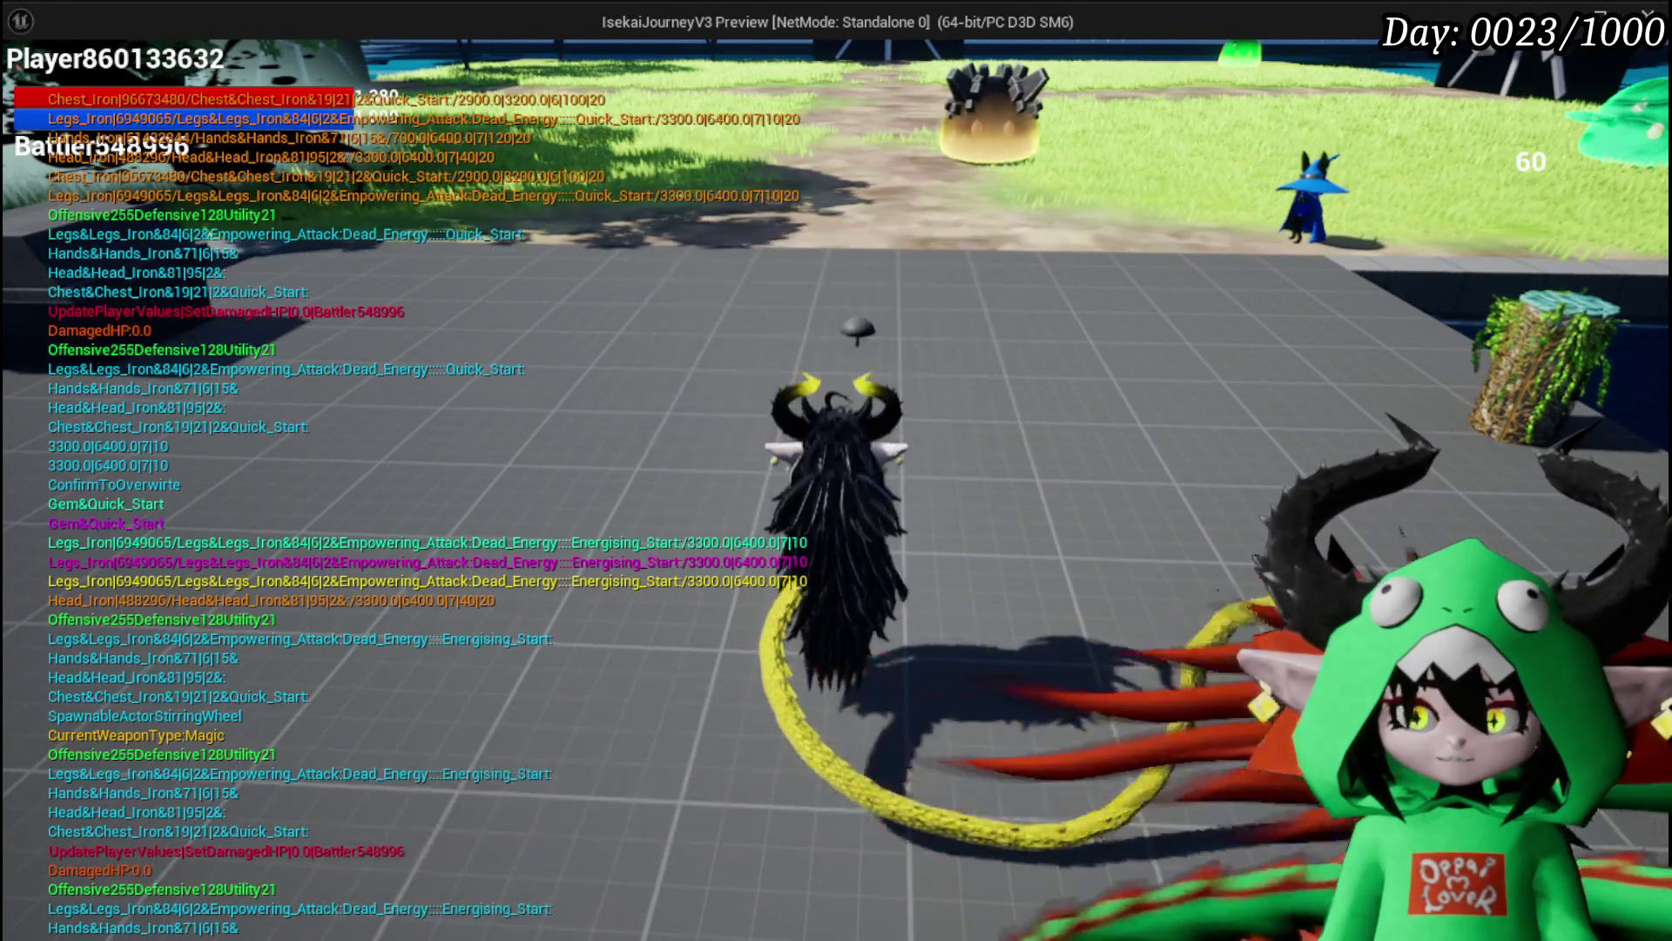
key(alt+F4)
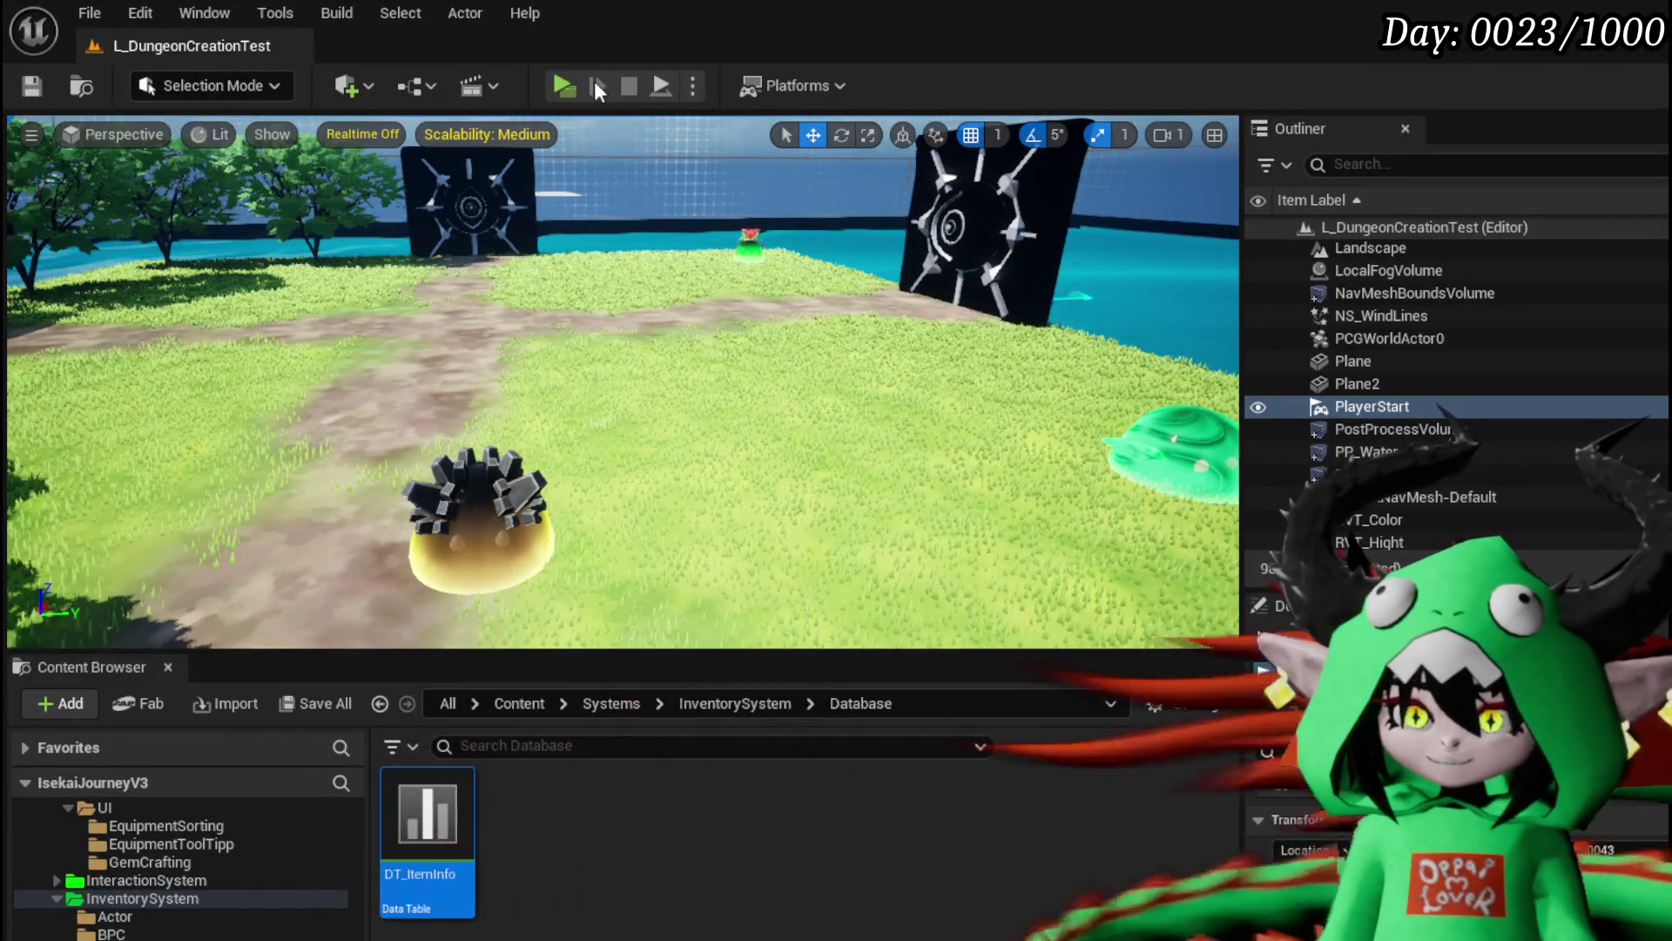
Step: Launch the game preview again and review the equipment overview
click(563, 85)
key(Tab)
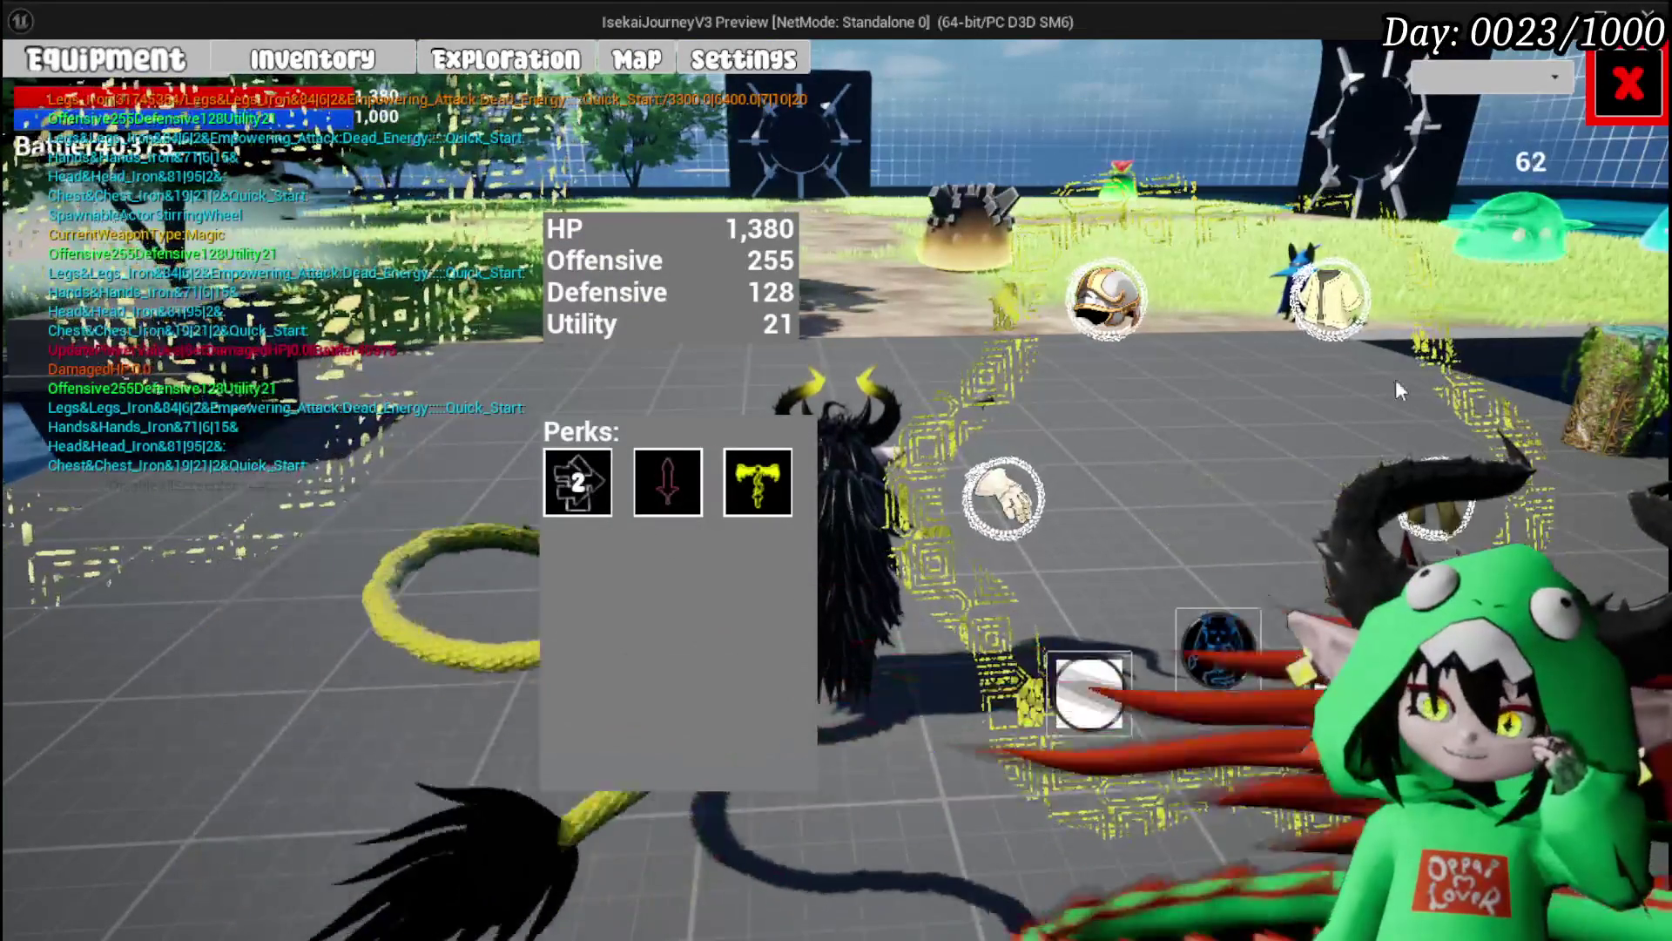
mouse_move(1319, 270)
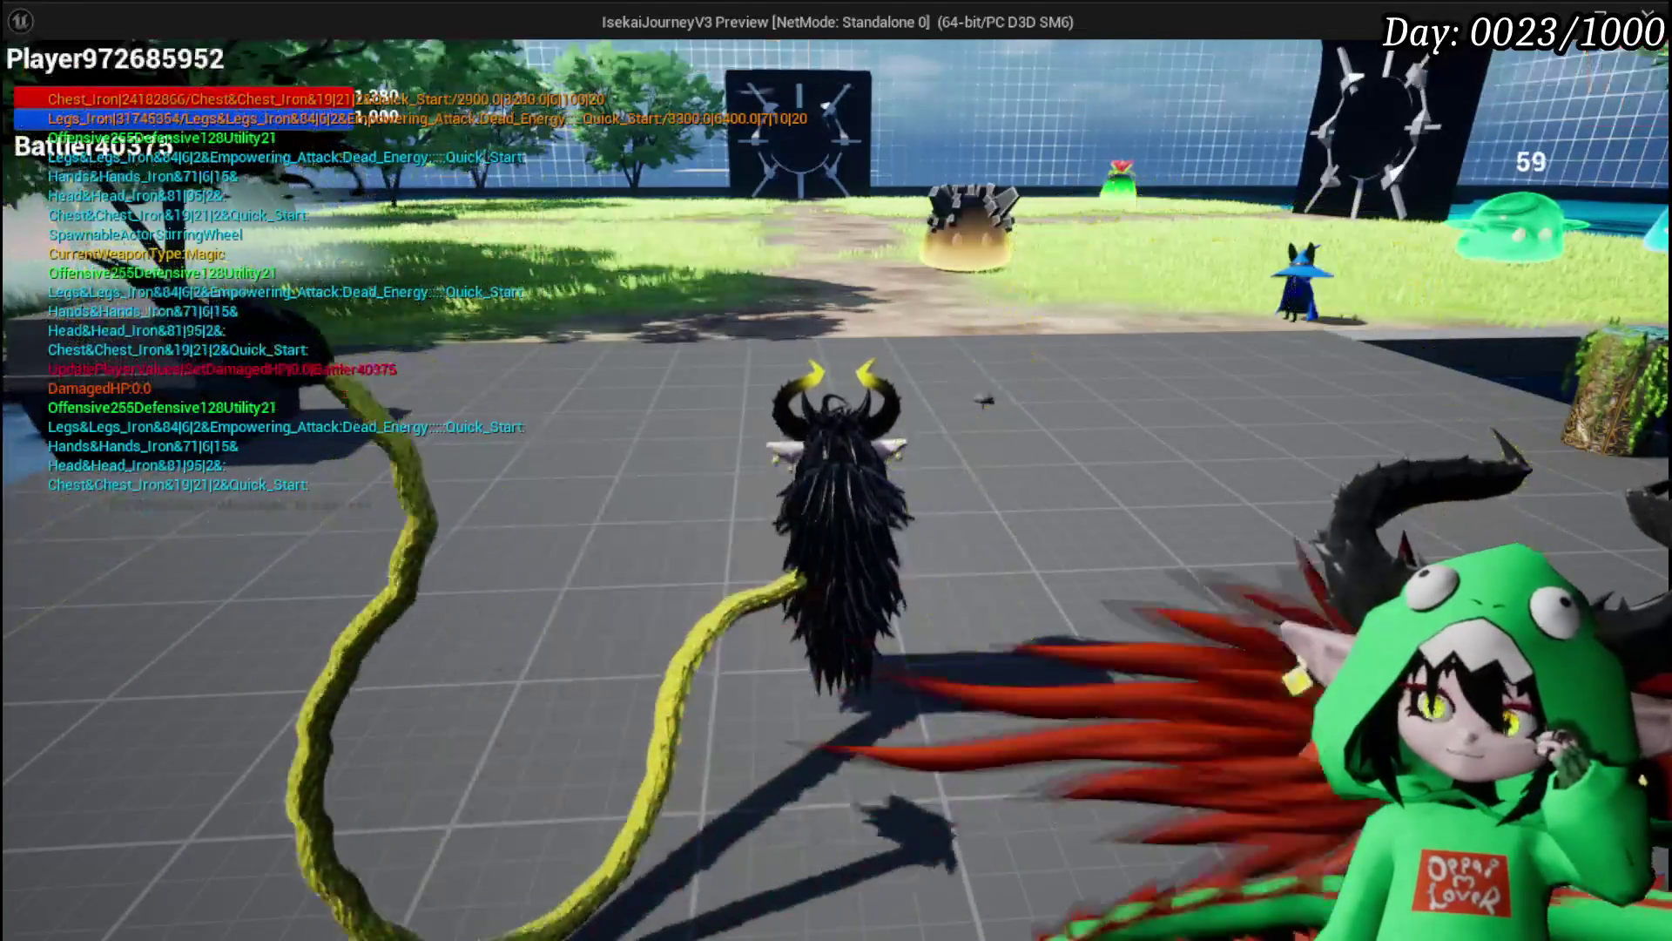
click(1594, 86)
Step: Fight the wind slime with a fire spell, then exit the preview back to the editor
key(w)
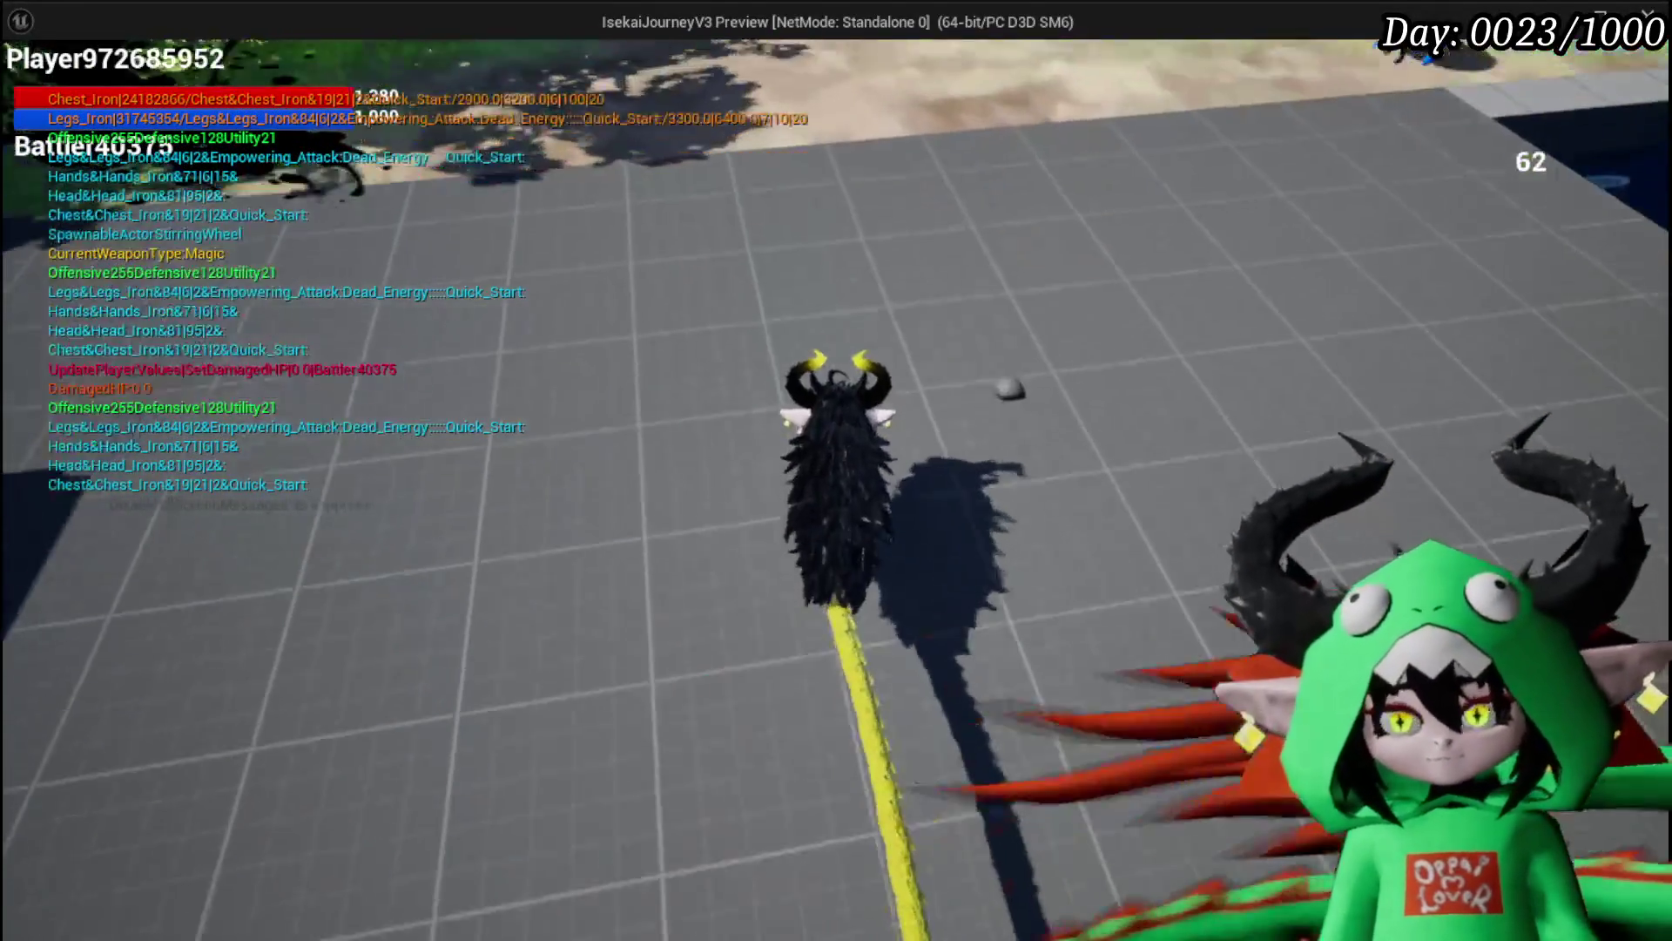
key(e)
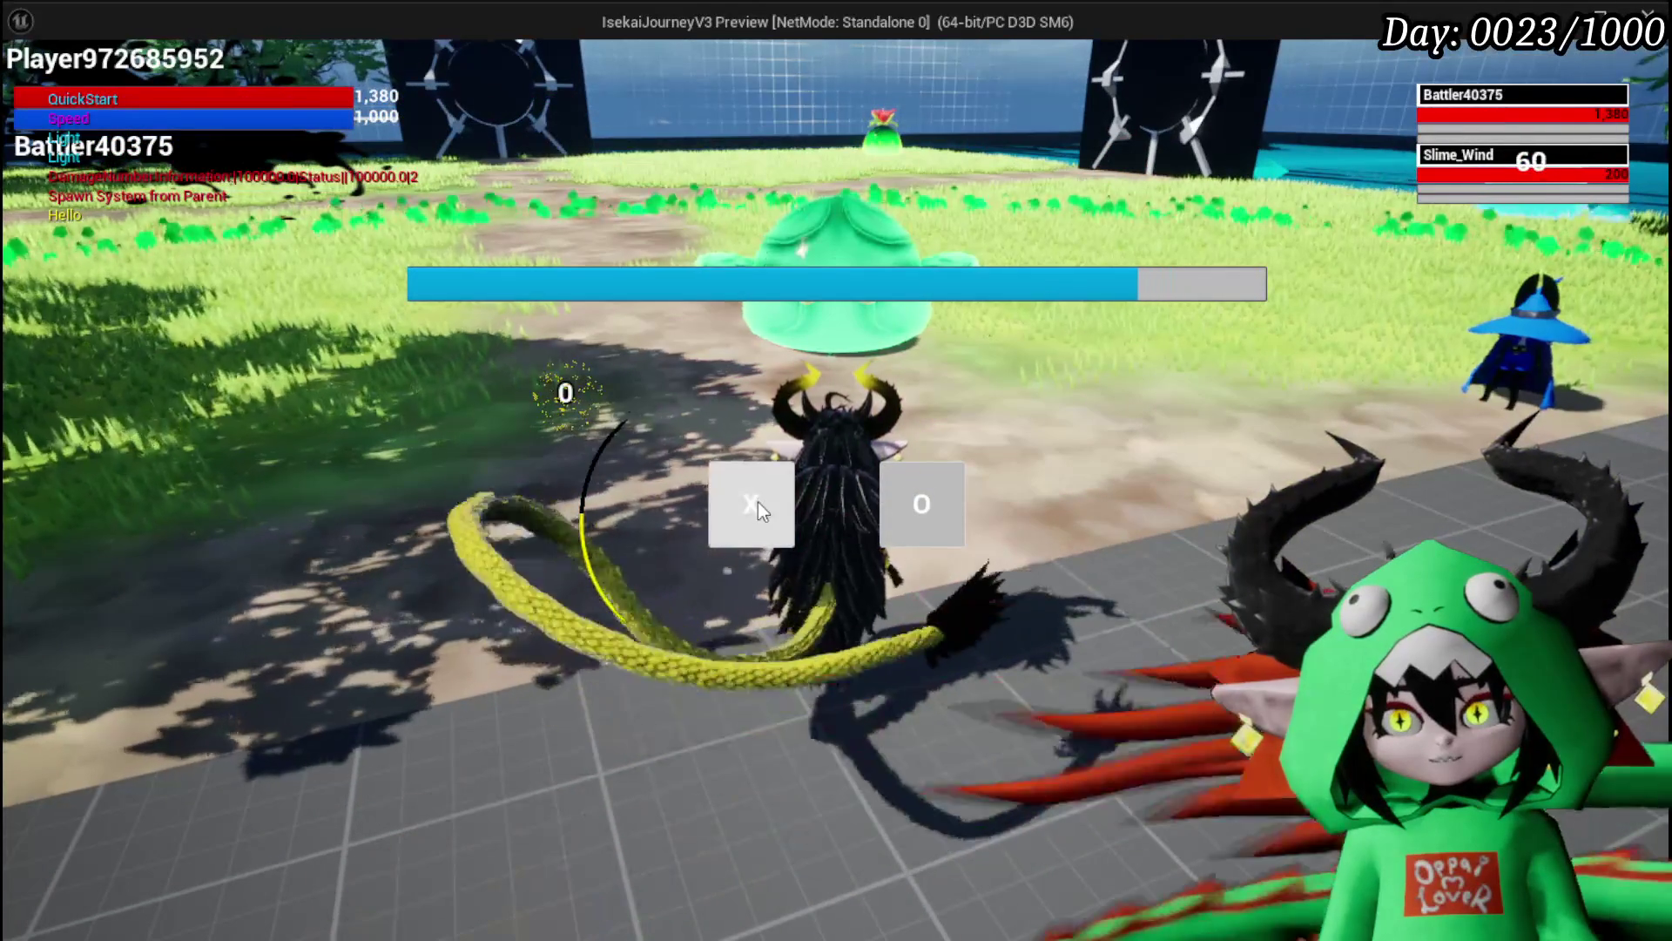
click(757, 503)
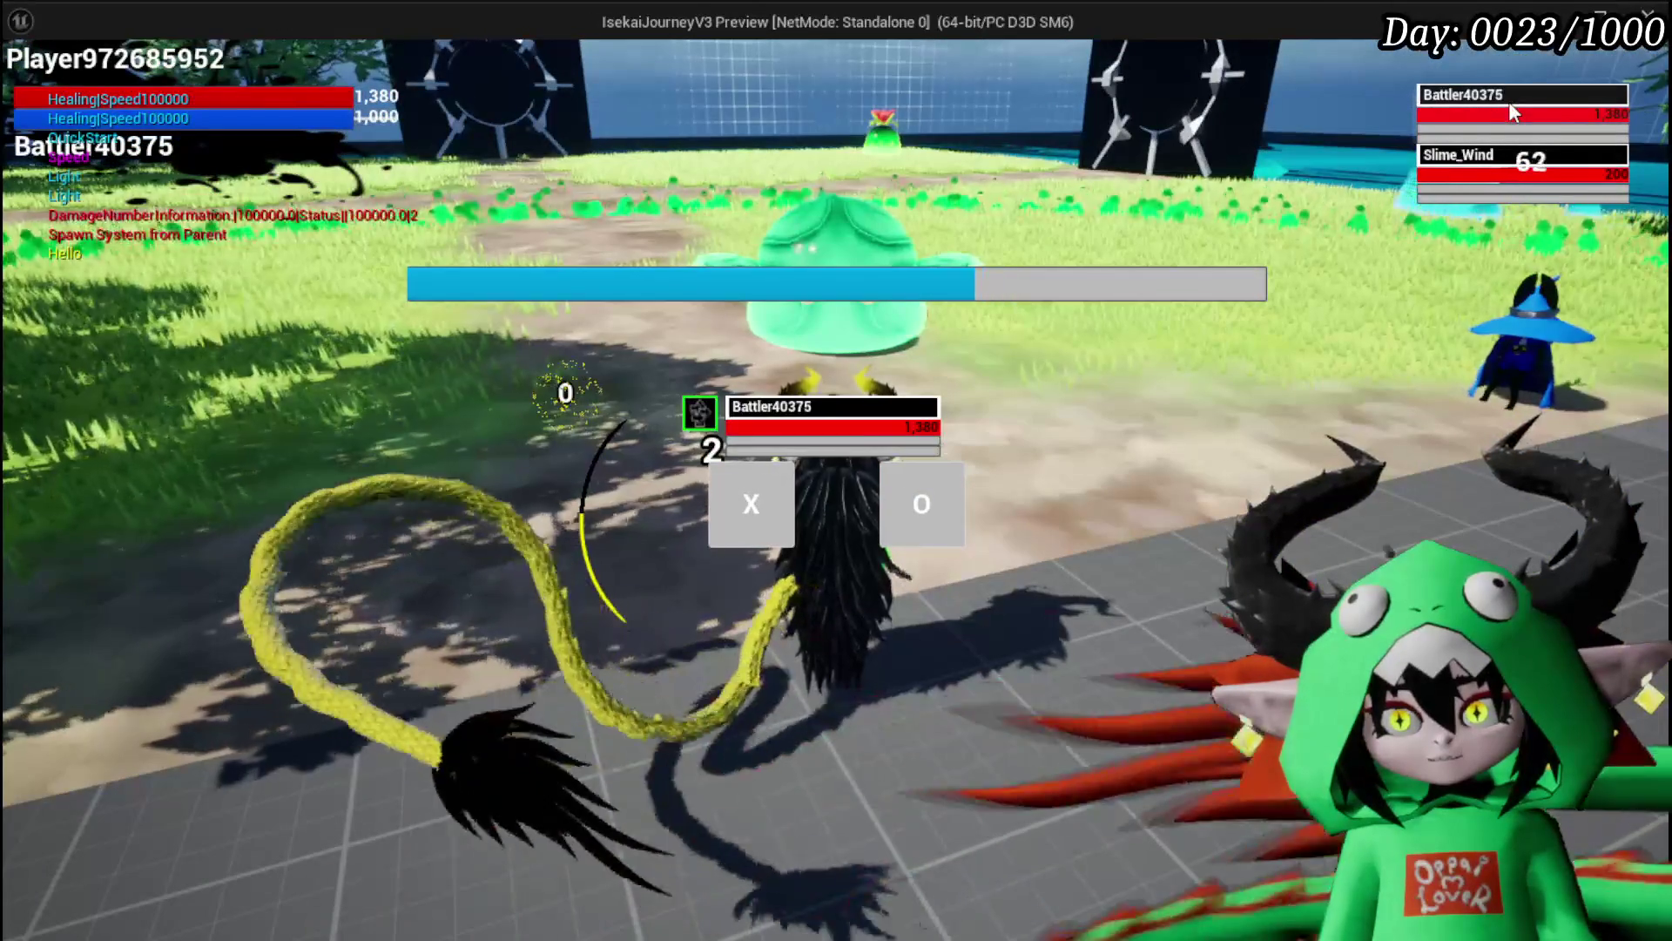
click(751, 504)
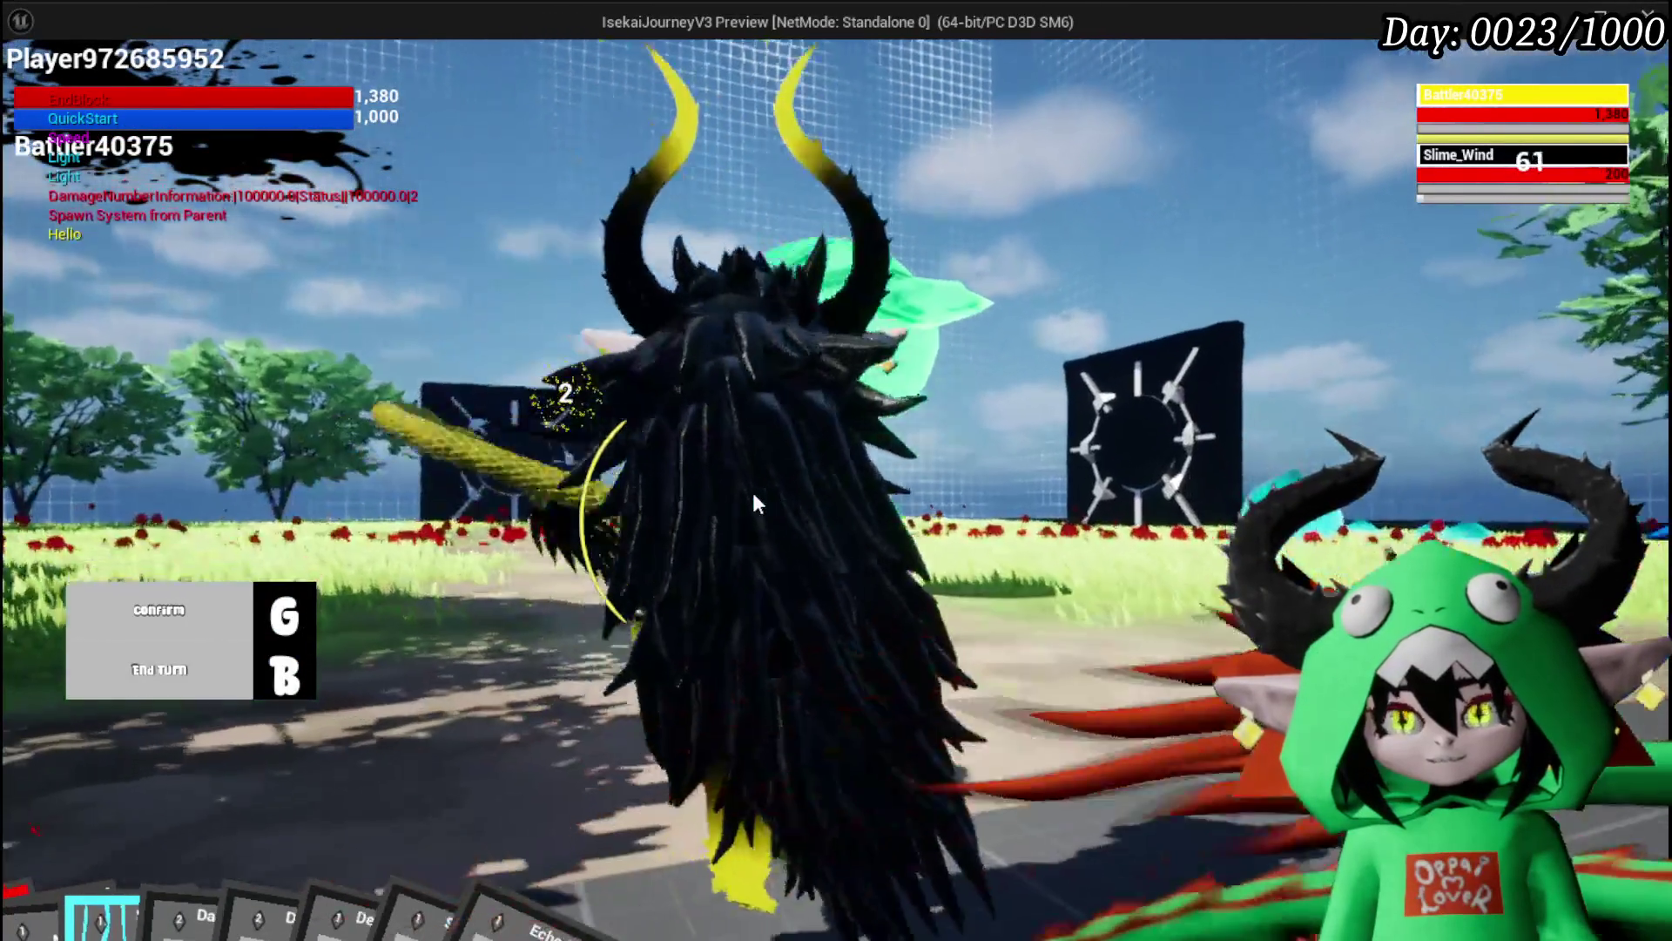
key(g)
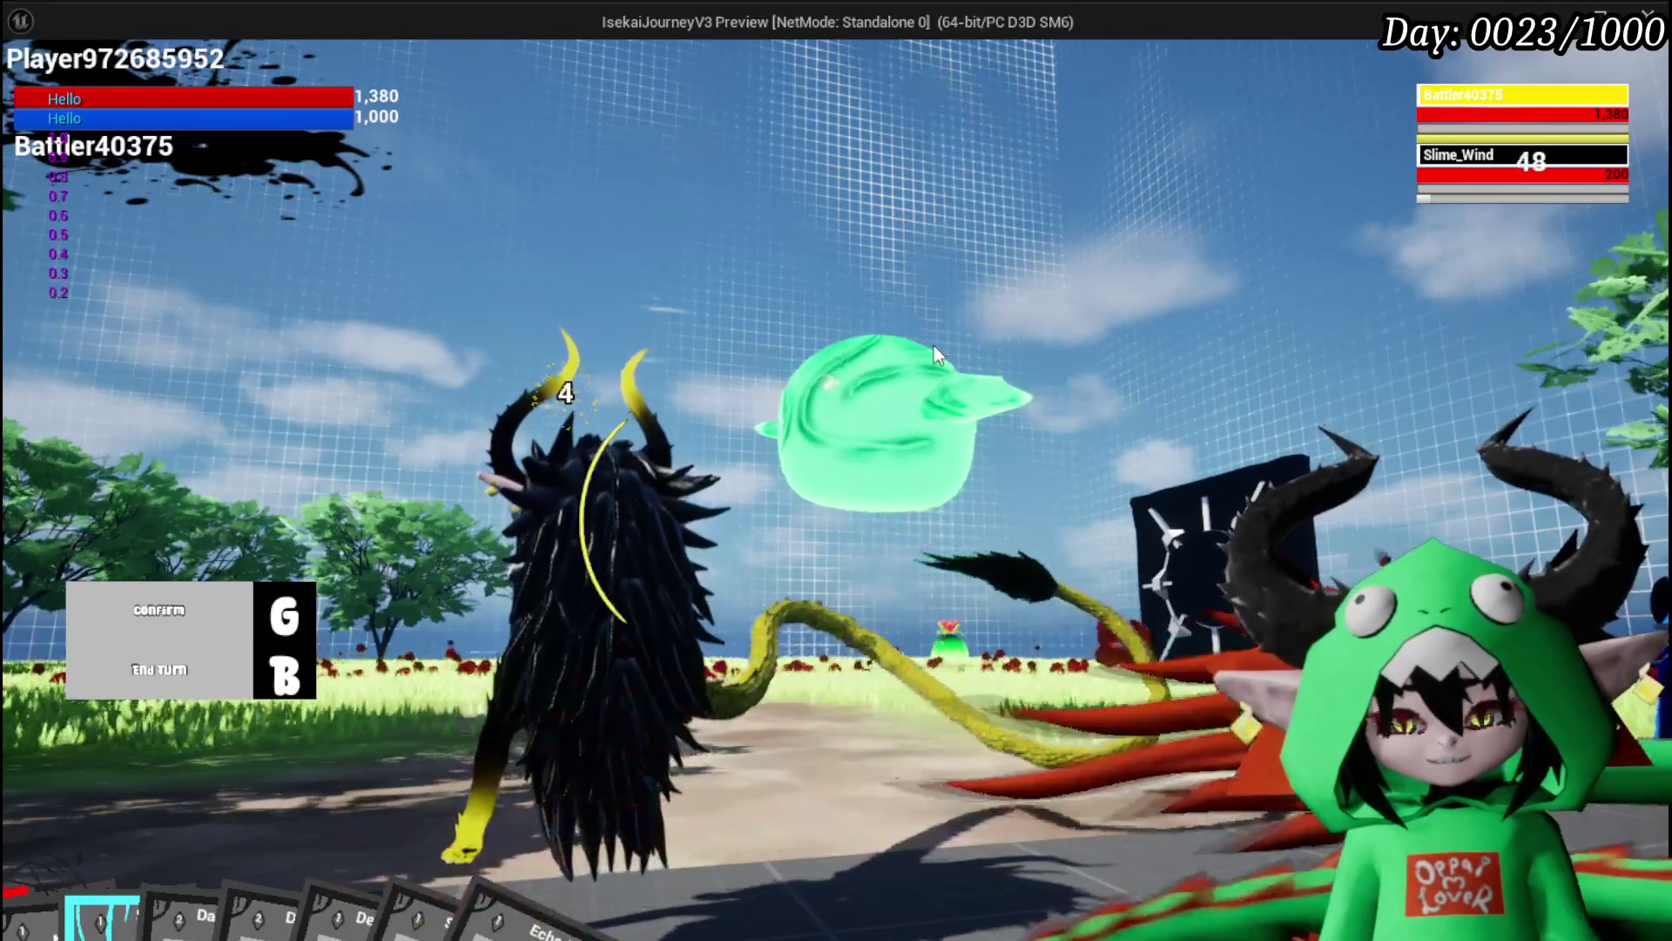
key(Escape)
key(ctrl+s)
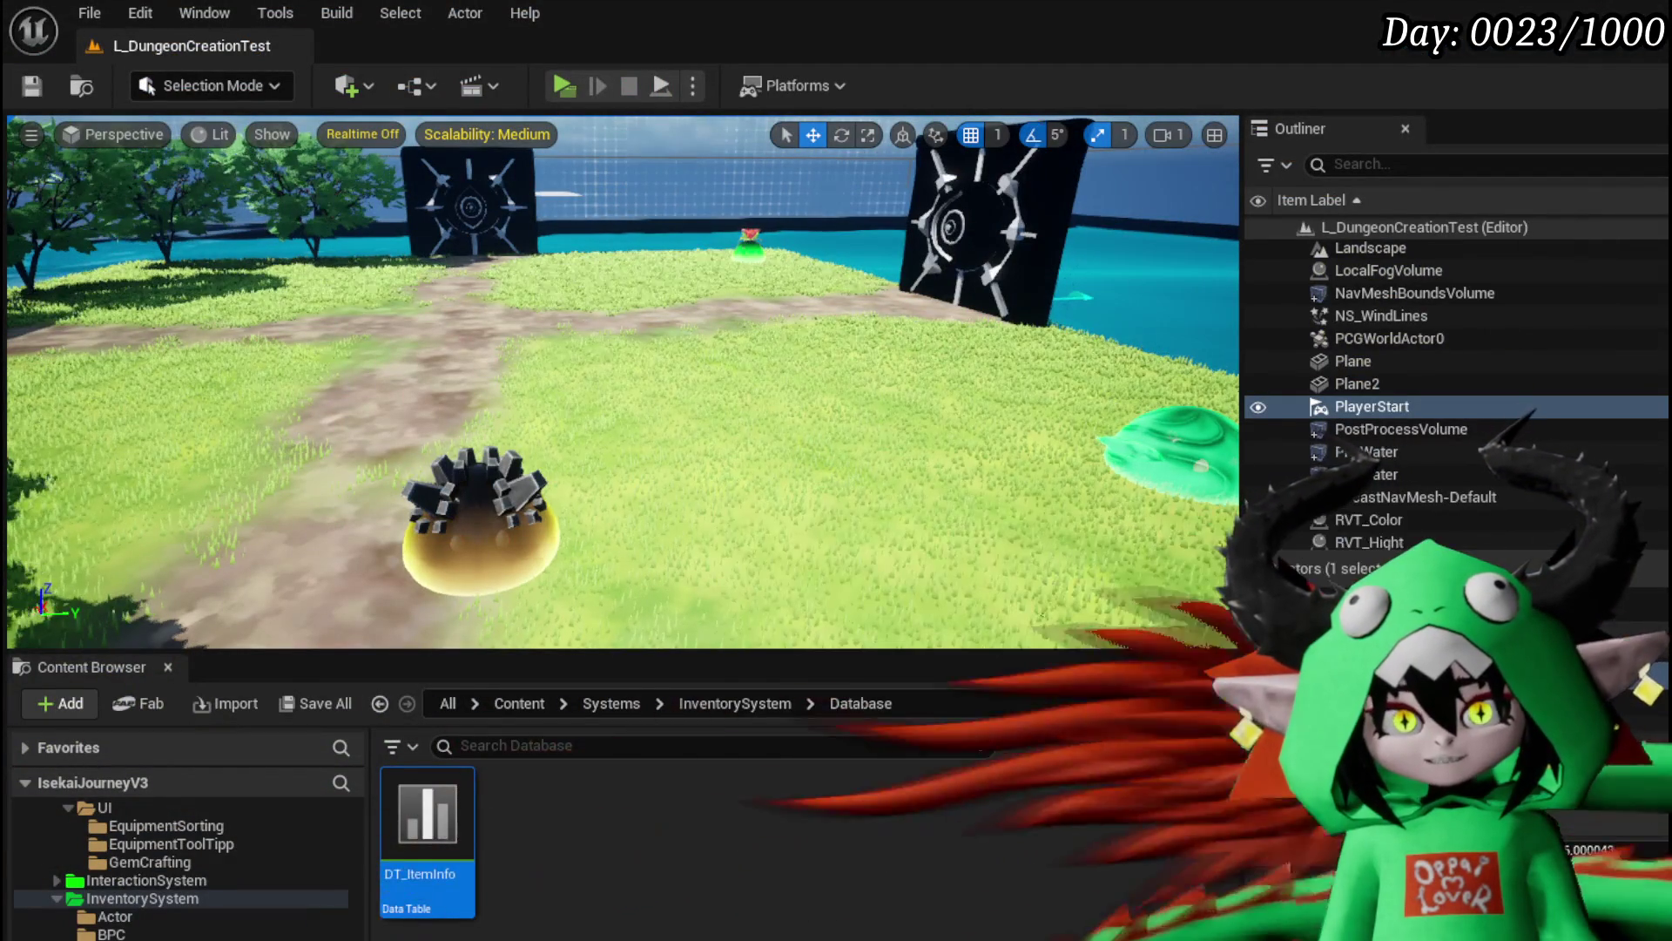
Step: Start the game and buy a 30-point gem slot on Iron_Hands
key(alt+p)
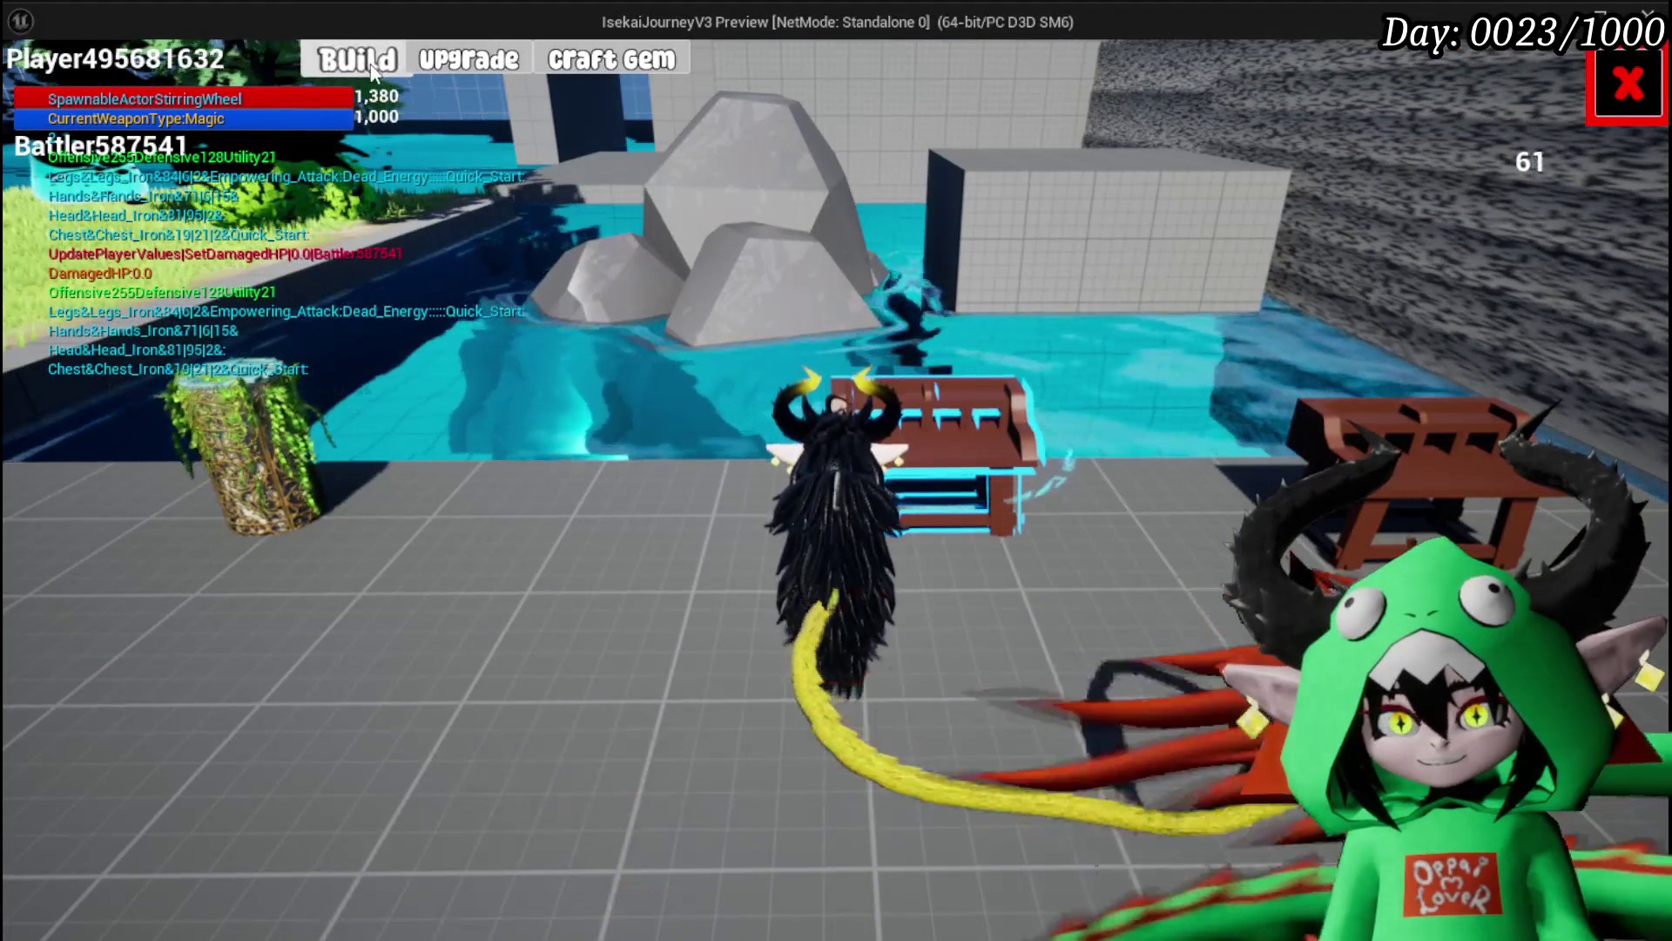
click(500, 70)
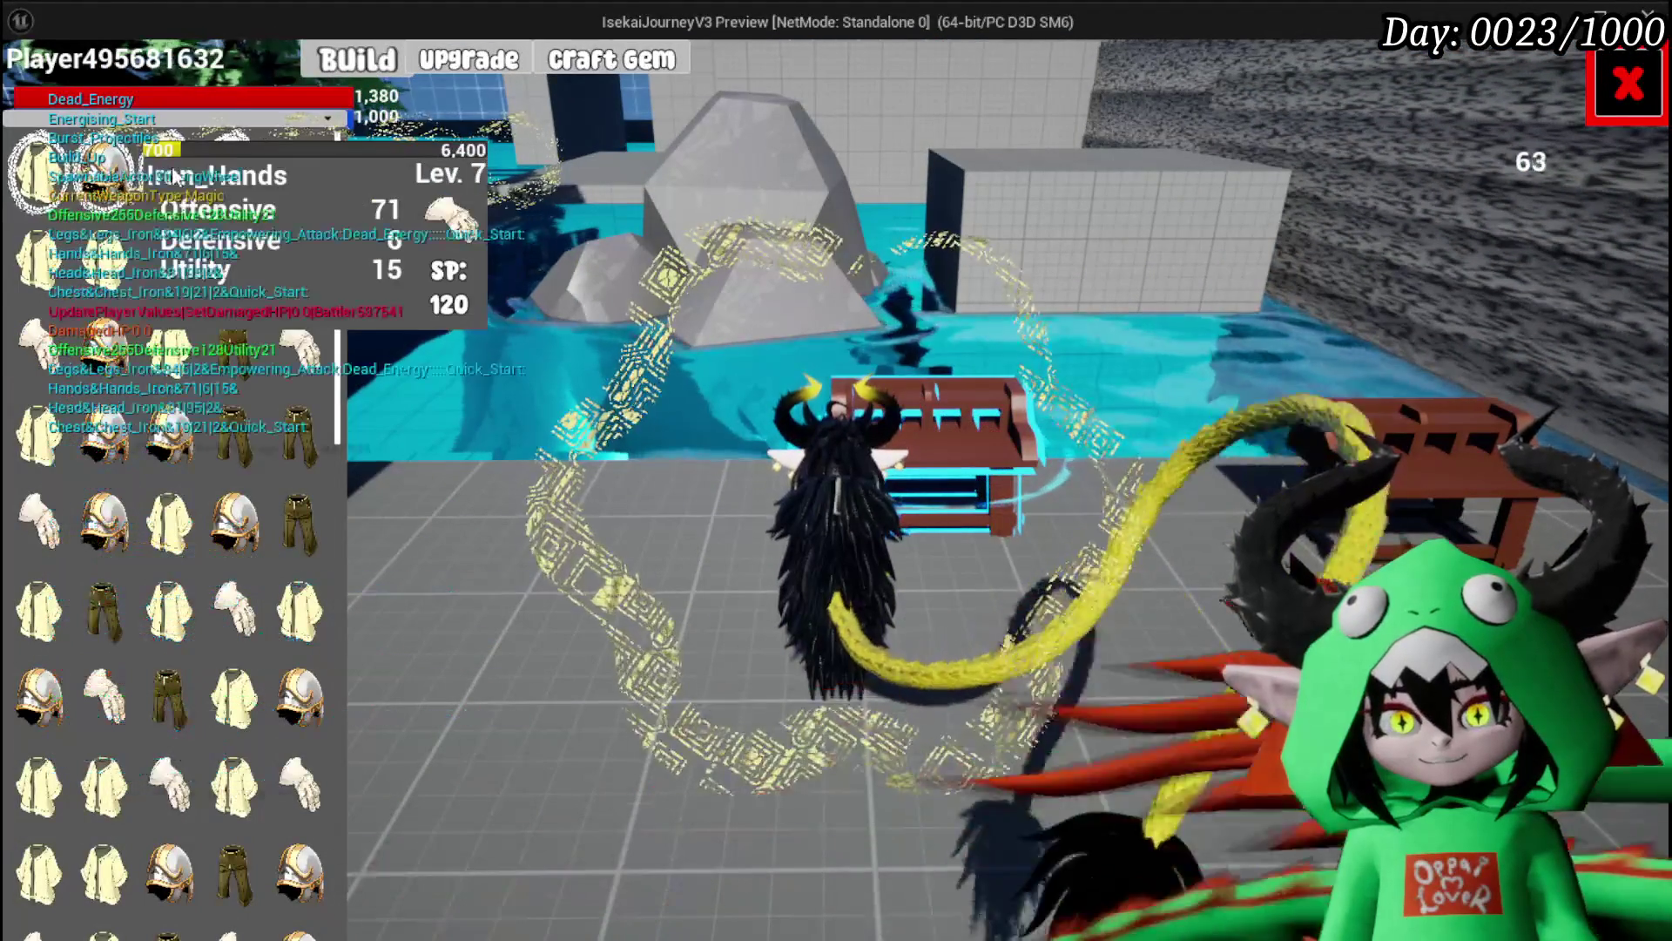
click(174, 174)
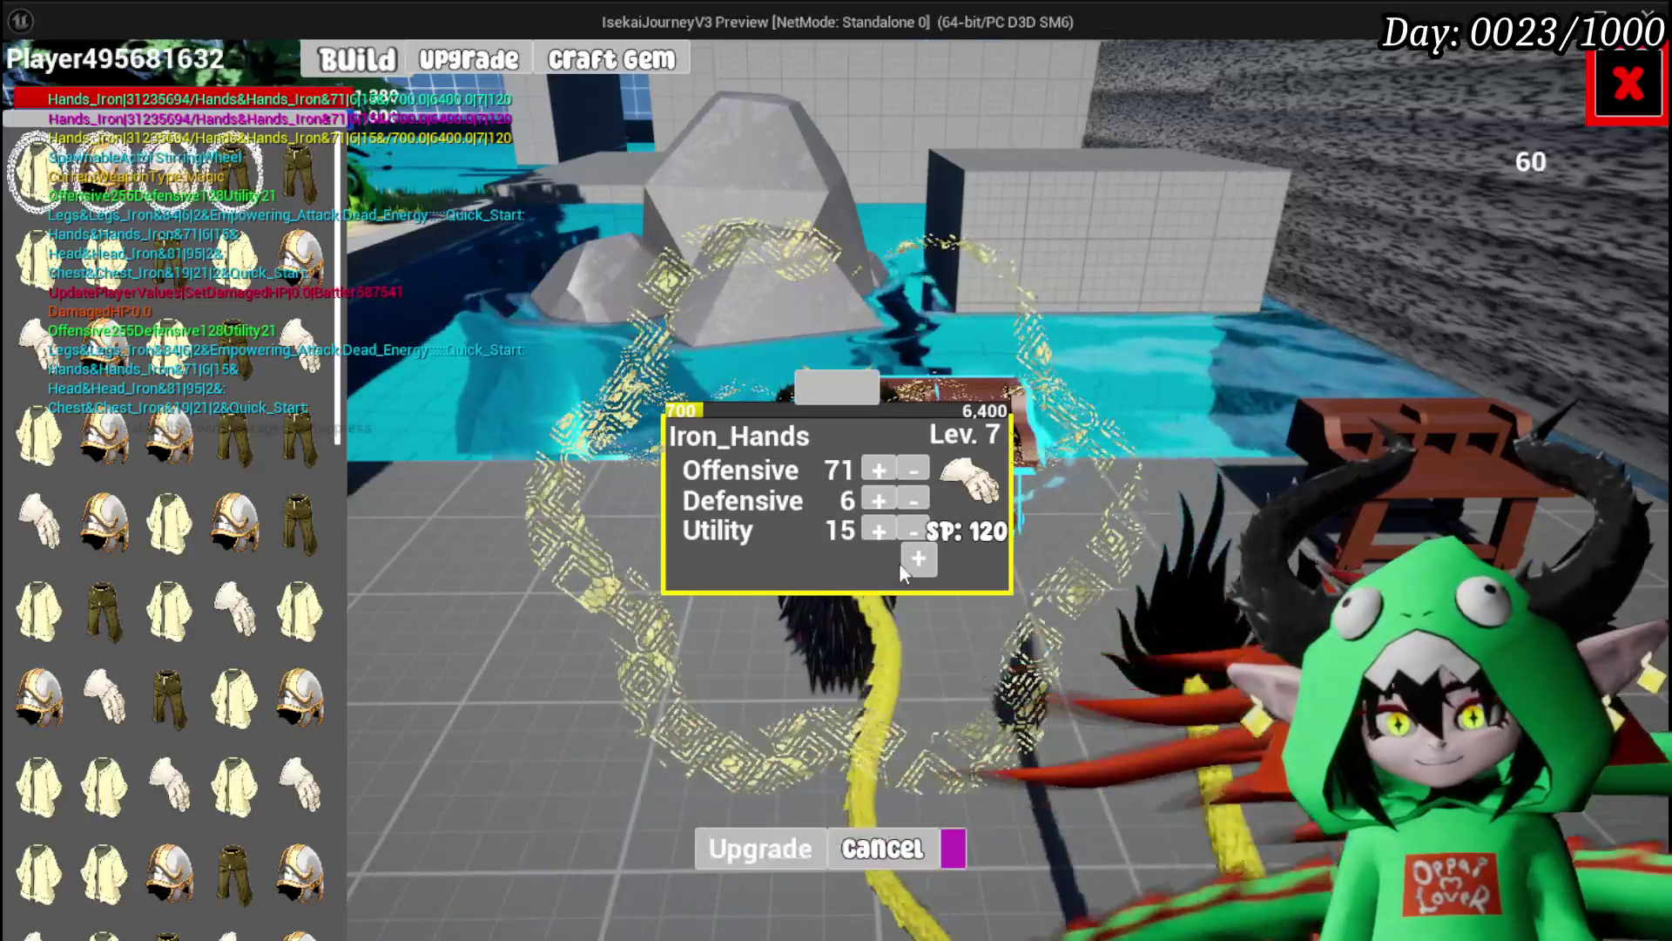
click(906, 562)
click(749, 671)
Step: Socket the Quick Start gem into Iron_Hands and check the equipment perks
click(690, 563)
click(713, 573)
click(1346, 181)
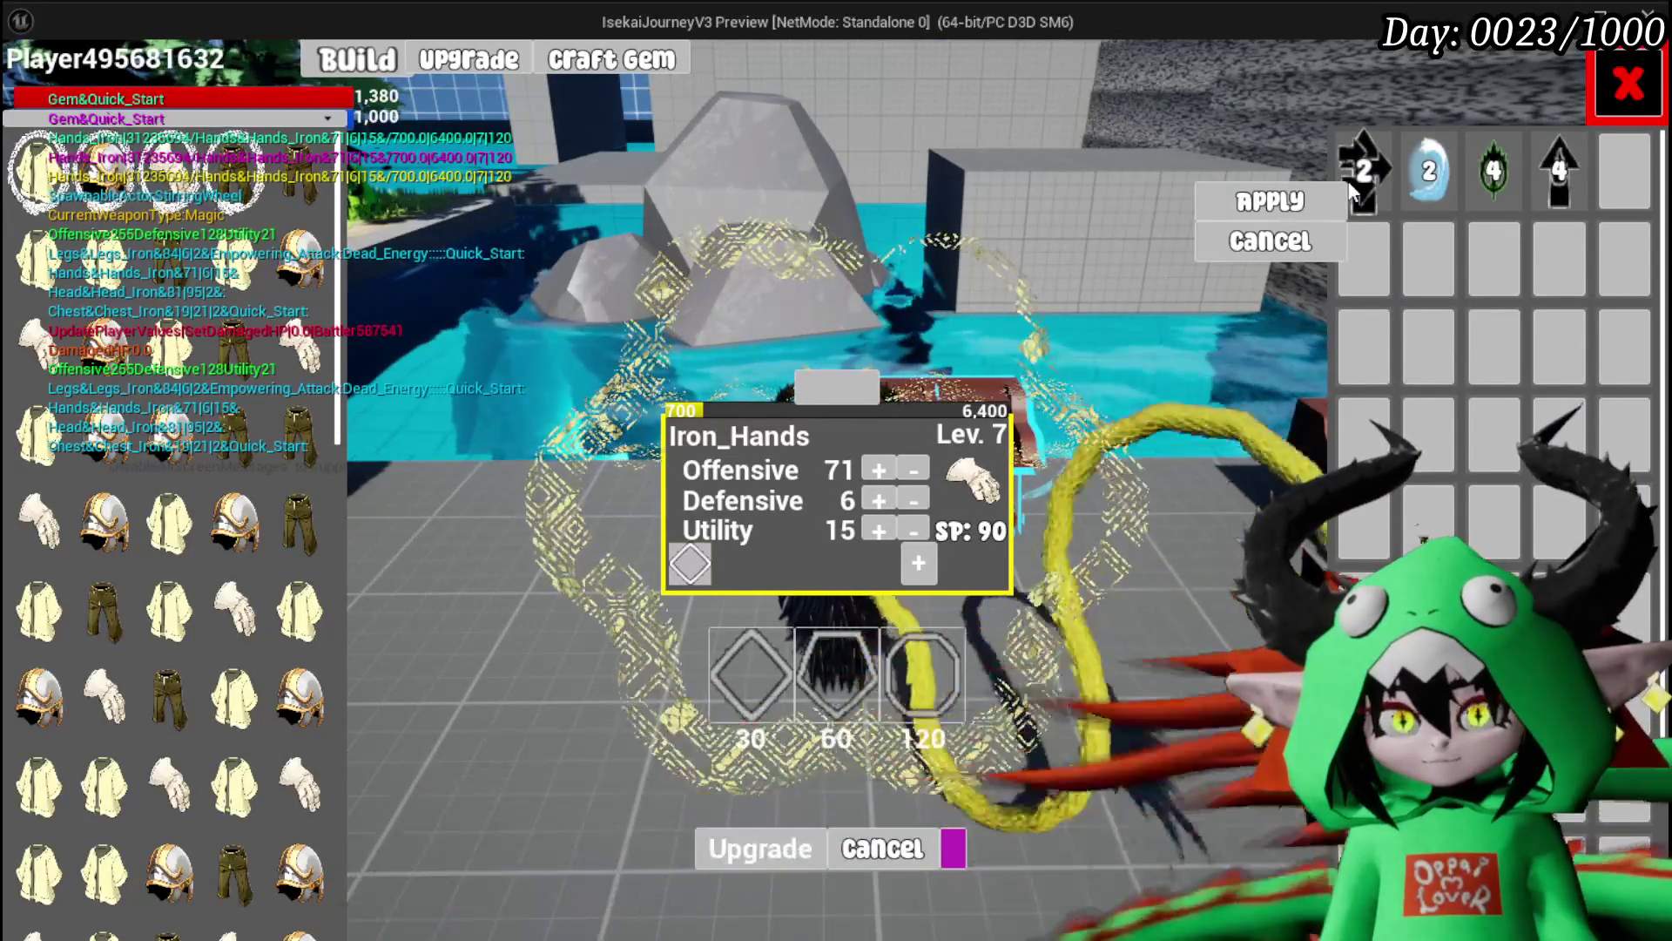
click(1270, 201)
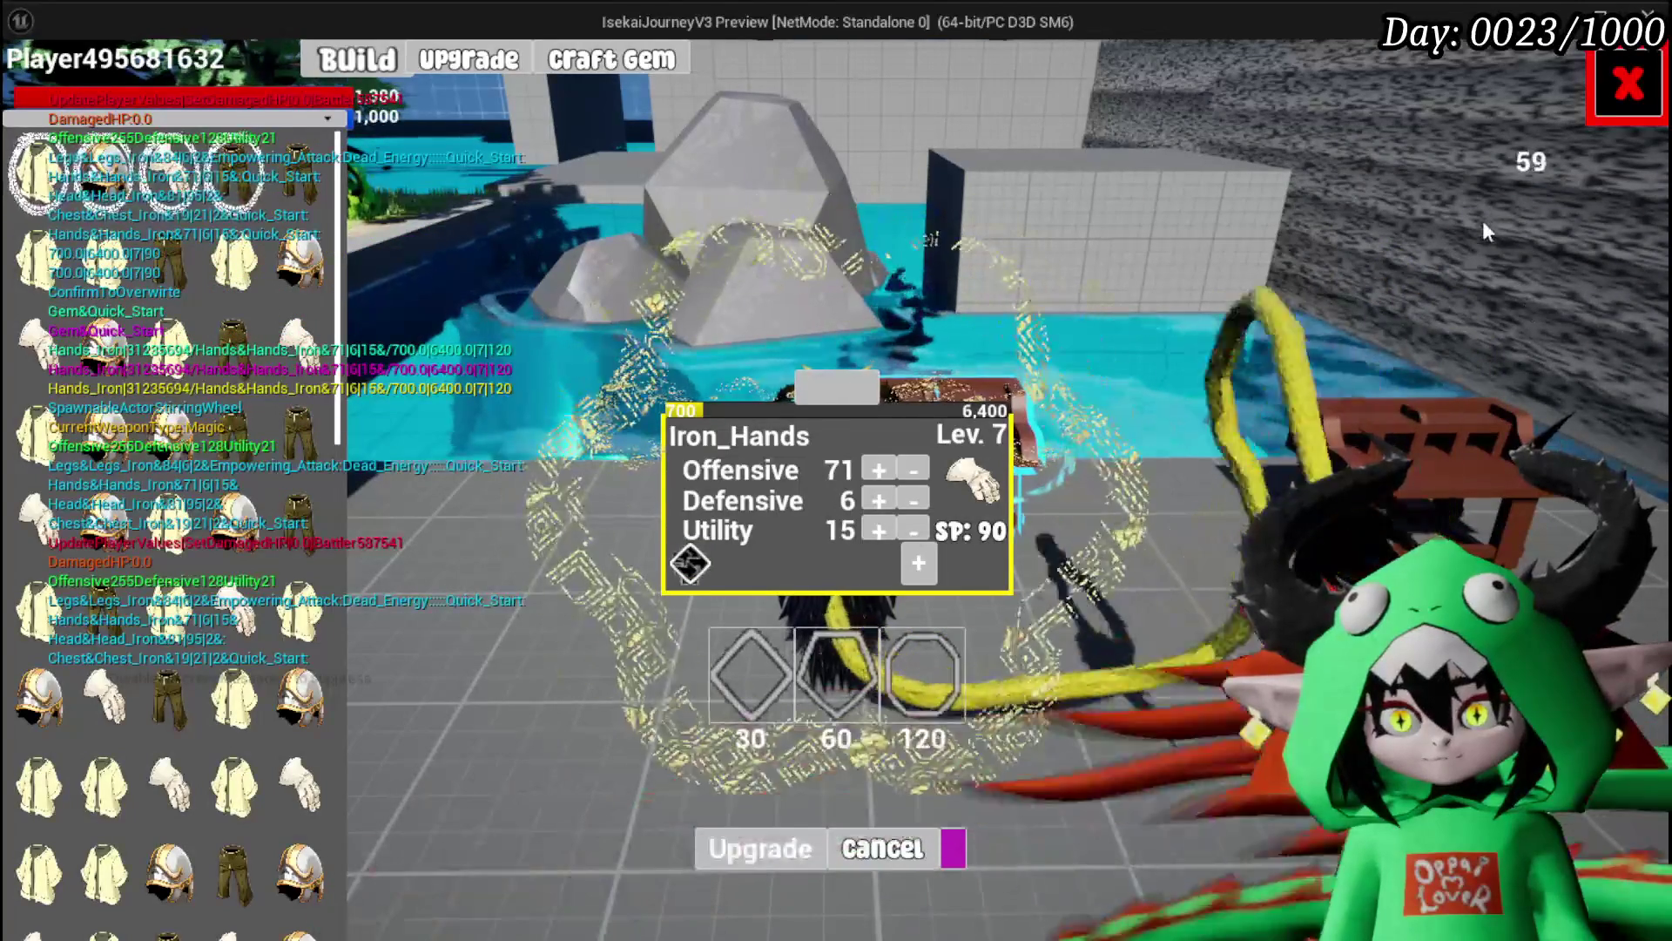
click(749, 844)
key(Tab)
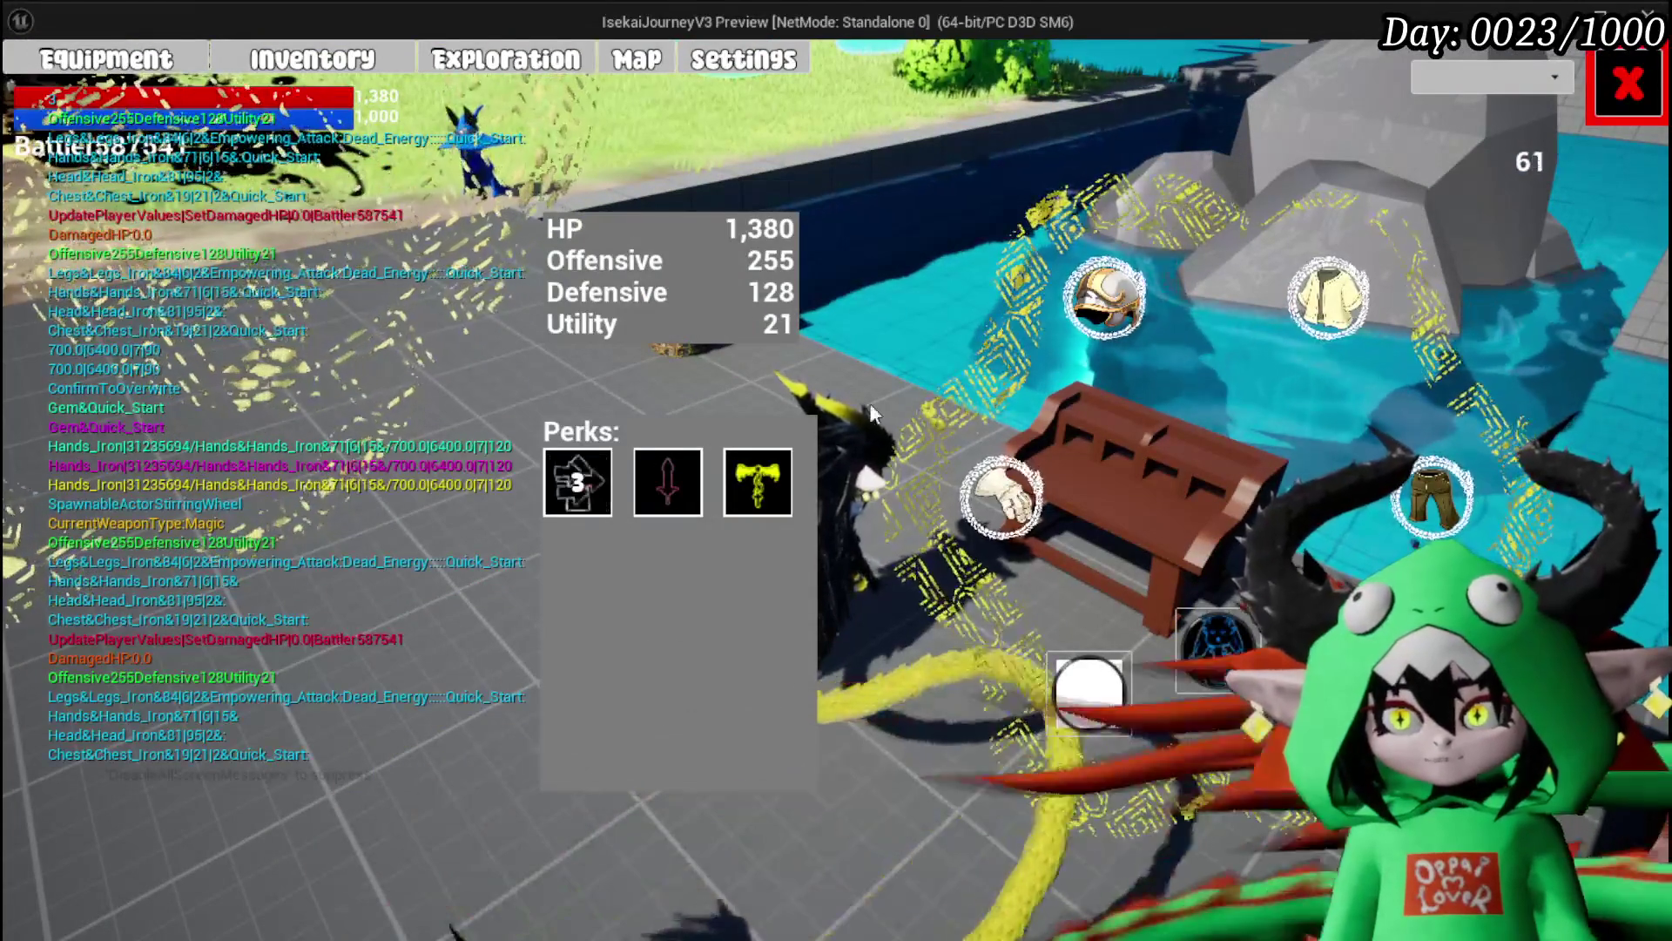
Step: Walk to the wind slime and start a battle with a fire spell
key(Tab)
key(w)
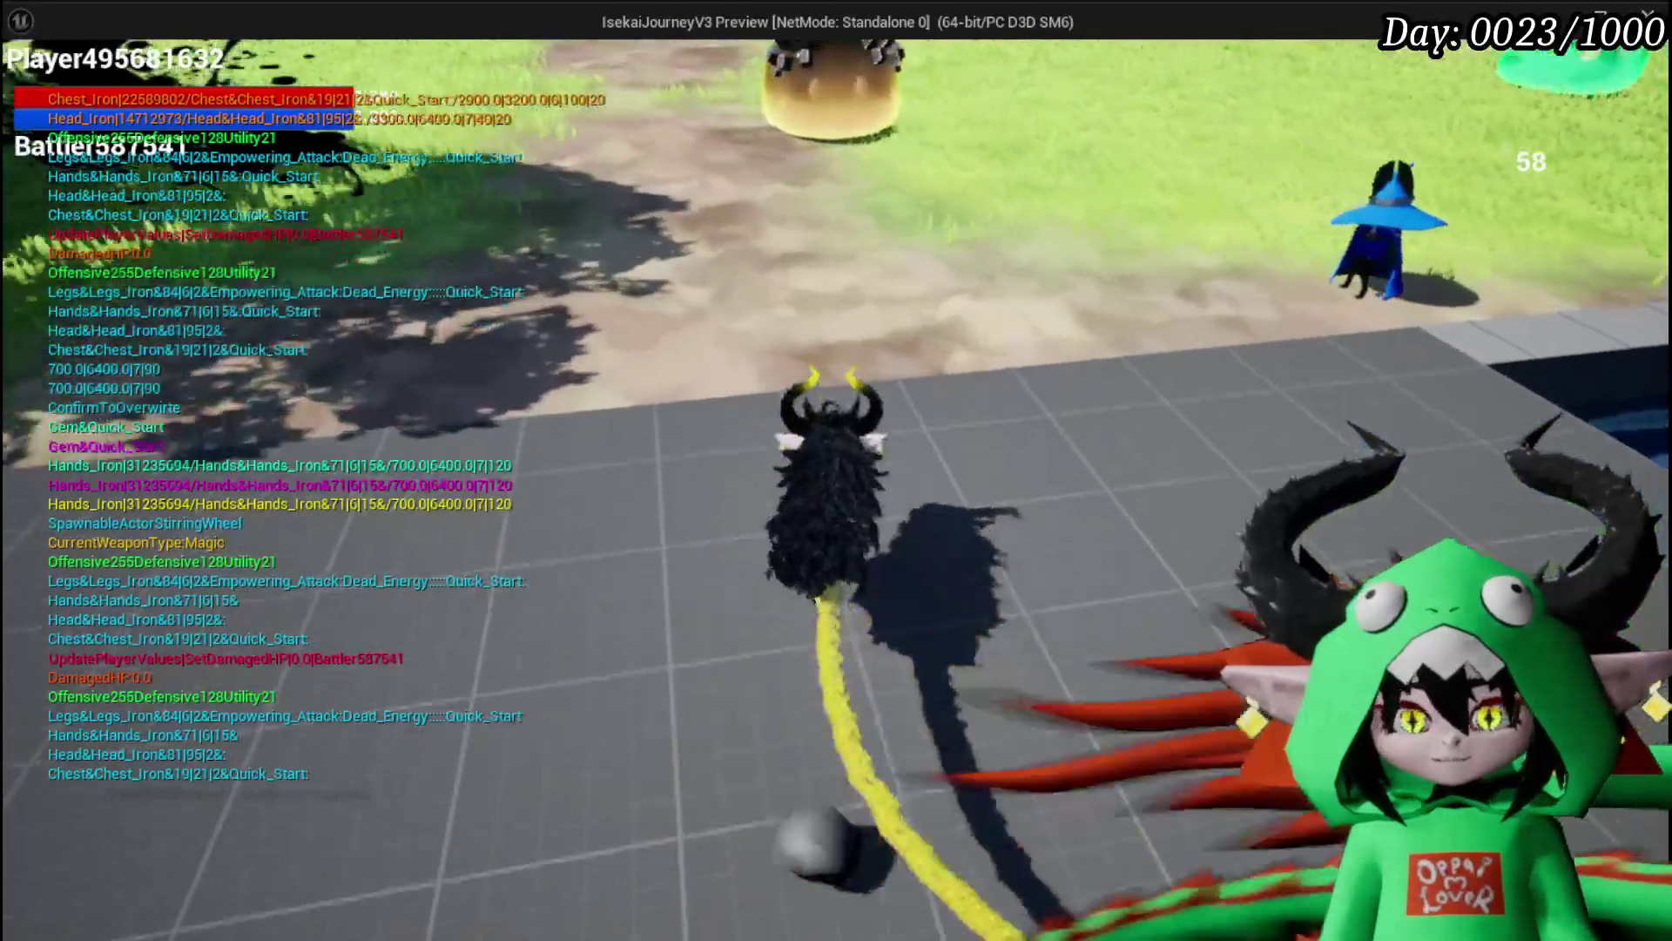
key(q)
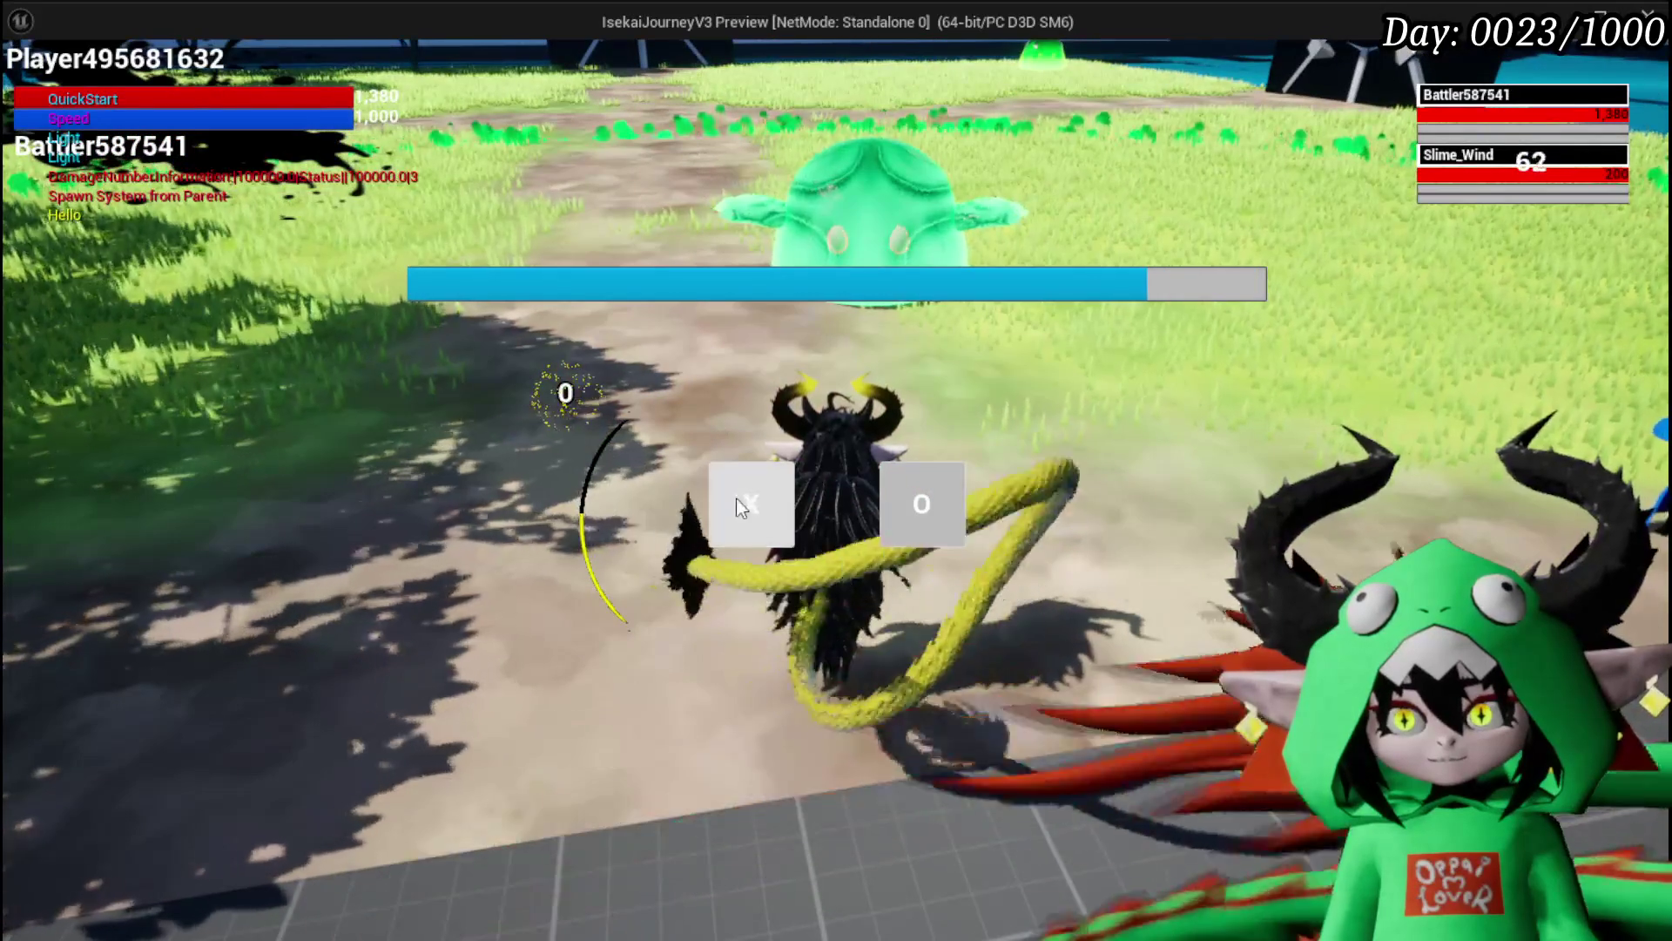
click(734, 500)
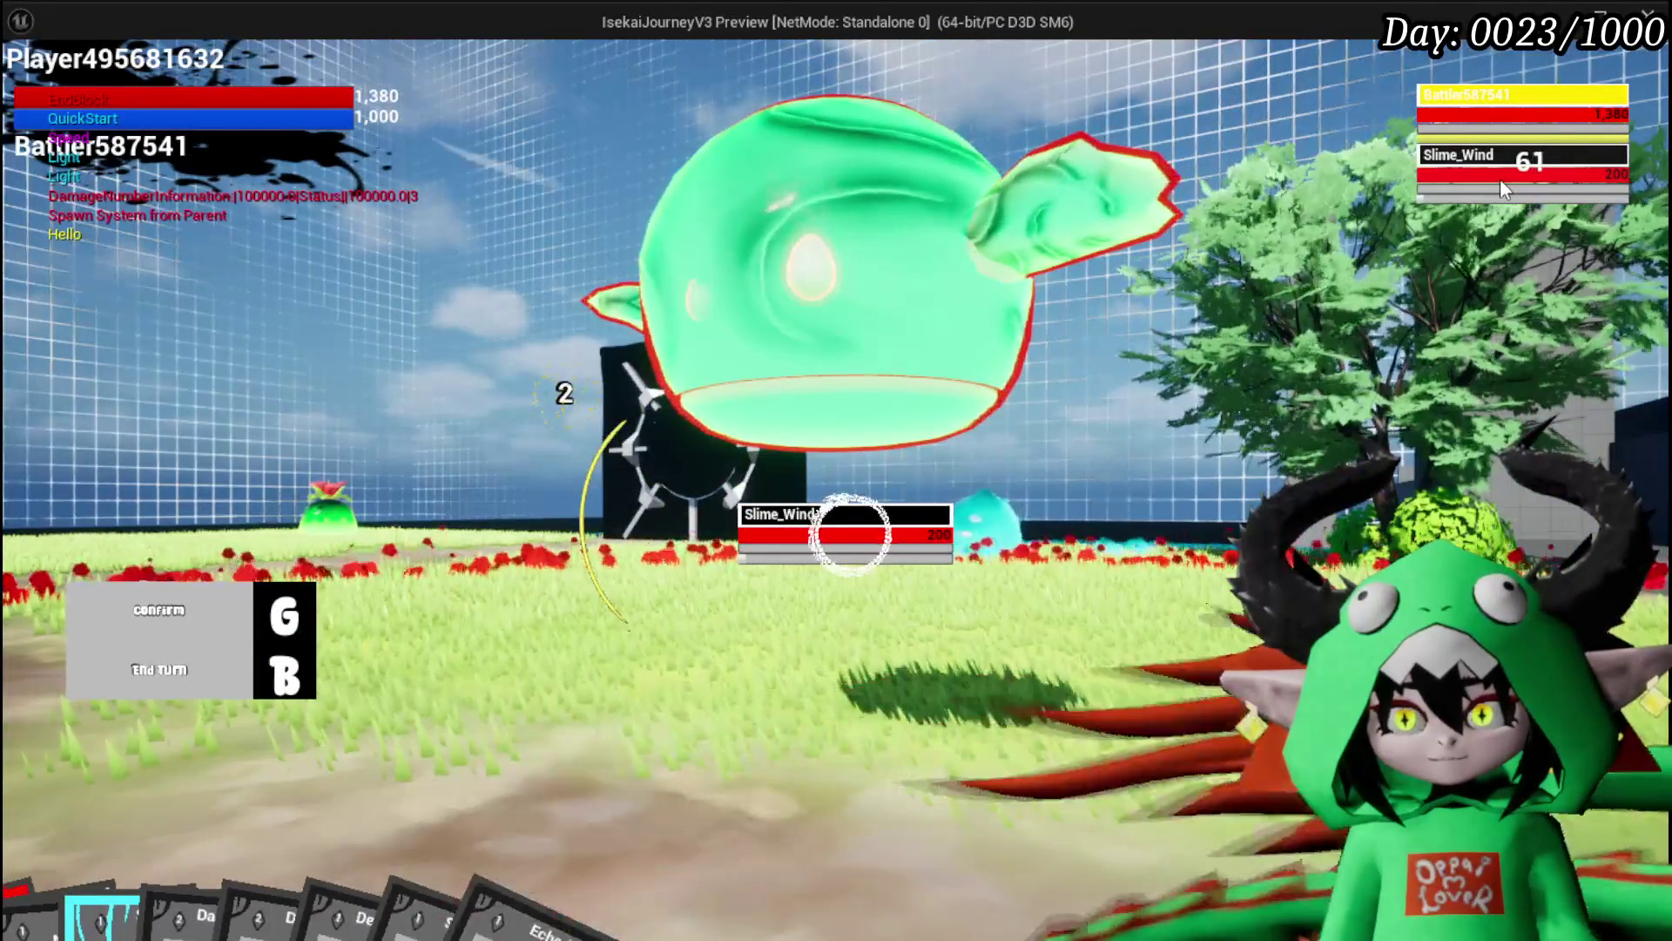
click(1468, 107)
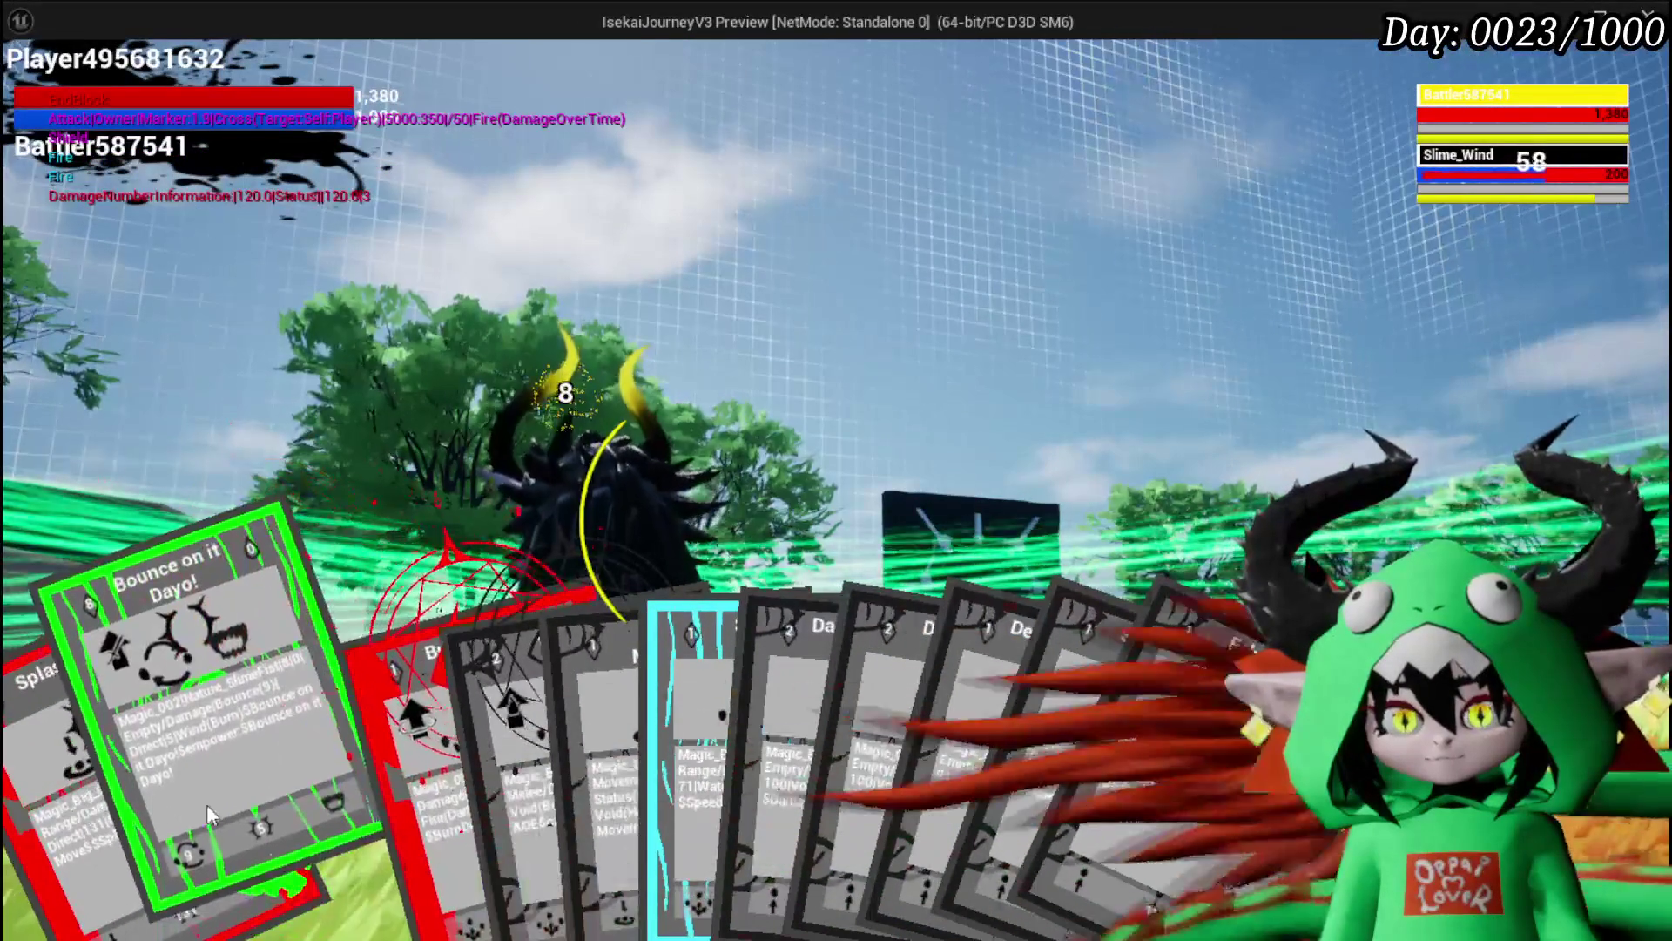
Step: Play the Bounce on it Dayo card, then stop the preview and save the level
click(207, 803)
key(g)
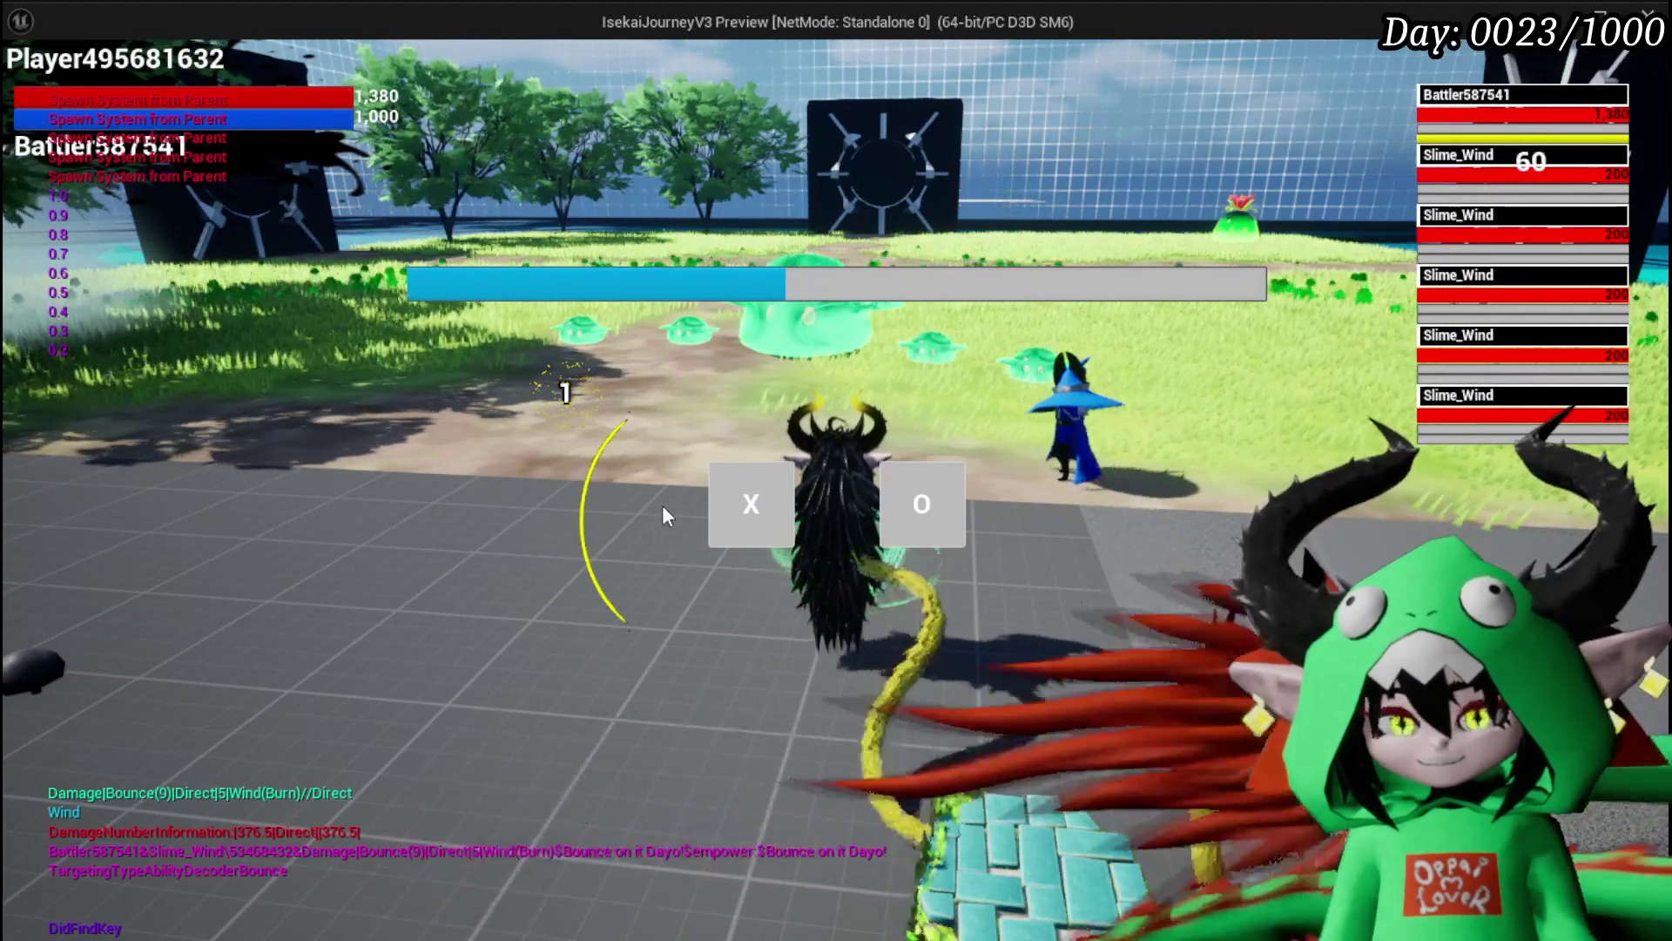
key(Escape)
click(33, 87)
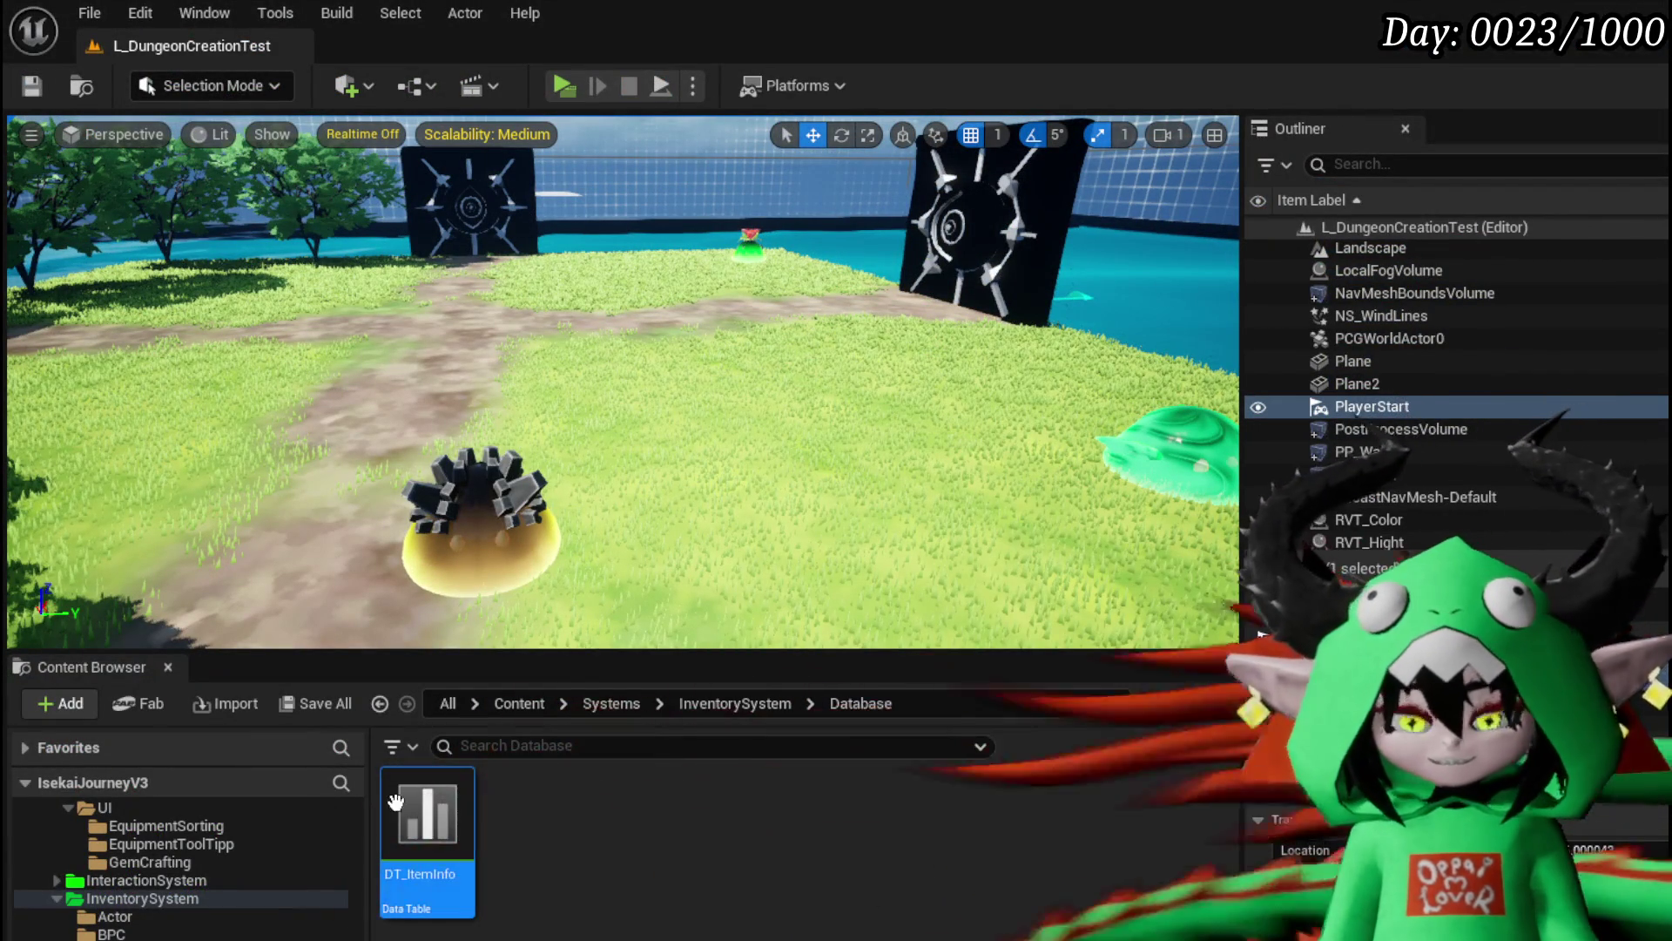
Step: Open DT_ItemInfo, select the Gem&Tank row and start dragging it by its handle
double_click(468, 824)
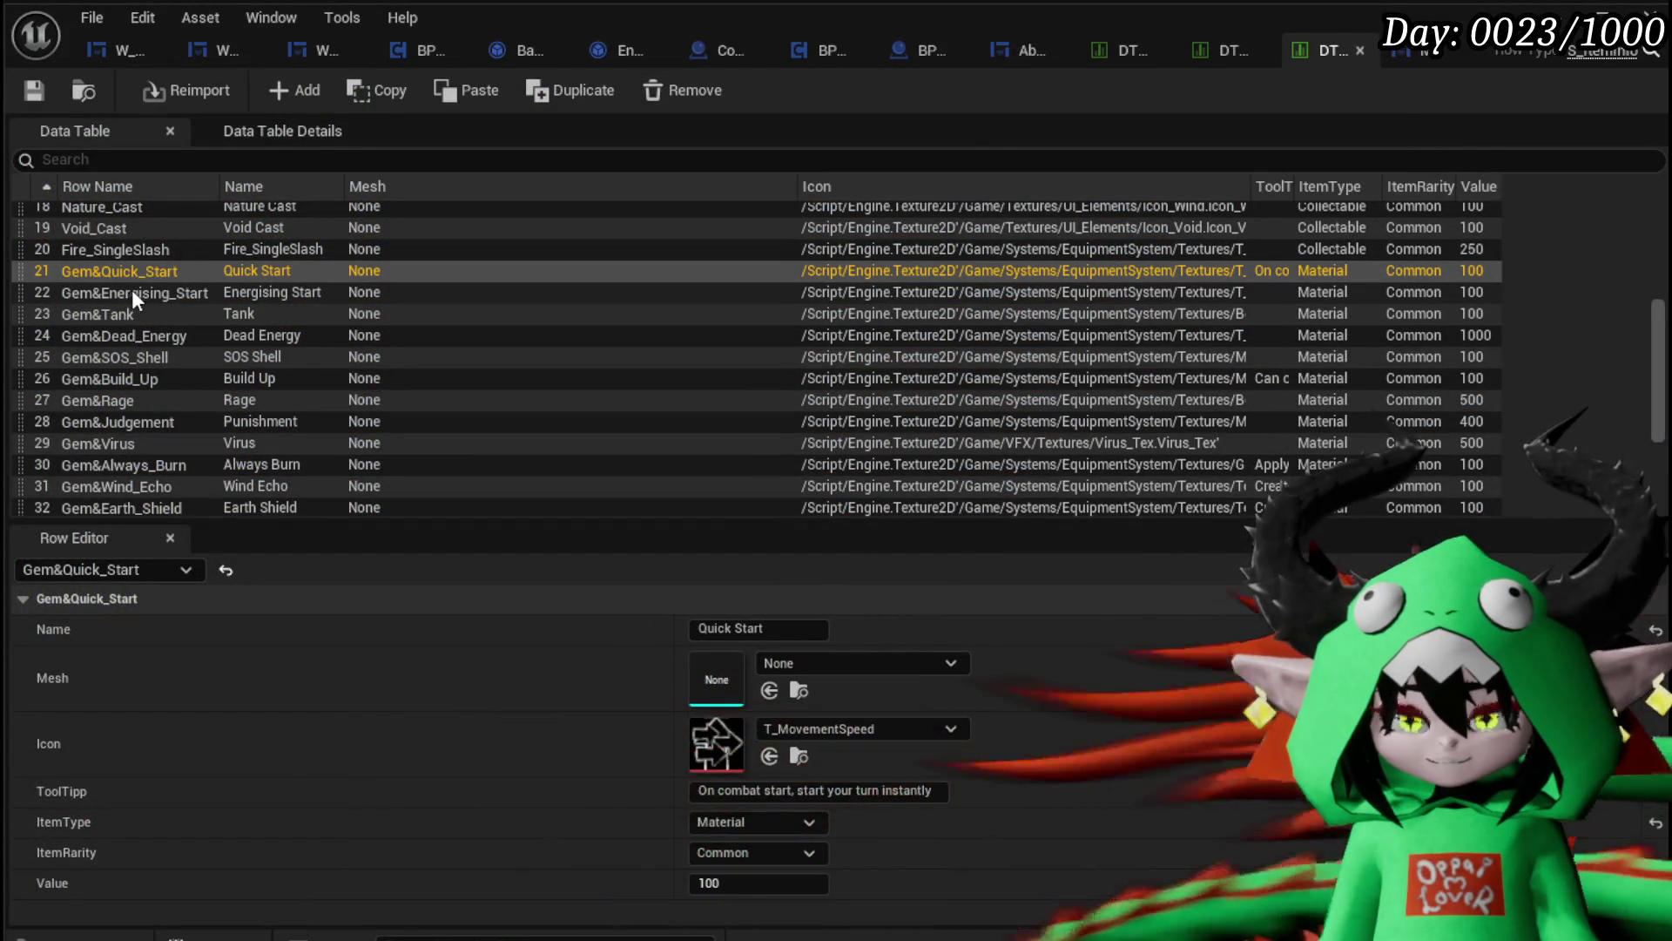
click(99, 317)
mouse_move(24, 312)
mouse_down()
mouse_move(30, 361)
mouse_move(245, 394)
mouse_move(213, 401)
mouse_move(139, 366)
mouse_move(127, 384)
mouse_move(127, 368)
mouse_up()
scroll(355, 372, up, 3)
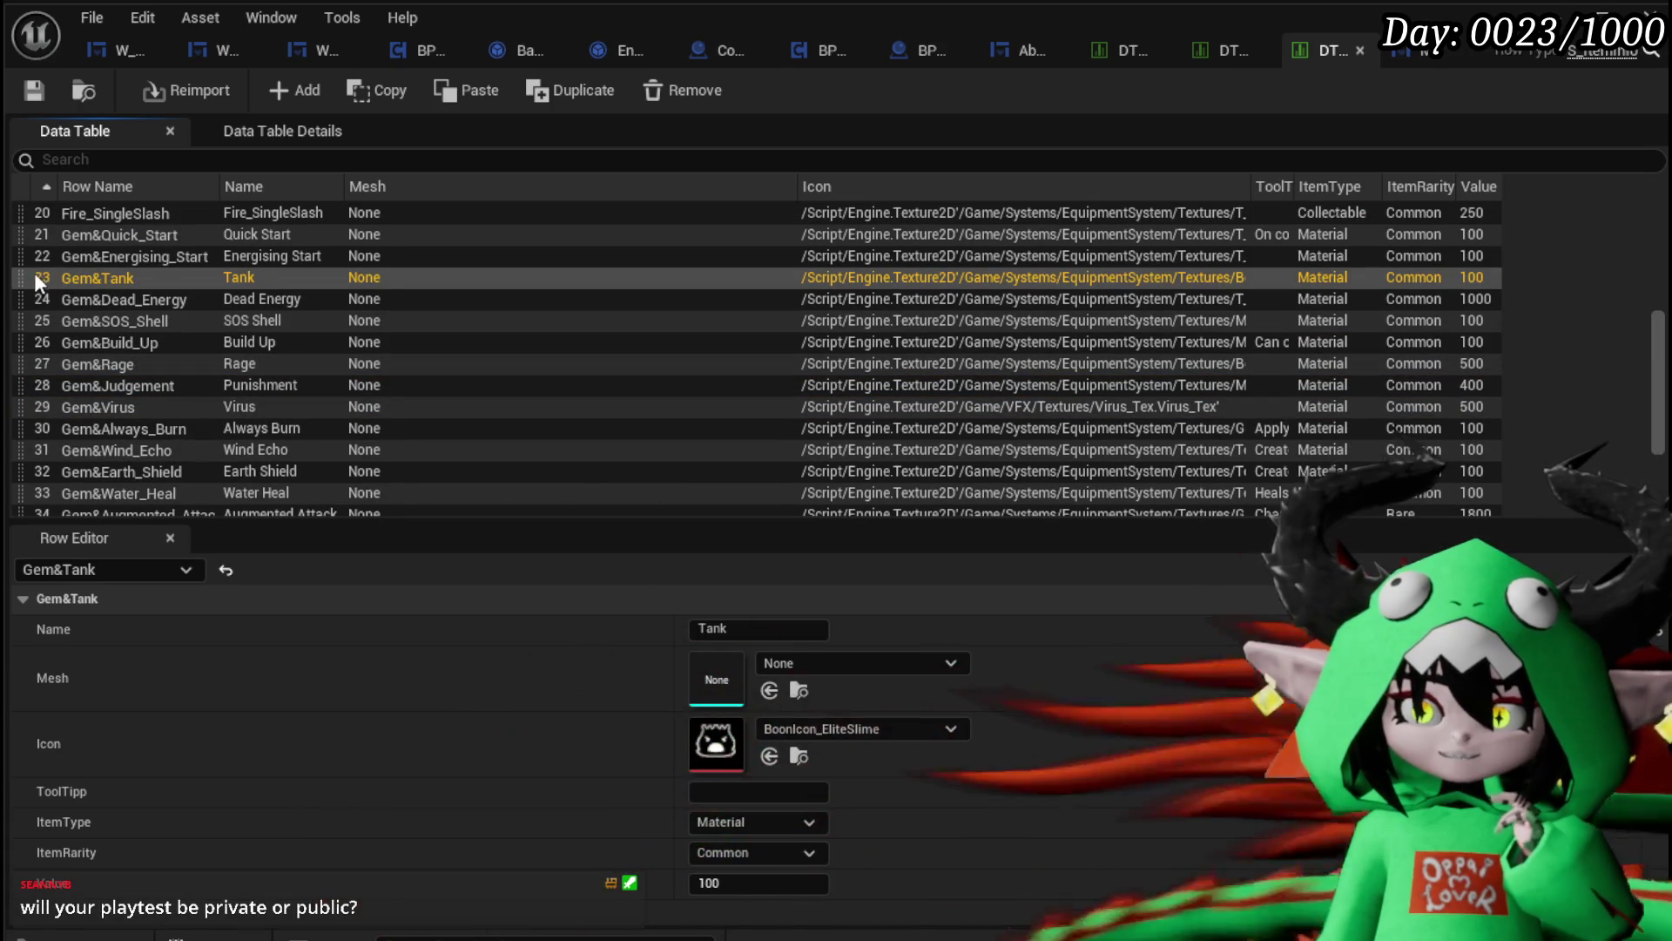
mouse_move(28, 273)
mouse_down()
mouse_move(50, 323)
mouse_move(251, 347)
mouse_move(134, 442)
mouse_move(107, 441)
mouse_move(122, 440)
mouse_up()
Step: Scroll the DT_ItemInfo table to place Gem&Tank at row 34 below Gem&Augmented_Attack
scroll(49, 323, down, 3)
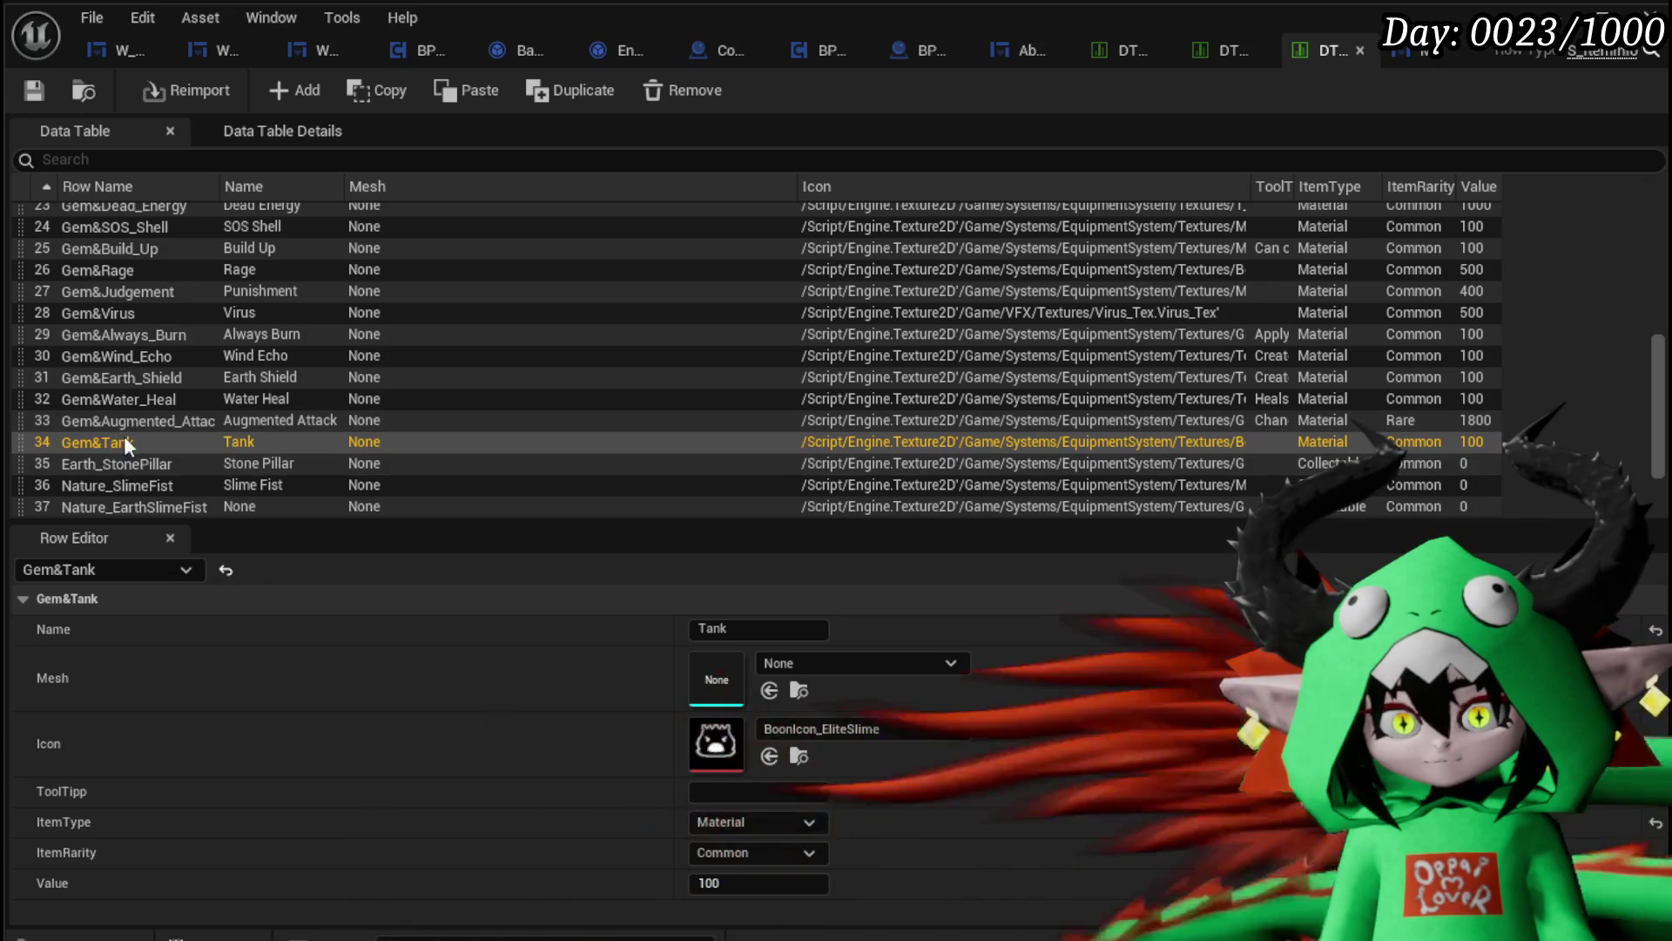
Step: Drag the Gem&Dead_Energy row down to row 34, just below Gem&Tank
scroll(128, 417, up, 1)
scroll(128, 413, up, 1)
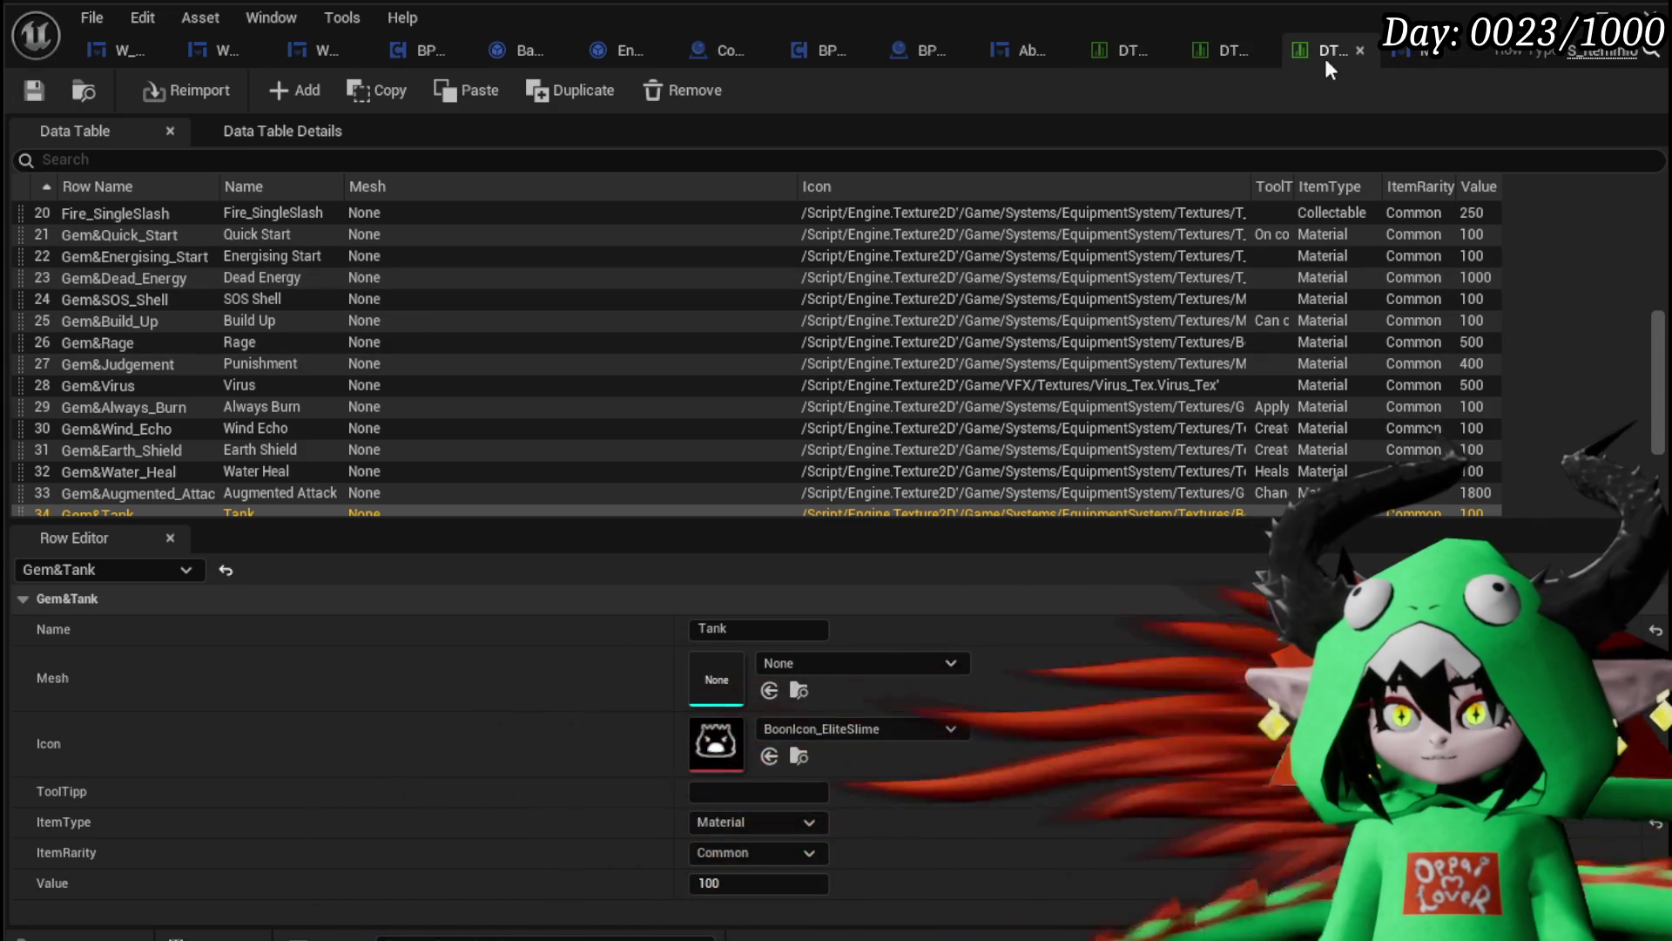
scroll(270, 359, down, 1)
scroll(270, 359, up, 1)
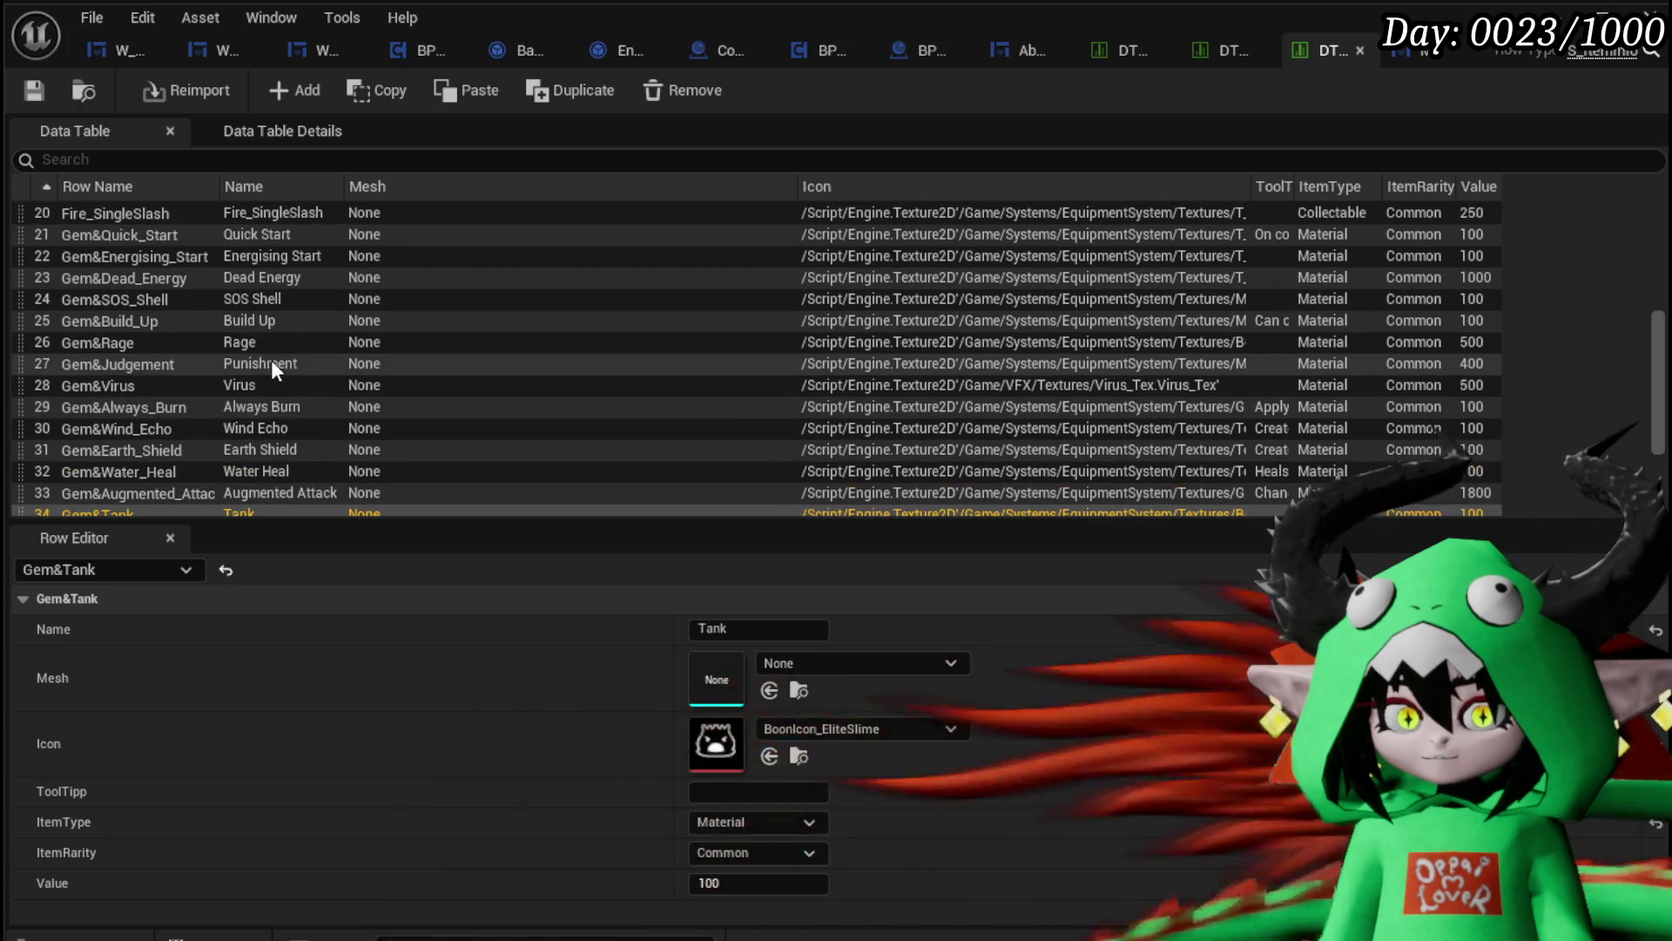
scroll(270, 359, up, 1)
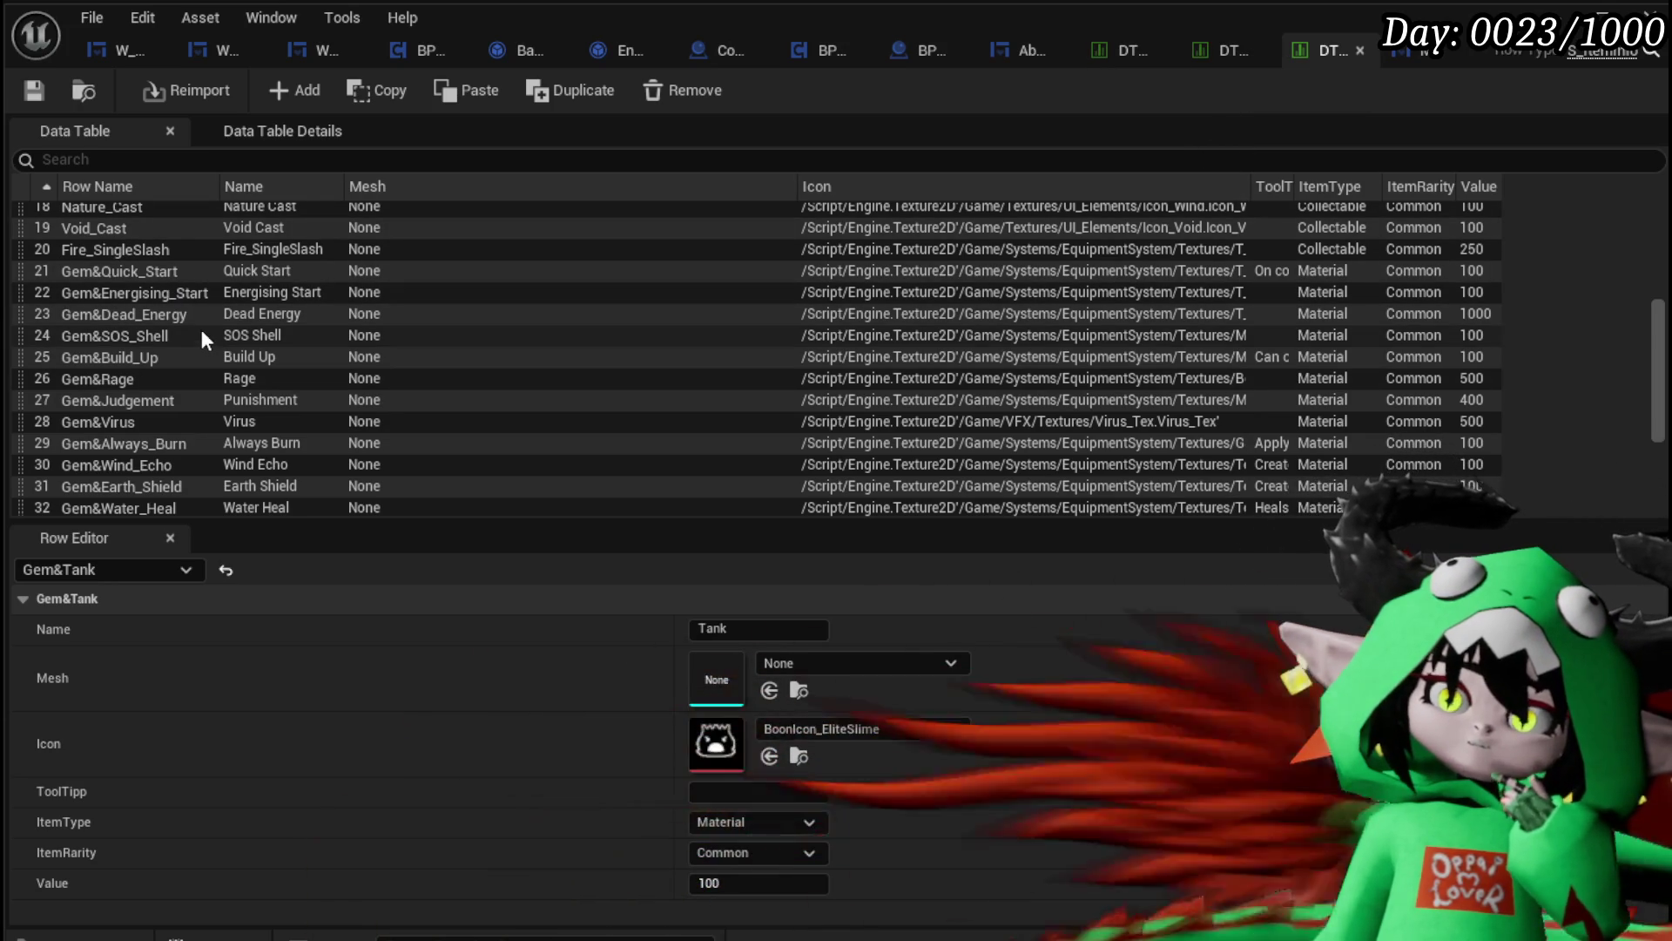
click(87, 315)
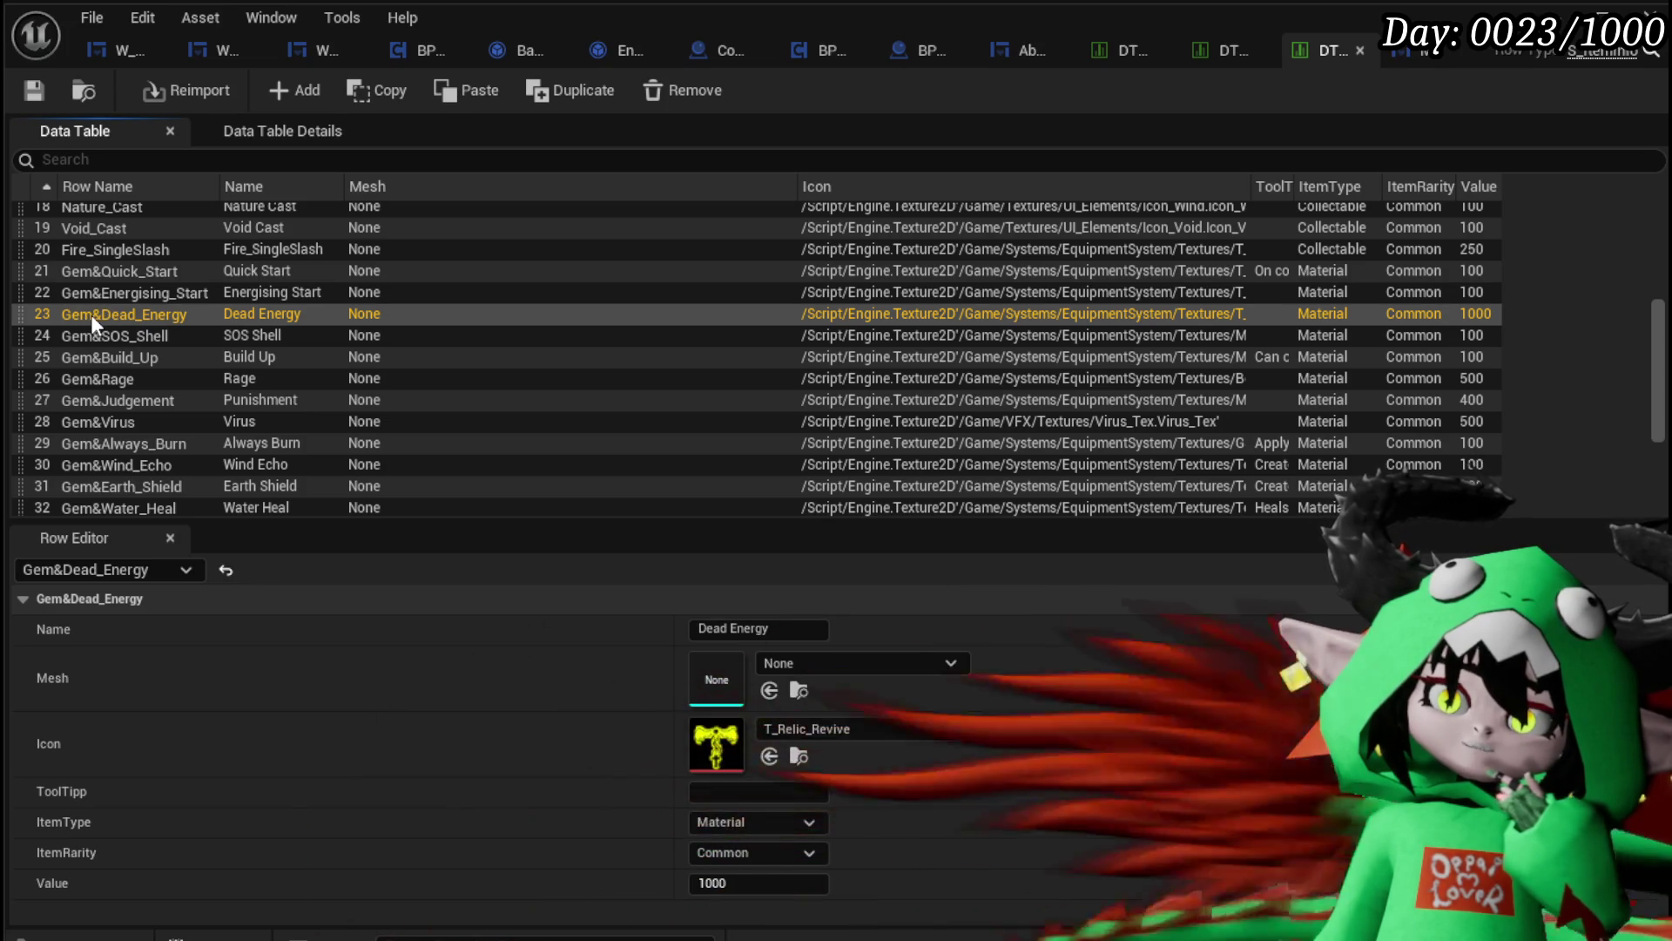
mouse_move(22, 312)
mouse_down()
mouse_move(51, 363)
mouse_move(187, 399)
mouse_move(114, 372)
mouse_move(98, 405)
mouse_move(281, 407)
mouse_up()
scroll(102, 230, up, 3)
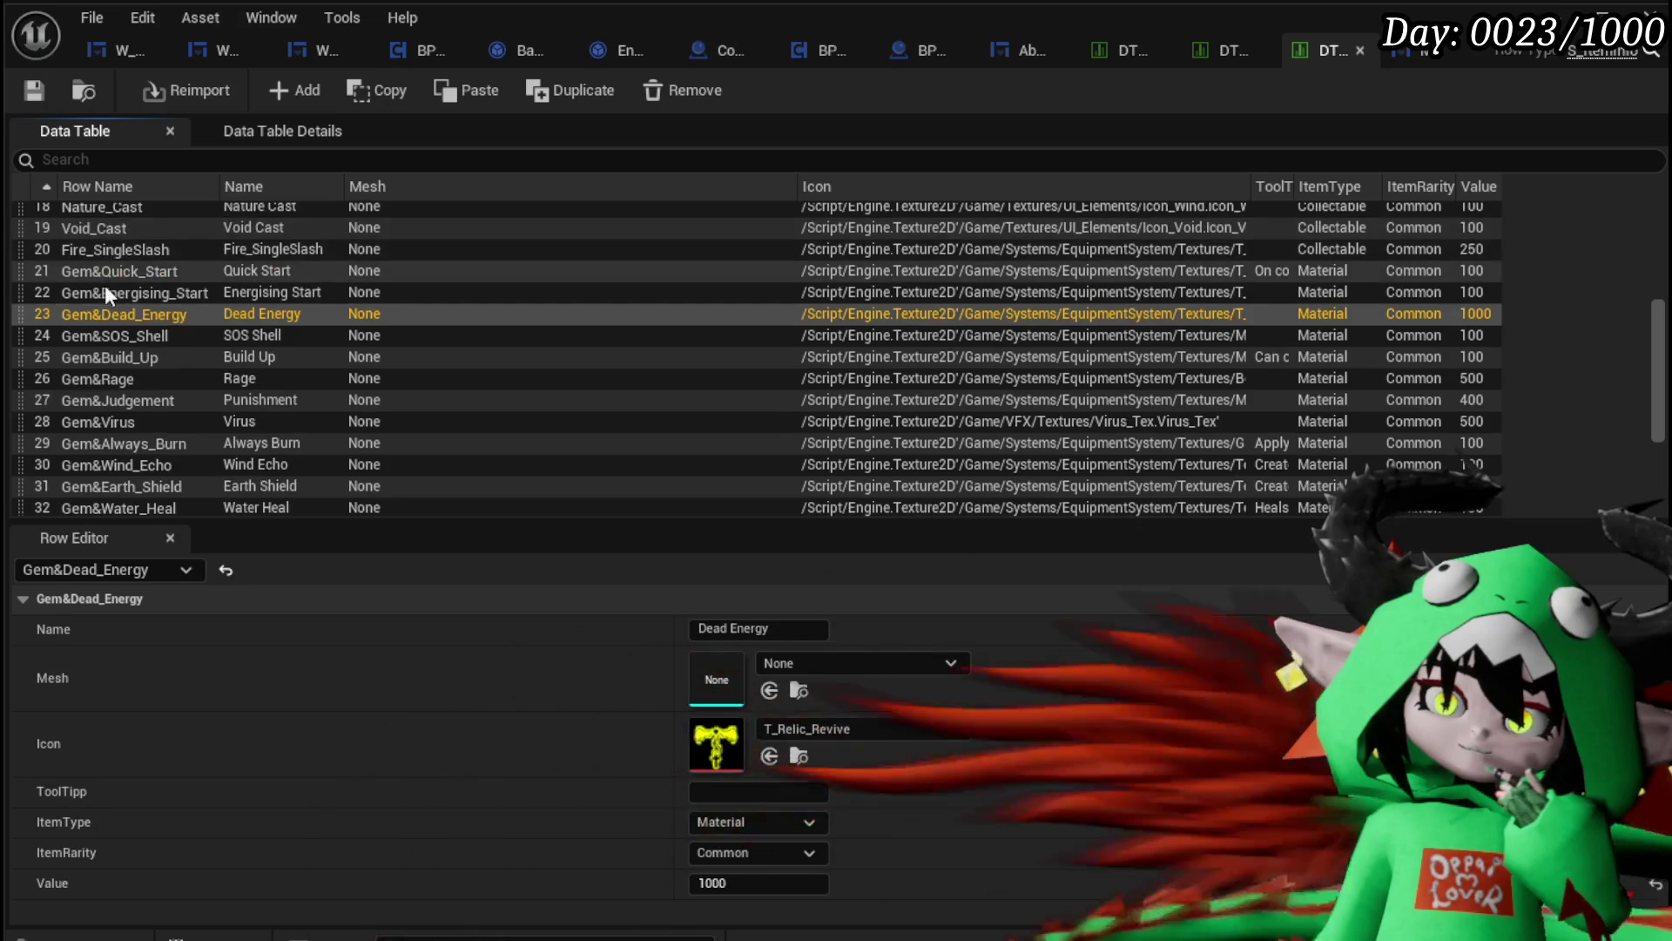
mouse_move(28, 316)
mouse_down()
mouse_move(89, 363)
mouse_move(197, 404)
mouse_move(129, 439)
mouse_move(18, 441)
mouse_up()
scroll(217, 357, up, 3)
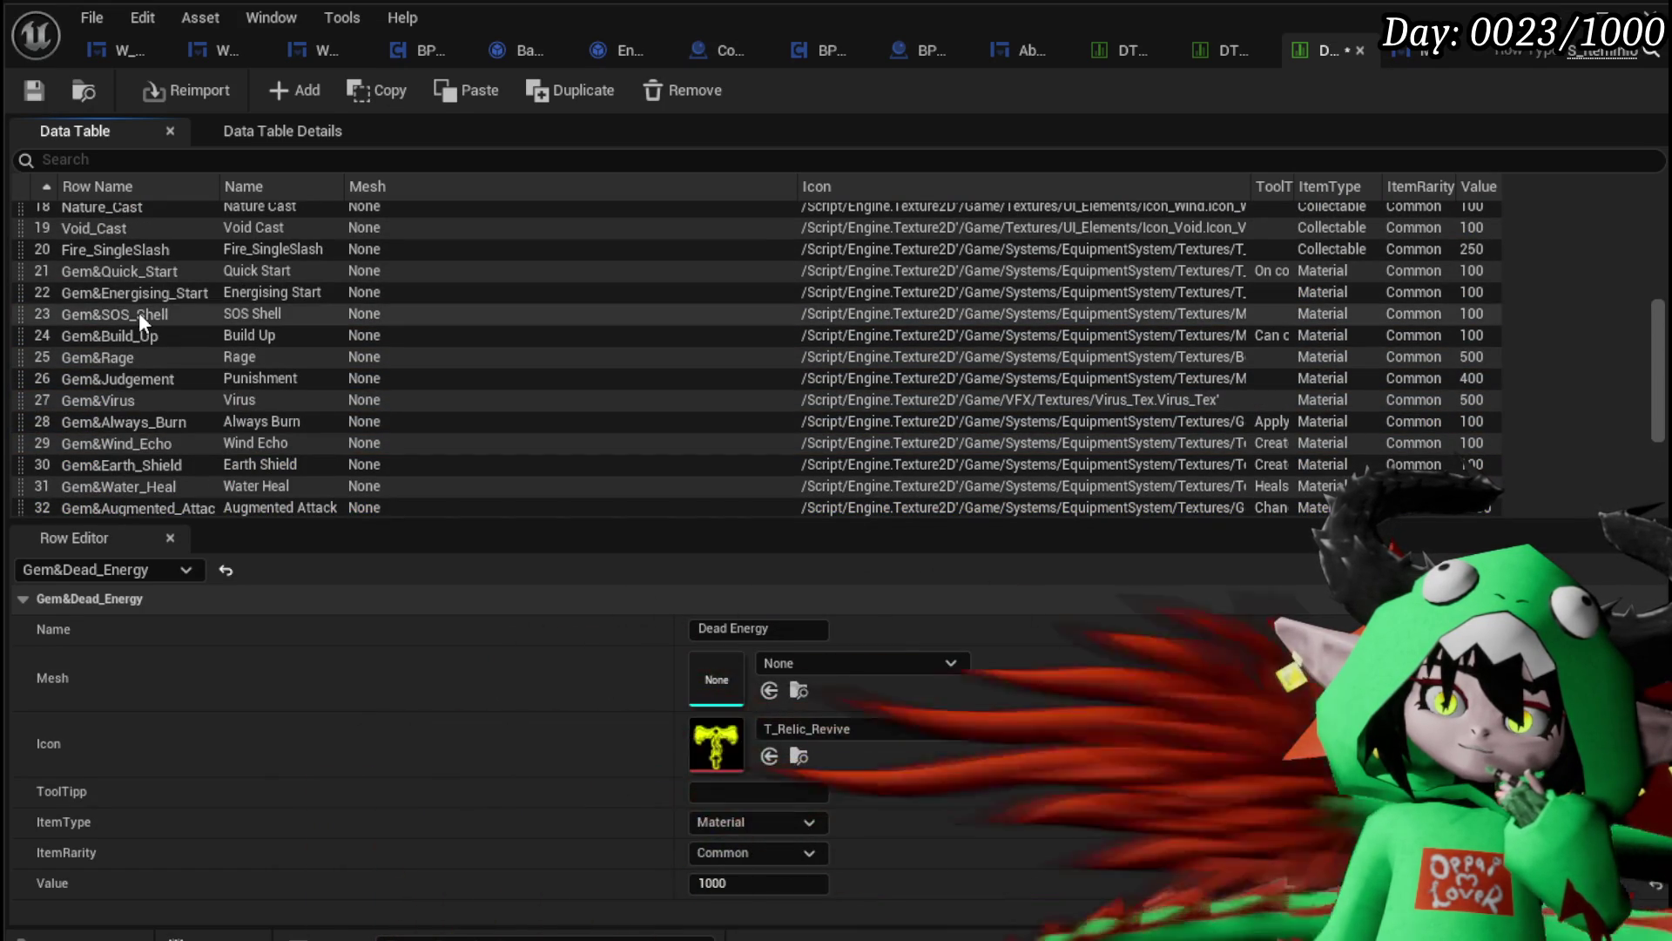
Step: Set the Gem&SOS_Shell tooltip to 'Applys a Shield Buff when falling below 50% Hp X Amout + X Duration' and save
click(135, 315)
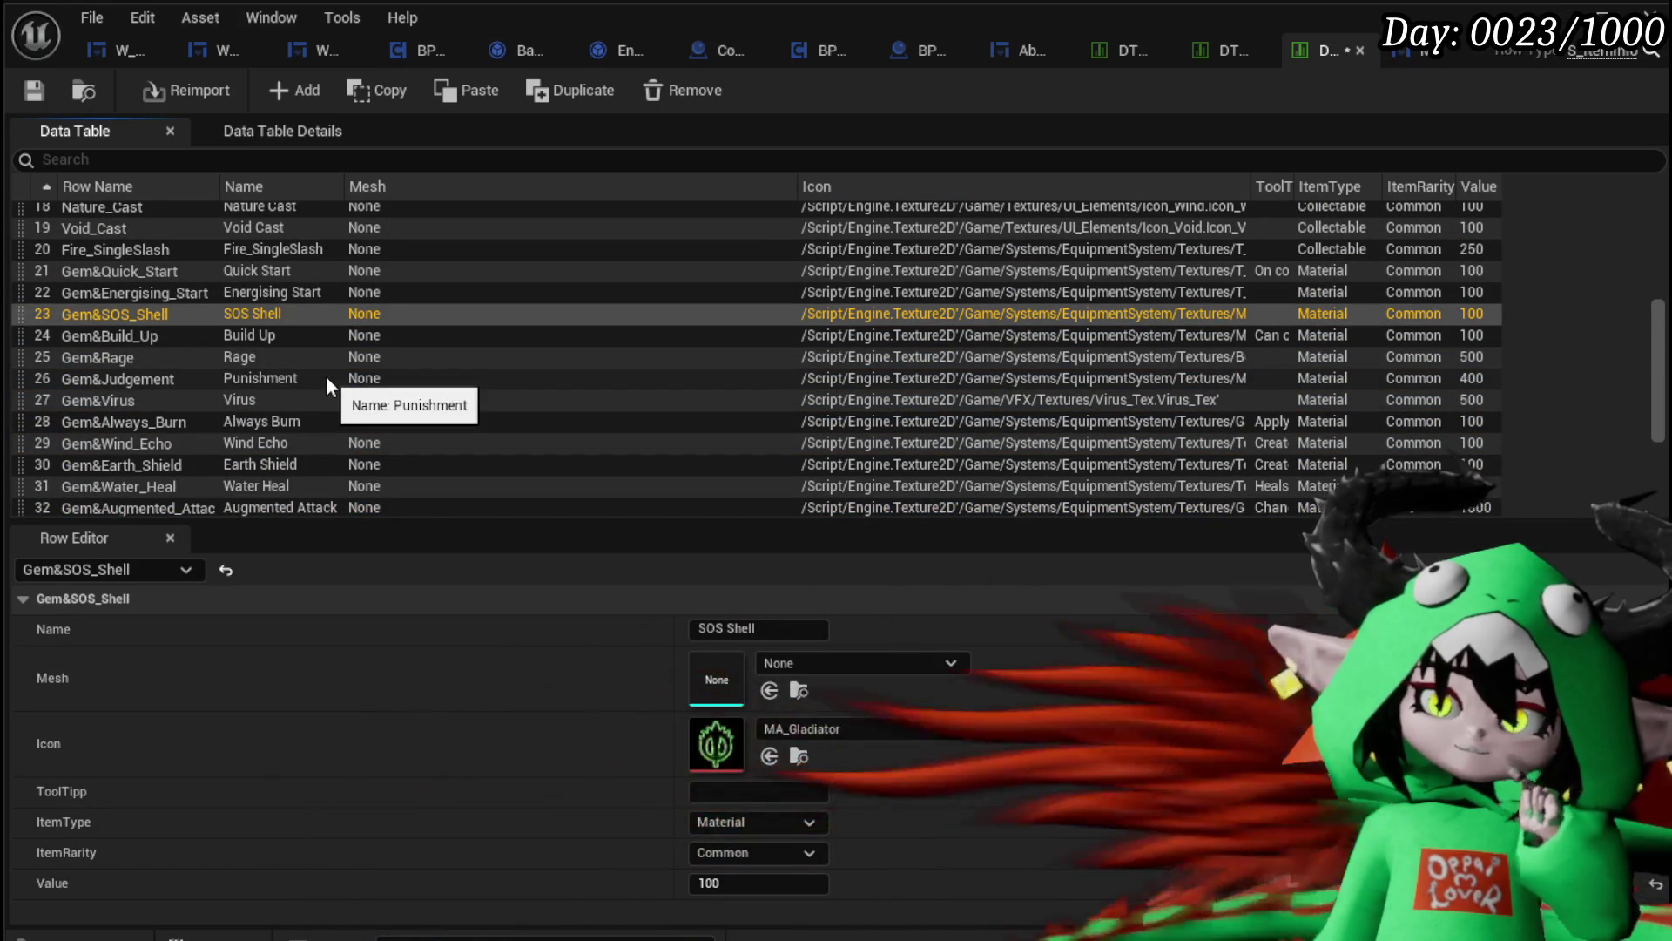
click(701, 791)
text(Apply)
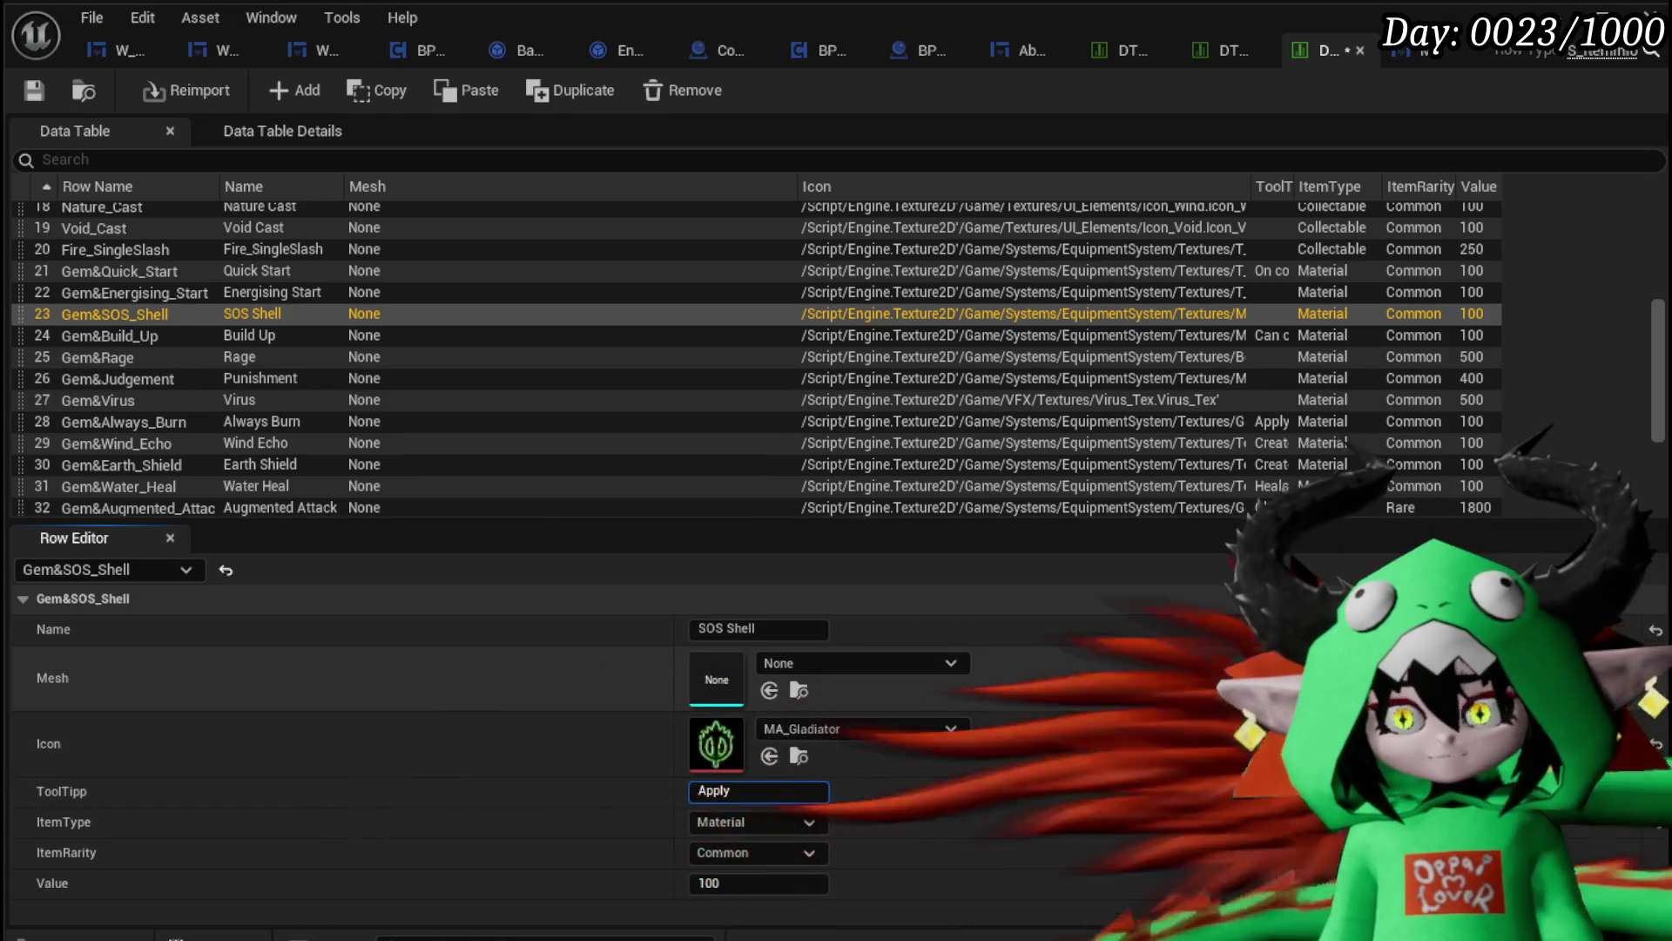
text(s a Sh)
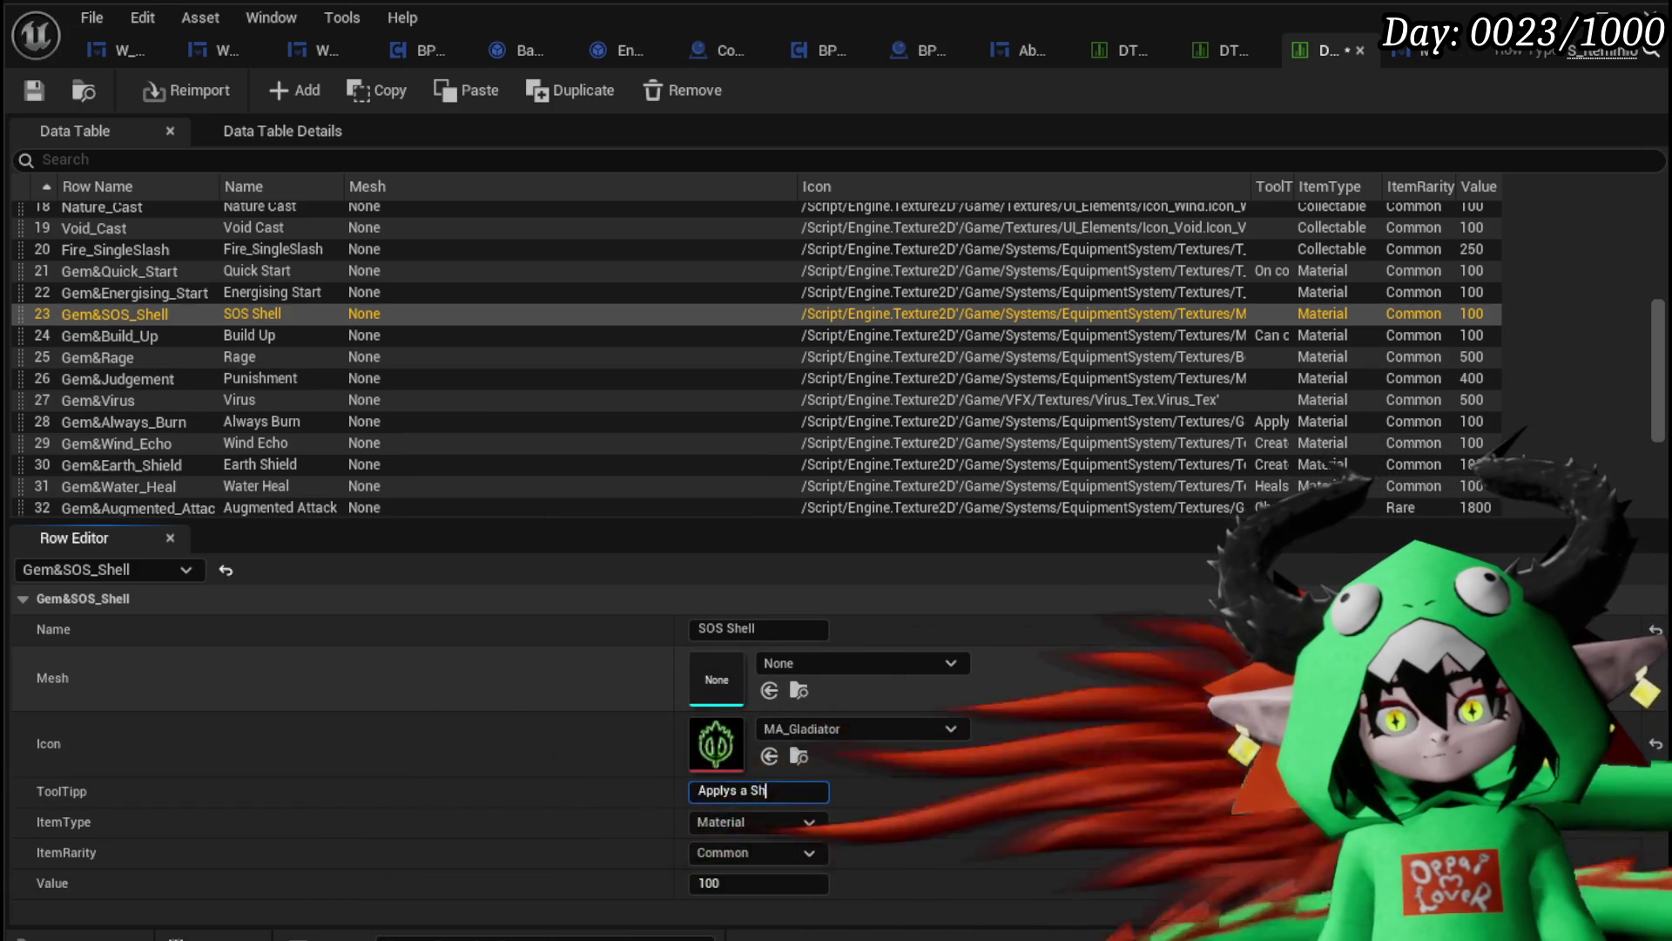
text(ield Buff )
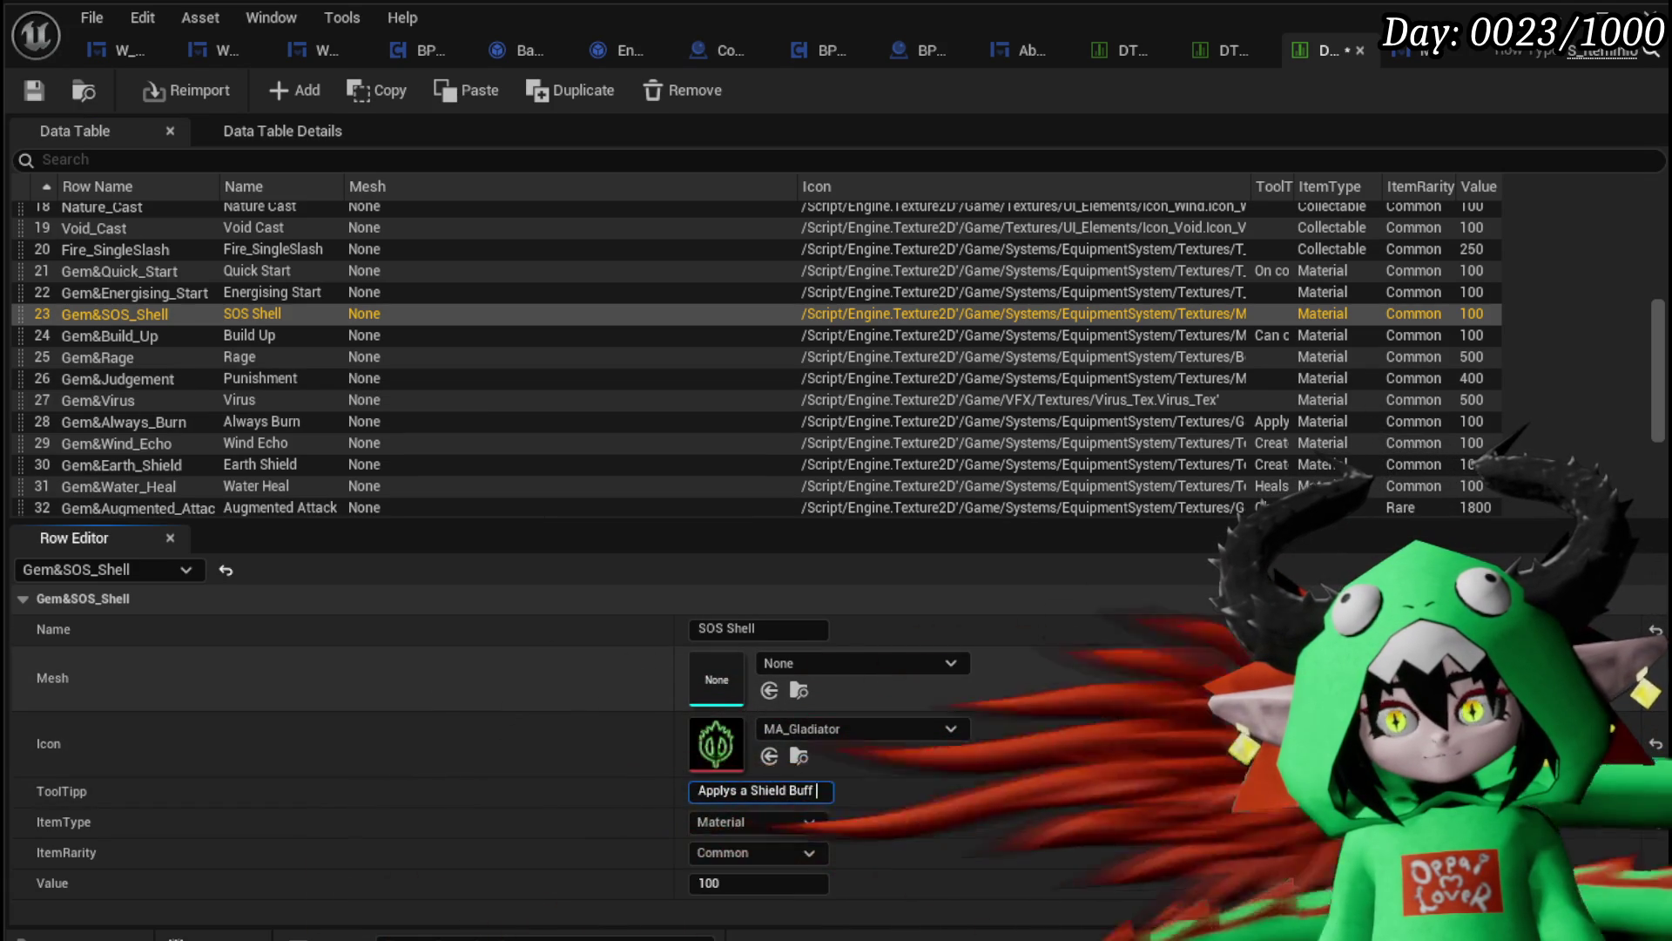
text(when)
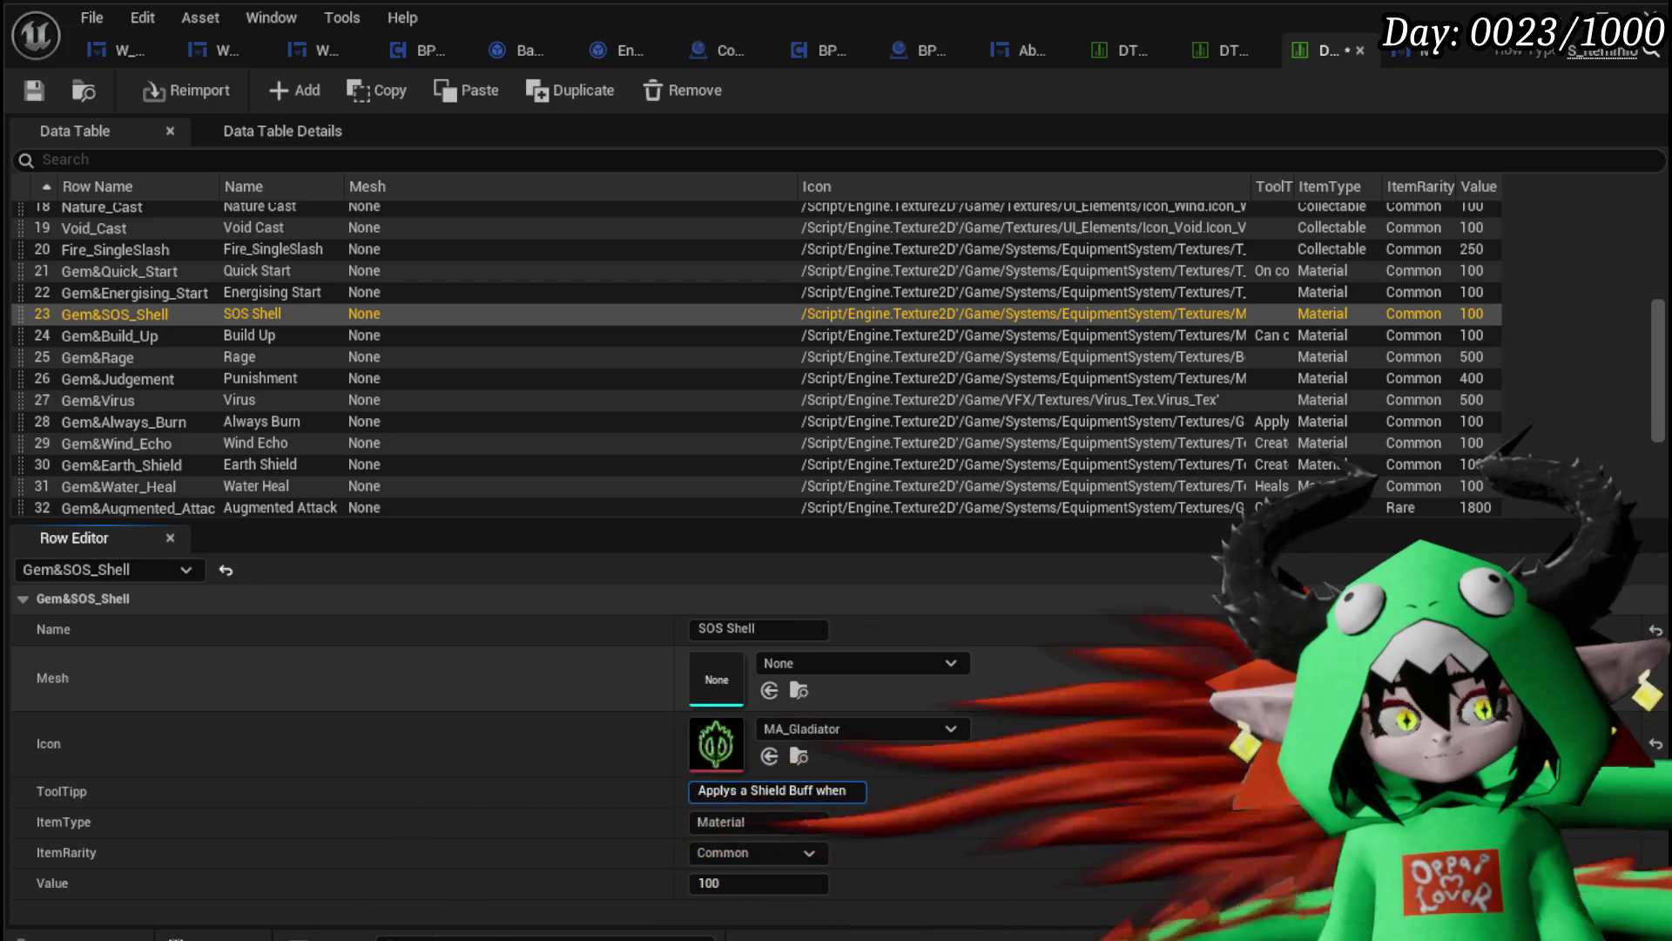
text( falling )
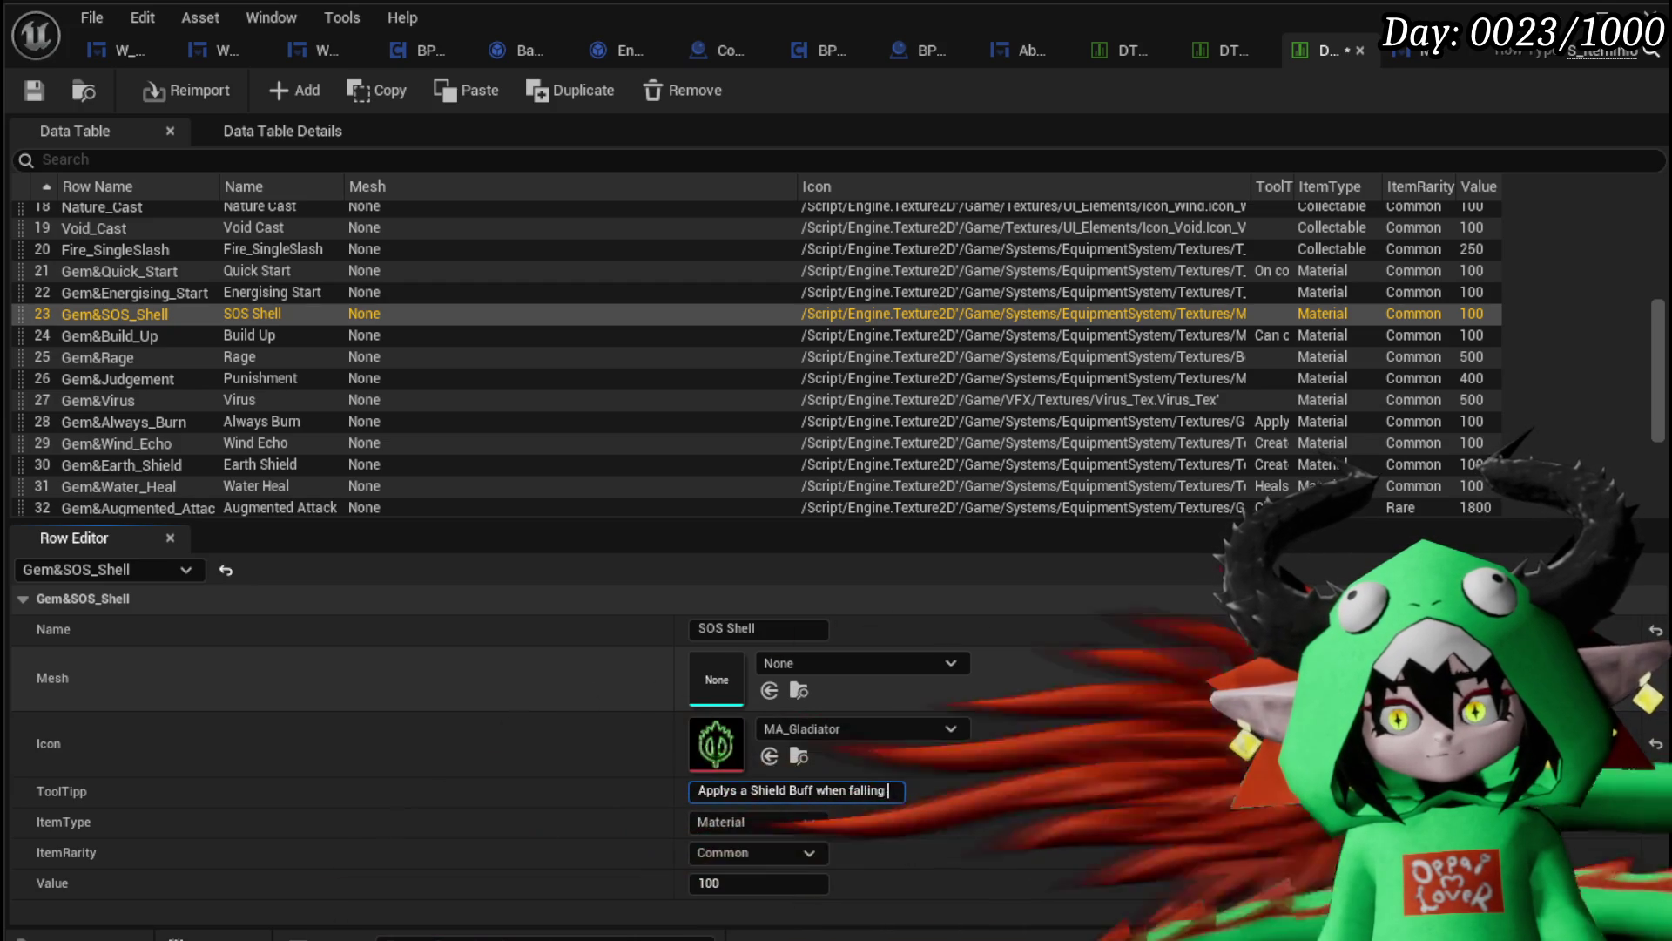
text(below 50%)
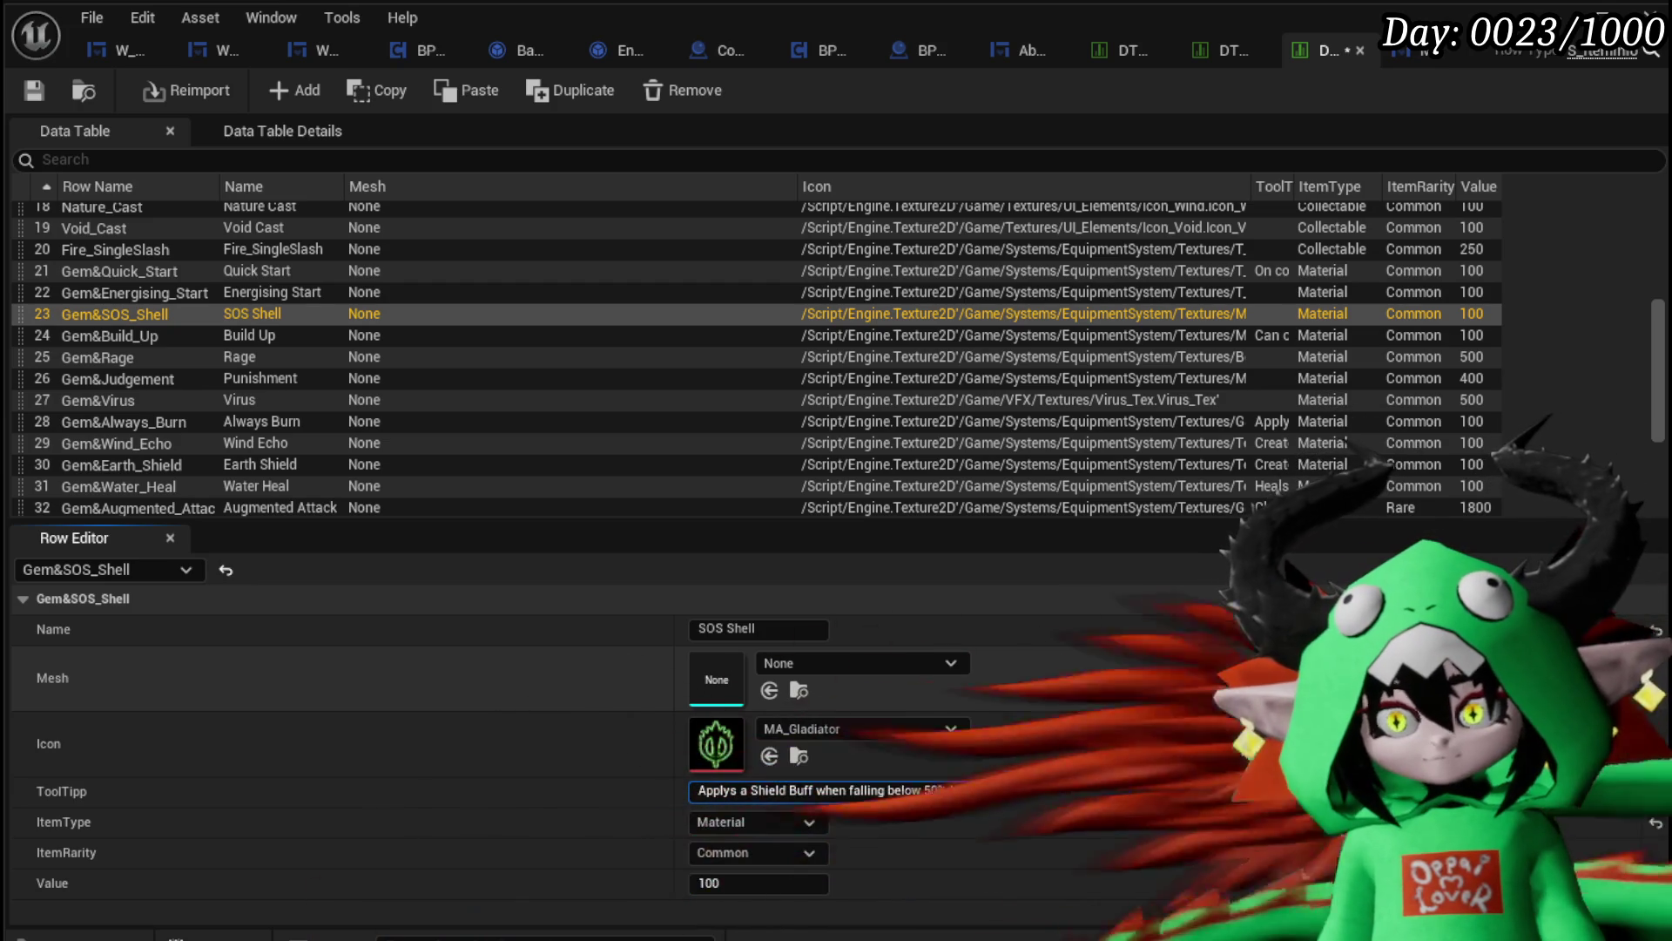
text( Hp )
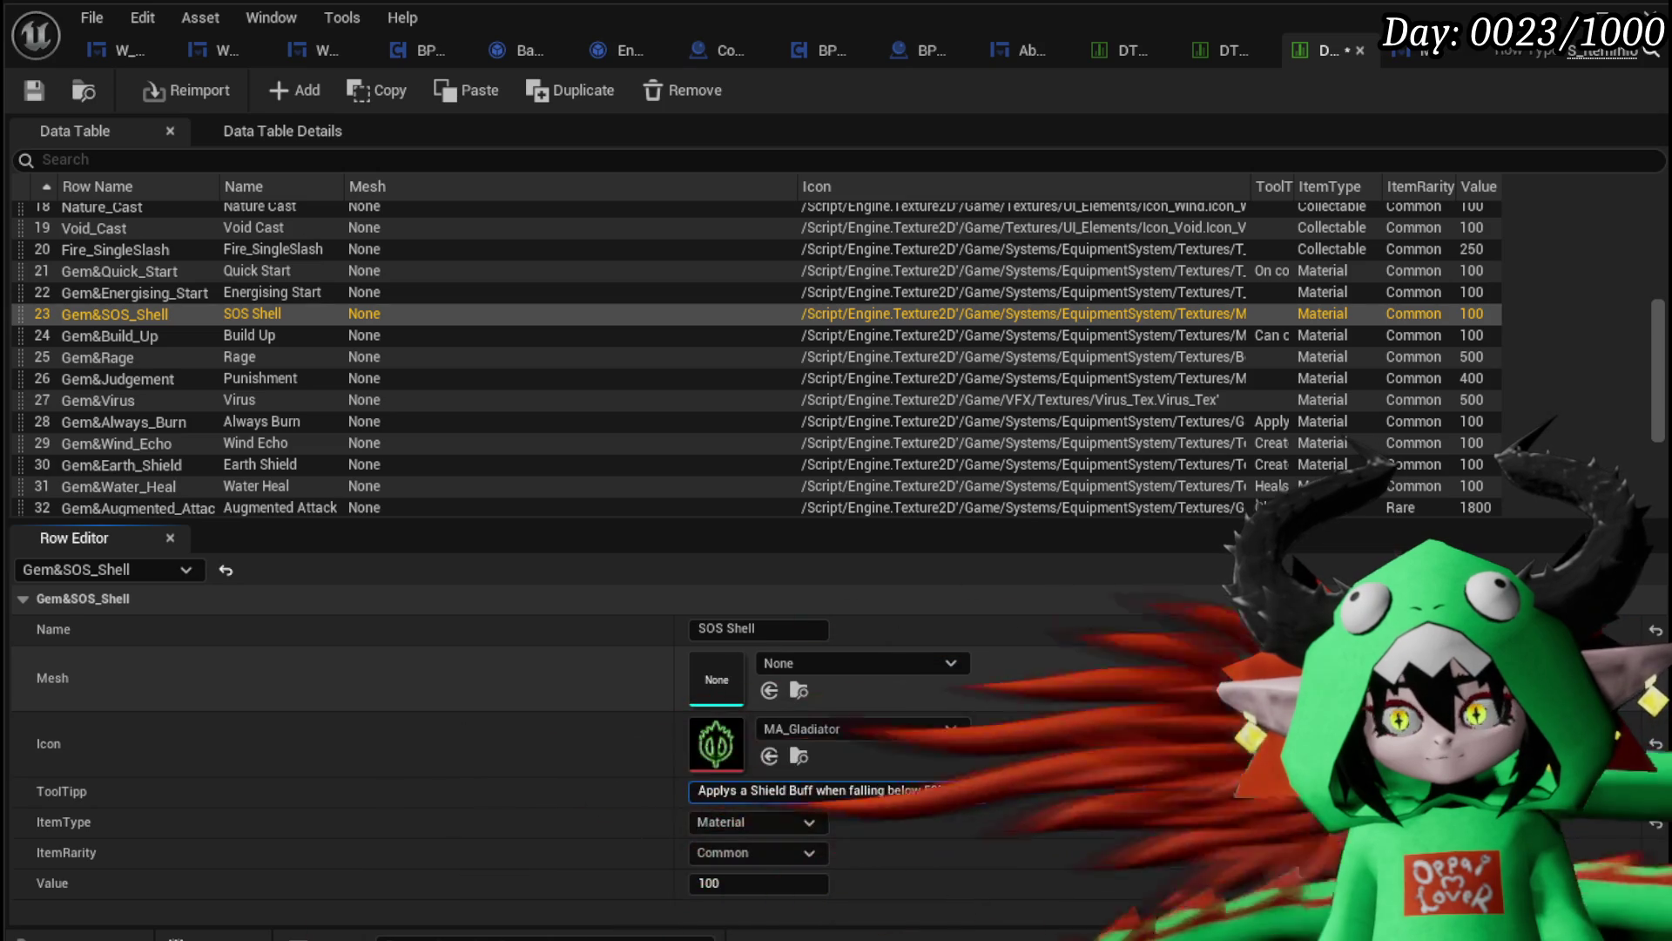
text(X A)
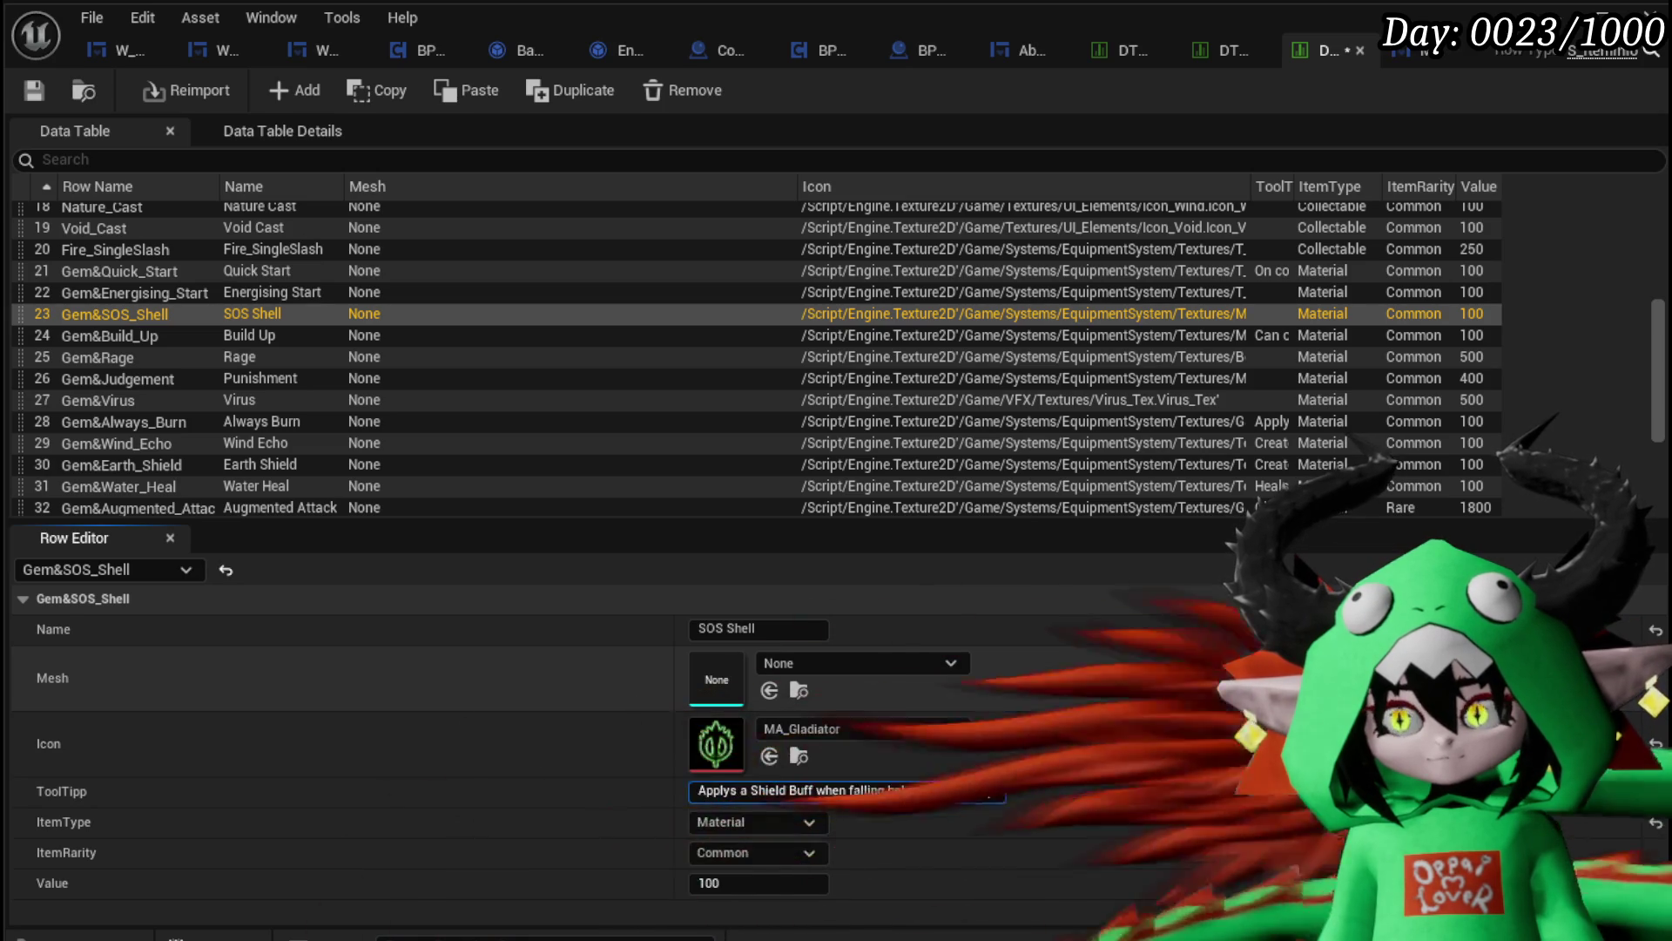
text(mout +)
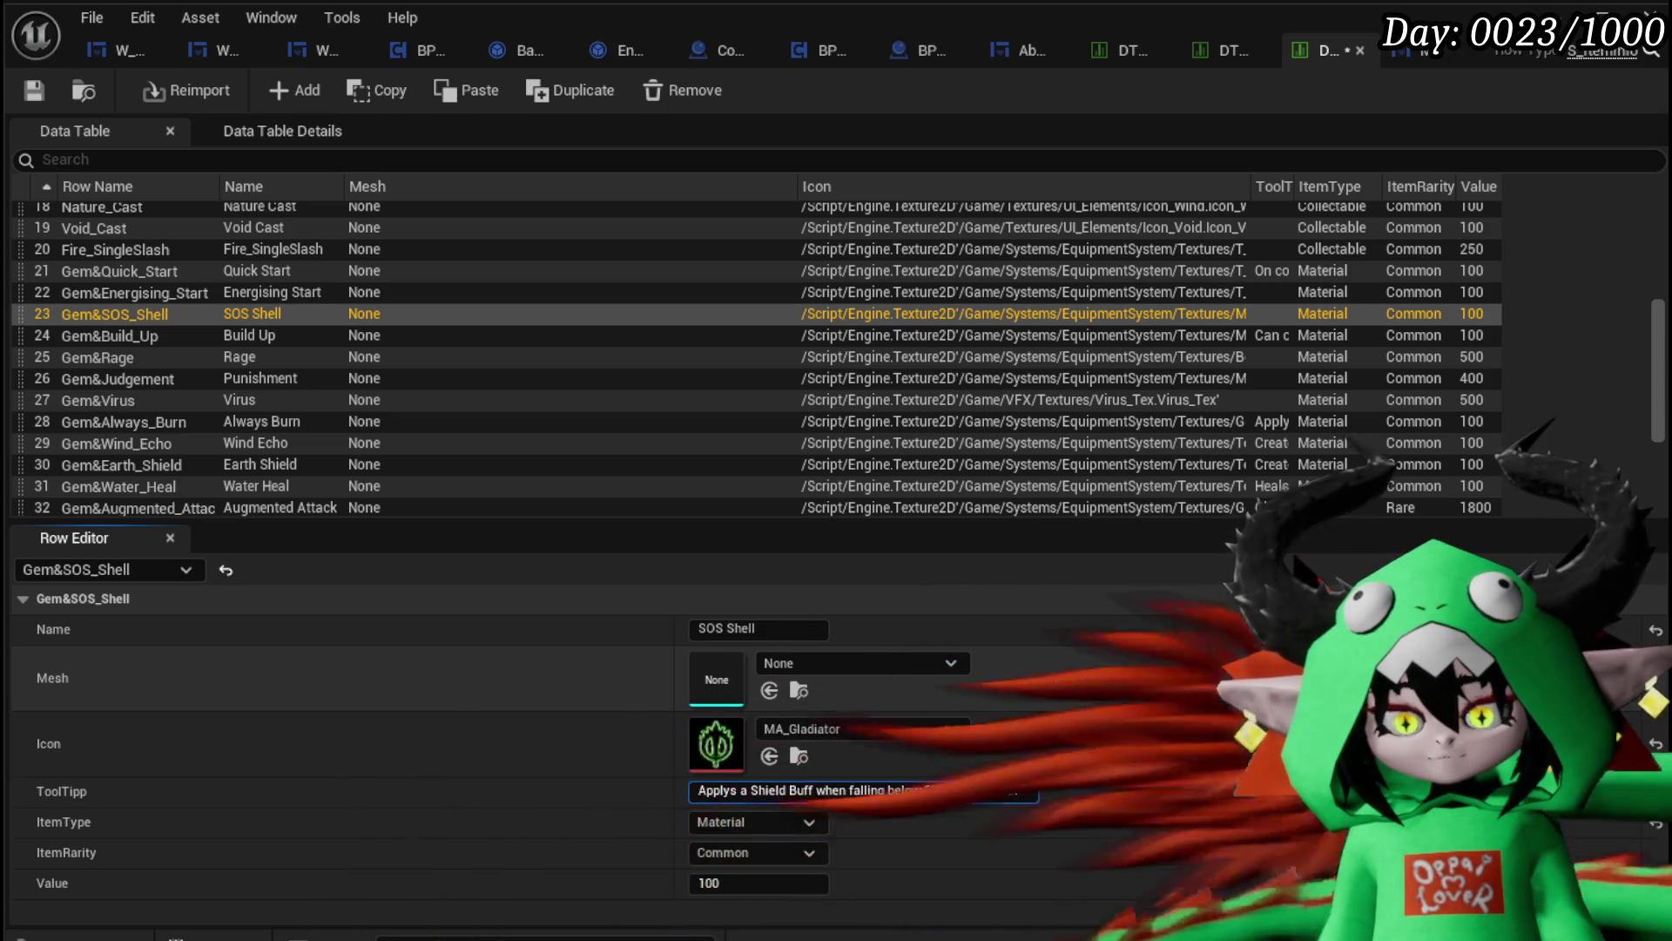
text( X D)
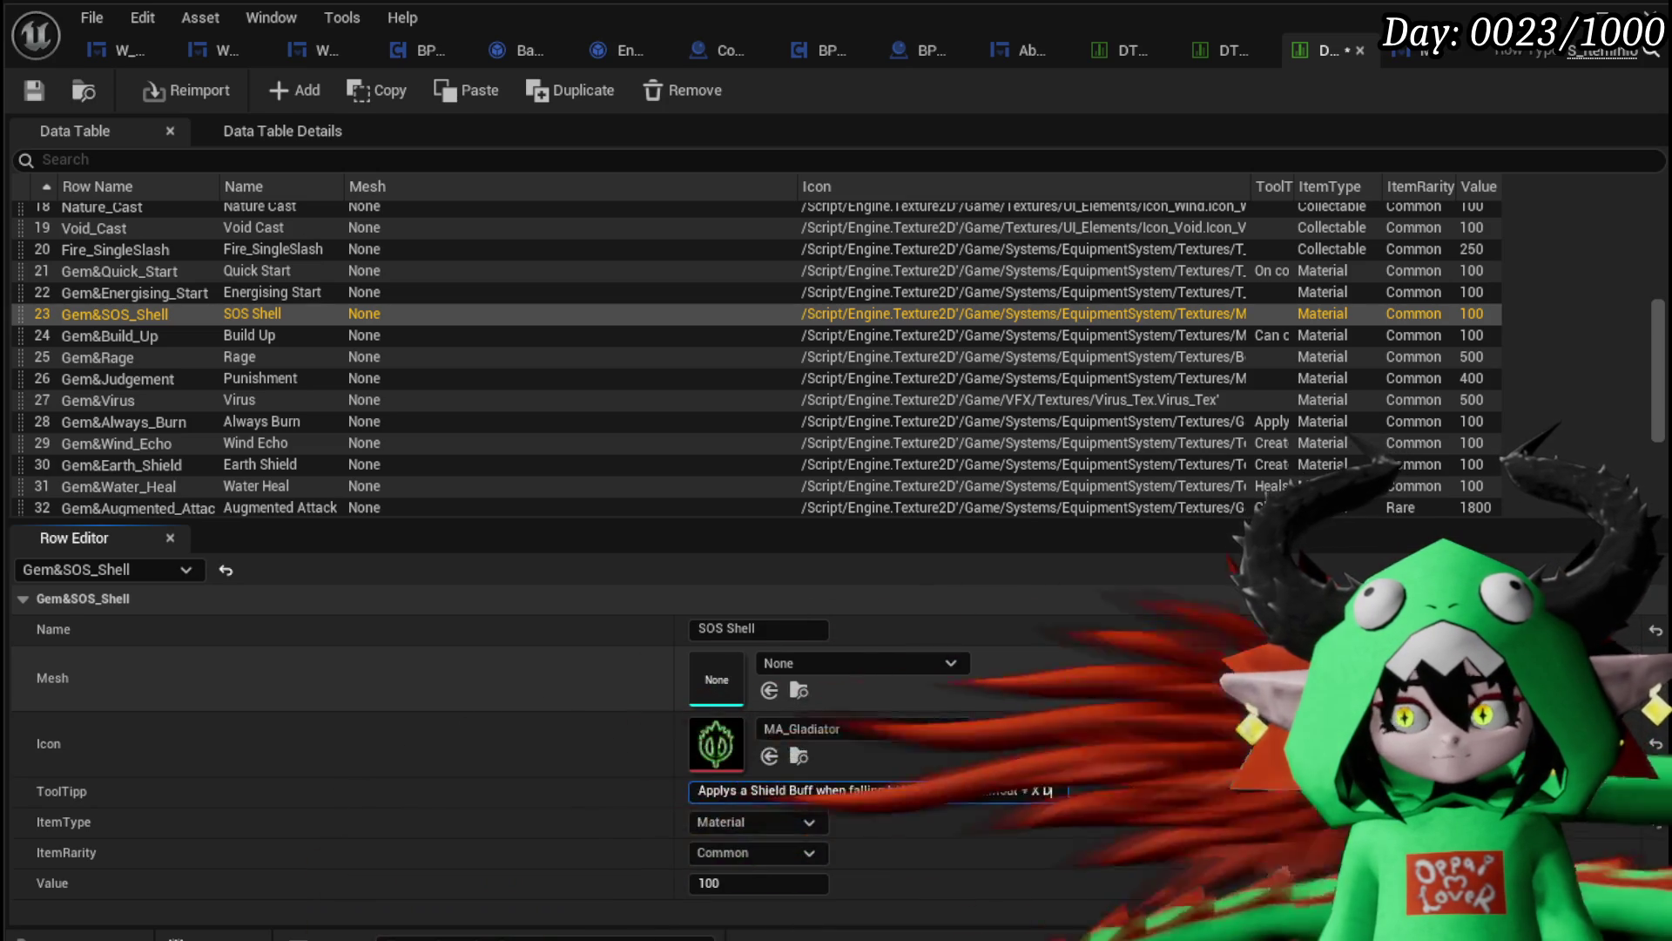
text(uration)
key(Return)
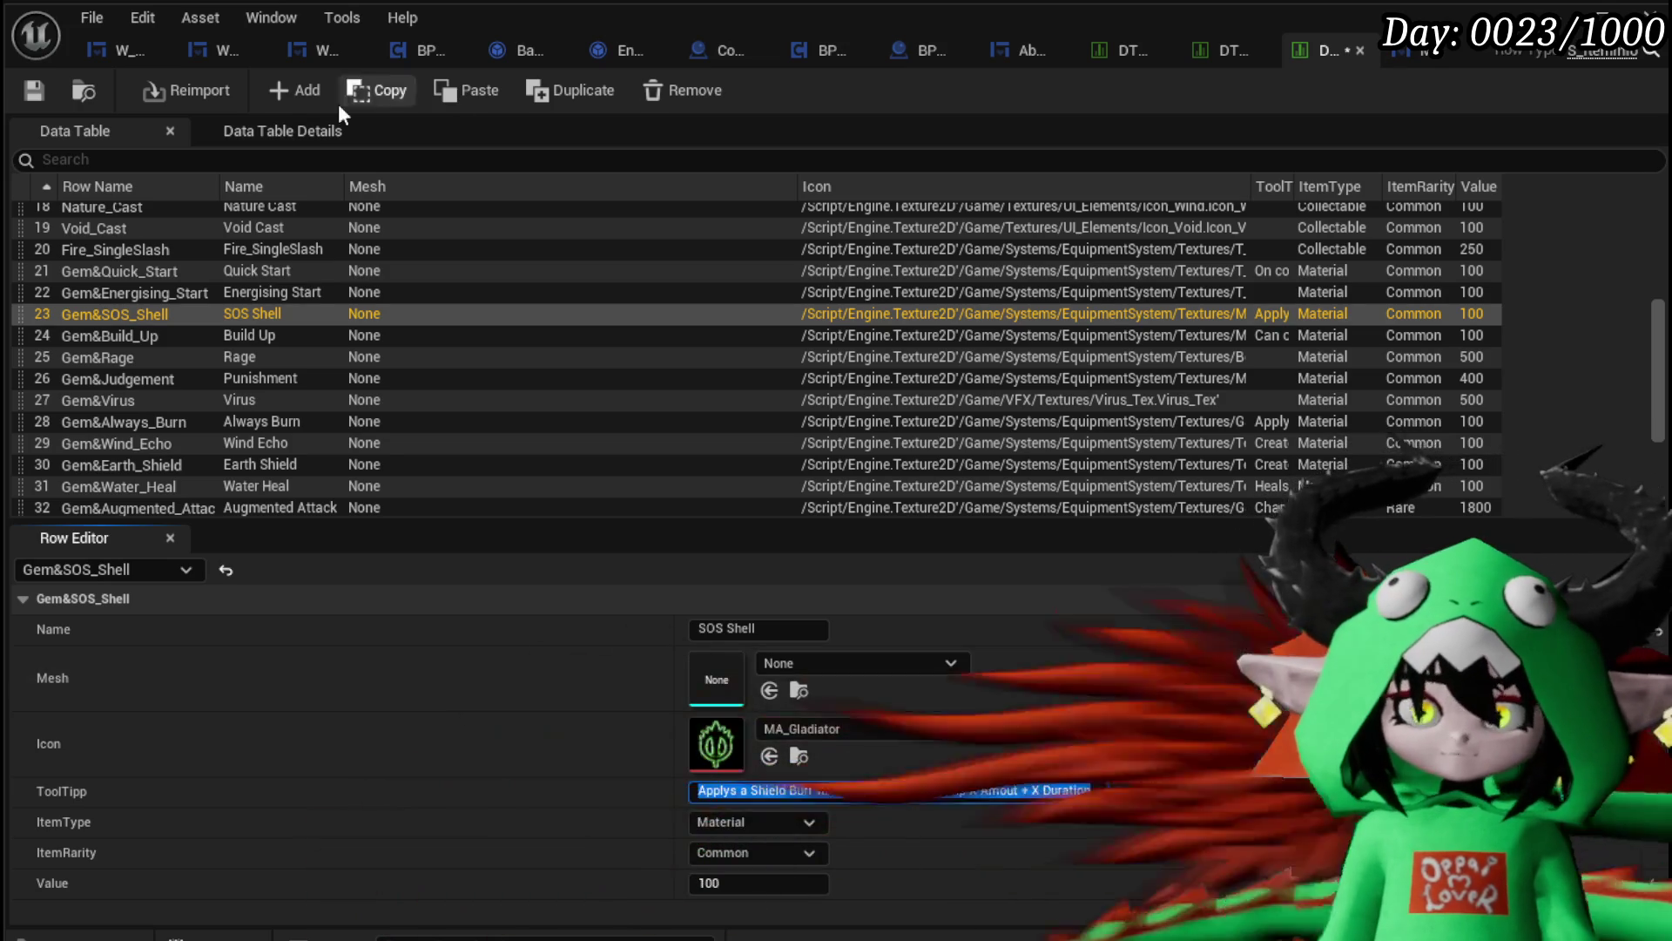
click(35, 91)
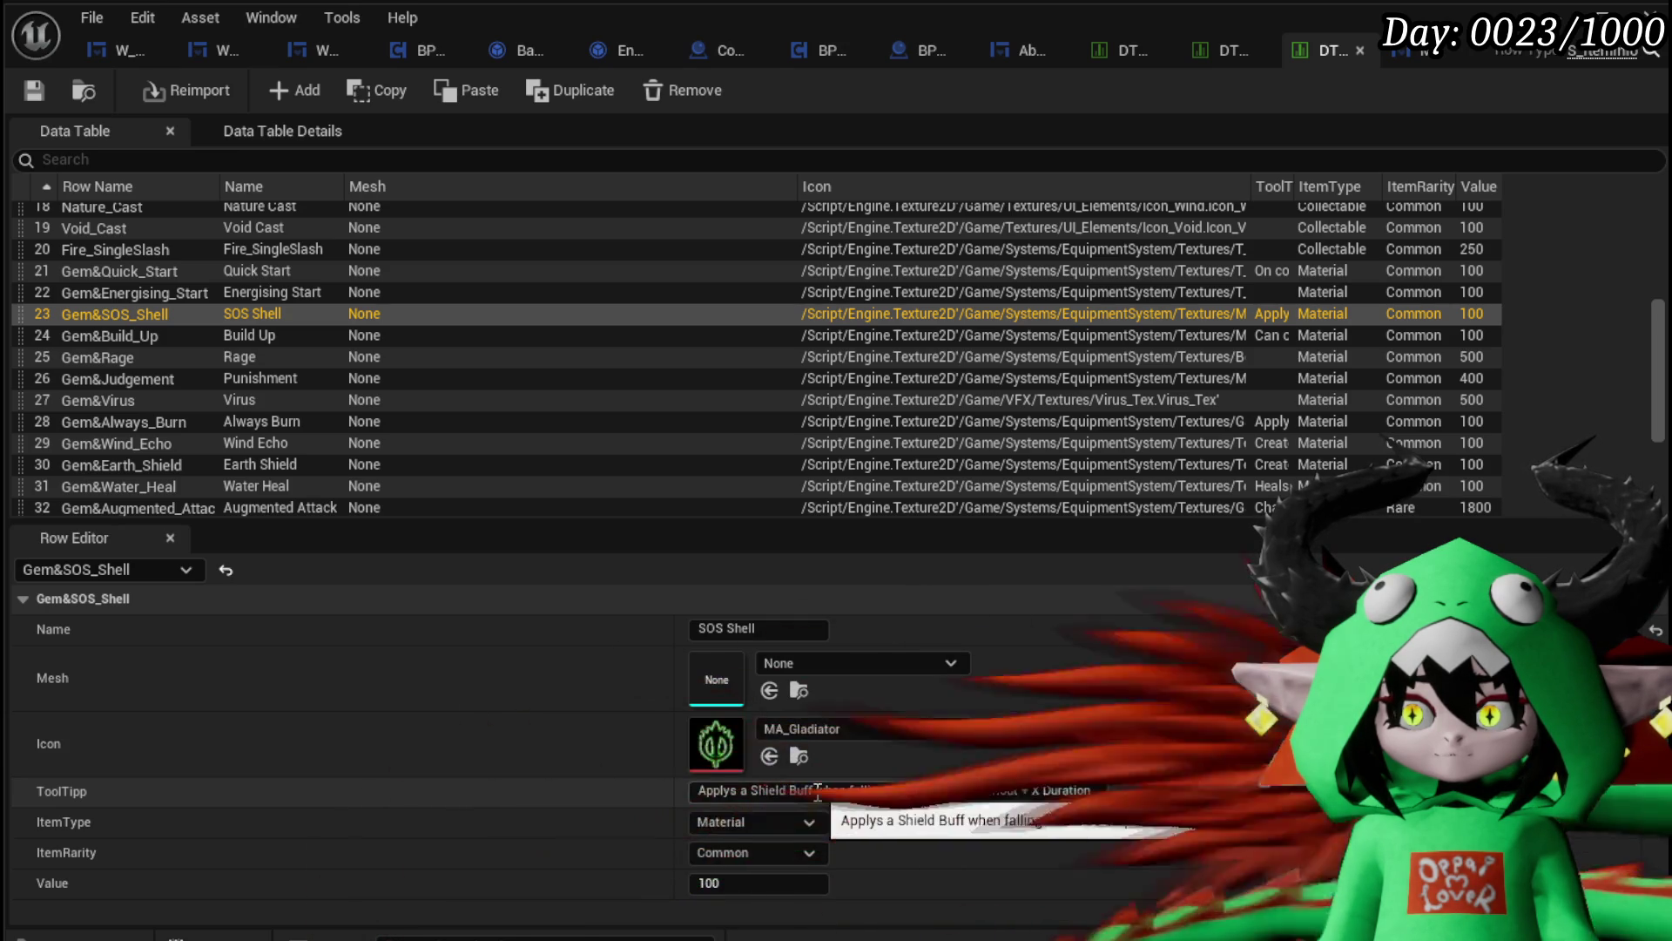
Step: Try adding 'with 10x' to the tooltip, then remove it again
click(818, 789)
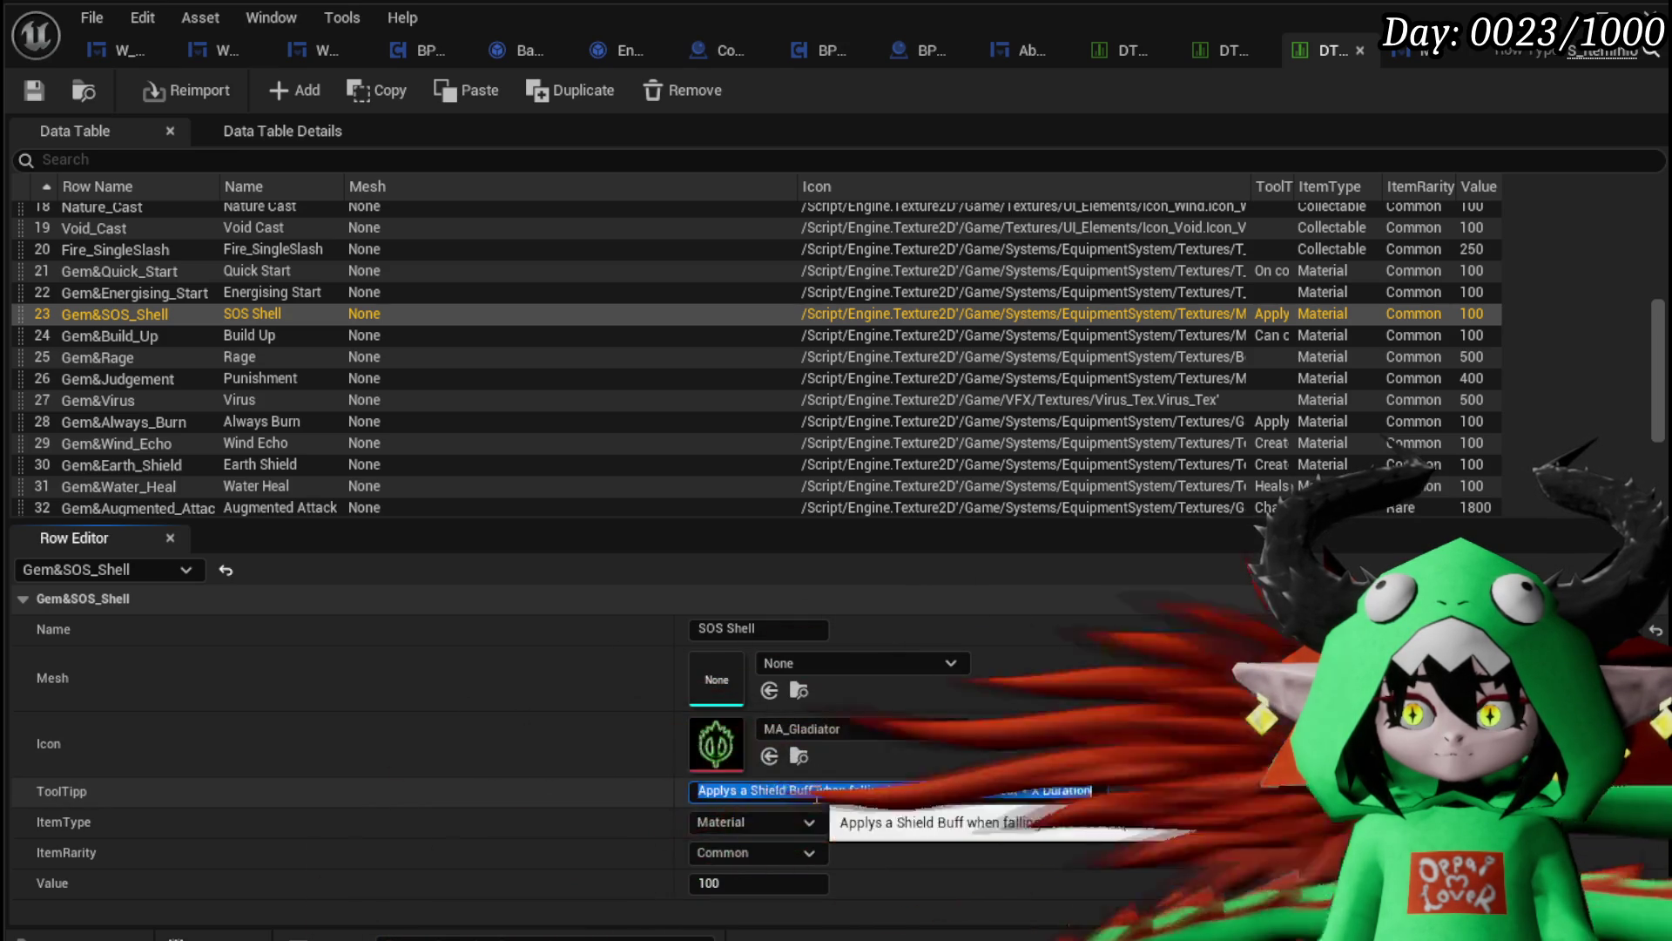
text(with )
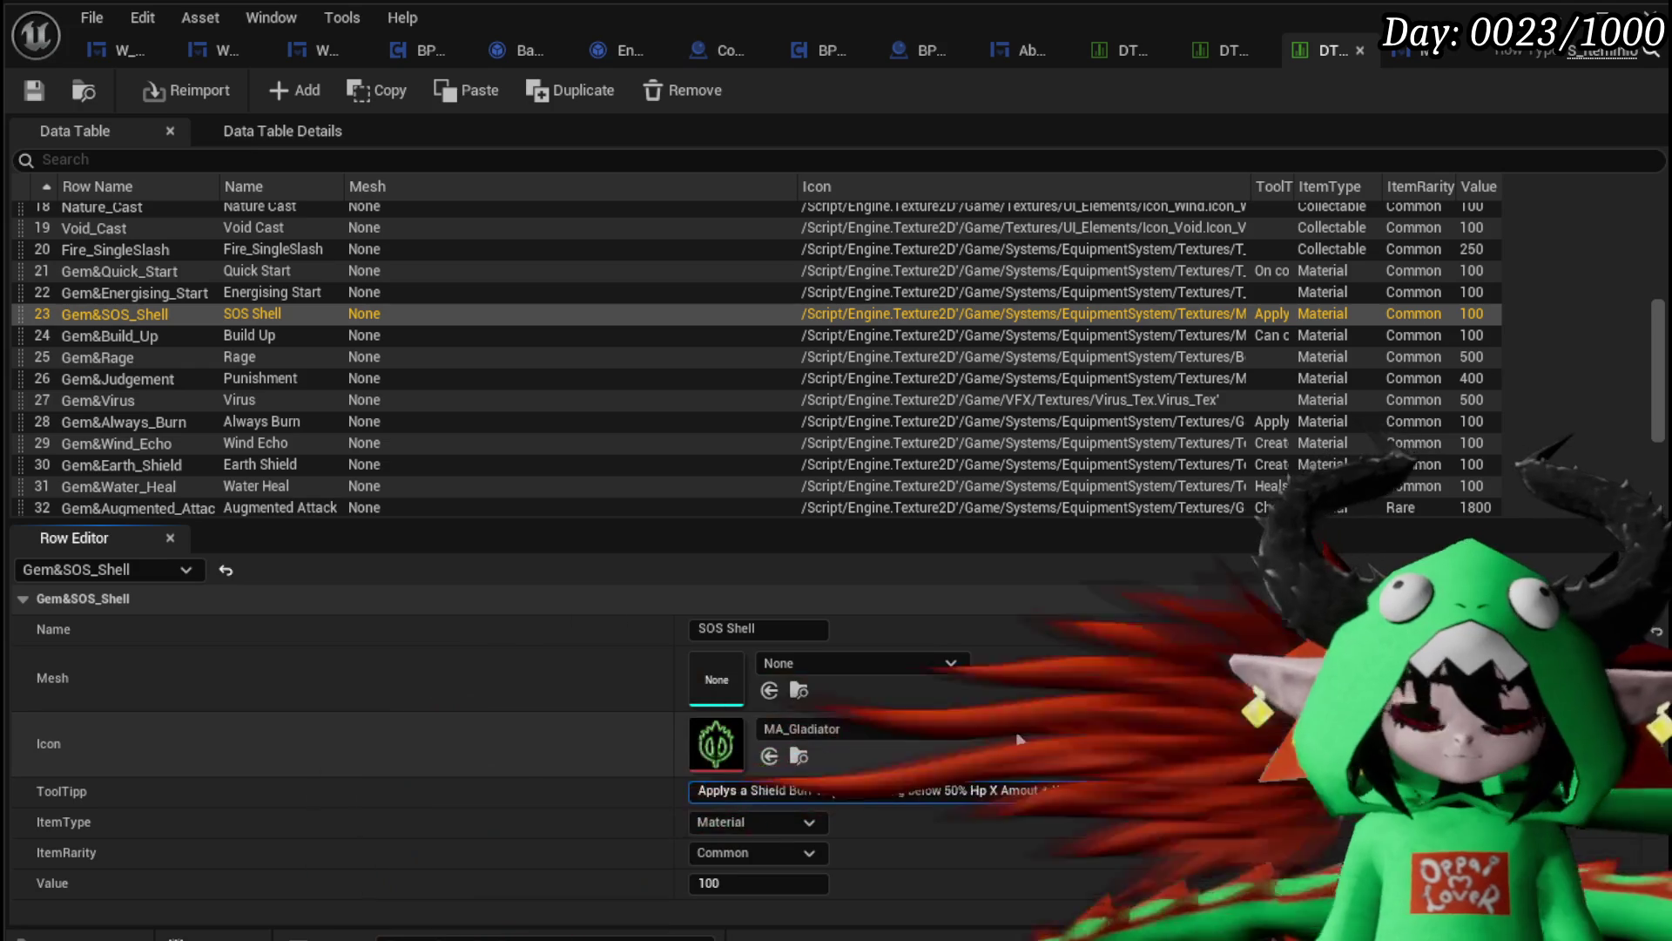
text(10)
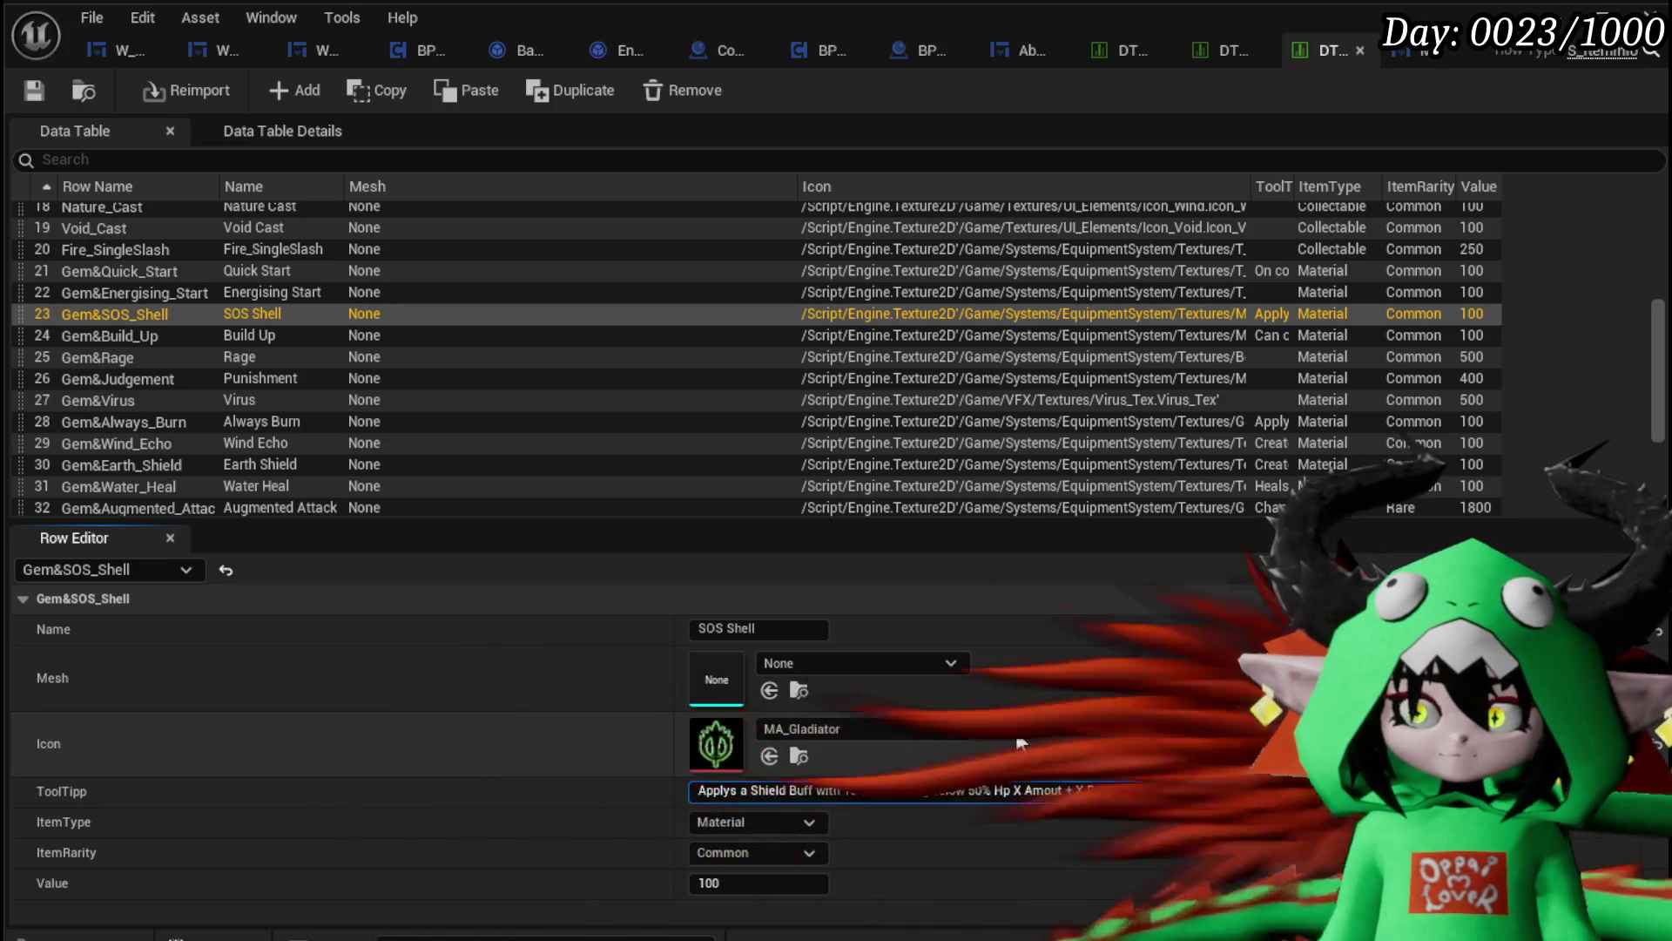
text(x)
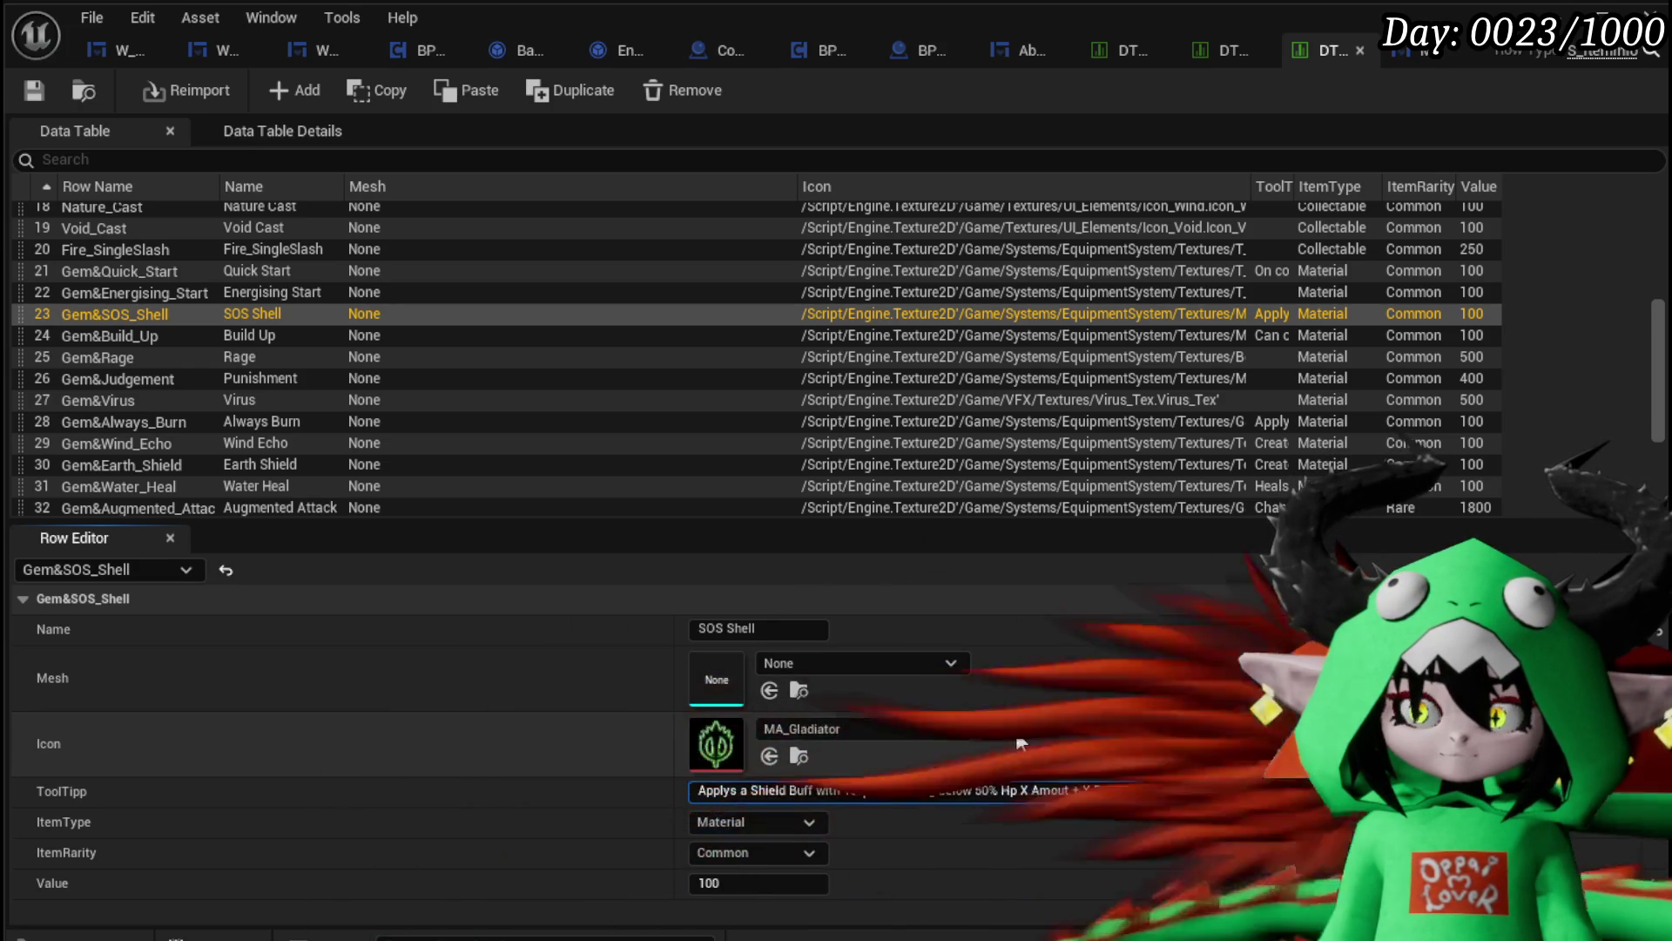
key(BackSpace)
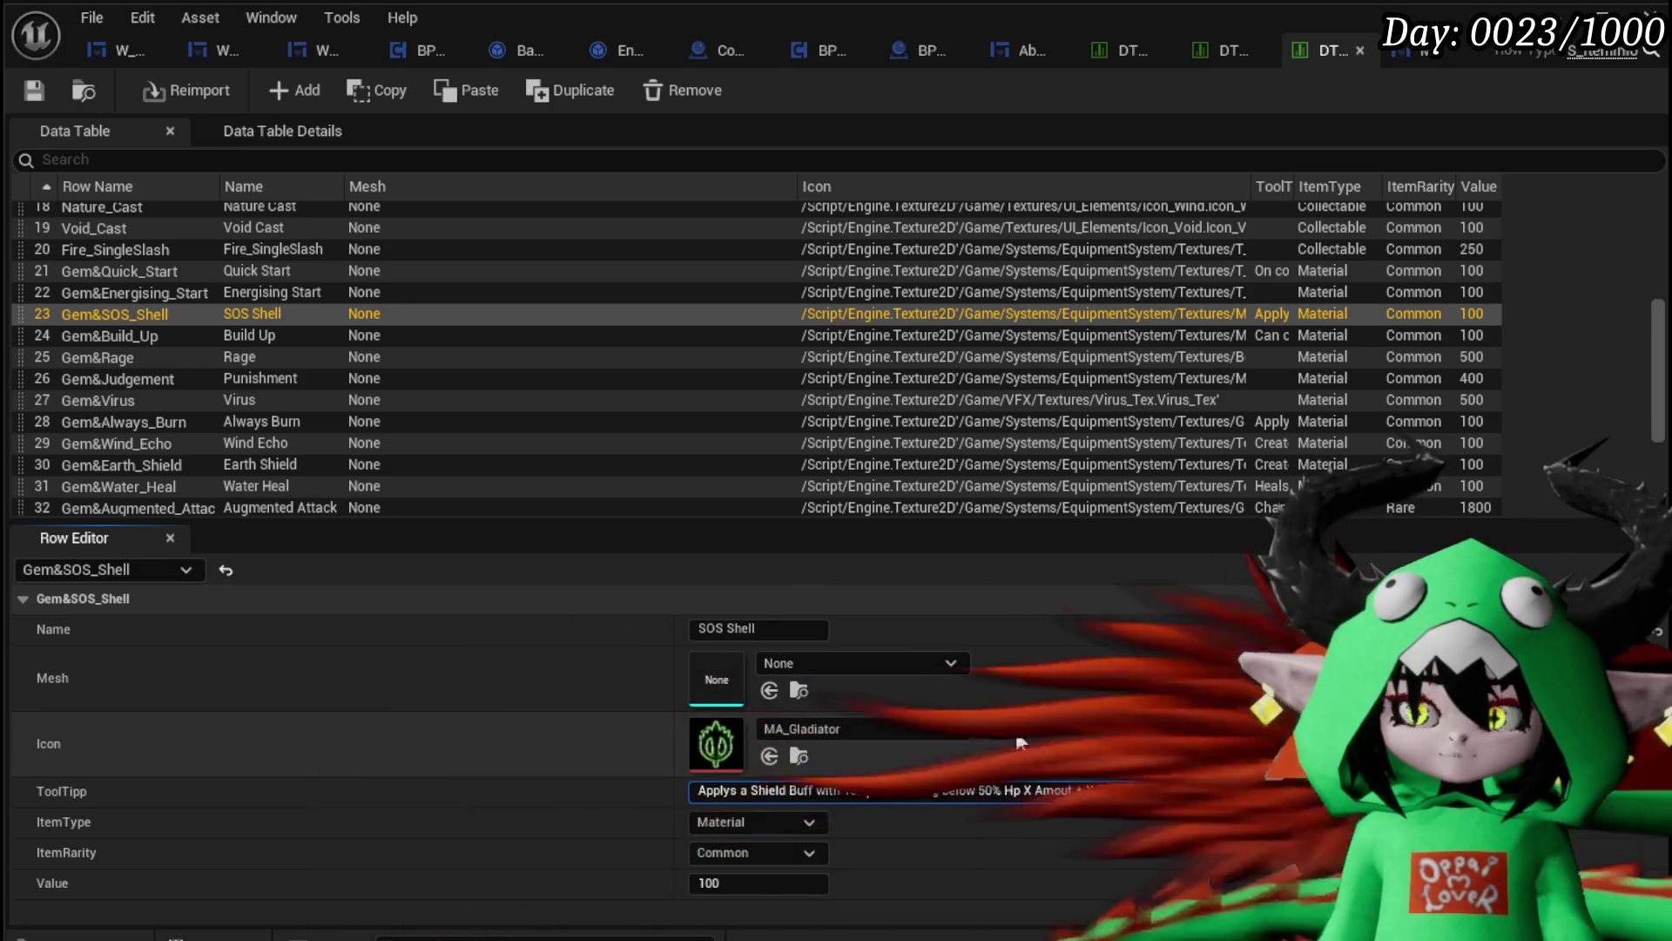
key(BackSpace)
key(BackSpace)
key(BackSpace)
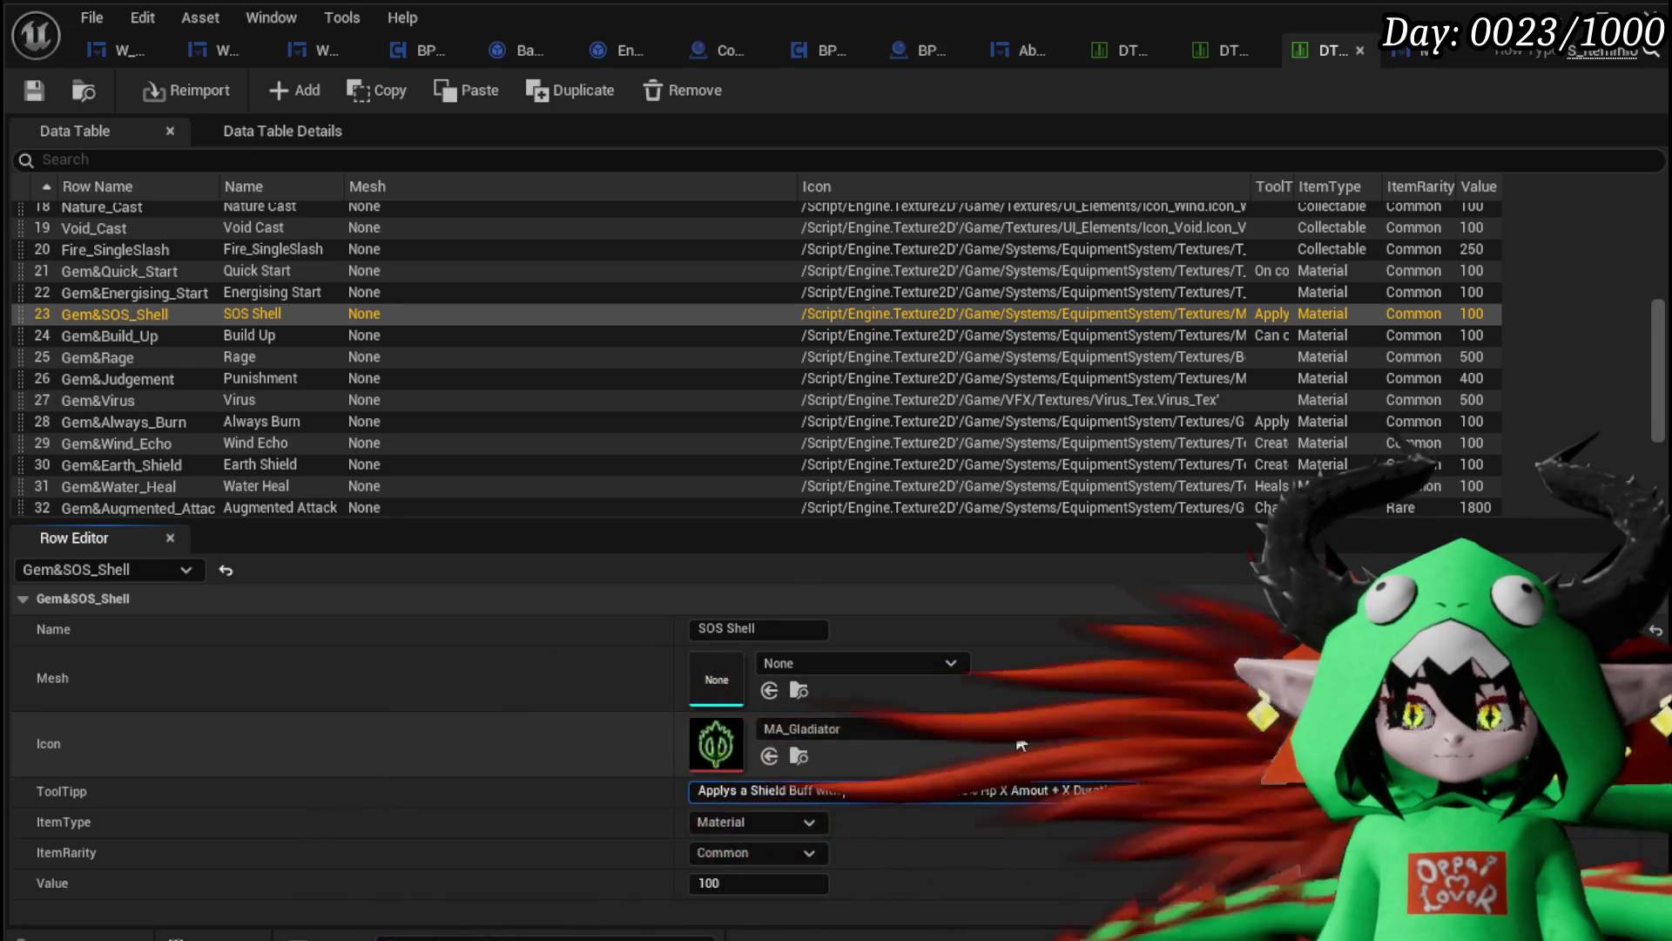
key(BackSpace)
key(BackSpace)
key(BackSpace)
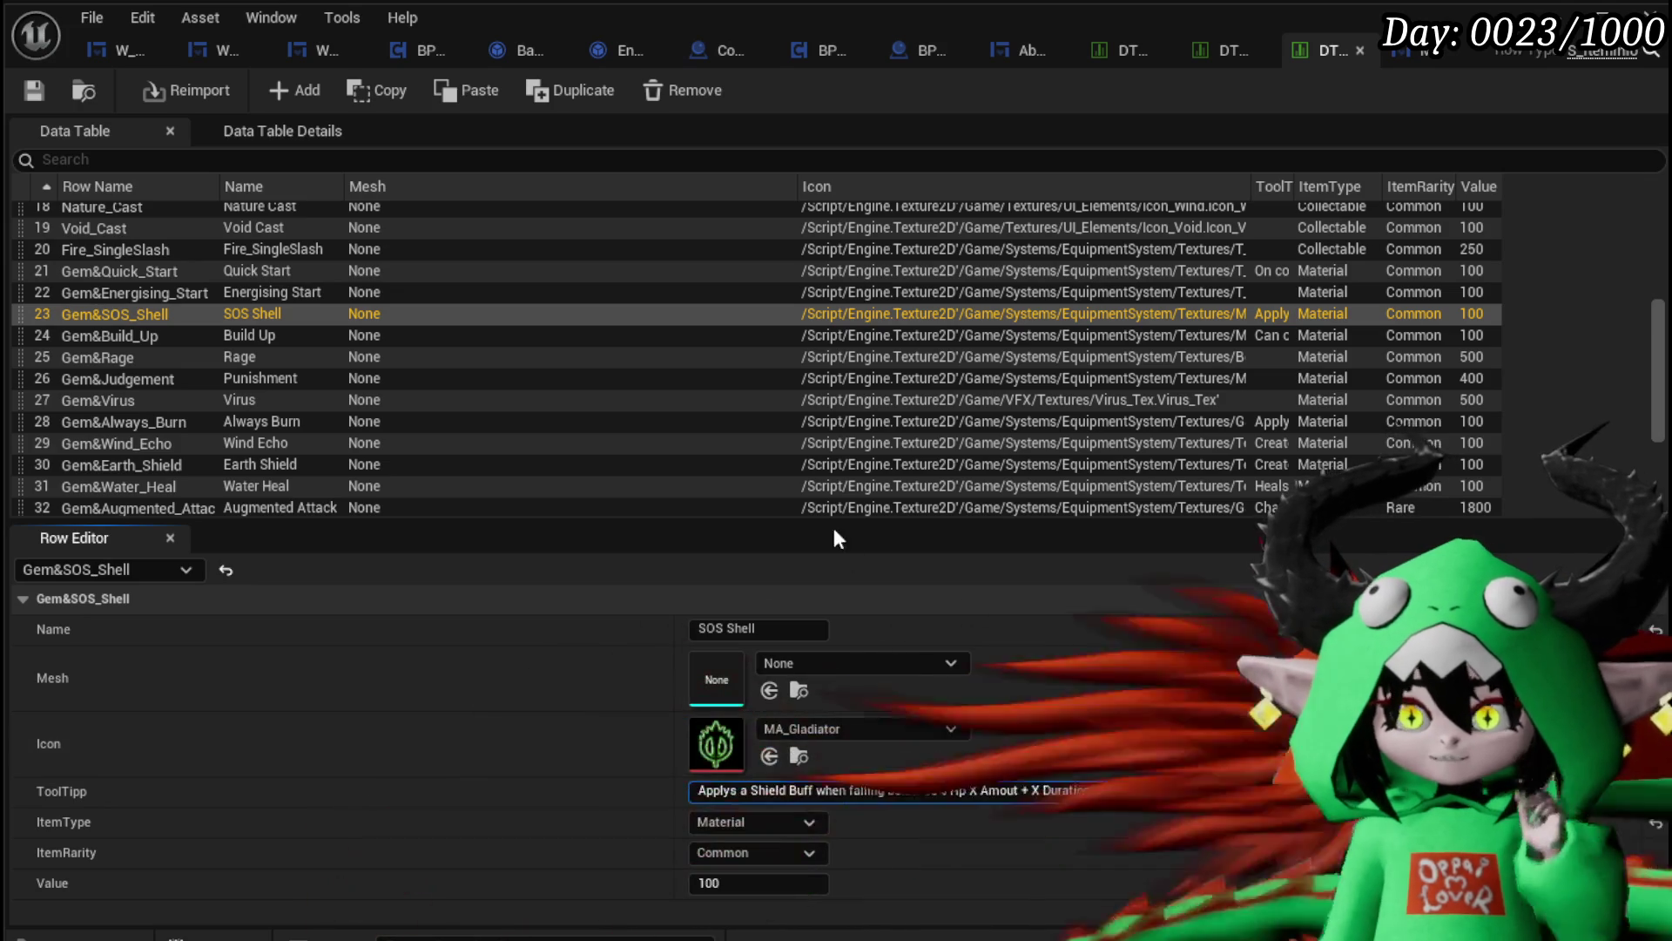
click(1124, 765)
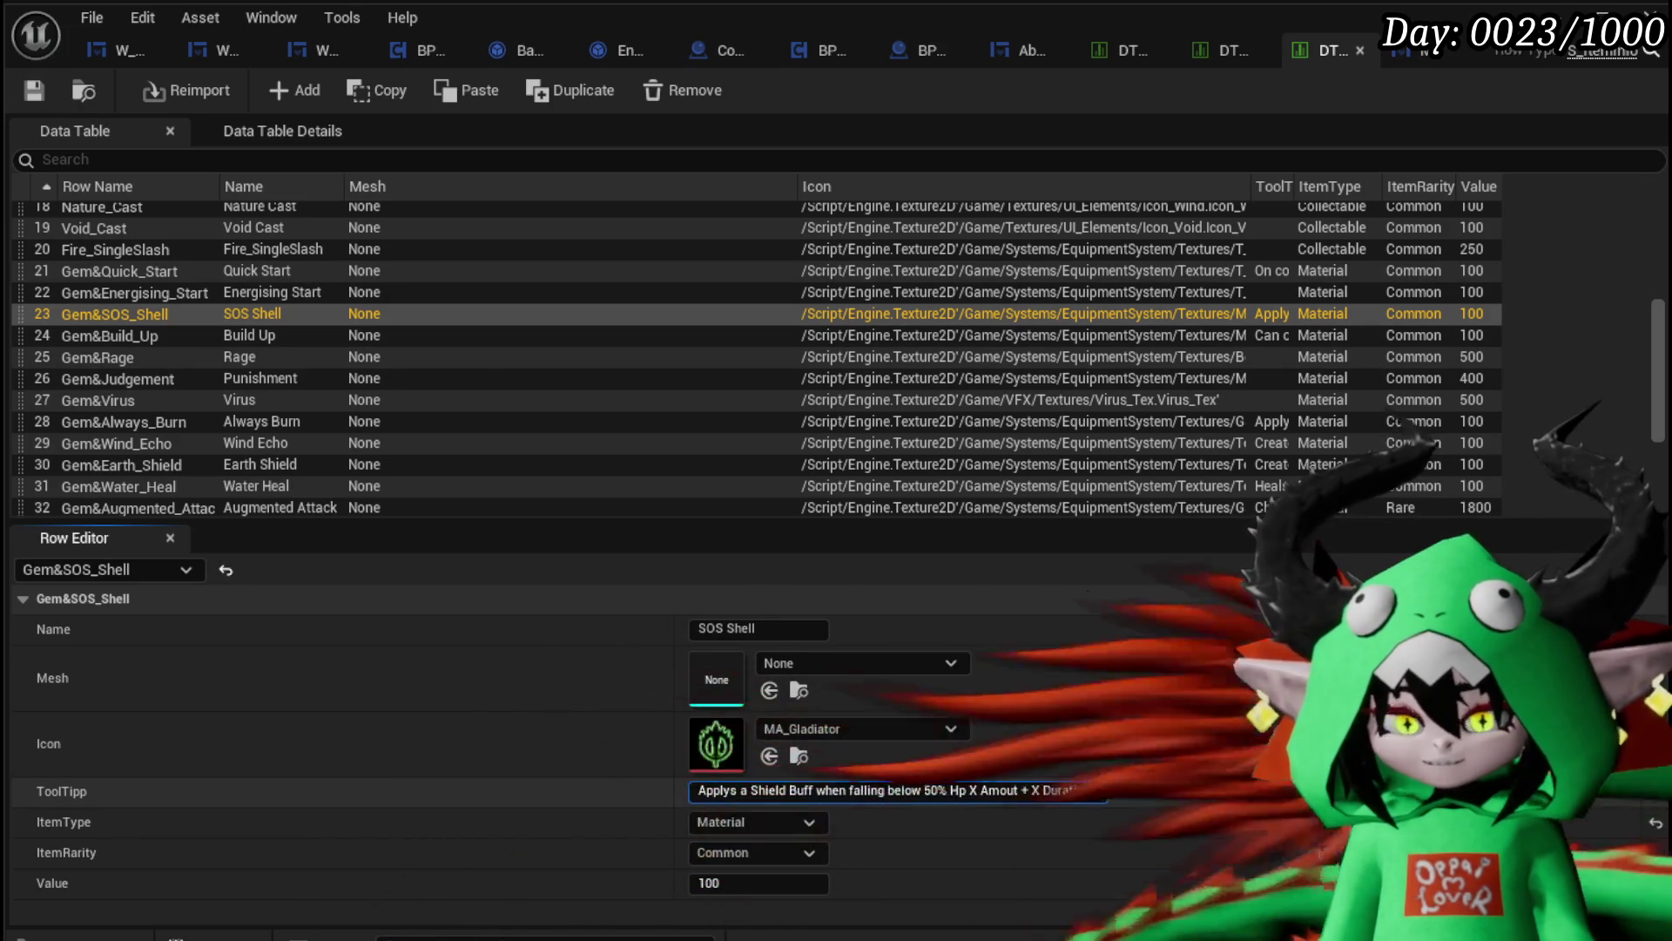
Step: End the tooltip with a period, save the data table, and return to the level
click(1093, 790)
text(.)
key(Return)
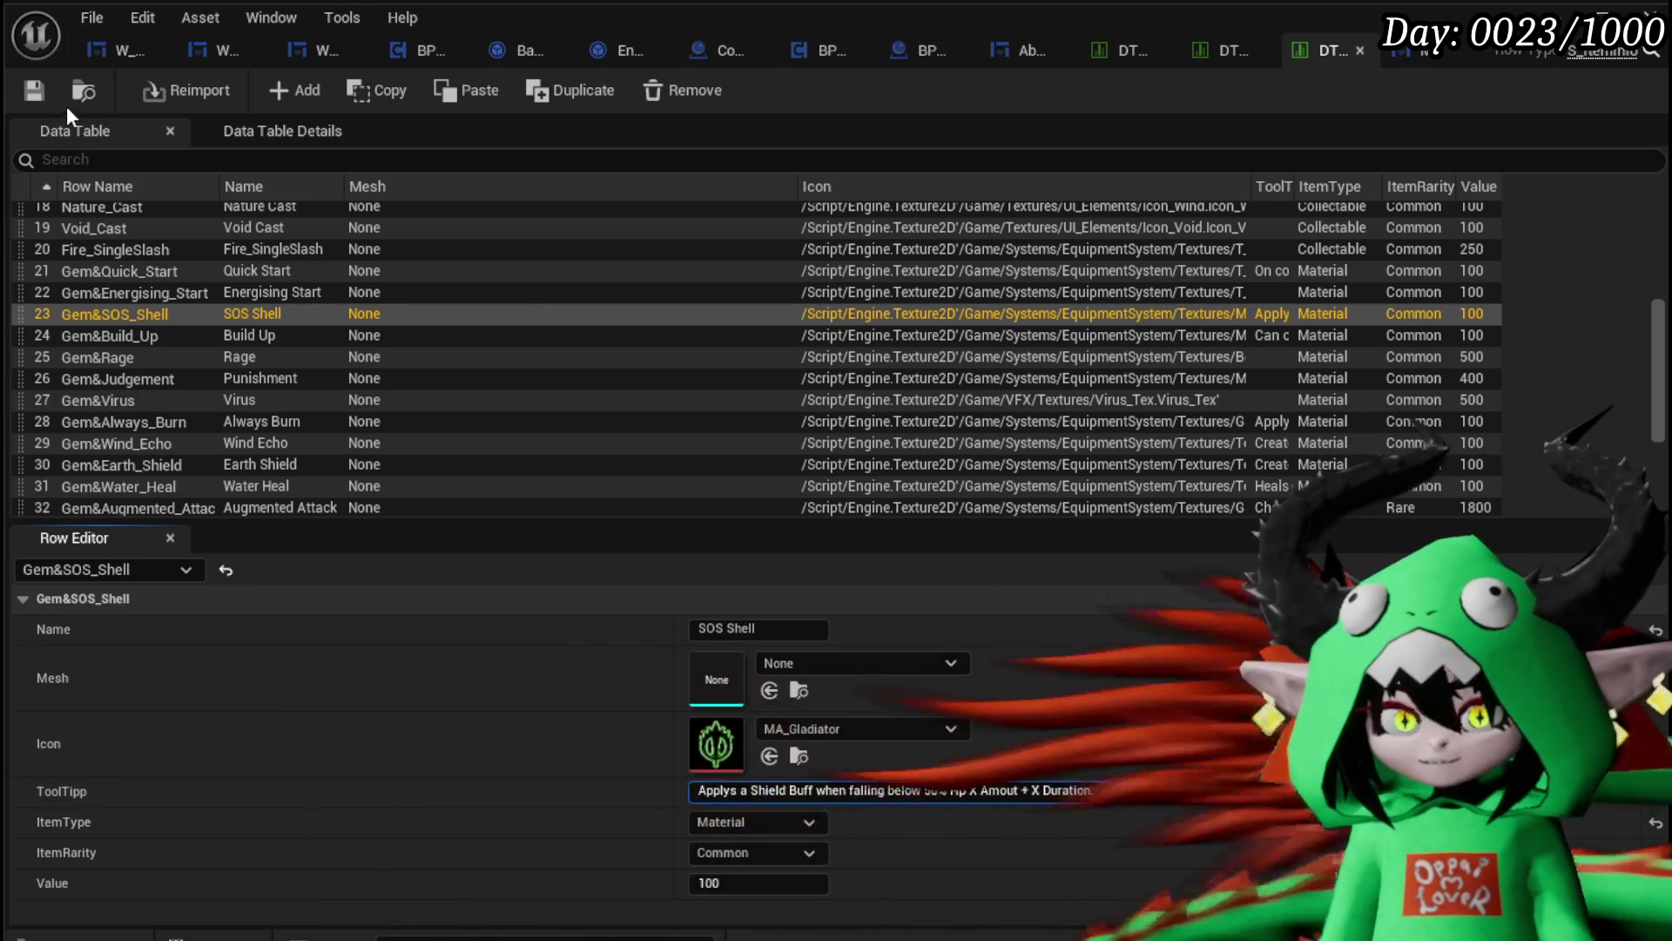
click(32, 92)
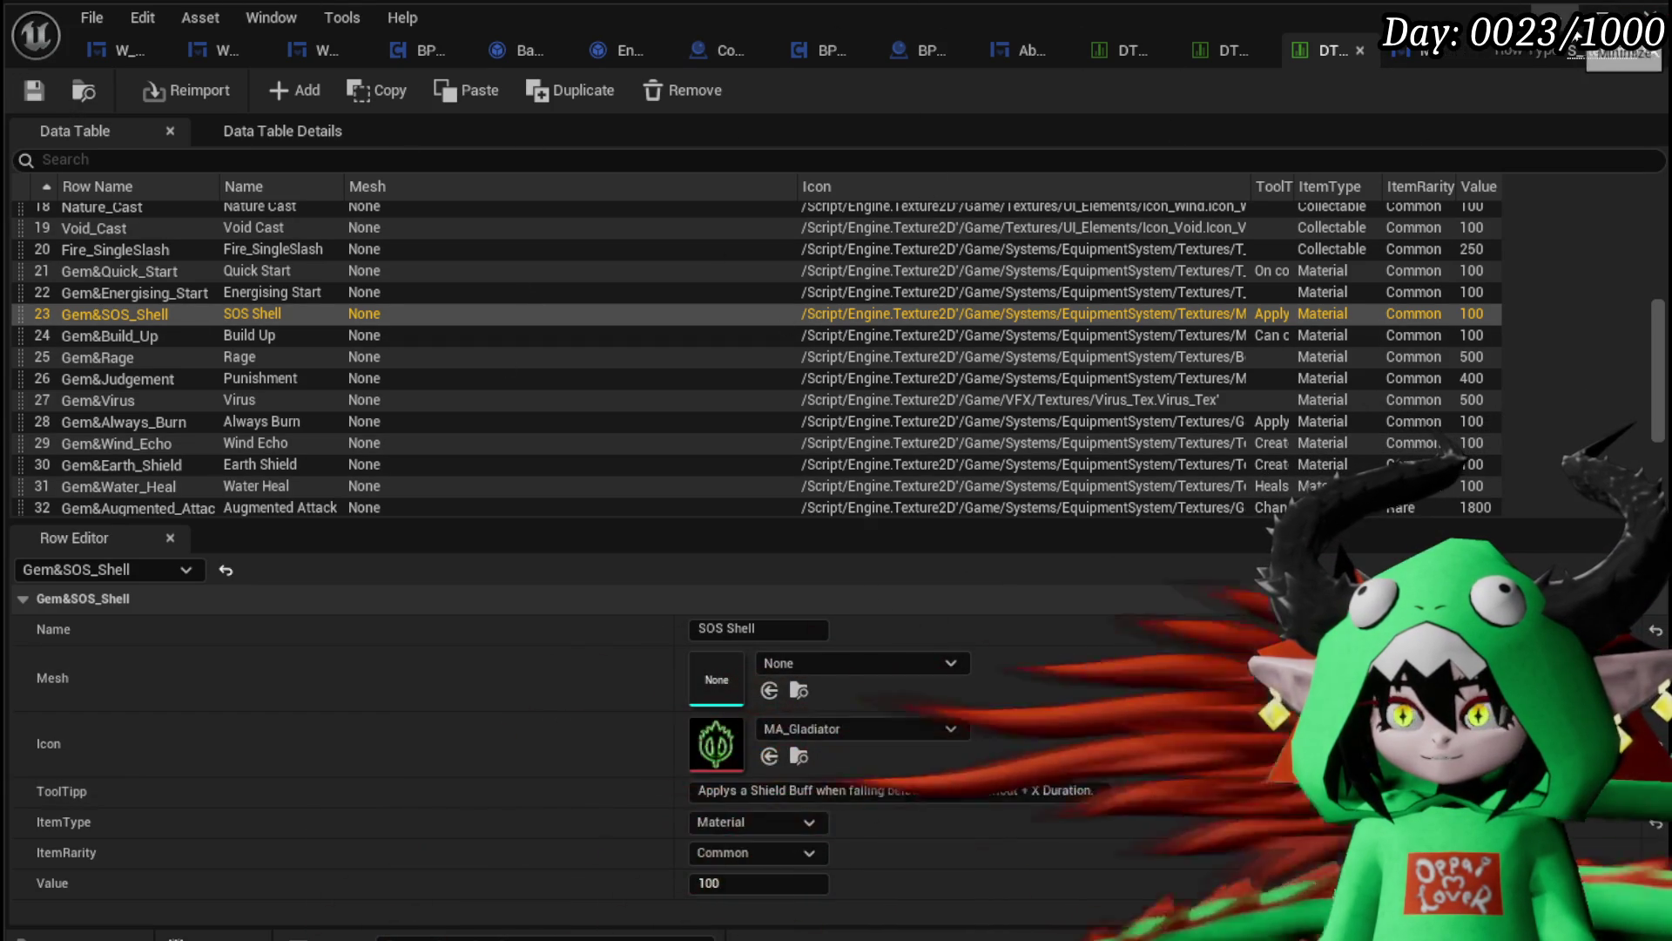
click(1577, 37)
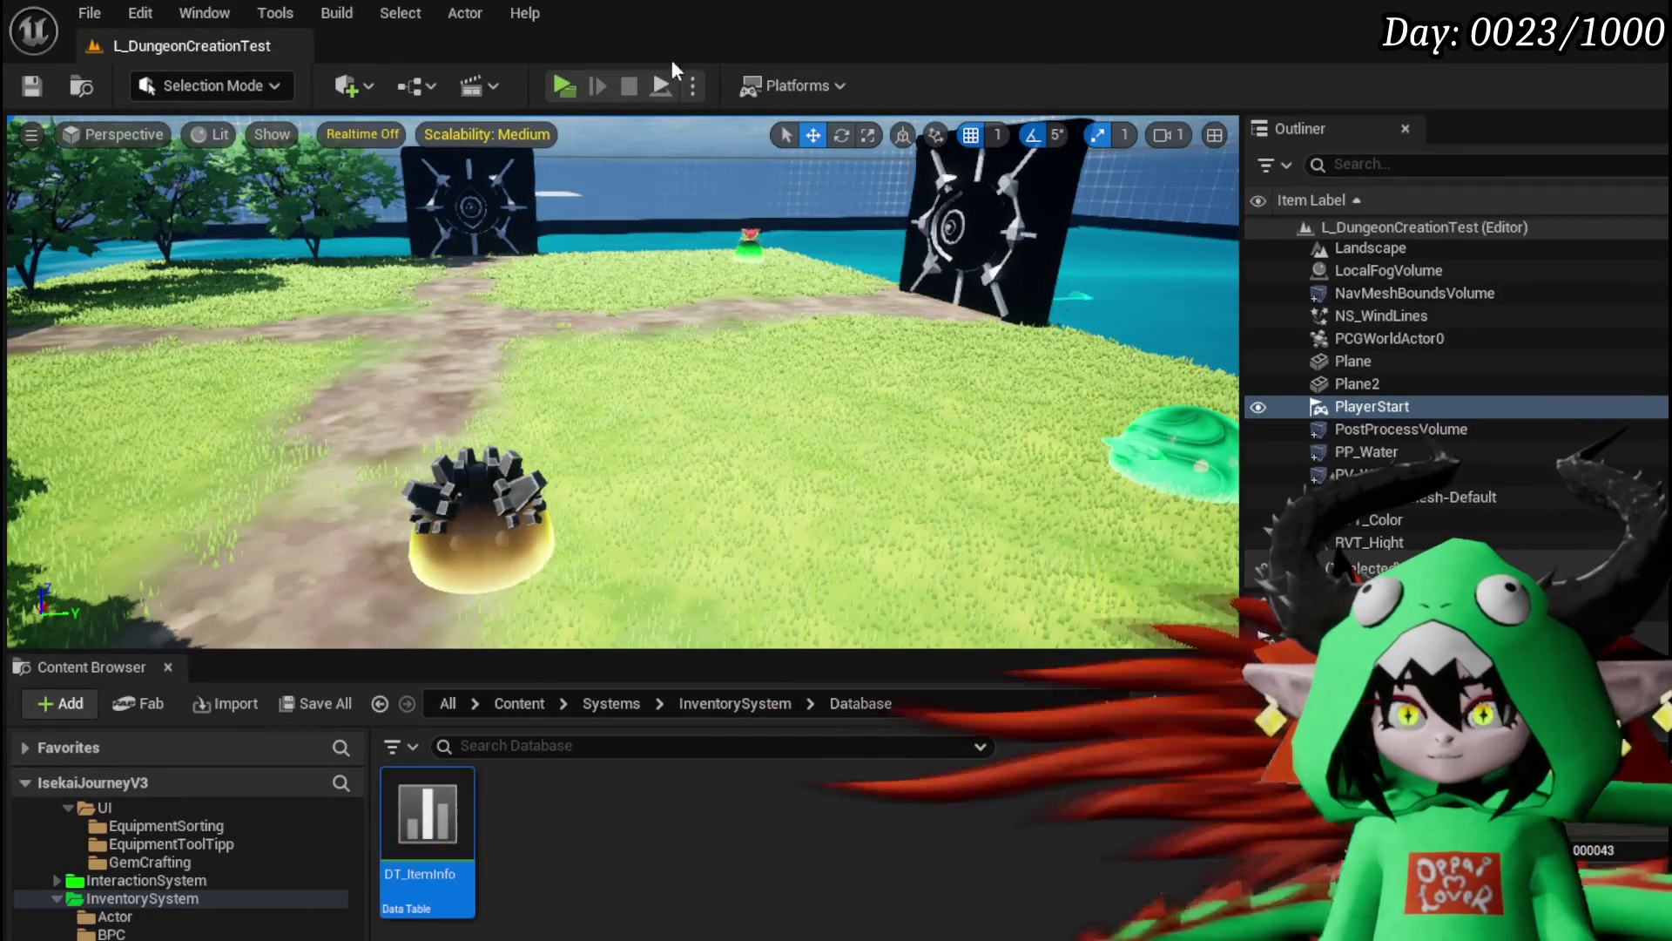
Step: In a new preview, buy a 30 SP gem slot on Iron_Hands and socket SOS Shell into it
click(562, 87)
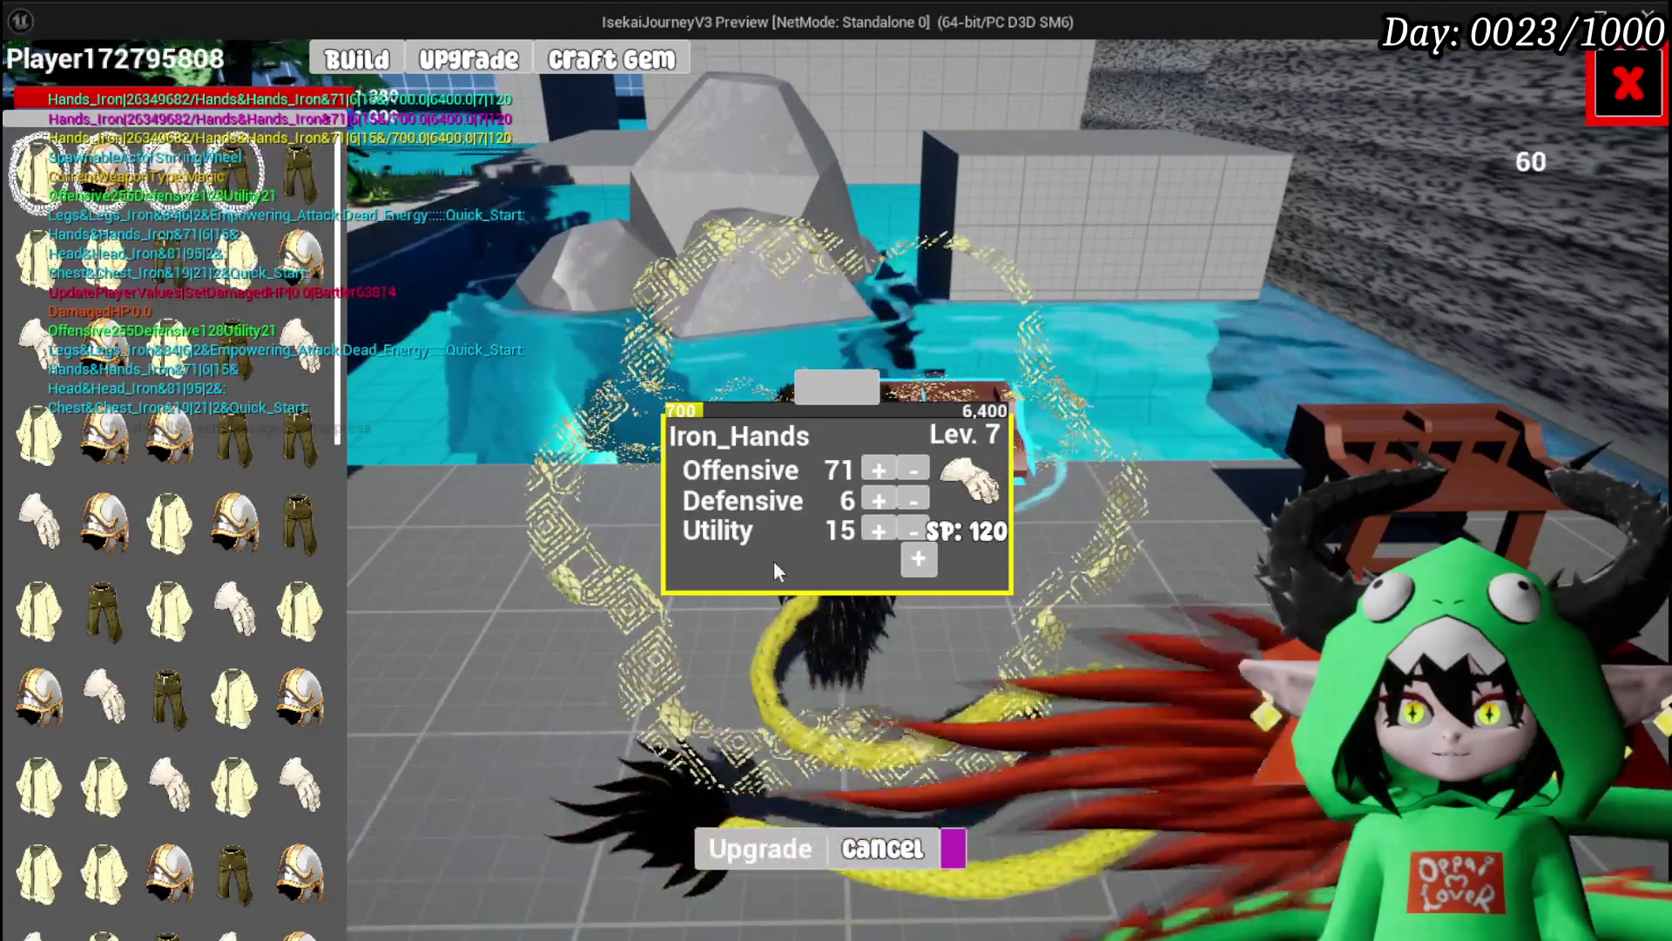
click(910, 564)
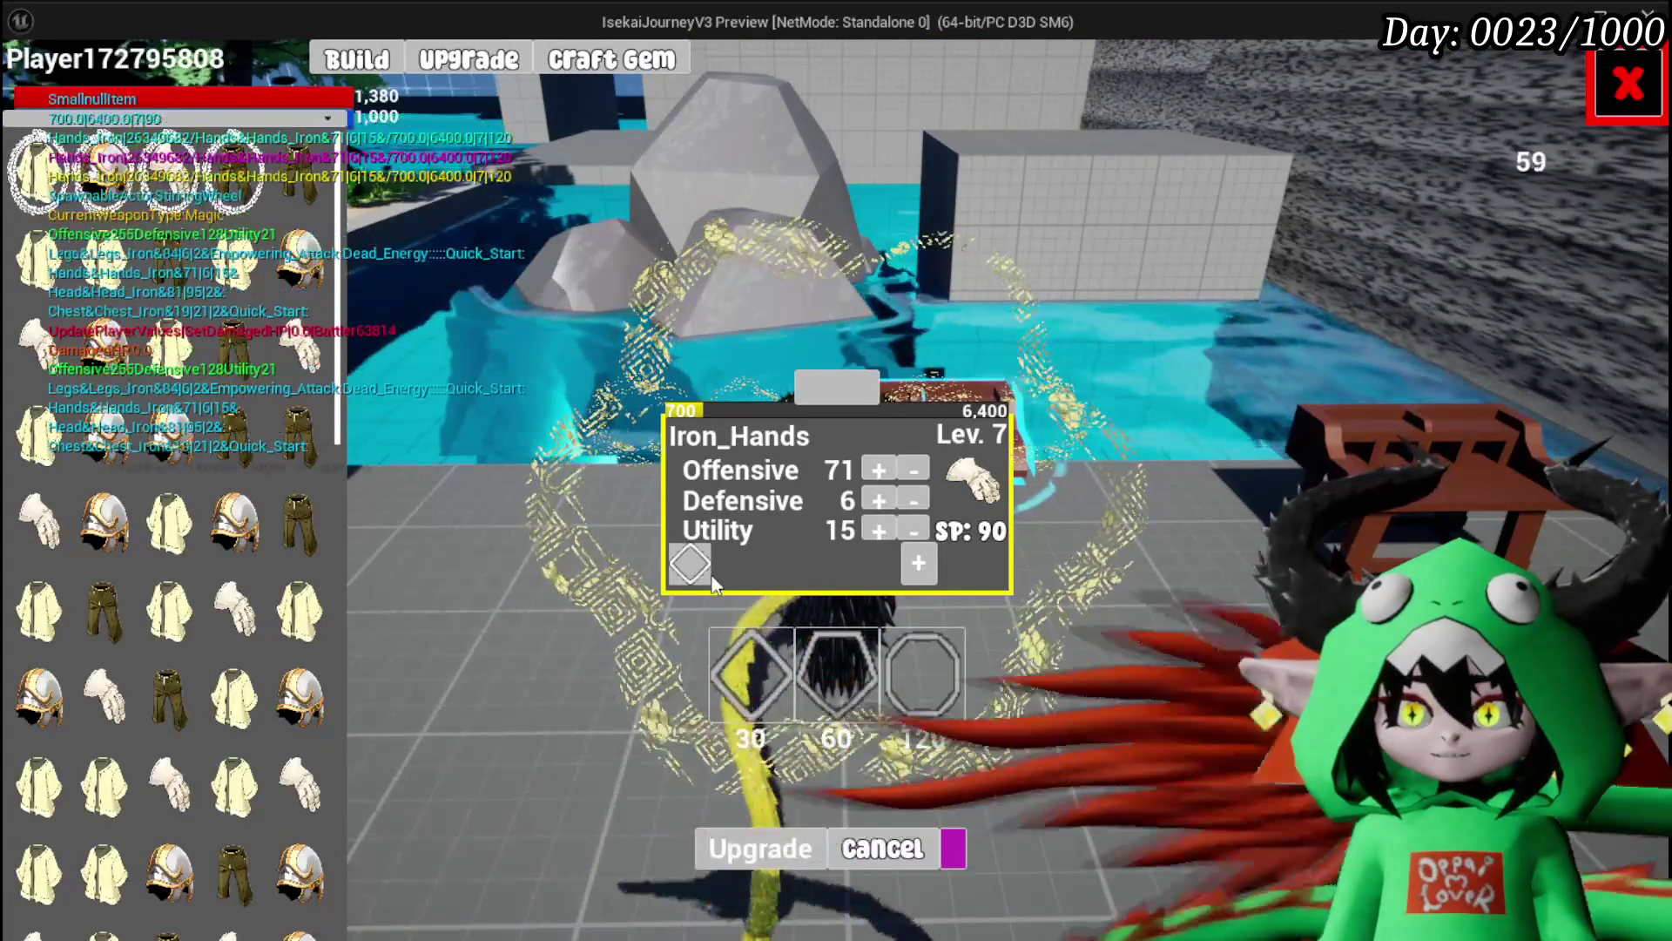
click(690, 567)
click(731, 585)
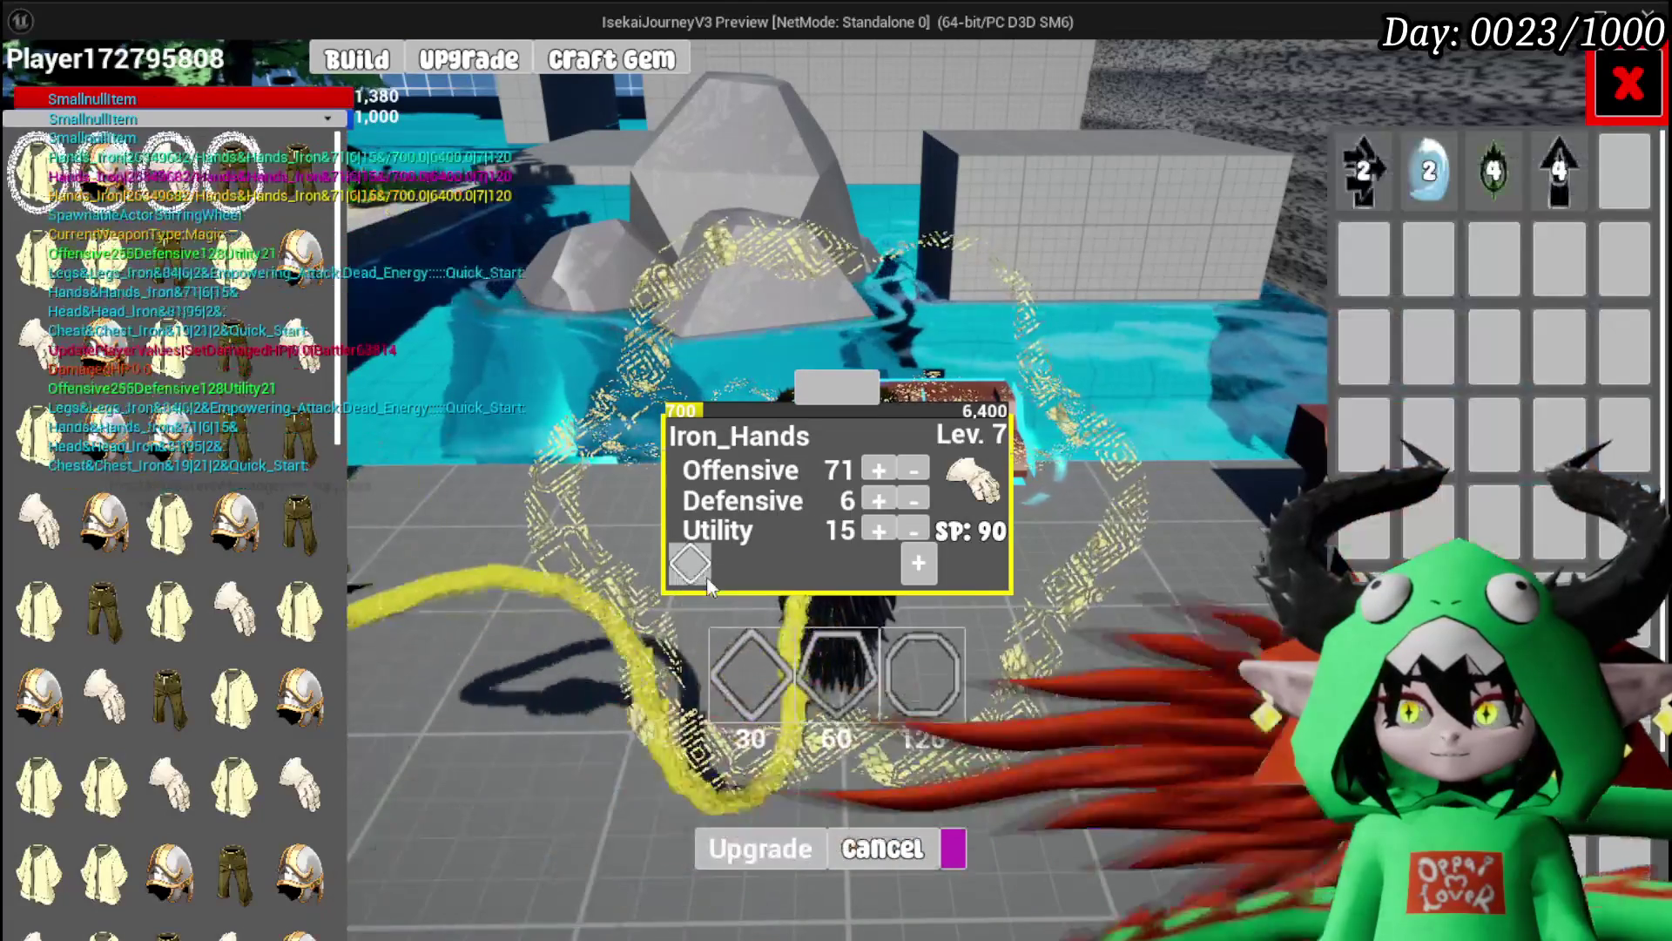
click(1494, 169)
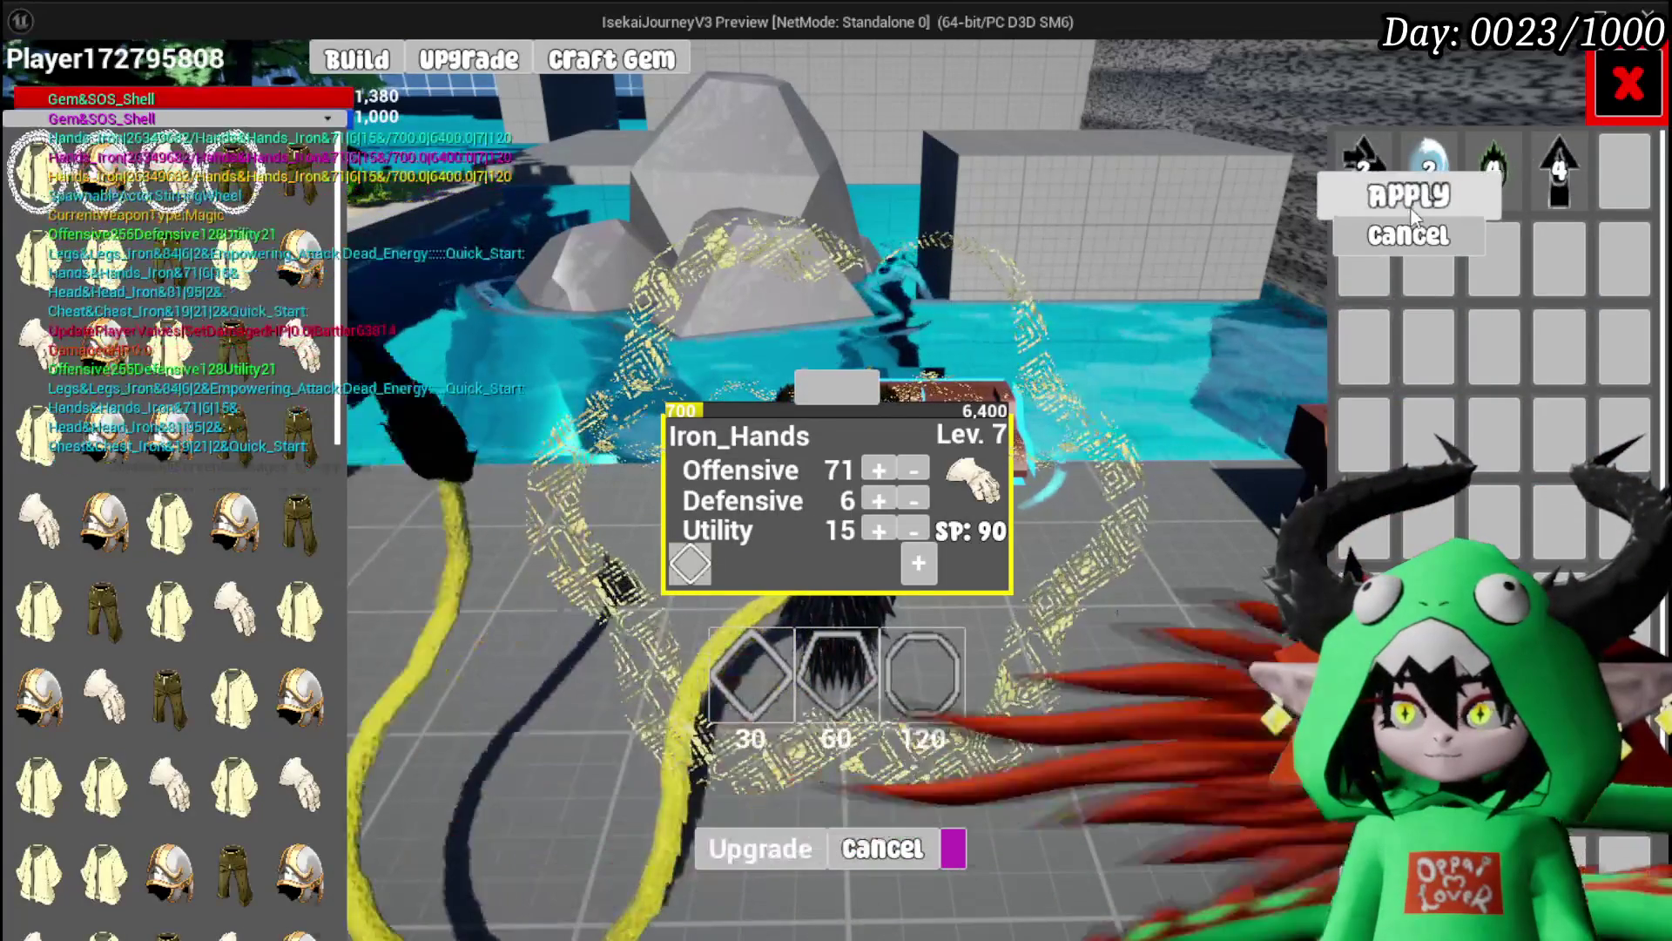
click(1407, 195)
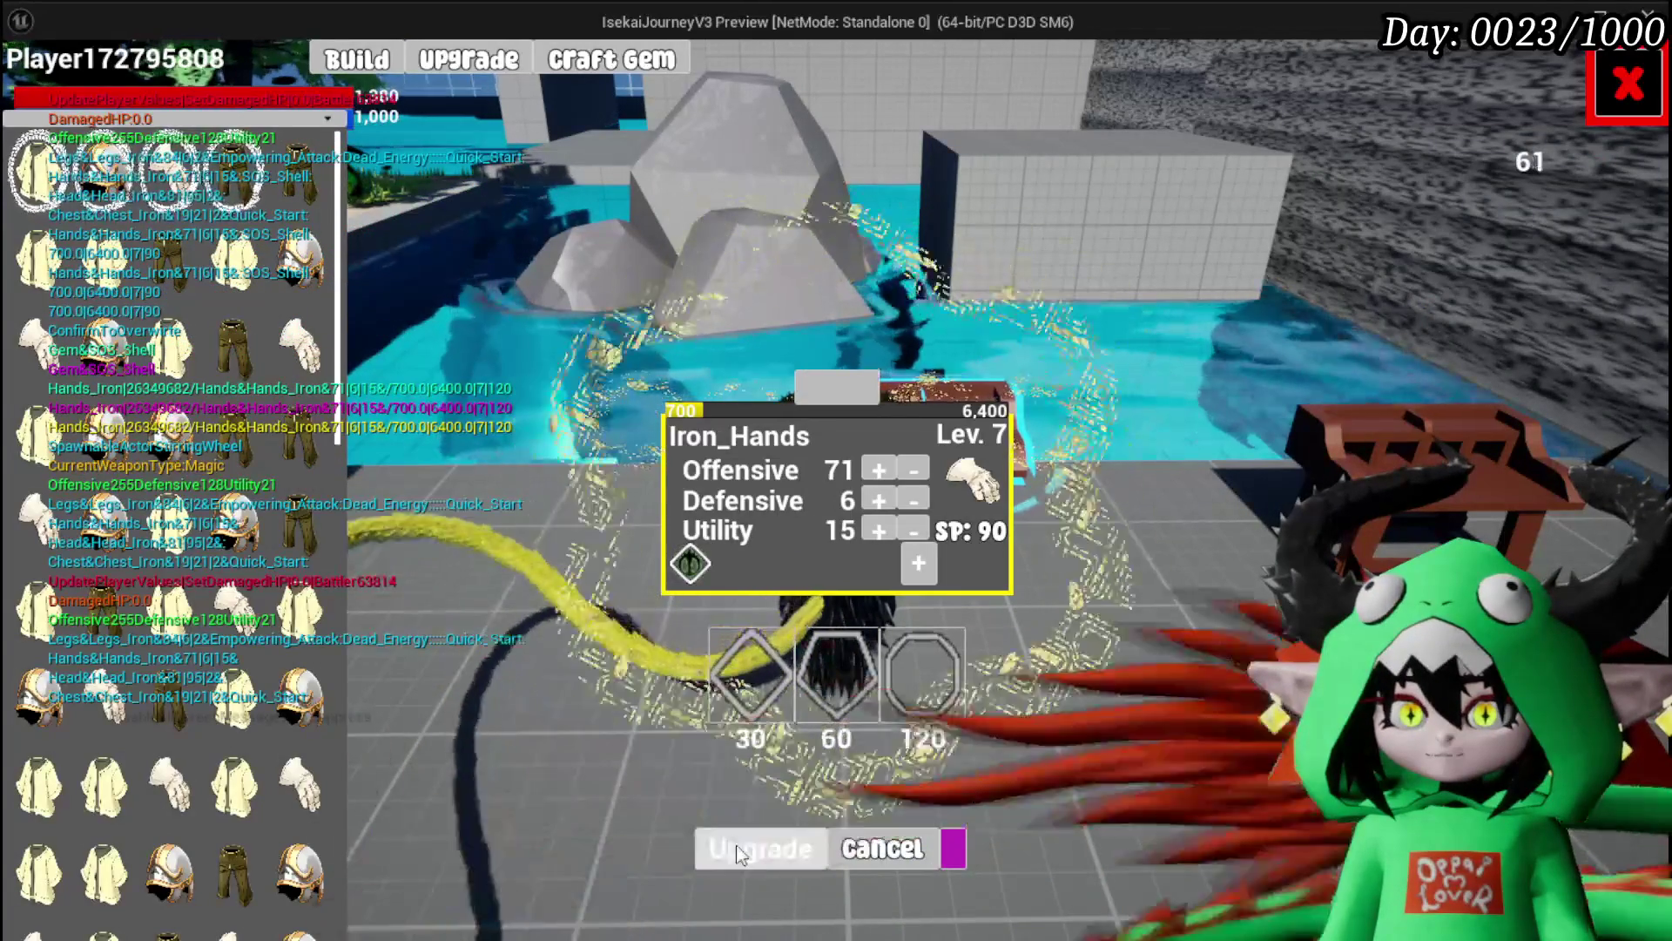
click(1622, 96)
key(Escape)
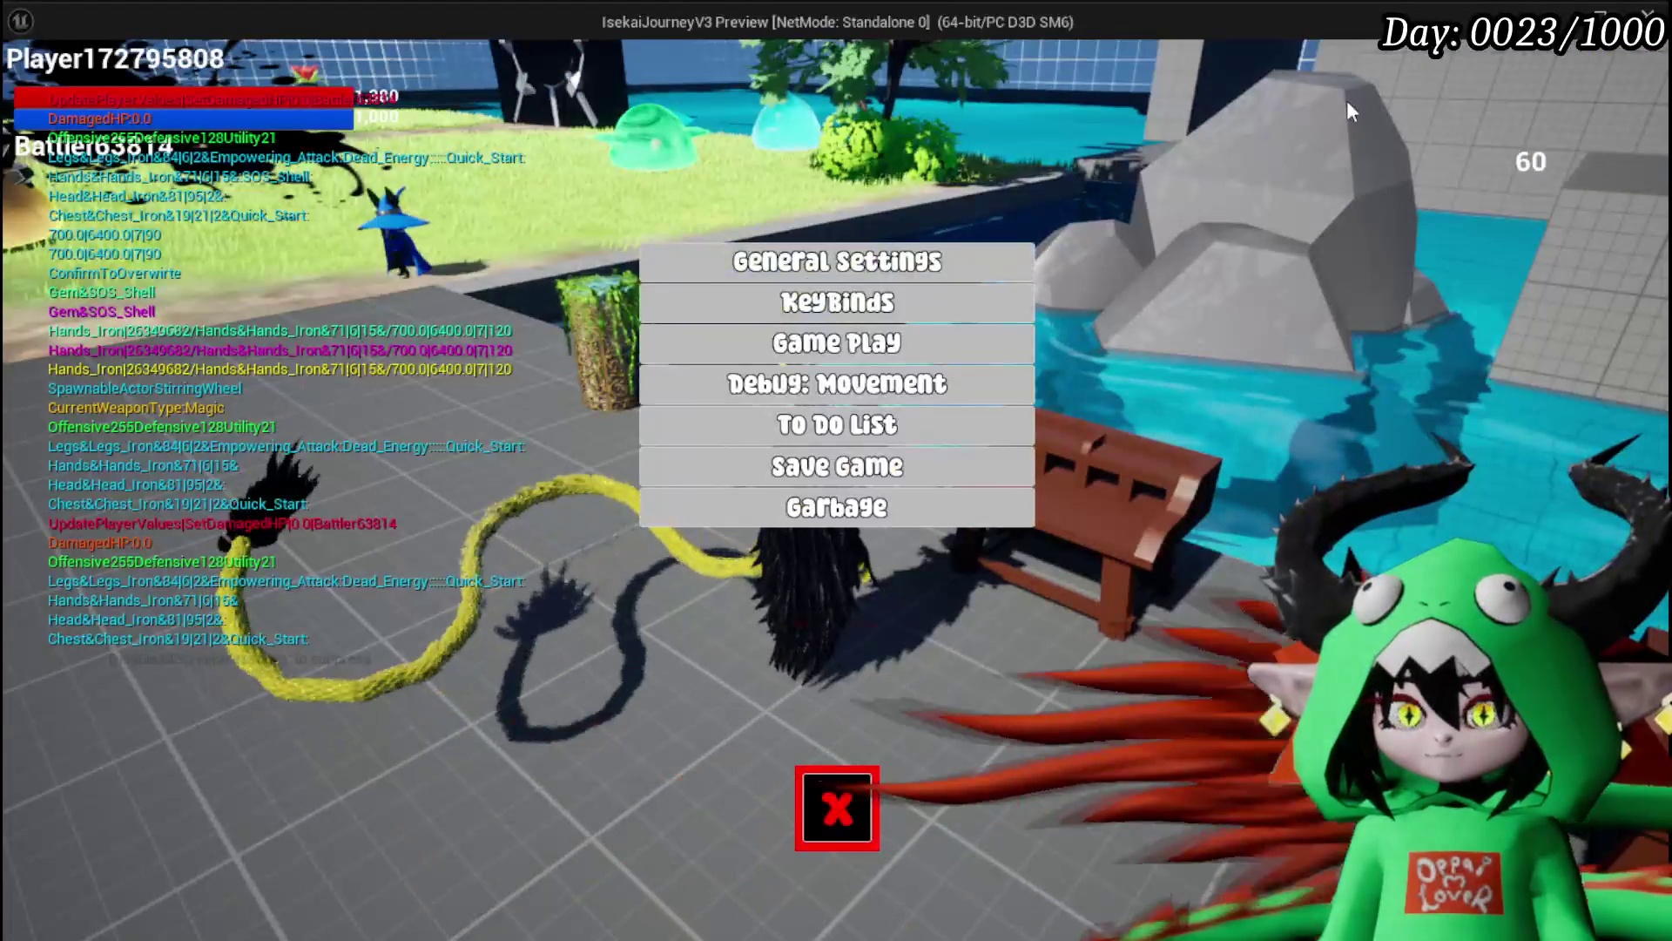
Step: Save the game, then fight Slime_Wind with a fire attack over two turns
click(999, 470)
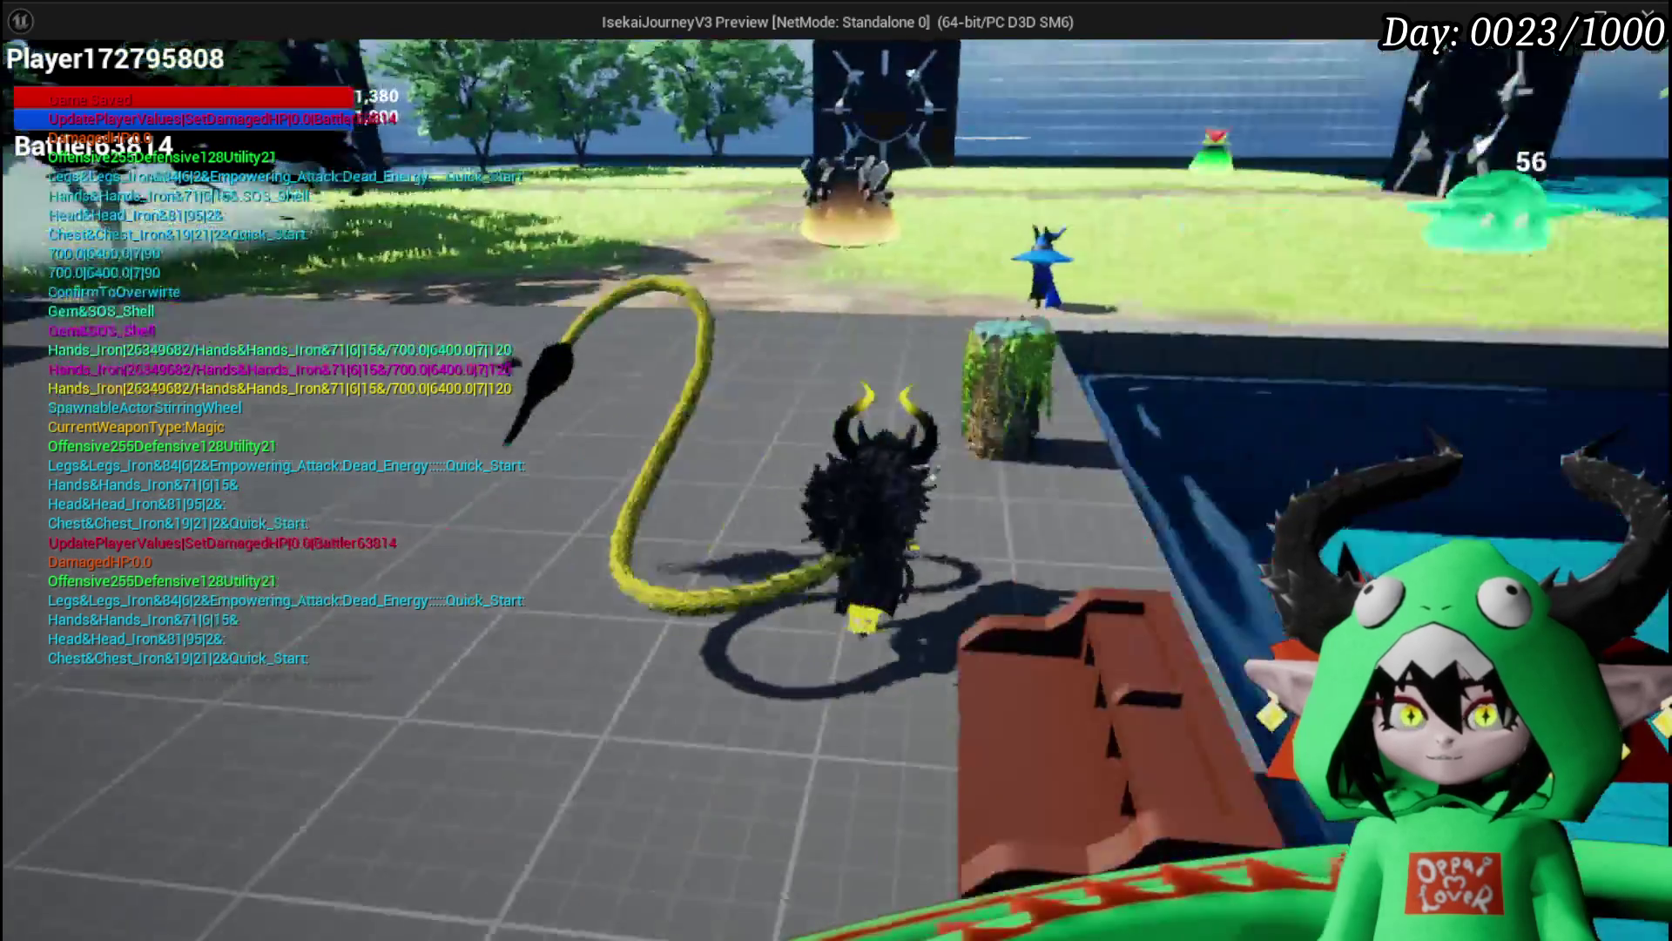
key(w)
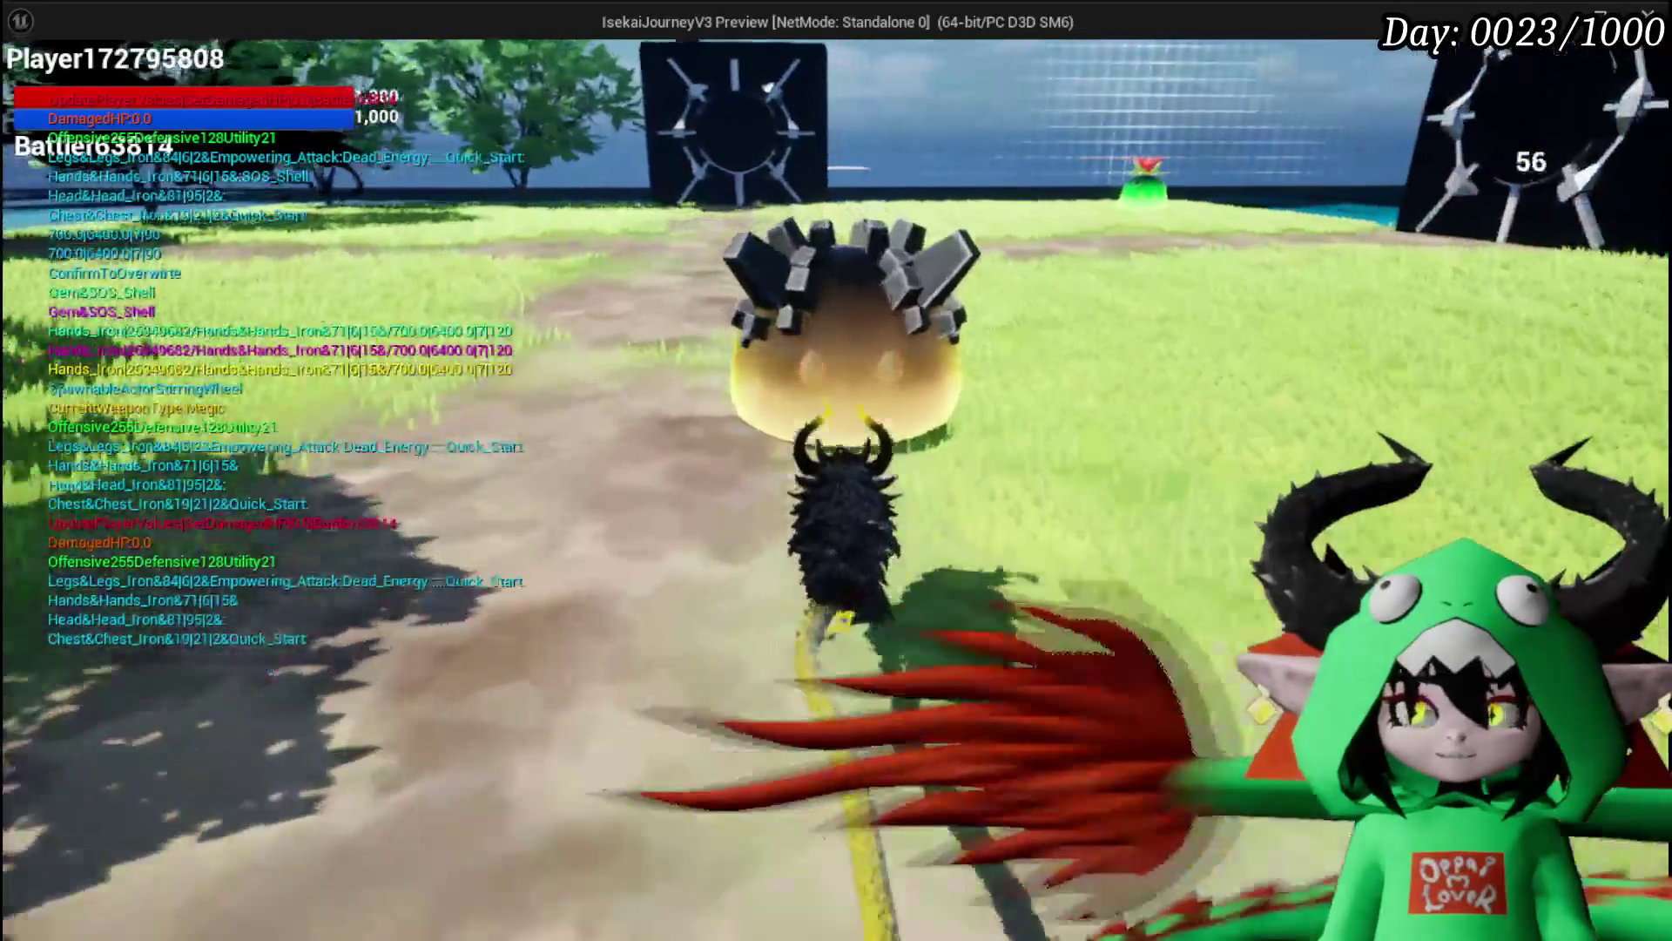
click(836, 470)
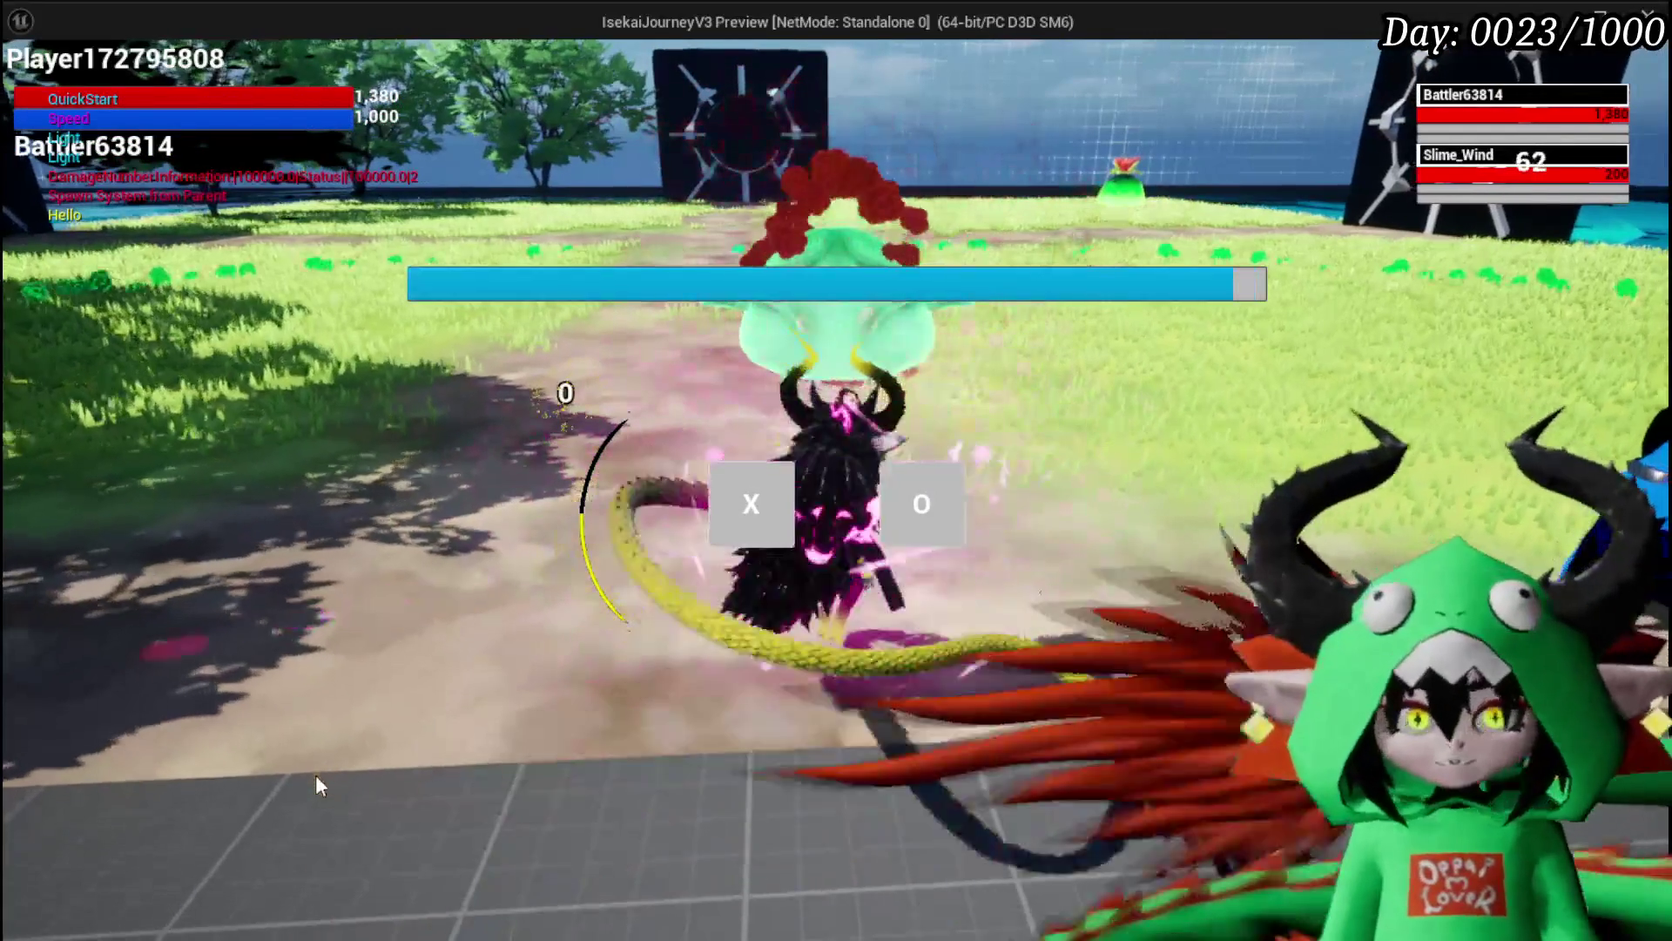
click(739, 519)
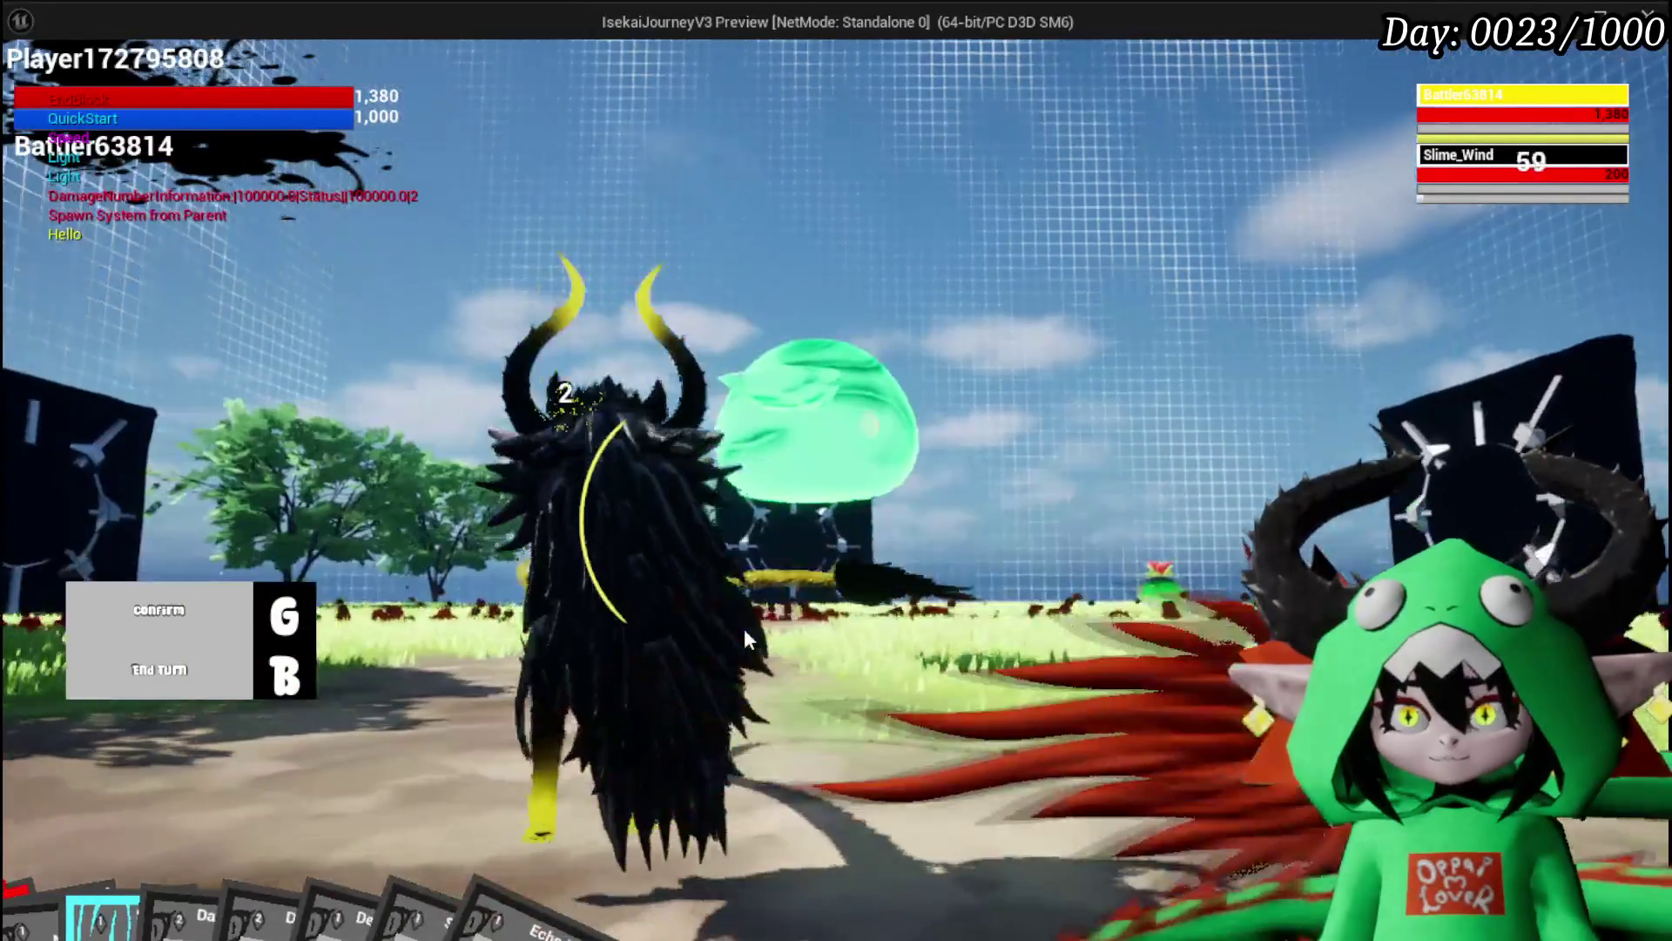
key(g)
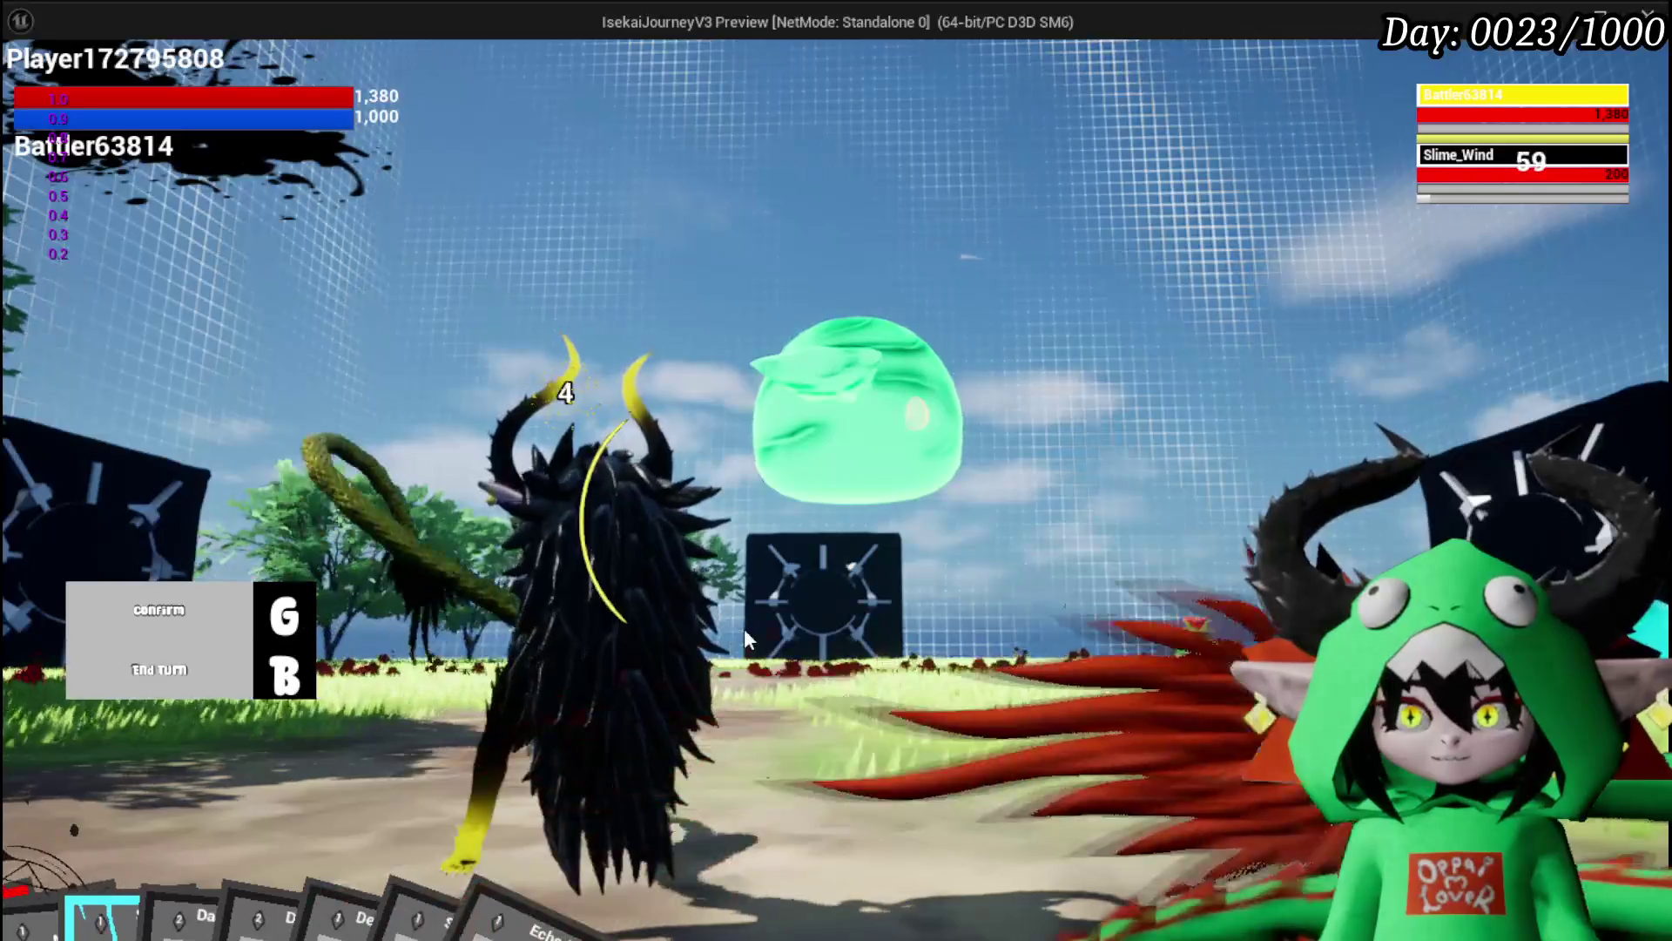
key(g)
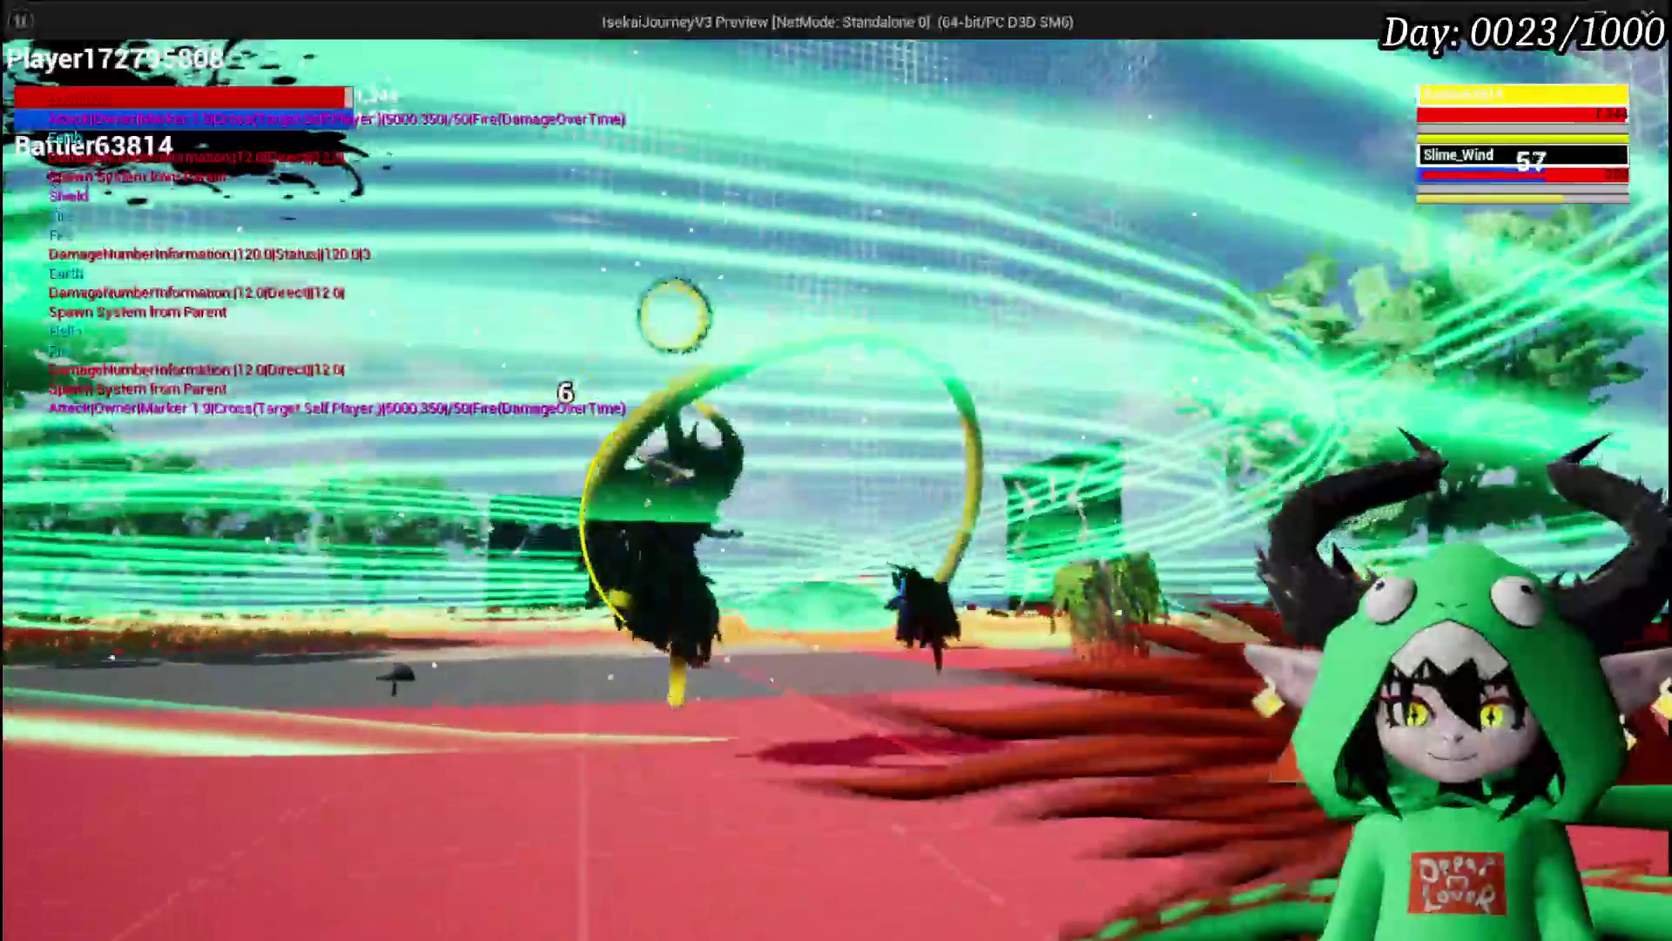
Step: Save again mid-battle, close the menu, and stop the preview
key(Tab)
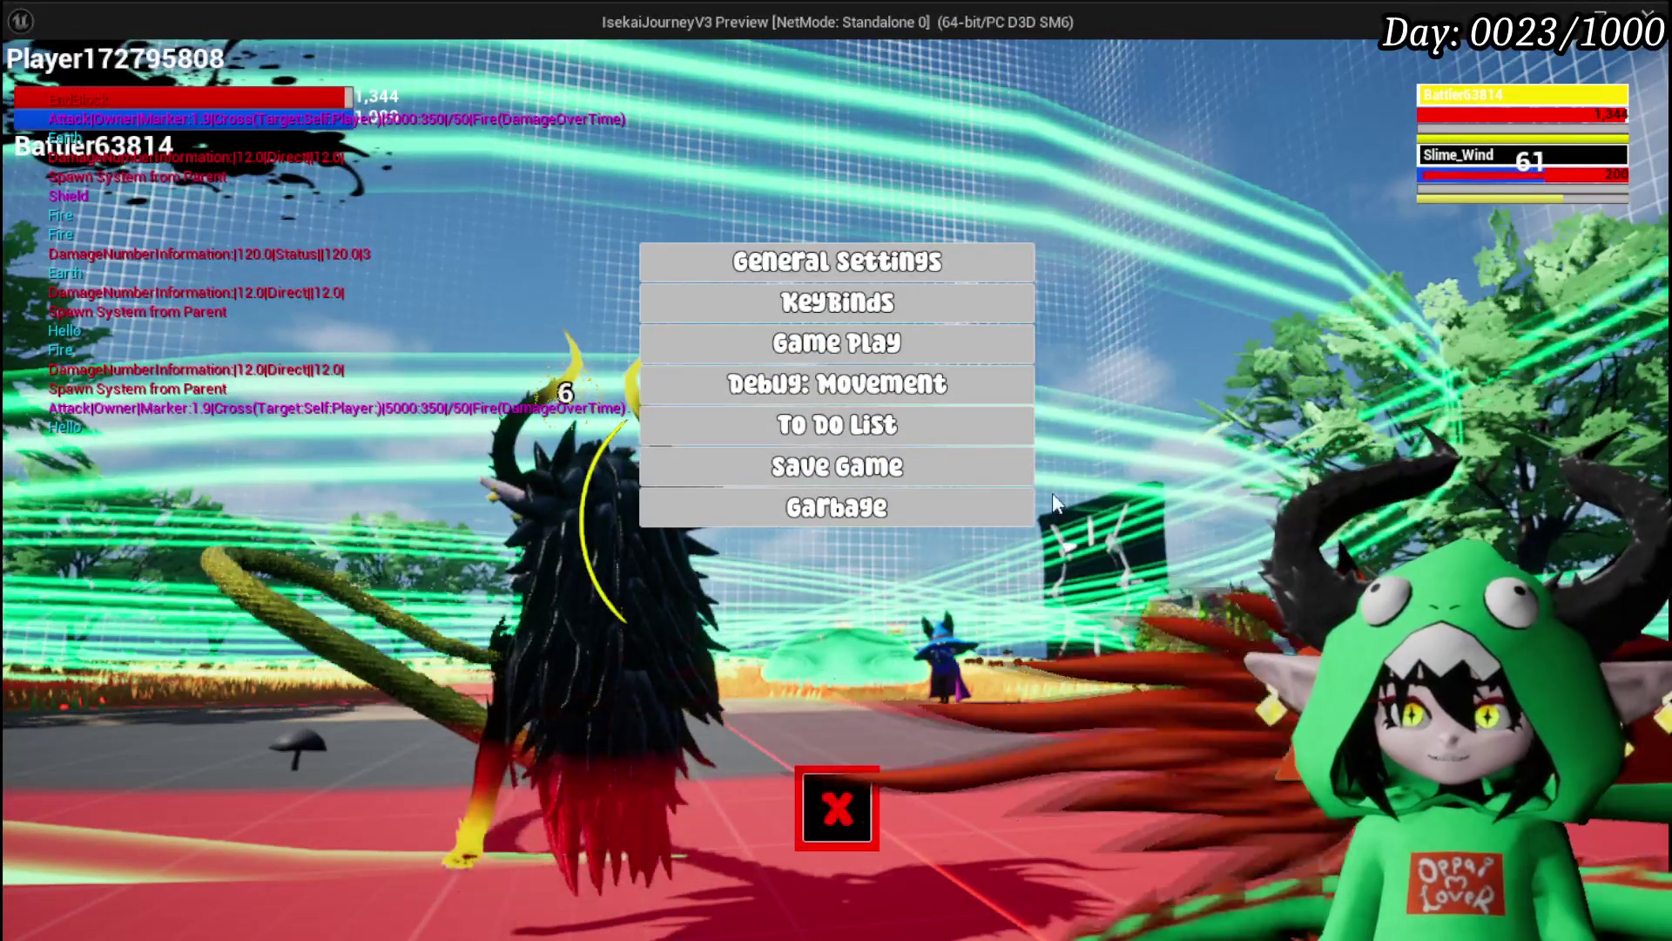
click(1002, 471)
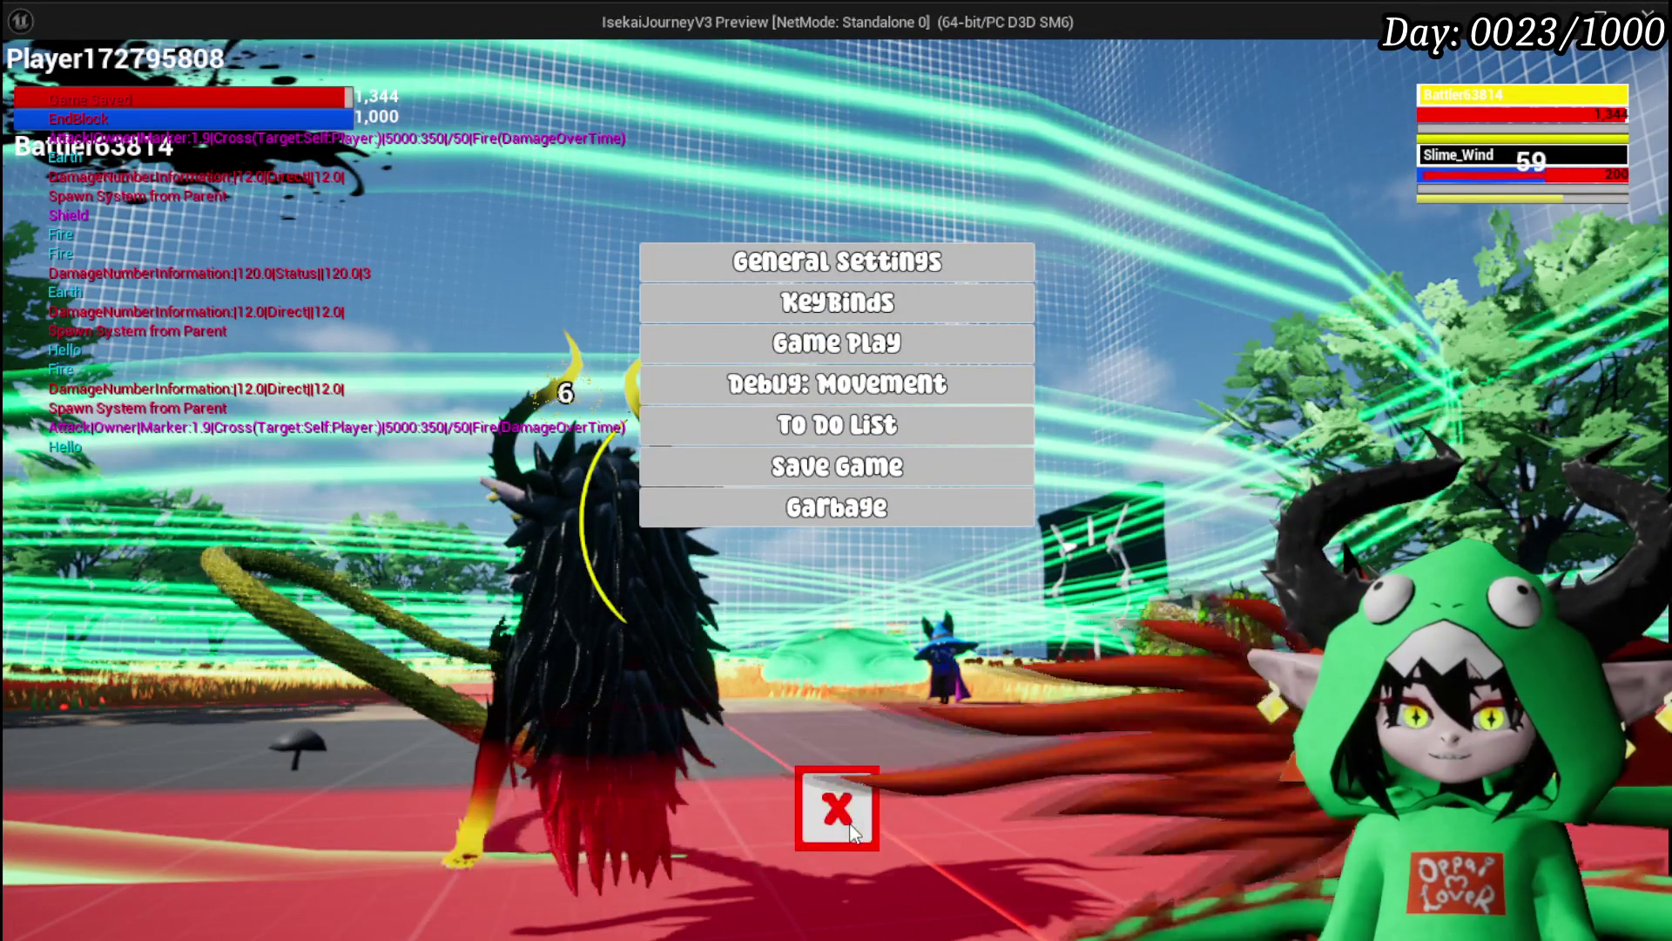
click(861, 839)
key(Escape)
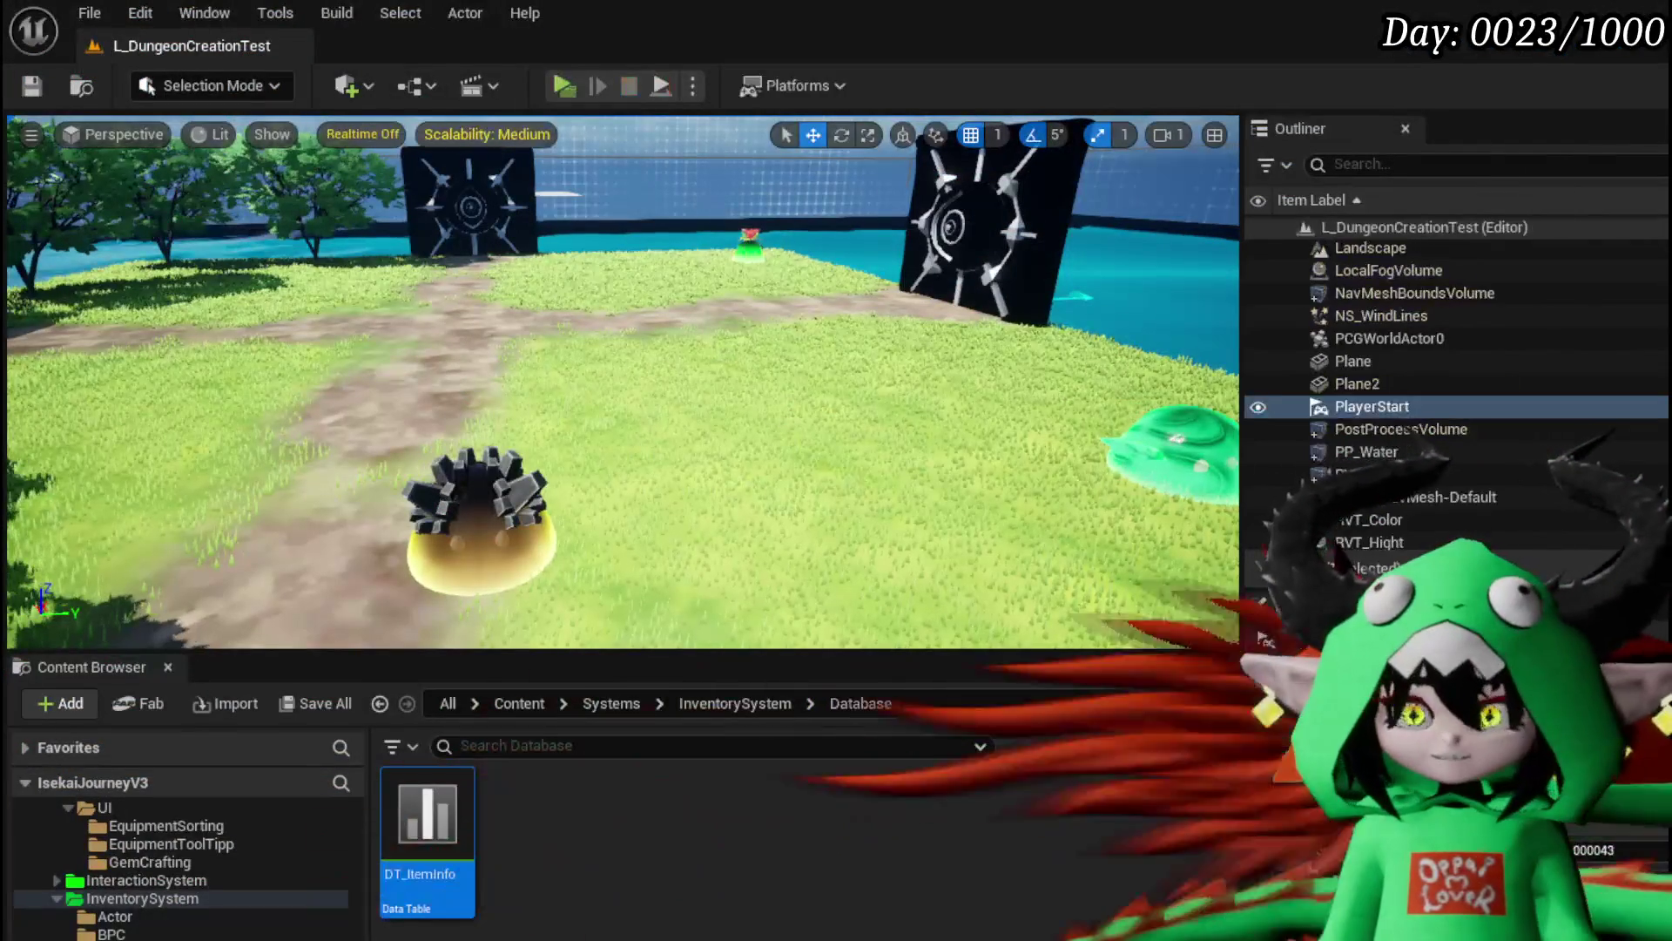
click(554, 79)
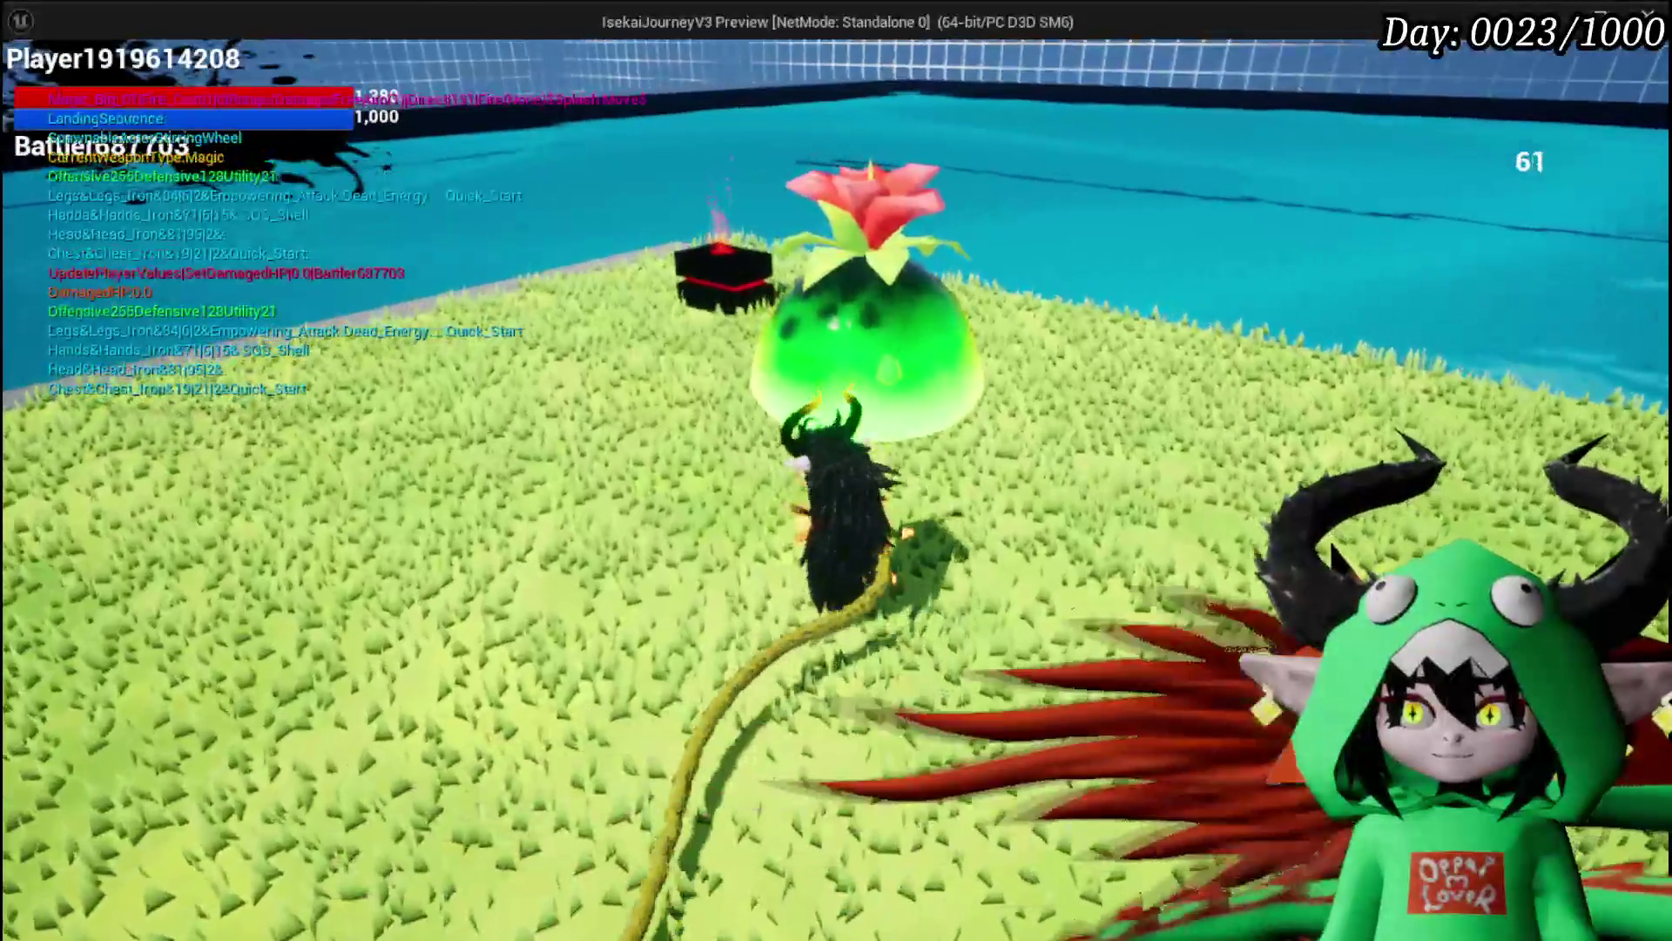
click(836, 471)
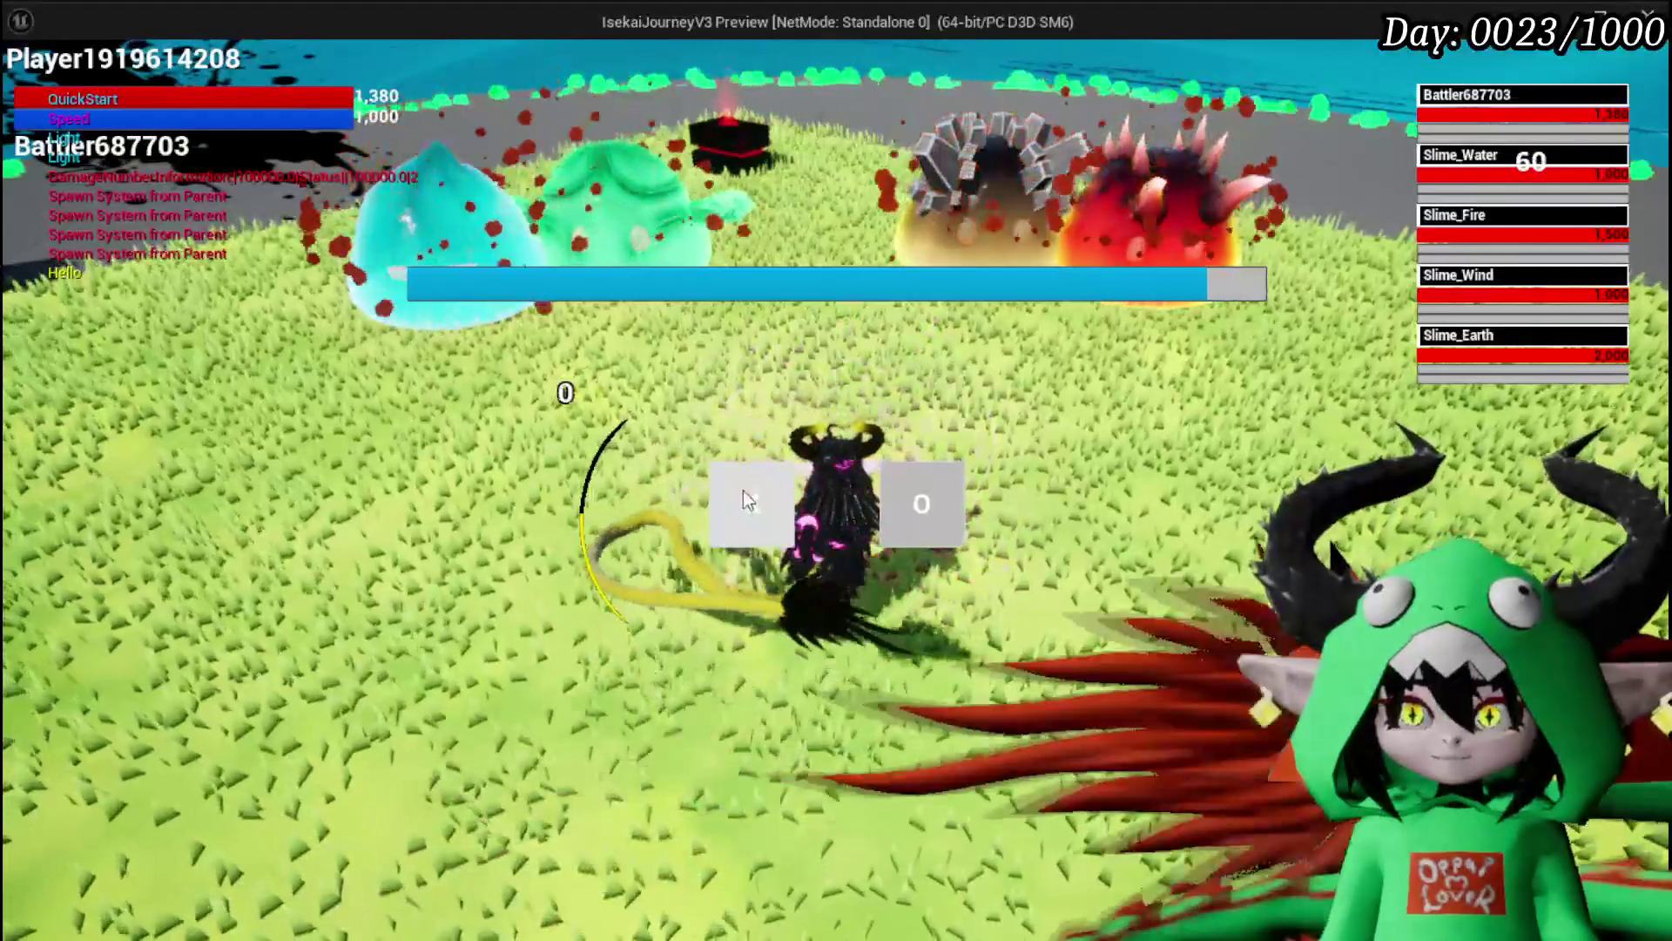
click(744, 490)
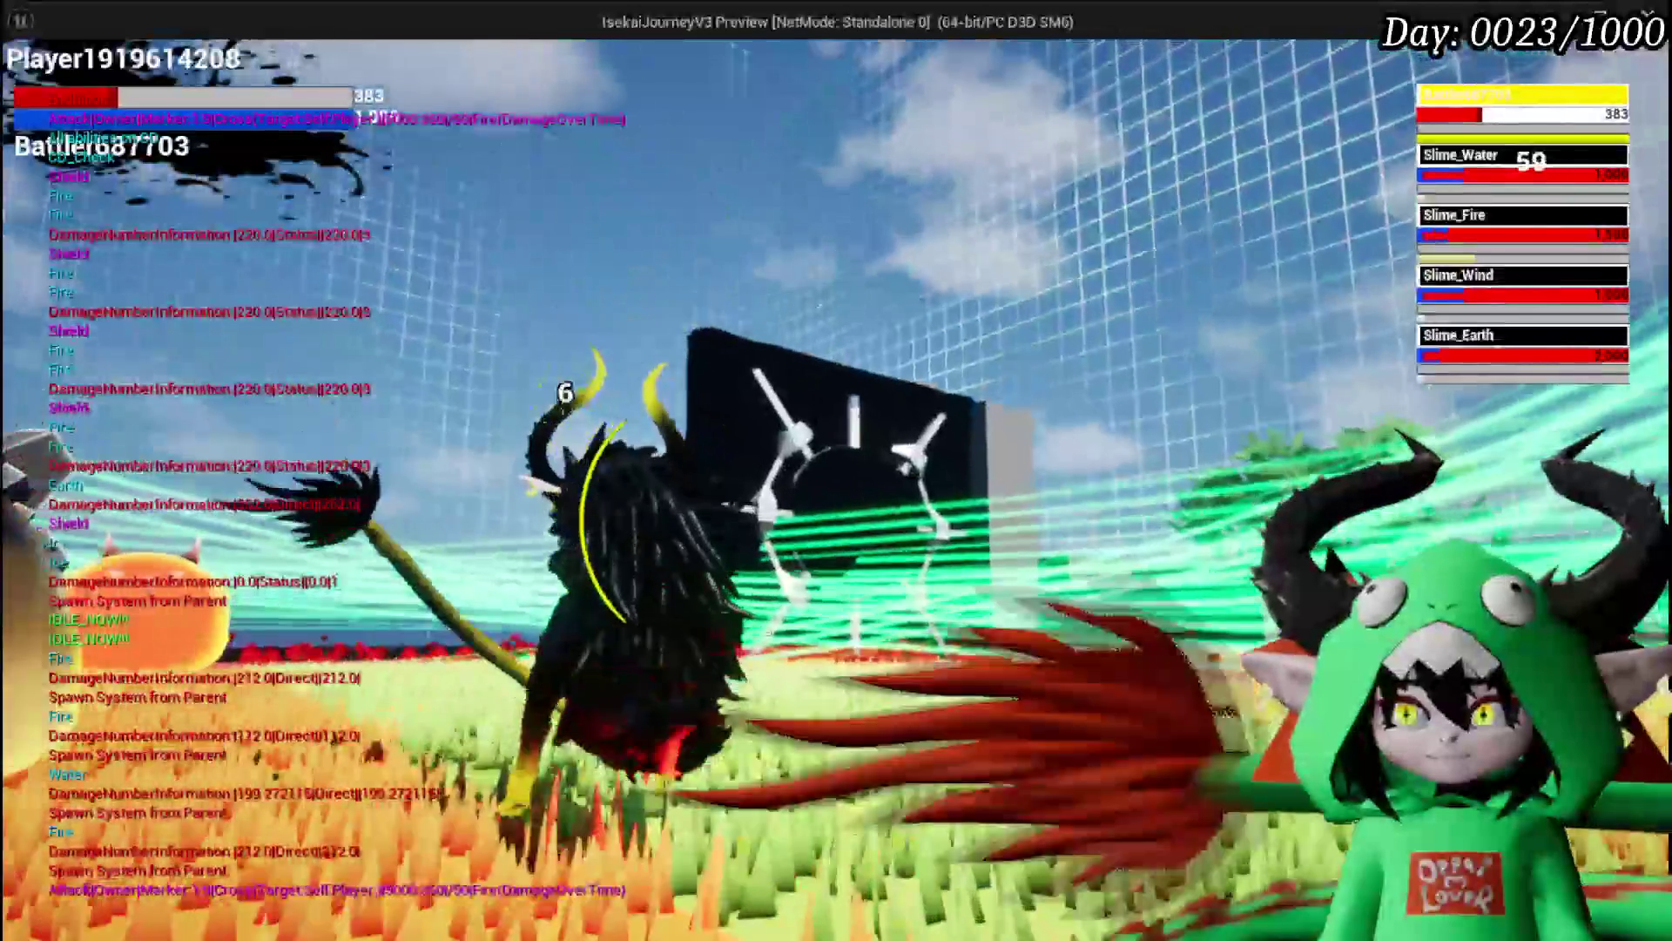
key(Escape)
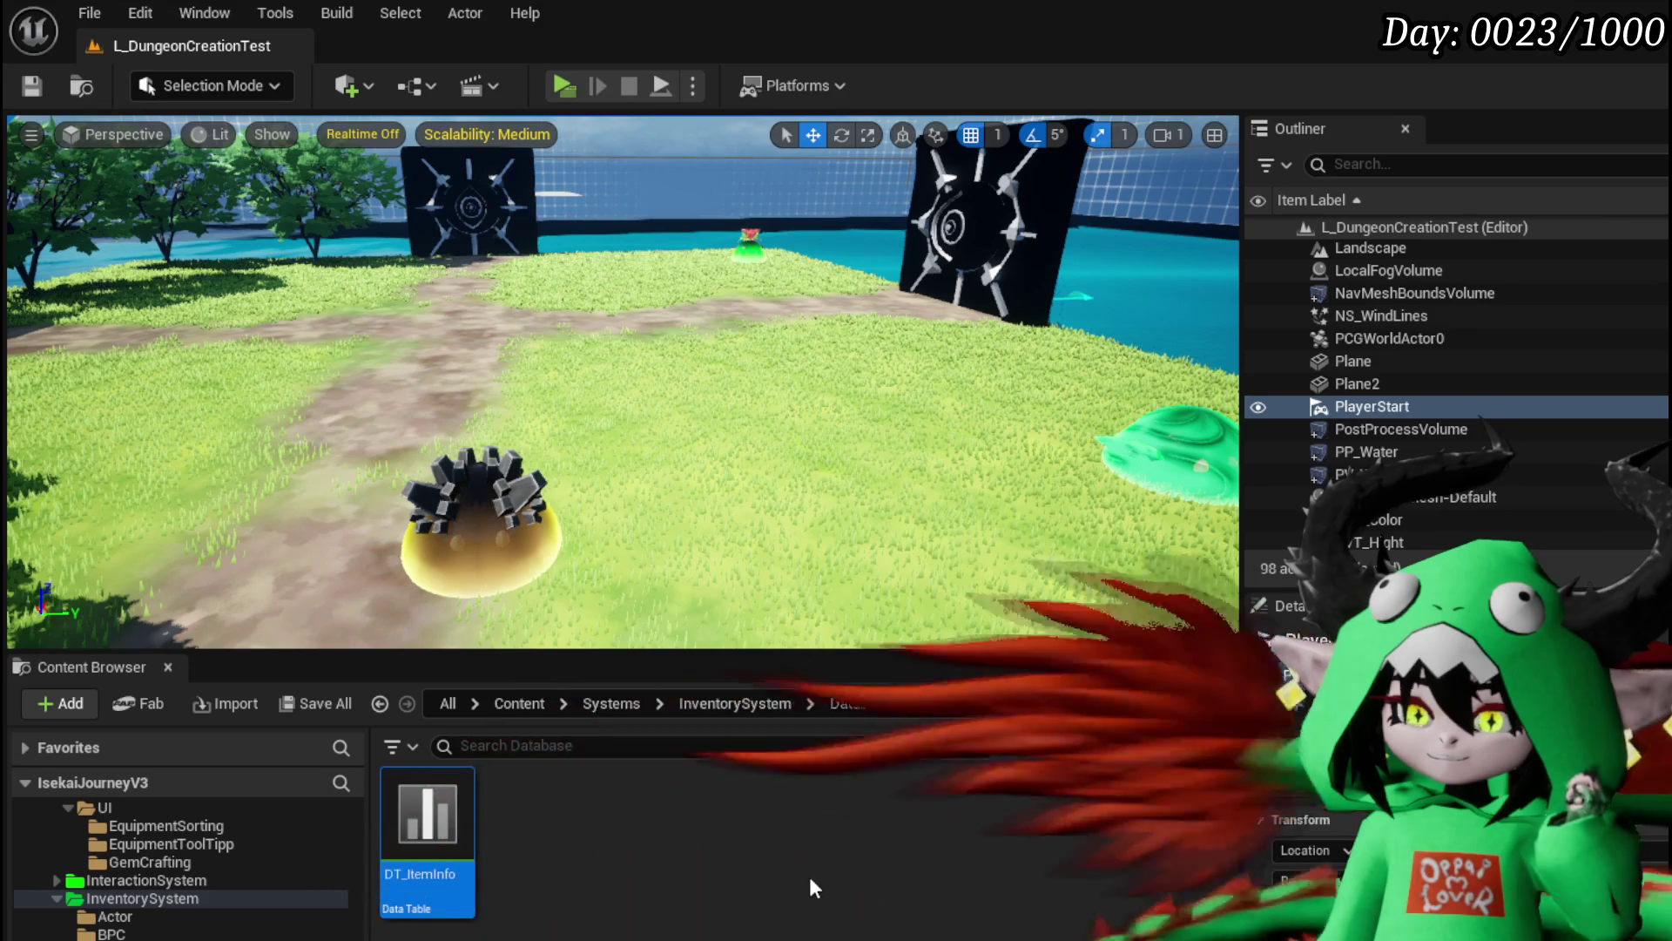
Step: Browse the Content Browser folder tree to CombatSystem > Actors, then to the BPC folder
scroll(184, 901, up, 5)
scroll(184, 900, down, 3)
scroll(184, 901, up, 3)
scroll(185, 900, down, 10)
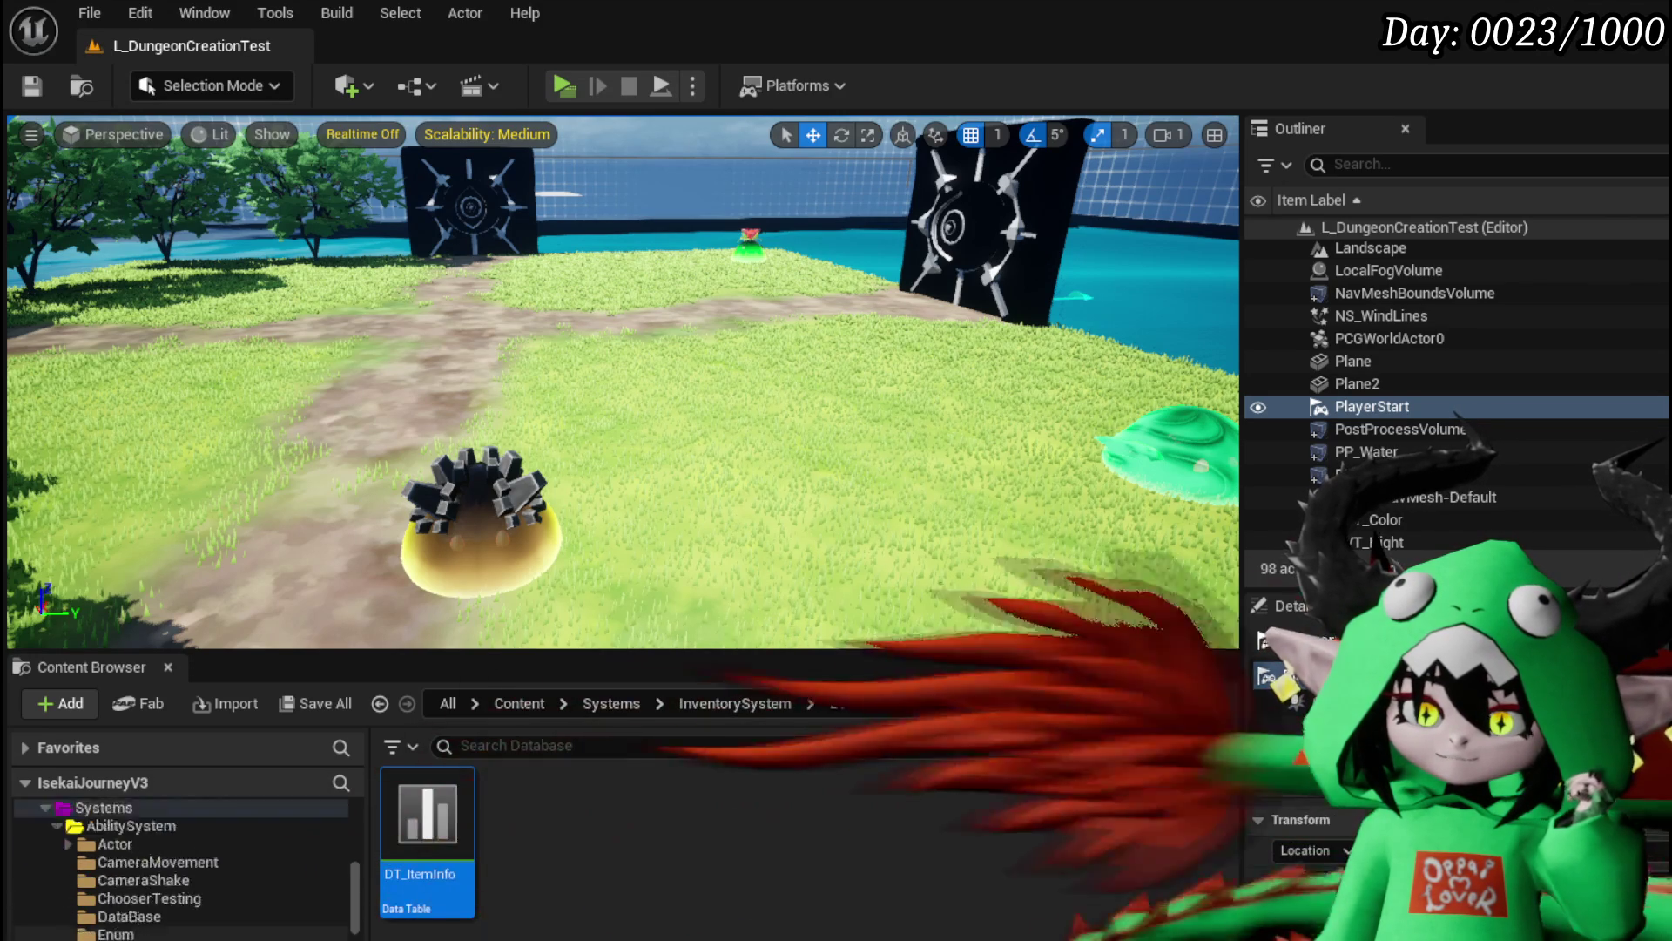
scroll(153, 888, down, 5)
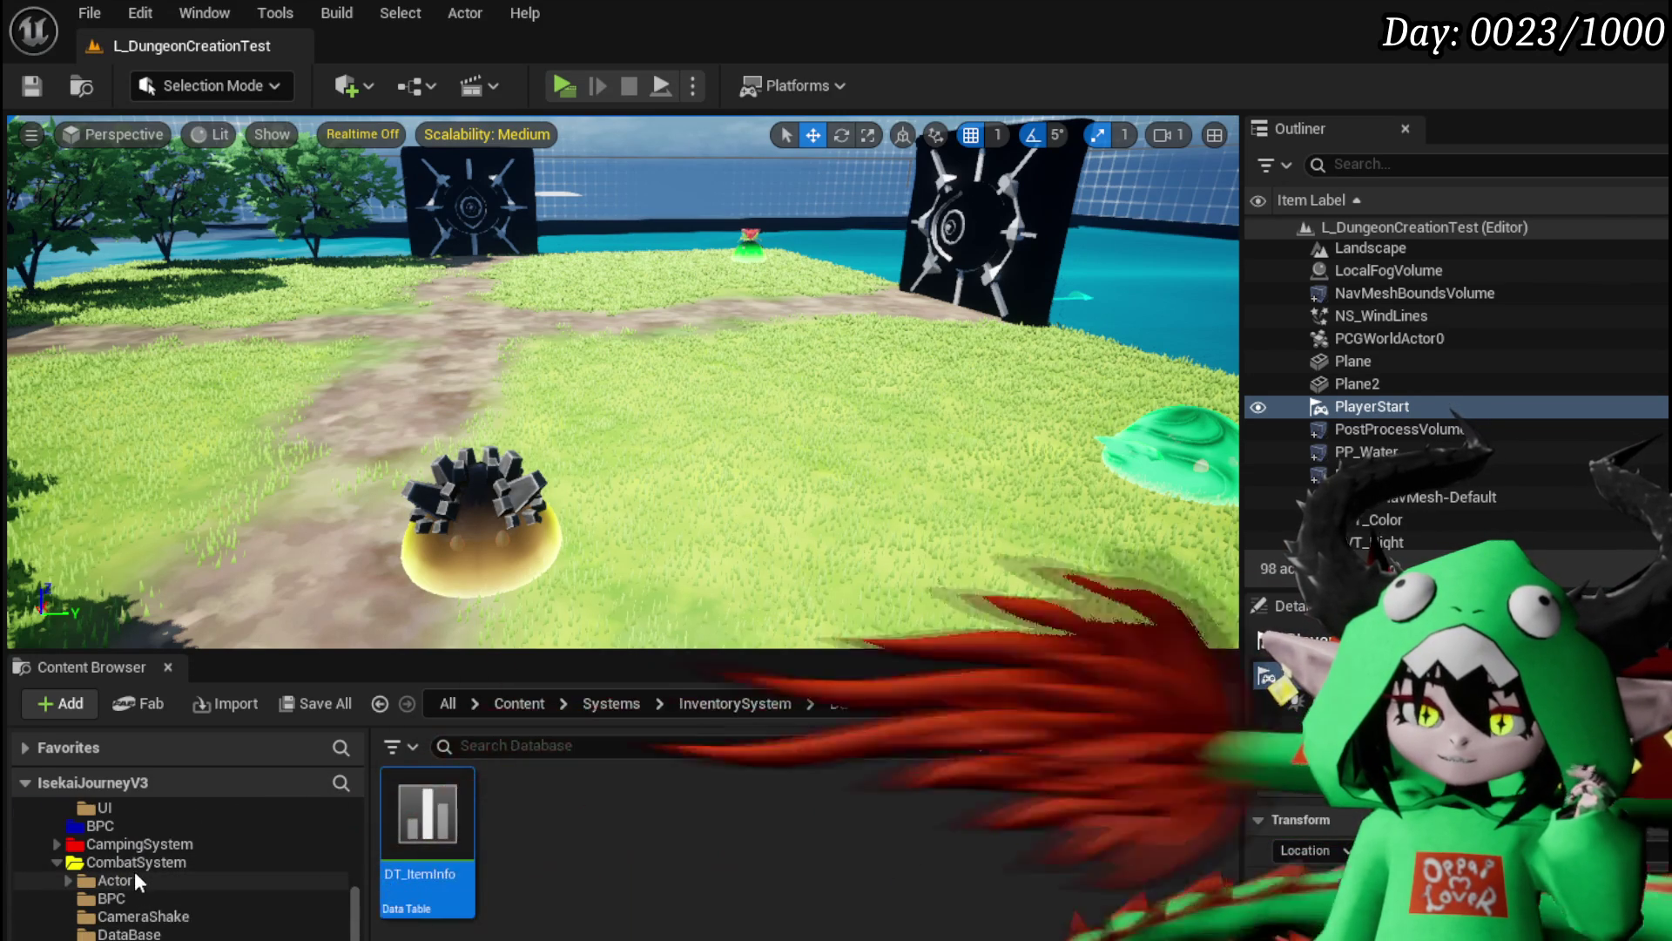
click(153, 881)
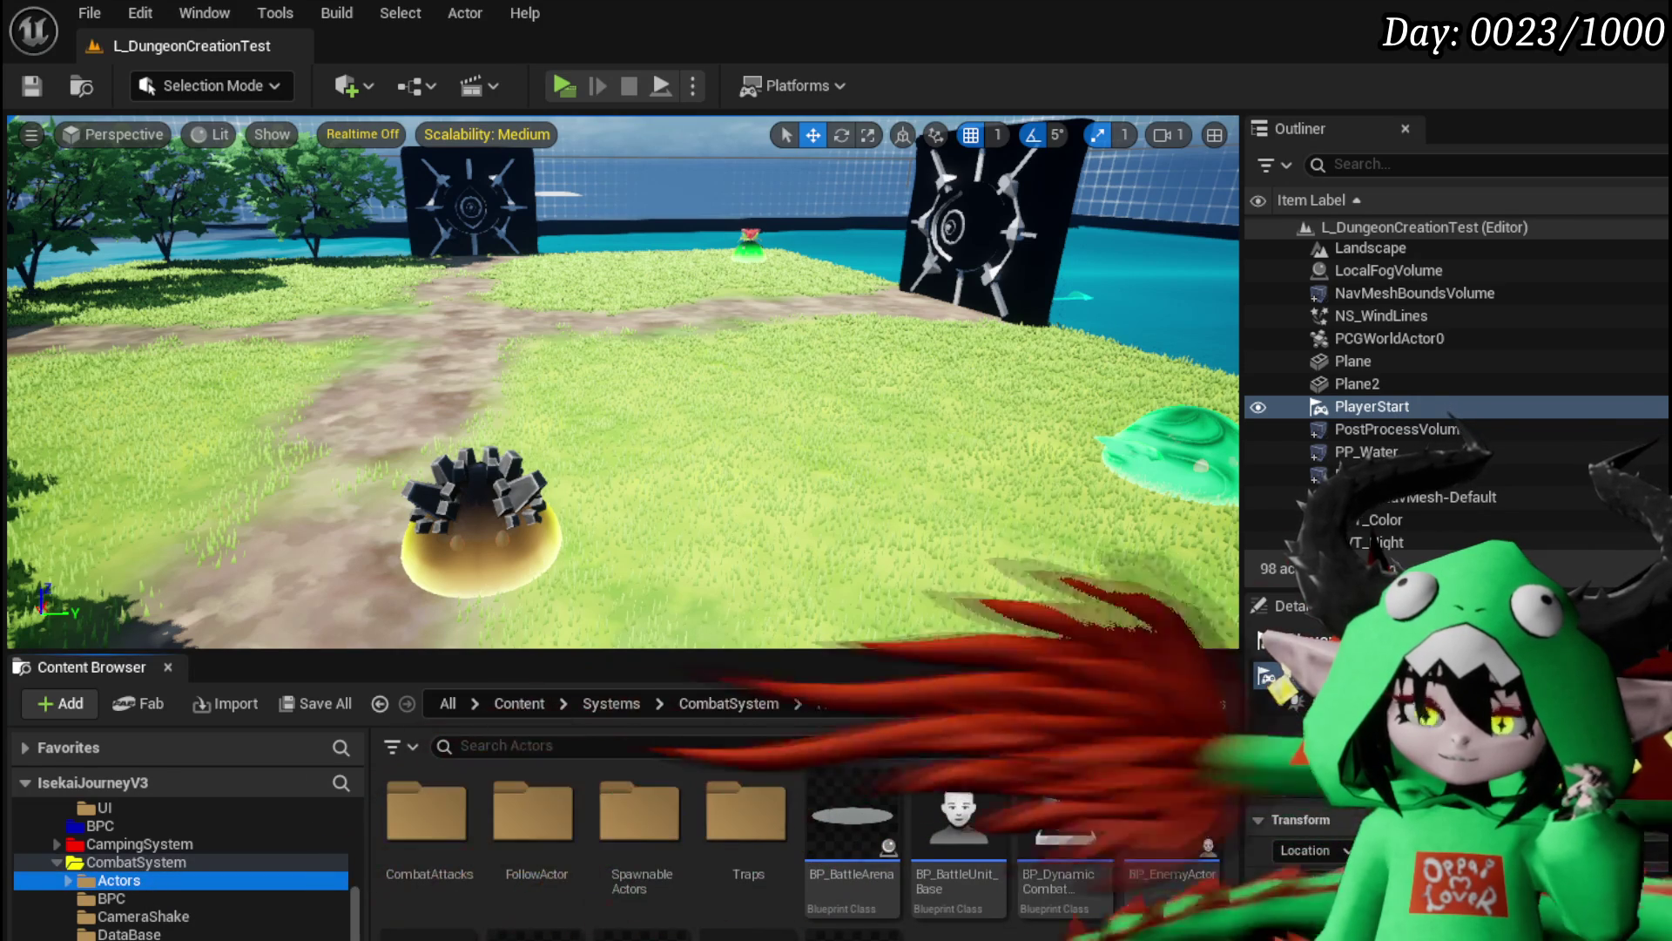
scroll(180, 890, down, 2)
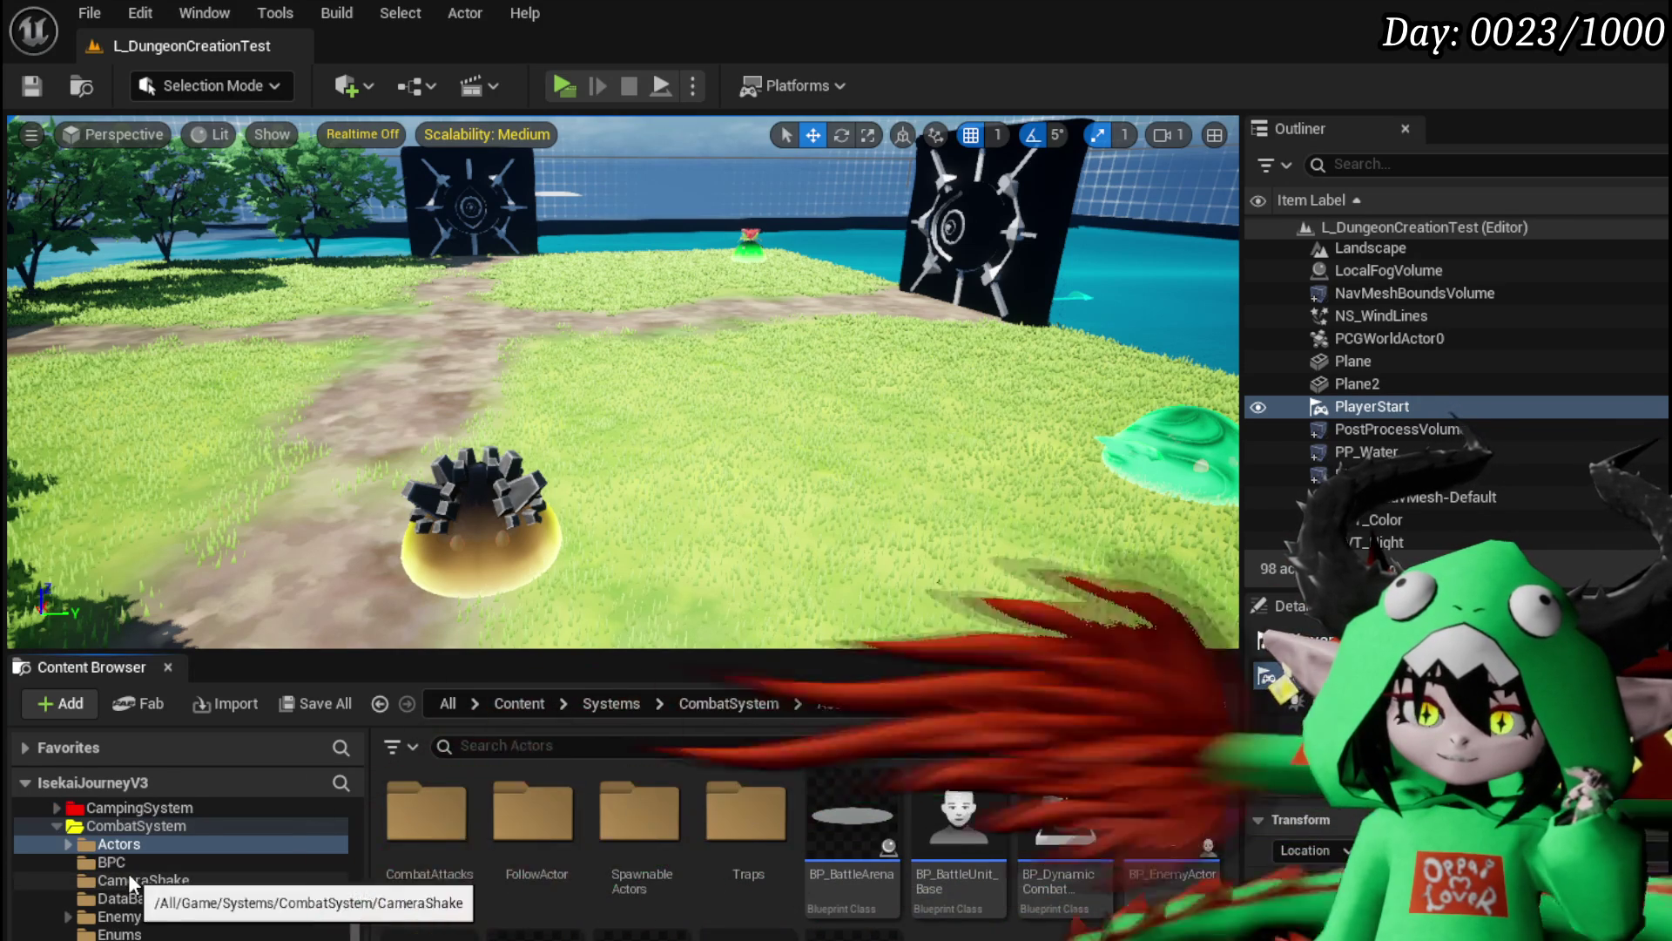
scroll(128, 866, down, 8)
click(100, 933)
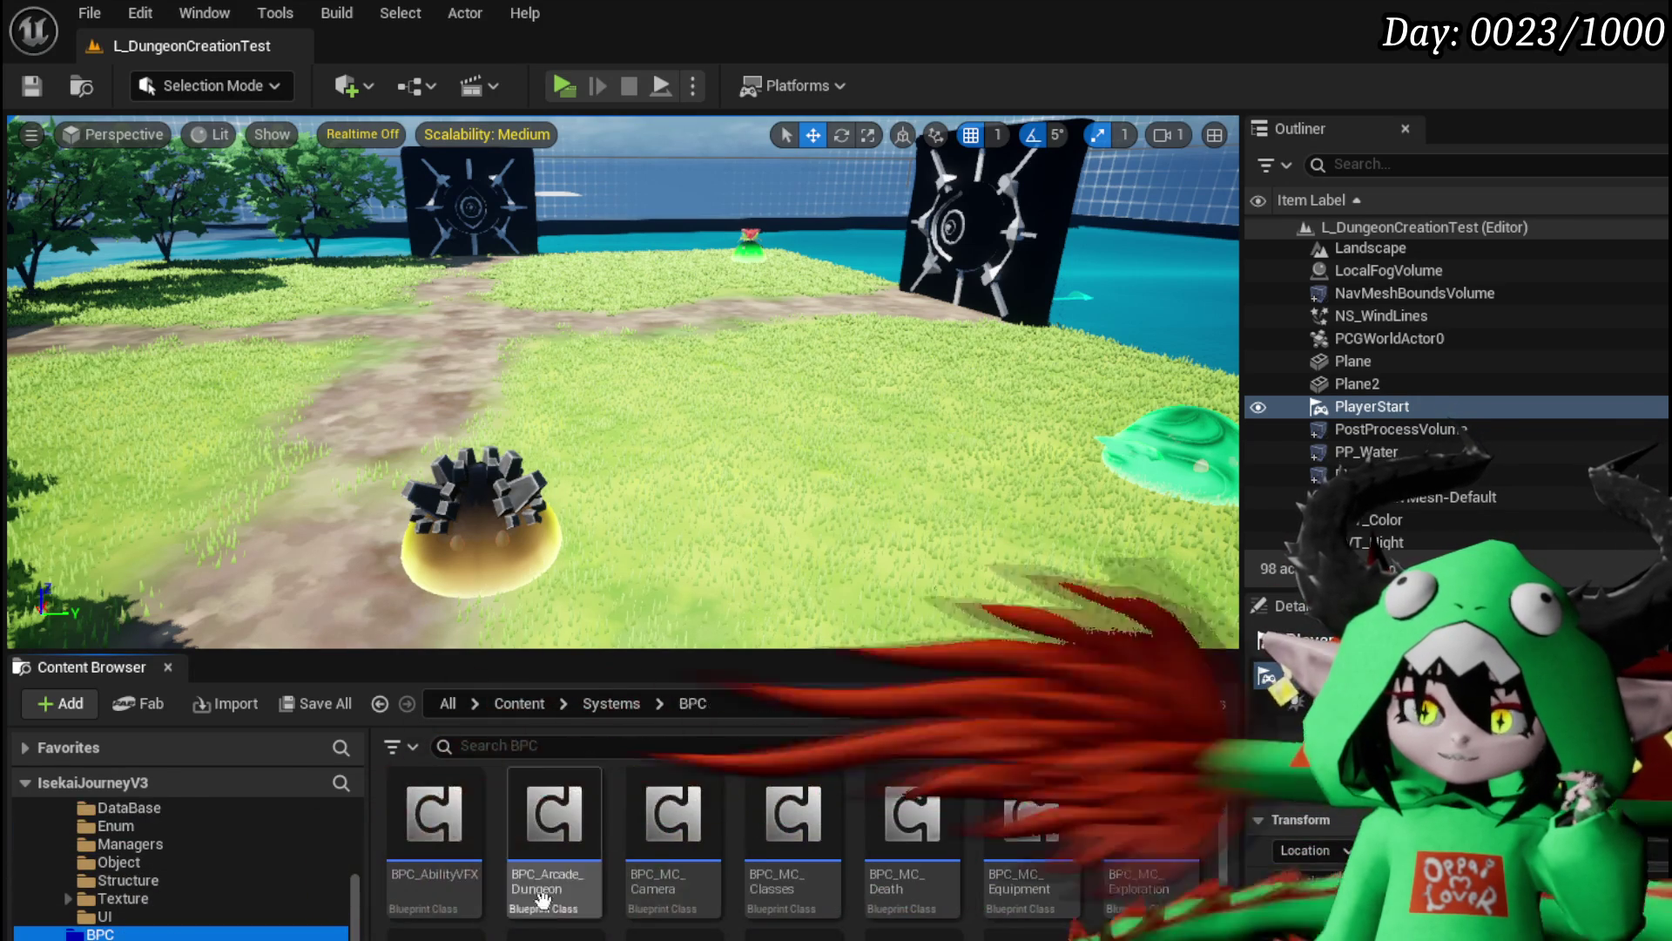
scroll(1167, 830, down, 2)
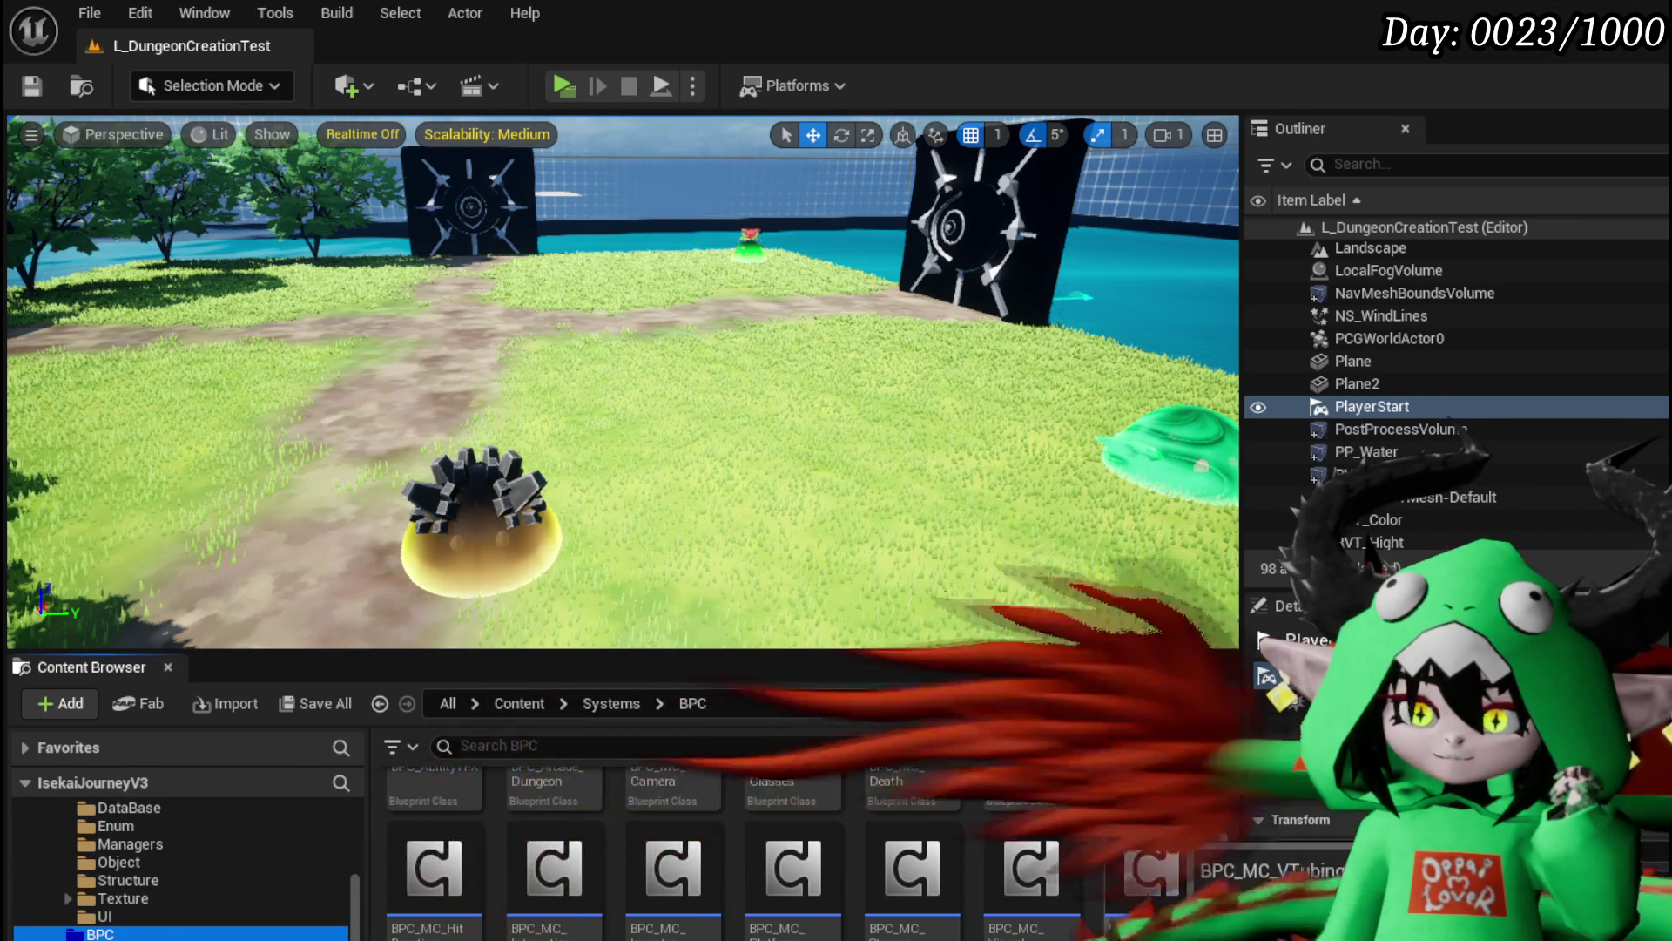
scroll(592, 853, down, 1)
Step: Open BPC_Perks and bring the Damage Battler area of OnTakeDamagePerks into view
double_click(555, 862)
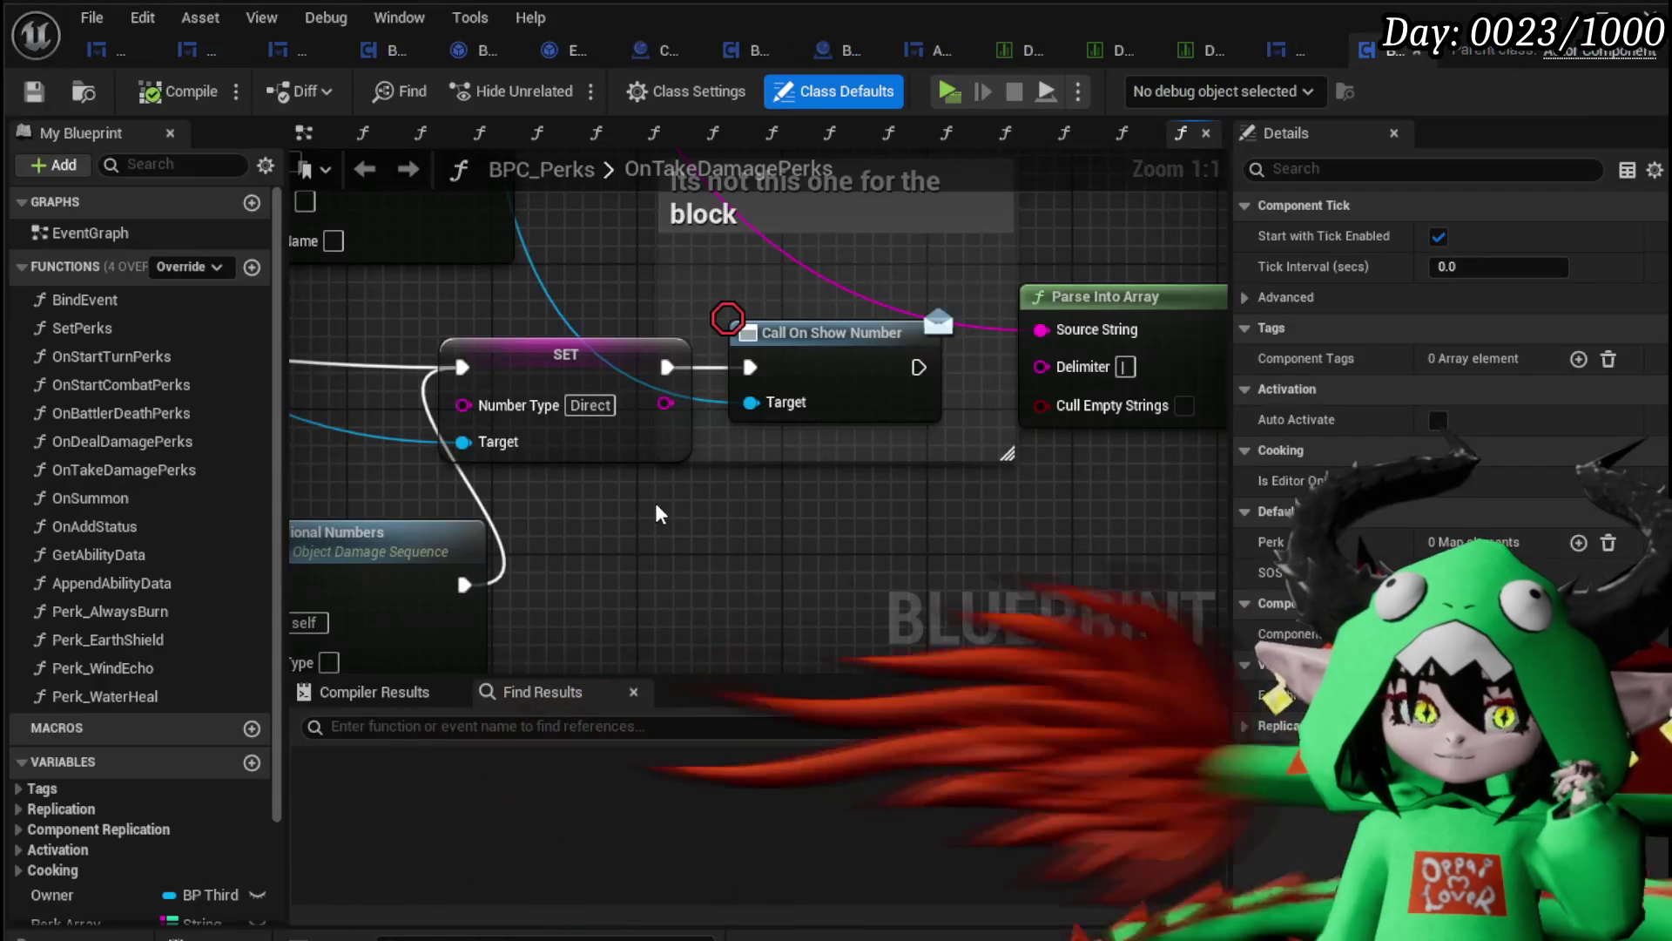
scroll(661, 504, down, 2)
scroll(842, 658, up, 2)
scroll(843, 657, down, 4)
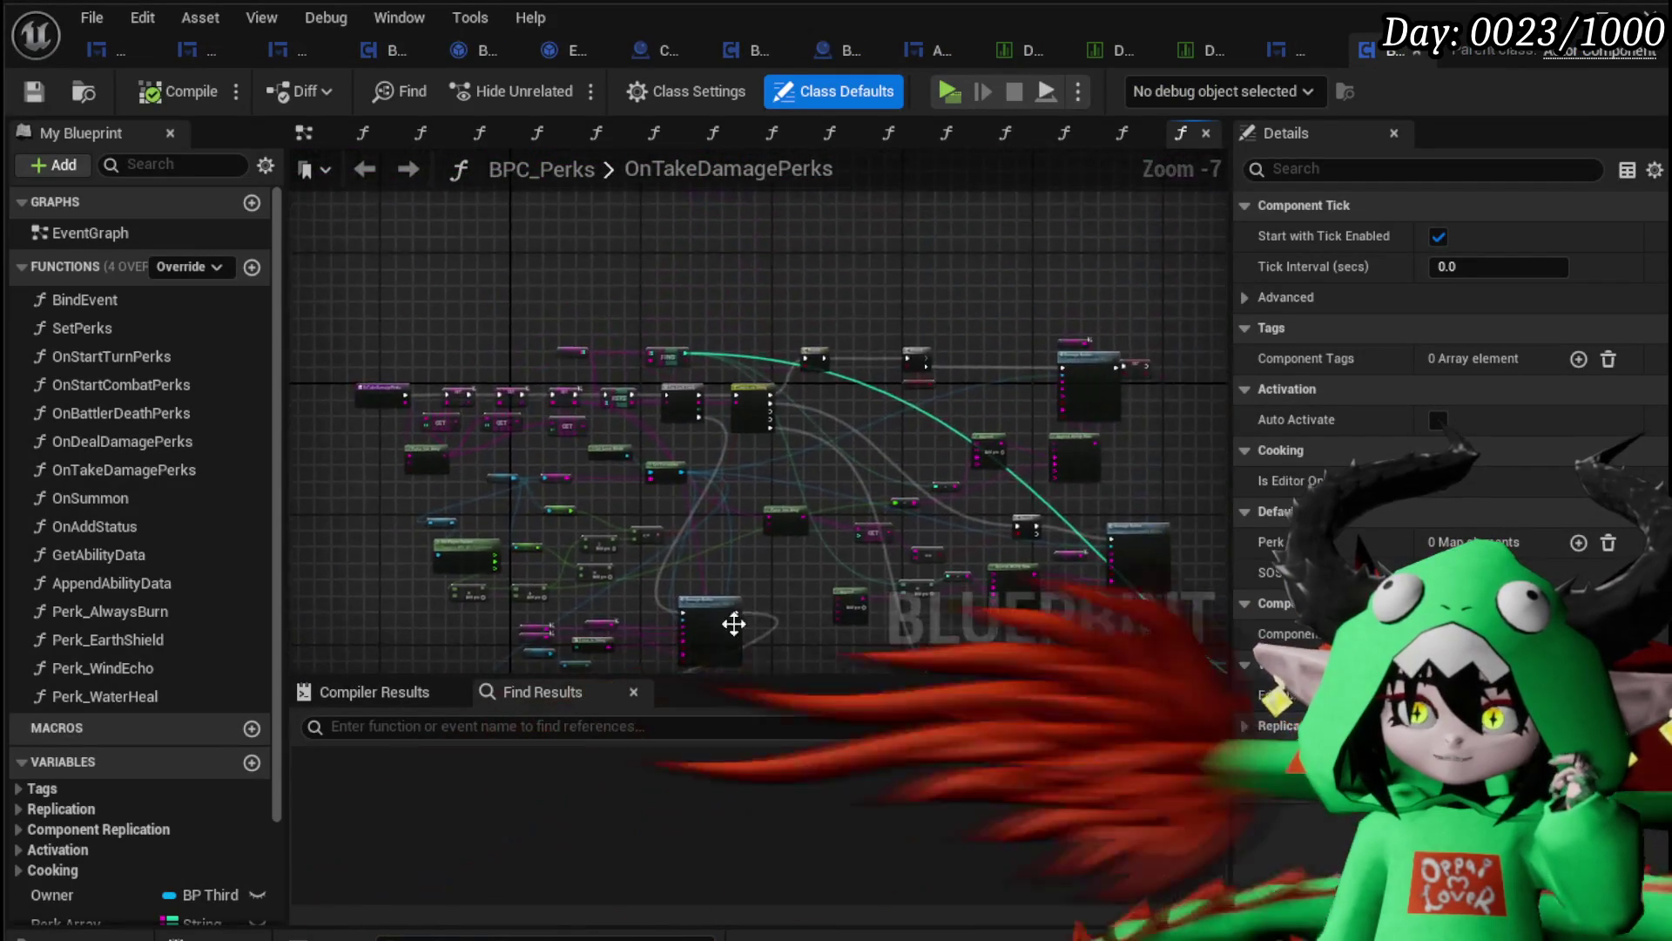
scroll(649, 577, up, 4)
scroll(649, 576, up, 3)
mouse_move(1060, 453)
mouse_down()
mouse_move(737, 427)
mouse_move(448, 336)
mouse_move(686, 213)
mouse_move(571, 139)
mouse_move(588, 239)
mouse_up()
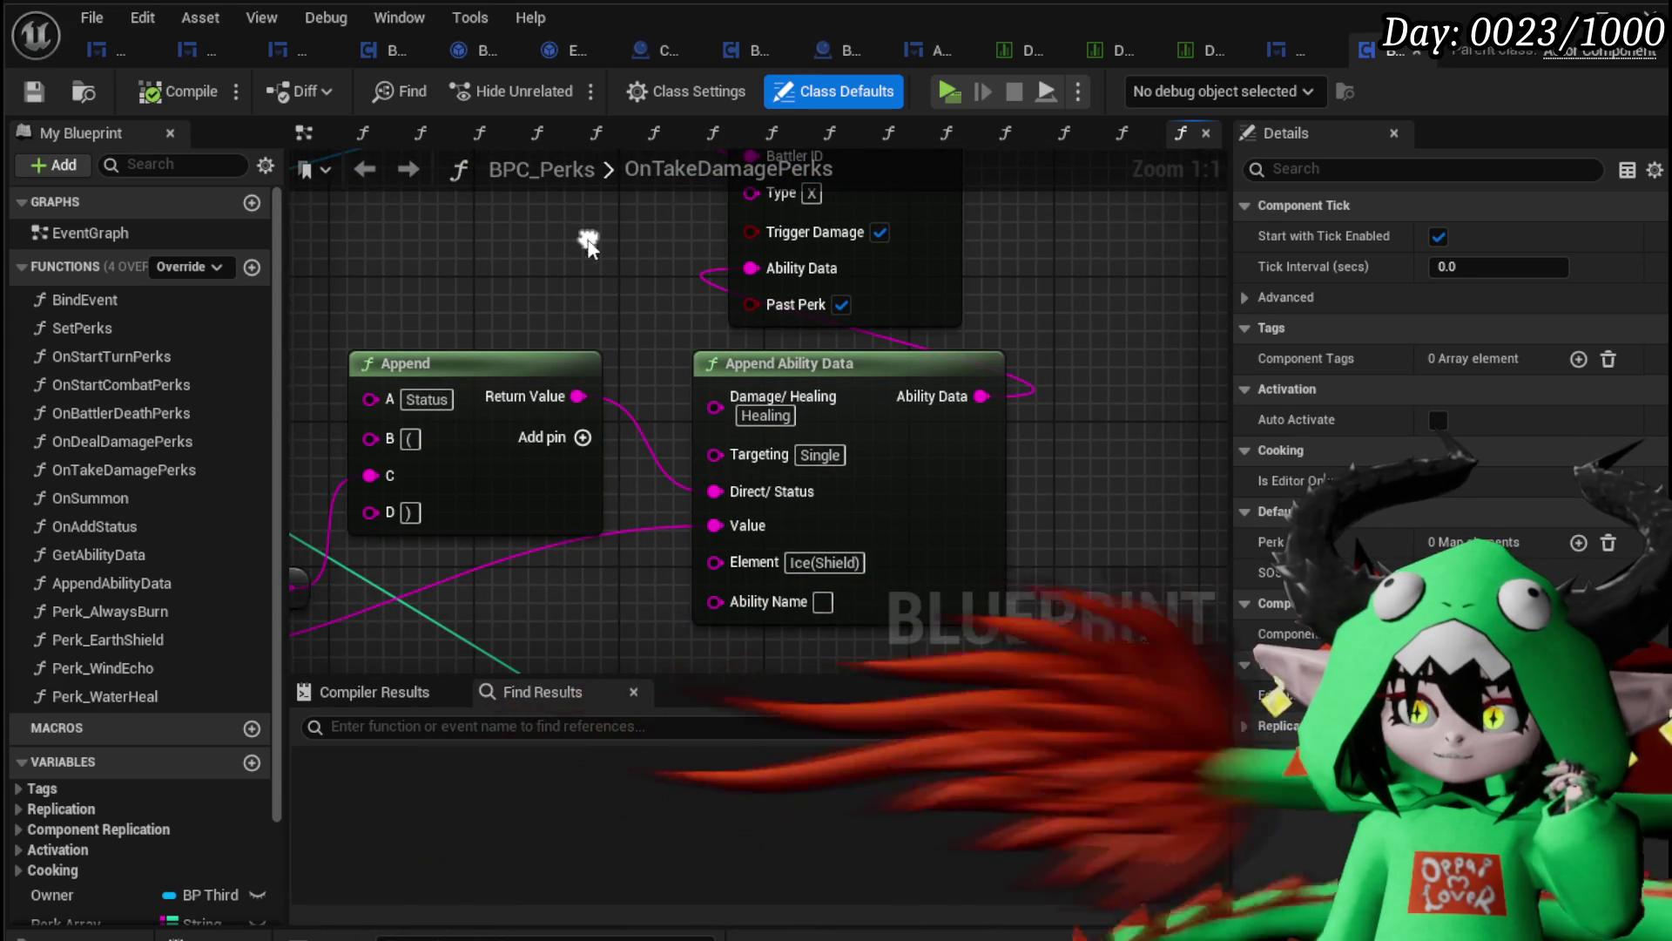
Step: Change the Append Ability Data element from Ice(Shield) to Void(Shield)
double_click(814, 562)
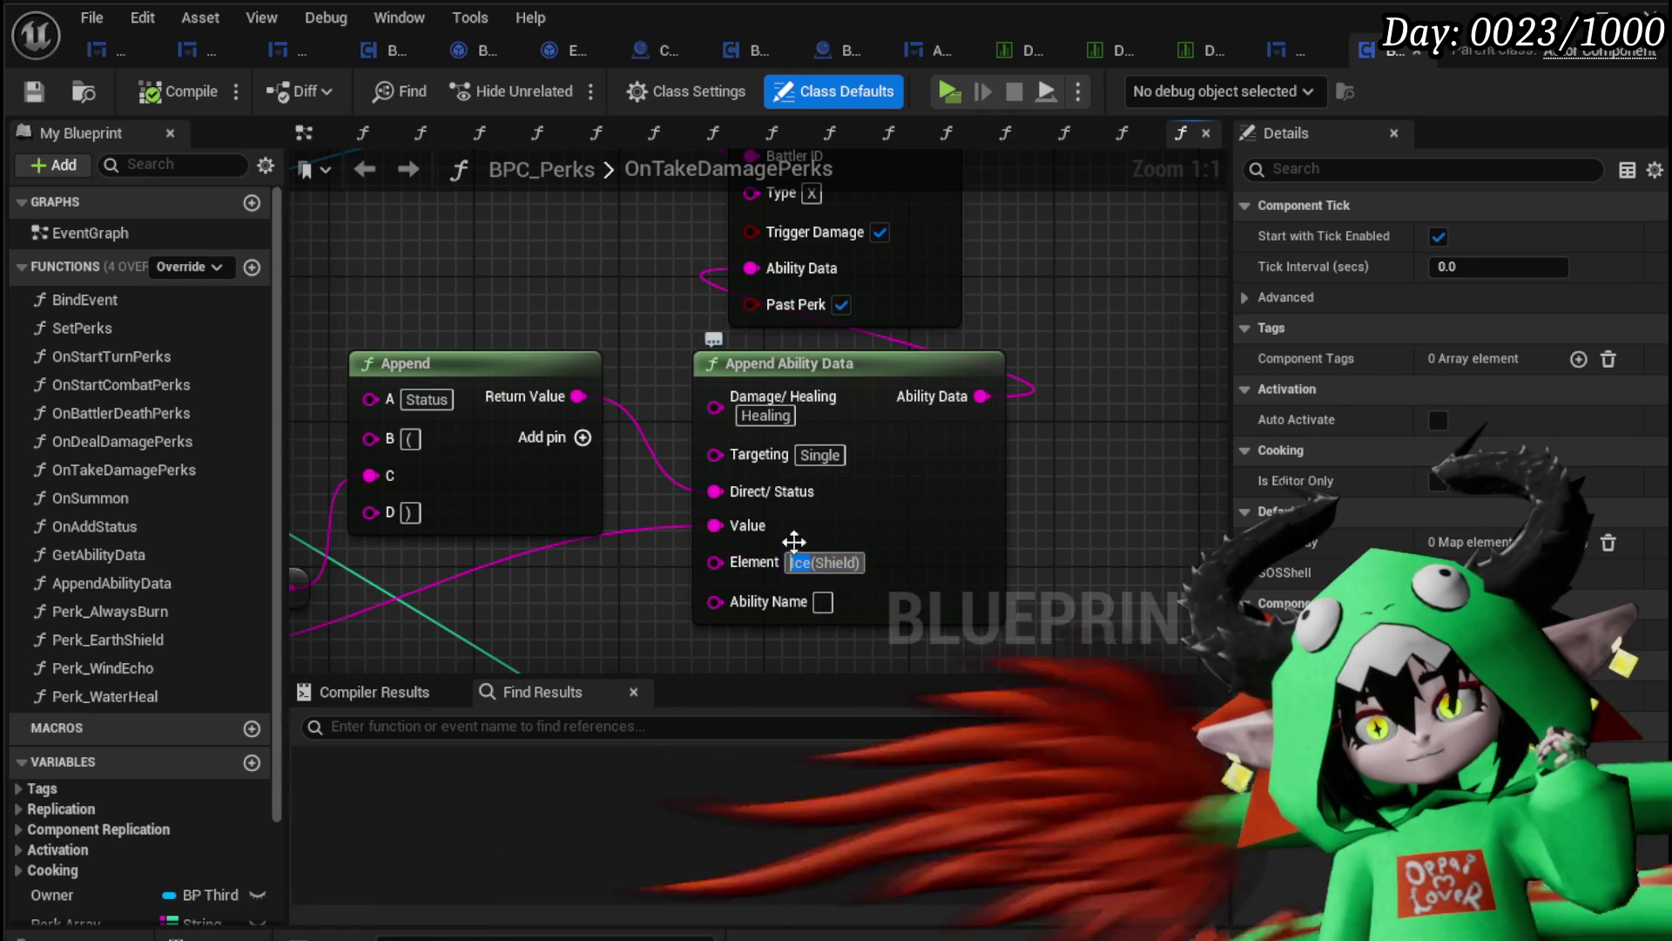
text(Void)
key(Return)
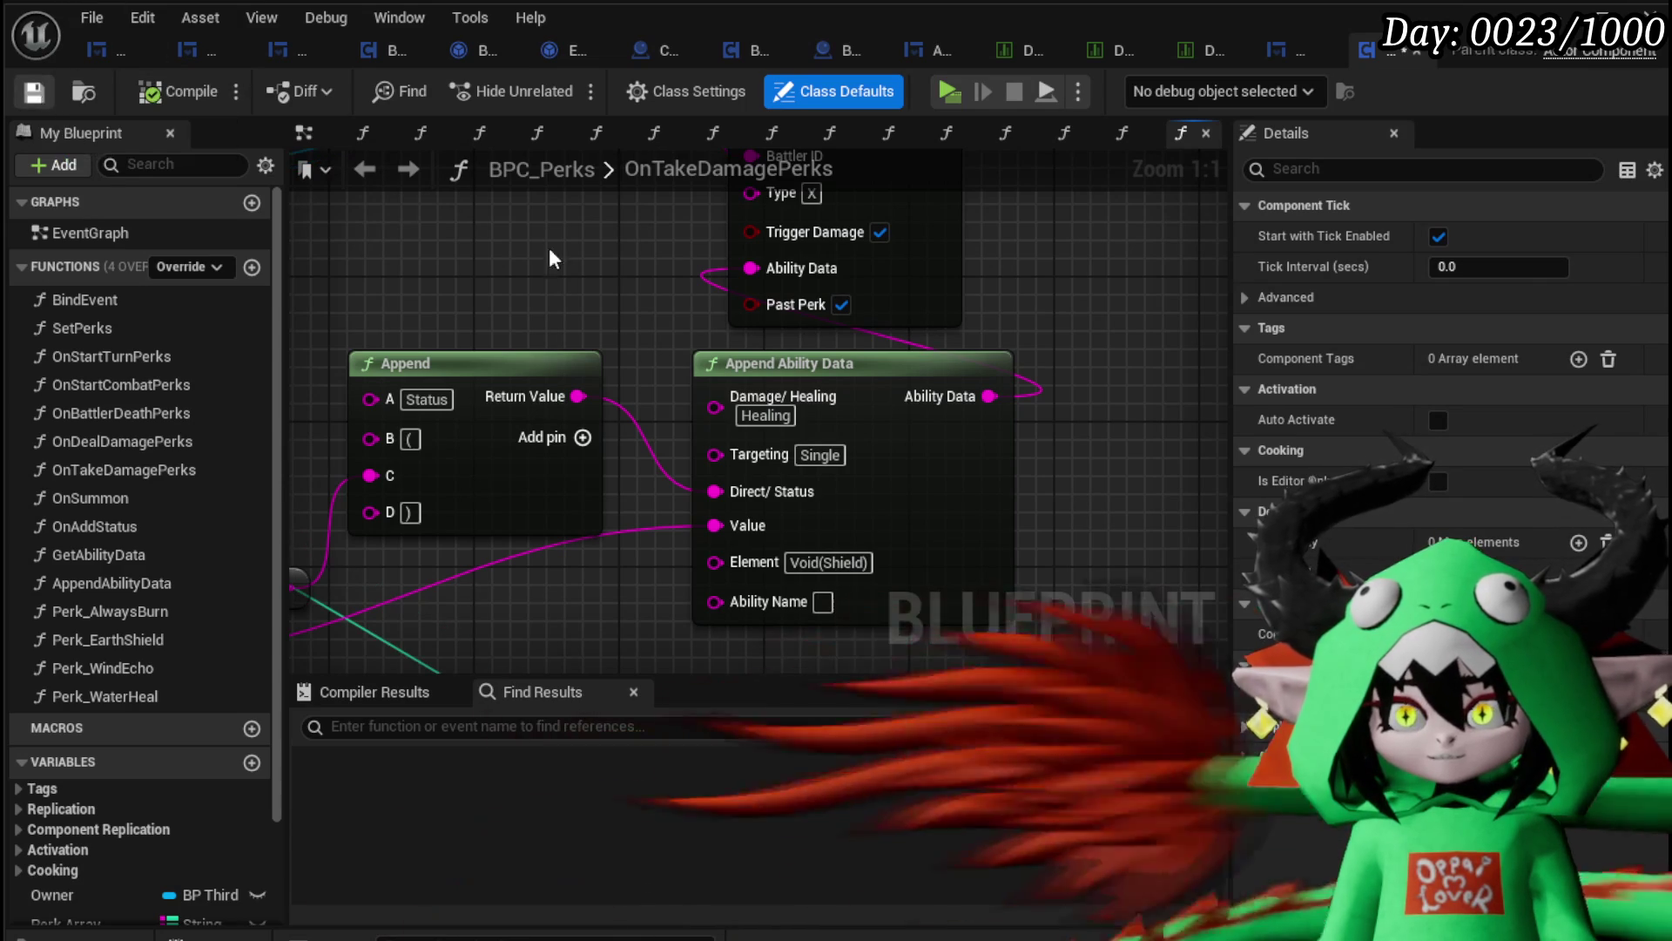
scroll(1000, 363, down, 2)
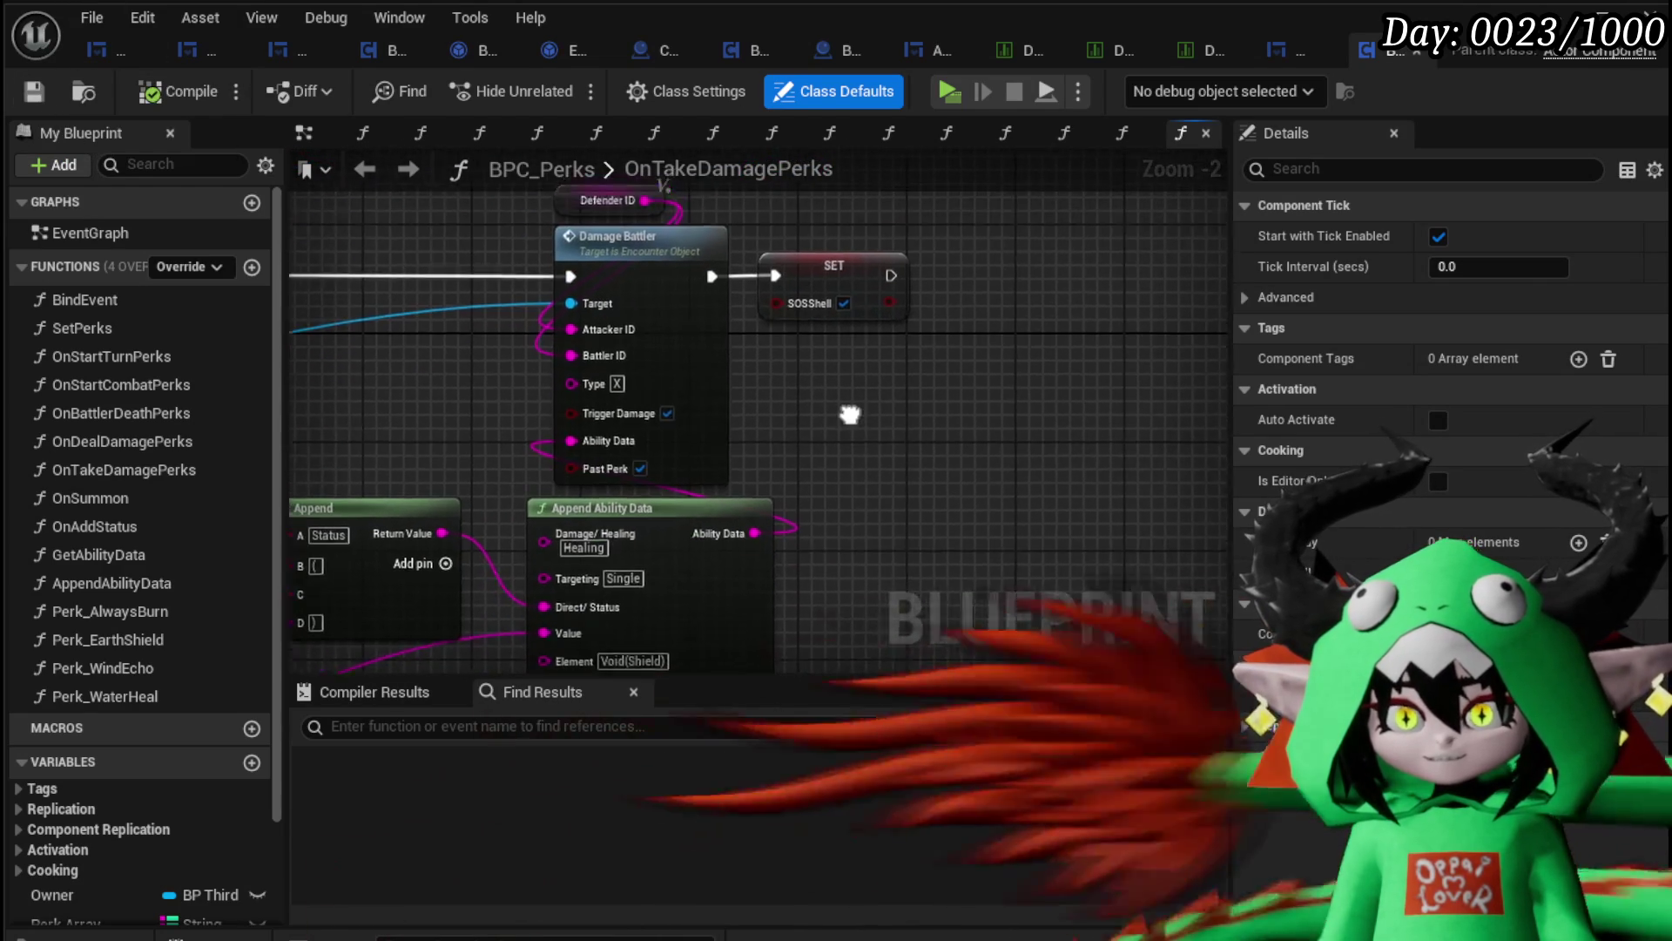
Step: Move the Damage Battler, SET and Append nodes higher and nudge the reroute node down
scroll(817, 436, down, 2)
drag(577, 255, 1001, 515)
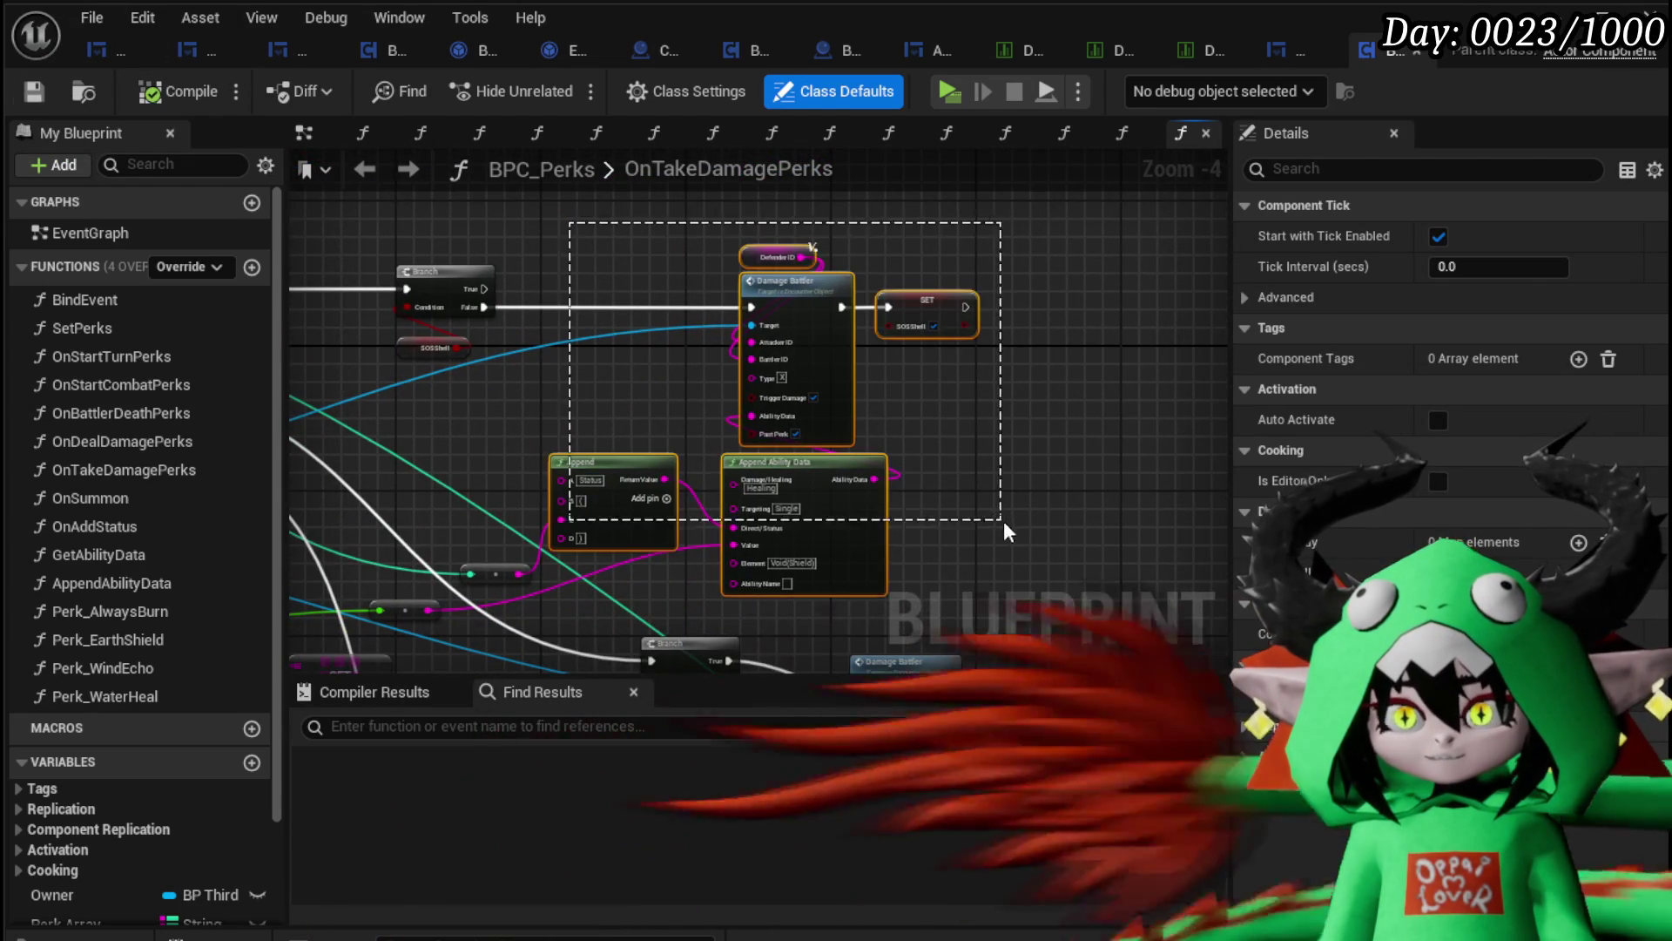
drag(824, 471, 834, 380)
scroll(958, 429, up, 1)
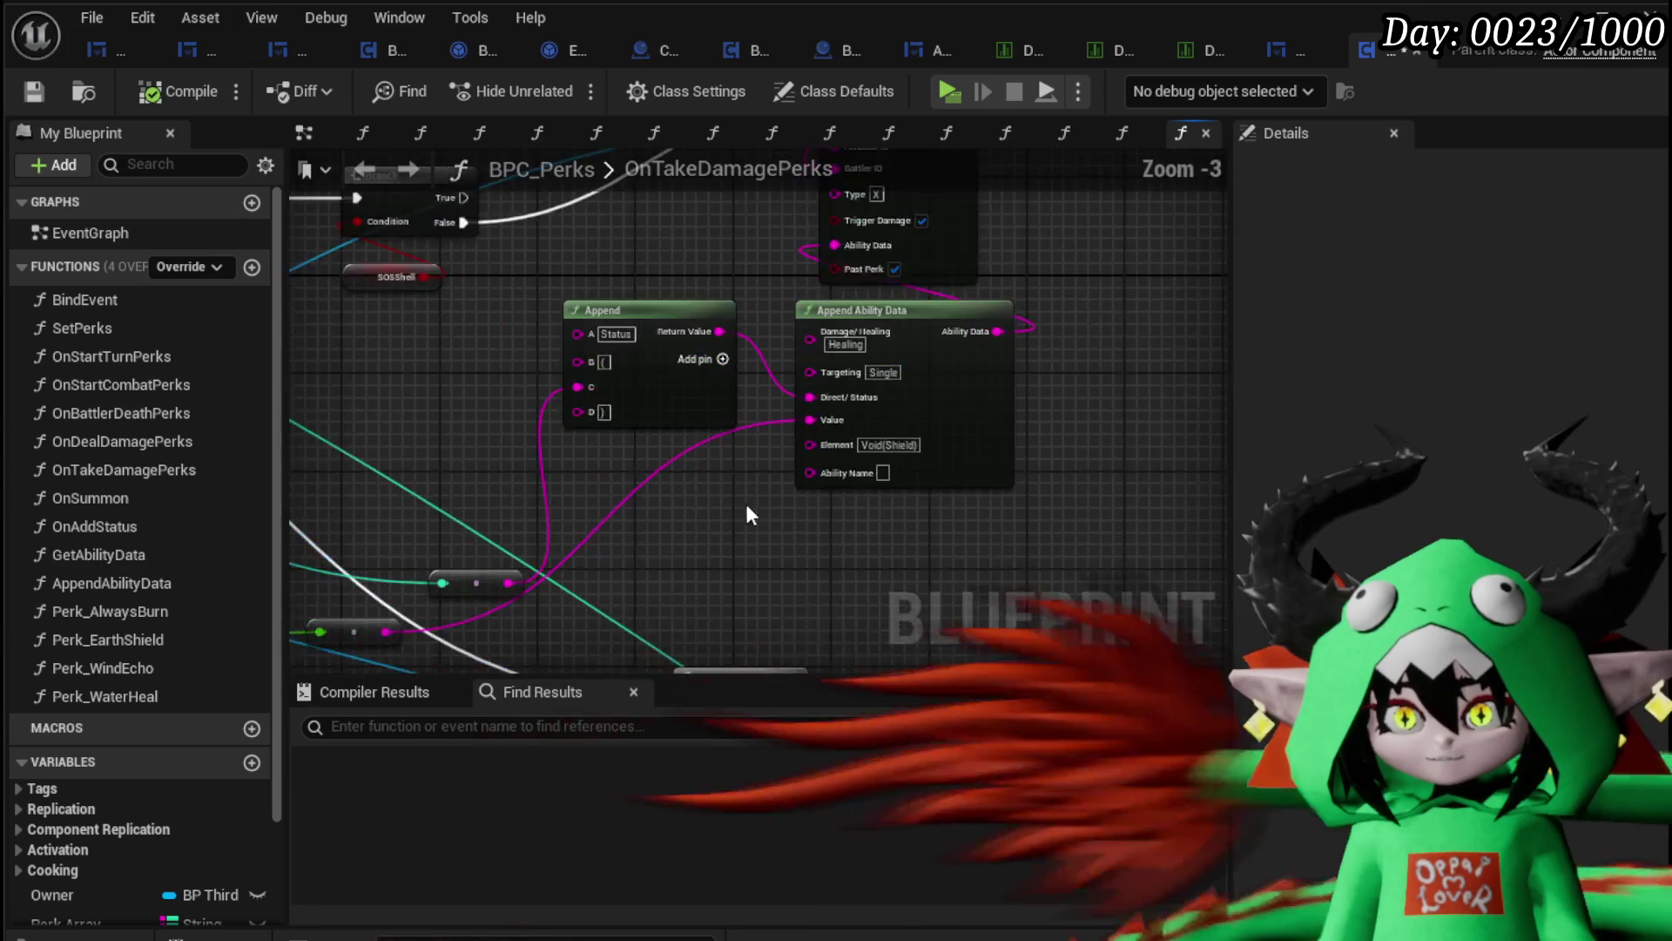
drag(531, 315, 540, 334)
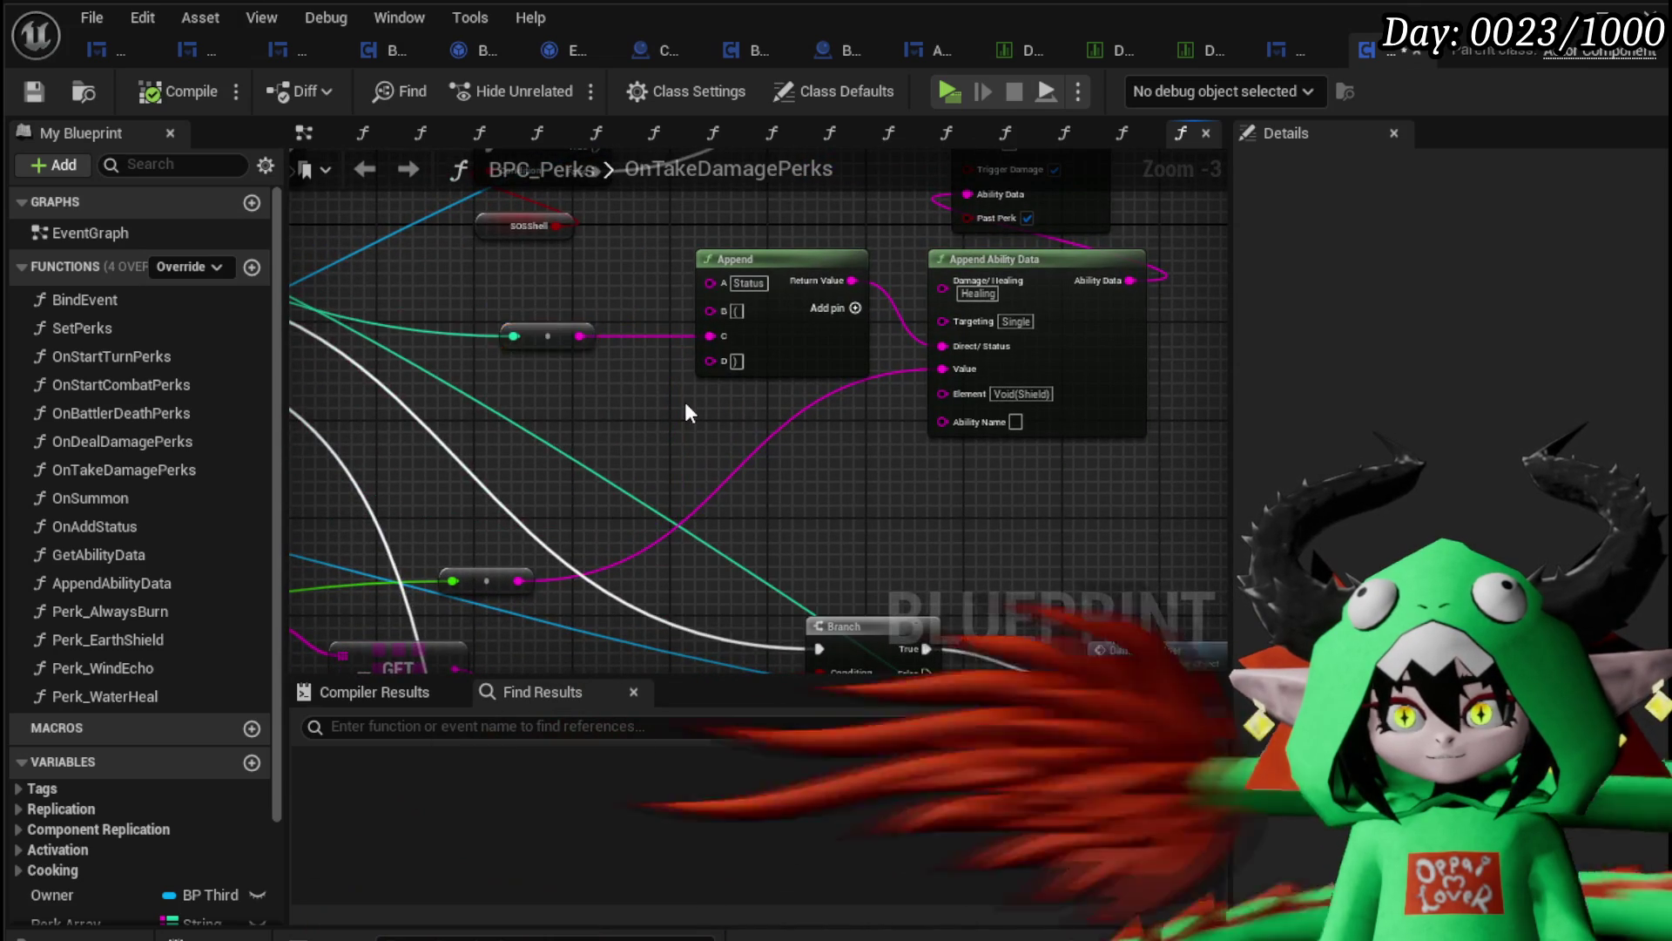
Step: Pan around the graph to review the Branch, Parse Into Array and GET nodes
drag(498, 578, 642, 599)
drag(958, 489, 731, 566)
mouse_move(784, 343)
mouse_down()
mouse_move(781, 384)
mouse_move(553, 414)
mouse_move(590, 405)
mouse_up()
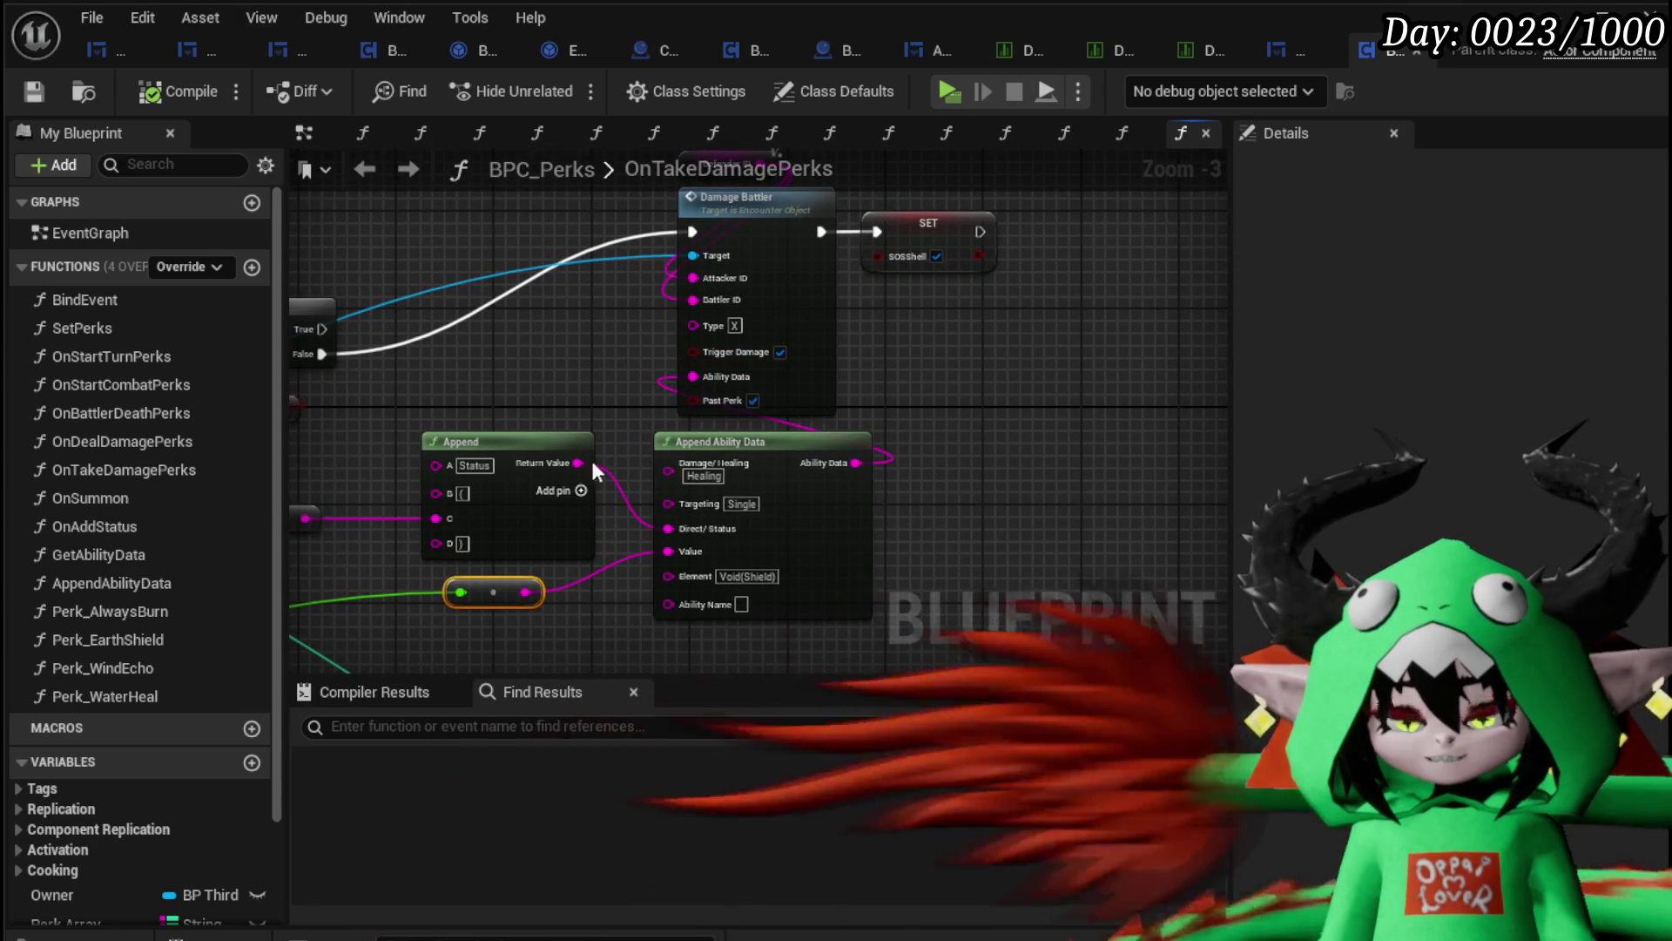
drag(648, 453, 628, 377)
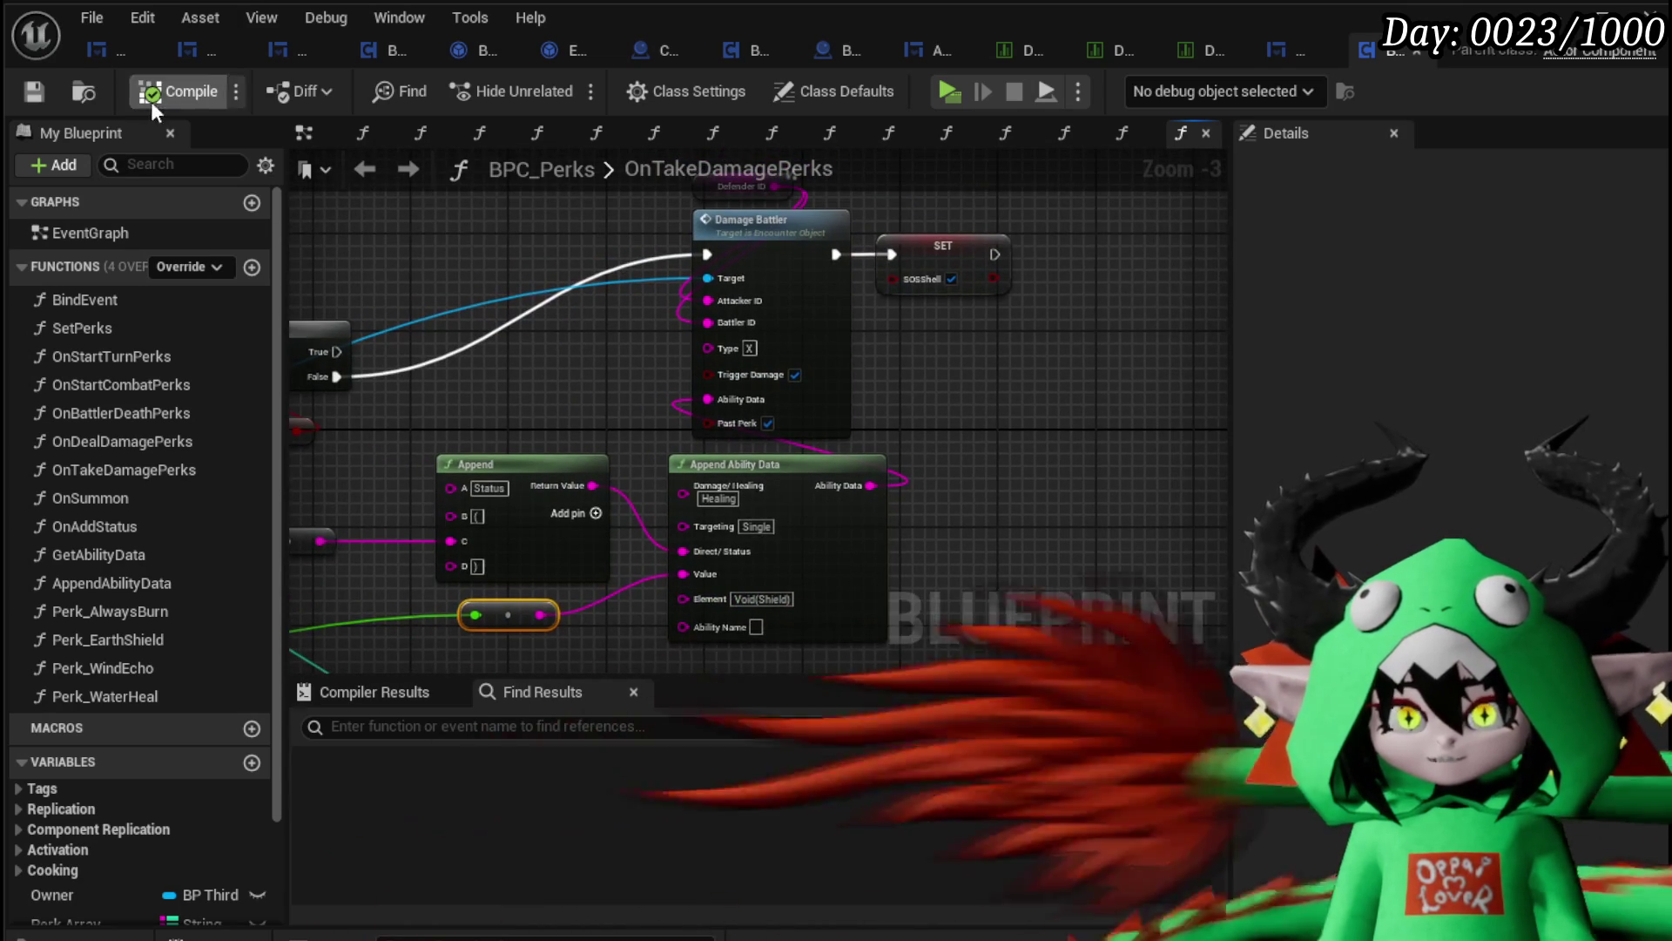
mouse_move(573, 338)
mouse_down()
mouse_move(518, 369)
mouse_move(759, 302)
mouse_move(776, 217)
mouse_up()
drag(669, 536, 974, 371)
scroll(974, 371, down, 3)
drag(673, 385, 559, 479)
scroll(487, 523, up, 2)
Step: Inspect the 10.0 multiply and 100.0 add math nodes feeding Damage Battler
mouse_move(447, 417)
mouse_down()
mouse_move(488, 529)
mouse_move(686, 544)
mouse_up()
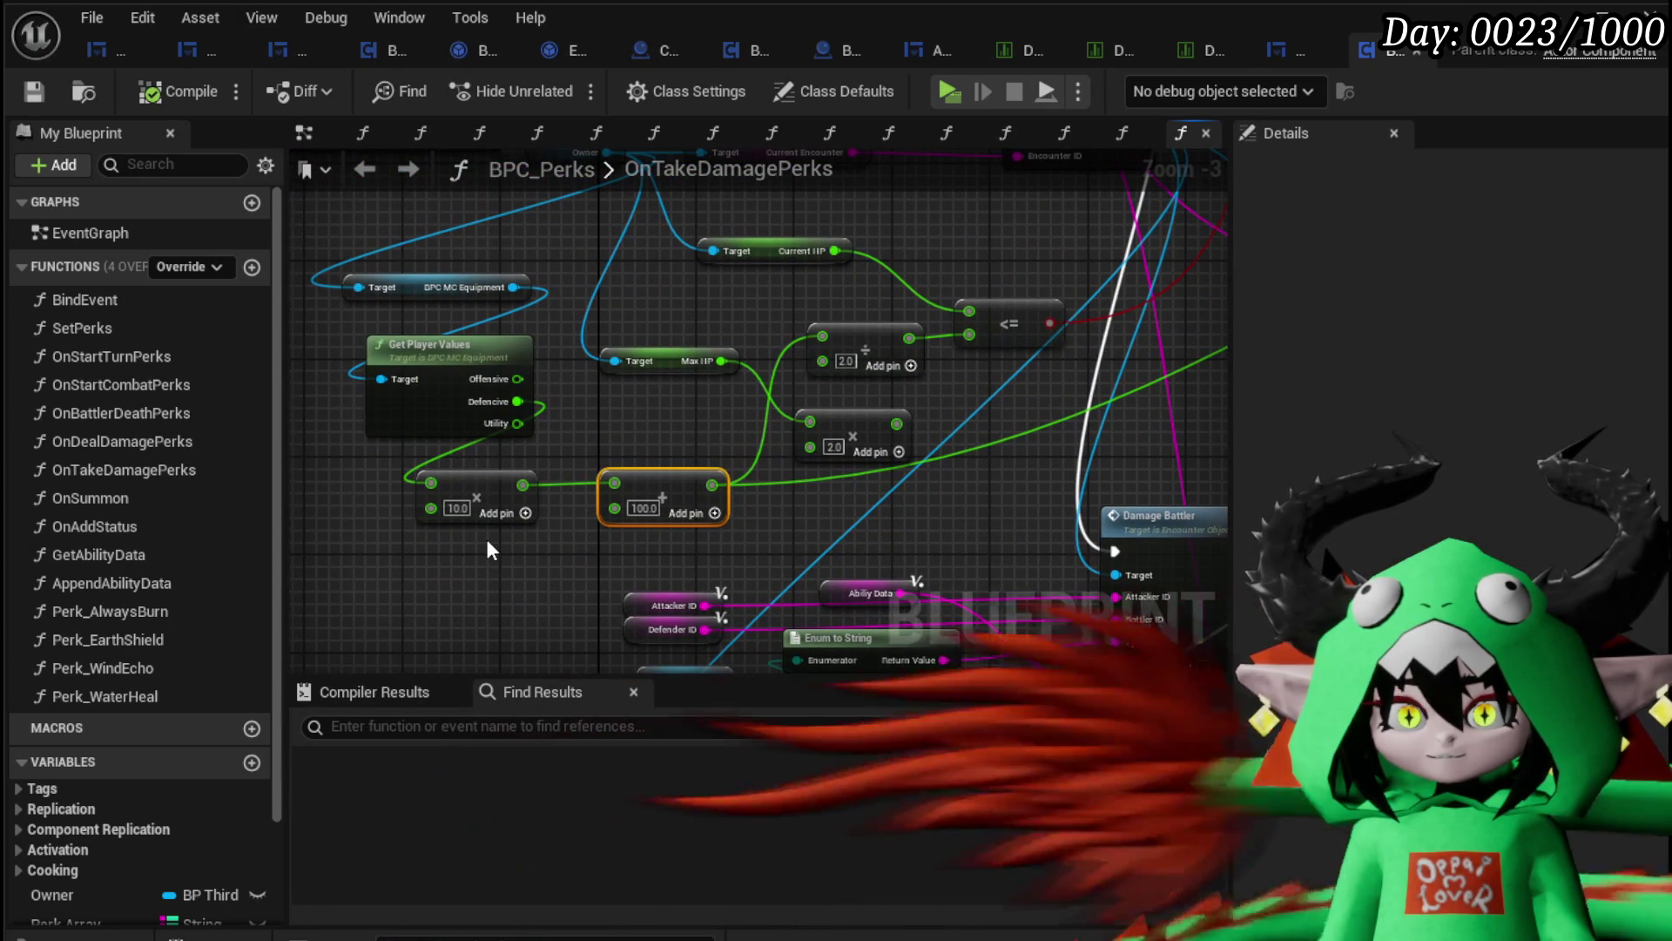
scroll(650, 427, down, 1)
mouse_move(649, 427)
mouse_down()
mouse_move(974, 373)
mouse_move(535, 425)
mouse_up()
scroll(876, 344, up, 4)
scroll(808, 483, down, 3)
mouse_move(790, 477)
mouse_down()
mouse_move(885, 473)
mouse_move(602, 428)
mouse_up()
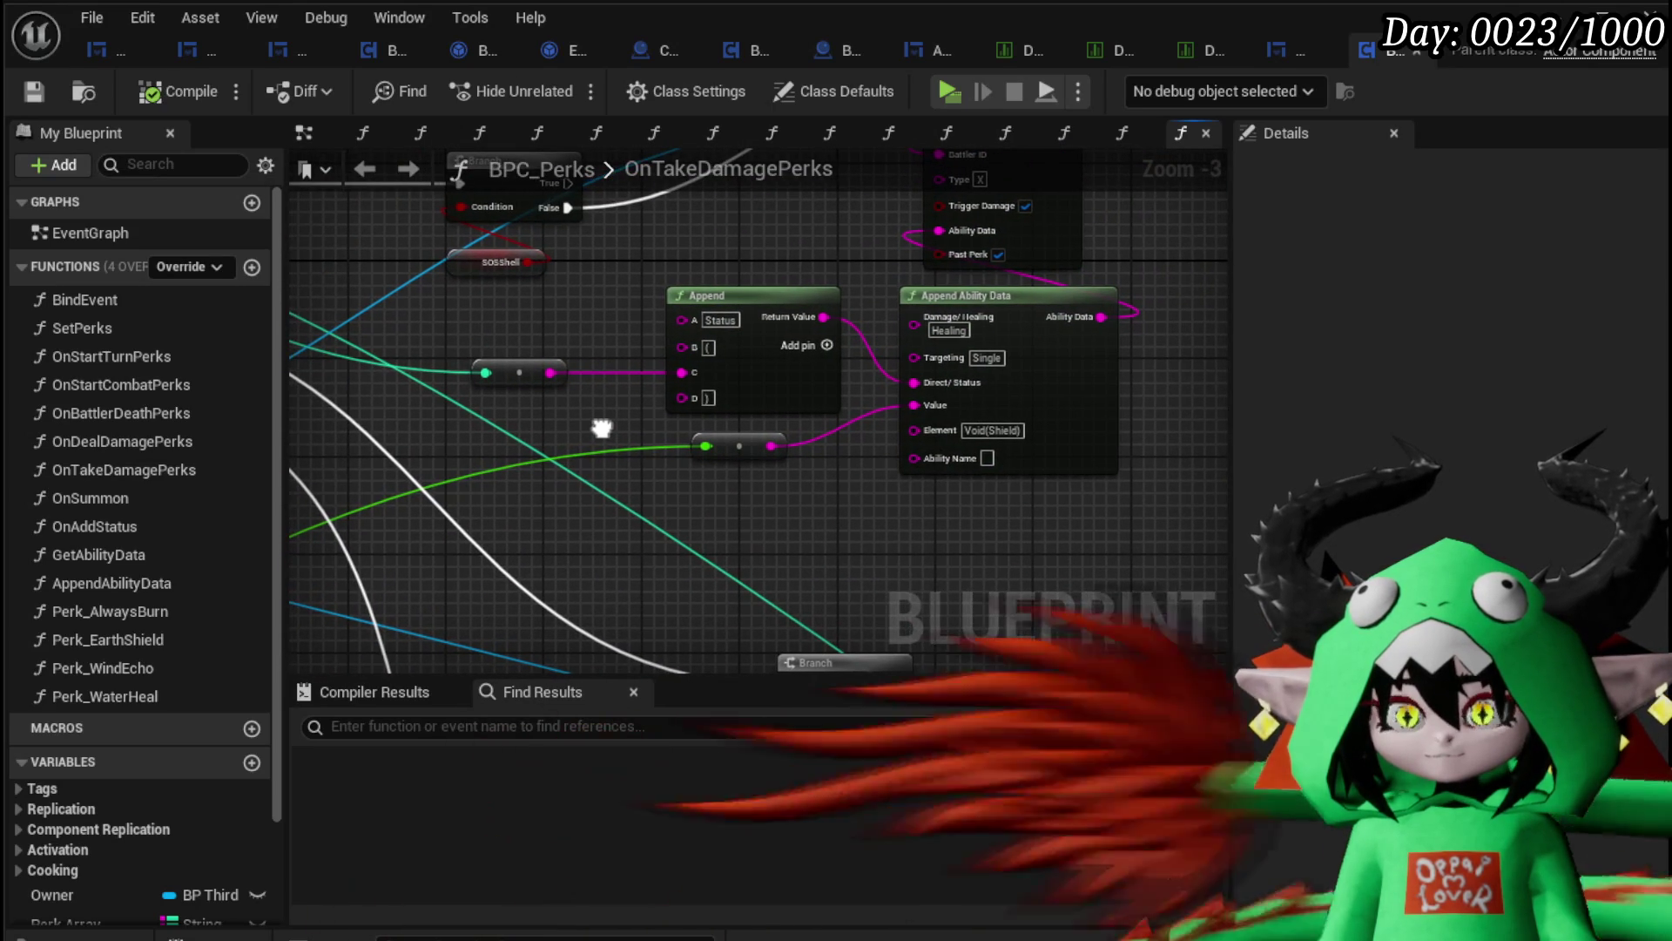
scroll(922, 458, down, 1)
scroll(583, 552, up, 2)
scroll(577, 526, up, 1)
click(522, 470)
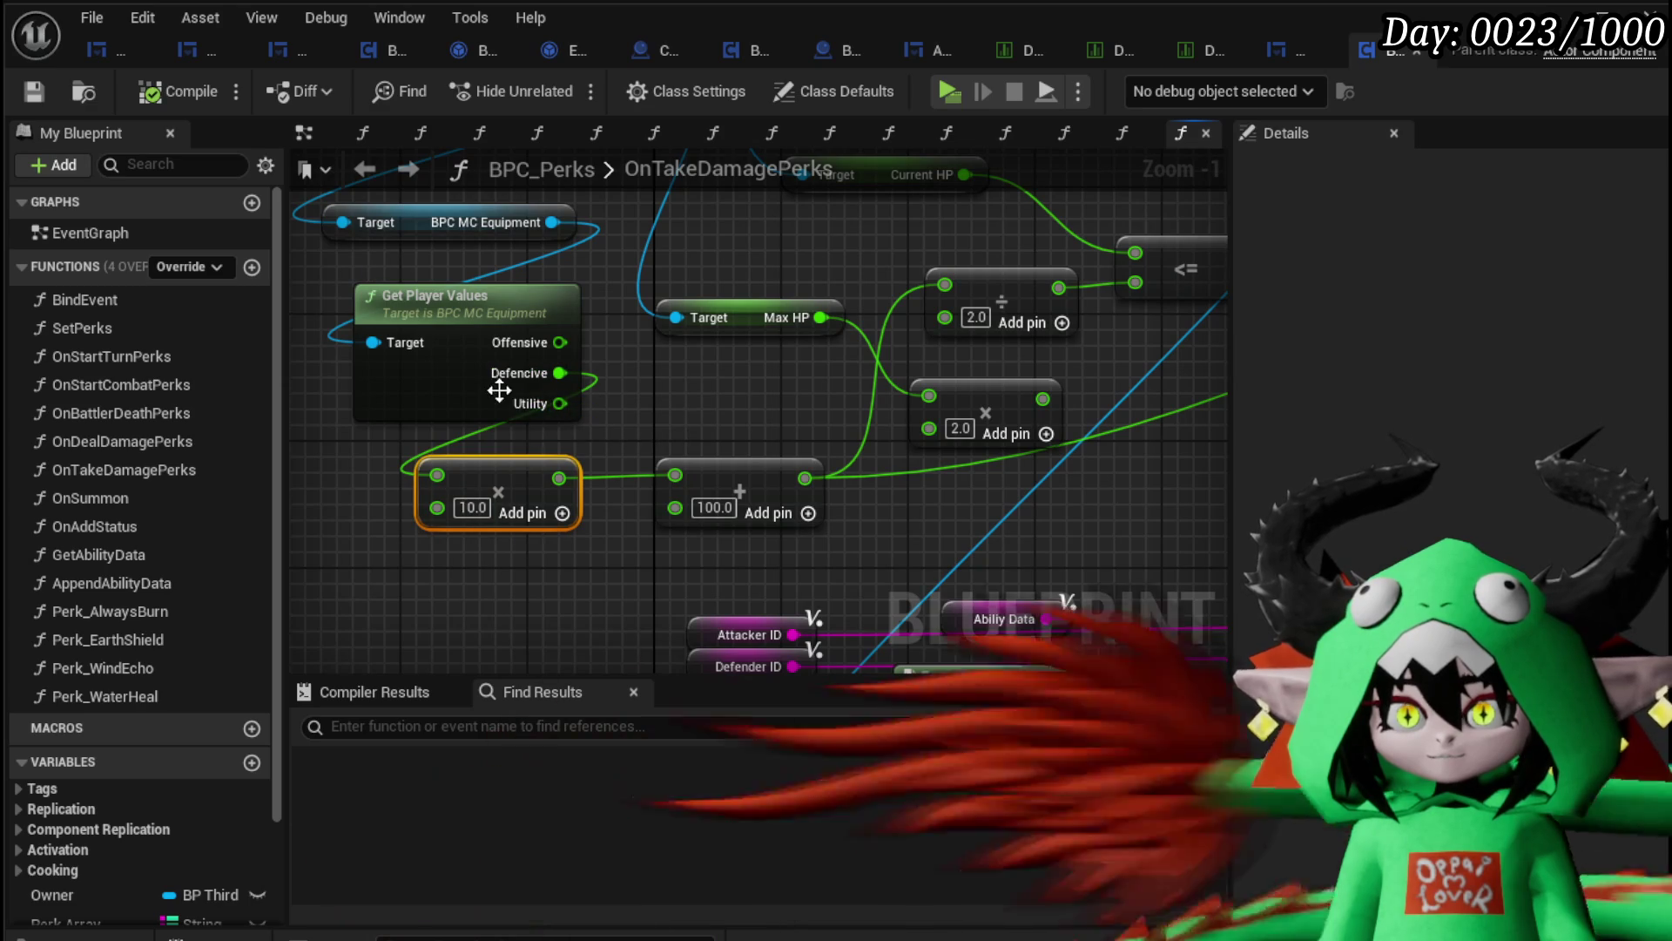
click(740, 487)
click(807, 400)
scroll(608, 413, down, 2)
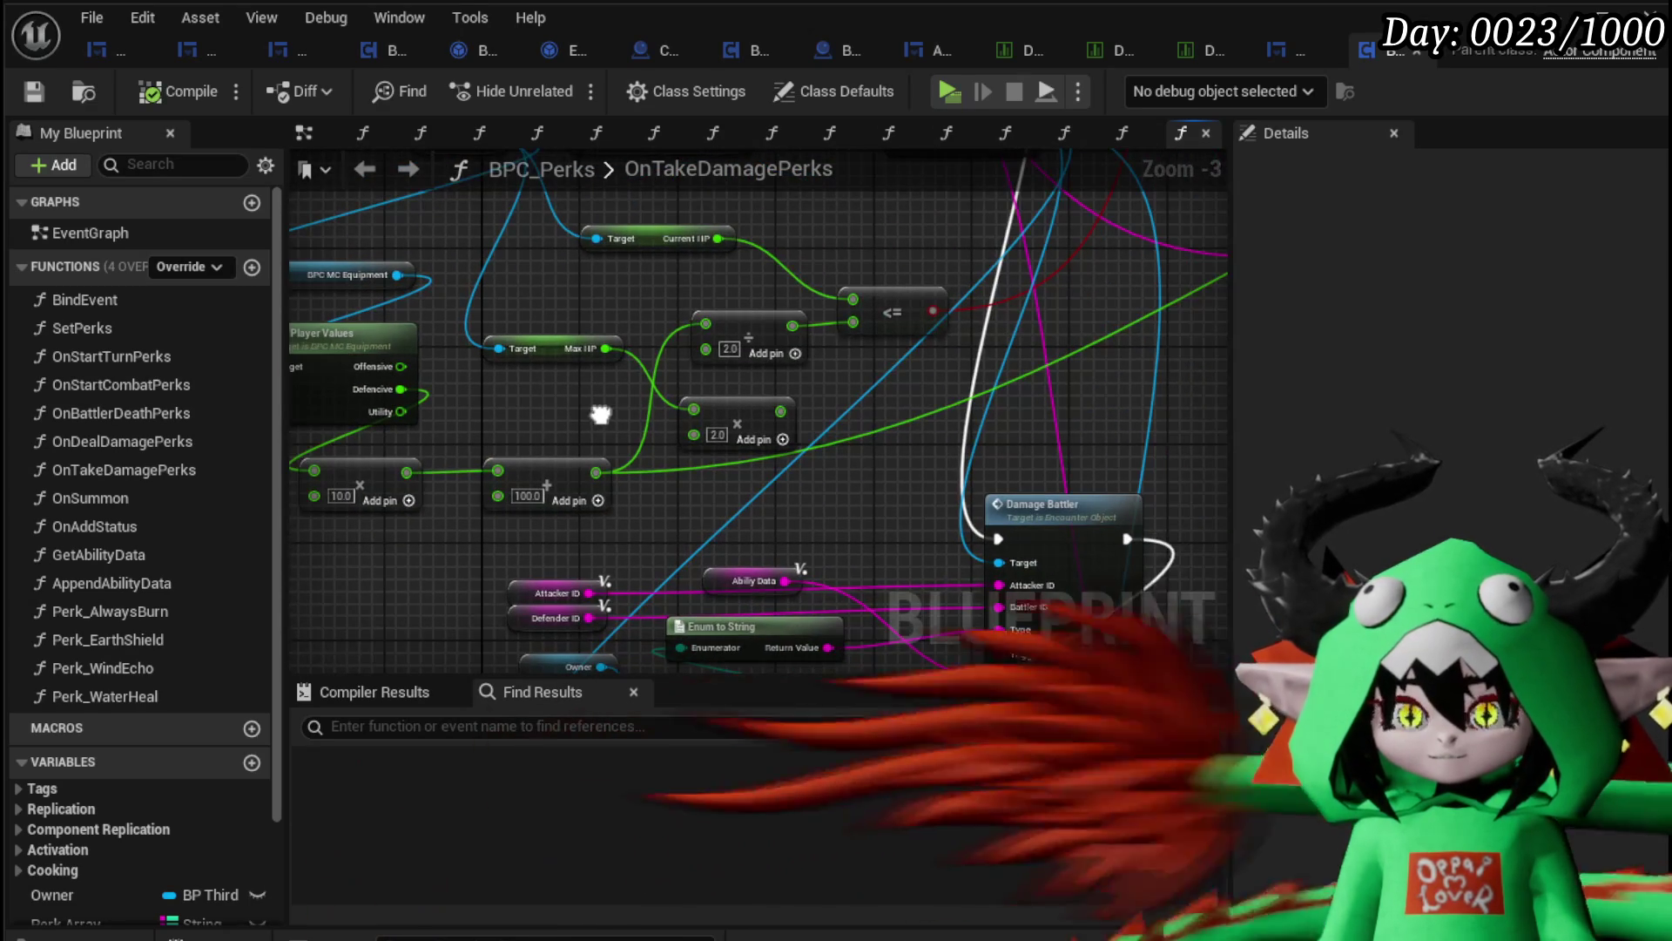
mouse_move(608, 413)
mouse_down()
mouse_move(700, 478)
mouse_move(569, 457)
mouse_up()
scroll(568, 457, down, 1)
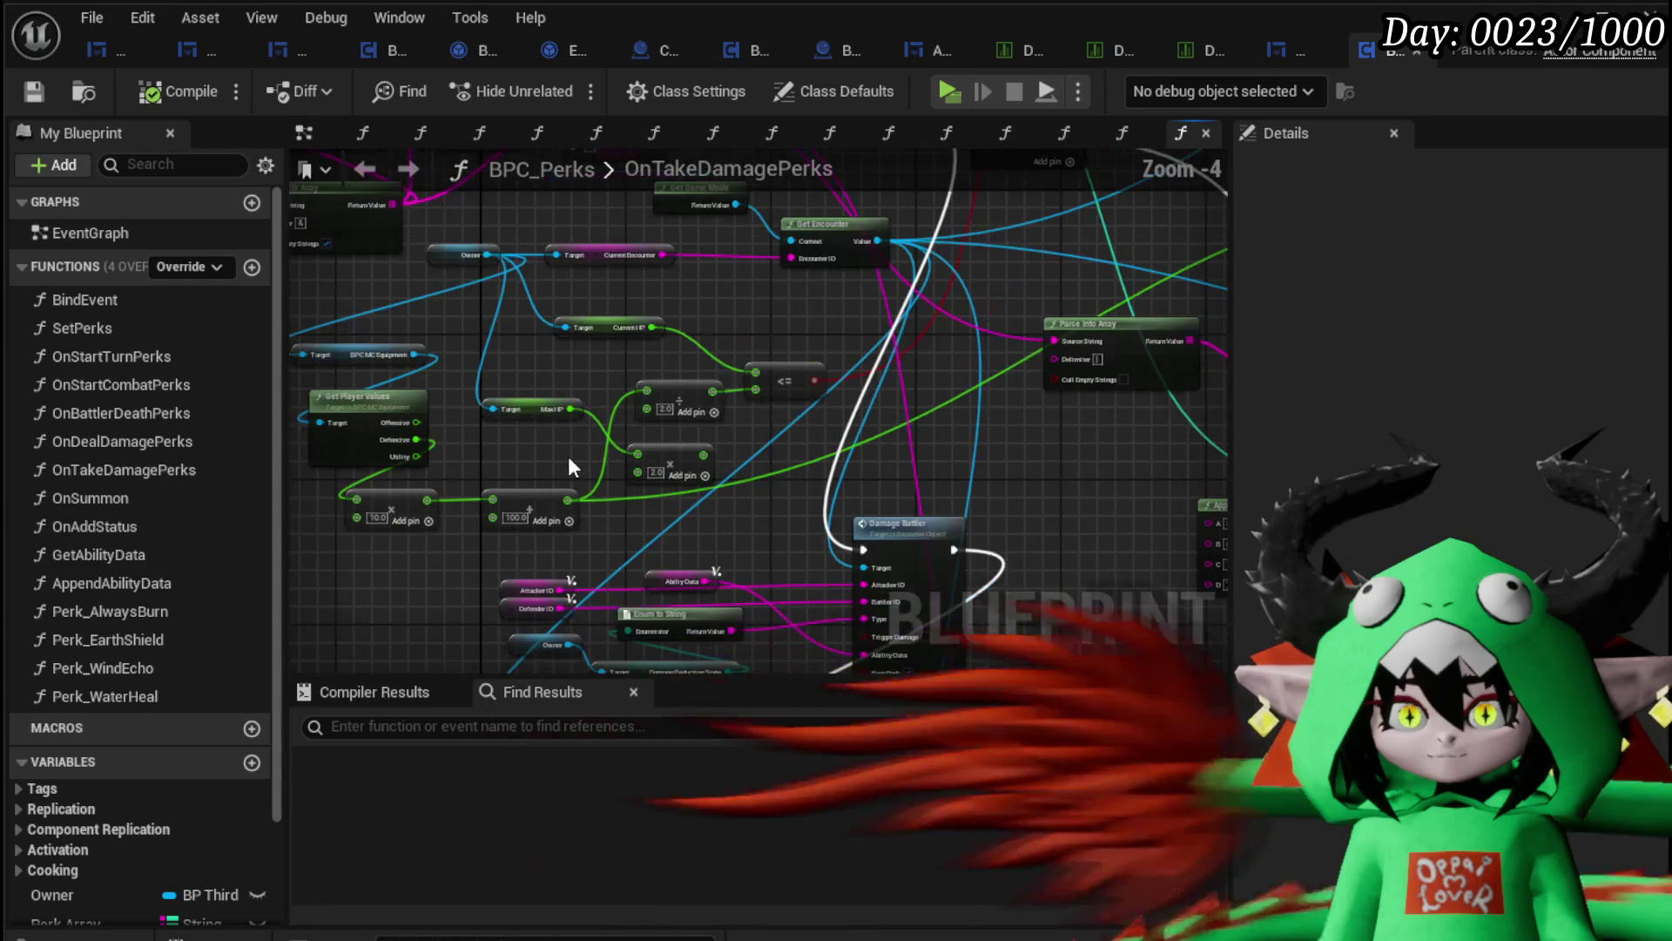
Step: Add a Multiply node on the multiply node's float result
mouse_move(426, 500)
mouse_down()
mouse_move(1475, 243)
mouse_move(1127, 116)
mouse_move(956, 621)
mouse_up()
drag(469, 586, 448, 576)
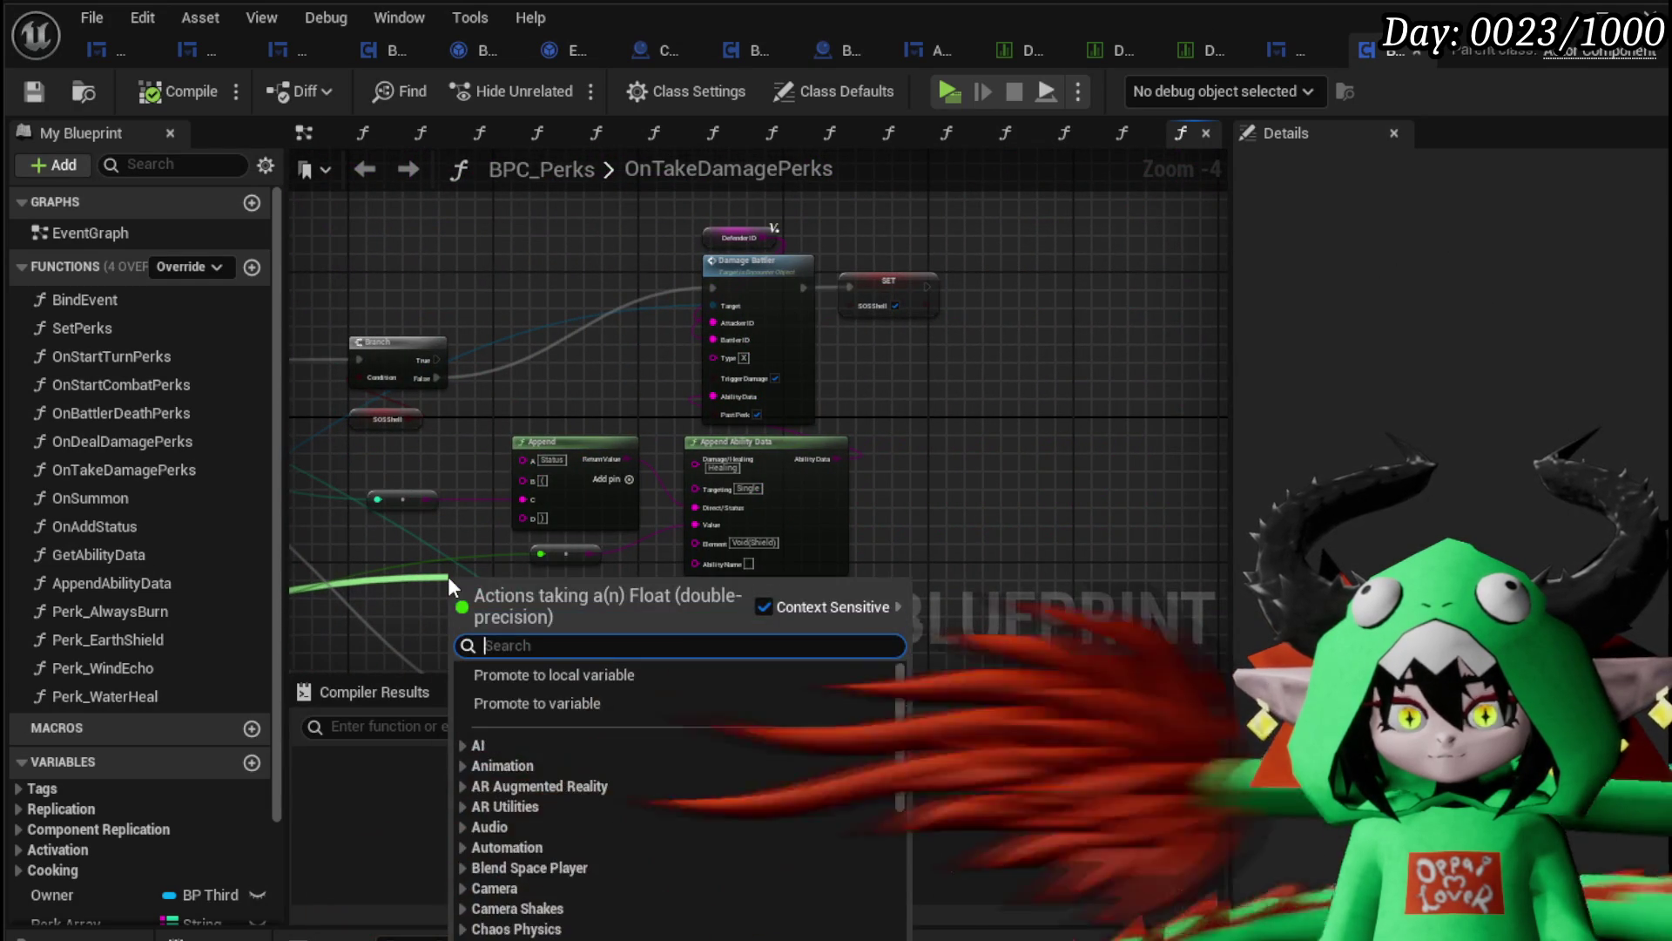
text(*)
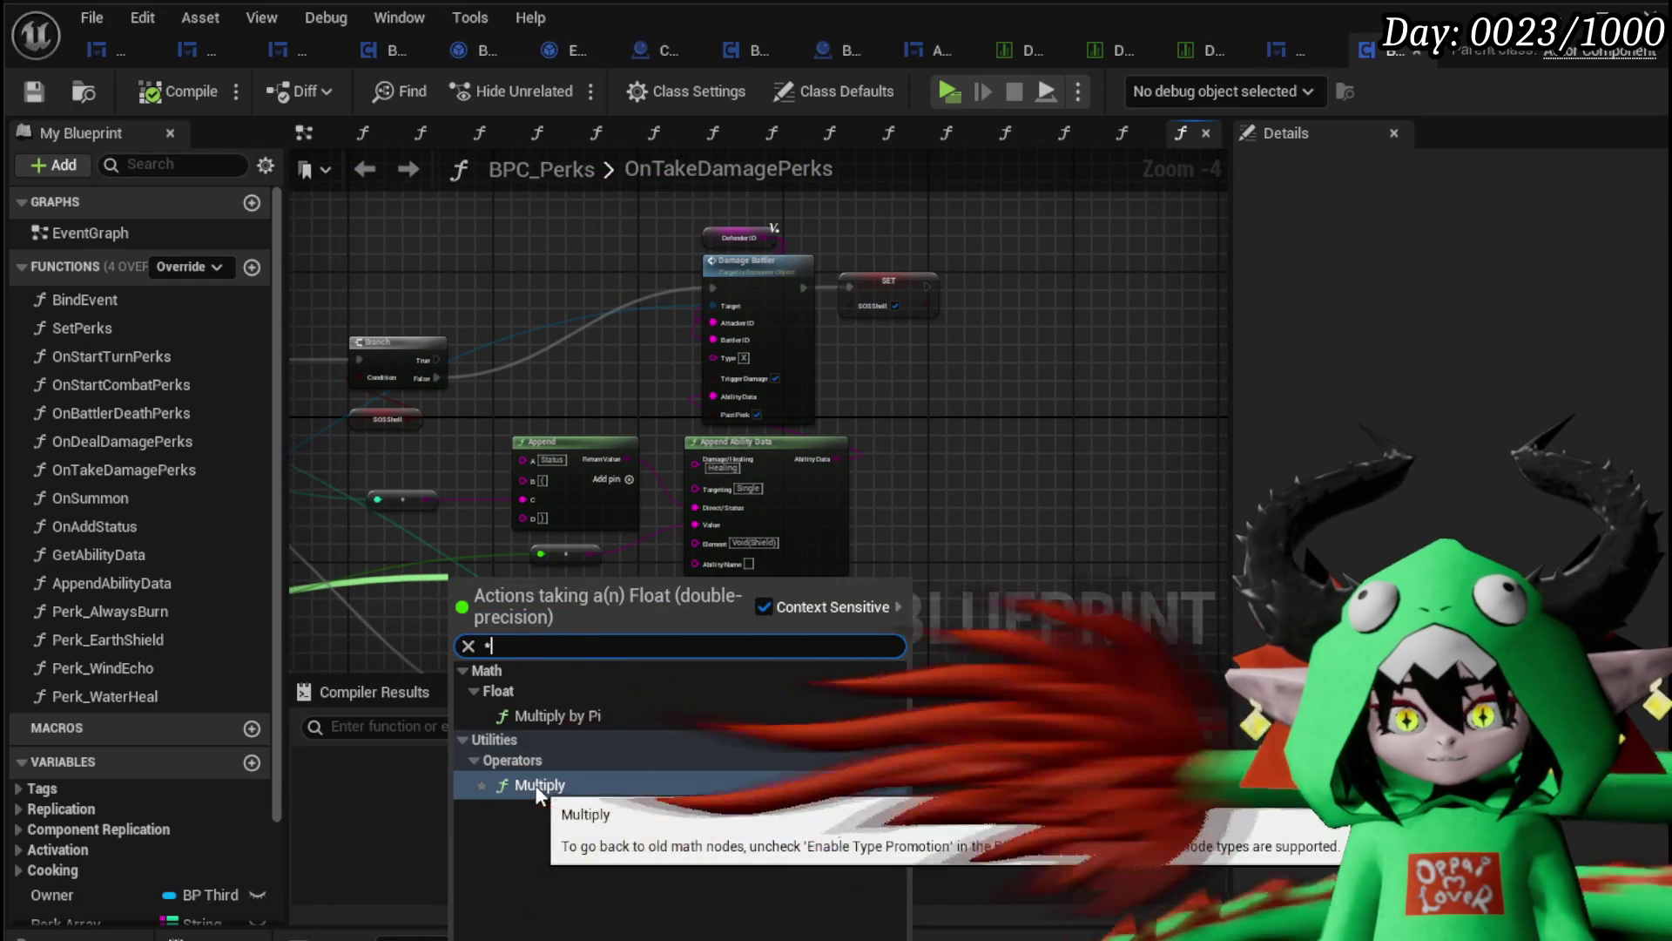
click(540, 785)
Step: Search for a Multiply node from the Utility value wire, then playtest the level
mouse_move(540, 784)
mouse_down()
mouse_move(733, 489)
mouse_move(1014, 341)
mouse_up()
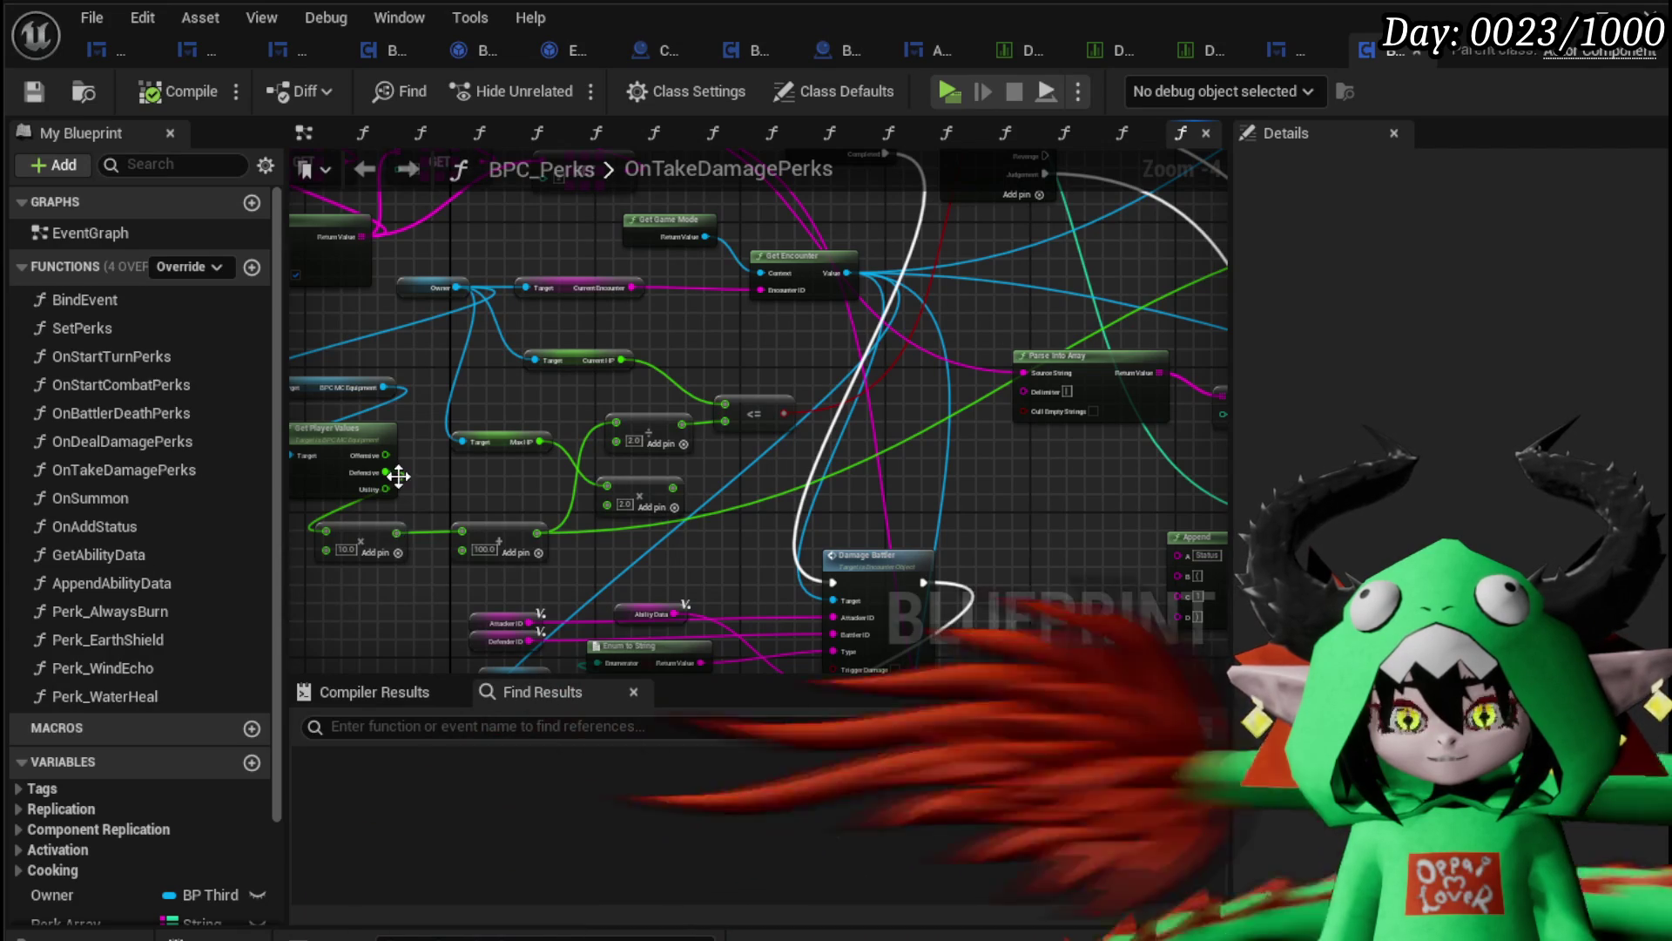
mouse_move(383, 489)
mouse_down()
mouse_move(403, 466)
mouse_move(902, 304)
mouse_move(859, 613)
mouse_up()
drag(763, 518, 771, 518)
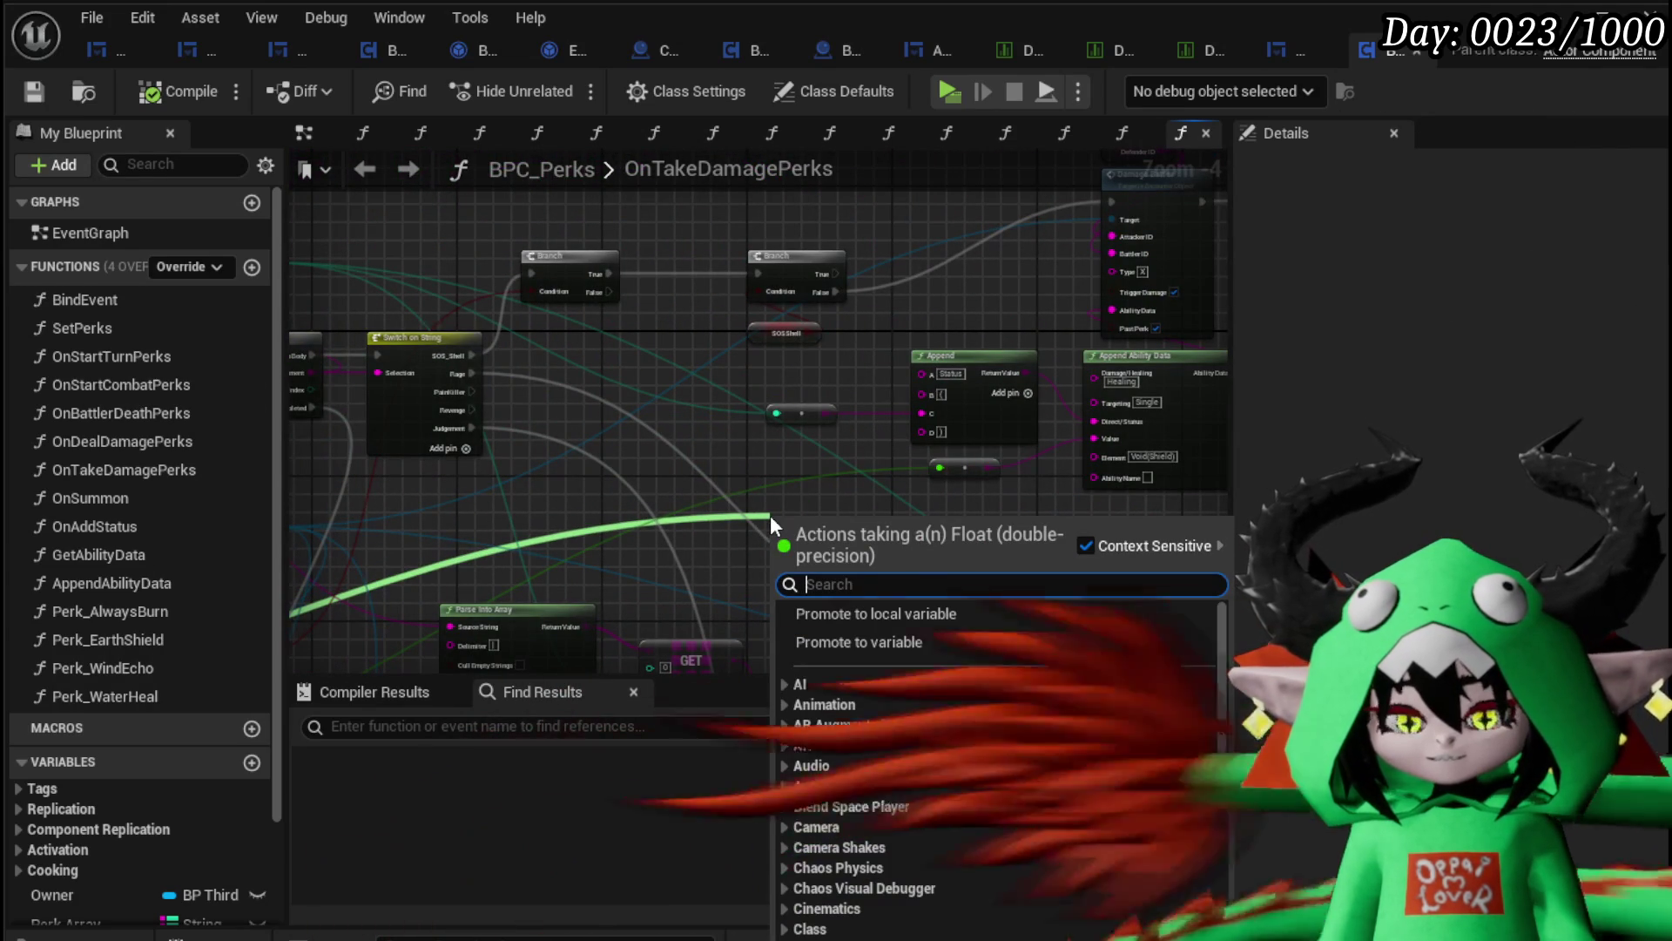
text(*)
scroll(793, 547, up, 2)
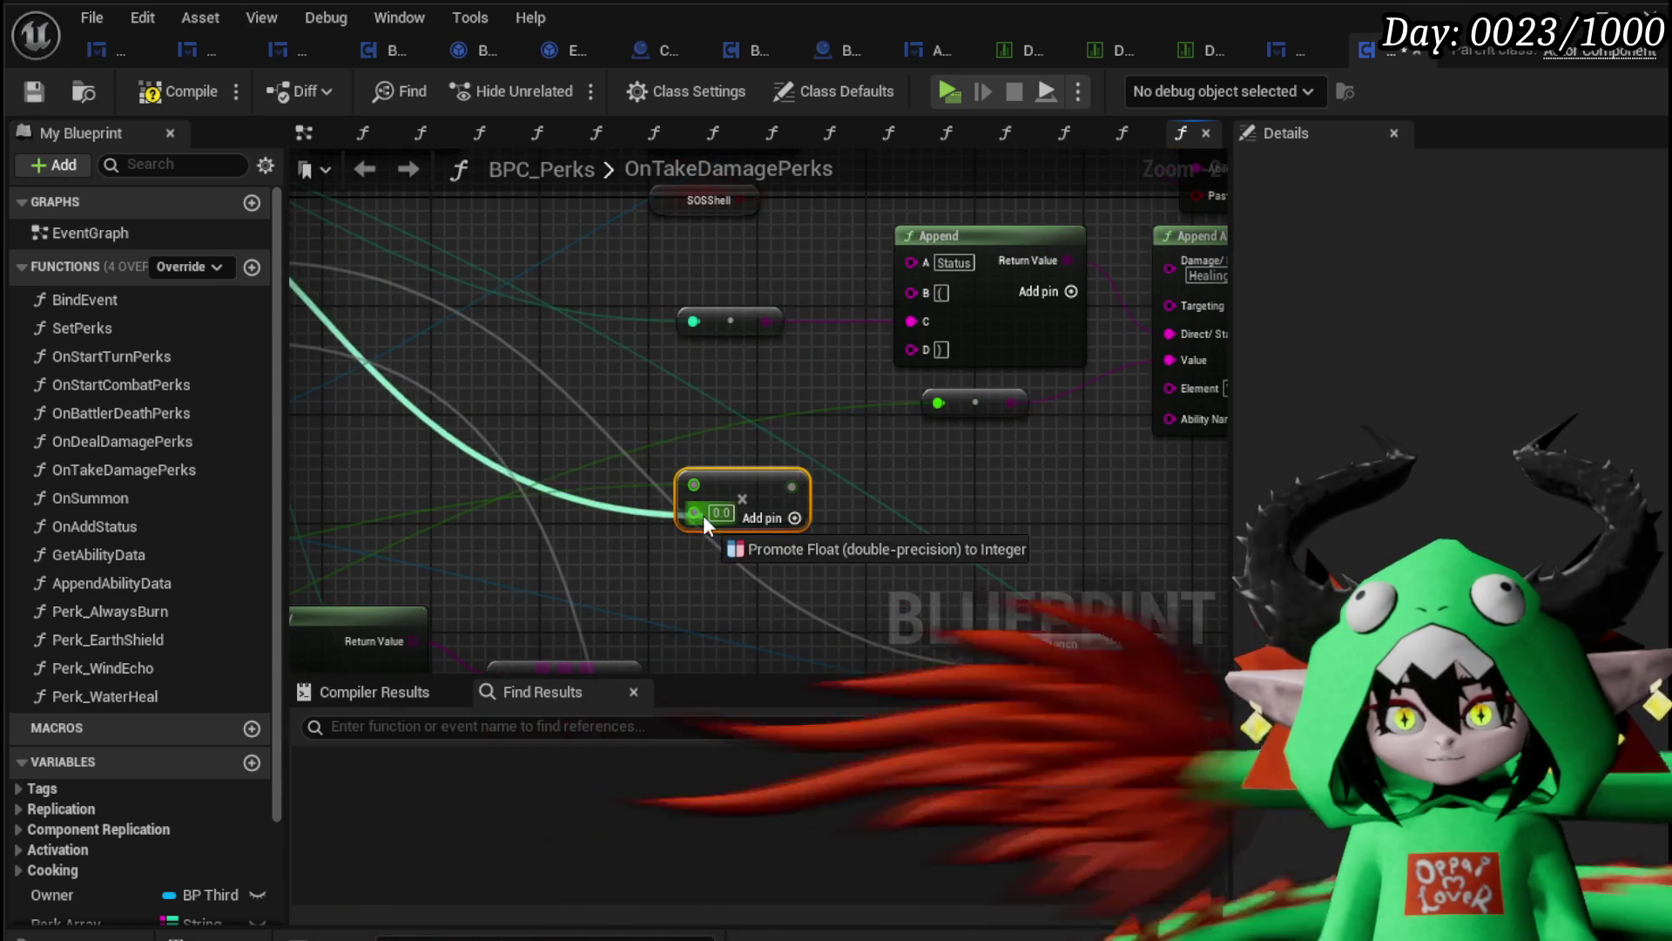
scroll(692, 436, up, 1)
scroll(593, 541, down, 1)
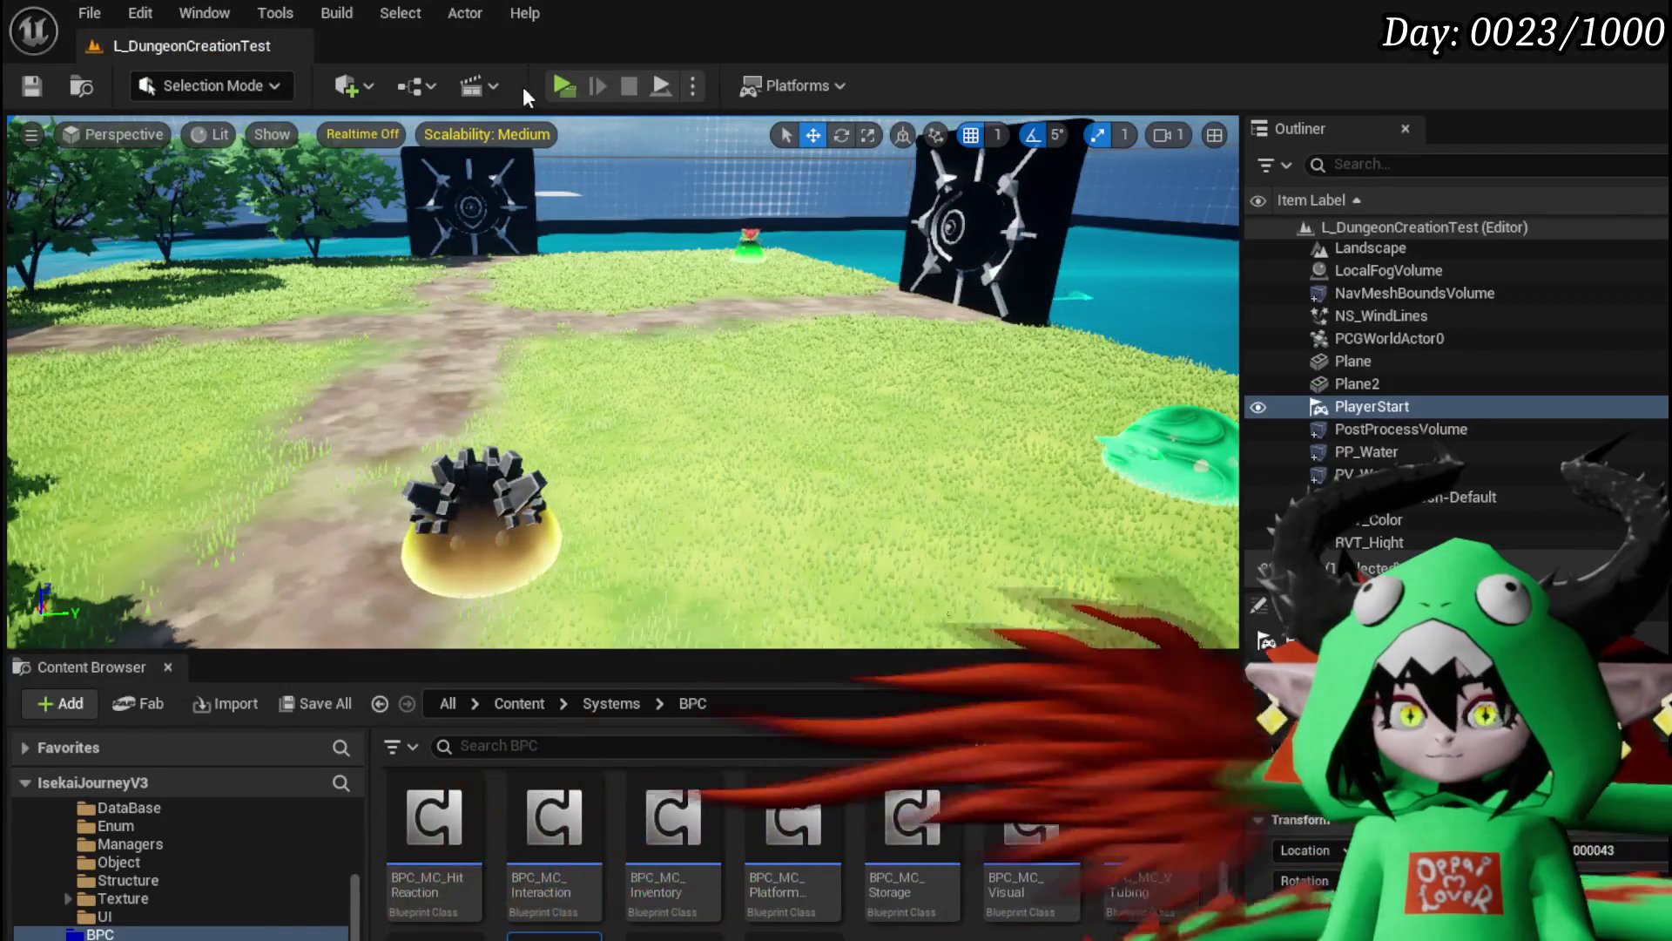
click(563, 91)
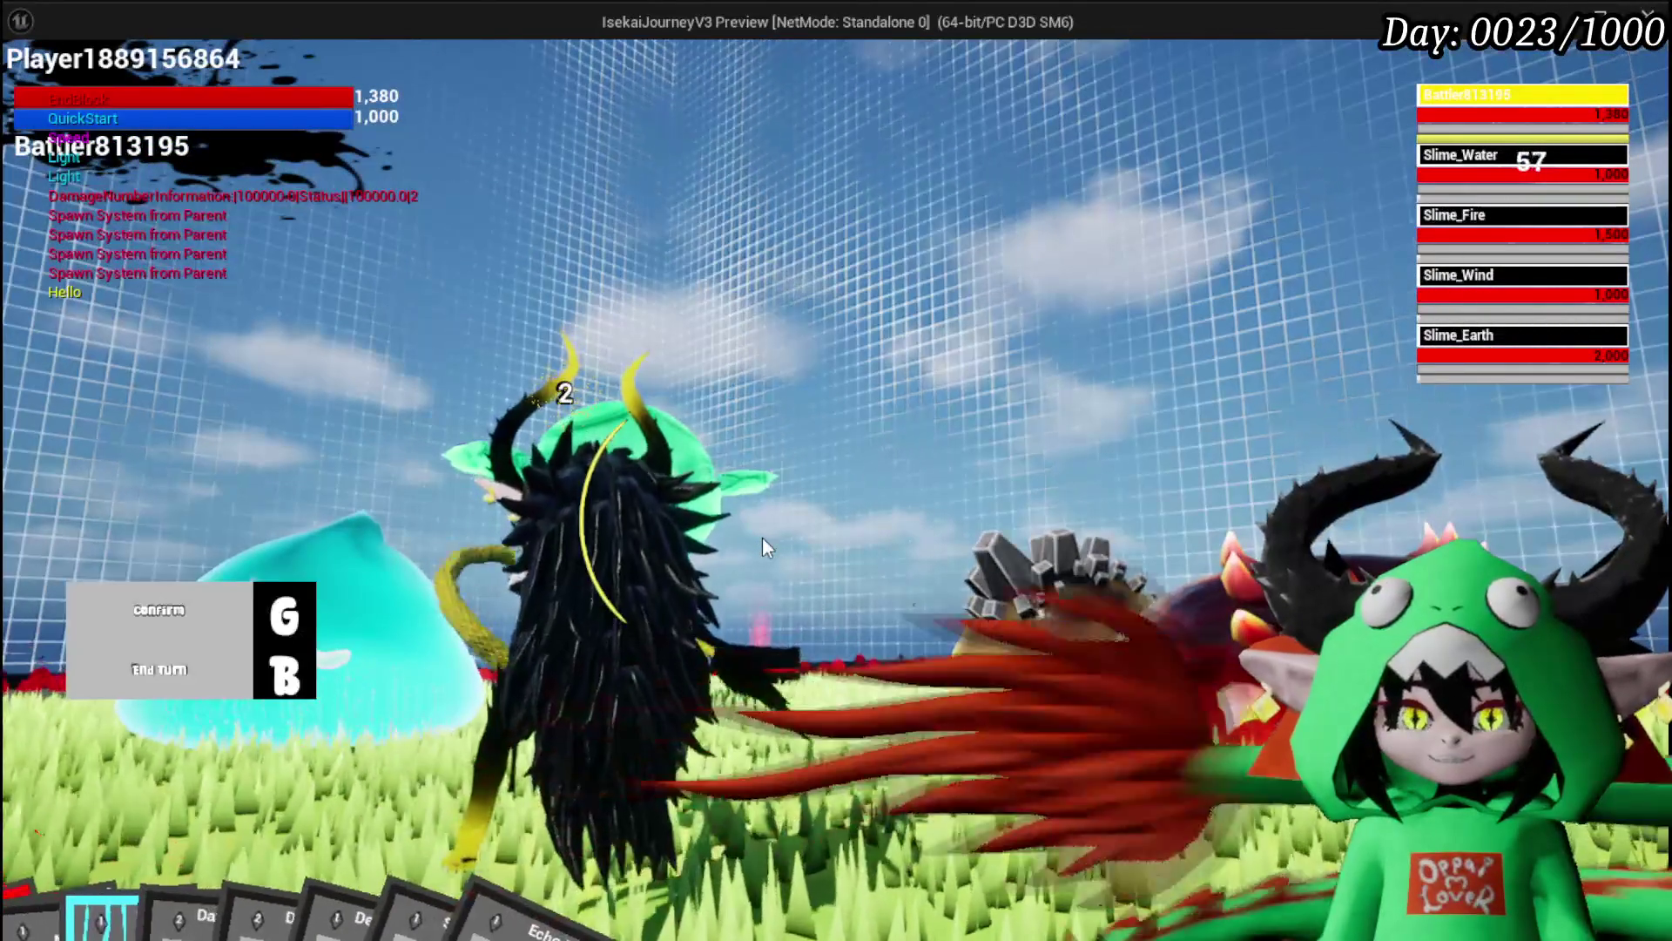
key(g)
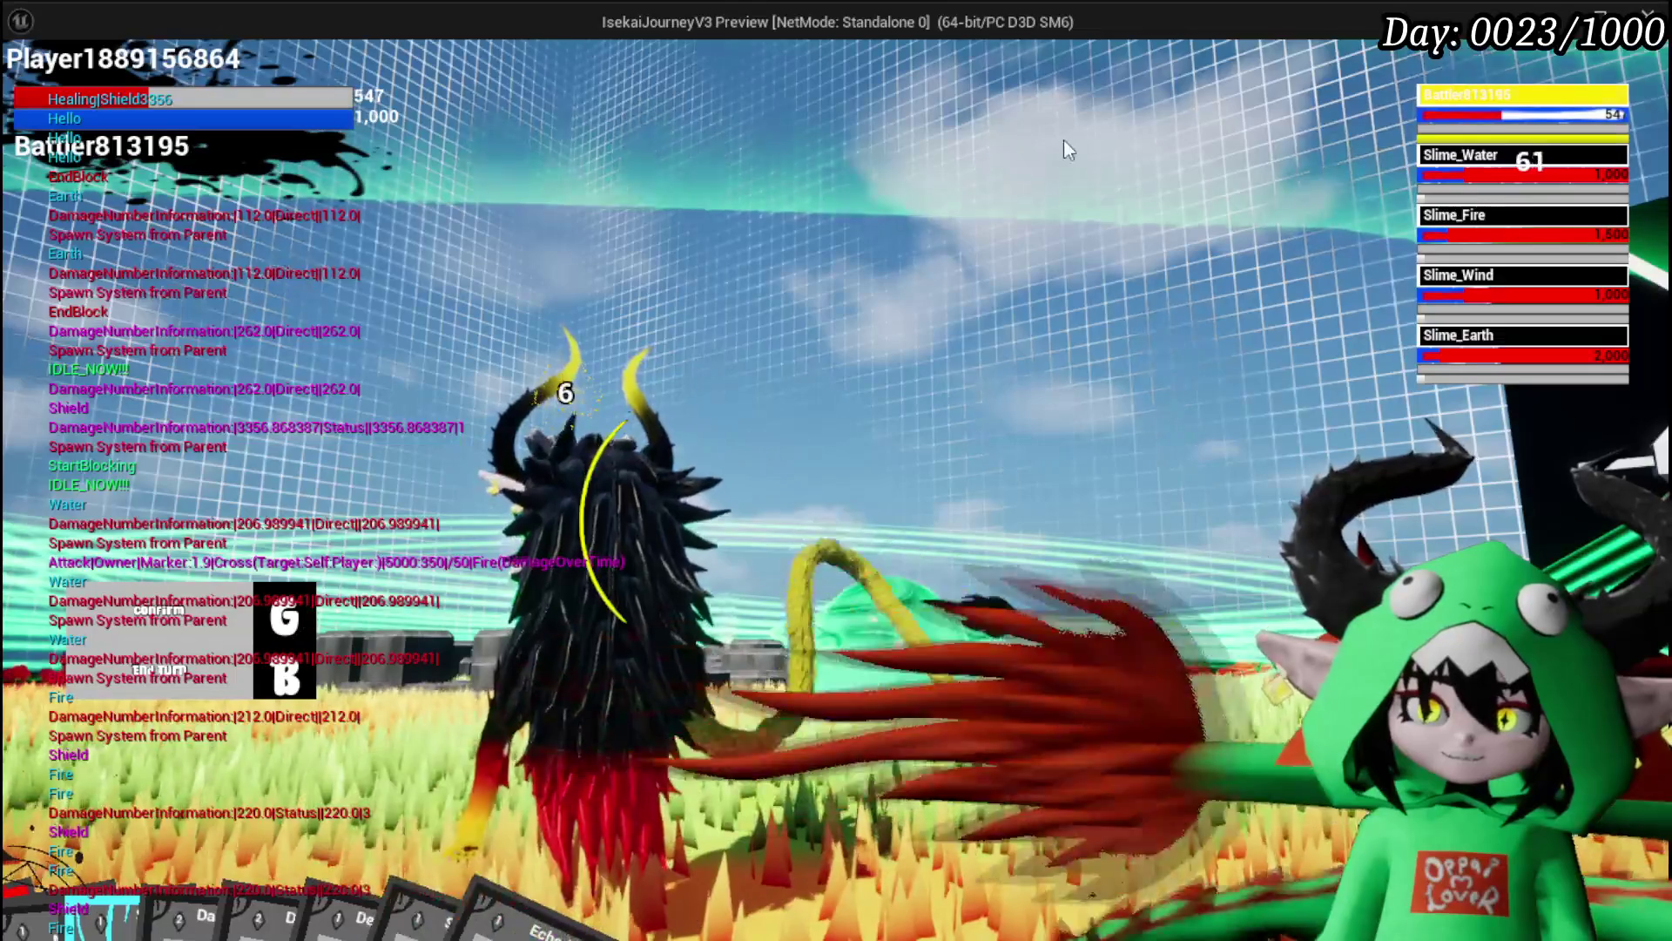
mouse_move(270, 837)
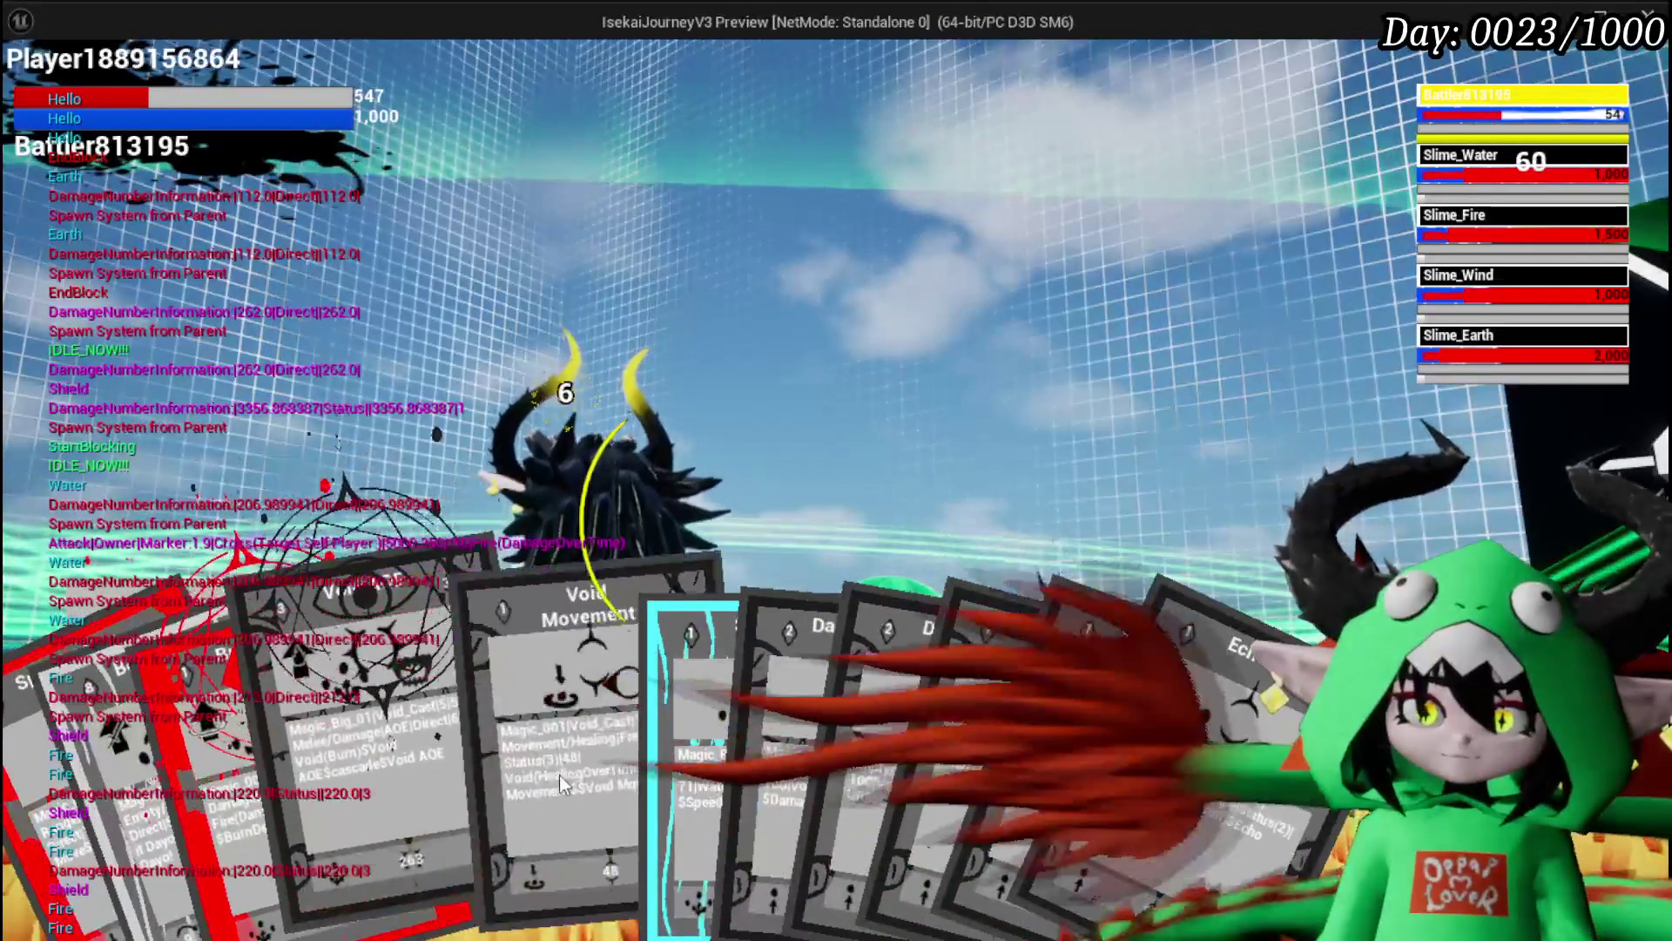
click(562, 766)
key(g)
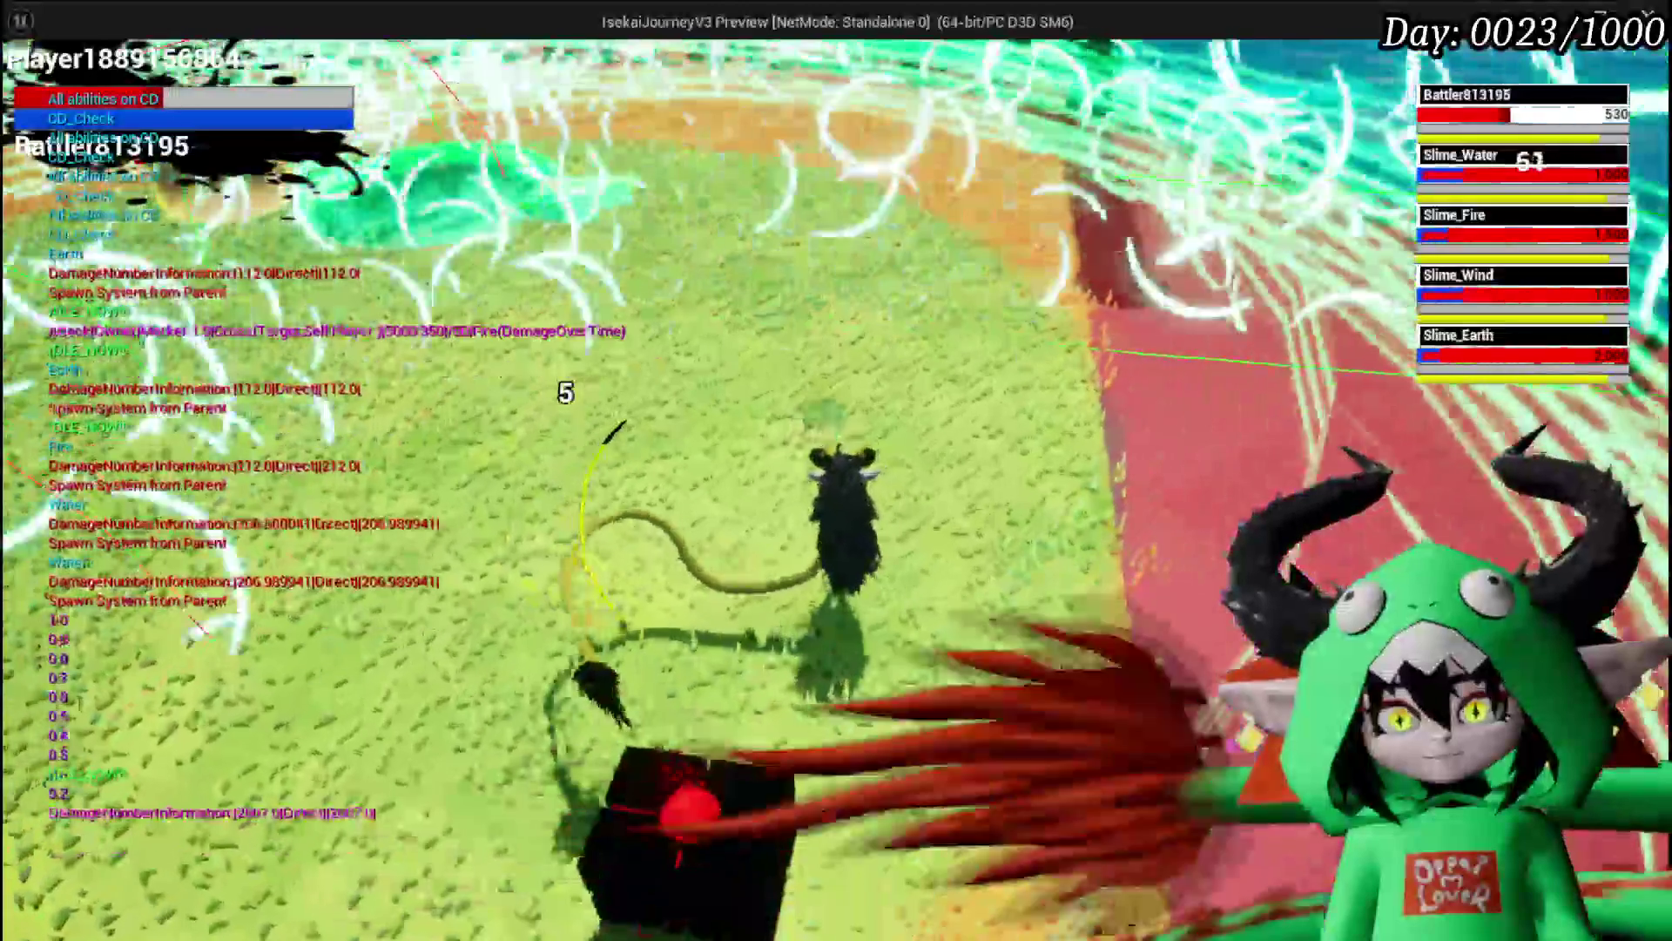
key(Escape)
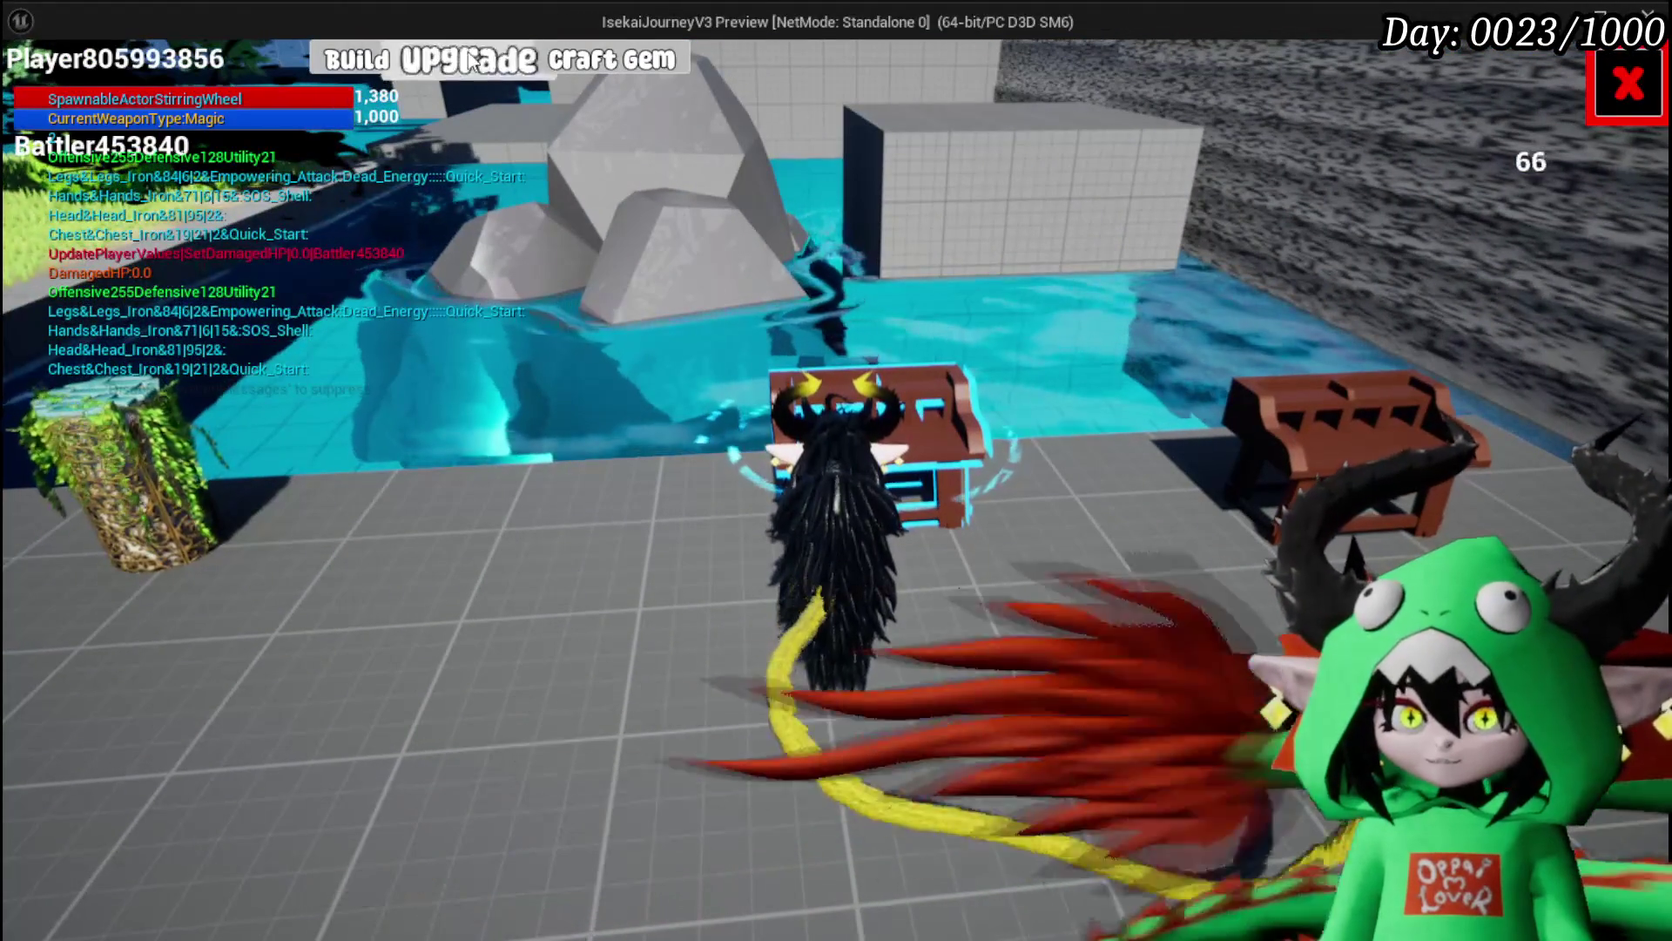
Step: Select Iron_Hands in the Upgrade section and buy 30-point gem slots until it has four
click(468, 59)
click(183, 196)
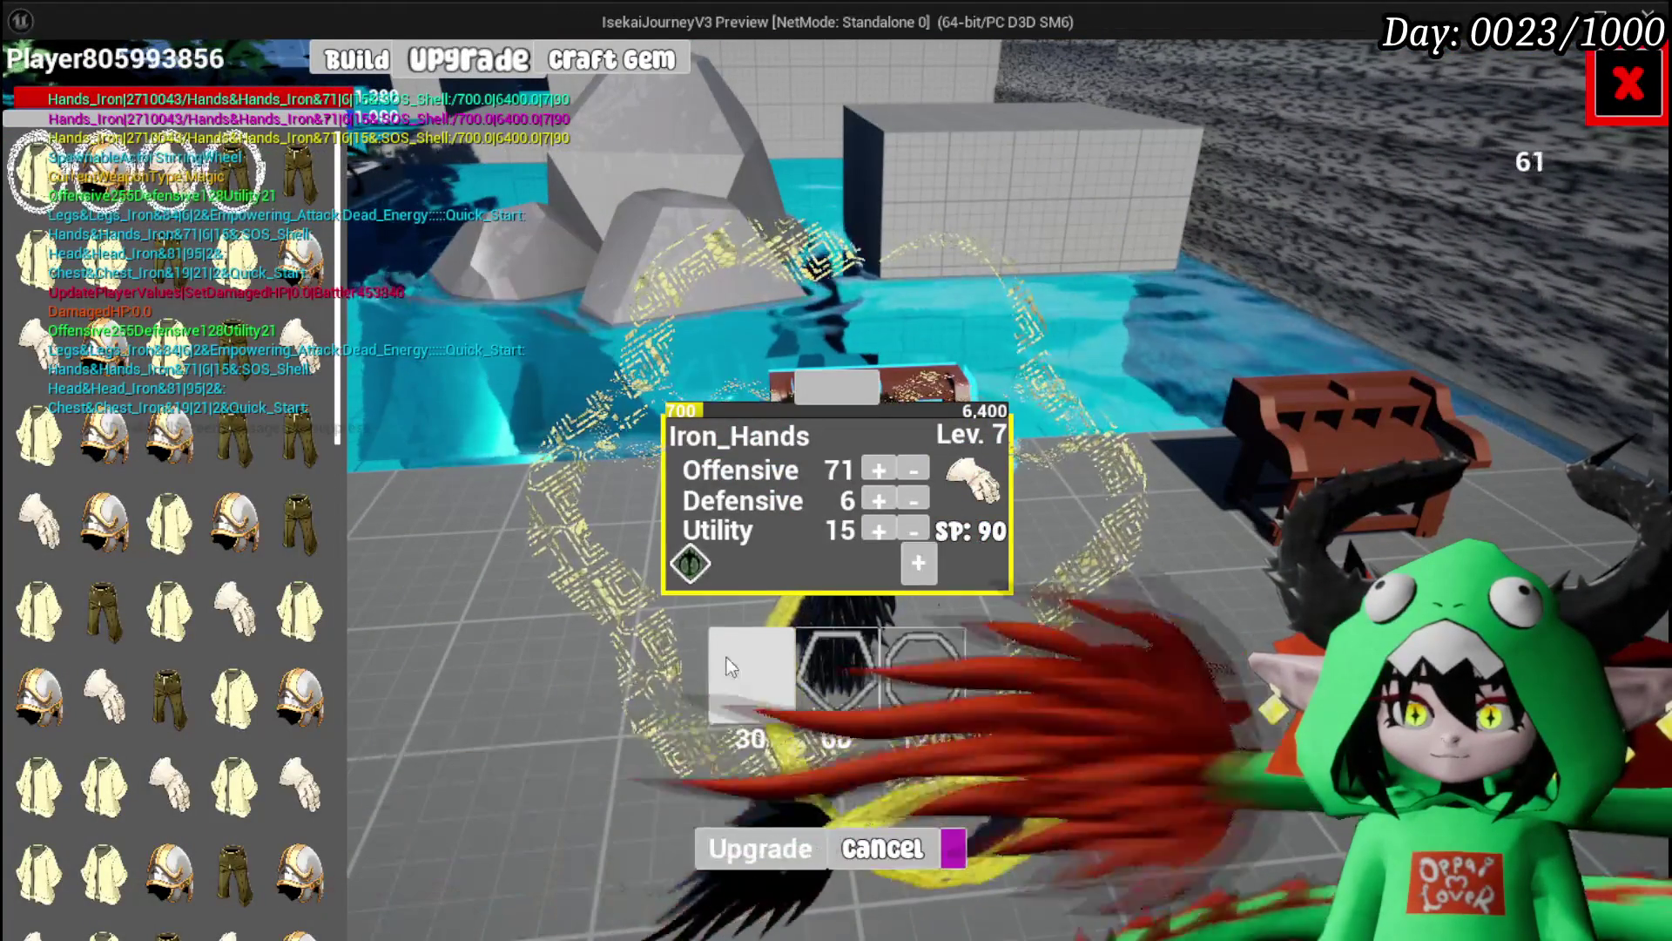
click(730, 666)
click(913, 567)
click(738, 666)
click(739, 668)
Step: Socket SOS Shell gems into slots four, three and two, then close the upgrade panel
click(733, 564)
click(757, 597)
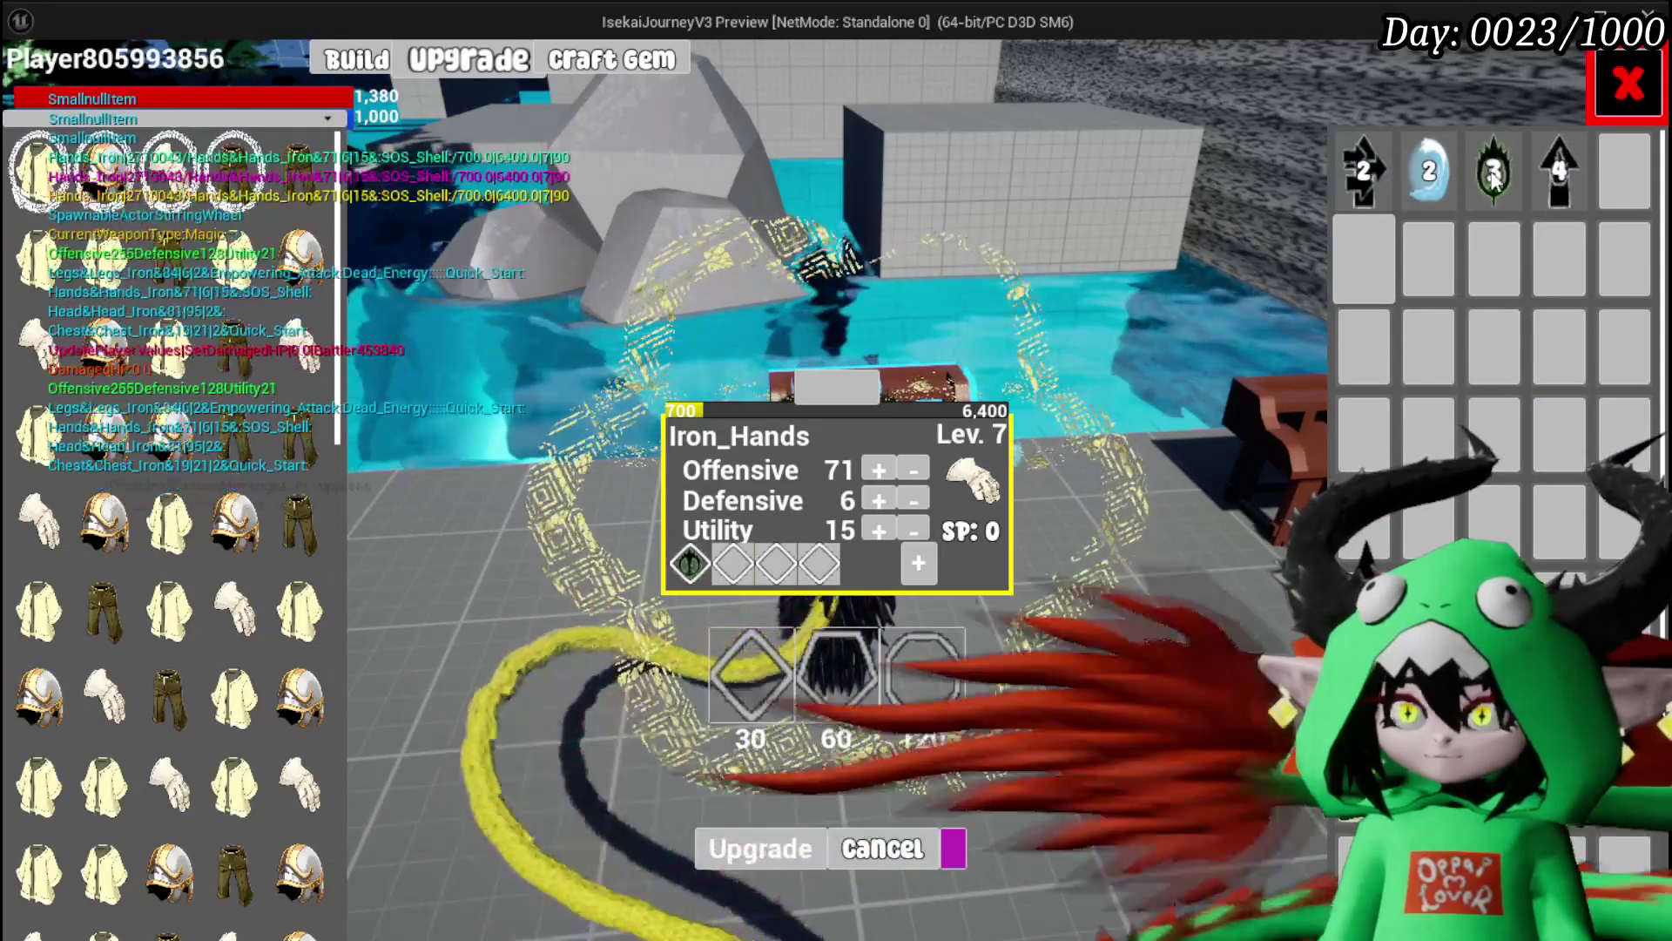
click(1428, 170)
click(1412, 190)
click(819, 564)
click(846, 599)
click(1428, 170)
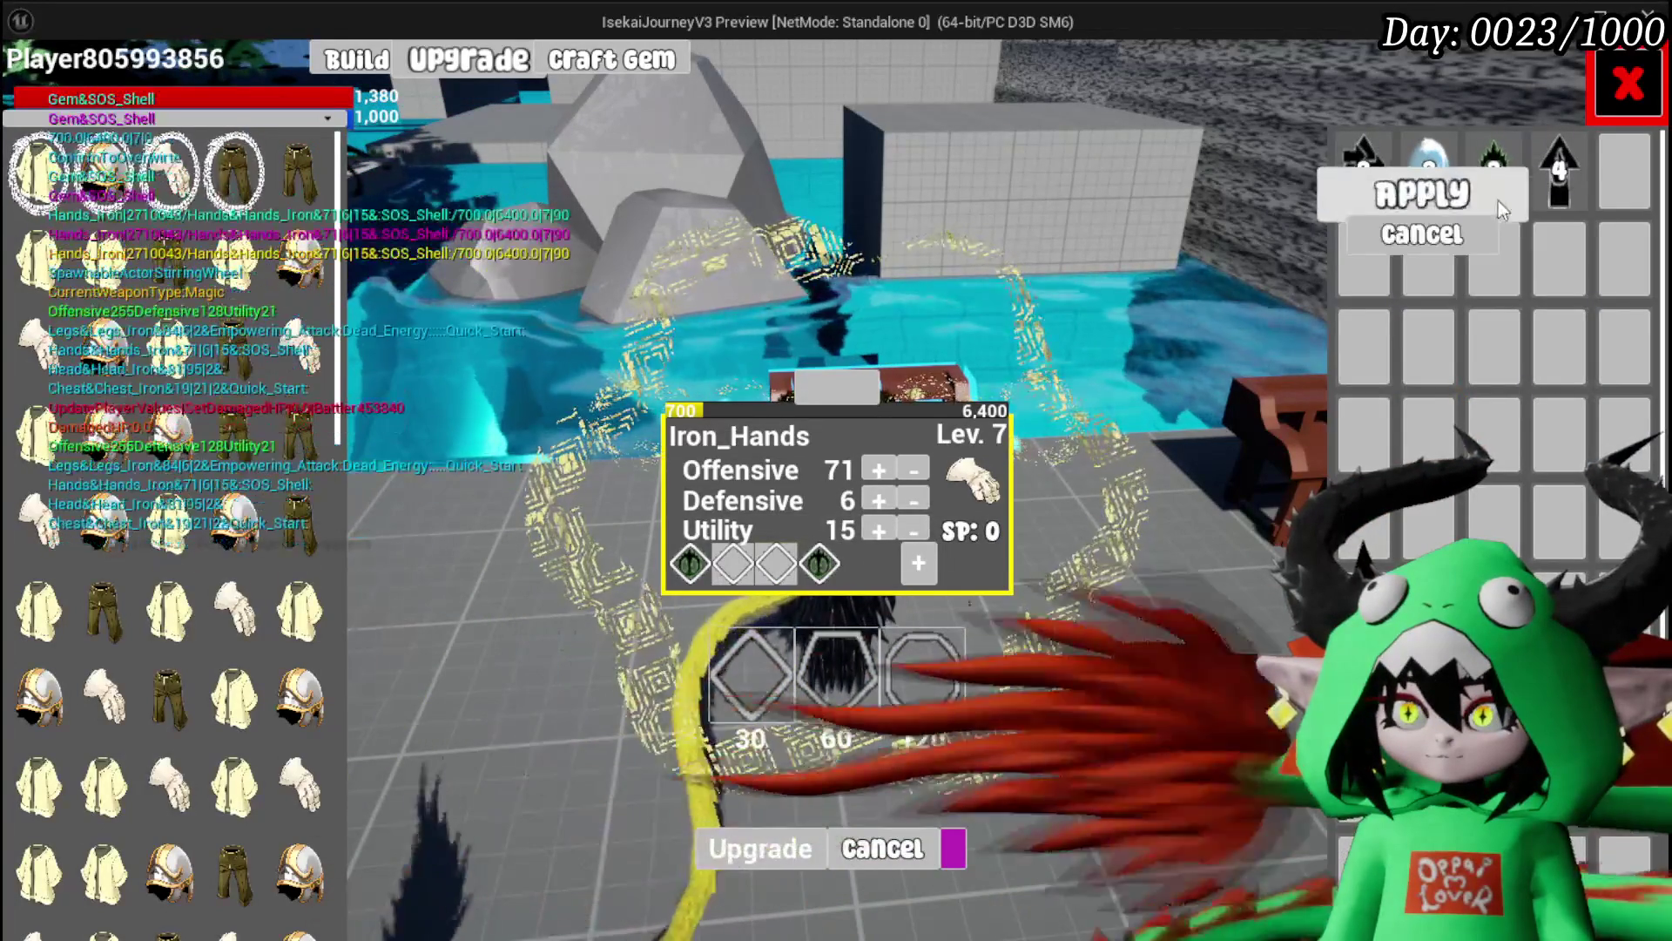
click(1420, 193)
click(751, 564)
click(783, 601)
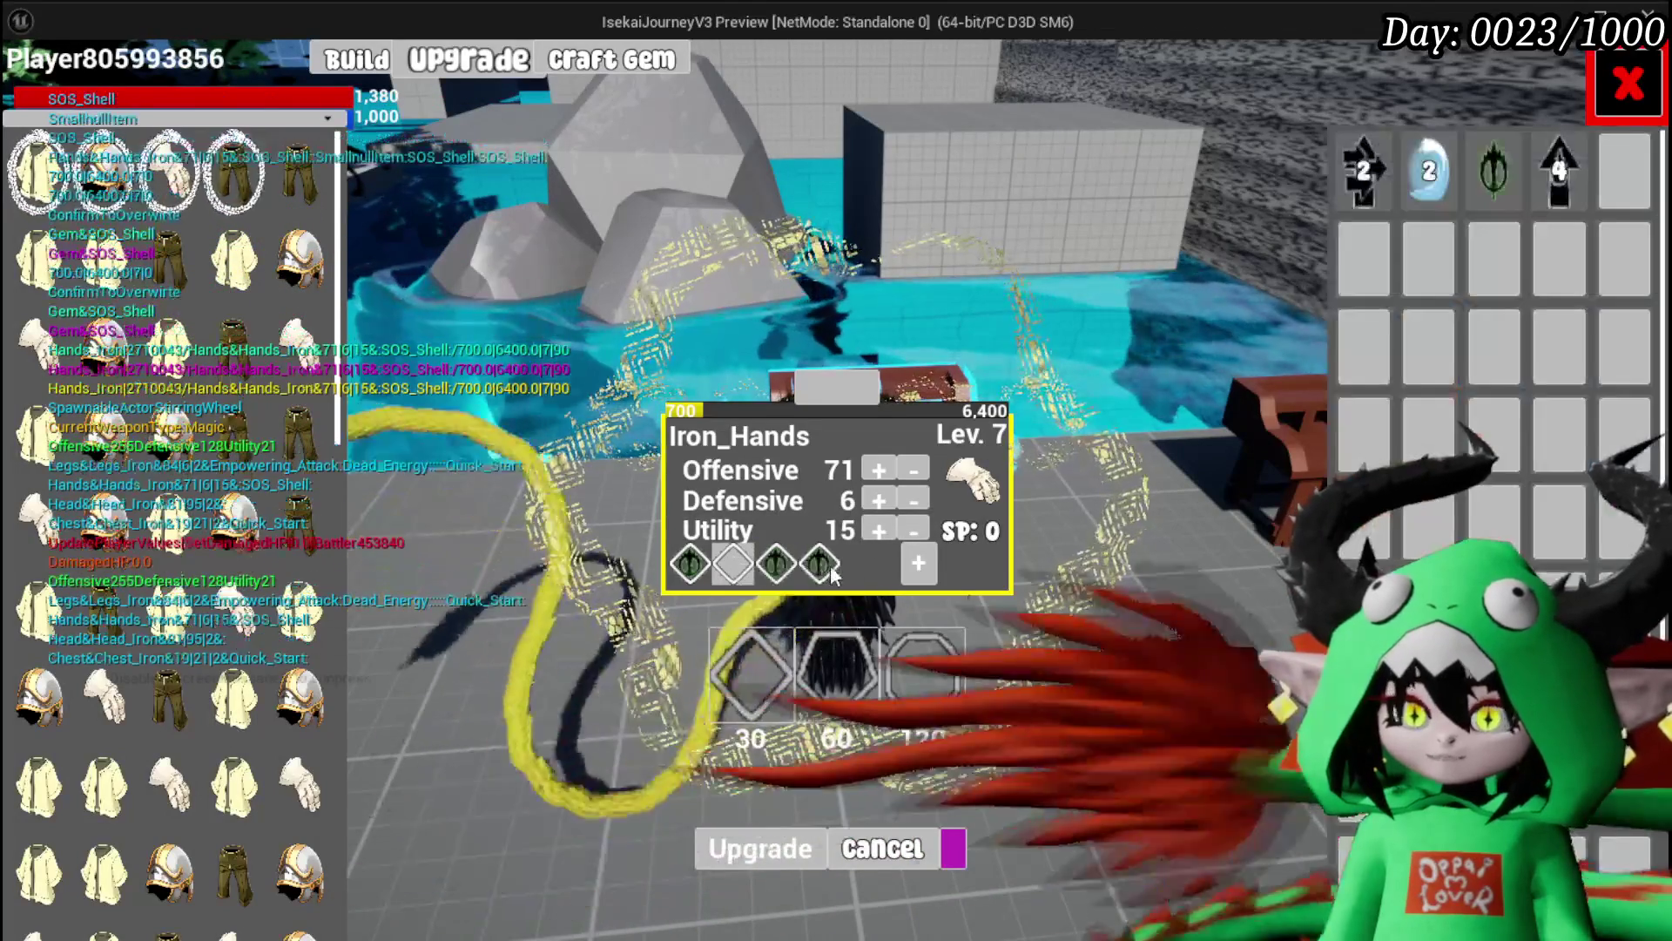
click(1512, 174)
click(1414, 194)
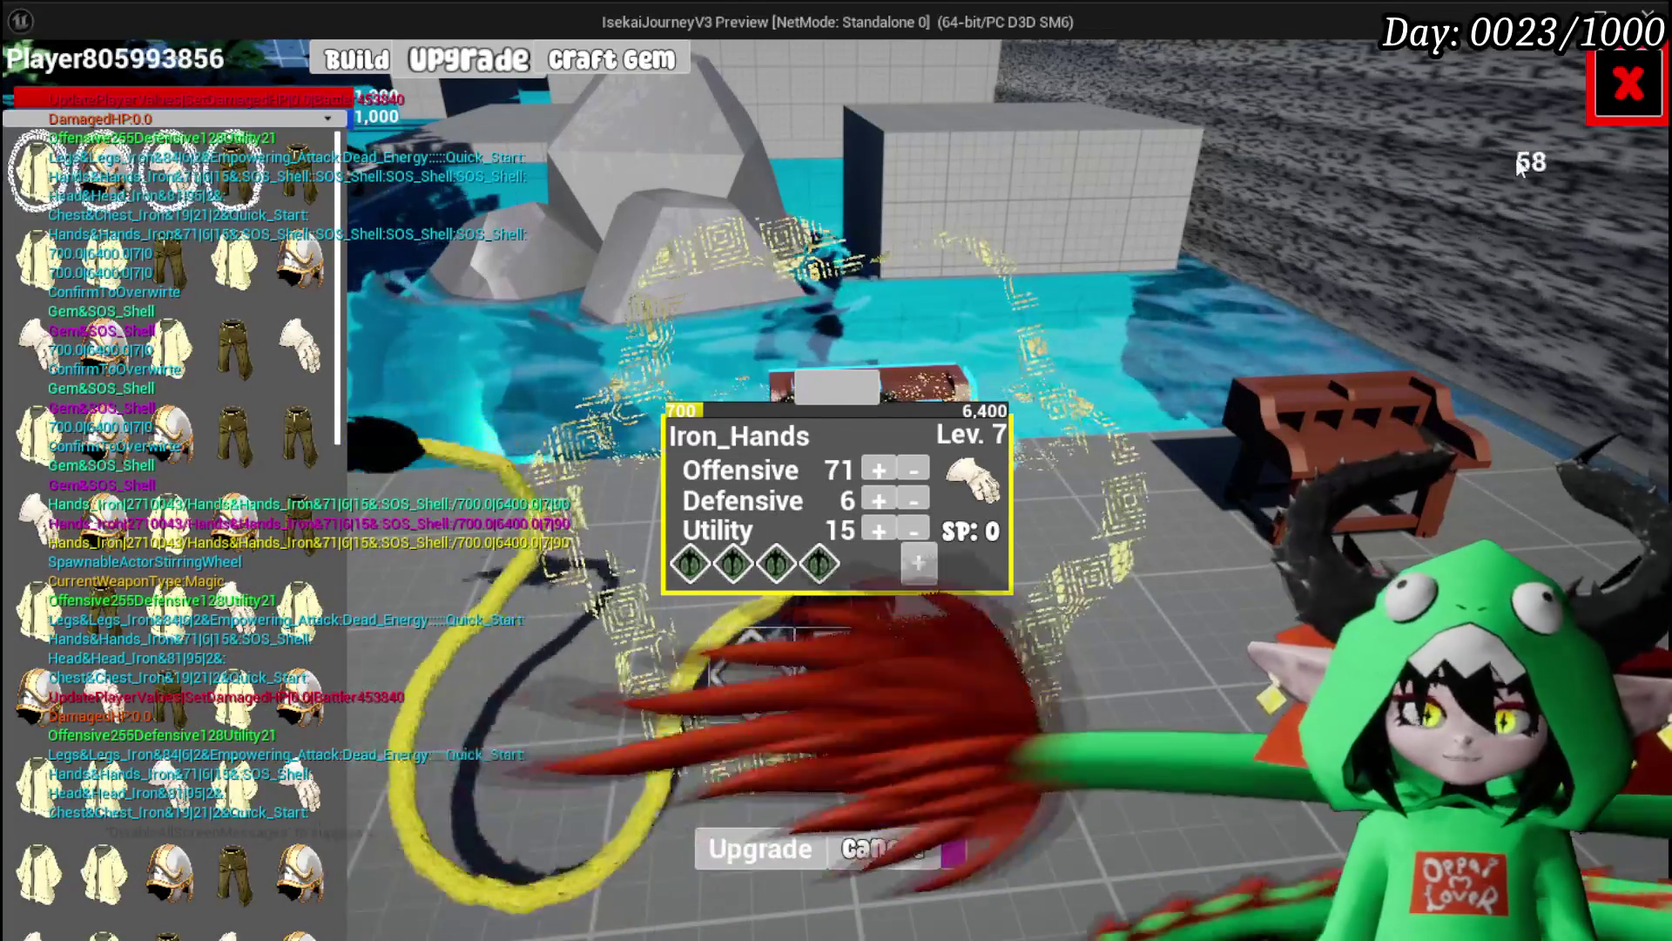
click(1626, 85)
Step: Attack the flower slime, confirm three turns with G, then stop Play In Editor with Esc
key(w)
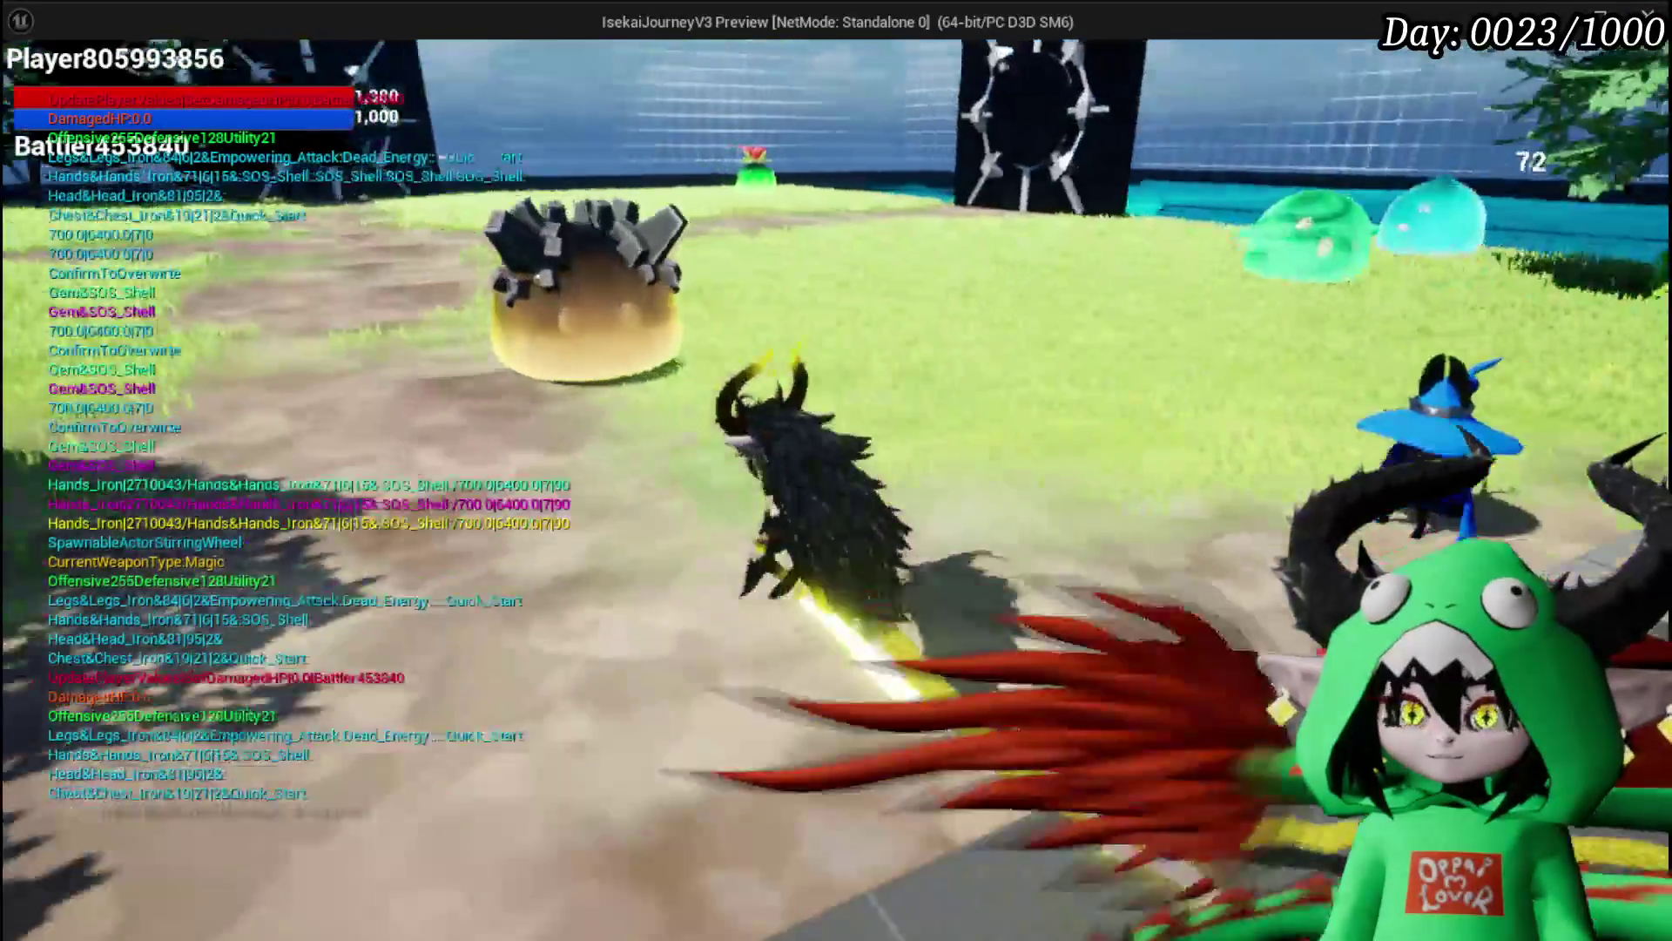
key(w)
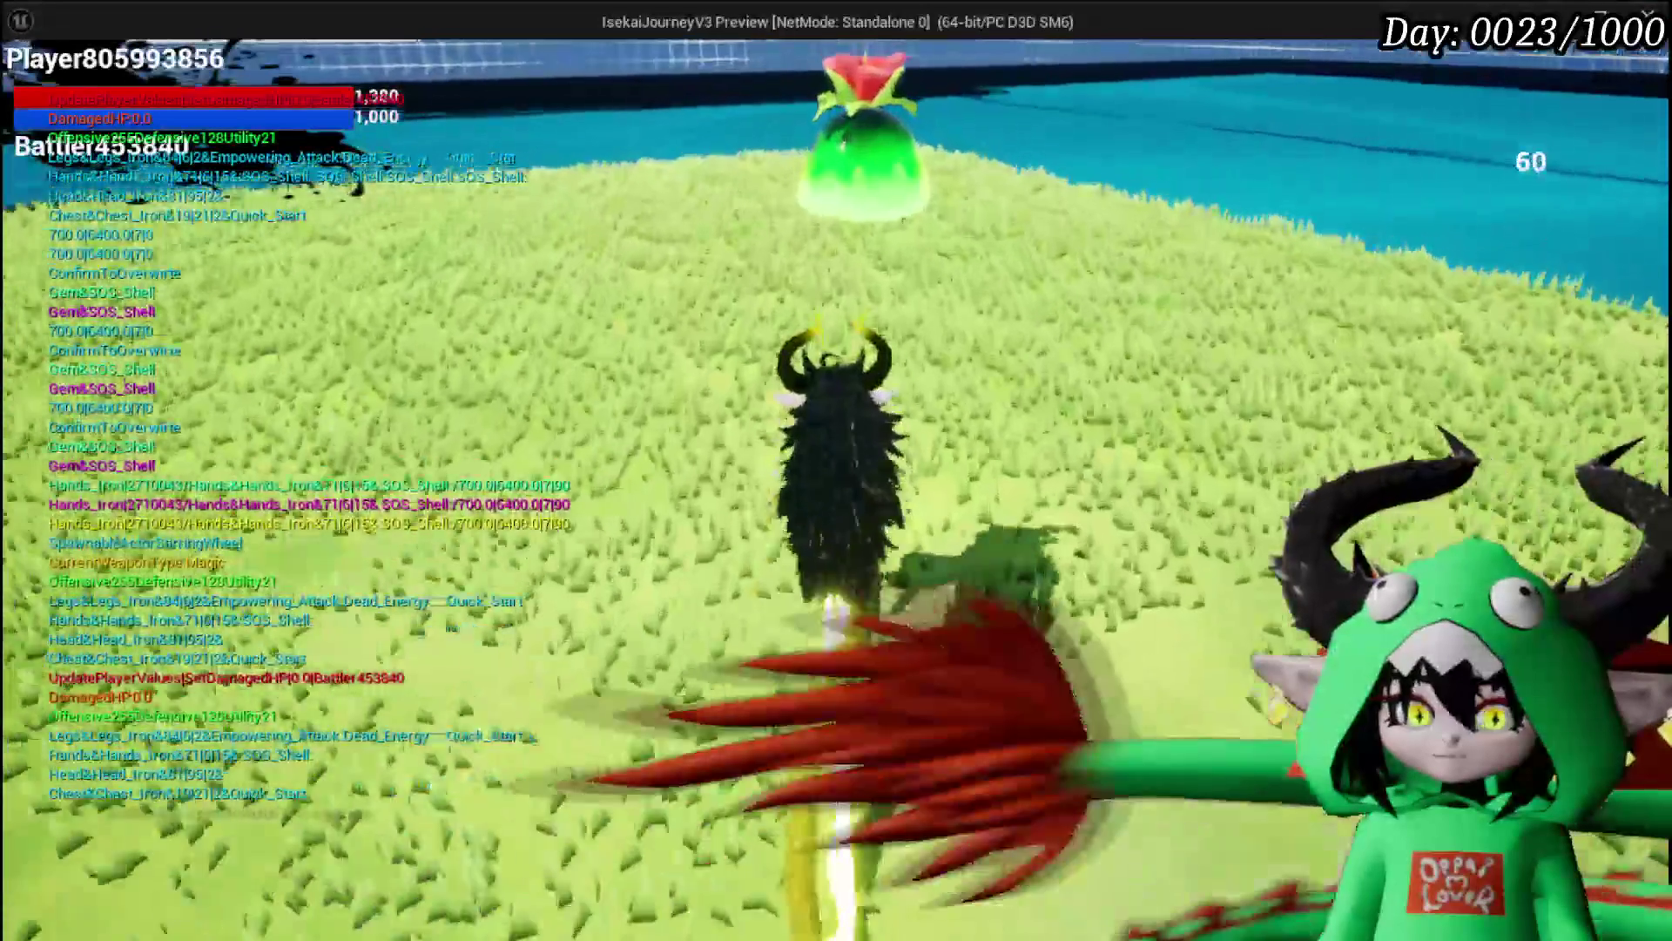
key(w)
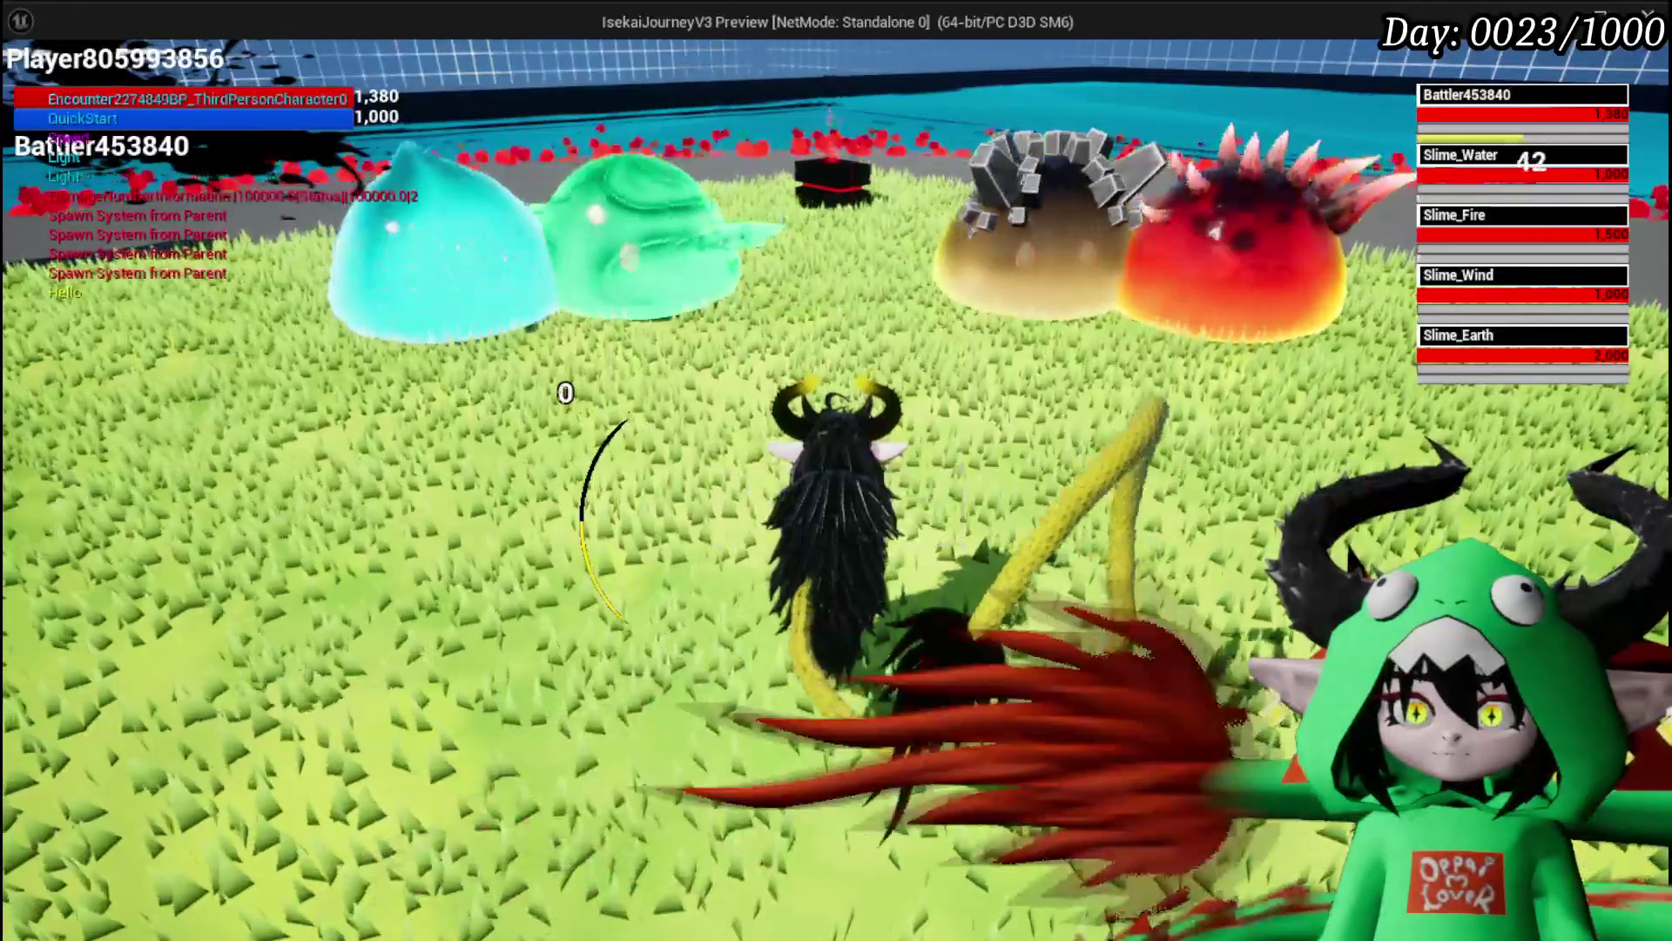
click(737, 506)
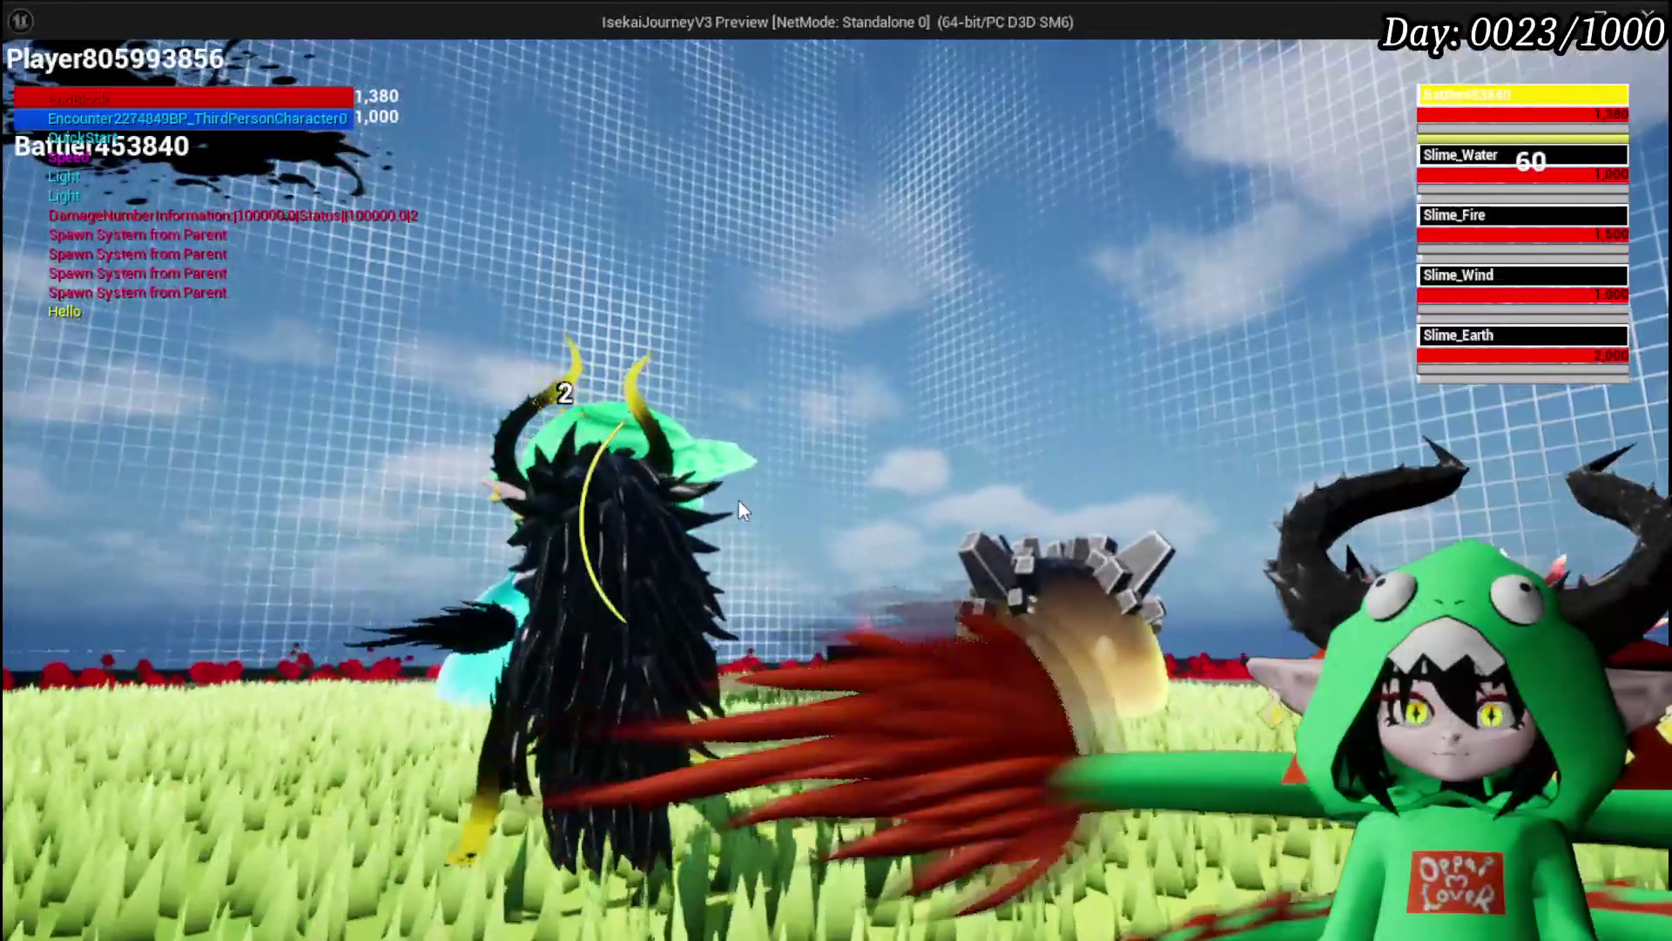
key(g)
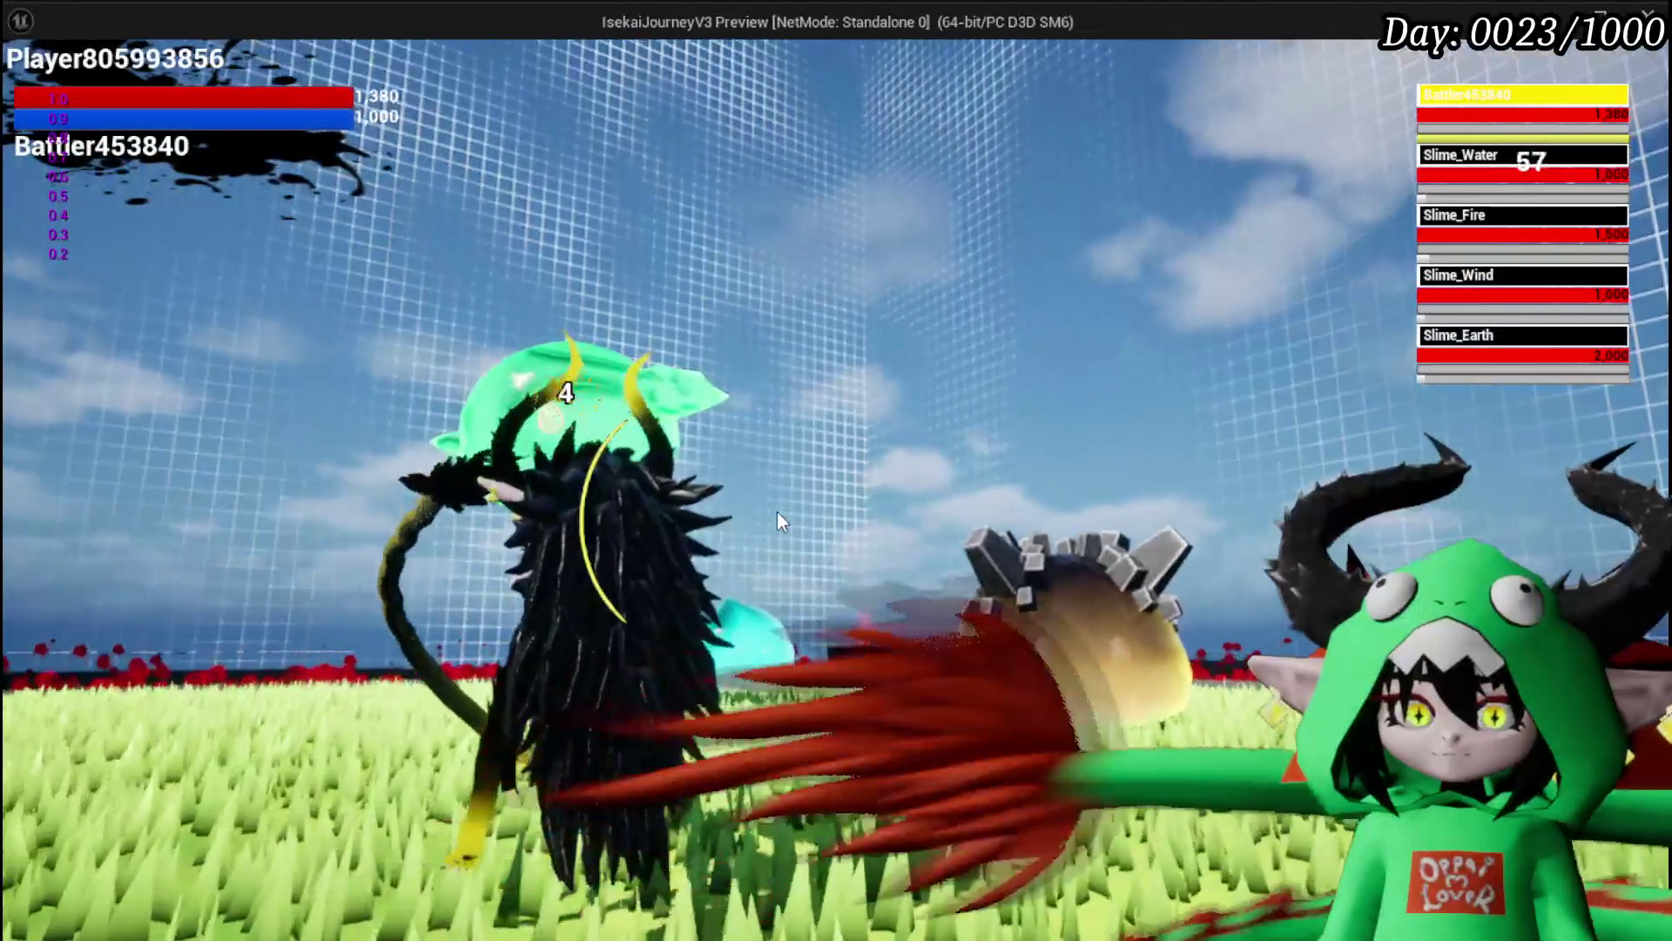
key(g)
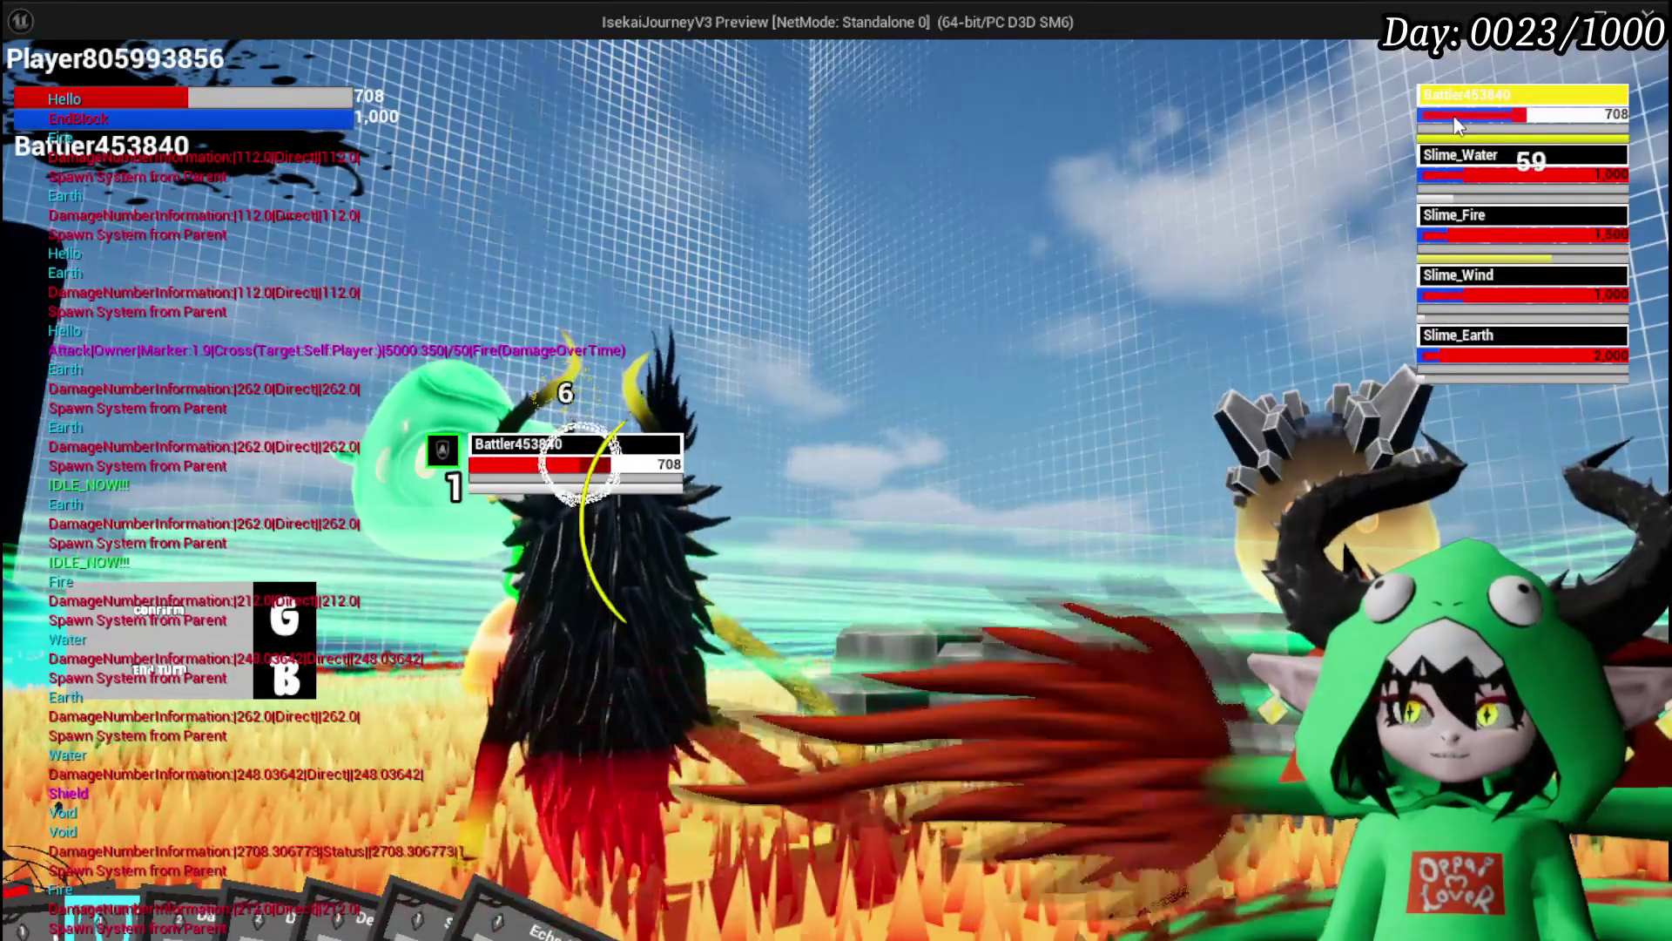
key(g)
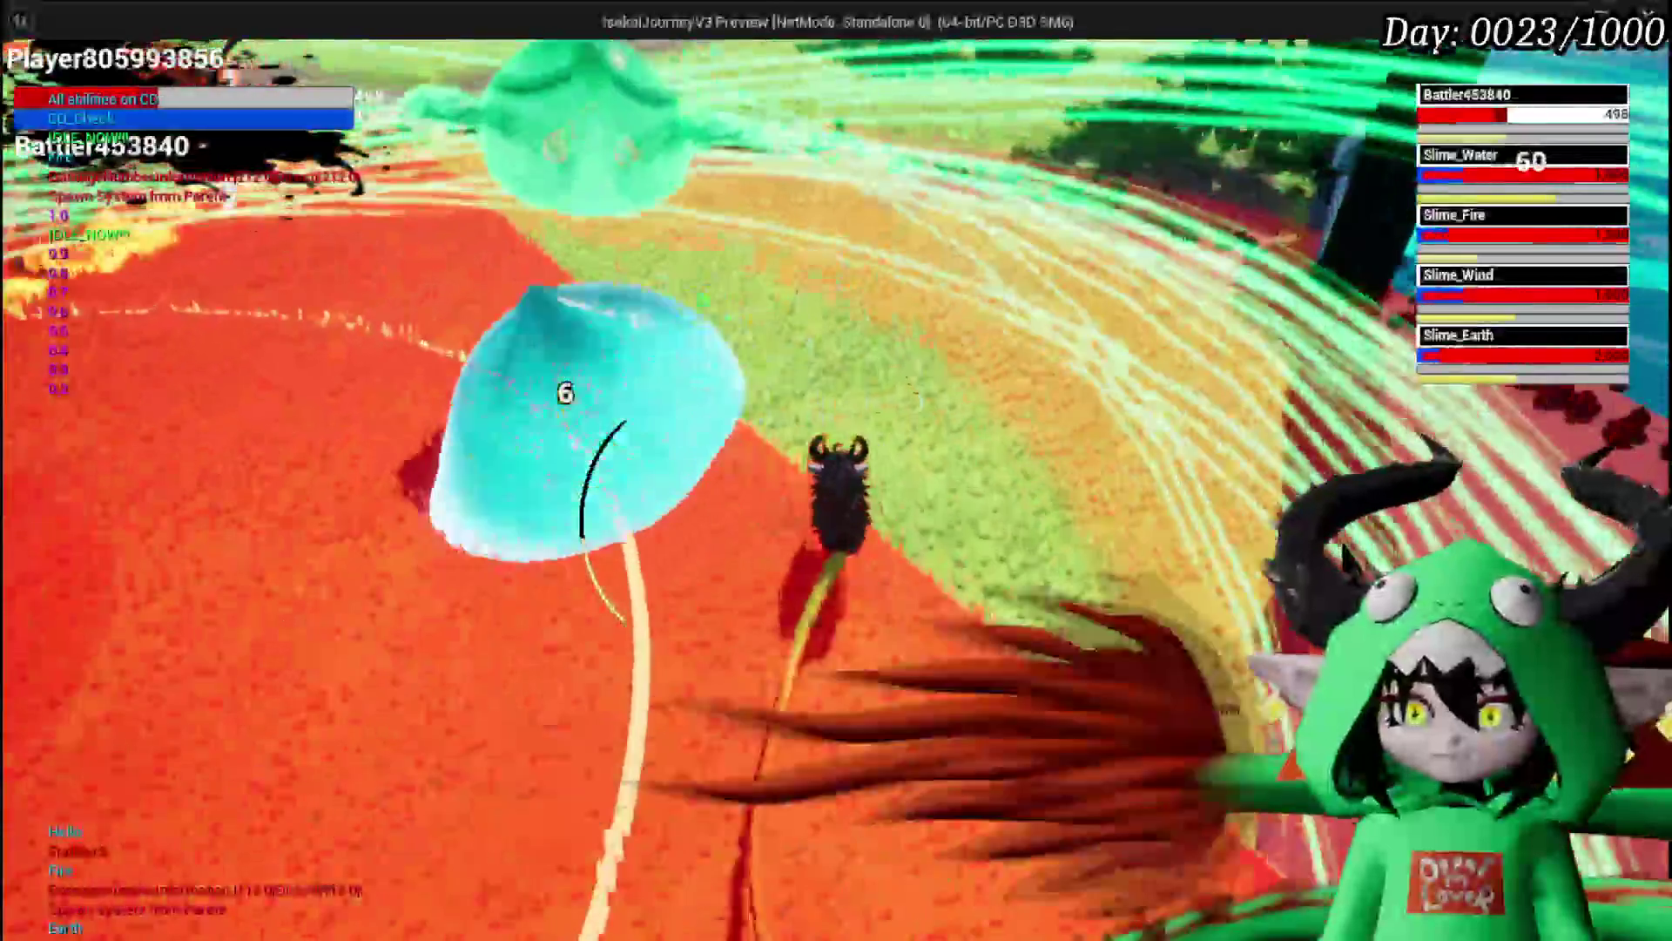
key(Escape)
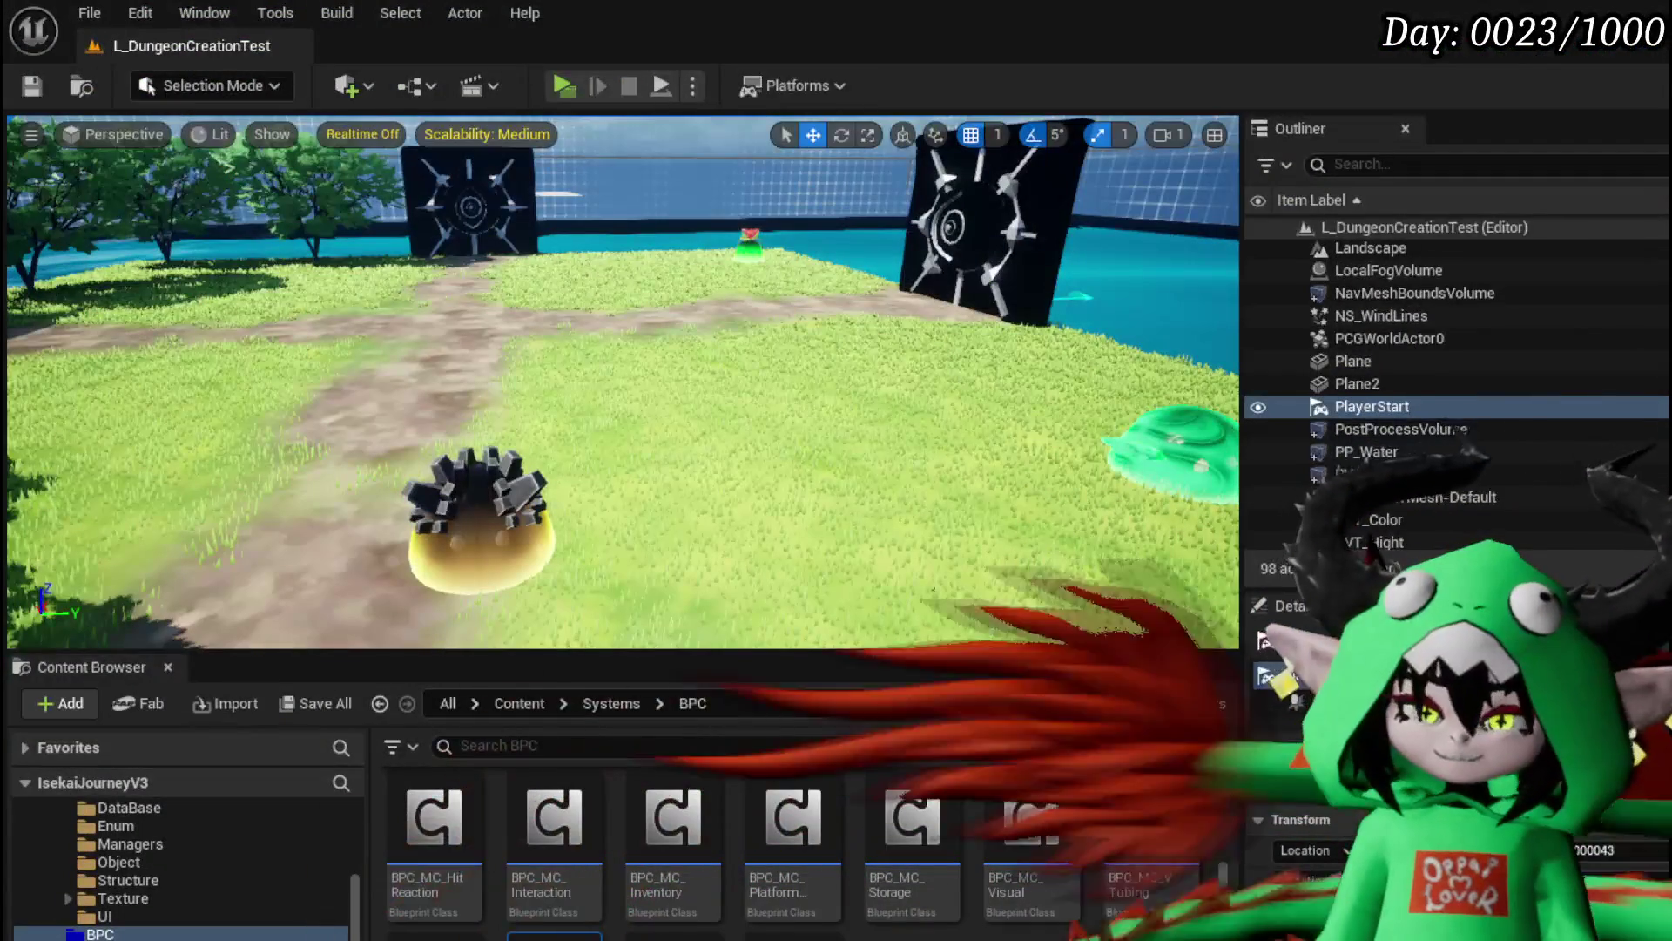
Step: Save the level and bring the Append node wiring into view in OnTakeDamagePerks
click(18, 85)
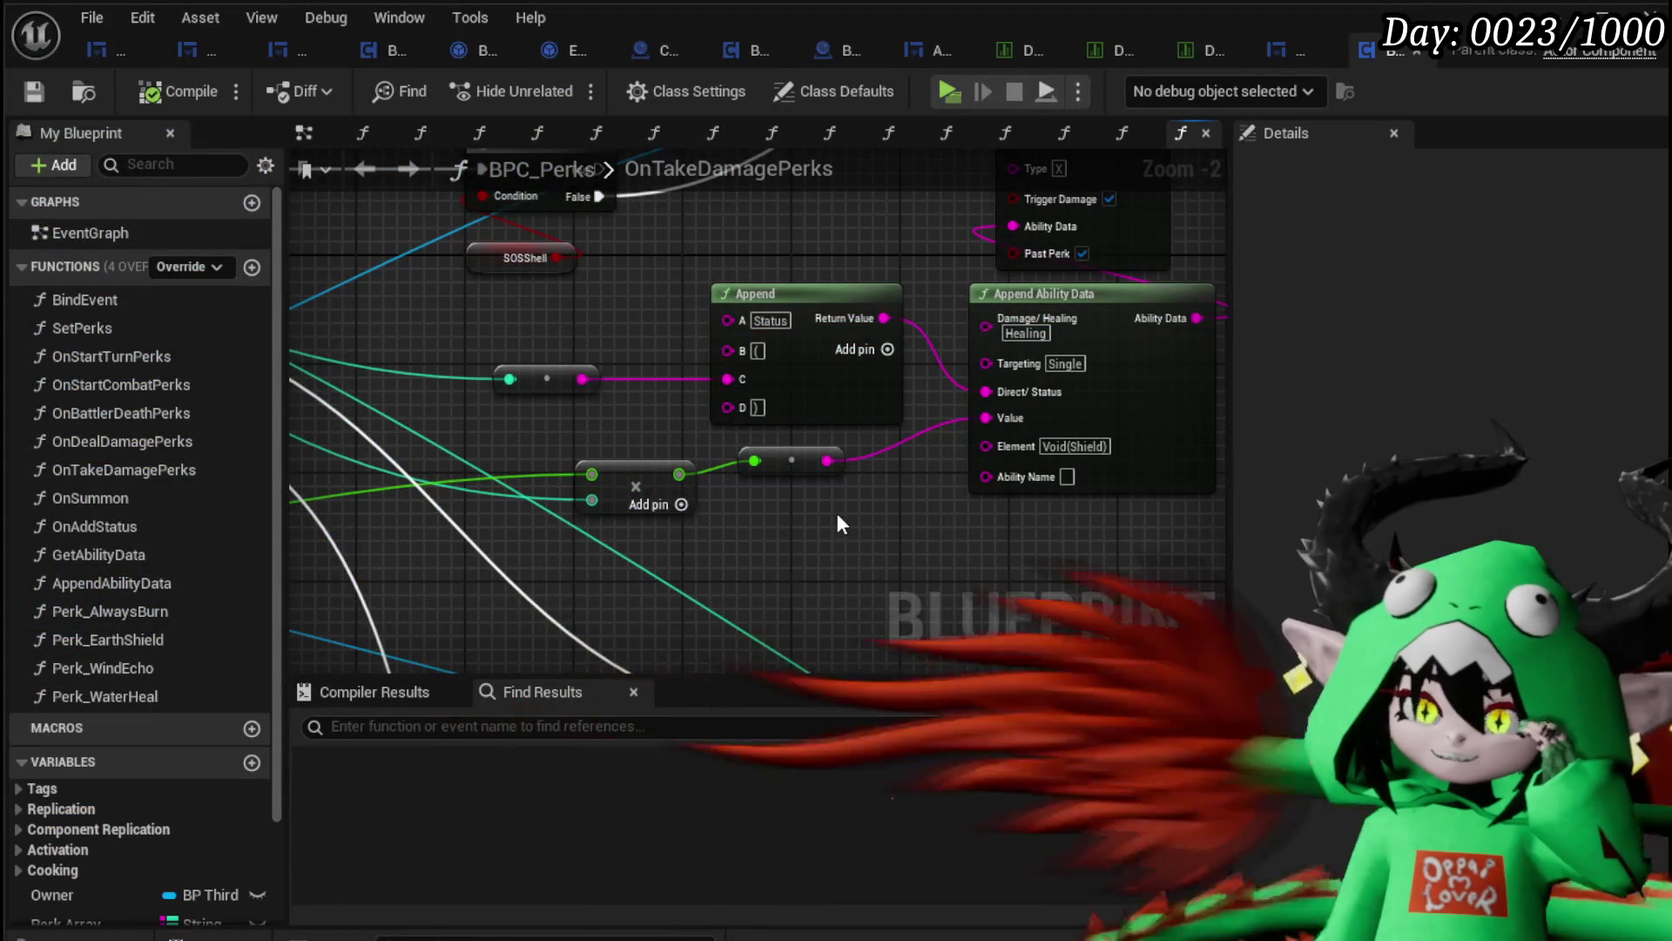
scroll(939, 521, up, 2)
mouse_move(939, 521)
mouse_down()
mouse_move(1201, 558)
mouse_move(1019, 610)
mouse_move(699, 518)
mouse_move(876, 500)
mouse_move(735, 448)
mouse_move(965, 449)
mouse_move(932, 489)
mouse_move(462, 430)
mouse_up()
Step: Nudge the reroute node up, save BPC_Perks and launch a new play session
mouse_move(688, 465)
mouse_down()
mouse_move(679, 441)
mouse_move(766, 441)
mouse_move(429, 444)
mouse_up()
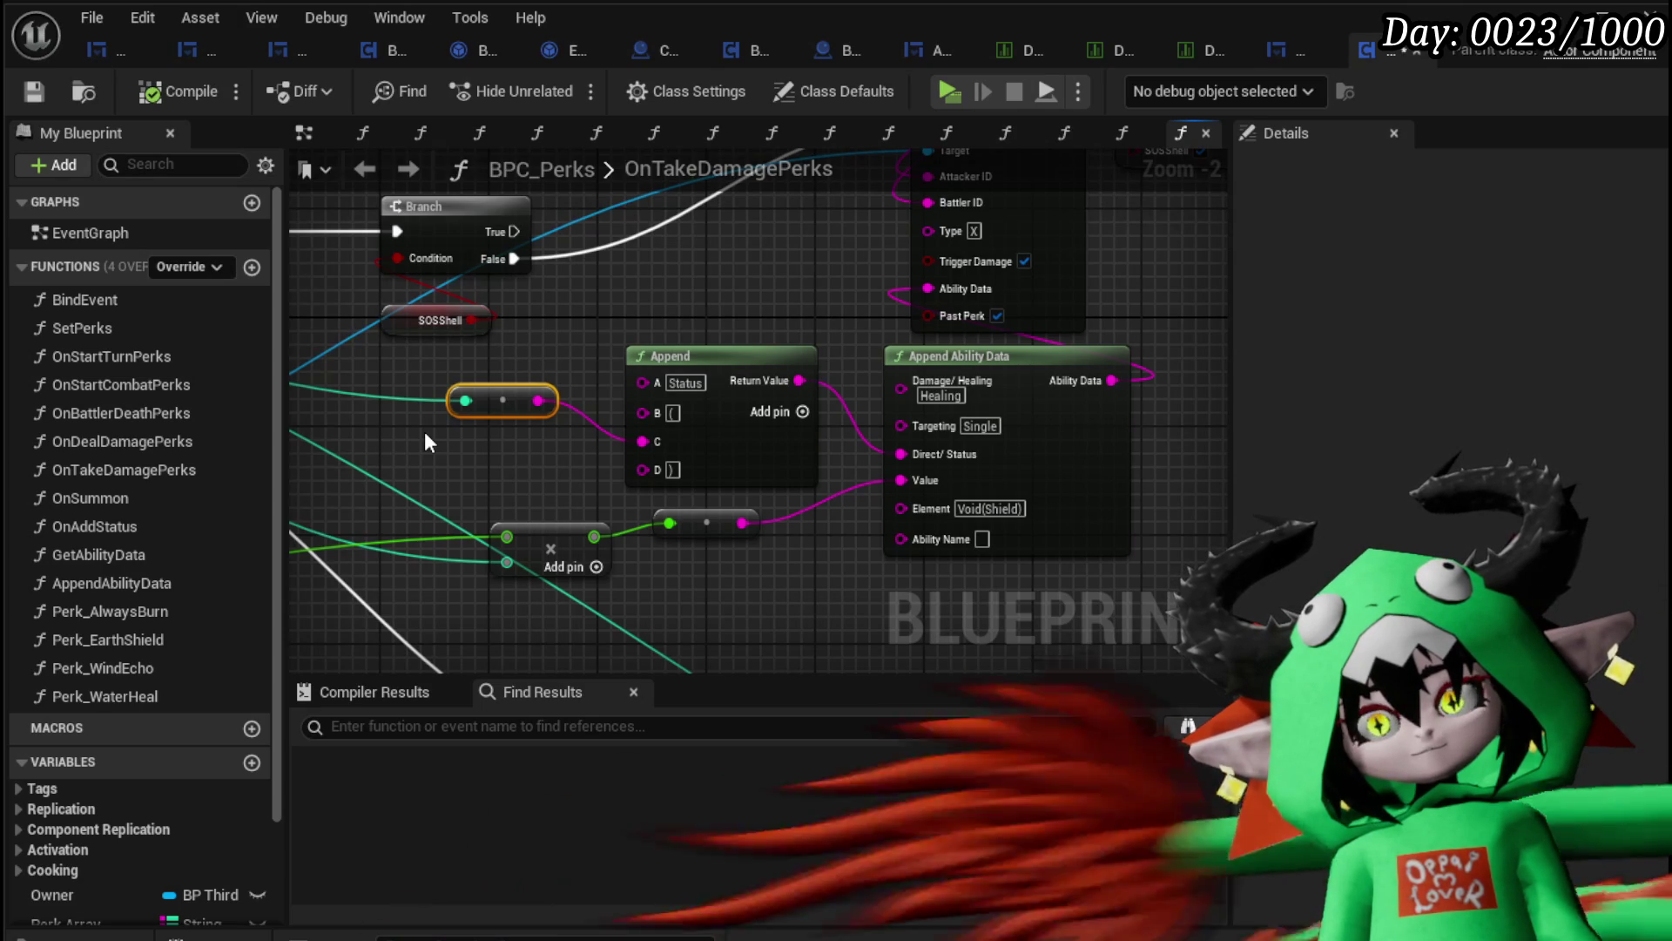
click(30, 97)
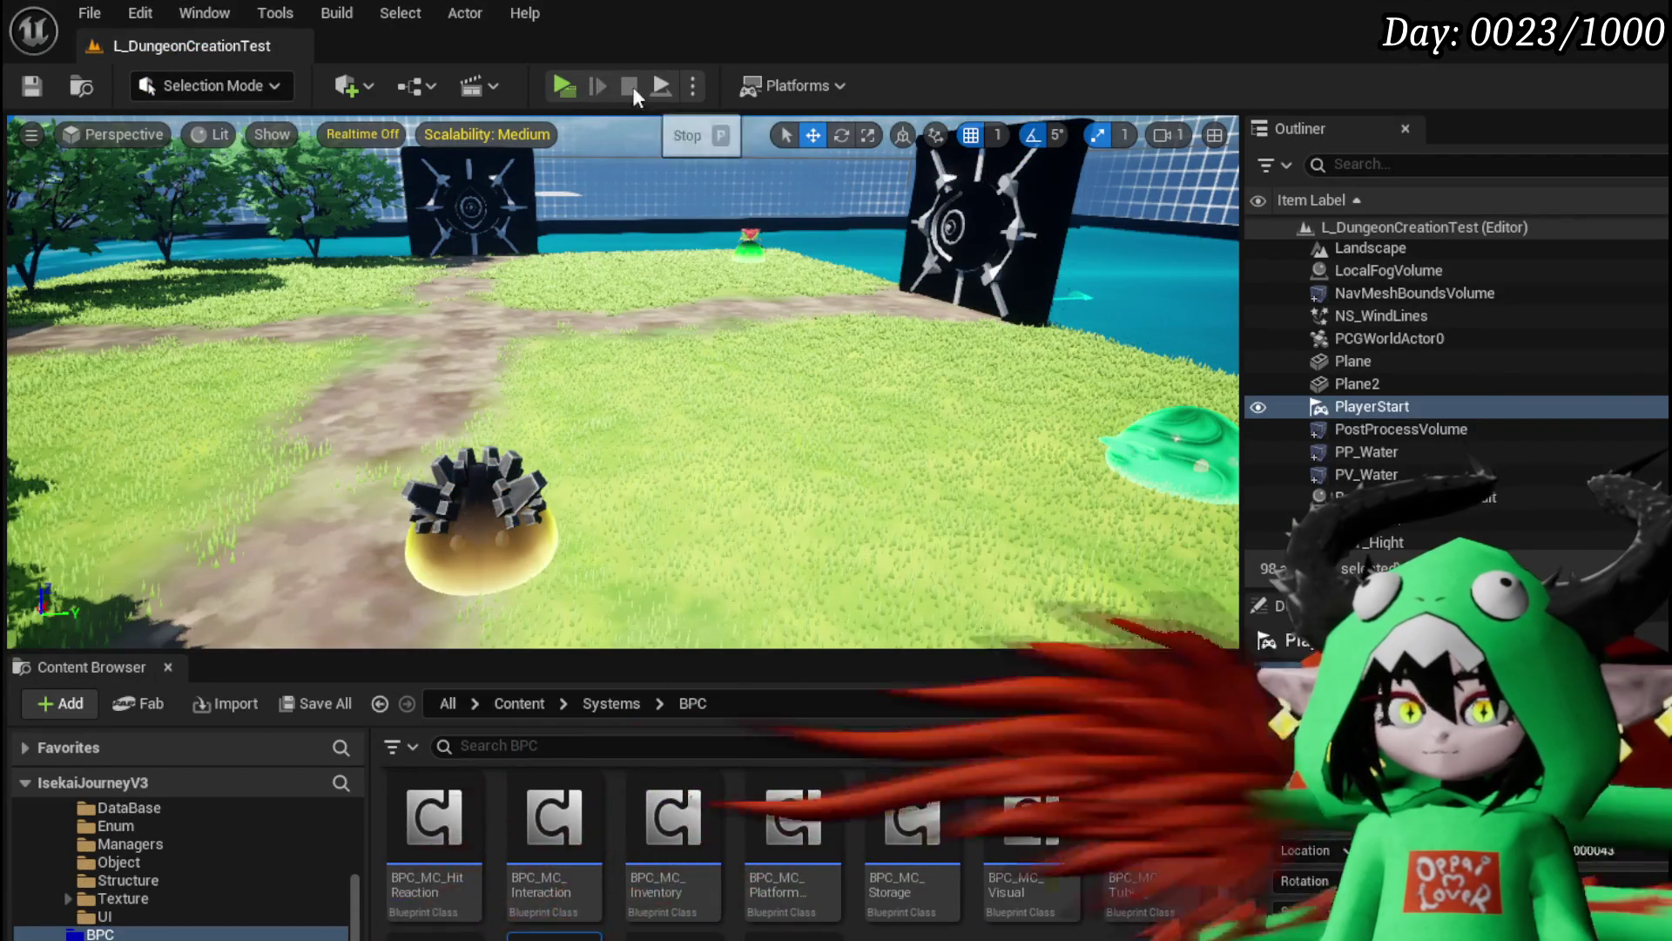
click(582, 80)
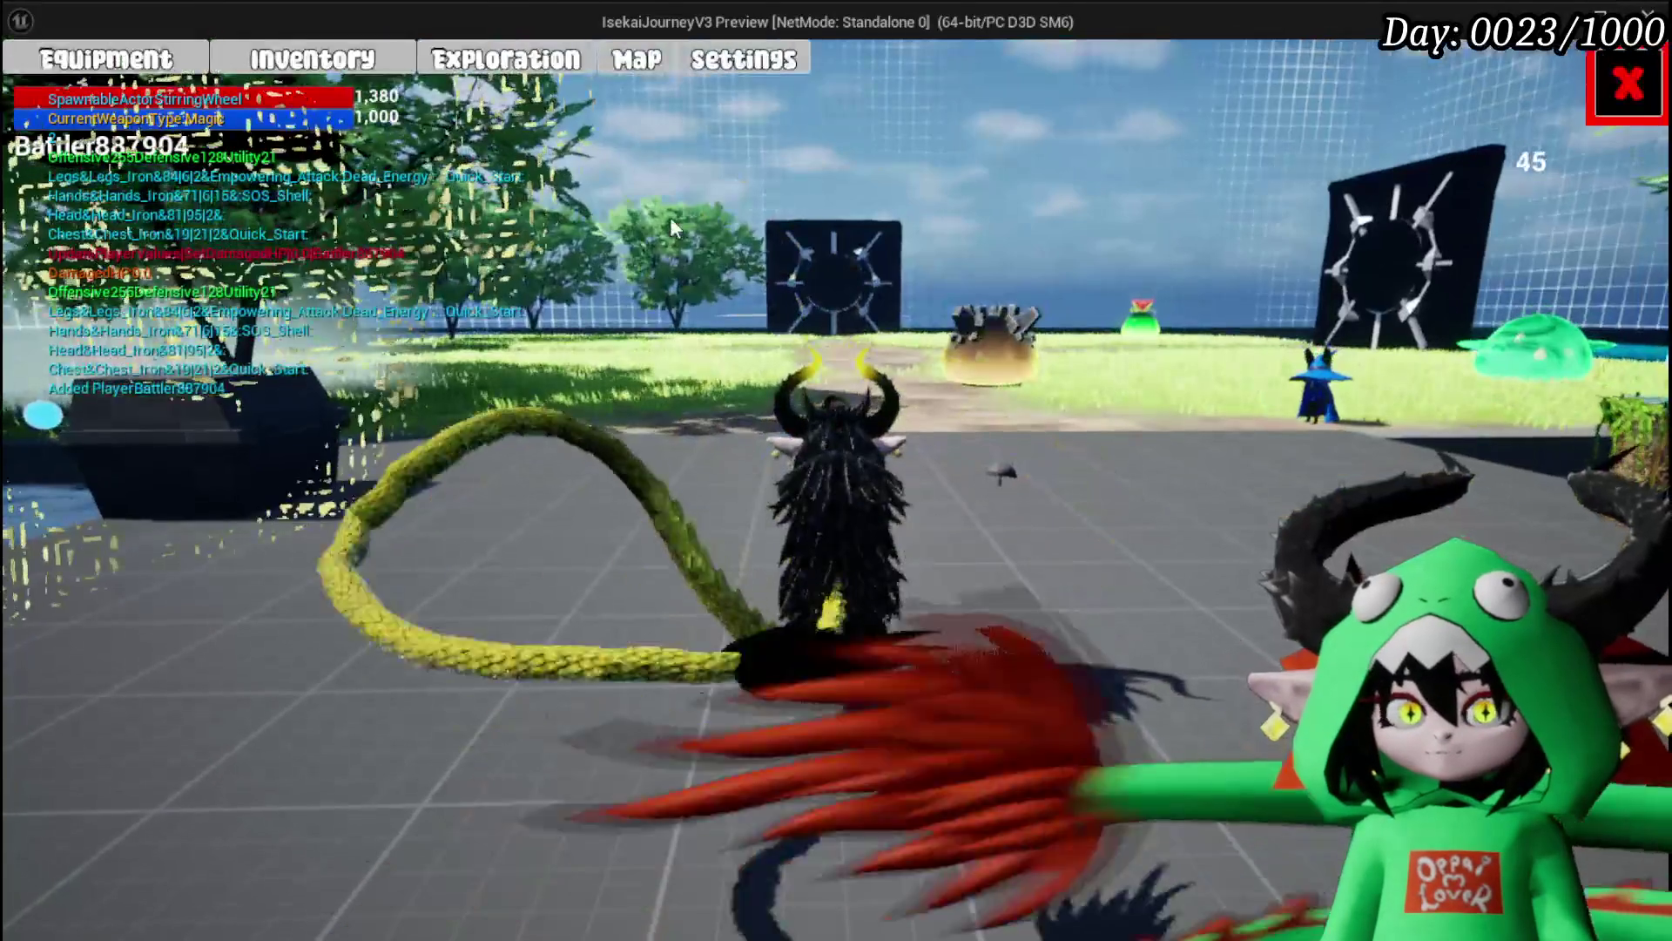
Step: Check the equipment overview, walk to the bench and buy three 30-point gem slots for Iron_Hands
key(Tab)
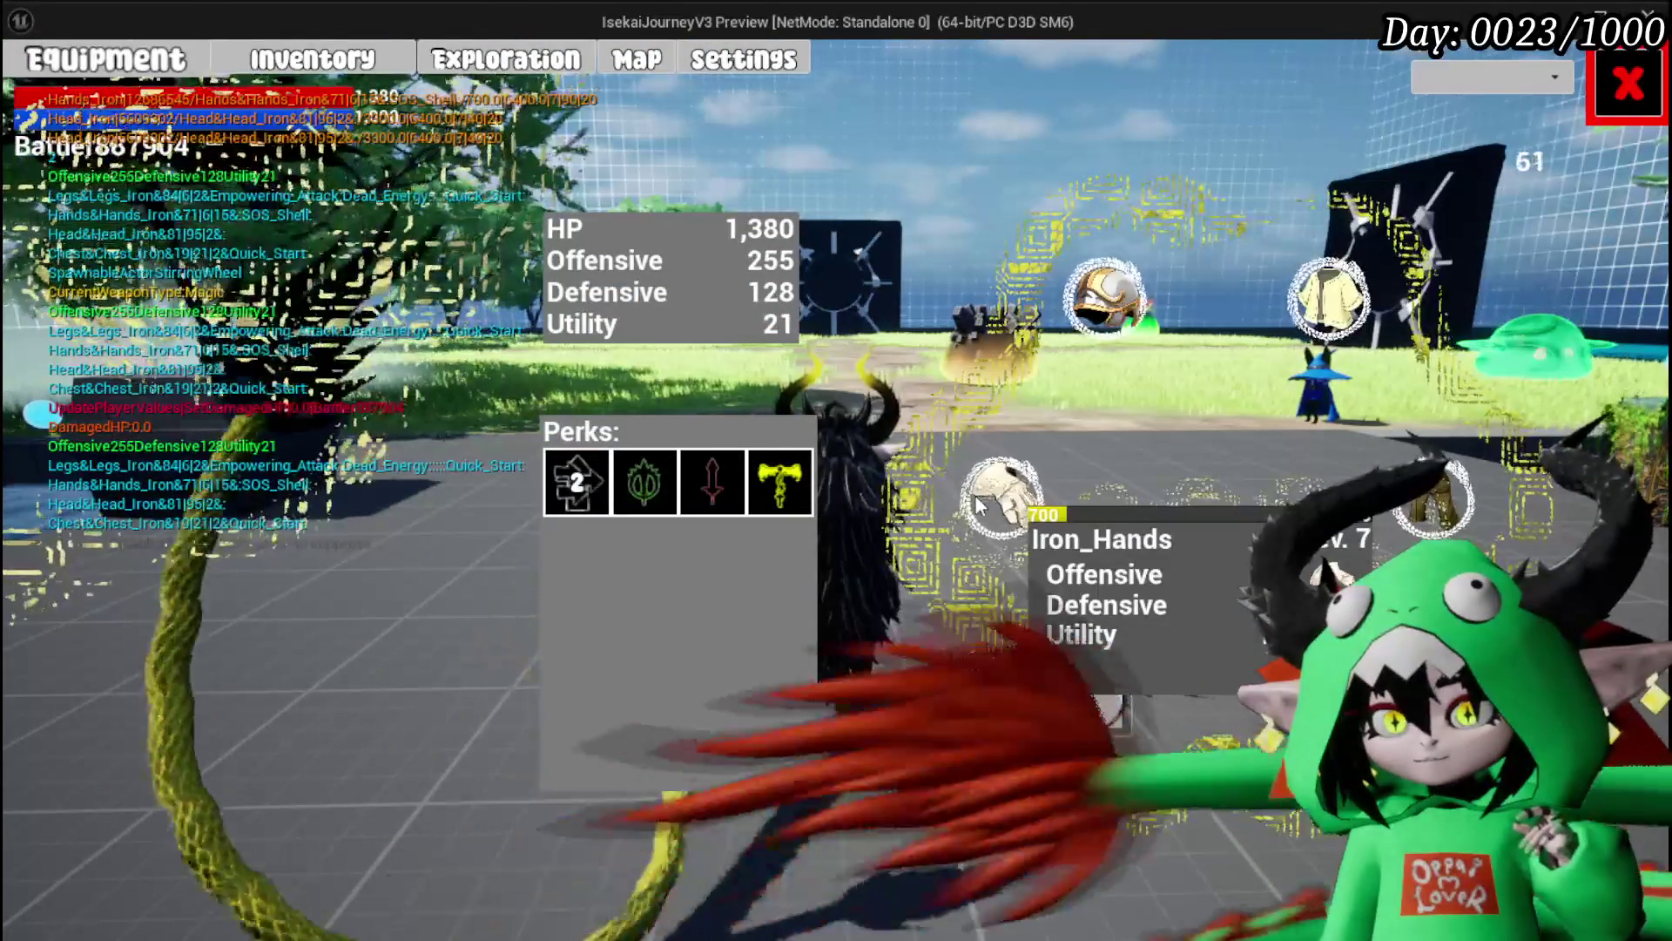
click(1599, 83)
key(w)
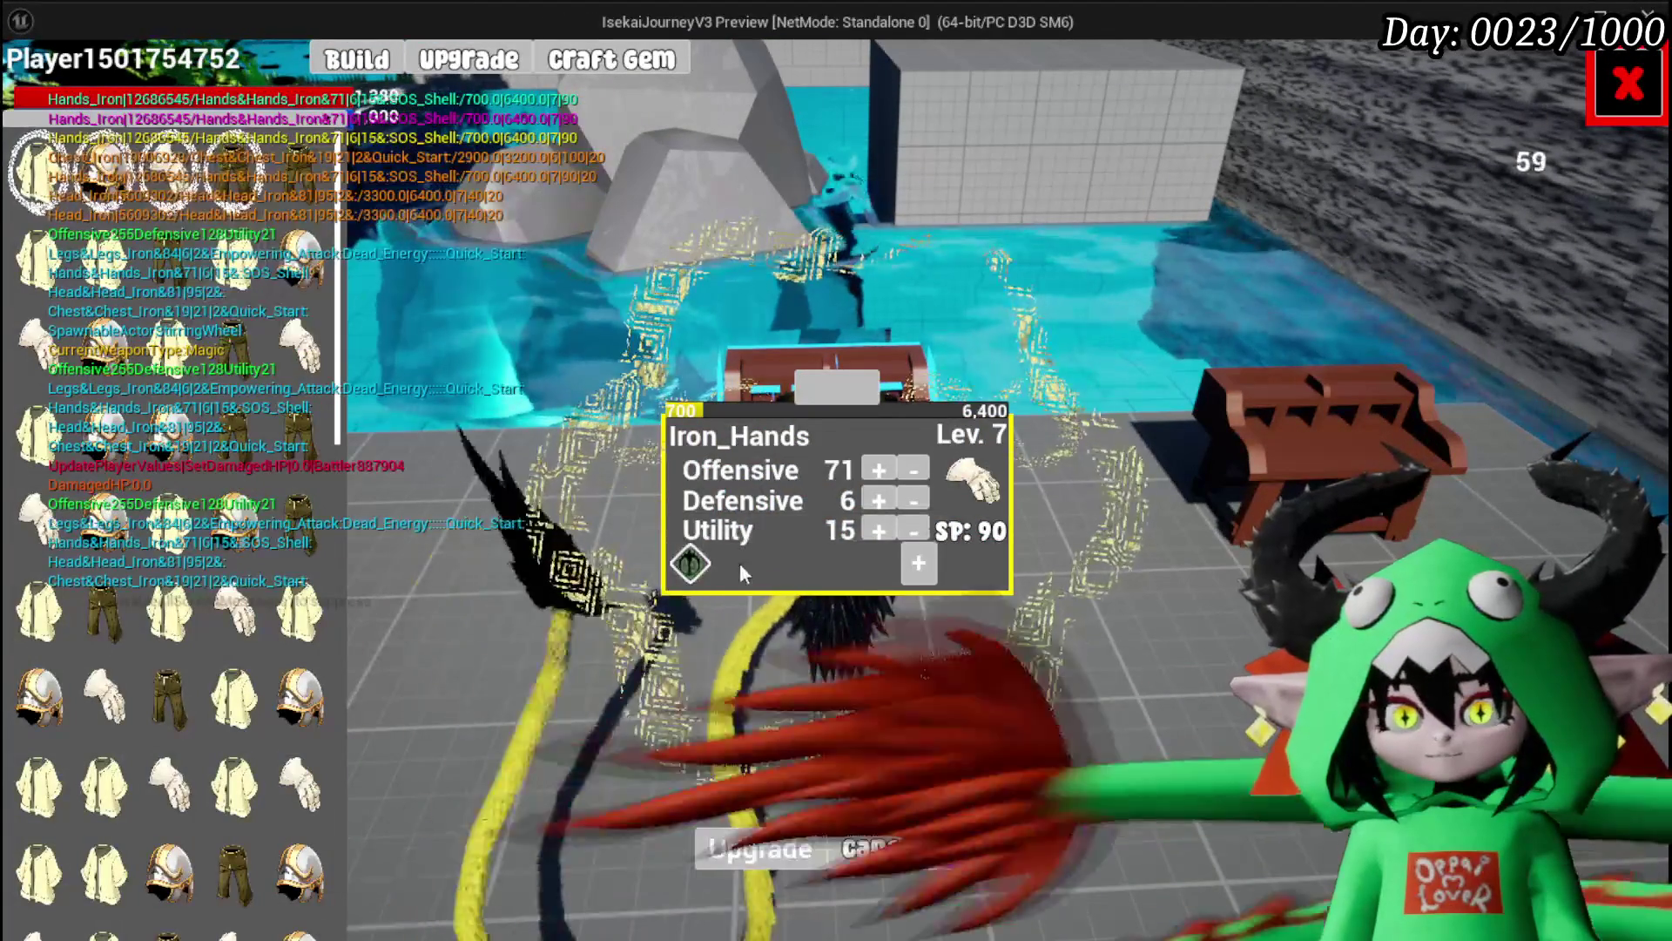
click(916, 567)
click(747, 666)
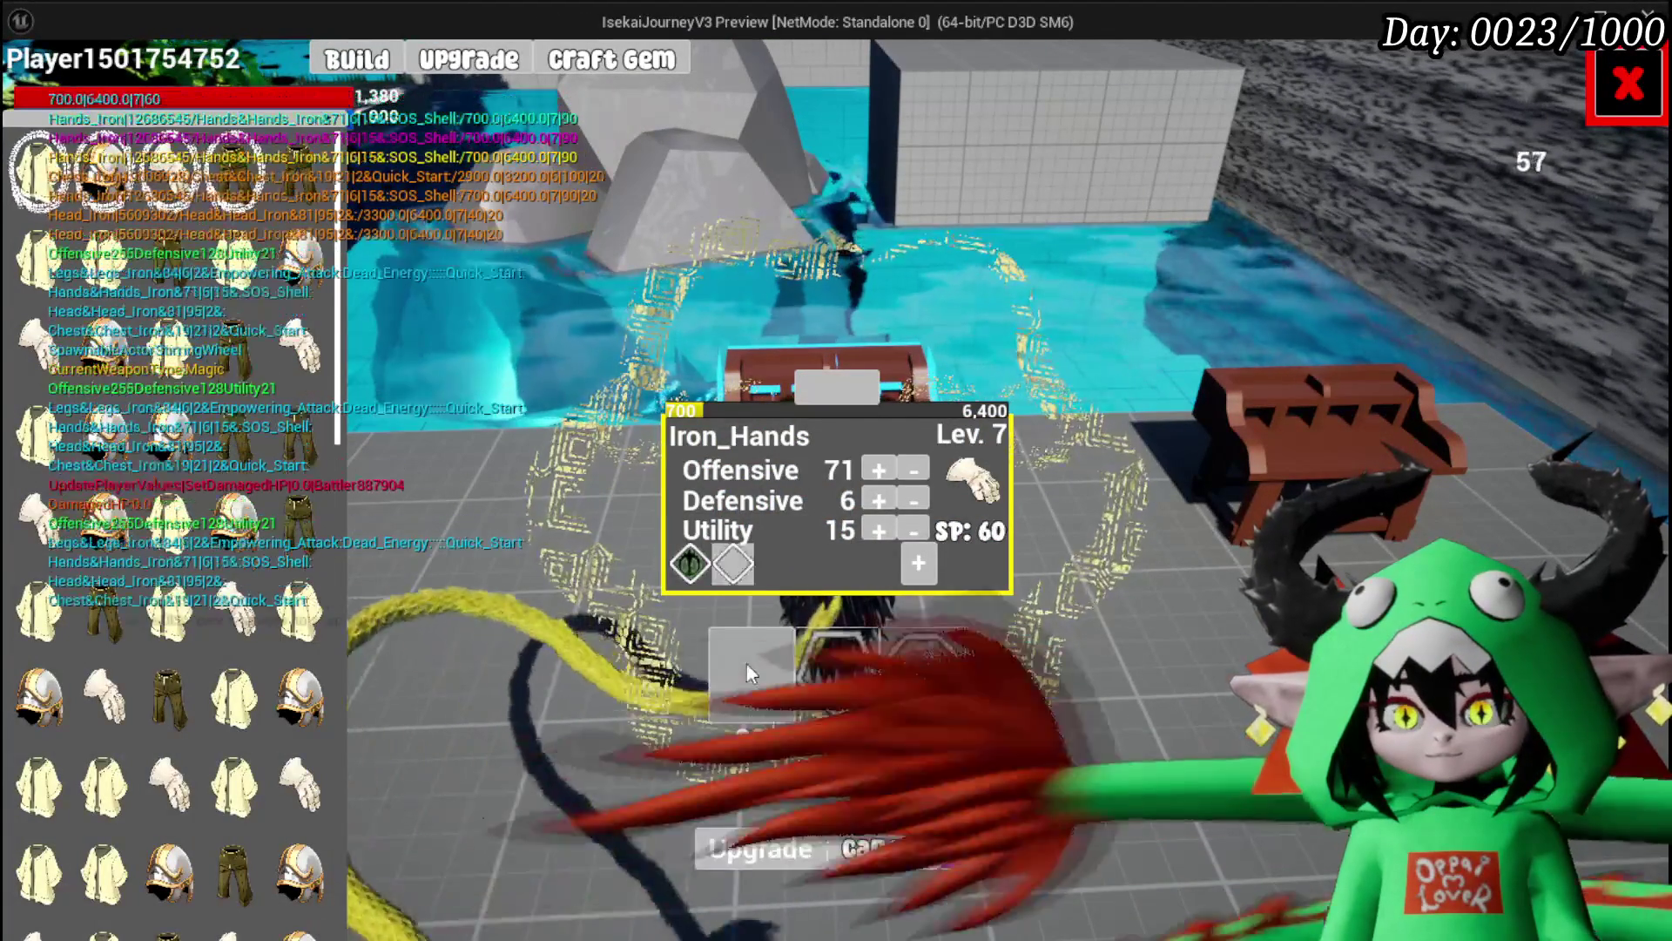
click(746, 663)
click(745, 663)
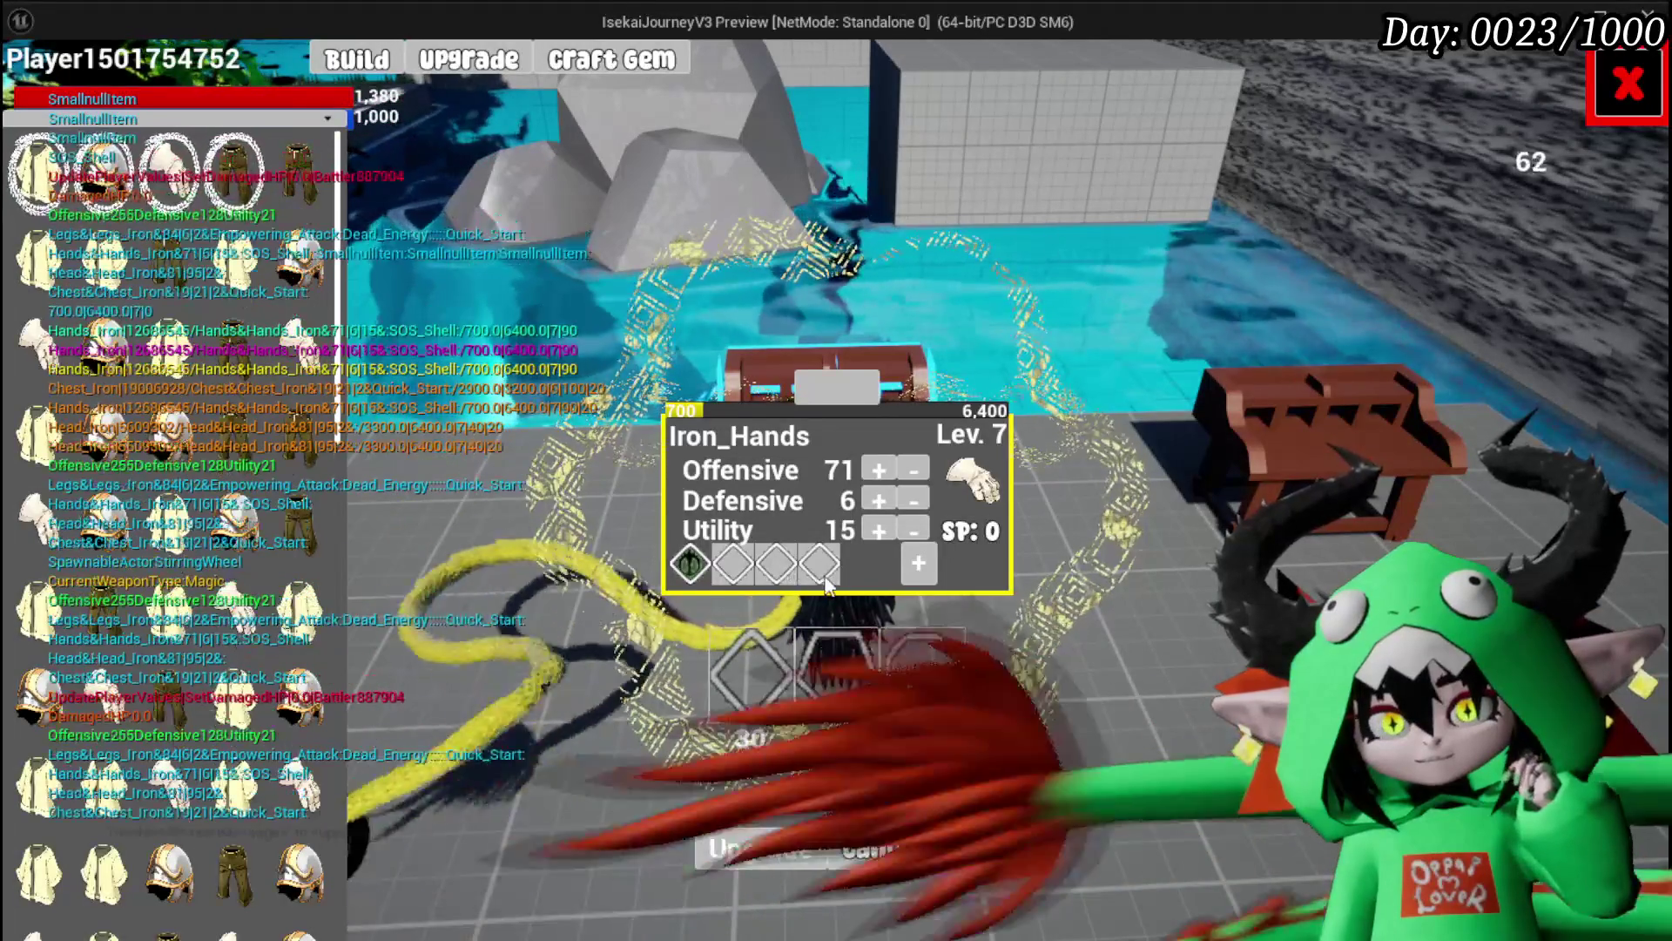
Step: Socket green SOS Shell gems into slots four, three and two, then close the gem panel
click(738, 577)
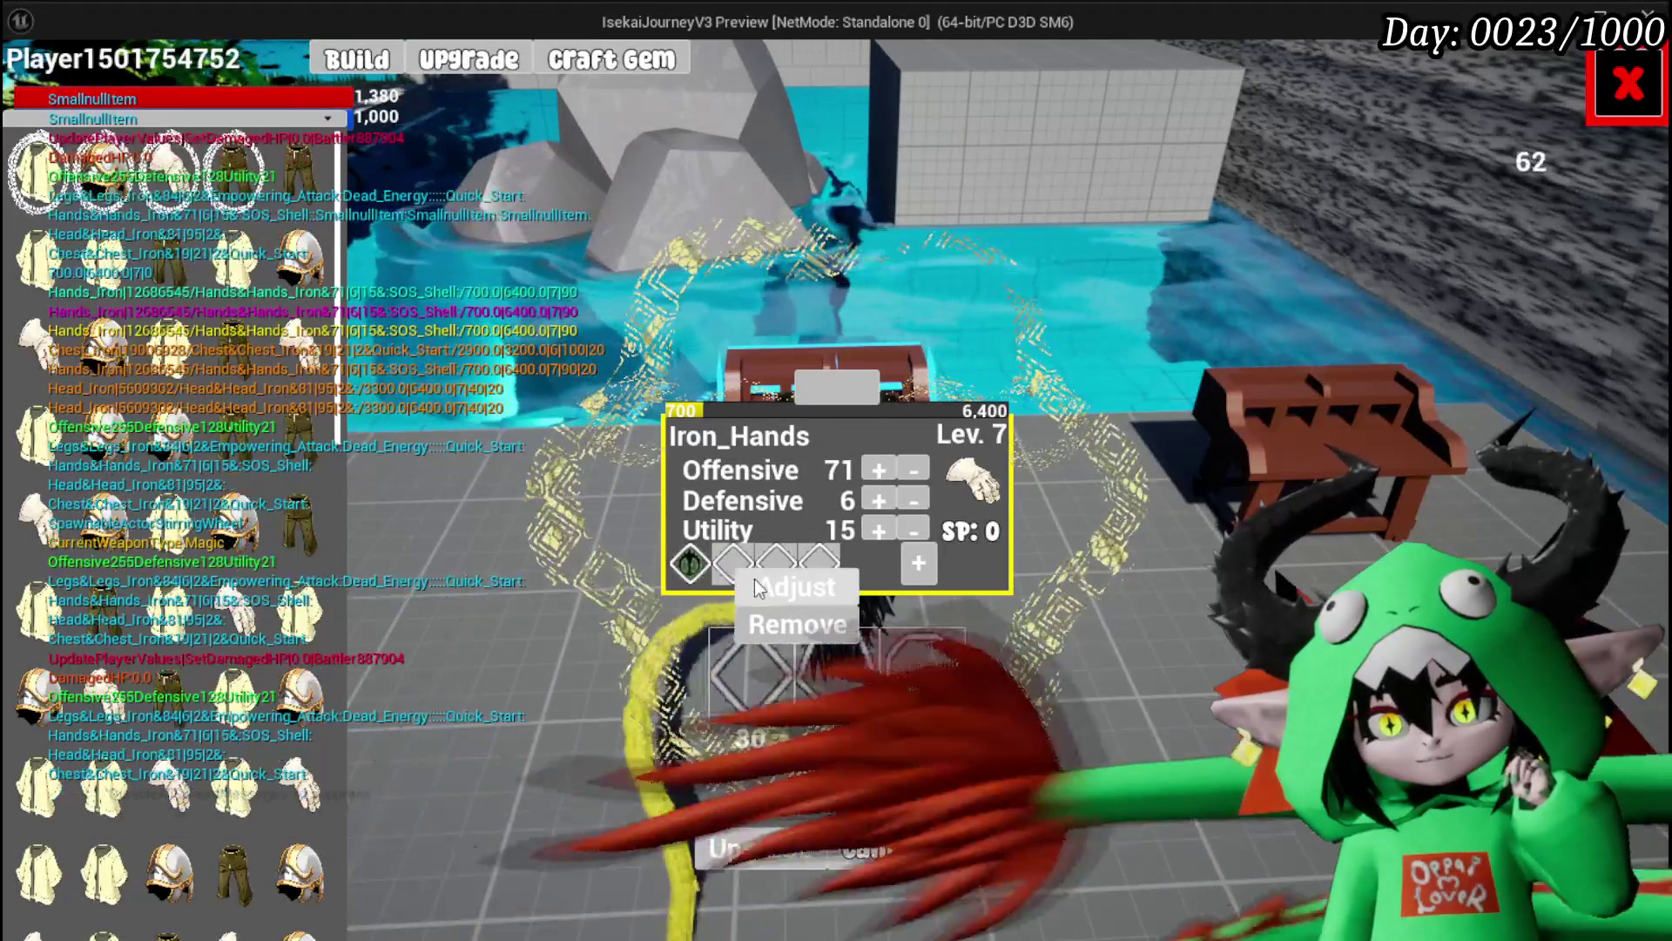
click(784, 586)
click(1473, 184)
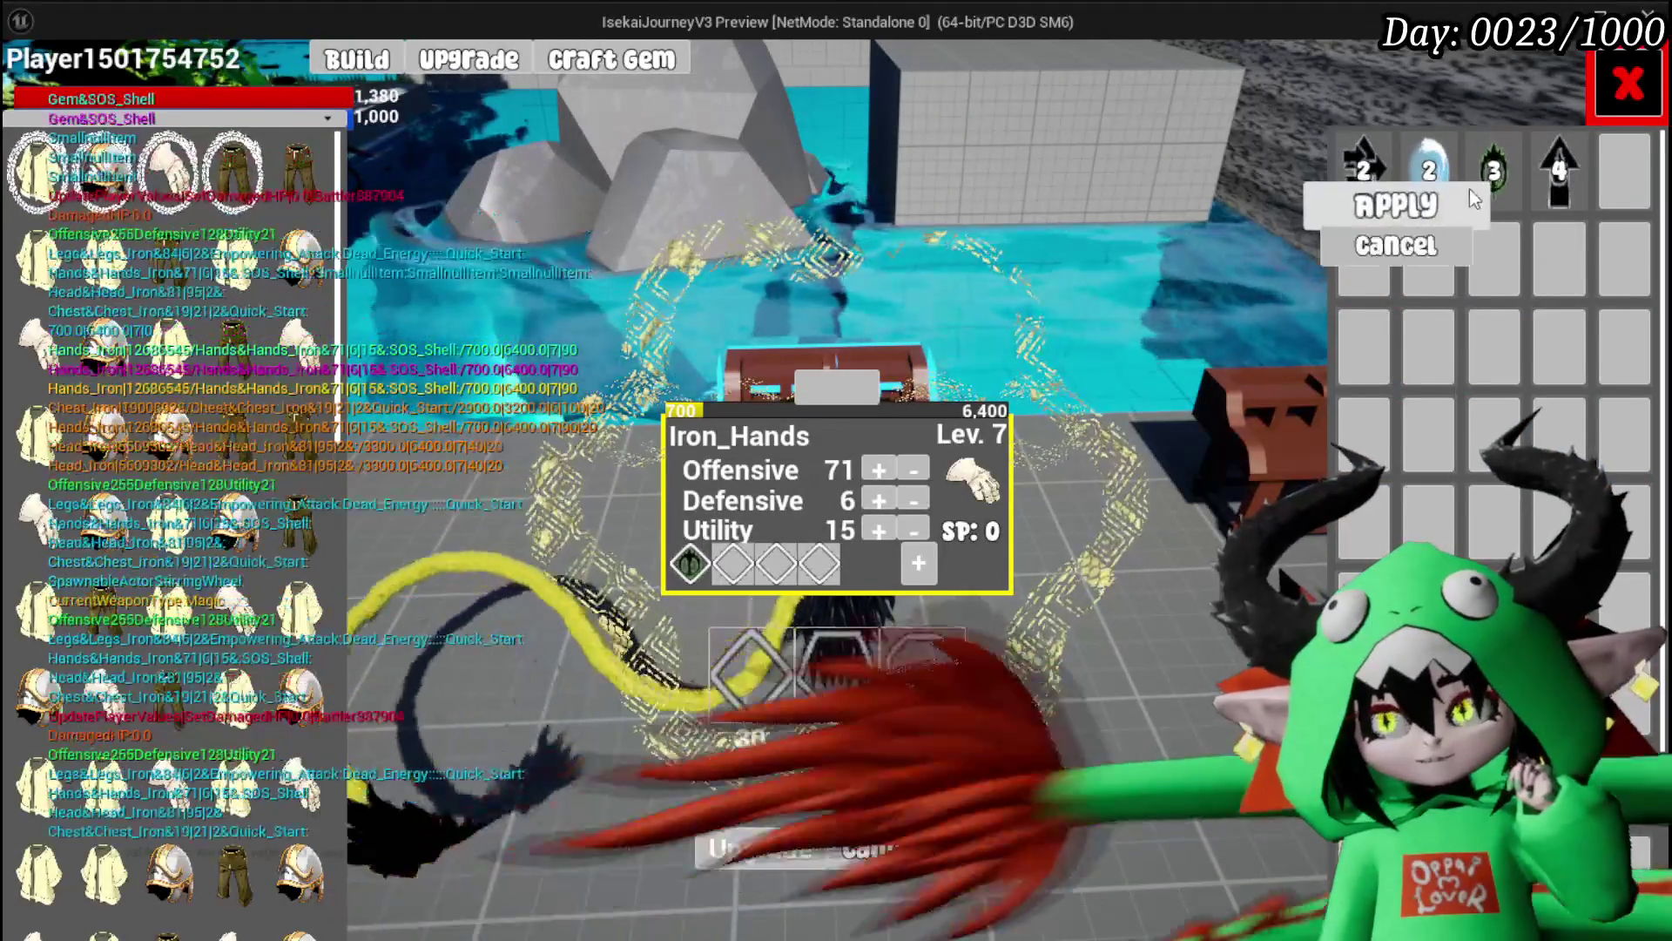
click(1393, 206)
click(768, 570)
click(820, 586)
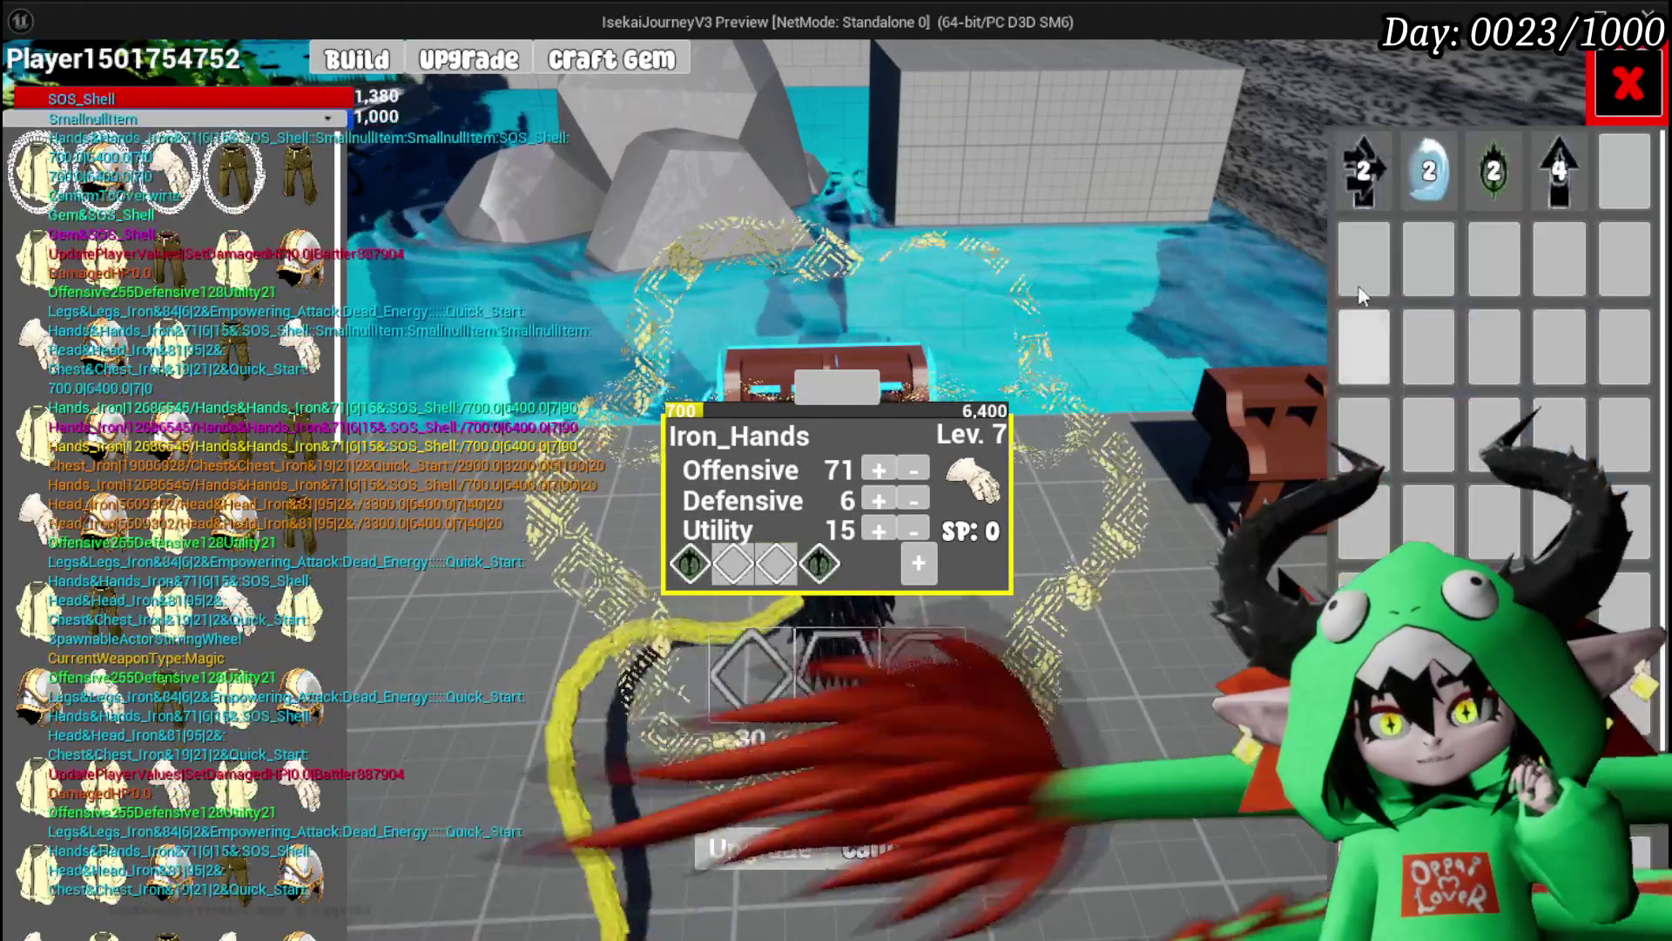
click(1469, 190)
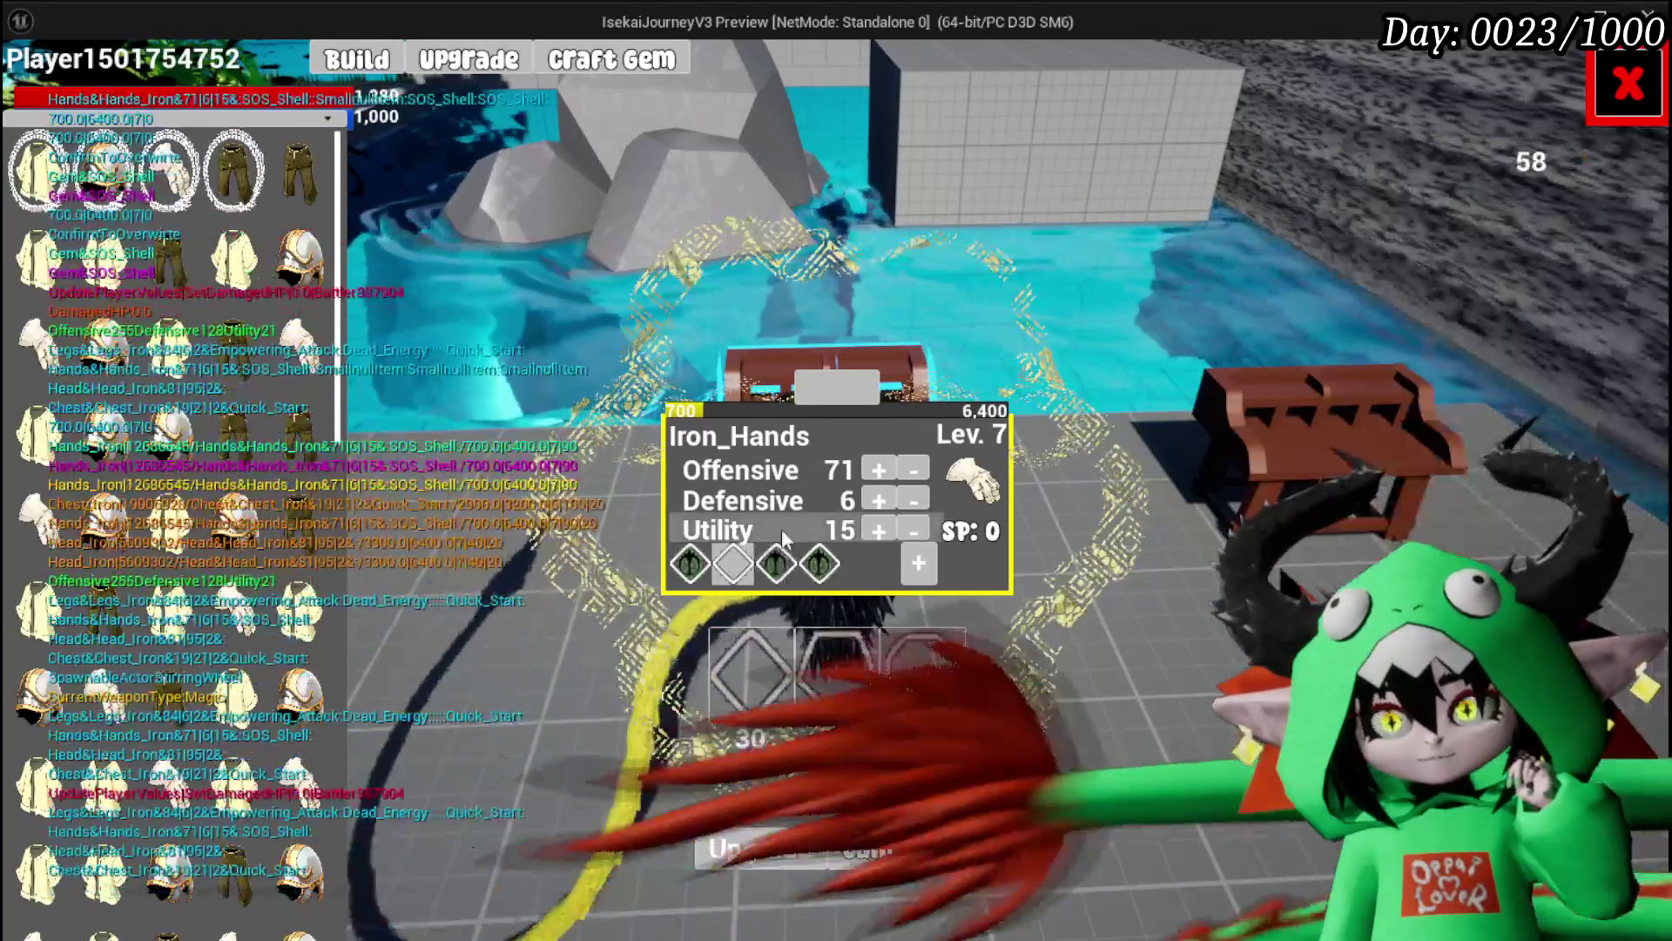
click(736, 566)
click(781, 588)
click(1487, 213)
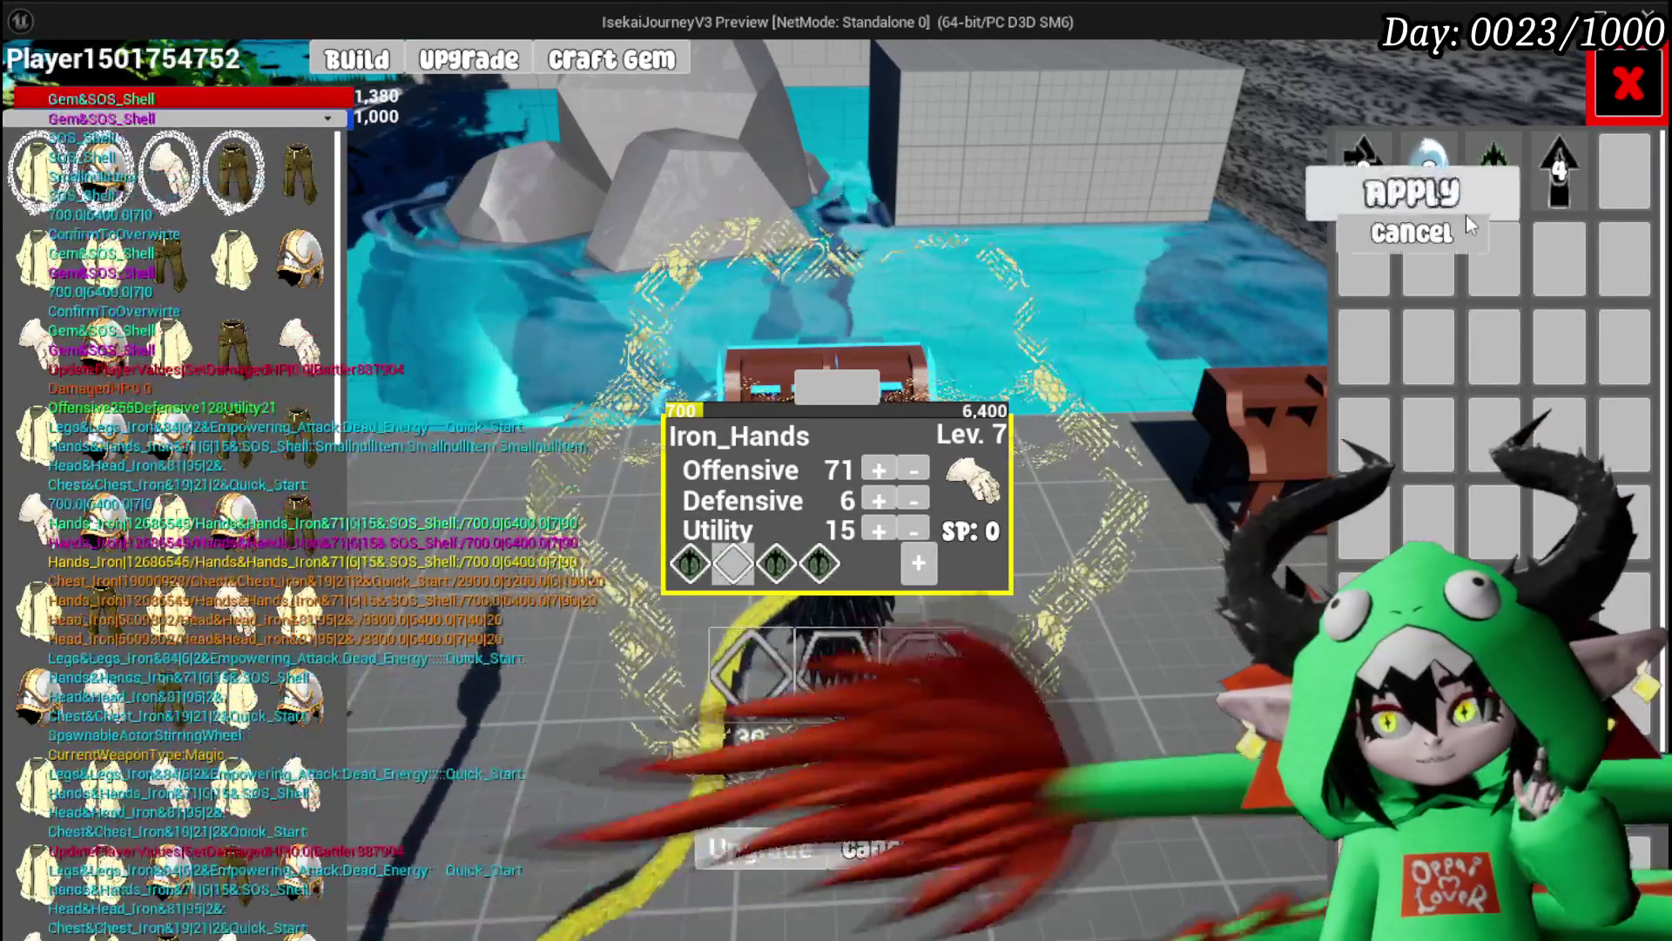
click(1368, 213)
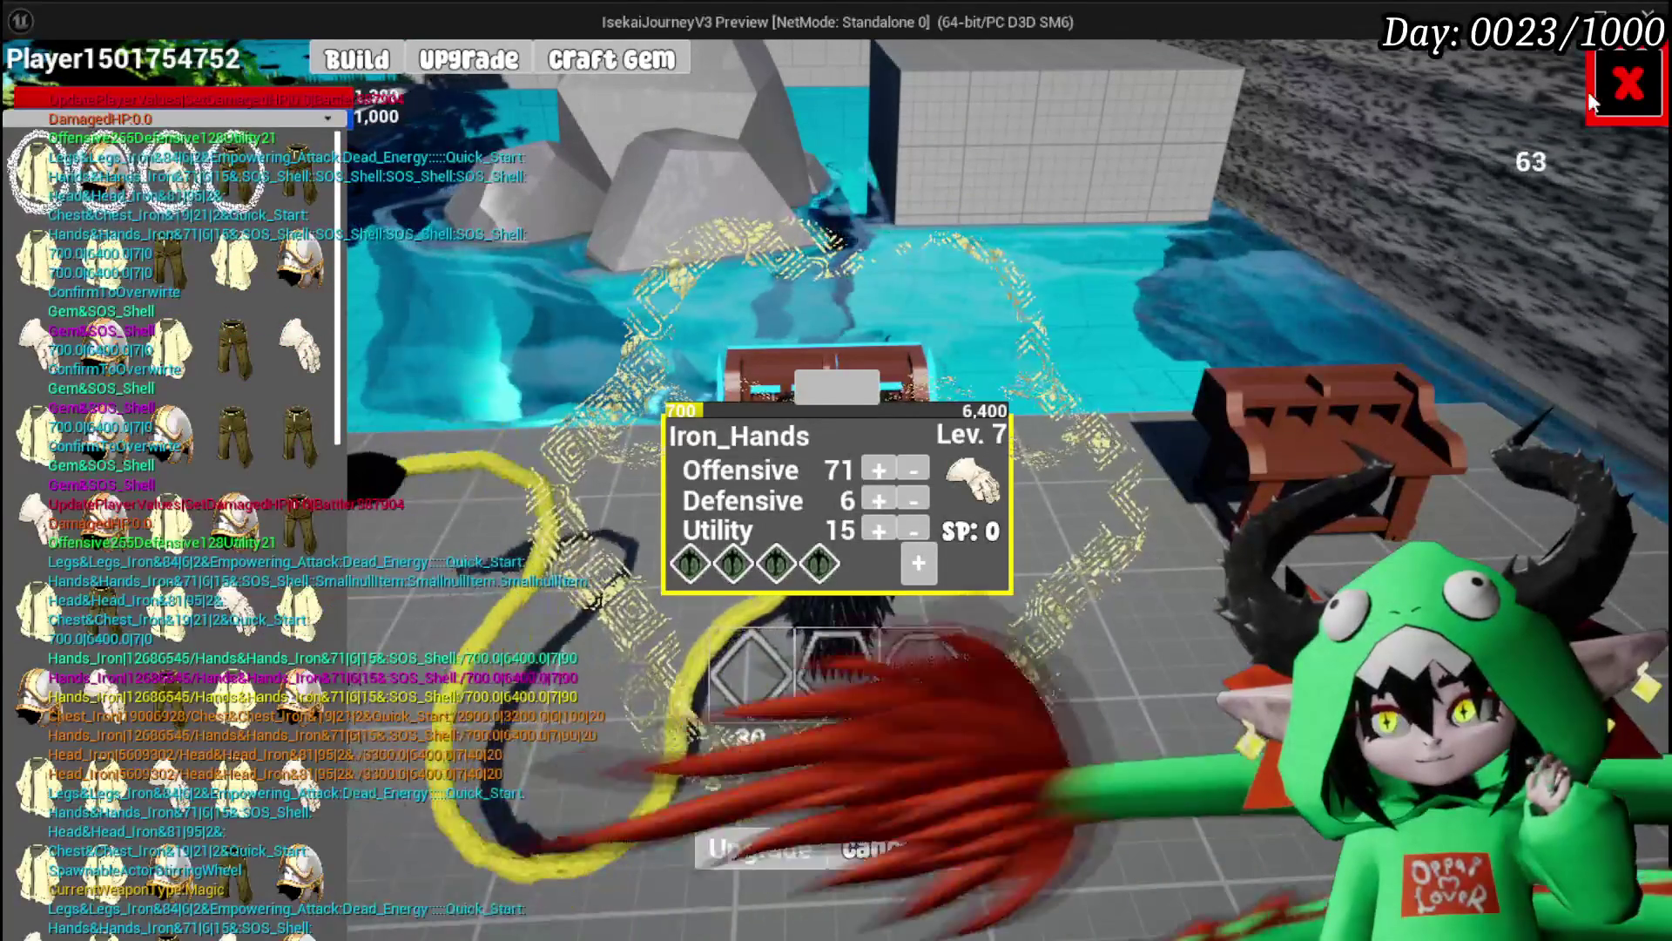
click(1626, 84)
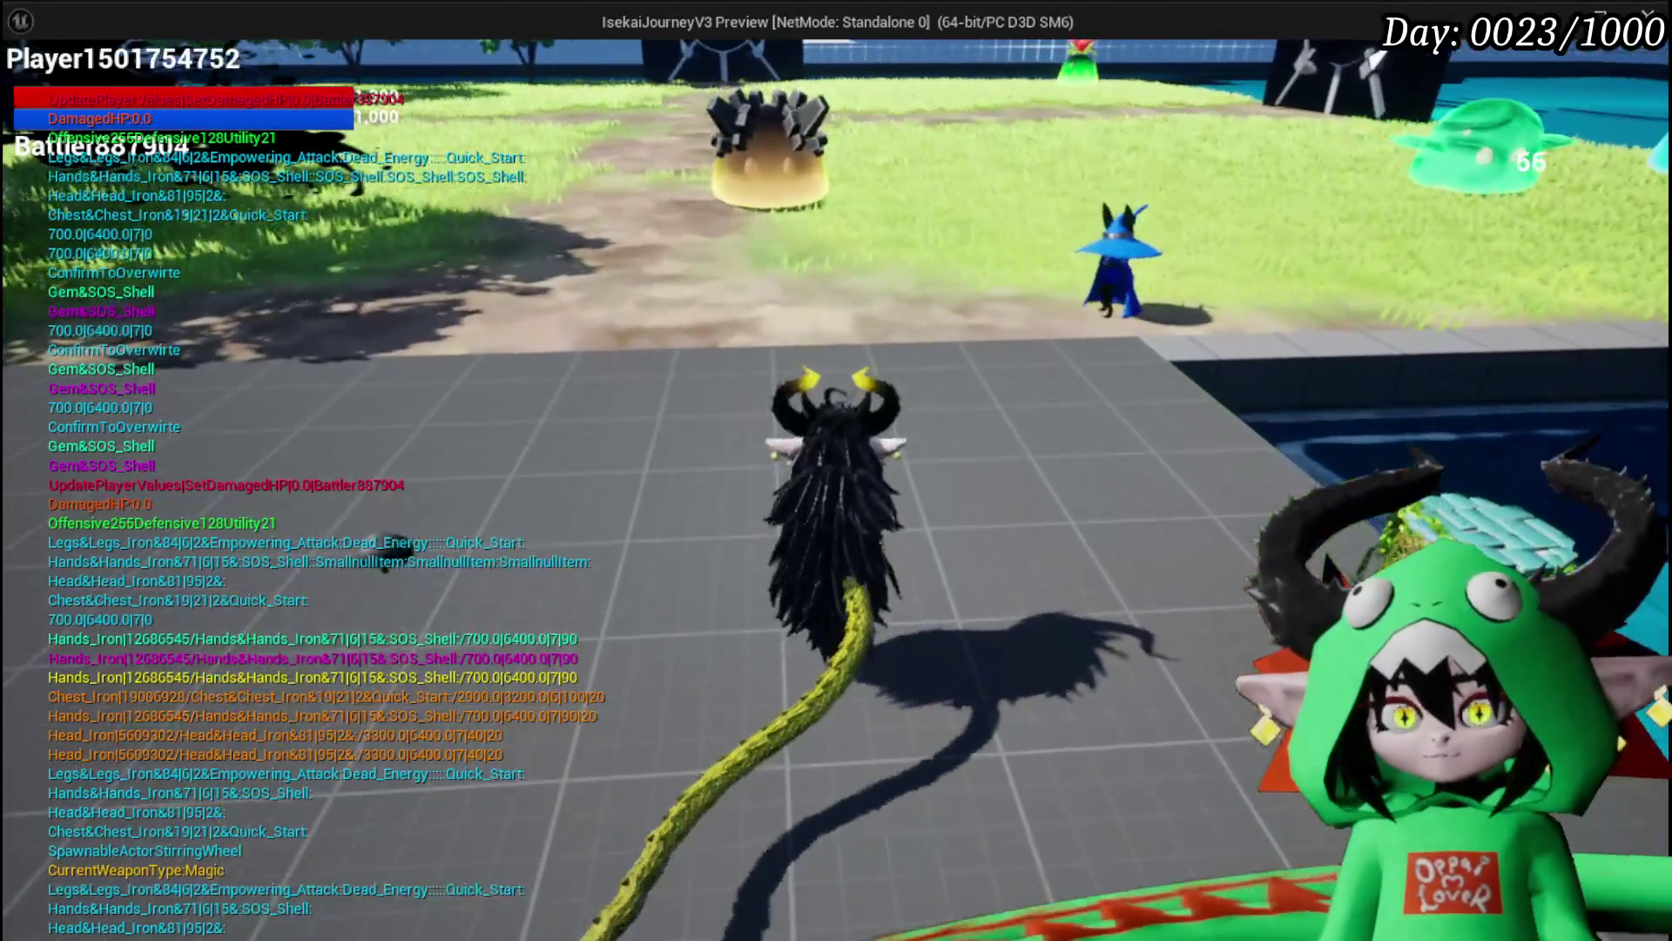
Step: Save the game from the in-game menu
key(Escape)
click(974, 470)
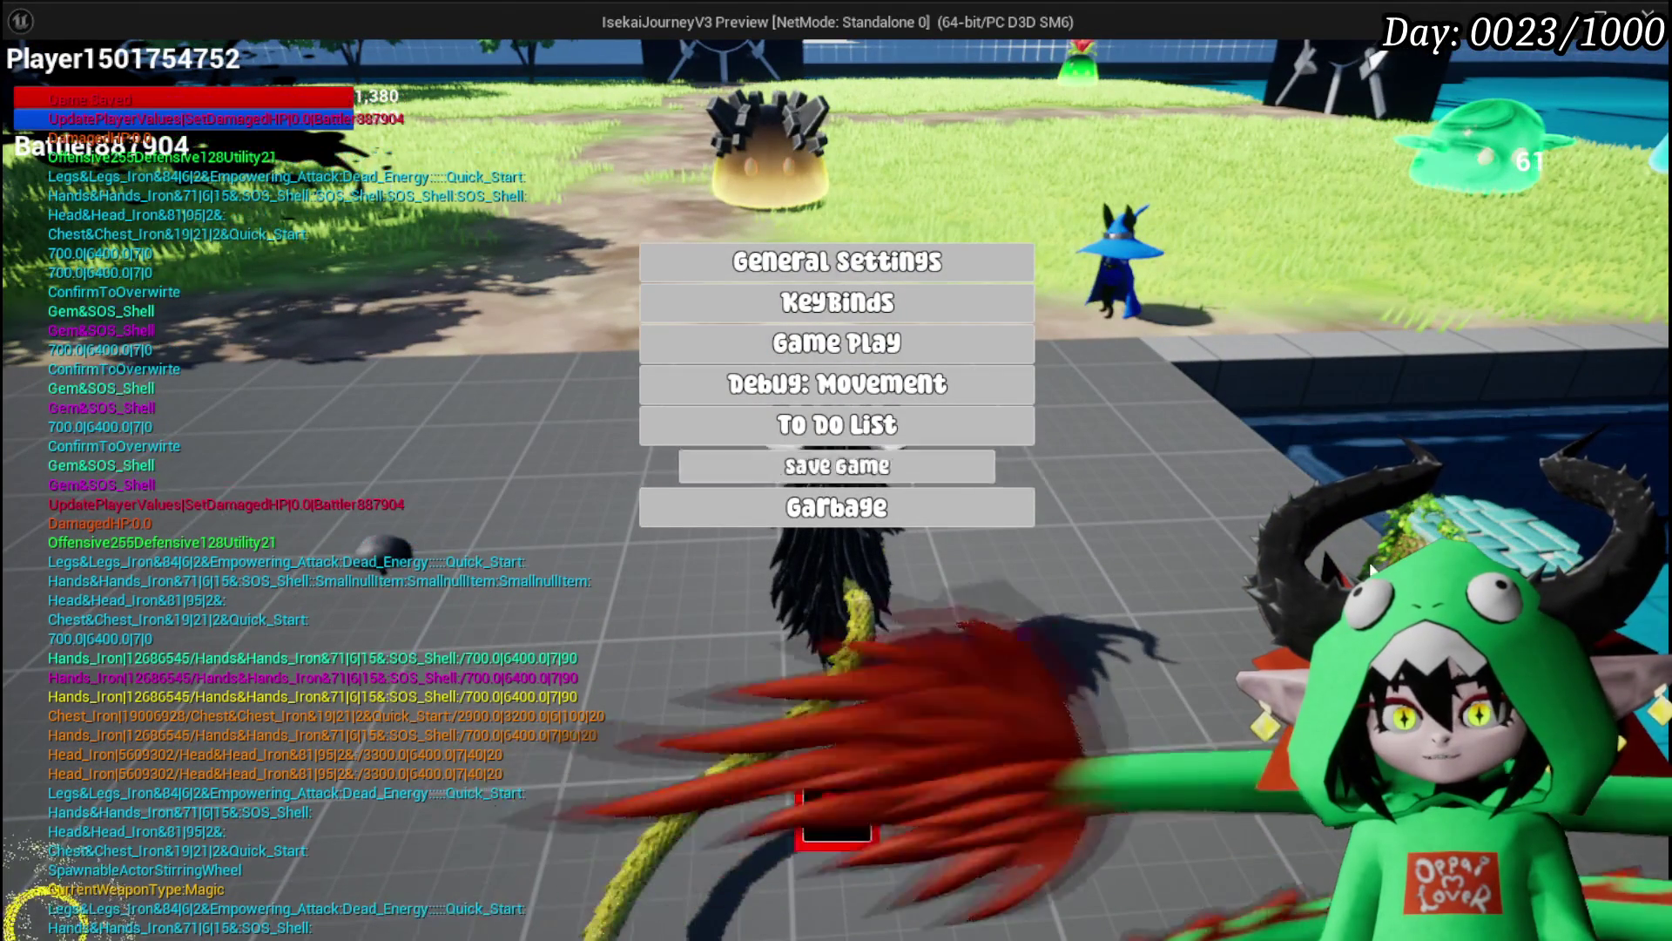
click(834, 797)
Step: Attack the flower slime, confirm two turns with G, and stop the preview
key(w)
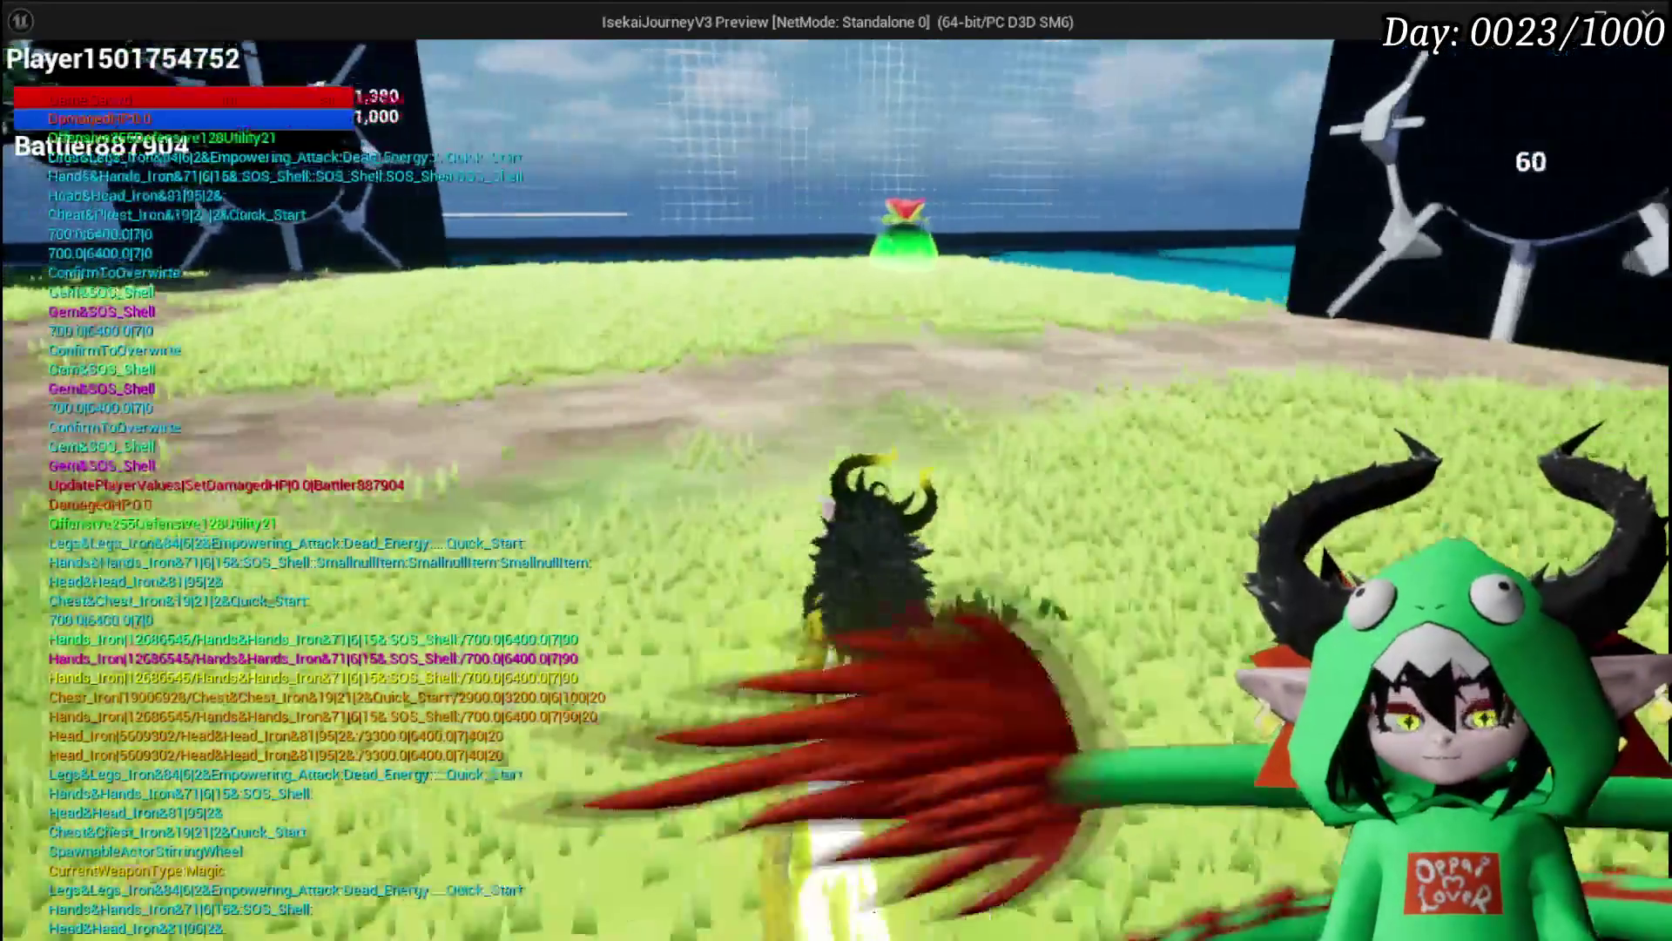
key(w)
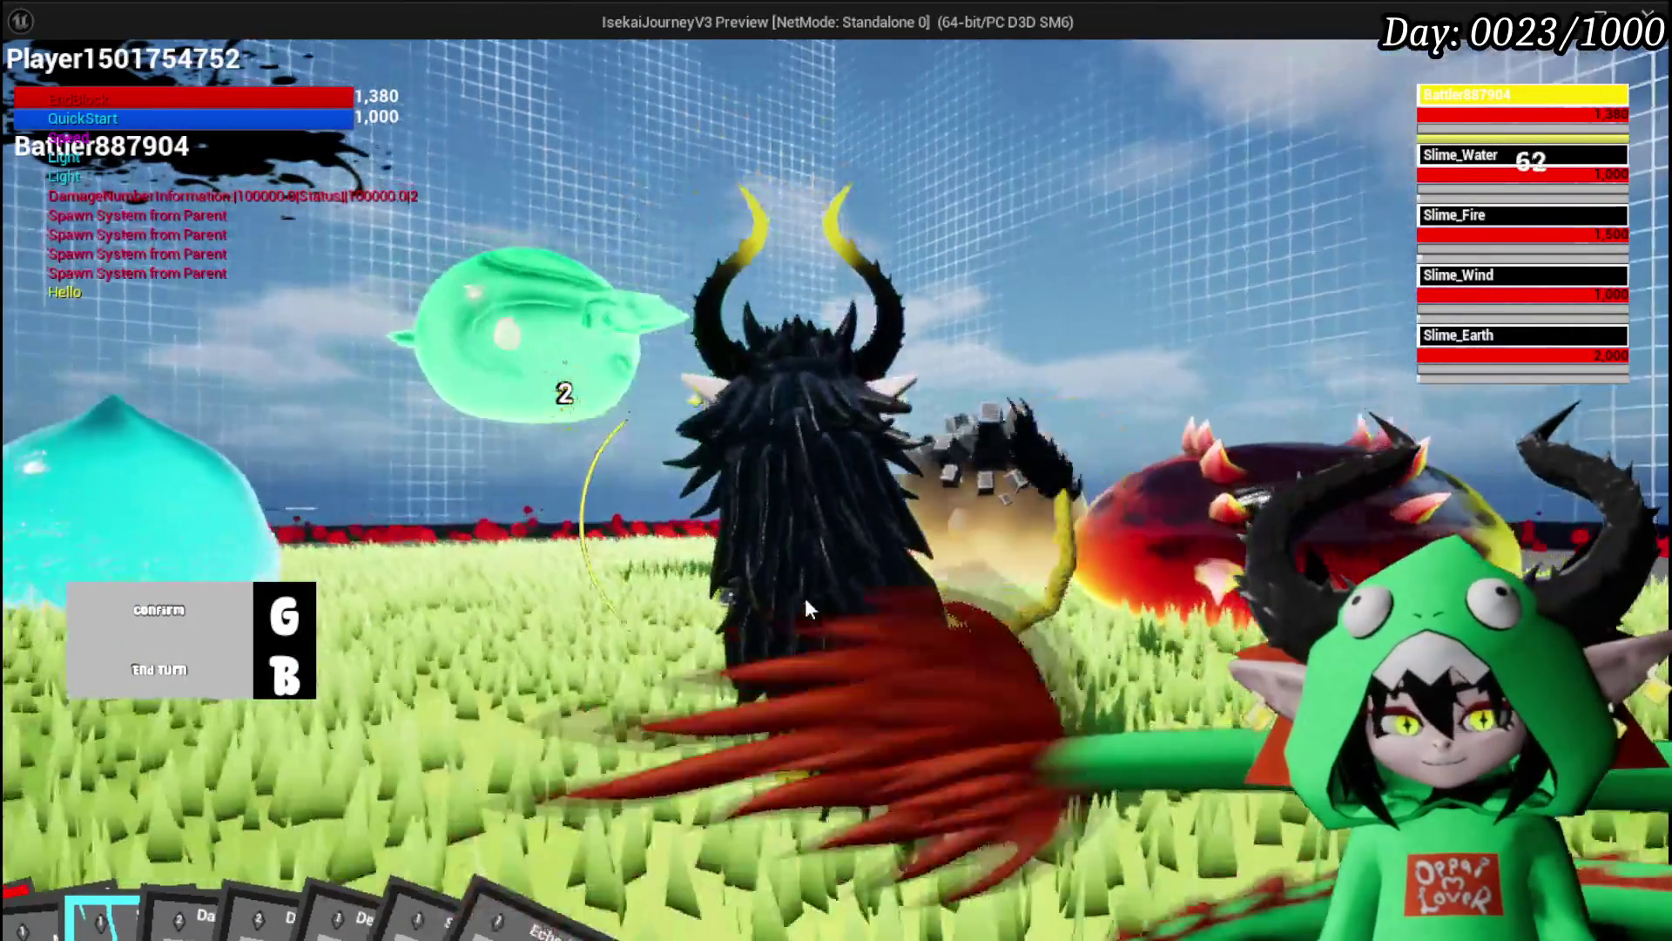
key(g)
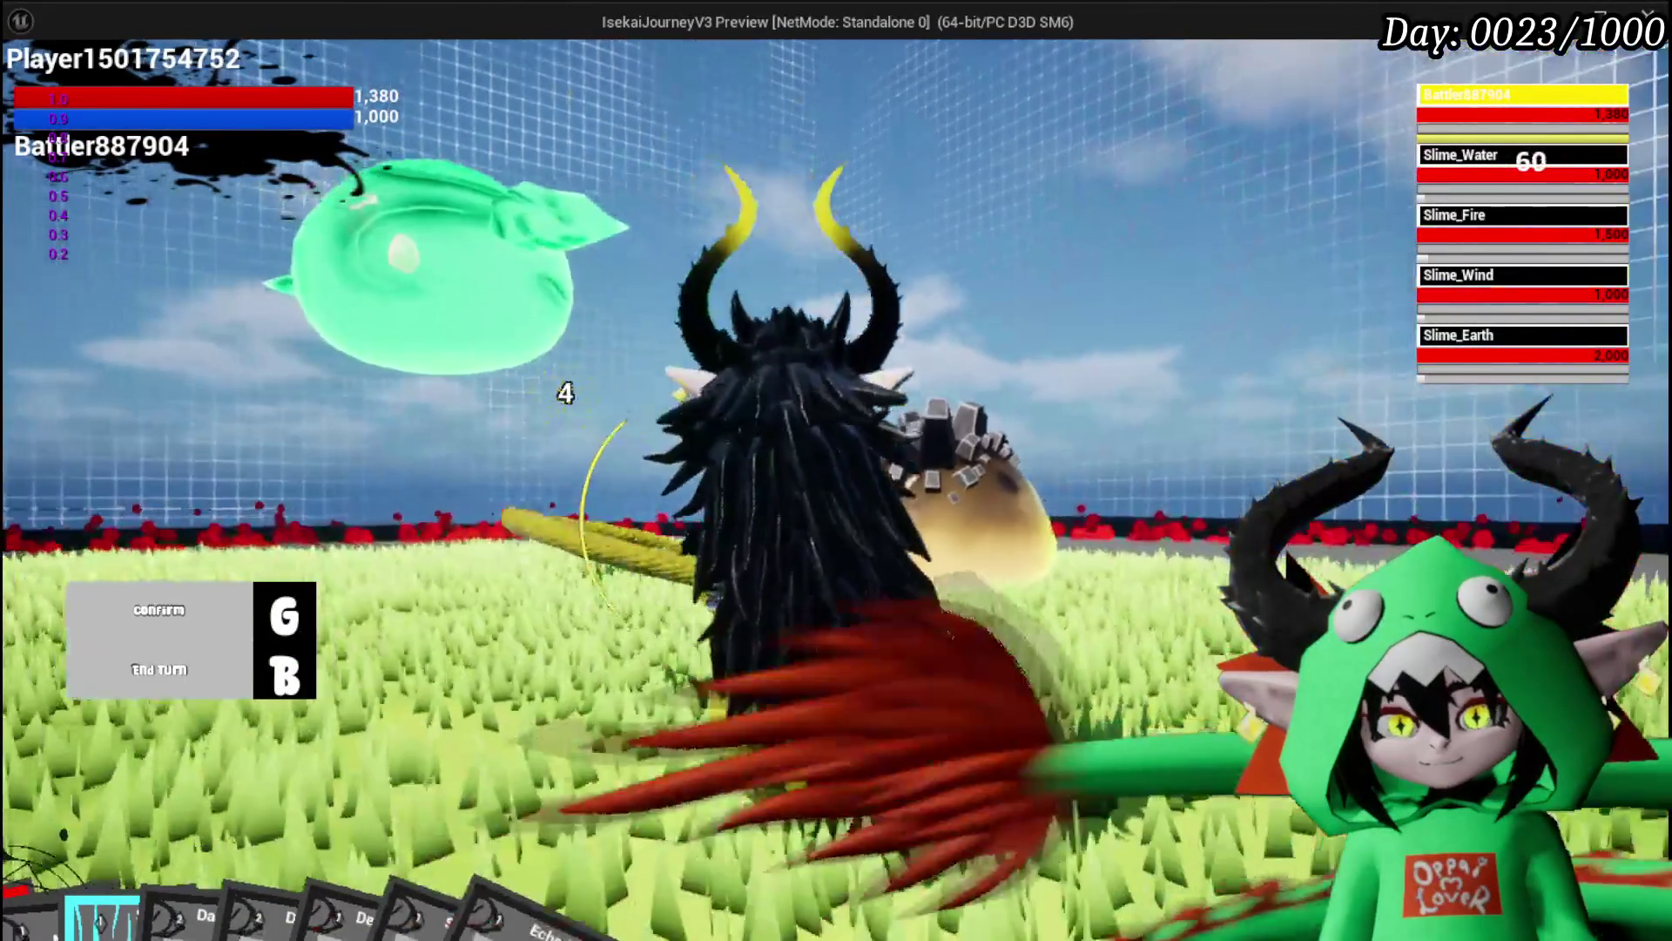
key(g)
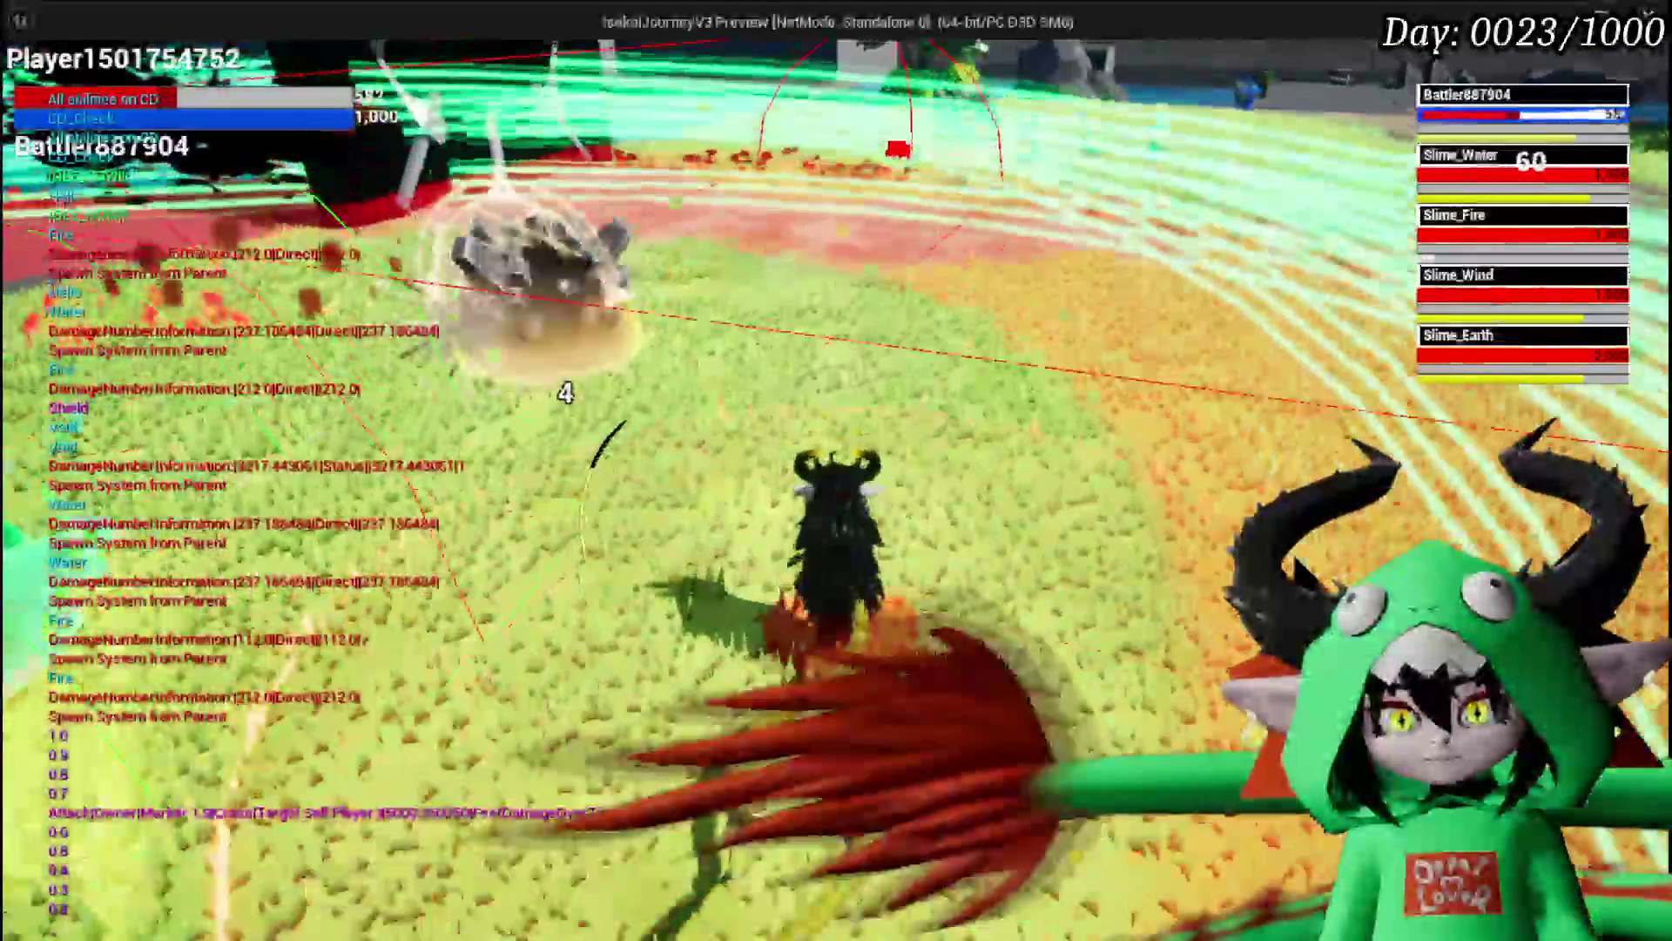
key(Escape)
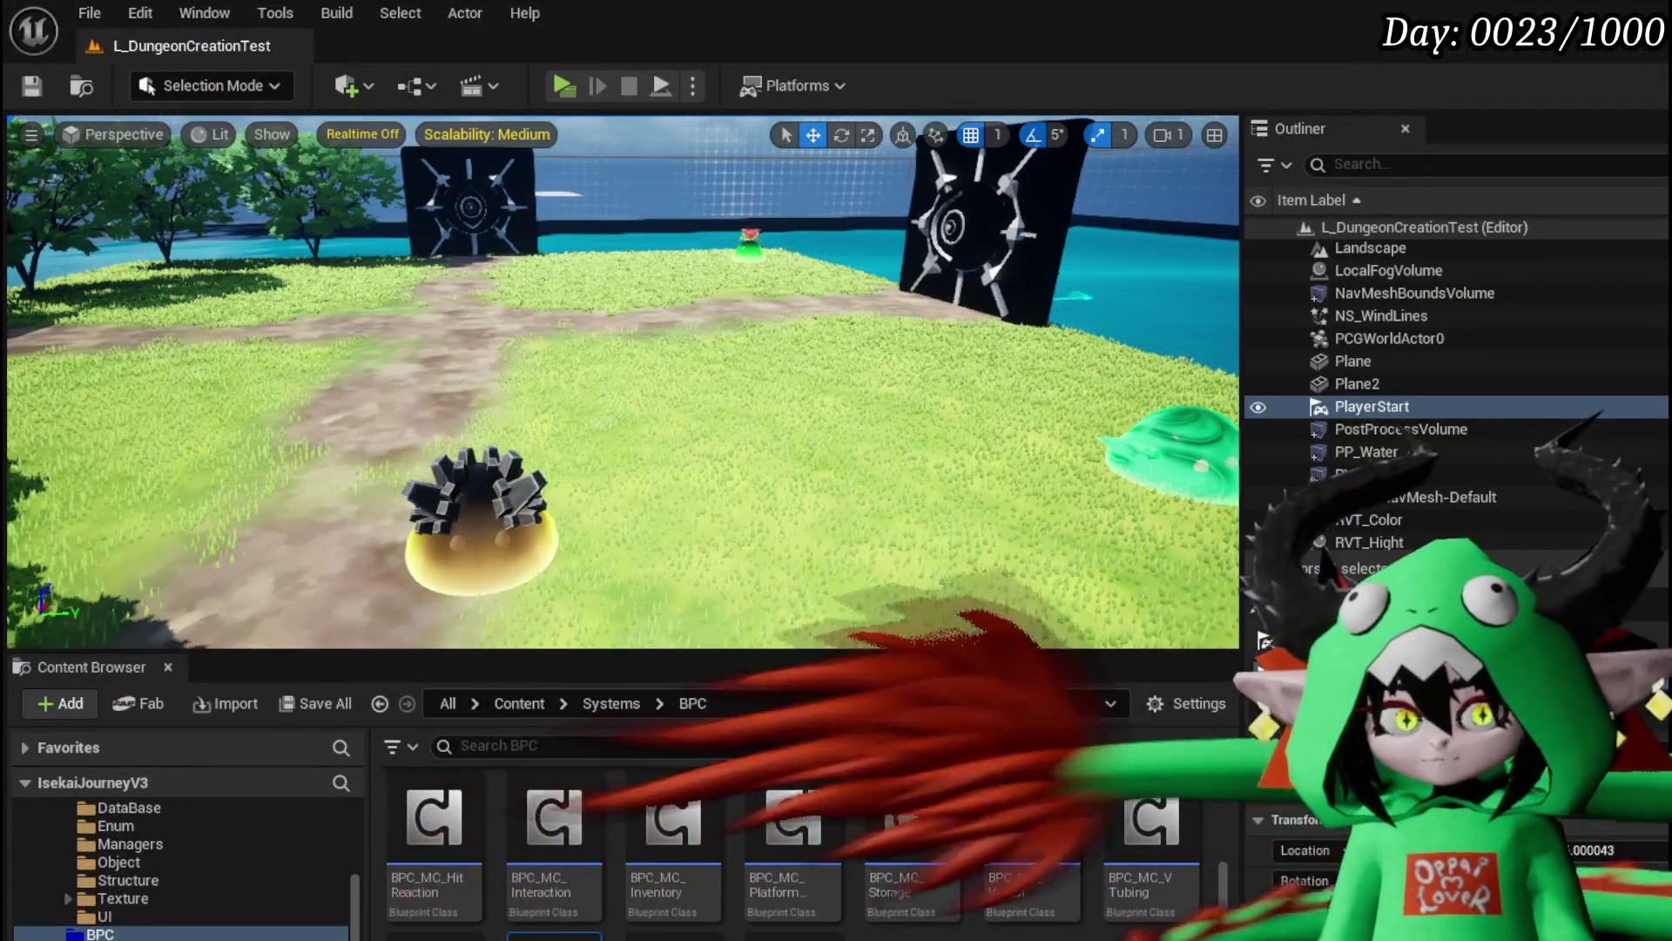
click(564, 85)
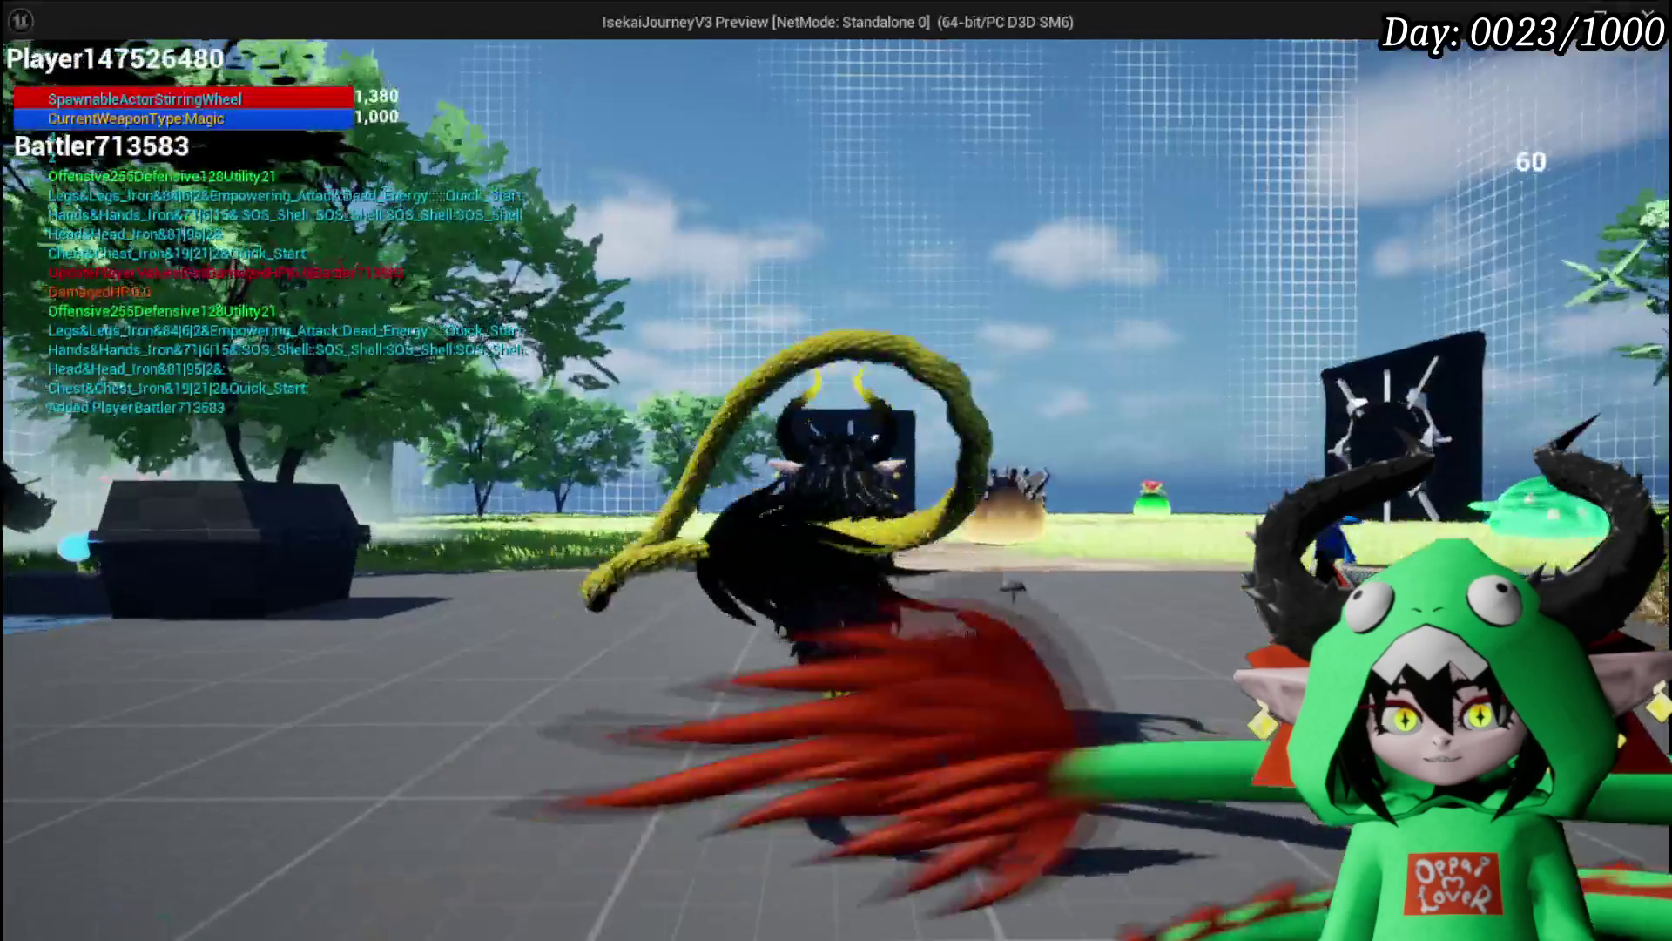
click(113, 65)
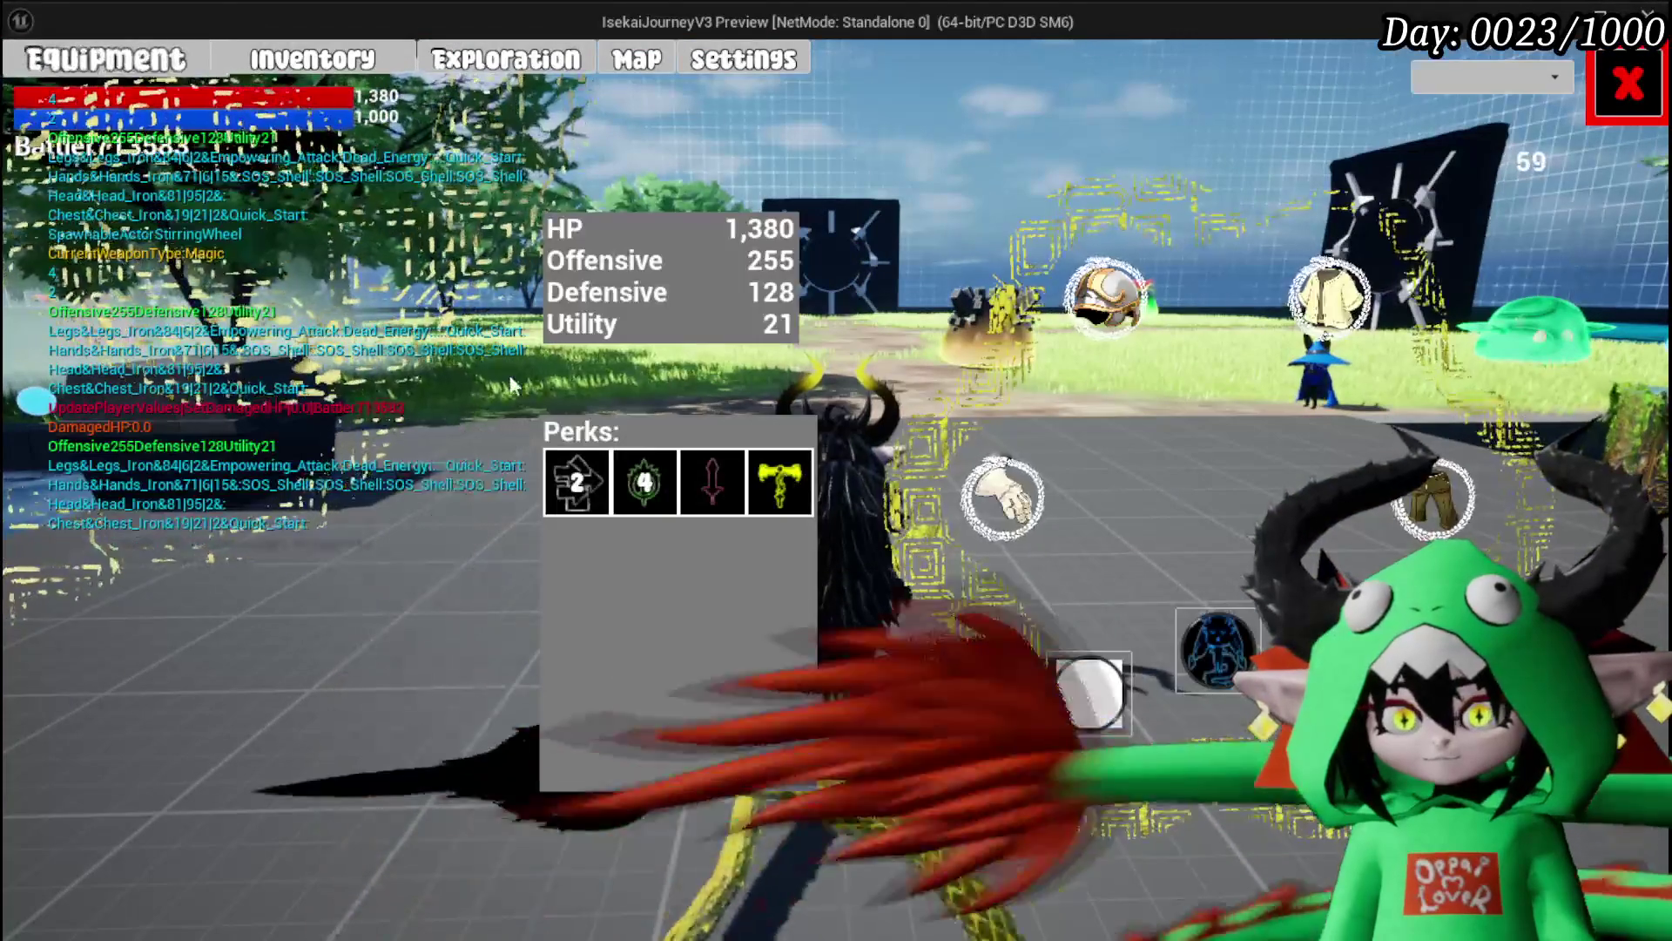
click(1601, 102)
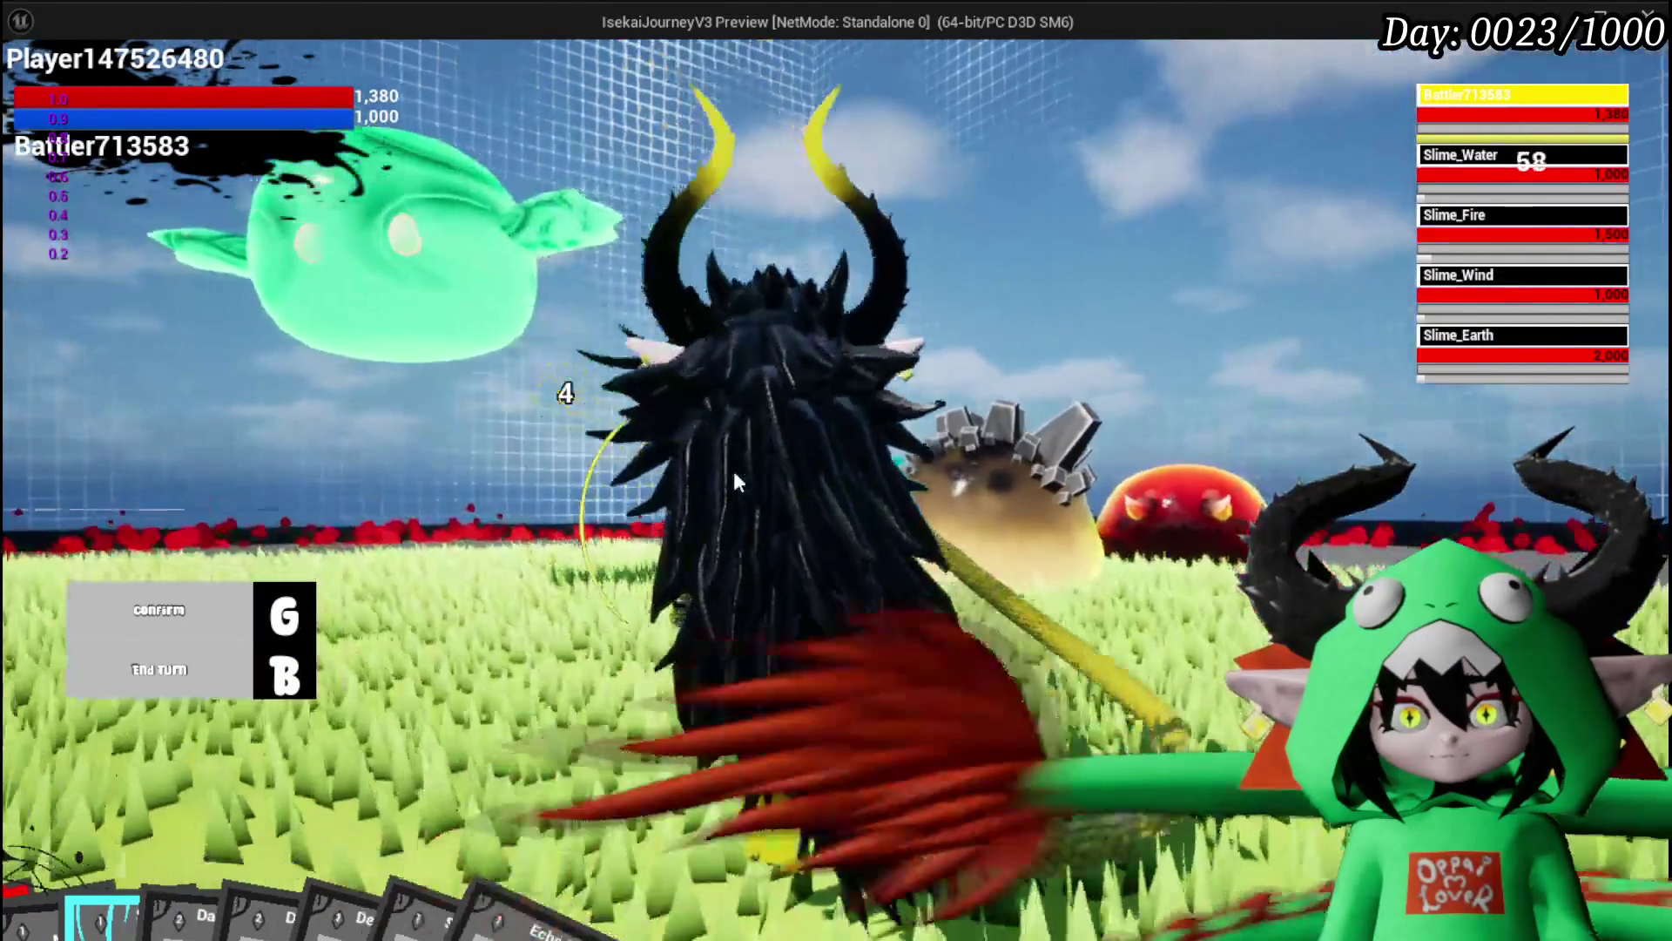
key(g)
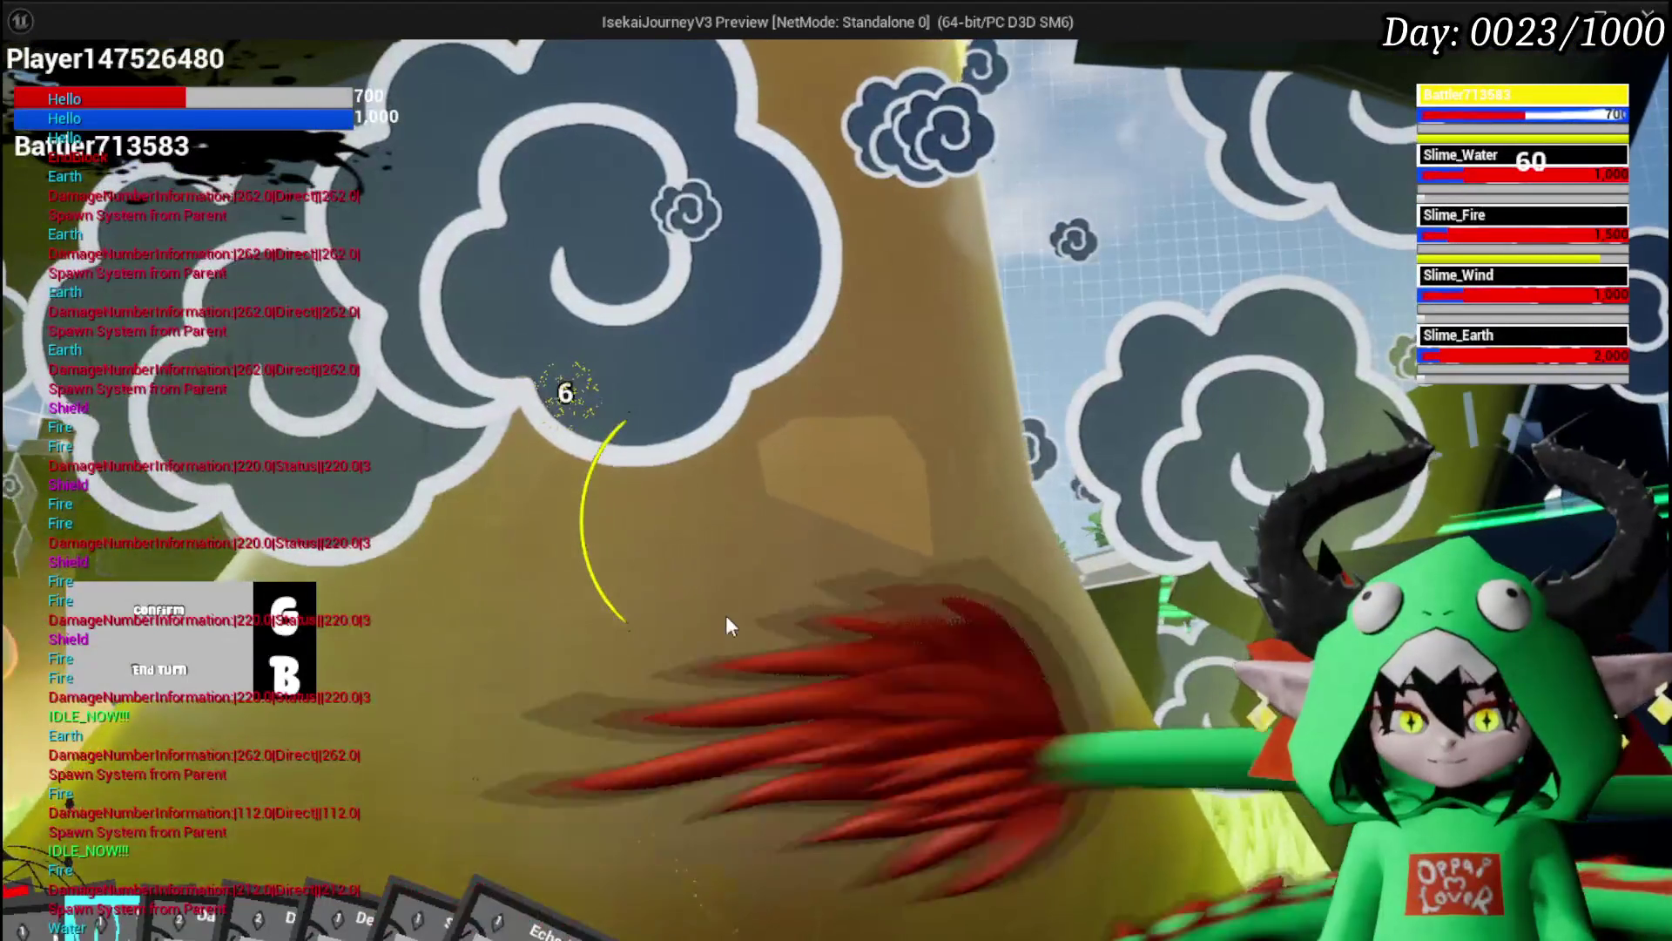
key(Escape)
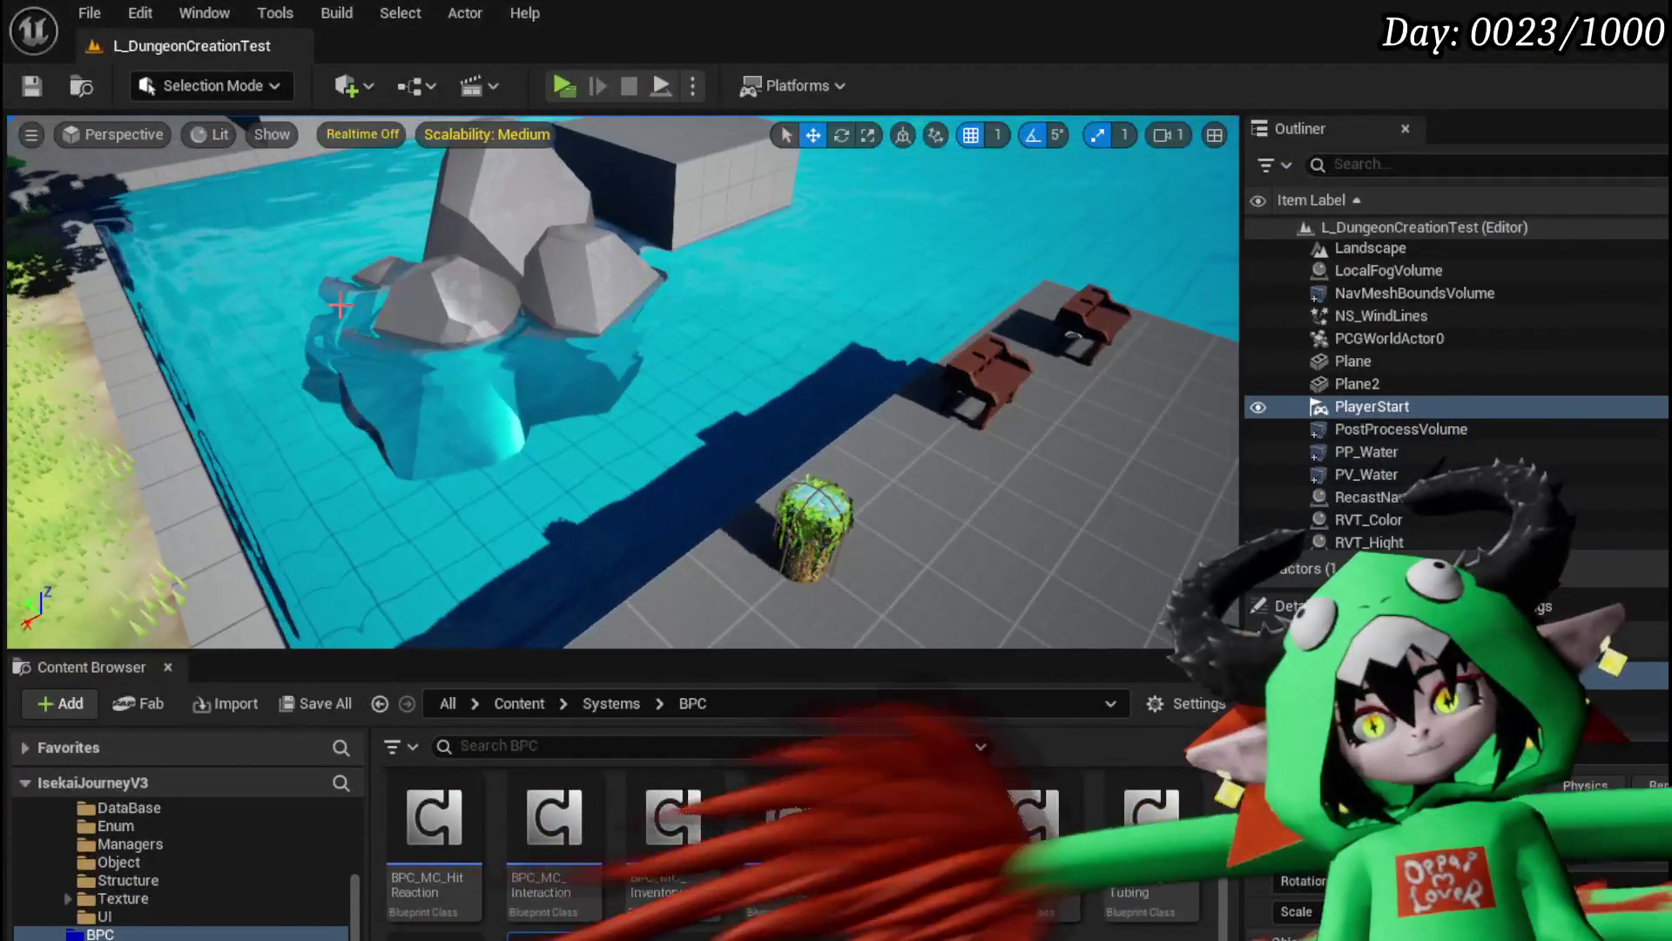
click(979, 375)
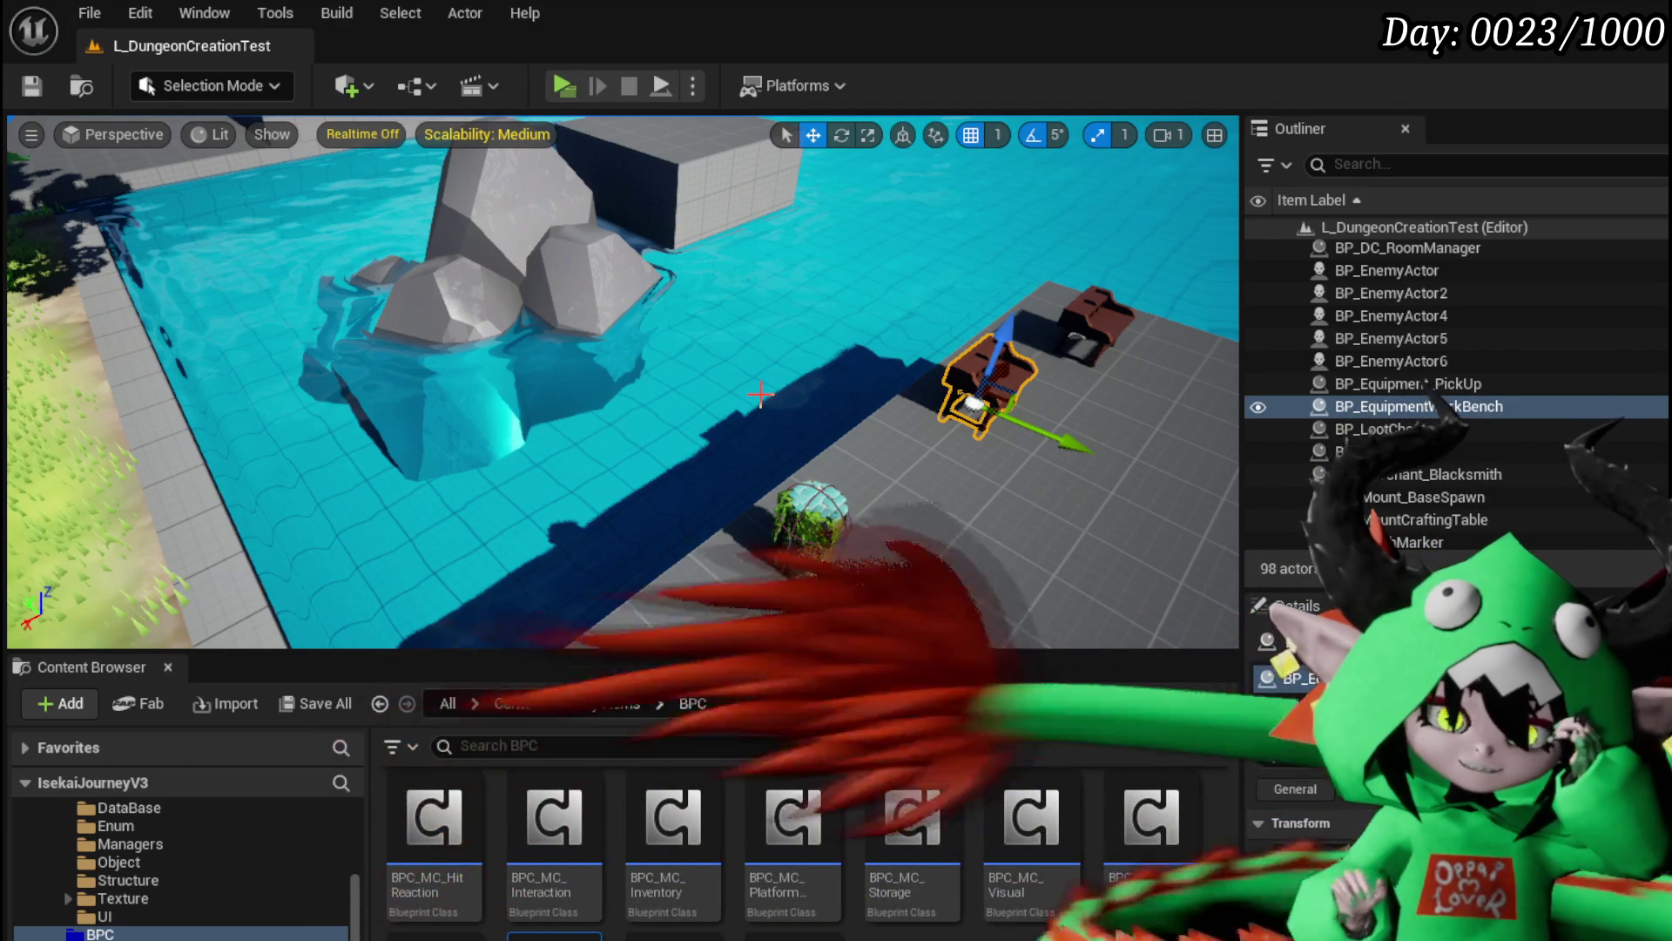
Step: Focus the view on BP_EquipmentWorkBench with F and save the level with Ctrl+S
key(f)
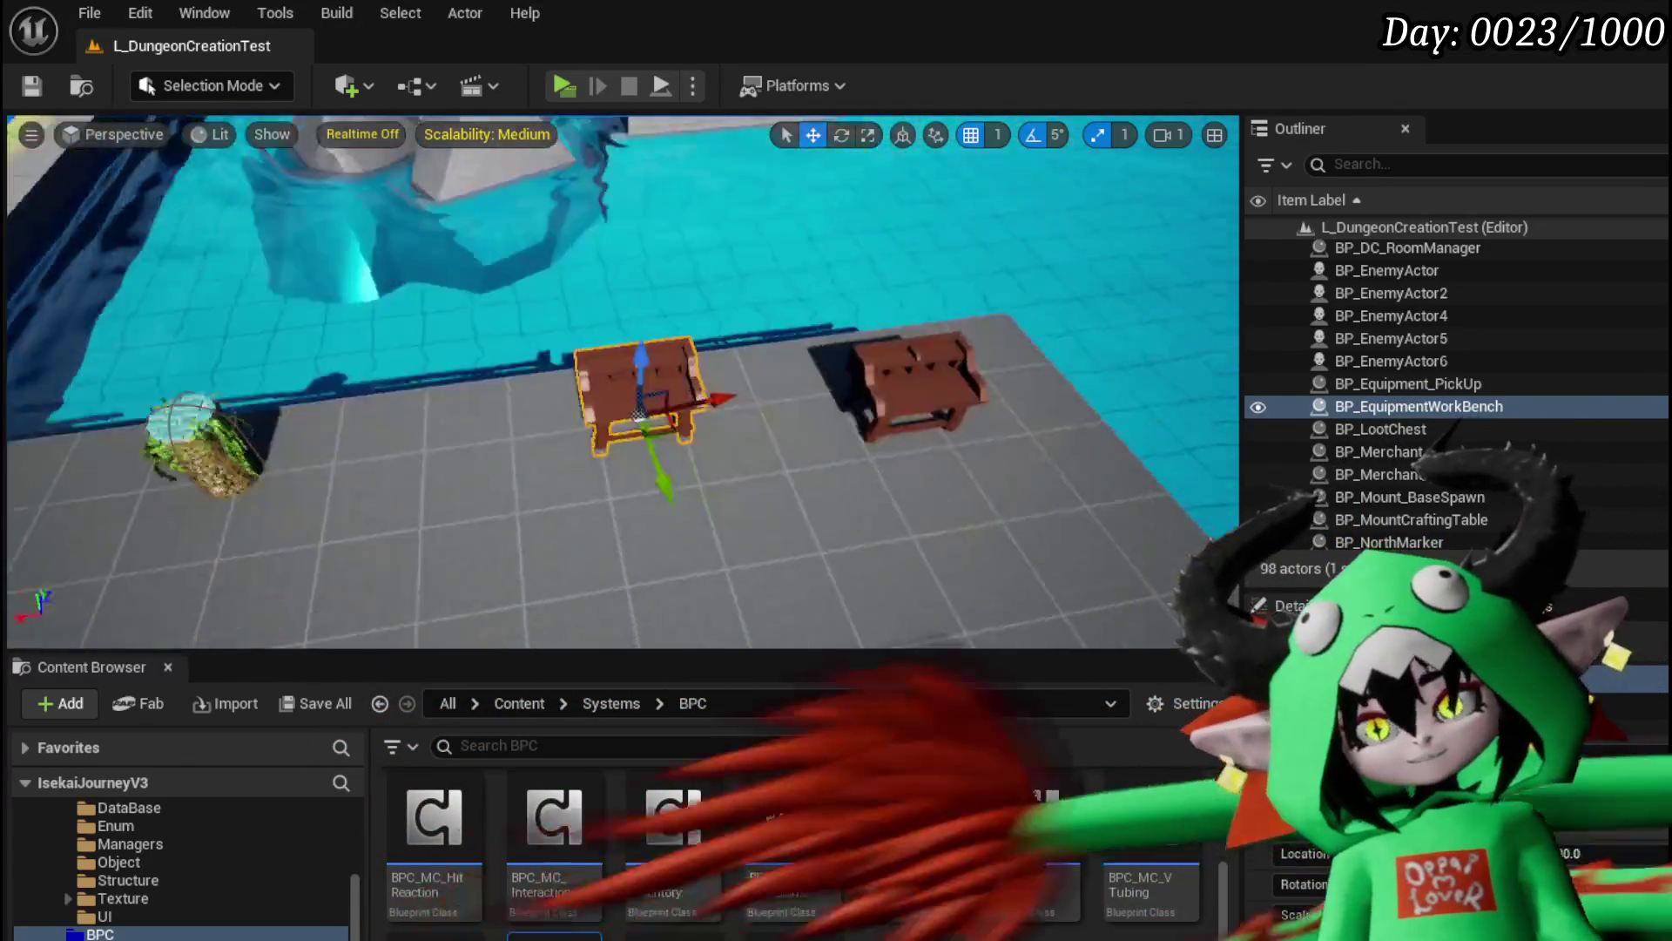
key(ctrl+s)
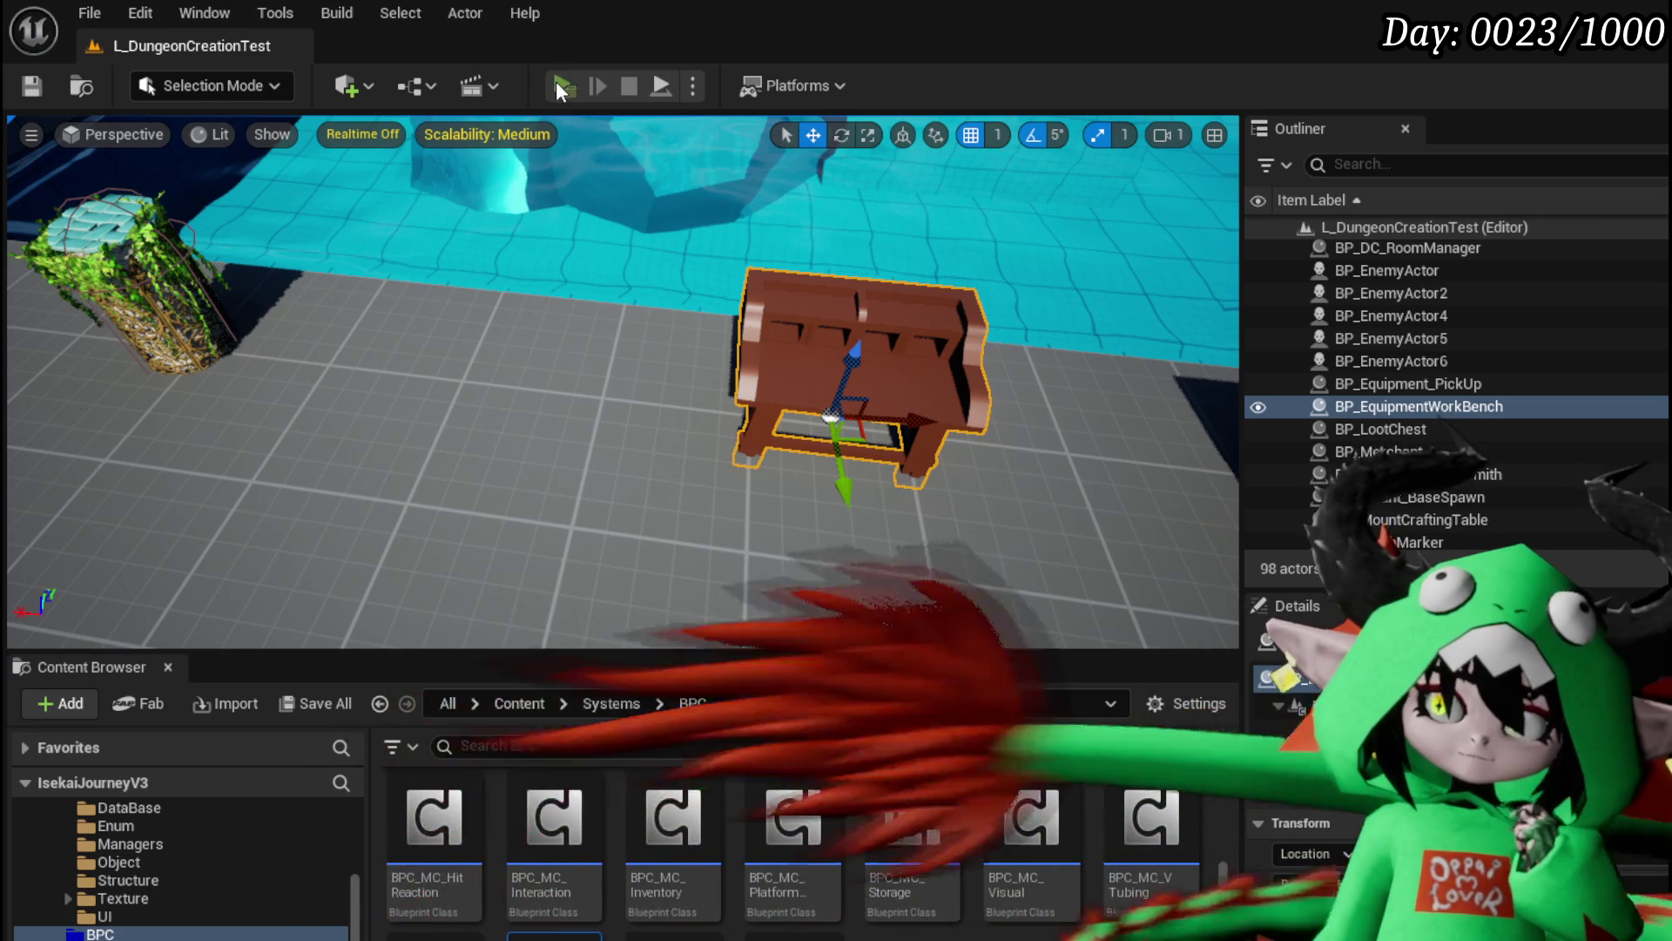
click(562, 87)
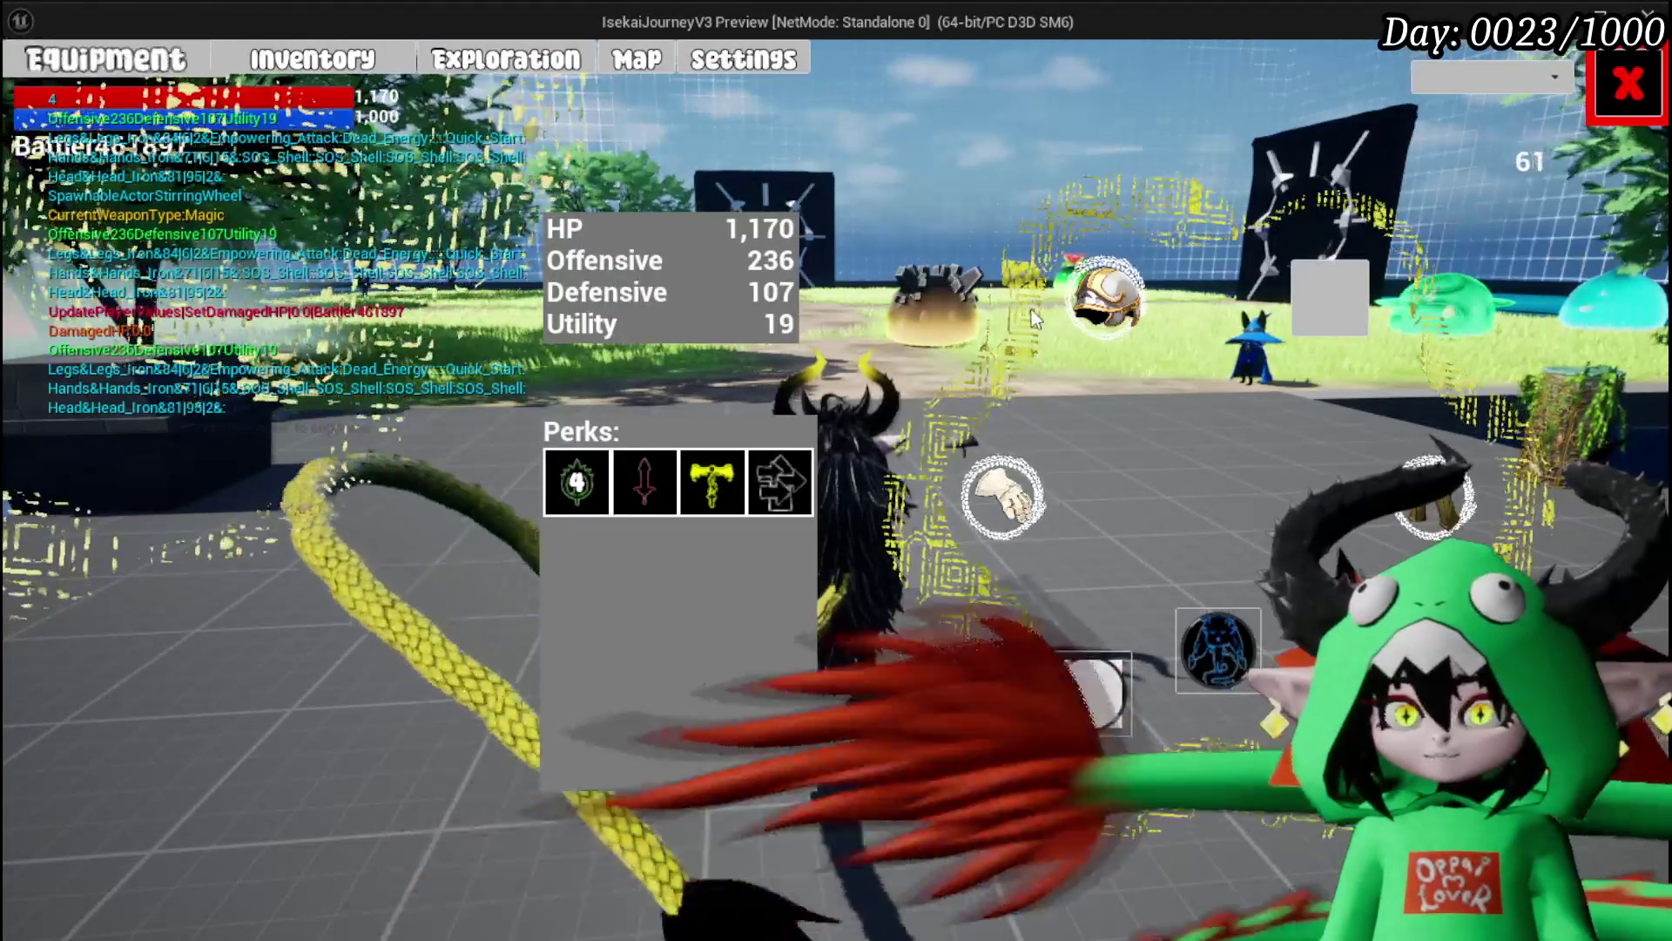
mouse_move(1105, 301)
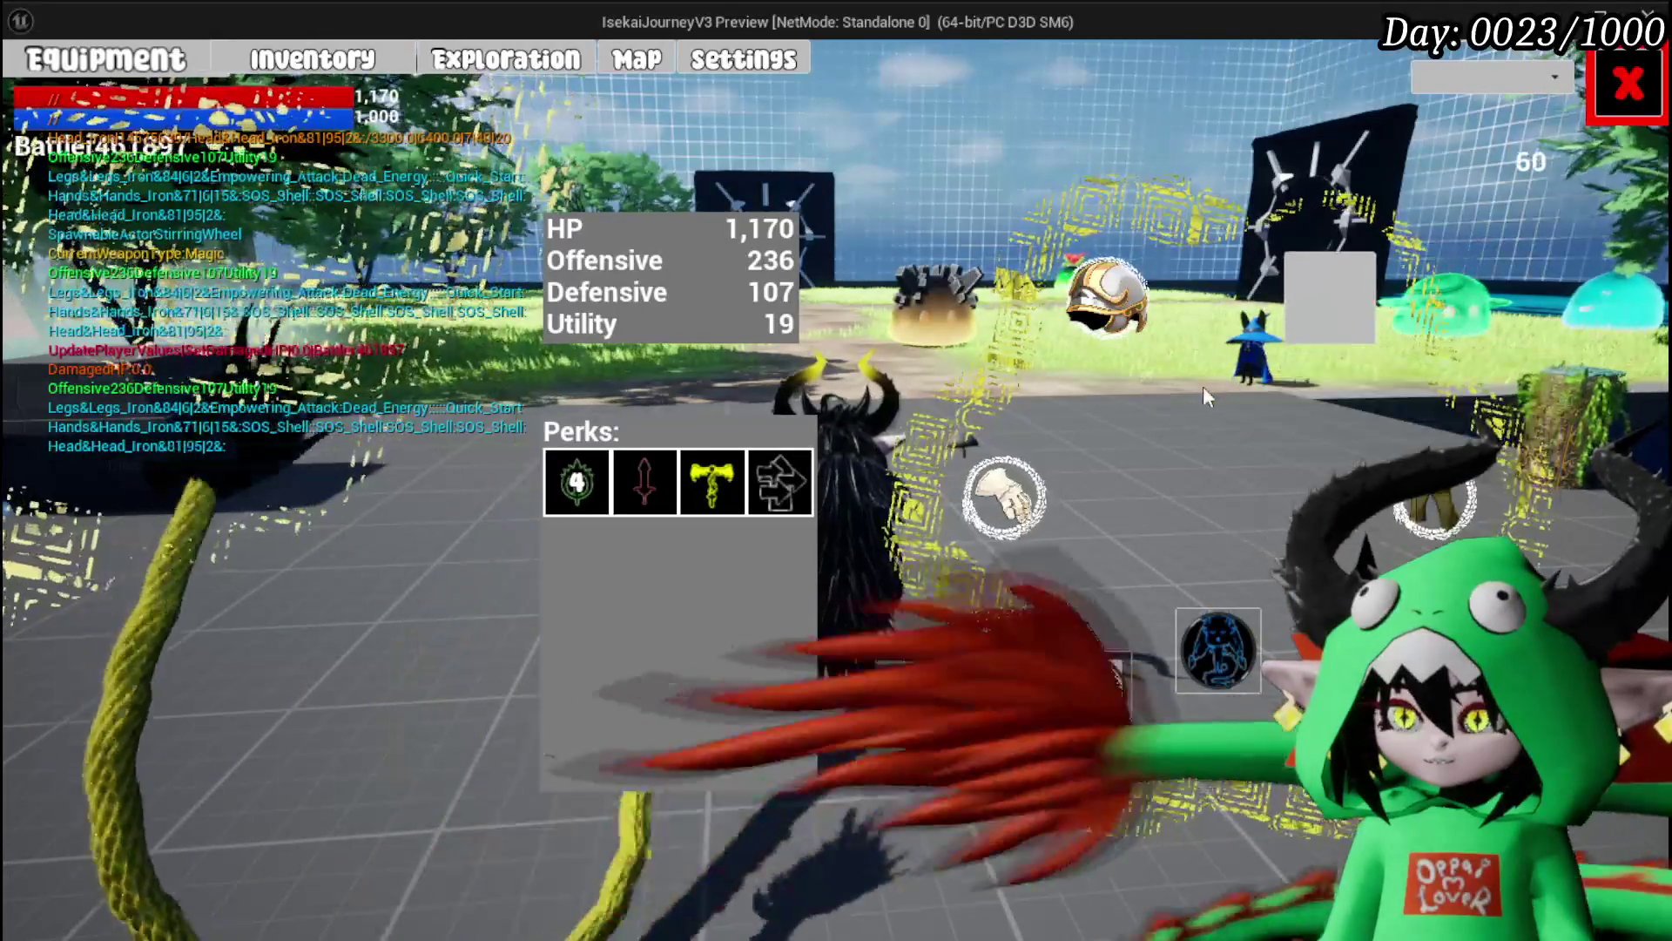
mouse_move(1364, 329)
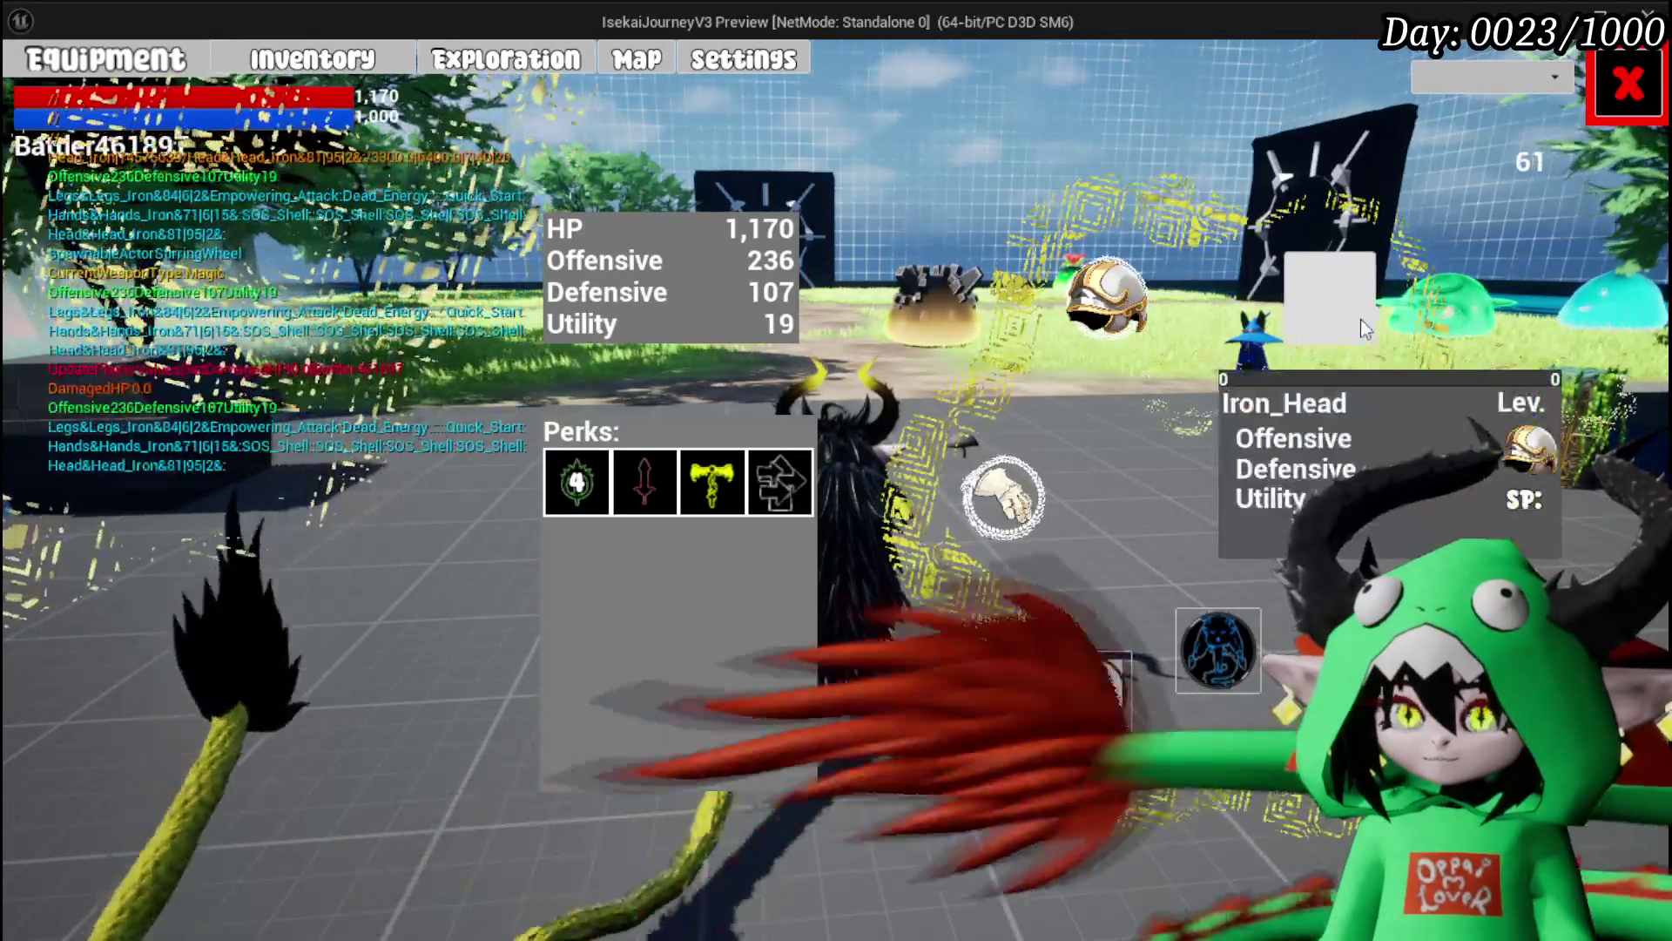
click(1364, 328)
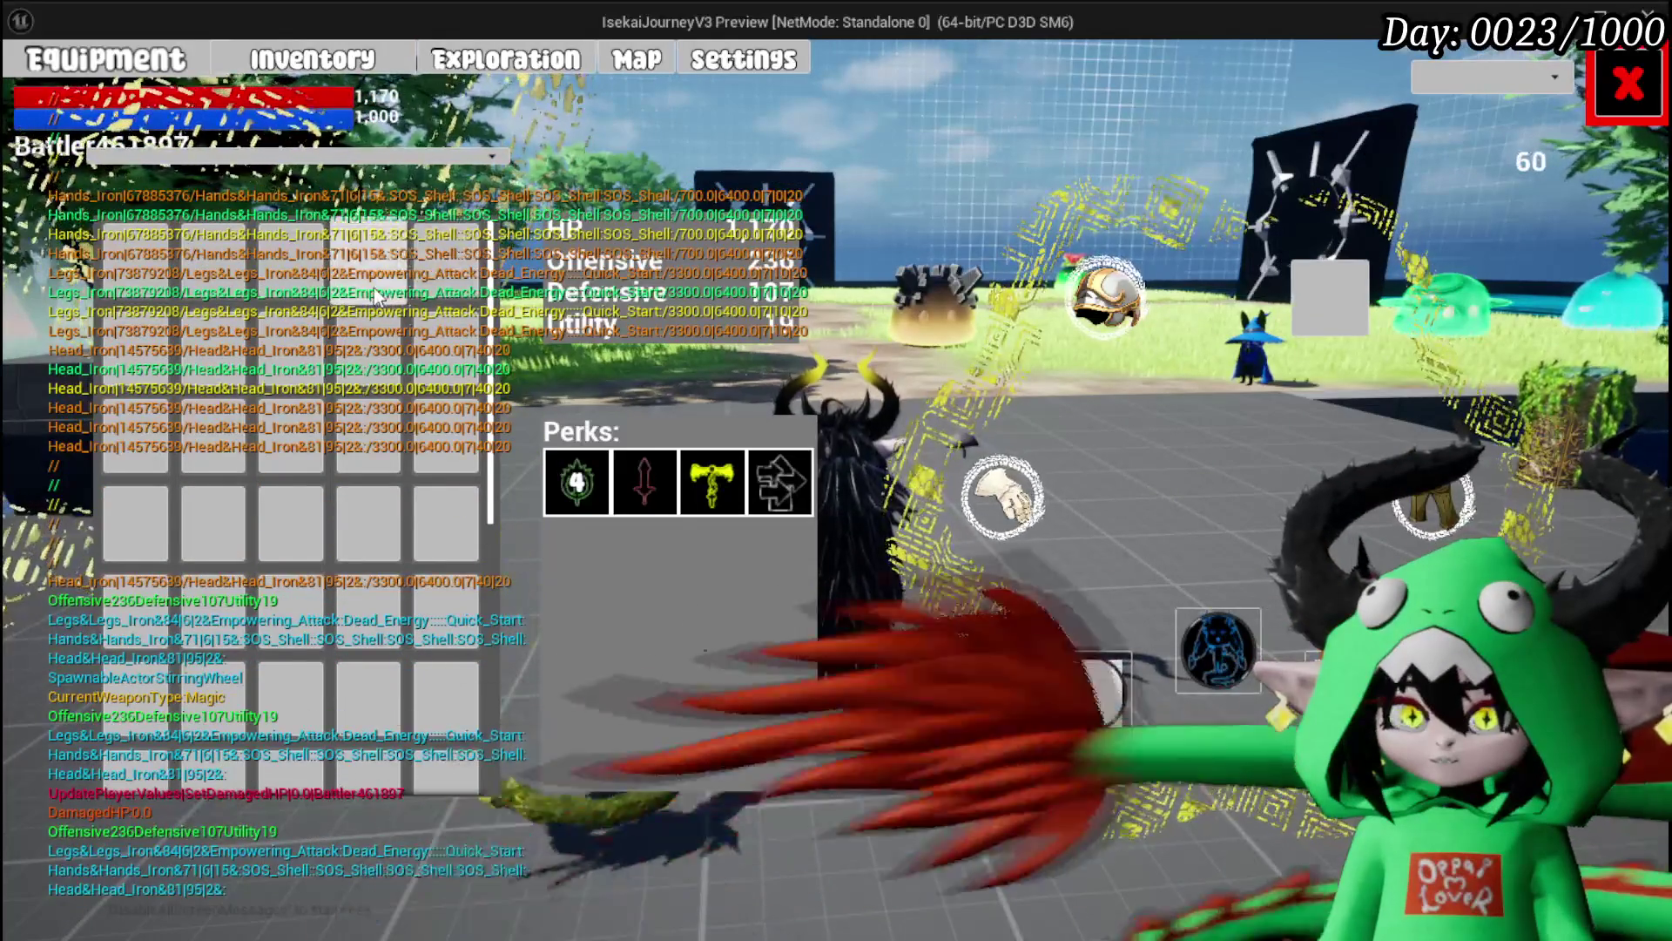
click(1622, 109)
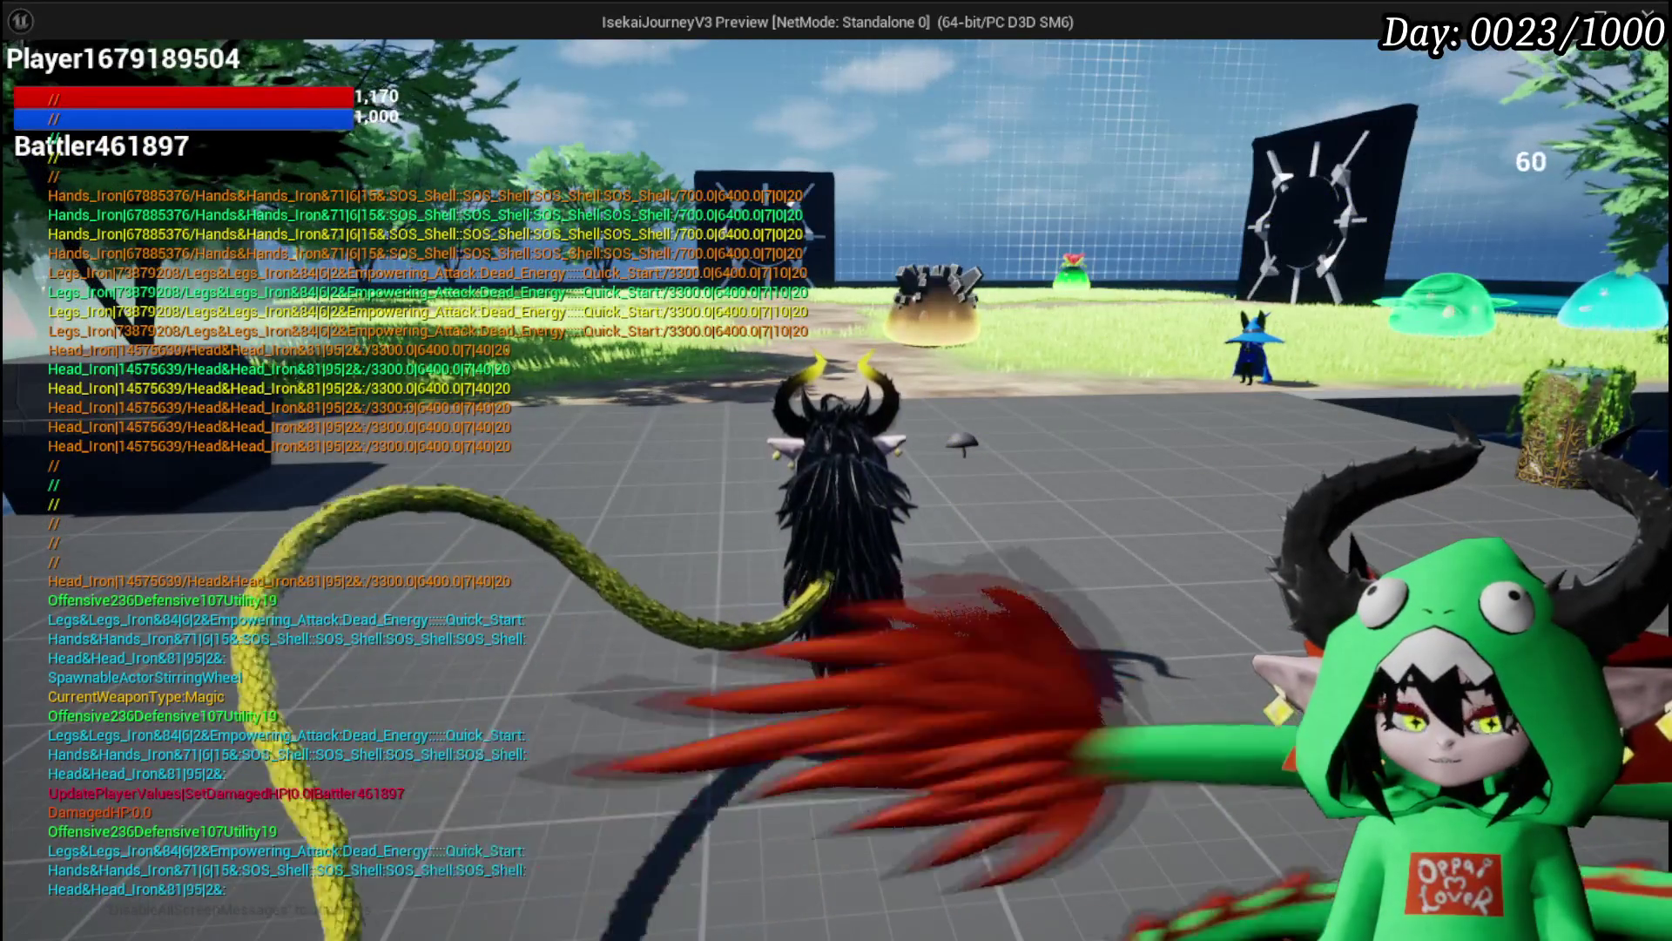
key(alt+Tab)
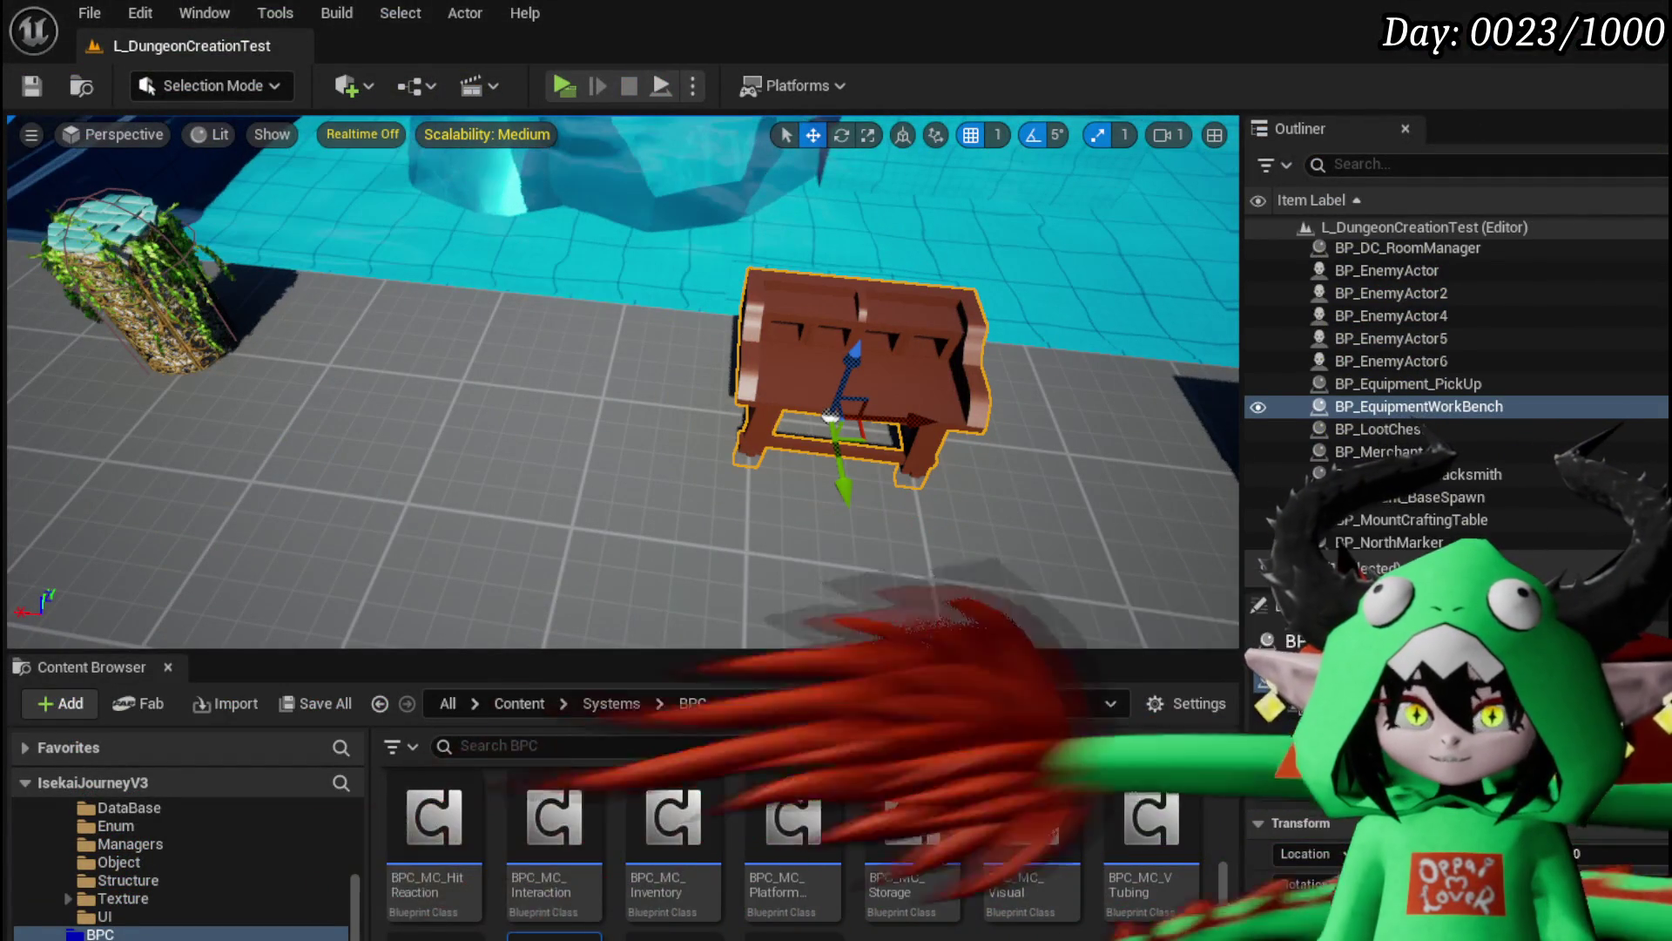
Step: Start the preview, open the equipment panel and equip a different iron helmet
click(552, 92)
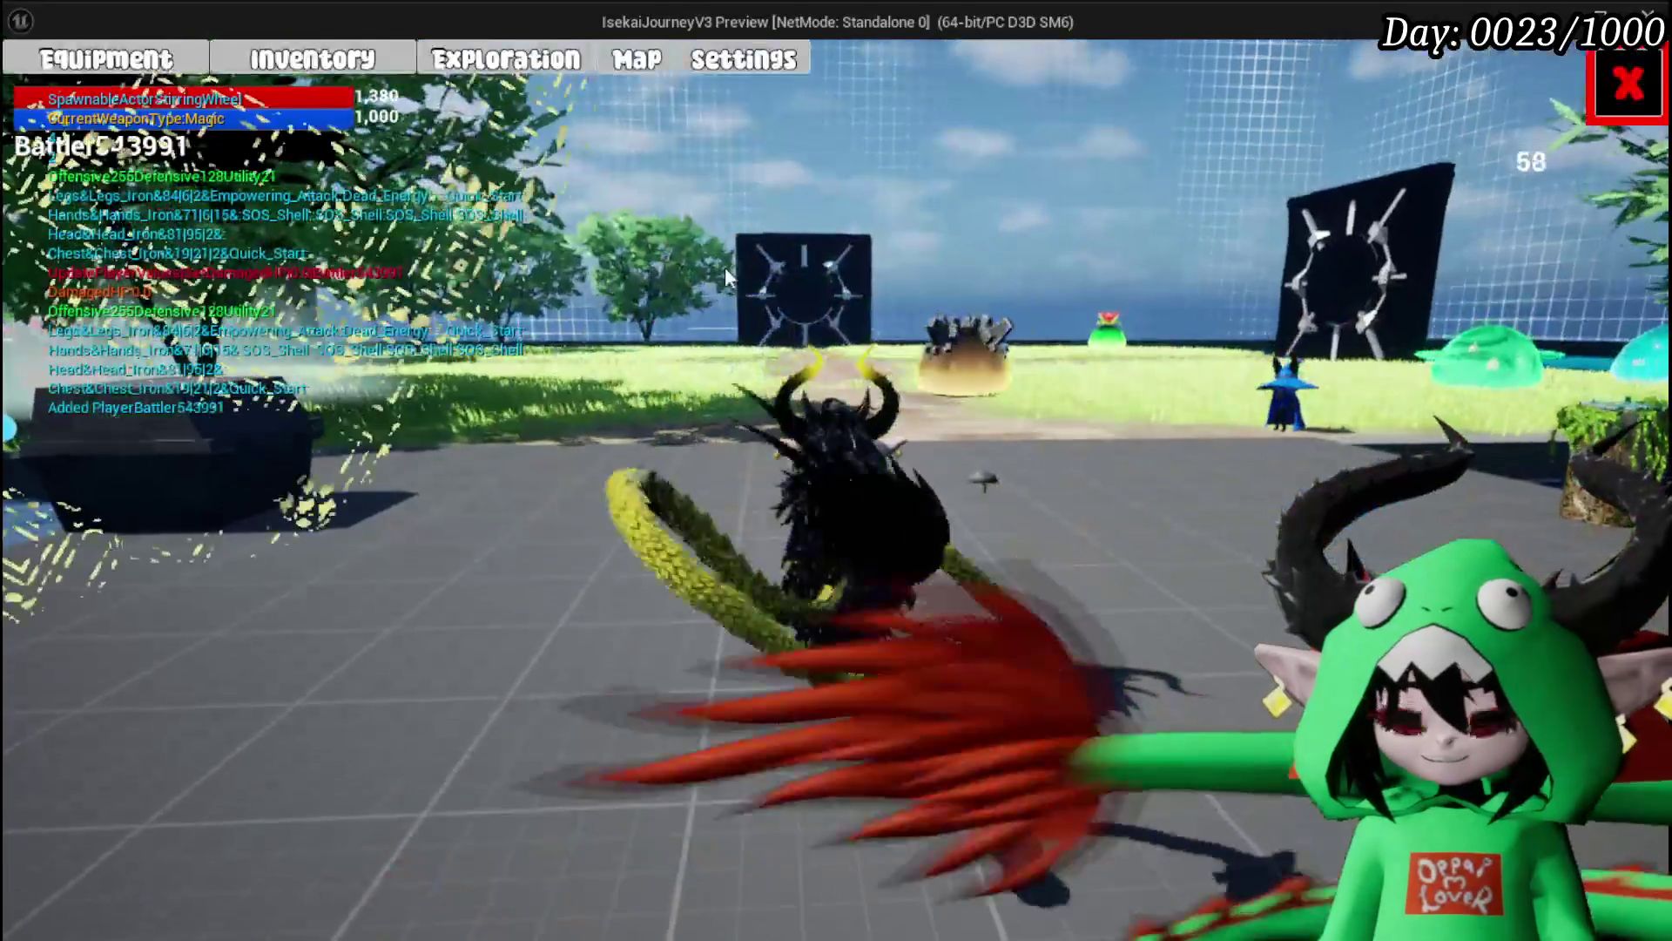
click(112, 70)
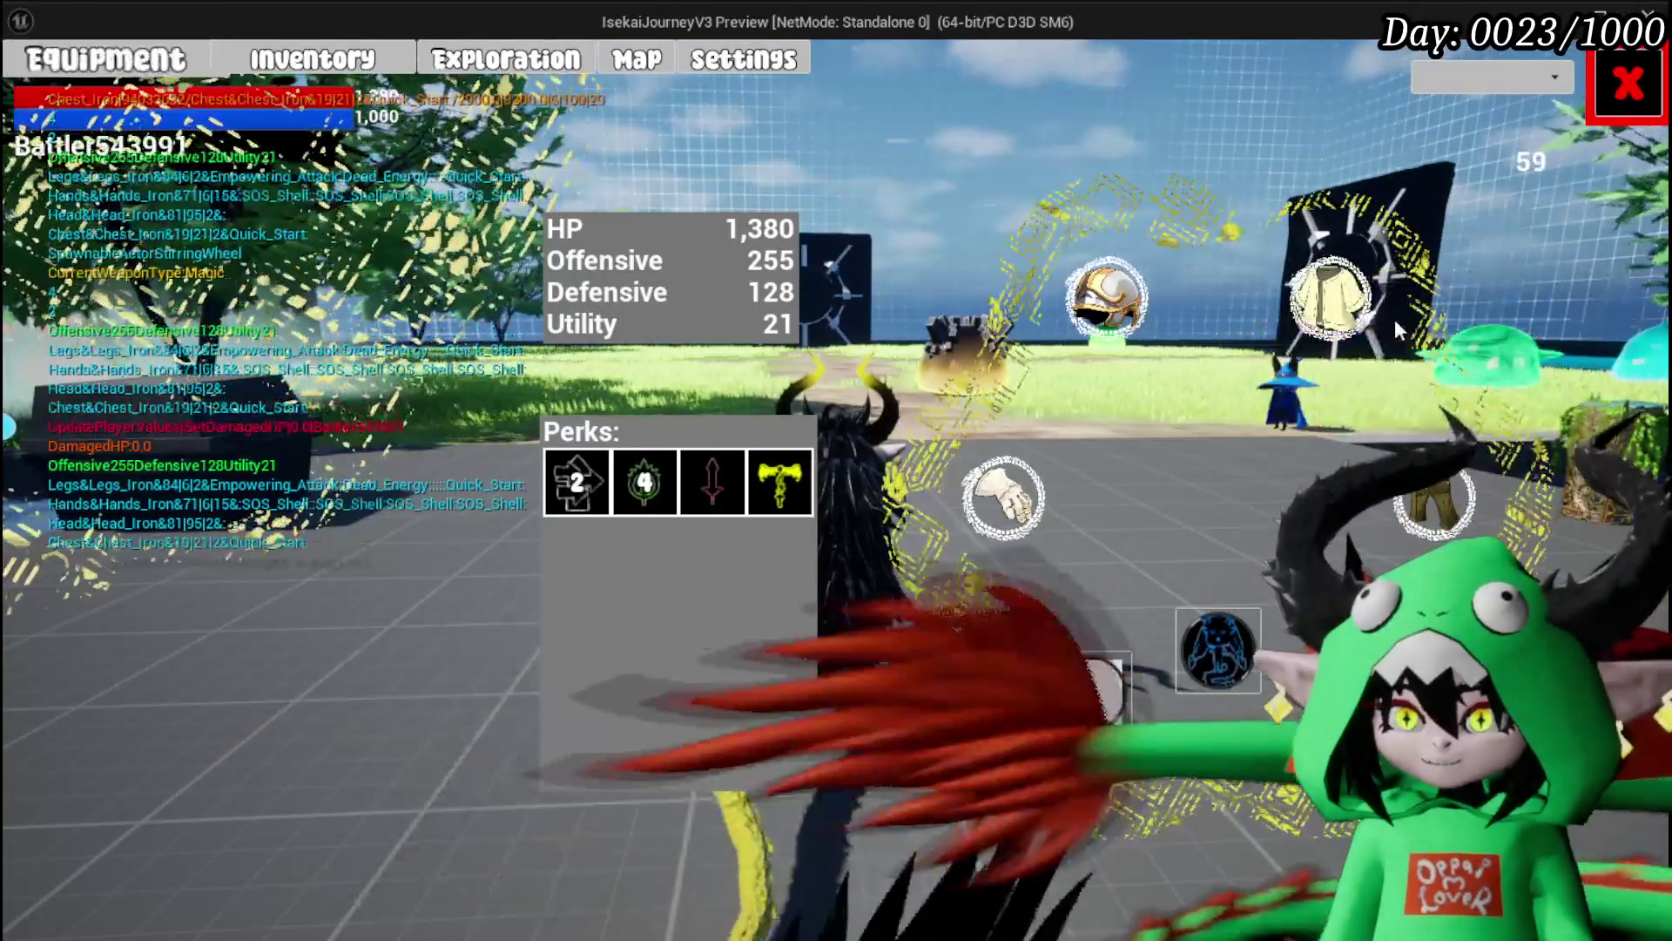
mouse_move(1330, 295)
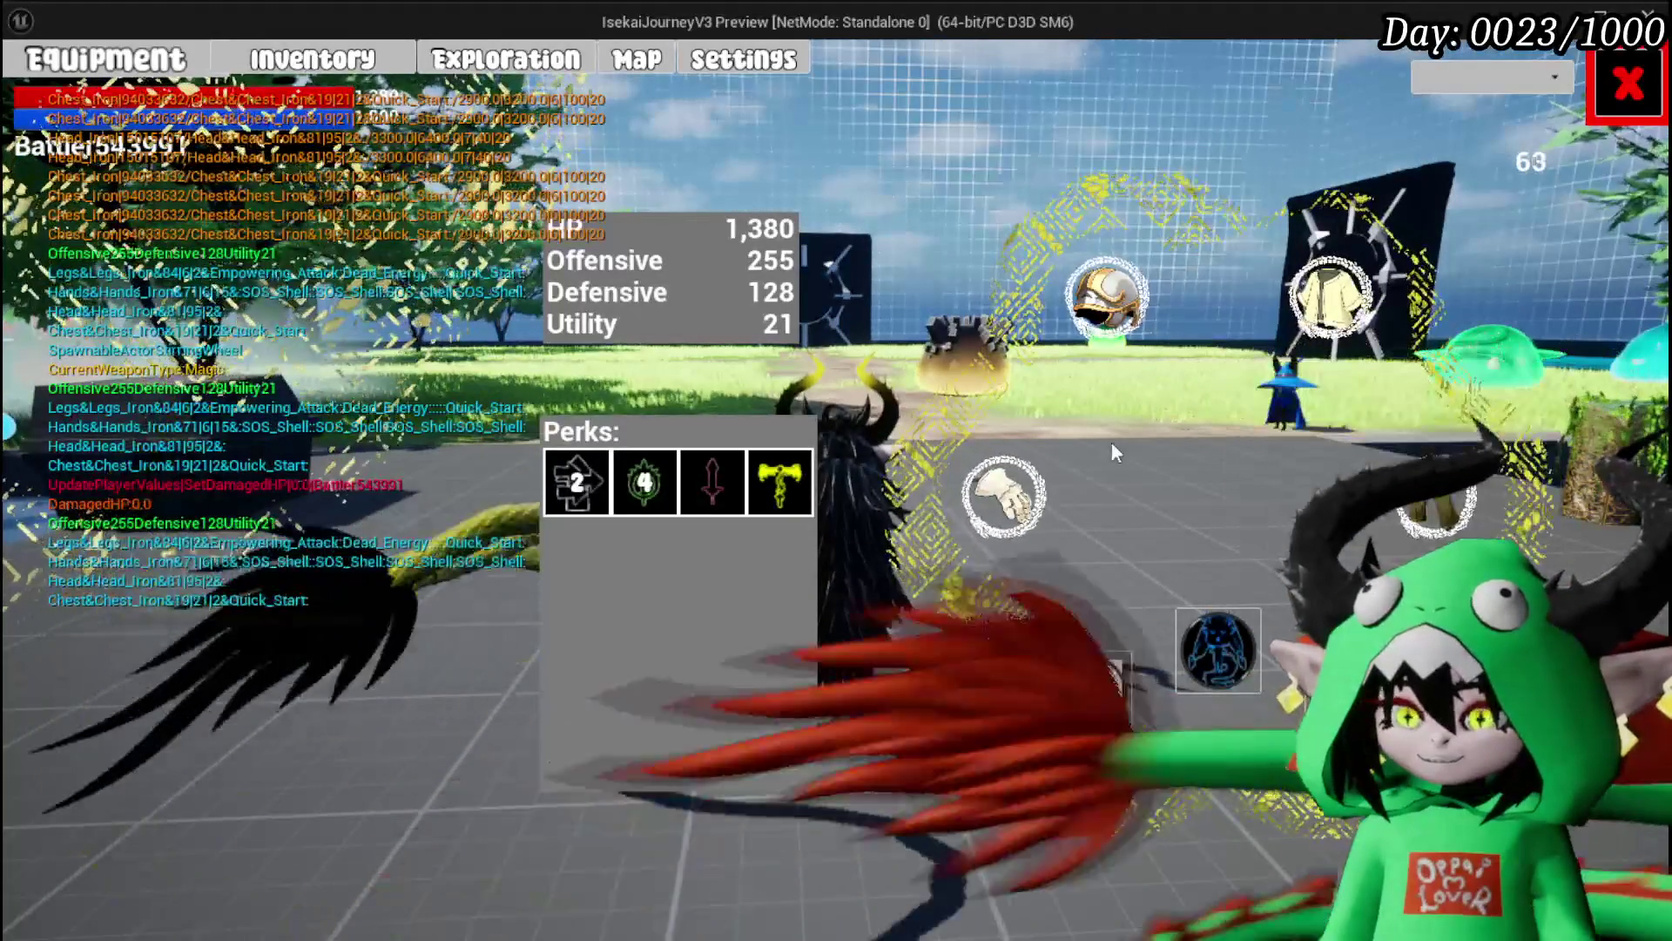
click(1118, 288)
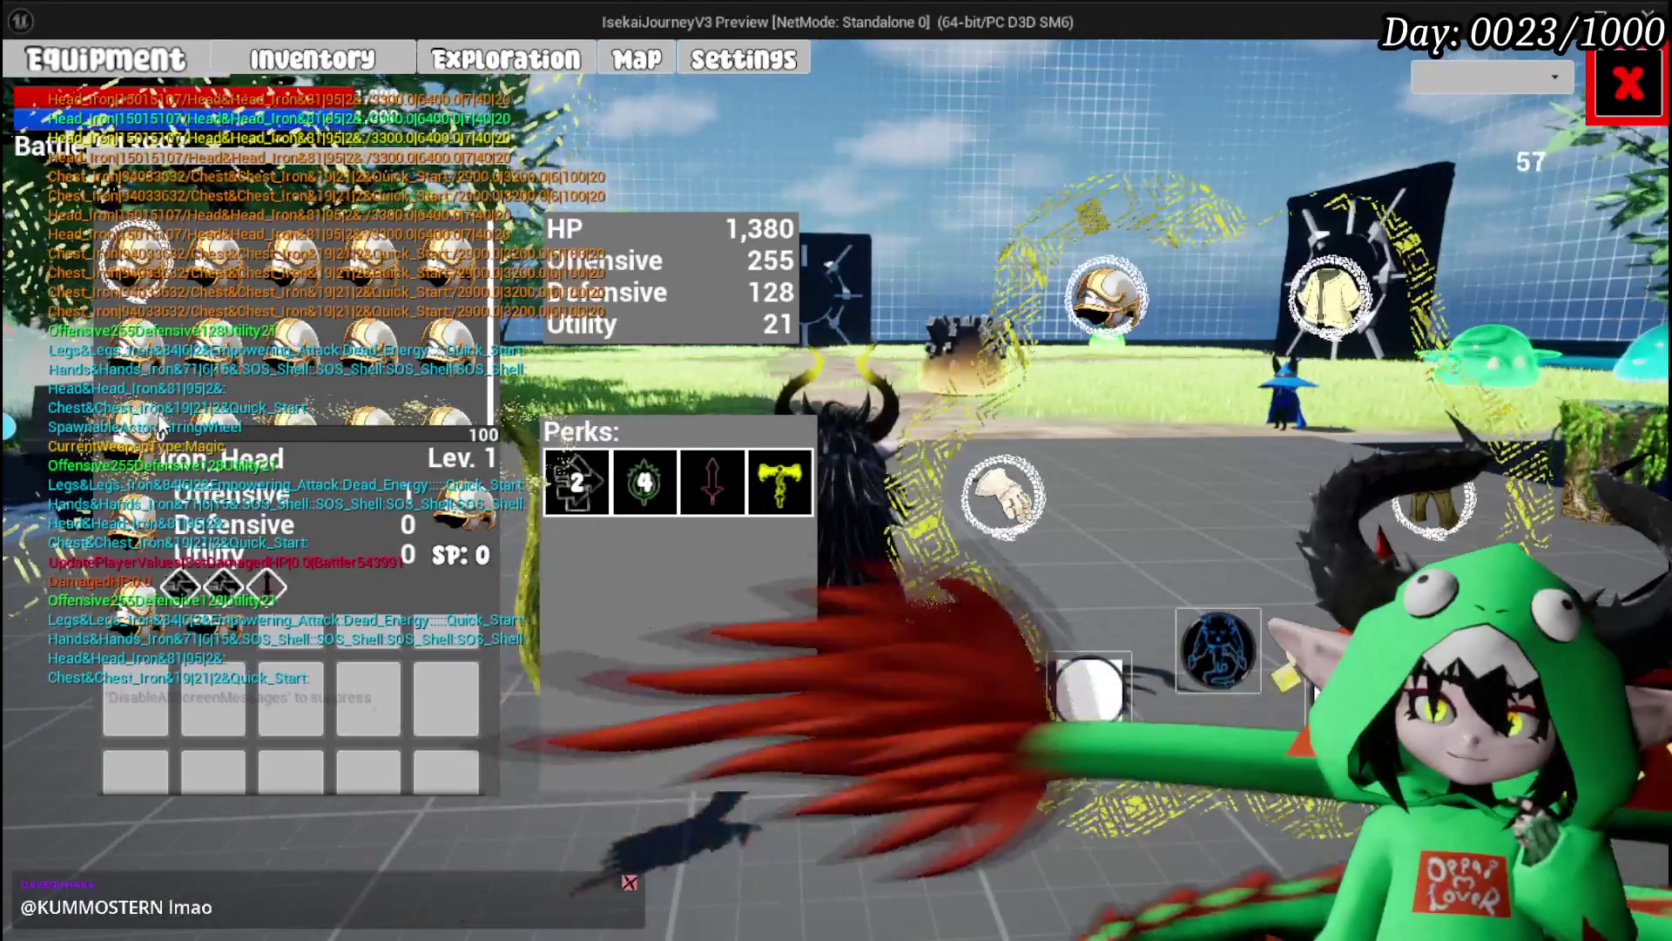
mouse_move(131, 453)
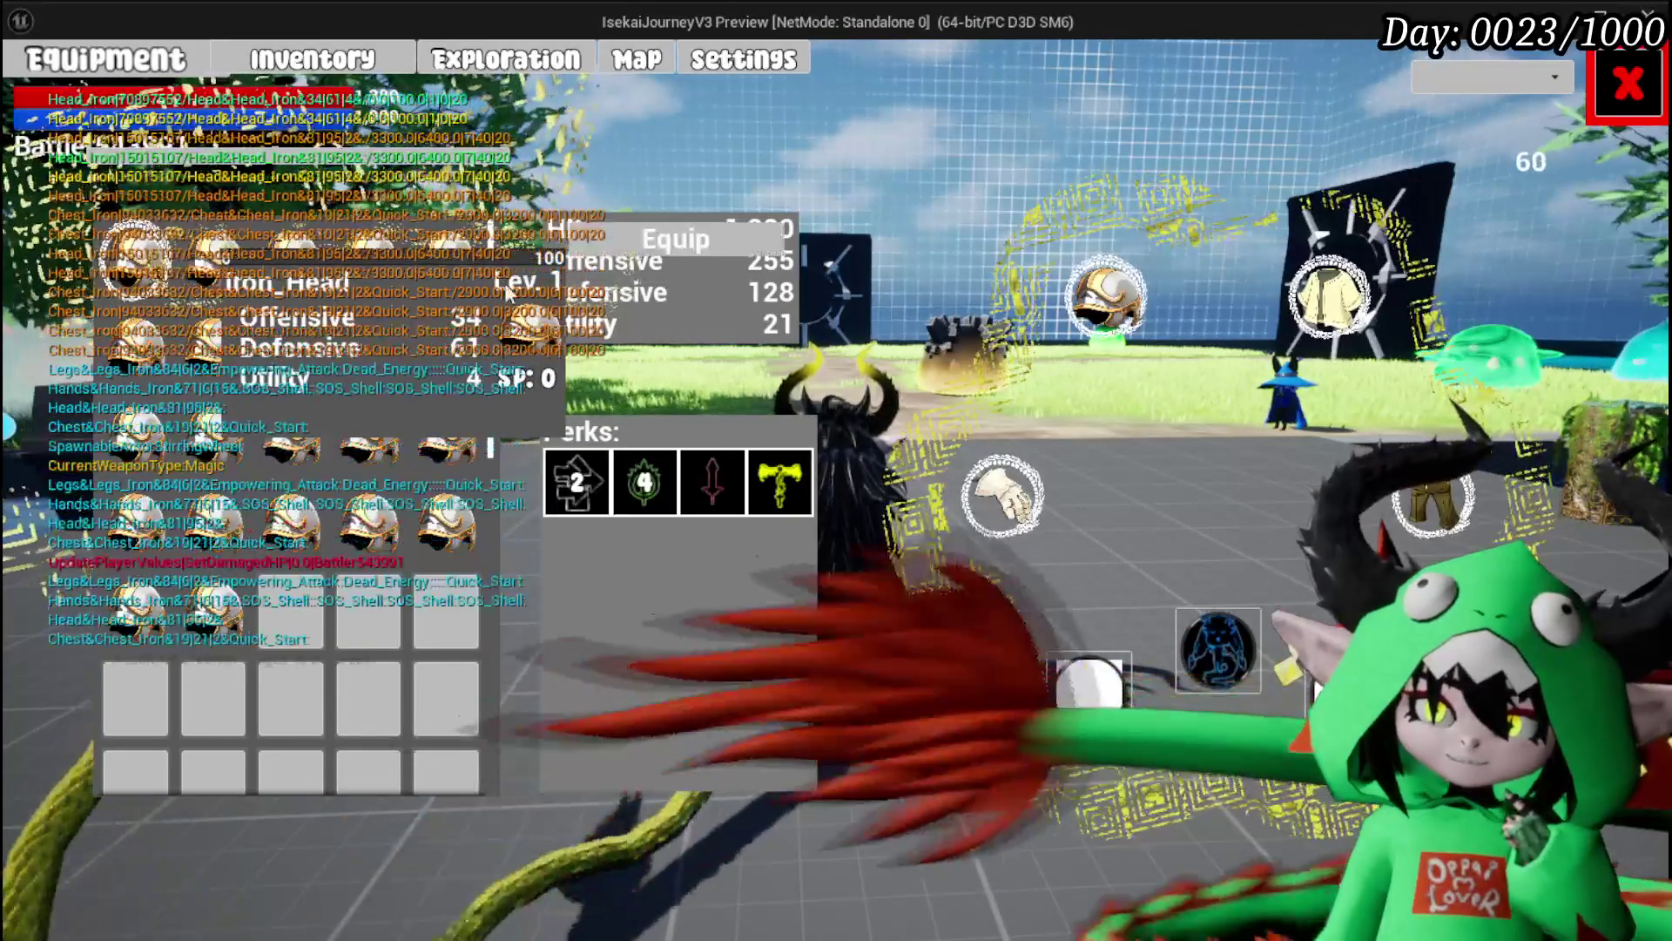
click(371, 270)
Step: Equip a different pair of iron hands and a different iron chest piece
click(1026, 501)
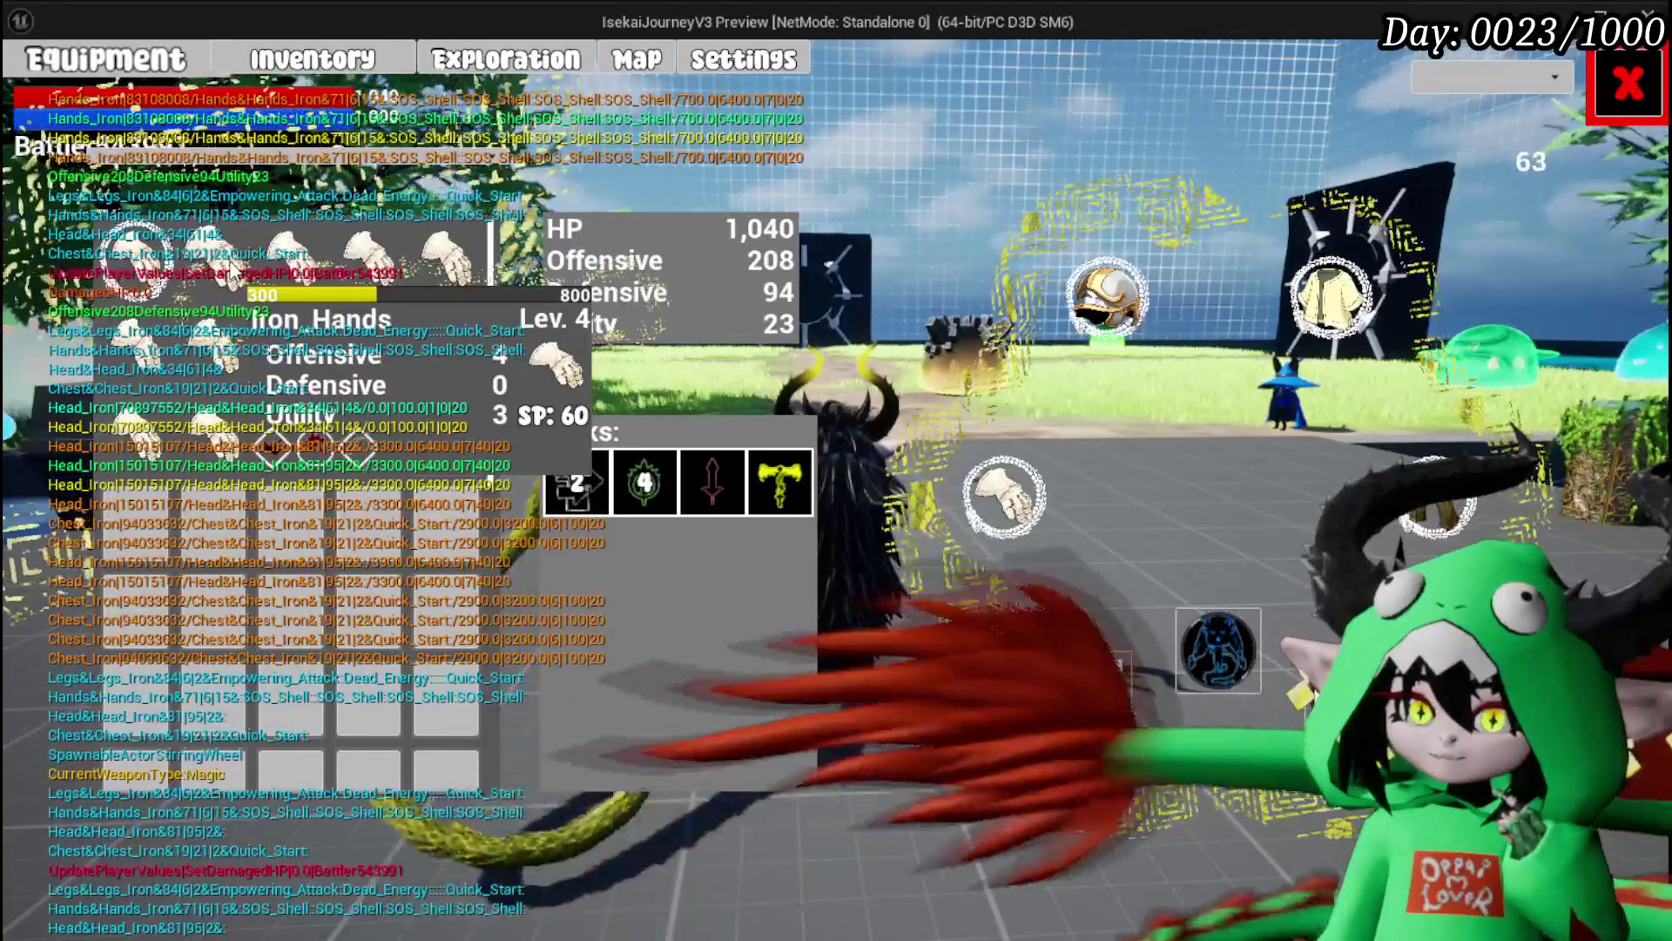
mouse_move(233, 272)
mouse_down()
mouse_move(679, 265)
mouse_move(671, 291)
mouse_move(717, 284)
mouse_up()
click(1341, 285)
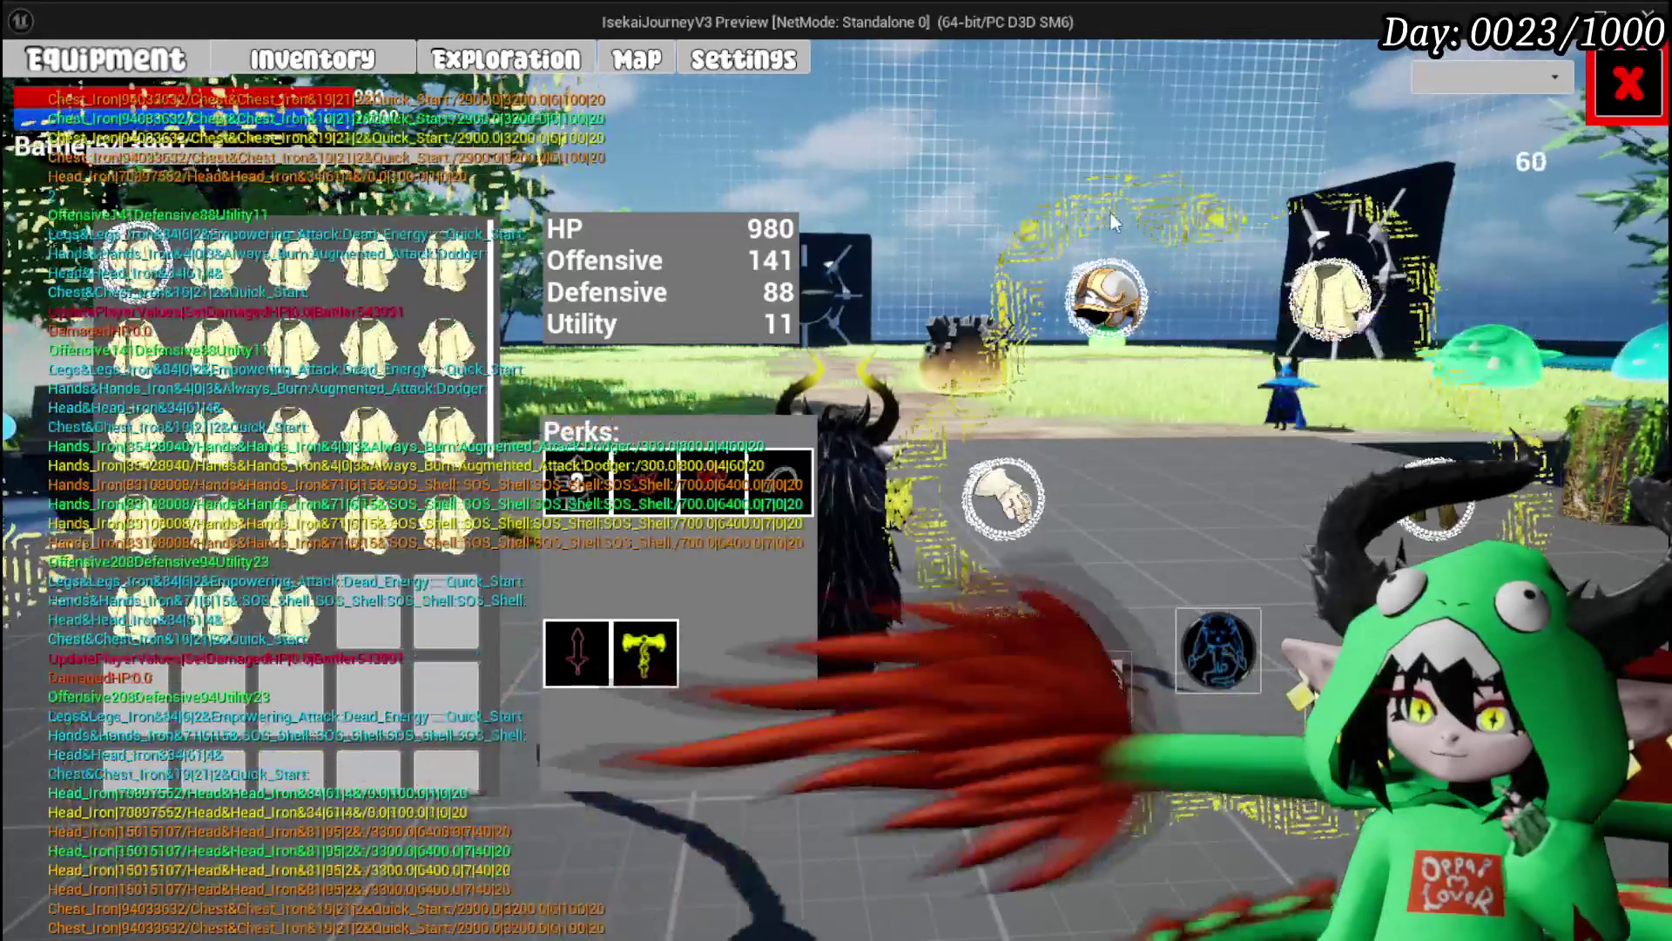
mouse_move(217, 279)
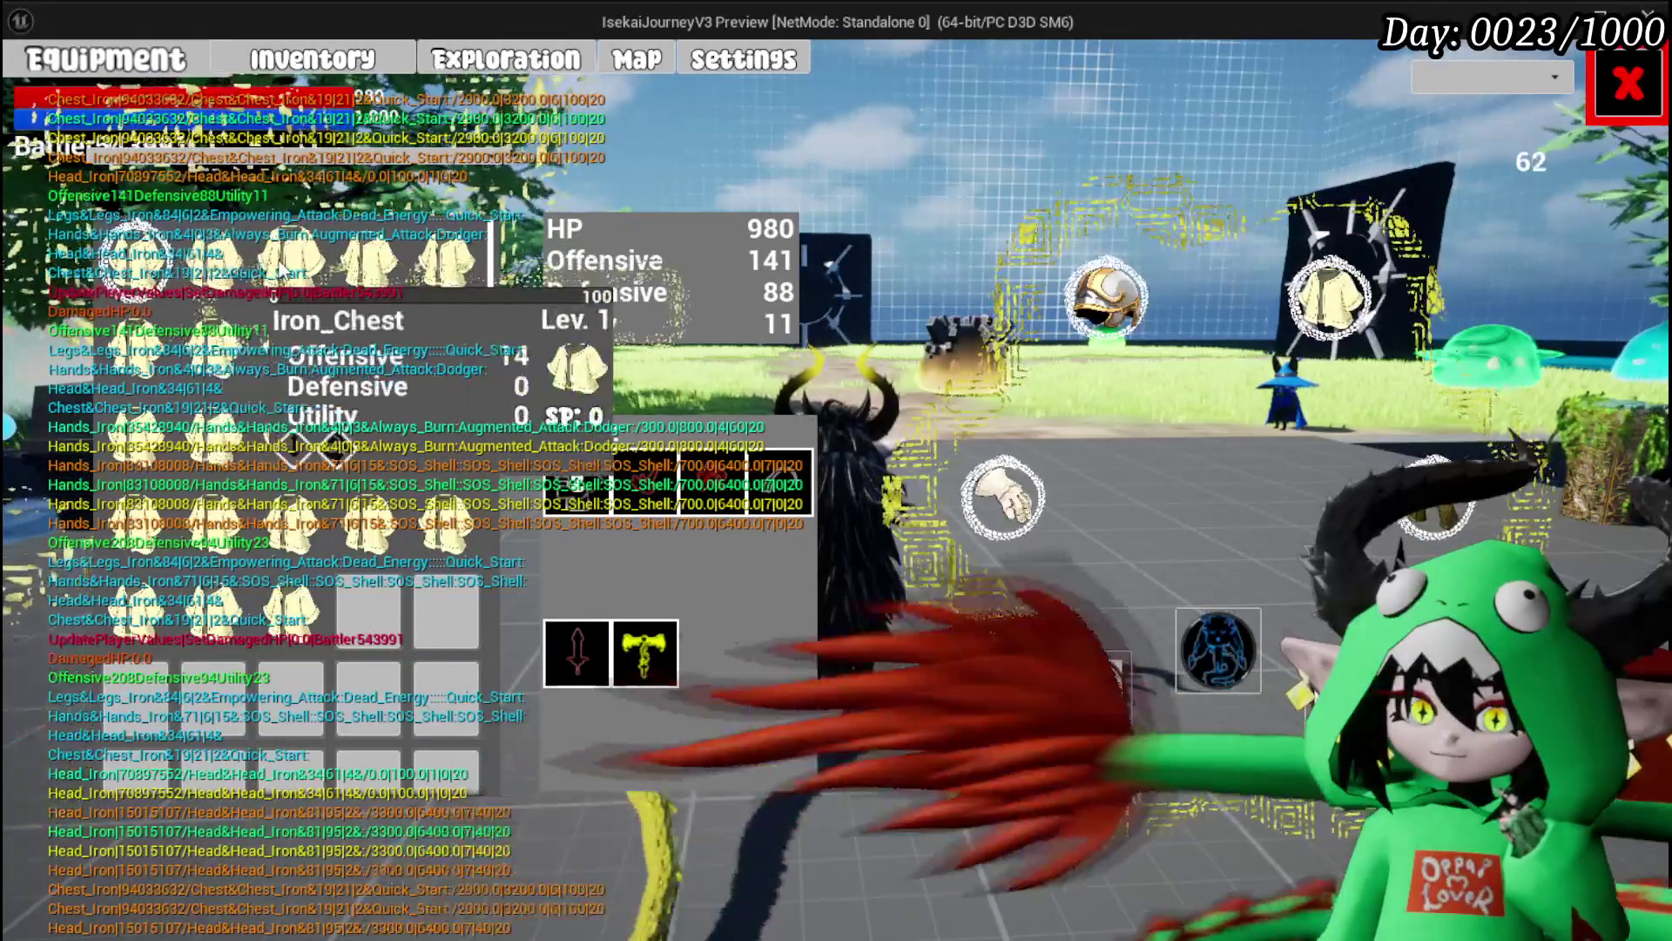
click(218, 288)
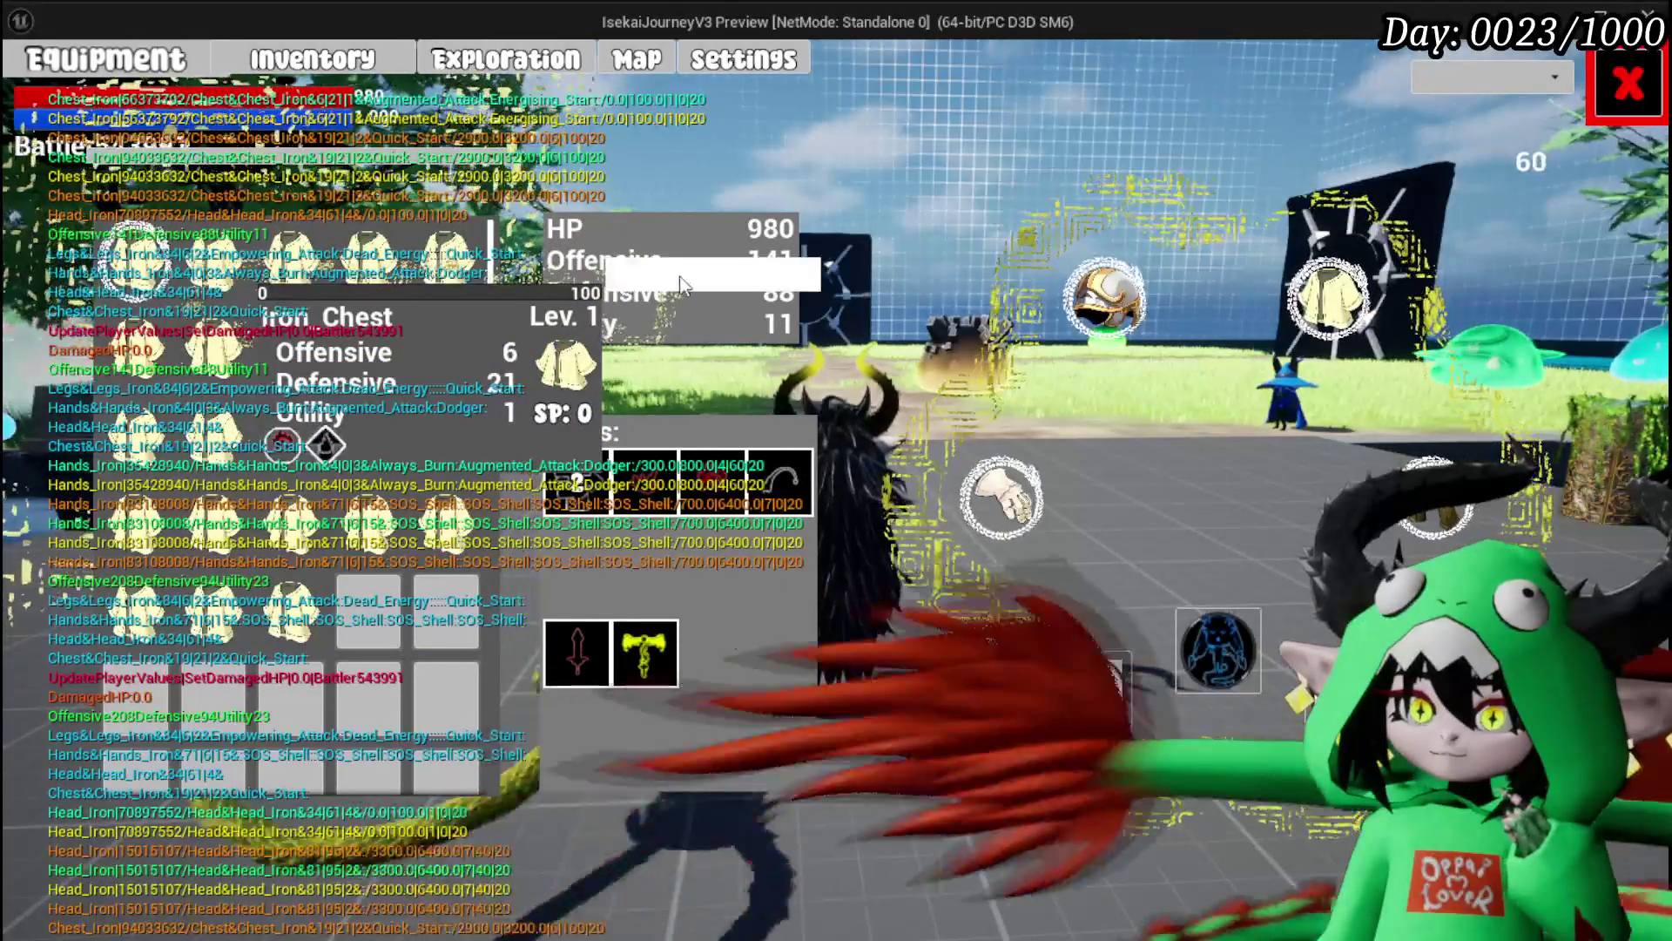
click(709, 268)
Step: Equip different iron legs and close the equipment panel
click(1428, 504)
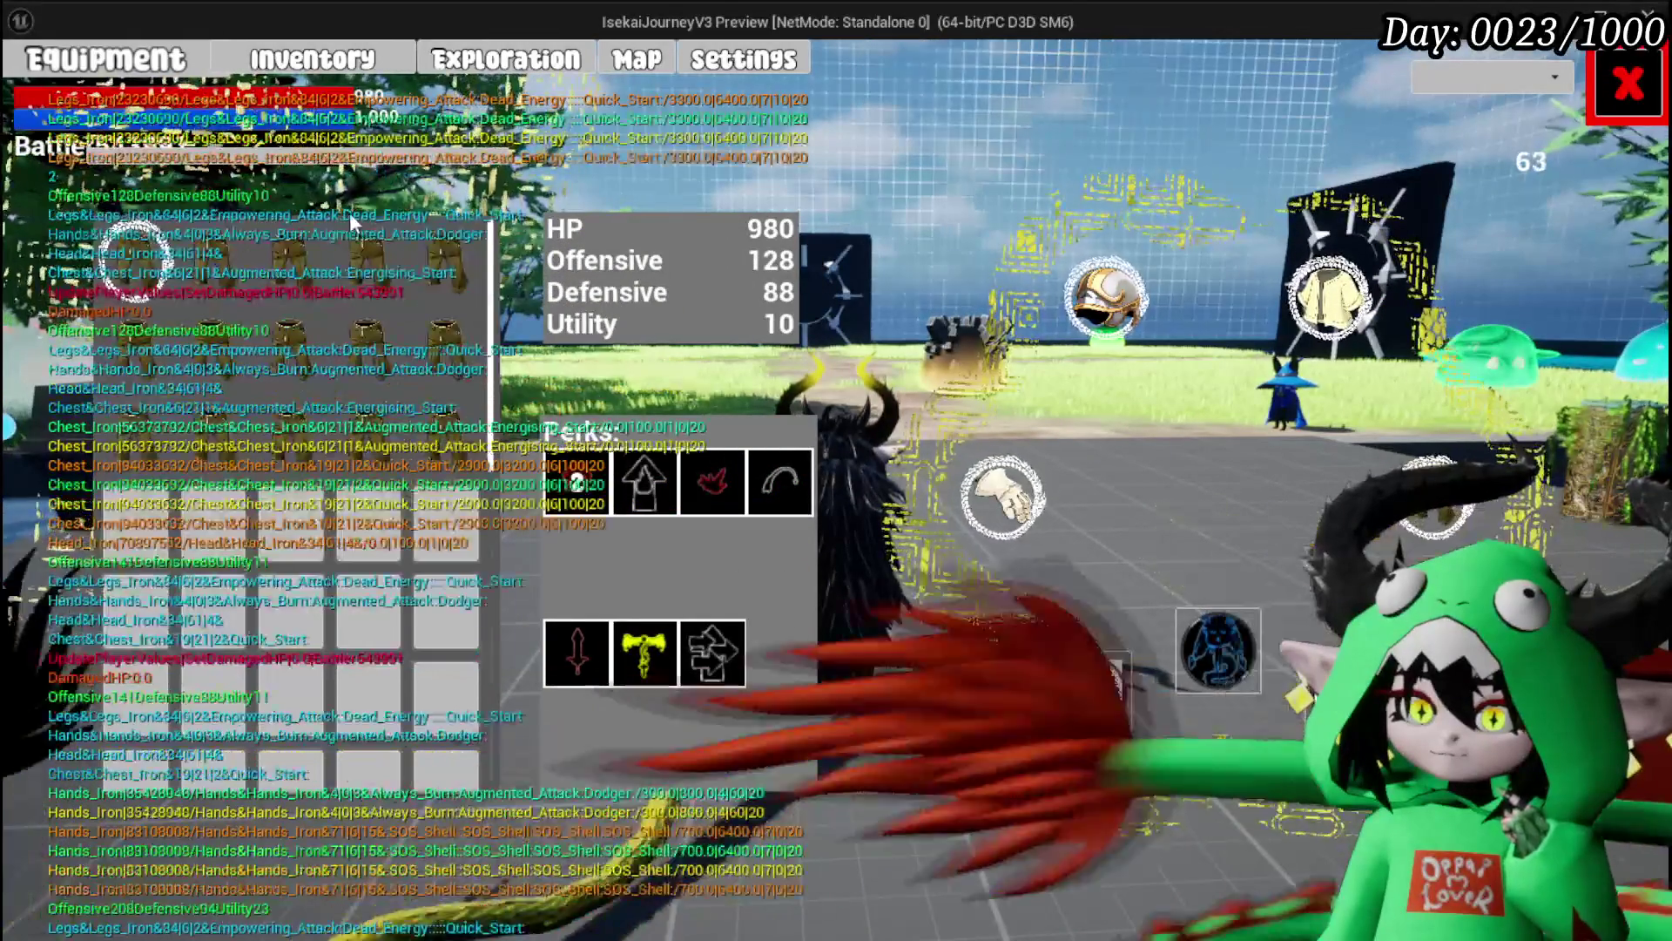
mouse_move(232, 248)
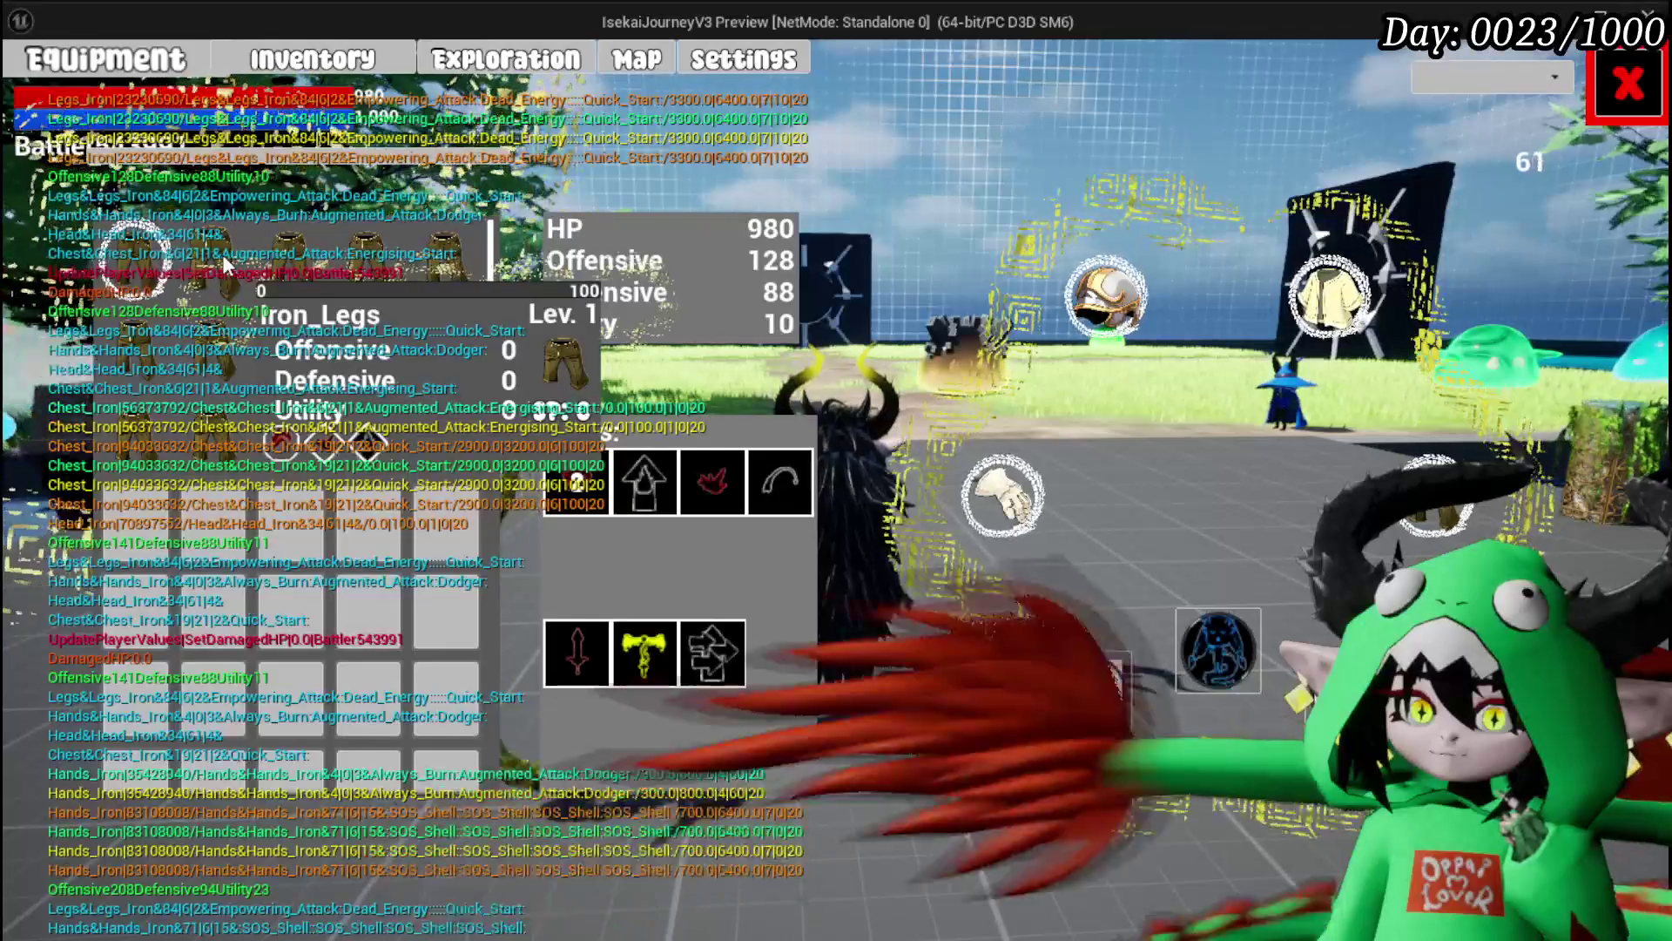
click(222, 254)
click(679, 273)
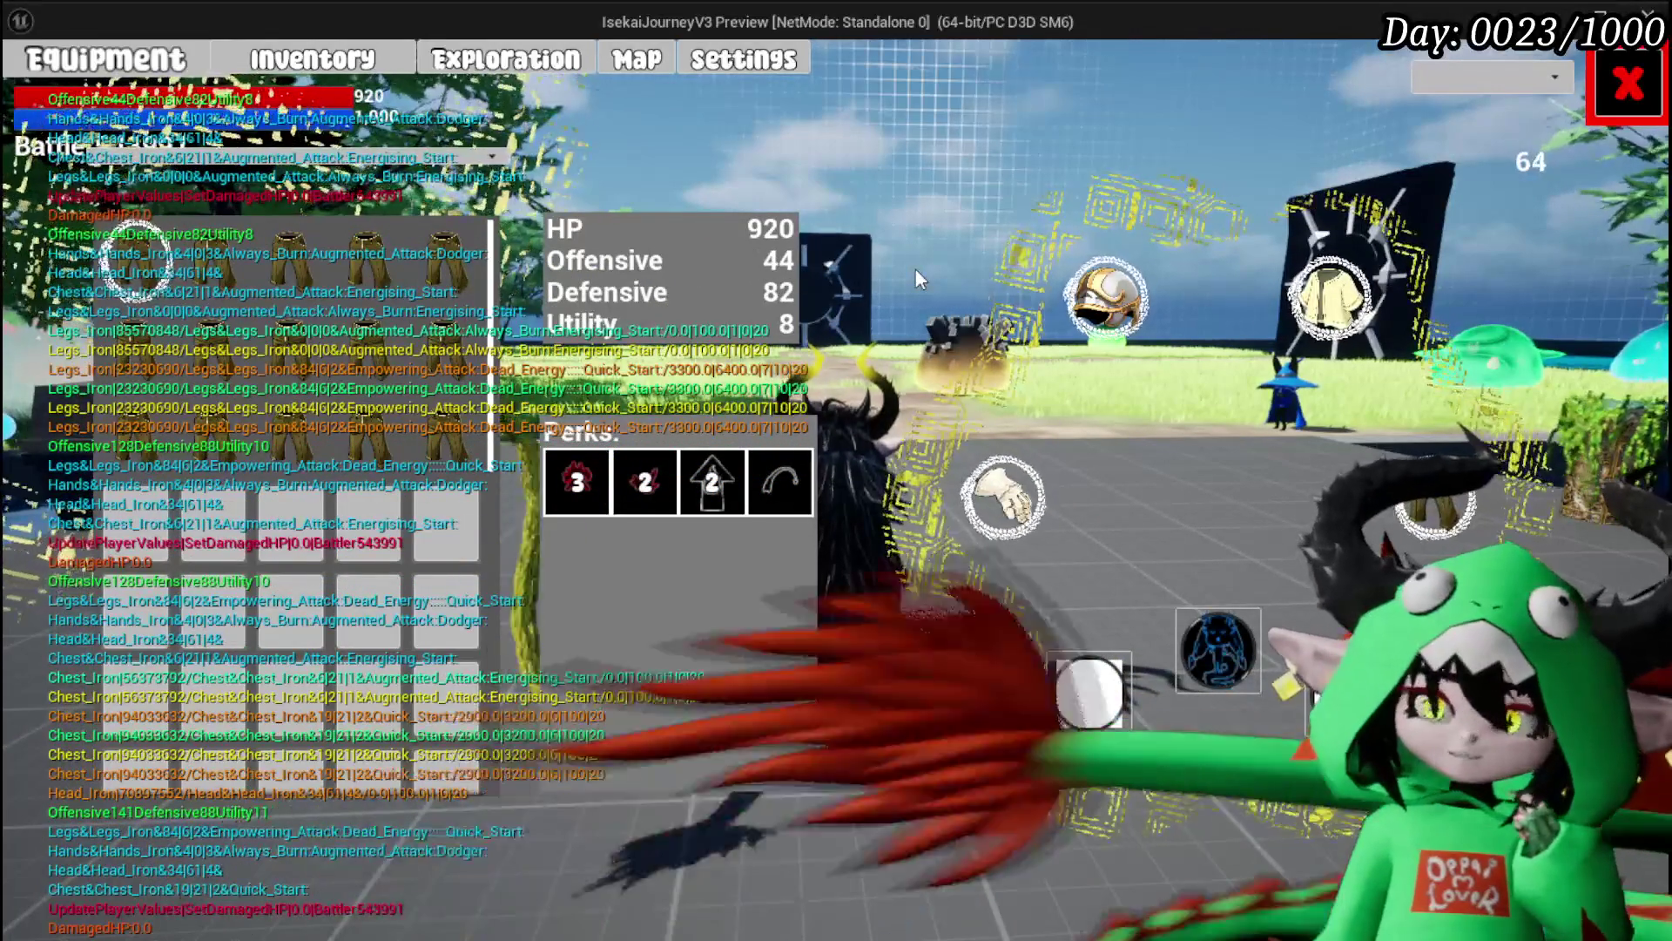
mouse_move(1025, 493)
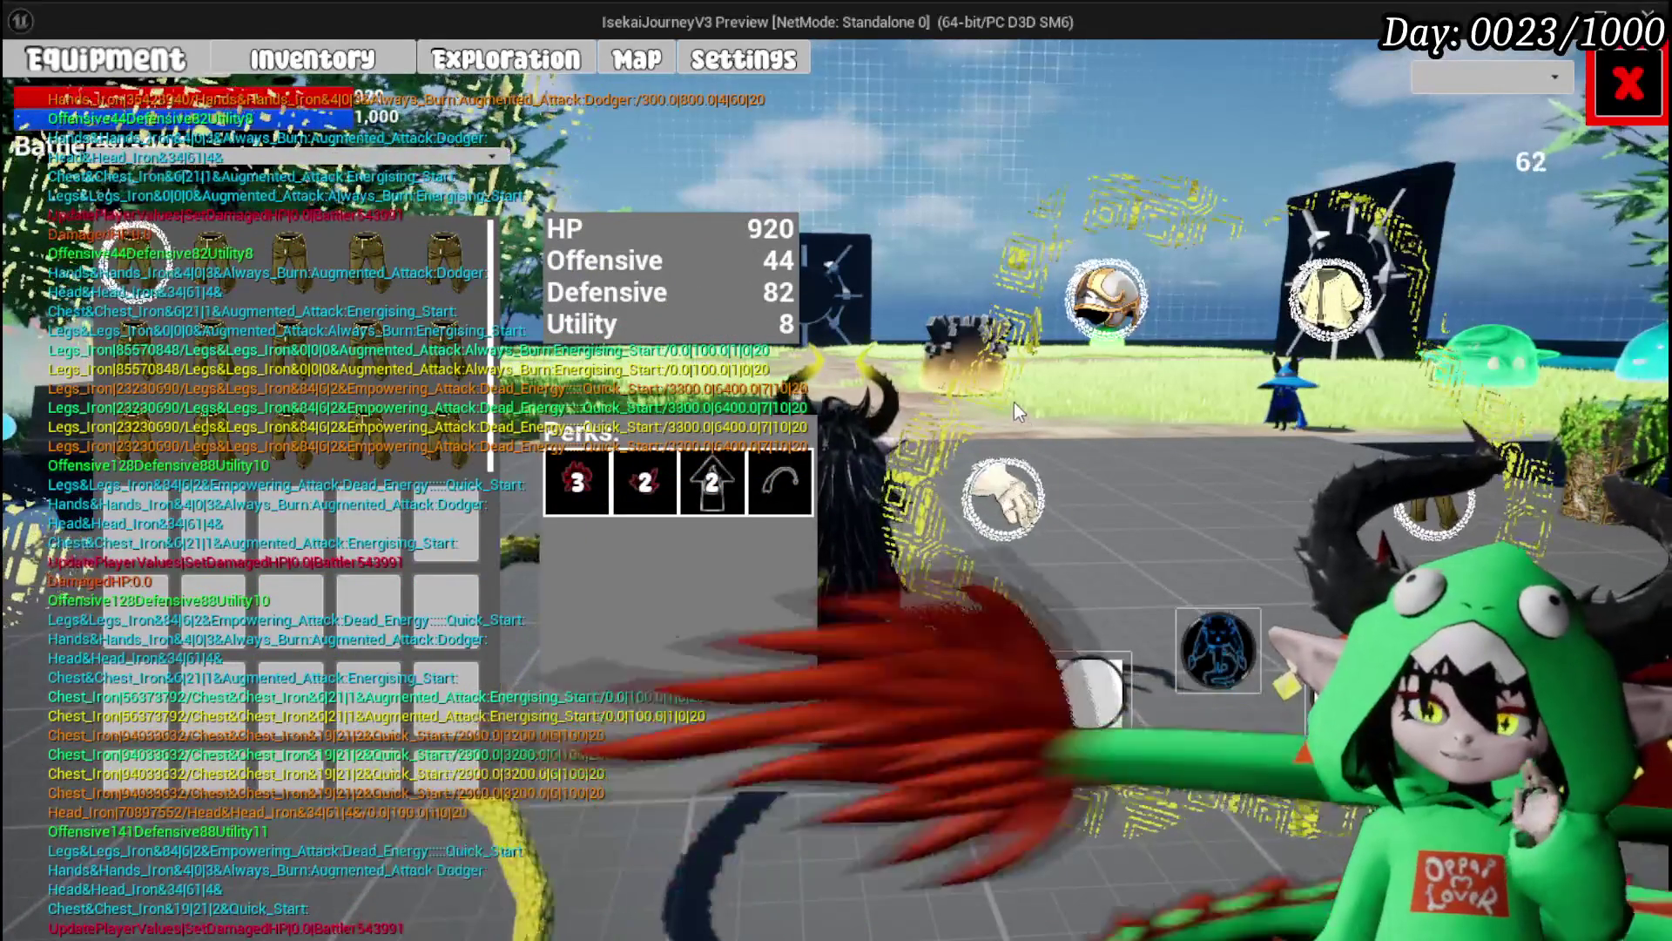
click(1626, 85)
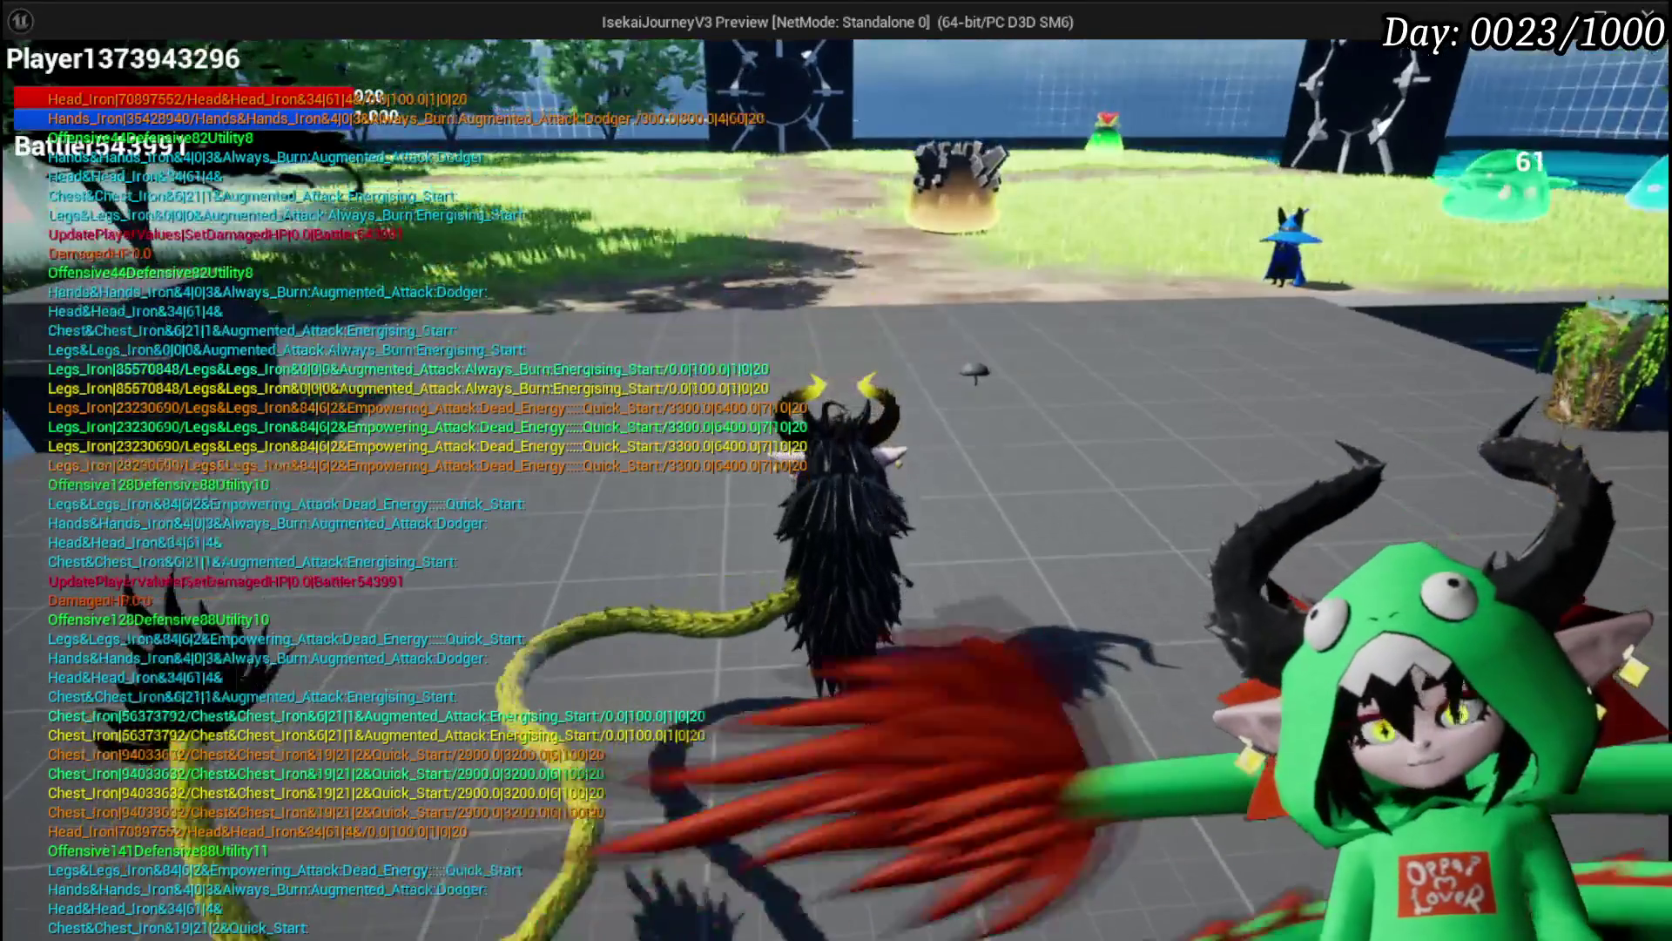
Step: Save the game from the settings menu and walk to the workbench
key(Escape)
click(997, 462)
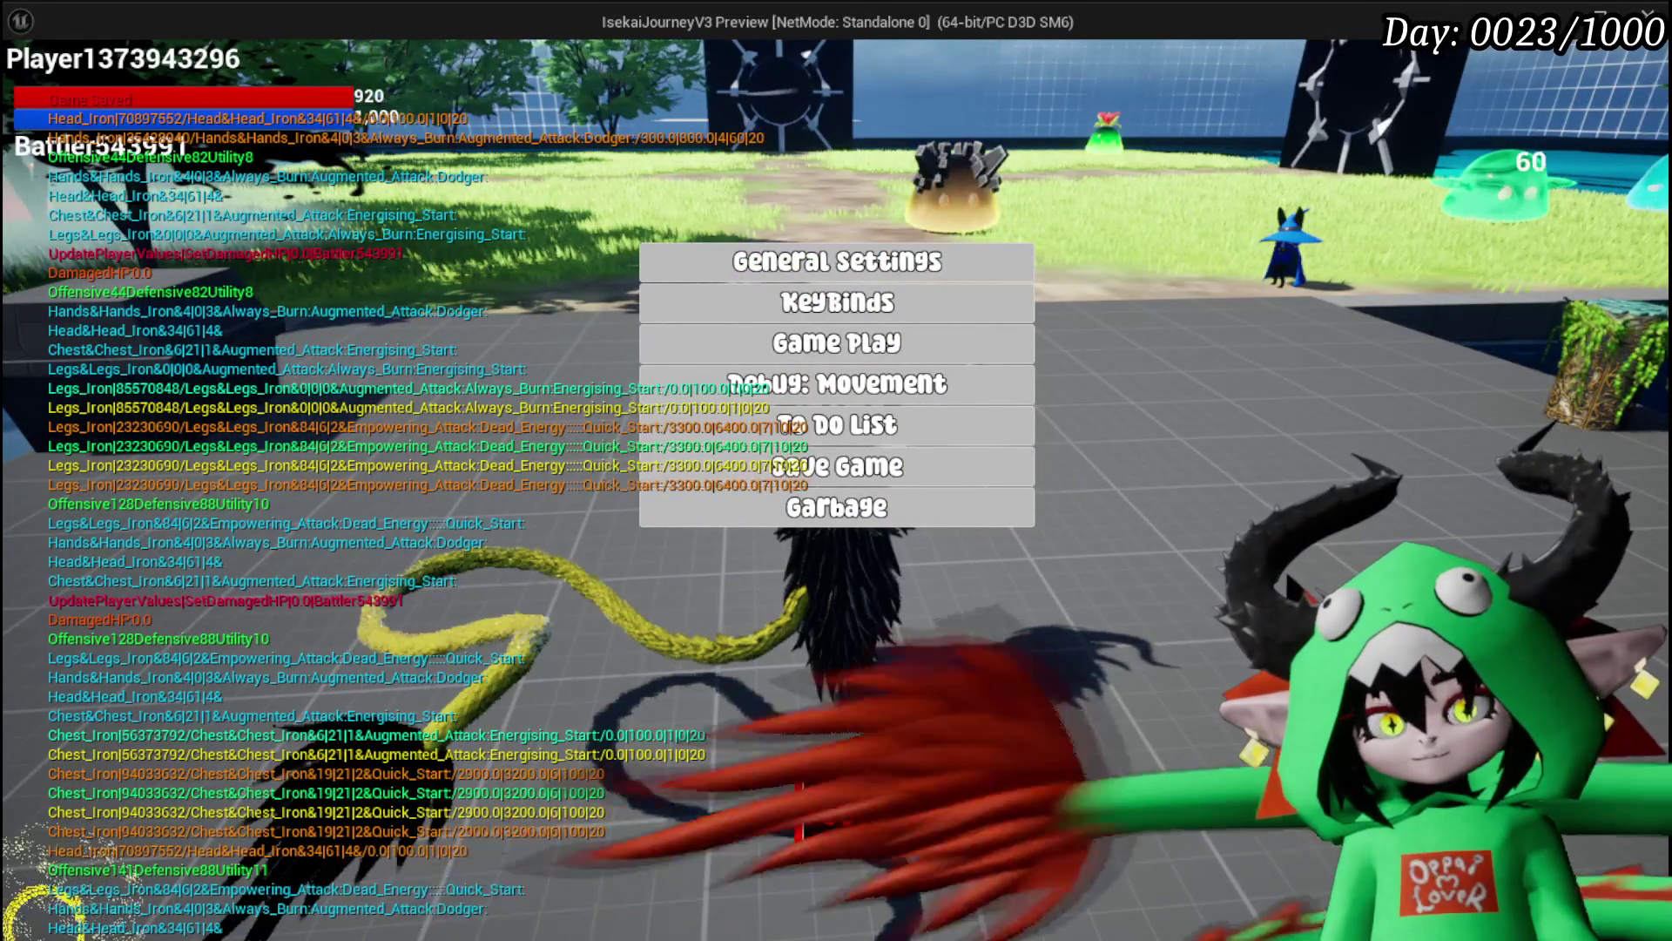
click(862, 801)
key(w)
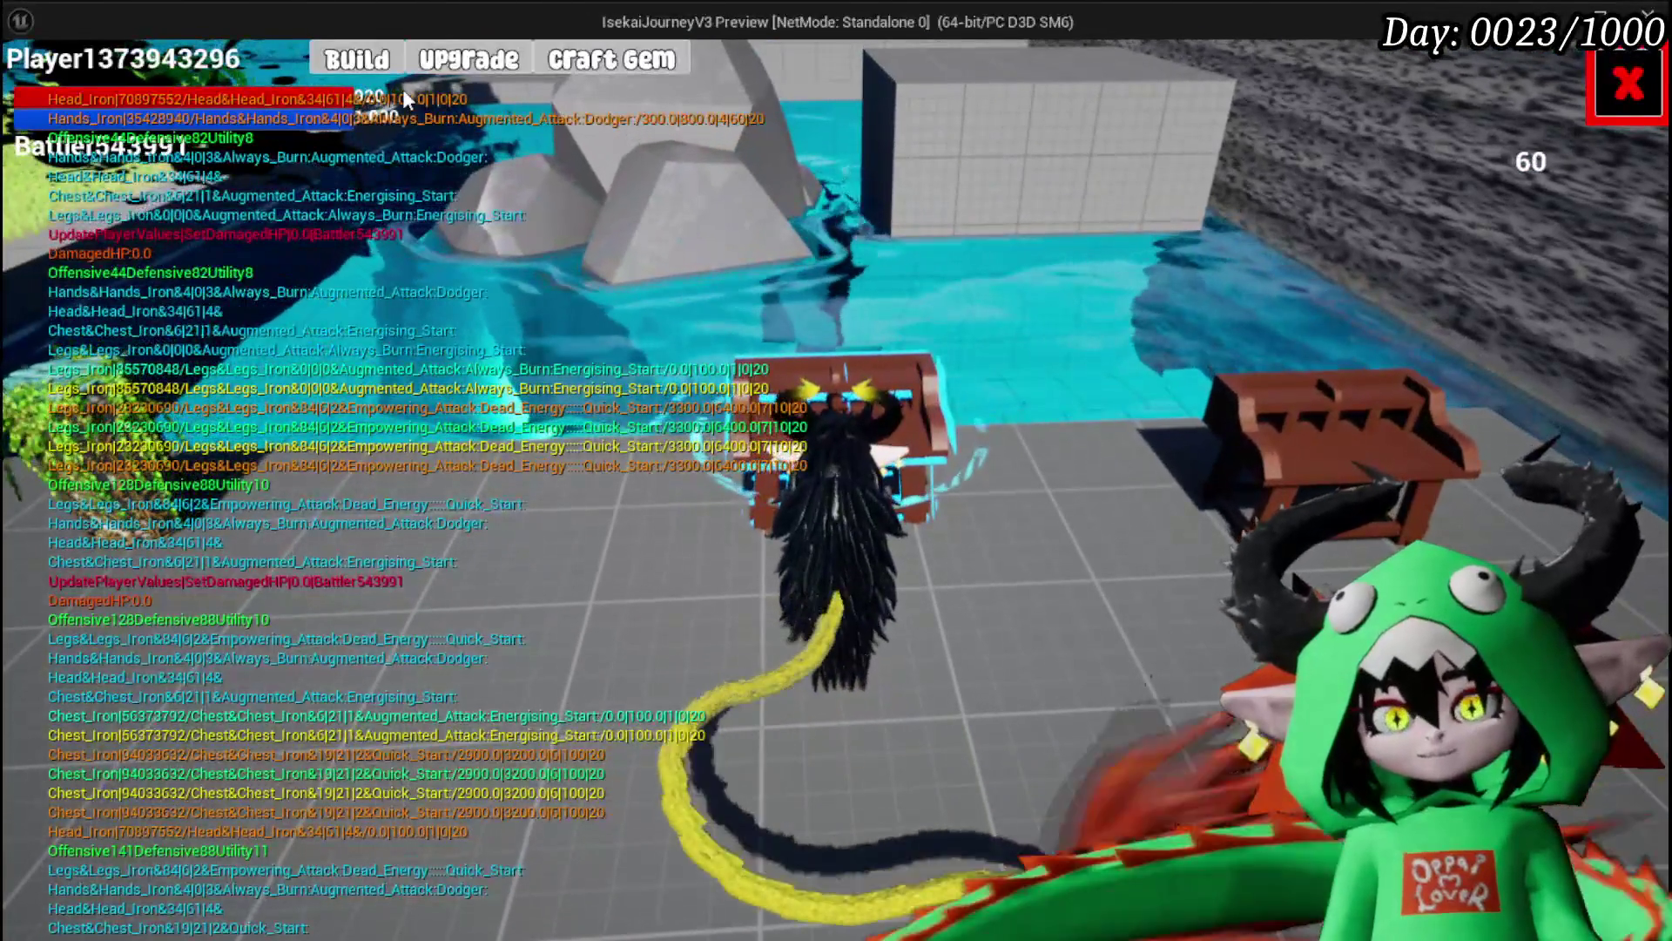
Step: Add a new gem socket on Iron_Hands with a 30 gem and apply the arrow gem
click(470, 59)
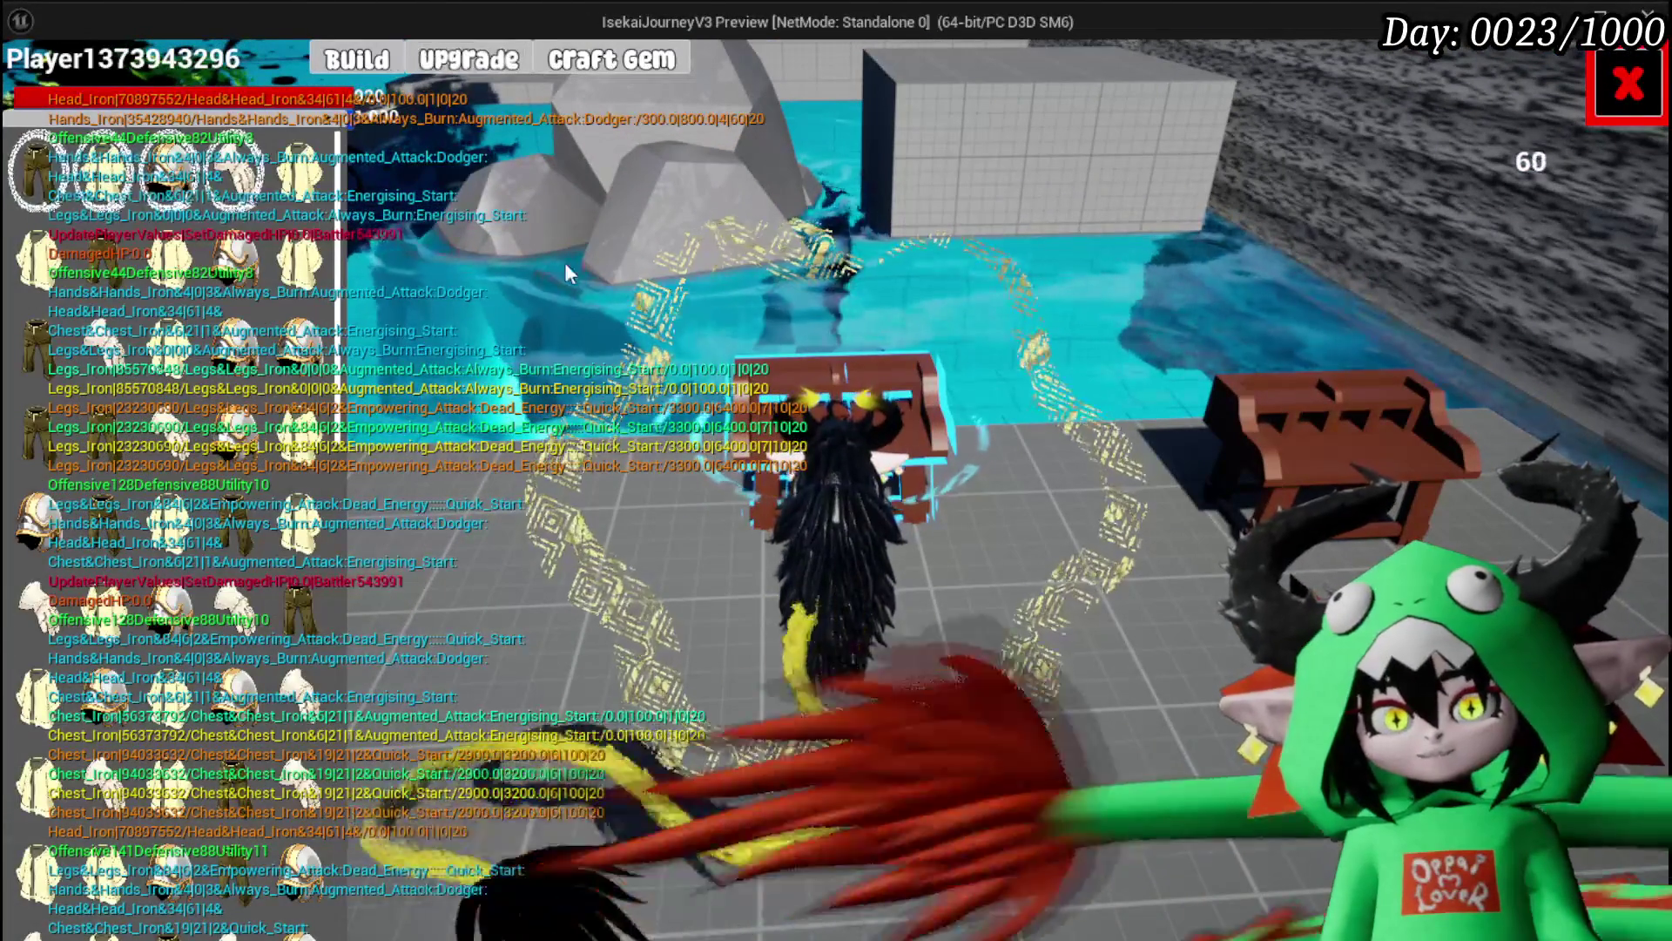
mouse_move(277, 195)
click(200, 163)
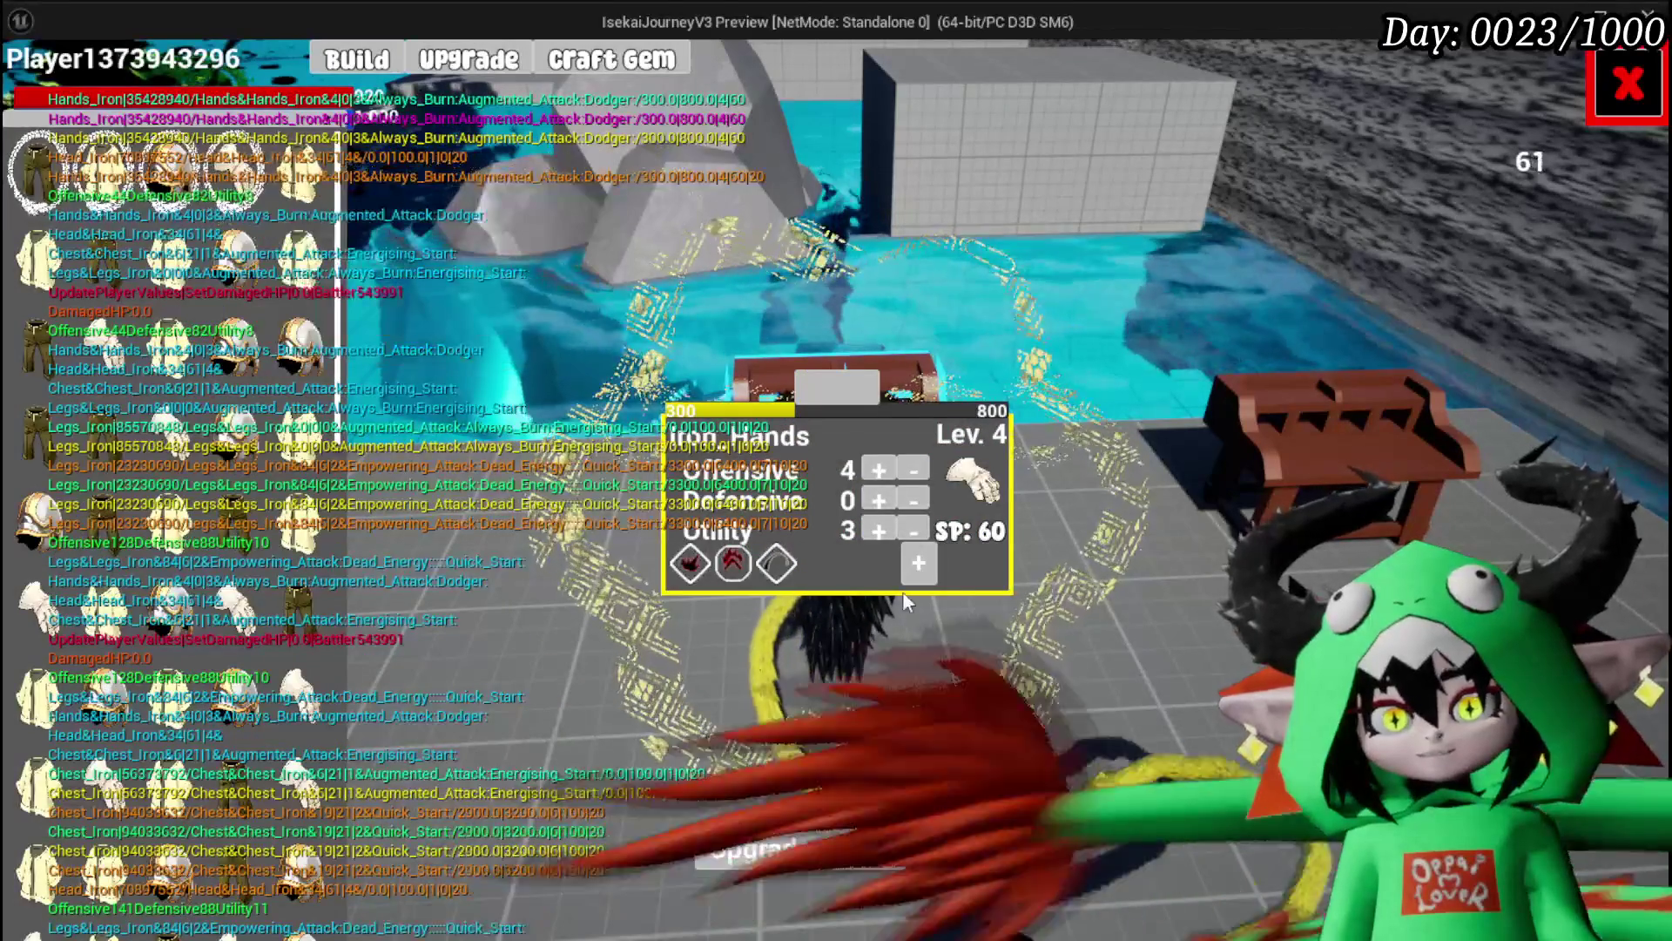
click(740, 670)
click(818, 566)
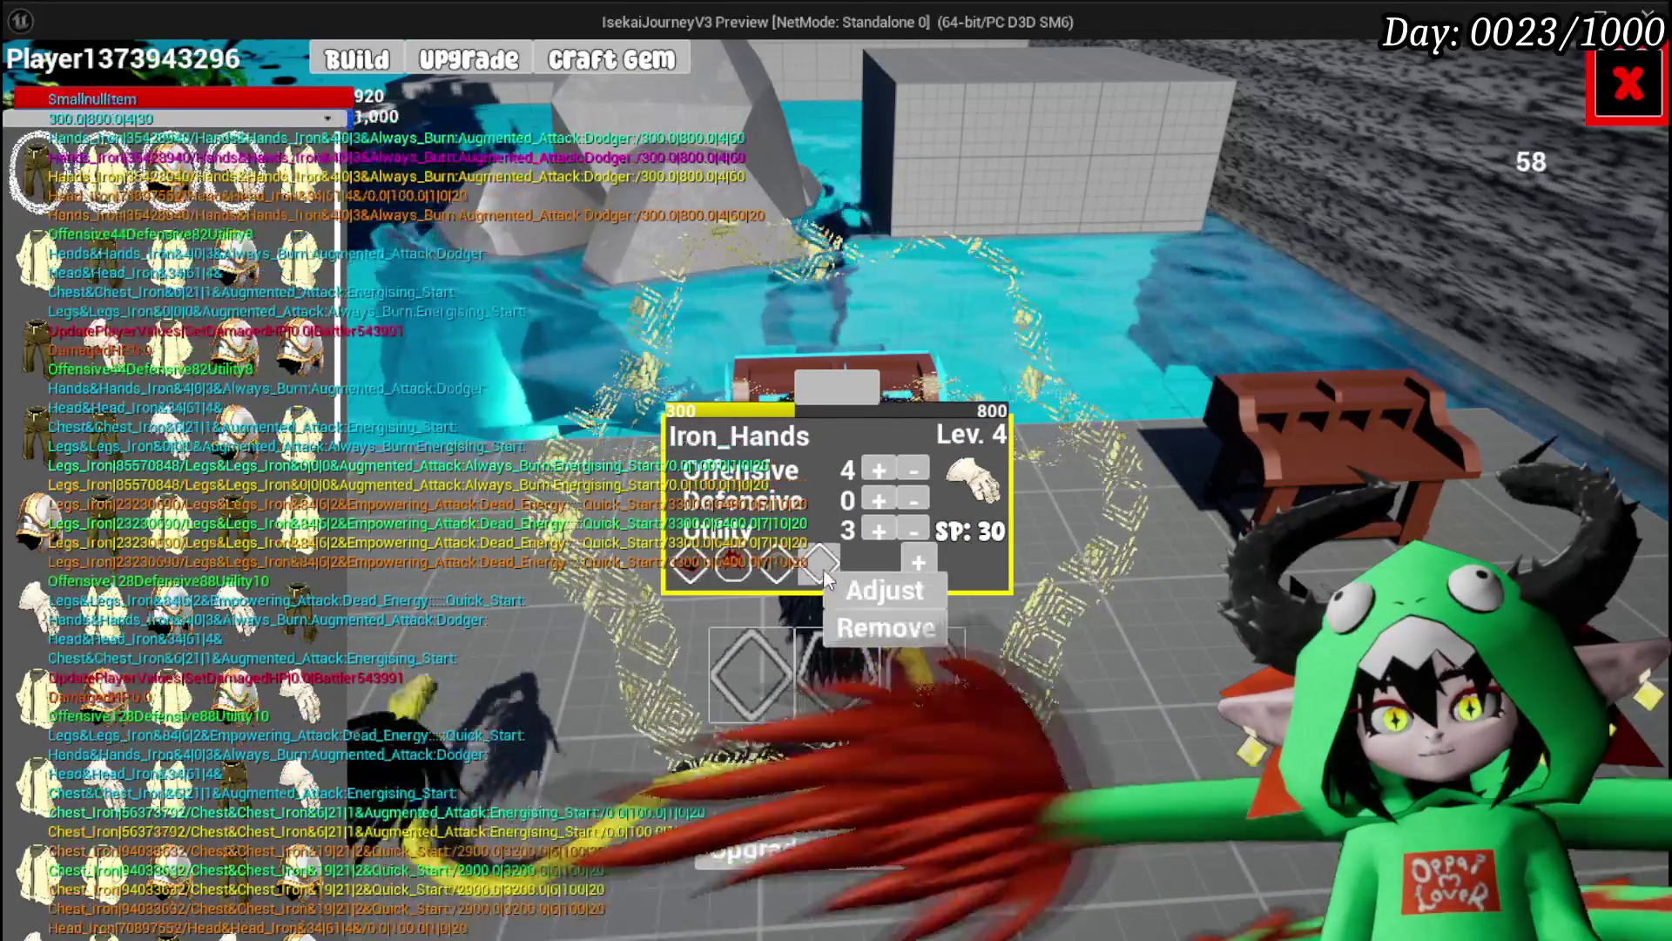
click(897, 592)
click(1368, 185)
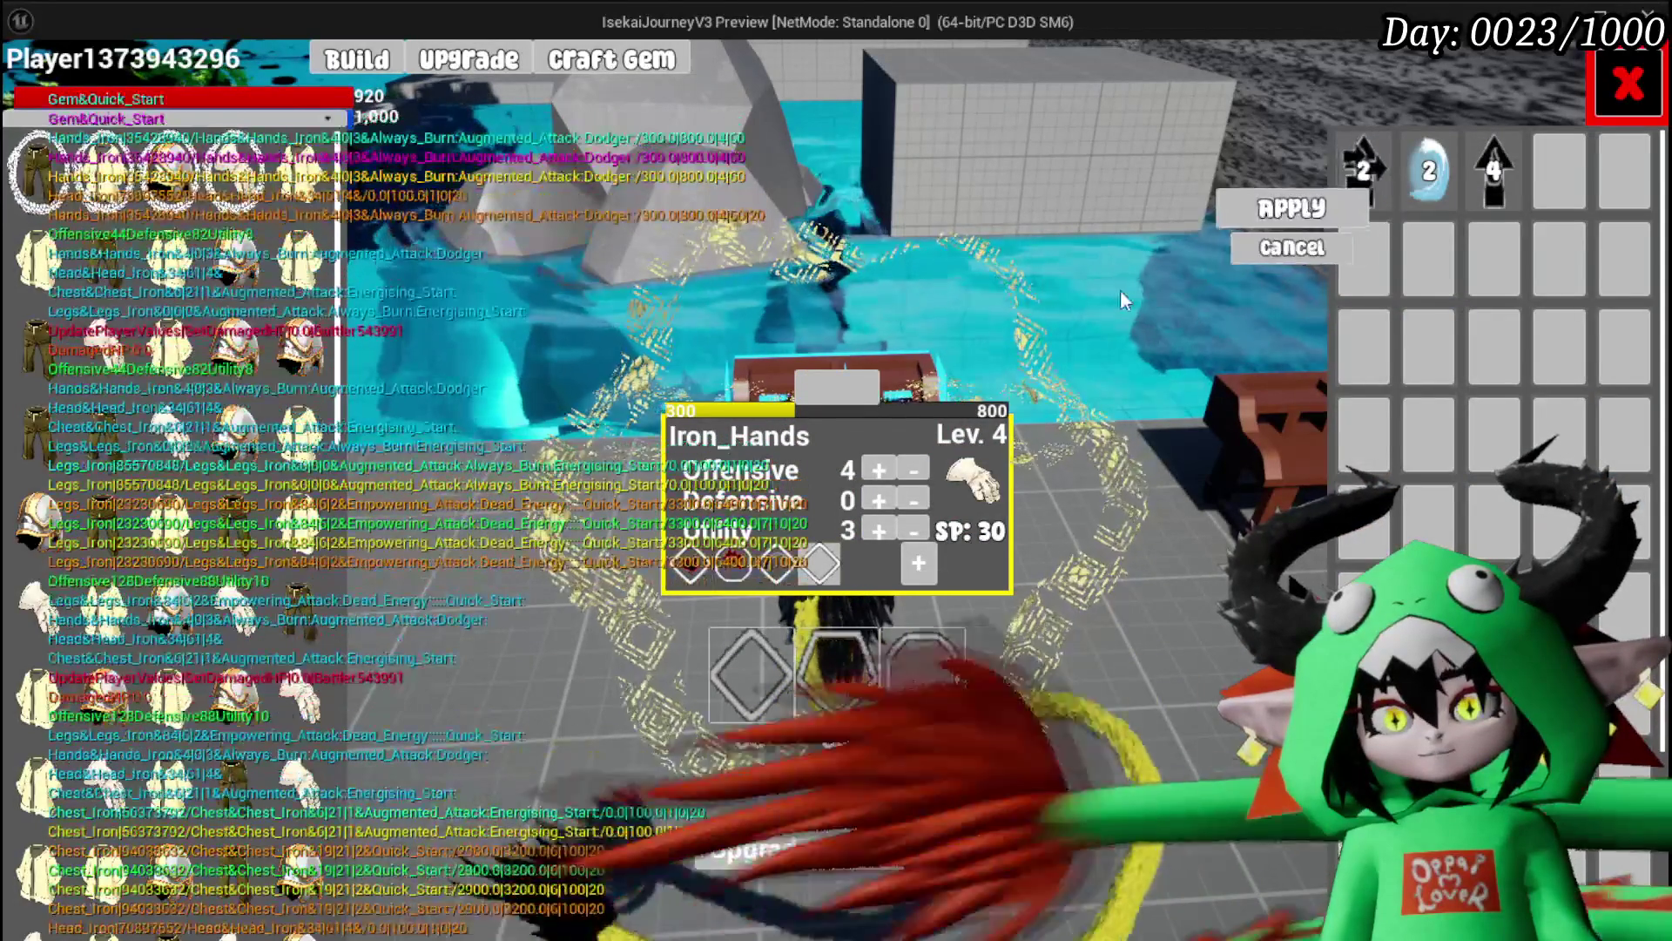
click(1283, 198)
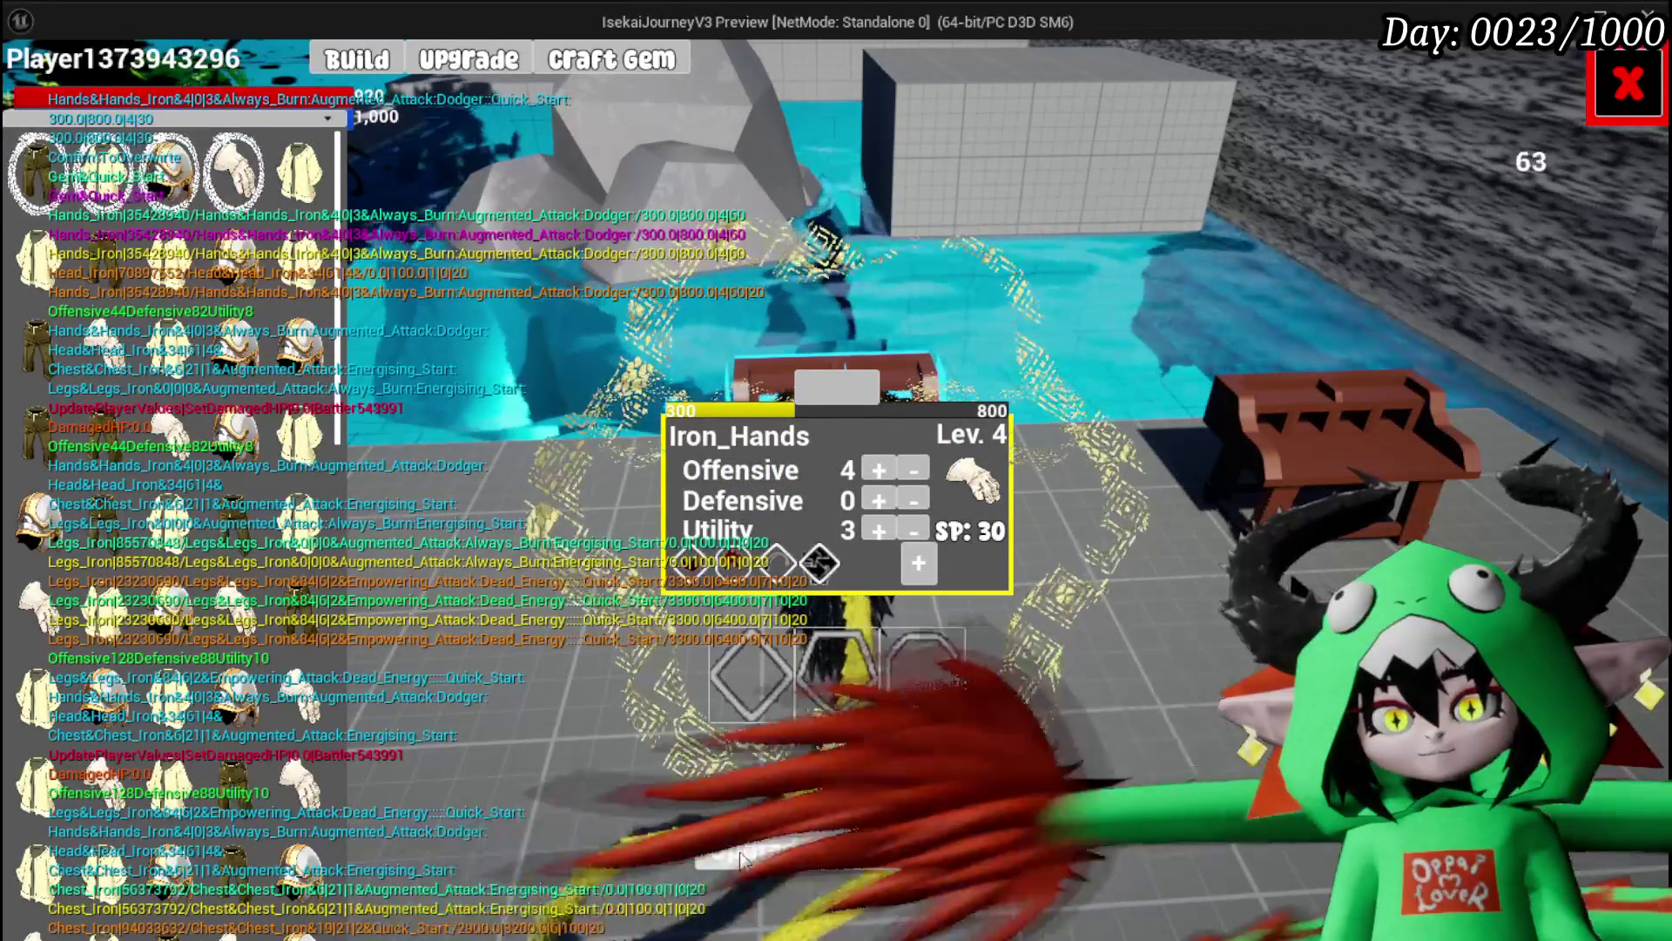
Step: Return to play and fight the spiked creature in battle
click(1621, 85)
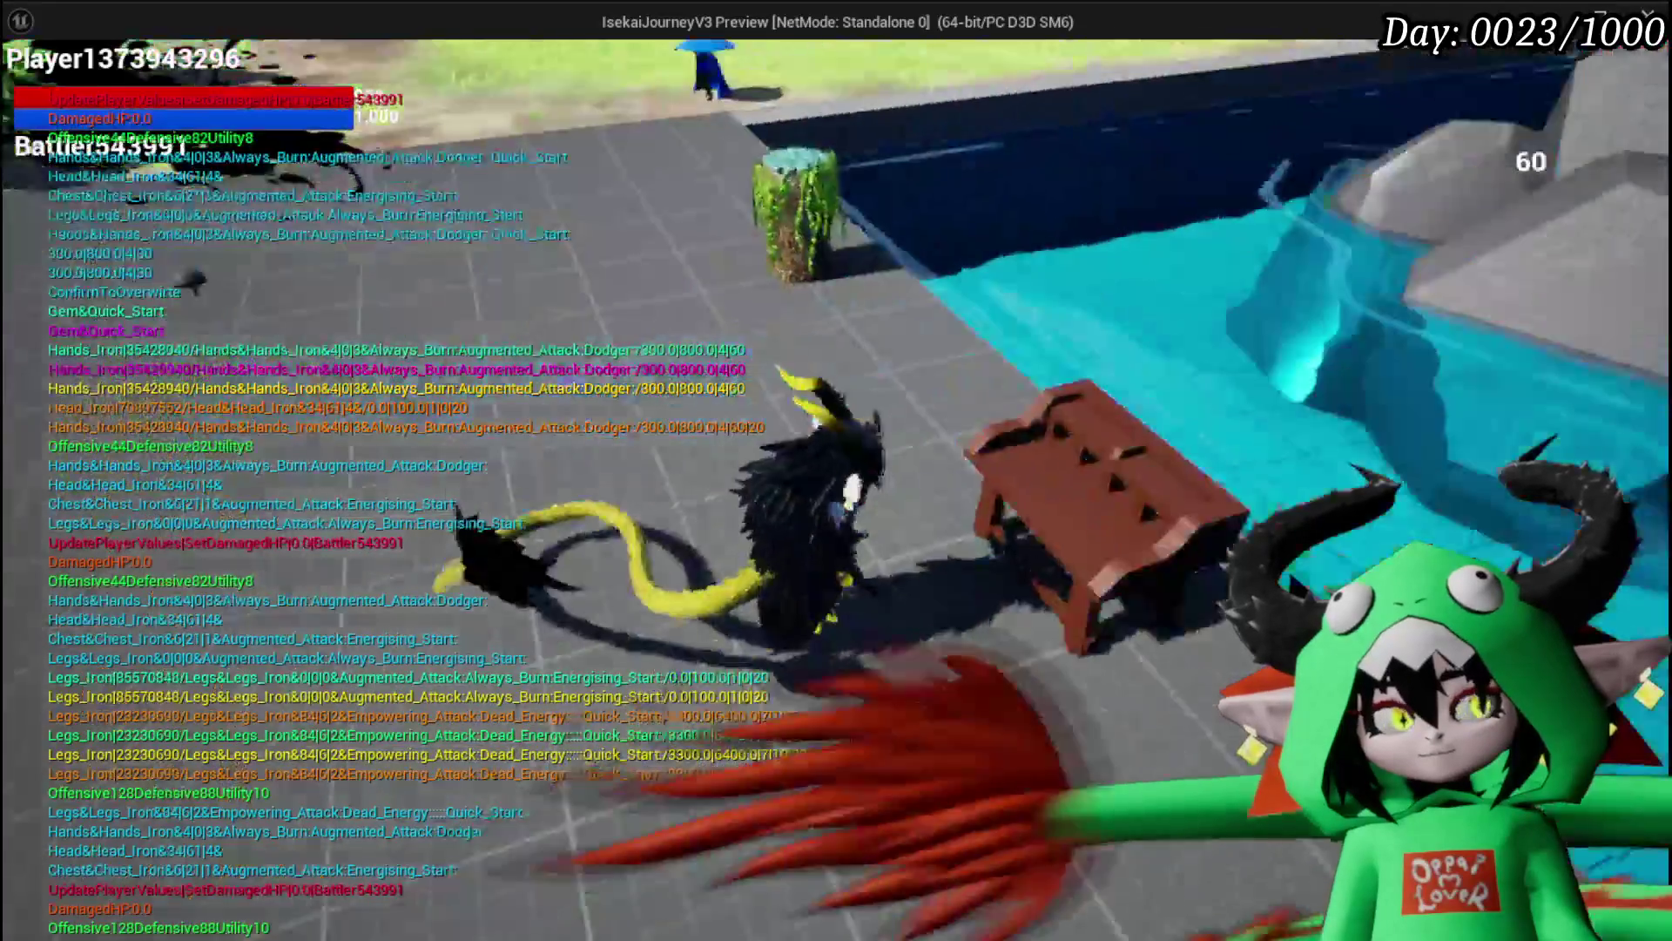
key(w)
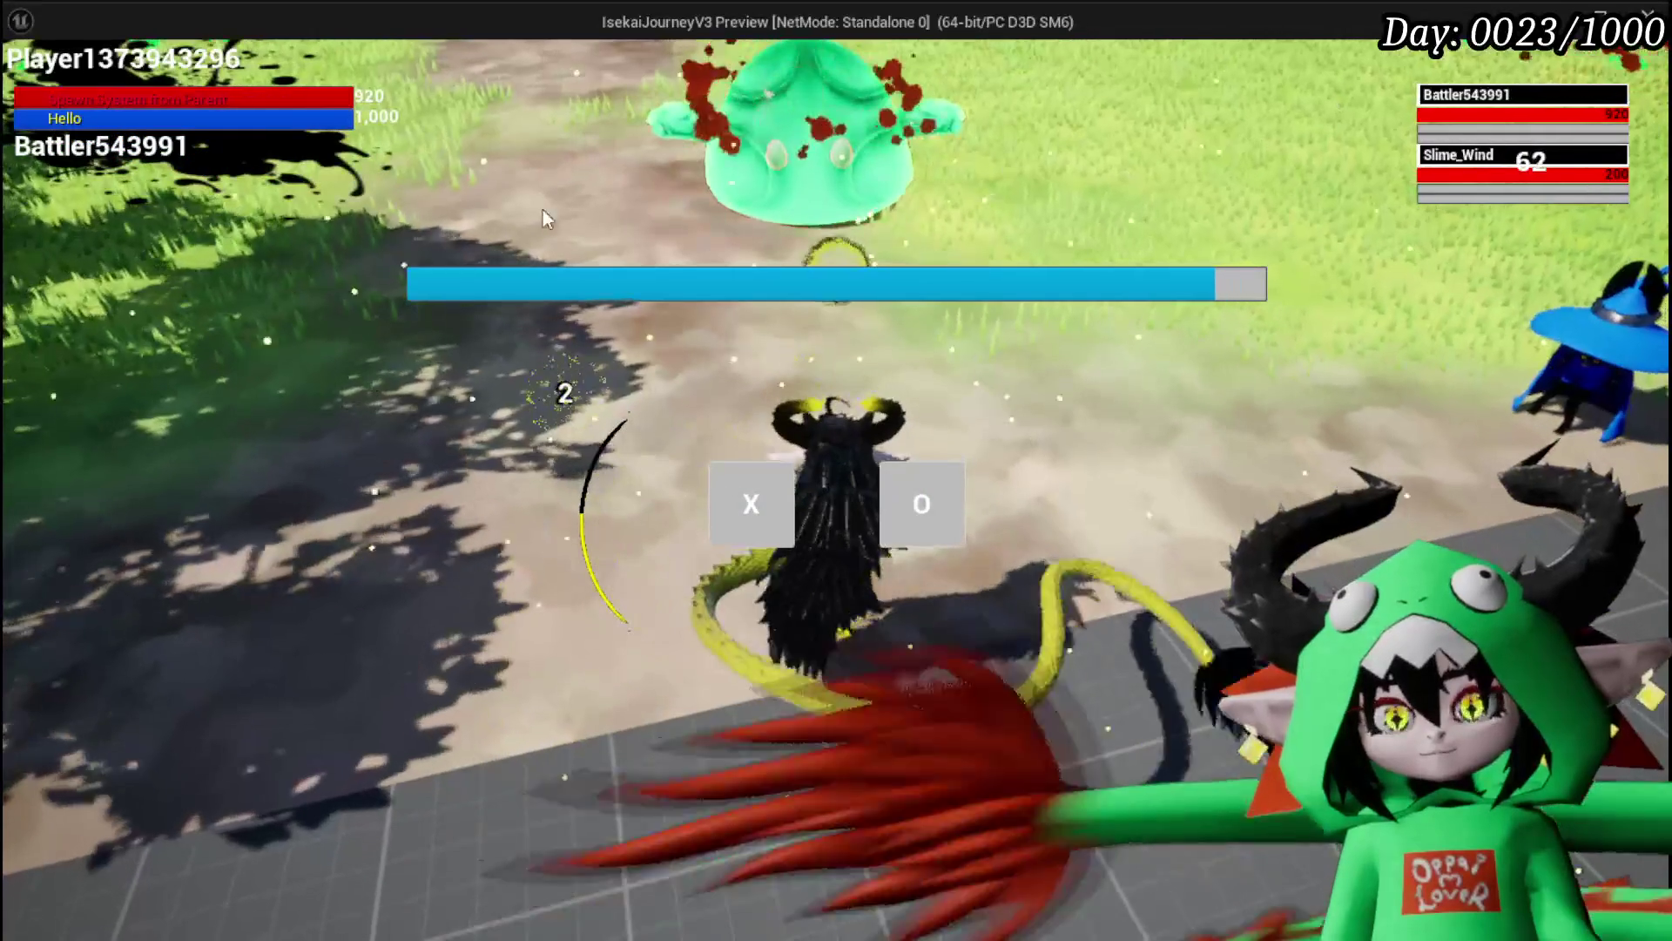
click(754, 505)
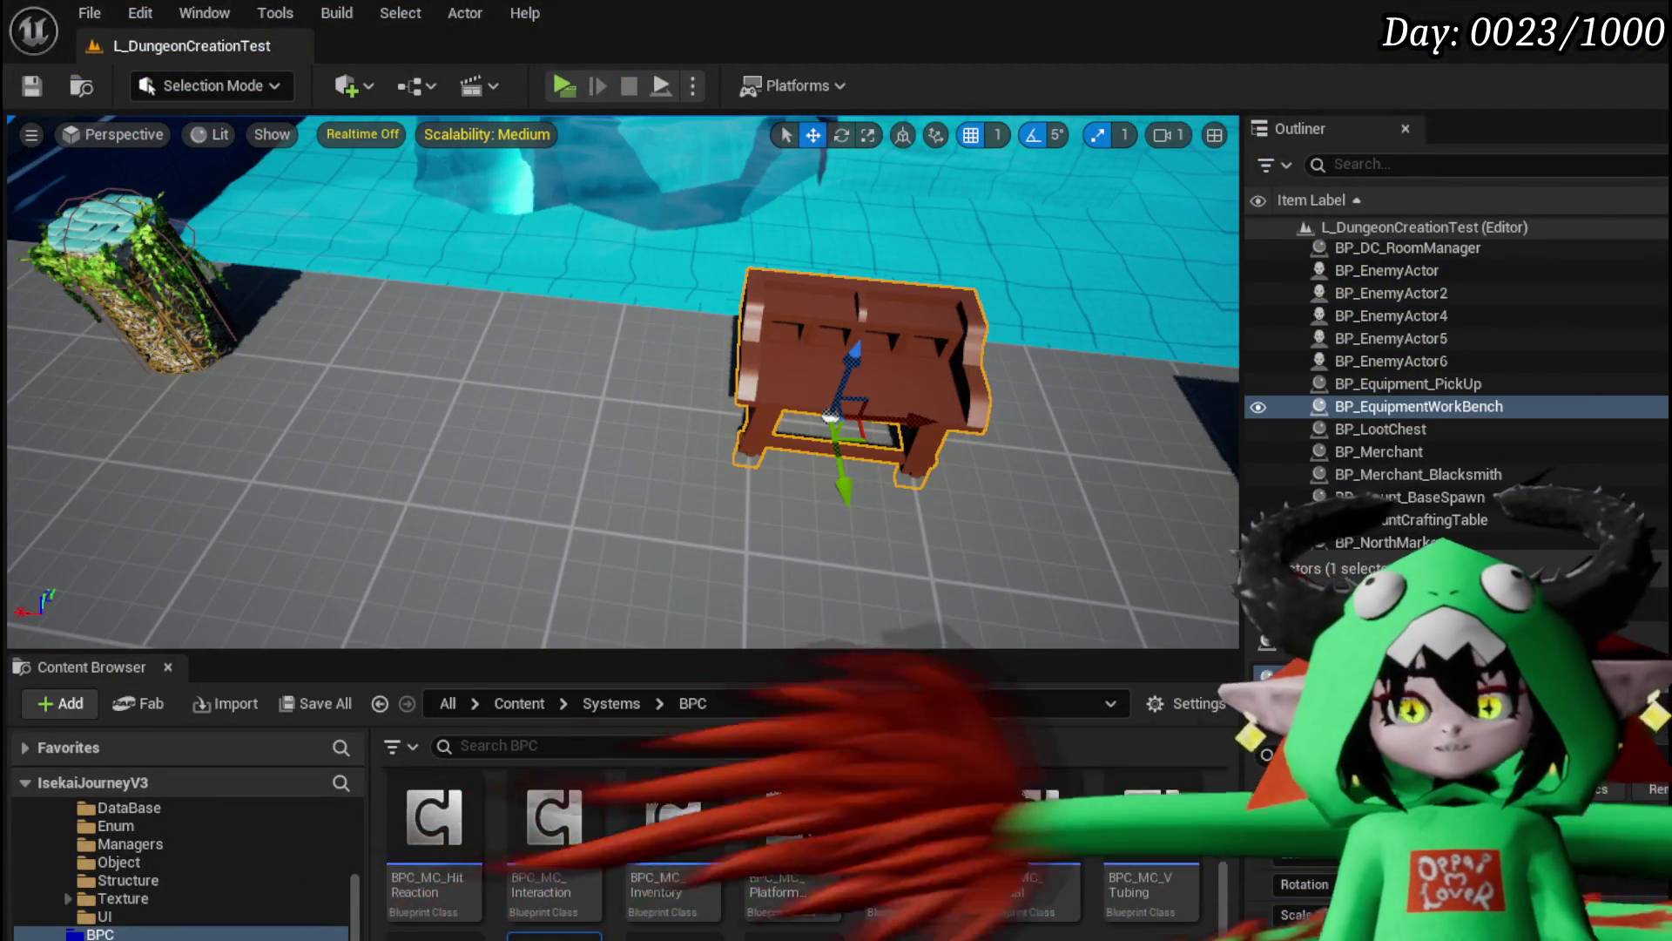
Step: Relaunch the game preview and bring up Iron_Hands' upgrade panel at the workbench
click(557, 85)
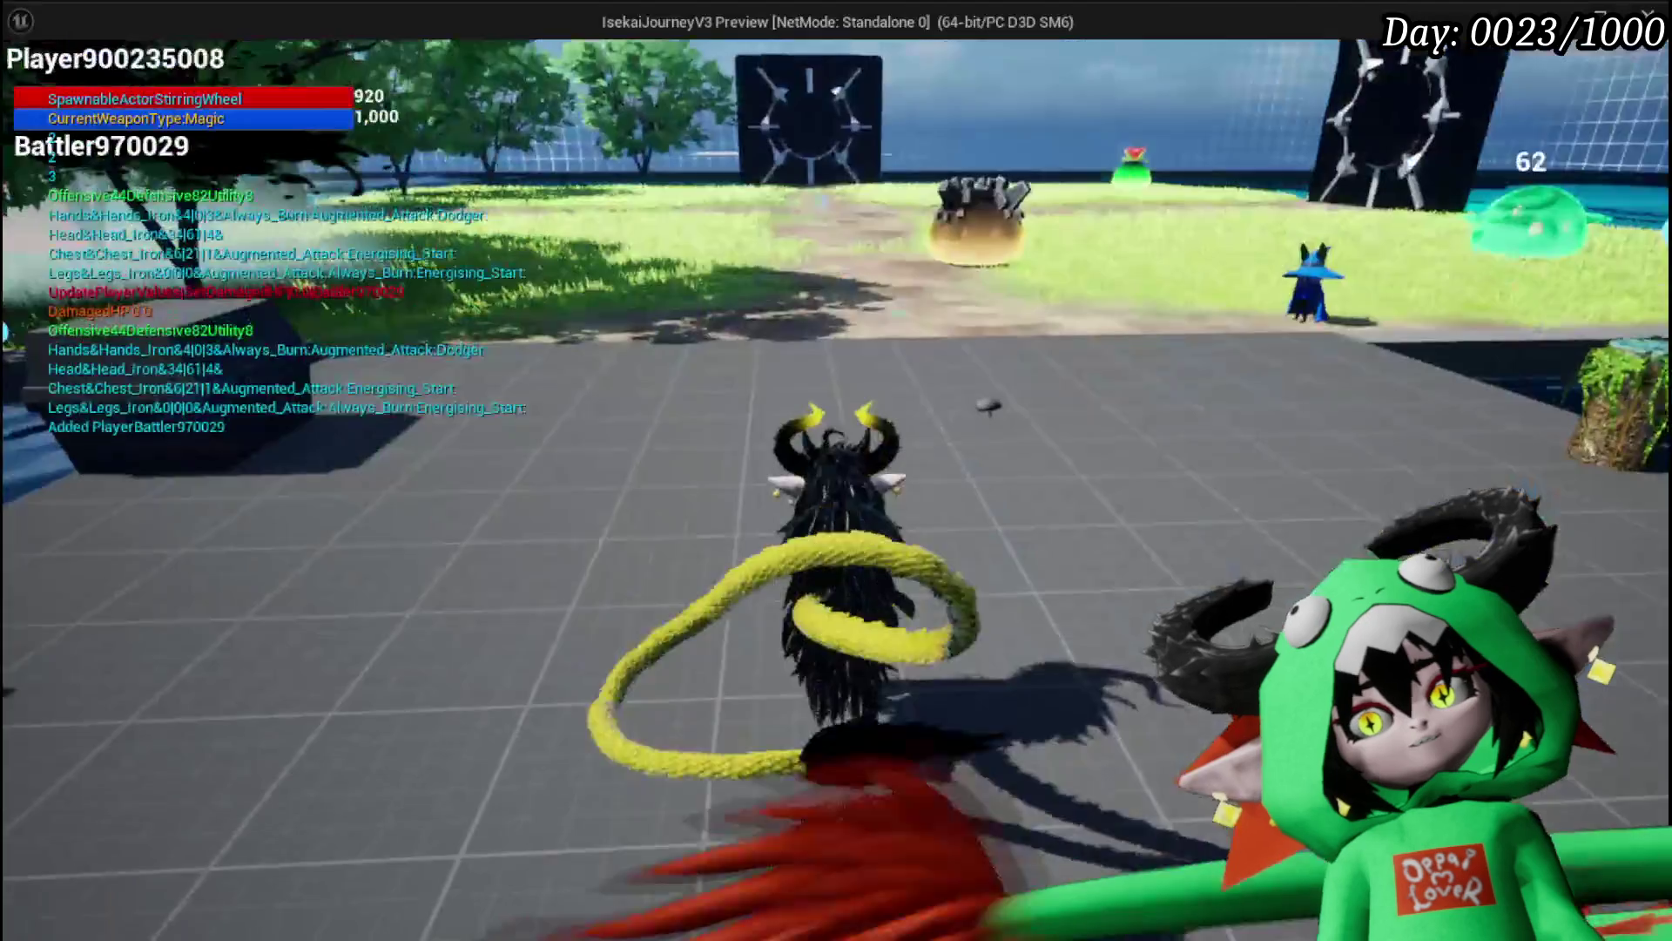
key(w)
key(e)
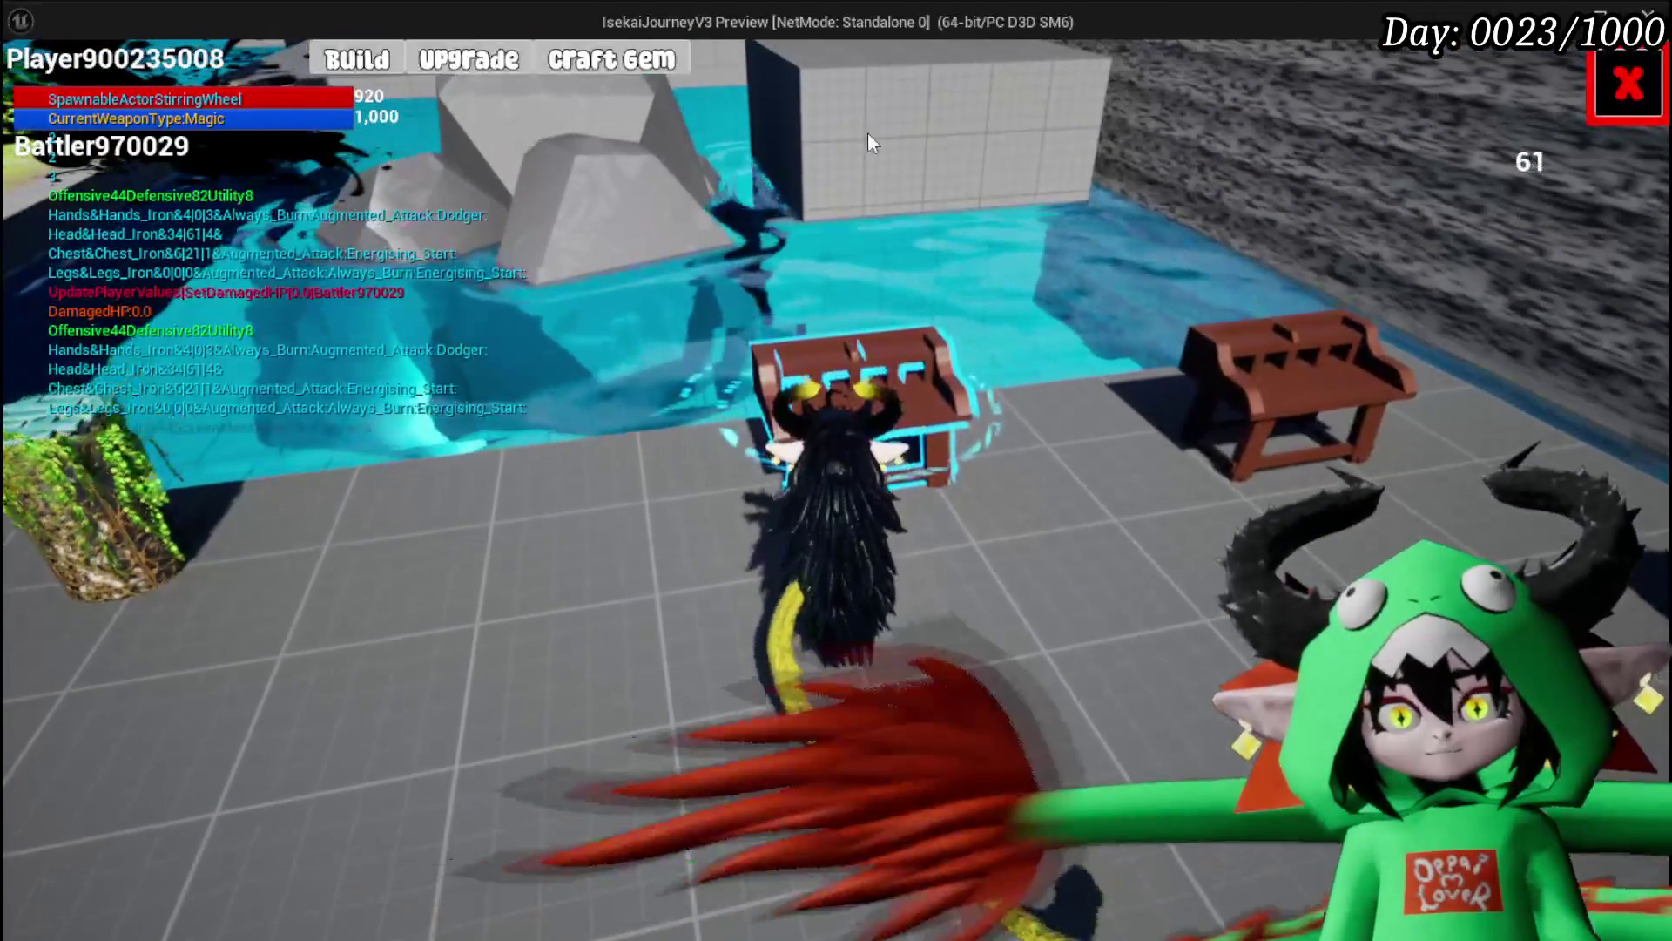
click(601, 180)
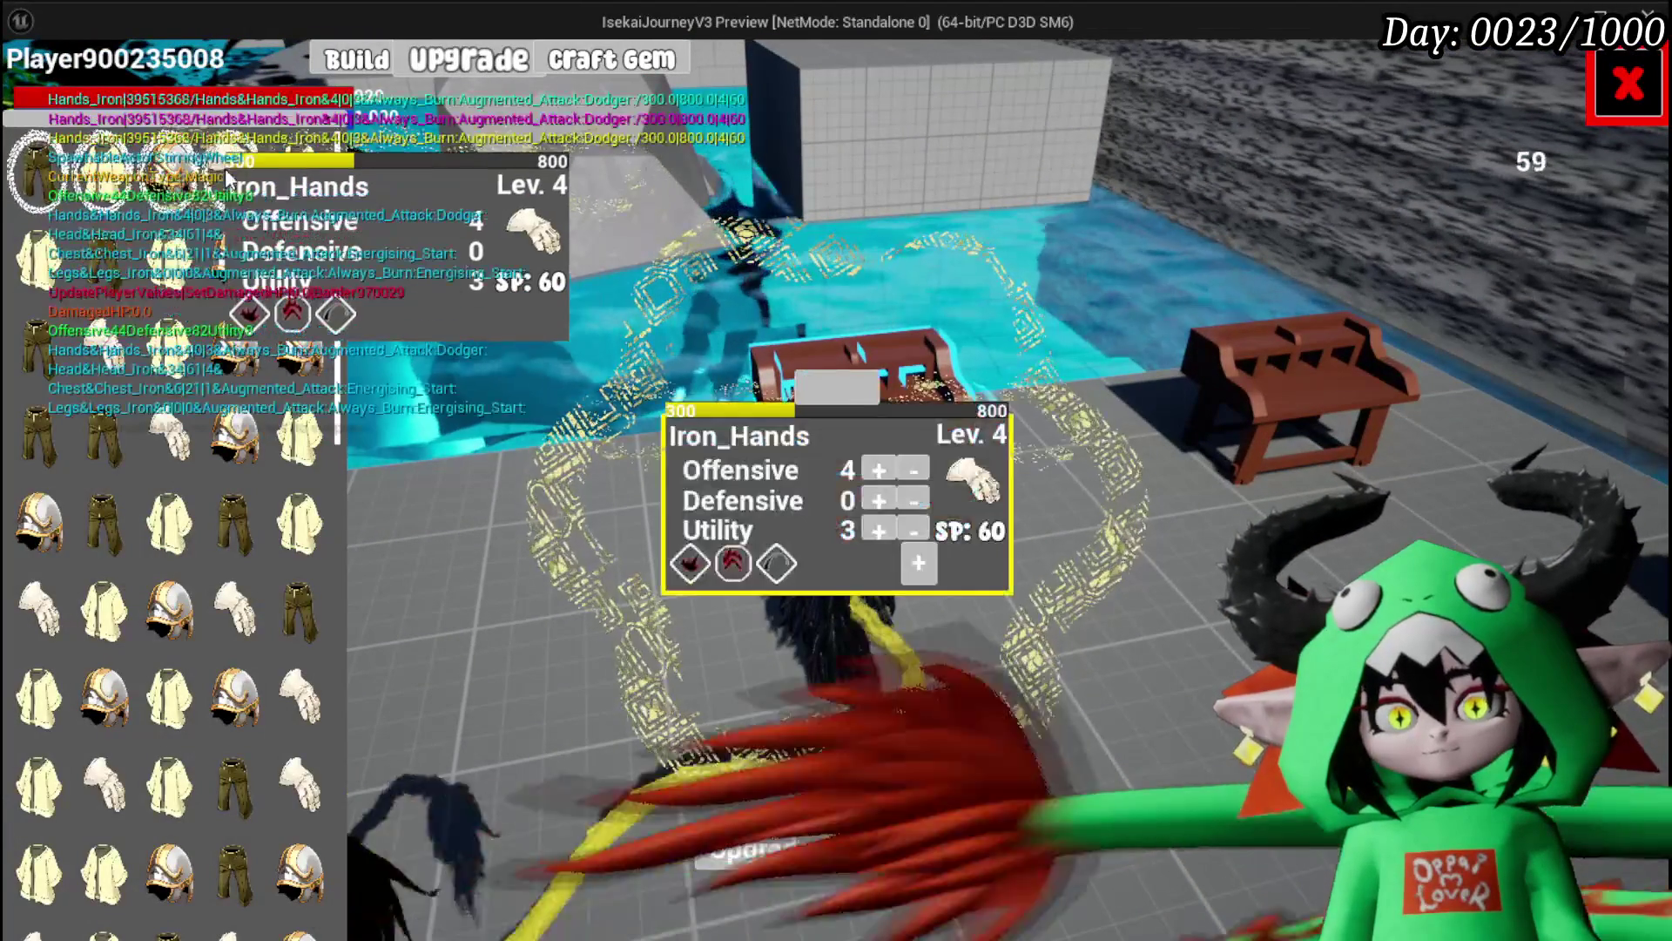
Step: Fill Iron_Hands' fourth gem slot with a 30 gem and apply the arrow gem
click(923, 578)
click(747, 664)
click(818, 580)
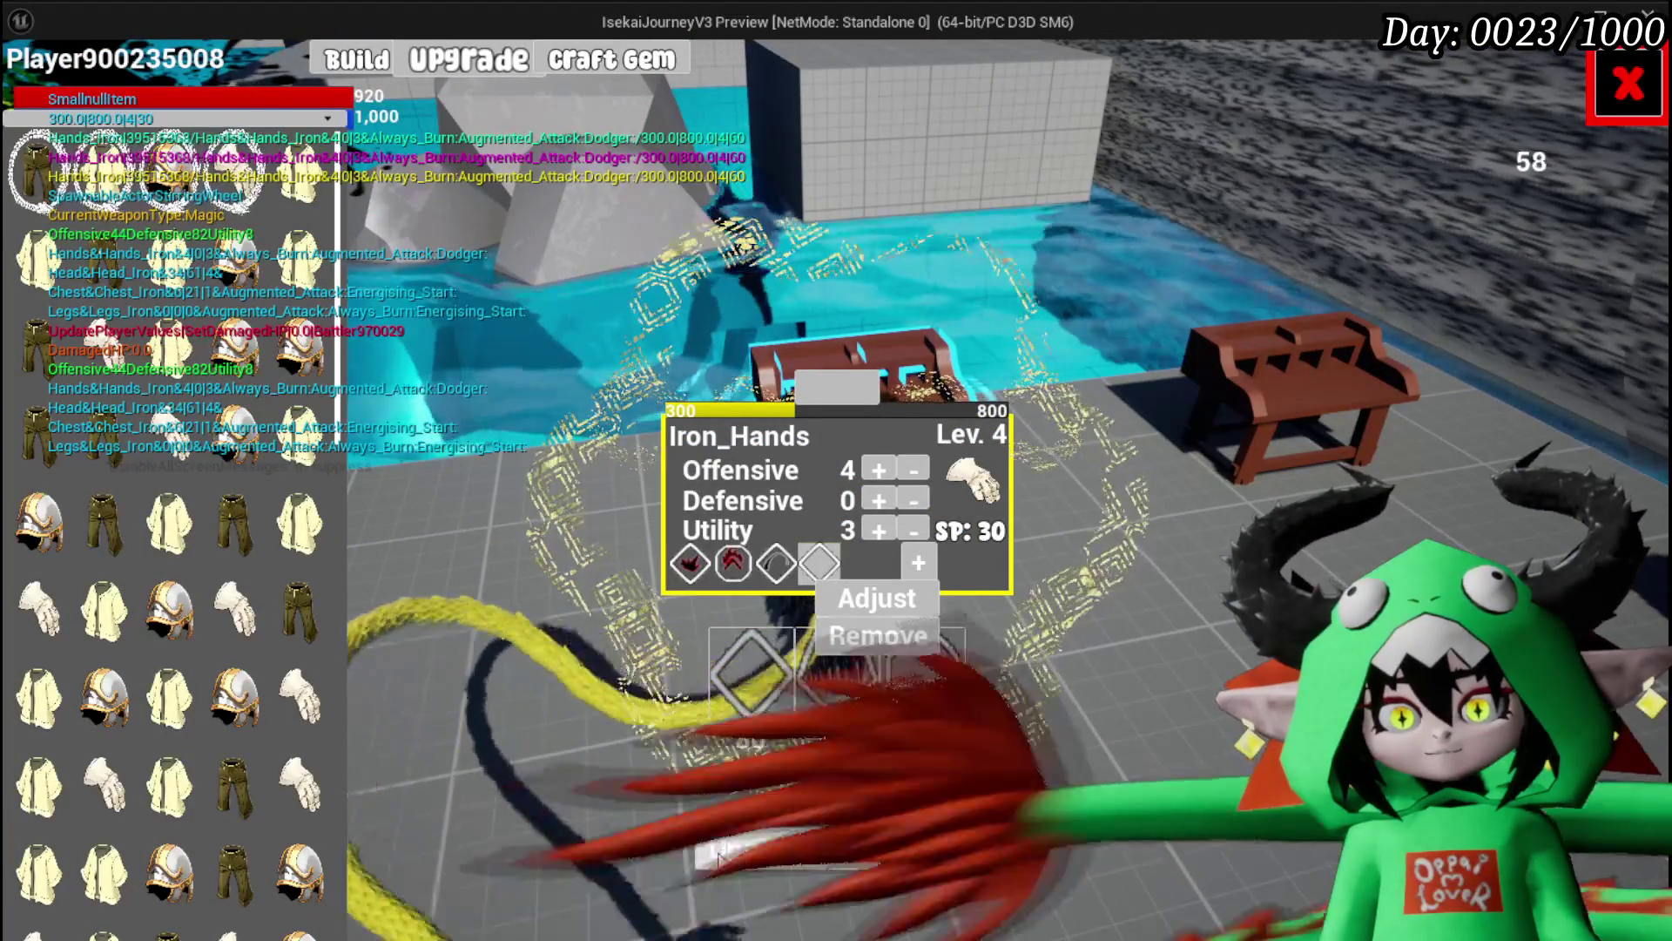
click(891, 601)
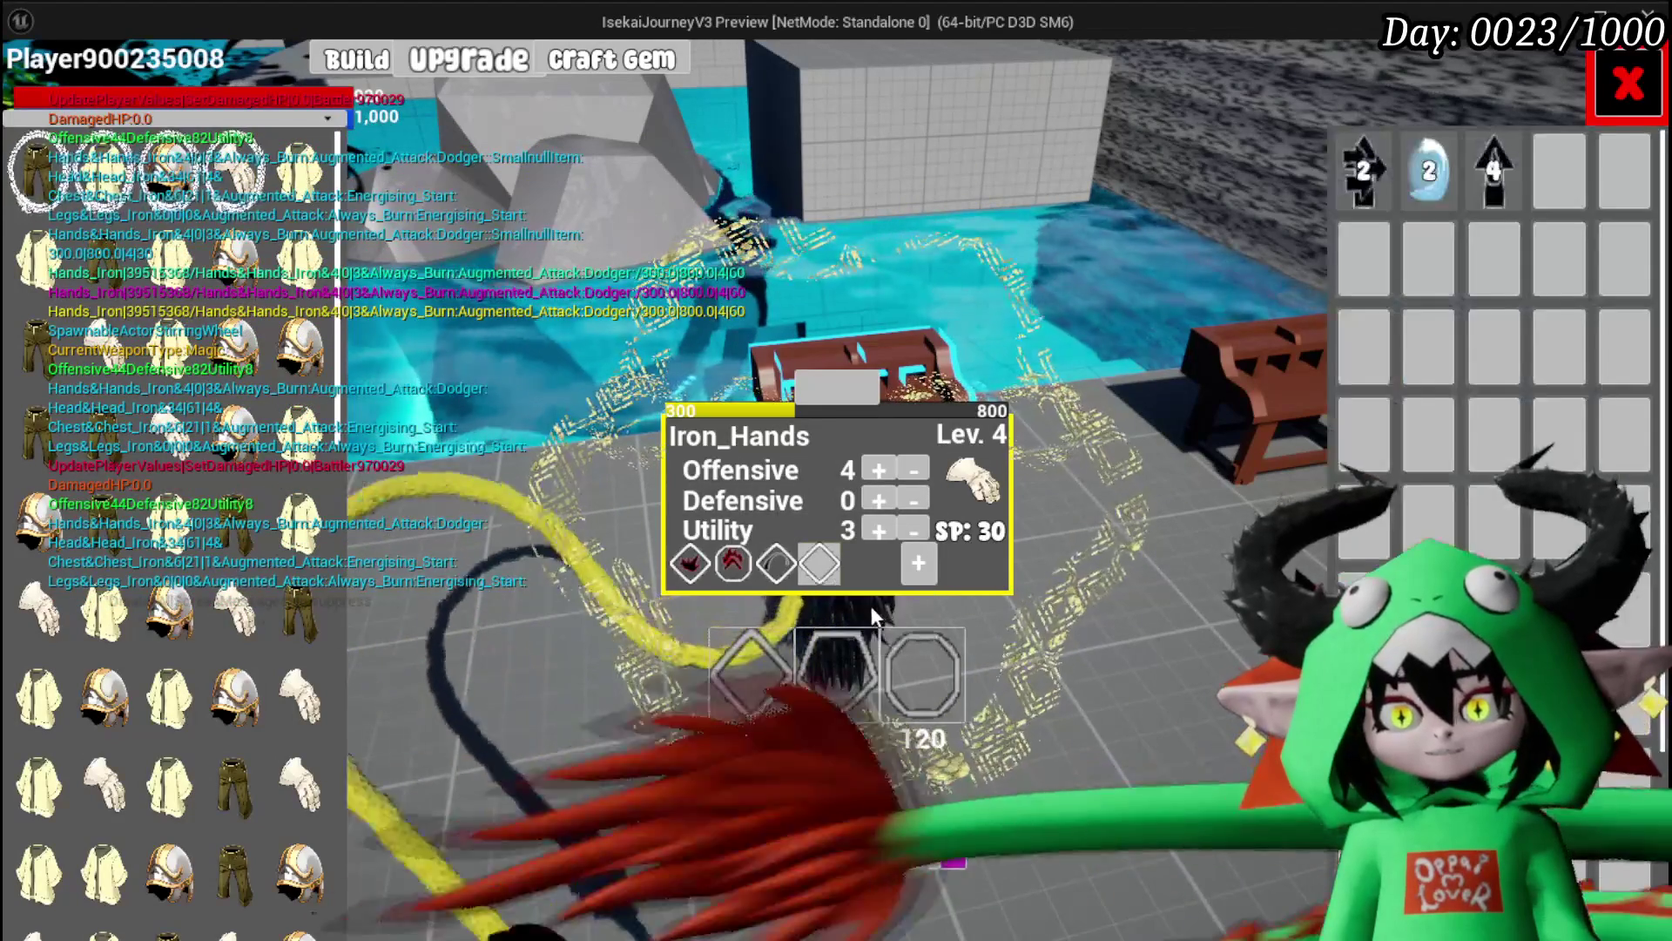
click(1341, 171)
click(1269, 188)
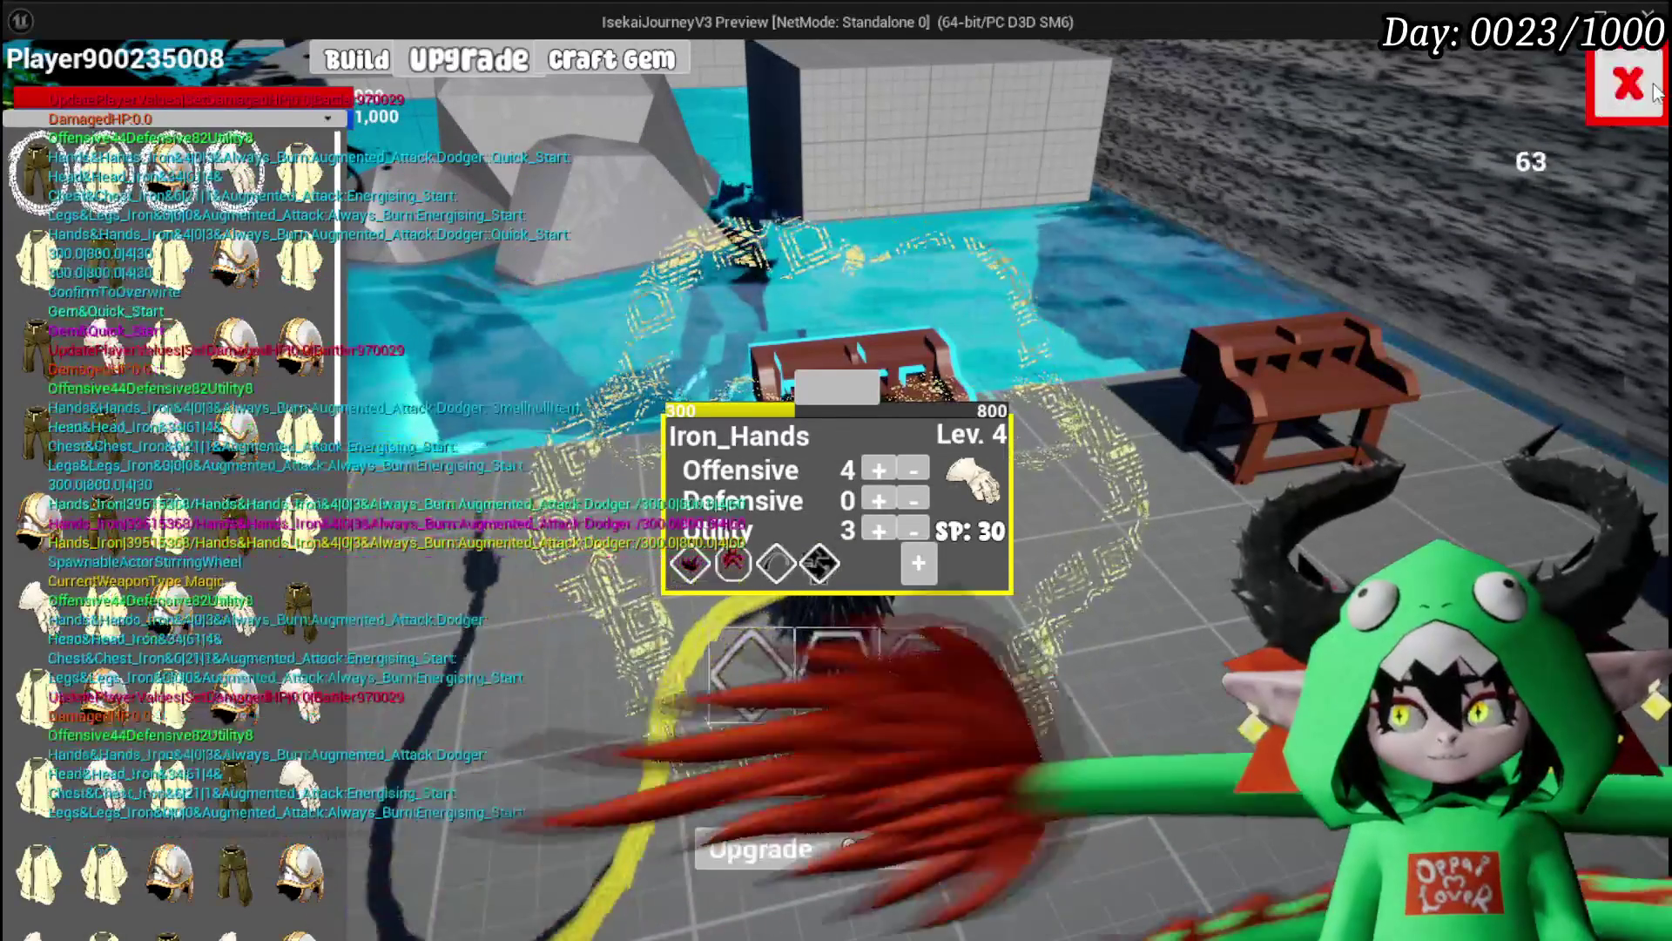
Step: Burn the golden spiked creature with a fire spell, then stop the preview
key(Escape)
key(w)
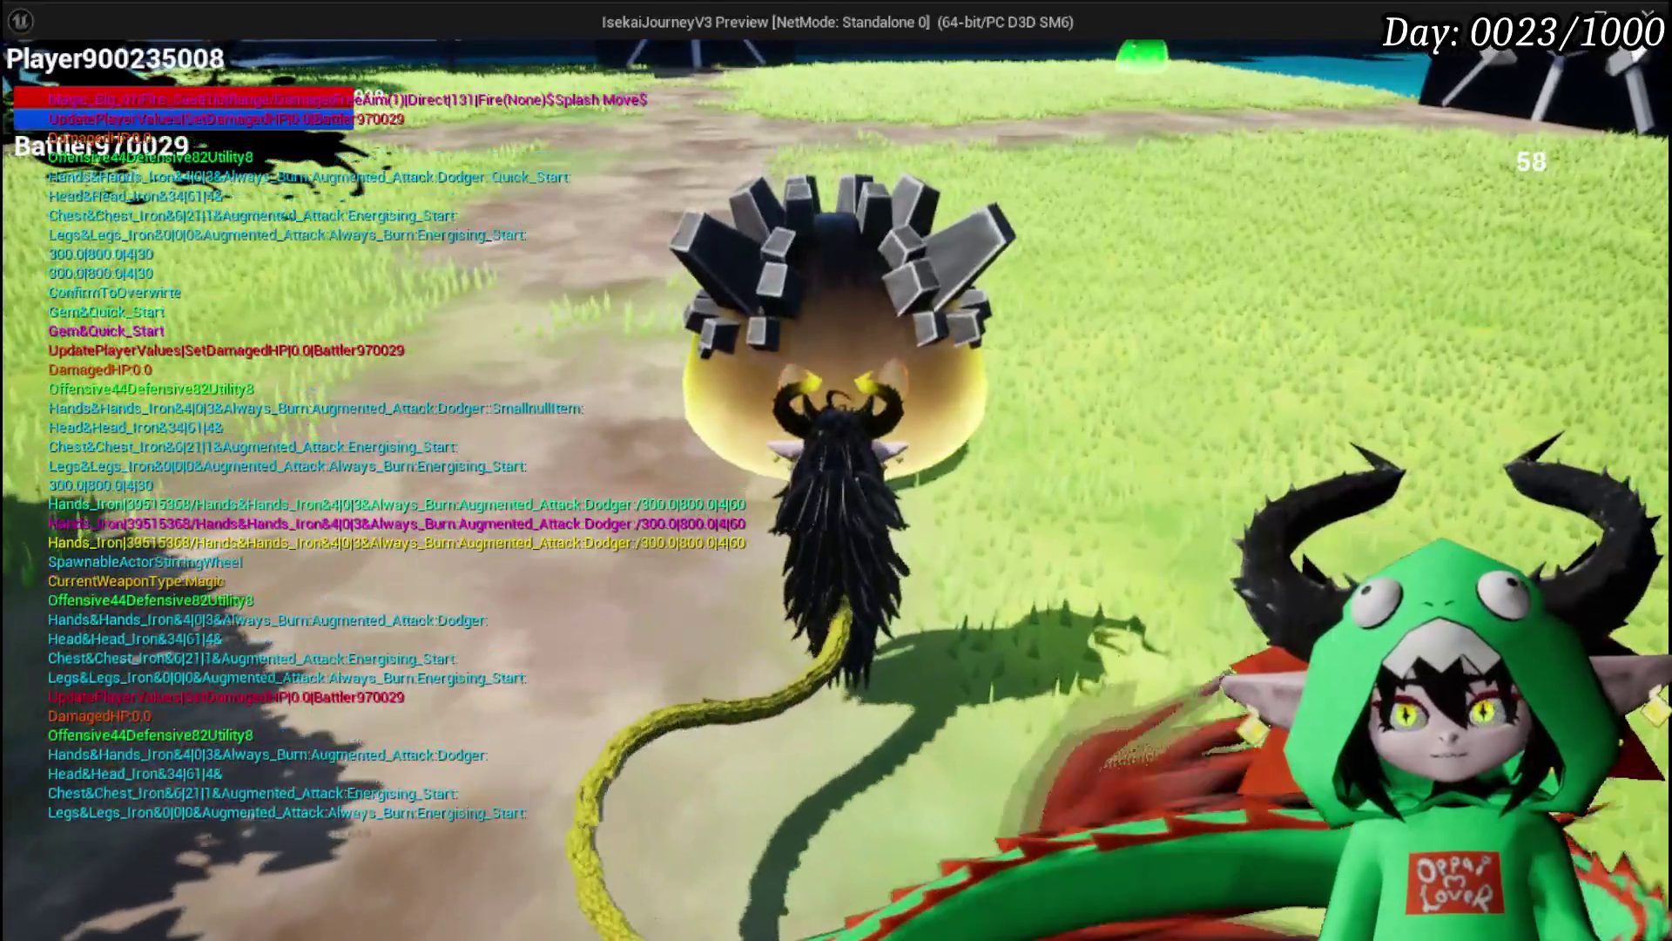
click(836, 471)
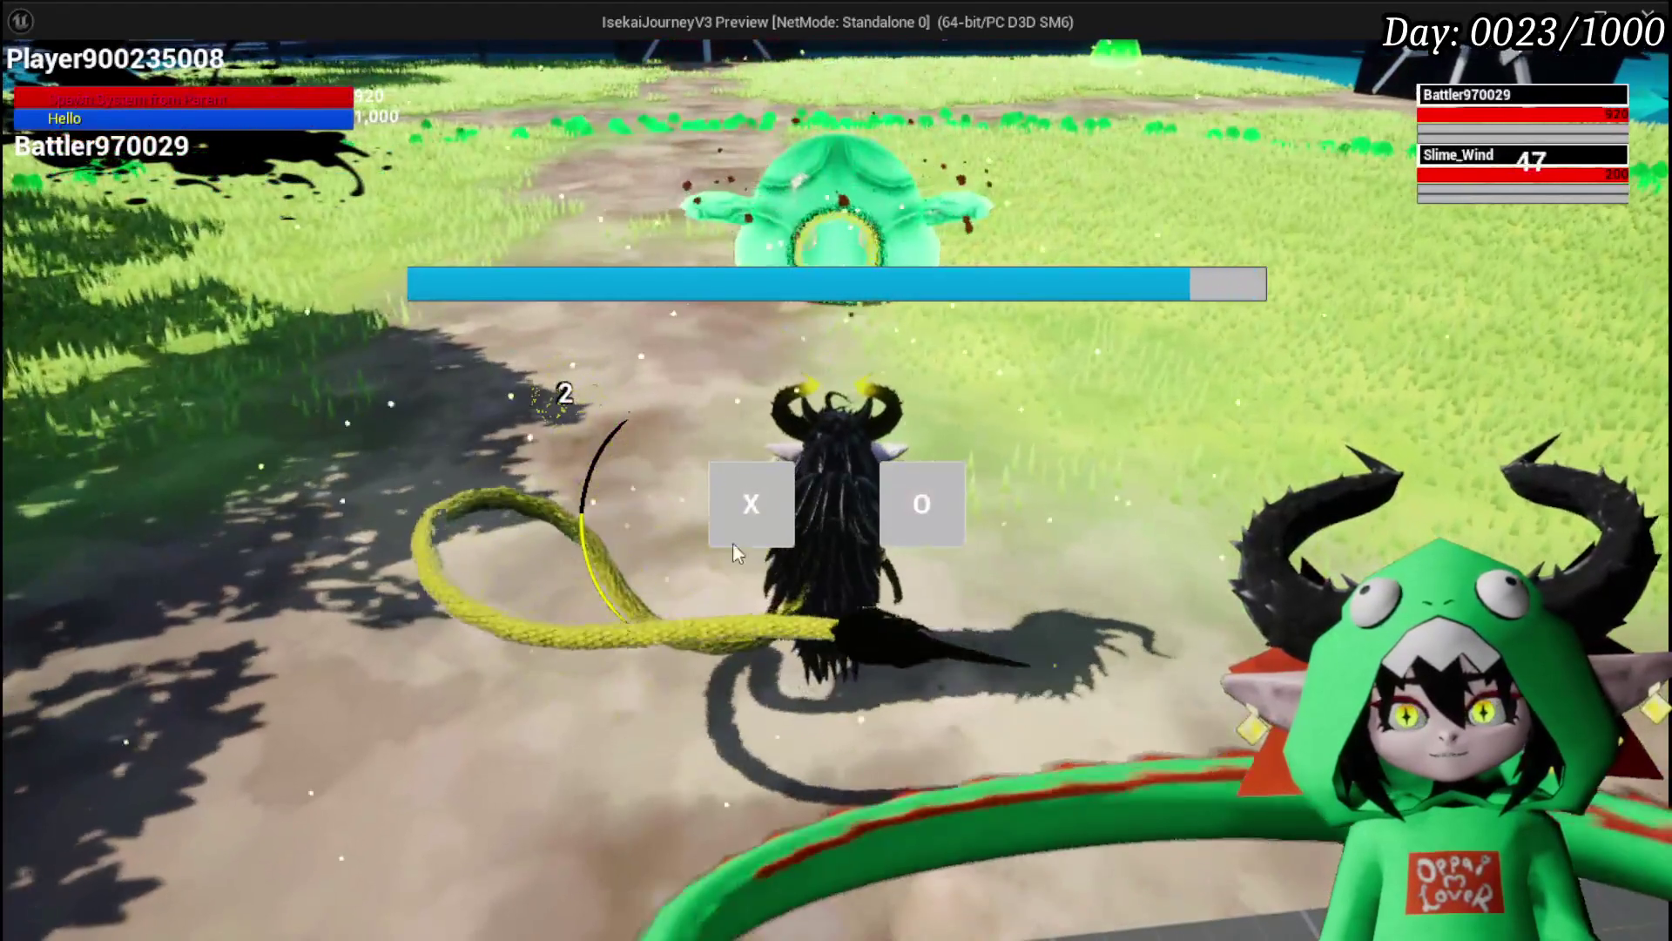
click(736, 535)
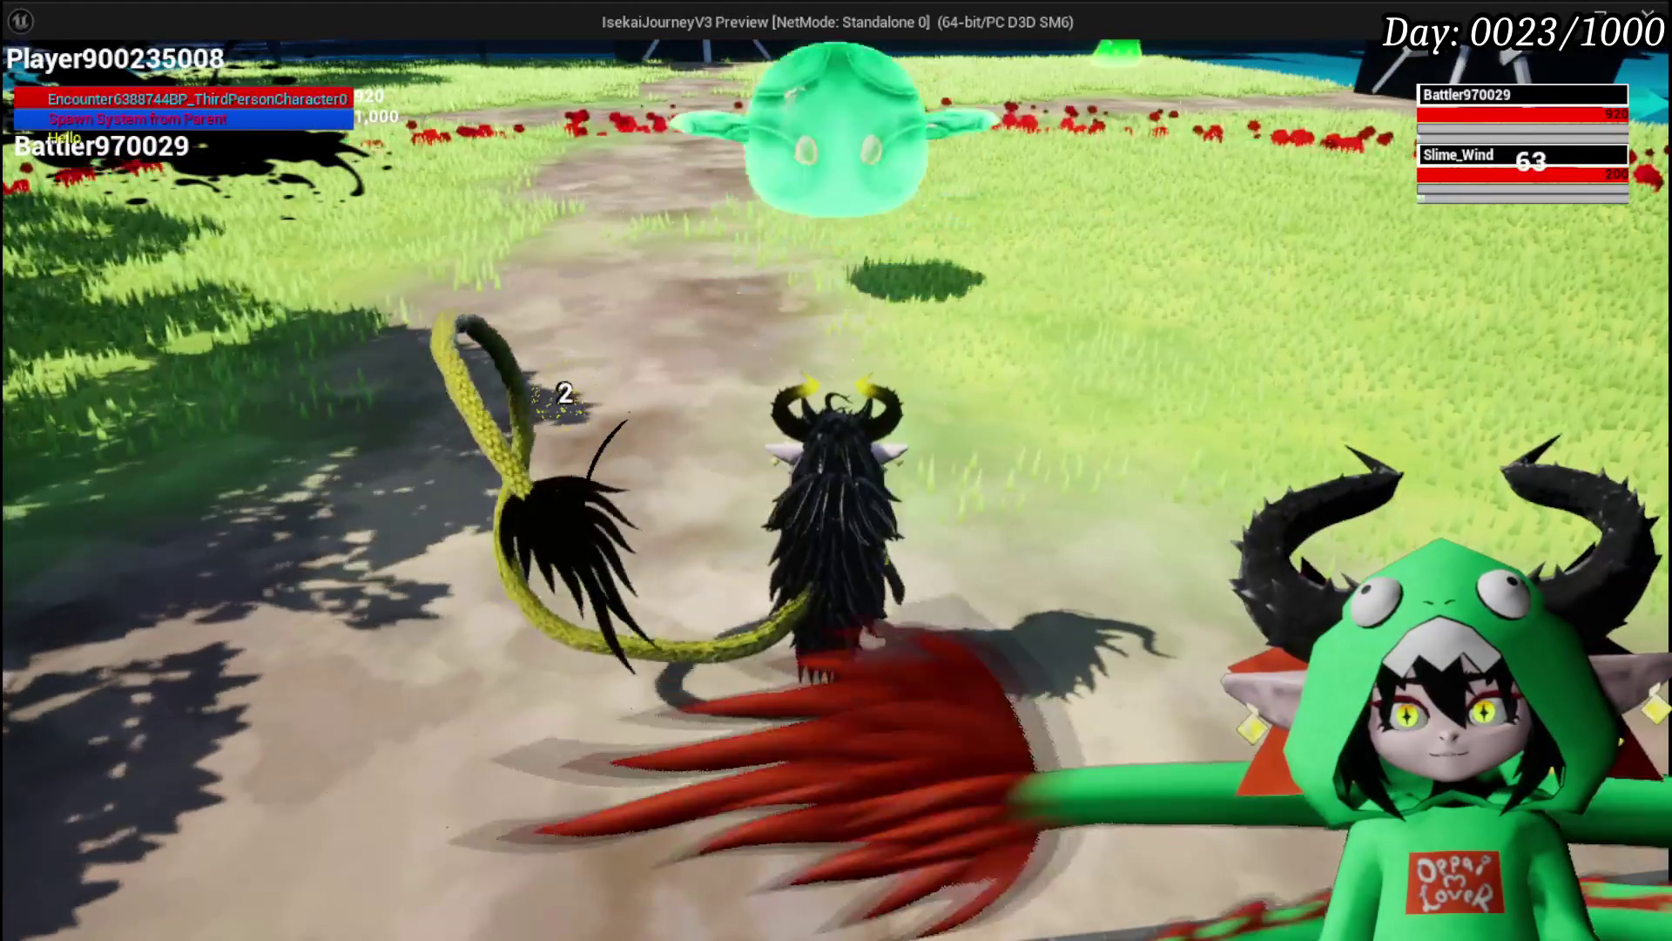
key(Escape)
key(ctrl+s)
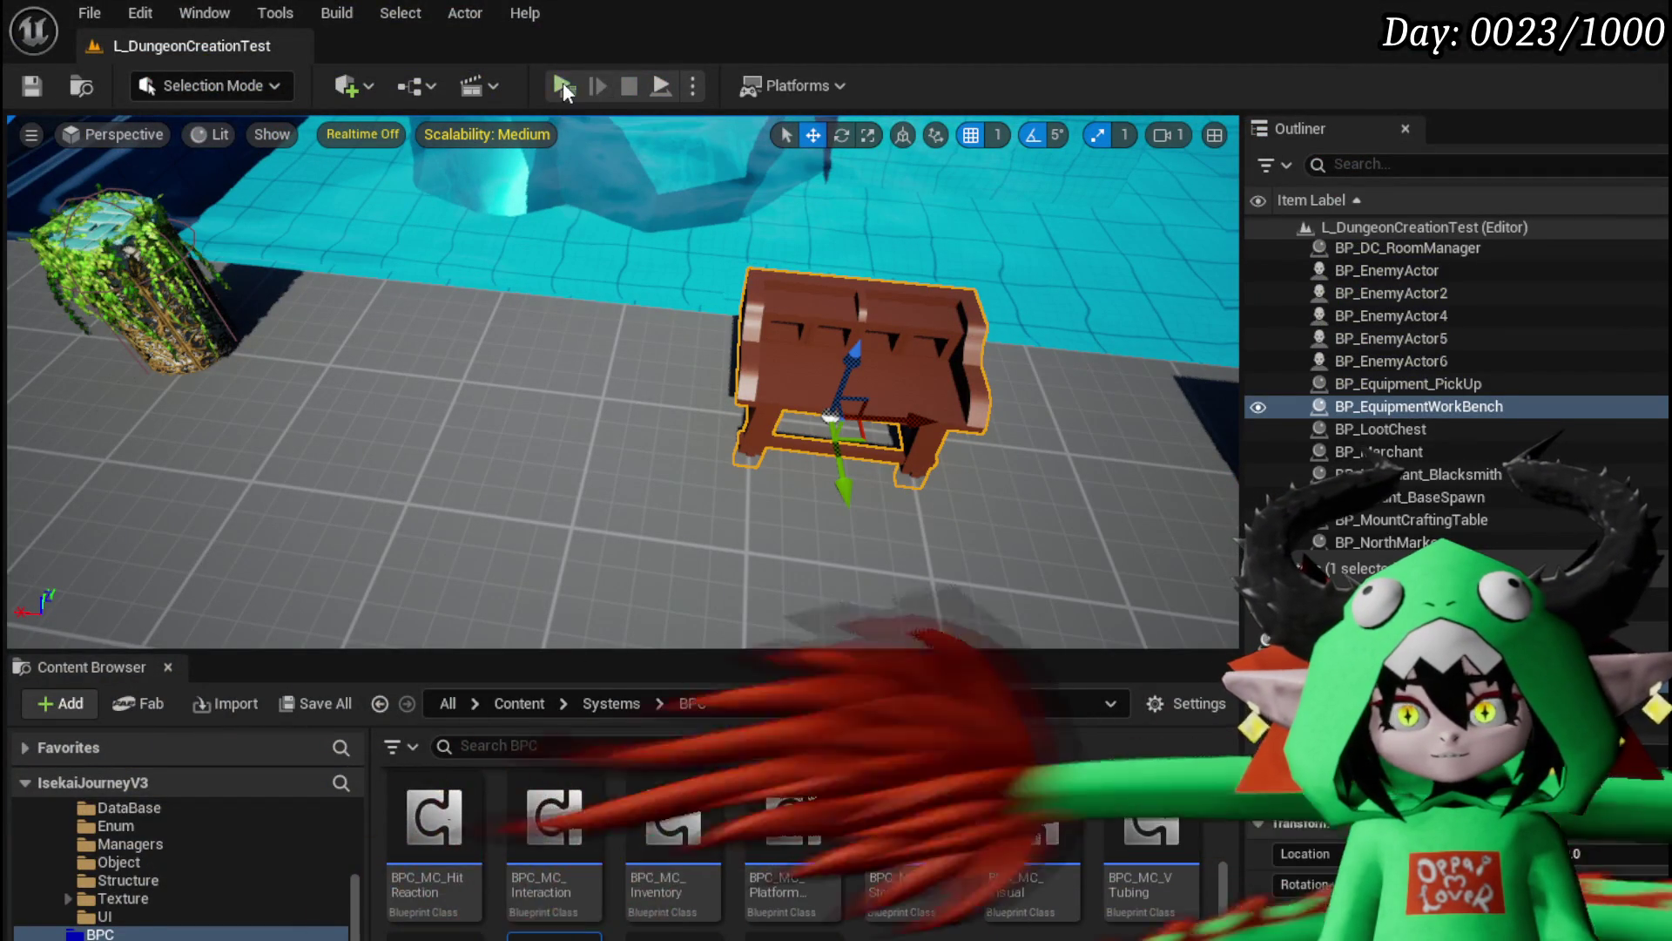
Step: Restart the preview with Alt+P and bring up Iron_Hands' upgrade panel at the workbench
key(alt+p)
key(w)
key(e)
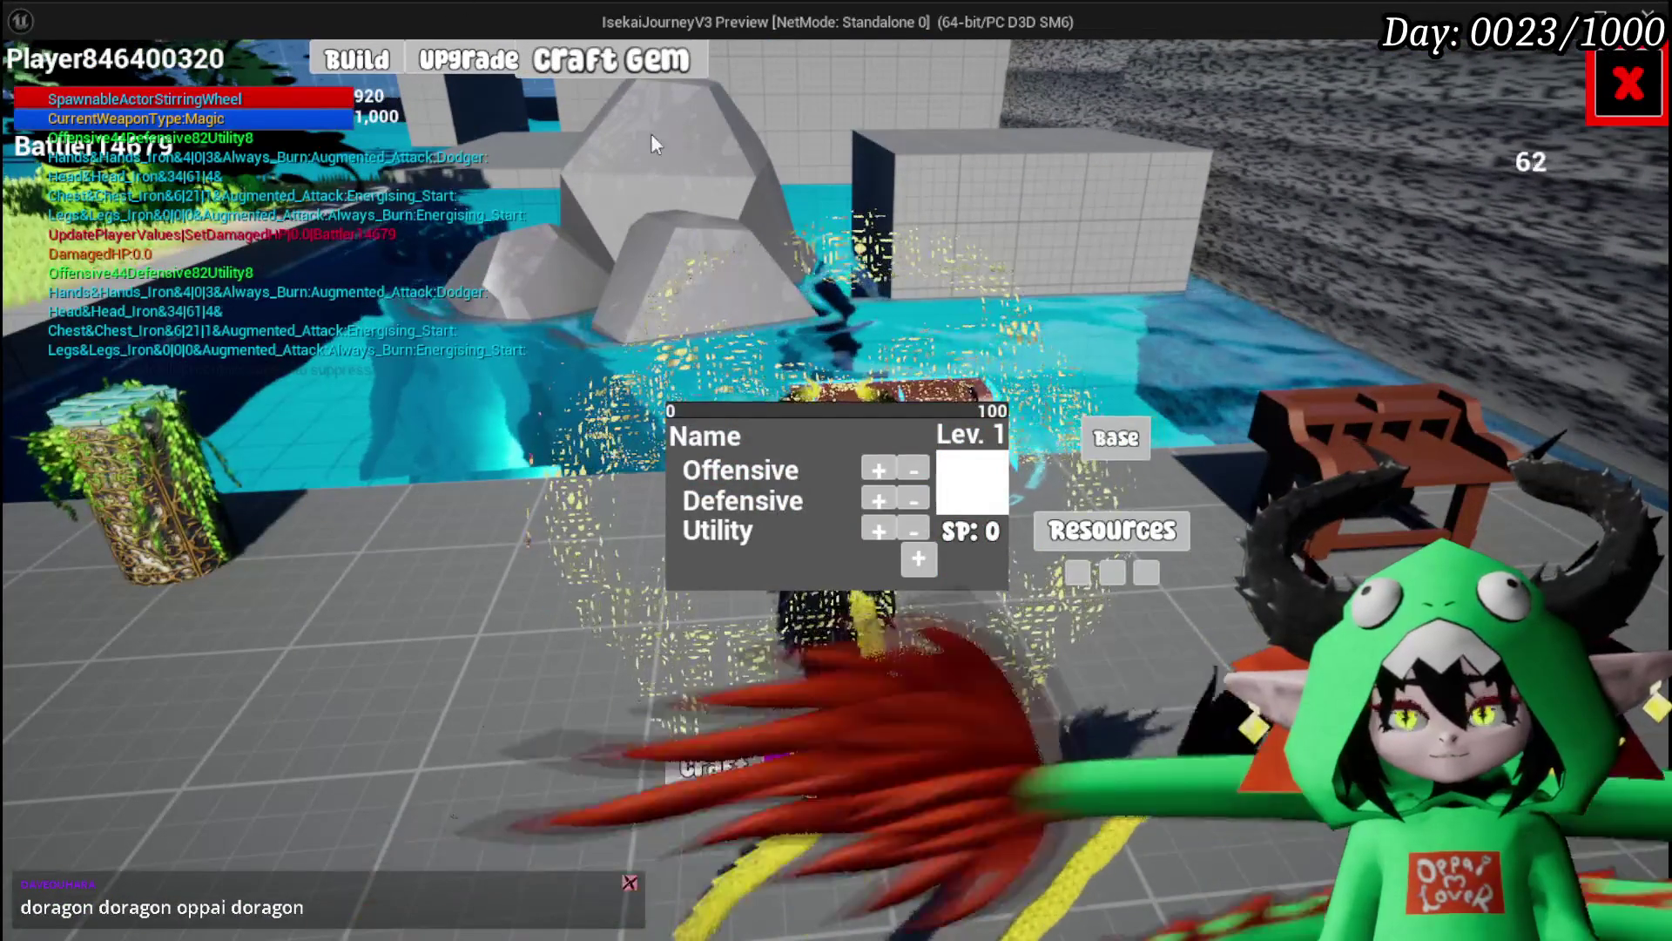
click(469, 59)
Step: Add a fourth gem slot to Iron_Hands with a 30 gem and apply the chosen gem
click(918, 564)
click(750, 675)
click(812, 589)
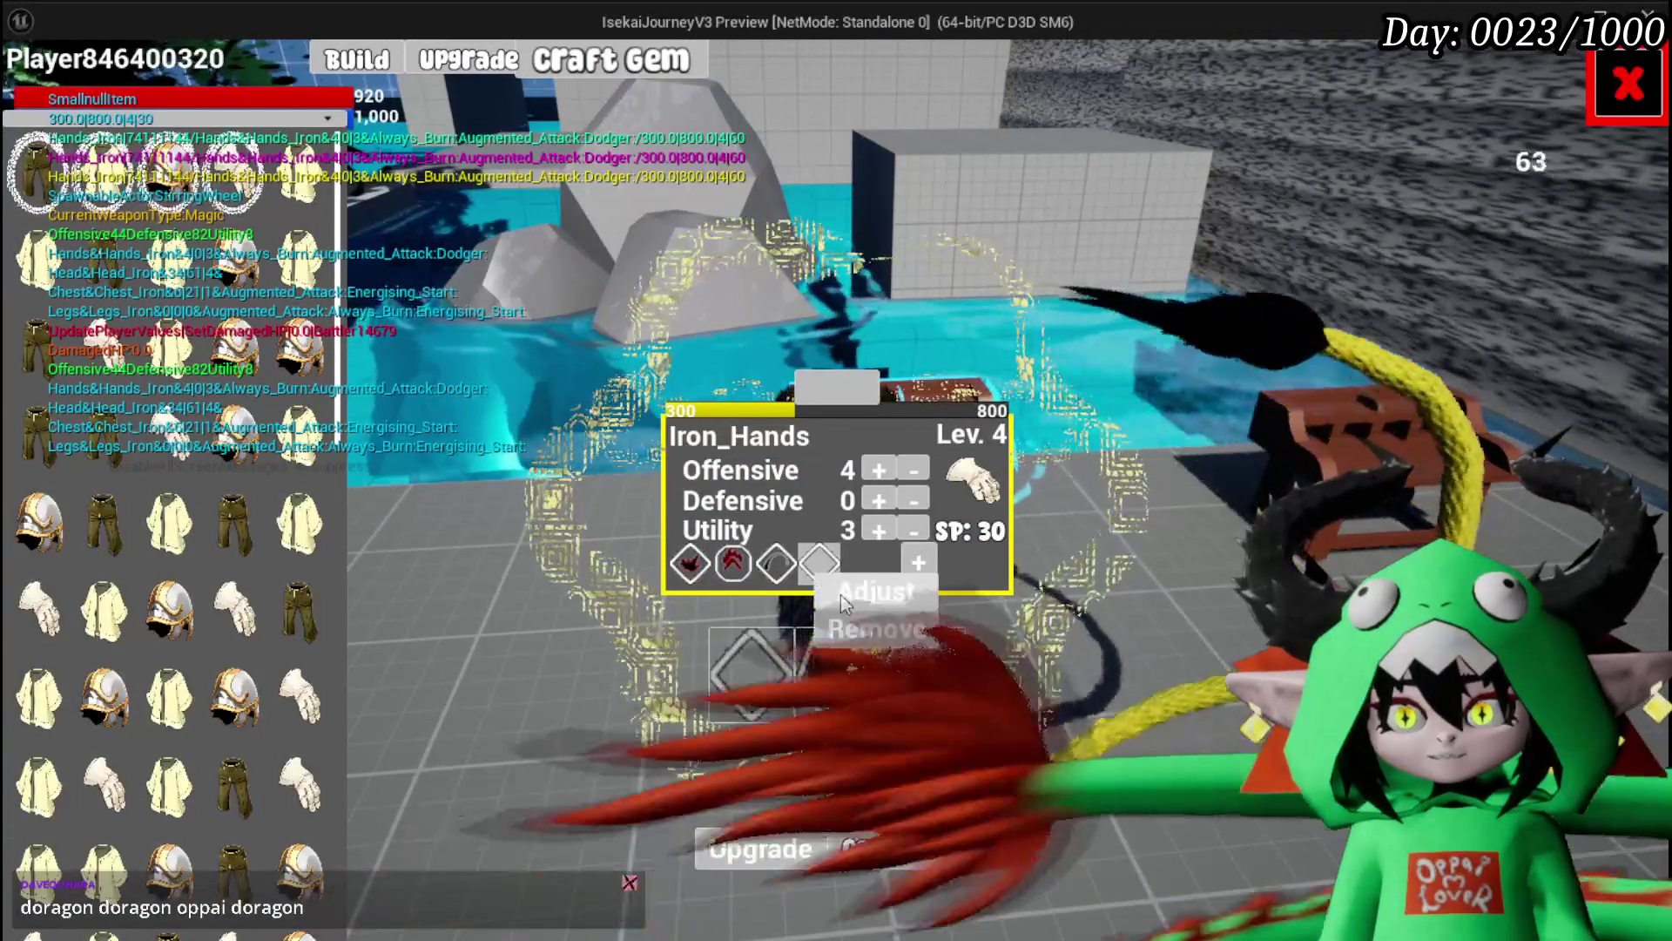
click(839, 594)
click(1349, 181)
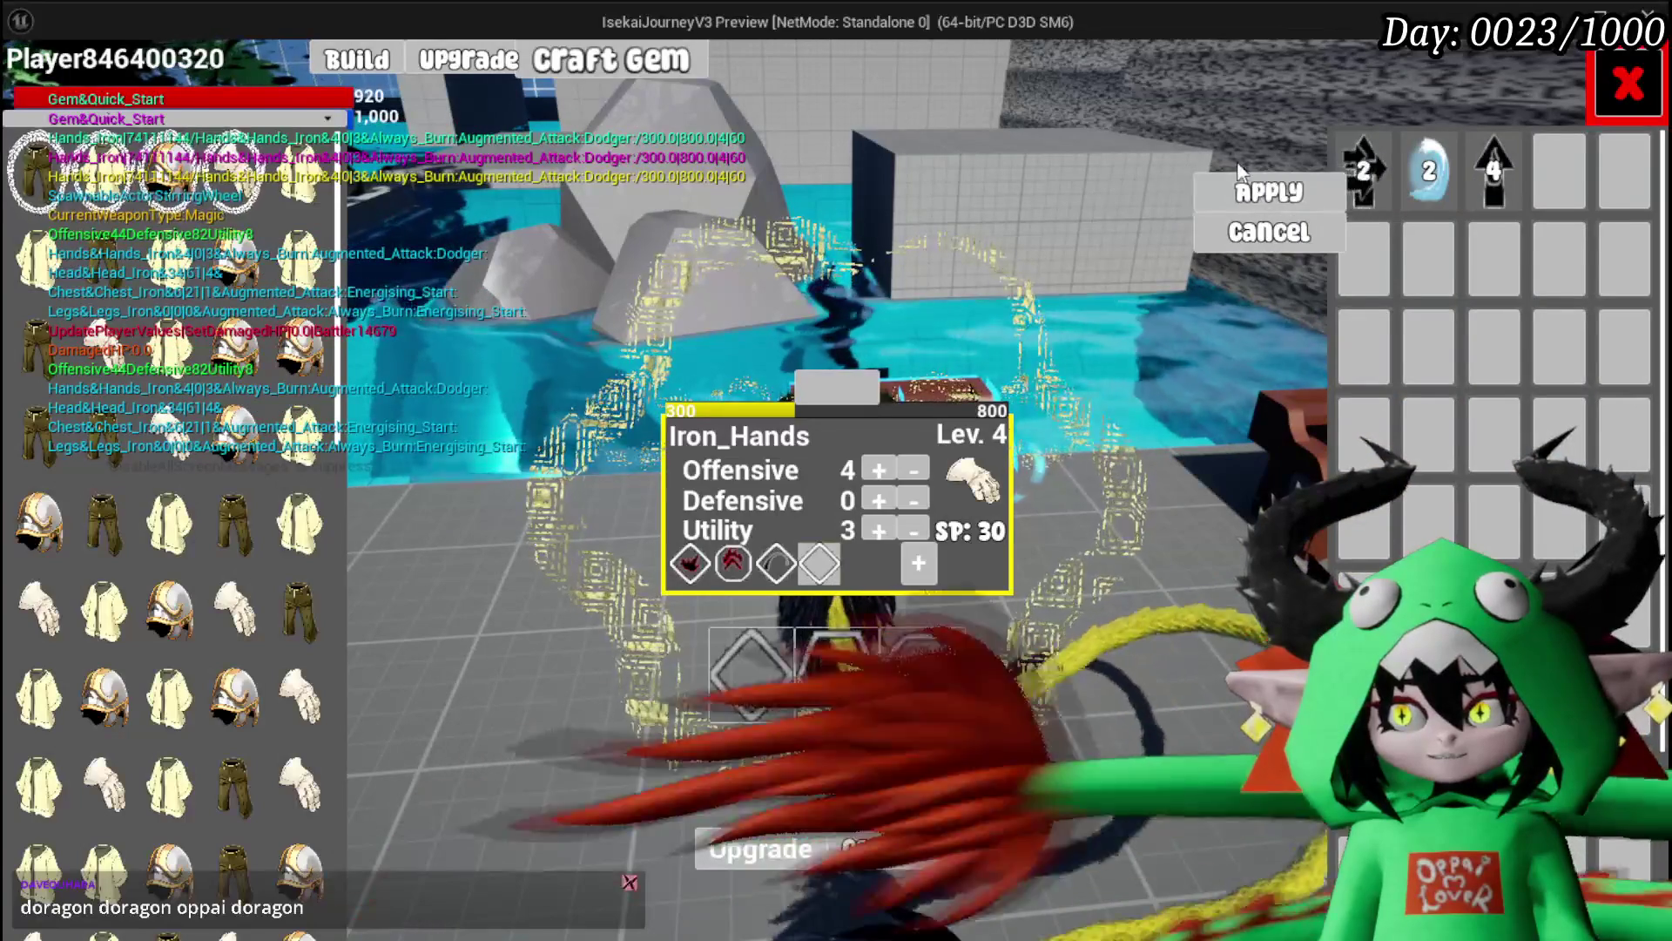
click(1269, 192)
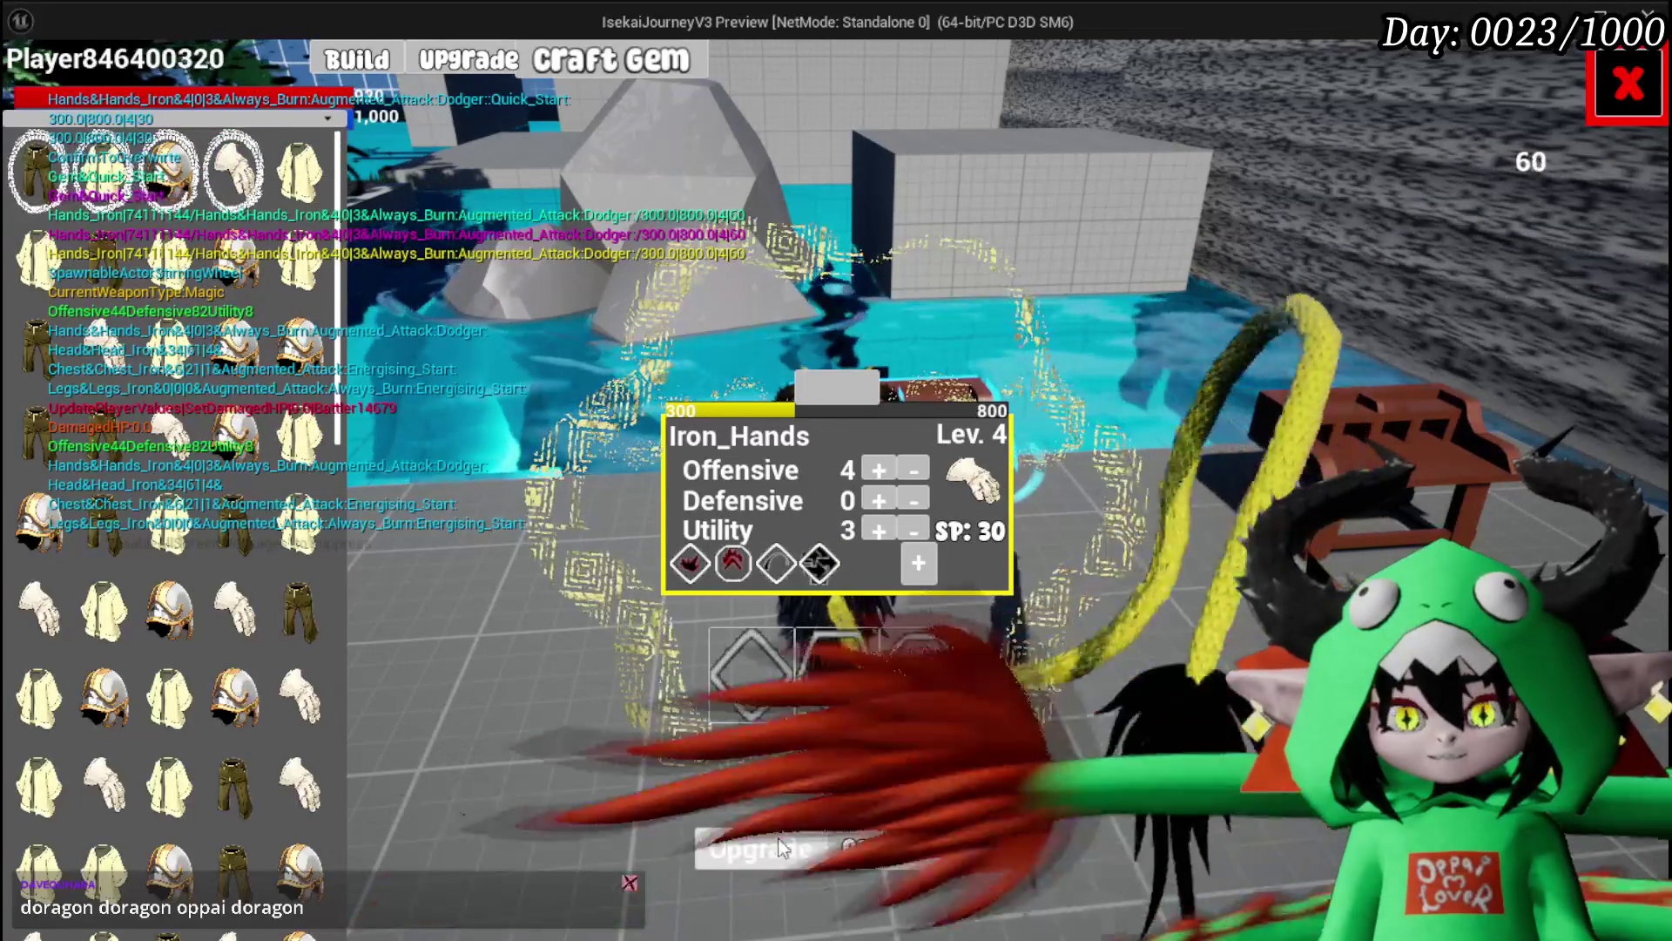
click(1627, 106)
Step: Save the game progress from the settings menu and stop the preview
key(Escape)
click(988, 467)
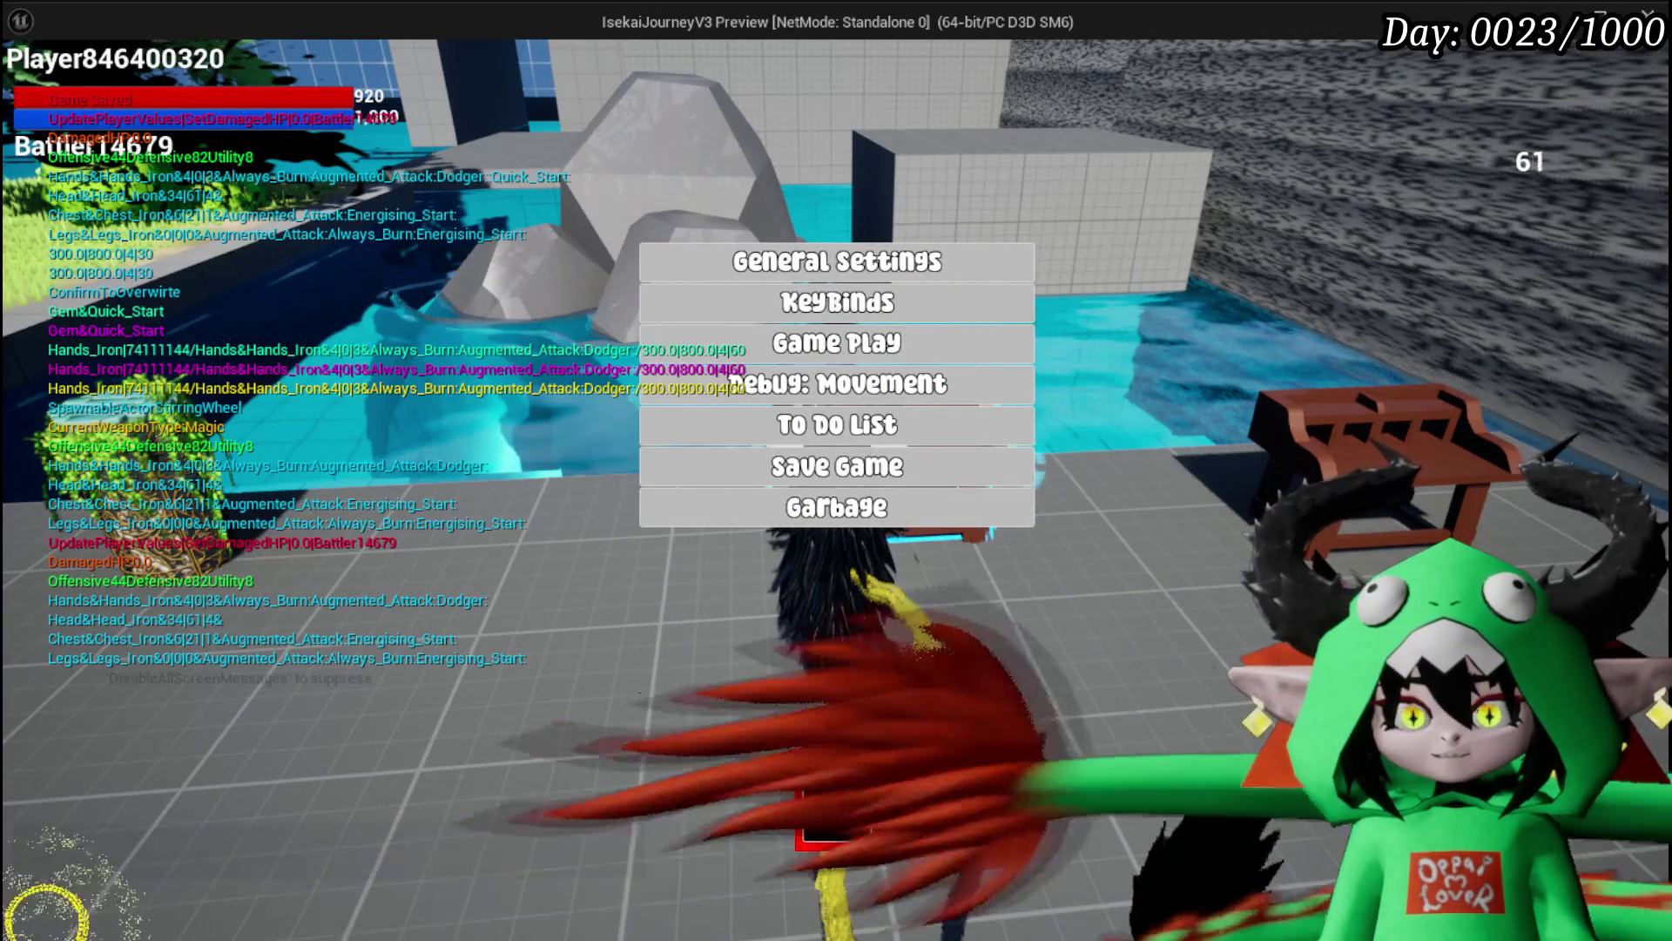
click(837, 808)
key(Escape)
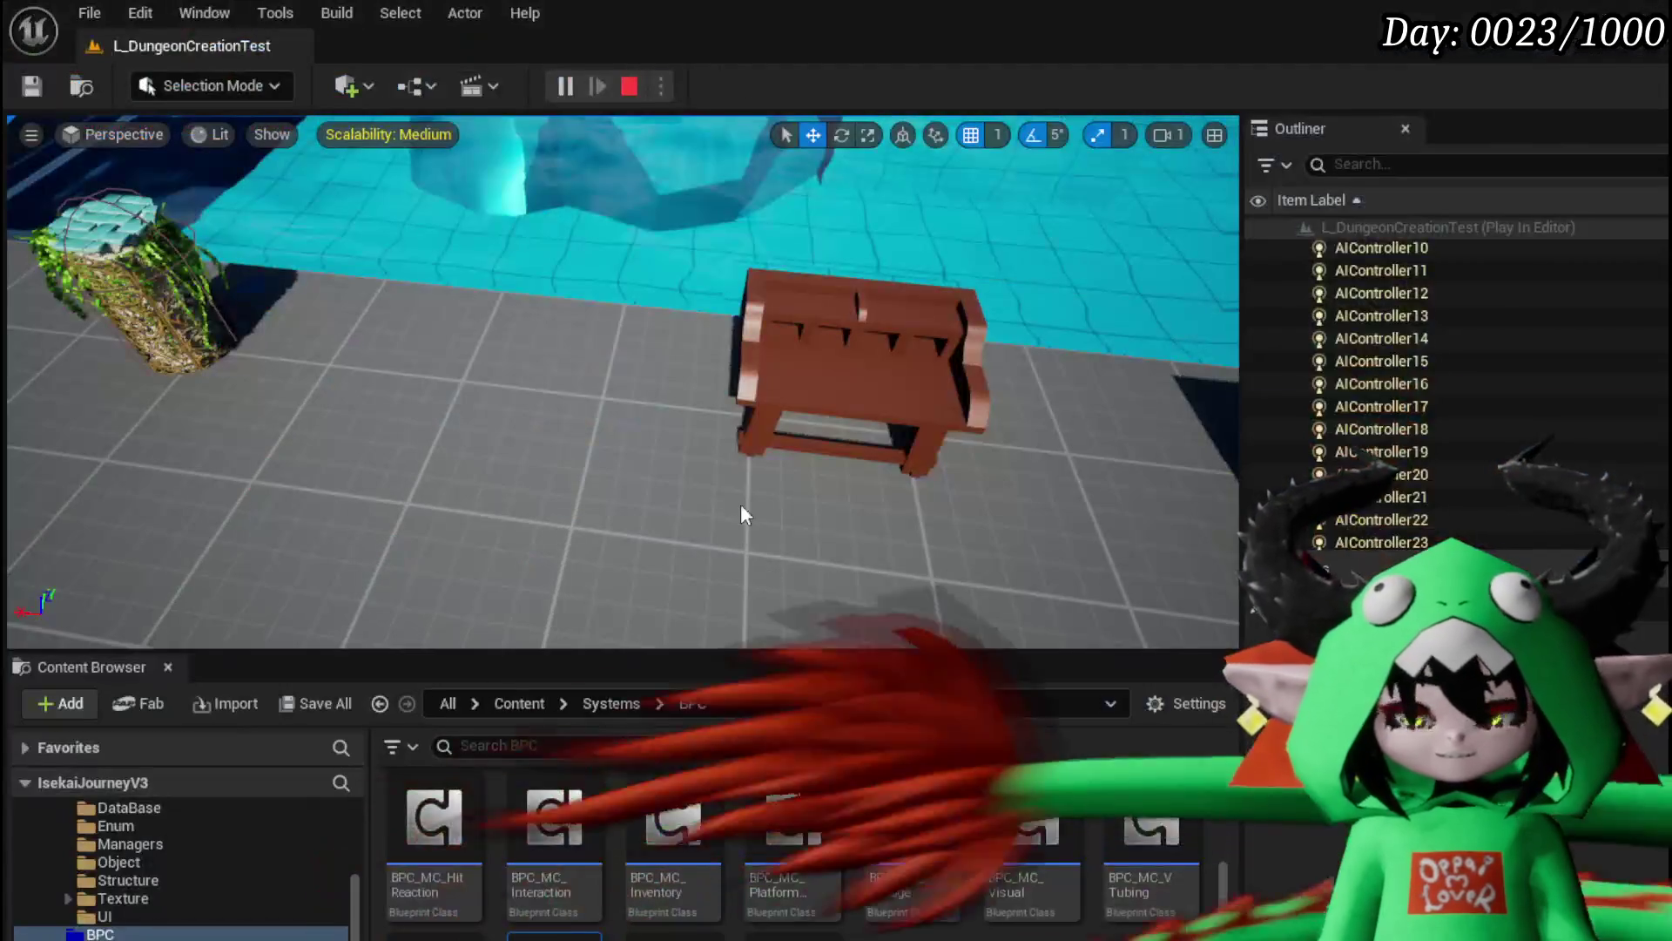
Step: Relaunch the preview and start a battle against Slime_Wind
click(563, 86)
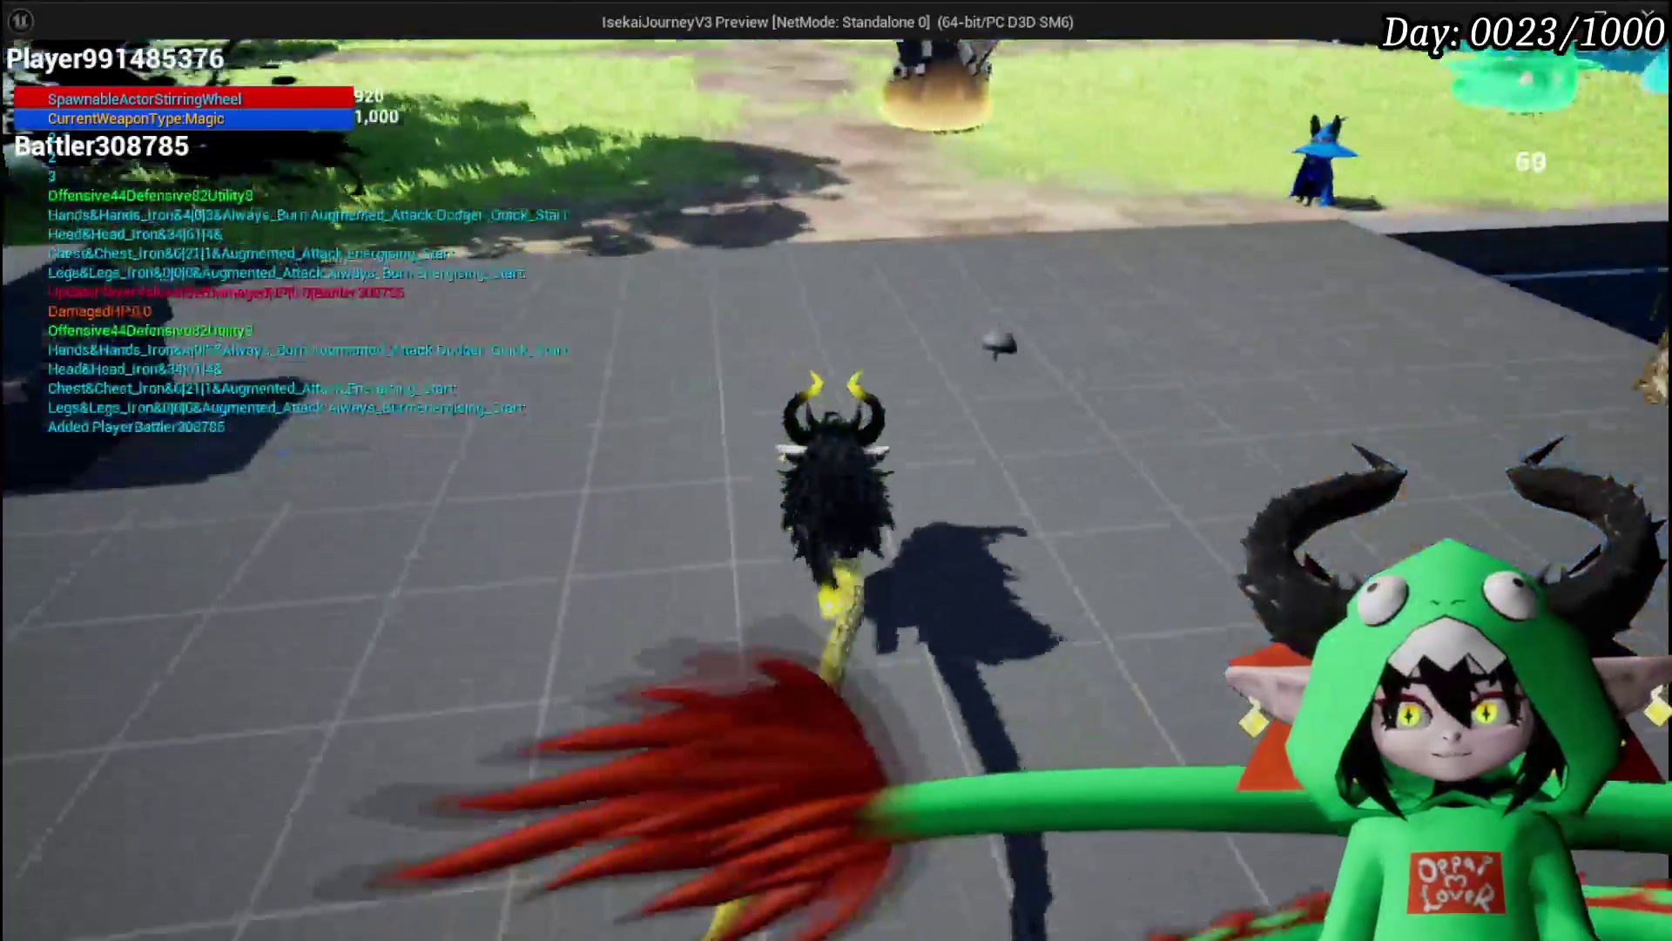
key(w)
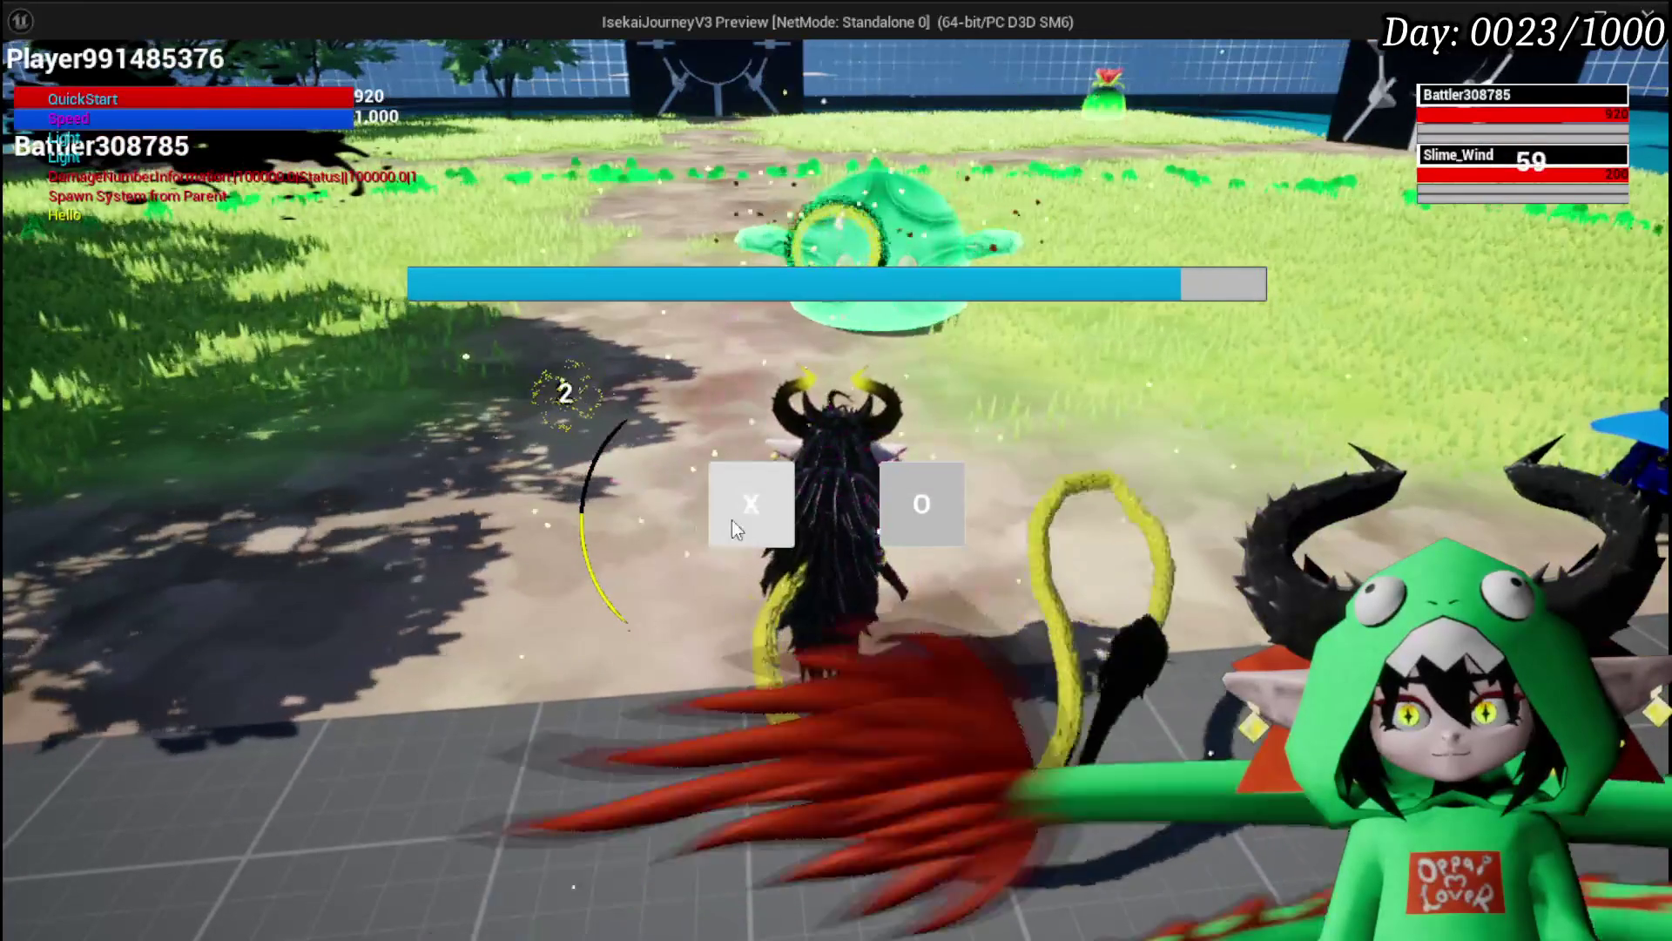
click(727, 517)
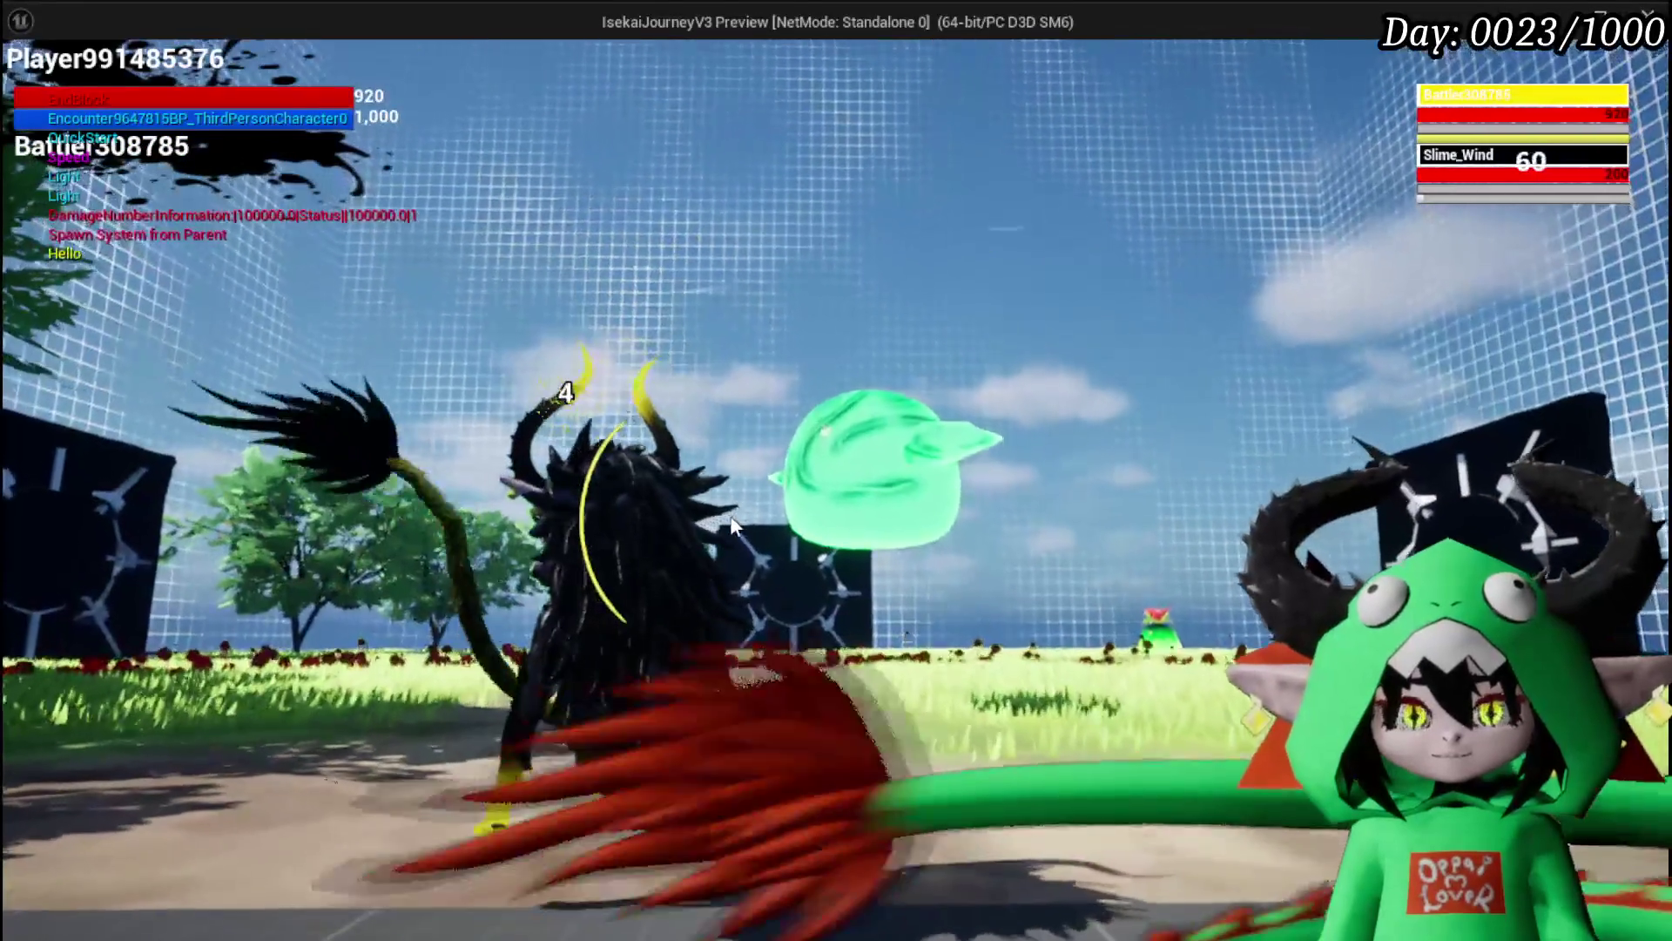
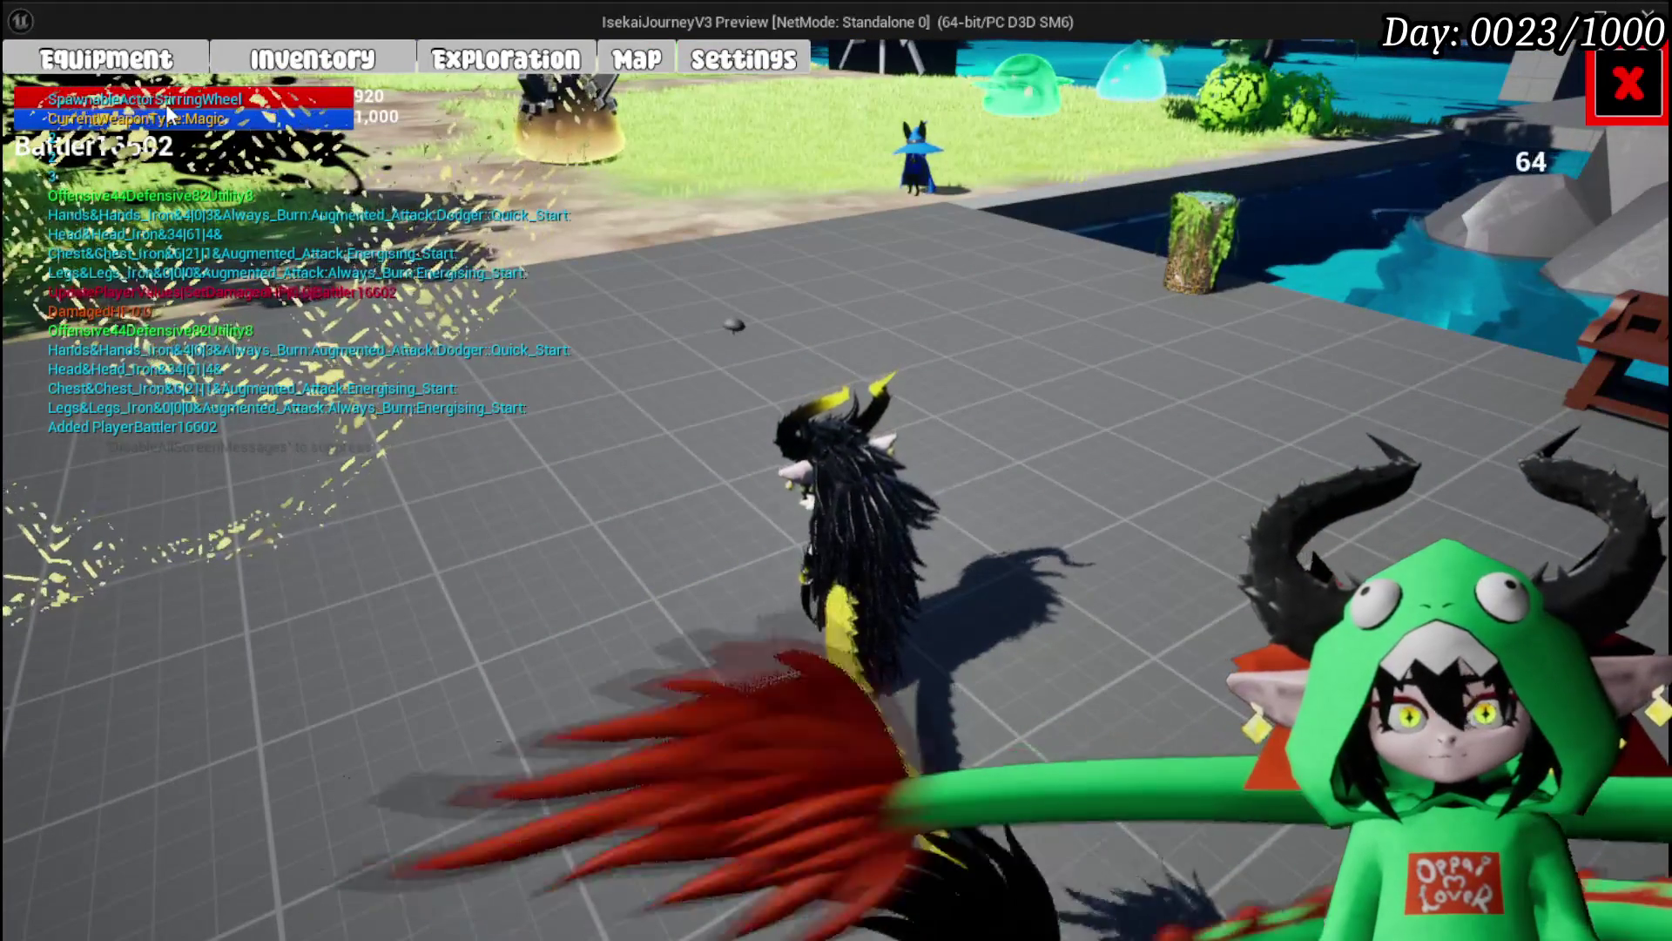
Step: Check the equipment stats and perks panel, then close it
click(126, 74)
mouse_move(1008, 512)
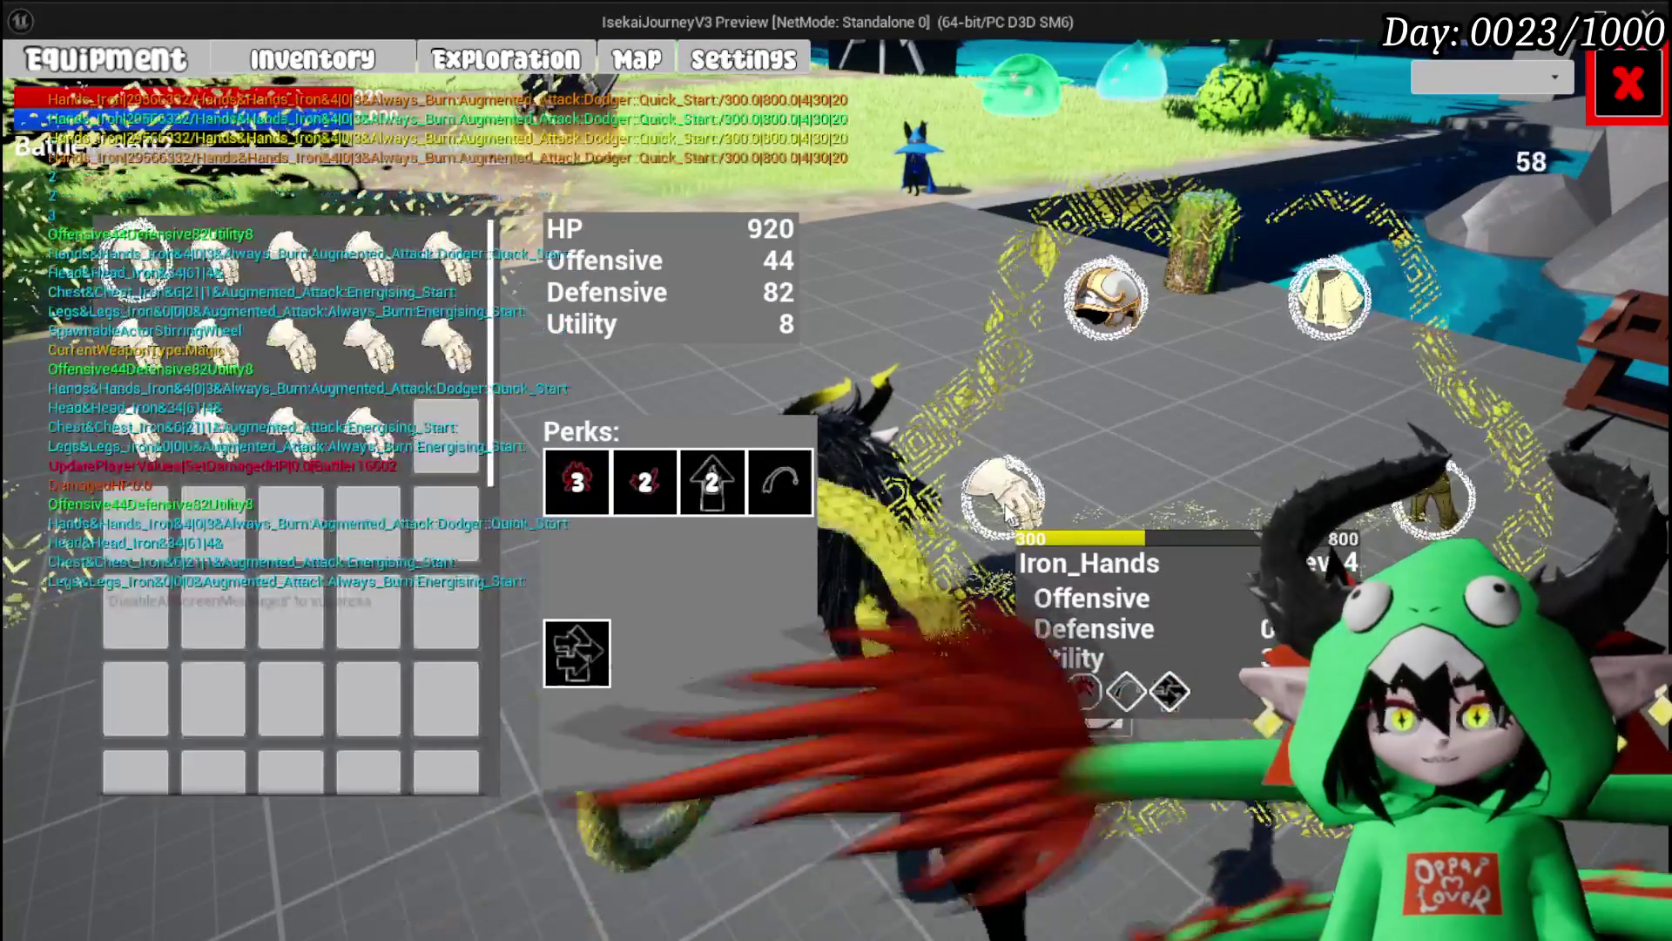
key(Escape)
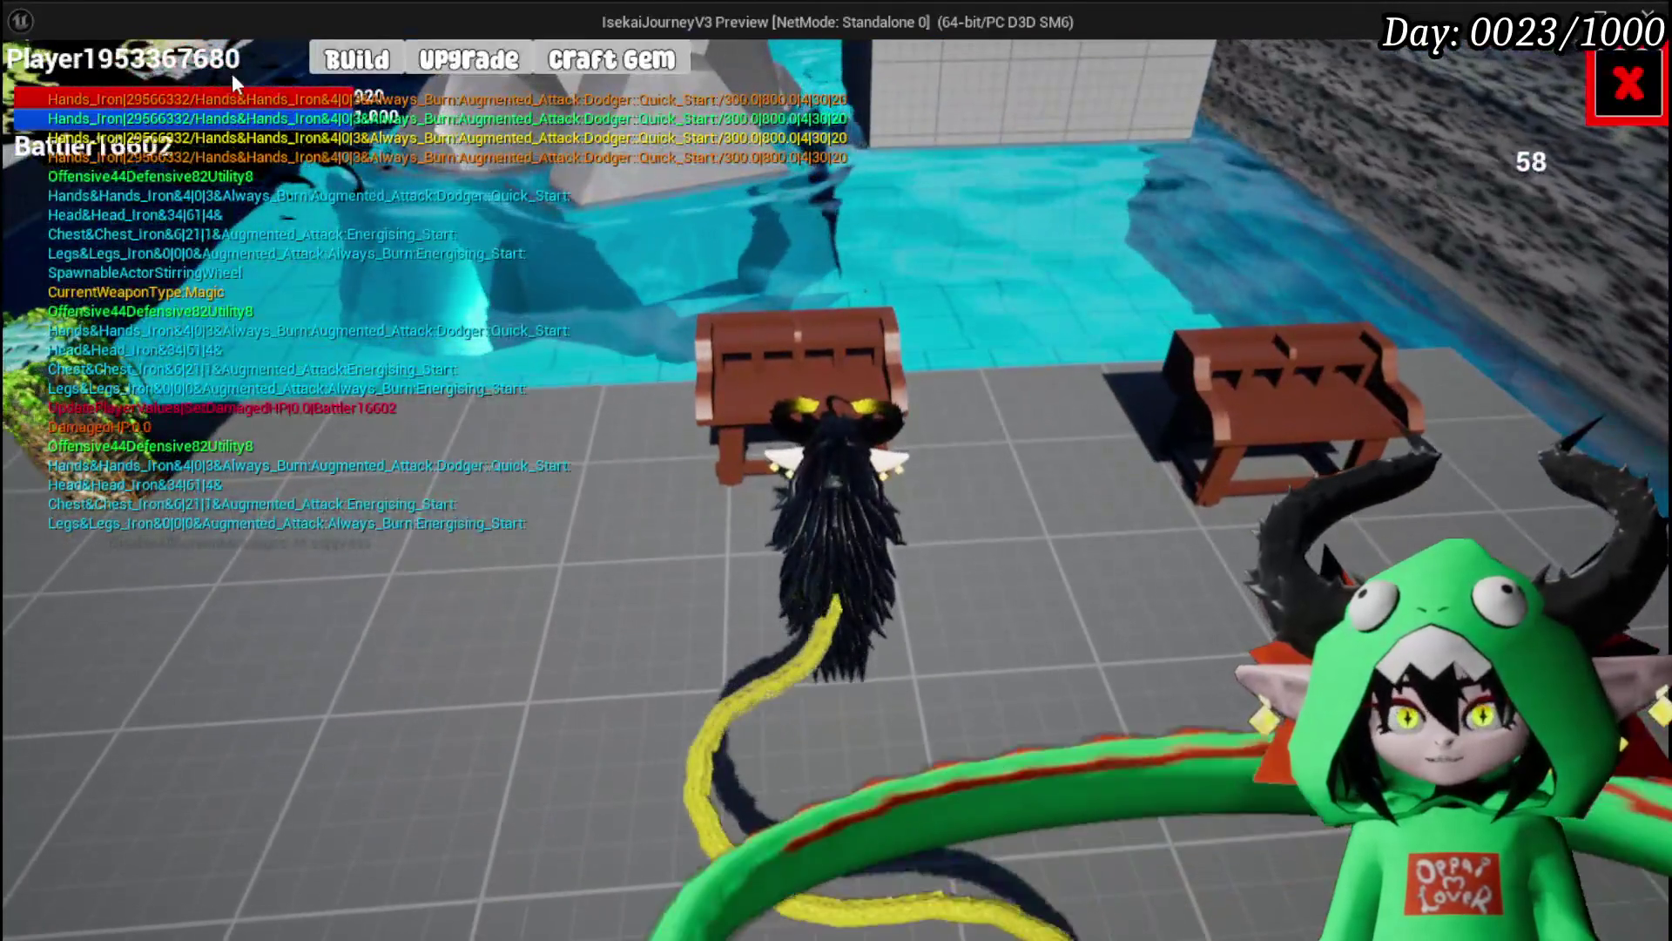
Step: Socket the arrow gem into Iron_Hands' fourth slot at the bench and confirm the upgrade
click(449, 59)
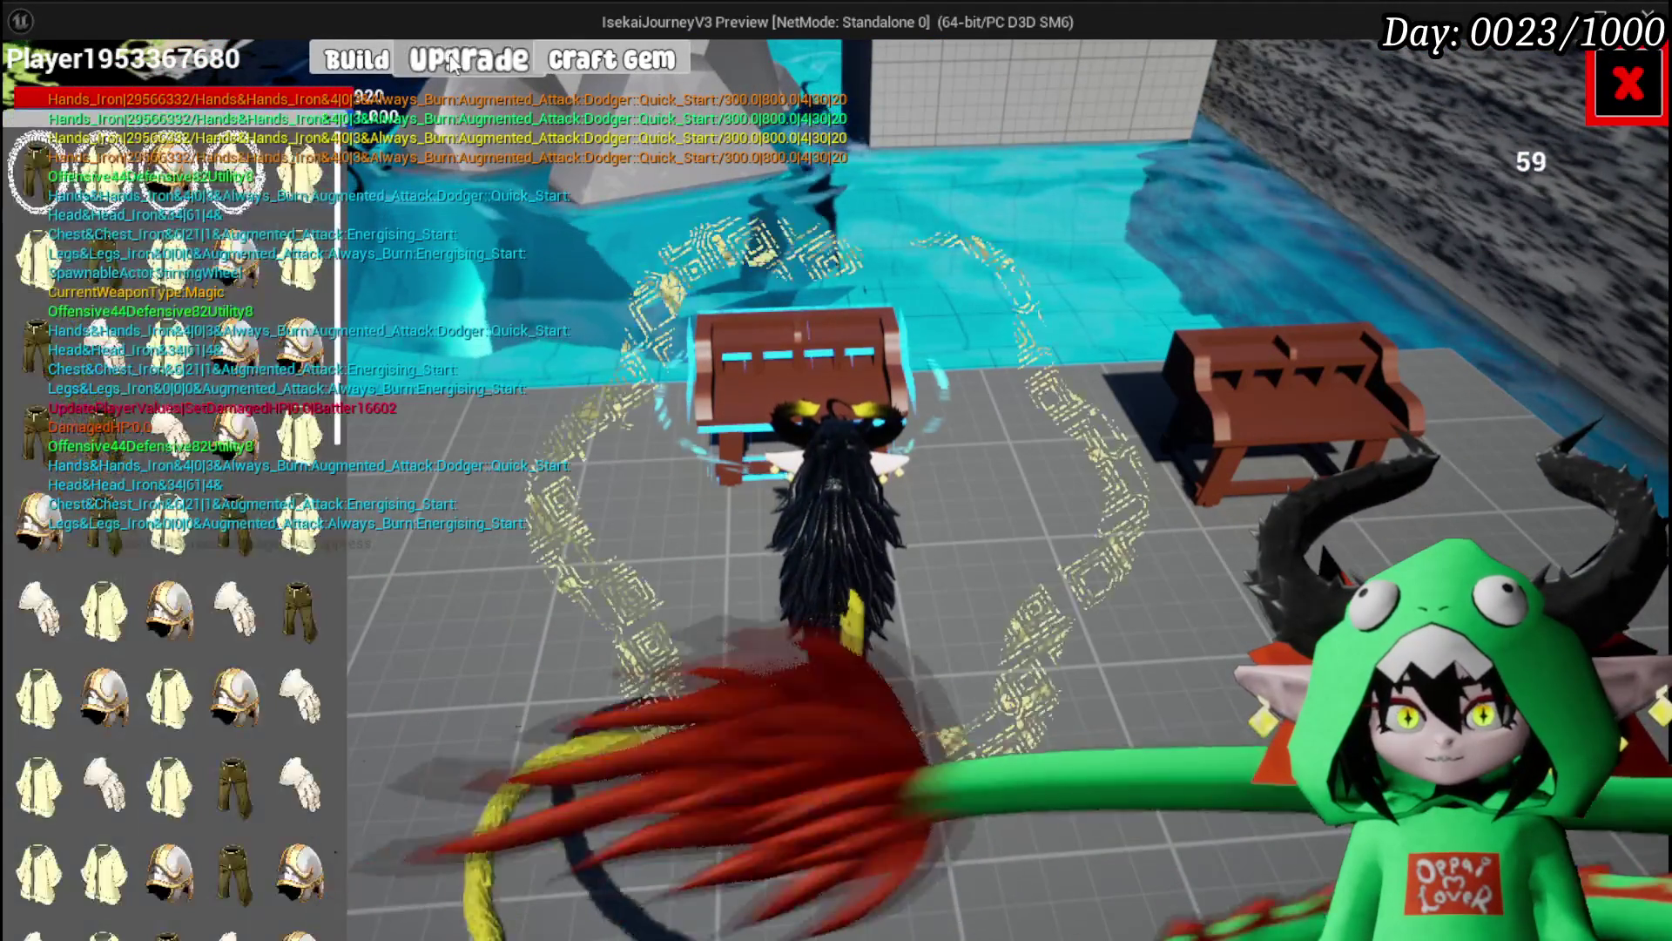
drag(425, 329, 864, 595)
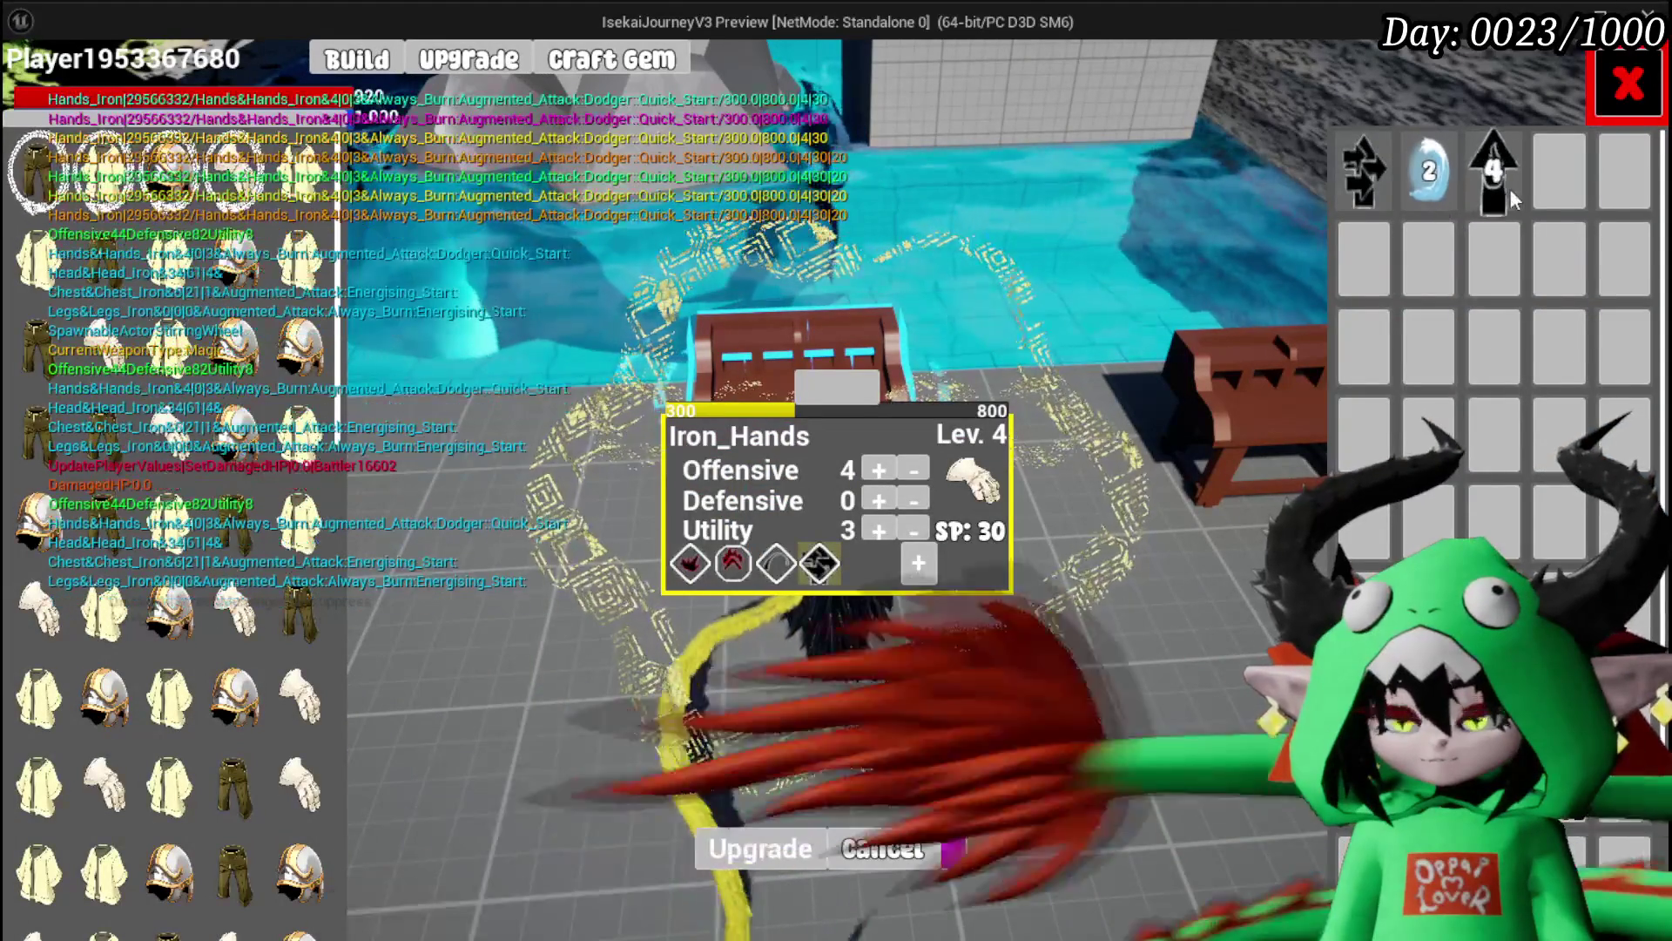
click(1484, 176)
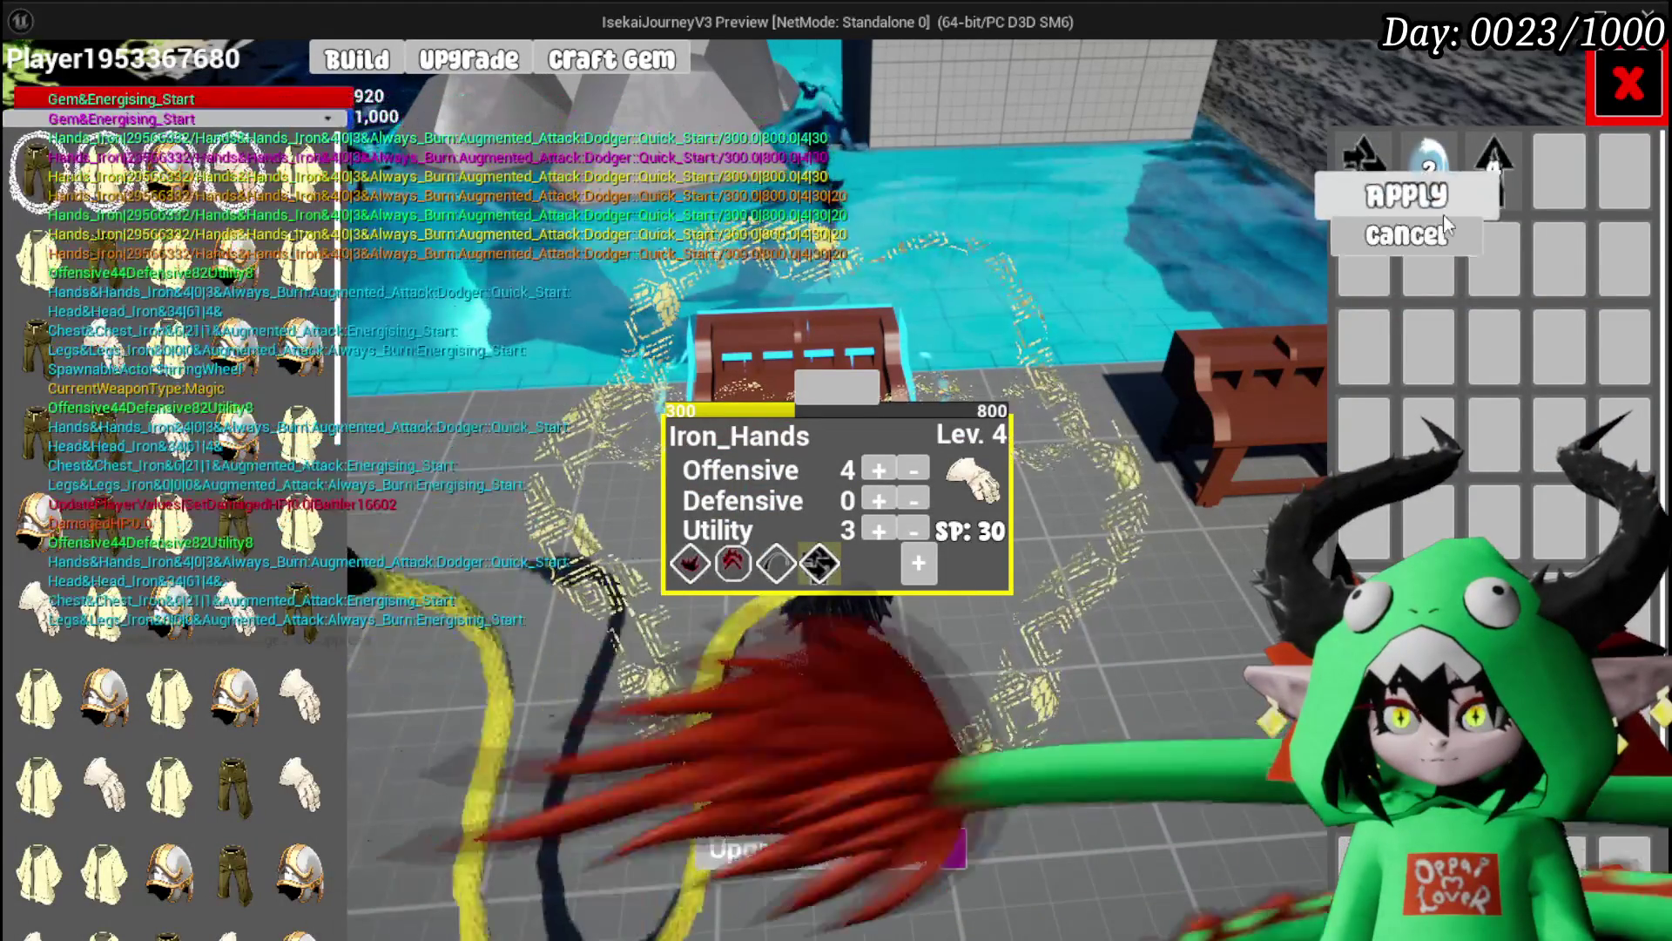
click(1450, 209)
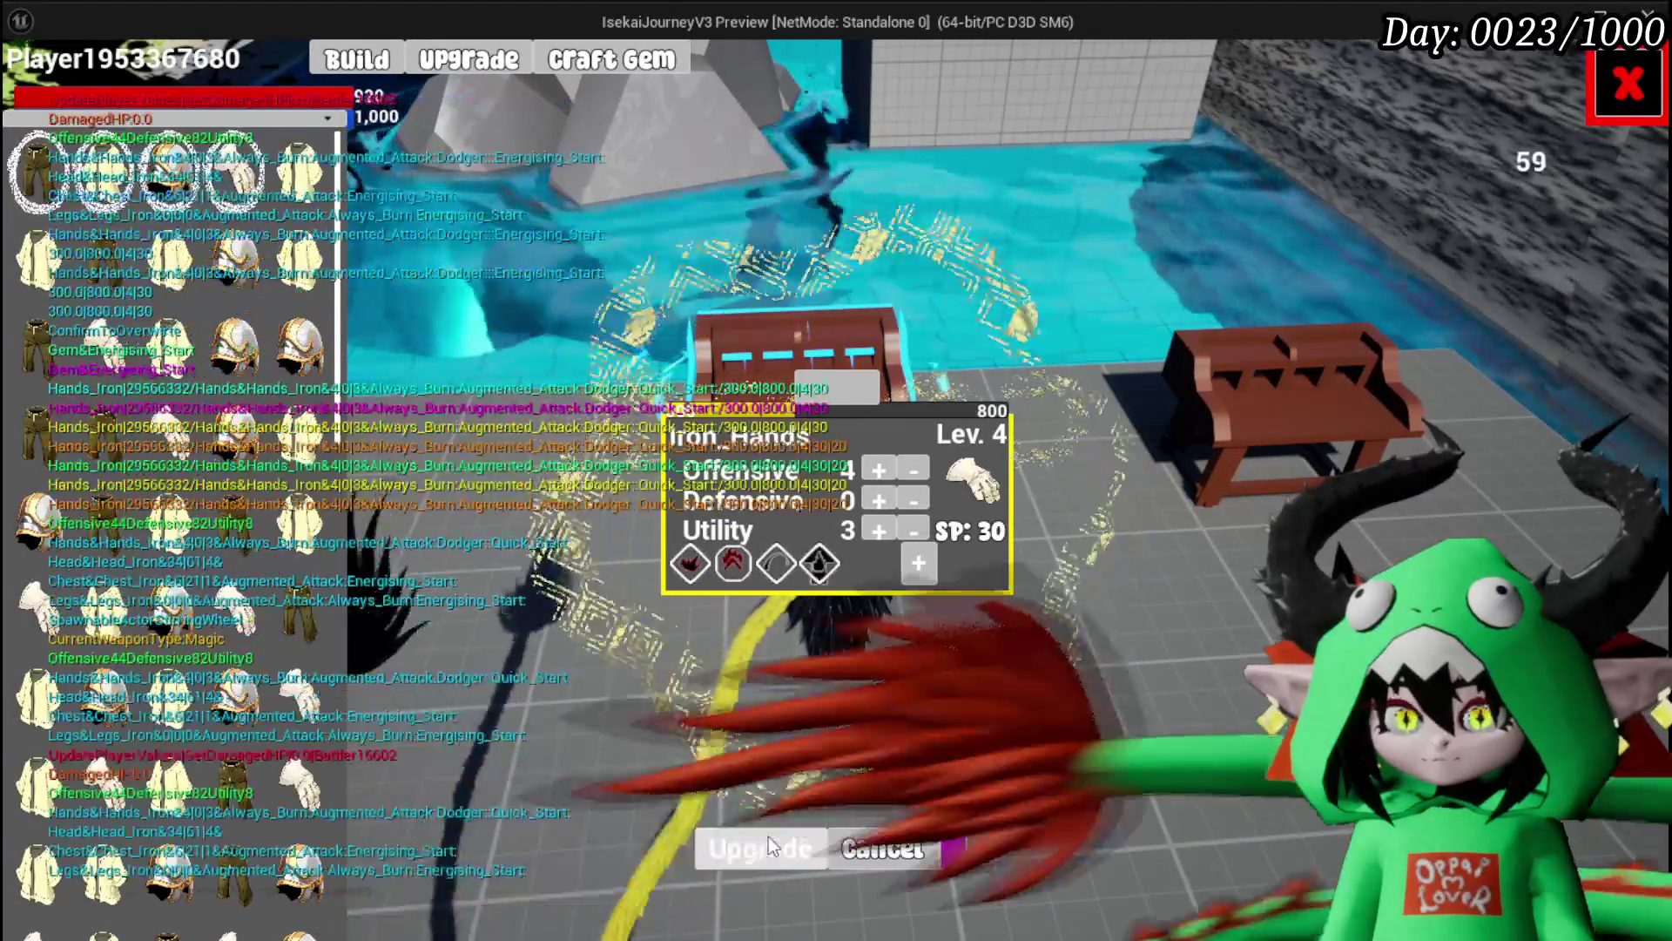
click(1591, 108)
Step: Stop the play session and return to the L_DungeonCreationTest level editor
key(Escape)
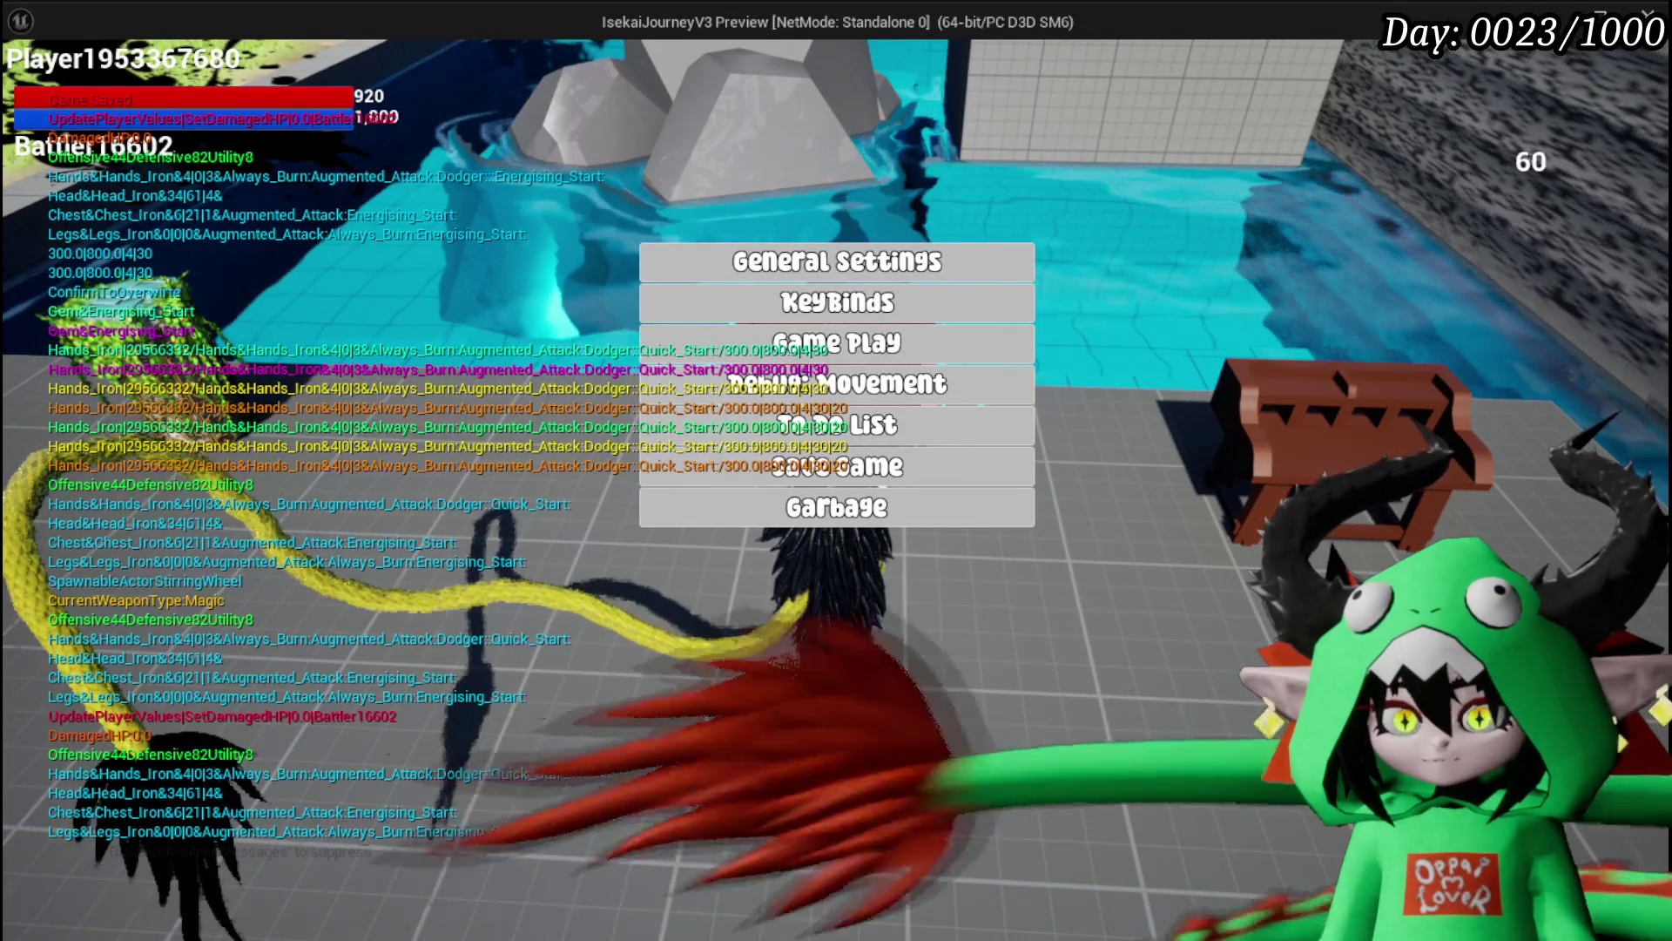
click(838, 827)
key(Escape)
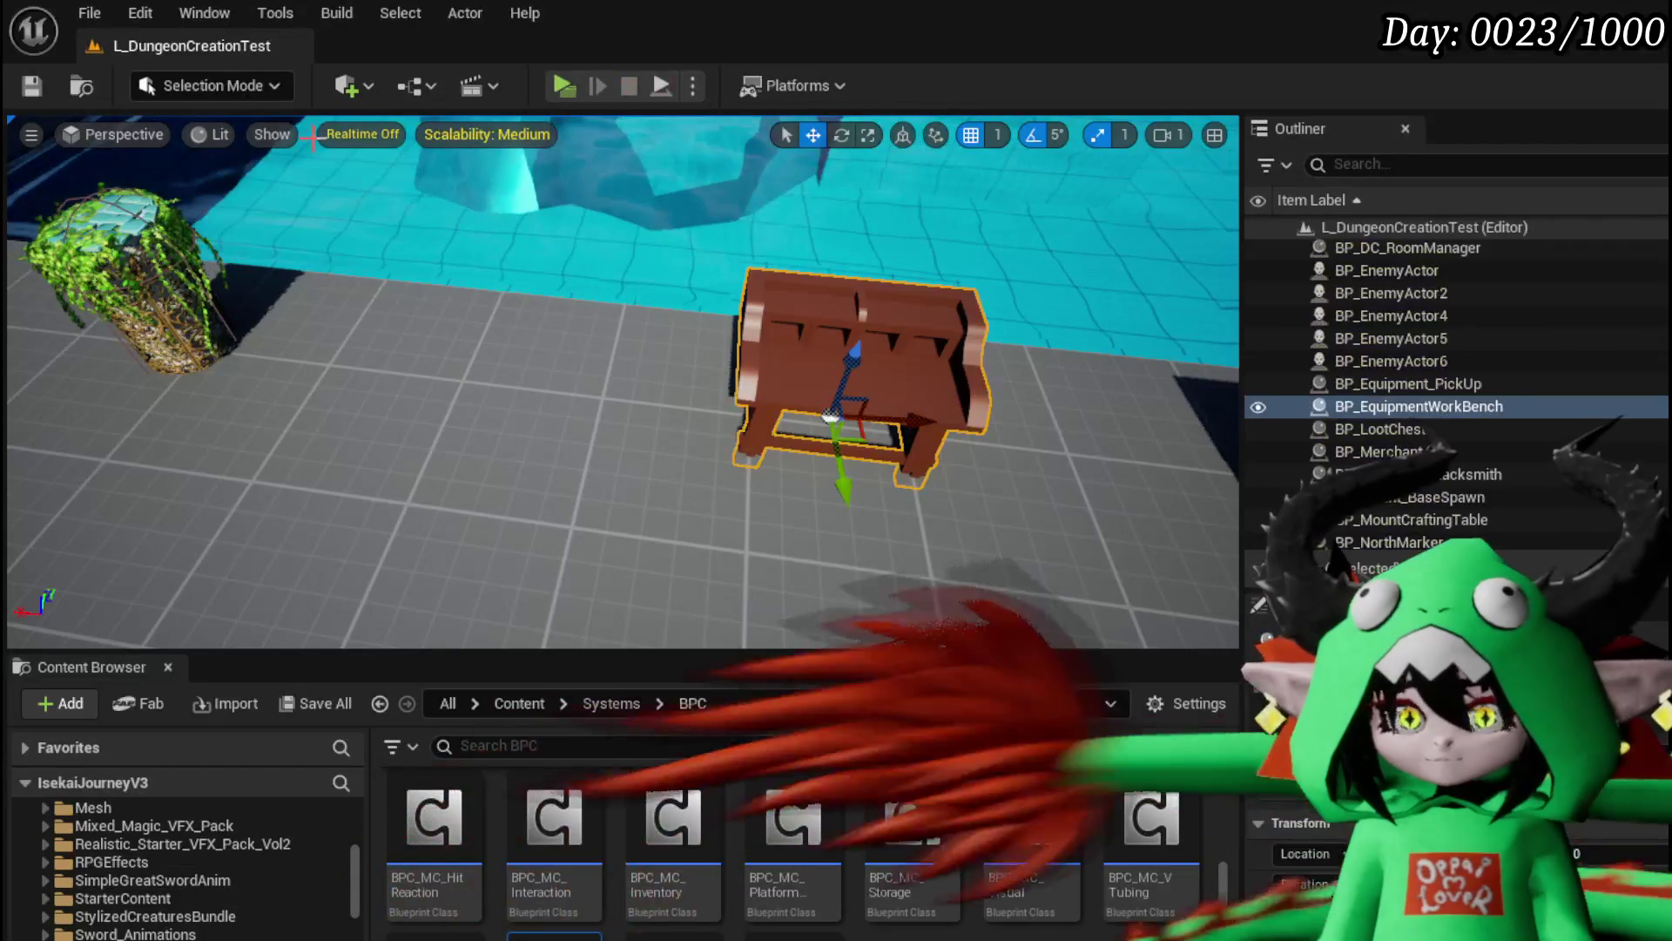
click(33, 95)
click(559, 84)
key(Tab)
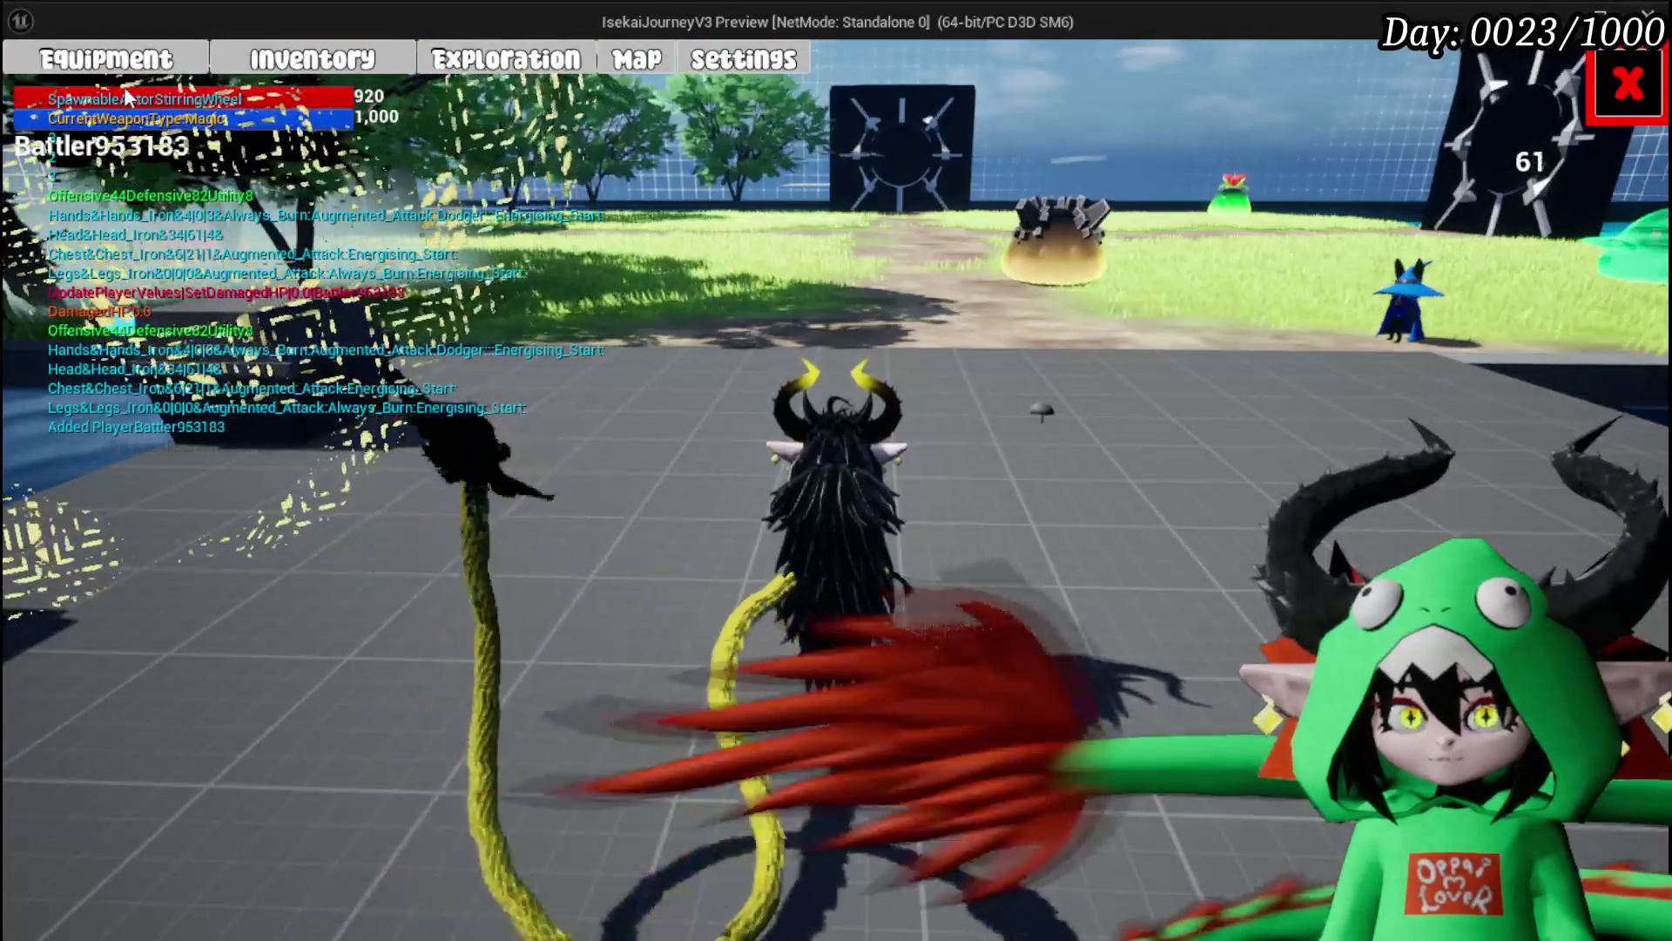
click(1608, 94)
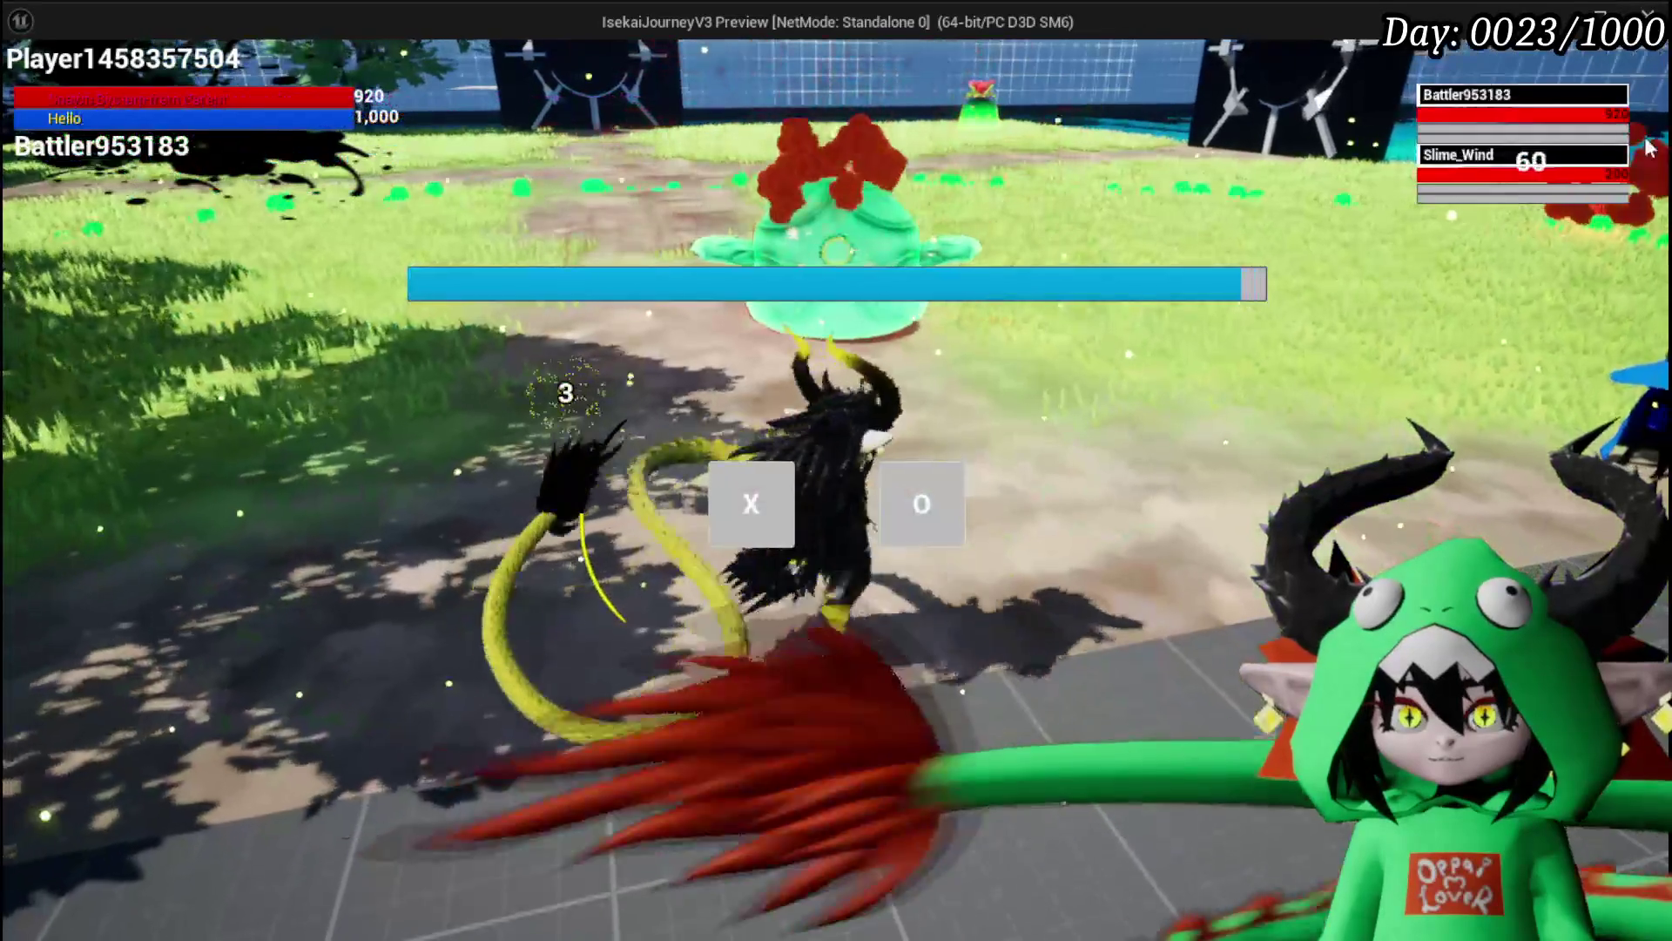
key(x)
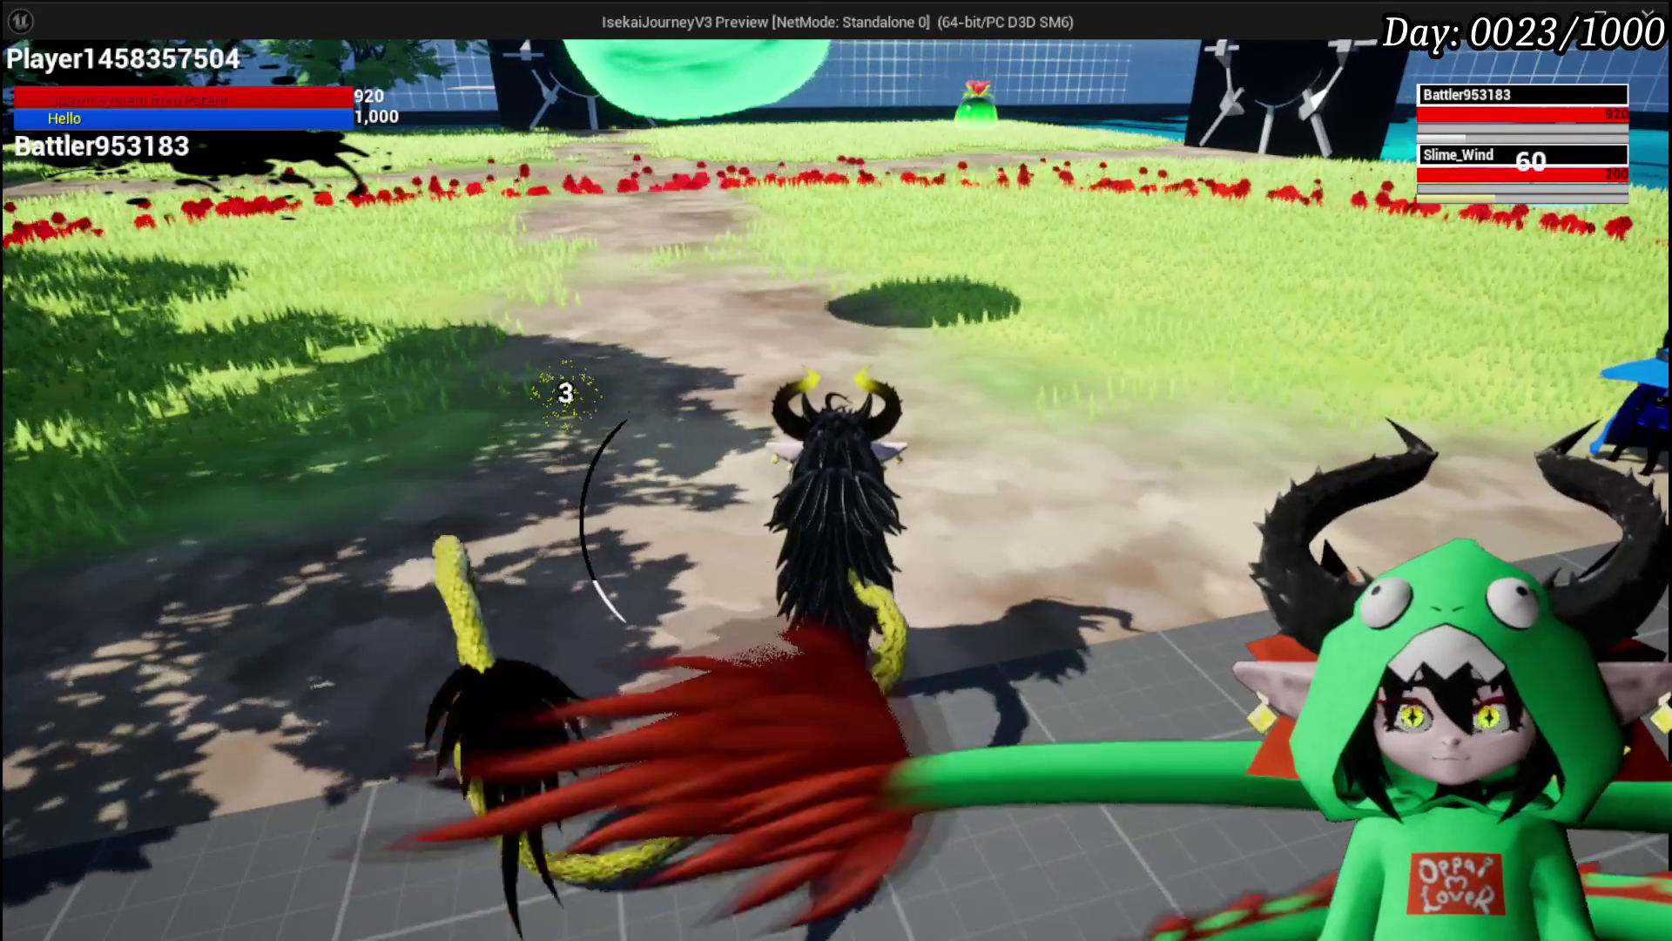
key(alt+Tab)
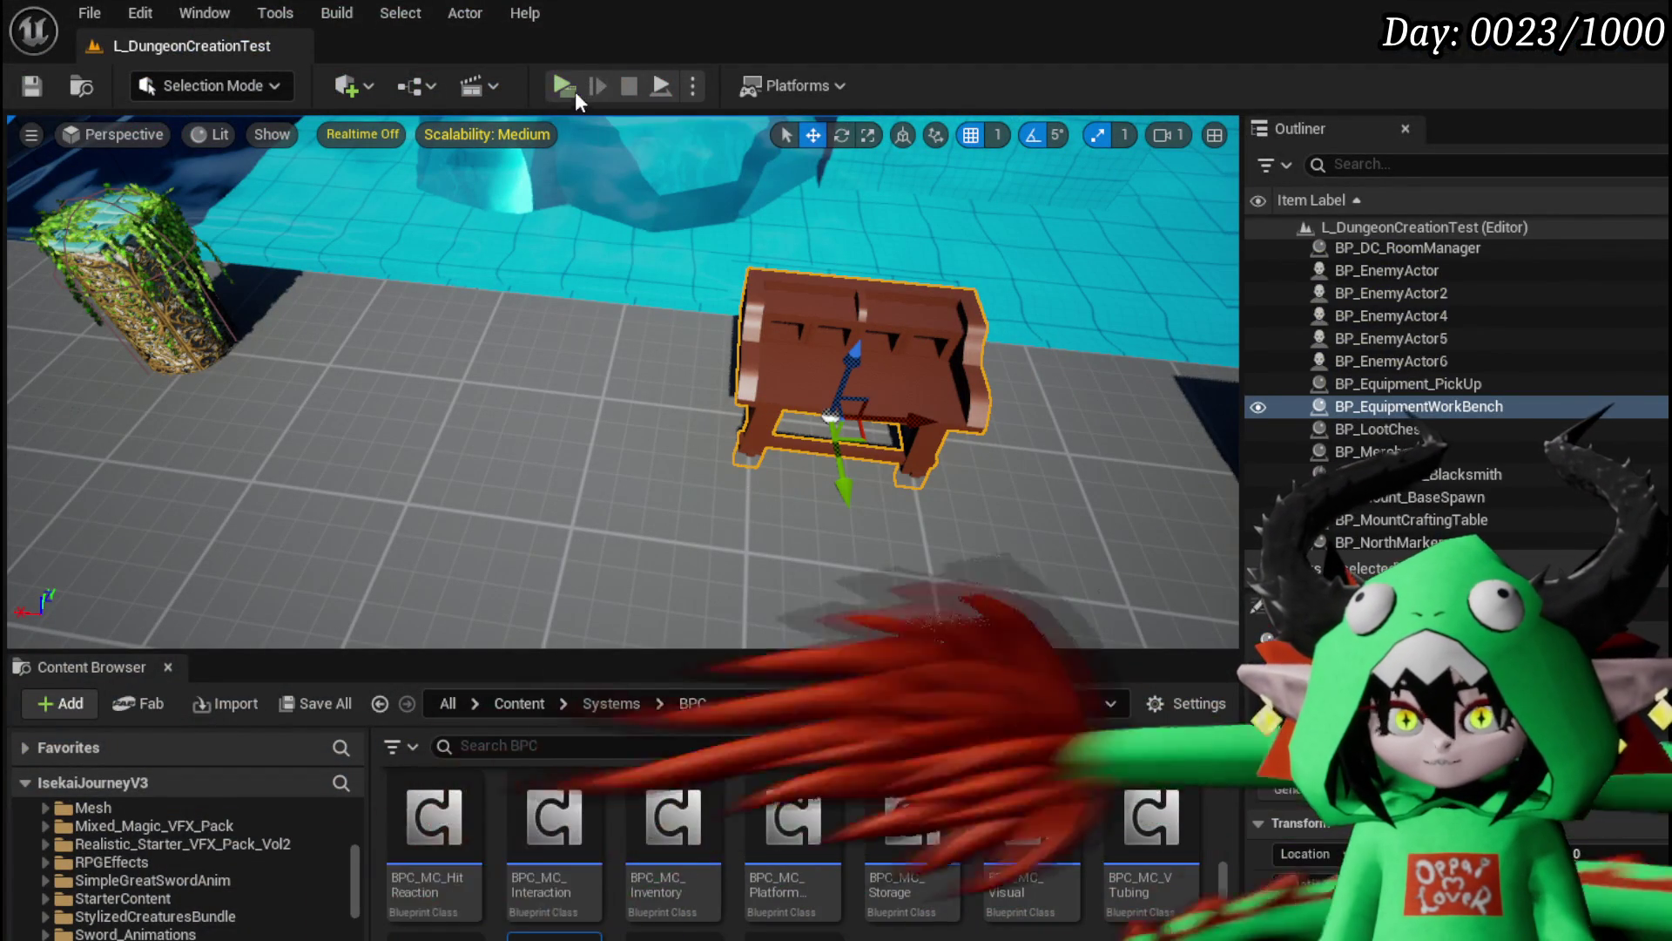
key(alt+p)
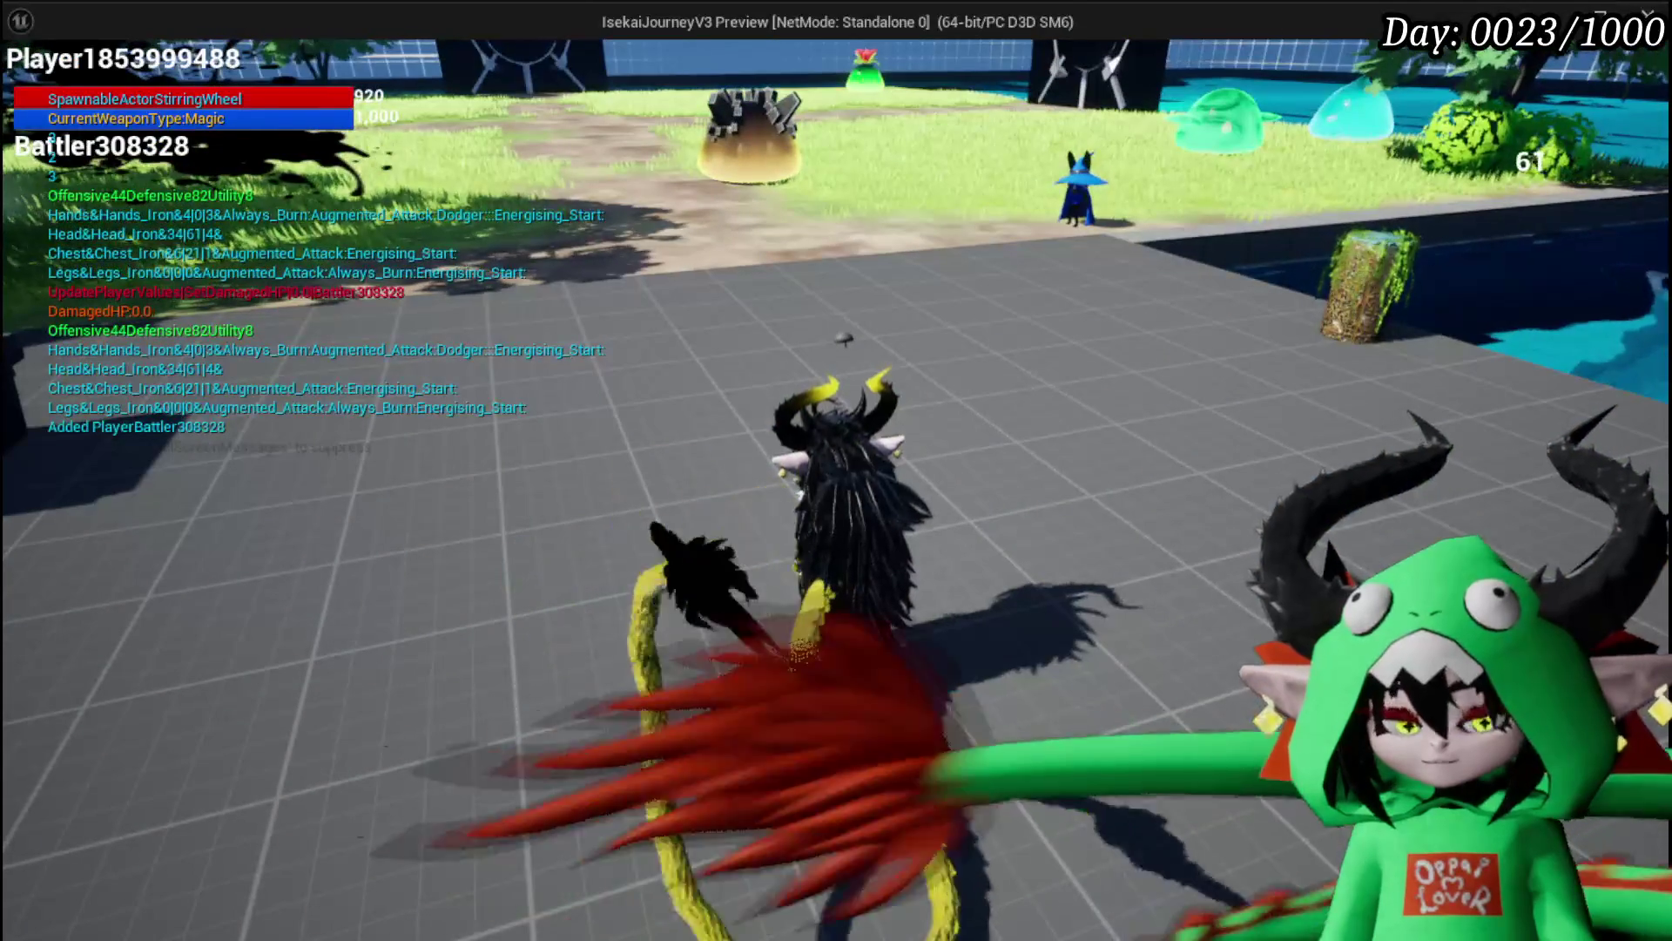
Step: Save the level, then open W_EquipmentUpgrade from Systems > EquipmentSystem > UI
key(alt+Tab)
click(33, 86)
scroll(218, 871, down, 8)
scroll(185, 911, down, 10)
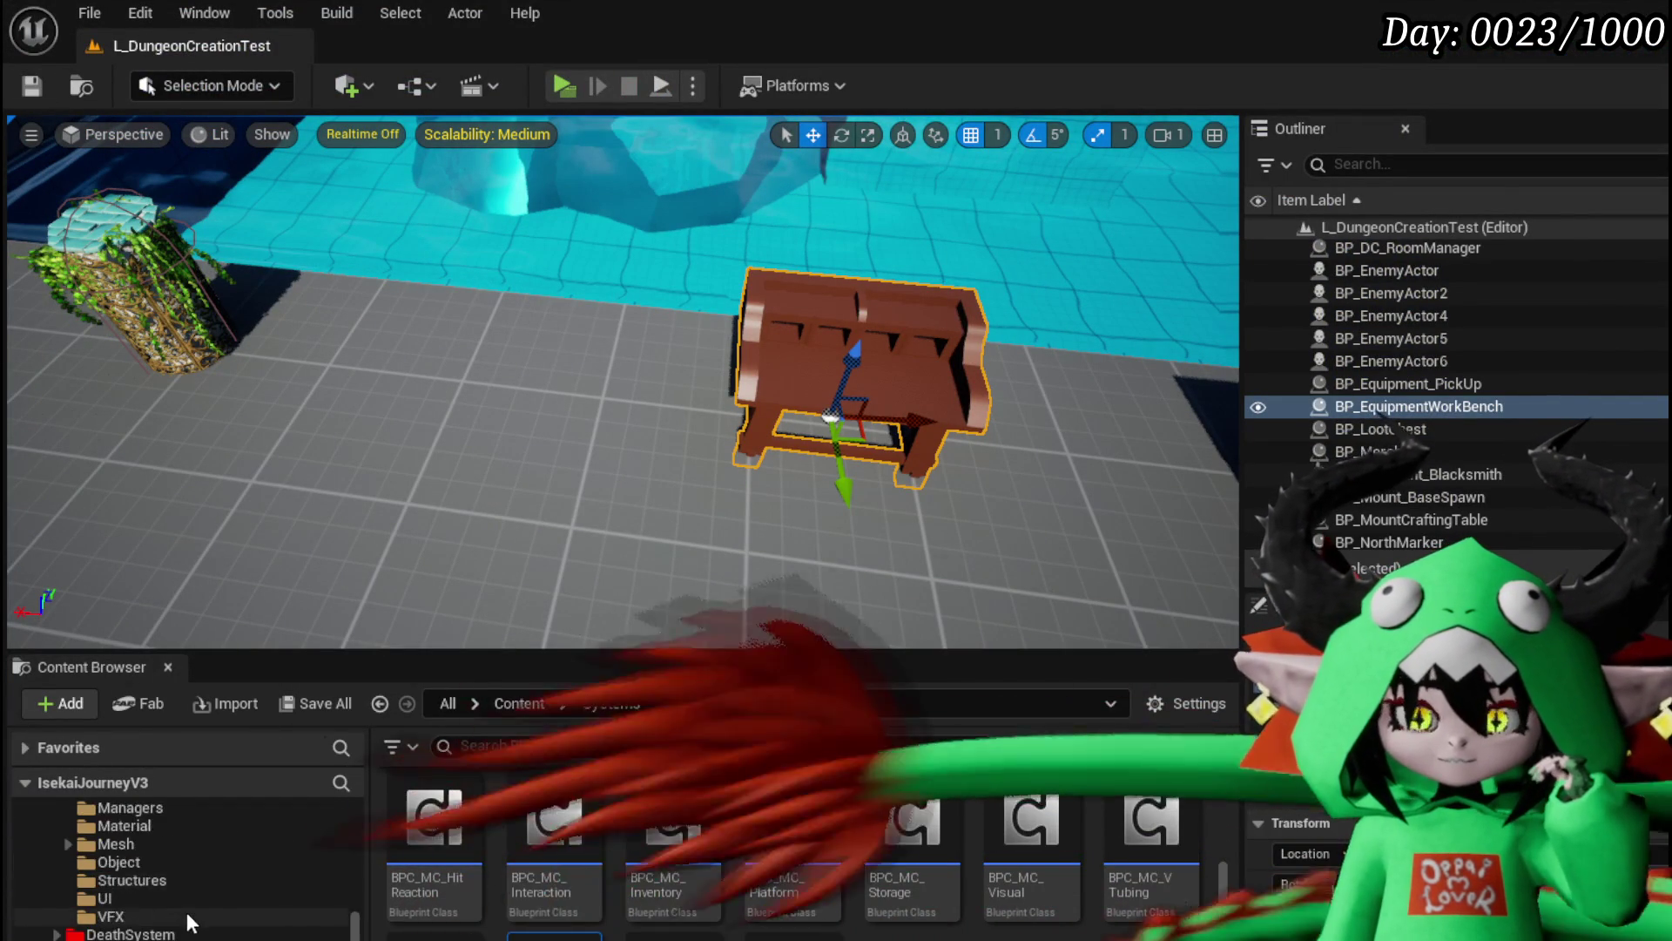
scroll(167, 883, up, 5)
scroll(61, 910, down, 3)
click(104, 937)
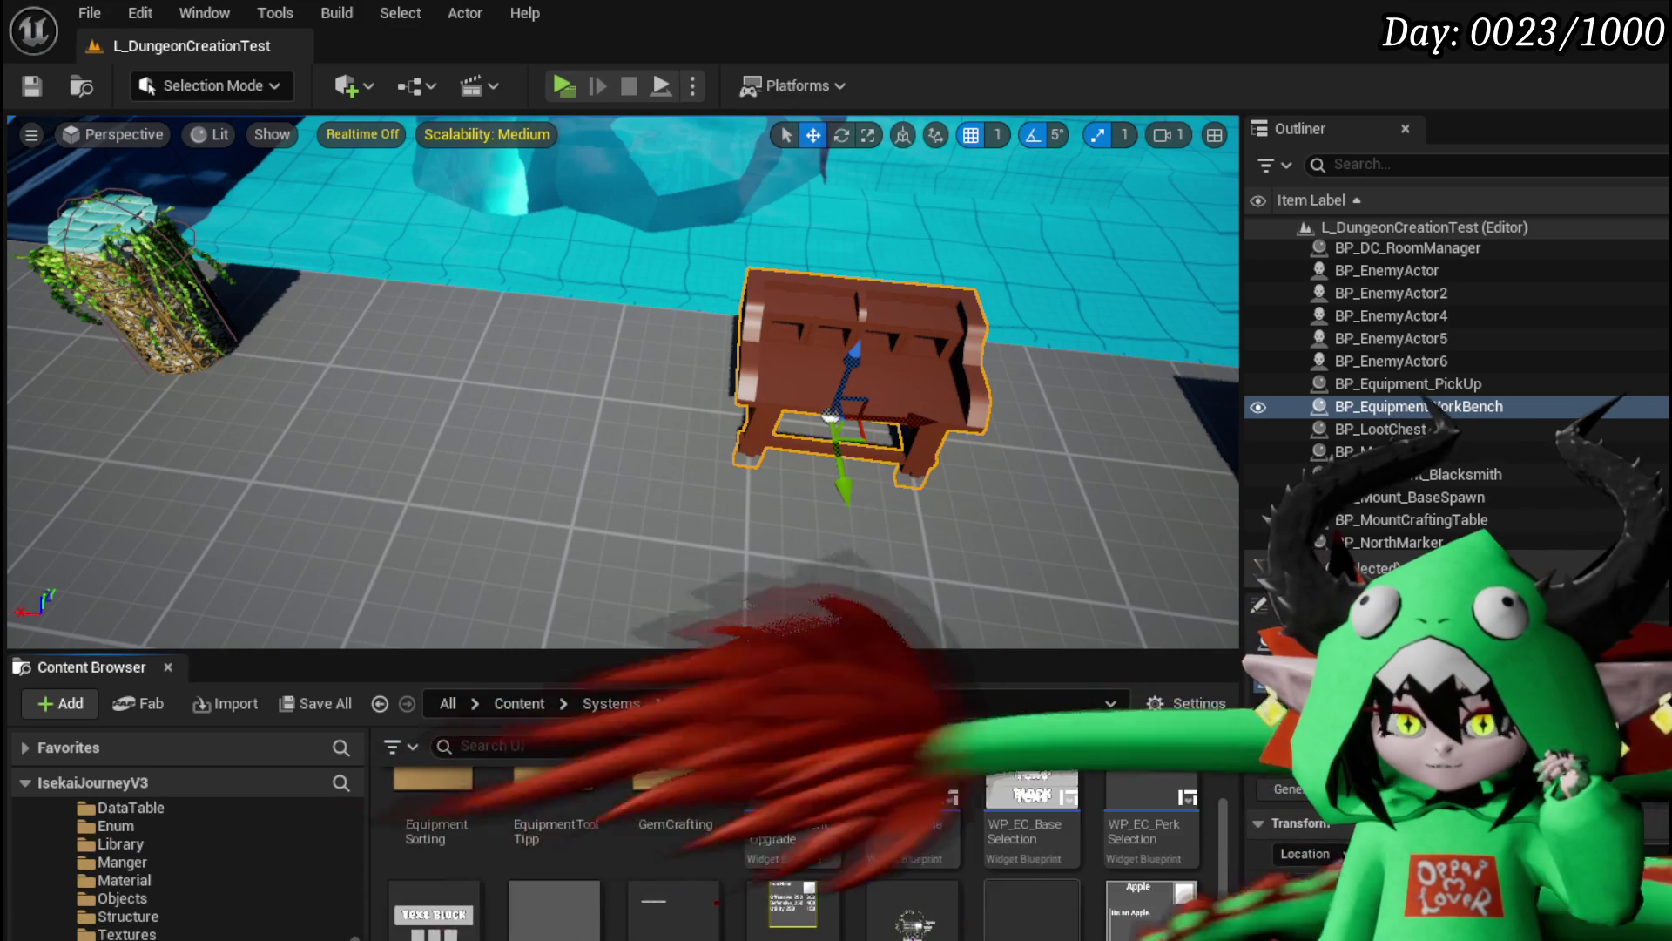
double_click(815, 829)
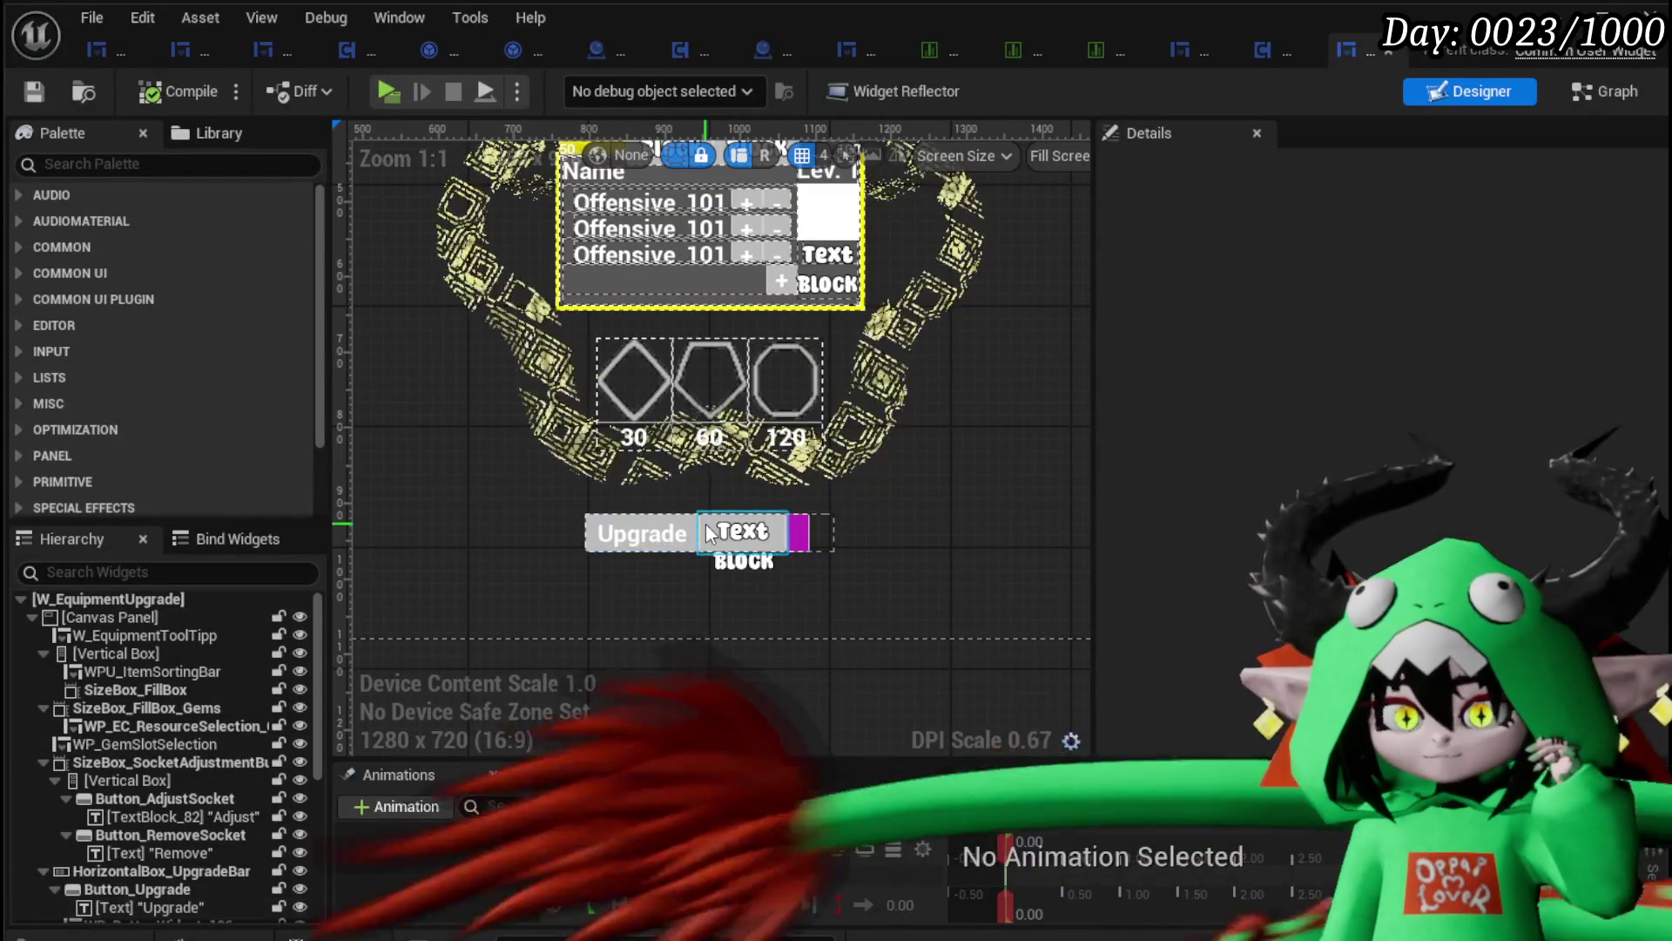
Step: Select Button_Upgrade and jump to its On Pressed event in the graph
click(660, 531)
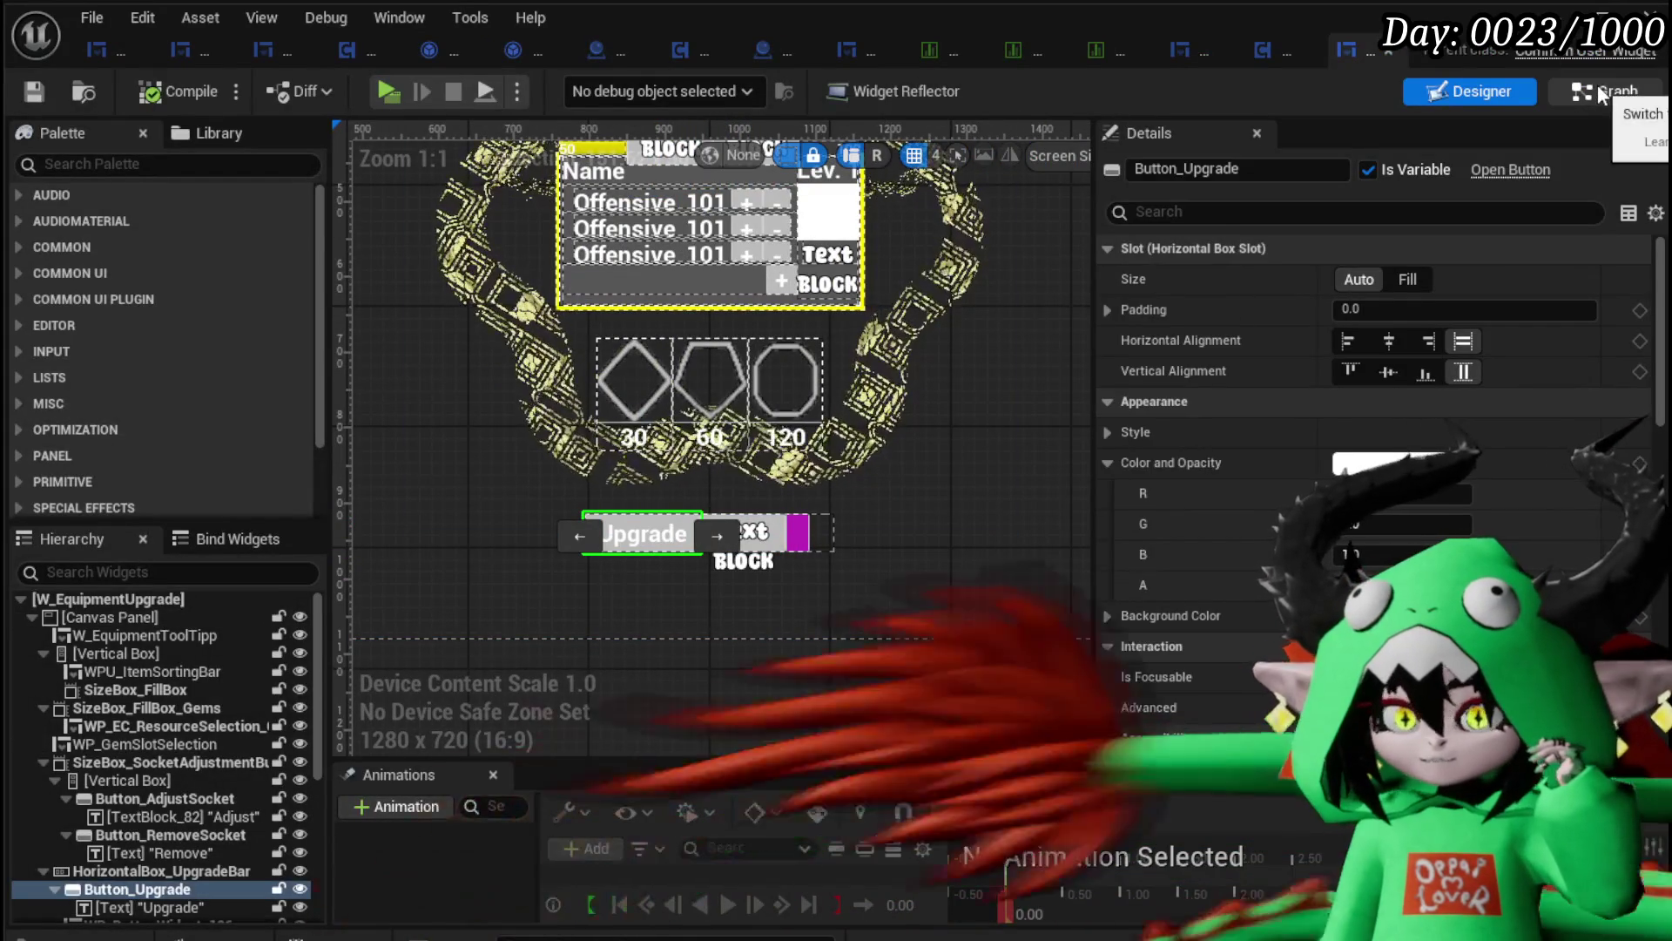
click(1599, 87)
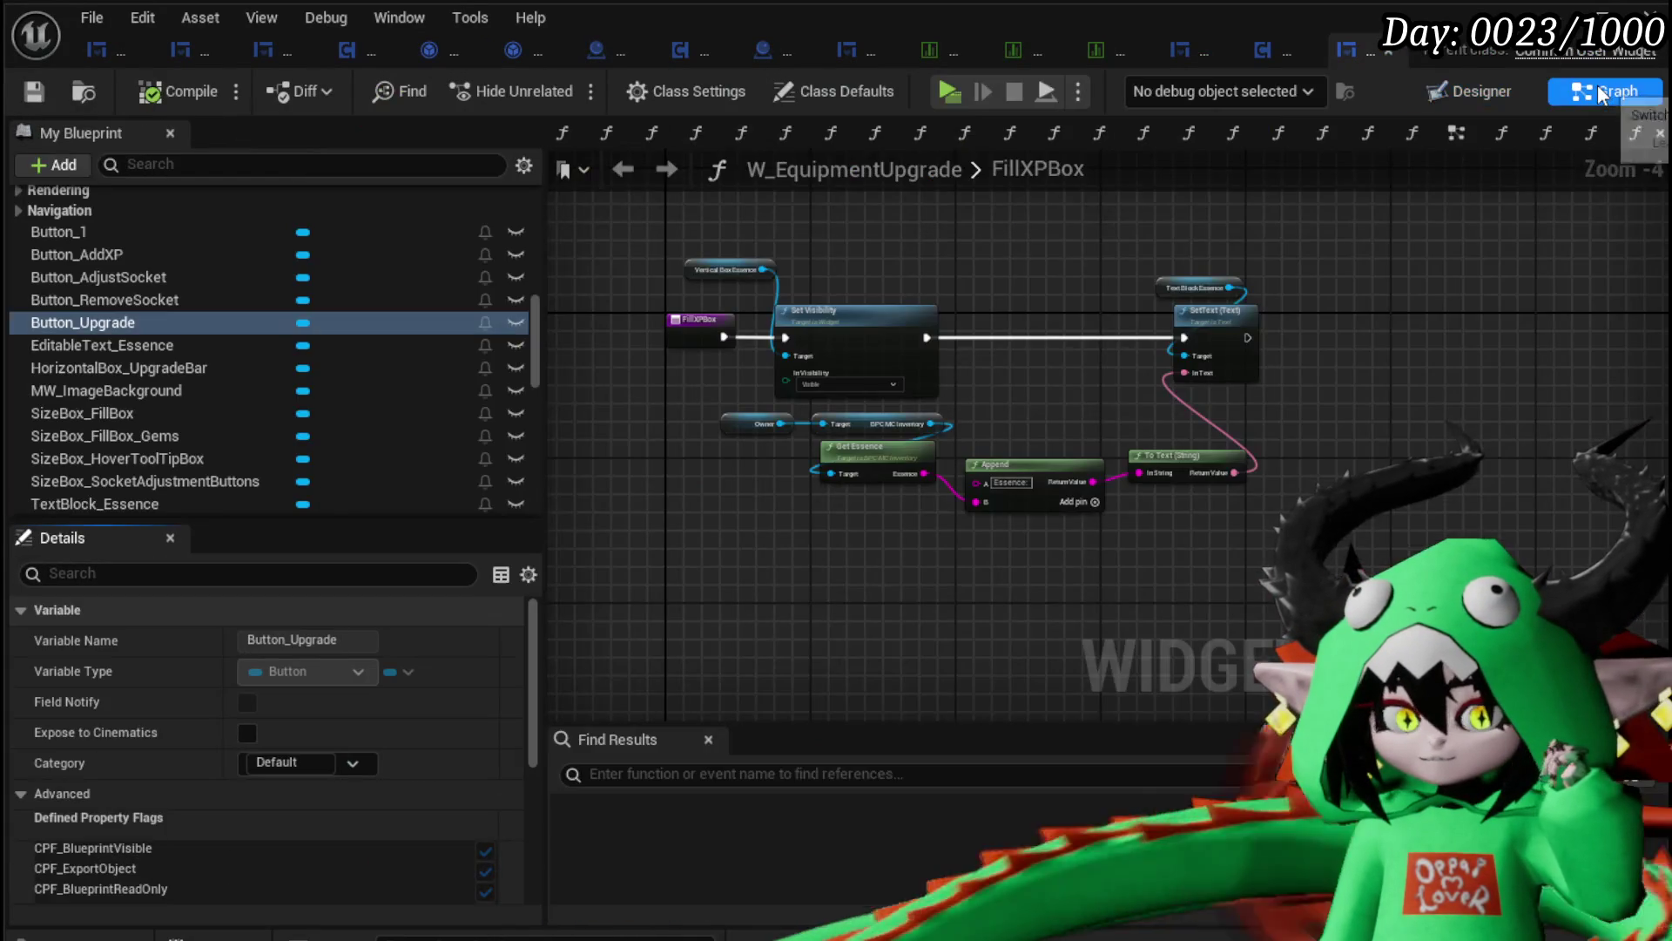
click(1455, 92)
scroll(1596, 424, down, 10)
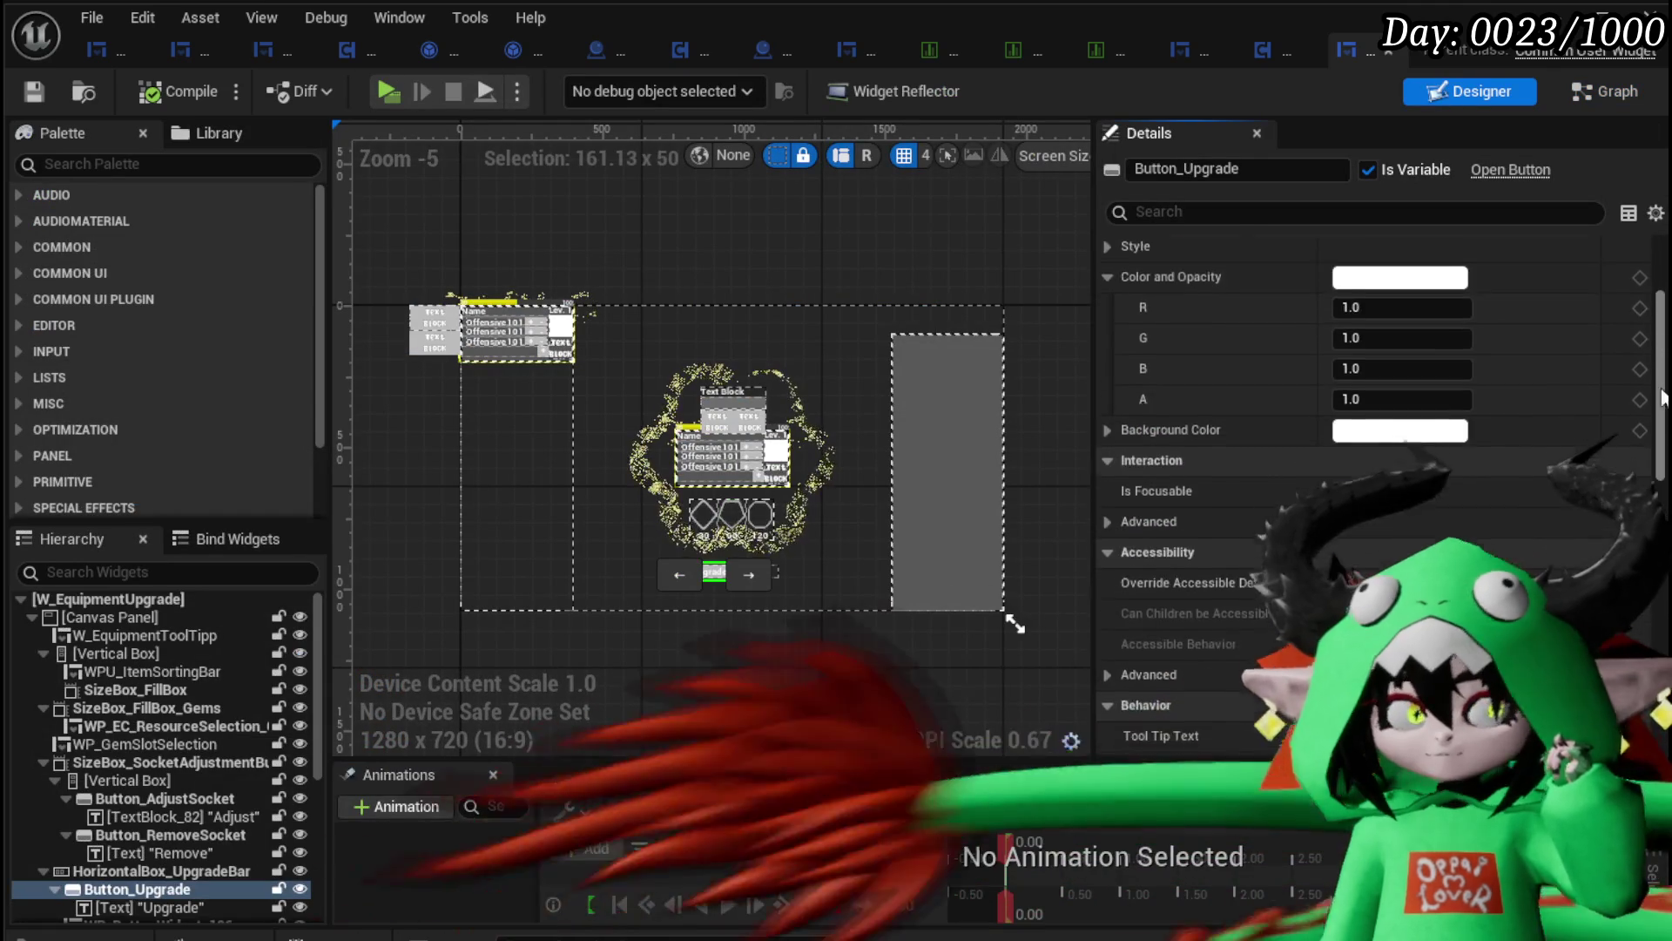
scroll(1376, 487, down, 5)
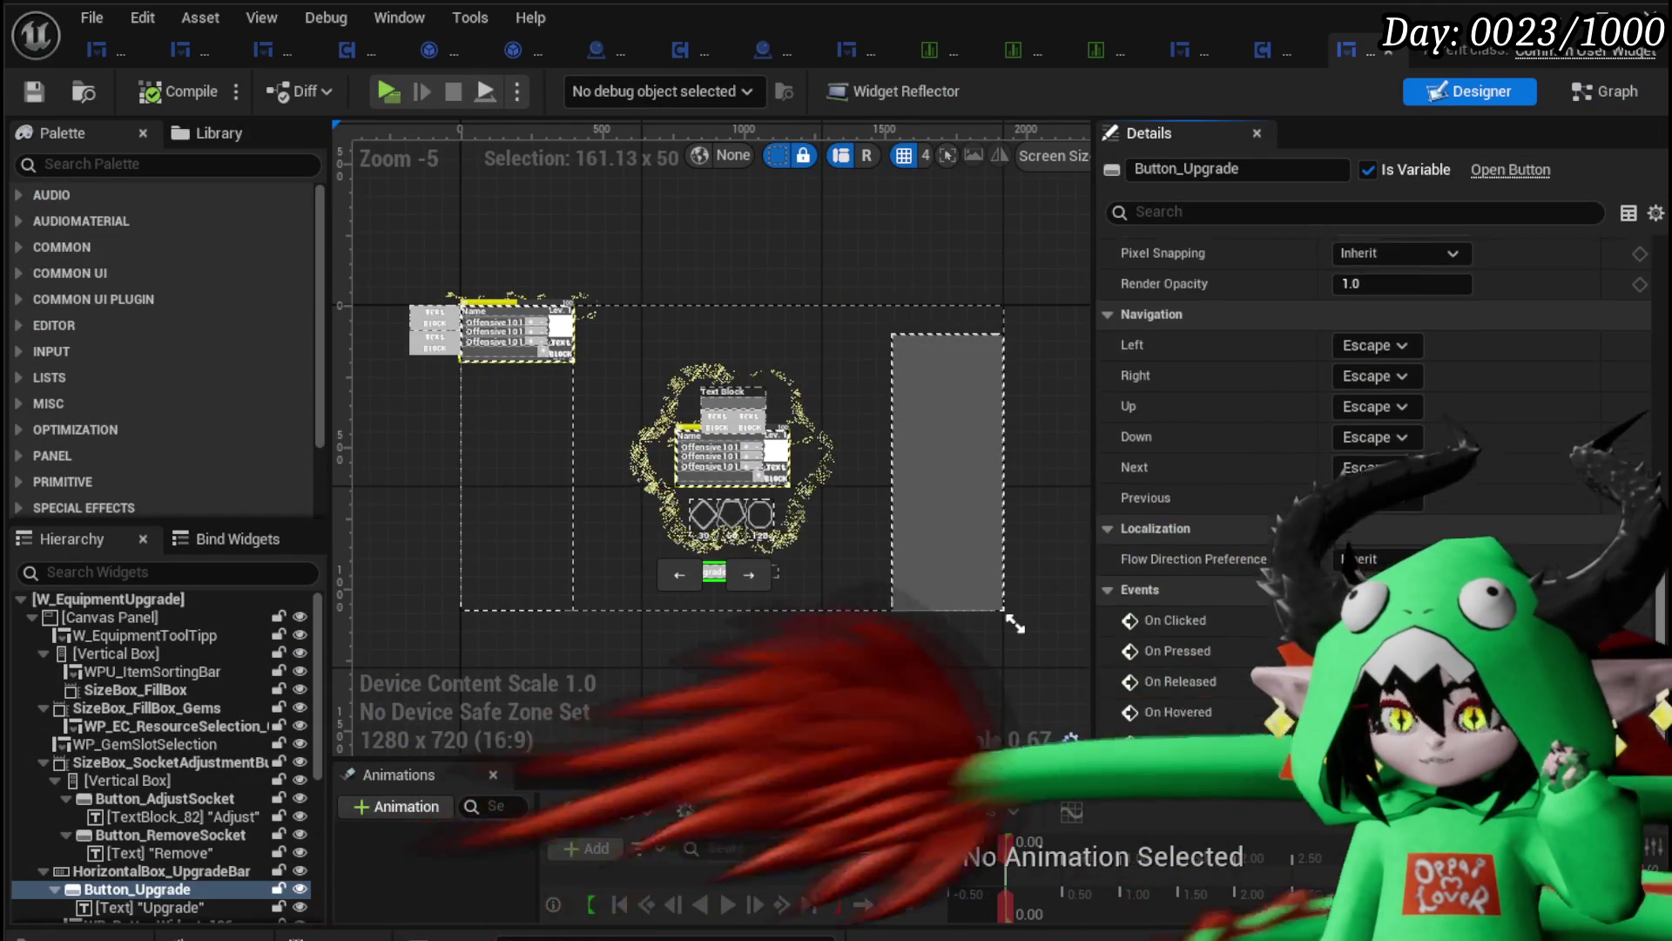
click(1348, 645)
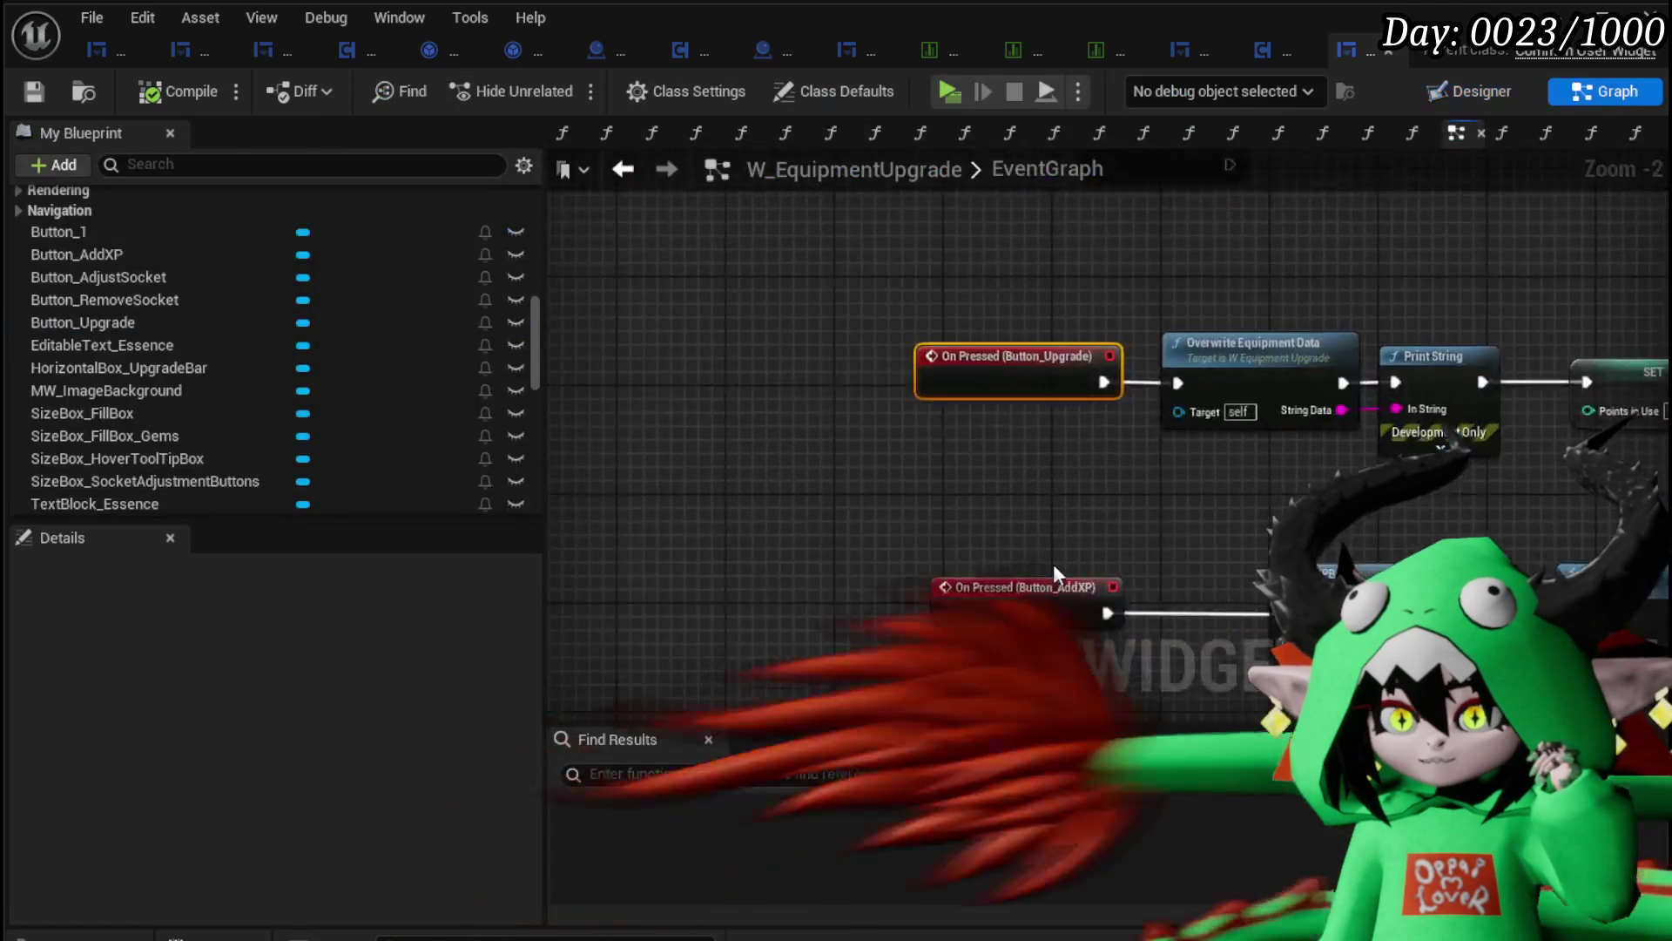
Step: Reposition the Add Equipment Stats node and open the Overwrite Equipment Data function
mouse_move(683, 459)
mouse_down()
mouse_move(557, 558)
mouse_move(519, 564)
mouse_up()
drag(862, 341, 955, 632)
drag(1288, 387, 775, 332)
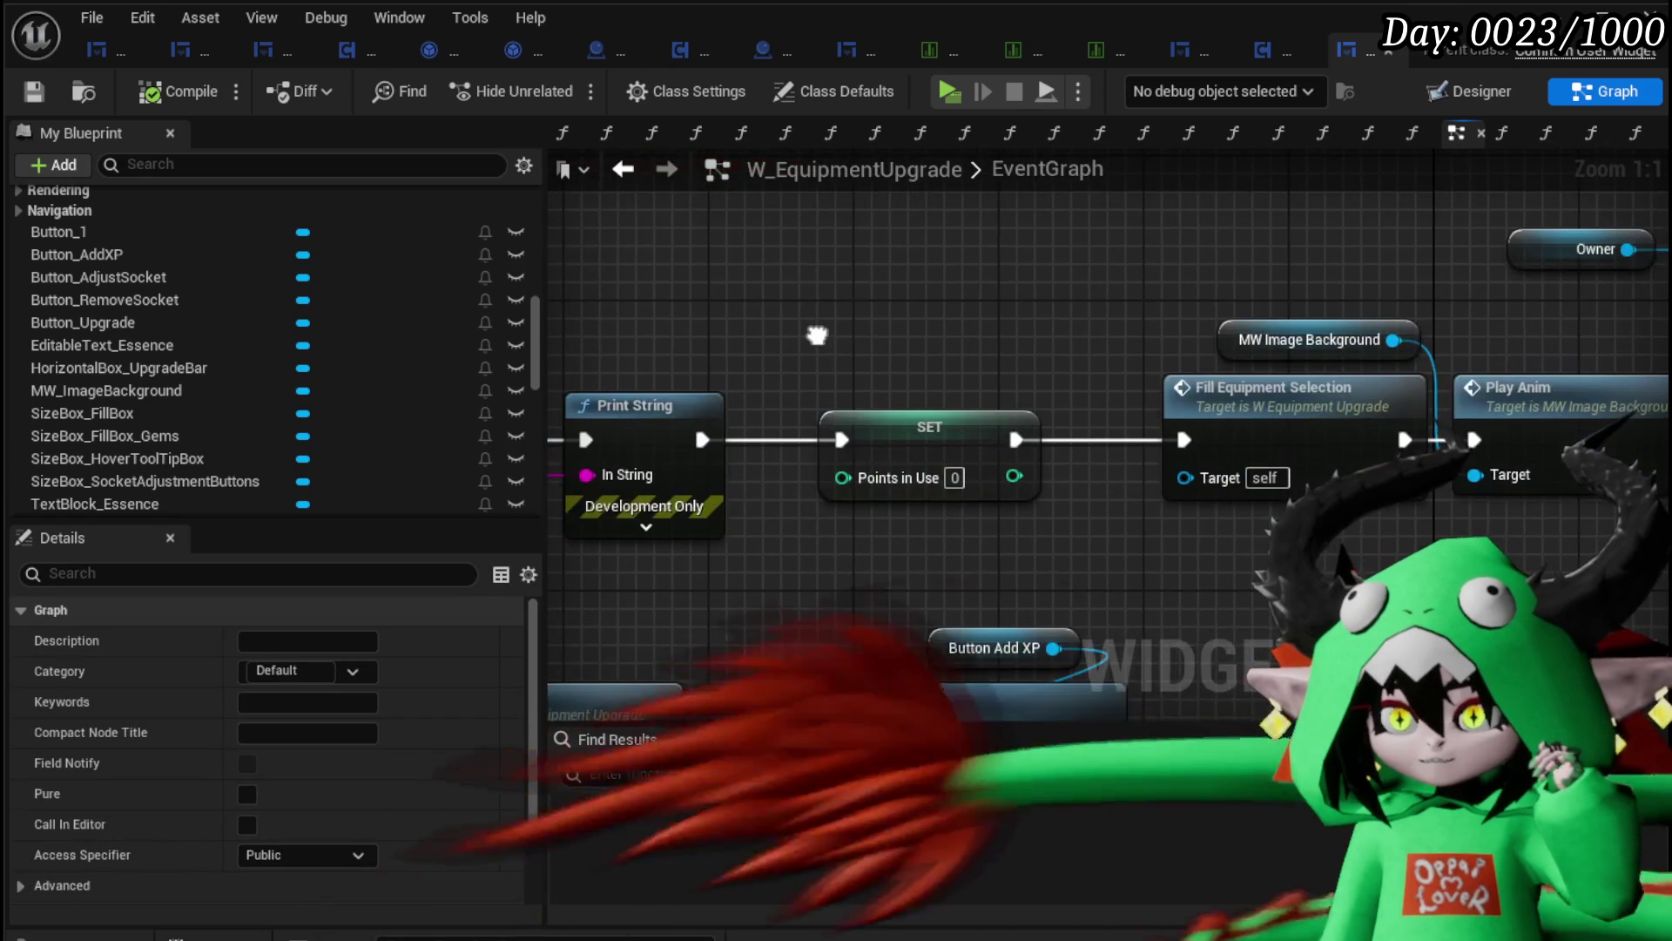
mouse_move(1005, 312)
mouse_down()
mouse_move(887, 325)
mouse_move(1047, 276)
mouse_up()
drag(1376, 376, 1376, 376)
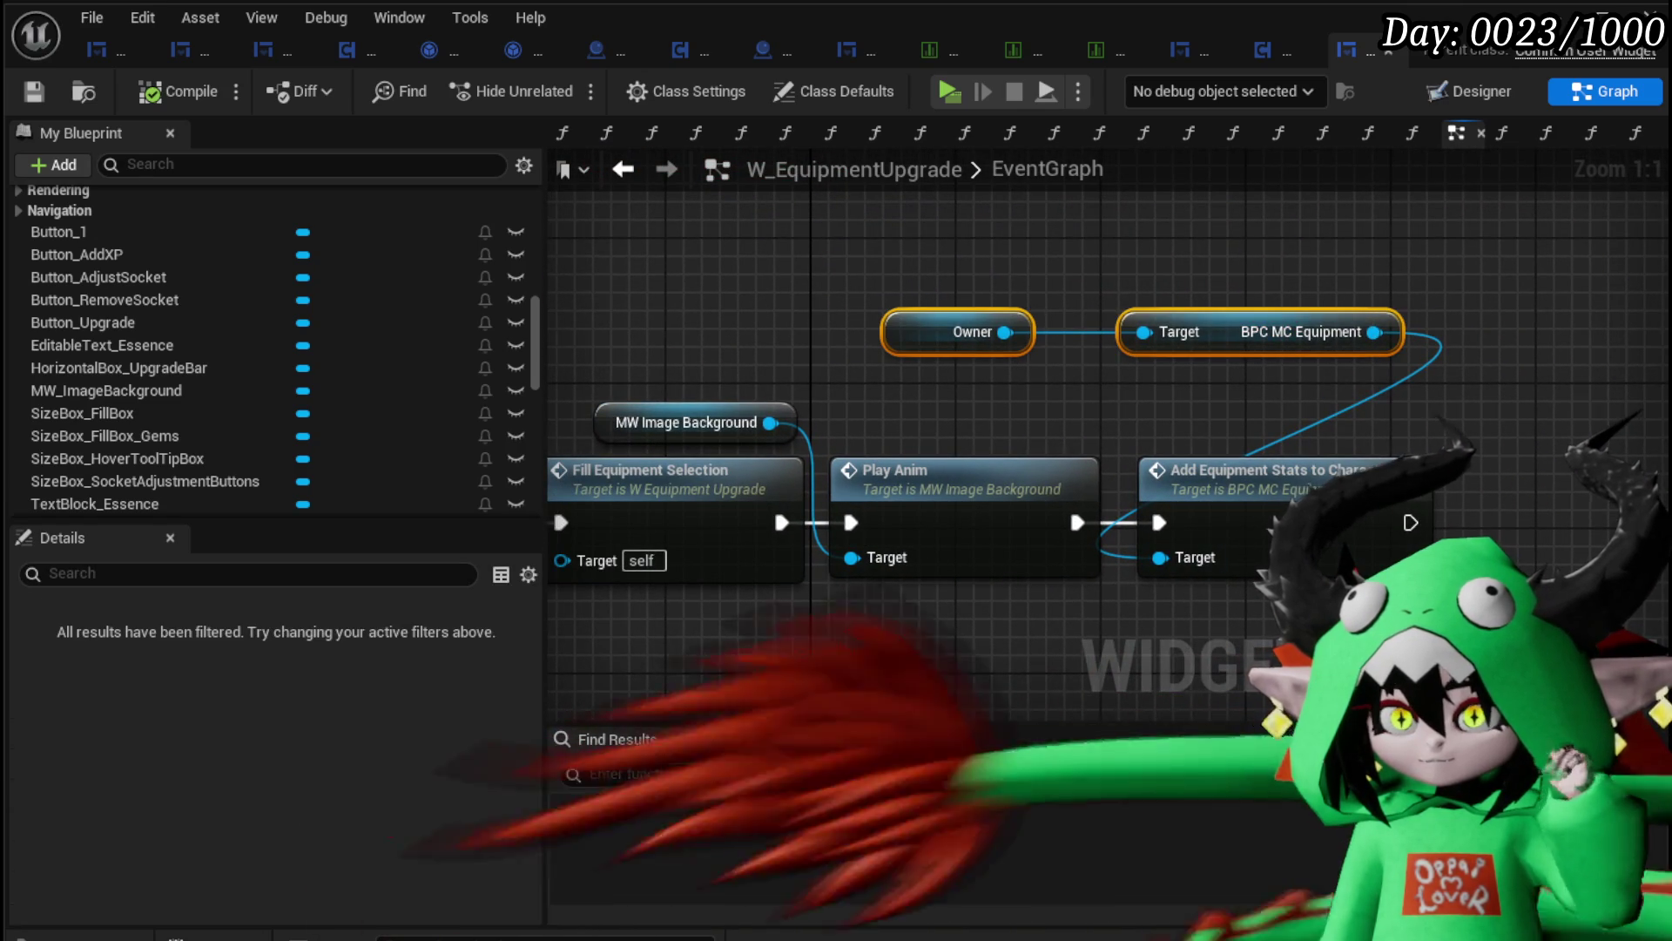
drag(1278, 488, 1263, 297)
scroll(1263, 297, down, 3)
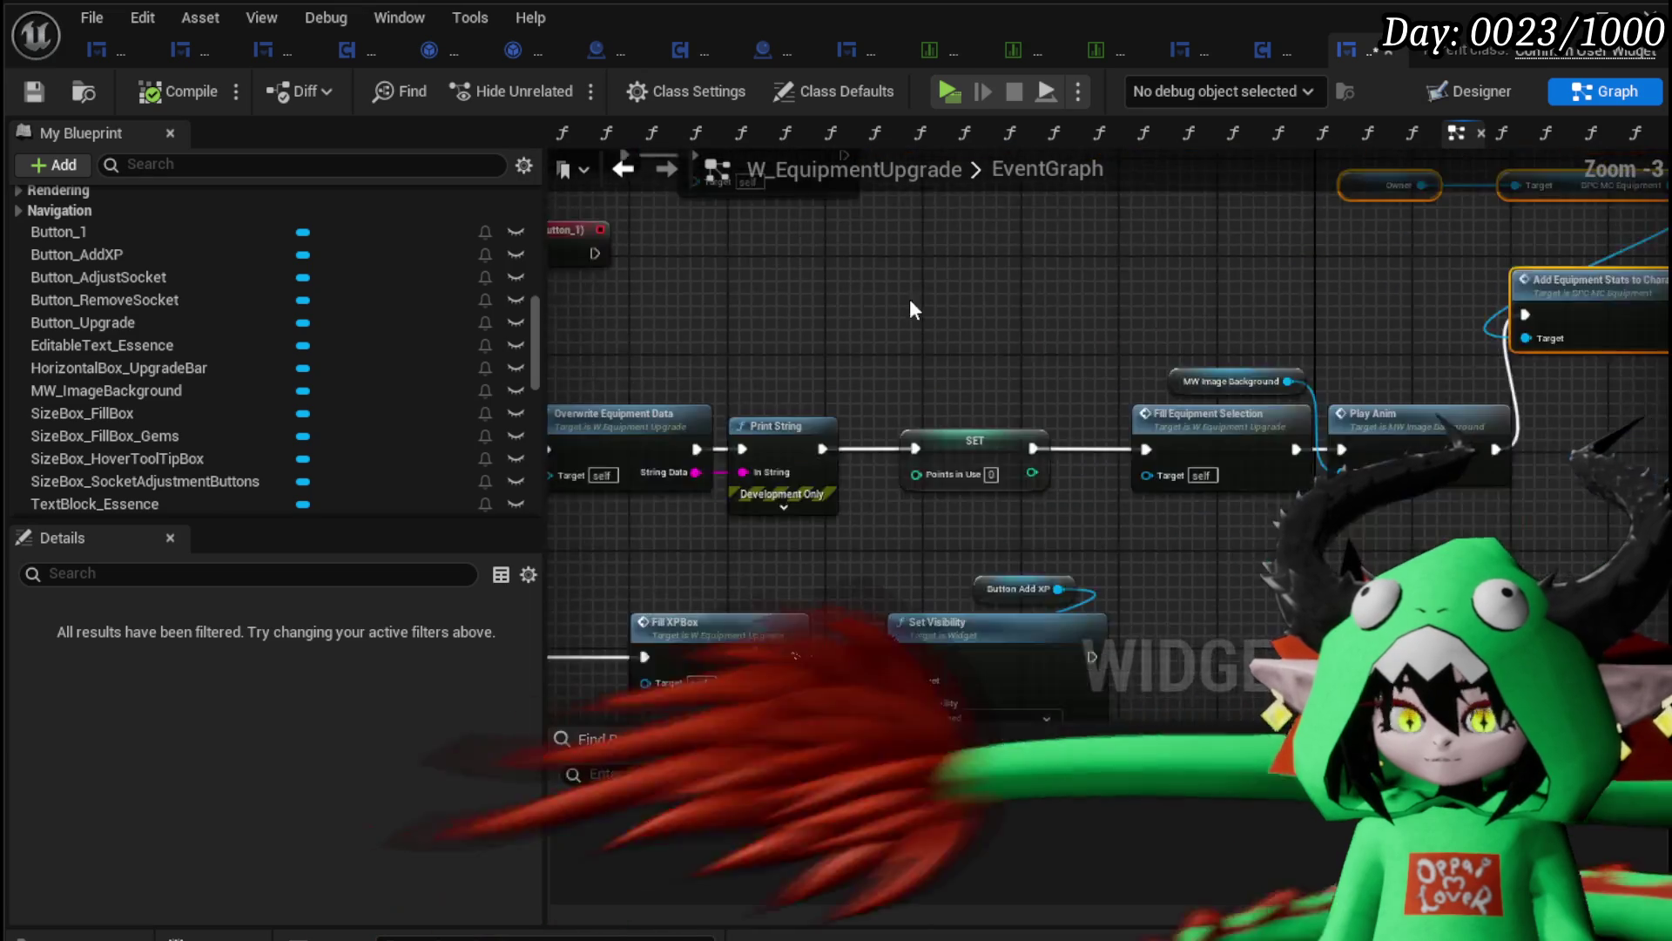
scroll(993, 486, up, 2)
click(993, 486)
double_click(992, 486)
Step: Delete the Branch node from OverwriteEquipmentData
scroll(796, 368, up, 5)
scroll(1069, 455, down, 3)
mouse_move(573, 447)
mouse_down()
mouse_move(948, 459)
mouse_move(1099, 403)
mouse_move(1238, 502)
mouse_up()
mouse_move(803, 384)
mouse_down()
mouse_move(947, 267)
mouse_move(1035, 361)
mouse_up()
click(1035, 360)
key(Delete)
Step: Delete the Append and ADD nodes, then compile W_EquipmentUpgrade
mouse_move(1207, 338)
mouse_down()
mouse_move(897, 277)
mouse_move(1082, 441)
mouse_up()
key(Delete)
mouse_move(1123, 331)
mouse_down()
mouse_move(984, 415)
mouse_move(716, 464)
mouse_up()
drag(801, 374, 975, 475)
key(Delete)
drag(1059, 270, 807, 185)
scroll(915, 440, down, 2)
mouse_move(1323, 221)
mouse_down()
mouse_move(1570, 253)
mouse_move(1601, 273)
mouse_up()
click(184, 92)
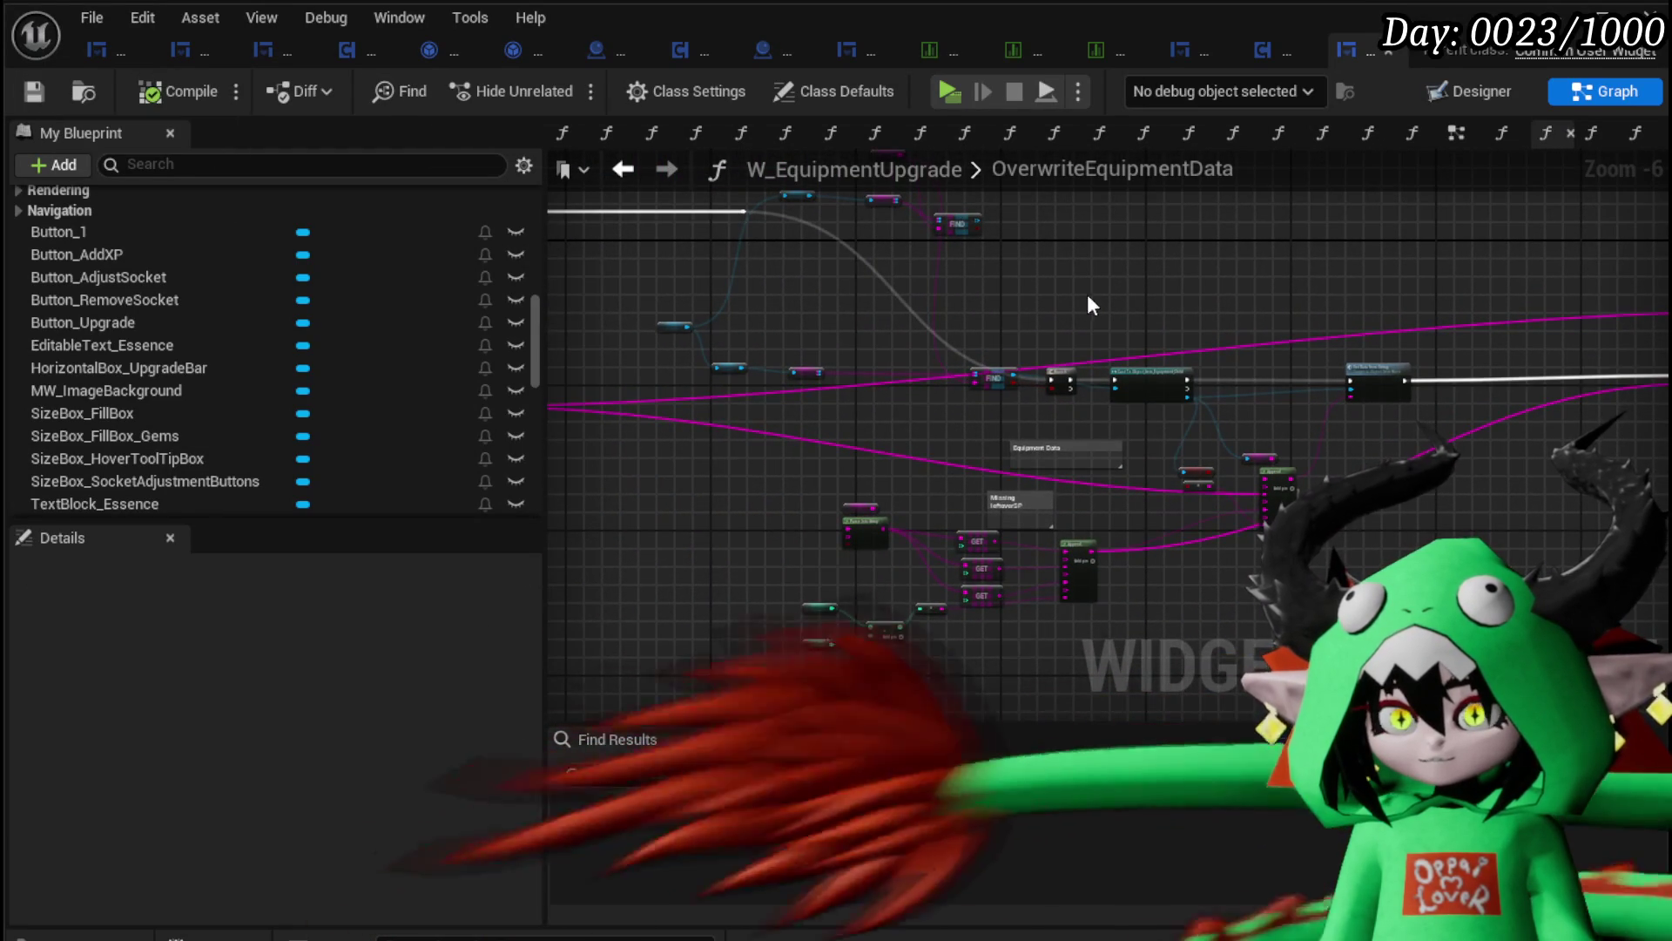
drag(958, 333, 523, 321)
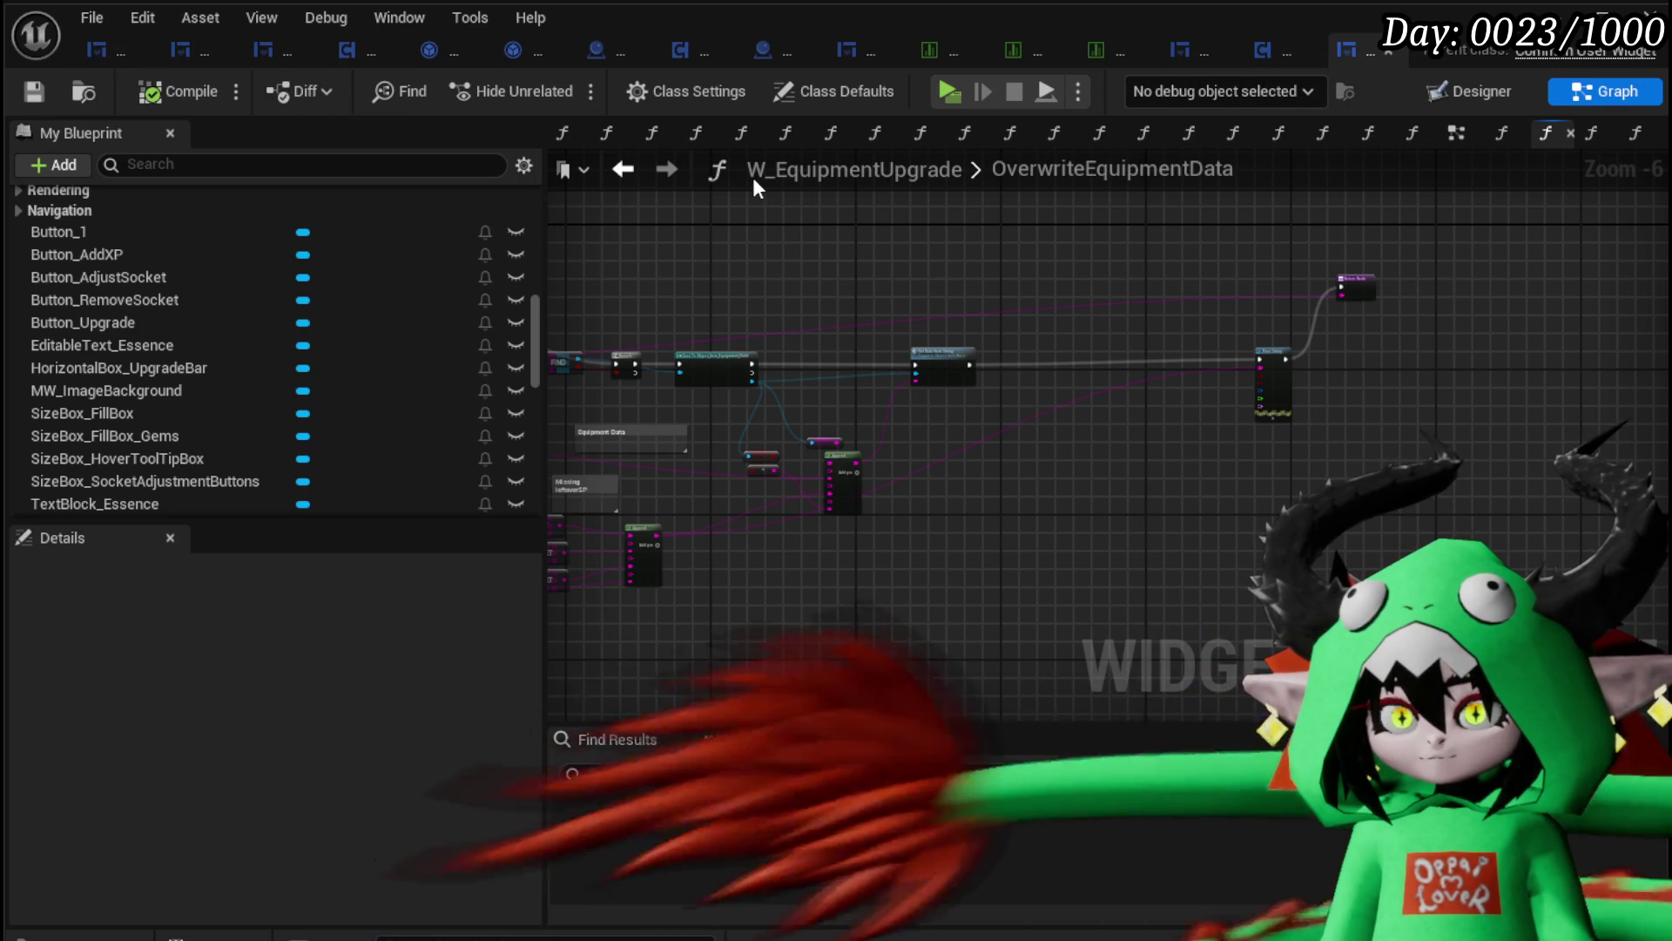
Step: Open Add Equipment Stats to Character from the EventGraph
click(622, 169)
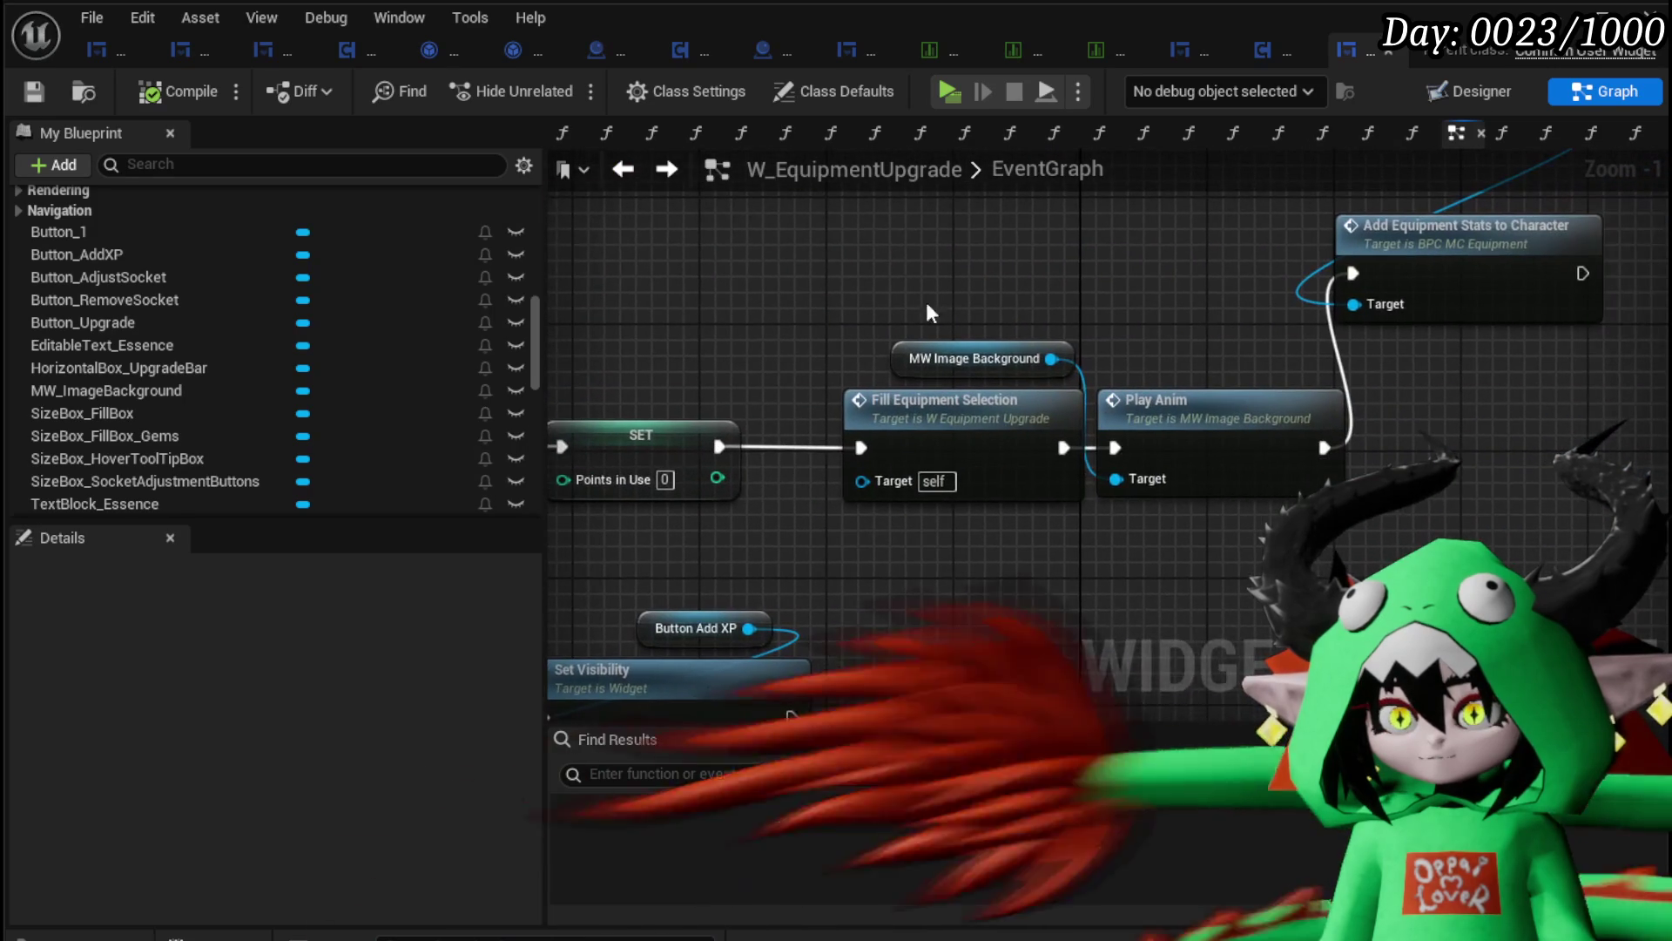
mouse_move(1275, 264)
mouse_down()
mouse_move(866, 336)
mouse_move(1176, 309)
mouse_up()
double_click(1153, 316)
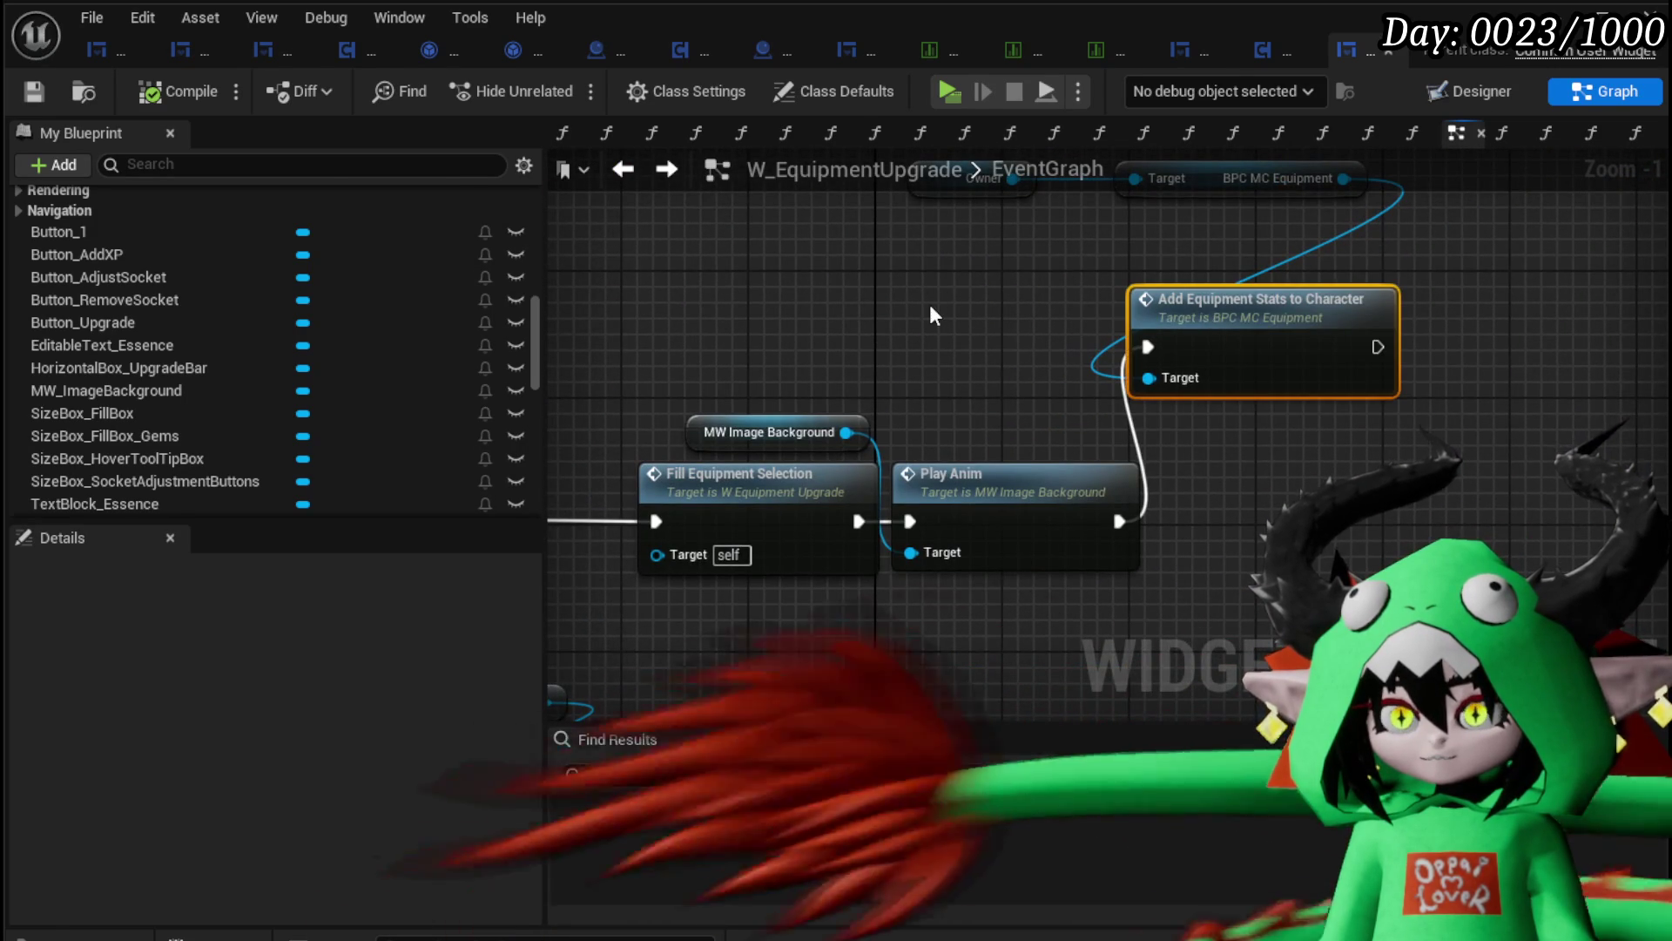
scroll(1064, 505, up, 2)
drag(1075, 513, 1010, 554)
scroll(600, 357, up, 4)
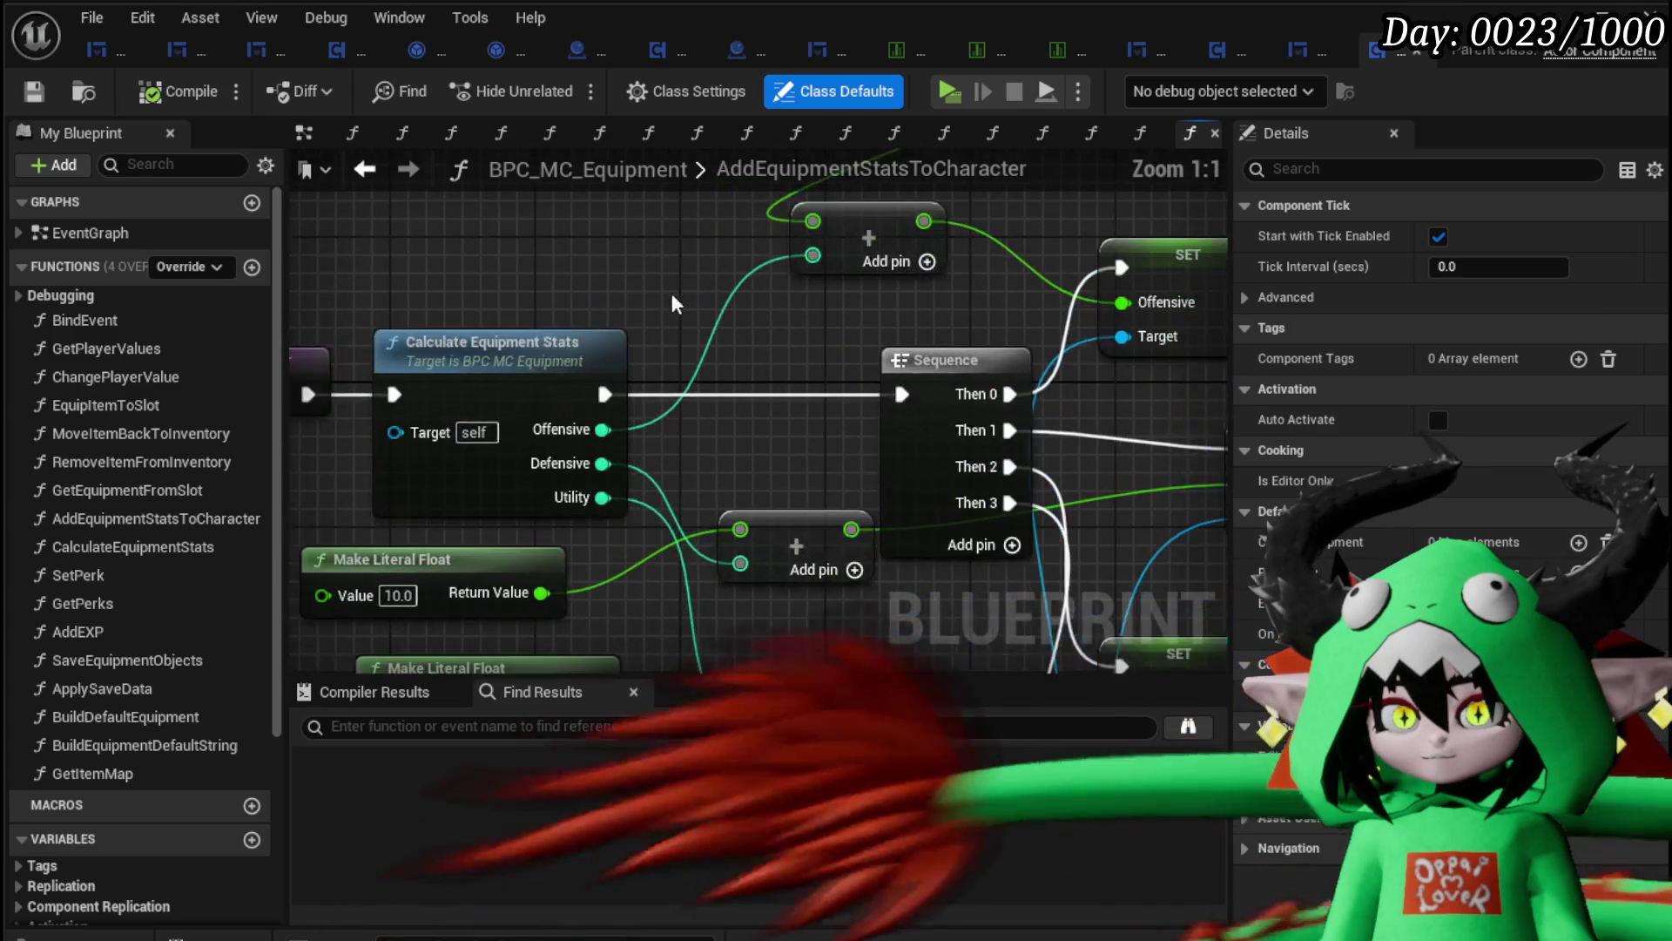
Step: Review AddEquipmentStatsToCharacter's Set Stamina Bar Max, Server Raise Event and SET Utility nodes
scroll(858, 372, down, 2)
mouse_move(858, 373)
mouse_down()
mouse_move(749, 287)
mouse_move(662, 262)
mouse_up()
mouse_move(871, 275)
mouse_down()
mouse_move(719, 377)
mouse_move(734, 465)
mouse_up()
scroll(1029, 427, down, 1)
mouse_move(1063, 348)
mouse_down()
mouse_move(740, 246)
mouse_move(575, 249)
mouse_move(619, 222)
mouse_up()
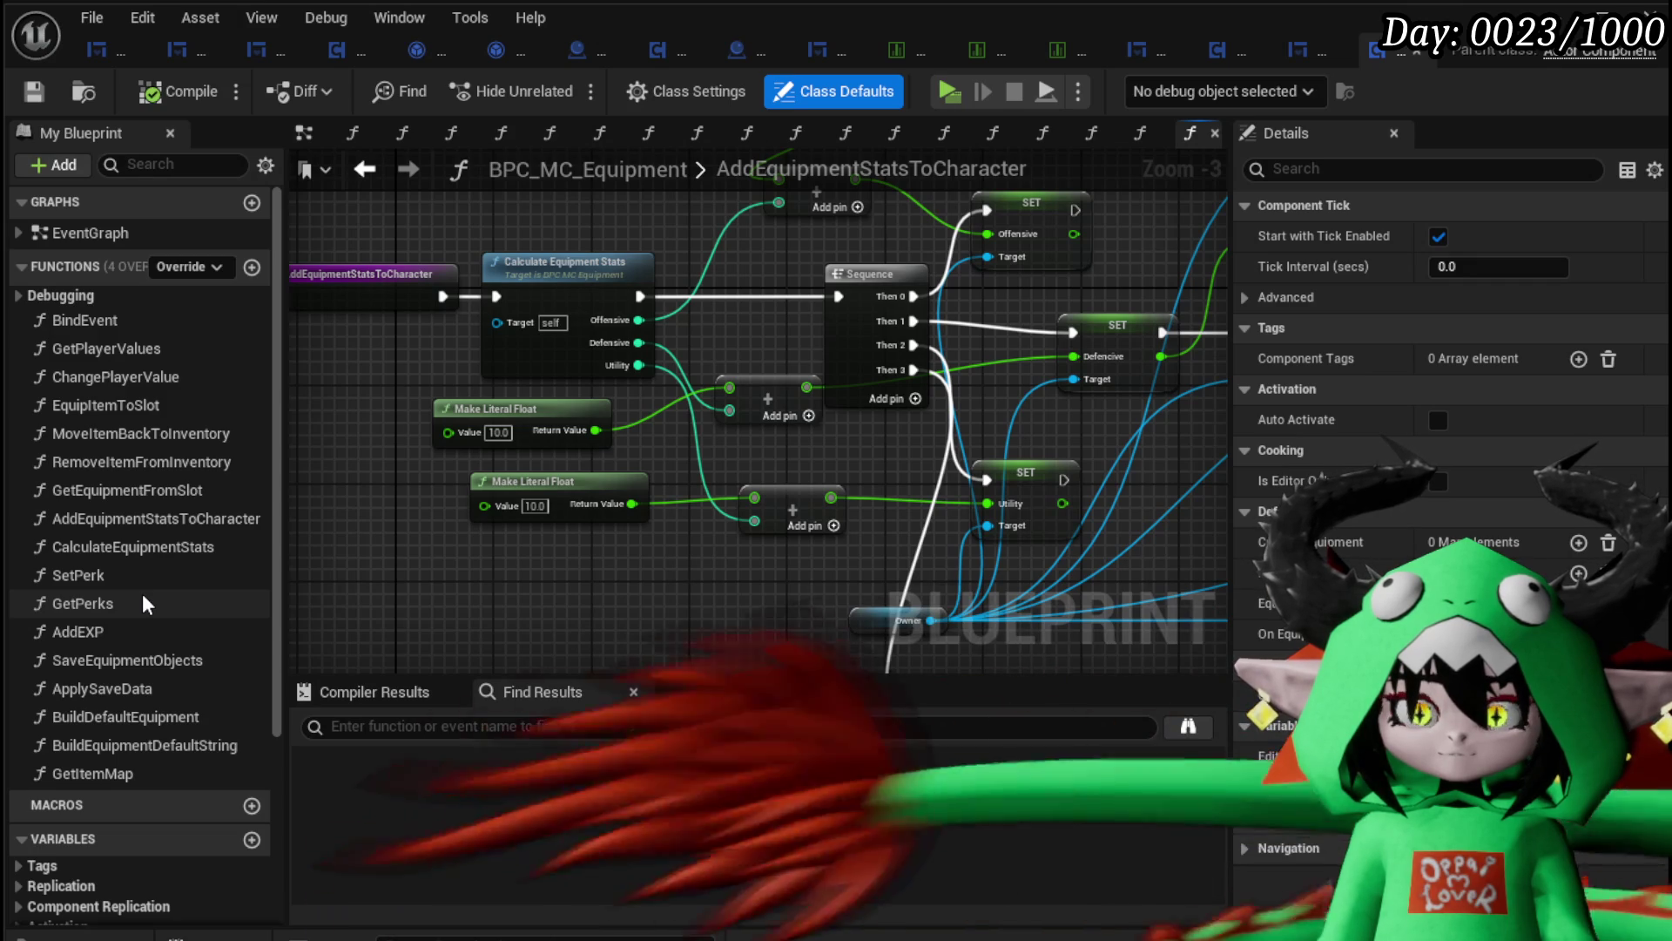
Step: Open SetPerk and inspect its Get Item Map node
double_click(141, 577)
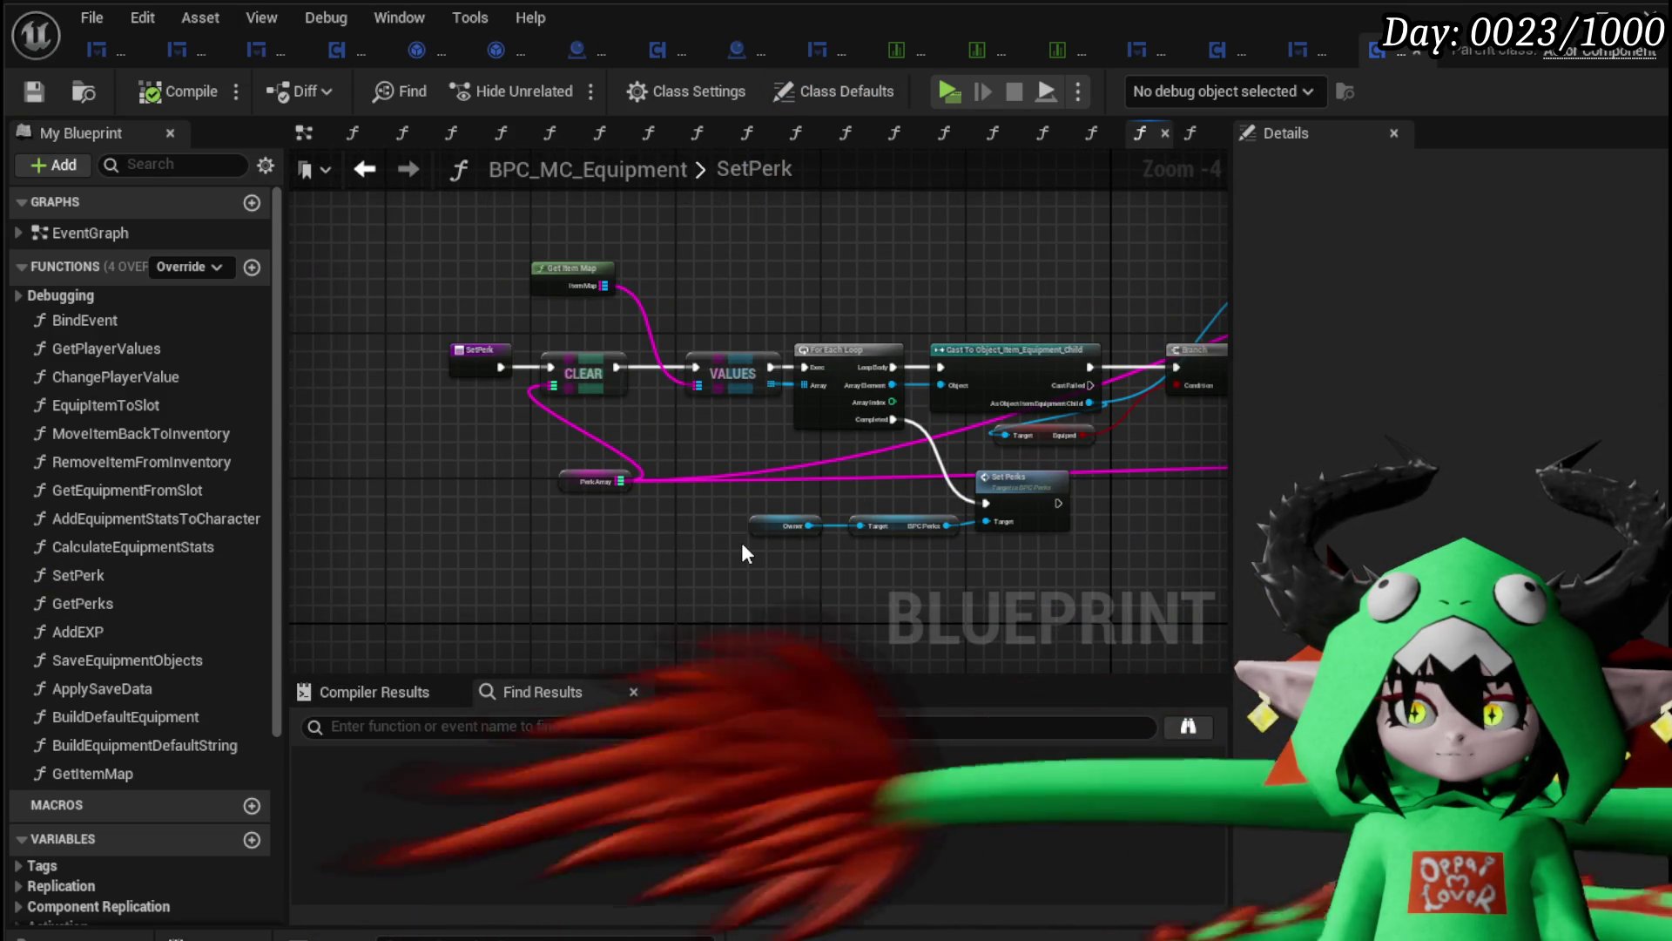
drag(742, 546, 349, 565)
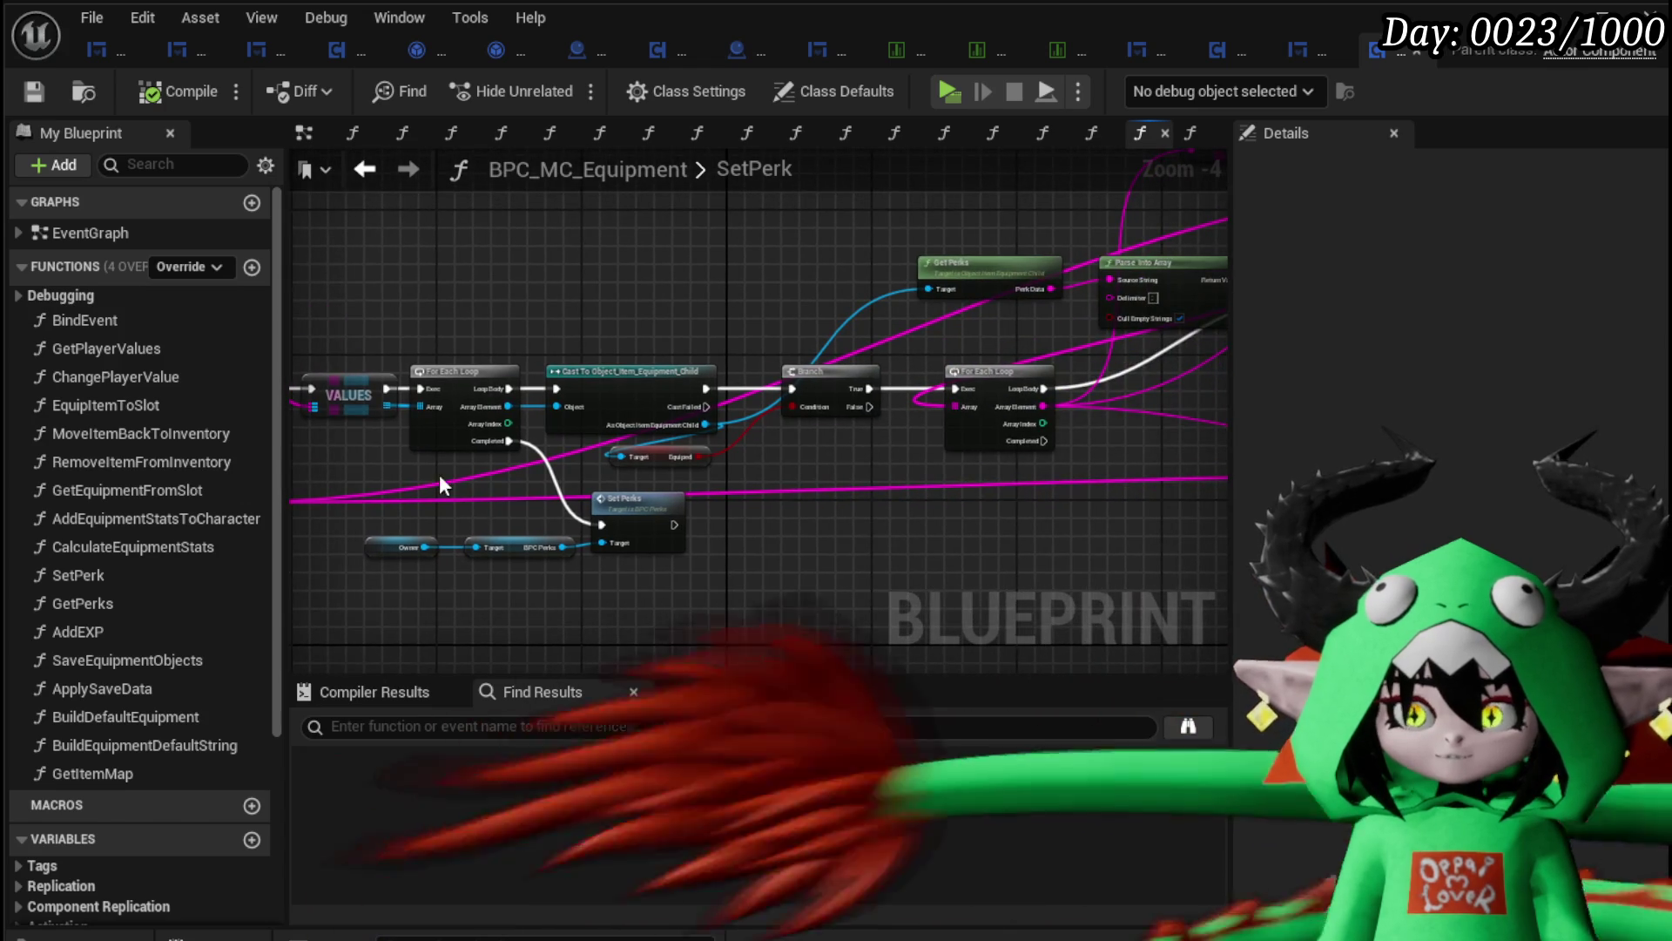
drag(209, 367, 465, 405)
click(444, 335)
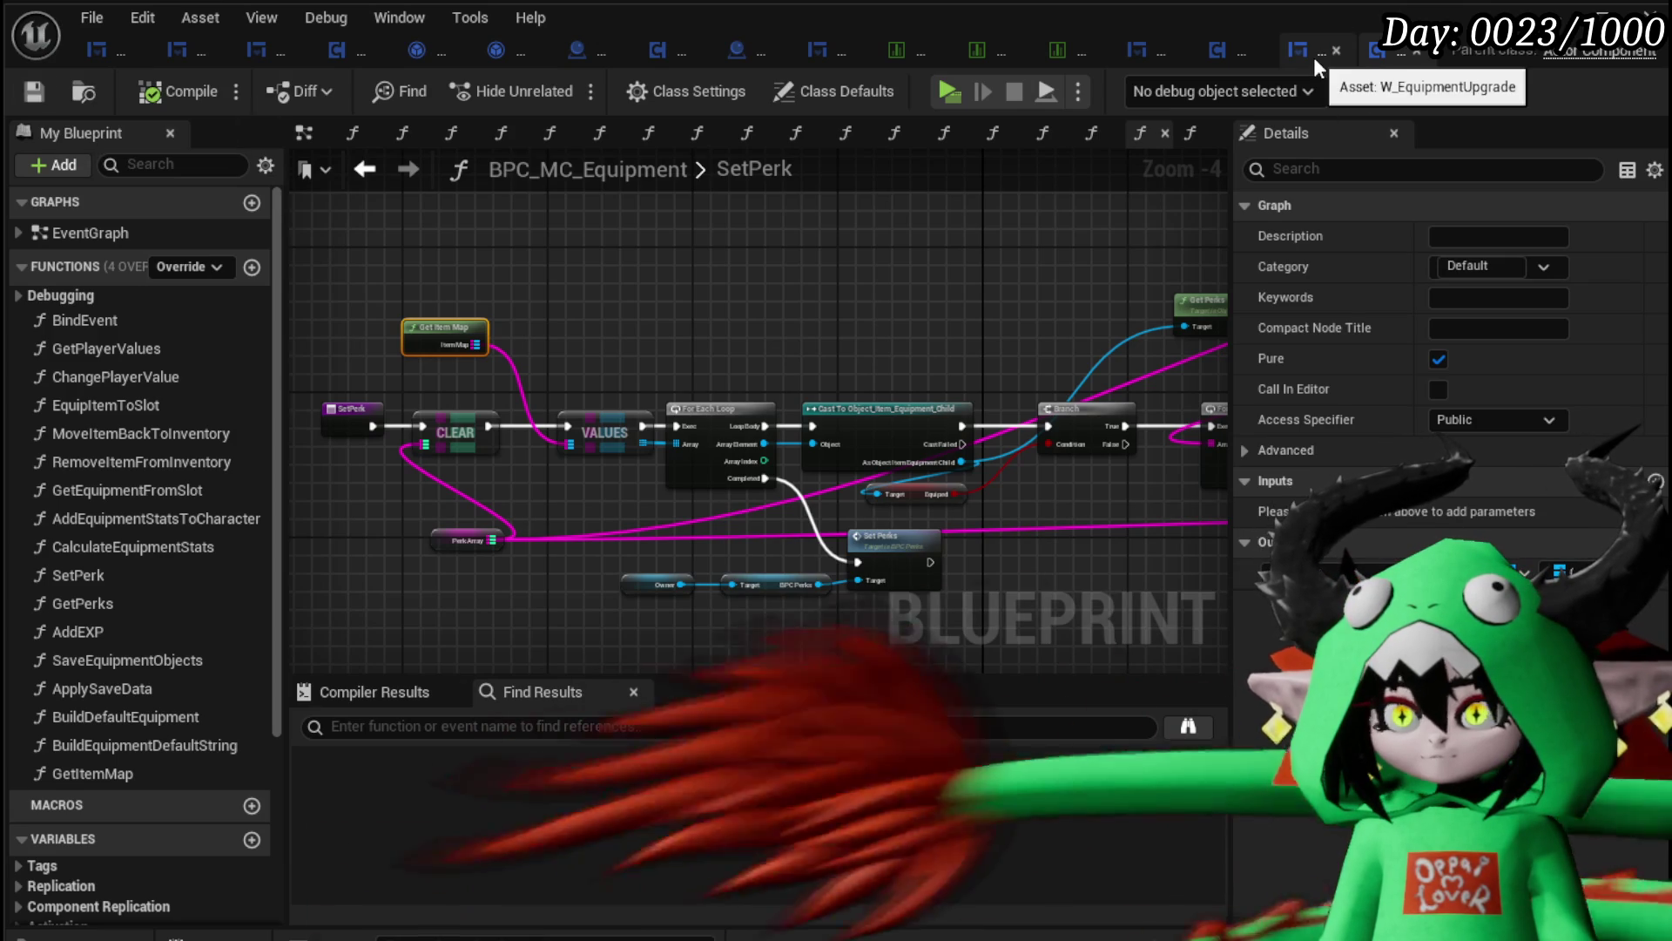
Step: In W_EquipmentUpgrade's EventGraph, wire Set Perk after Add Equipment Stats to Character, then Play
click(1313, 56)
drag(1020, 260, 1198, 362)
text(Set)
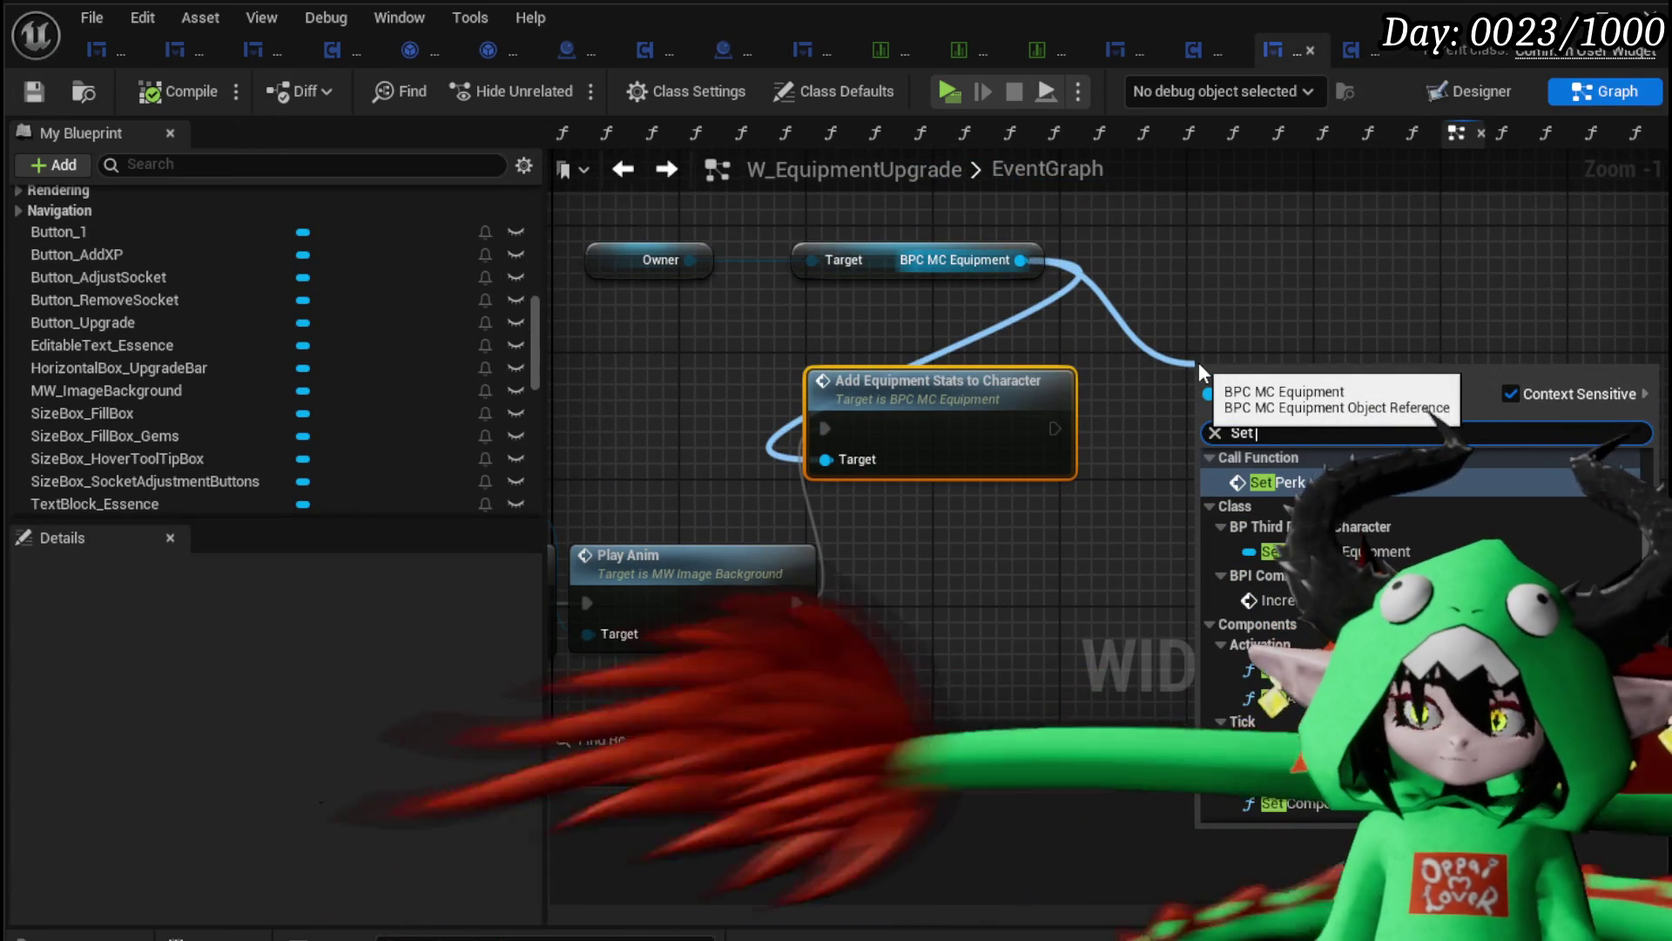
key(Return)
drag(1054, 428, 1206, 412)
drag(1281, 413, 1250, 412)
click(1194, 316)
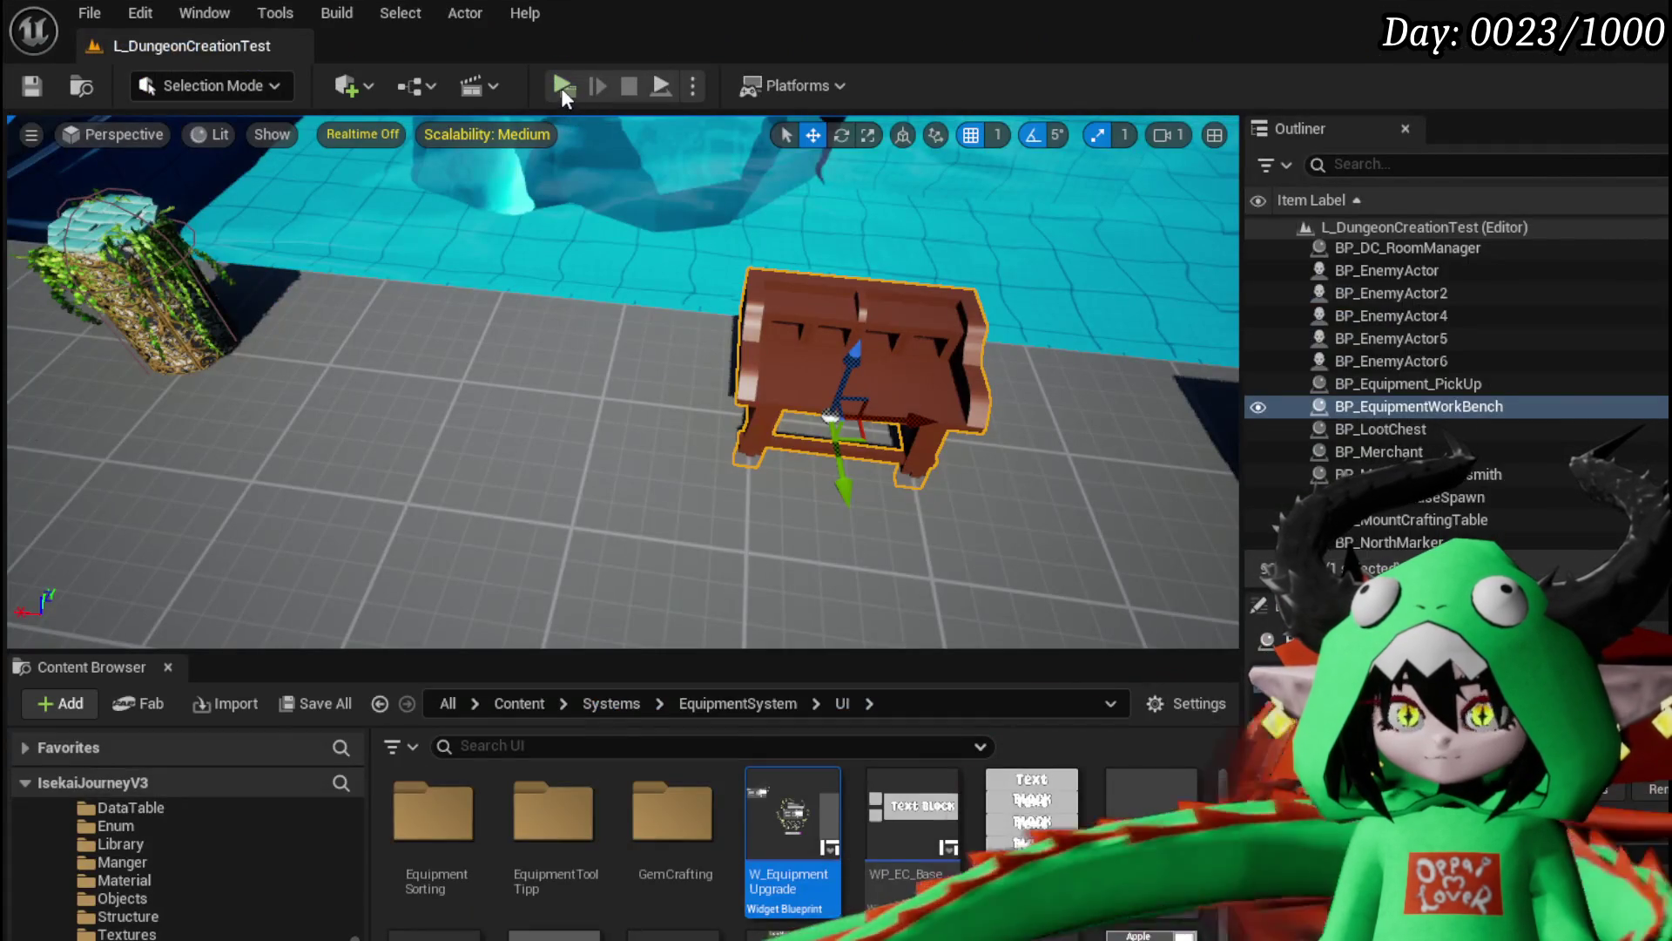
click(562, 87)
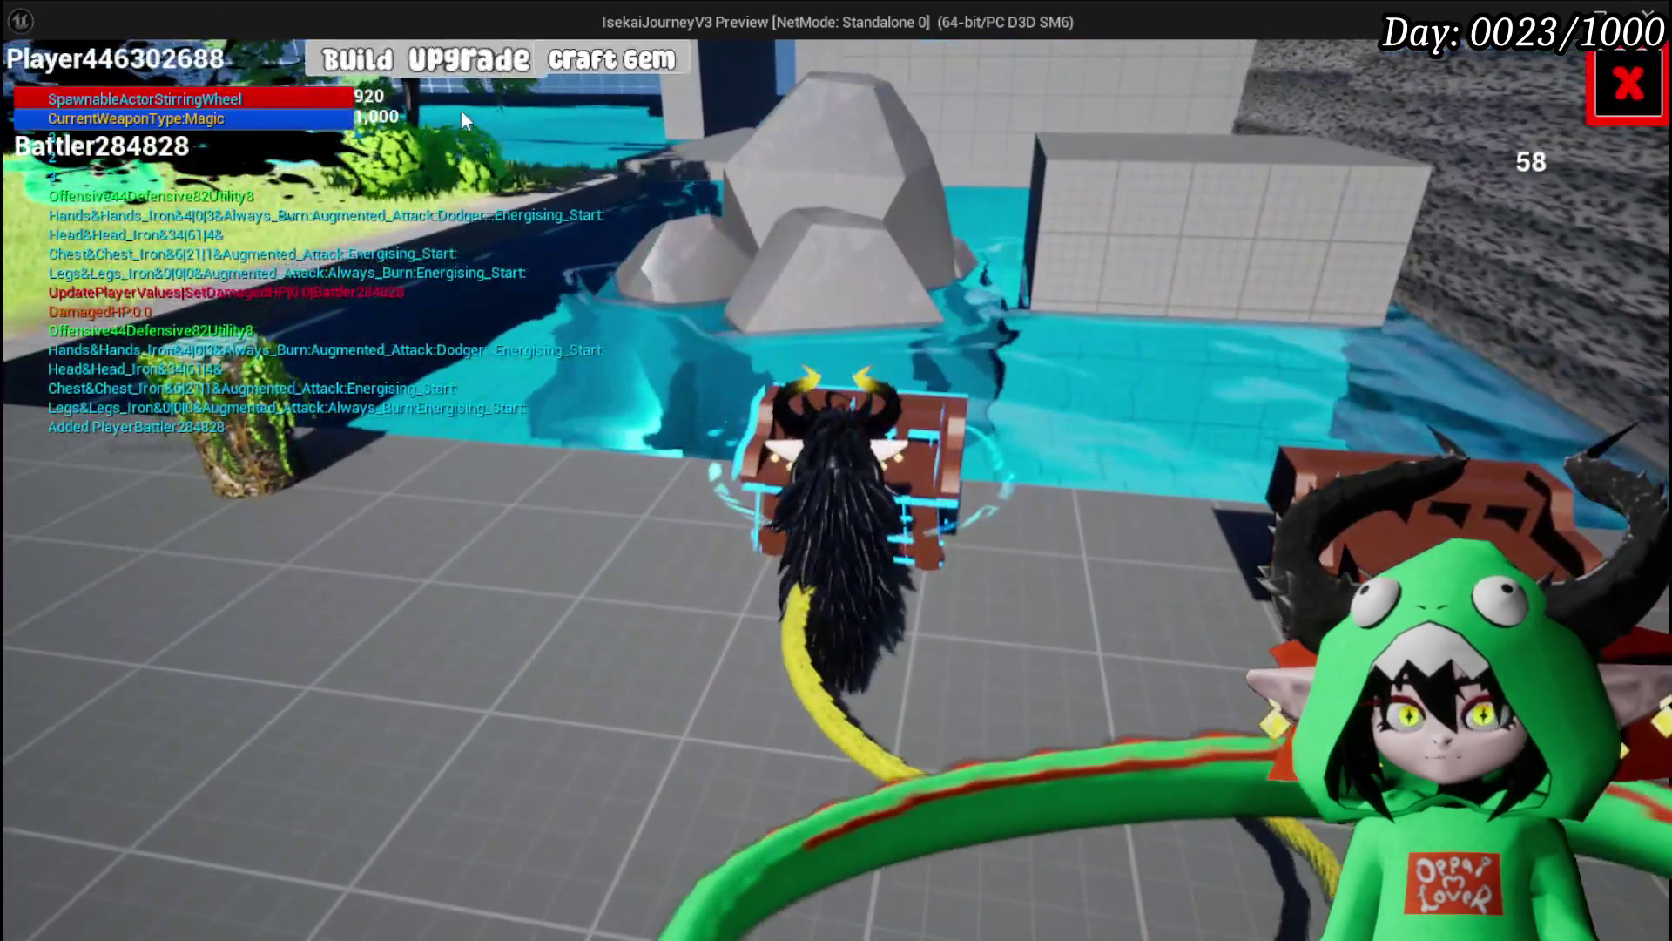
Step: Check the upgrade panel, attack the wind slime with X, then stop and save
click(468, 59)
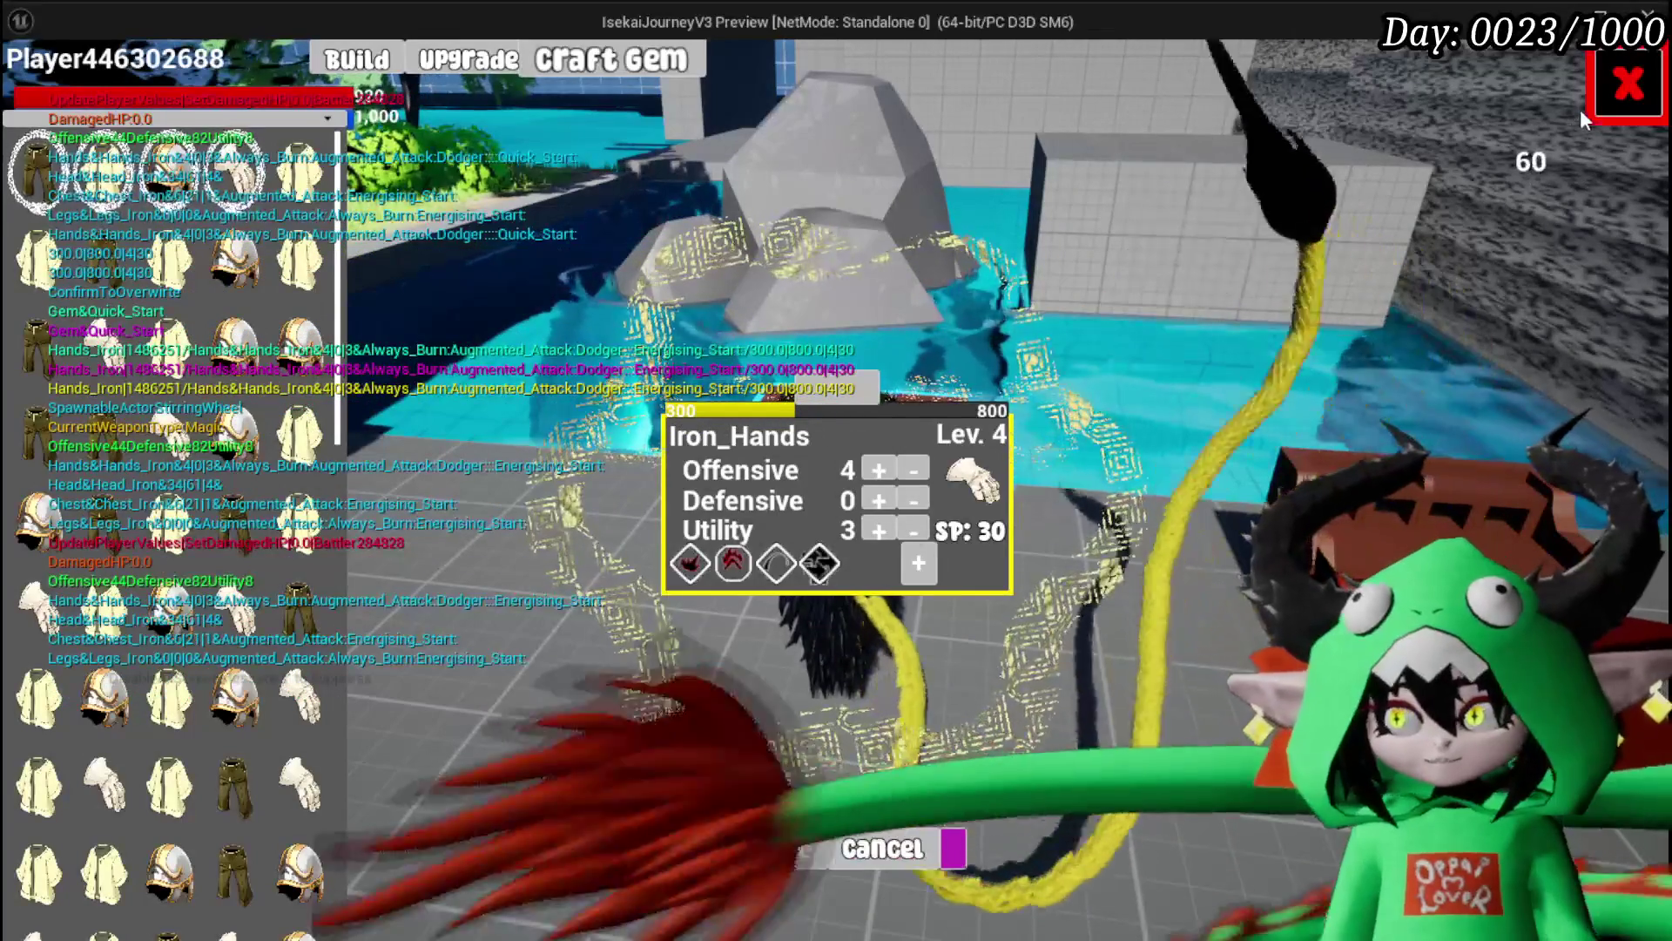
click(1622, 89)
key(w)
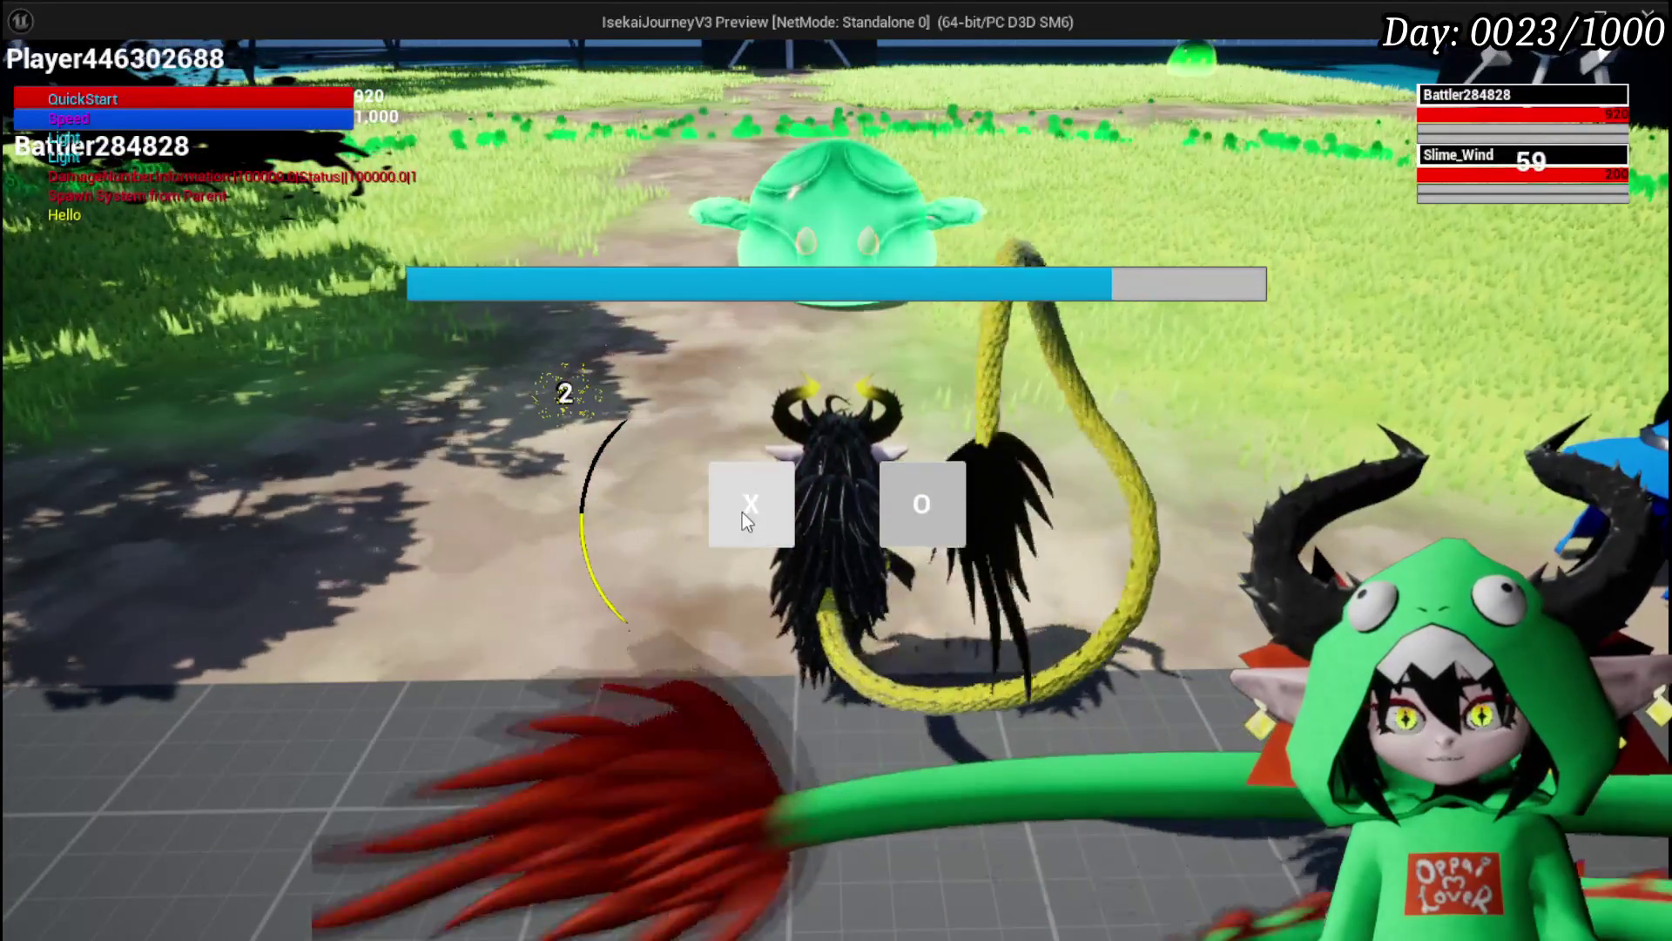
click(742, 513)
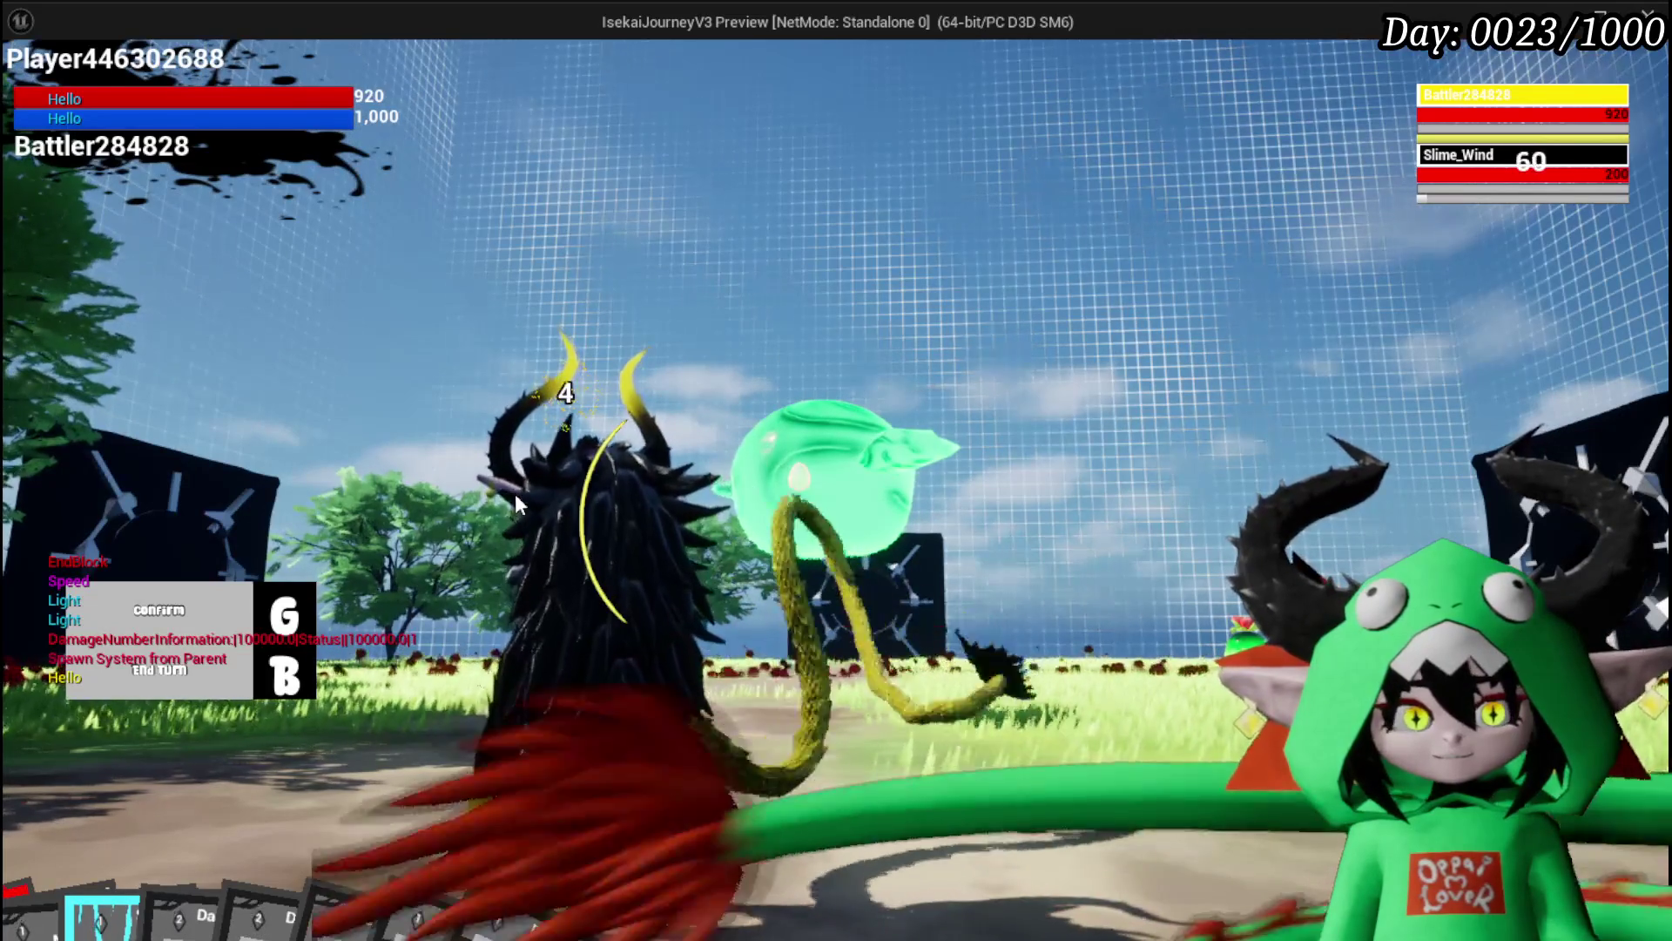
key(Escape)
click(35, 87)
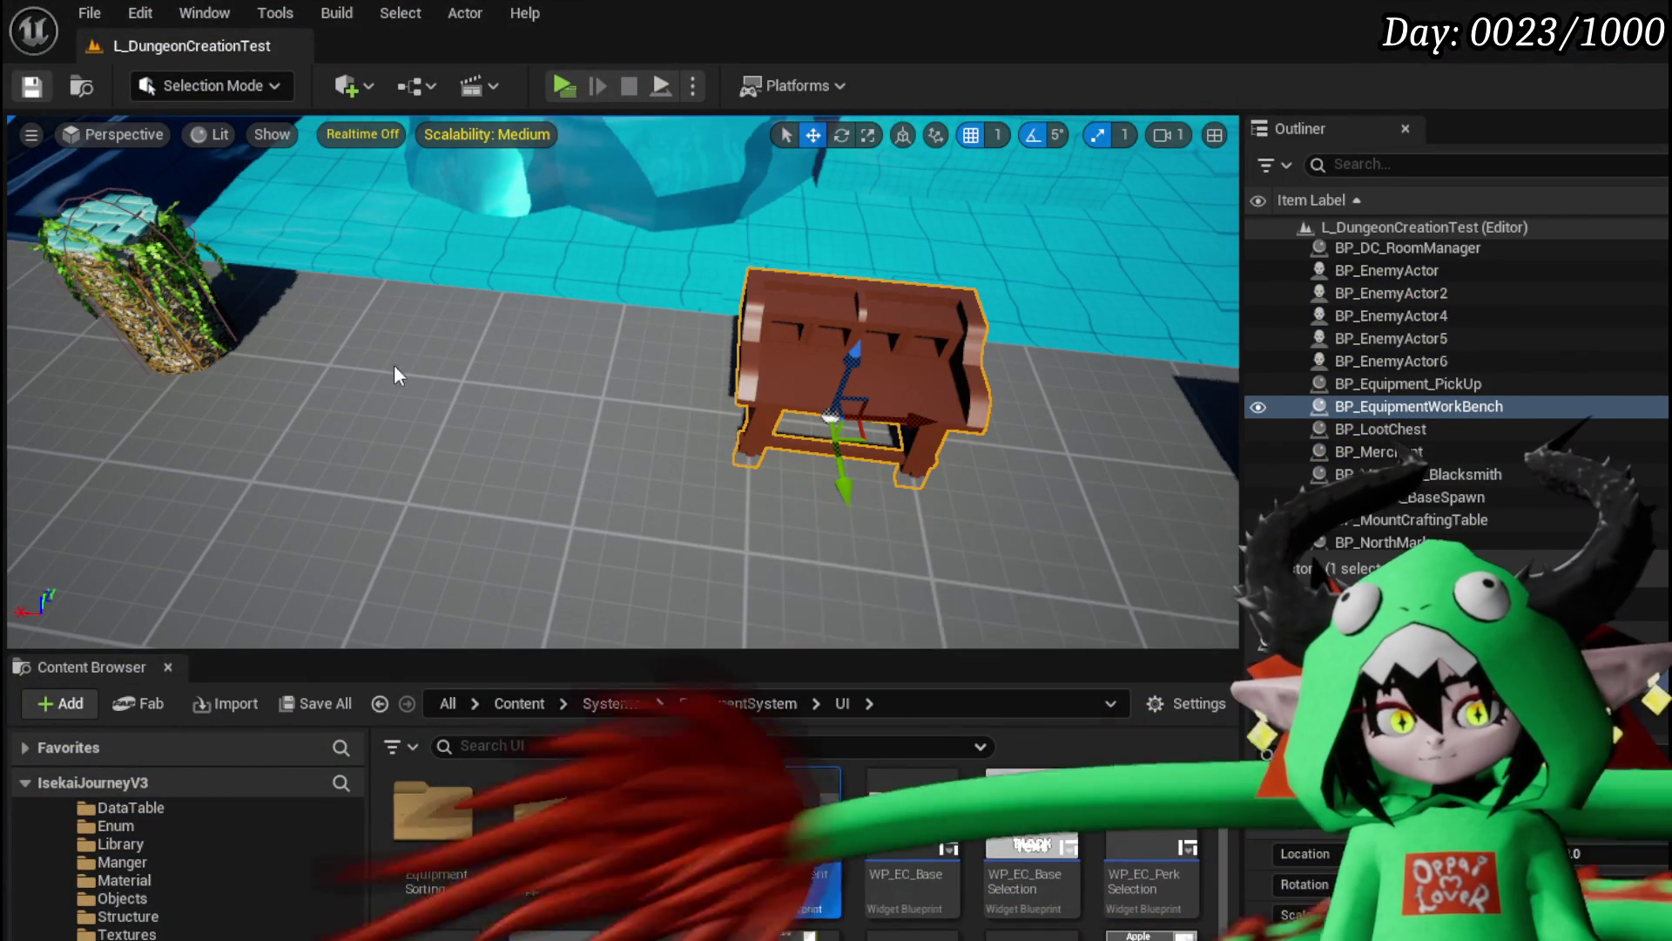
Step: Save the level, run a quick Play preview, stop it, and save again
mouse_move(392, 361)
mouse_down()
mouse_move(305, 366)
mouse_move(392, 366)
mouse_up()
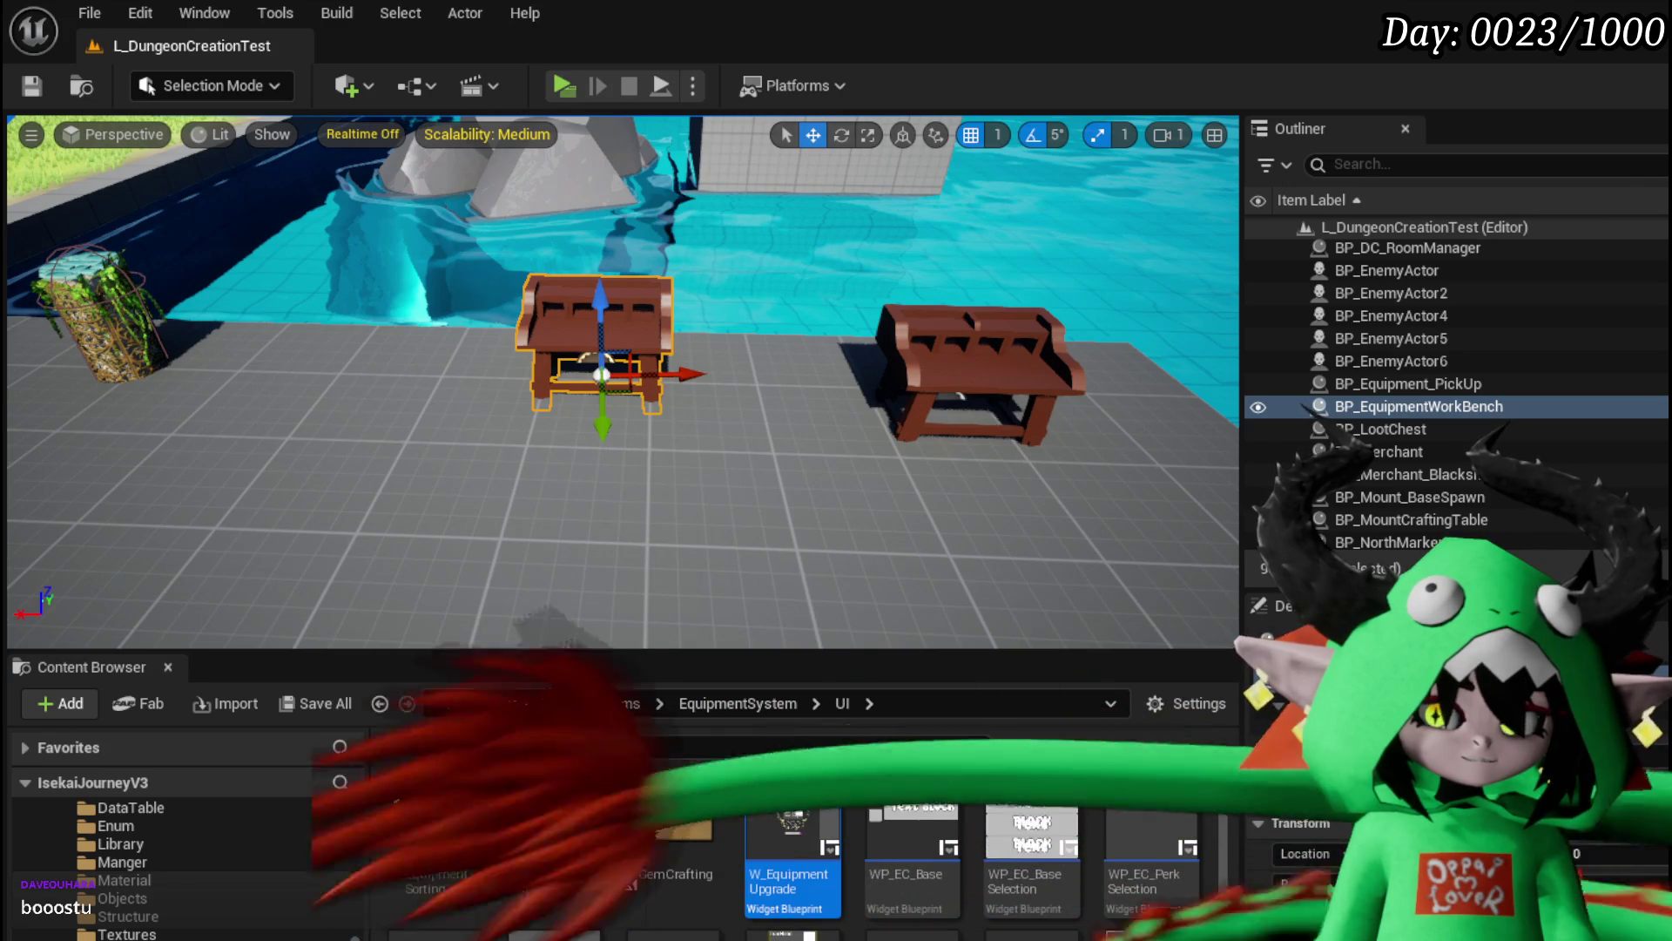
click(31, 84)
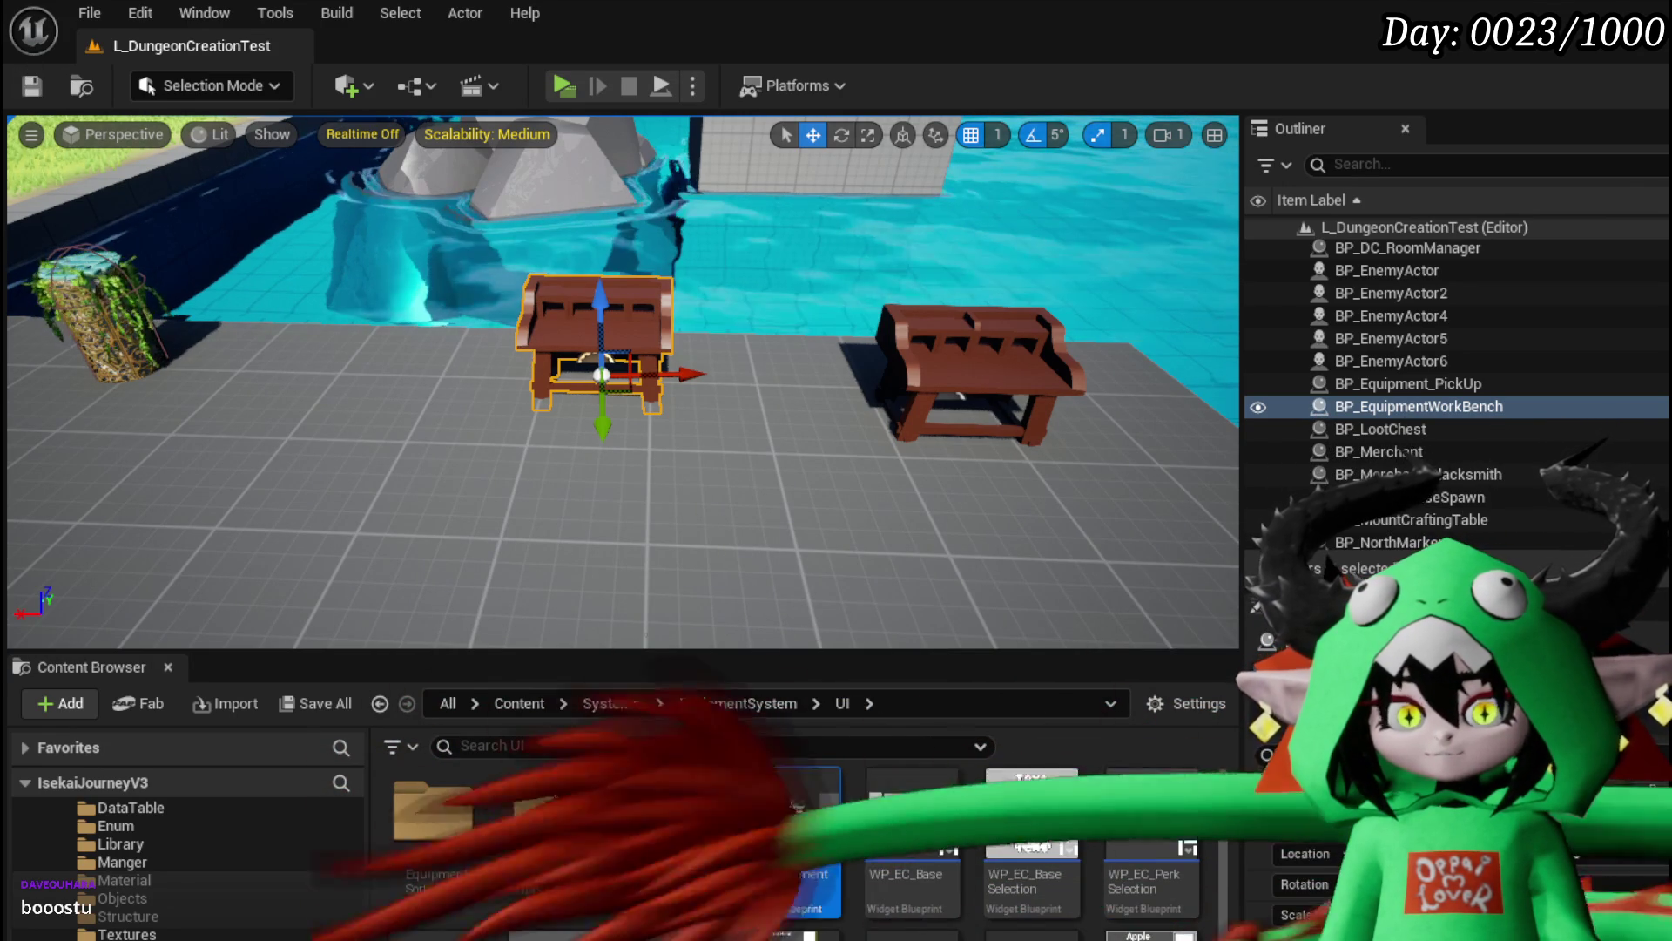
click(32, 84)
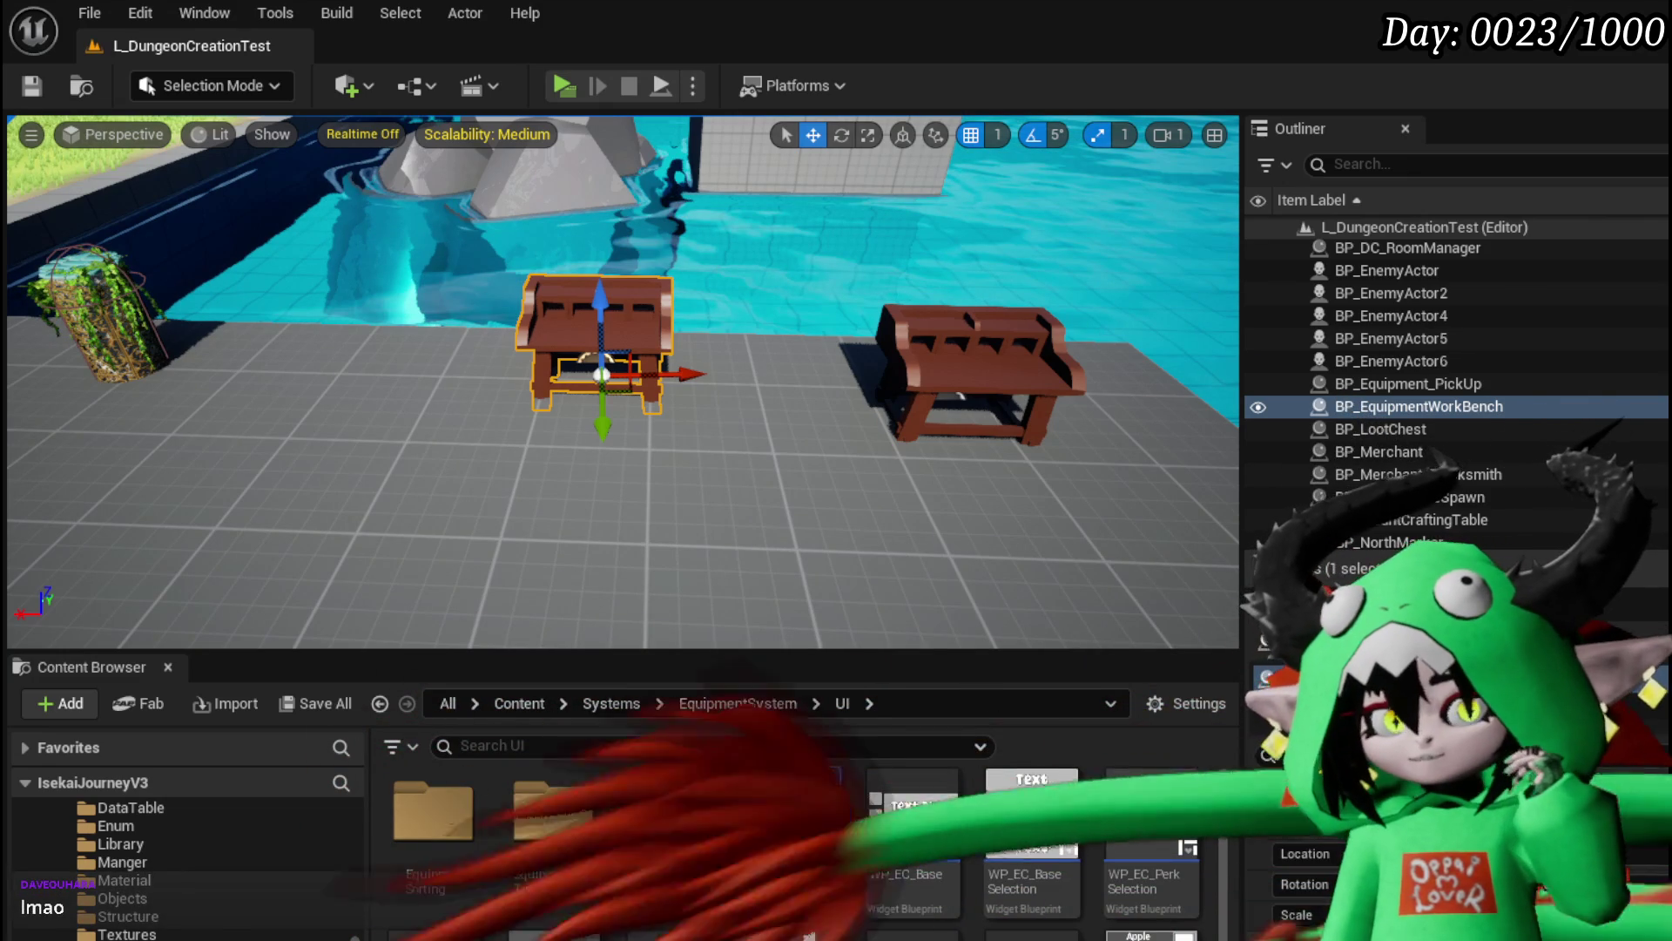
key(ctrl+s)
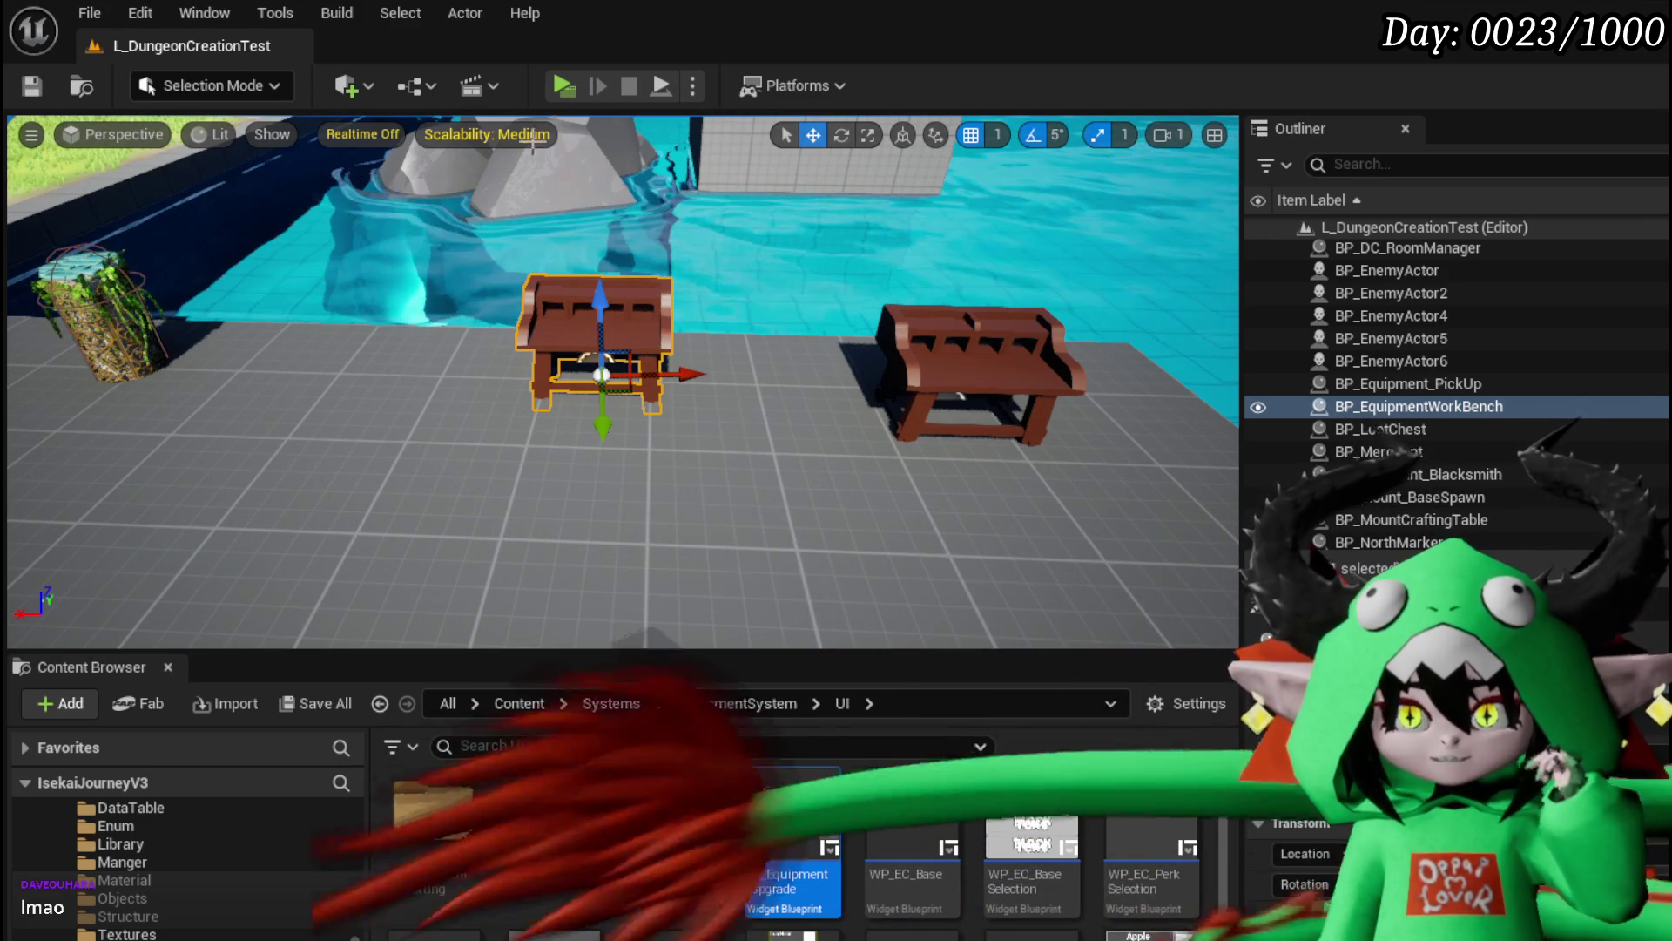
click(572, 86)
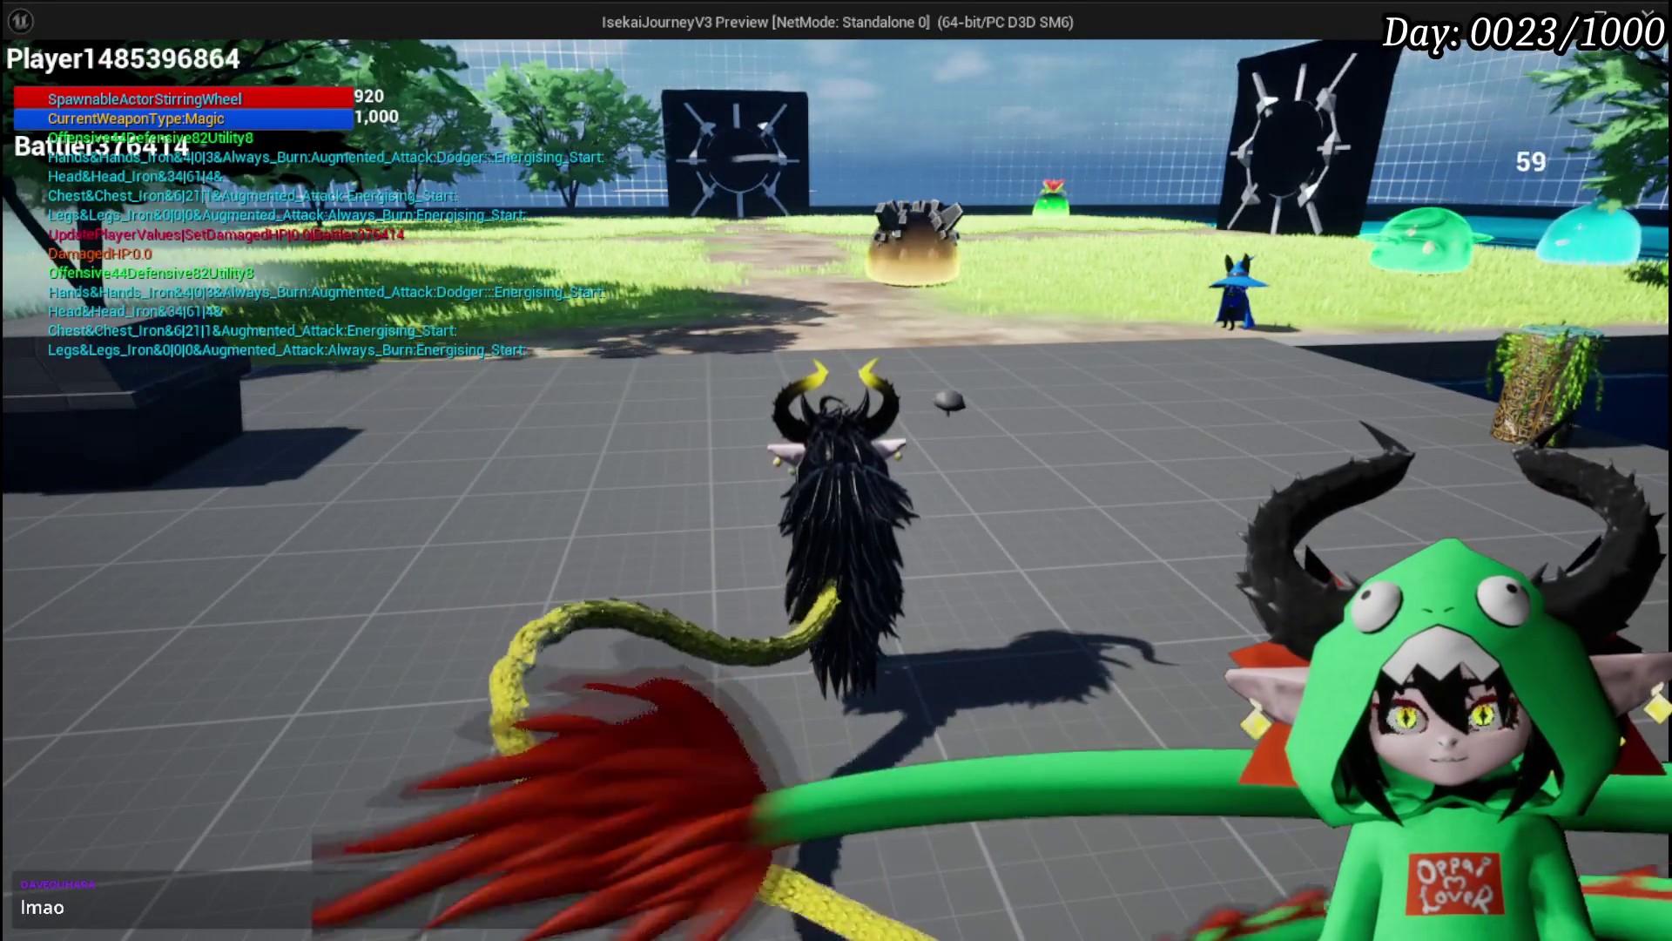
key(Escape)
click(32, 87)
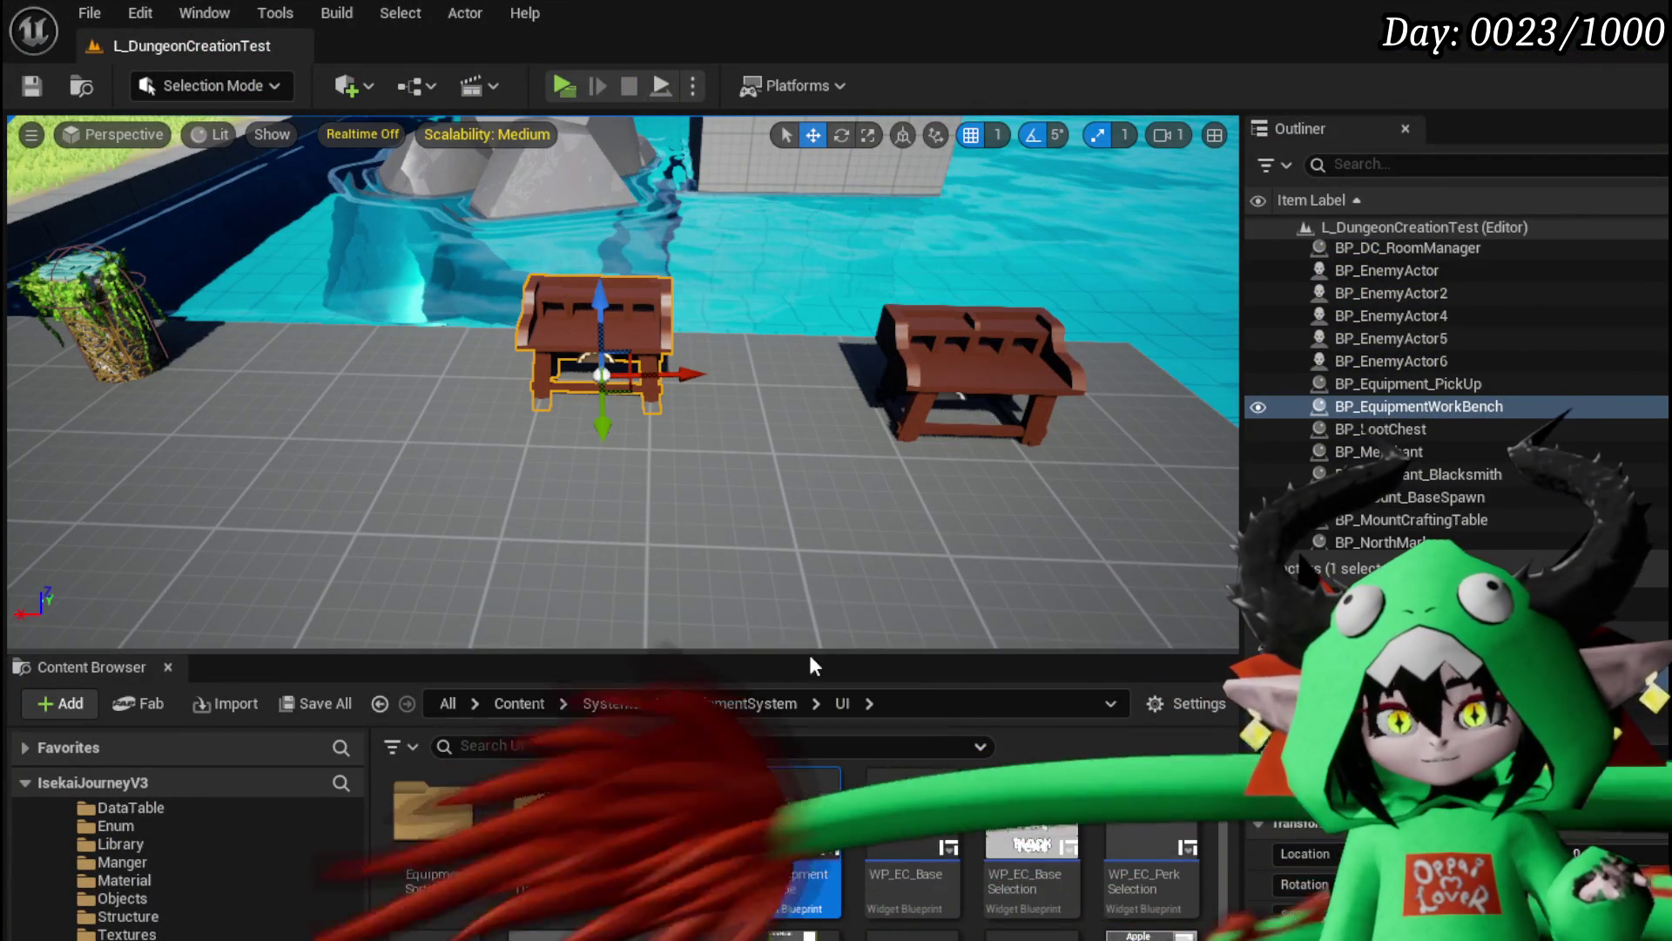
Step: Browse to the BPC folder and open BPC_Perks' OnTakeDamagePerks graph
scroll(197, 866, up, 10)
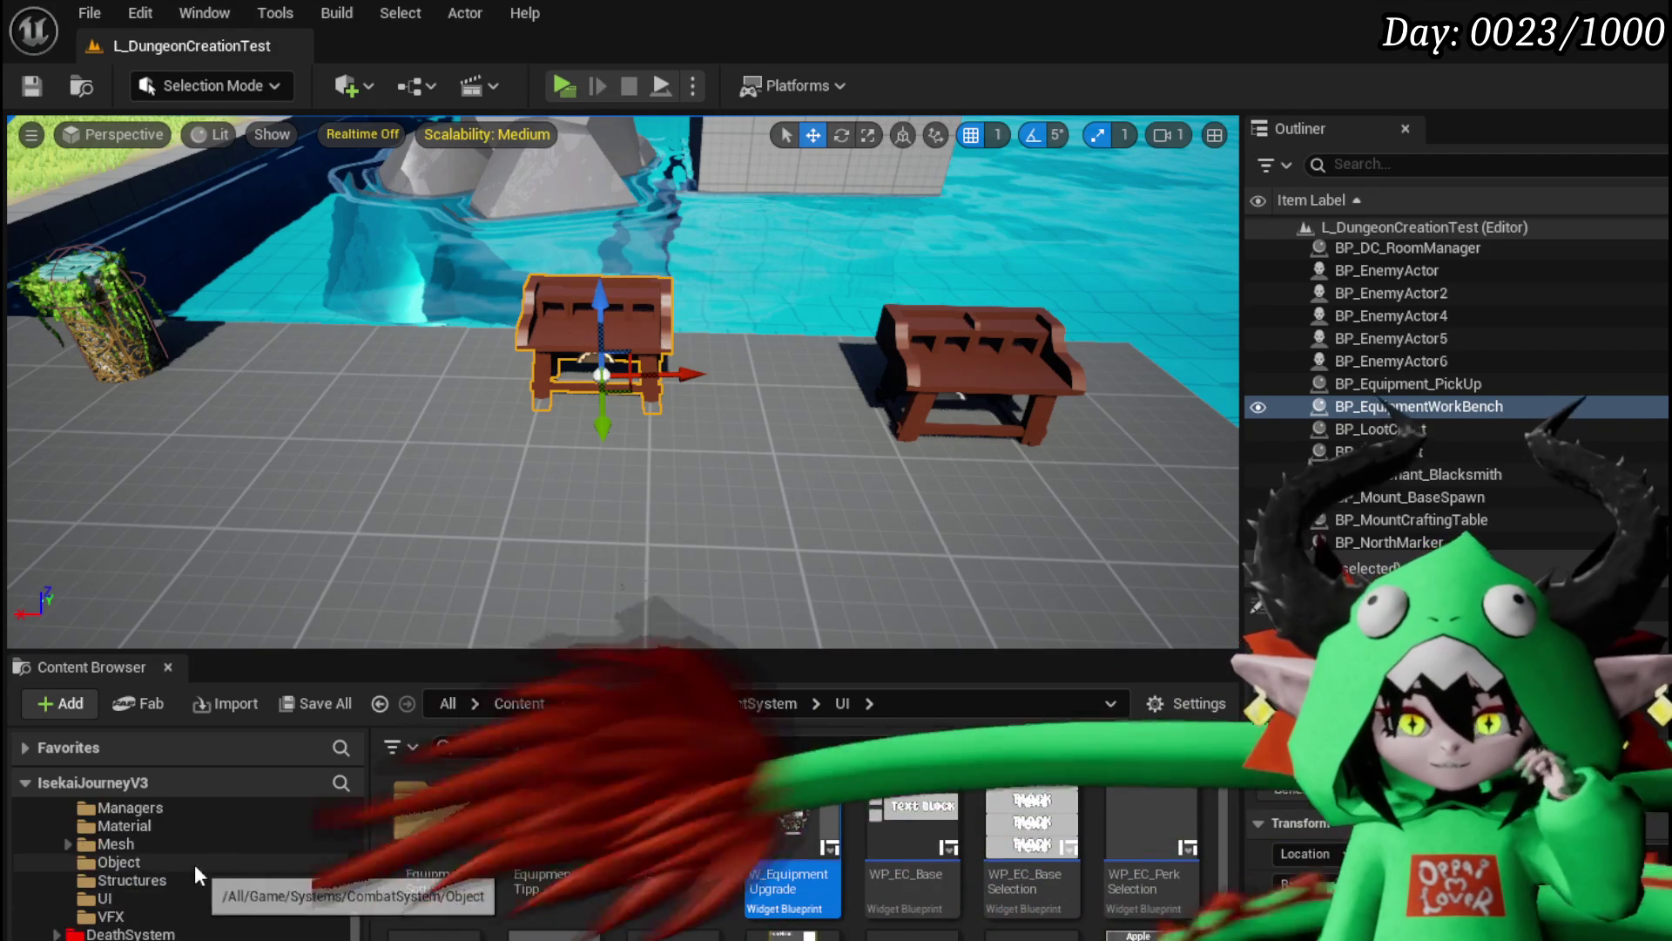
scroll(190, 890, up, 2)
click(153, 900)
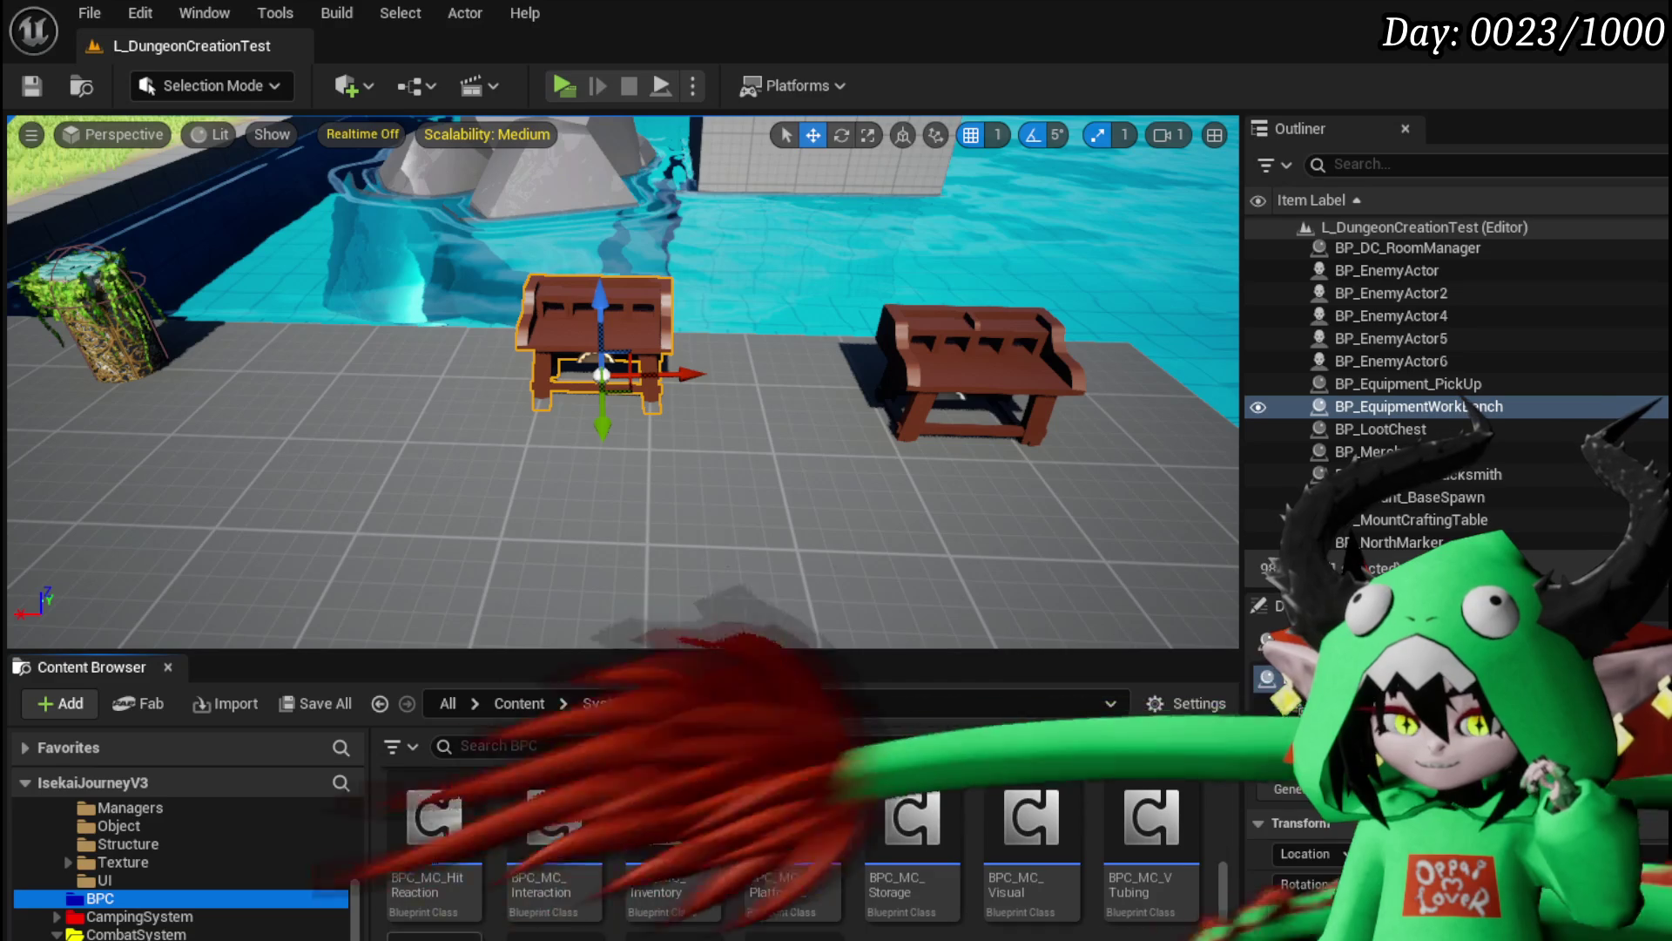
scroll(754, 422, down, 3)
scroll(740, 441, up, 4)
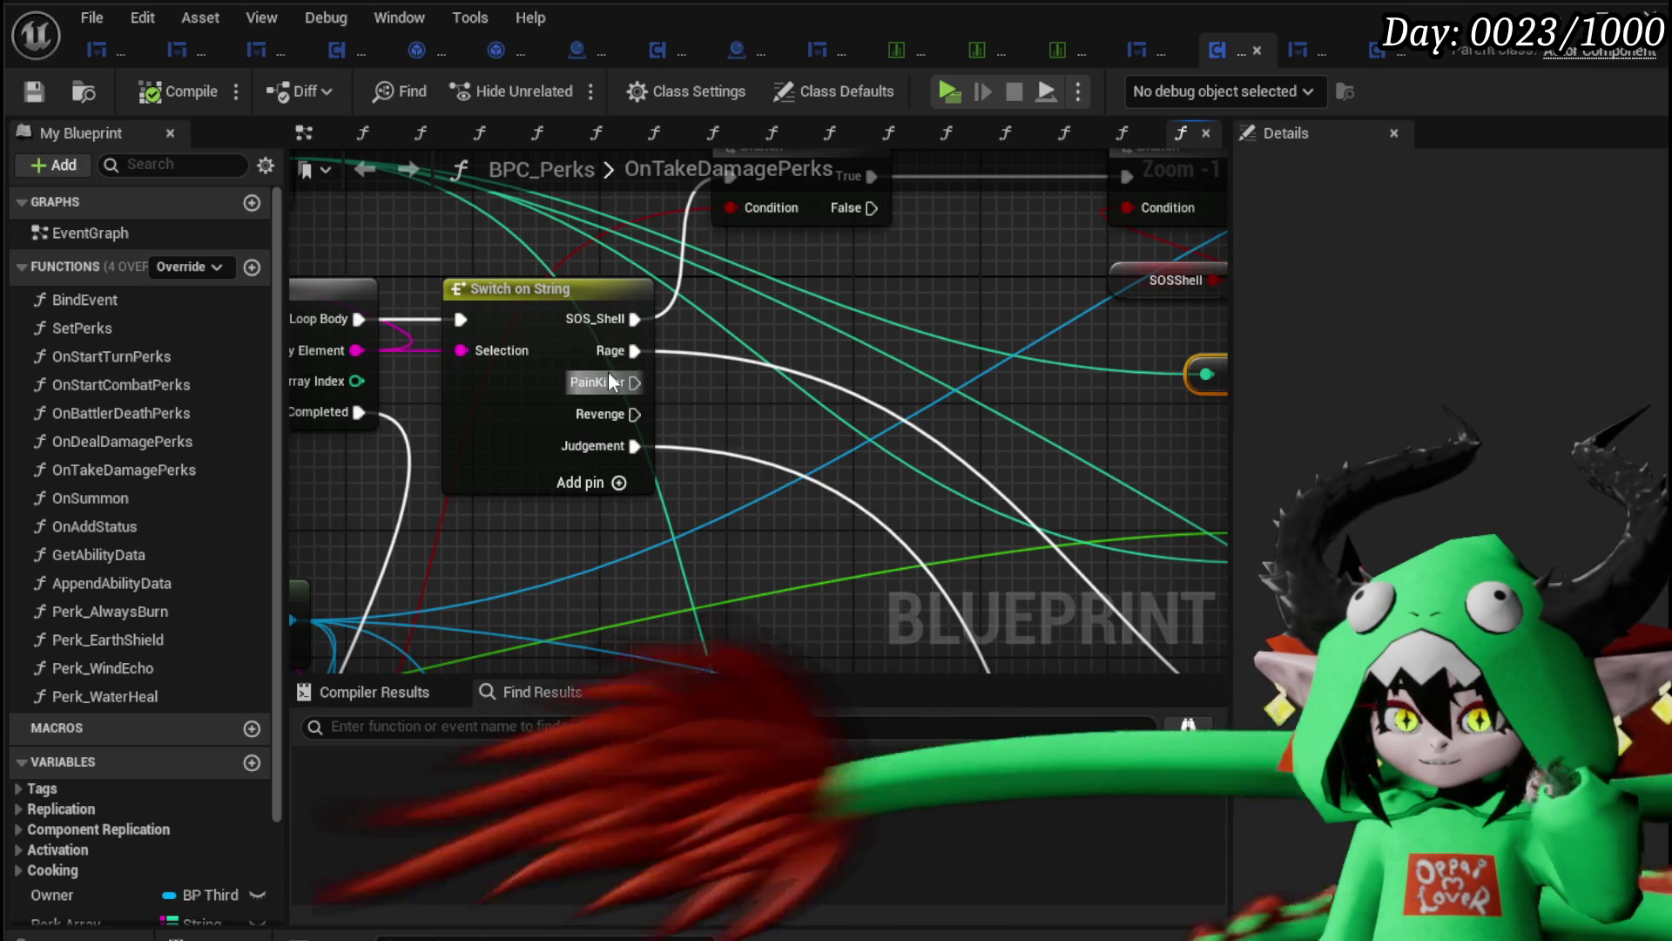
Step: Switch to DT_ItemInfo and select row 24 Gem&Build_Up in the Row Editor
drag(706, 424, 666, 429)
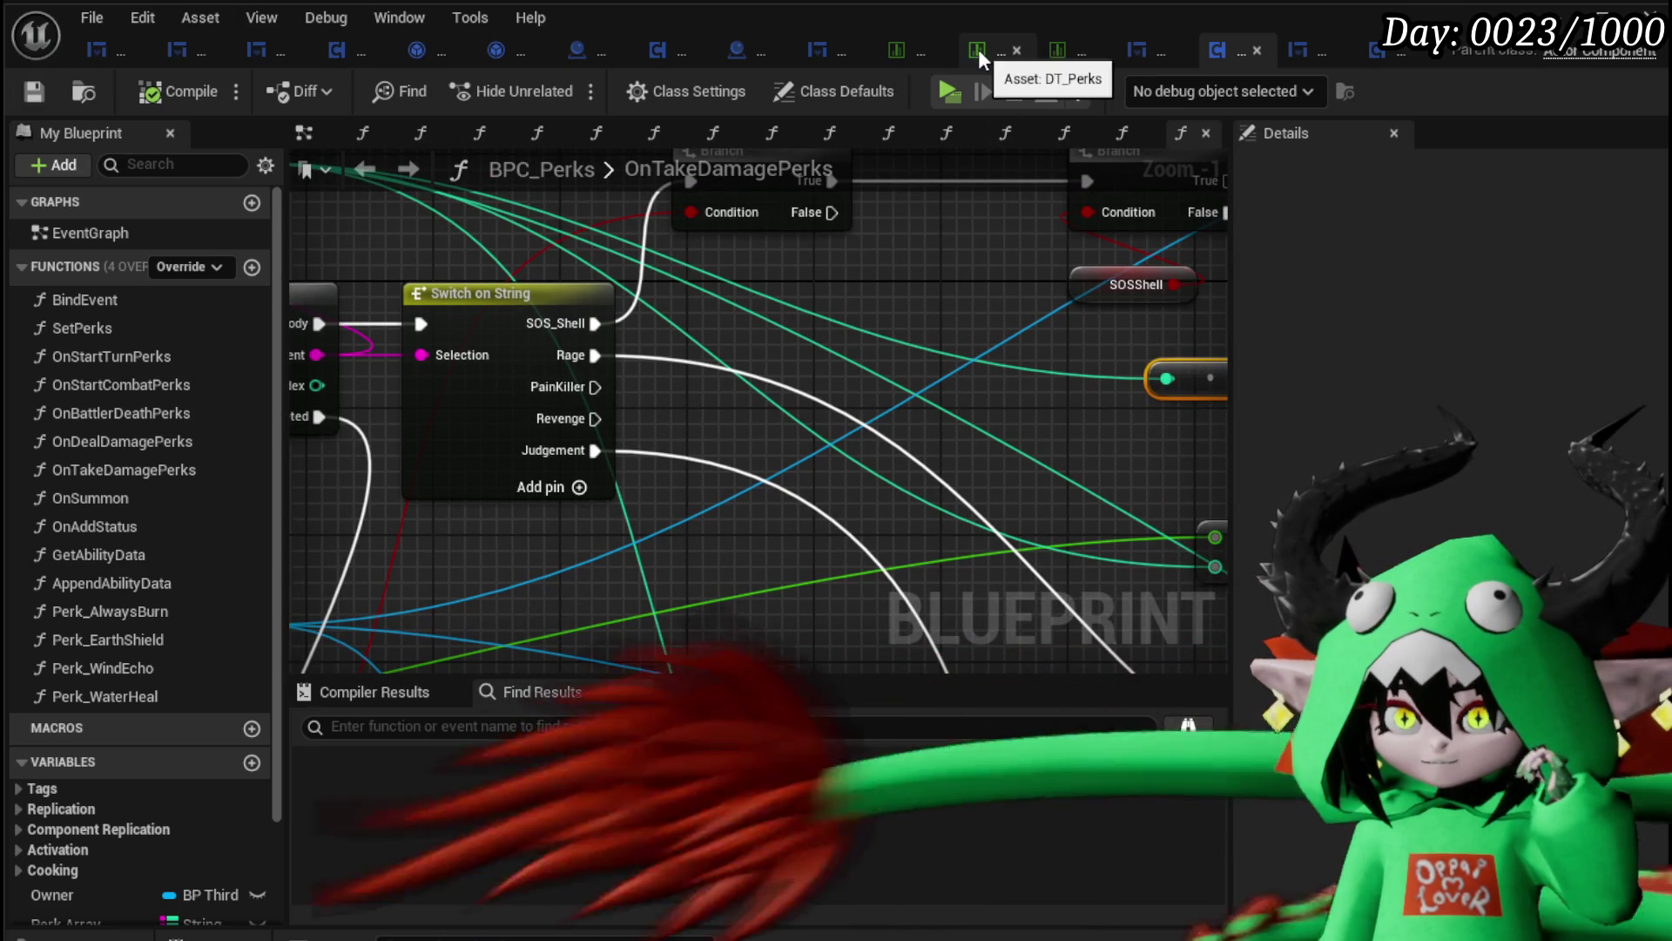
click(1060, 55)
click(169, 339)
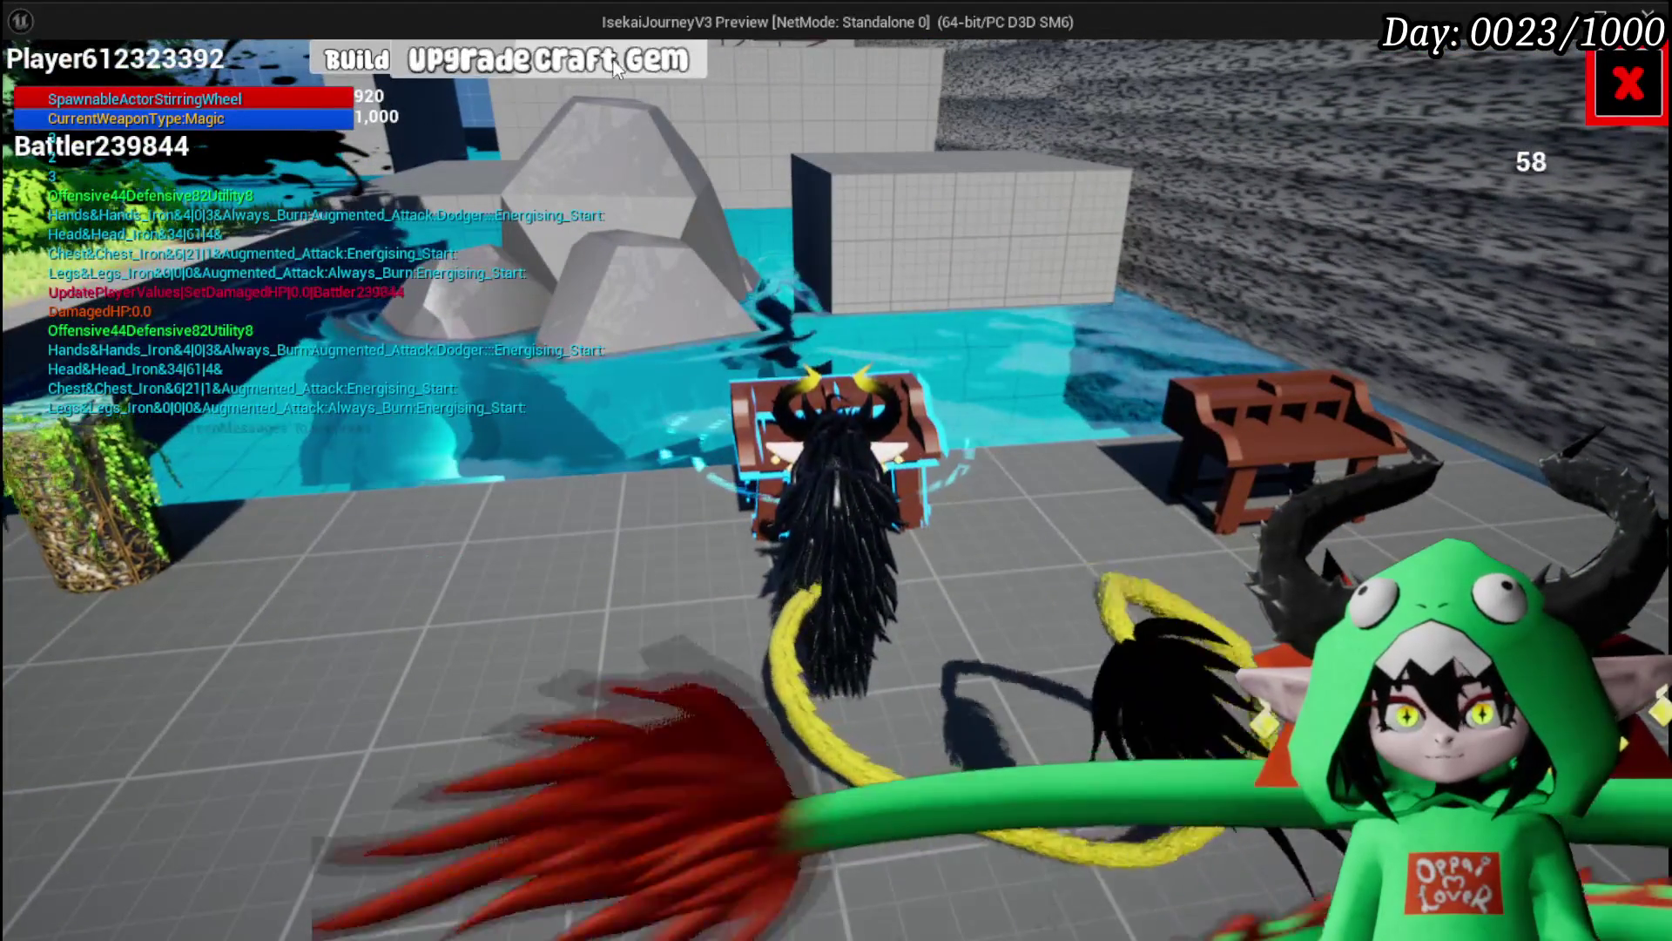
Step: Craft a Build Up gem for 100 essence
key(e)
click(306, 174)
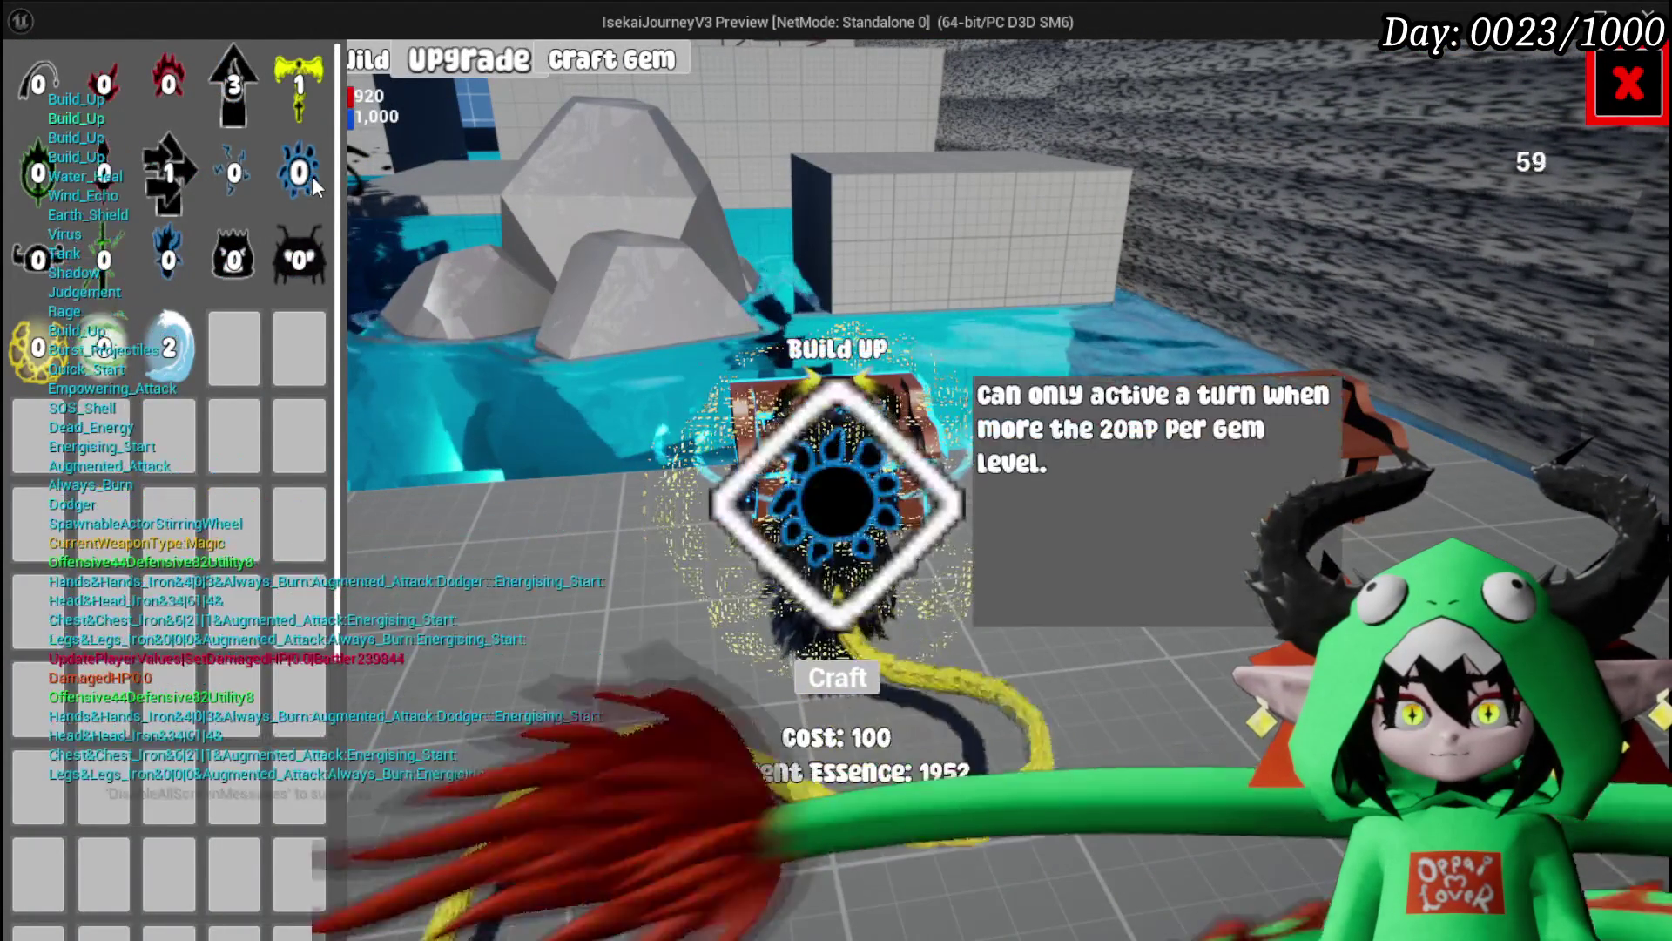
click(826, 679)
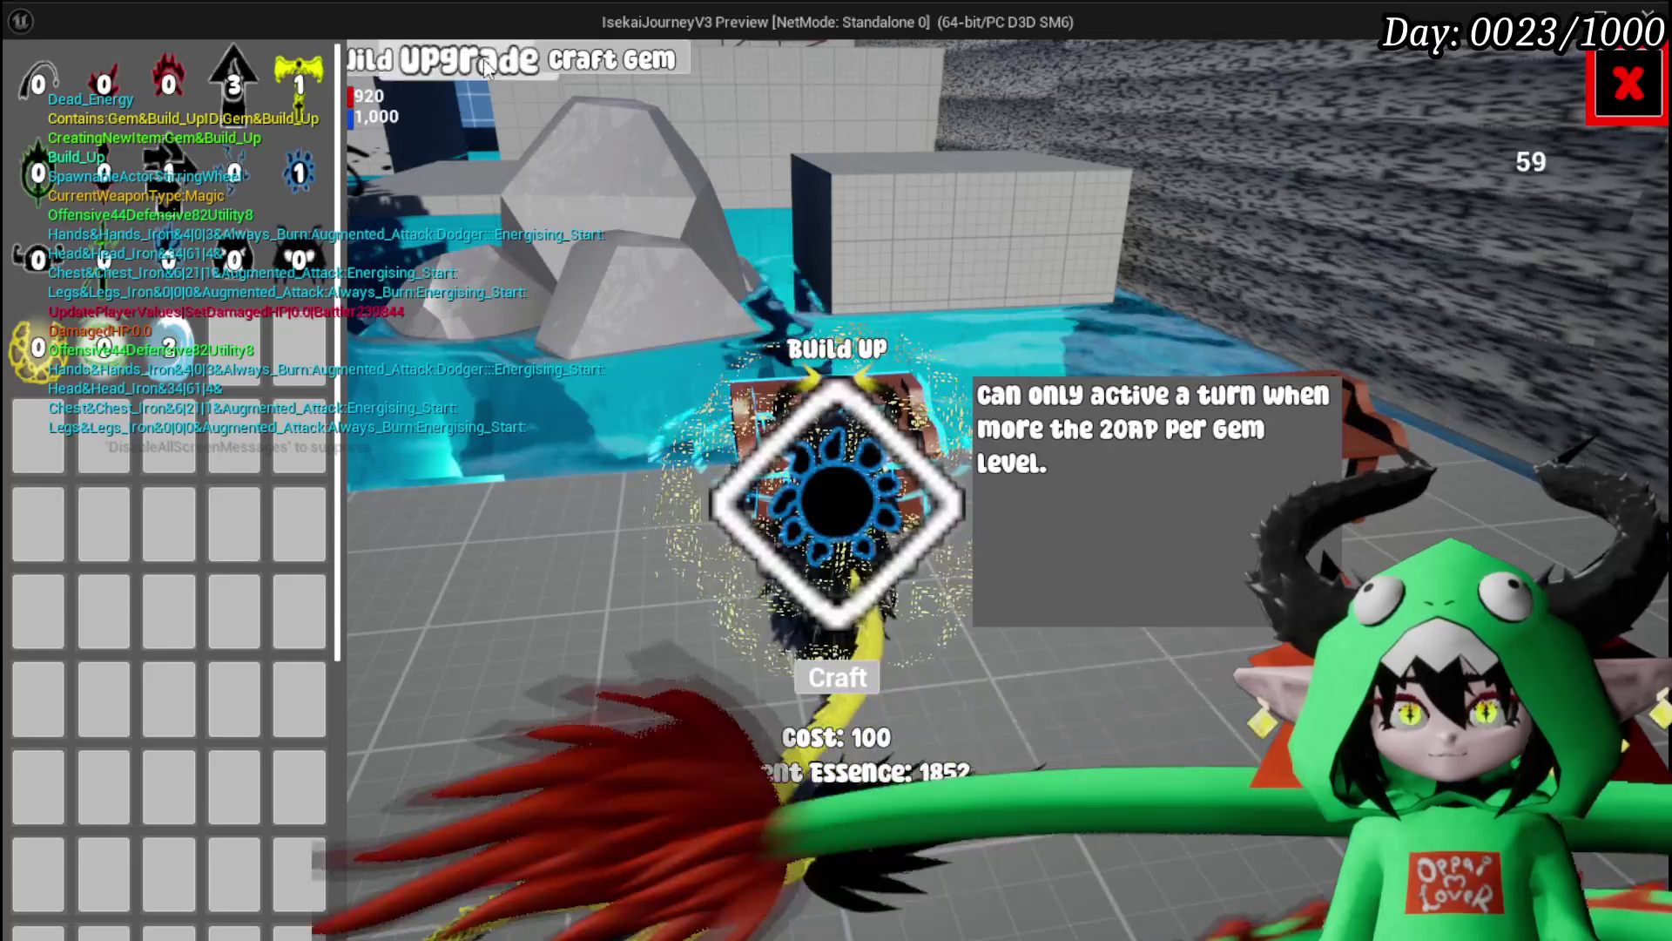
Step: Socket the Build Up gem into Iron_Legs' middle slot
click(440, 68)
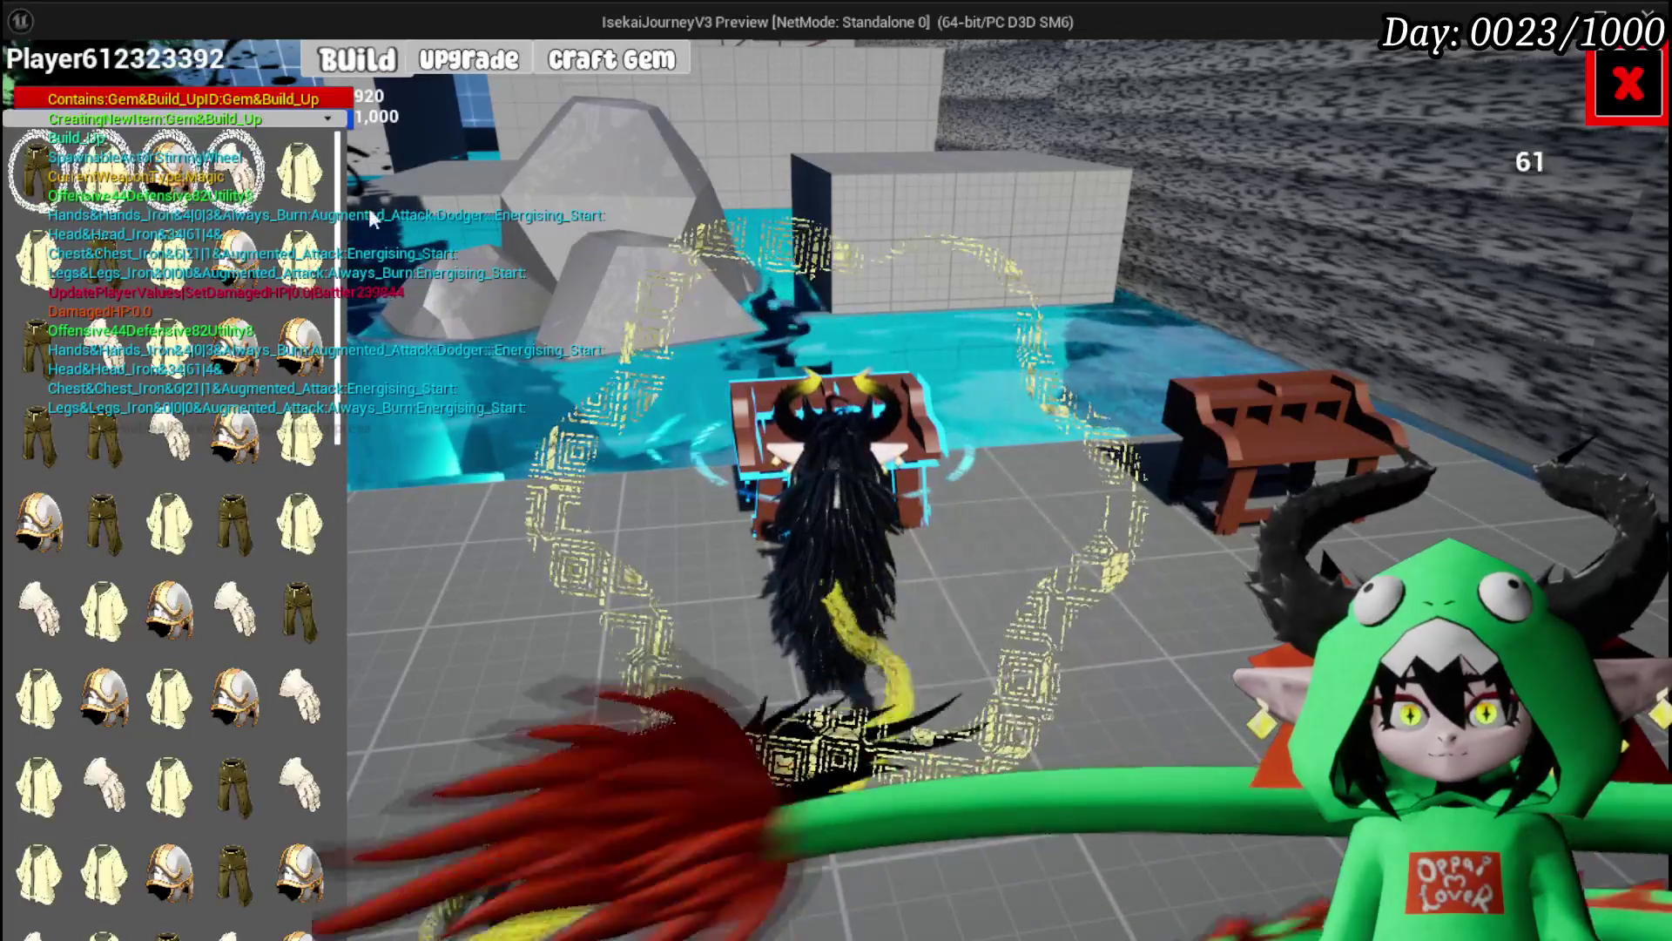
mouse_move(252, 174)
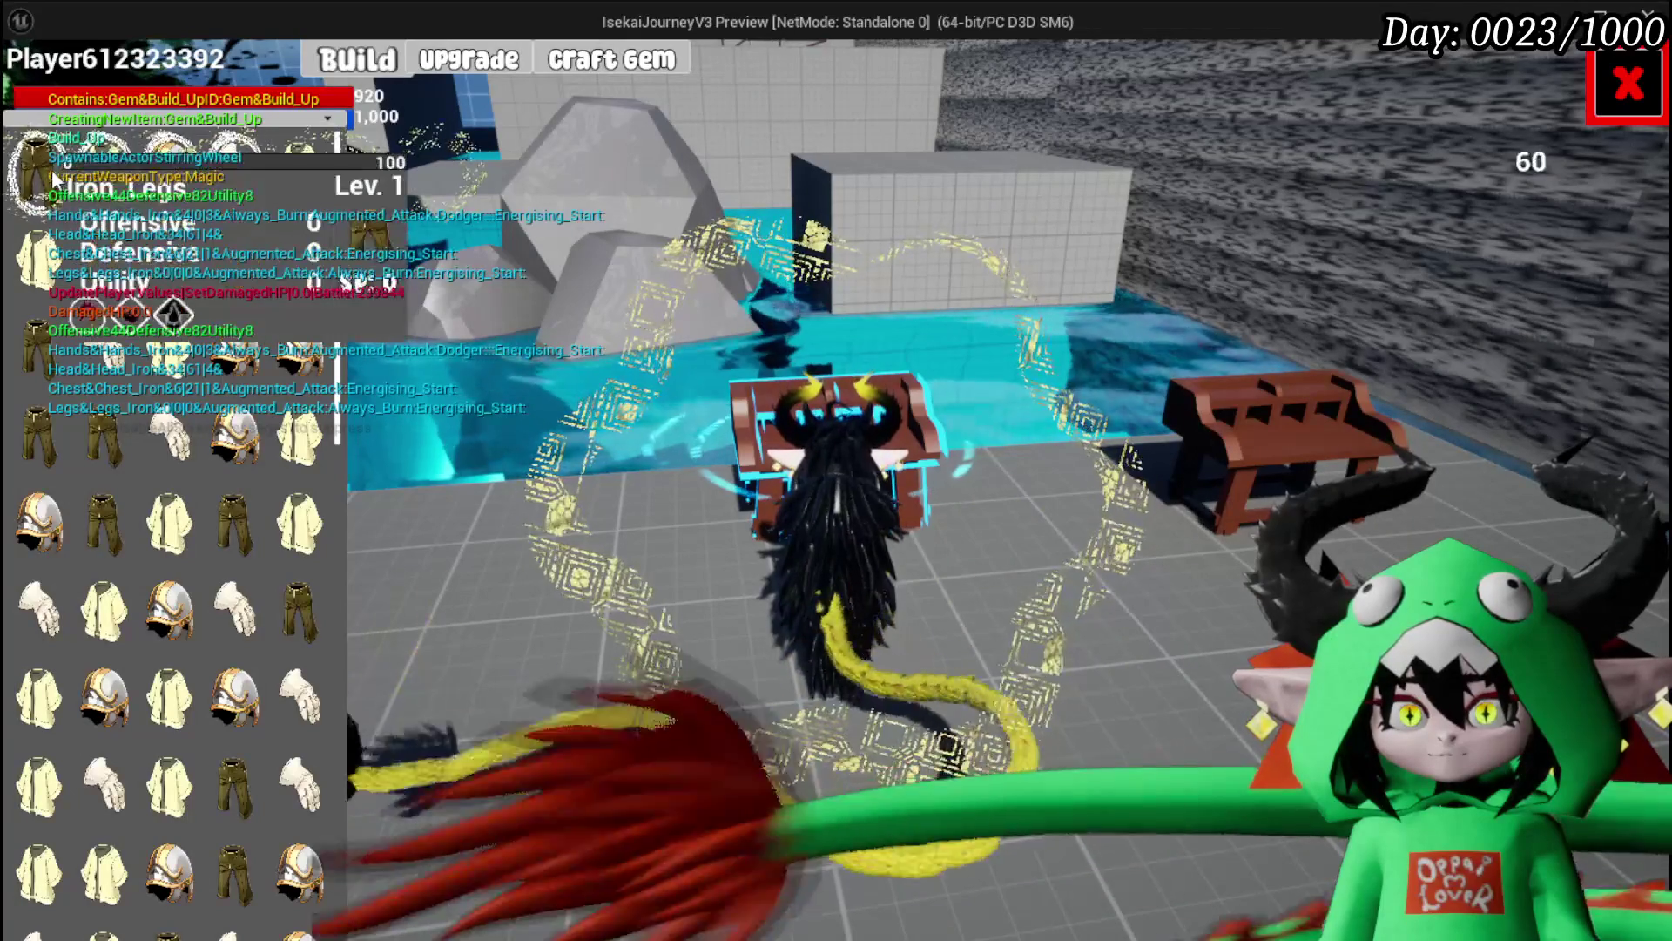
click(45, 167)
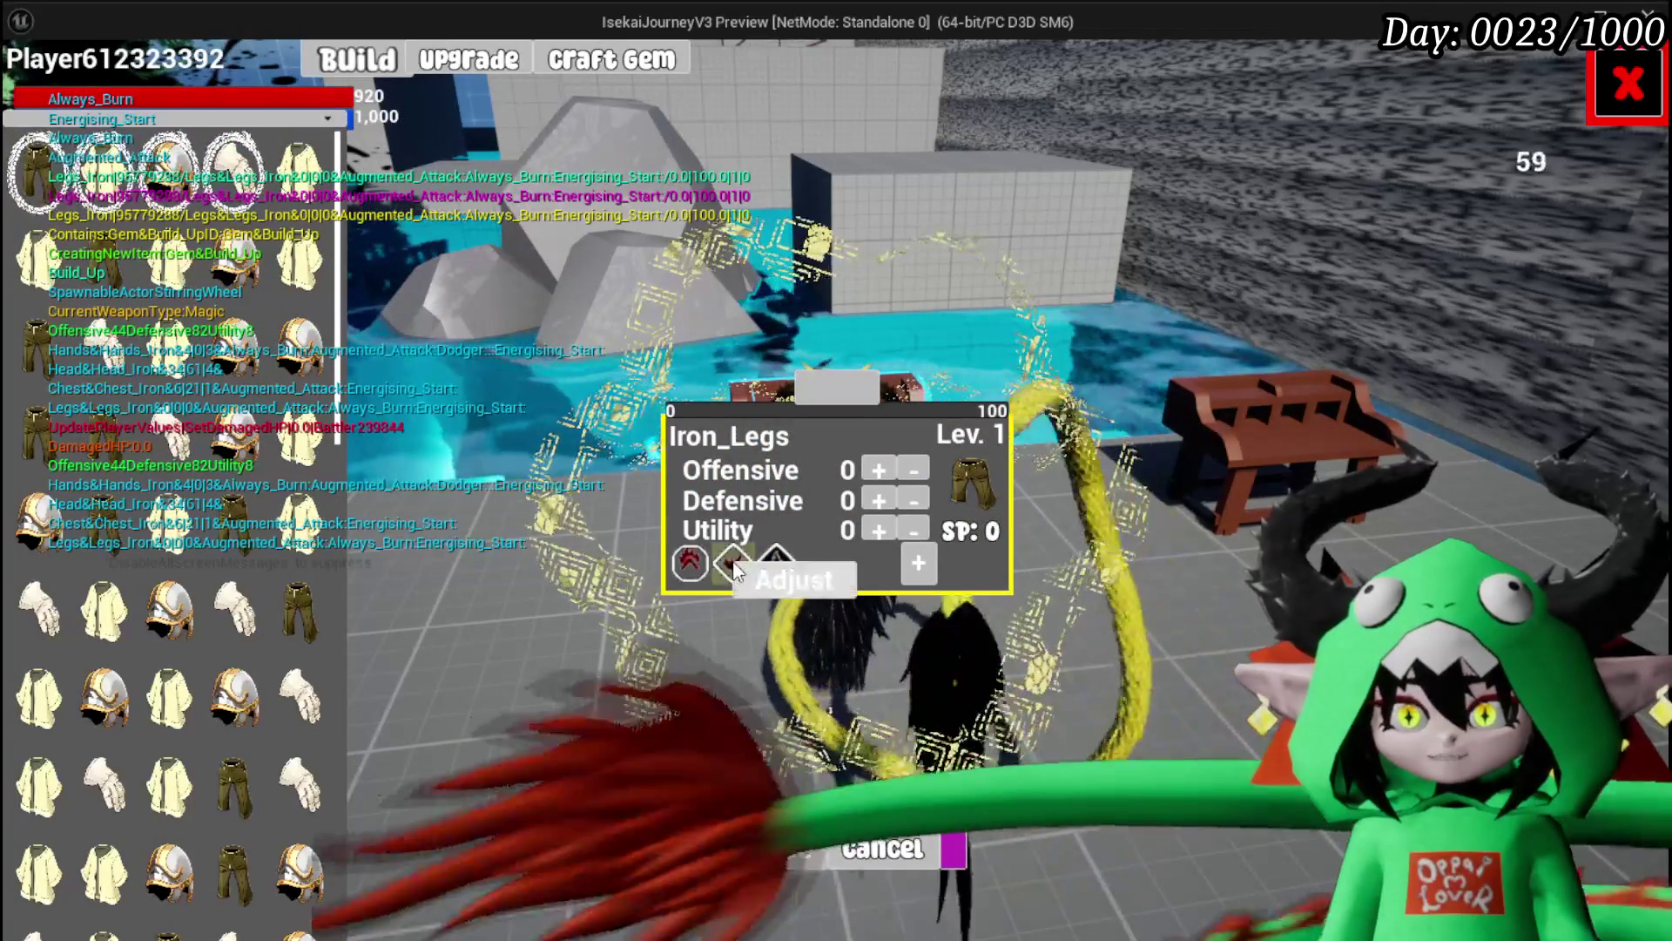
click(732, 564)
click(1545, 179)
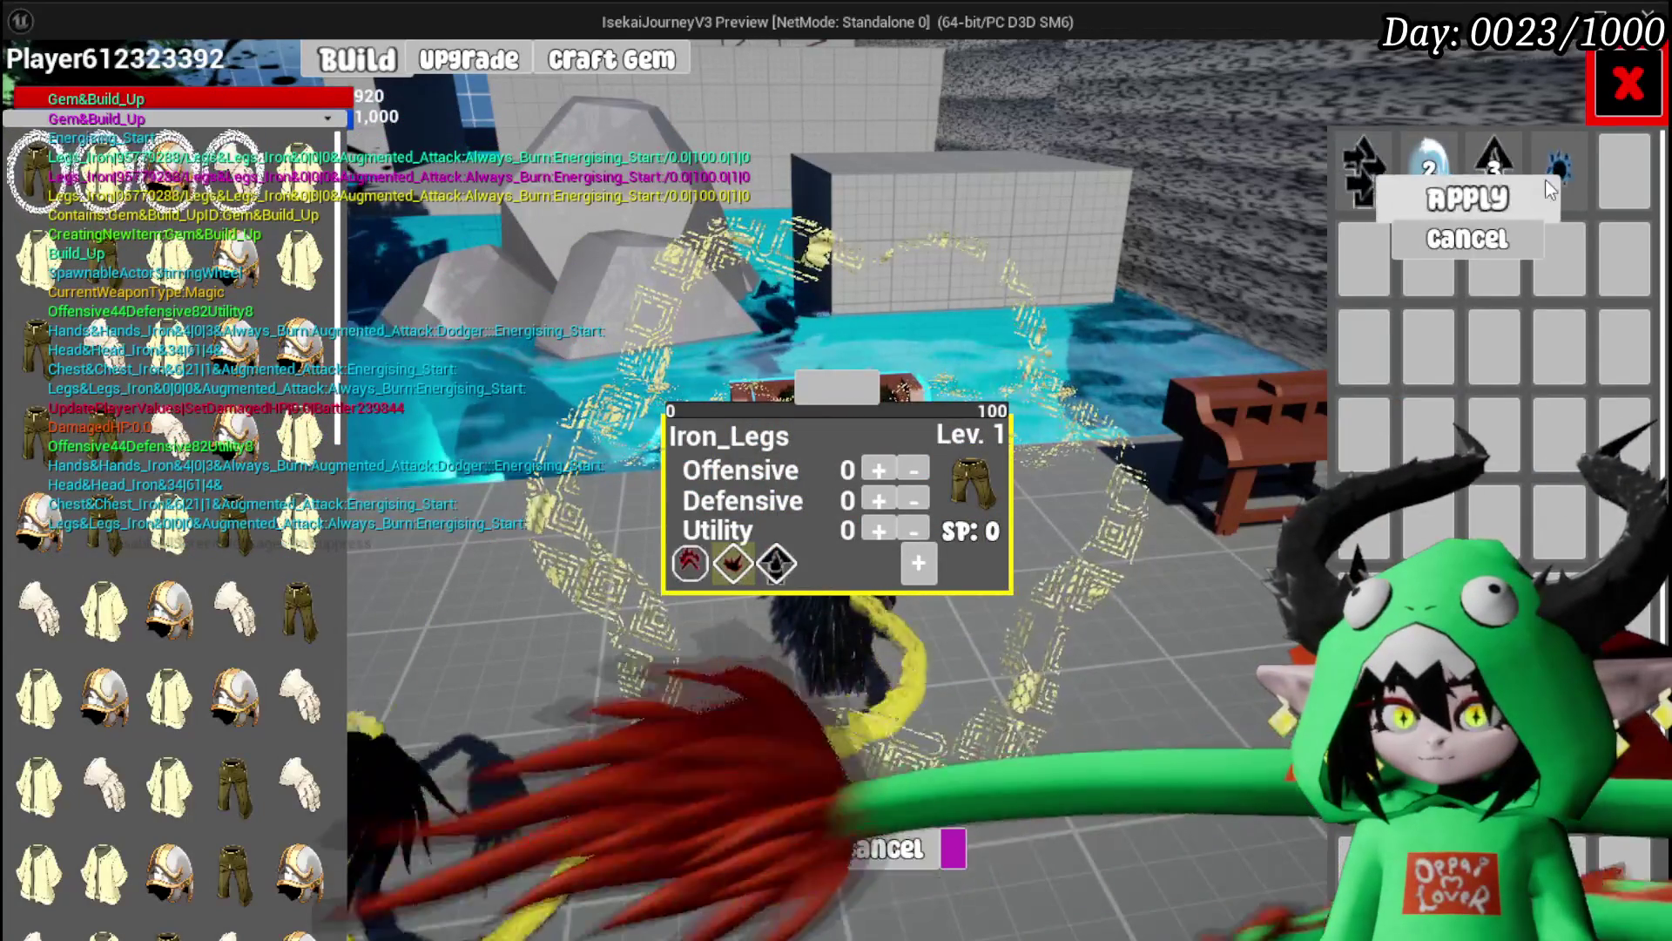
click(1365, 198)
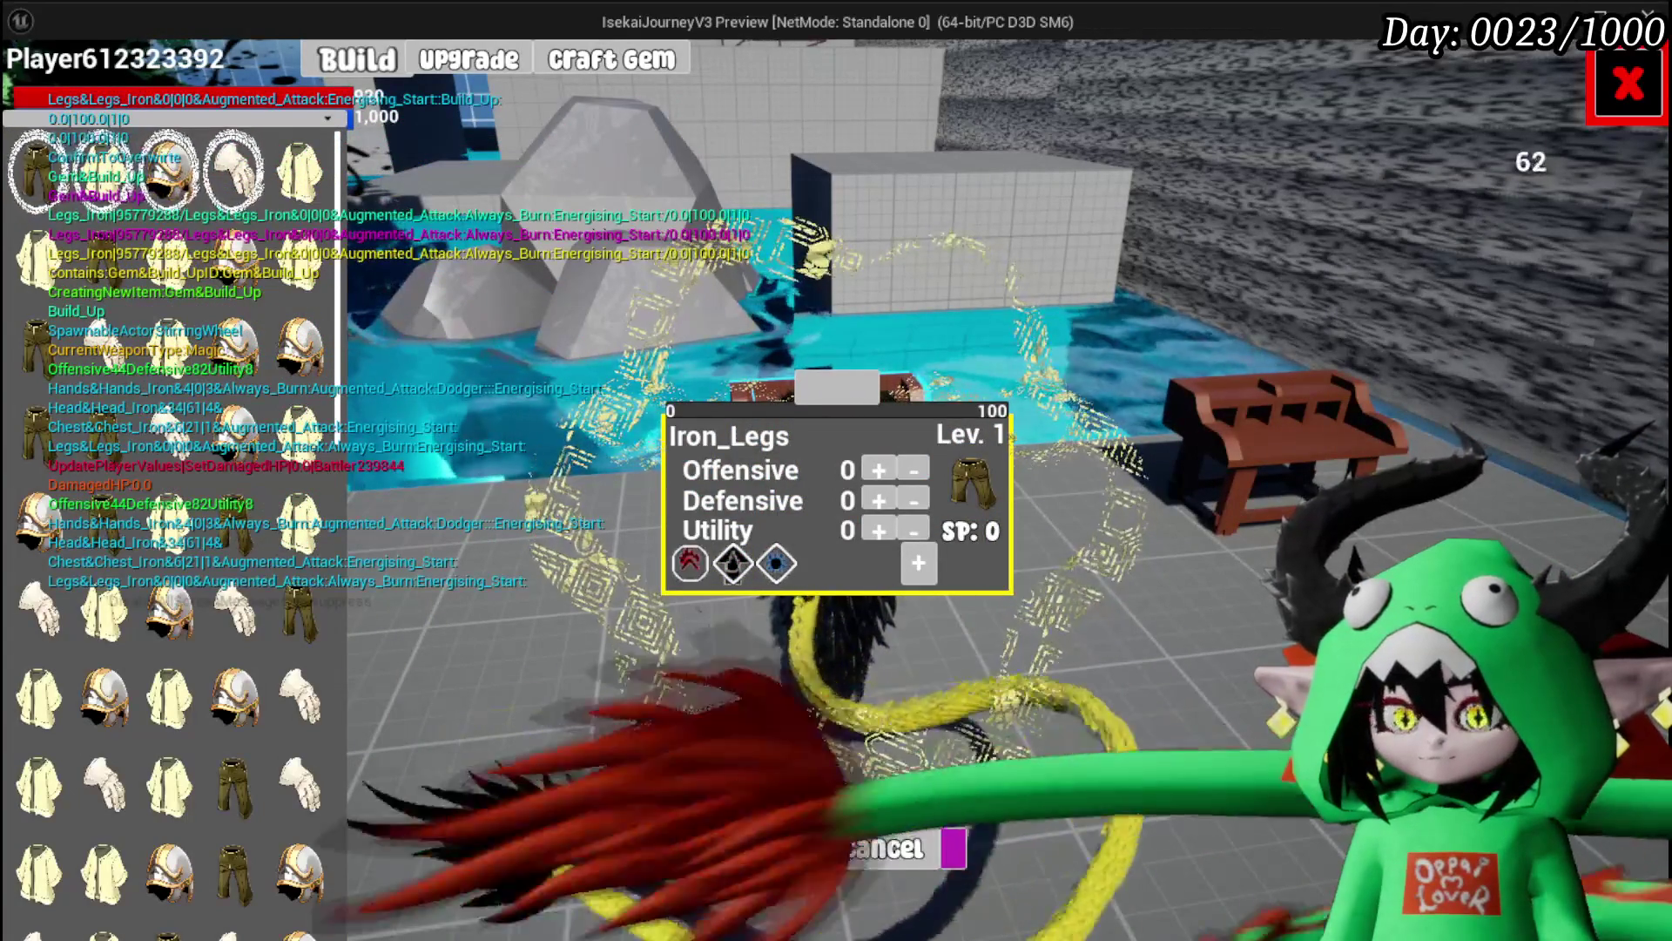
Step: Close the upgrade panel and attack the spiky enemy to start combat
click(1626, 84)
key(w)
click(836, 470)
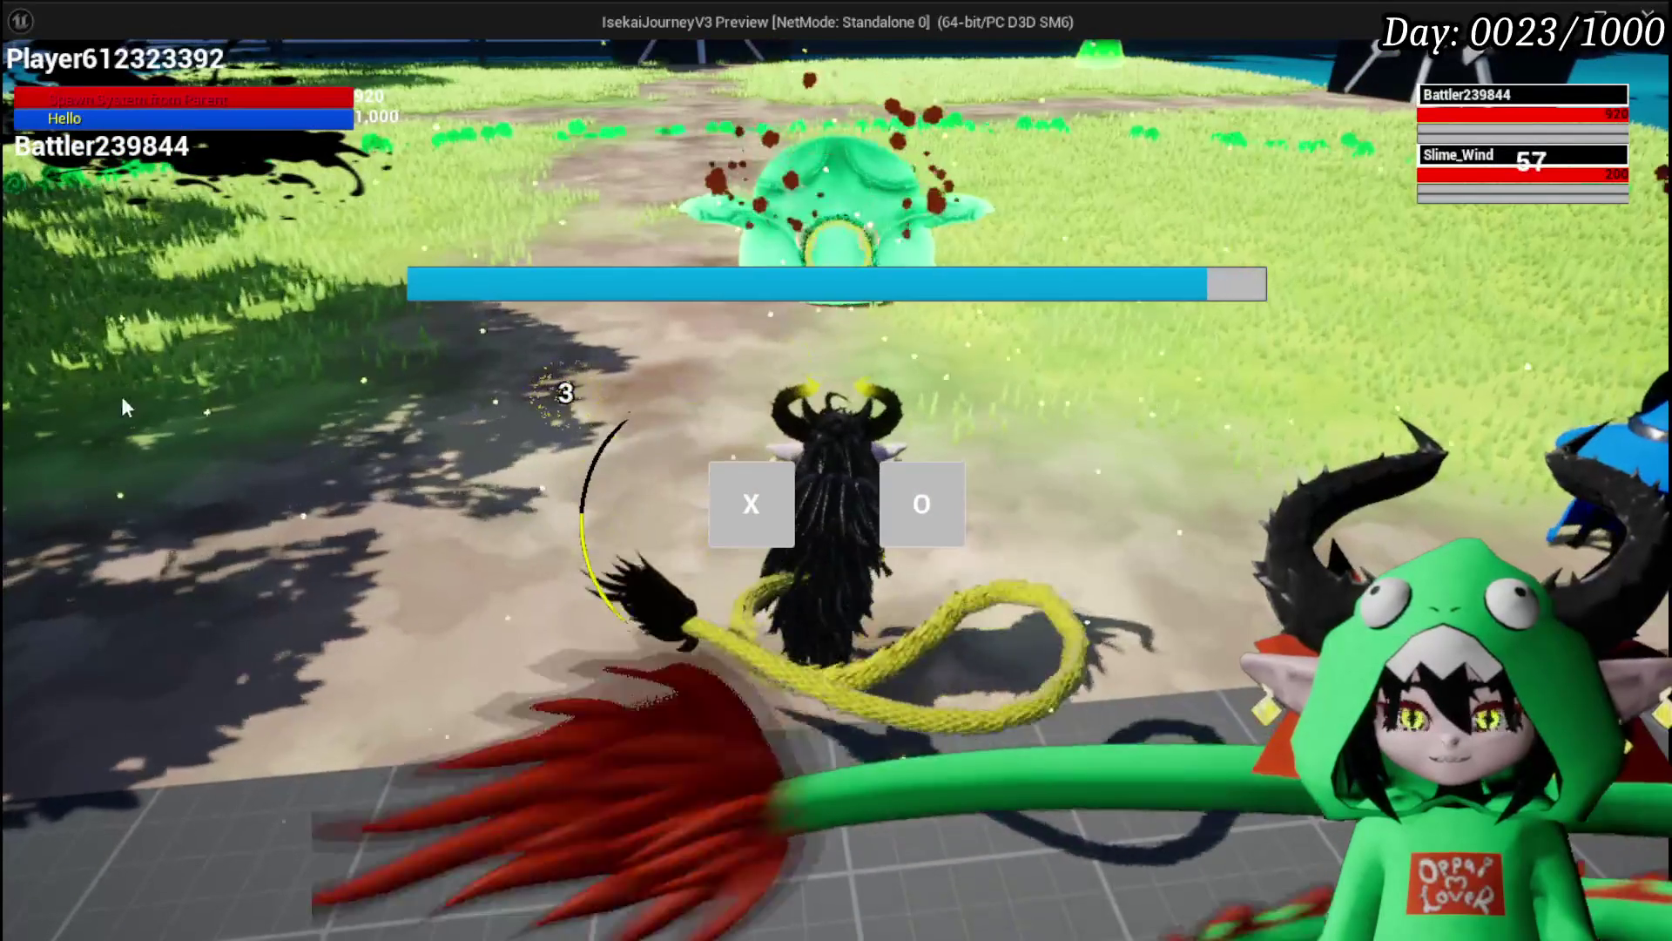
Step: Answer X to the combat prompt and focus the camera on the player's battler against Slime_Wind
key(x)
key(w)
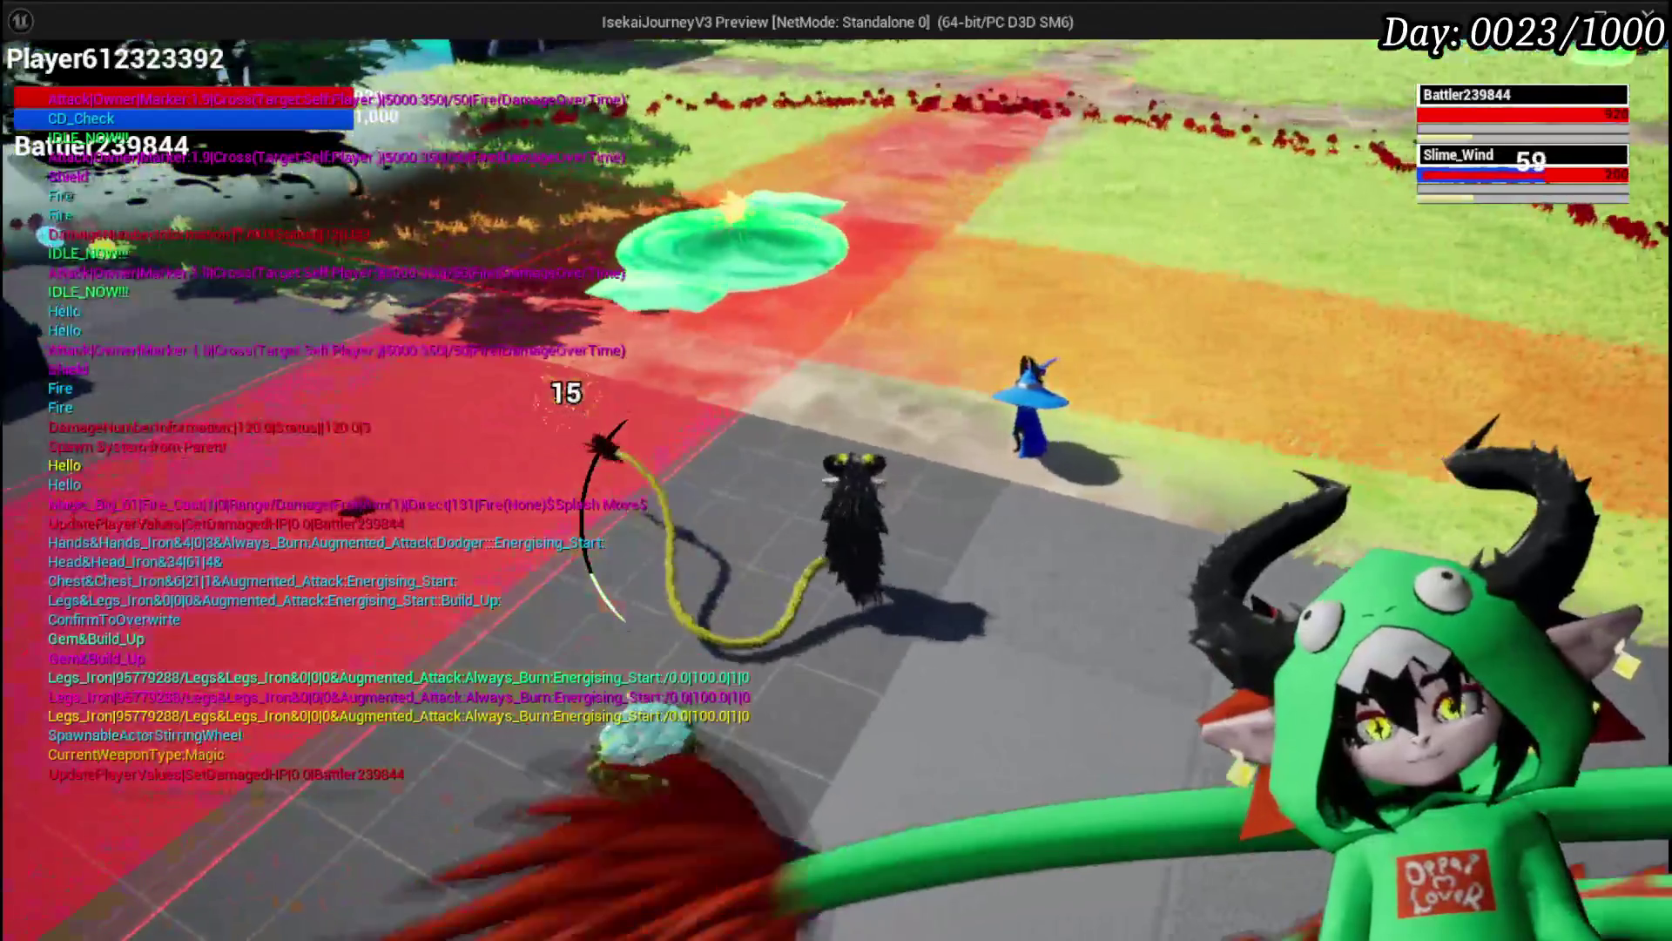
key(Escape)
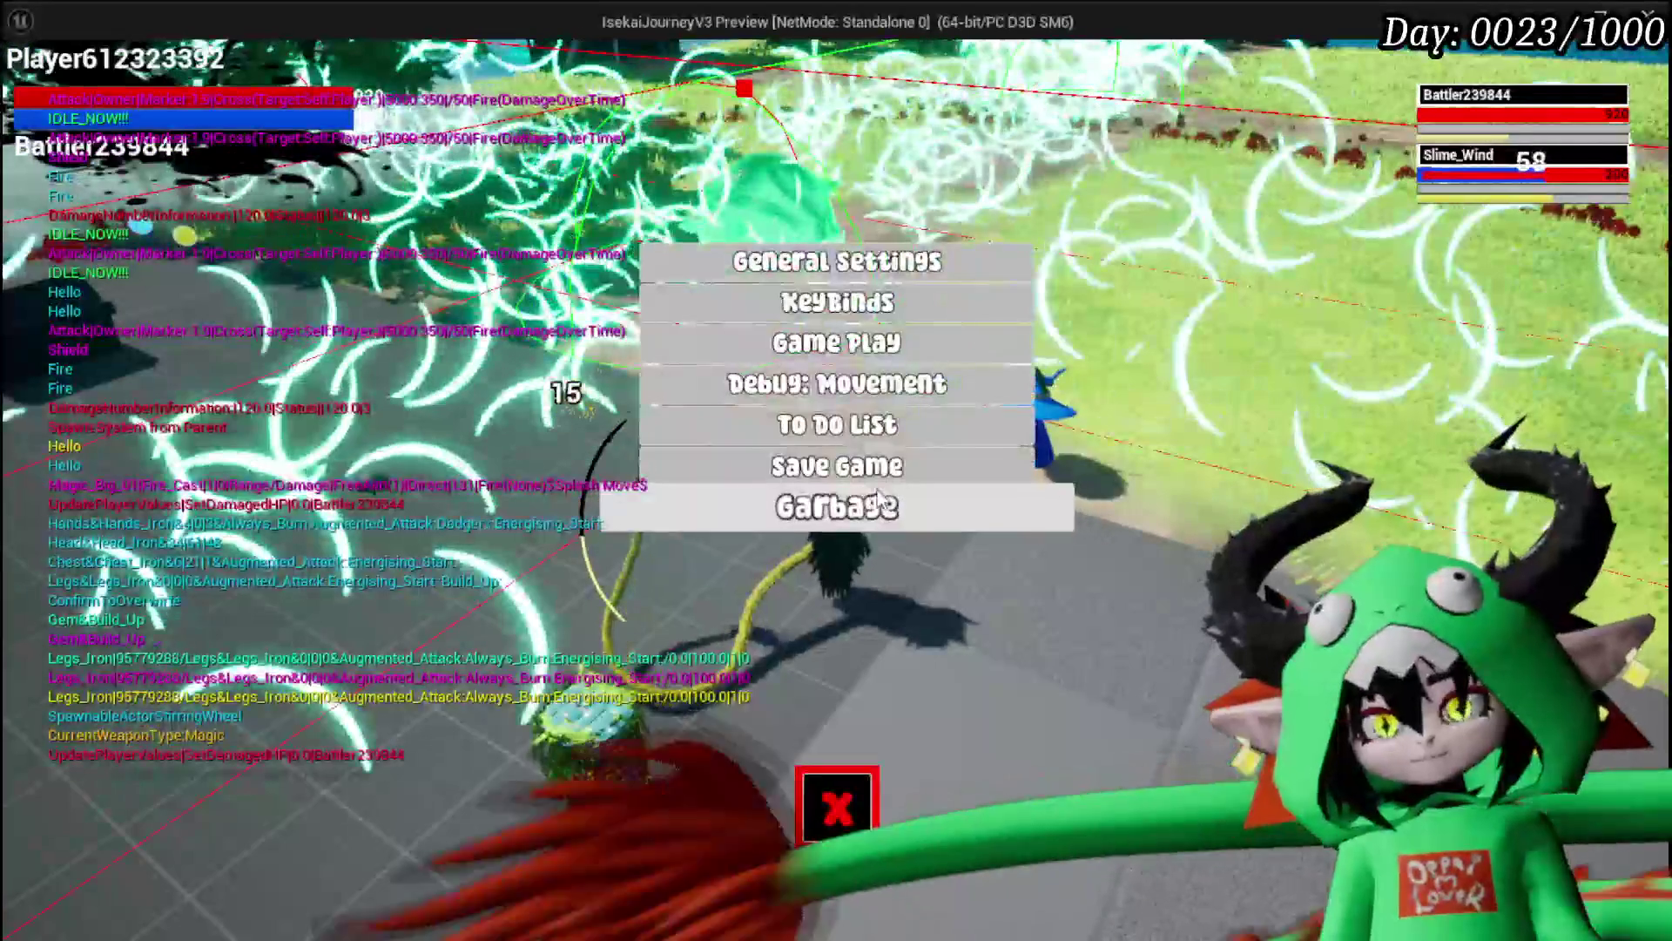
click(868, 811)
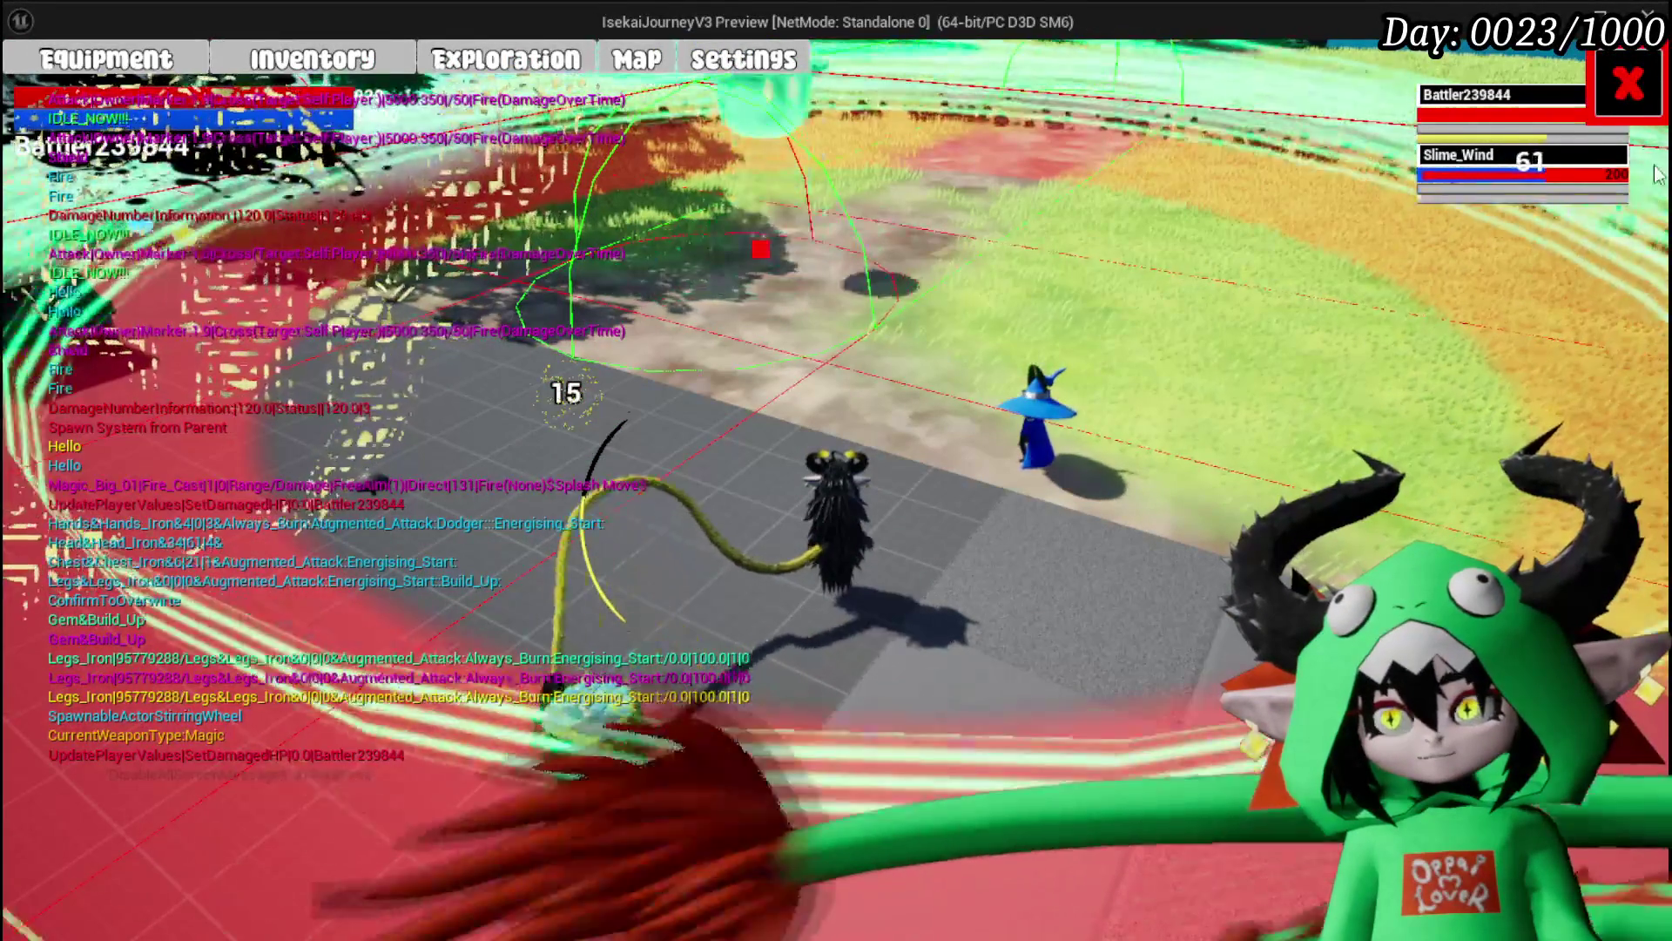
key(Escape)
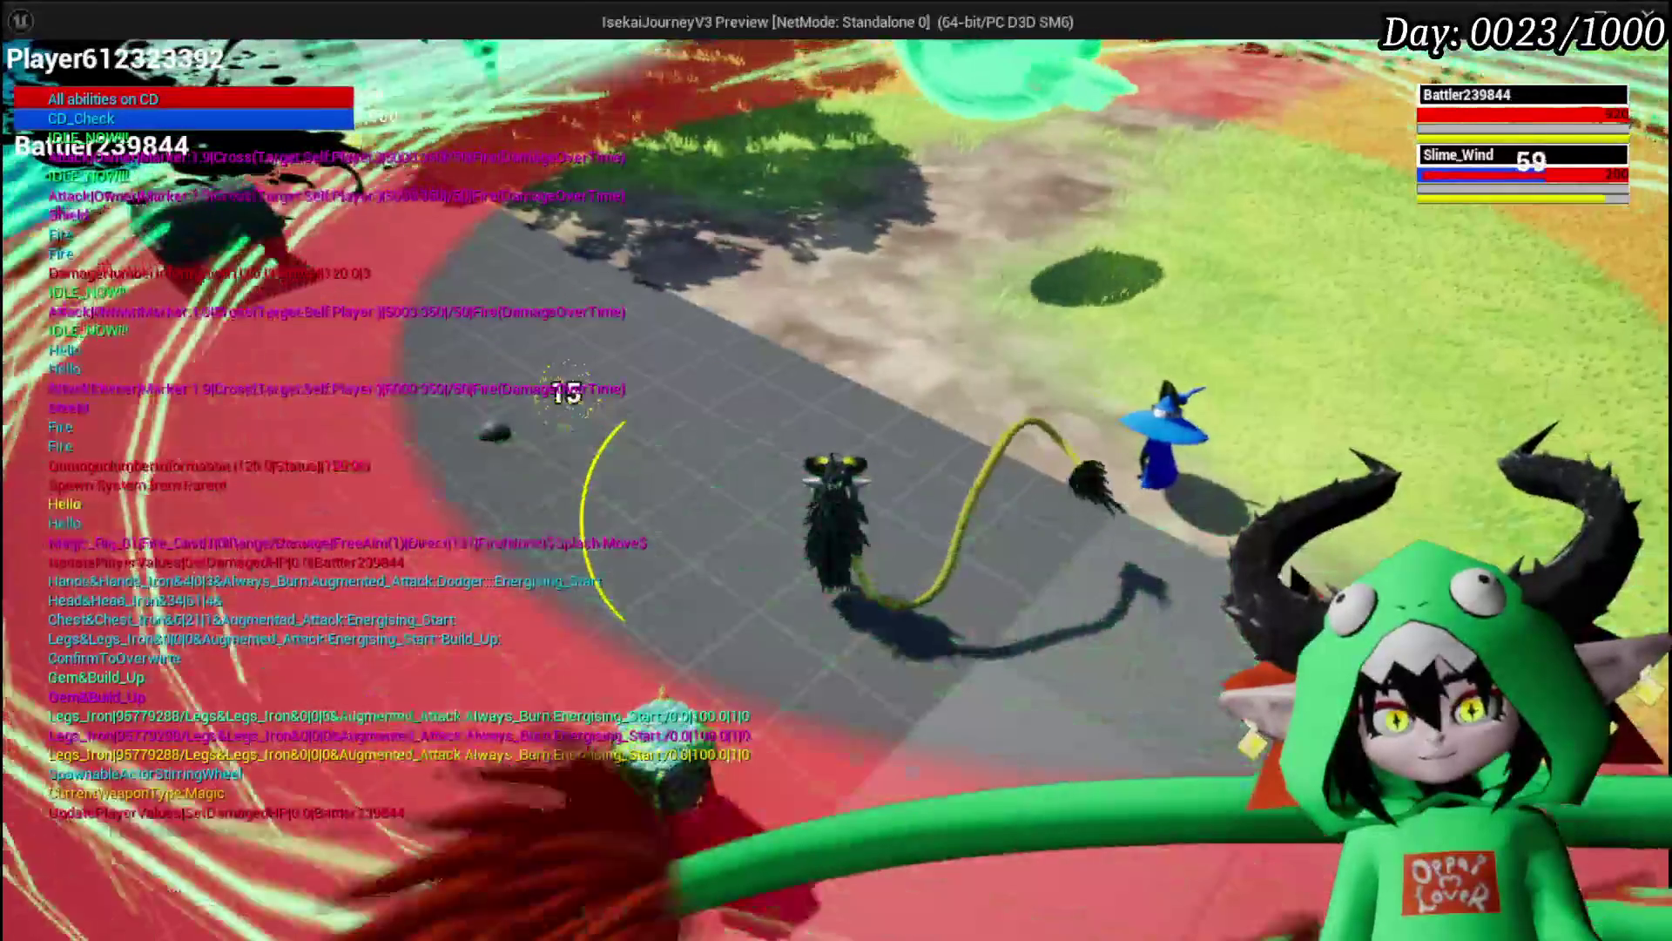
click(1573, 131)
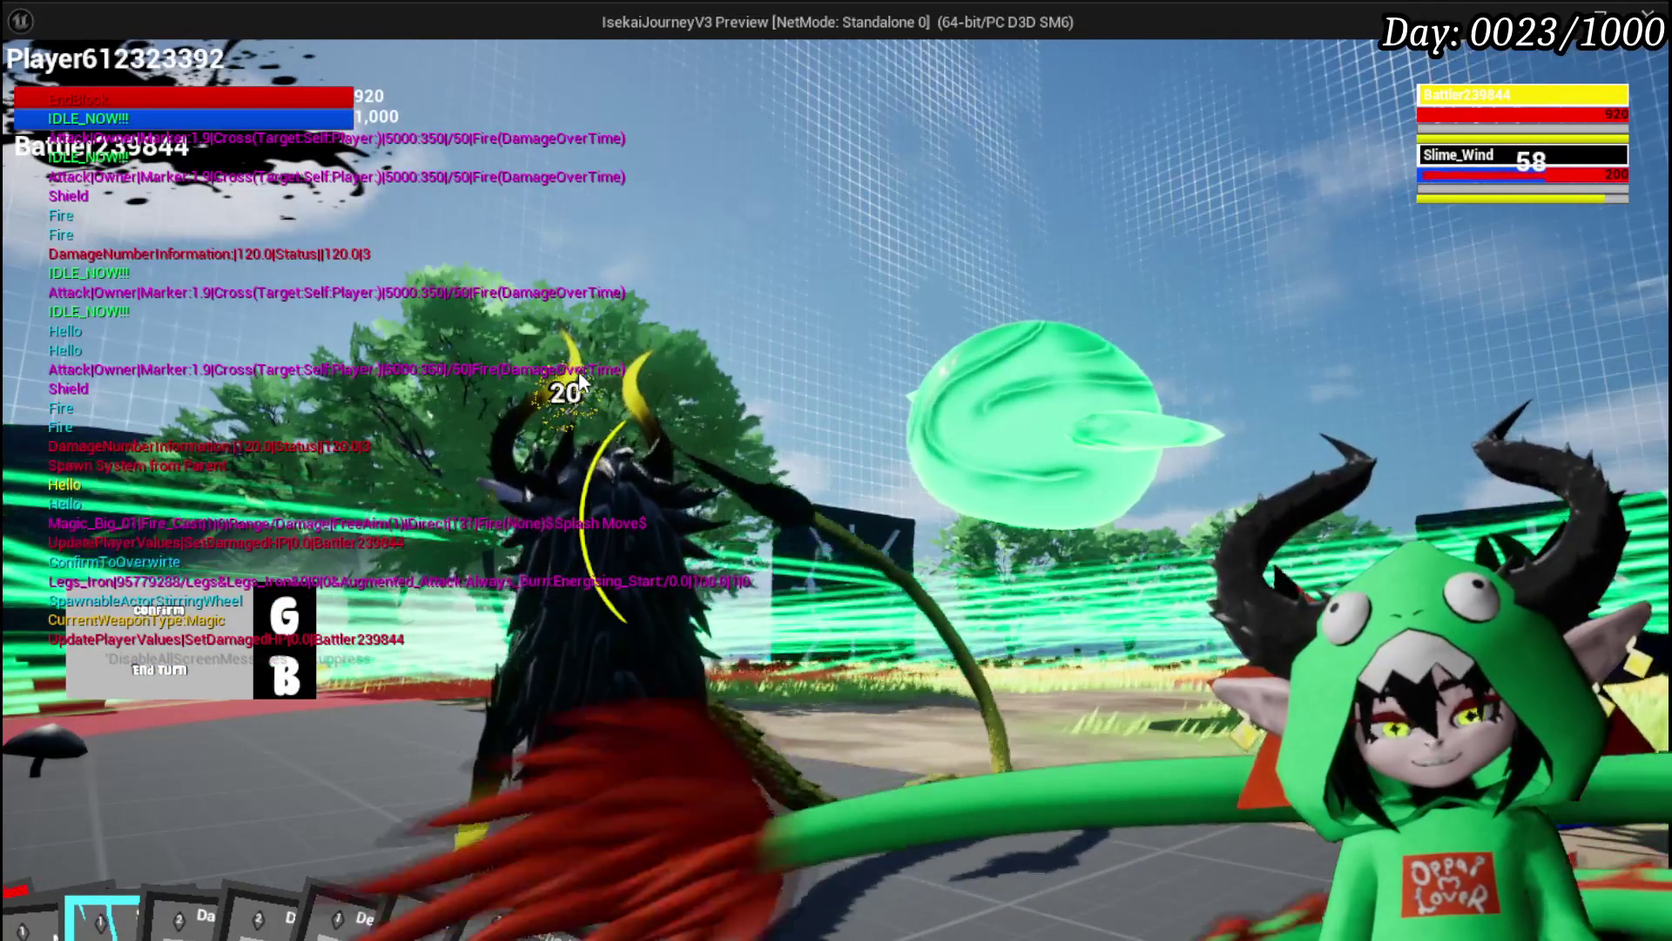
Step: Cast the Splash Move fire card at Slime_Wind for 250 damage, then exit Play In Editor
key(b)
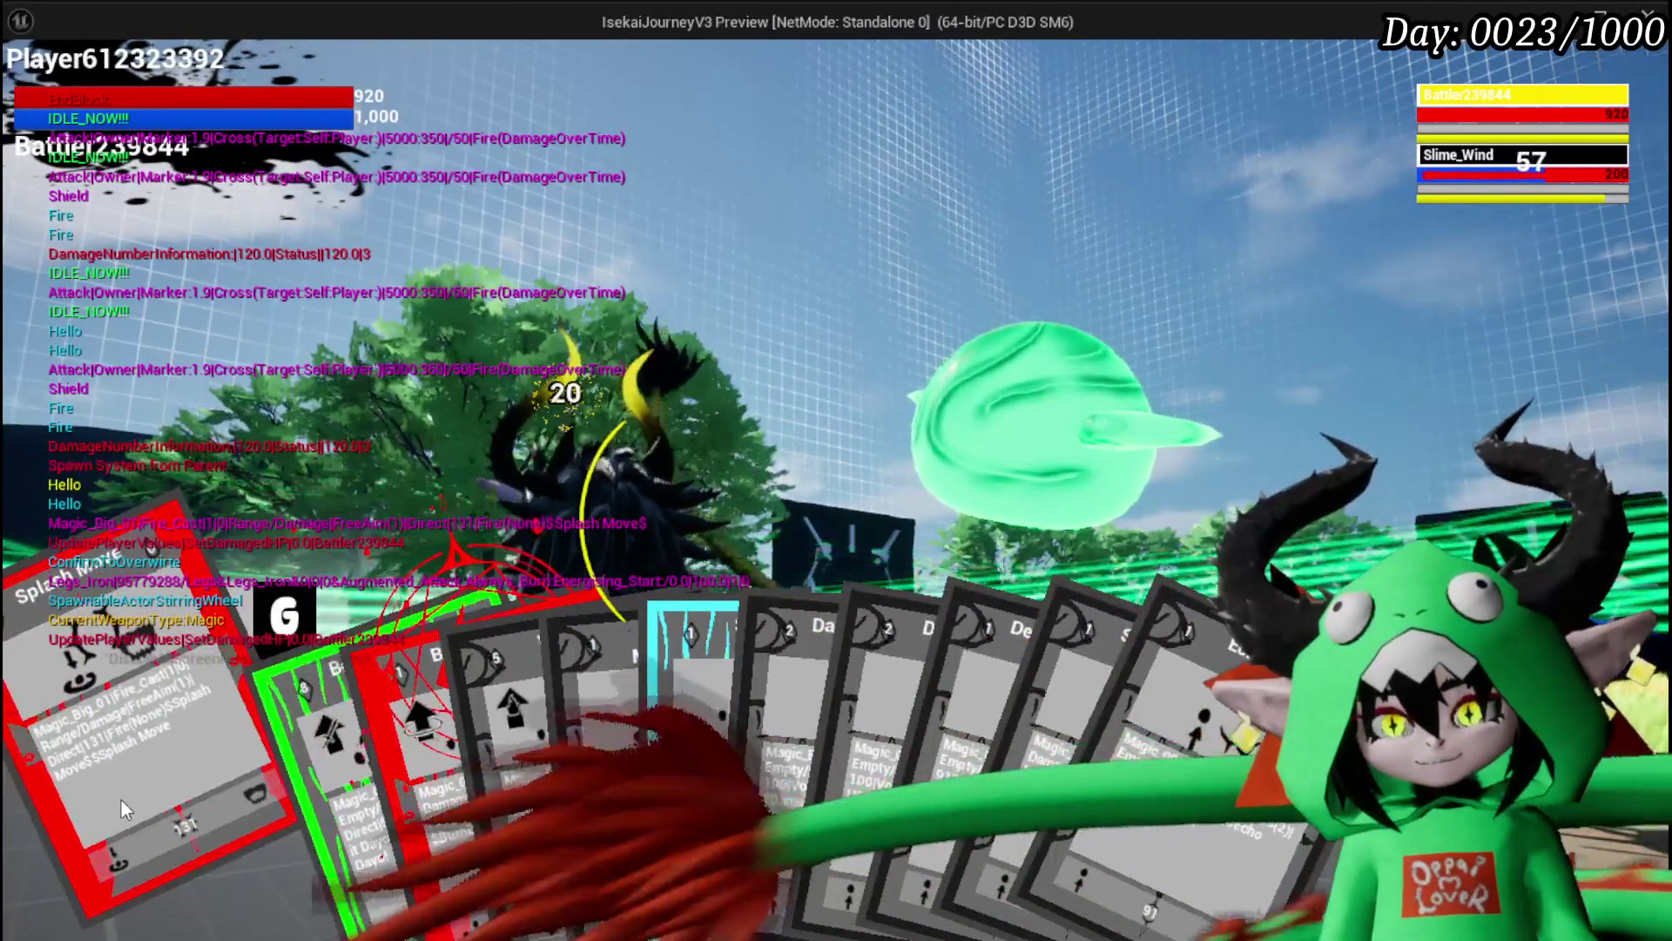
click(122, 799)
key(b)
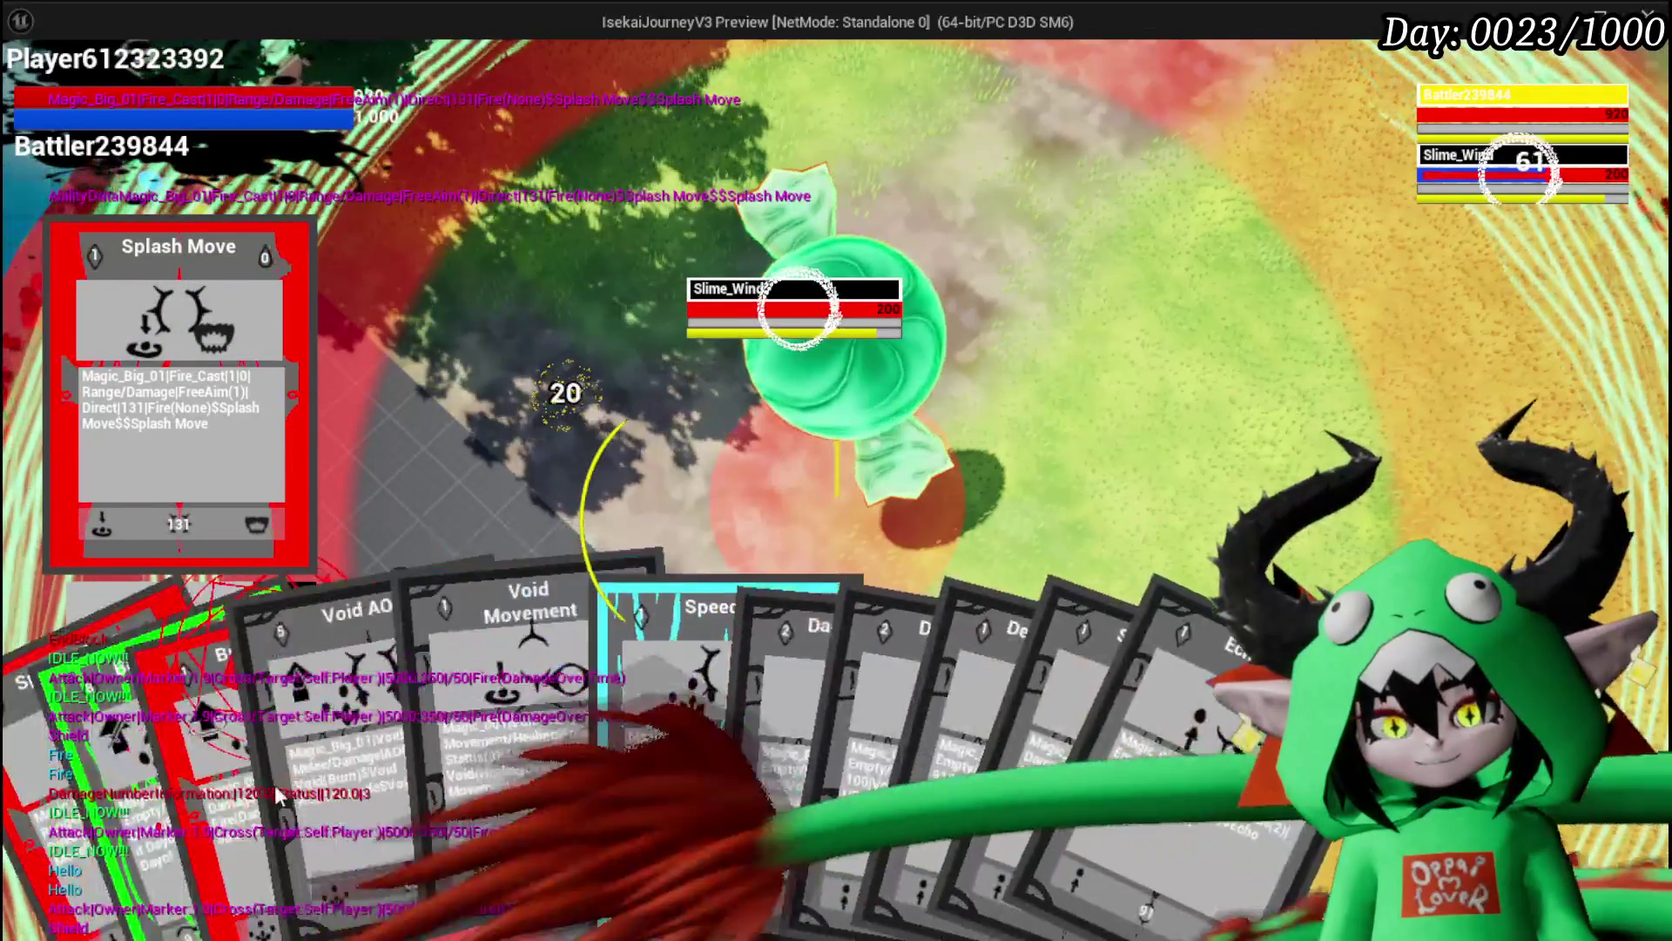
click(835, 592)
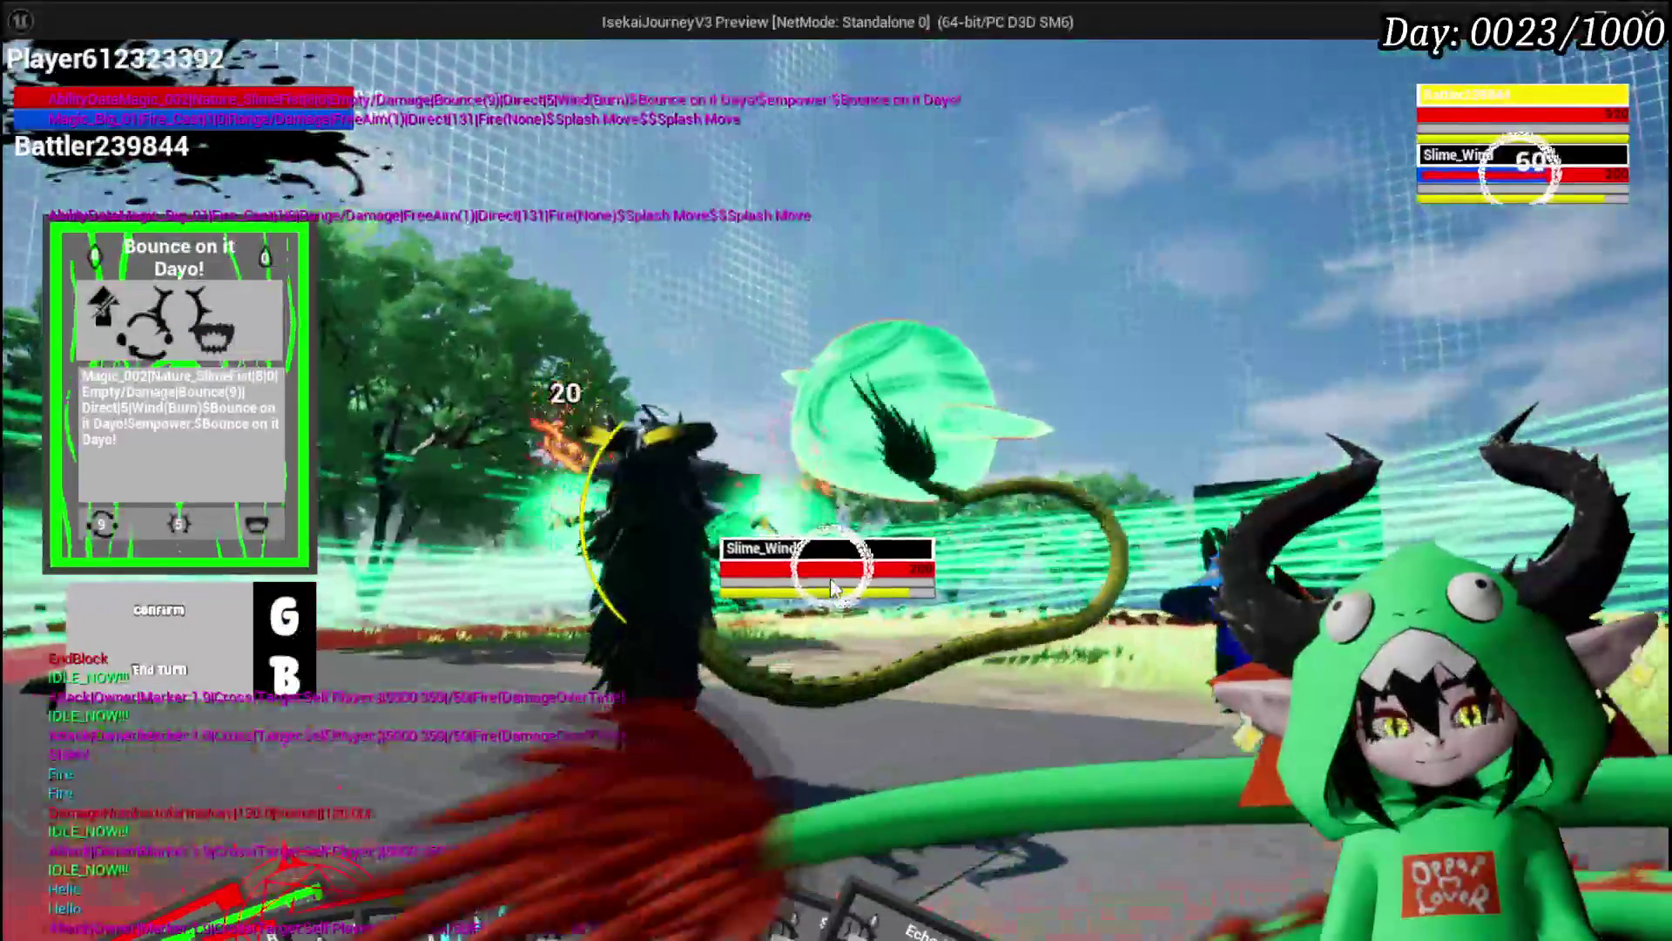
key(b)
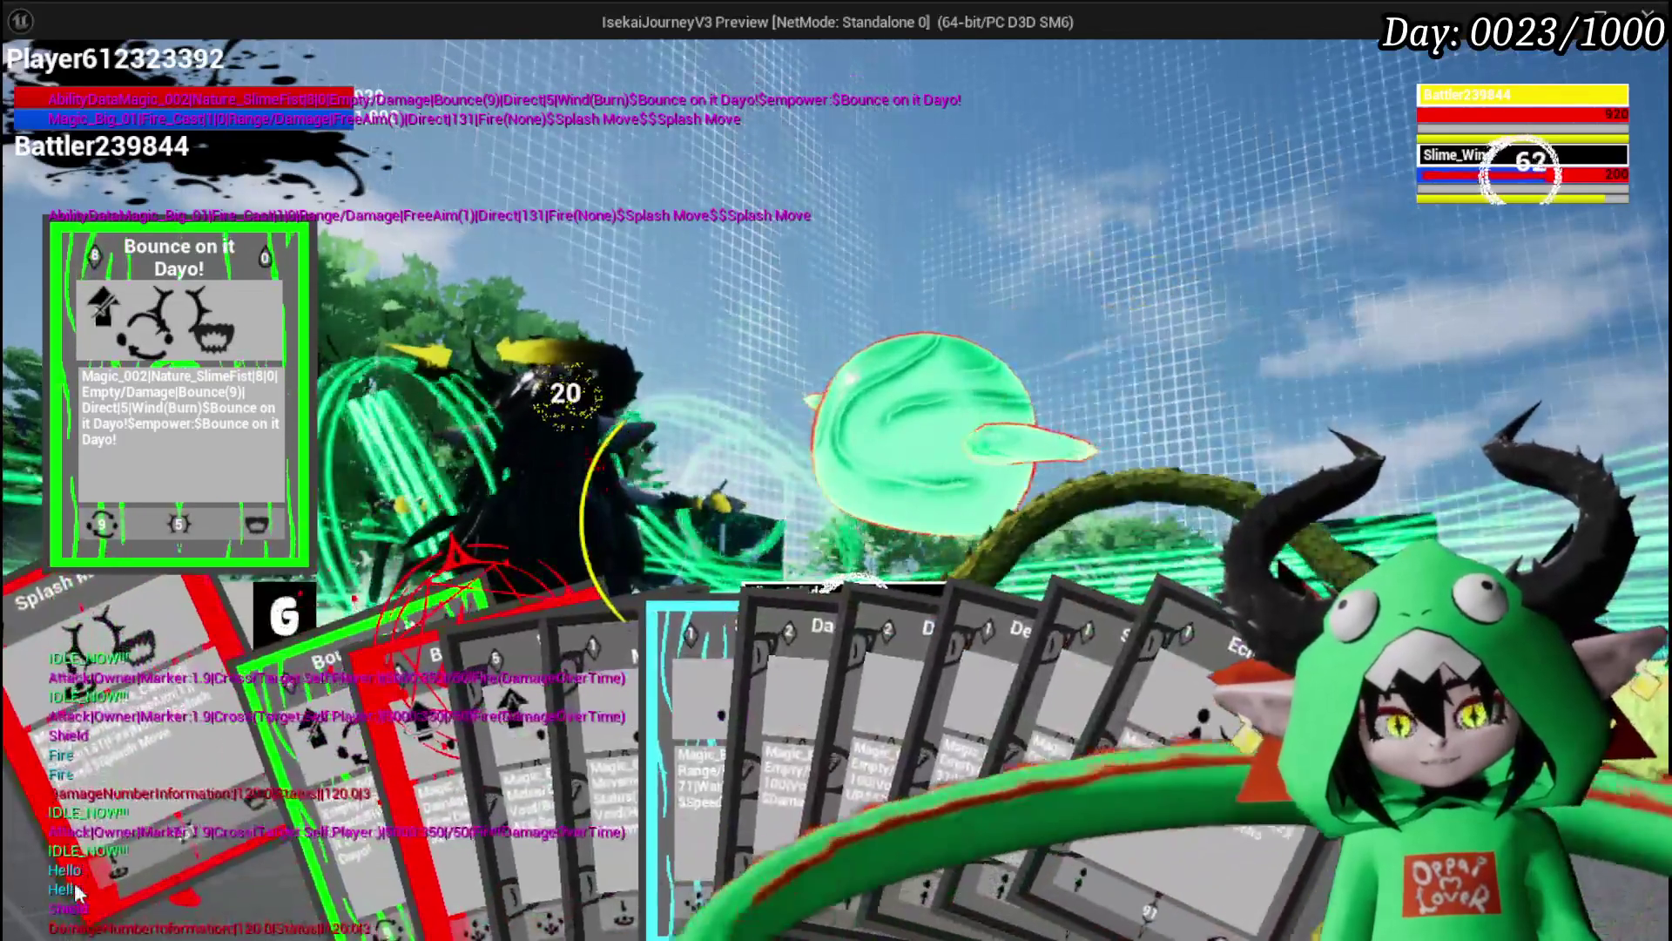
click(77, 892)
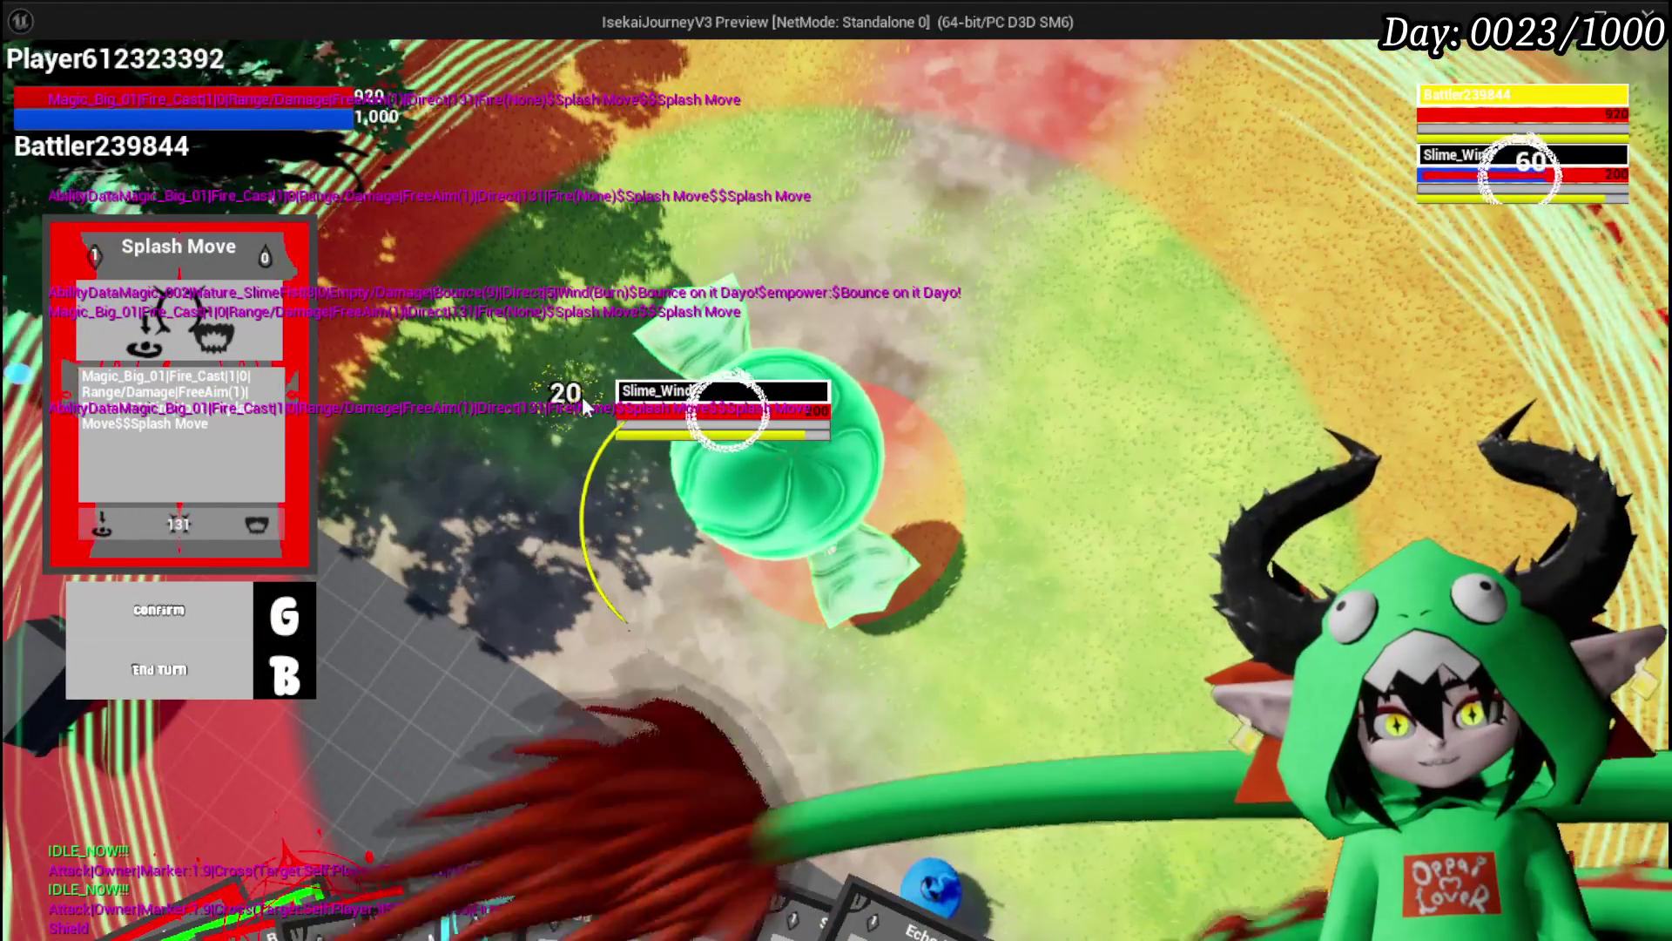
key(g)
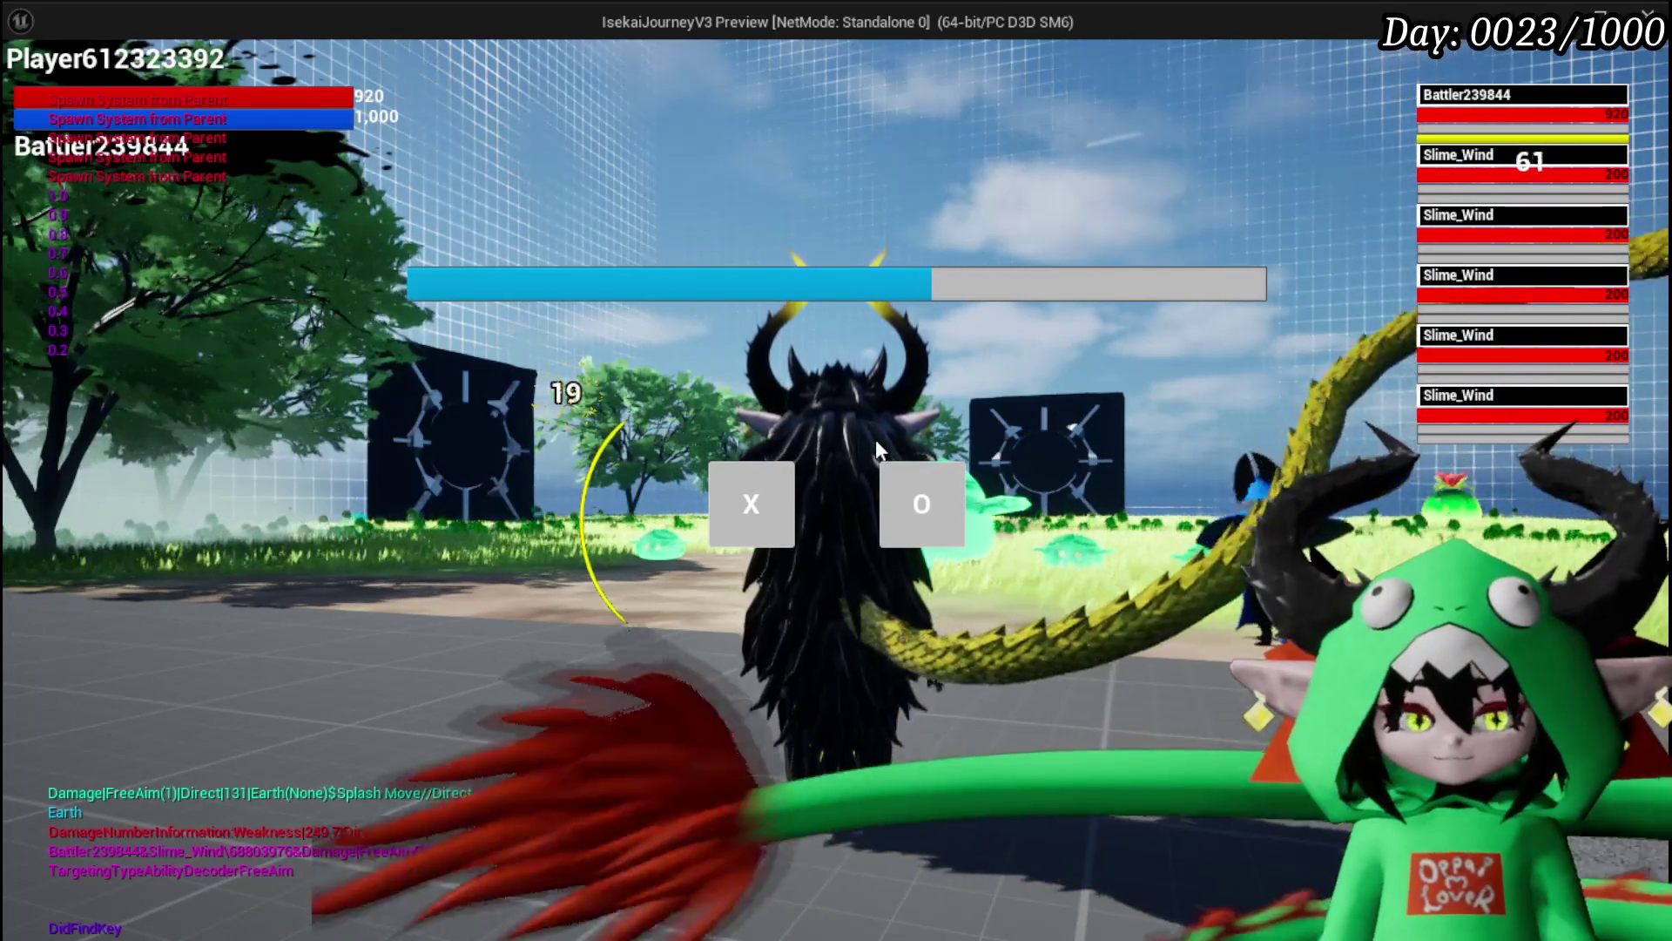
key(Escape)
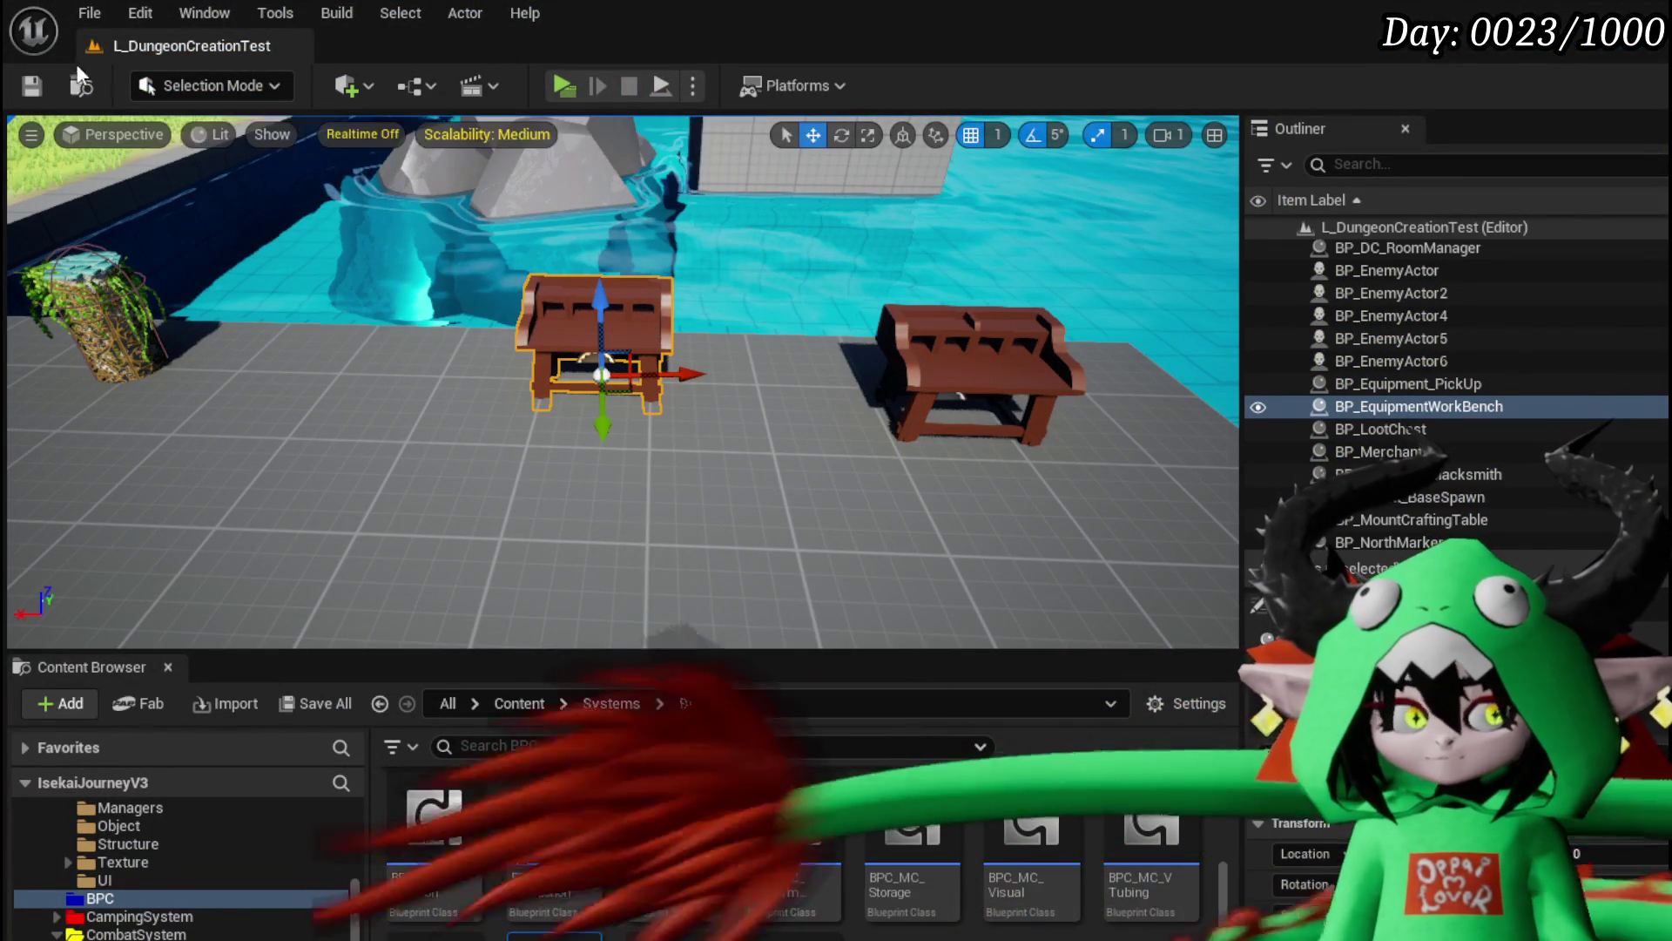
Step: Save the level, then wrap OnStartTurnPerks' Branch, Add AP and SET nodes in a 'CalculationWrong' comment
click(38, 93)
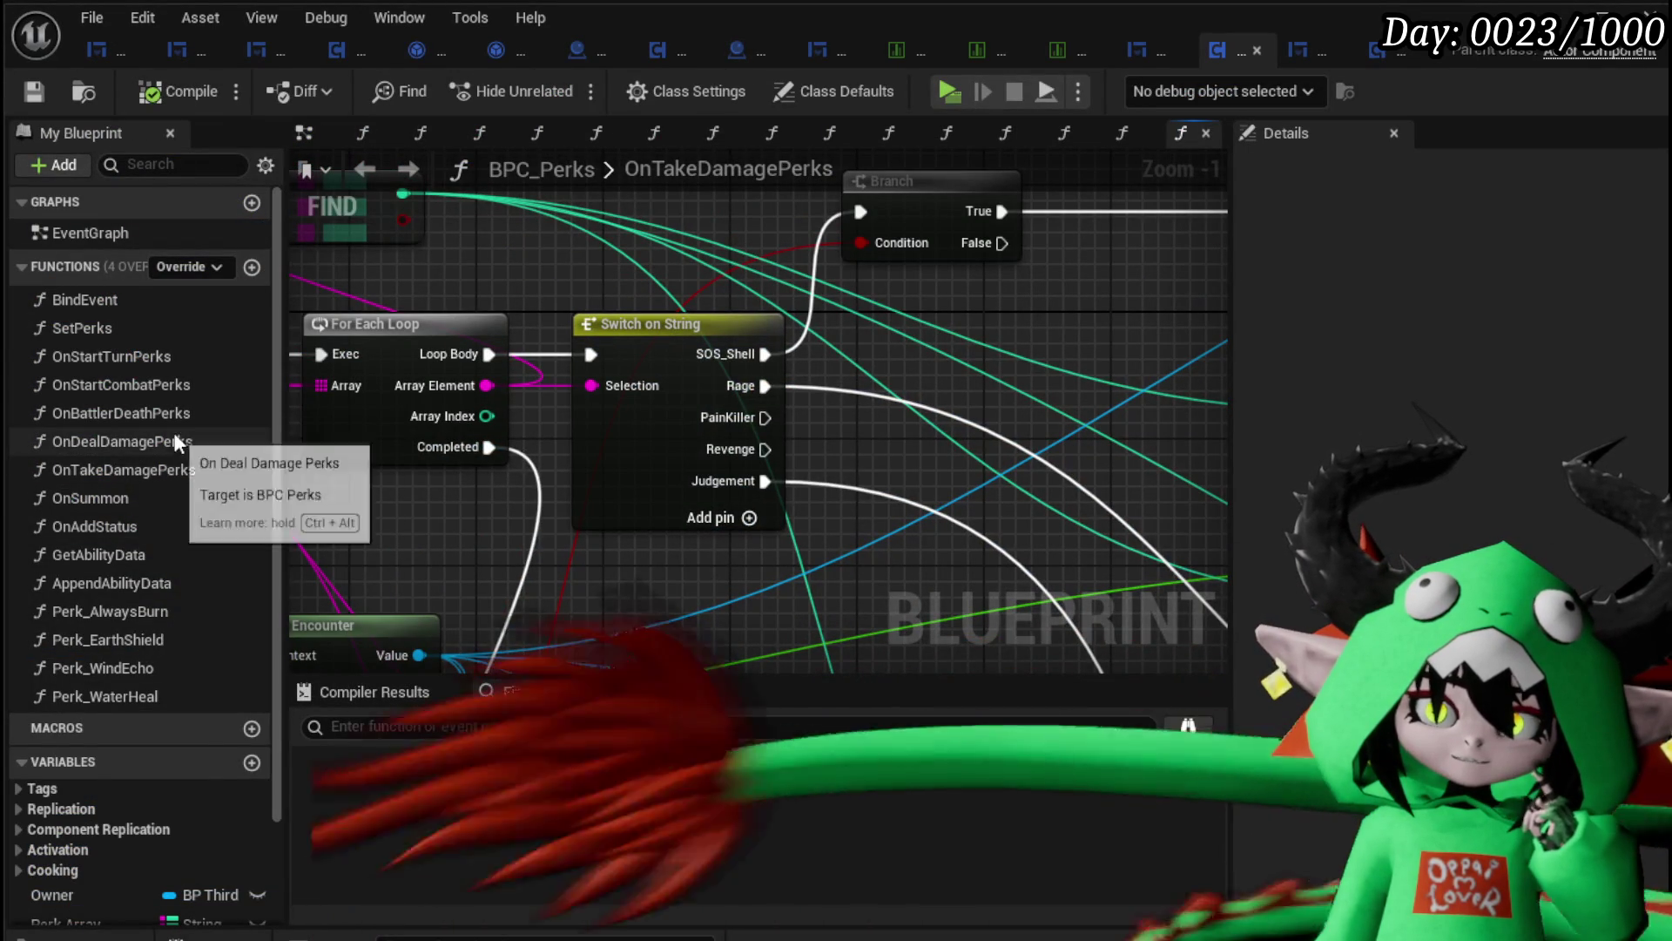
double_click(157, 362)
mouse_move(657, 488)
mouse_down()
mouse_move(421, 479)
mouse_move(404, 387)
mouse_up()
scroll(617, 440, down, 3)
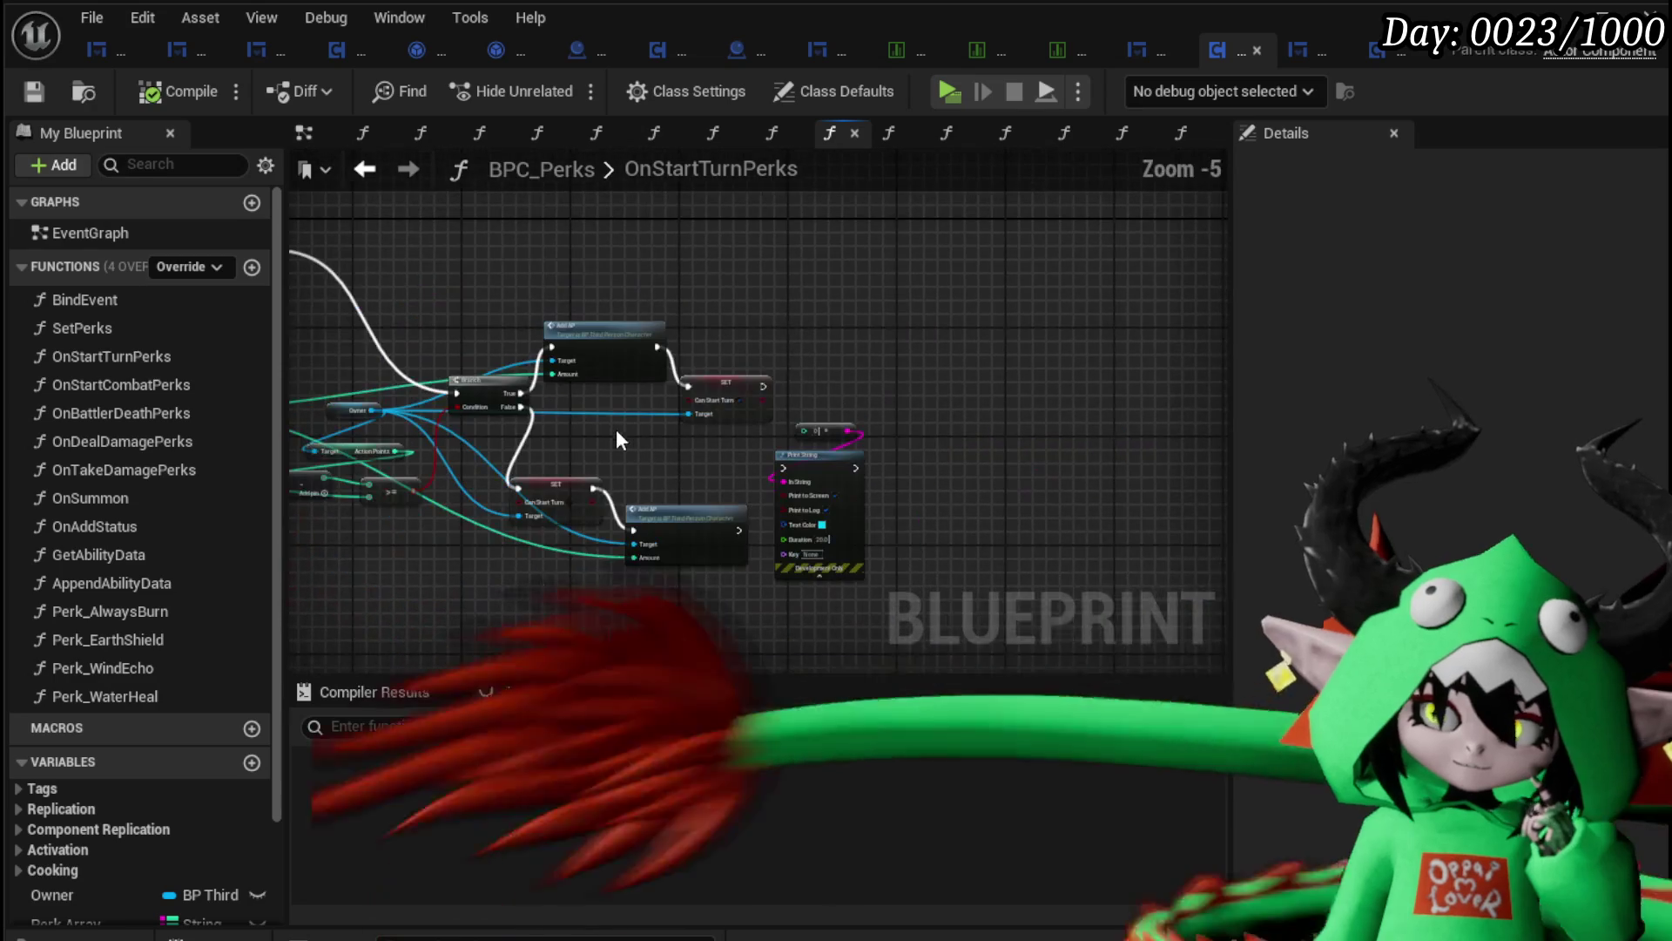
scroll(681, 431, up, 4)
scroll(711, 432, down, 3)
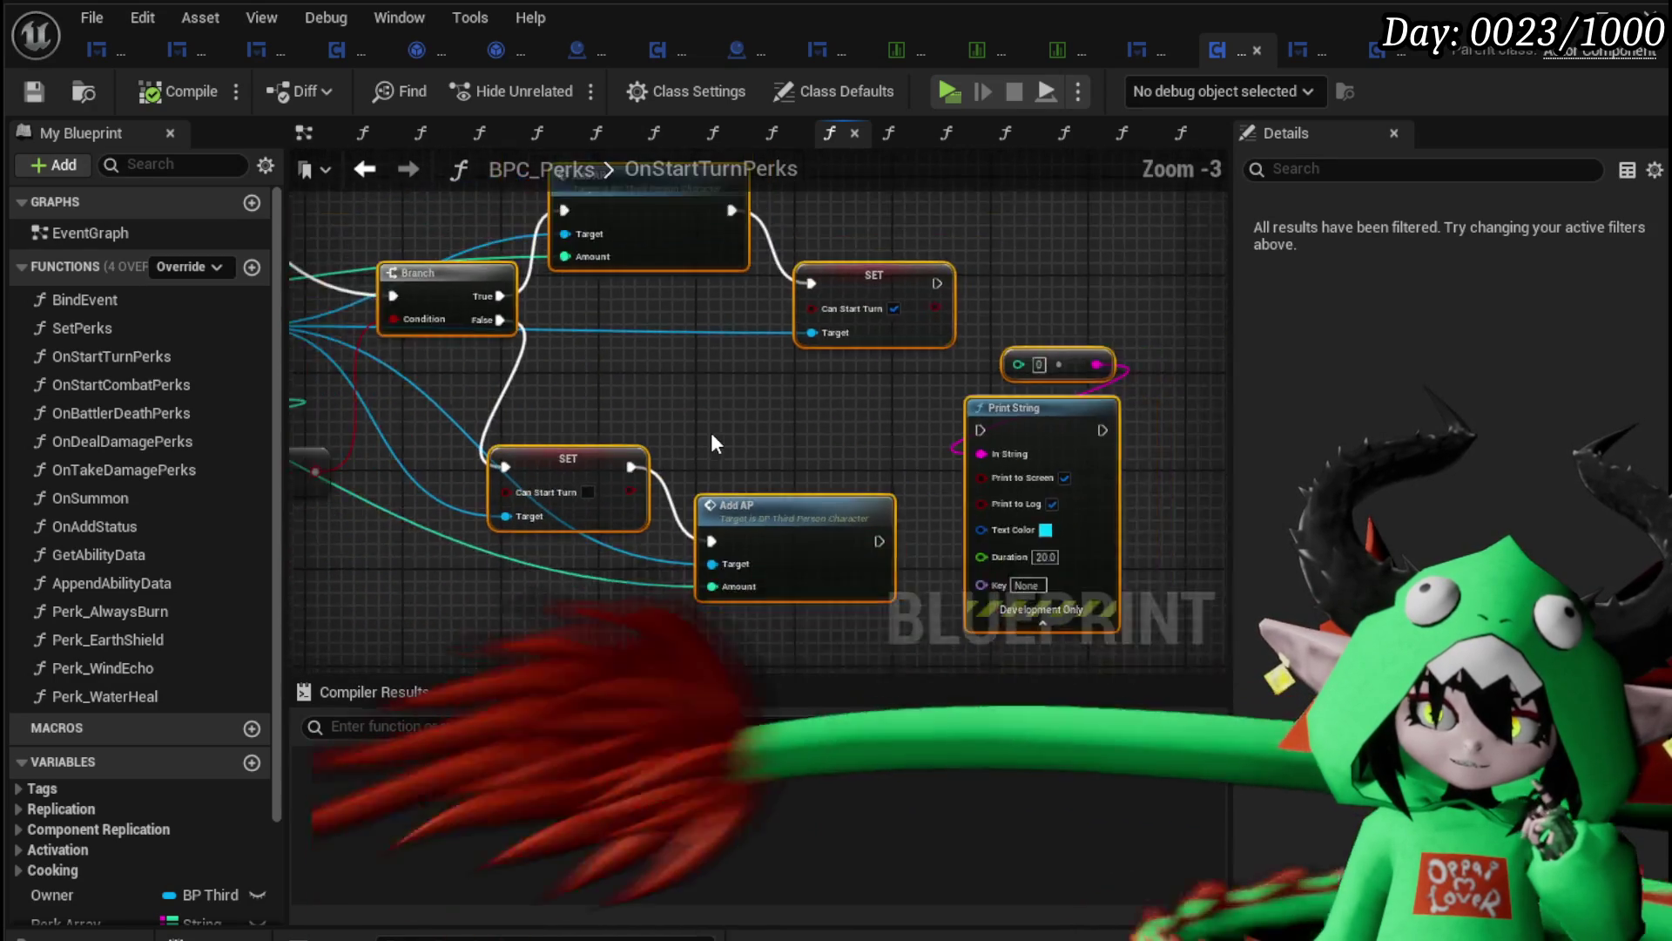
key(c)
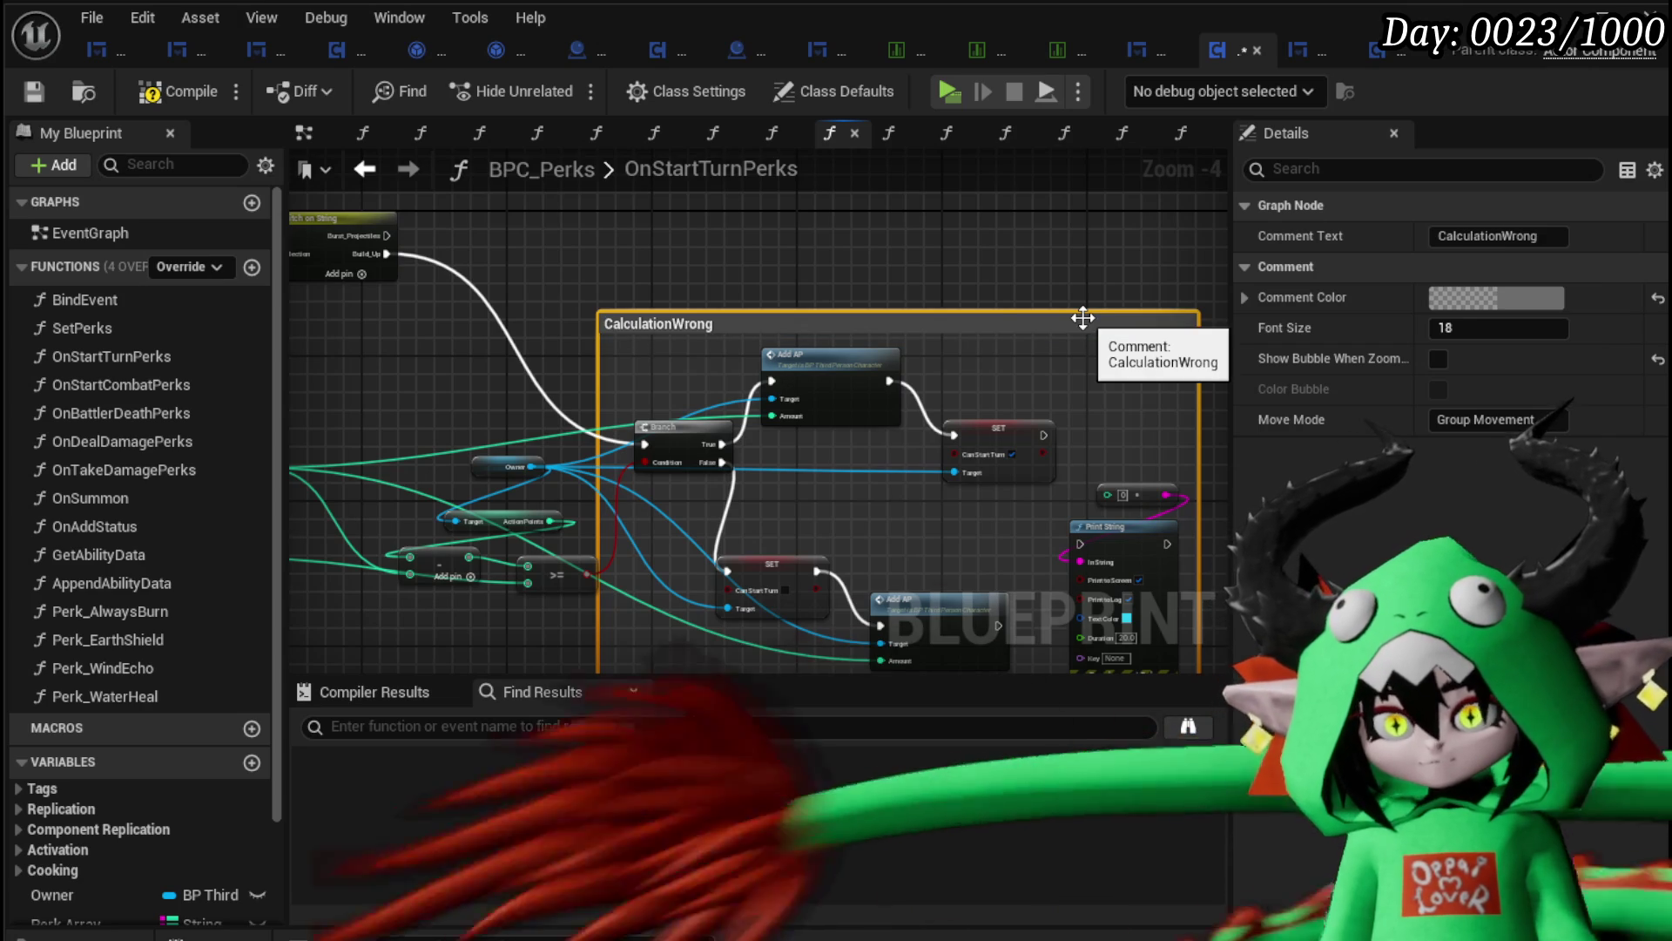
Step: Reposition the ×10 multiply and + nodes beside the FIND and KEYS nodes
drag(514, 349, 883, 306)
drag(636, 457, 645, 467)
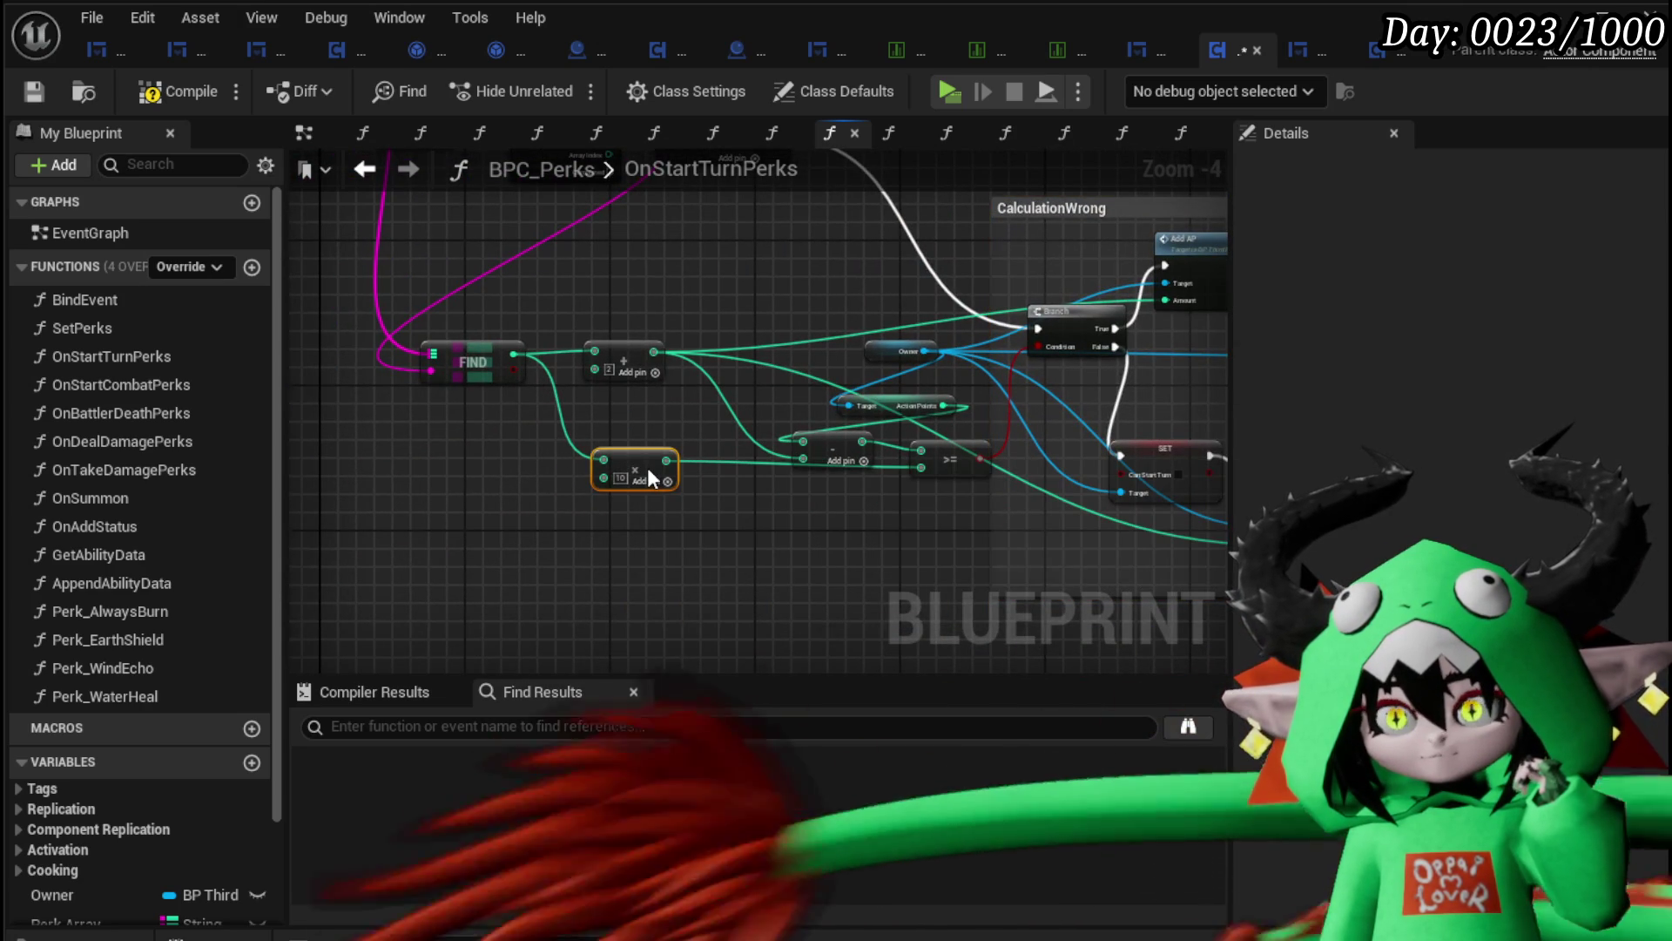
mouse_move(561, 368)
mouse_down()
mouse_move(620, 389)
mouse_move(610, 400)
mouse_up()
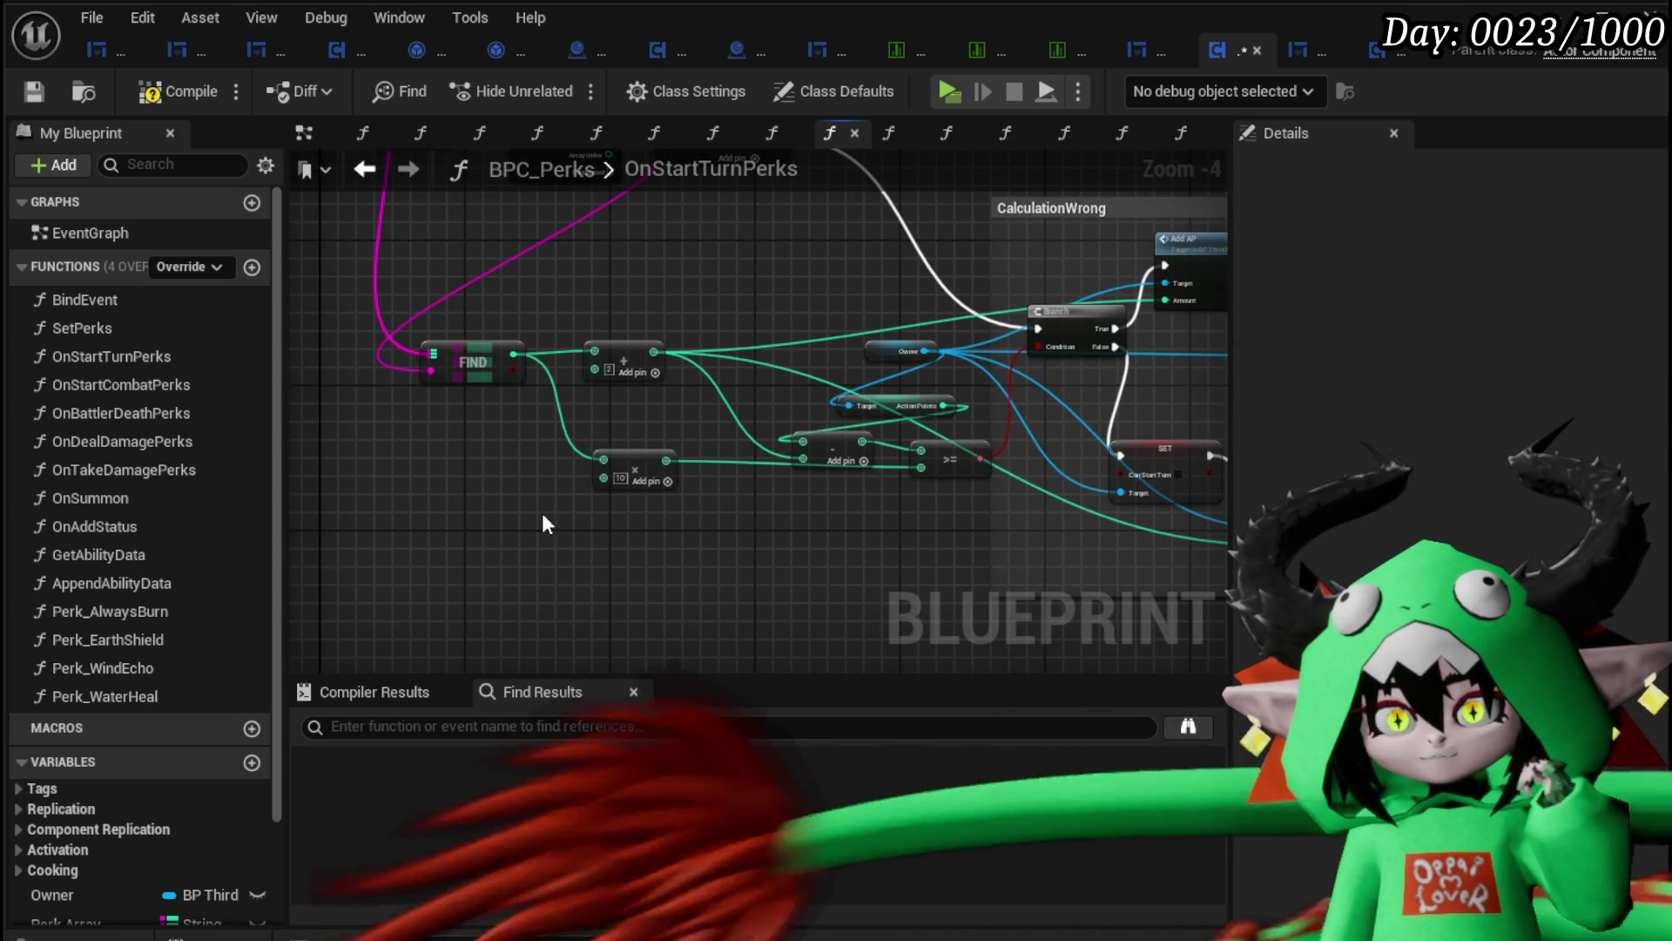
mouse_move(696, 447)
mouse_down()
mouse_move(567, 399)
mouse_move(606, 424)
mouse_up()
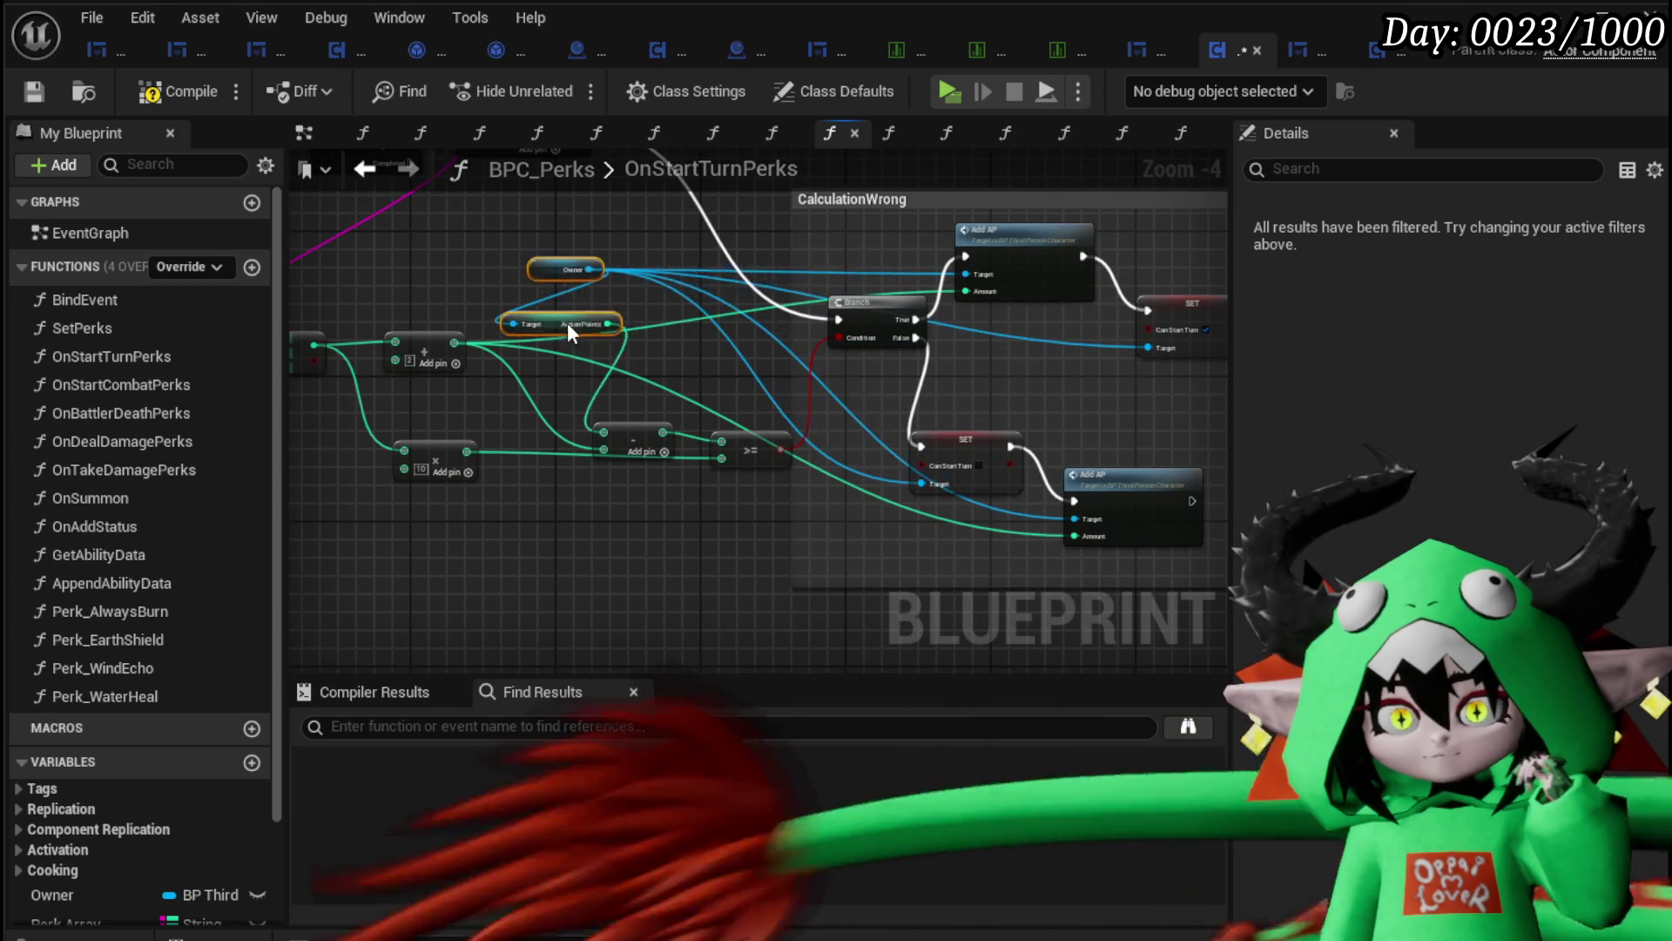
mouse_move(533, 411)
mouse_down()
mouse_move(709, 418)
mouse_move(780, 493)
mouse_move(700, 529)
mouse_up()
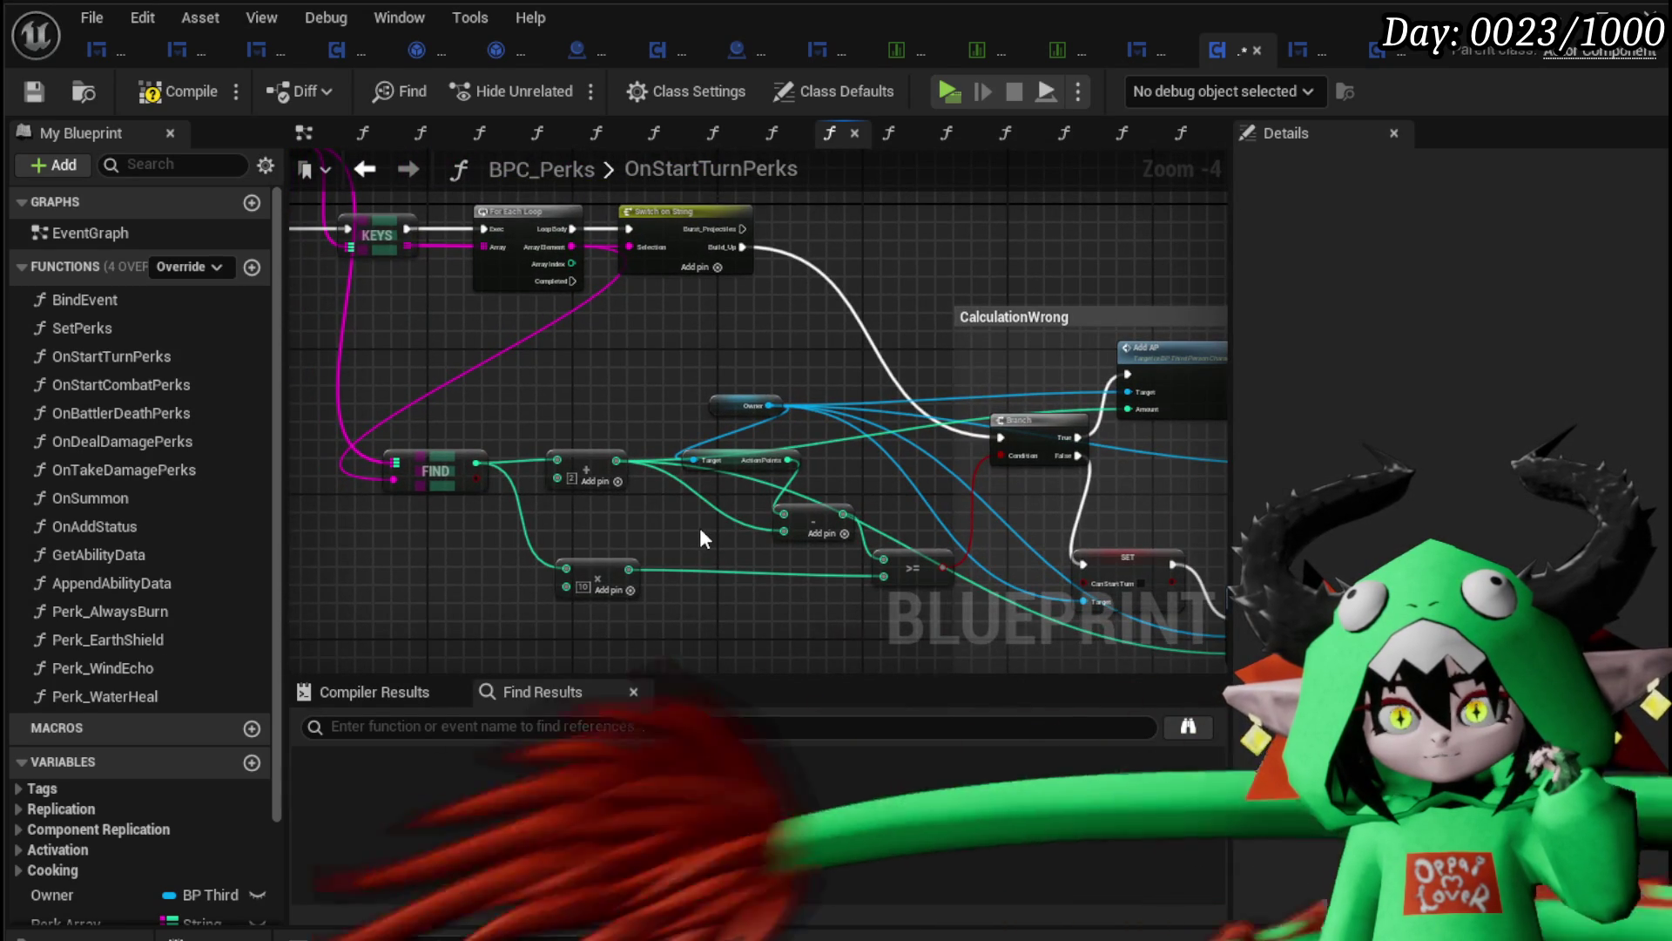
mouse_move(592, 470)
mouse_down()
mouse_move(692, 571)
mouse_move(682, 470)
mouse_move(541, 402)
mouse_up()
click(562, 508)
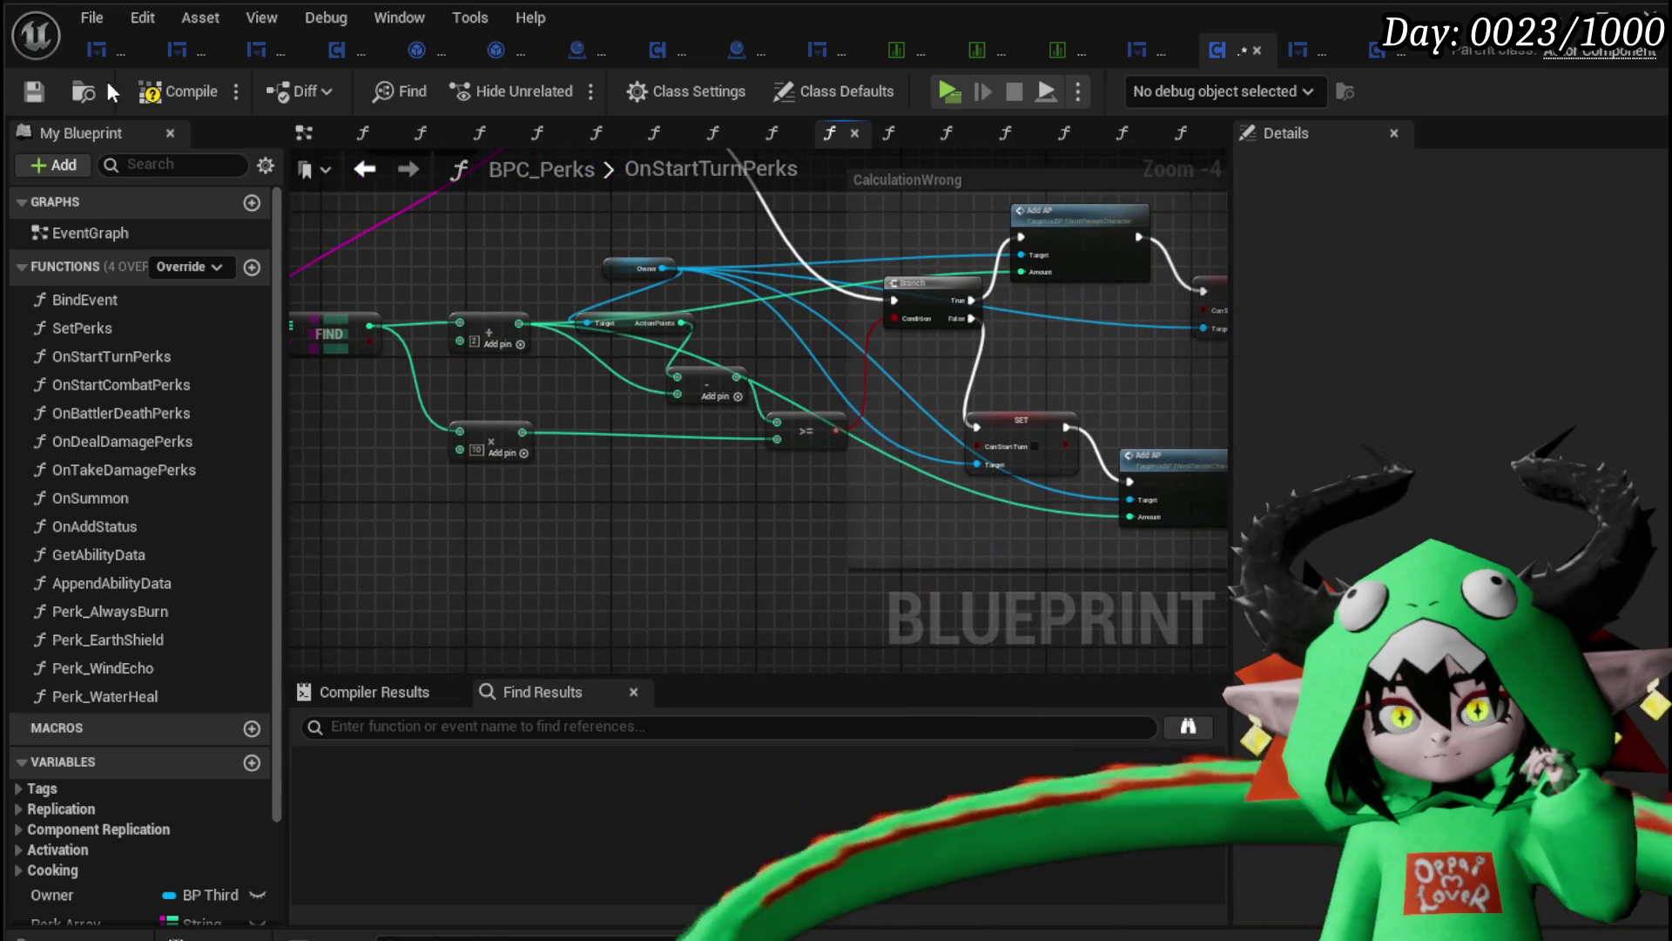
Step: Compile BPC_Perks and recentre the graph on the CalculationWrong nodes
click(34, 89)
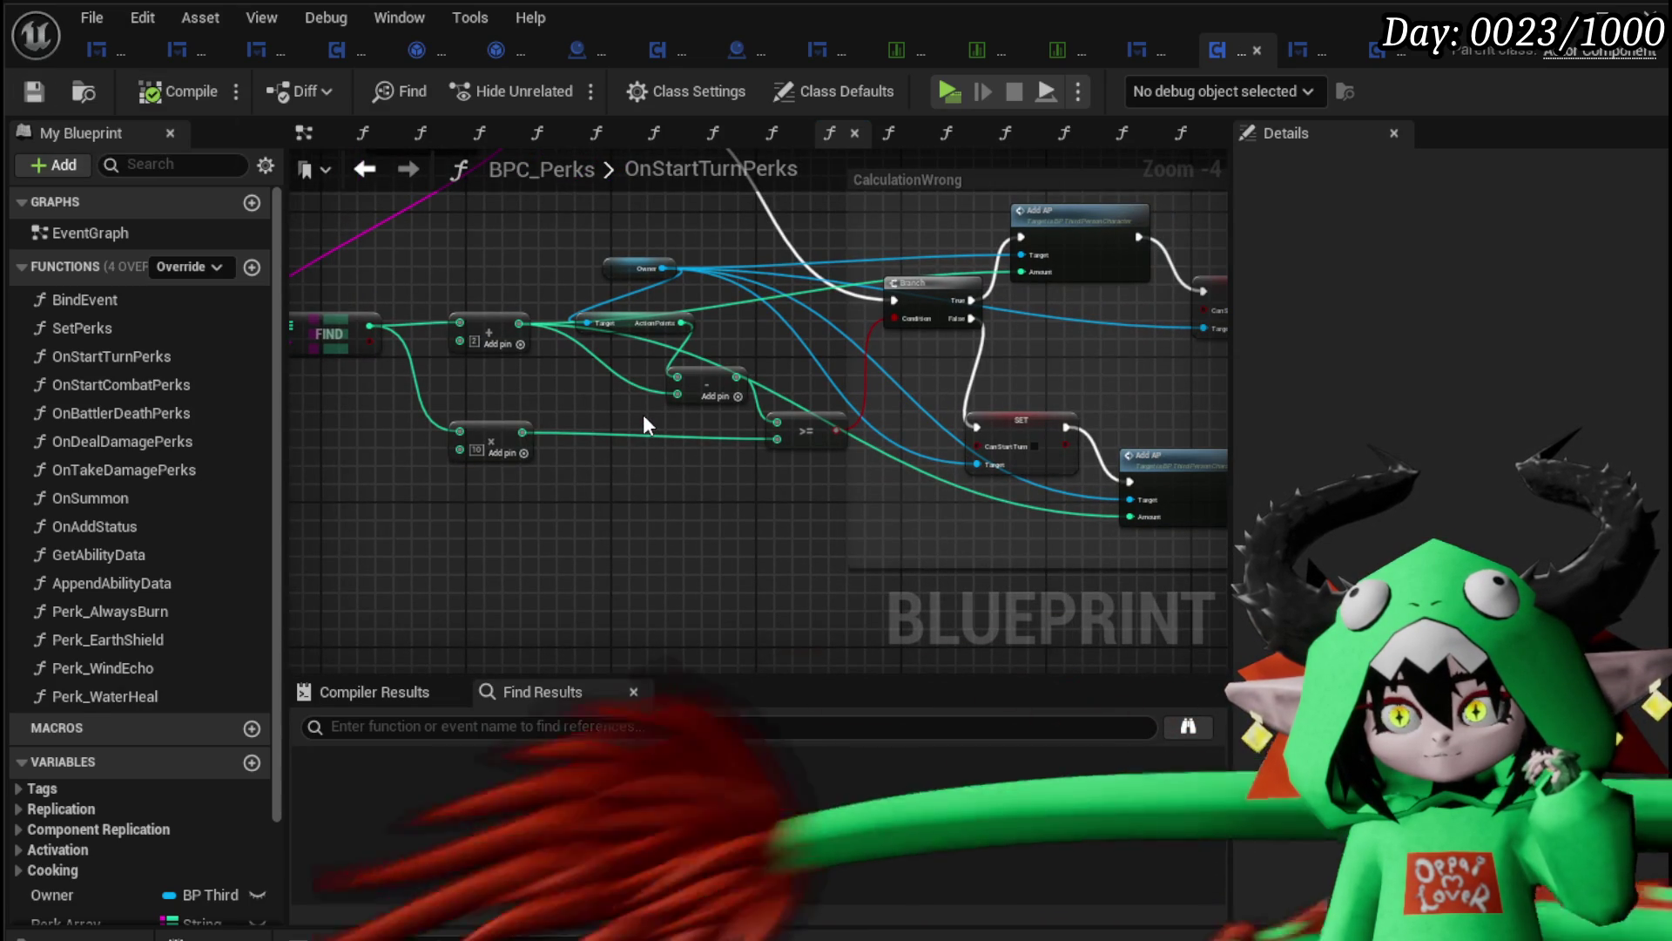
mouse_move(643, 414)
mouse_down()
mouse_move(331, 518)
mouse_move(426, 471)
mouse_move(391, 464)
mouse_up()
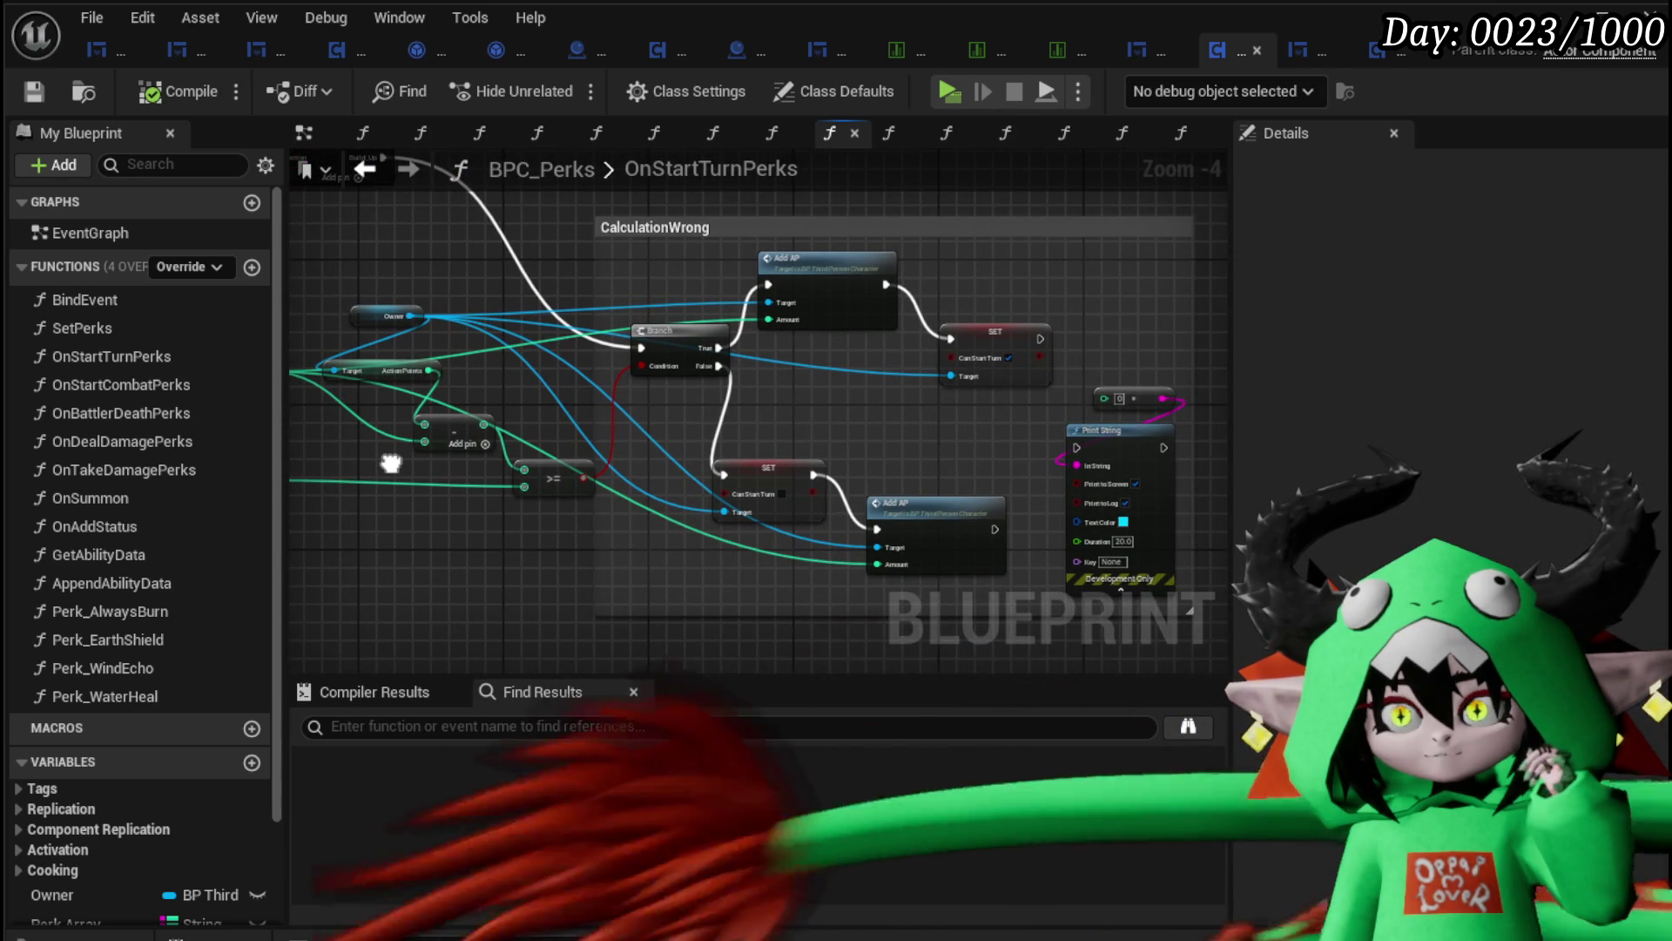
drag(391, 463, 542, 479)
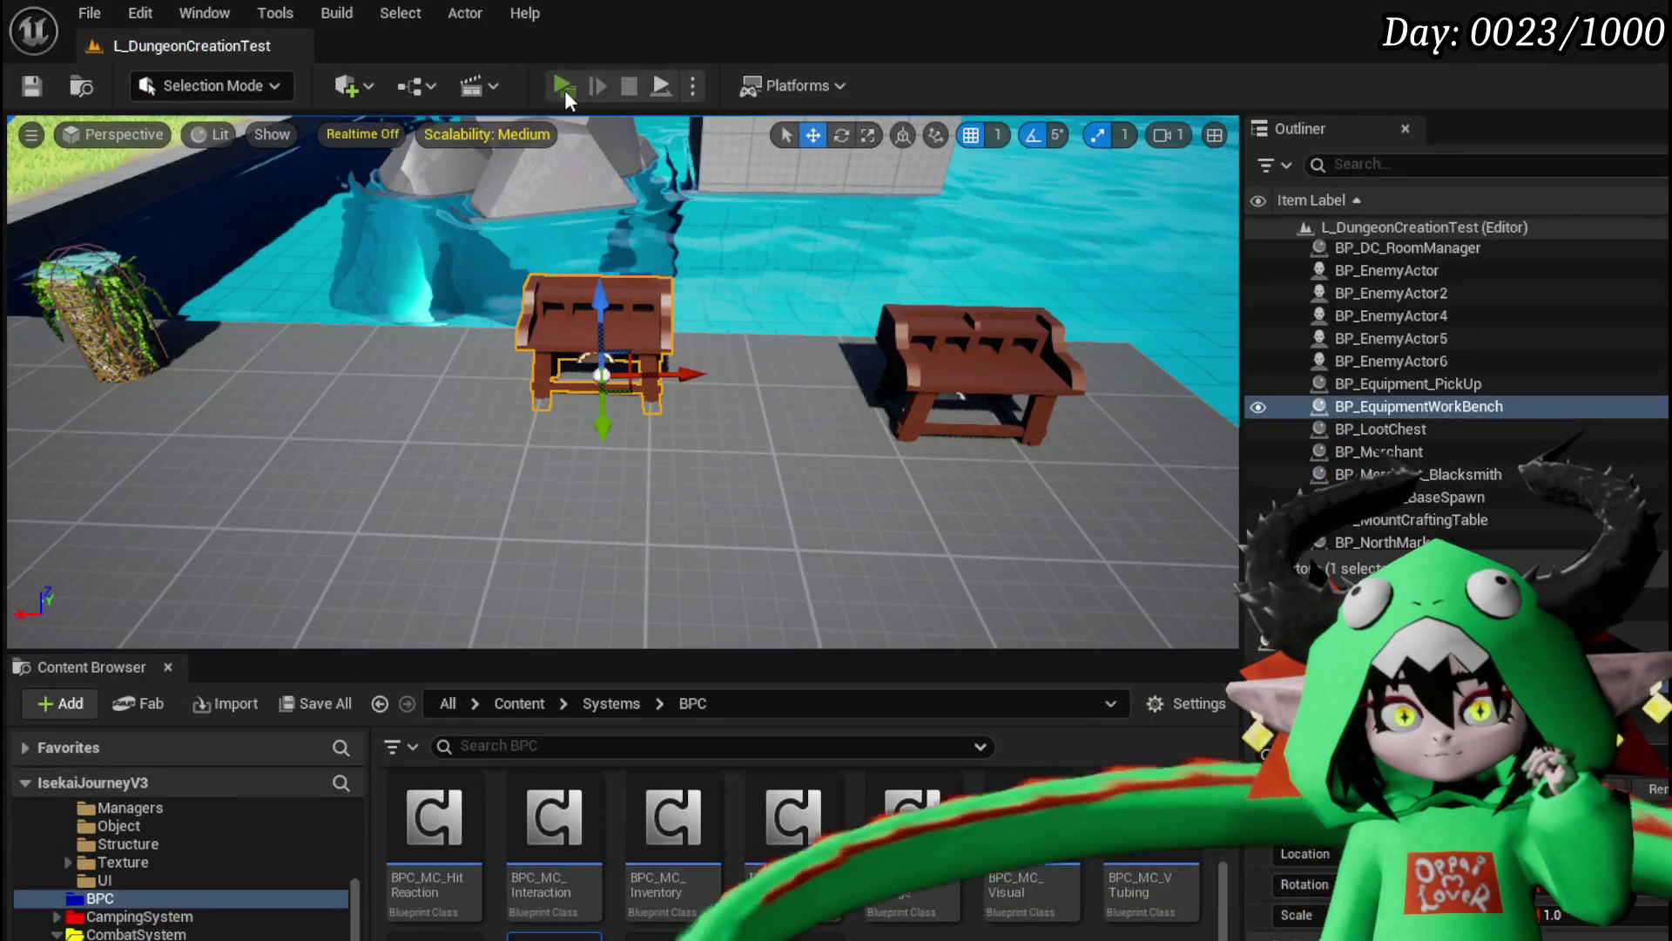
Step: Start a new play-test and open the workbench's Craft Gem panel
click(566, 94)
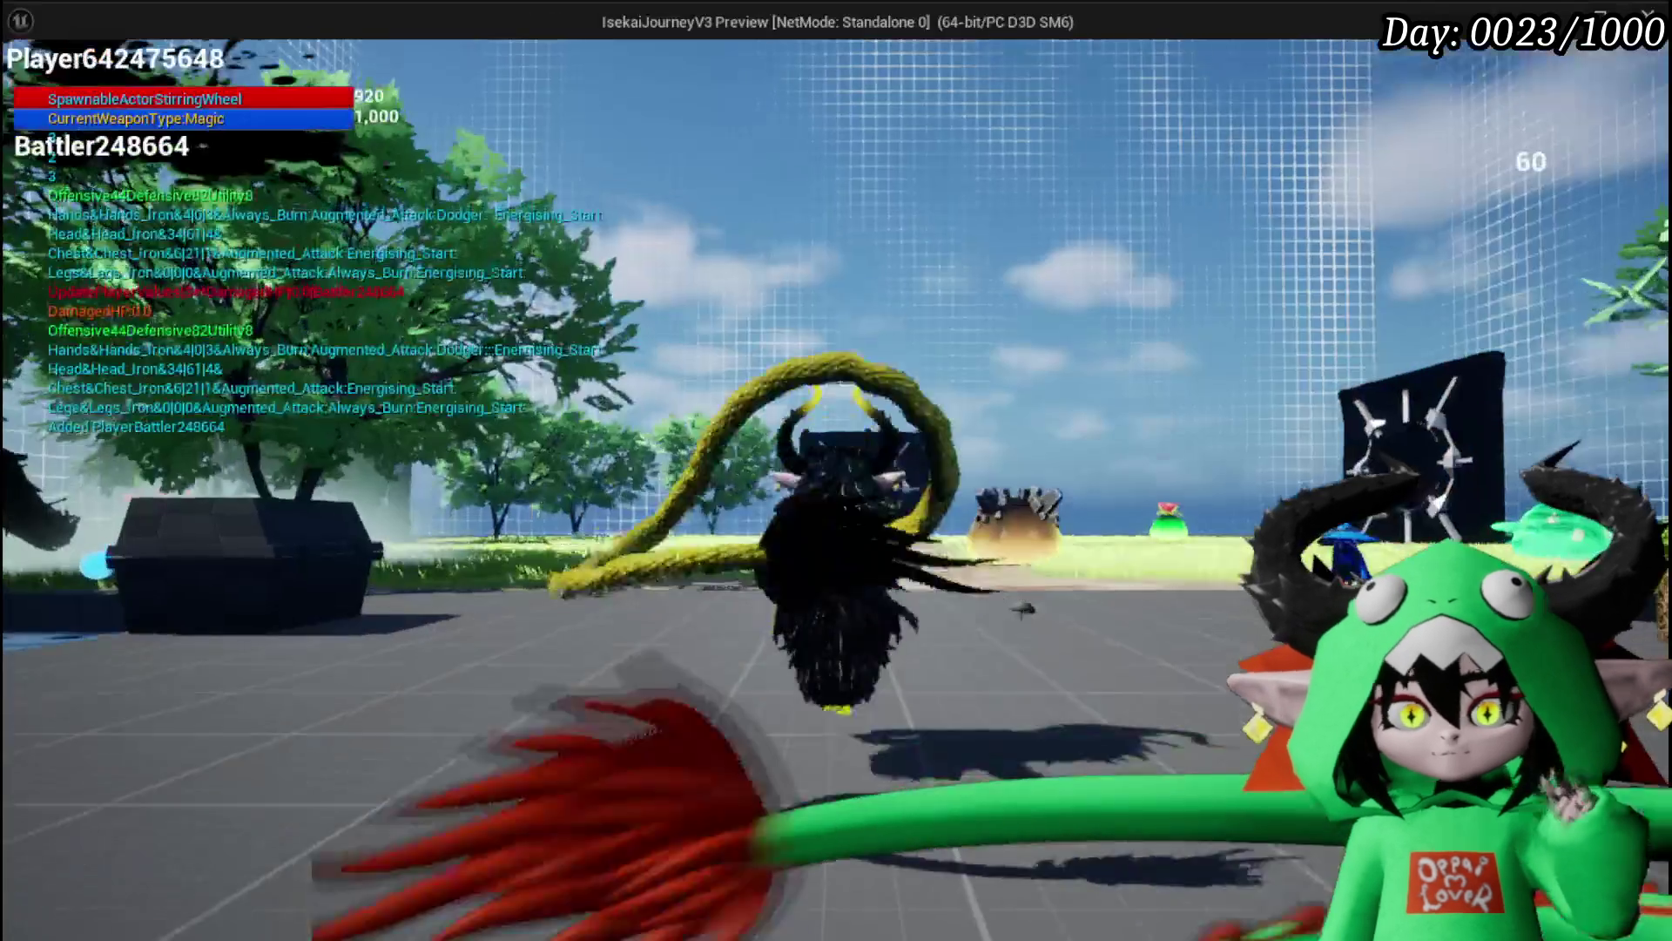
click(155, 71)
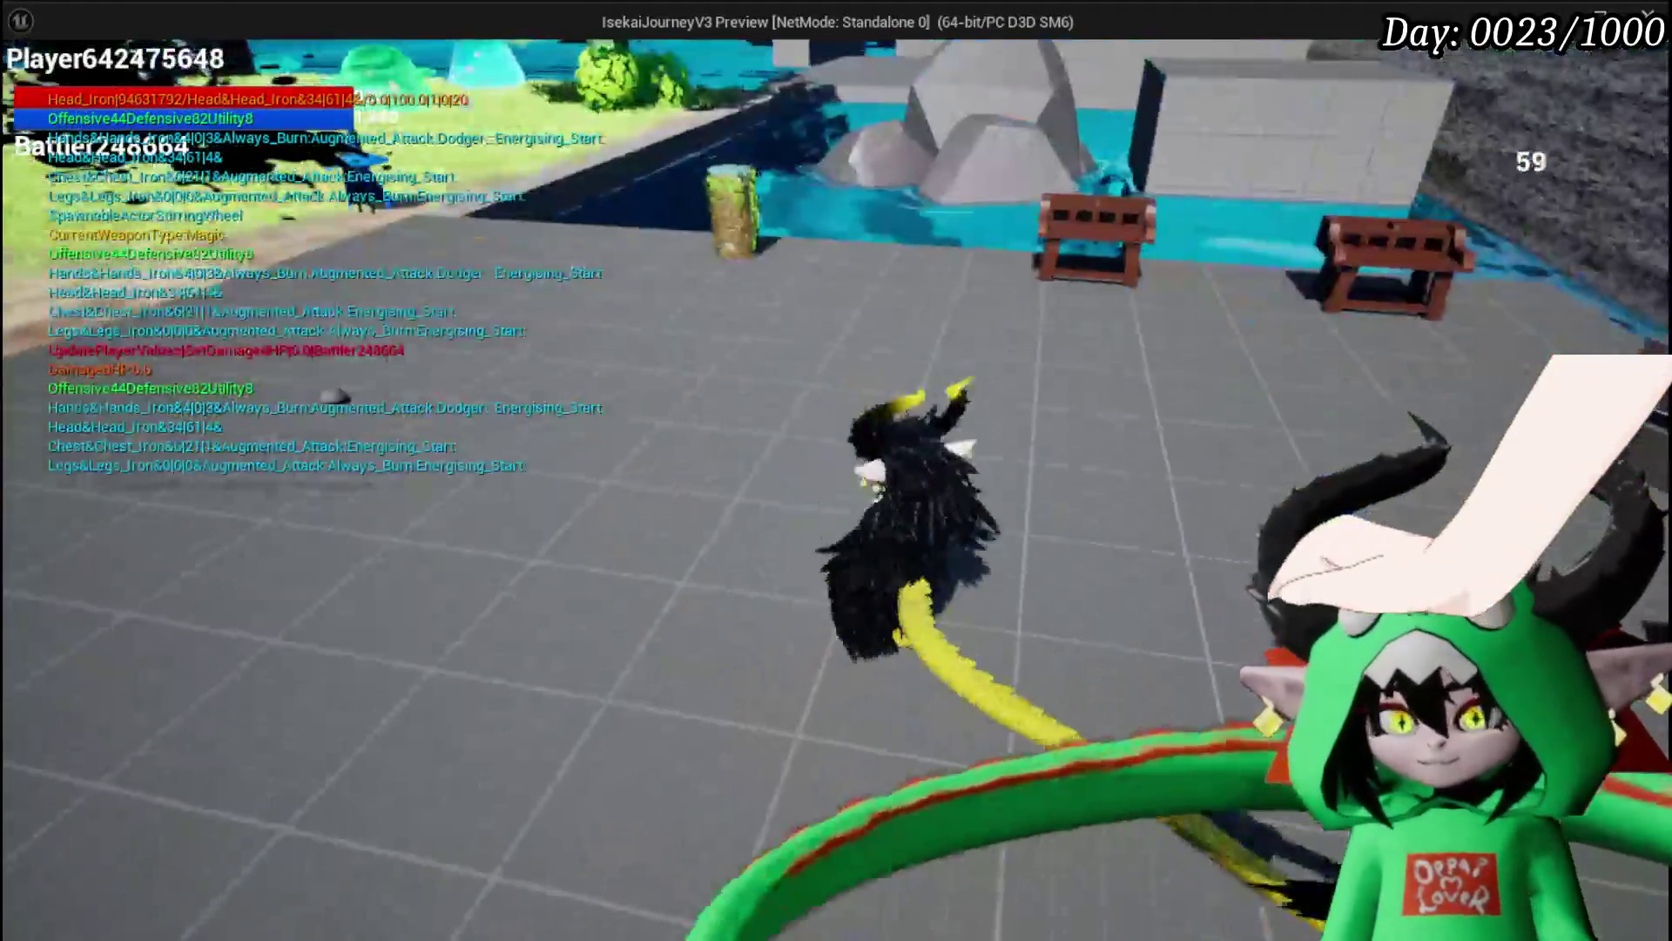
key(w)
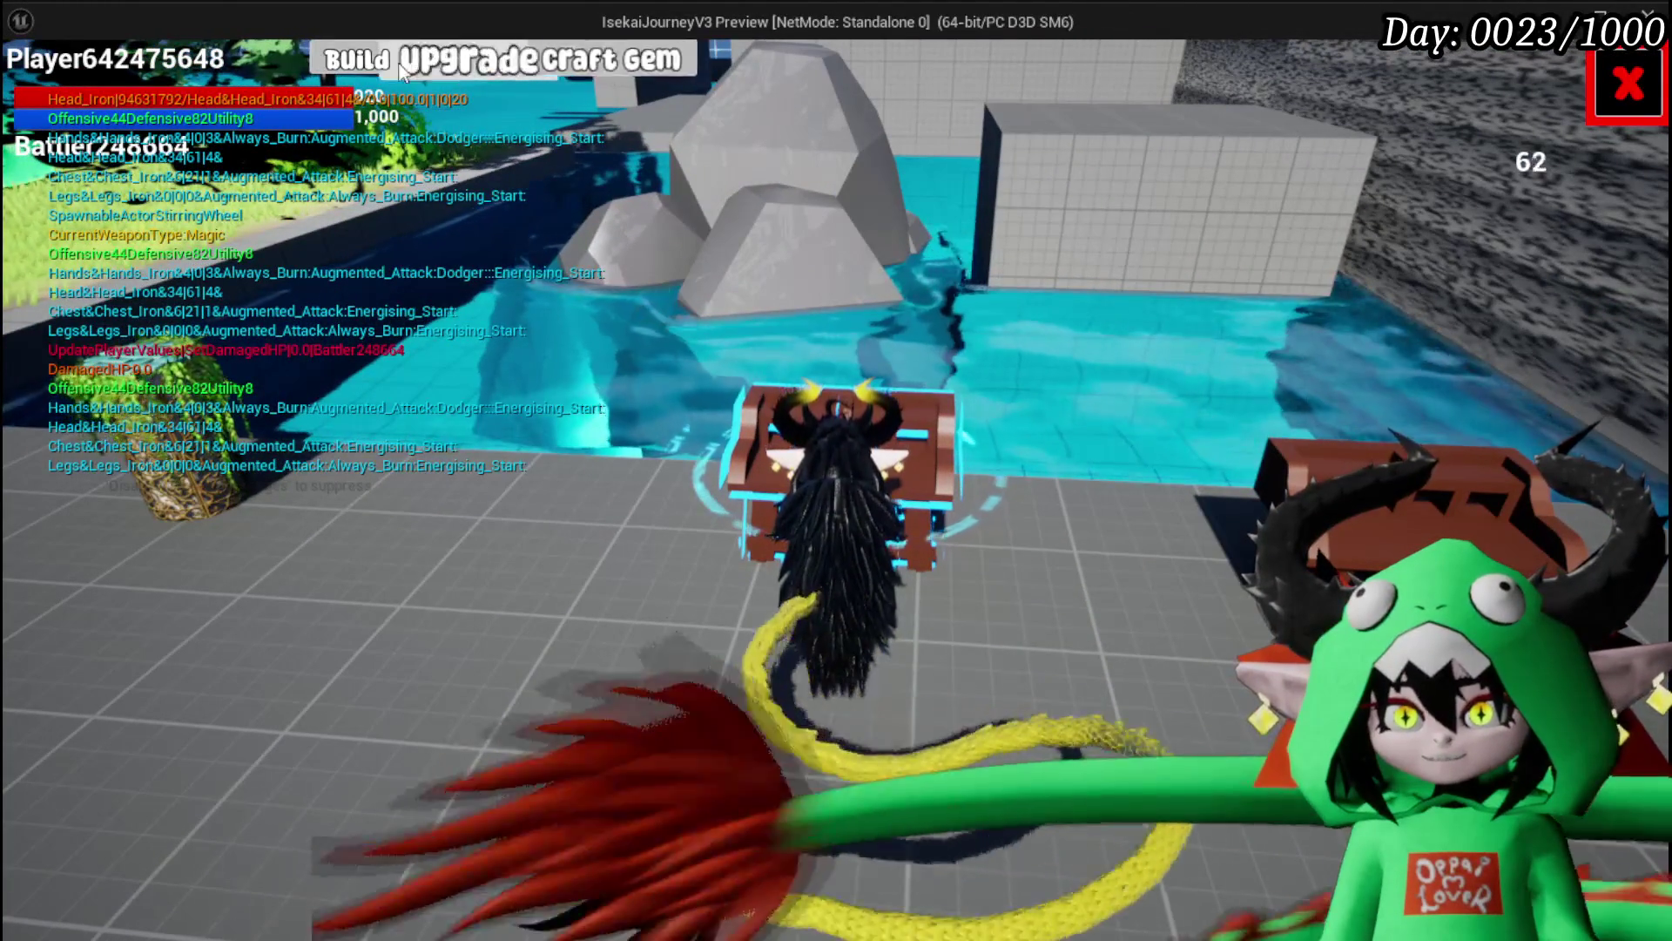
click(601, 62)
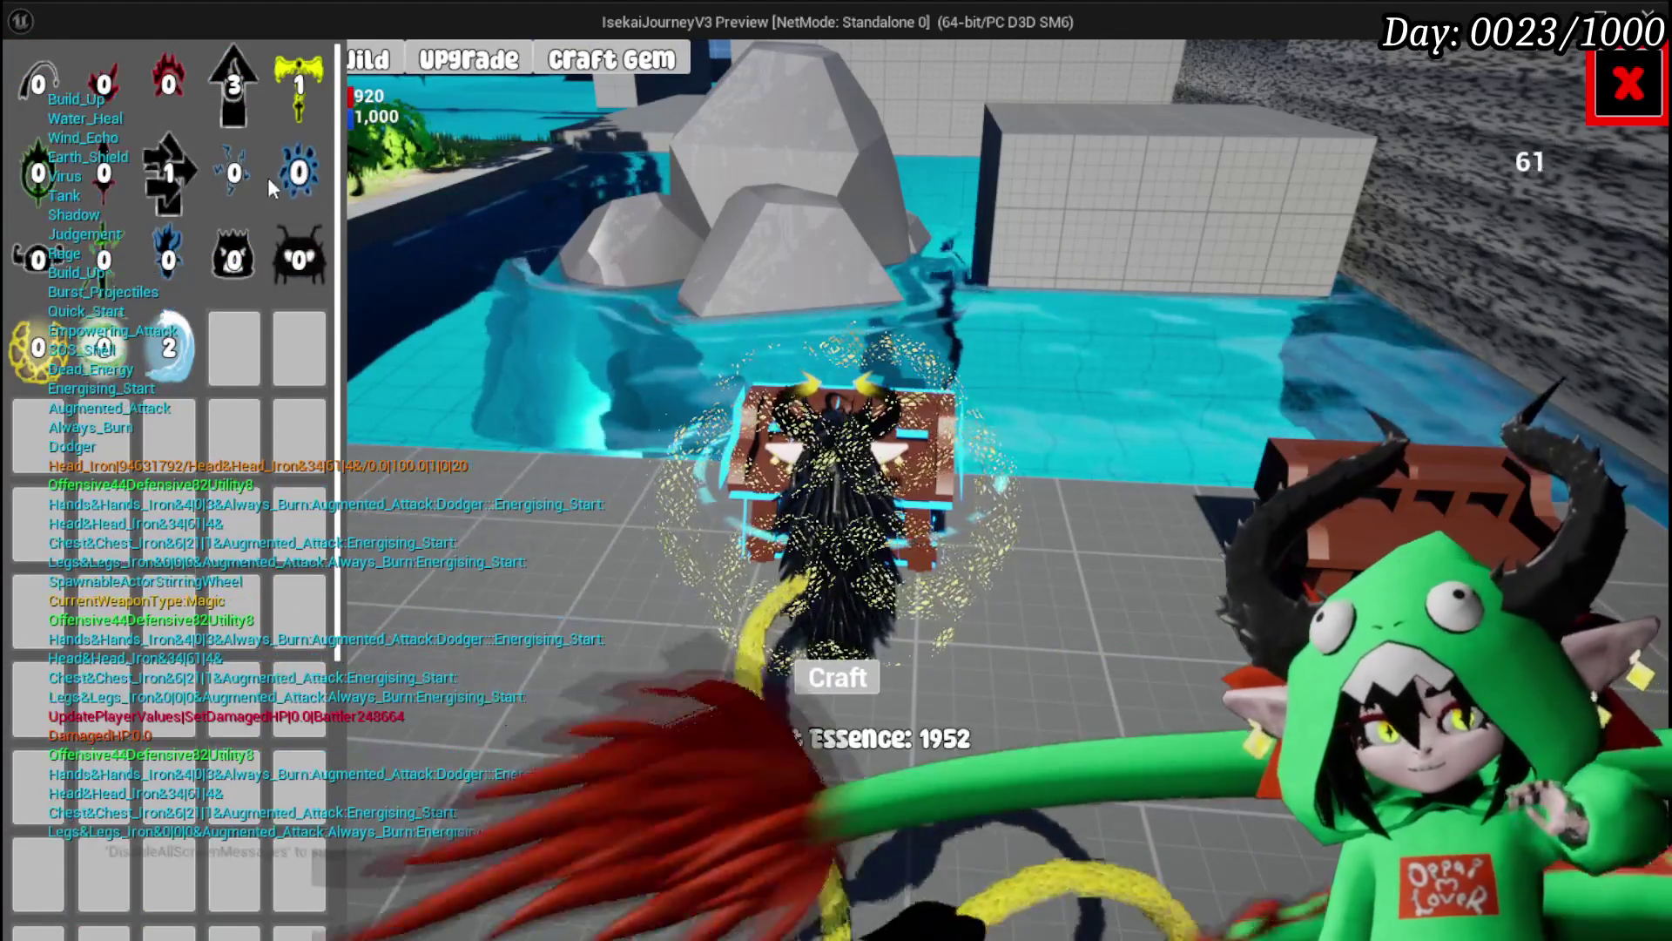
Step: Craft three Build Up gems and four Quick Start gems with Essence
click(298, 172)
click(837, 677)
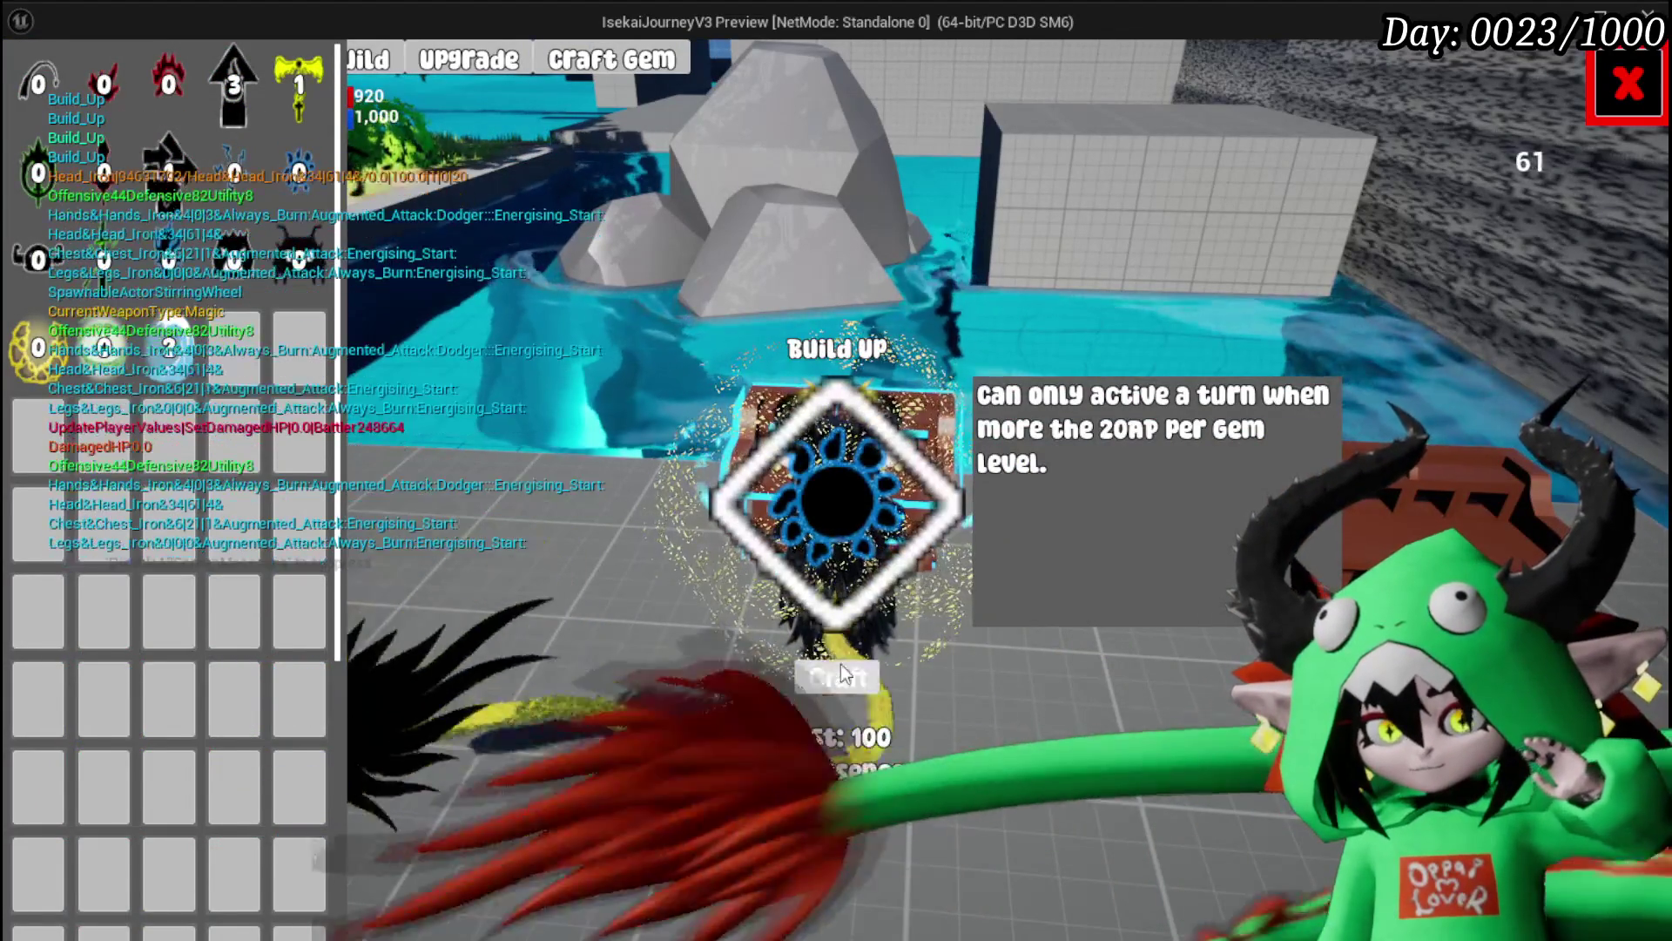
click(838, 678)
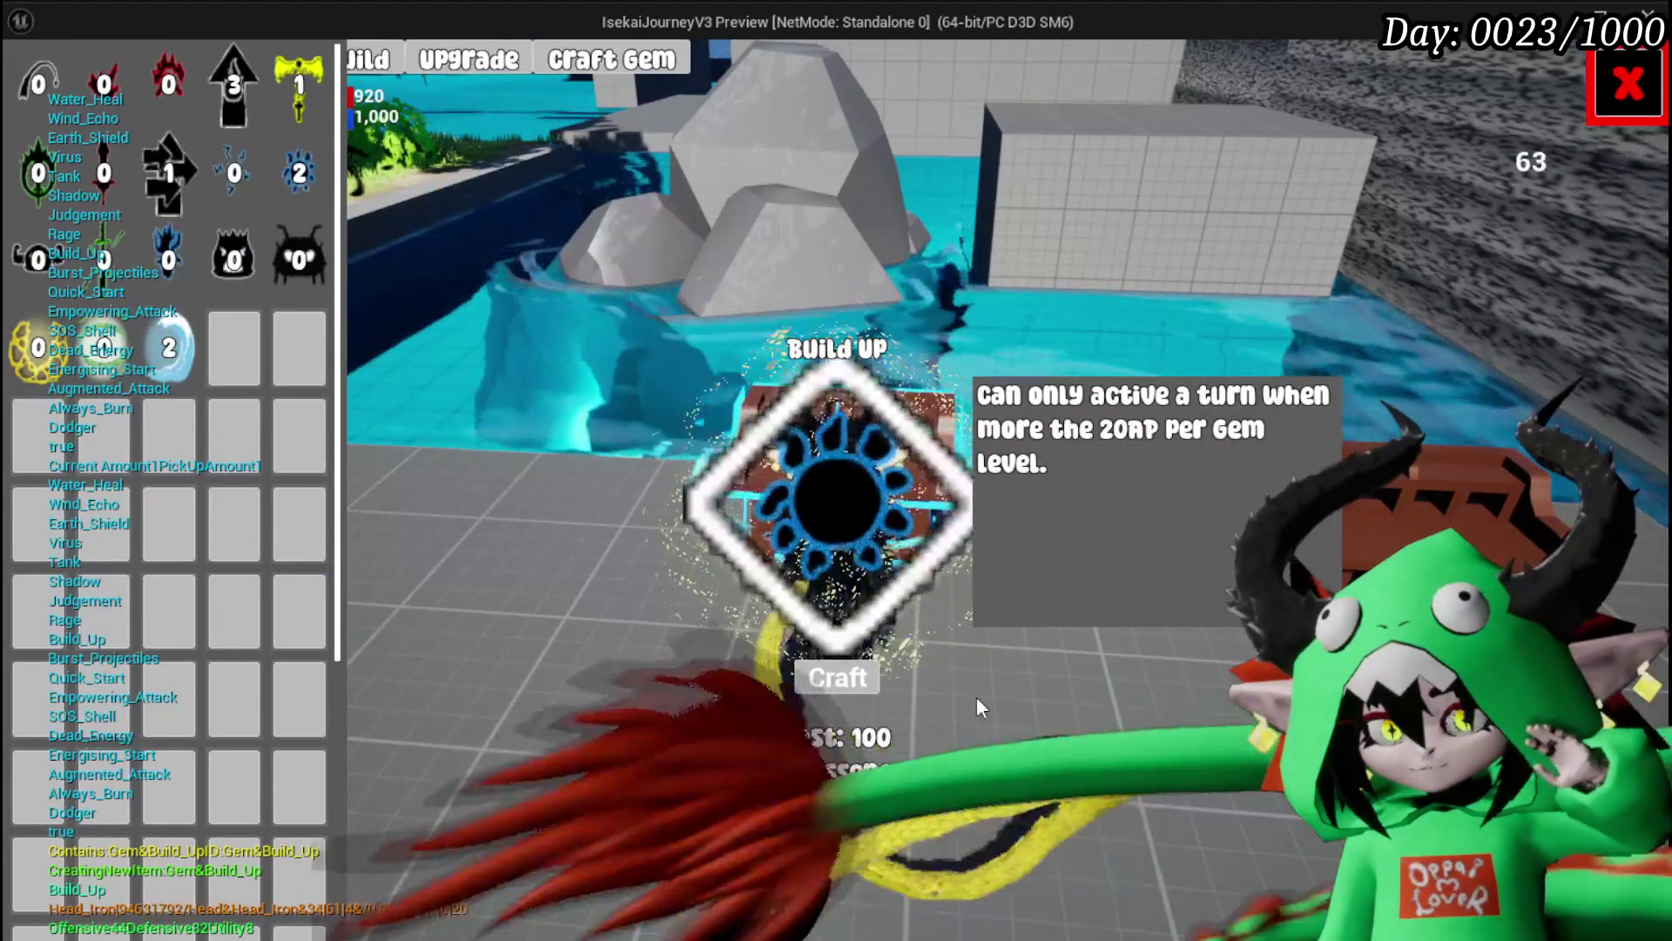
click(874, 680)
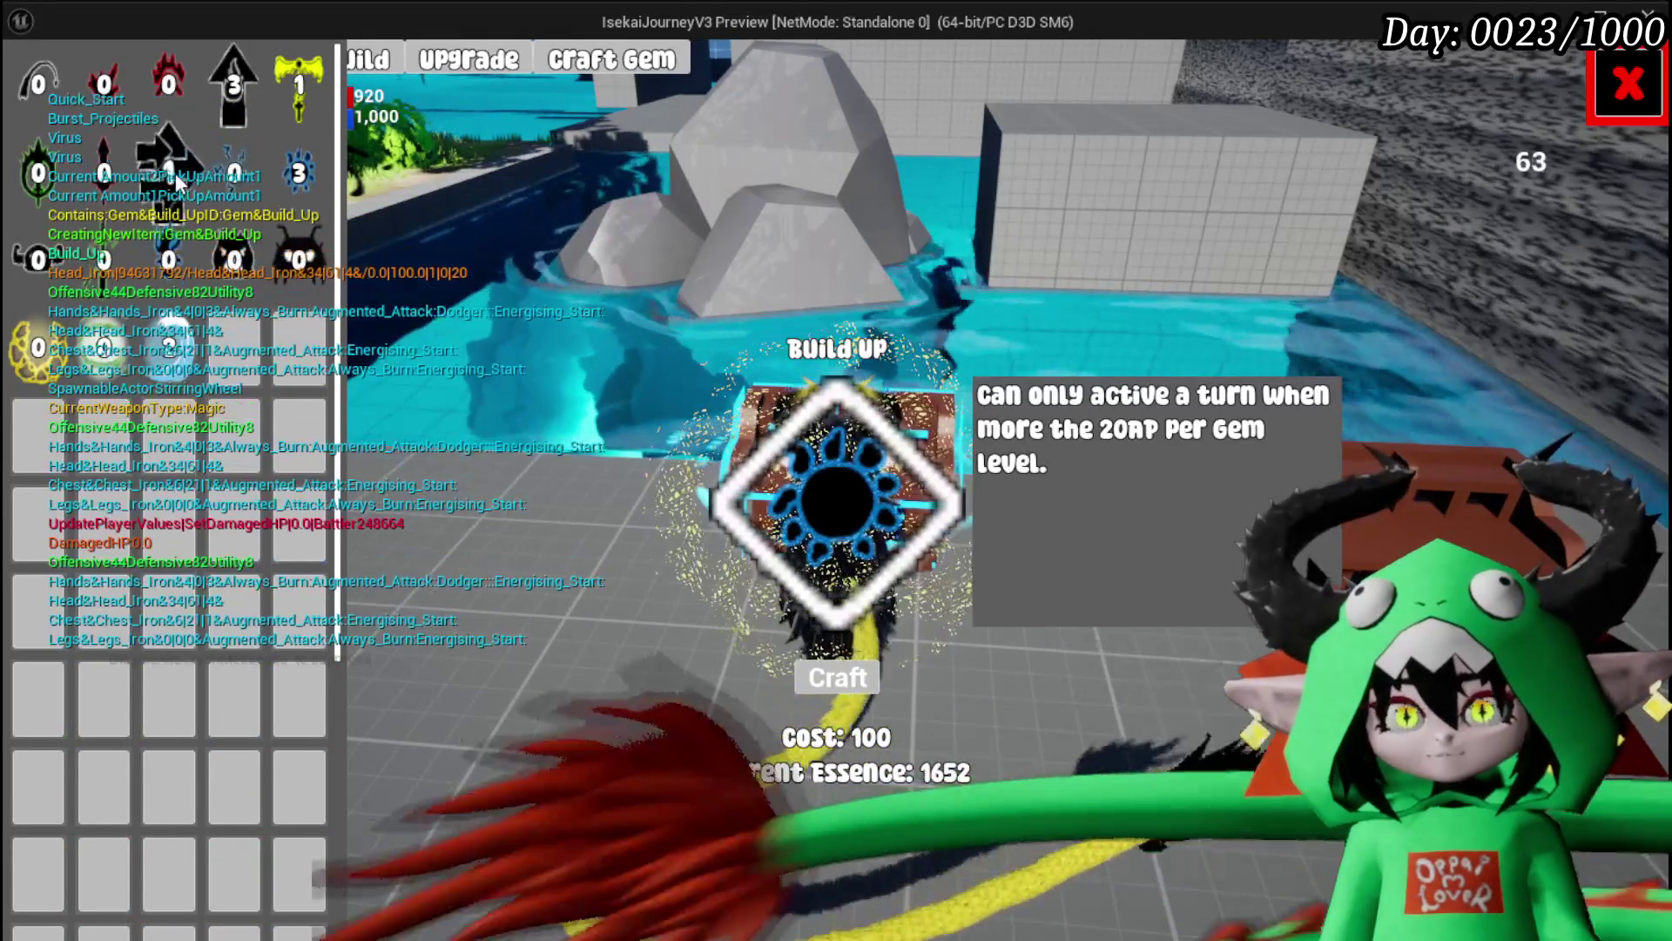
click(851, 687)
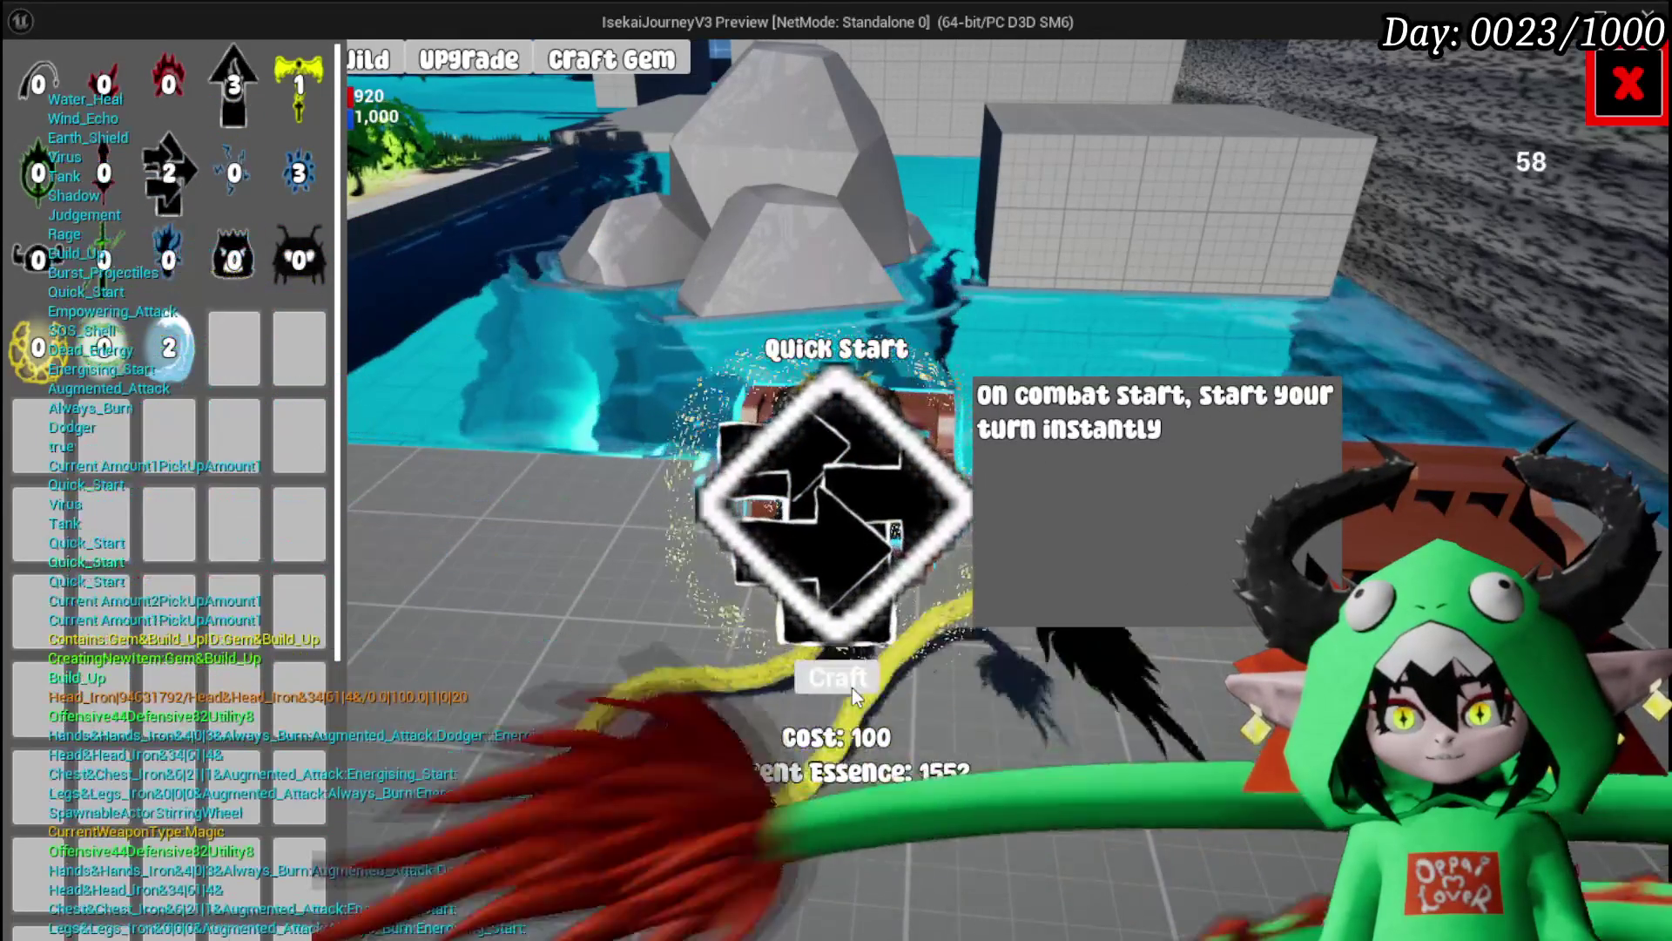
click(849, 682)
click(849, 682)
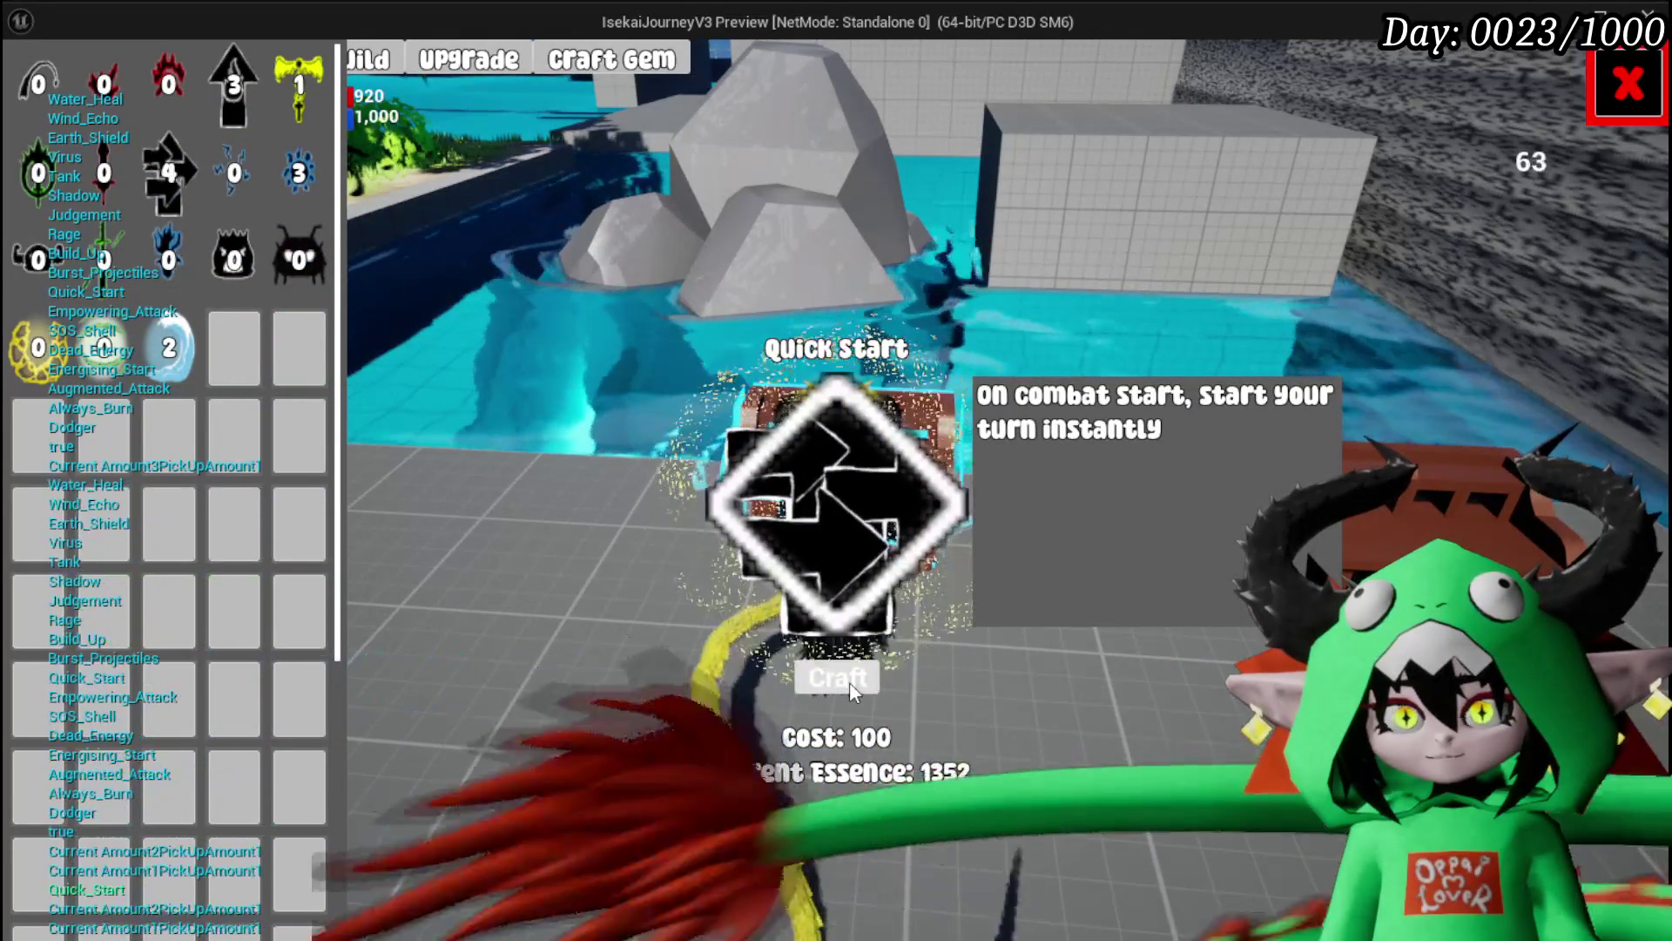
click(849, 682)
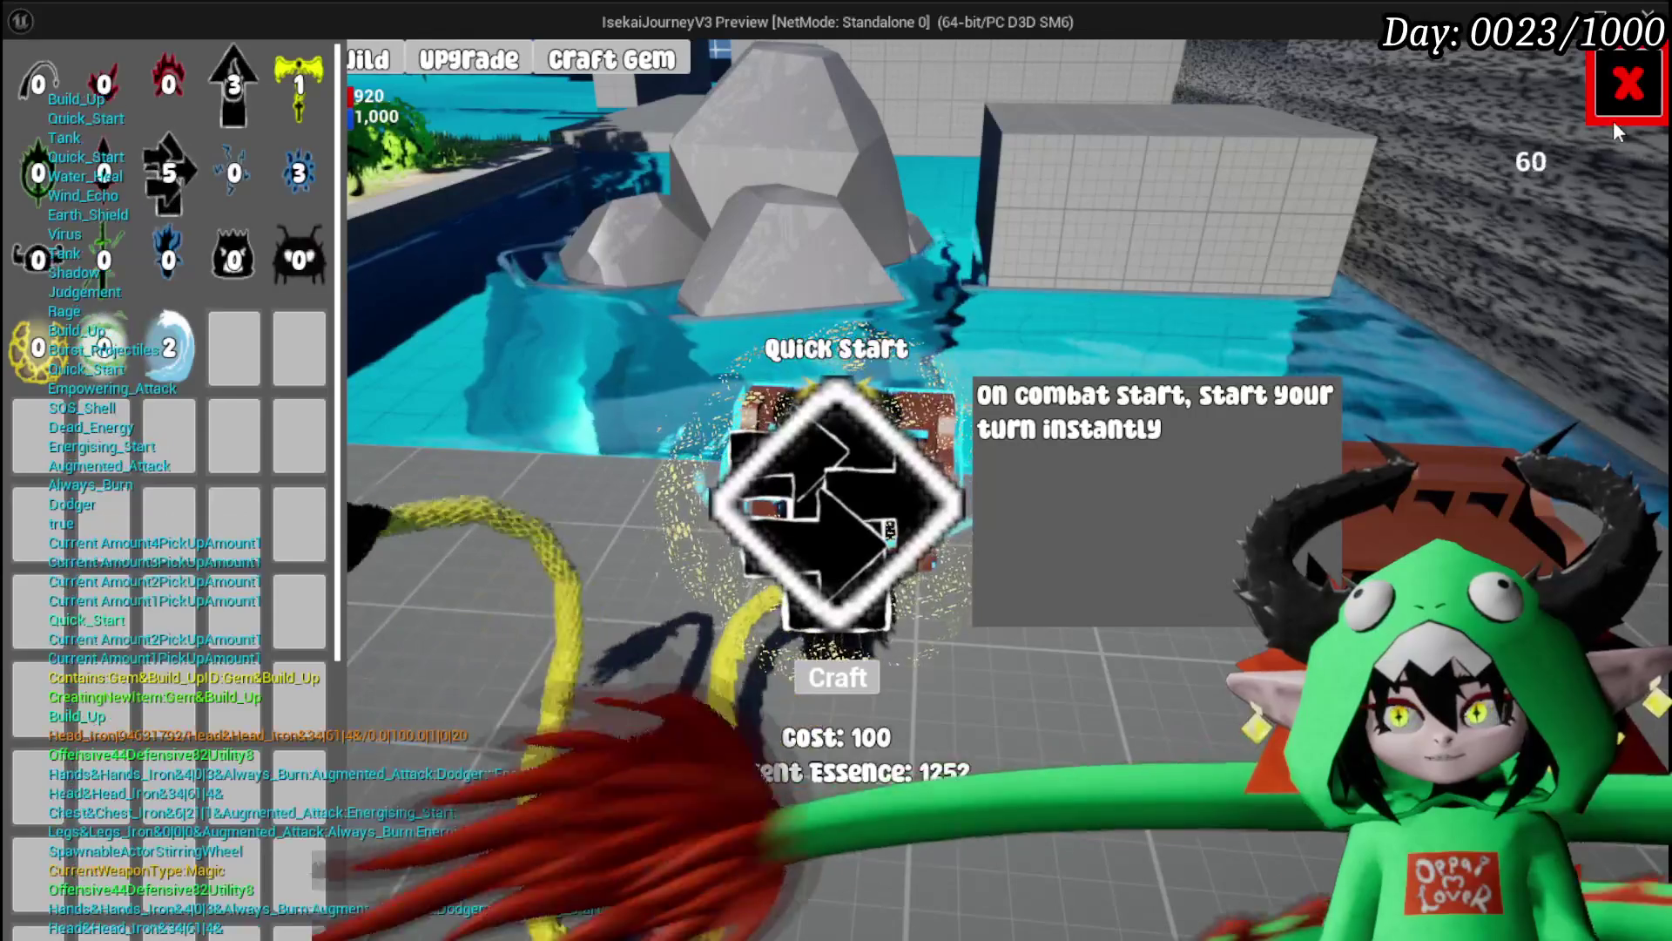
Step: Leave crafting, walk back to the workbench and bring up its build and upgrade options
key(Escape)
key(Escape)
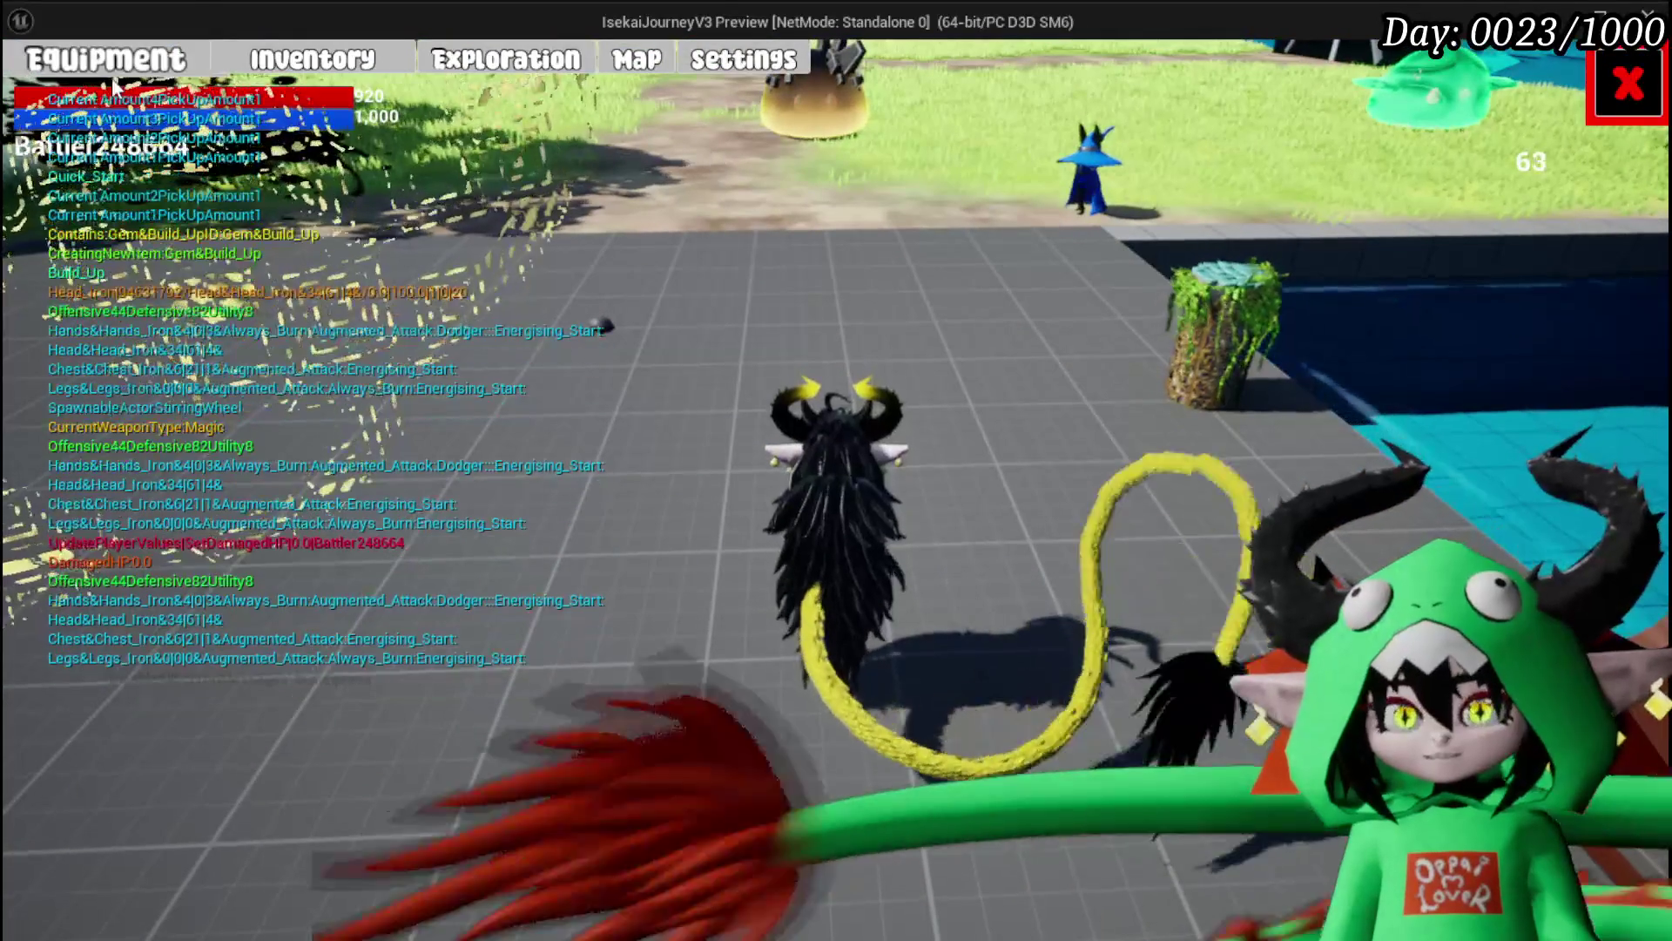
key(Escape)
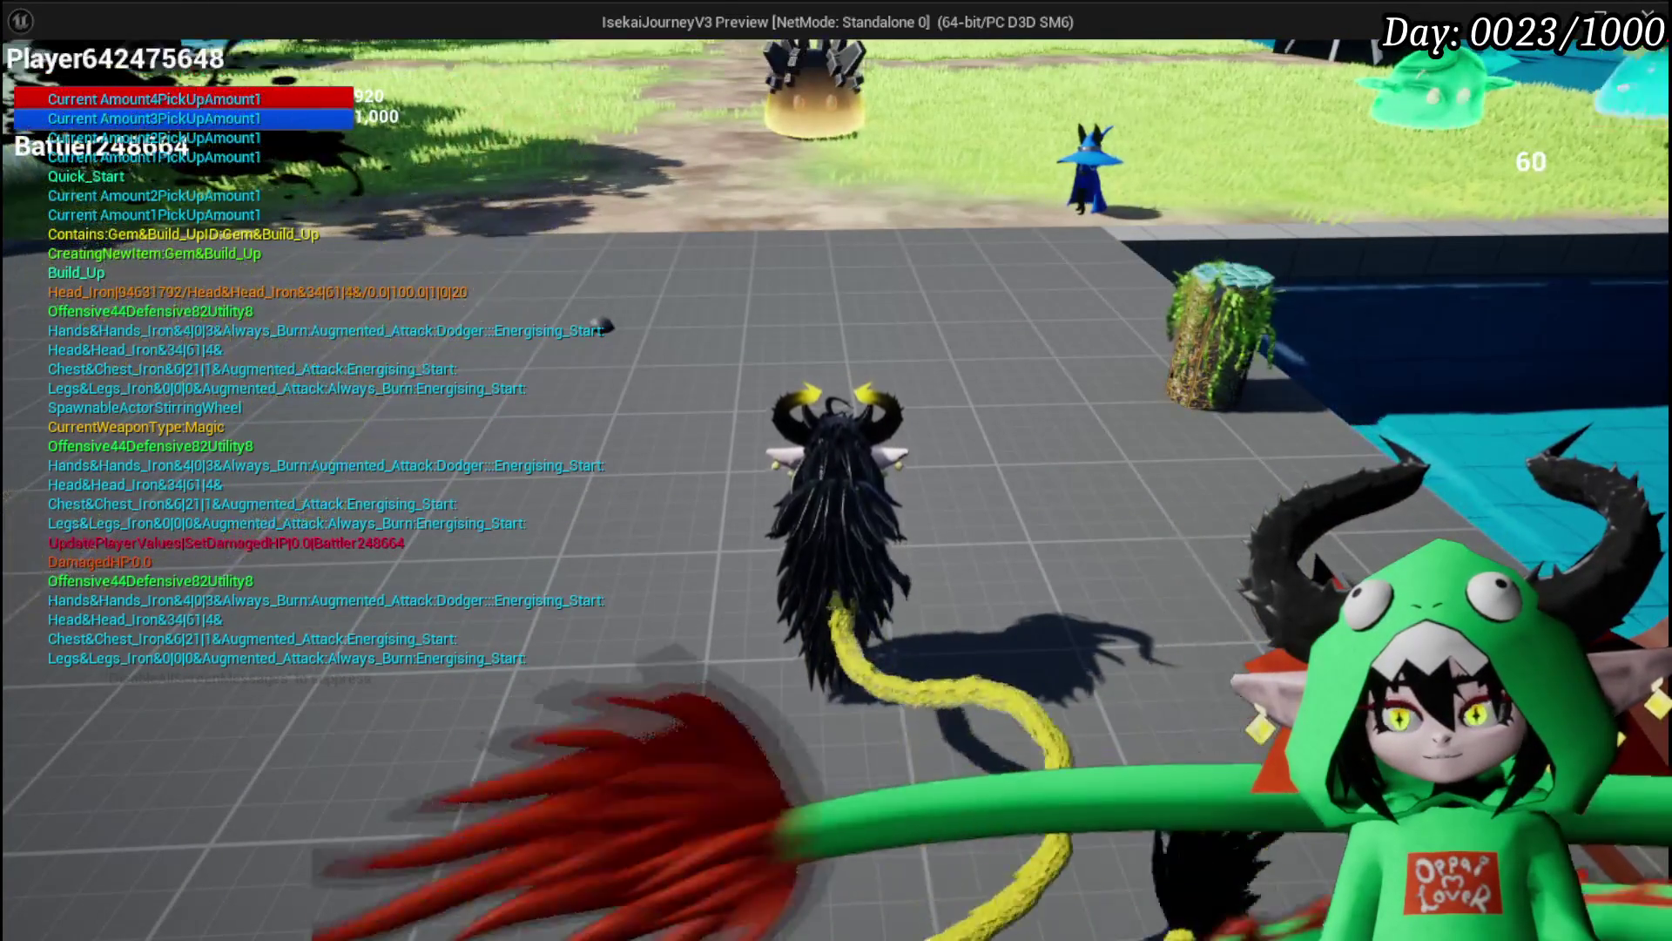
key(w)
key(e)
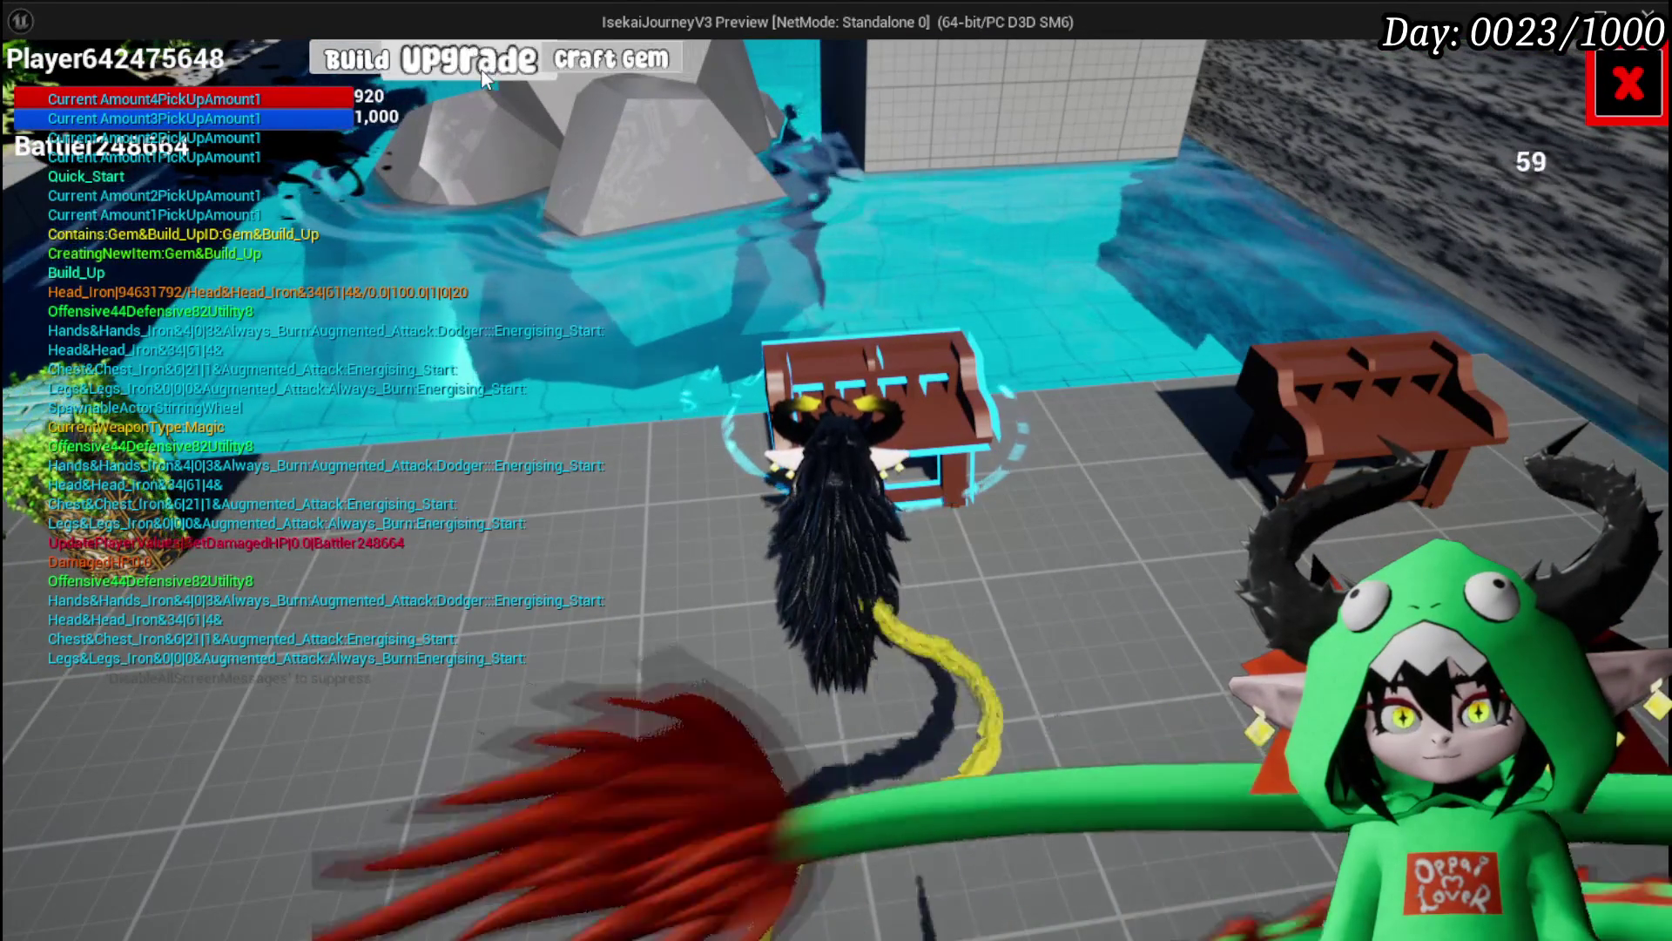
Step: Upgrade Iron_Legs to level 4 by investing 1000 Essence
click(472, 62)
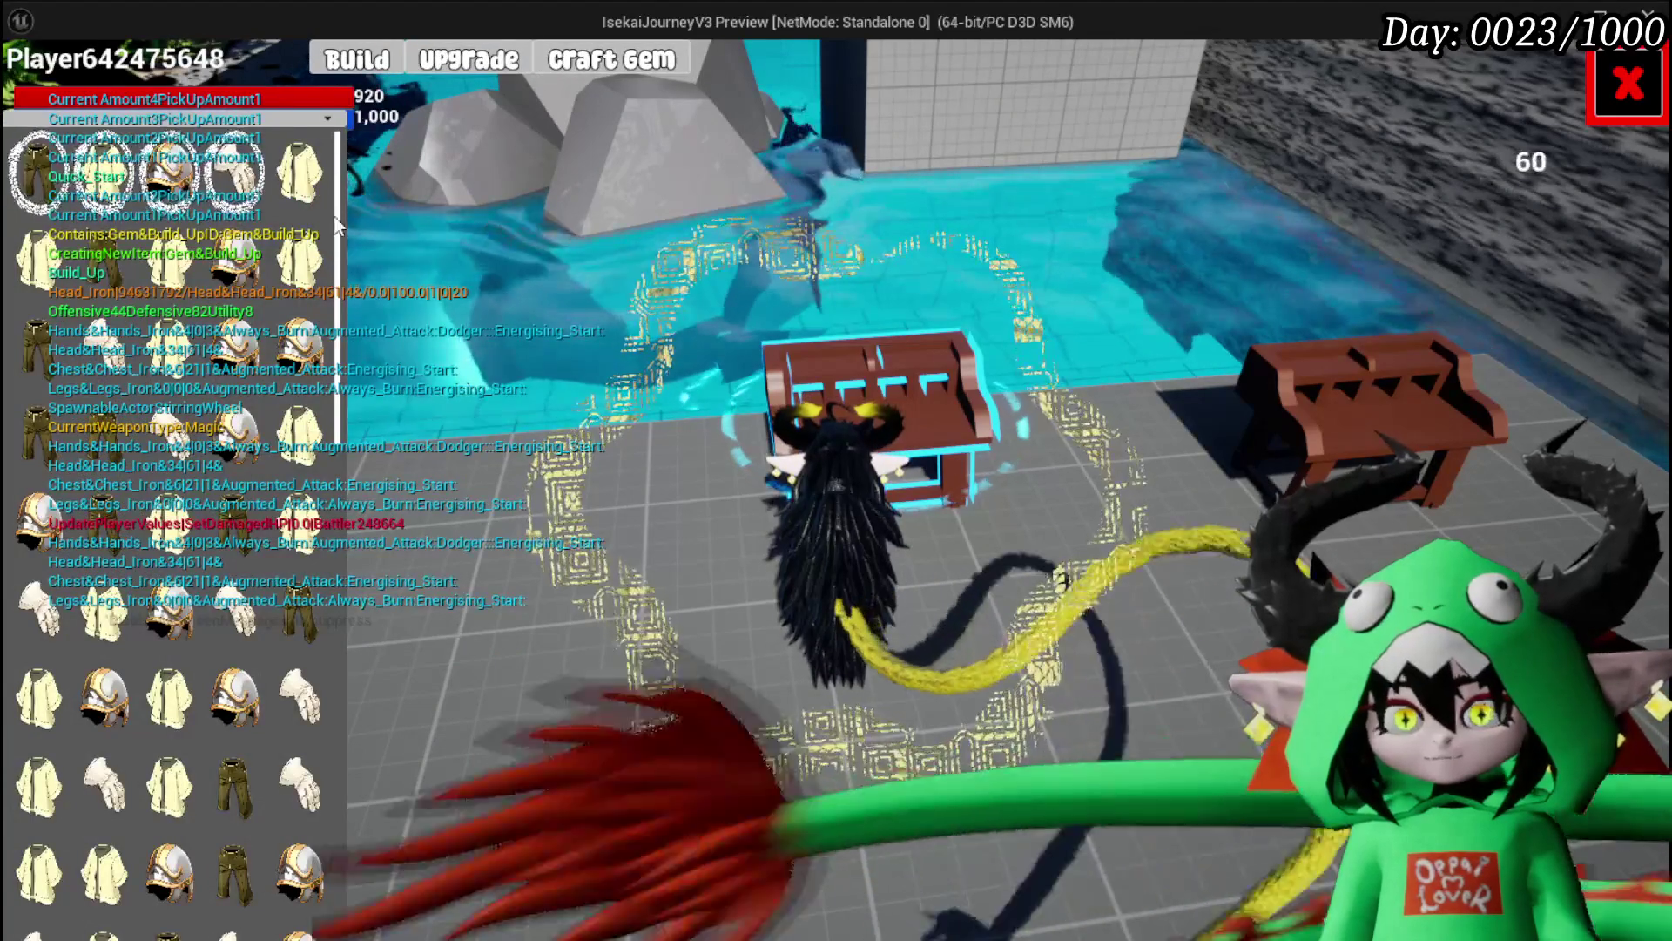
mouse_move(174, 190)
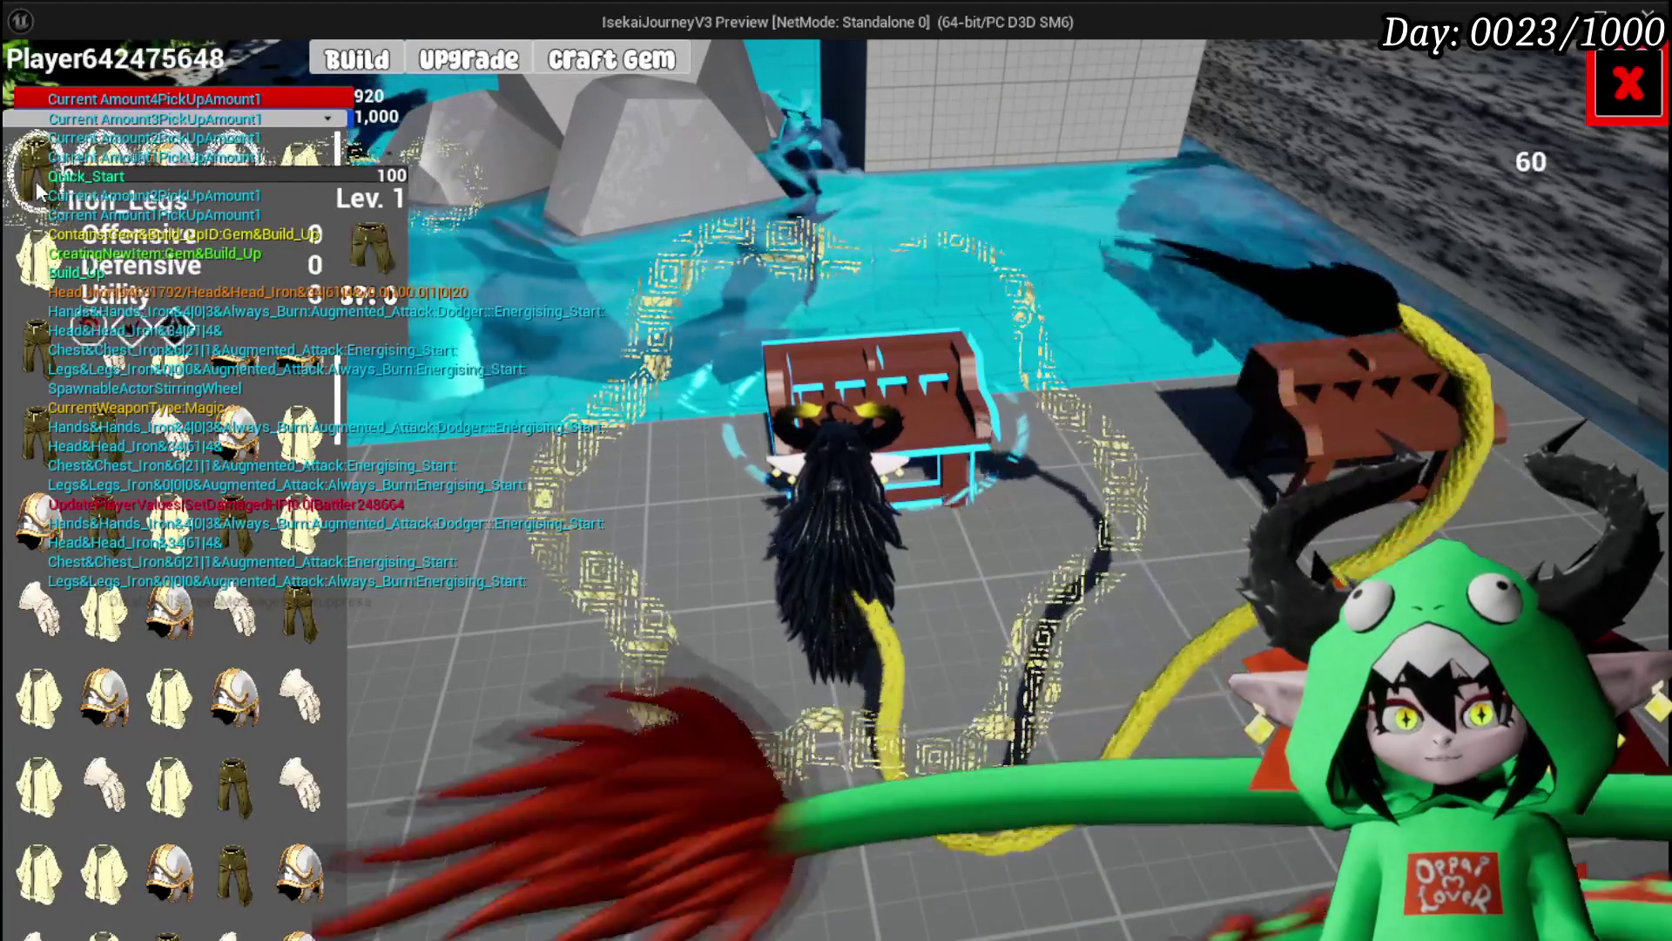
click(34, 181)
click(918, 563)
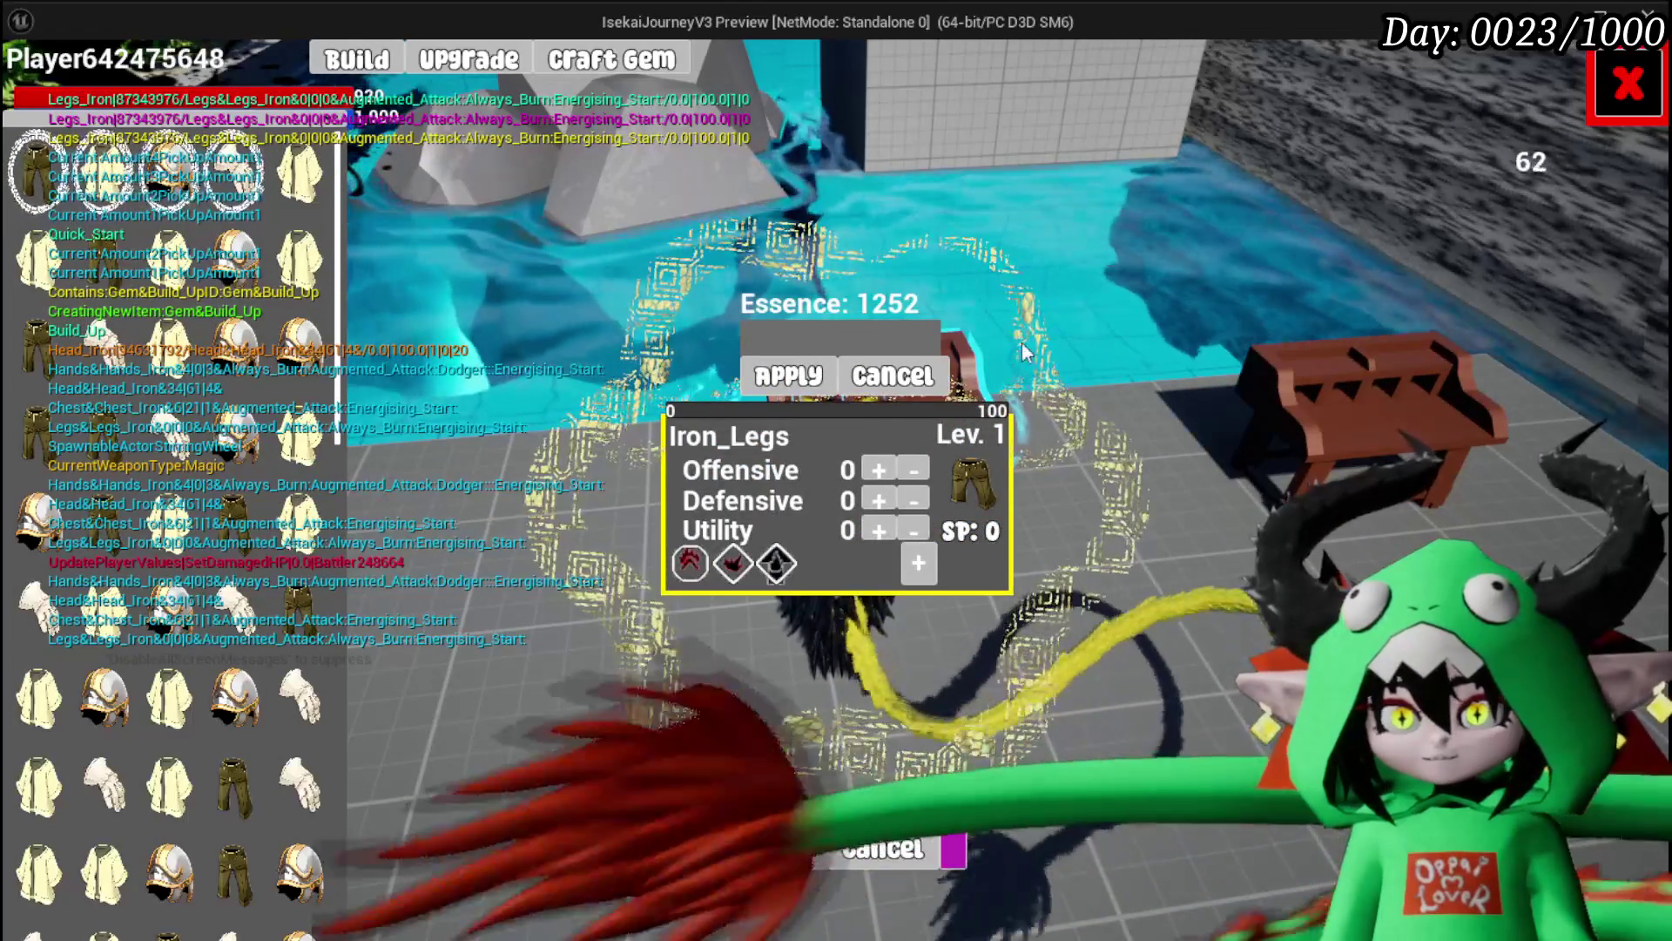
text(1000)
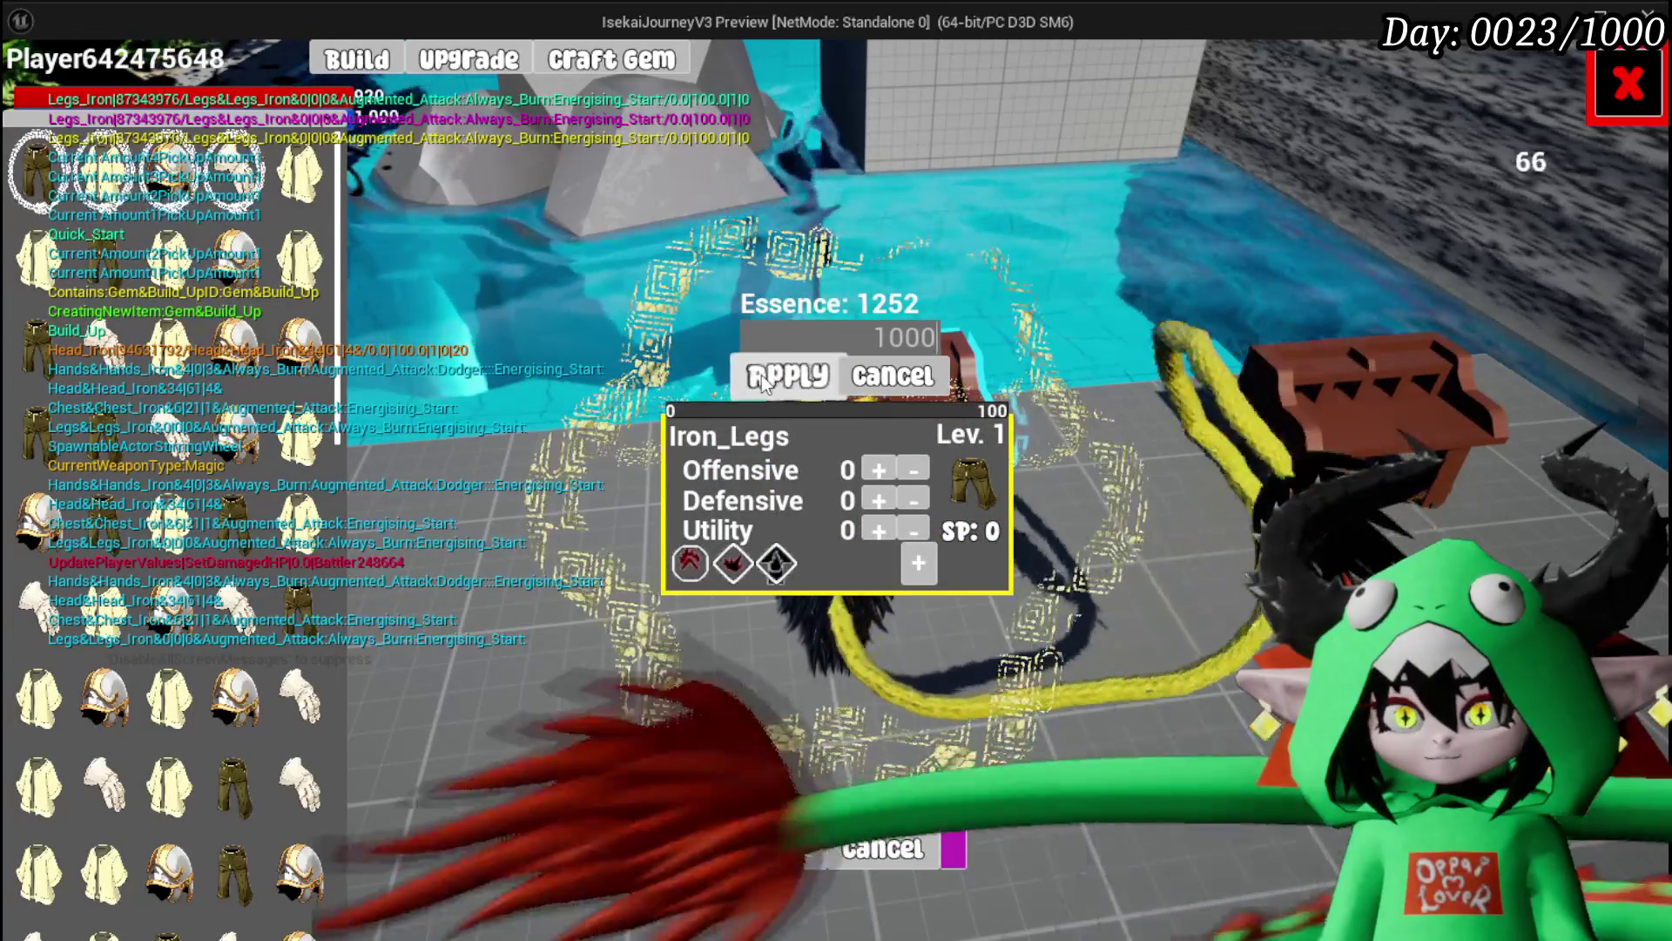
click(763, 374)
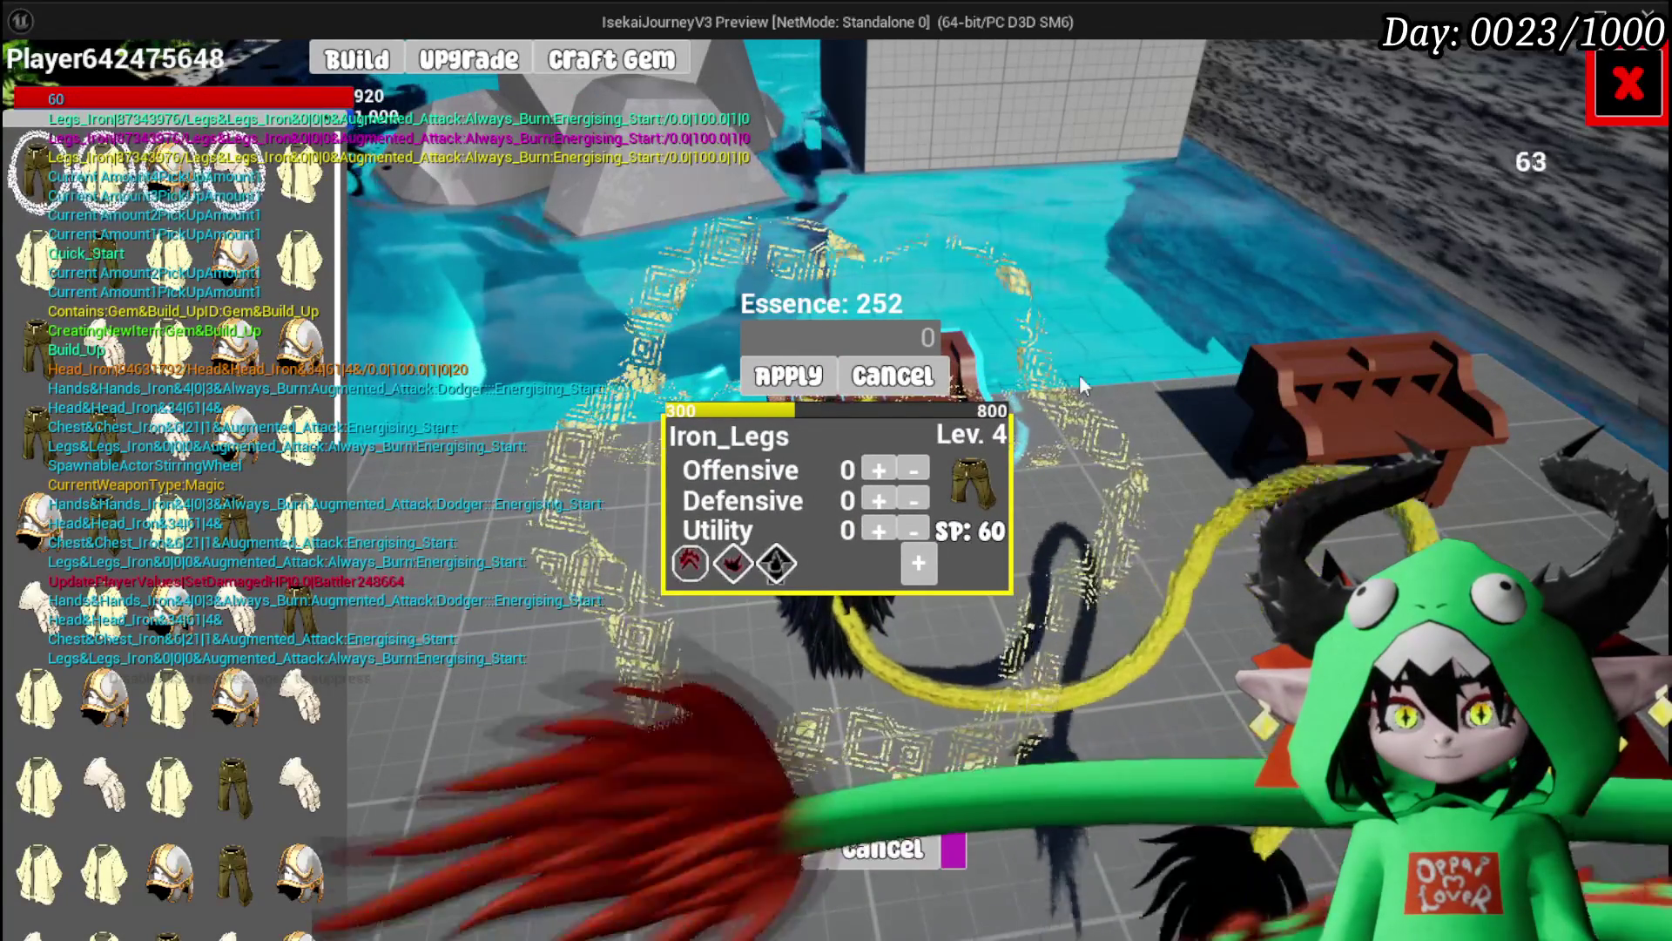
Step: Buy two new gem slots, socketing Build Up into the fifth and Quick Start into the fourth
click(918, 563)
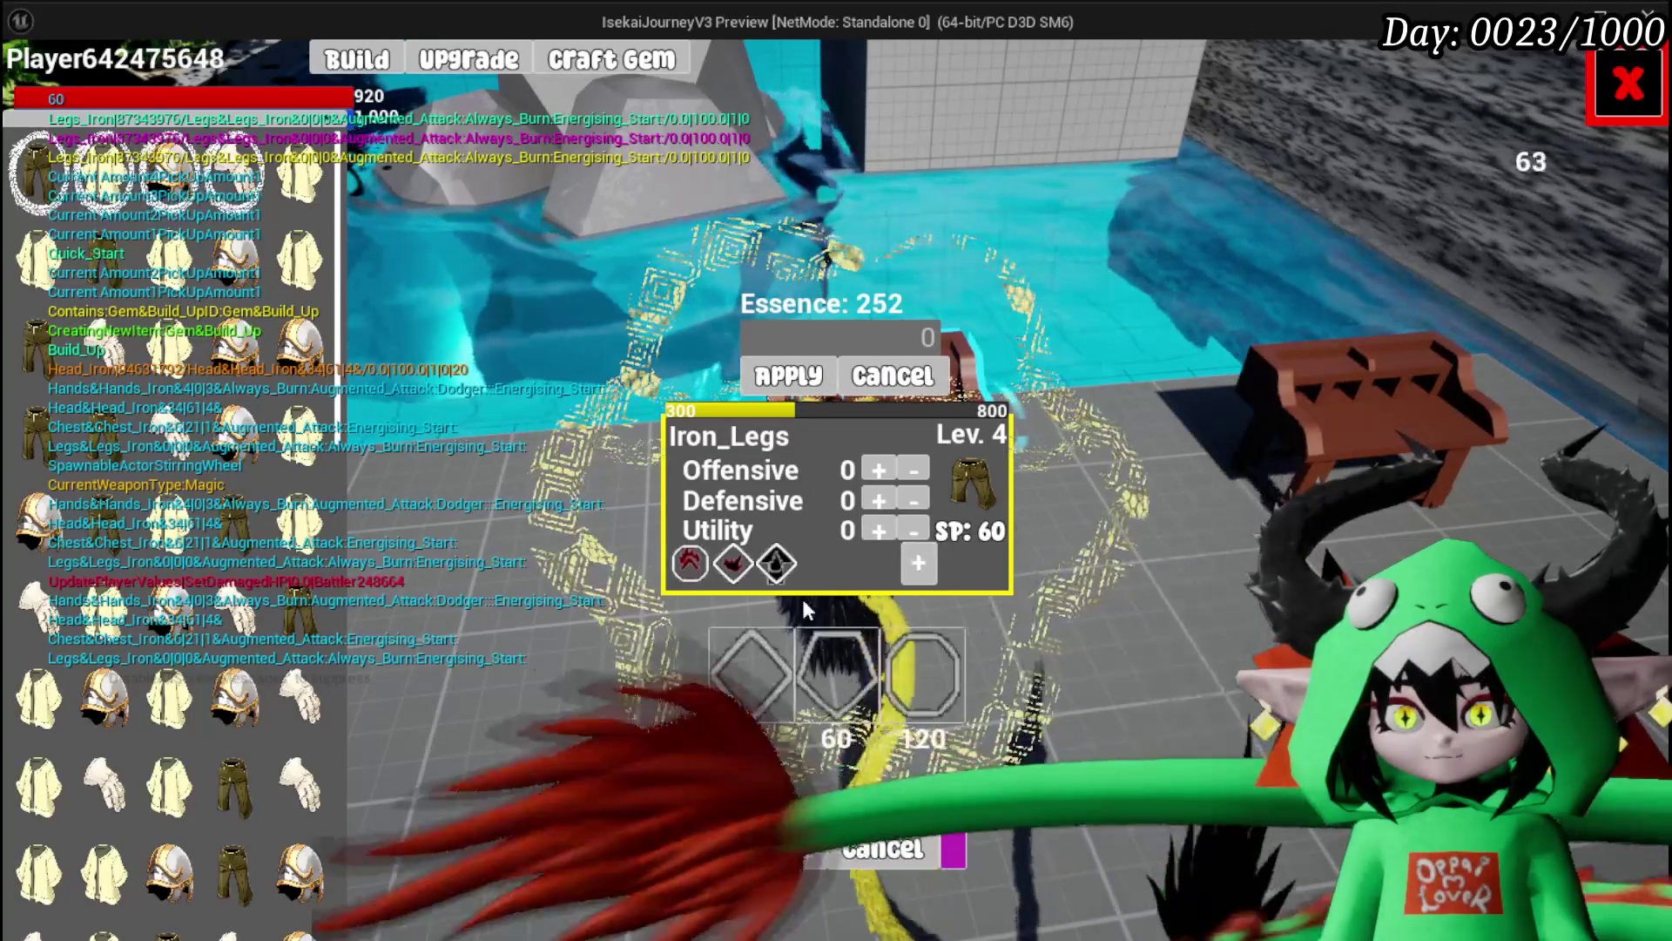
click(732, 660)
click(733, 660)
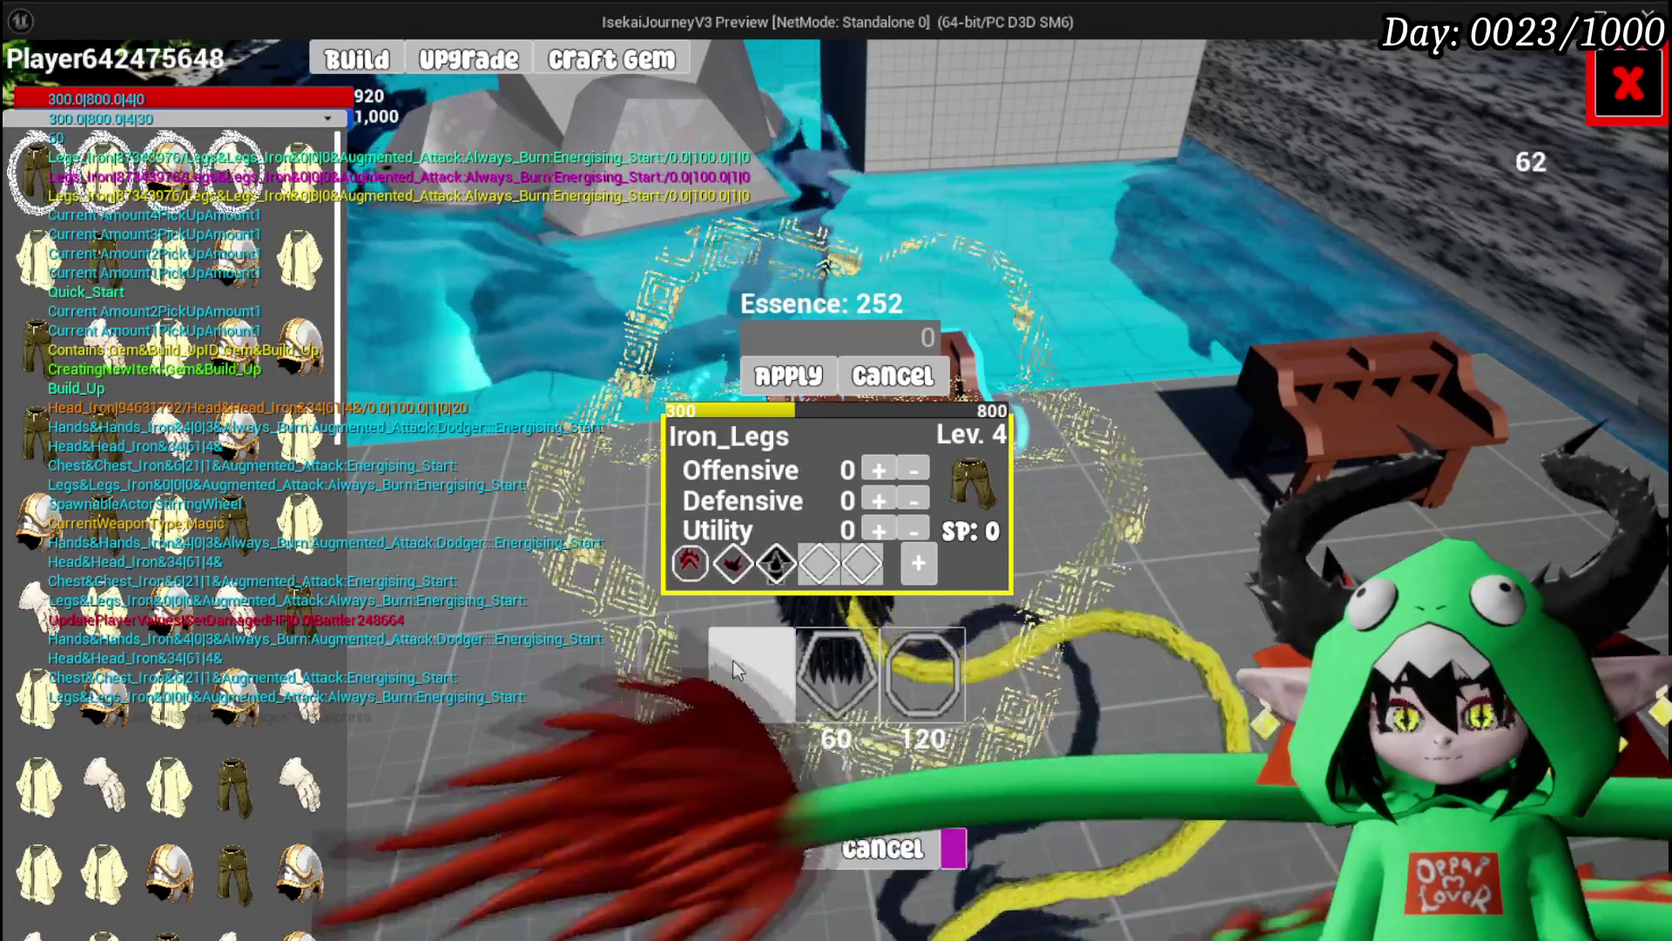
click(815, 579)
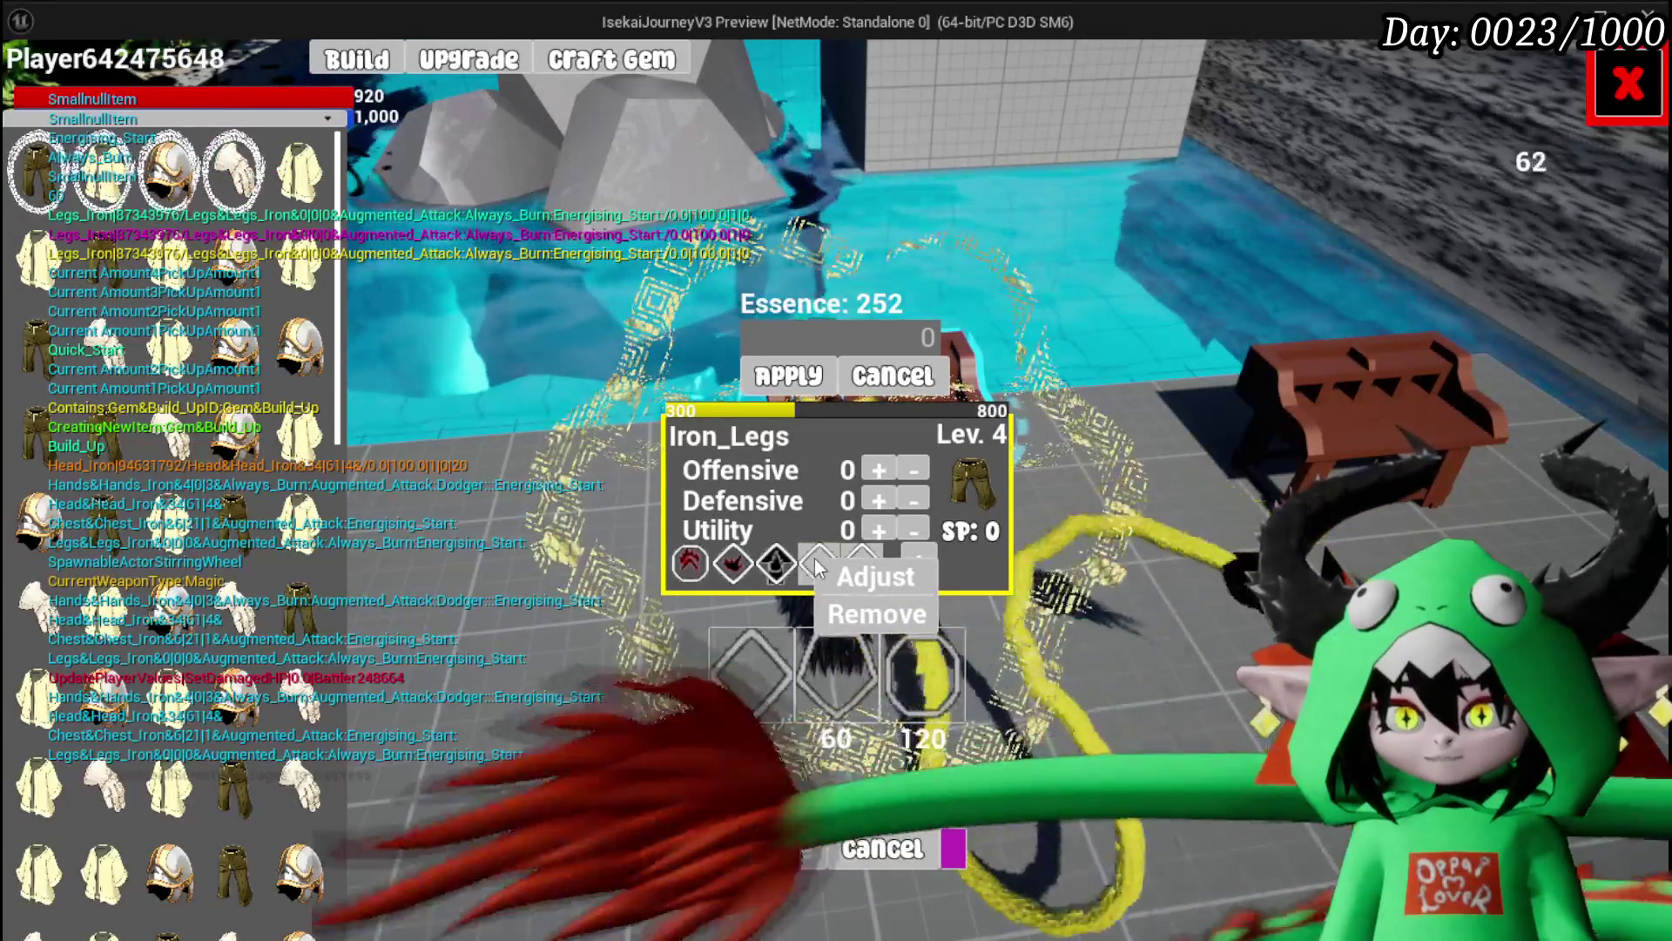
click(838, 571)
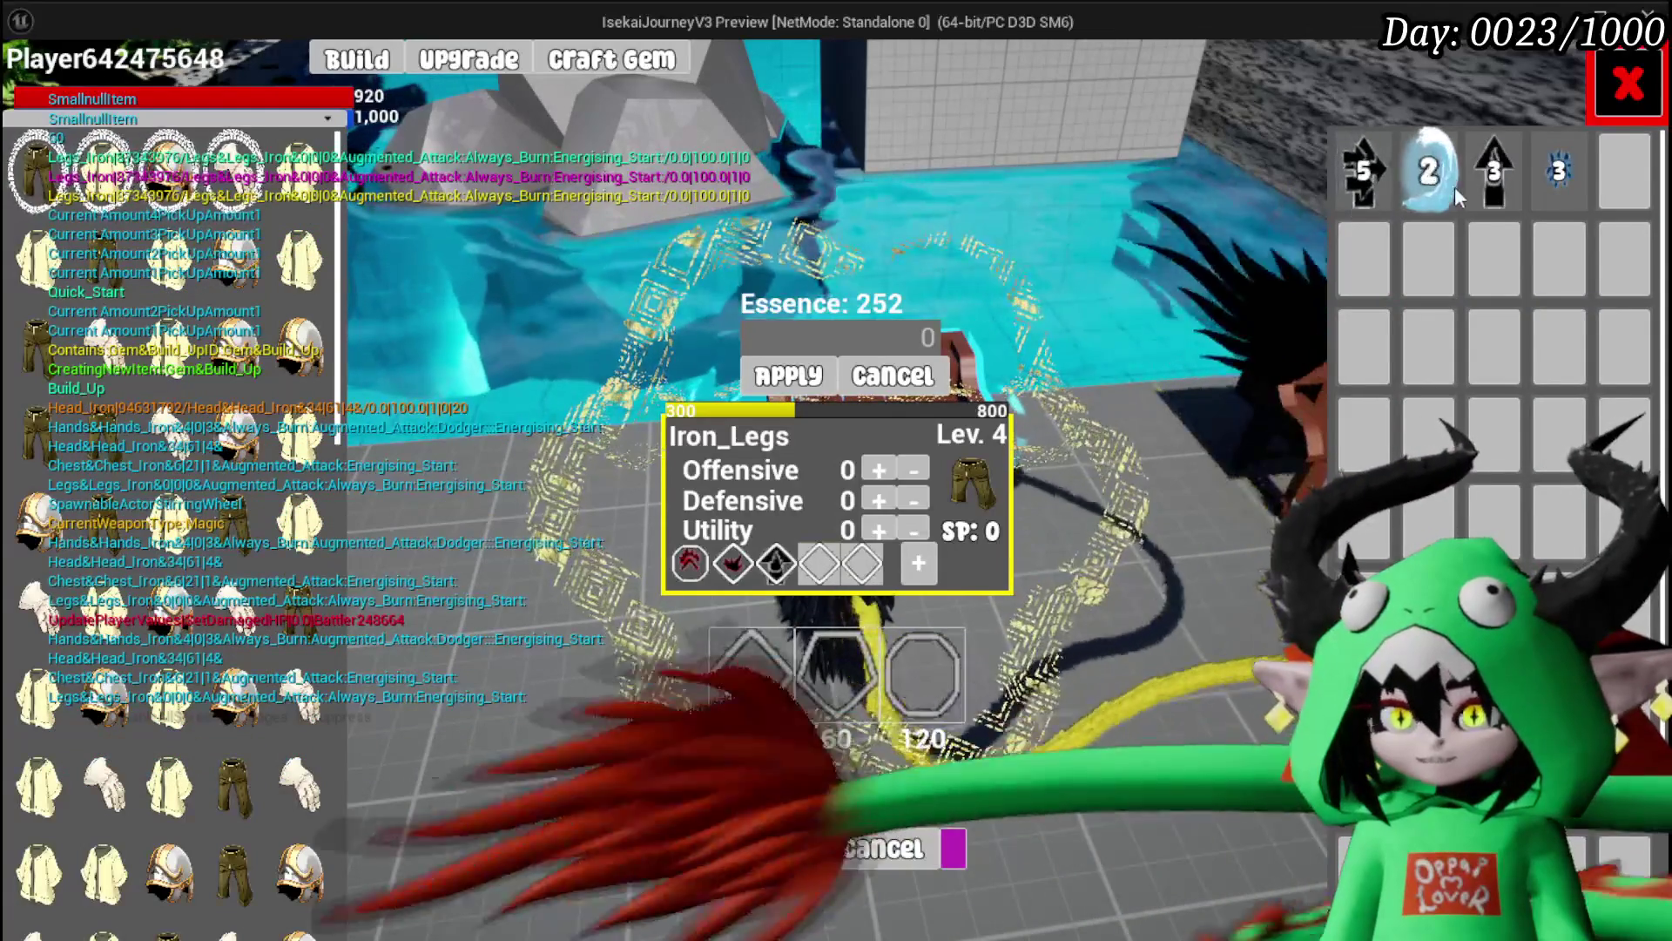
click(1557, 194)
click(1512, 197)
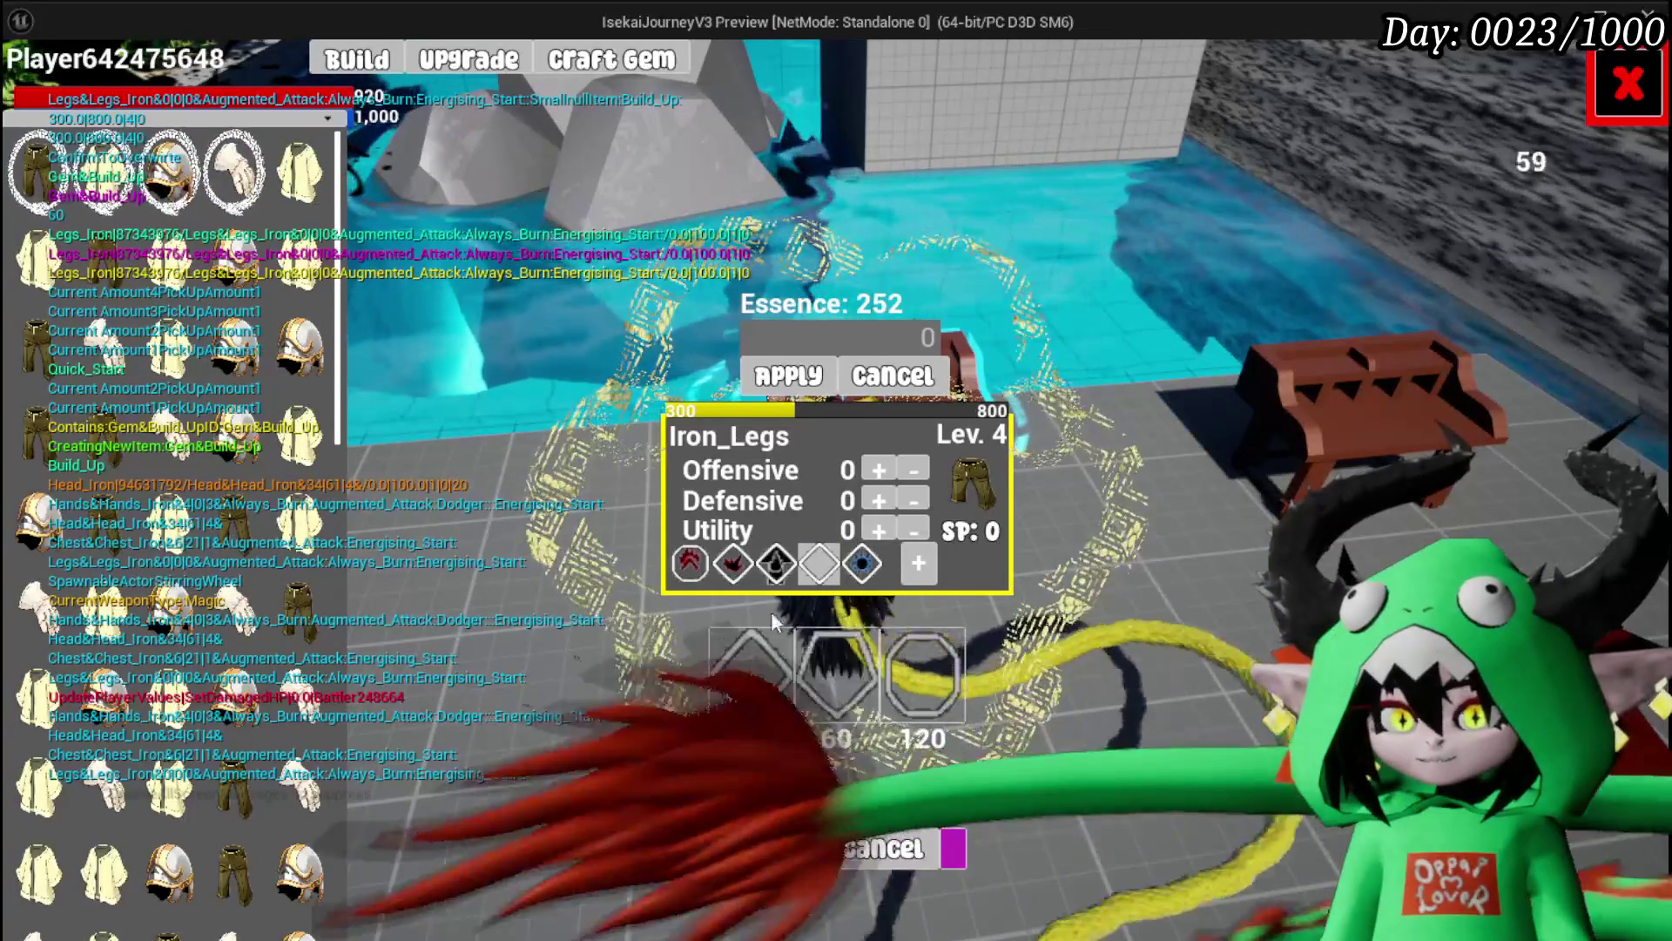
click(817, 577)
click(871, 585)
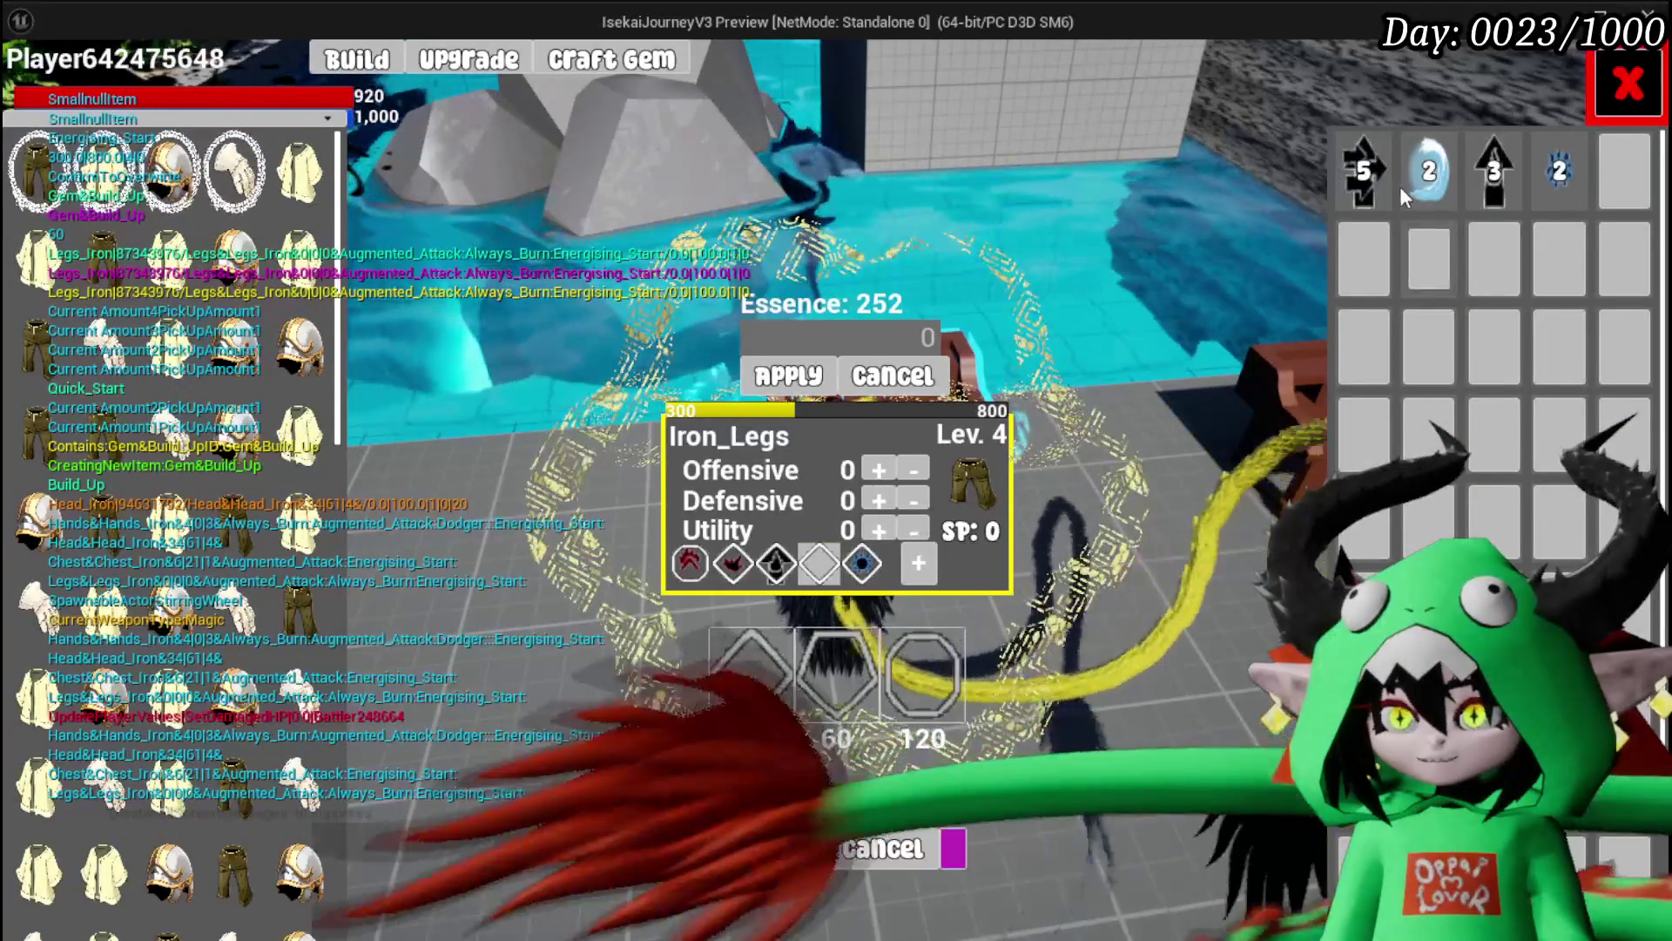
click(1346, 174)
click(1265, 188)
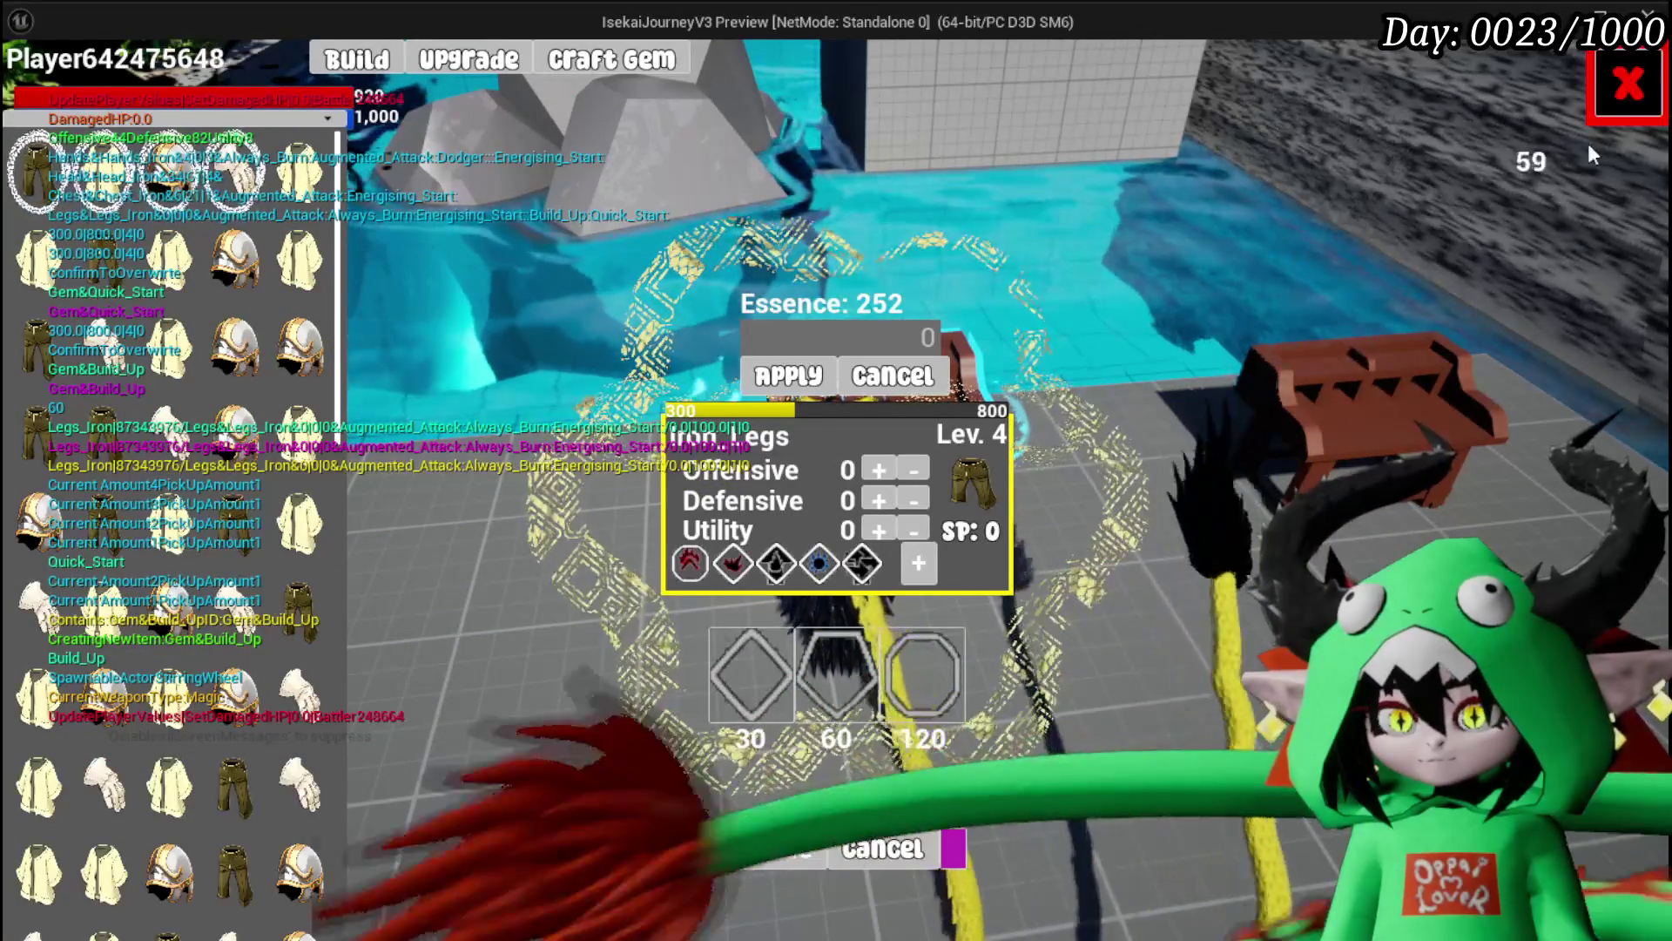
Step: Check the character's stats and perks, then save the game from the settings menu
key(Escape)
key(Tab)
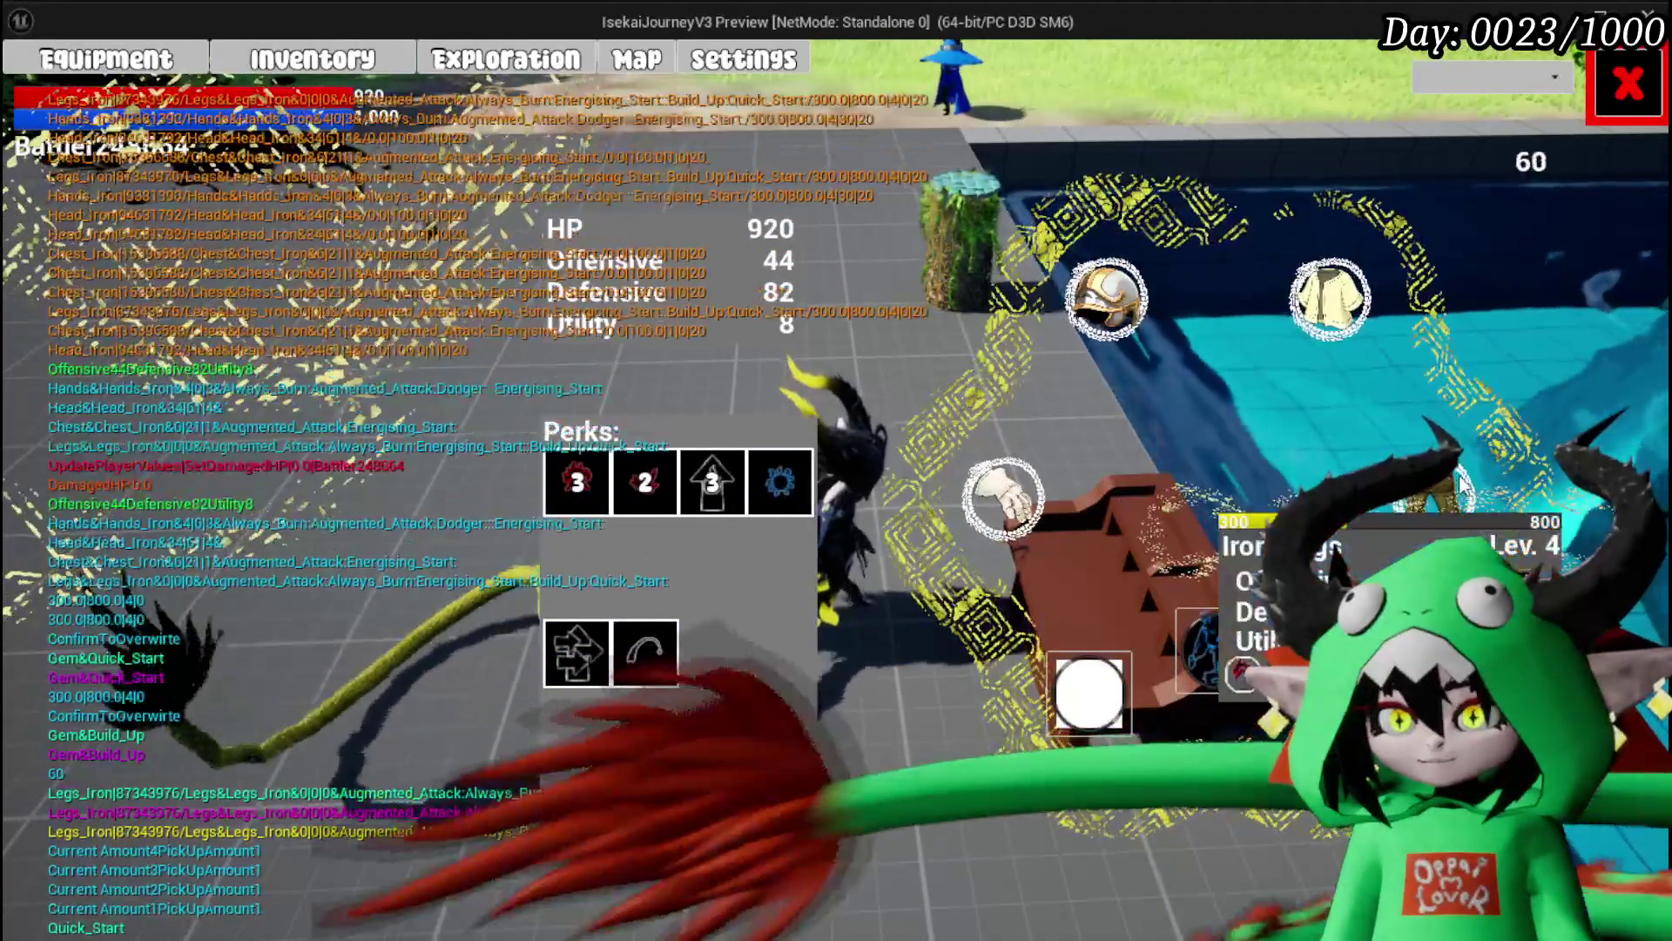
key(Escape)
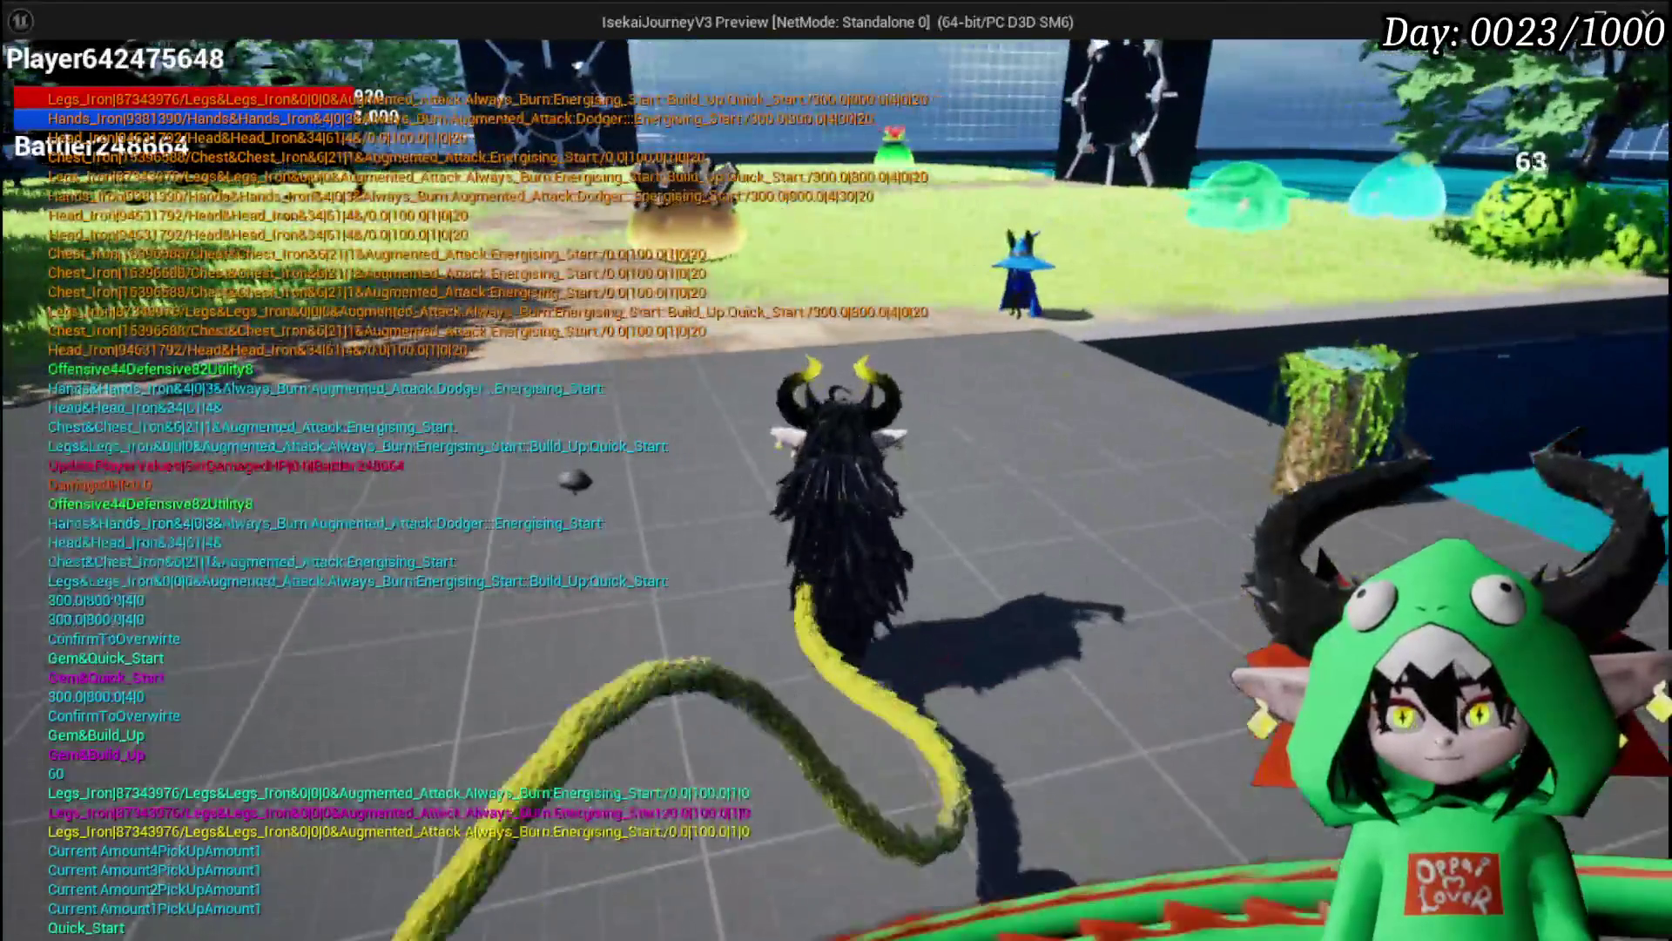
key(Escape)
click(993, 467)
key(w)
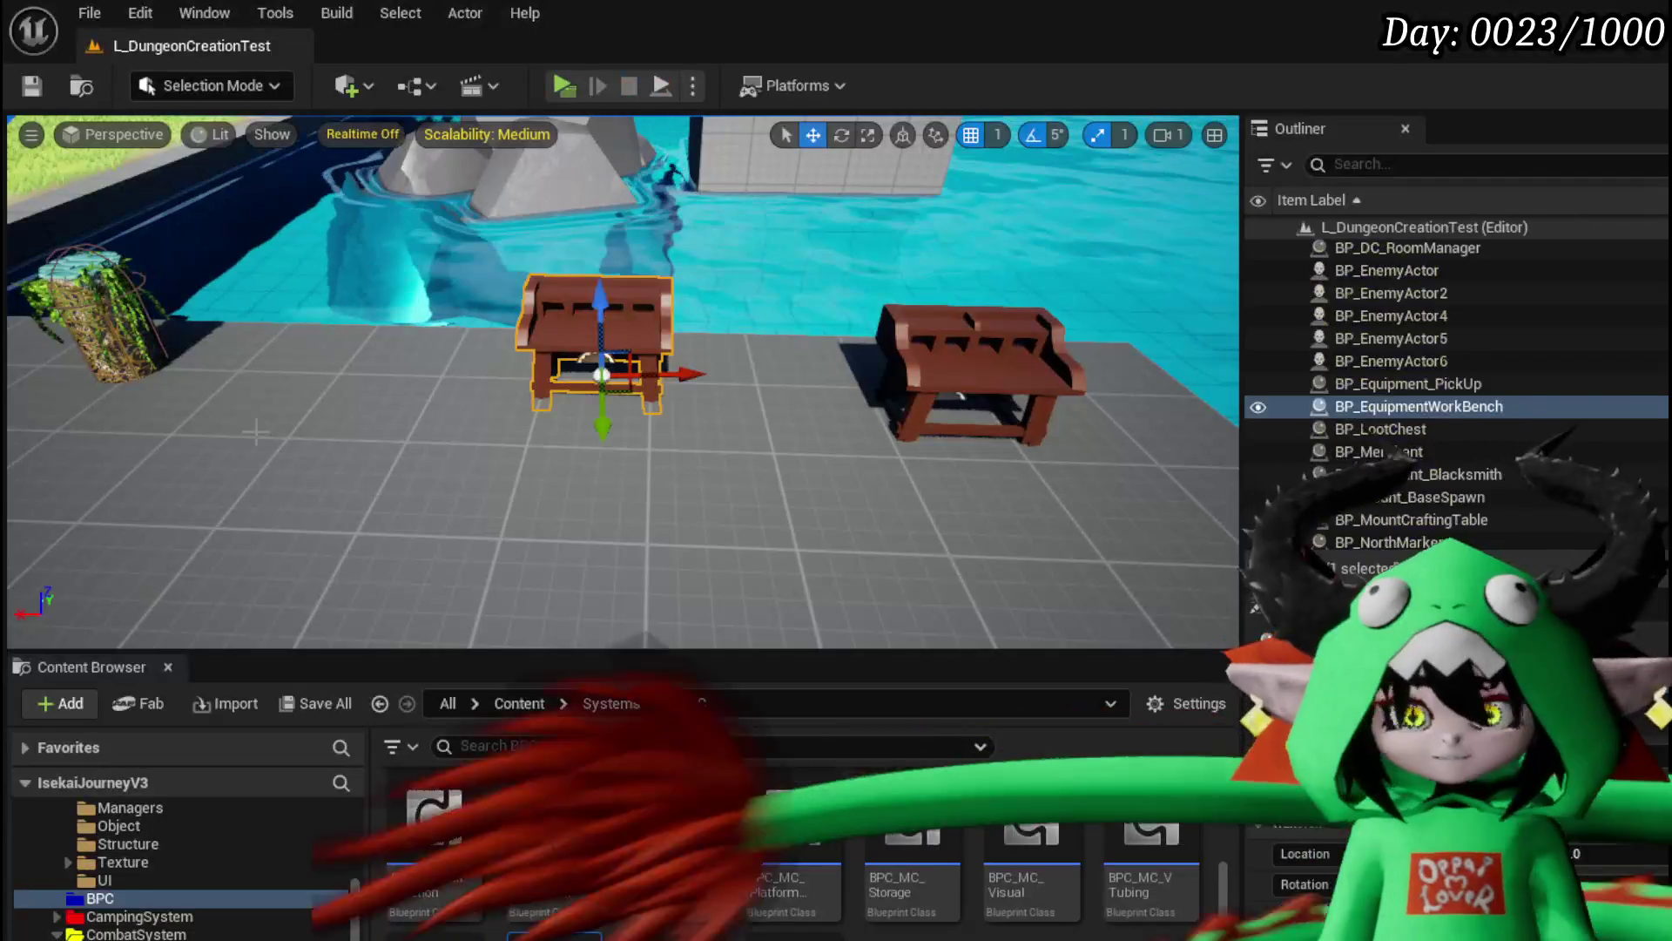
Step: Save all packages and move the number-to-string node below the SET node
click(81, 87)
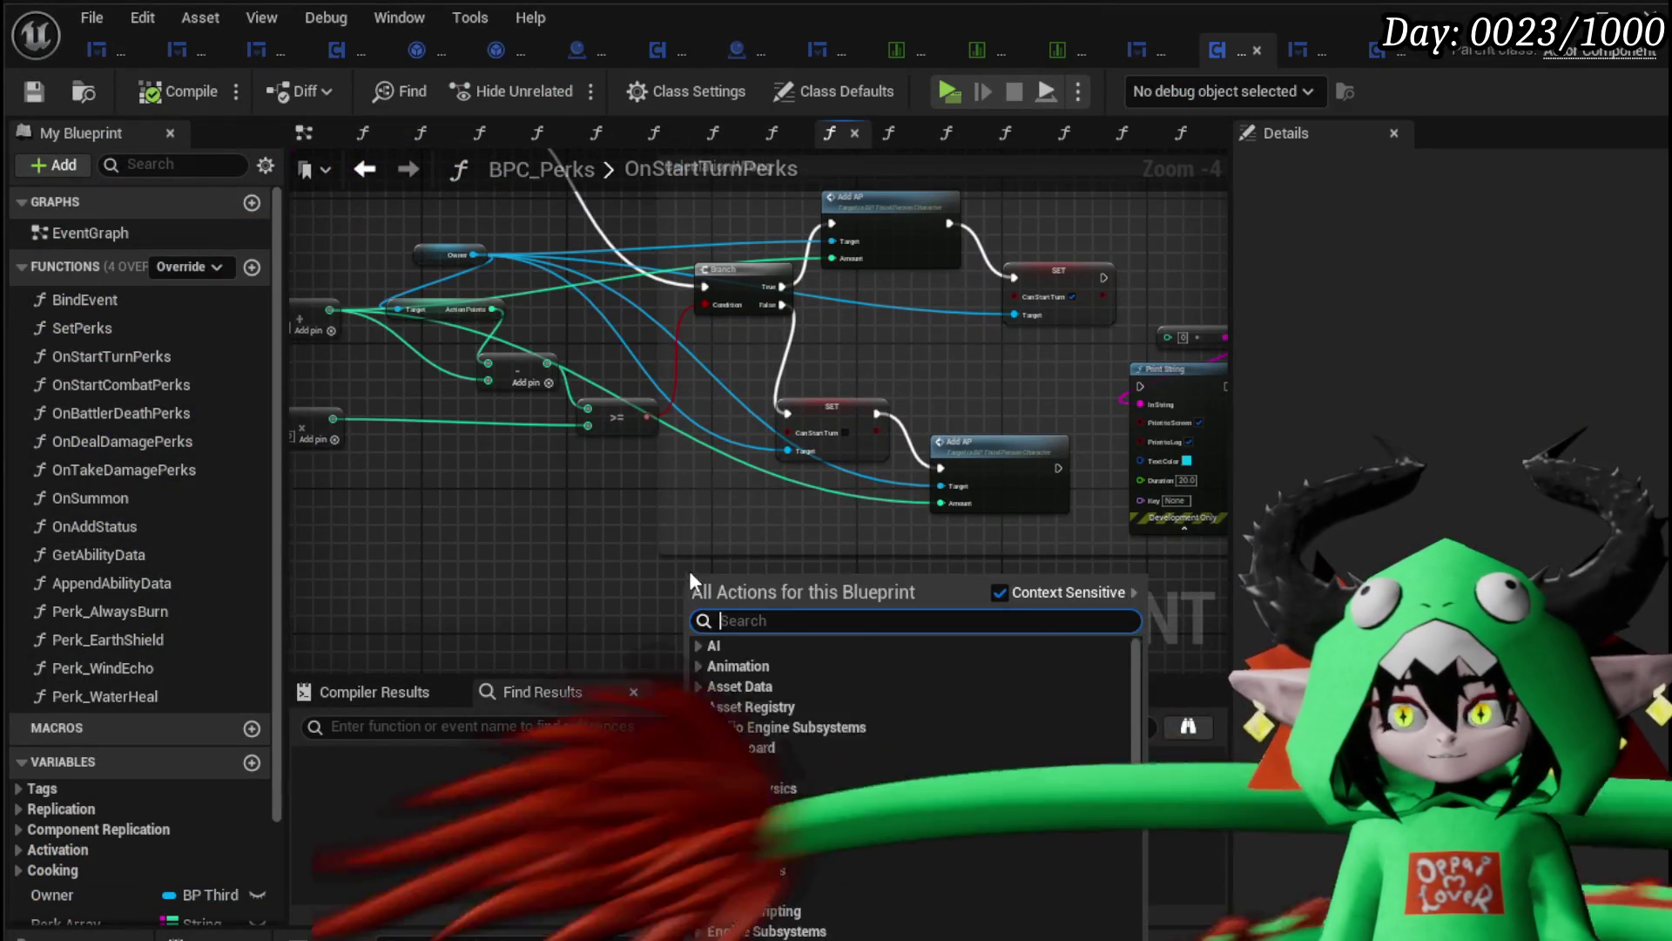
scroll(780, 379, up, 2)
mouse_move(1072, 322)
mouse_down()
mouse_move(748, 398)
mouse_move(898, 410)
mouse_up()
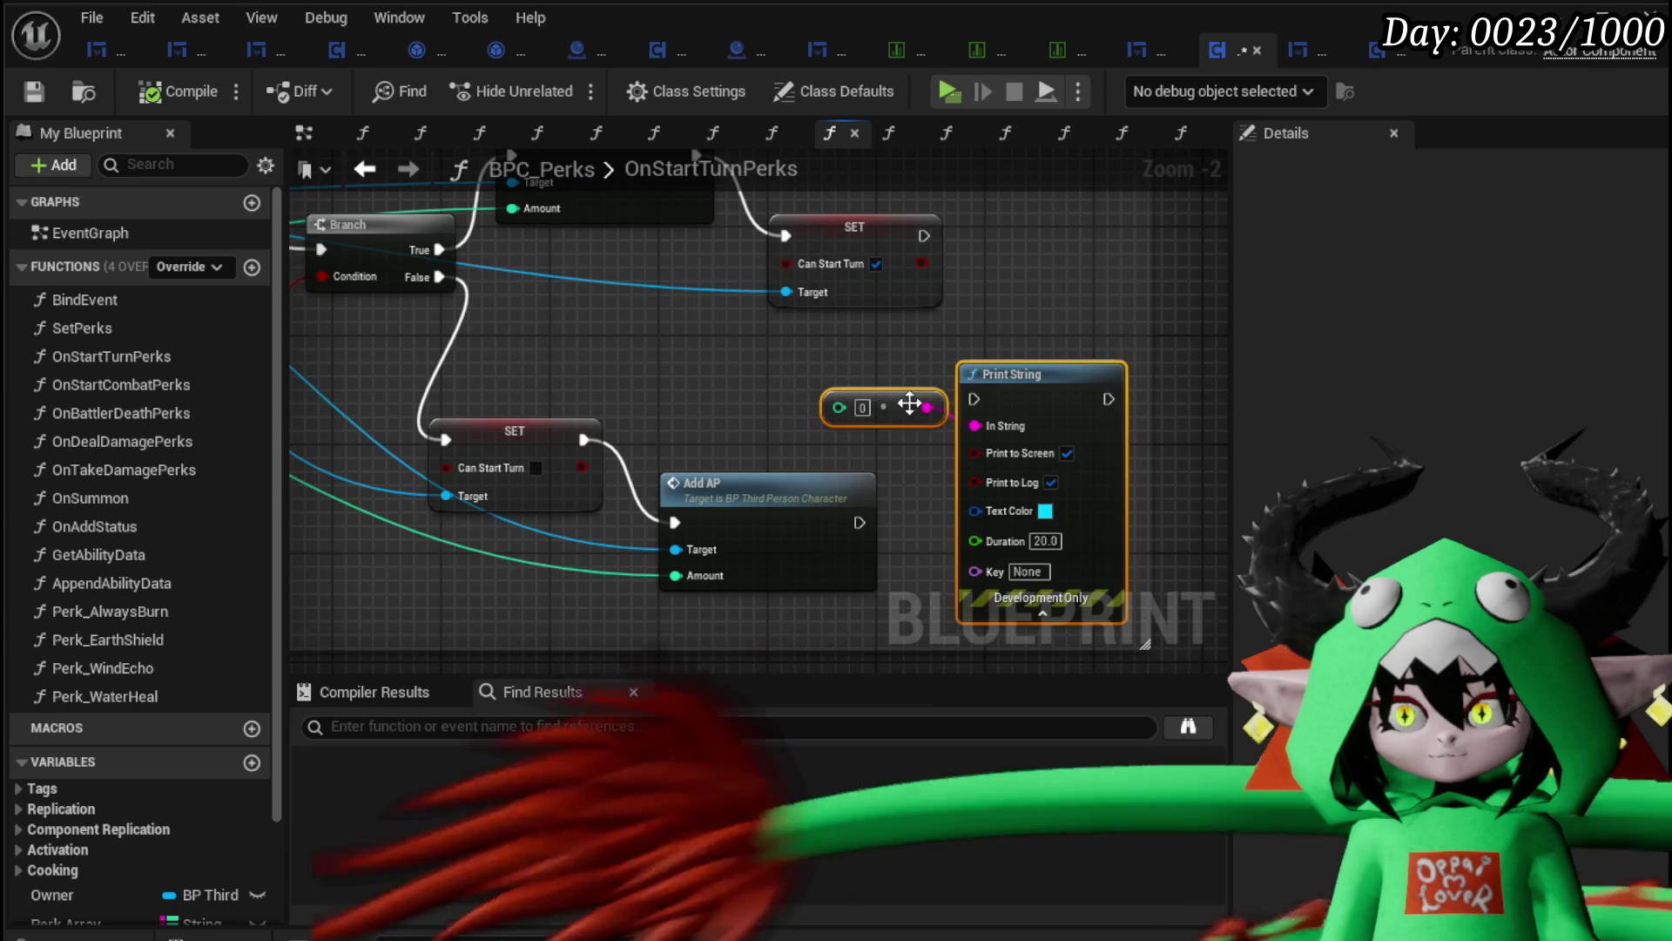
mouse_move(1058, 428)
mouse_down()
mouse_move(904, 418)
mouse_move(1090, 439)
mouse_up()
mouse_move(902, 417)
mouse_down()
mouse_move(1343, 478)
mouse_move(823, 416)
mouse_up()
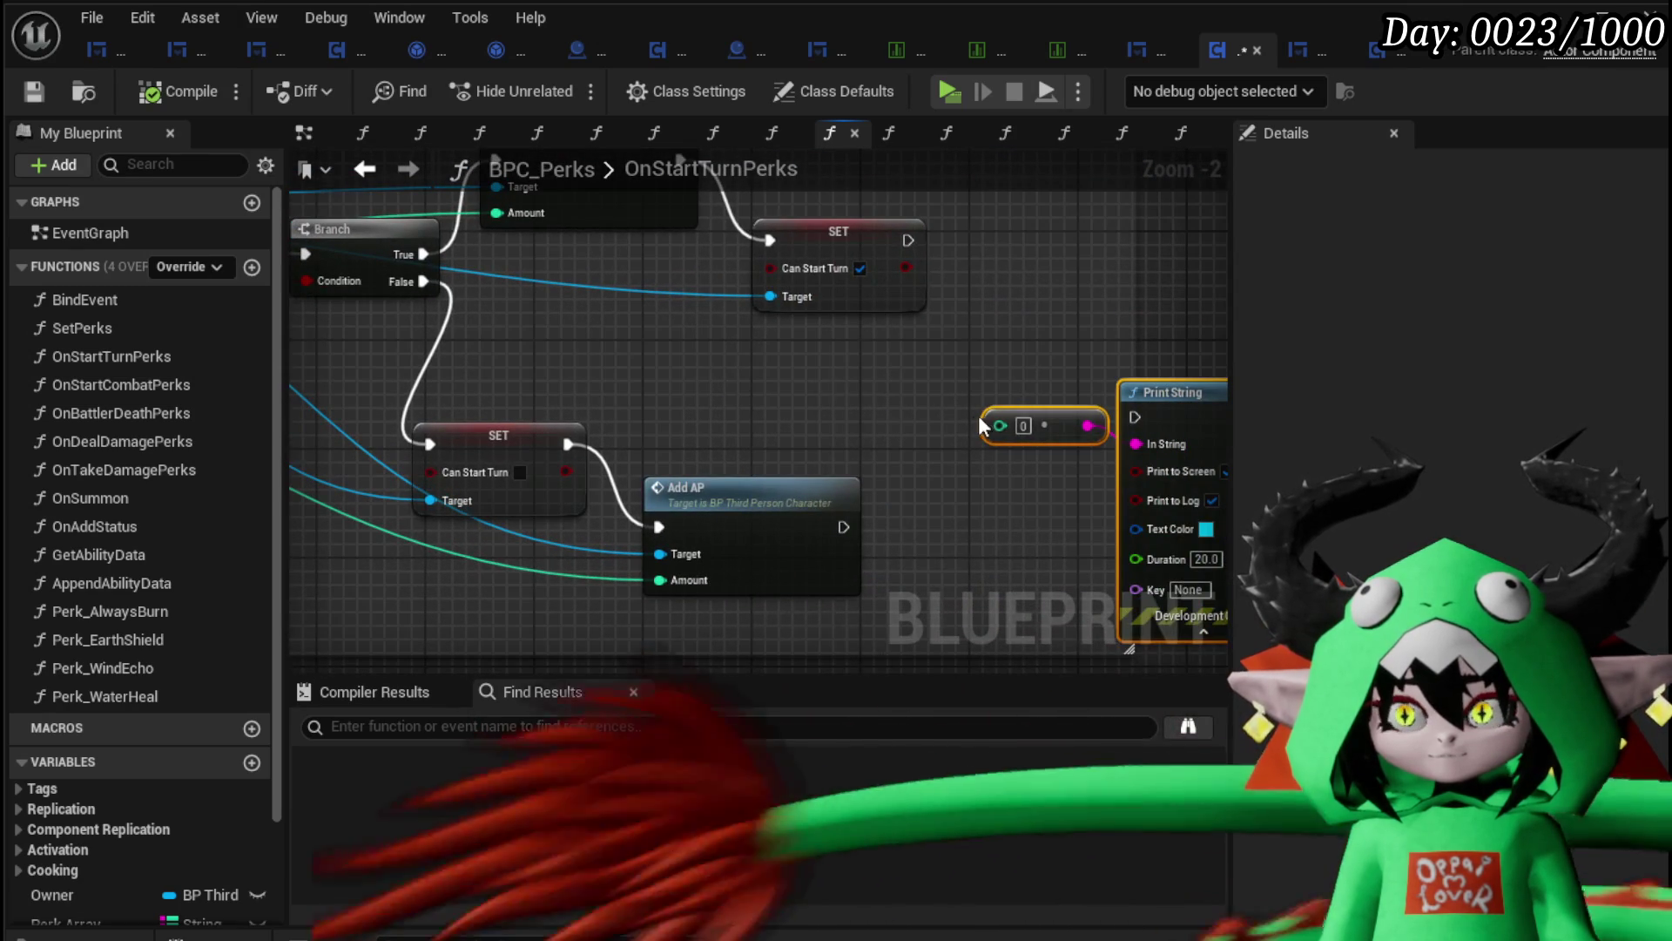
Step: Feed Print String from an Append node with 'CurrentAP' and 'NeedsToBeMoreThen' text inputs
mouse_move(1132, 392)
mouse_down()
mouse_move(1100, 524)
mouse_move(906, 420)
mouse_move(1064, 383)
mouse_up()
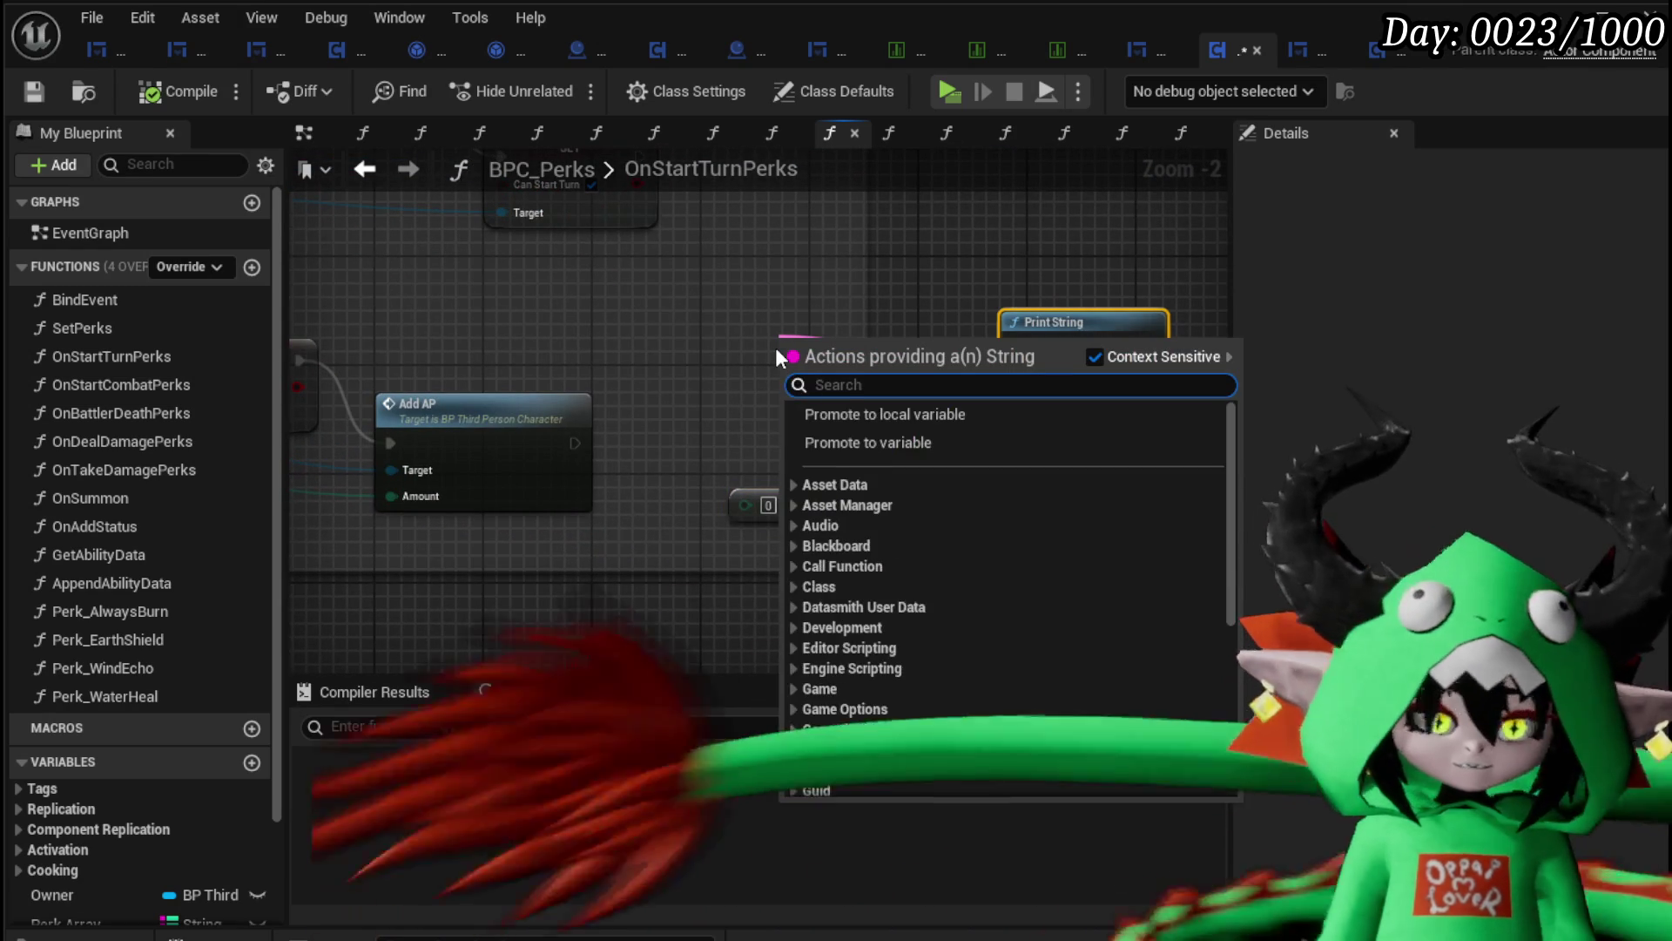
text(Append)
key(Return)
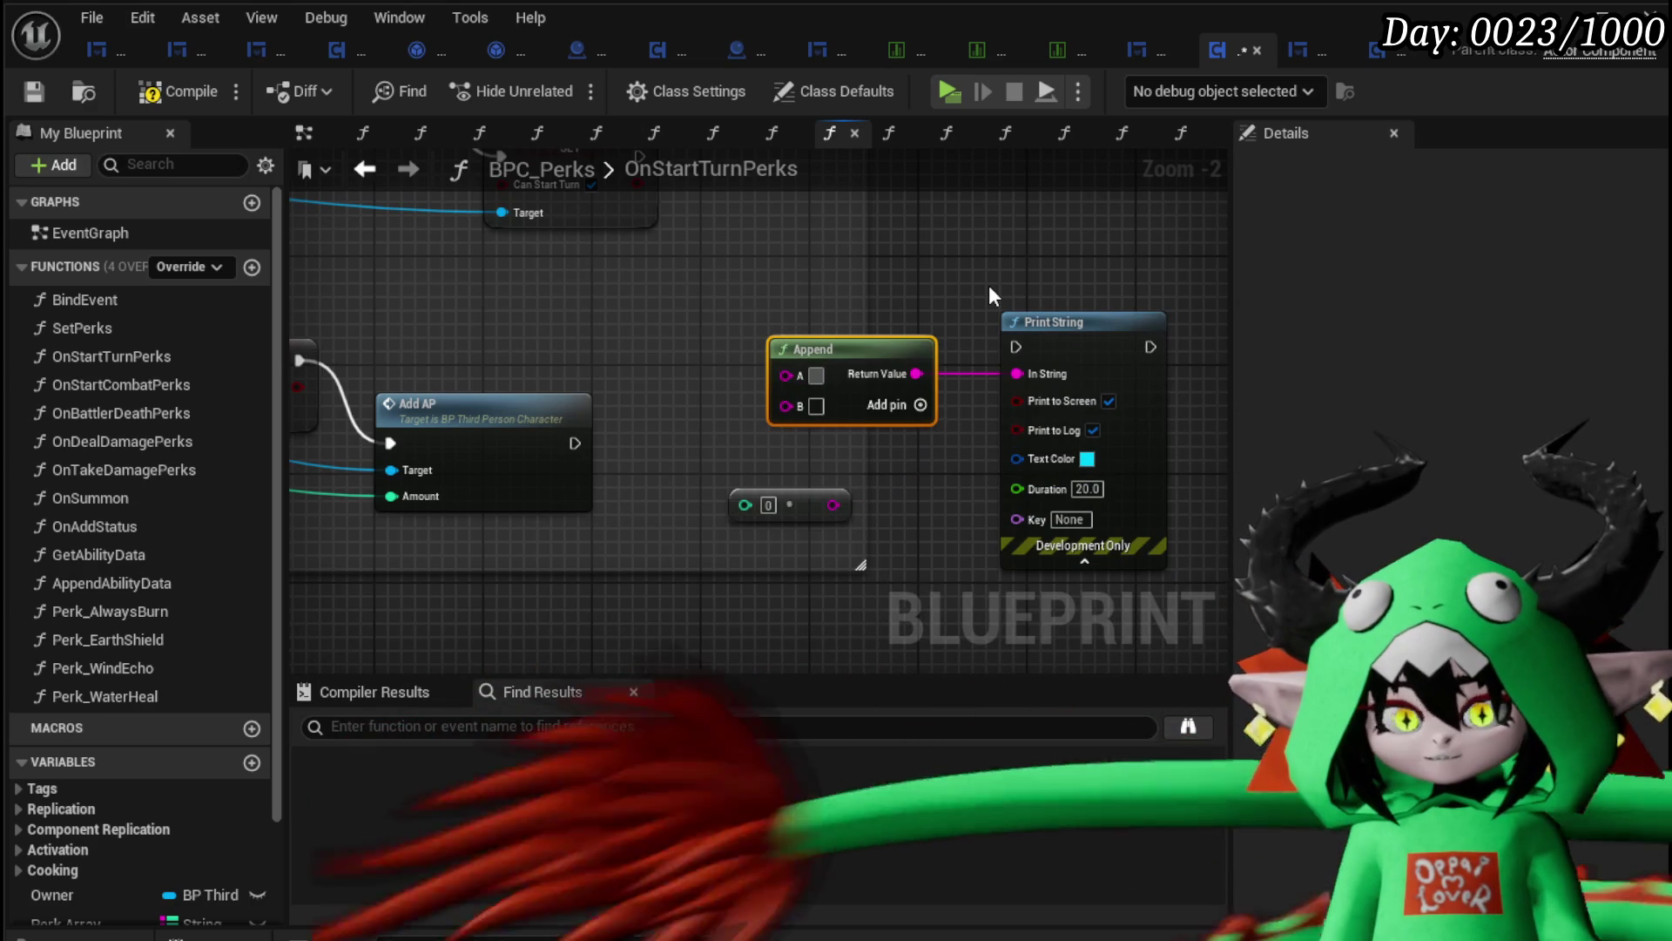
text(CurrentAP)
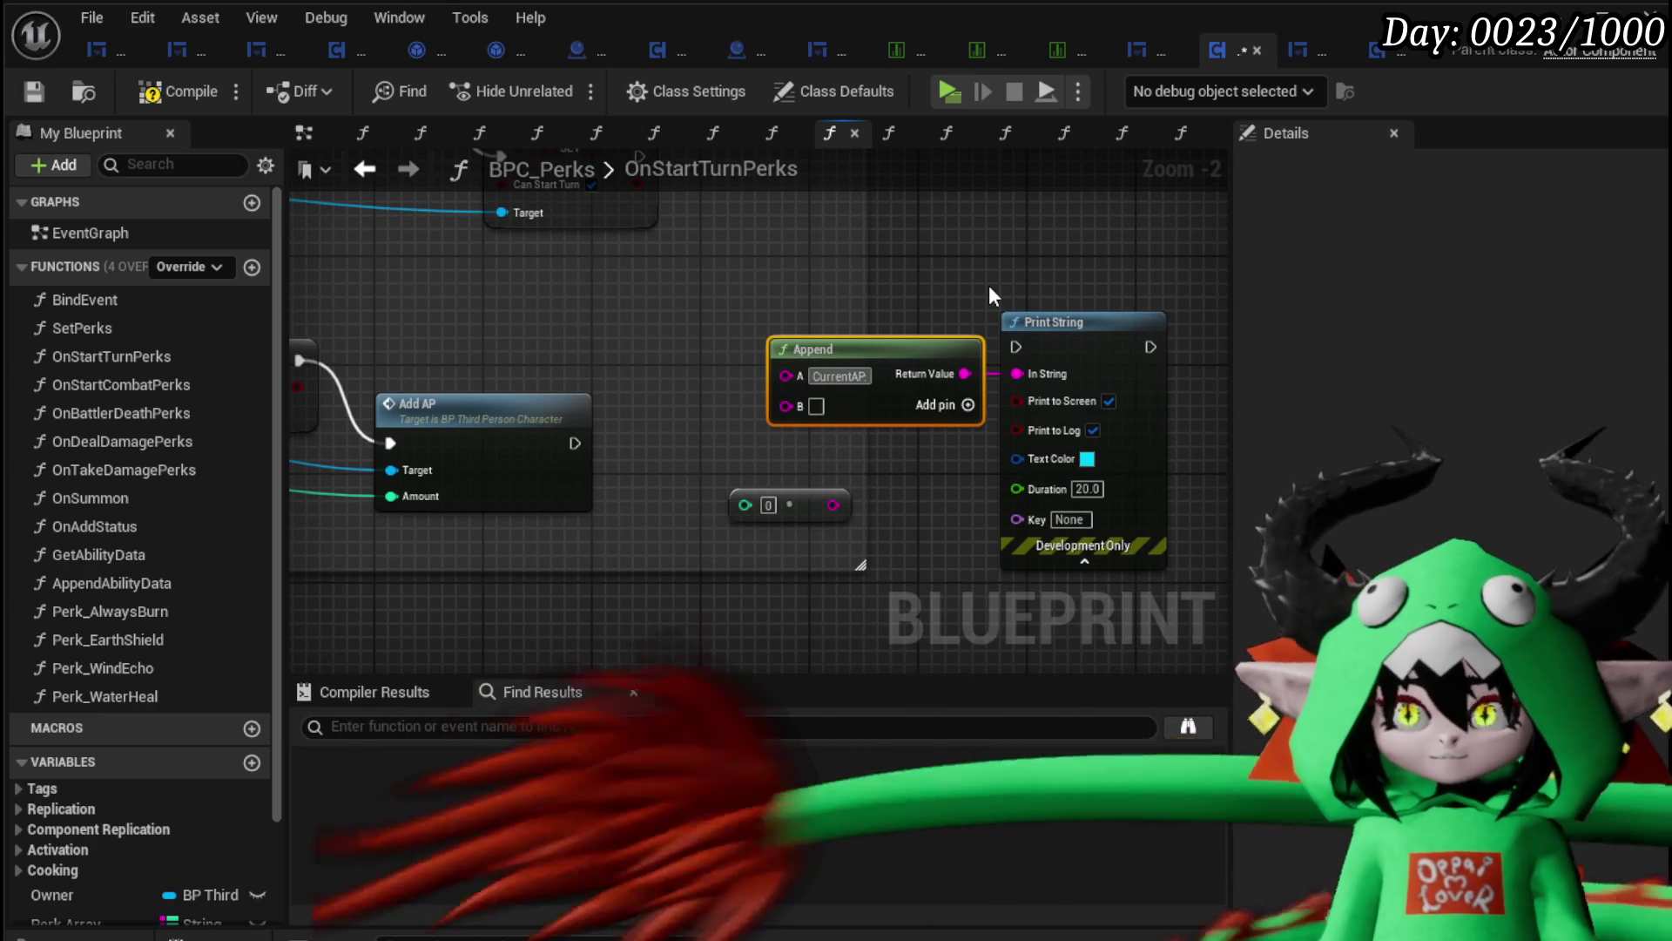
mouse_move(447, 421)
mouse_down()
mouse_move(734, 478)
mouse_move(566, 540)
mouse_move(662, 613)
mouse_move(772, 621)
mouse_up()
click(862, 449)
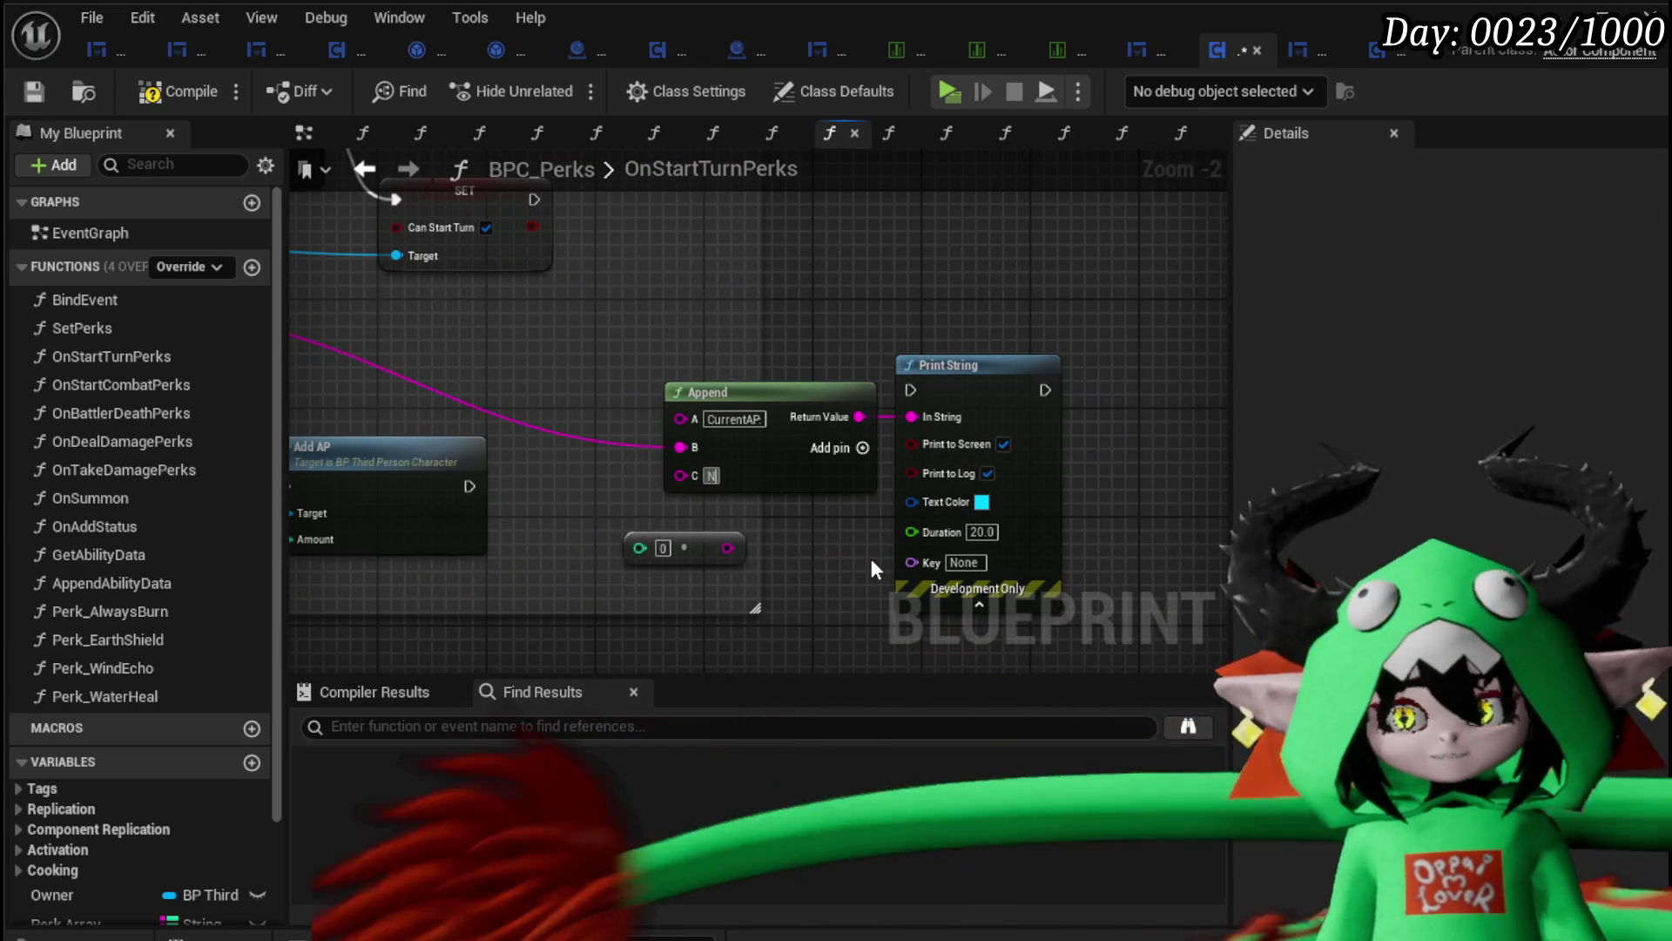
text(NeedsToBeMo)
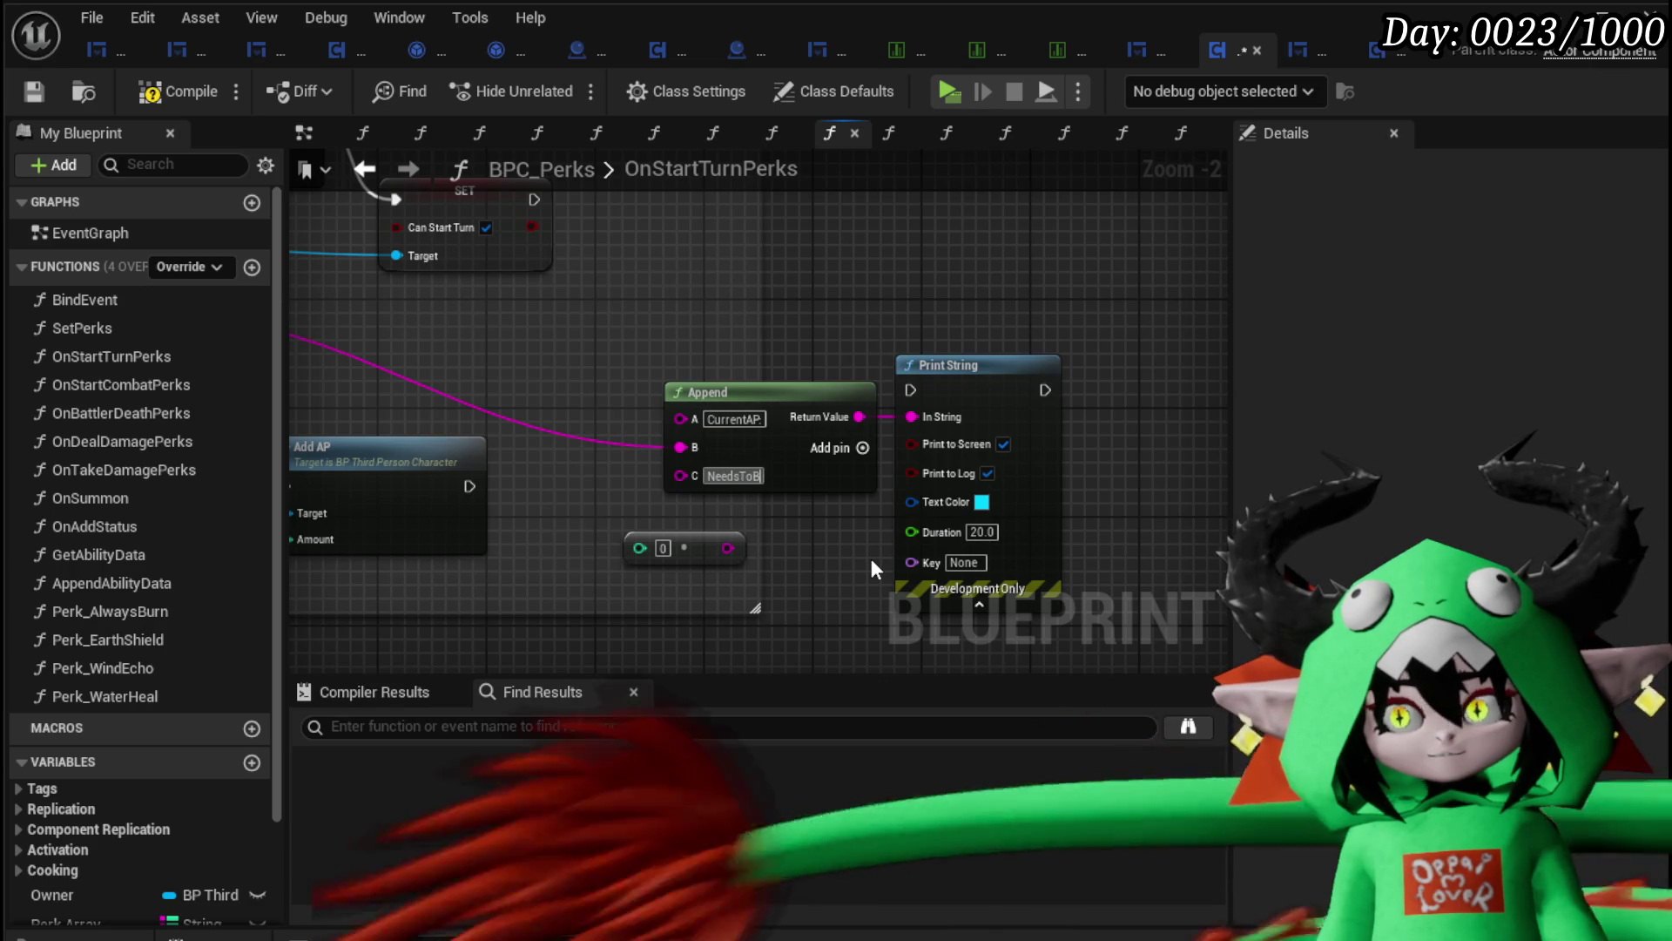
text(reThen)
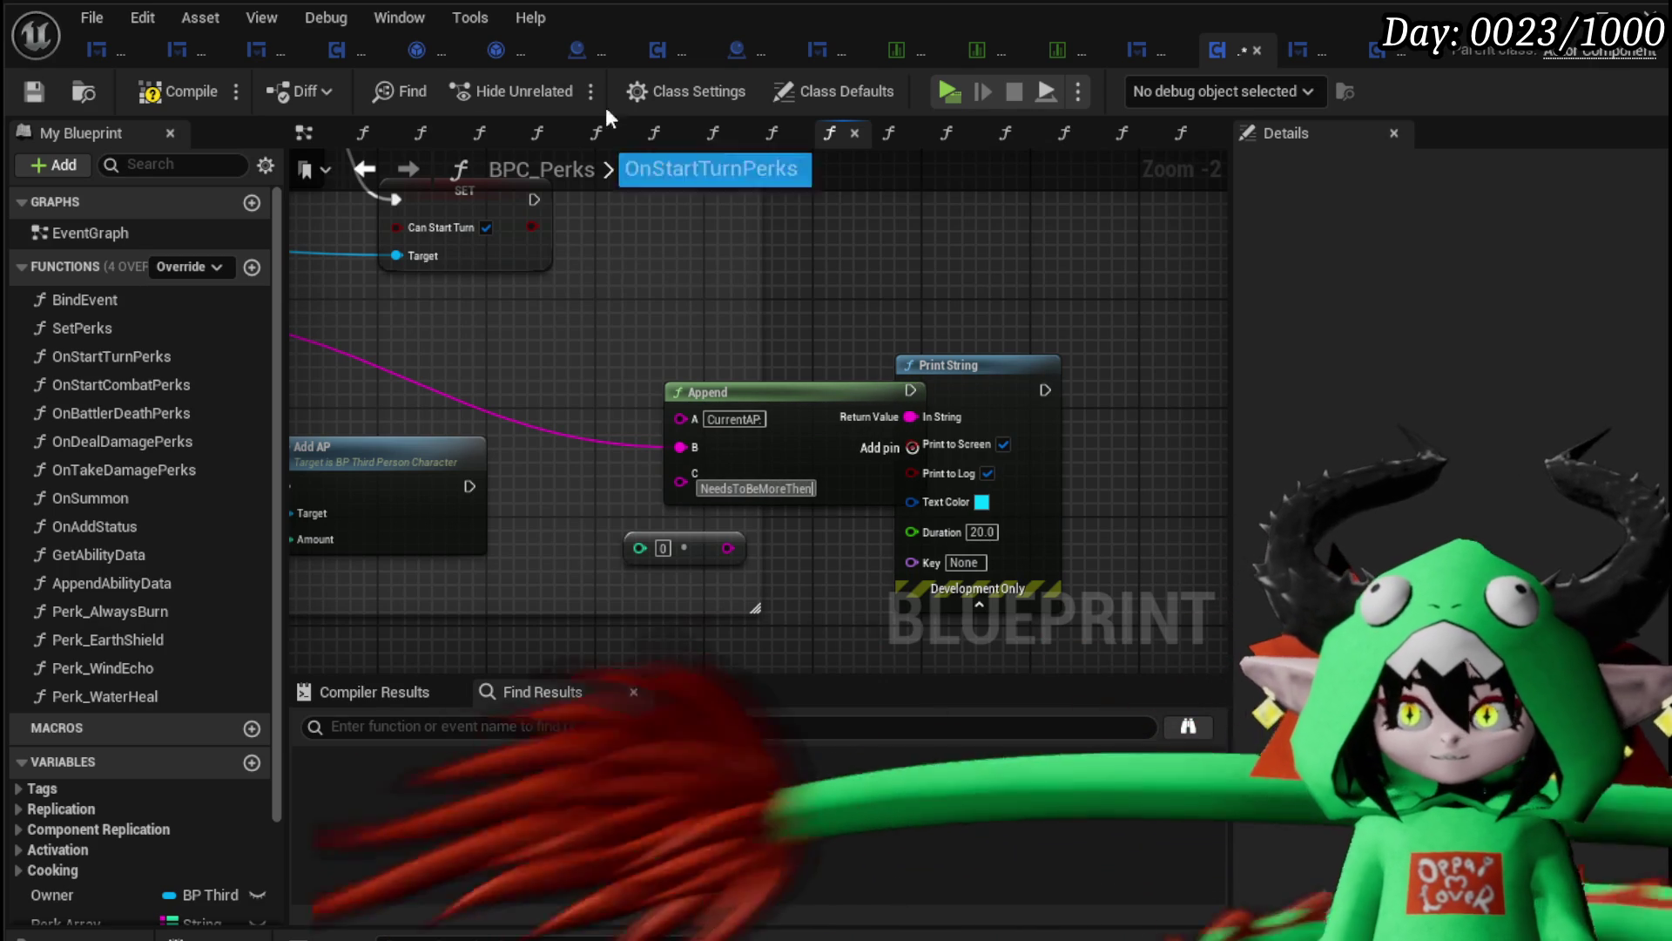
scroll(963, 458, down, 3)
scroll(424, 462, up, 1)
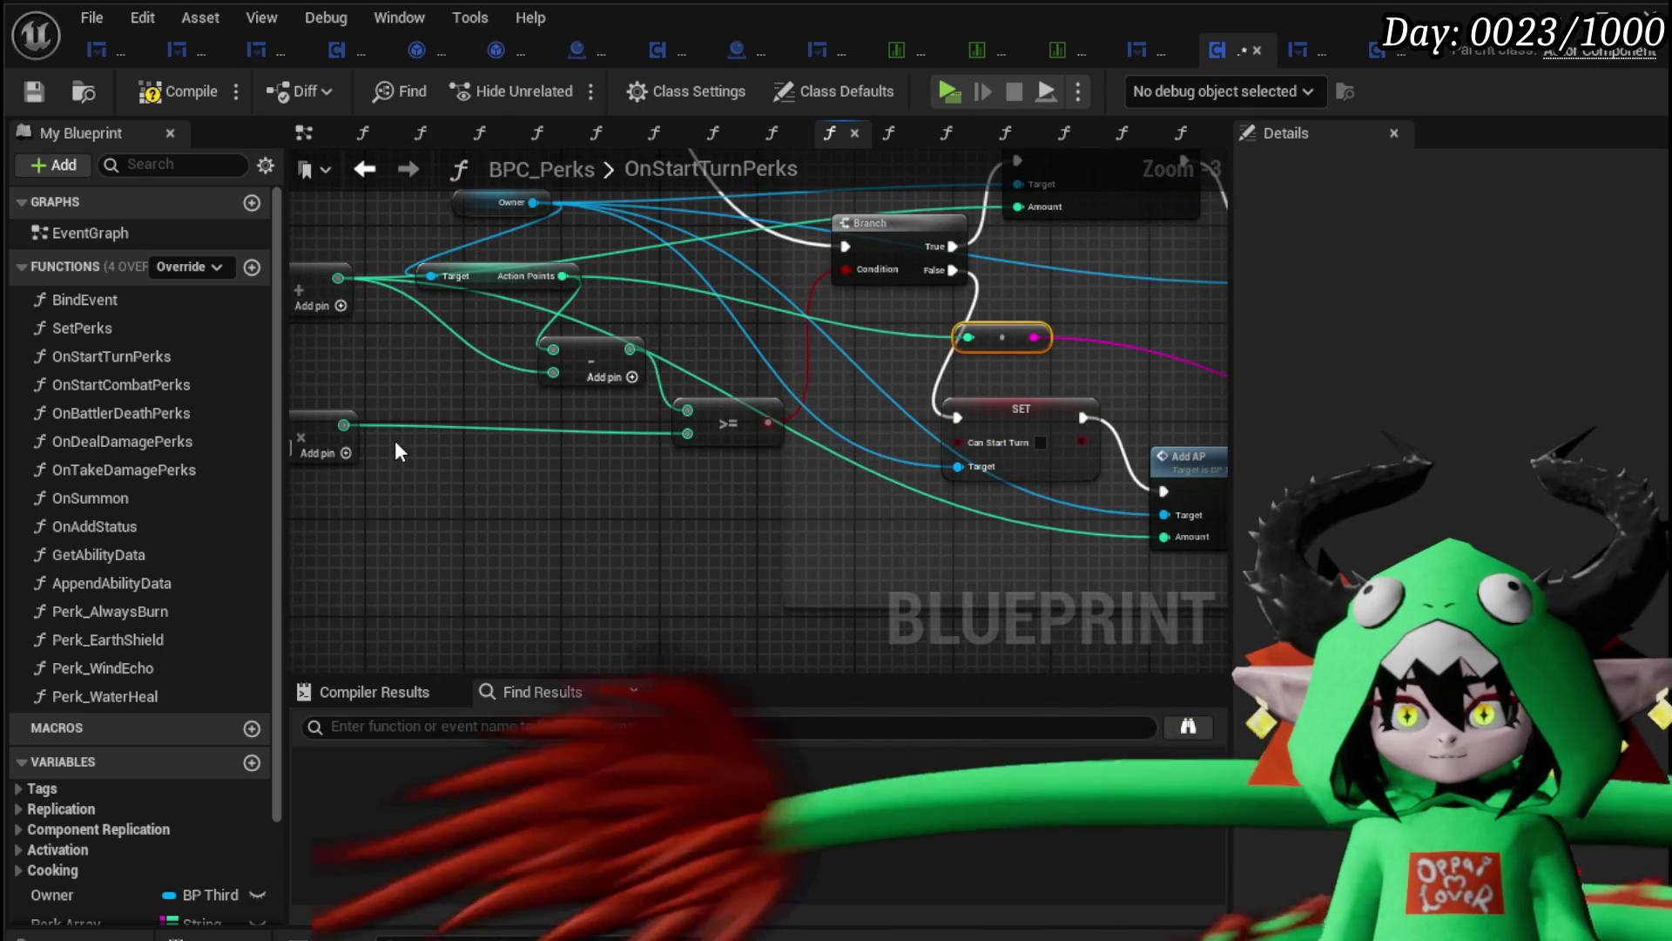
scroll(395, 436, up, 1)
Step: Add a fourth Append input and wire the multiply result into its D pin
mouse_move(400, 426)
mouse_down()
mouse_move(915, 512)
mouse_move(435, 549)
mouse_move(477, 612)
mouse_up()
key(Escape)
drag(495, 451, 463, 439)
click(496, 446)
mouse_move(426, 533)
mouse_down()
mouse_move(917, 479)
mouse_move(1045, 488)
mouse_move(572, 481)
mouse_move(1120, 504)
mouse_move(796, 534)
mouse_up()
drag(1064, 467, 1199, 467)
Step: Run Print String just before the Branch, tidy the Append and reroute nodes, then compile and save
drag(838, 281, 770, 281)
mouse_move(850, 341)
mouse_down()
mouse_move(665, 336)
mouse_move(843, 339)
mouse_up()
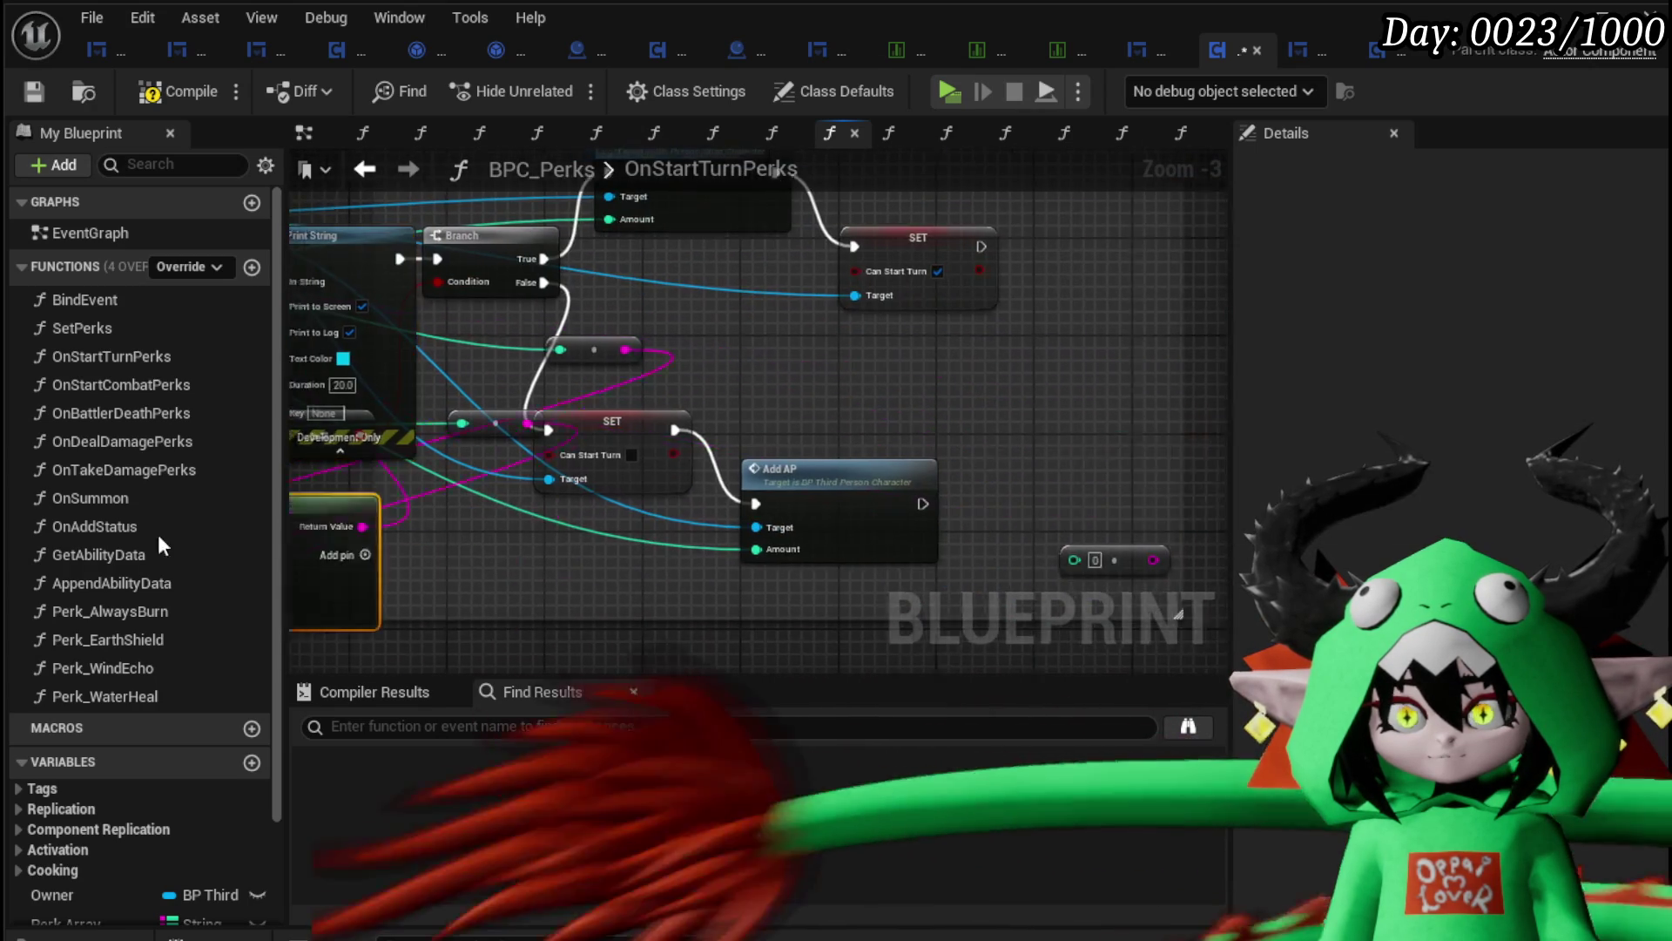
drag(869, 541, 902, 559)
mouse_move(799, 484)
mouse_down()
mouse_move(429, 431)
mouse_move(768, 347)
mouse_move(337, 440)
mouse_up()
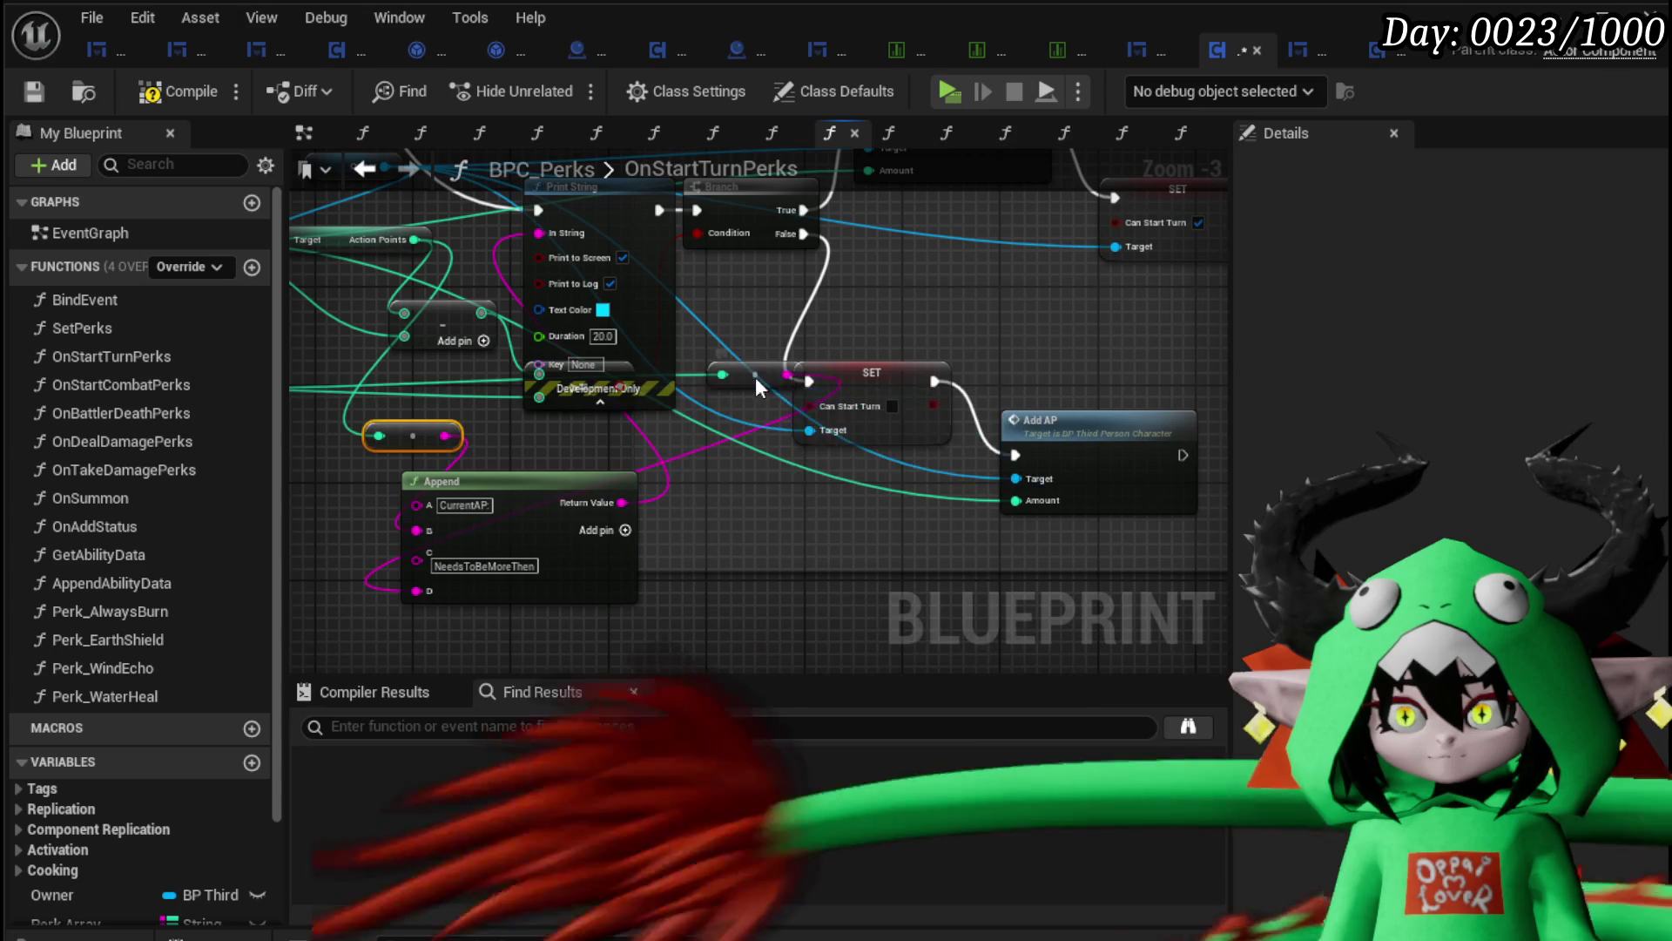
drag(755, 377, 497, 416)
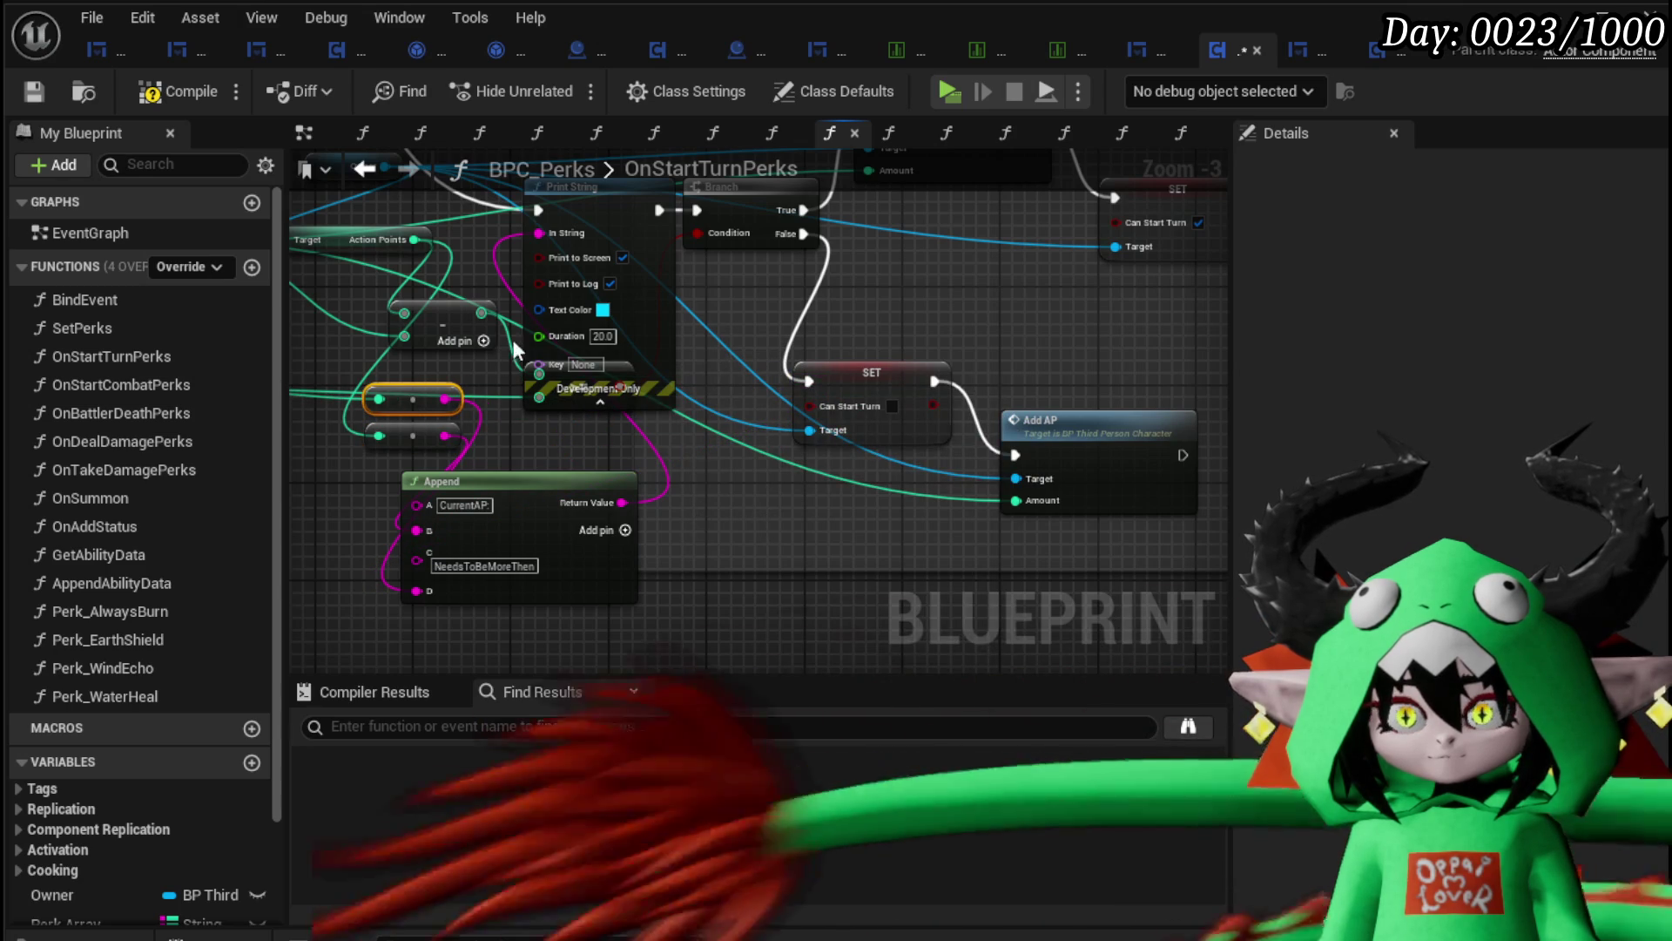
click(42, 92)
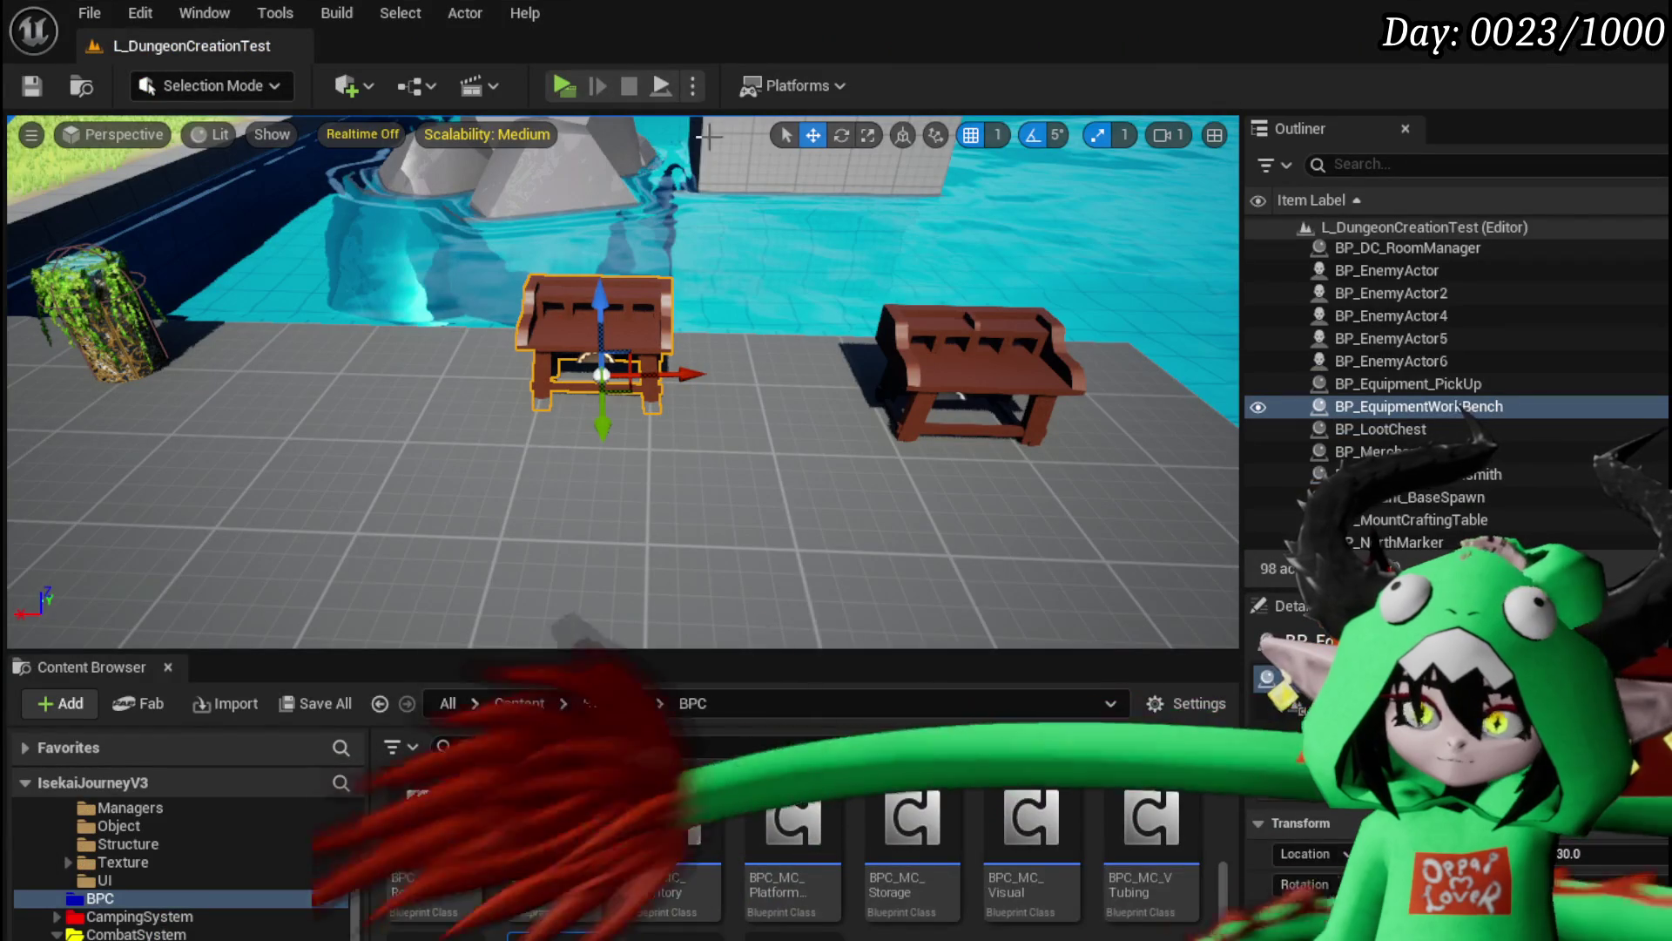
Step: Fight Slime_Wind in a play-test, reading CurrentAP 9 and 12 against NeedsToBeMoreThen10, then stop and save
click(561, 86)
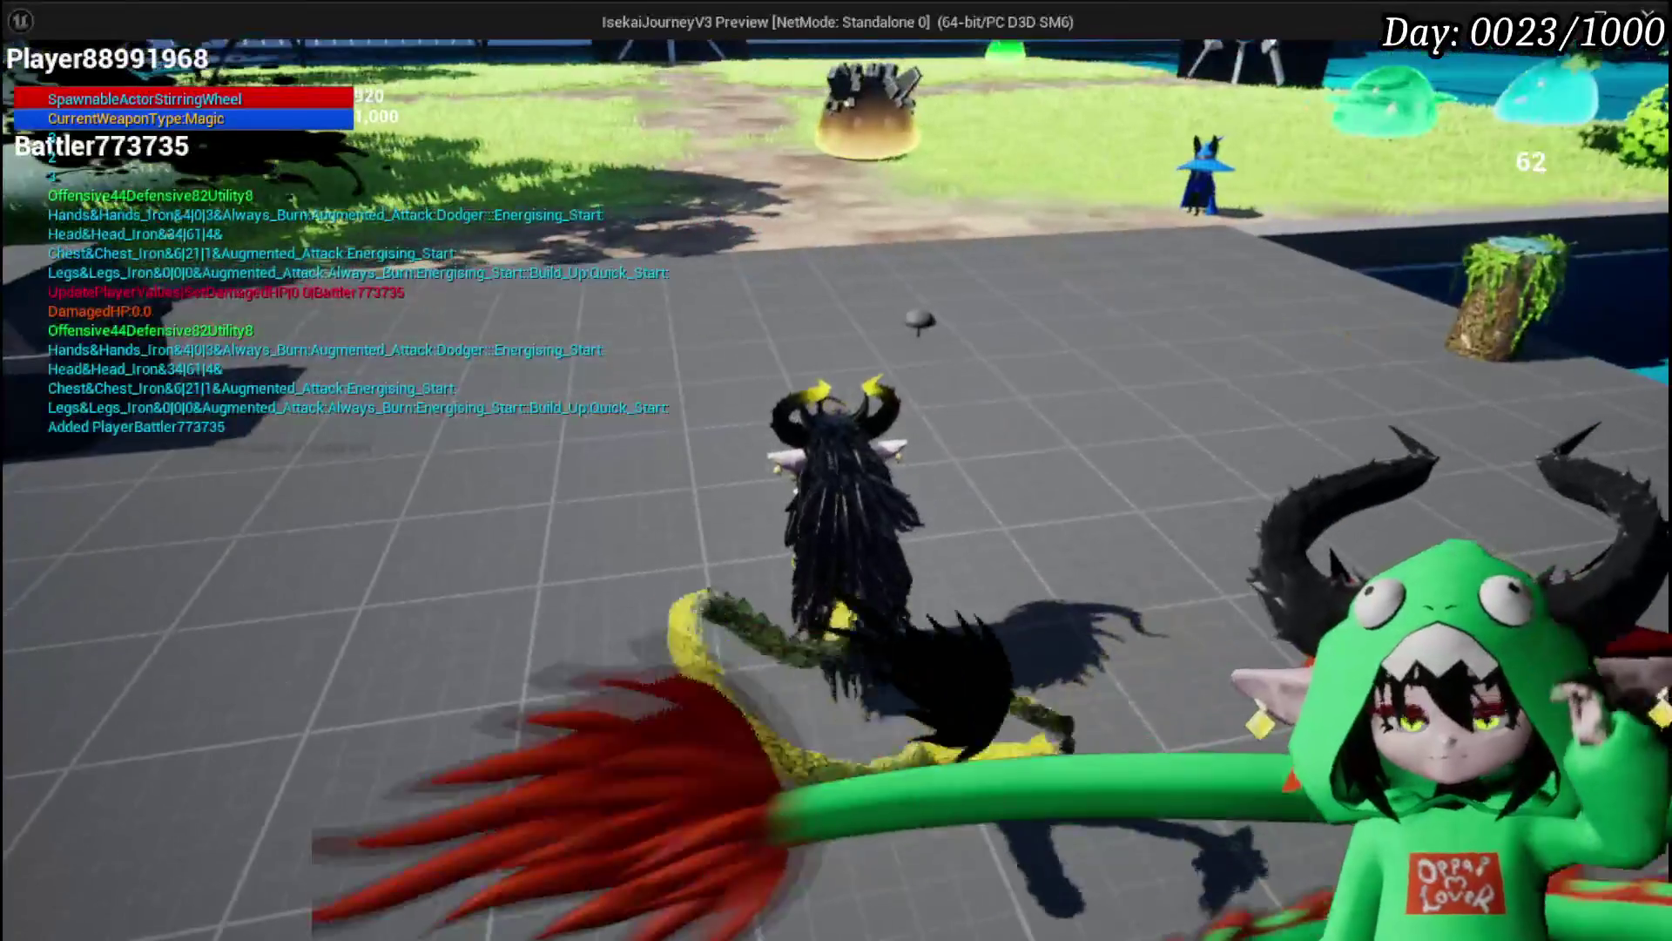
key(w)
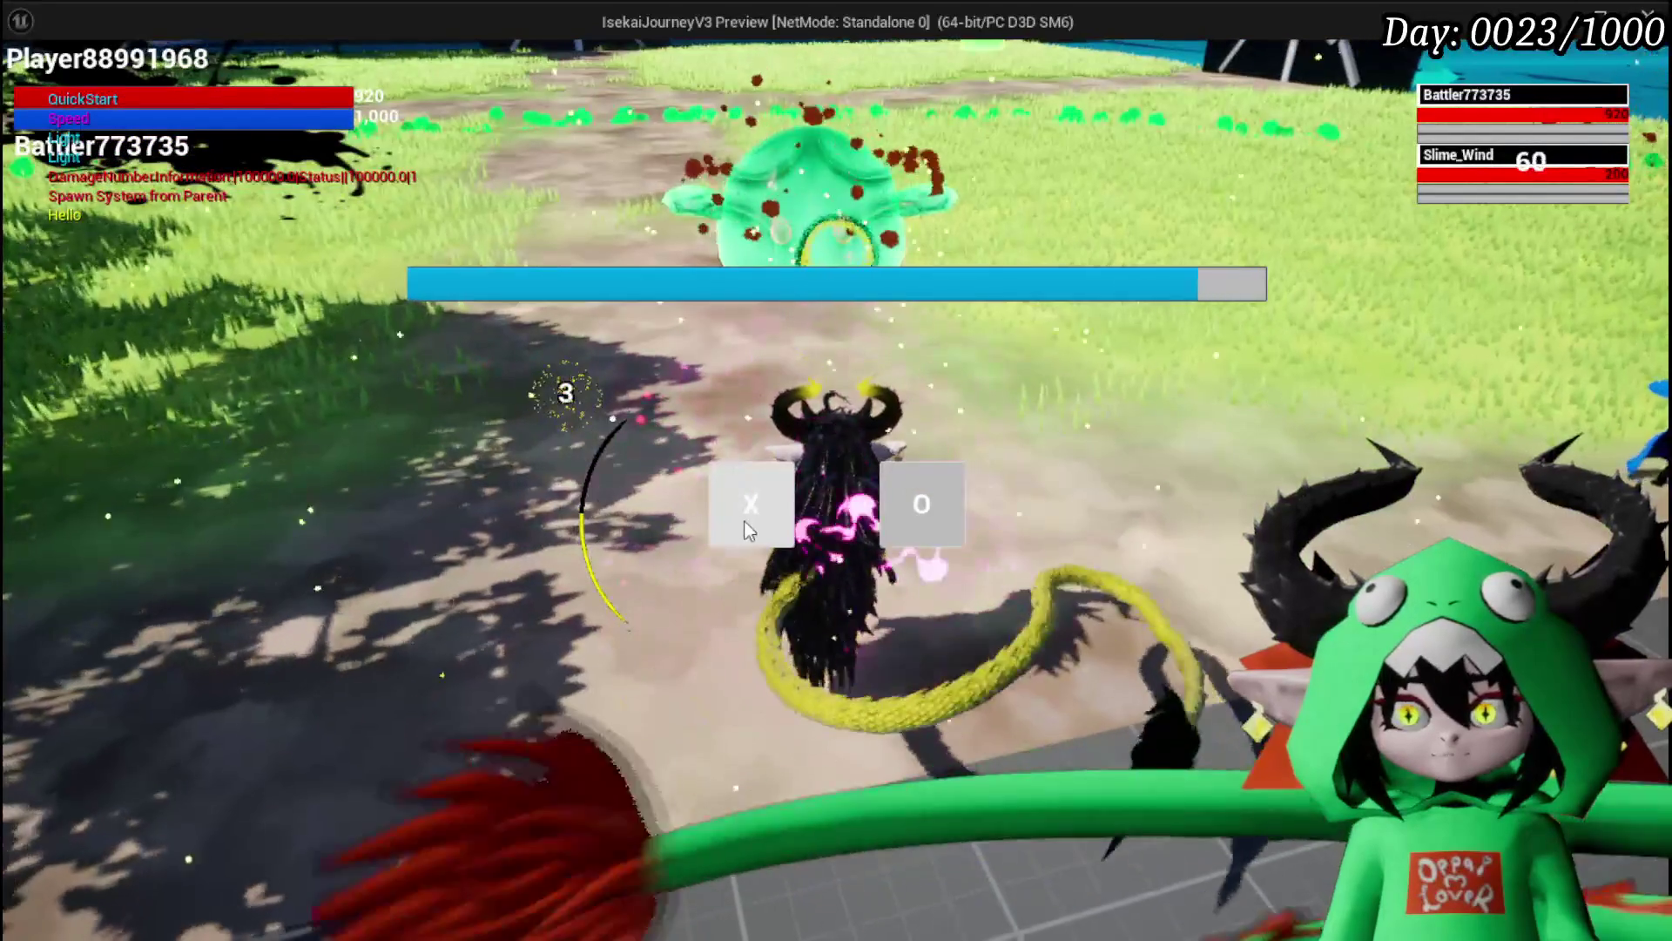
key(d)
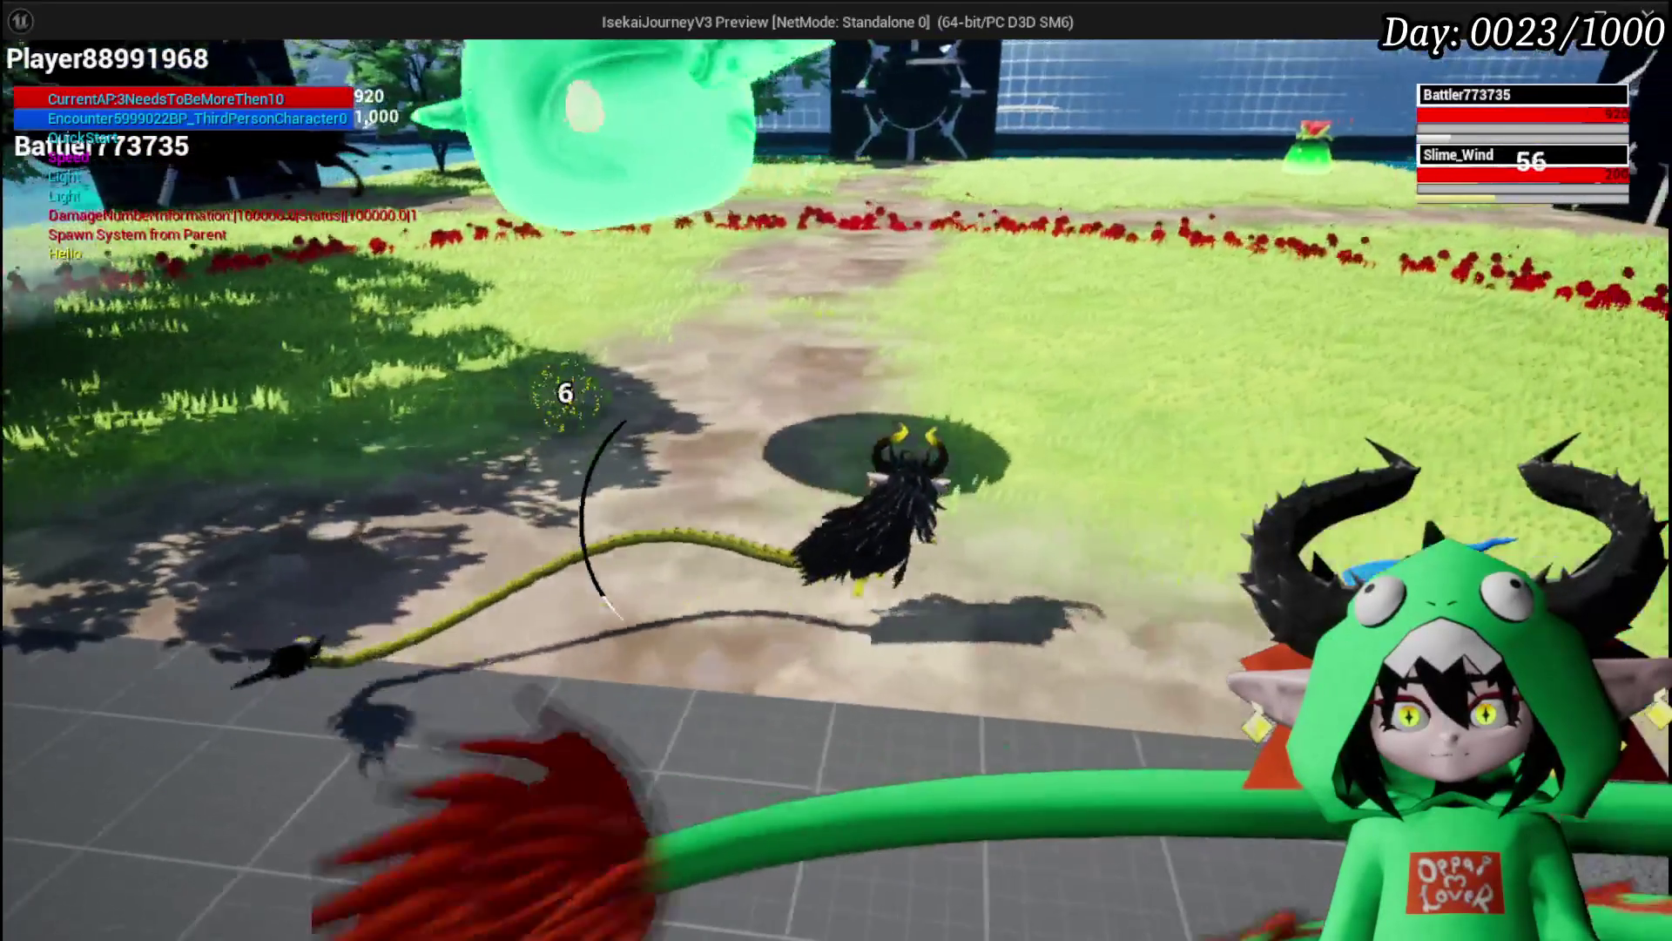
key(w)
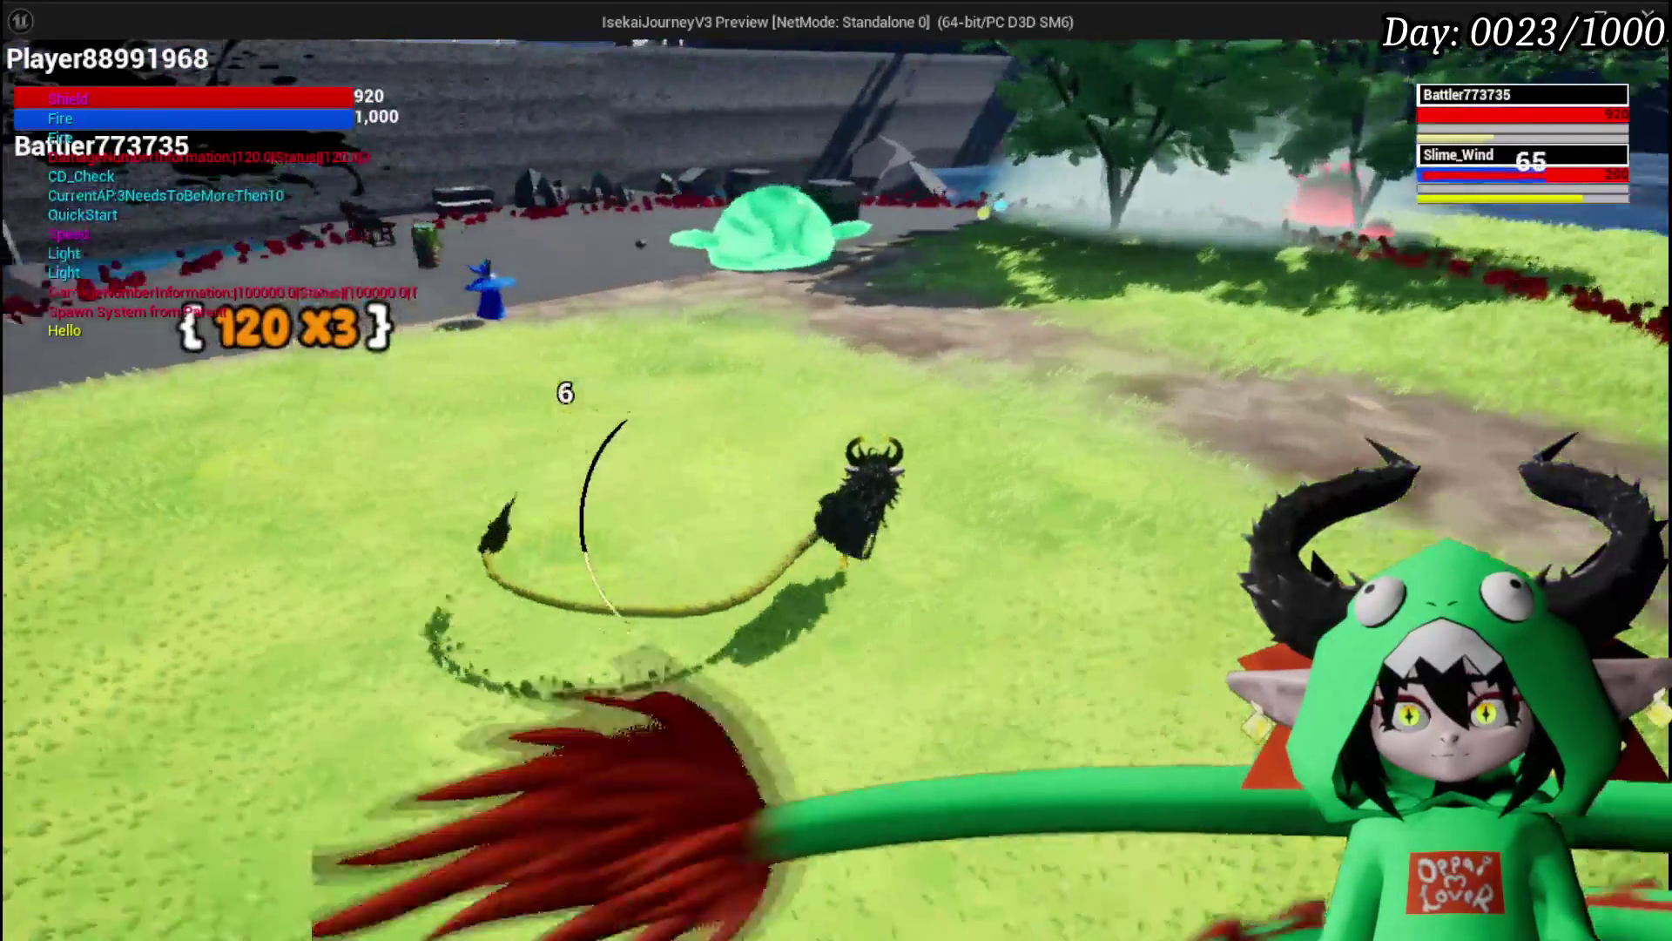
key(d)
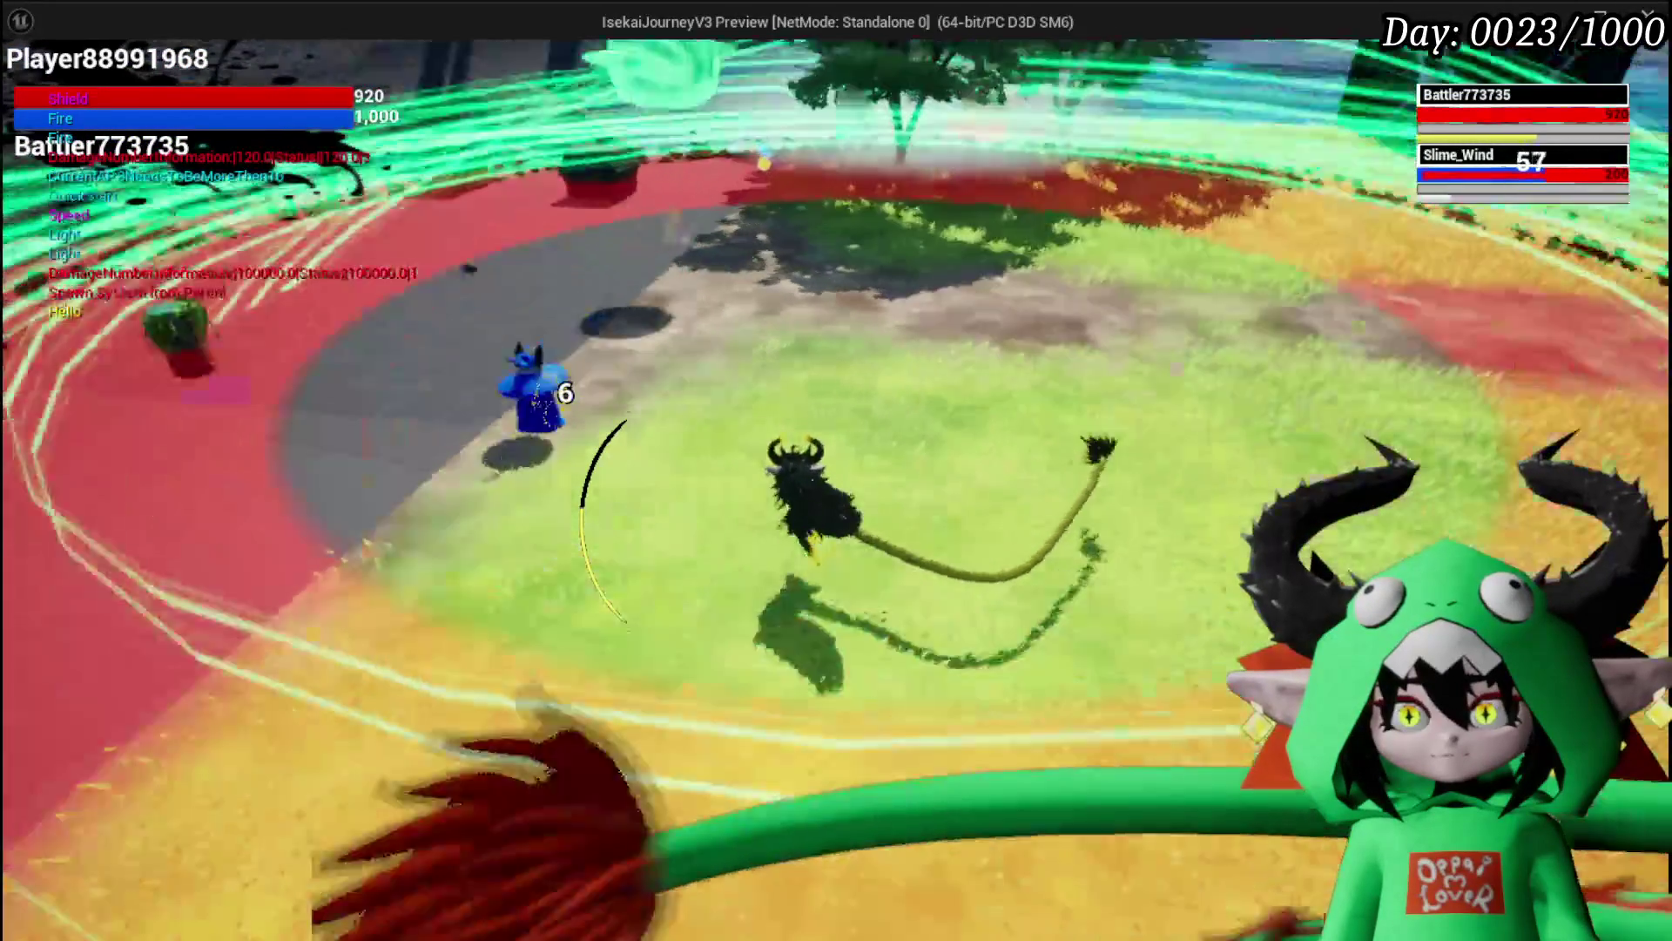
key(d)
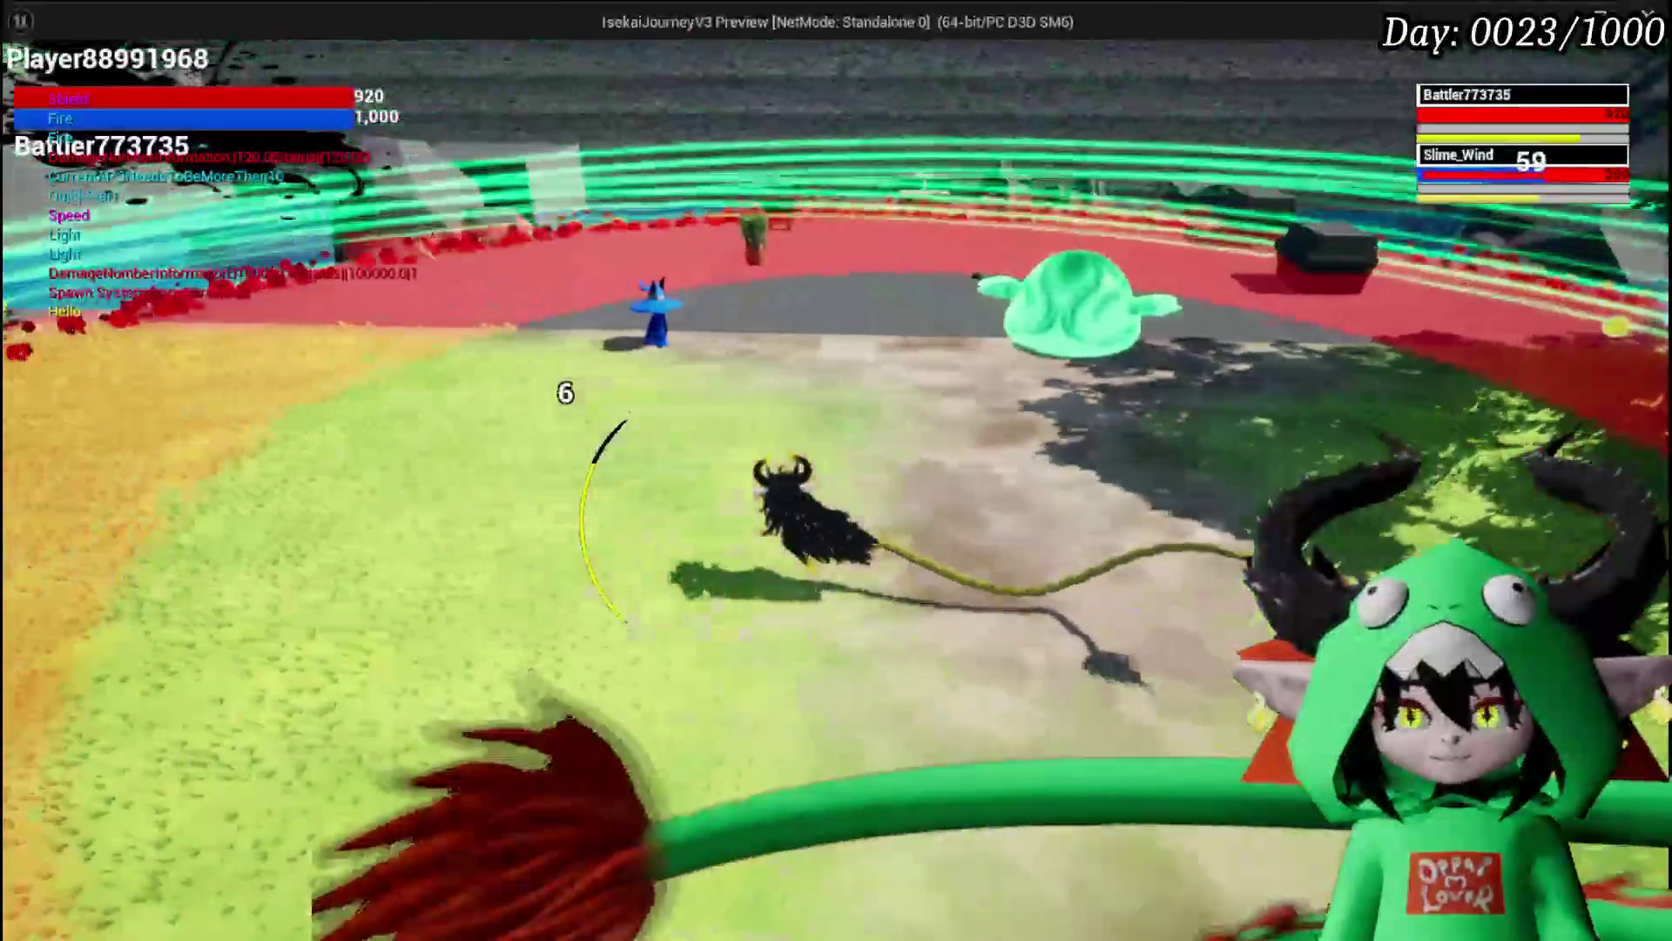
key(w)
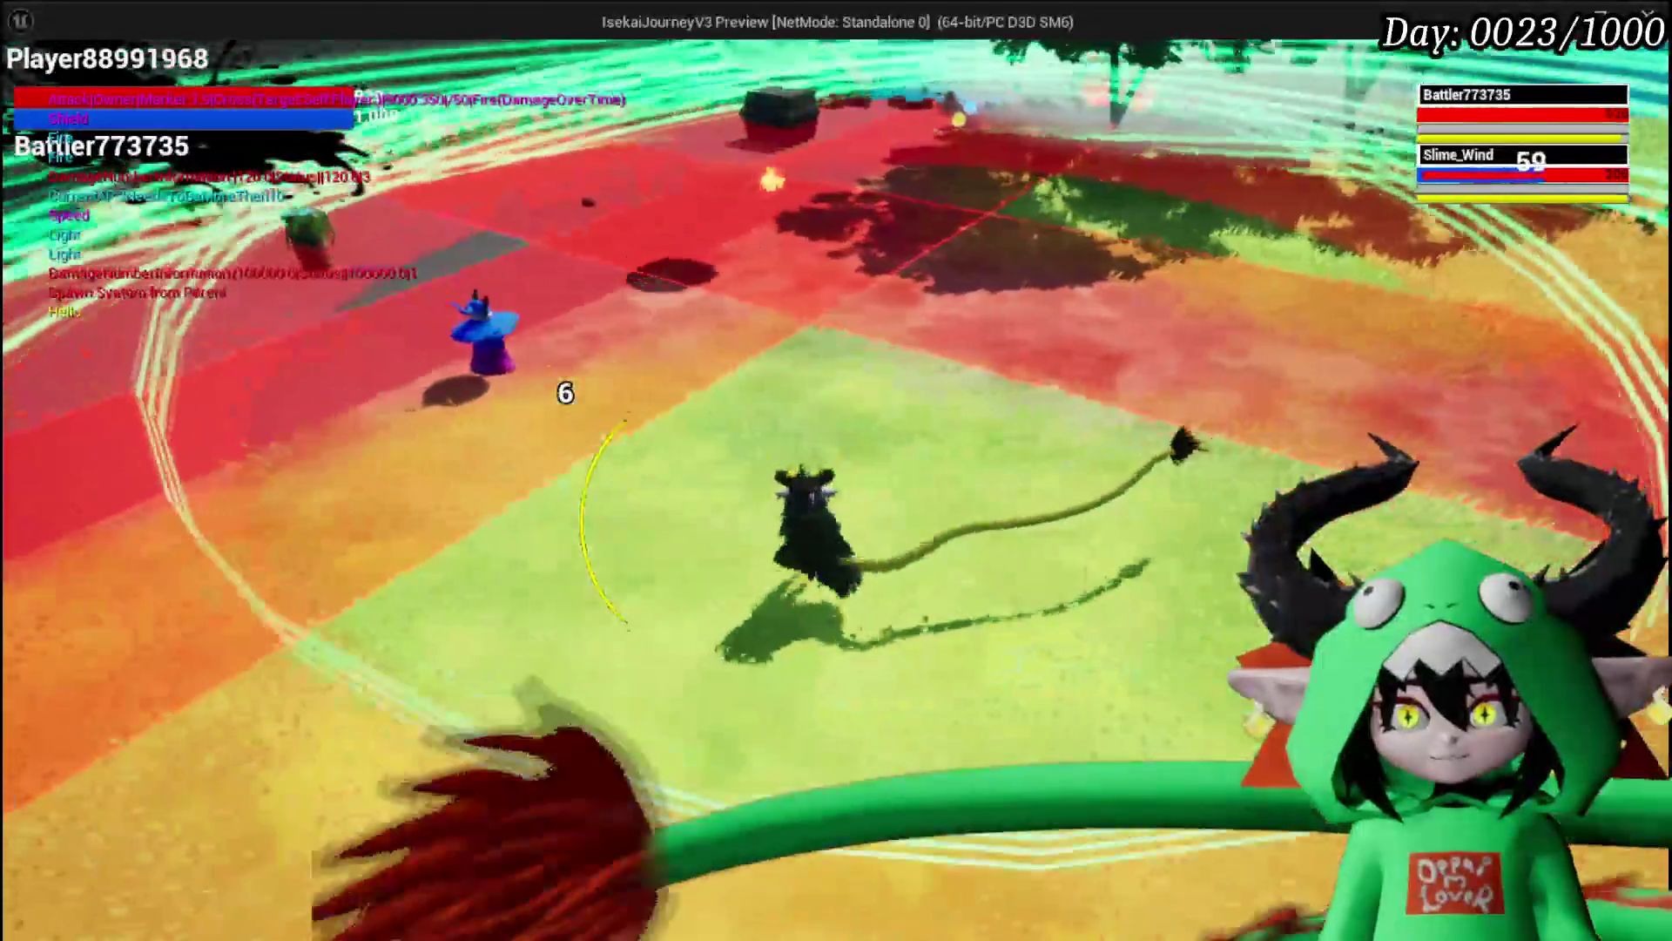
key(d)
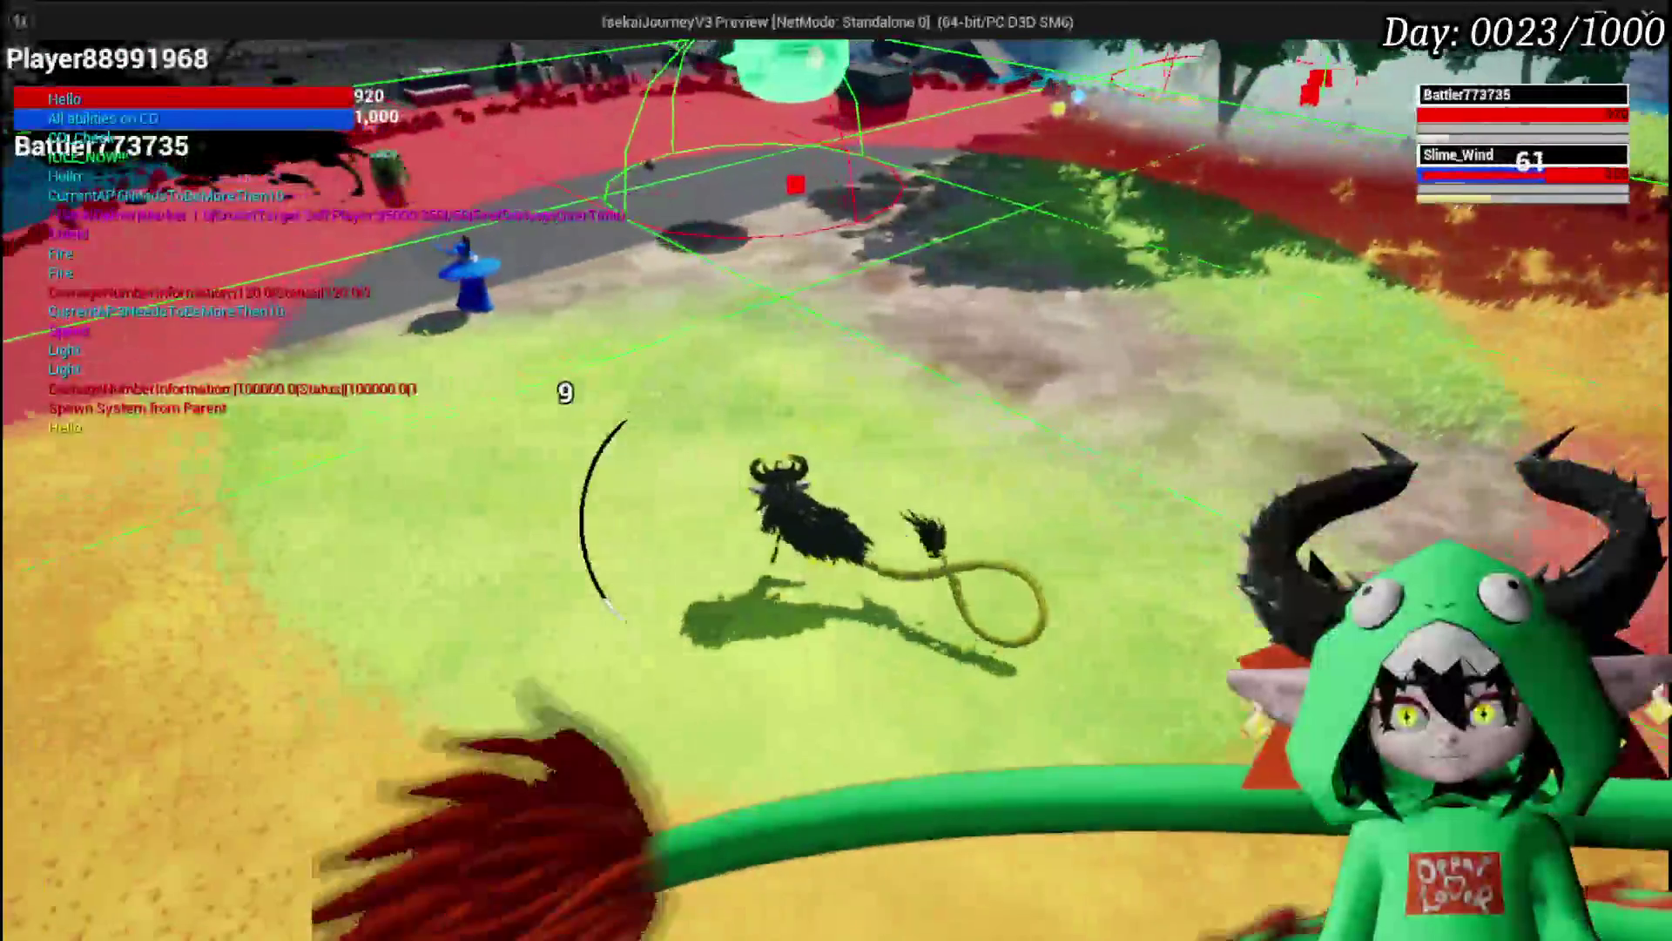
key(w)
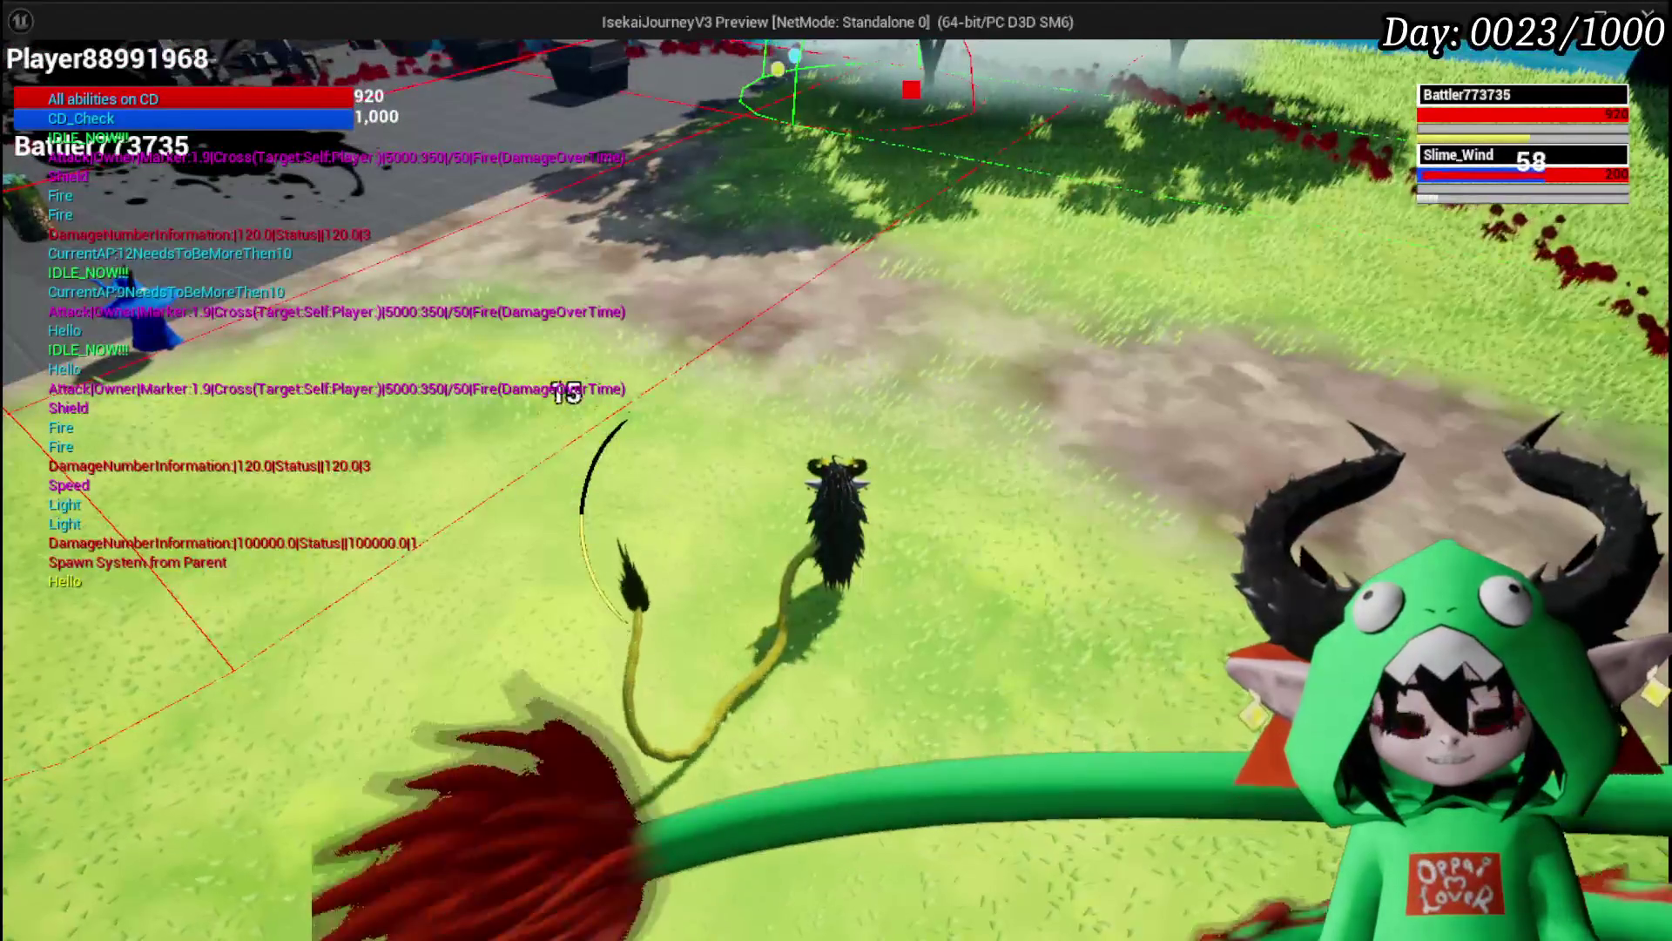
key(Escape)
key(ctrl+s)
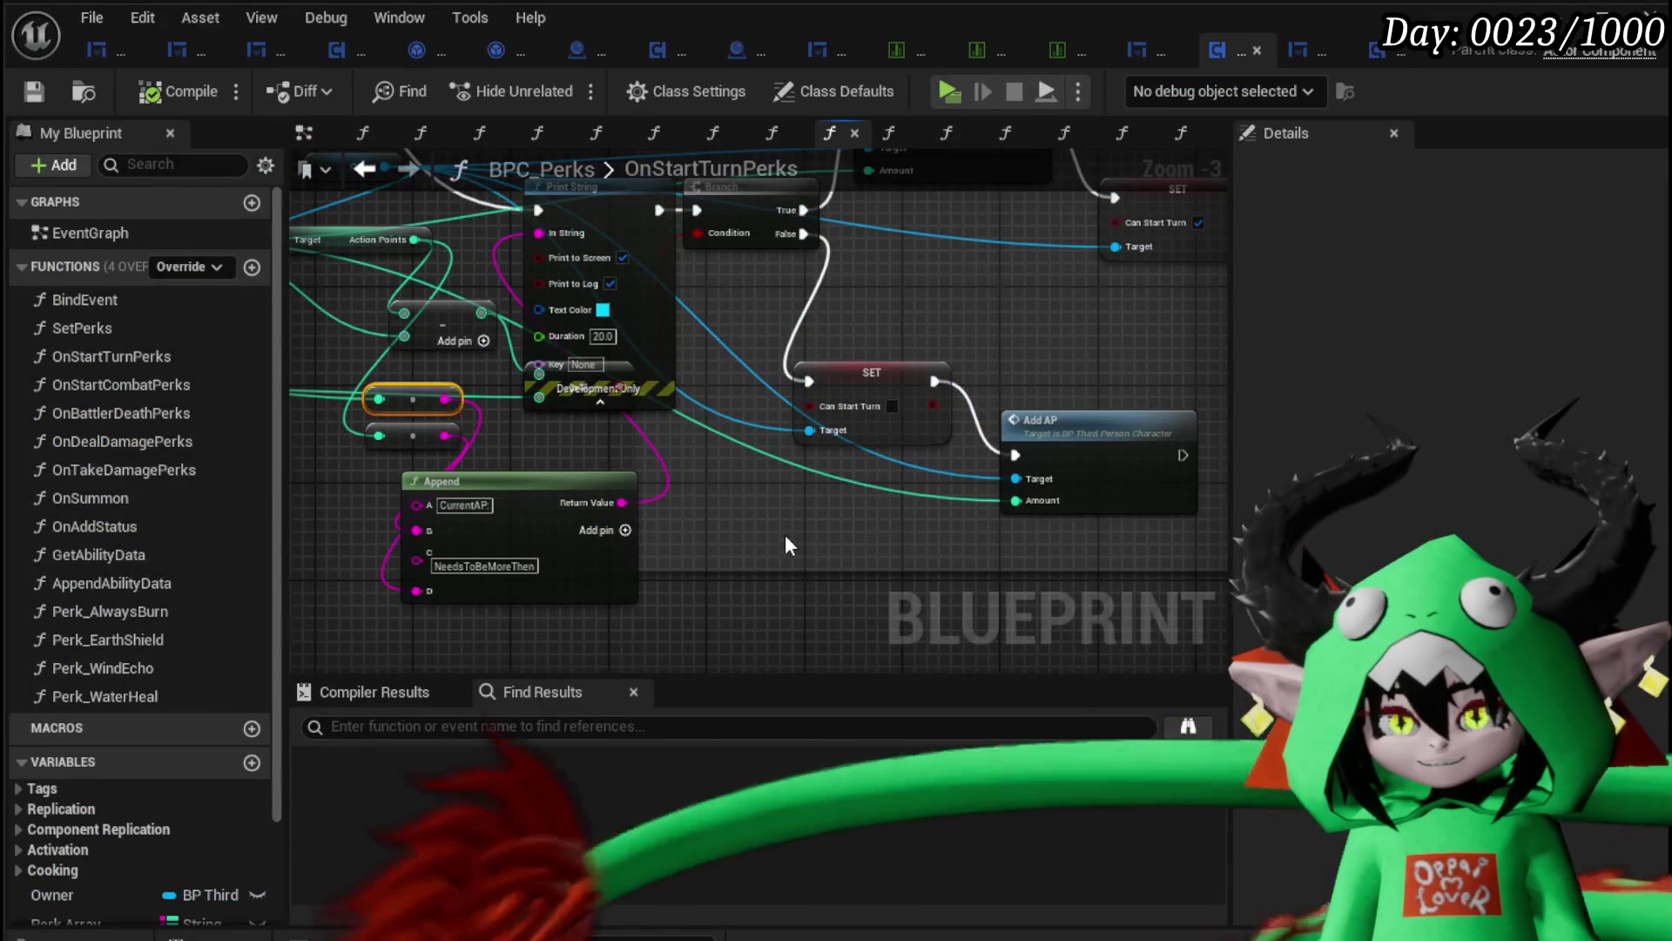
Step: Shift the Add AP, SET and Branch nodes right and place Print String next to the Branch
mouse_move(785, 545)
mouse_down()
mouse_move(709, 635)
mouse_move(578, 633)
mouse_up()
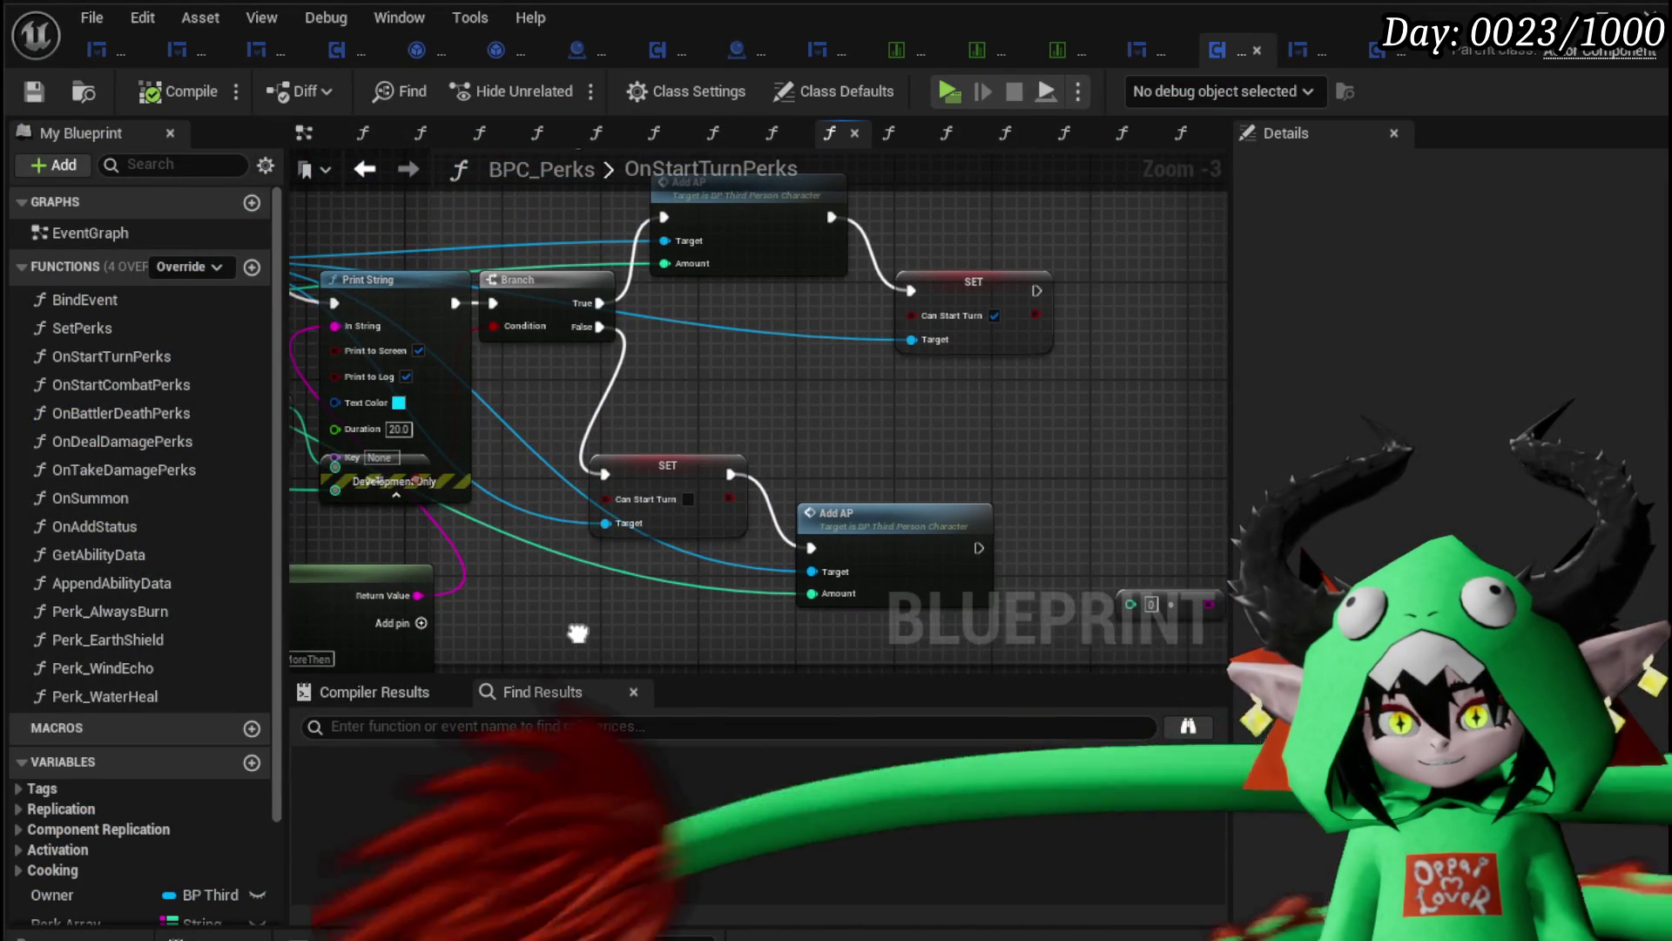
drag(695, 370, 755, 453)
drag(645, 616, 1105, 247)
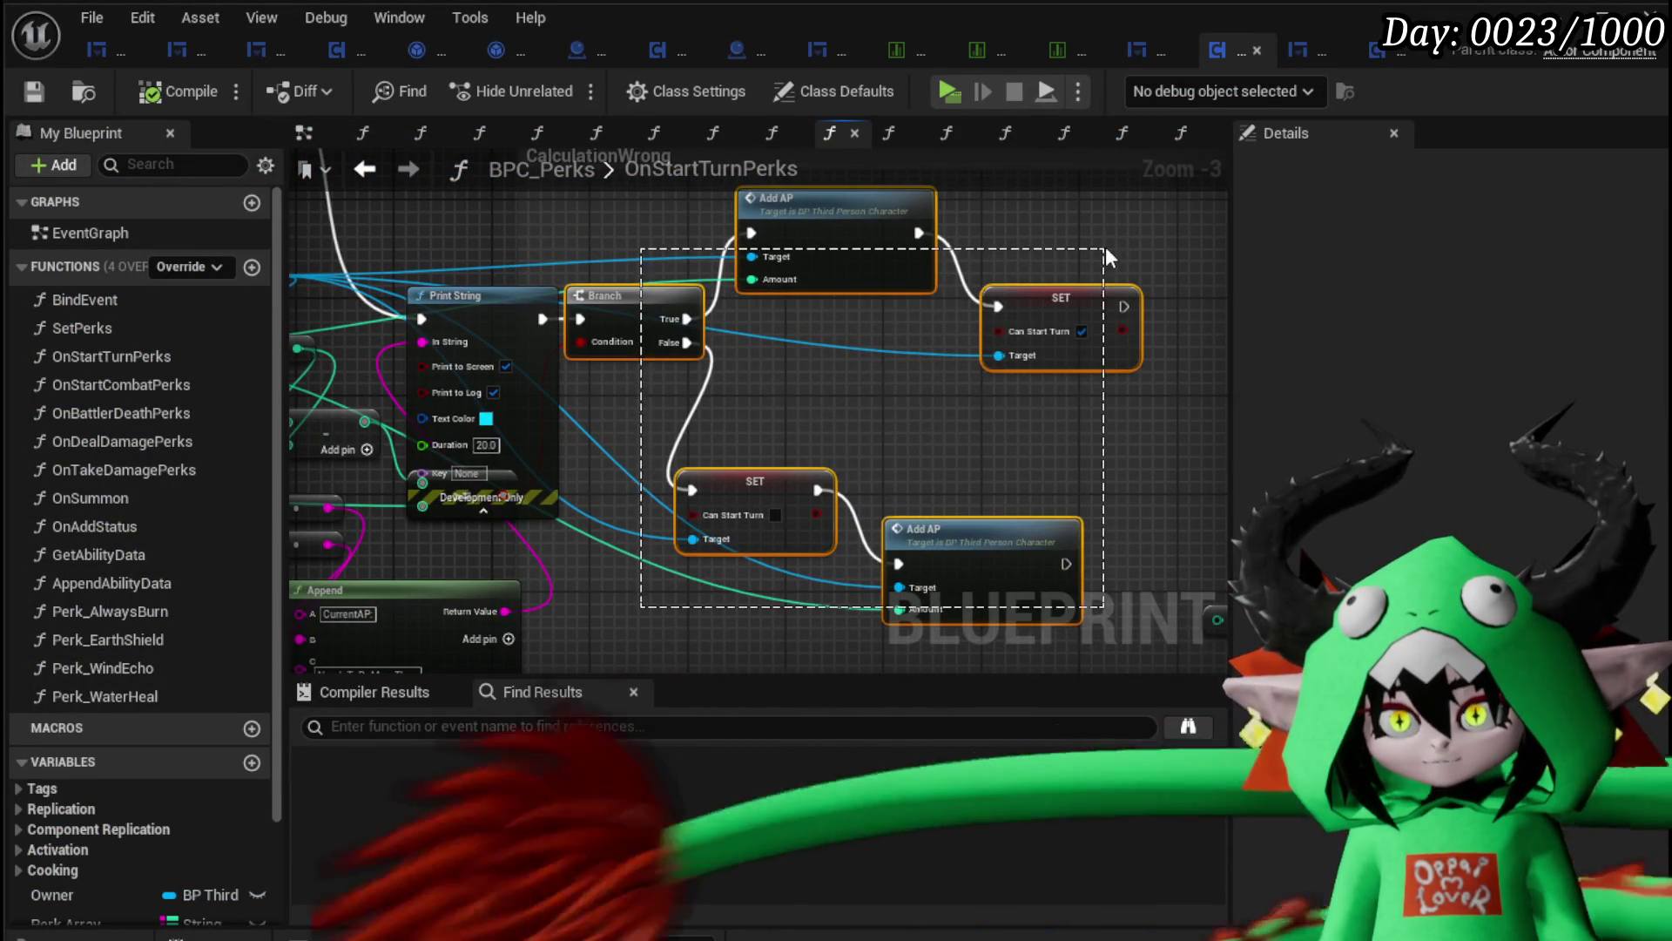
drag(602, 318, 895, 318)
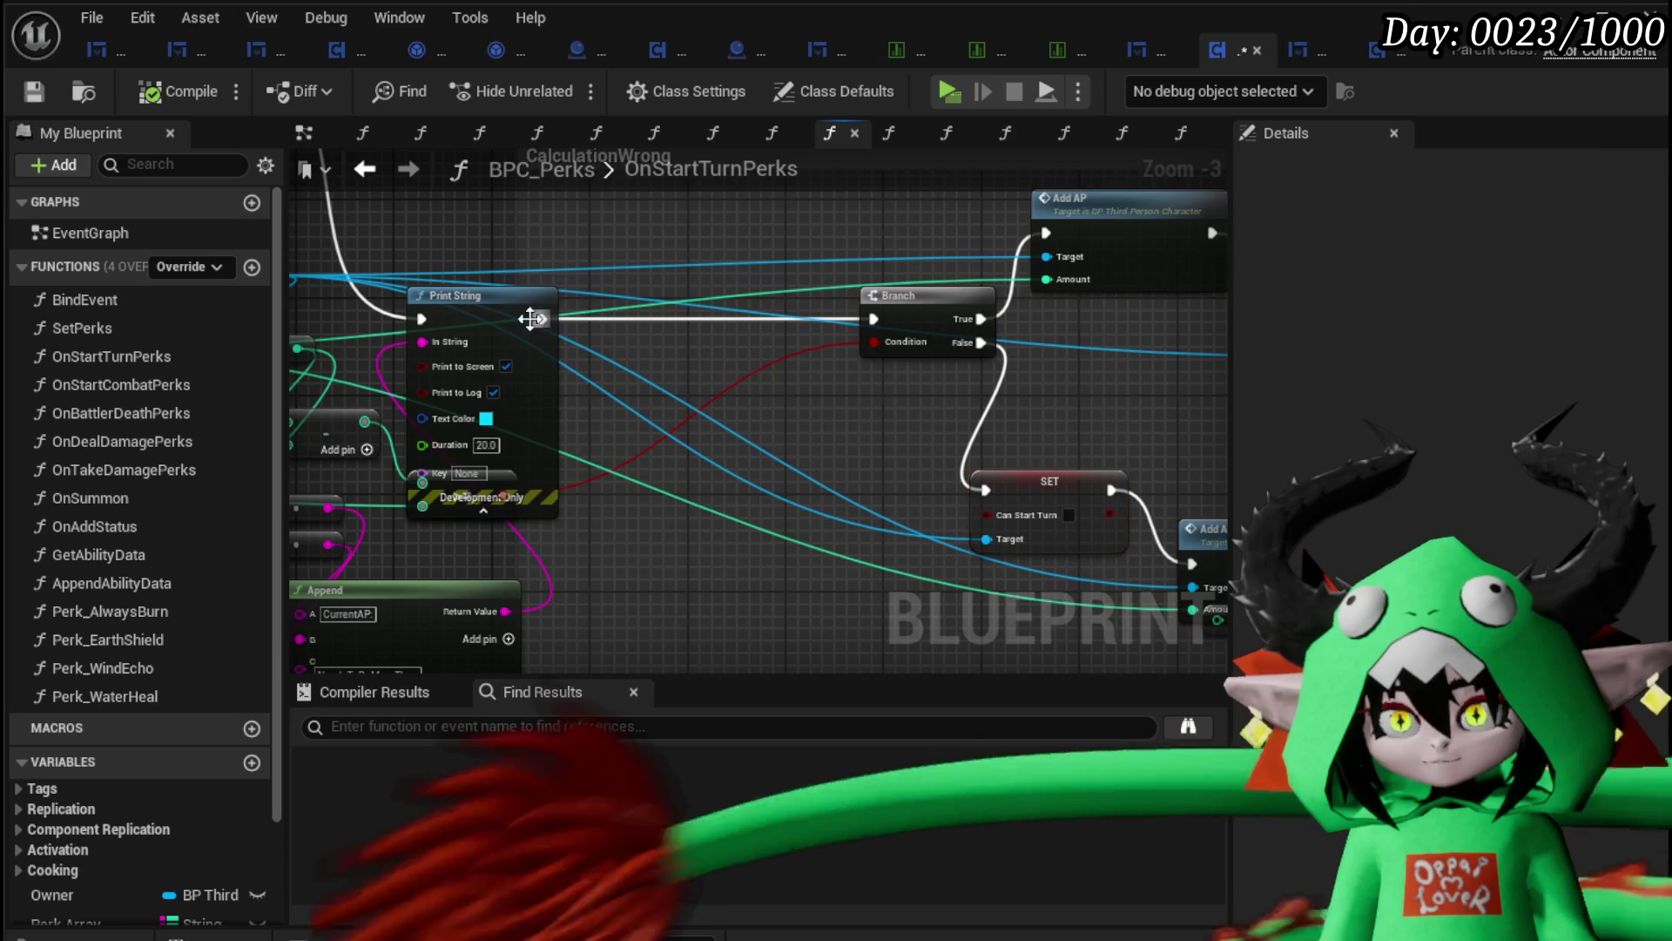
drag(532, 311, 787, 312)
Step: Rearrange the Owner, Target and >= nodes, then delete the subtract node from the threshold check
mouse_move(695, 423)
mouse_down()
mouse_move(994, 397)
mouse_move(982, 471)
mouse_up()
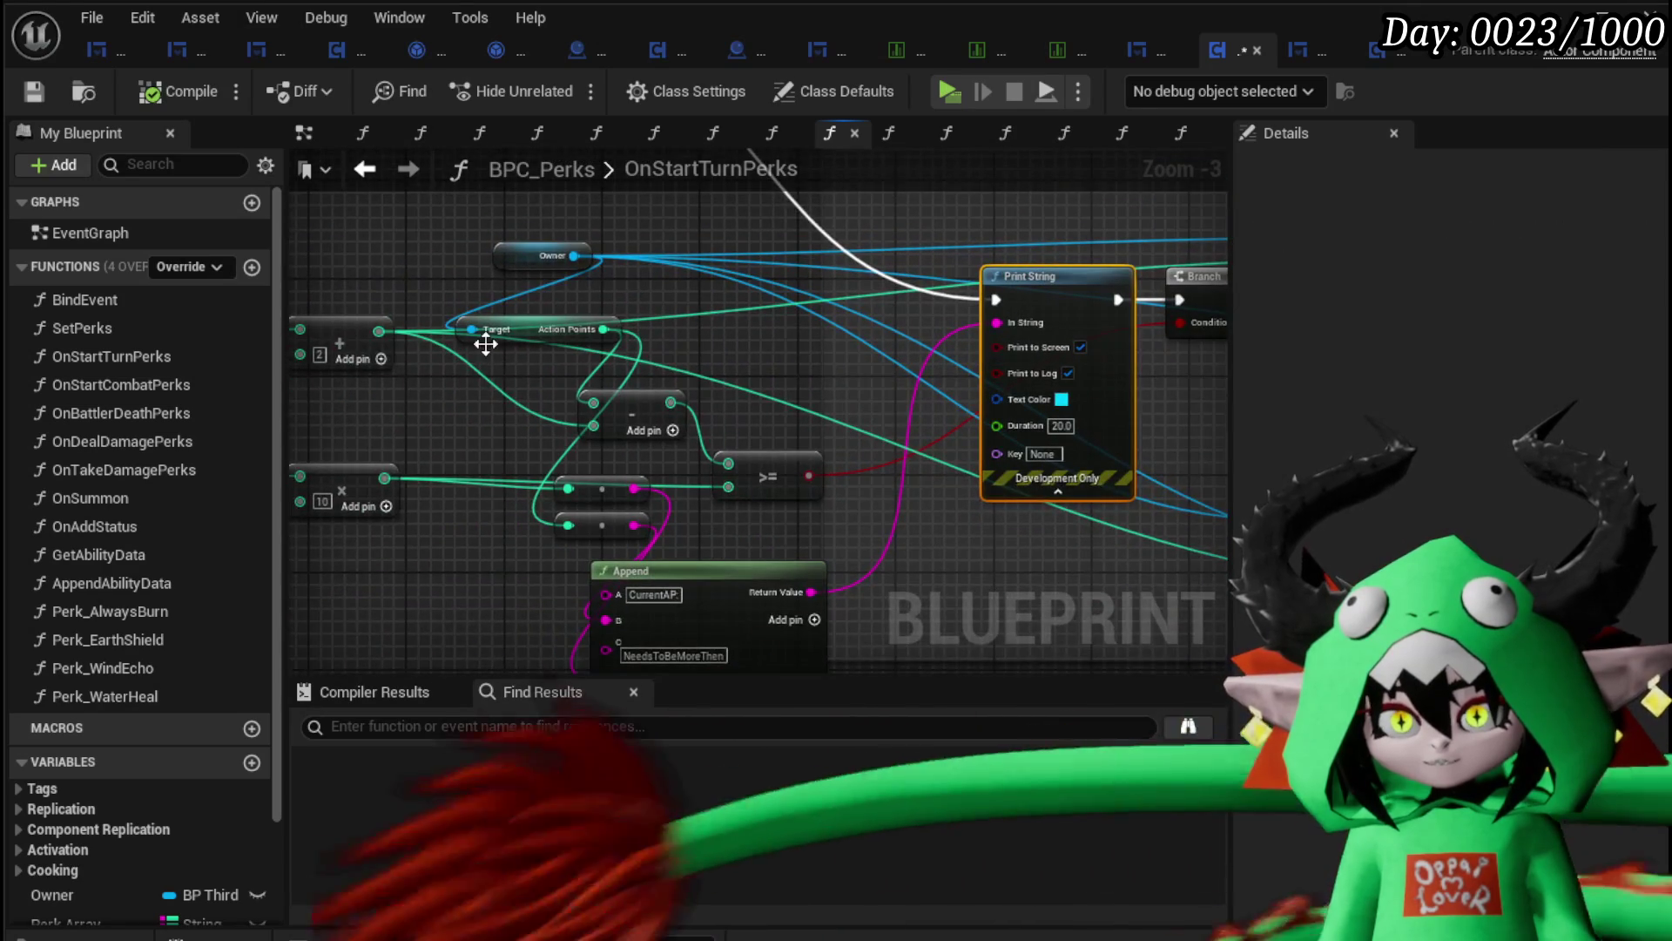
drag(493, 295, 532, 416)
drag(501, 309, 428, 272)
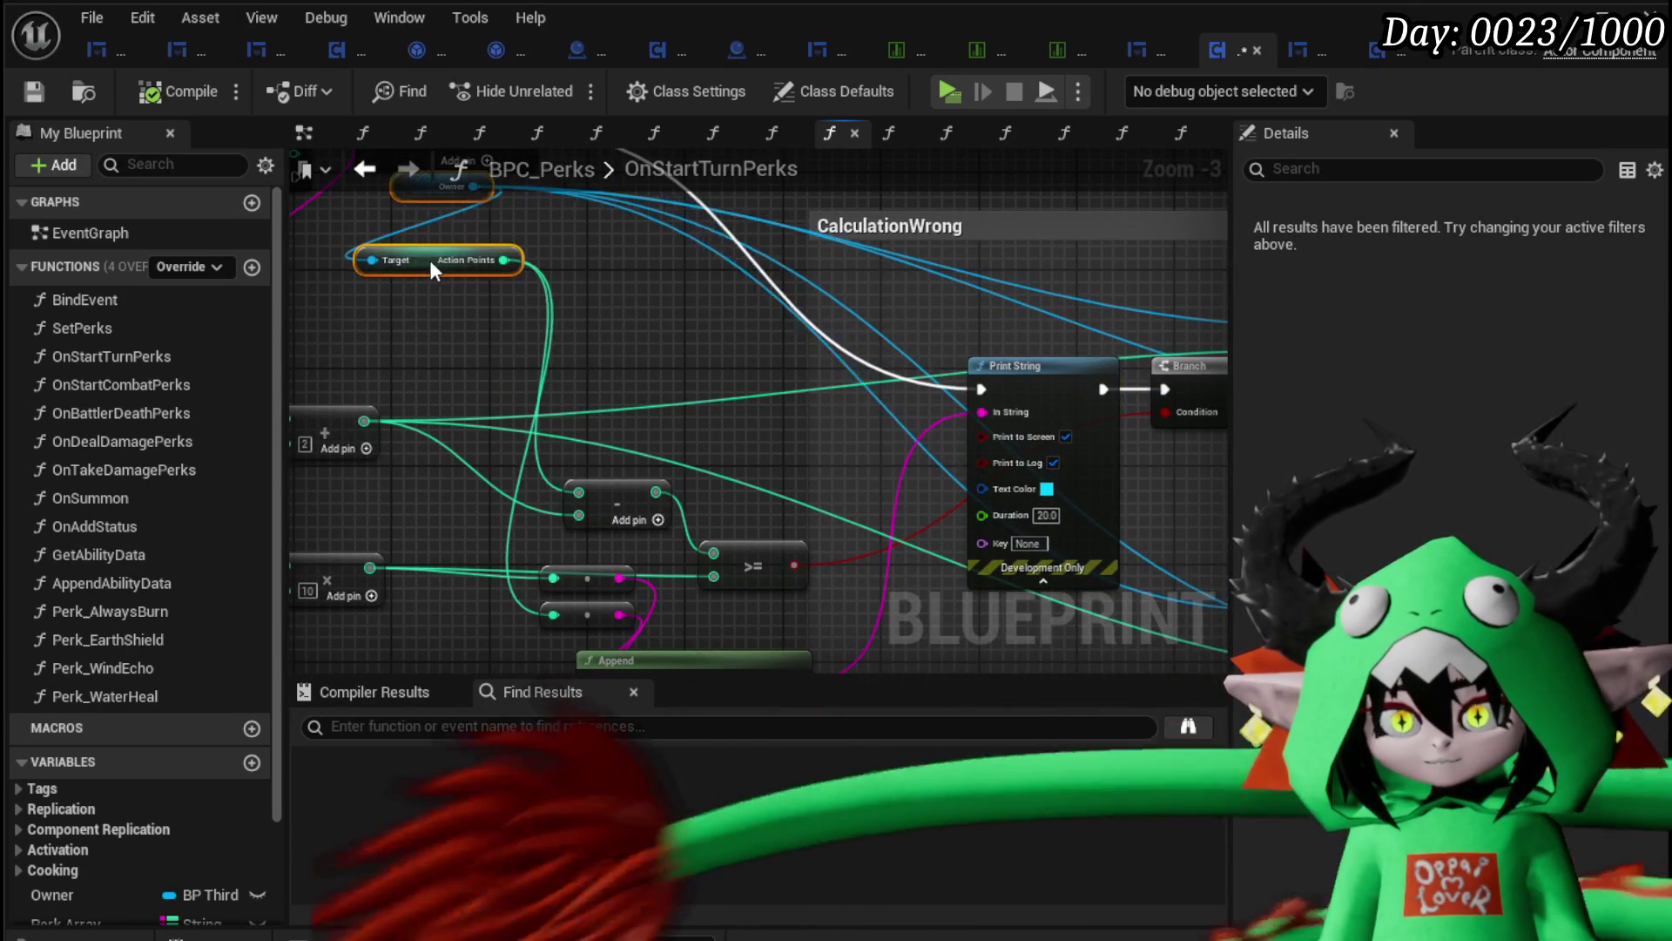
mouse_move(610, 509)
mouse_down()
mouse_move(639, 443)
mouse_move(573, 379)
mouse_up()
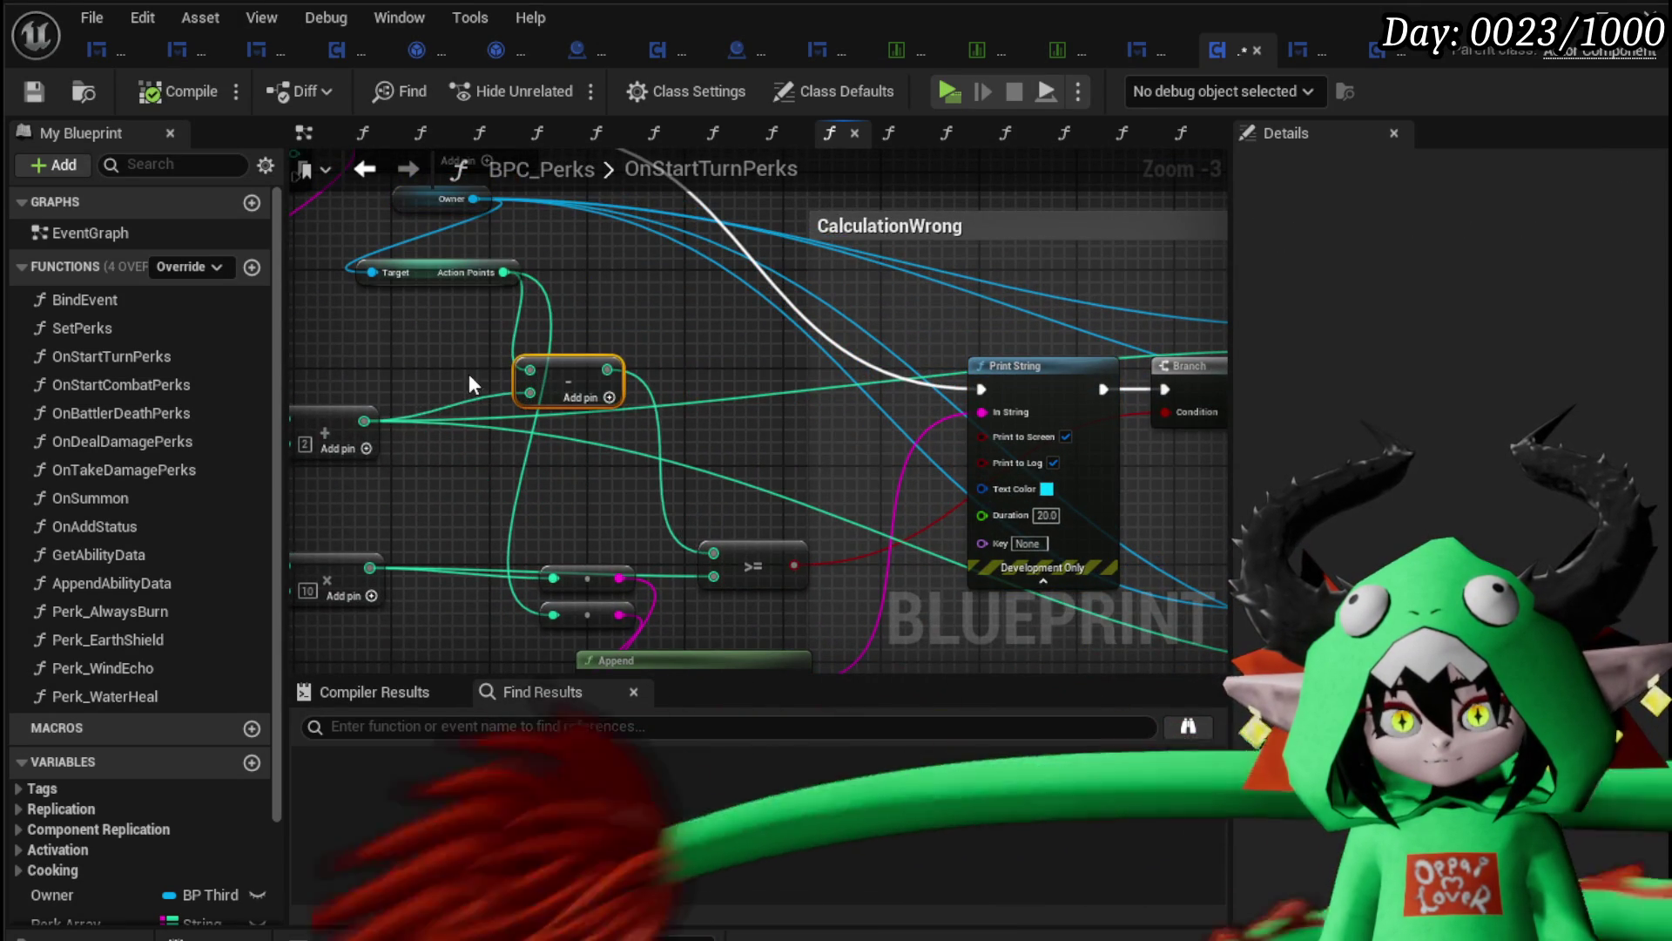
drag(469, 384, 548, 415)
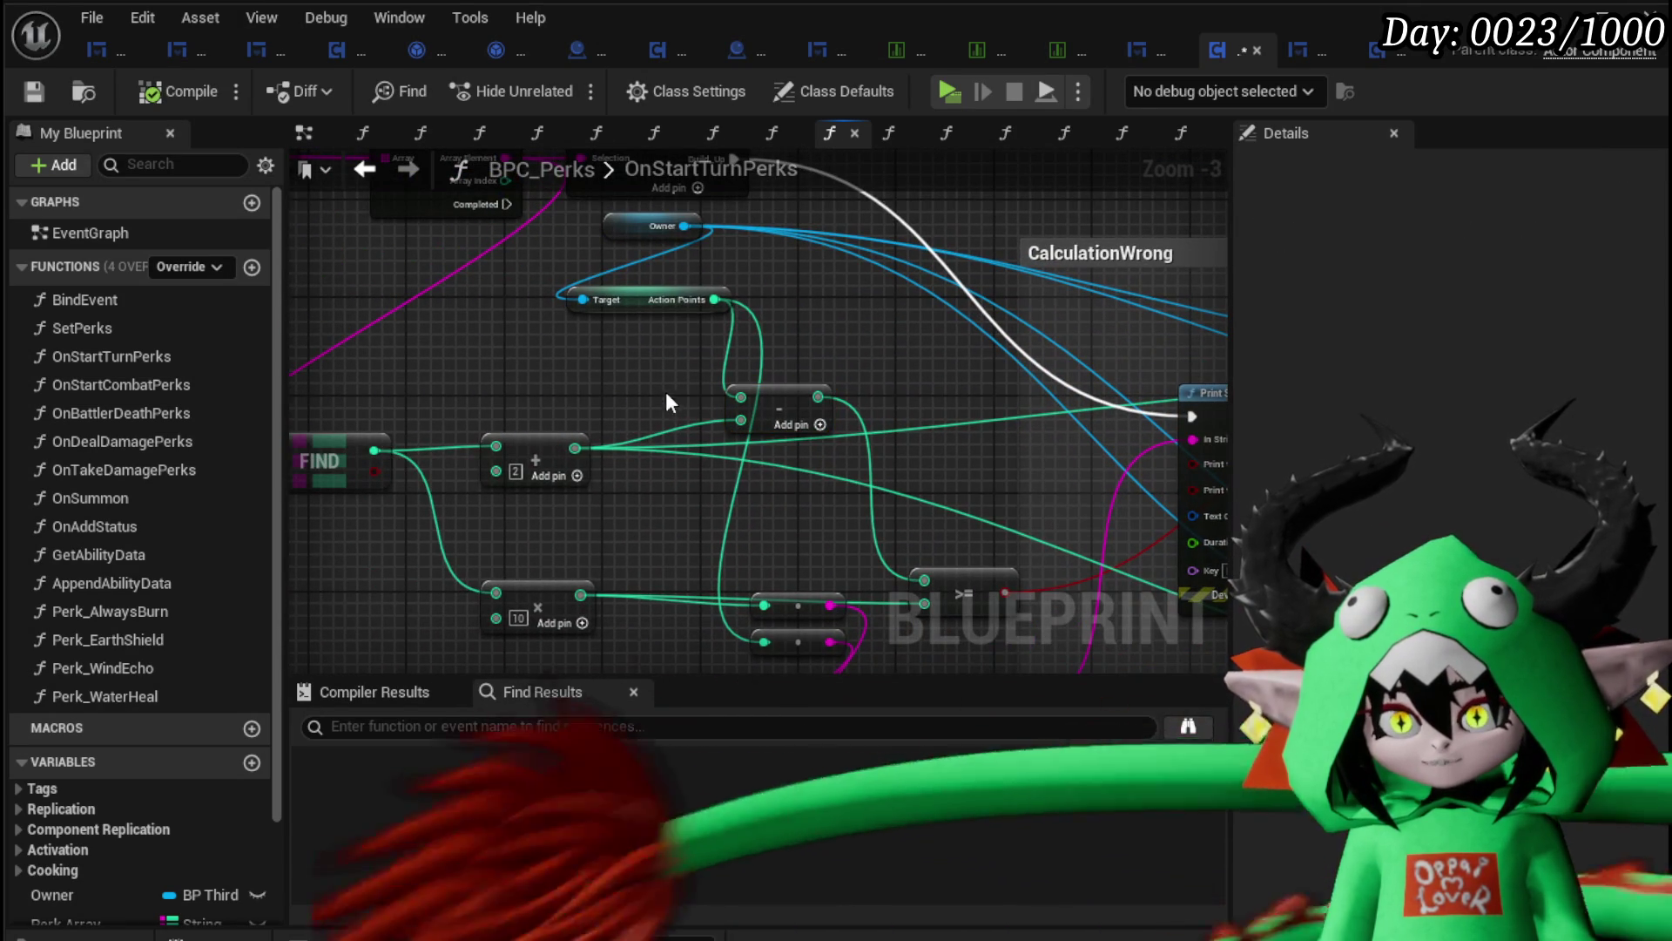
mouse_move(644, 387)
mouse_down()
mouse_move(758, 374)
mouse_move(585, 368)
mouse_move(452, 330)
mouse_up()
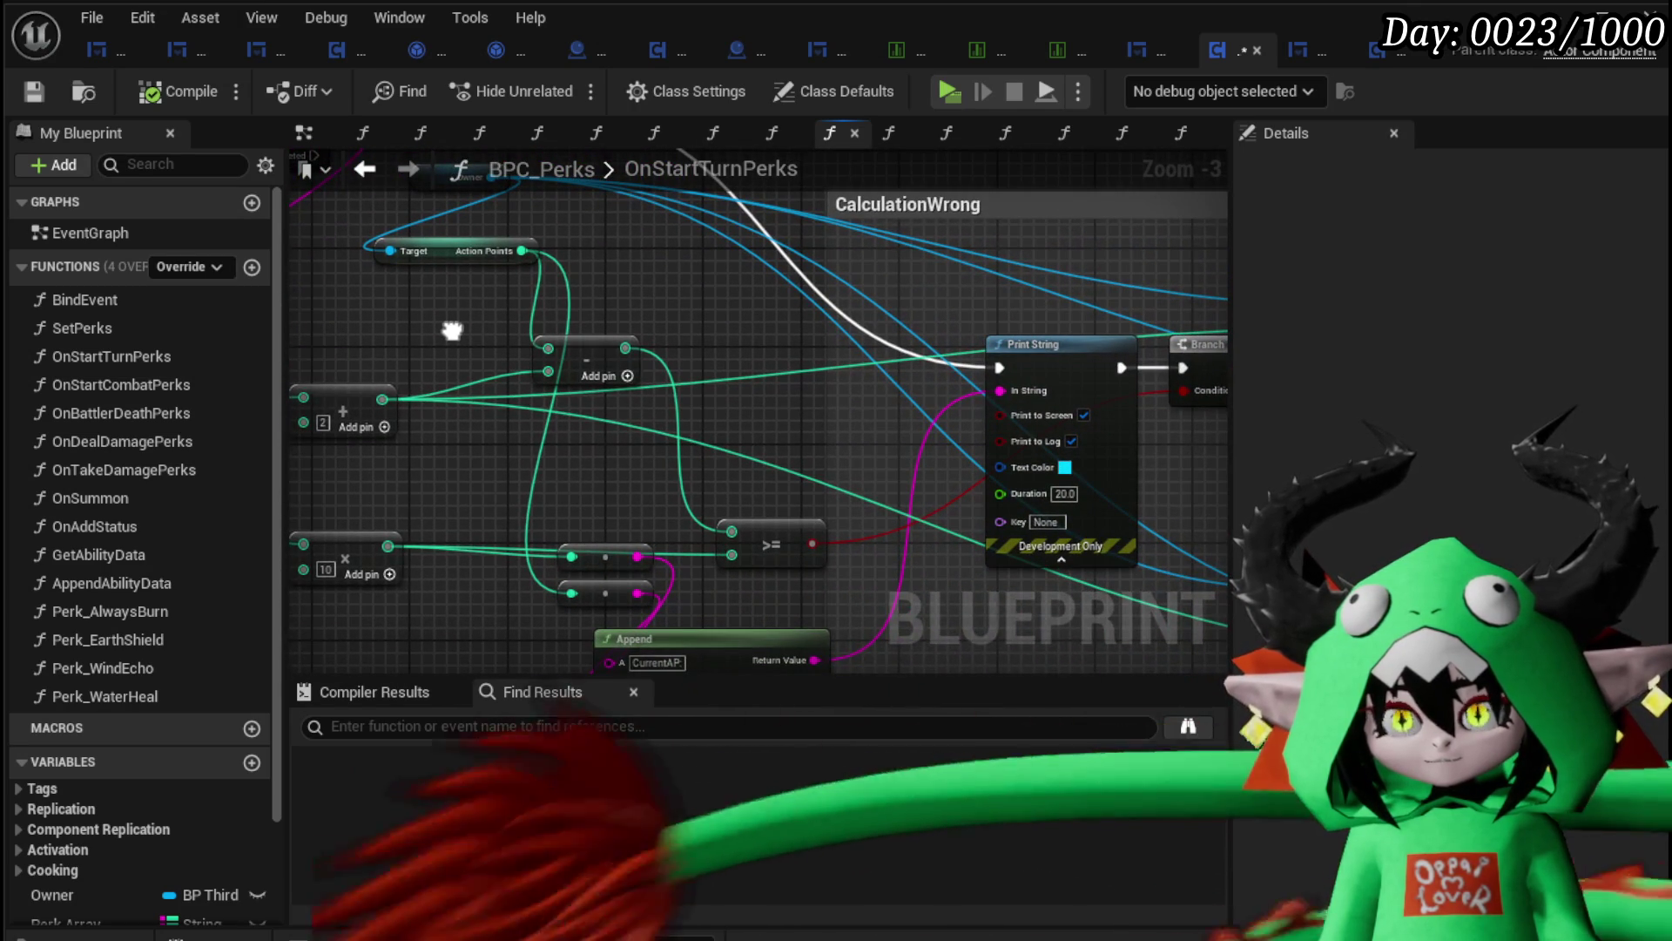
drag(775, 546, 764, 507)
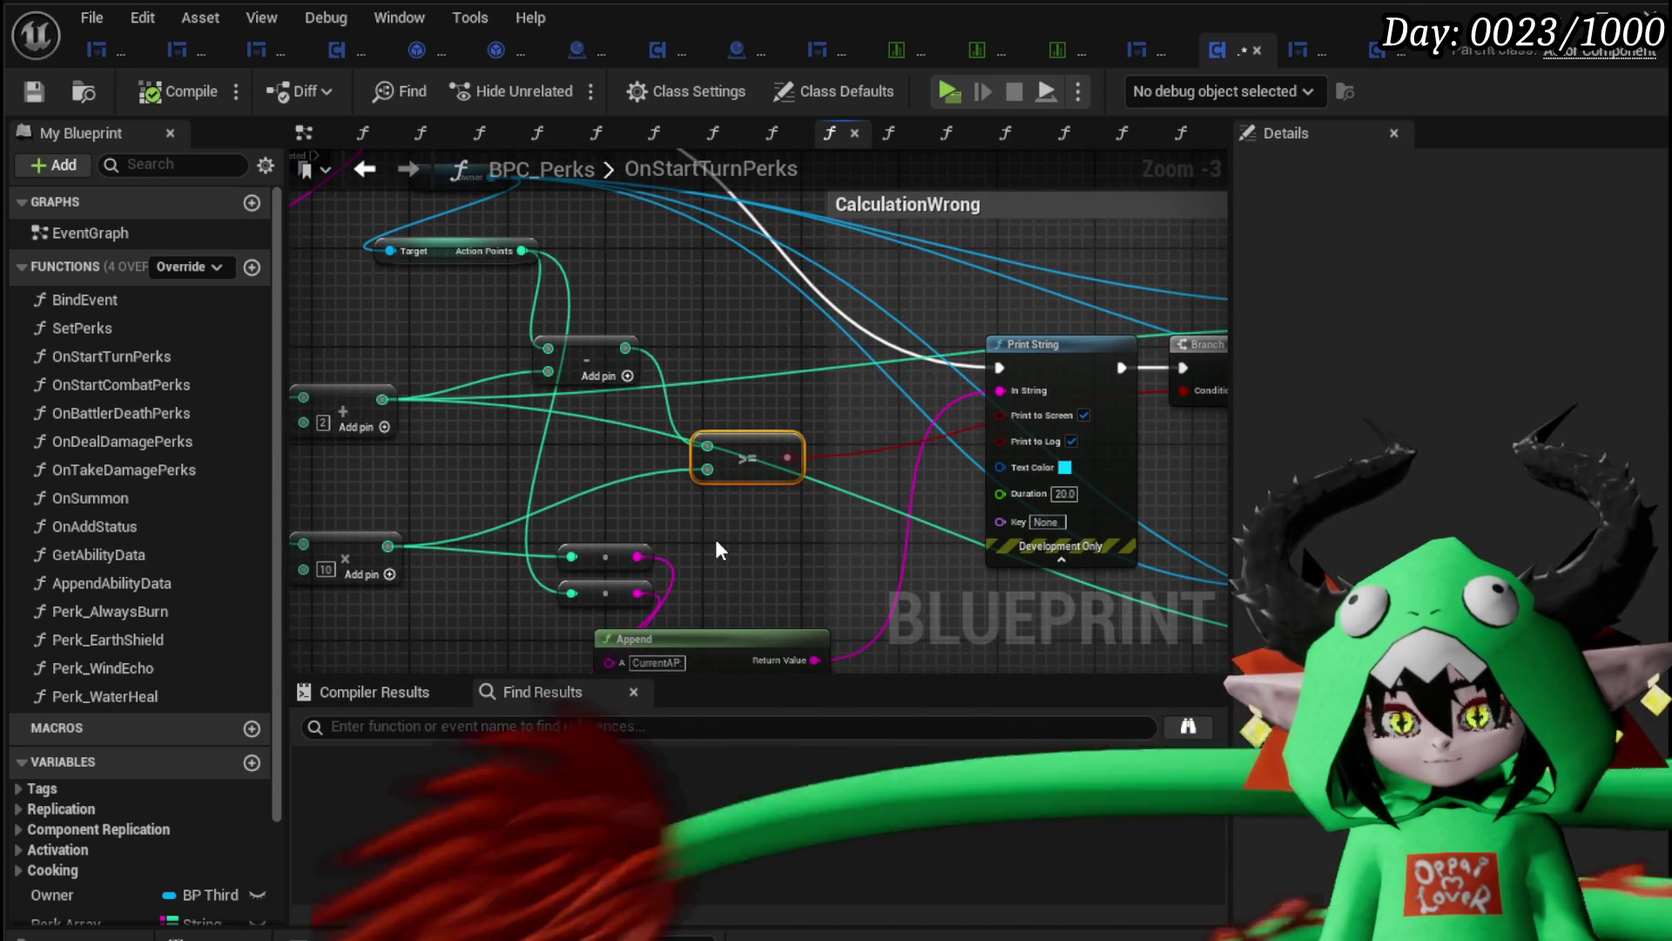
drag(626, 468, 686, 486)
click(647, 370)
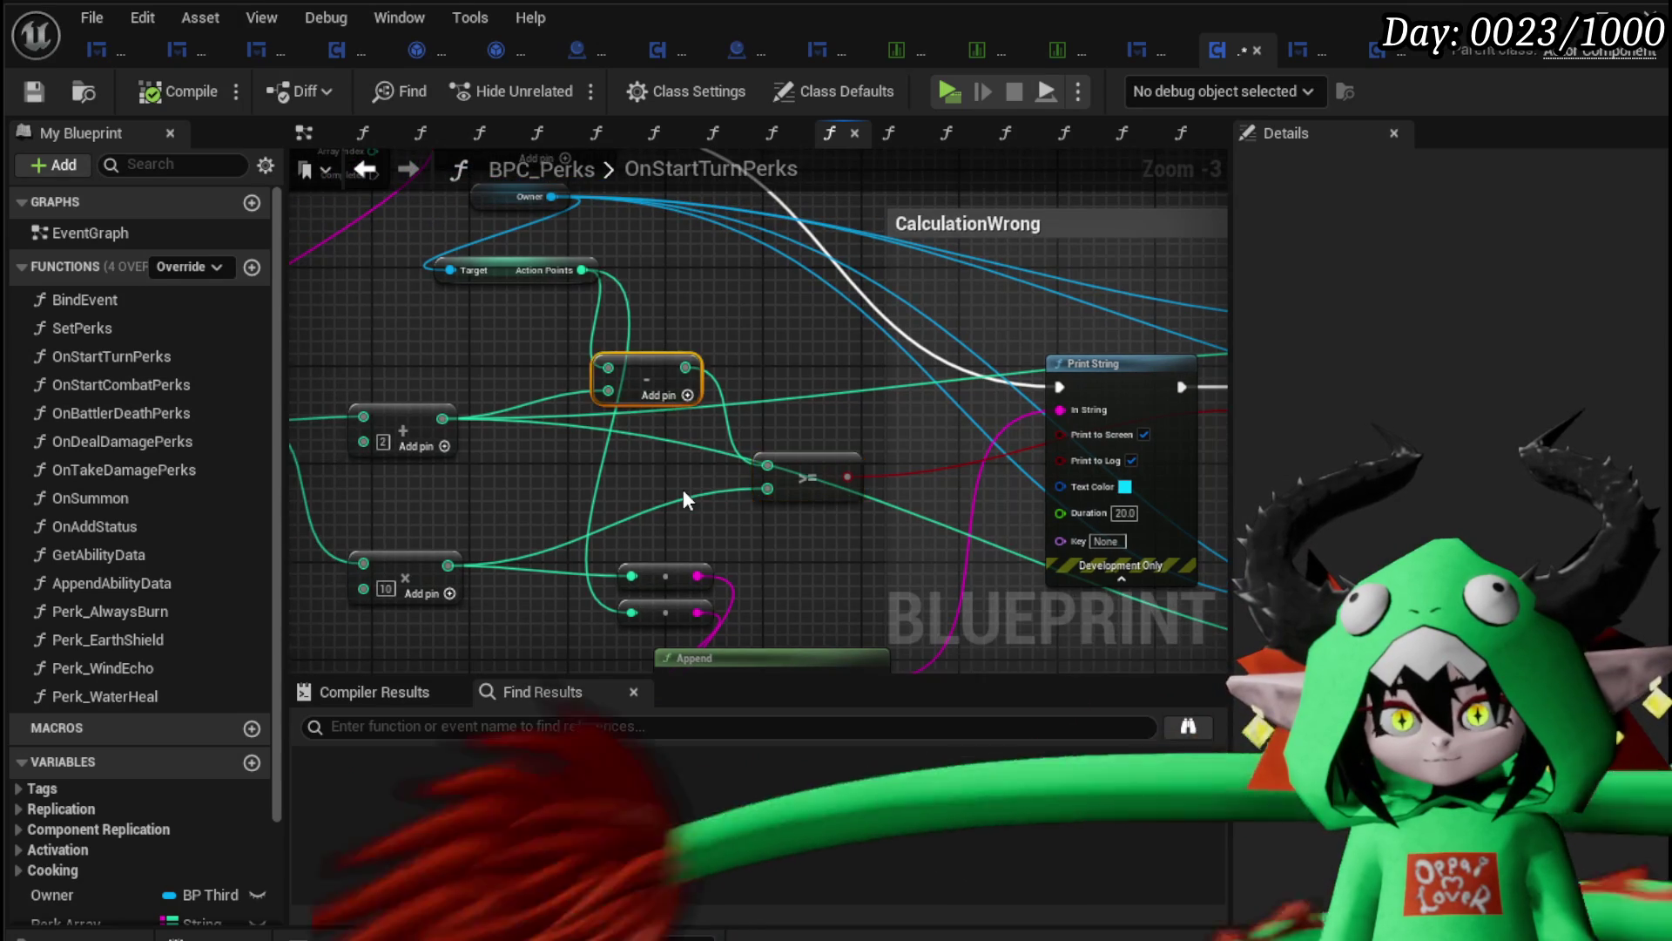
key(Delete)
Step: Move Add AP ahead of Print String in the execution chain and rewire the Branch input
drag(567, 399, 263, 424)
drag(288, 334, 601, 348)
mouse_move(530, 254)
mouse_down()
mouse_move(526, 289)
mouse_move(436, 353)
mouse_move(113, 348)
mouse_up()
drag(1102, 339, 625, 307)
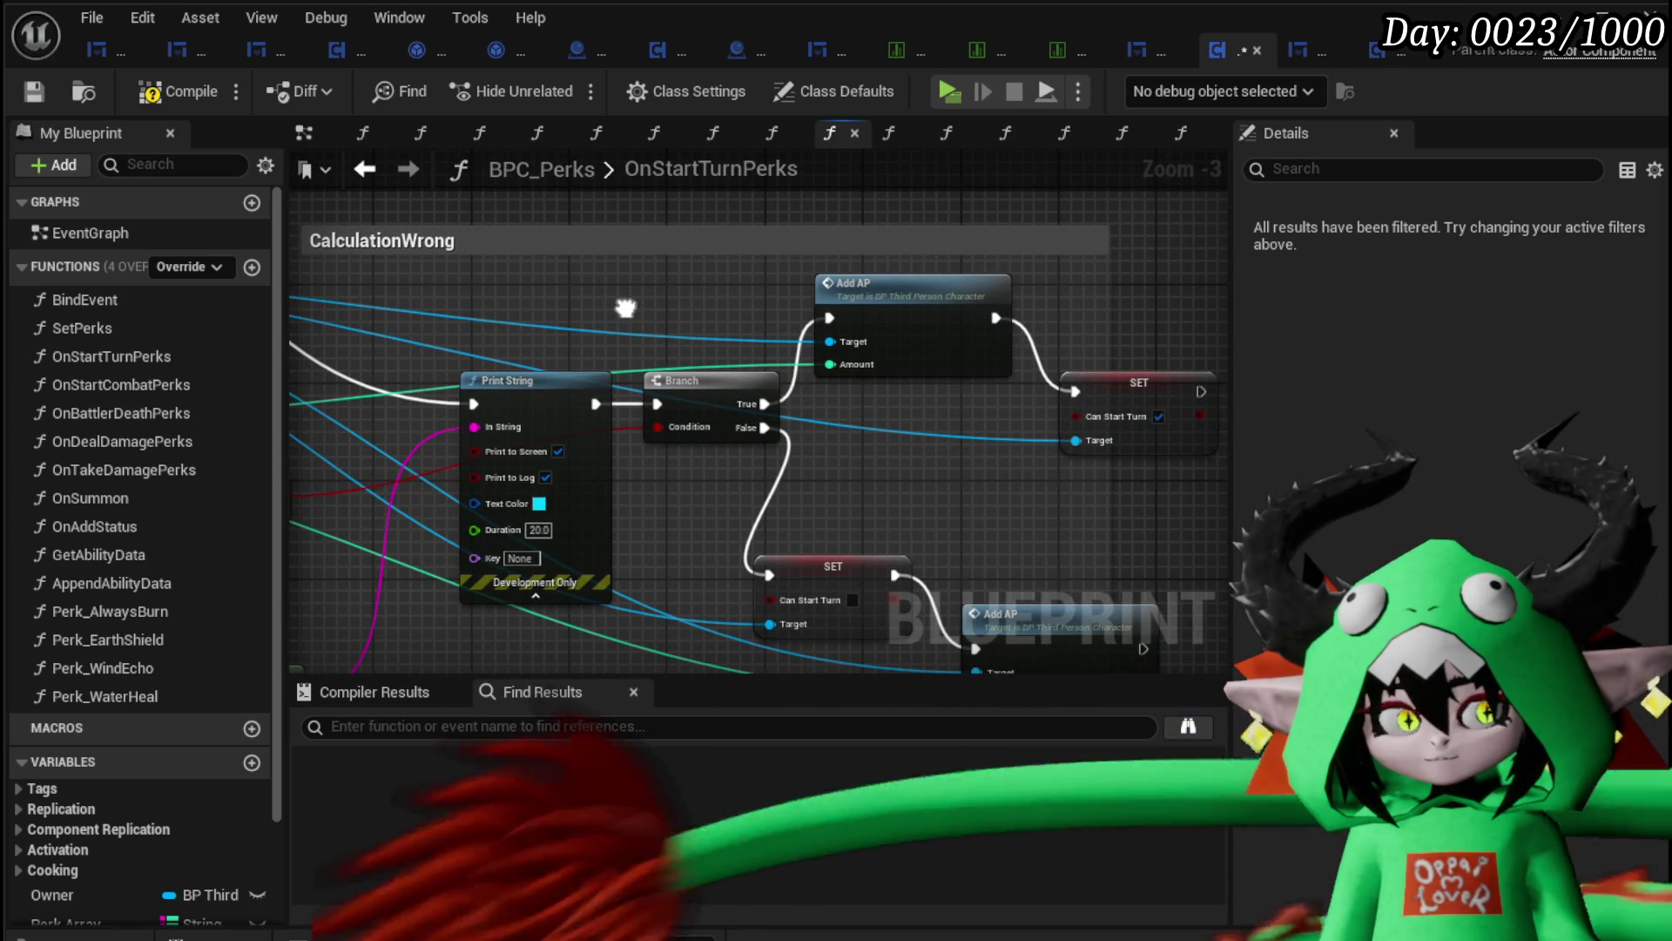
drag(625, 307, 606, 282)
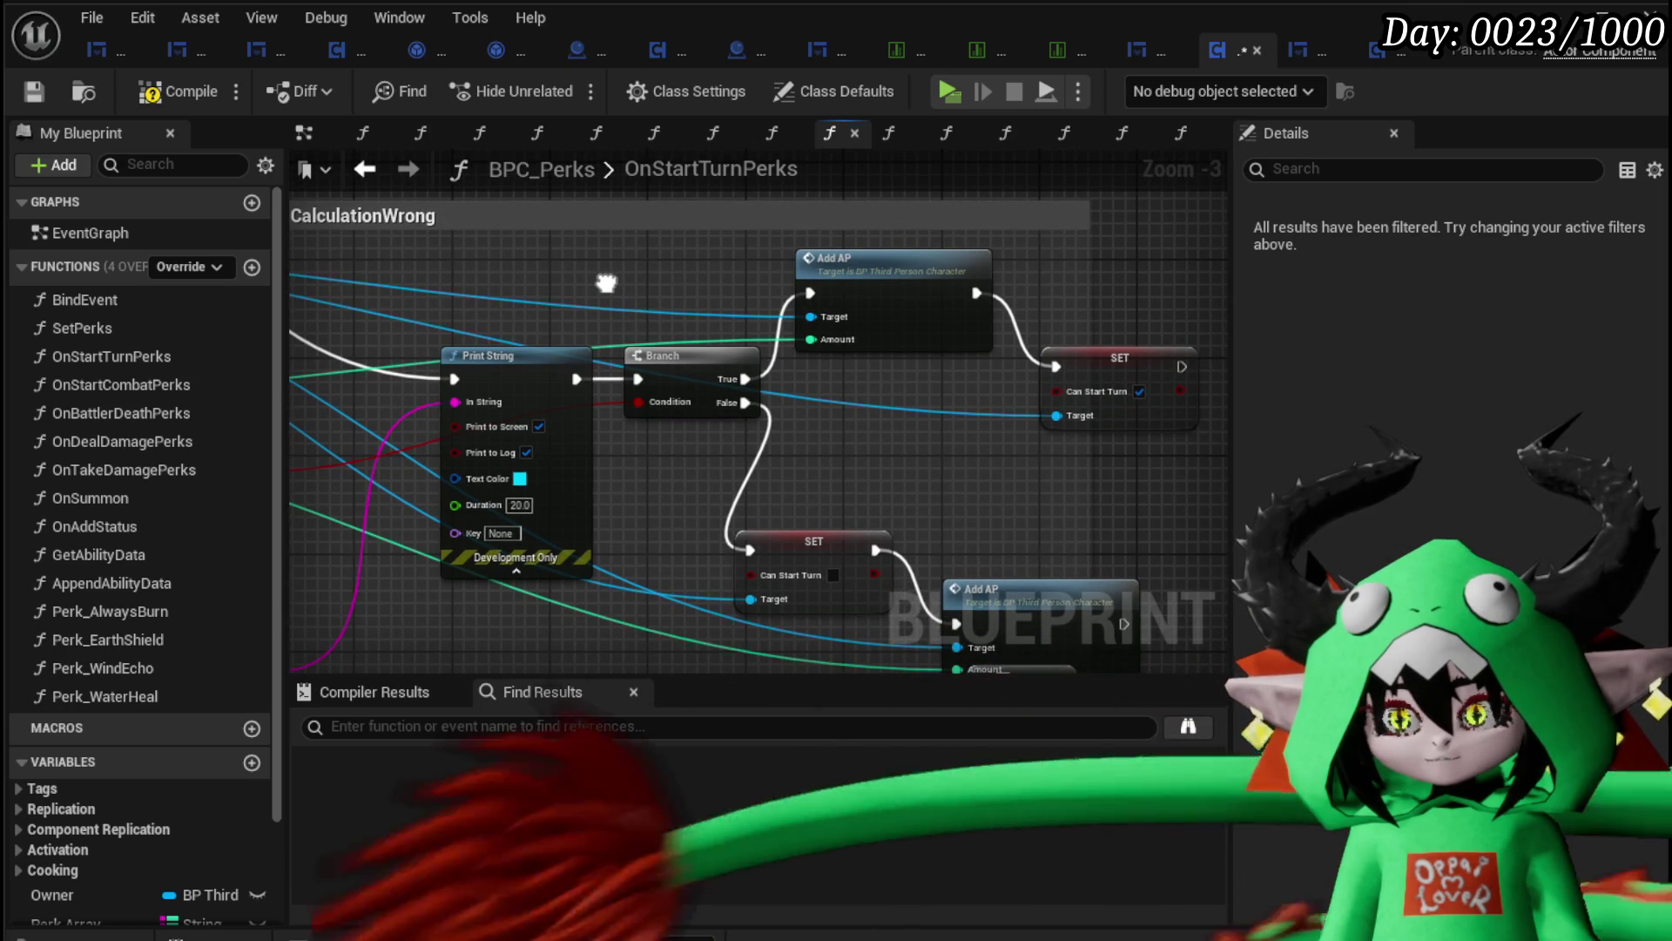
mouse_move(942, 258)
mouse_down()
mouse_move(353, 337)
mouse_move(798, 367)
mouse_up()
drag(1063, 405, 688, 401)
Step: Place the lower SET and Add AP on the False branch and chain Add AP into Print String
key(Escape)
drag(458, 176, 543, 261)
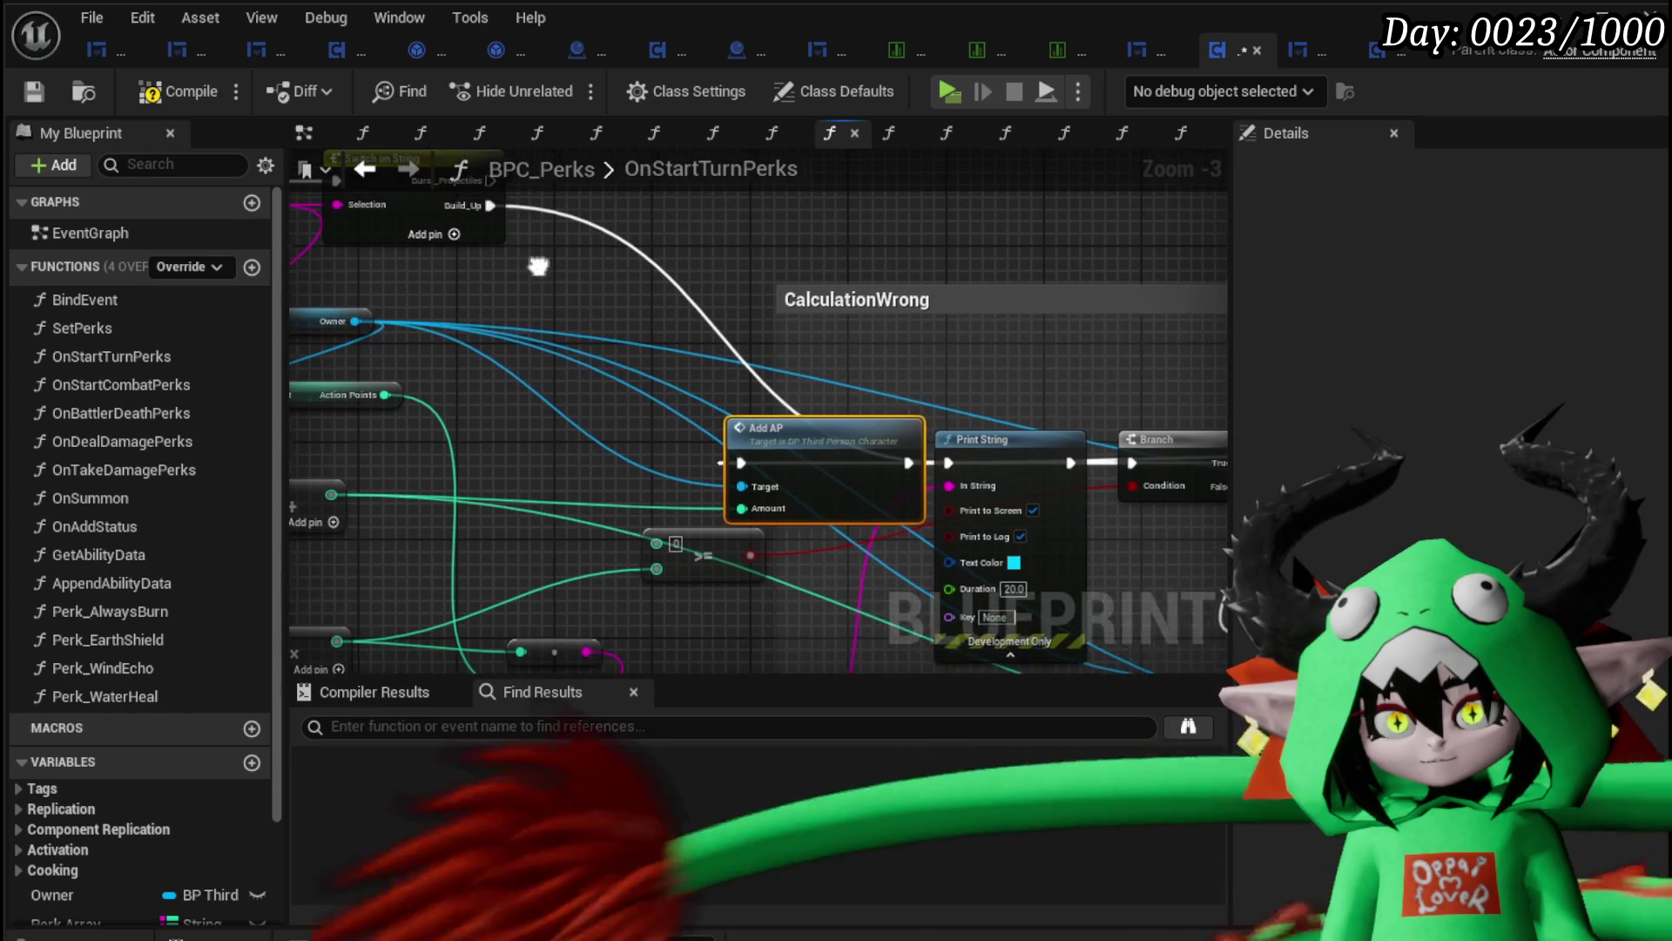
mouse_move(871, 394)
mouse_down()
mouse_move(568, 342)
mouse_move(1037, 386)
mouse_move(875, 296)
mouse_up()
drag(737, 307, 679, 204)
drag(955, 509, 943, 437)
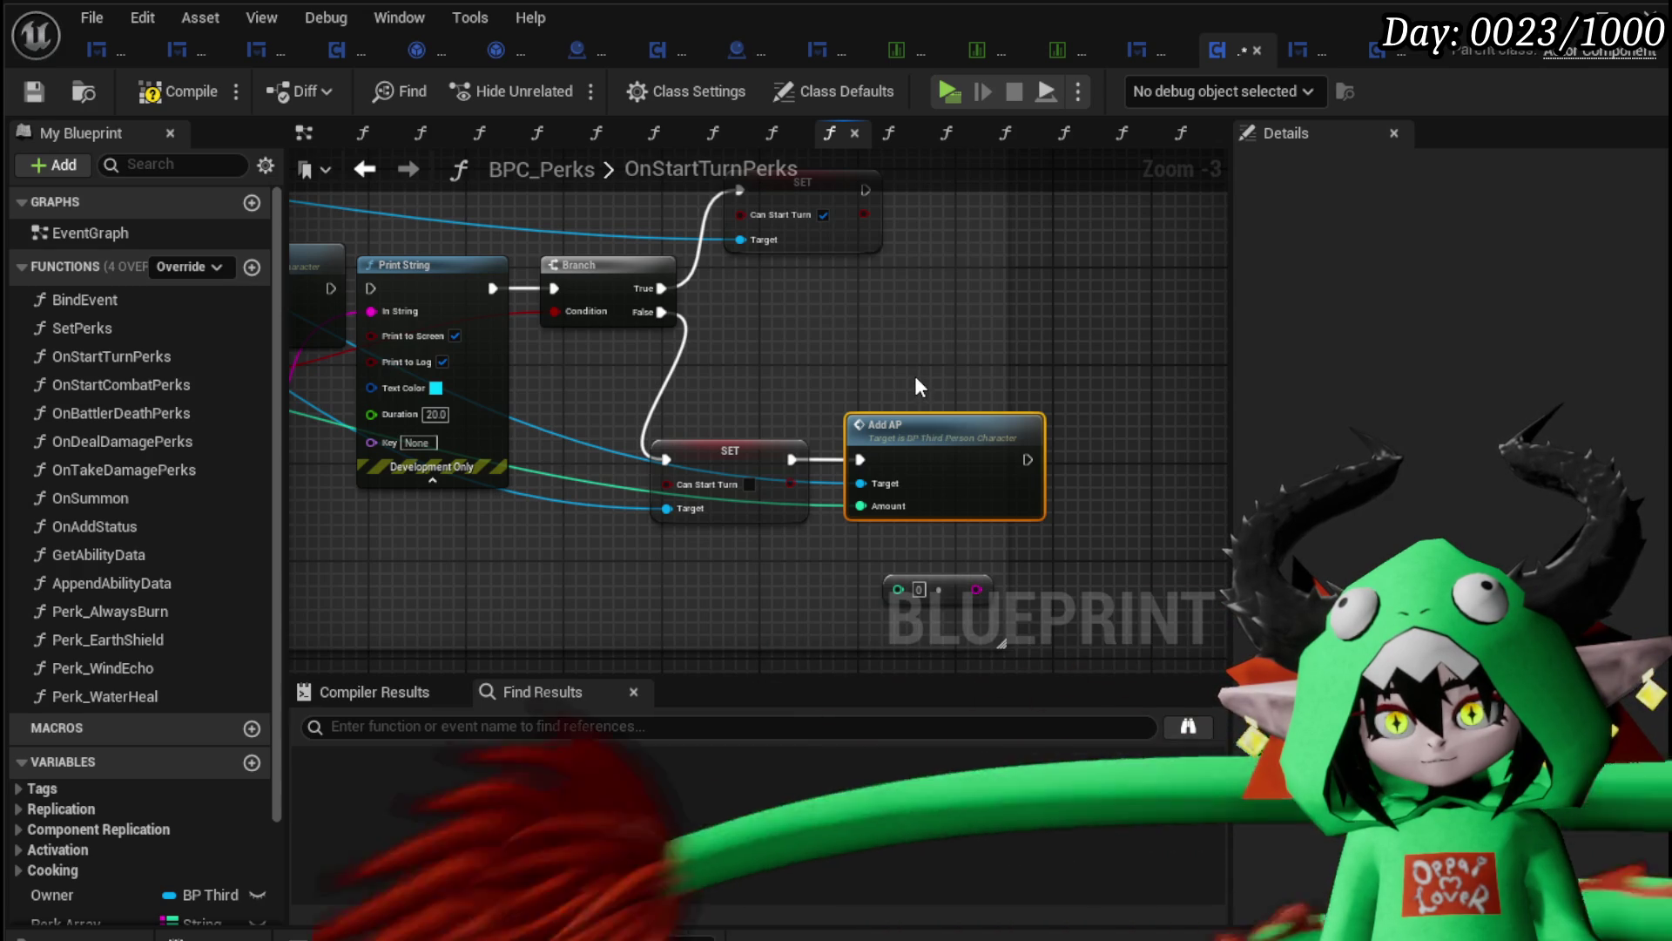
mouse_move(770, 463)
mouse_down()
mouse_move(812, 390)
mouse_move(879, 394)
mouse_move(867, 401)
mouse_up()
mouse_move(978, 460)
mouse_down()
mouse_move(721, 607)
mouse_move(817, 467)
mouse_move(1041, 459)
mouse_move(1050, 560)
mouse_up()
mouse_move(613, 315)
mouse_down()
mouse_move(723, 331)
mouse_move(766, 402)
mouse_move(991, 479)
mouse_up()
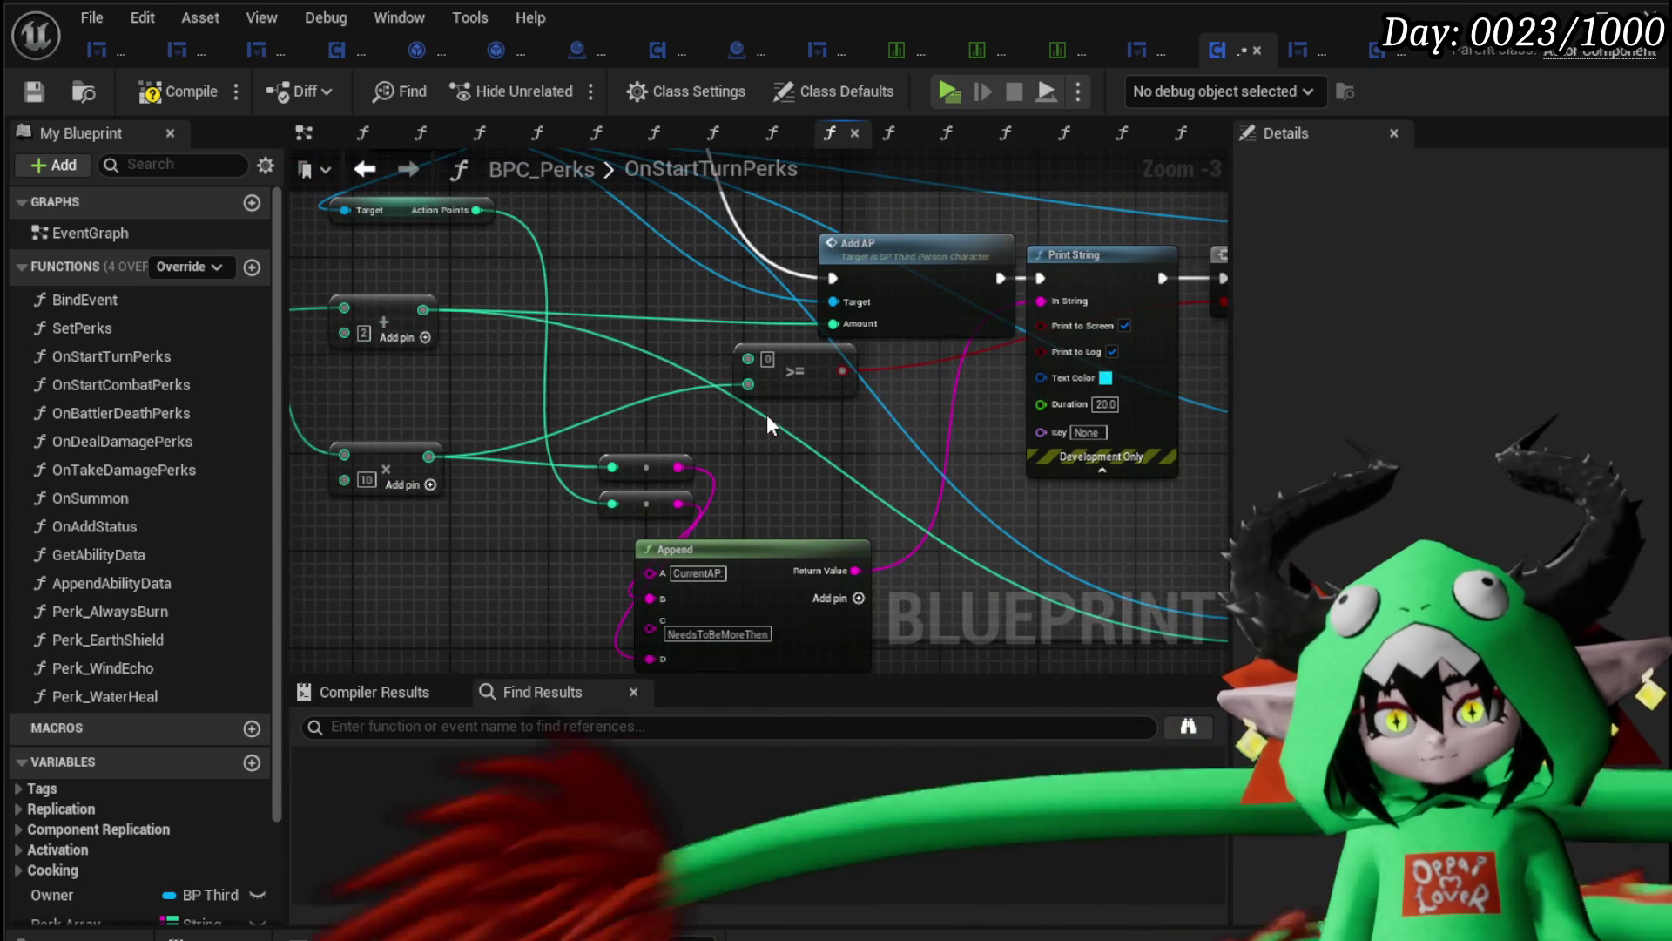
Step: Wire Action Points directly into the >= comparison's A input and compile the blueprint
drag(461, 397, 492, 405)
mouse_move(451, 284)
mouse_down()
mouse_move(706, 439)
mouse_move(725, 430)
mouse_up()
drag(422, 467, 756, 486)
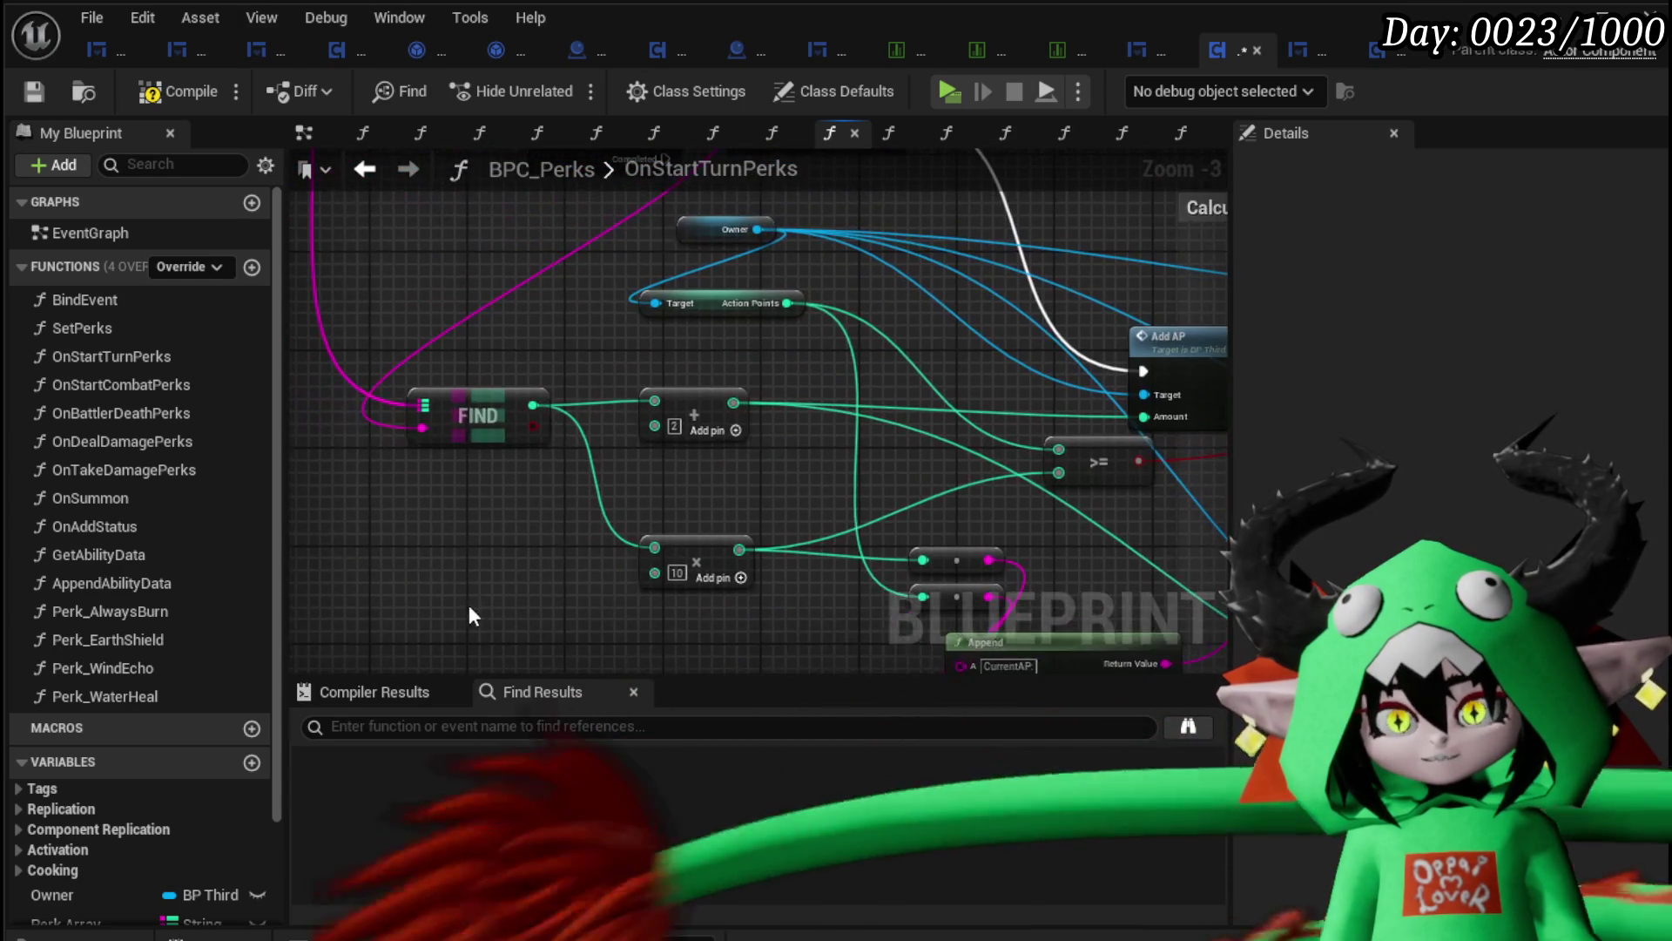
drag(627, 368, 339, 410)
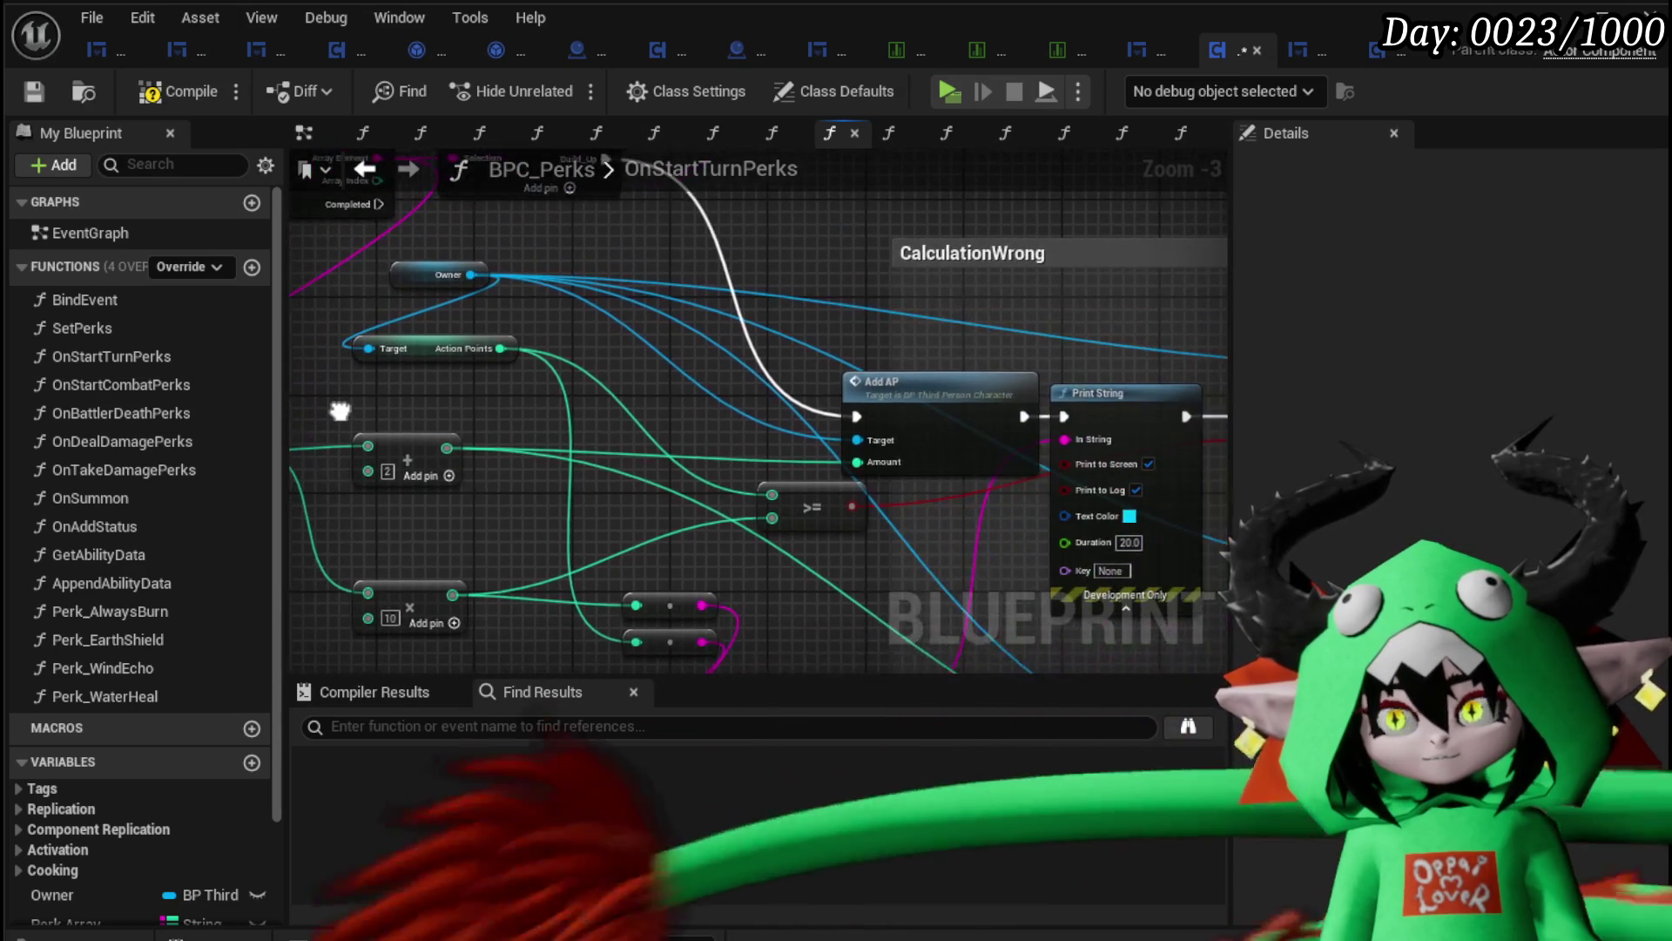
mouse_move(1033, 461)
mouse_down()
mouse_move(578, 421)
mouse_move(813, 328)
mouse_move(709, 496)
mouse_up()
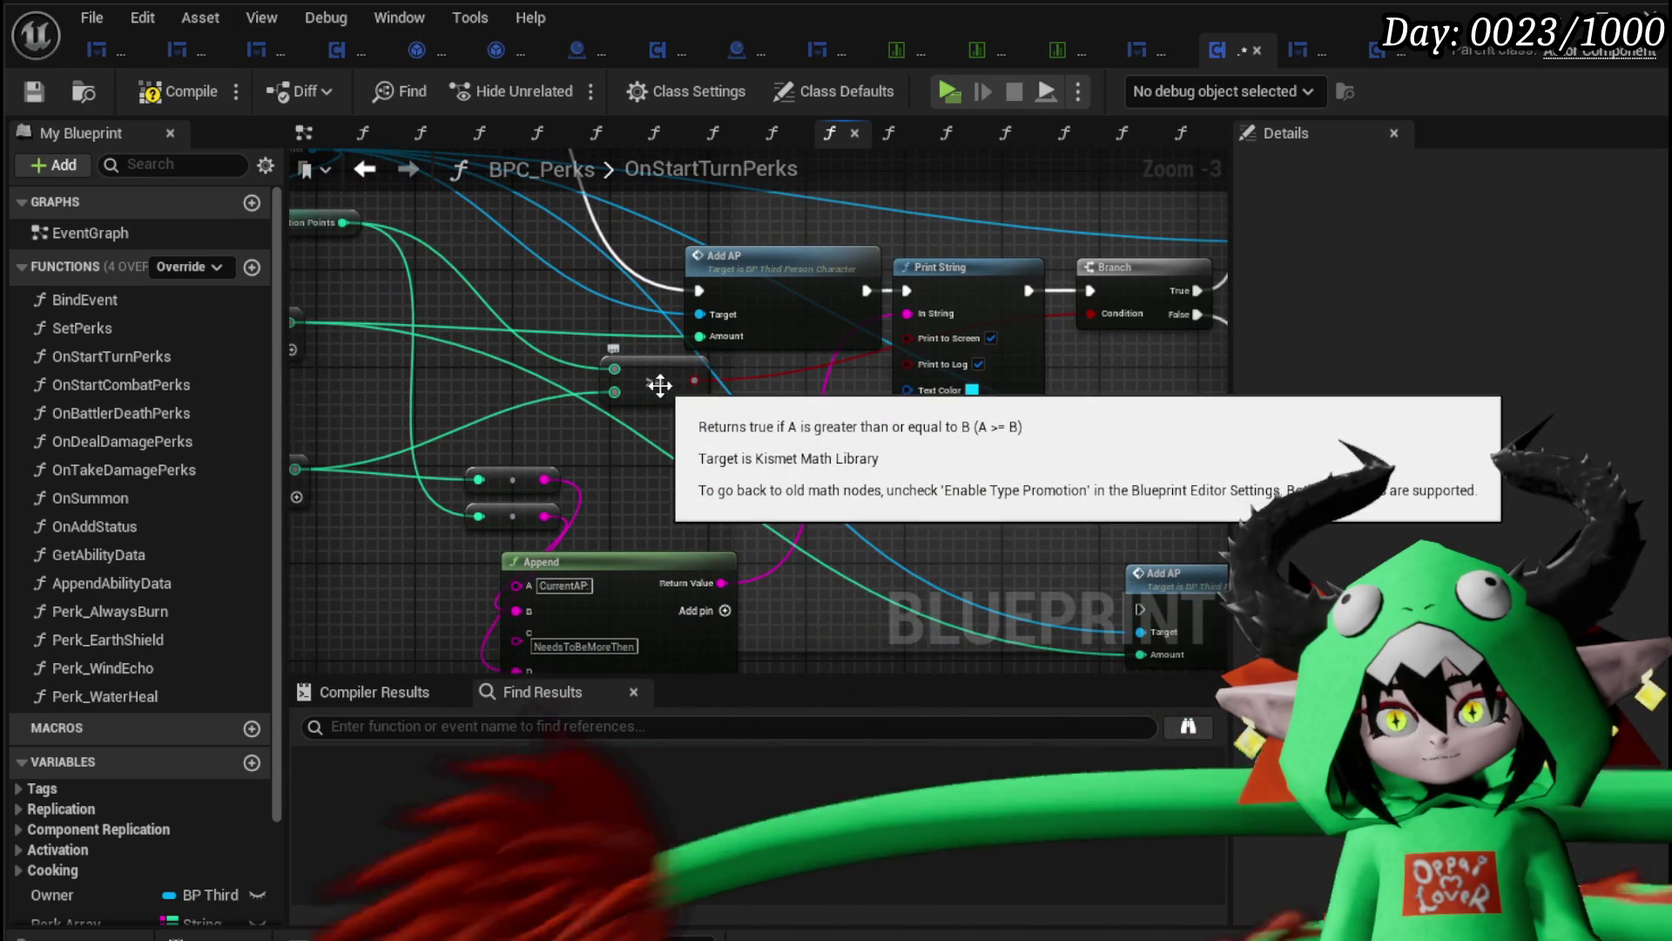
click(23, 89)
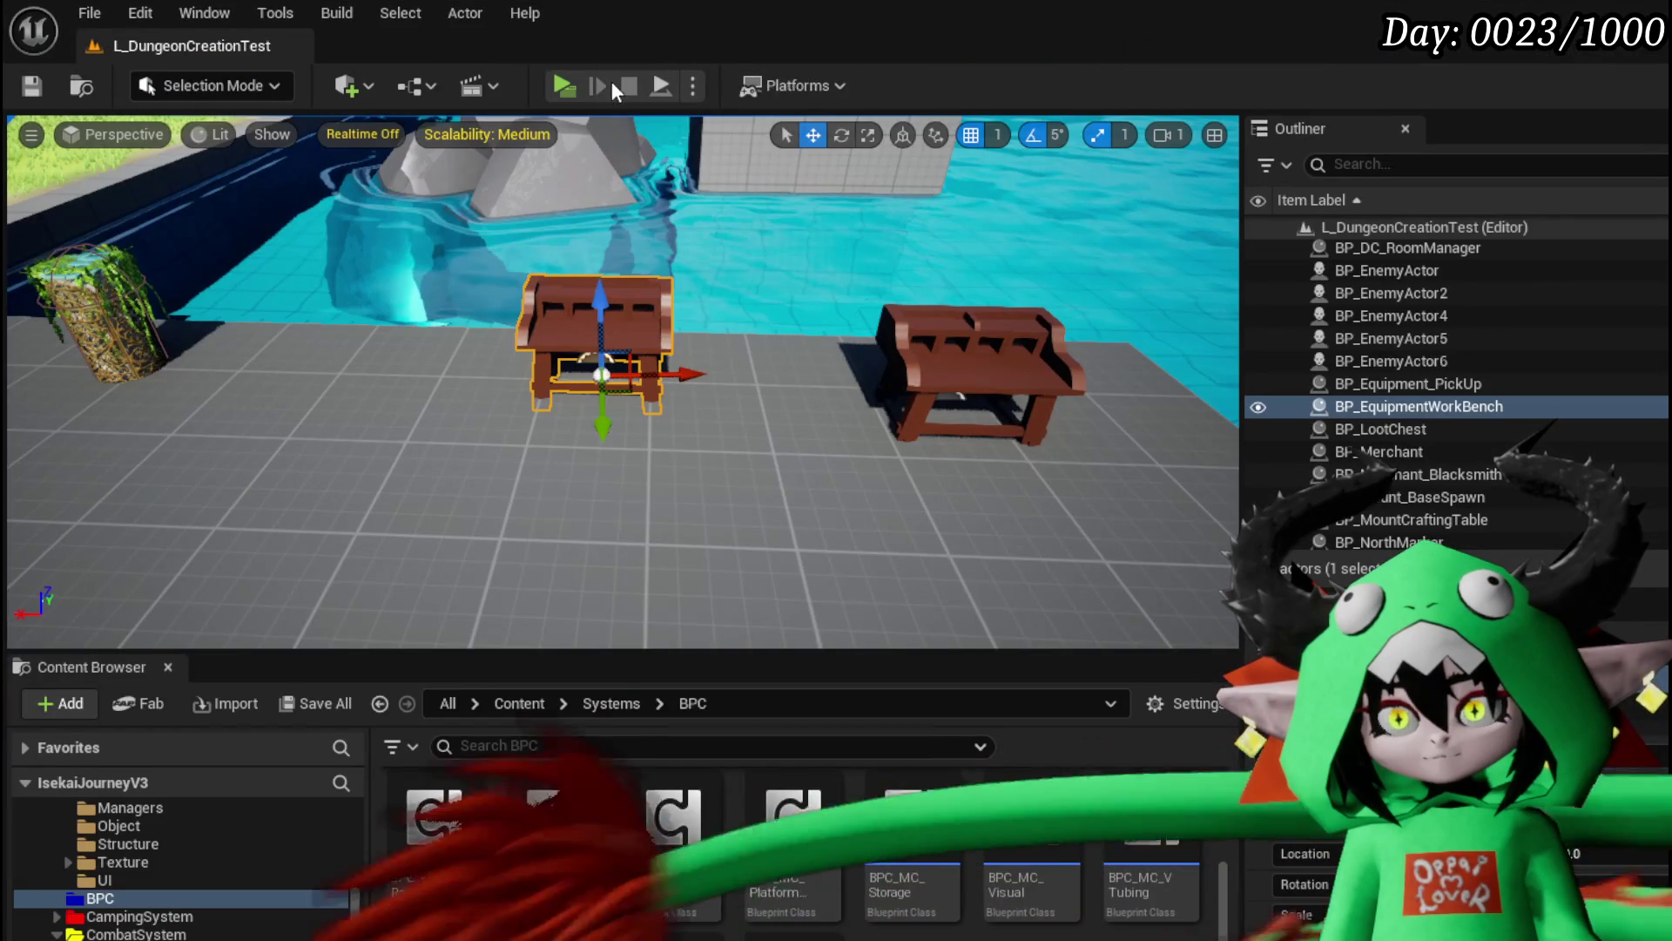
click(573, 87)
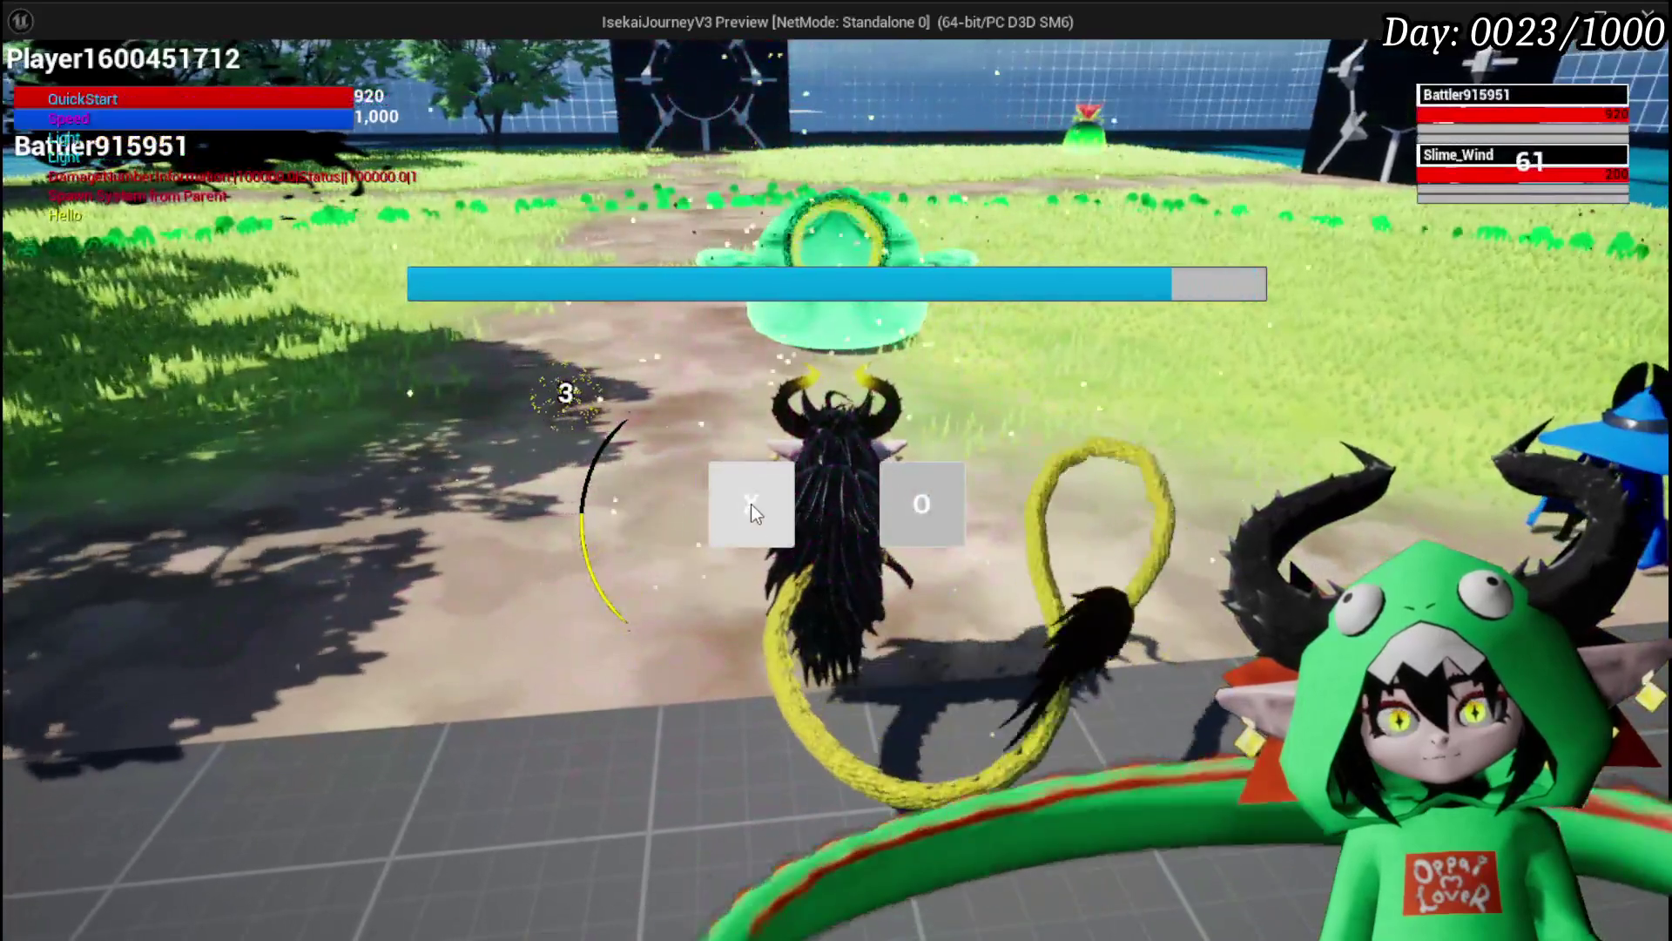
click(751, 503)
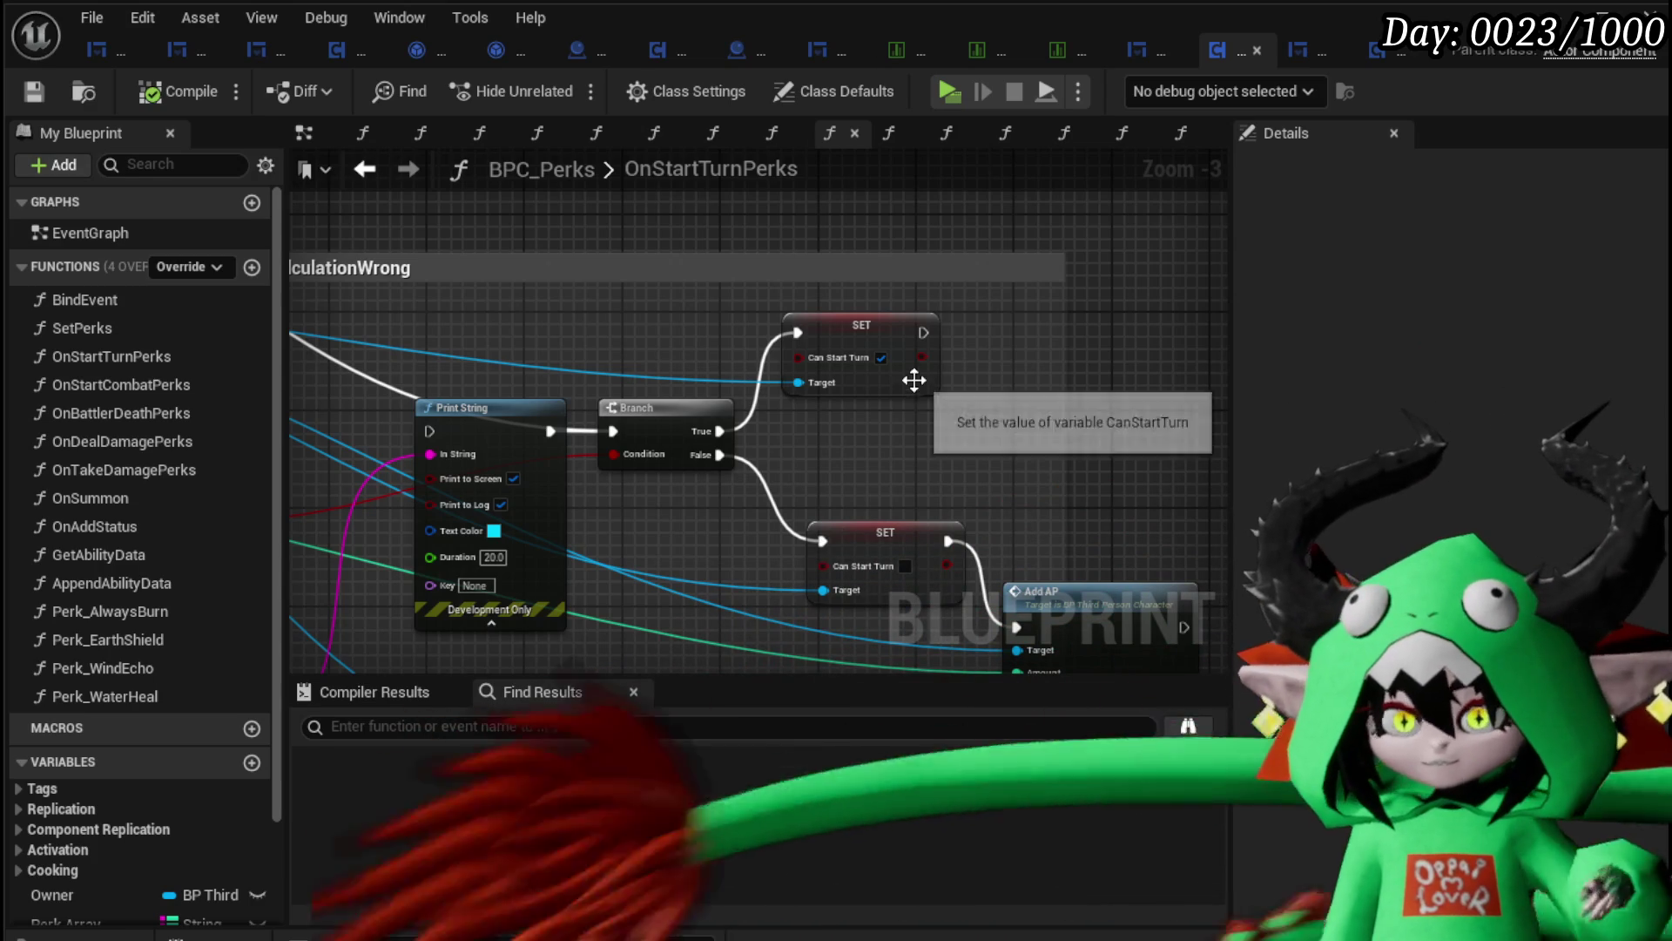
Step: Paste a copy of Add AP and chain it after the True-branch SET of CanStartTurn
mouse_move(569, 348)
mouse_down()
mouse_move(900, 348)
mouse_move(914, 406)
mouse_move(777, 349)
mouse_move(834, 334)
mouse_move(757, 319)
mouse_move(797, 330)
mouse_move(906, 265)
mouse_move(1000, 362)
mouse_move(849, 256)
mouse_move(801, 254)
mouse_up()
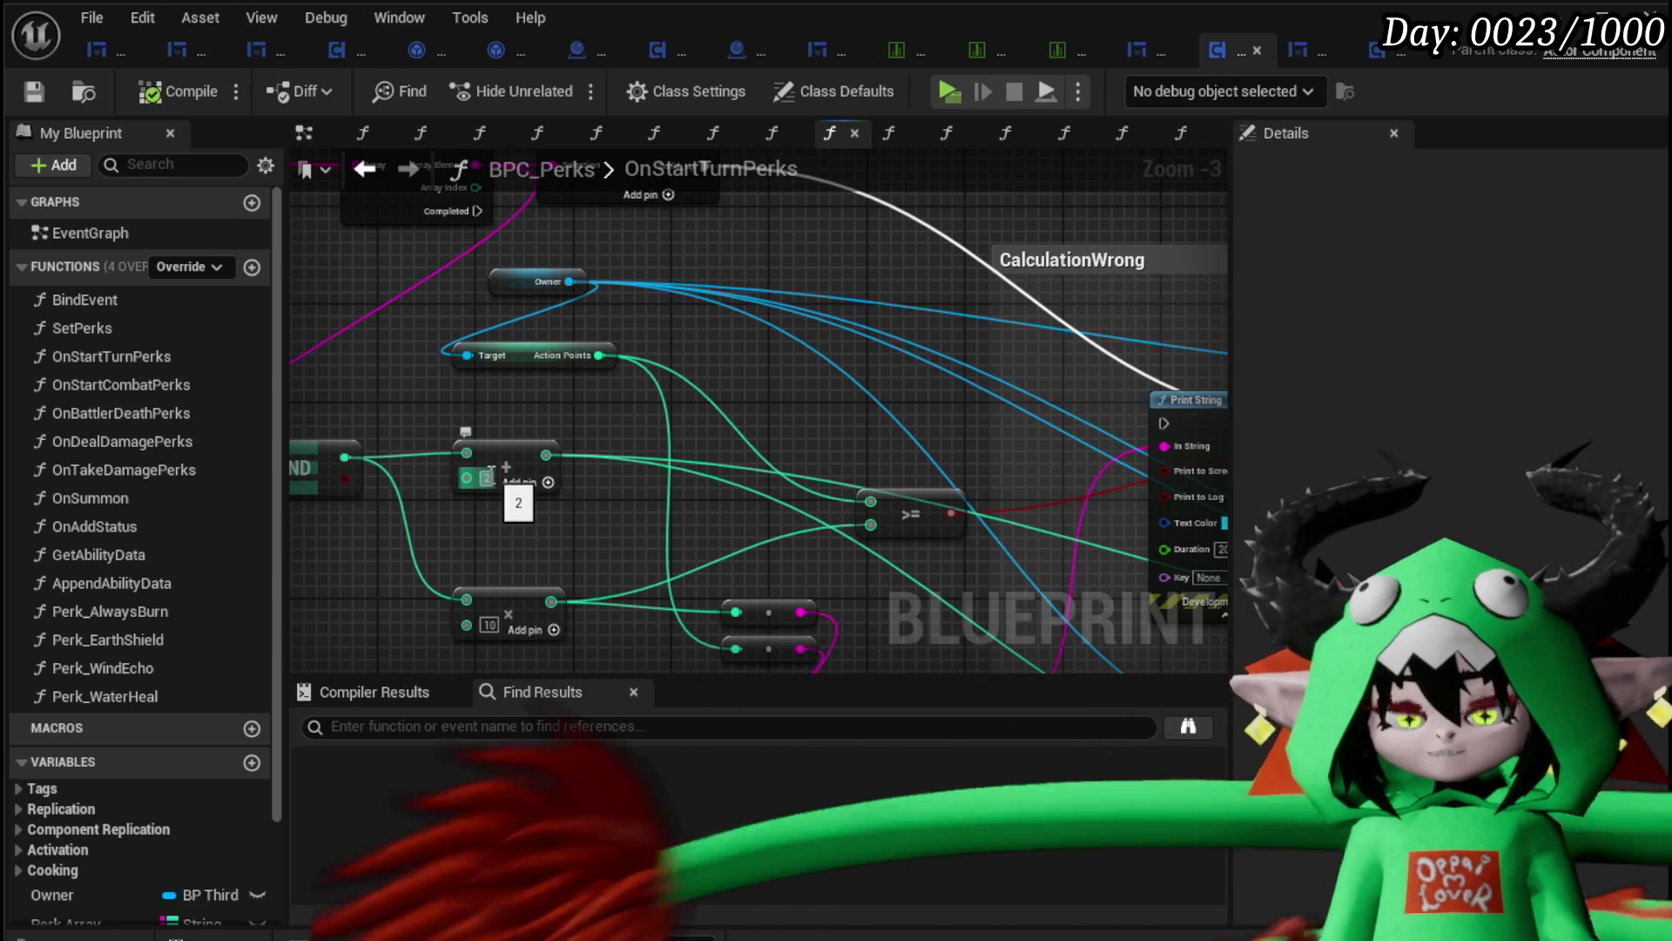
mouse_move(519, 483)
mouse_down()
mouse_move(504, 426)
mouse_move(541, 440)
mouse_move(627, 424)
mouse_move(890, 488)
mouse_move(850, 491)
mouse_move(865, 507)
mouse_up()
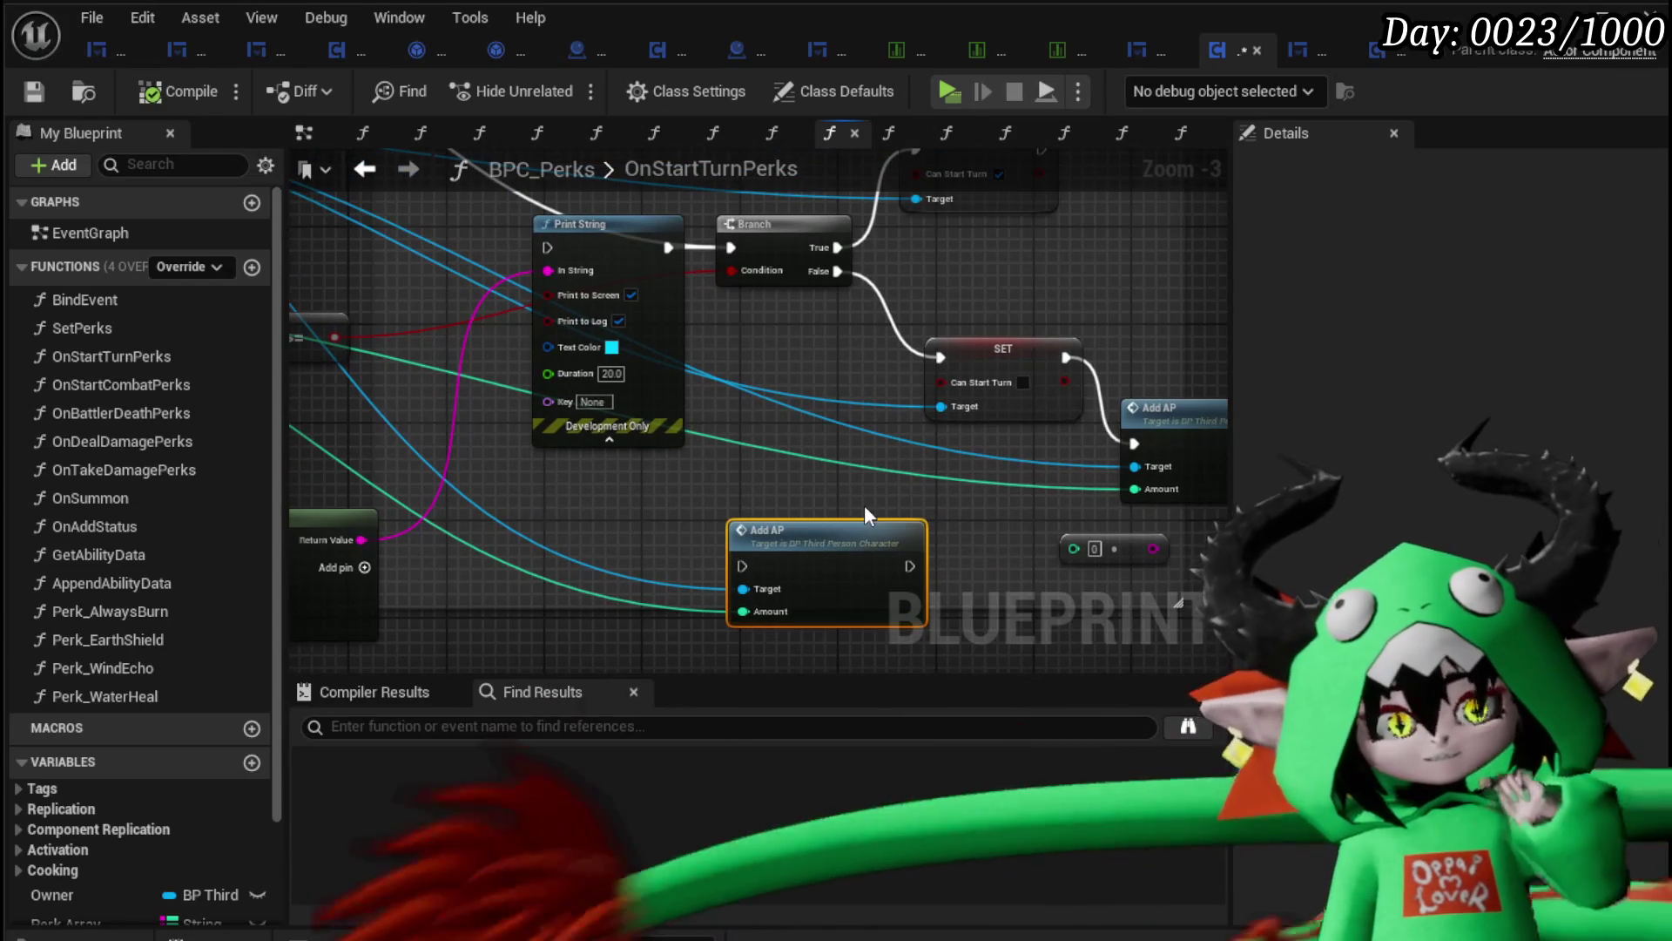
mouse_move(792, 458)
mouse_down()
mouse_move(961, 550)
mouse_move(1185, 505)
mouse_move(1194, 520)
mouse_move(672, 549)
mouse_up()
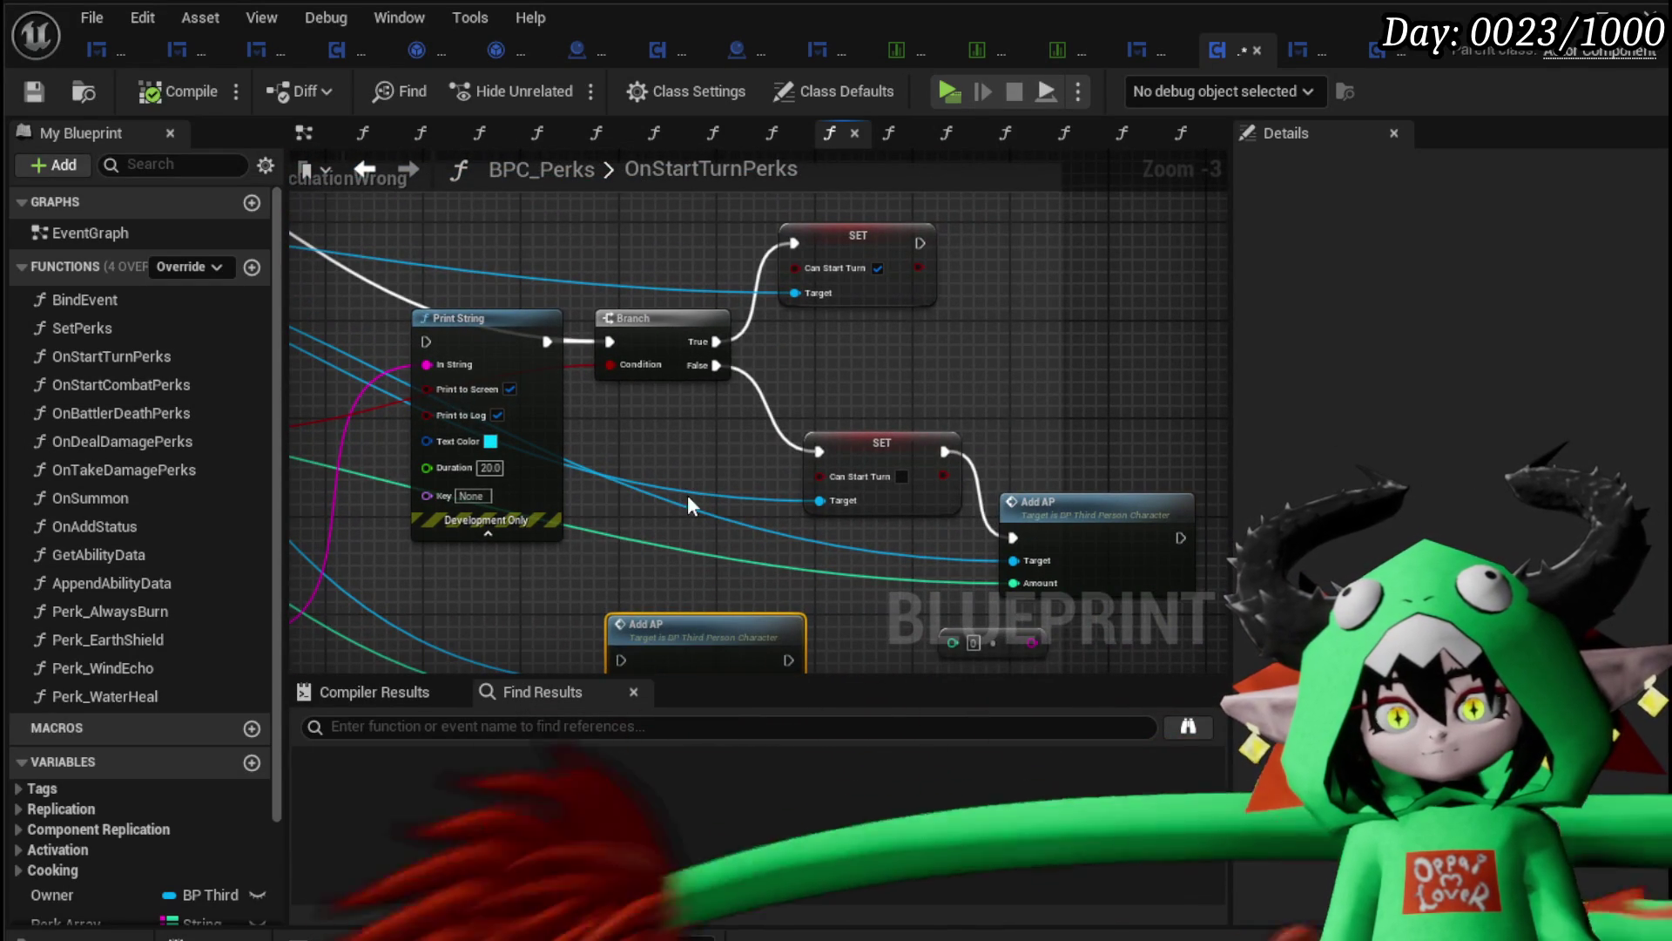
key(ctrl+v)
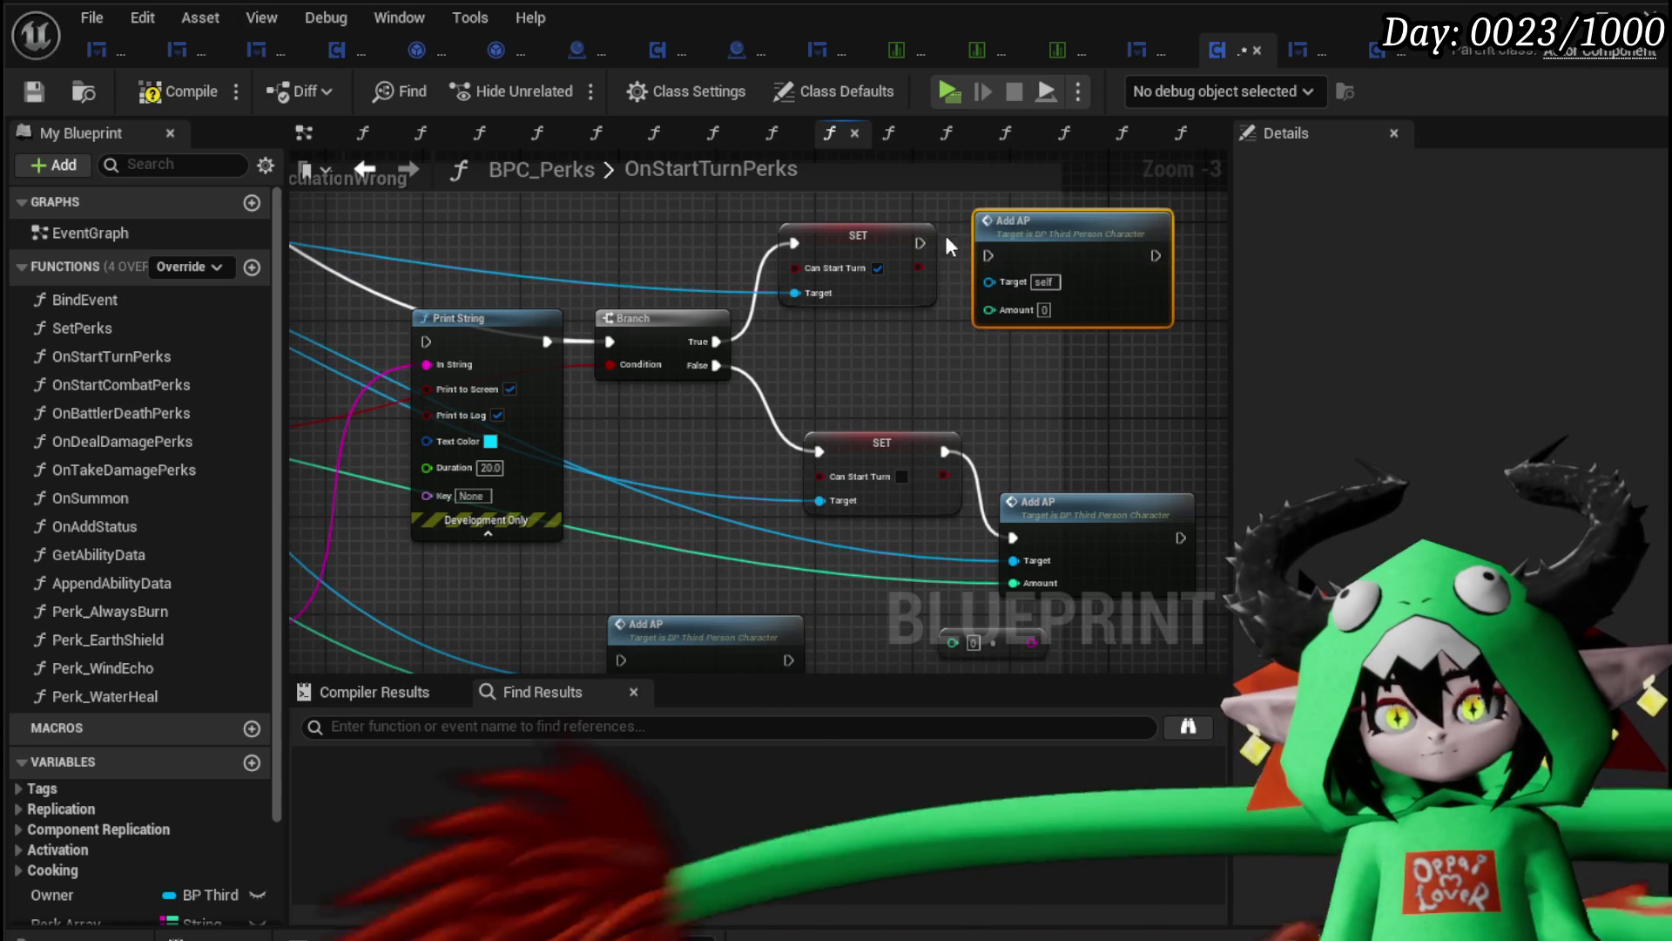
mouse_move(918, 242)
mouse_down()
mouse_move(990, 254)
mouse_move(1083, 230)
mouse_up()
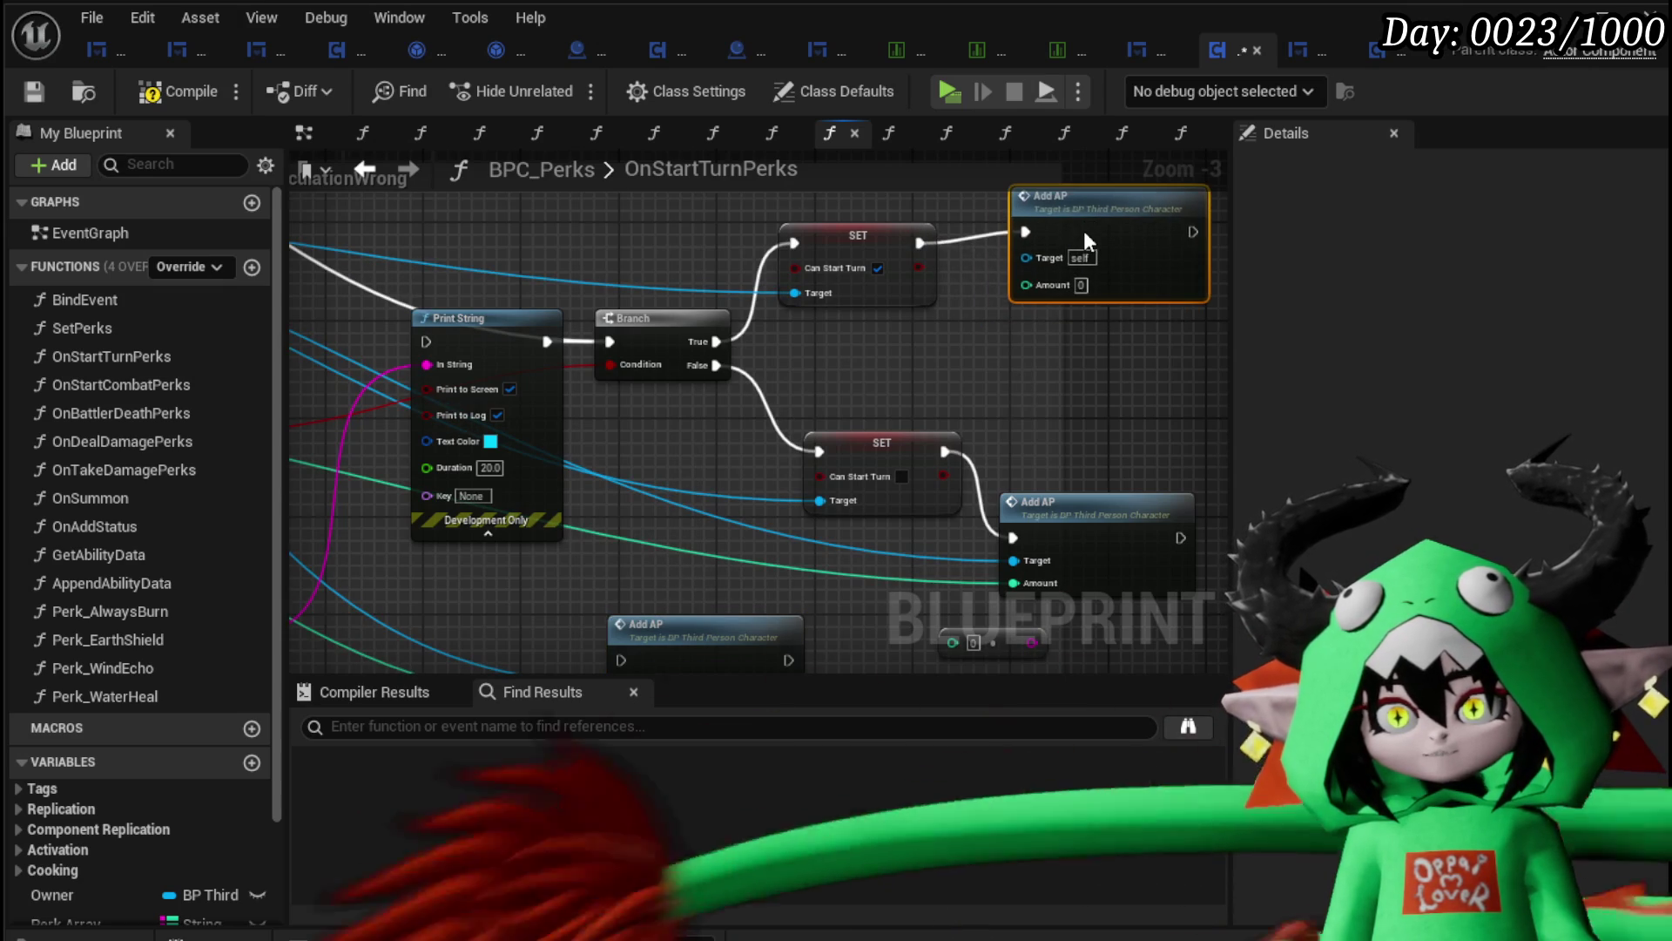
mouse_move(921, 357)
mouse_down()
mouse_move(958, 310)
mouse_move(994, 425)
mouse_move(1211, 409)
mouse_move(1211, 384)
mouse_up()
mouse_move(582, 364)
mouse_down()
mouse_move(522, 383)
mouse_move(465, 439)
mouse_move(1278, 325)
mouse_move(728, 426)
mouse_up()
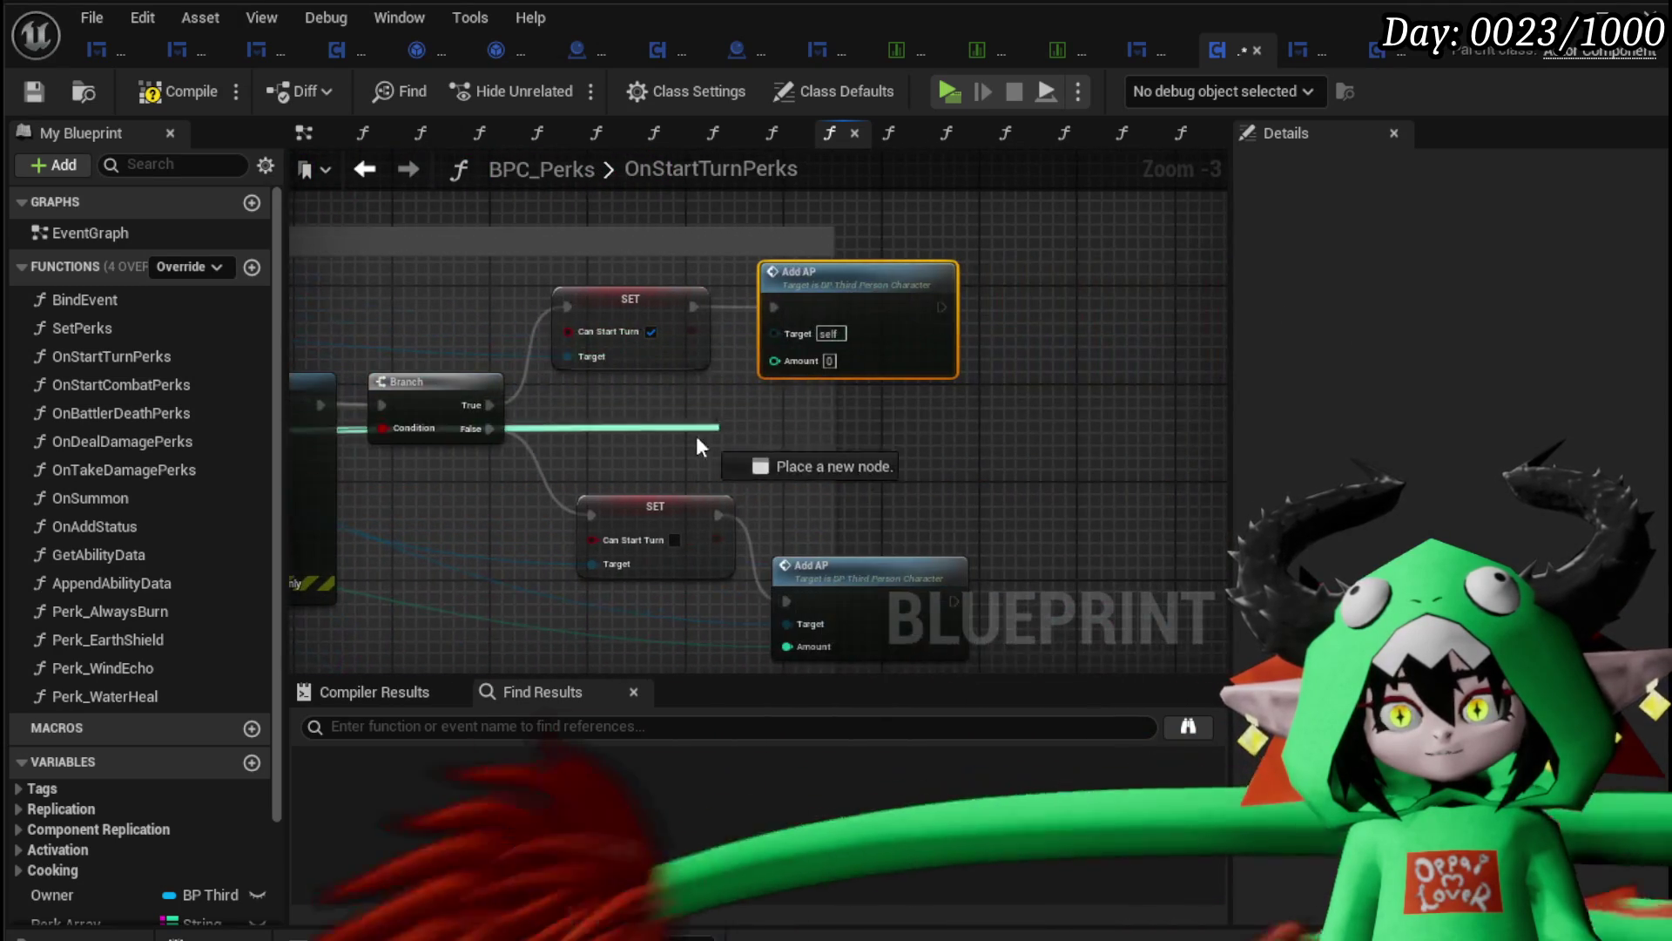
Step: Feed the new Add AP's Amount from an Add node summing Action Points and the FIND result
mouse_move(782, 367)
mouse_down()
mouse_move(795, 403)
mouse_move(1043, 398)
mouse_move(838, 327)
mouse_move(1176, 353)
mouse_move(991, 348)
mouse_move(886, 319)
mouse_up()
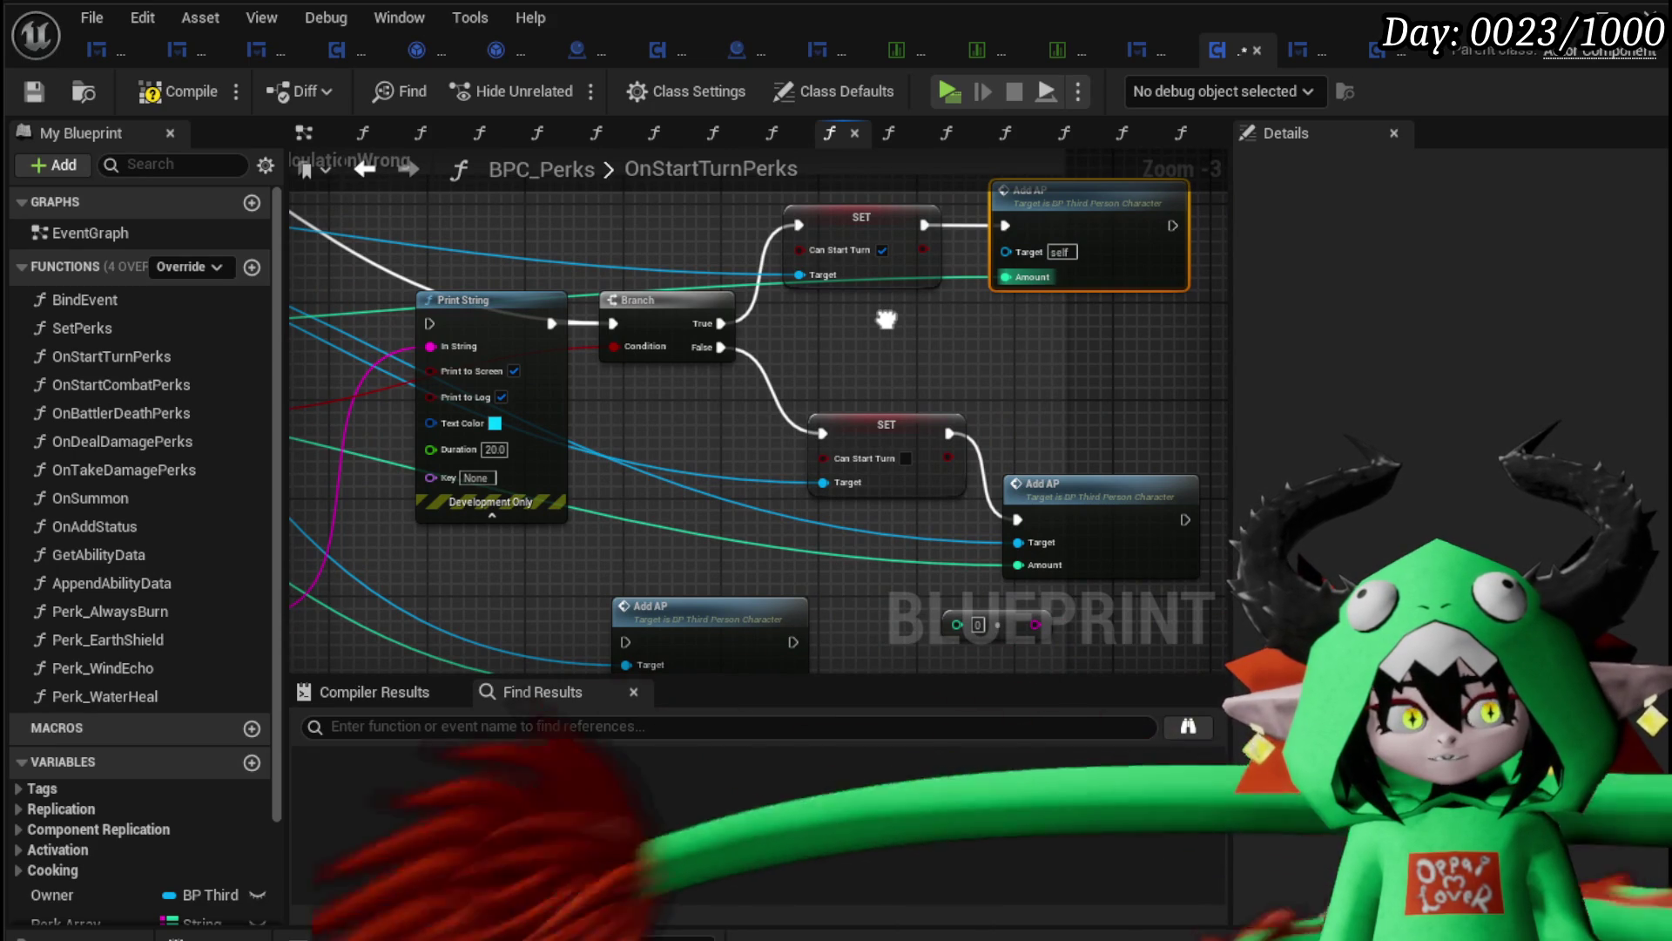
drag(885, 319, 1149, 380)
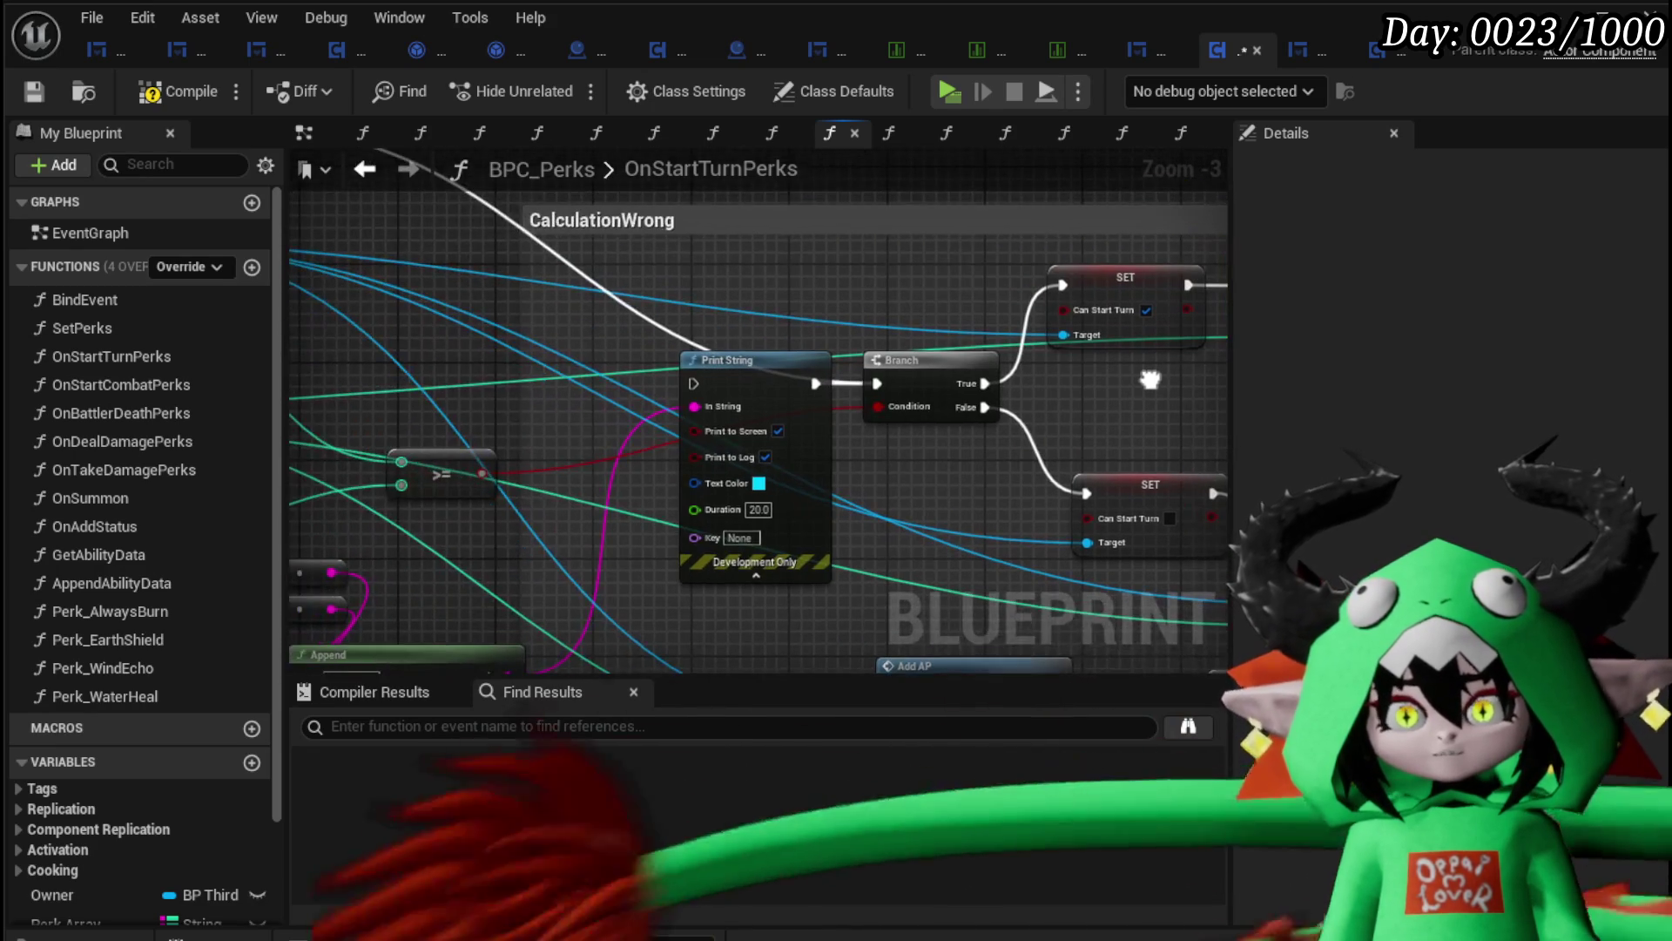
drag(596, 312, 897, 322)
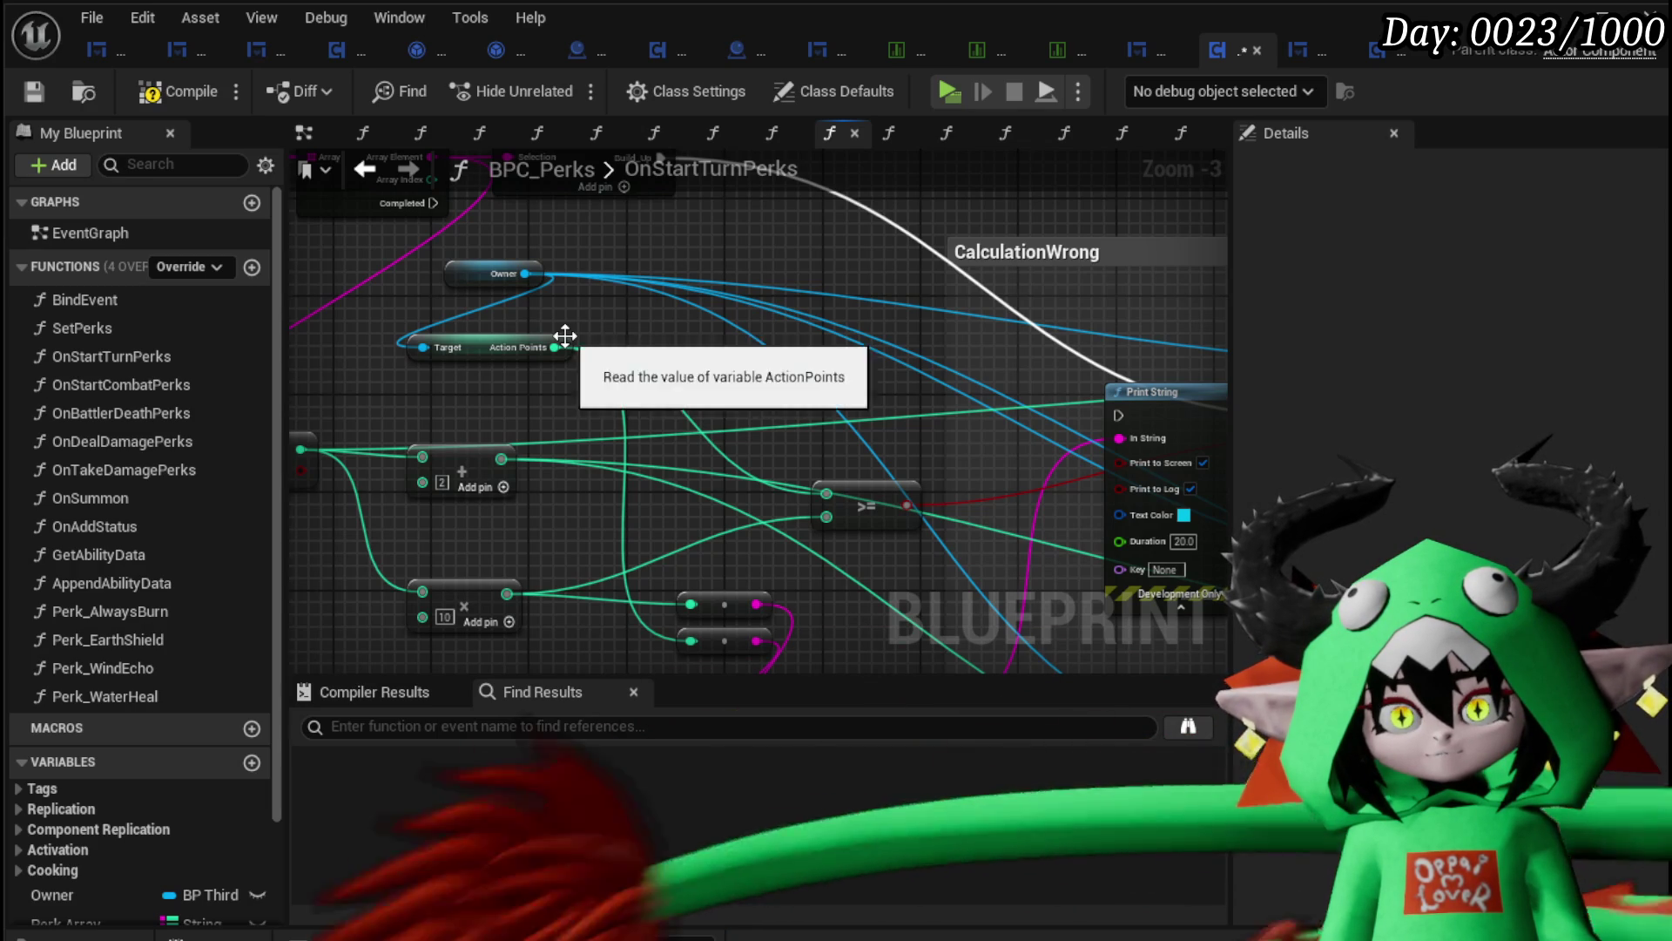
mouse_move(556, 346)
mouse_down()
mouse_move(688, 342)
mouse_move(644, 349)
mouse_up()
text(+)
click(721, 533)
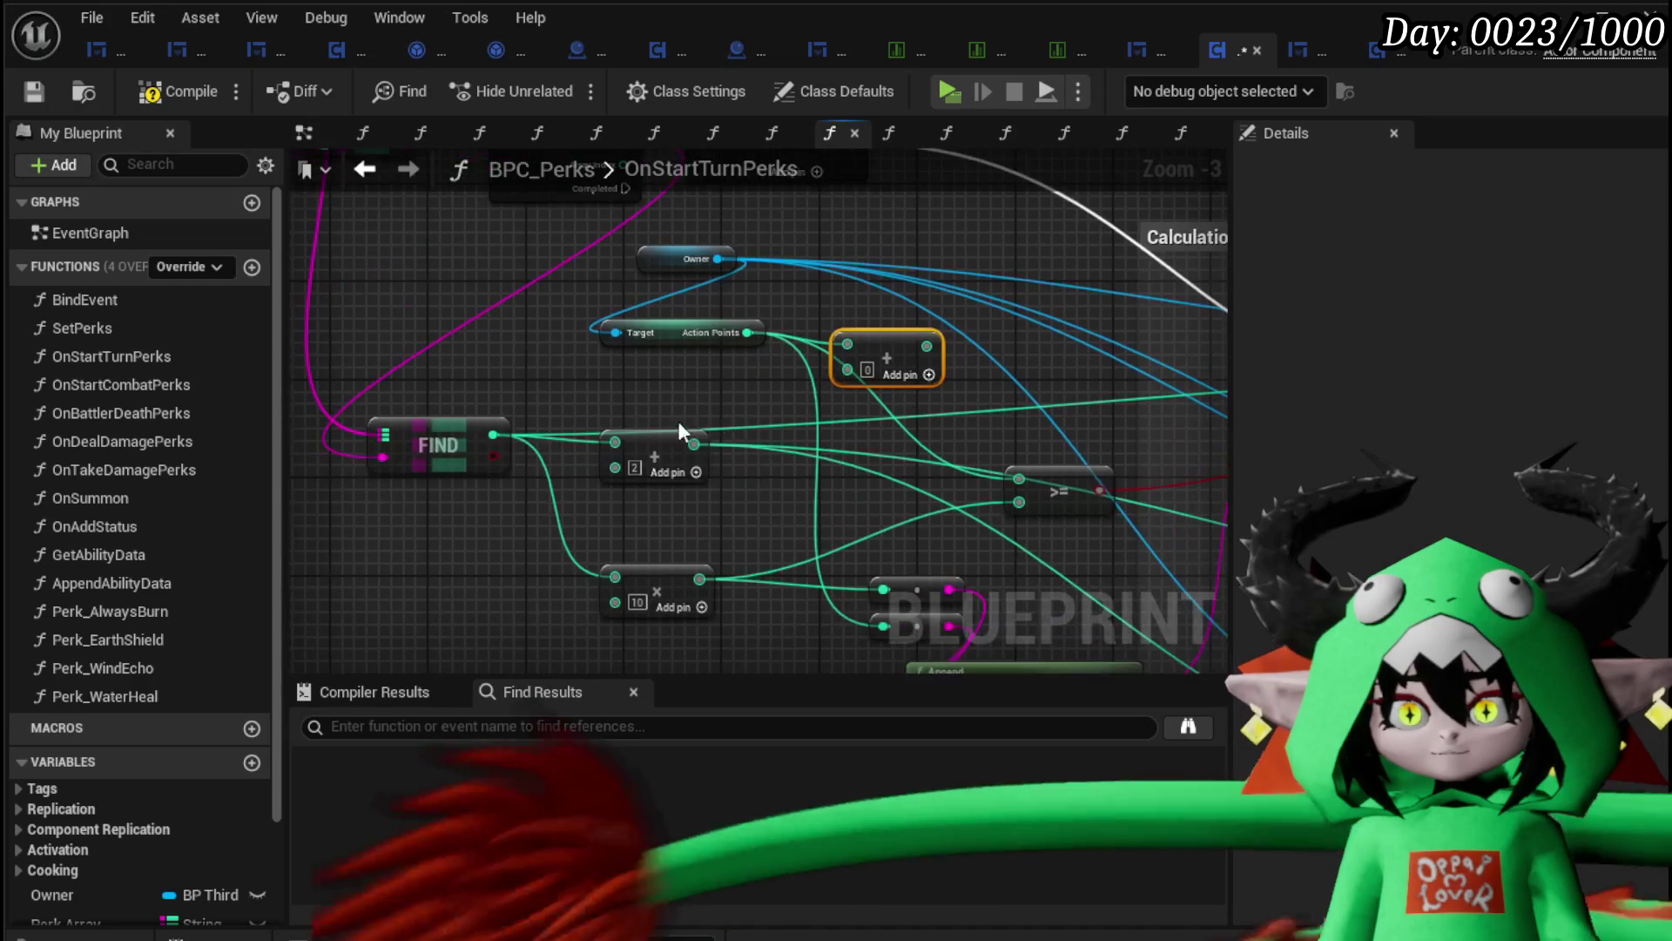
mouse_move(493, 434)
mouse_down()
mouse_move(891, 374)
mouse_move(860, 364)
mouse_move(984, 477)
mouse_move(1019, 479)
mouse_up()
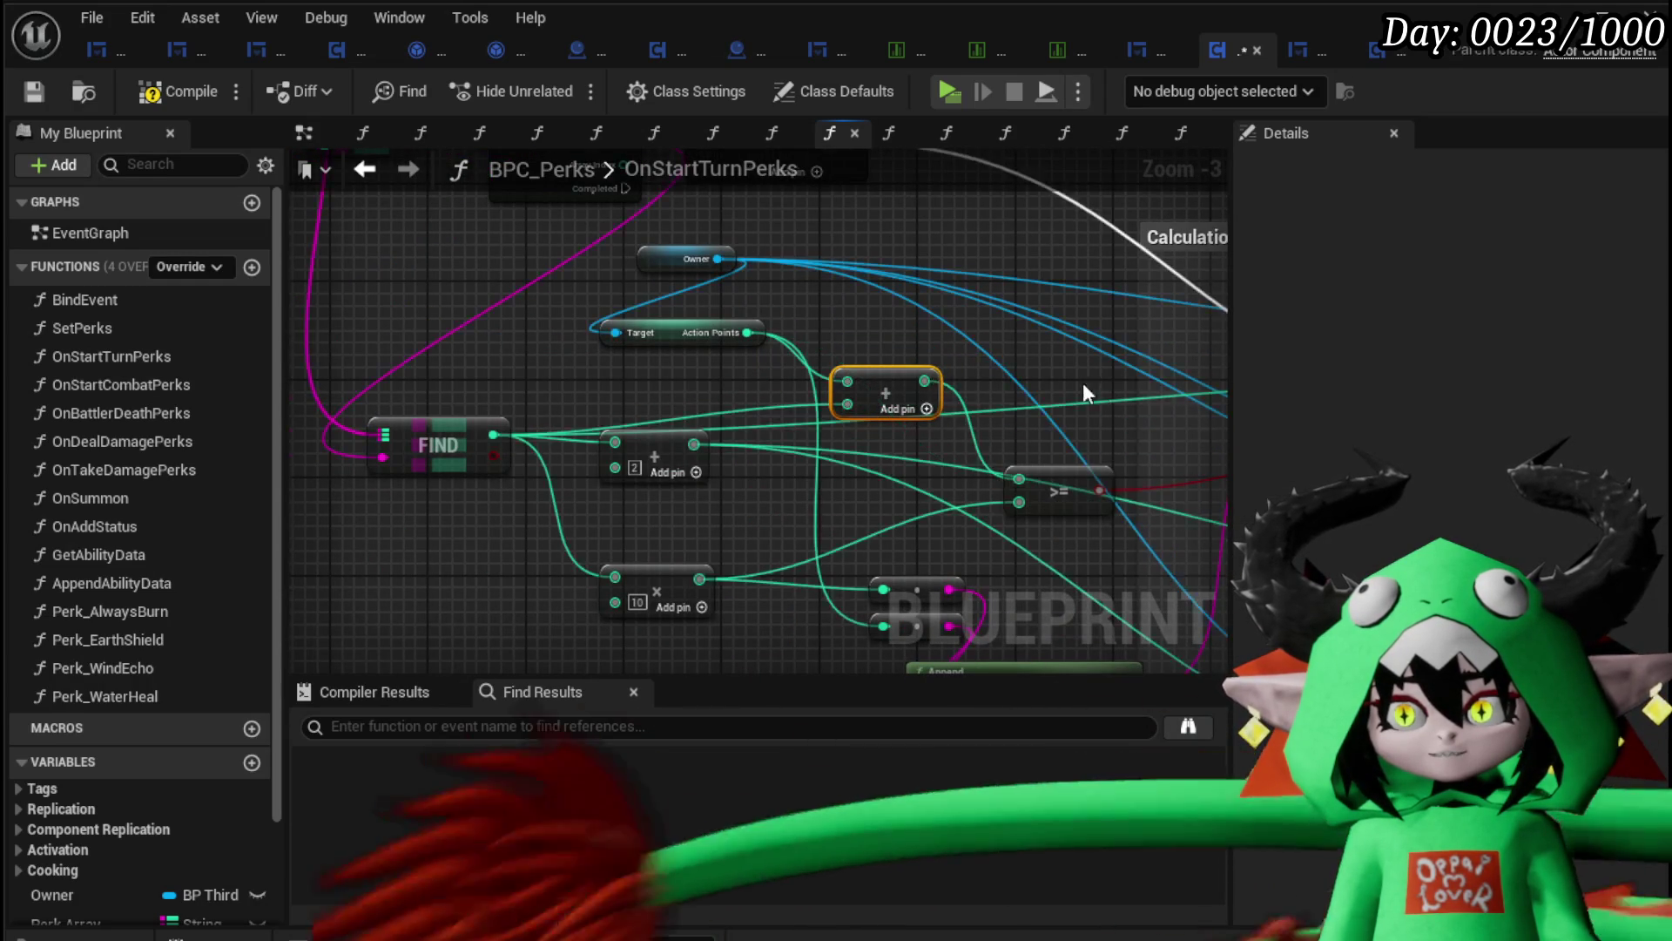
drag(759, 505, 793, 472)
Step: Fix the compile error by wiring Owner into Add AP's Target, then recompile and save BPC_Perks
scroll(736, 336, down, 2)
click(158, 103)
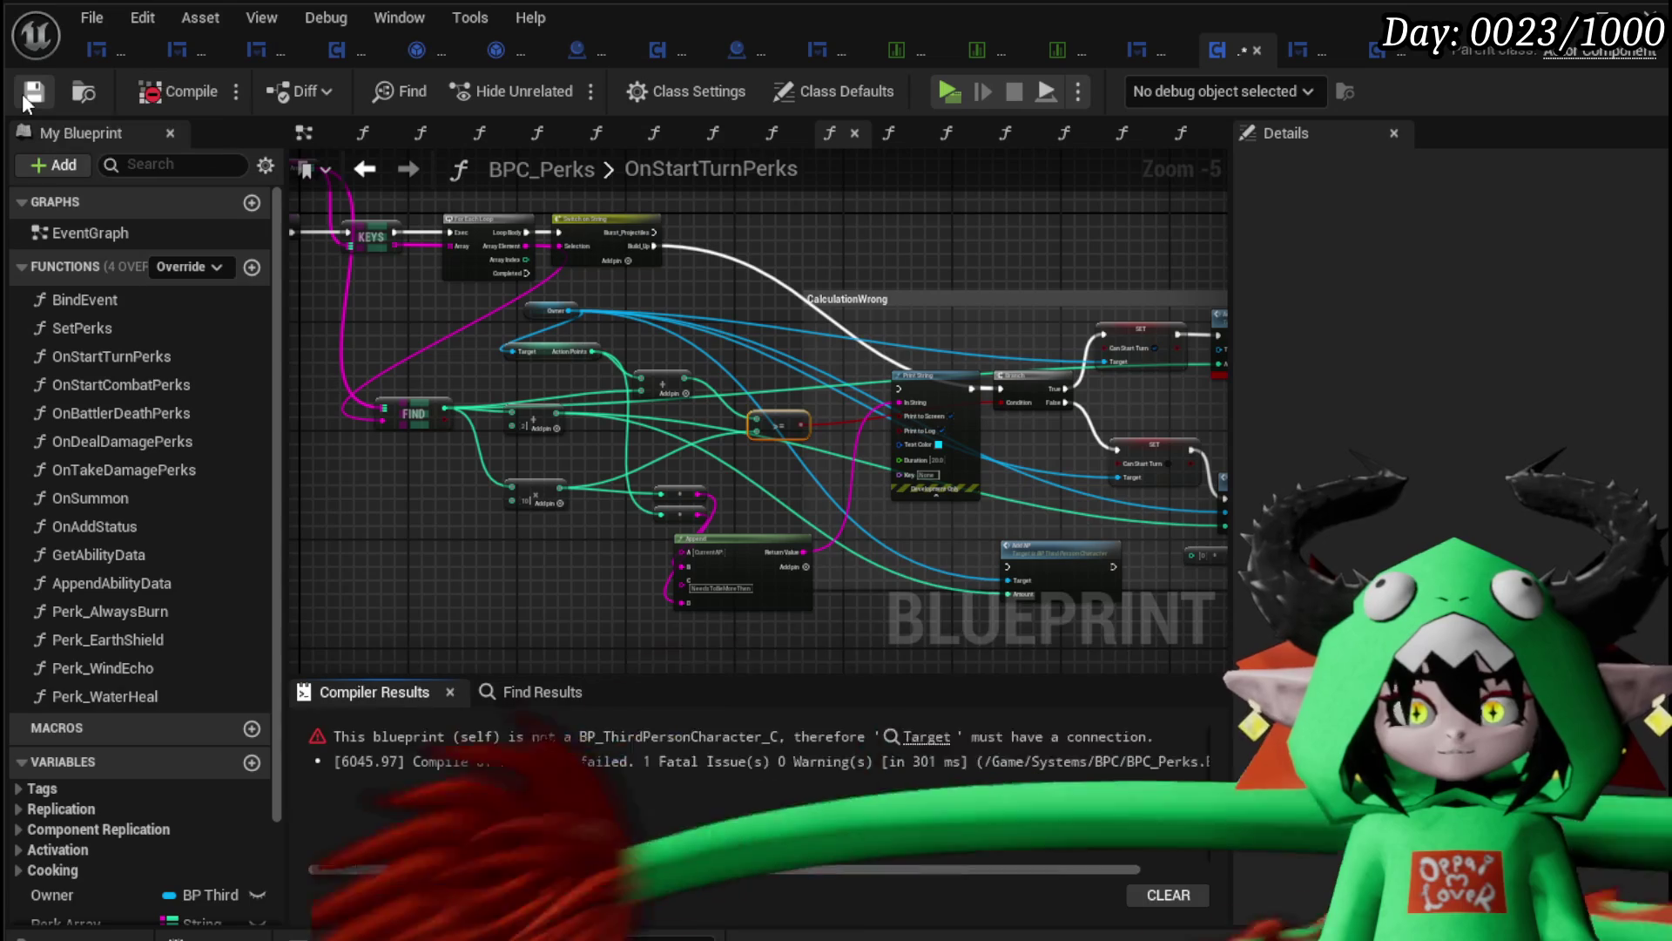
click(925, 737)
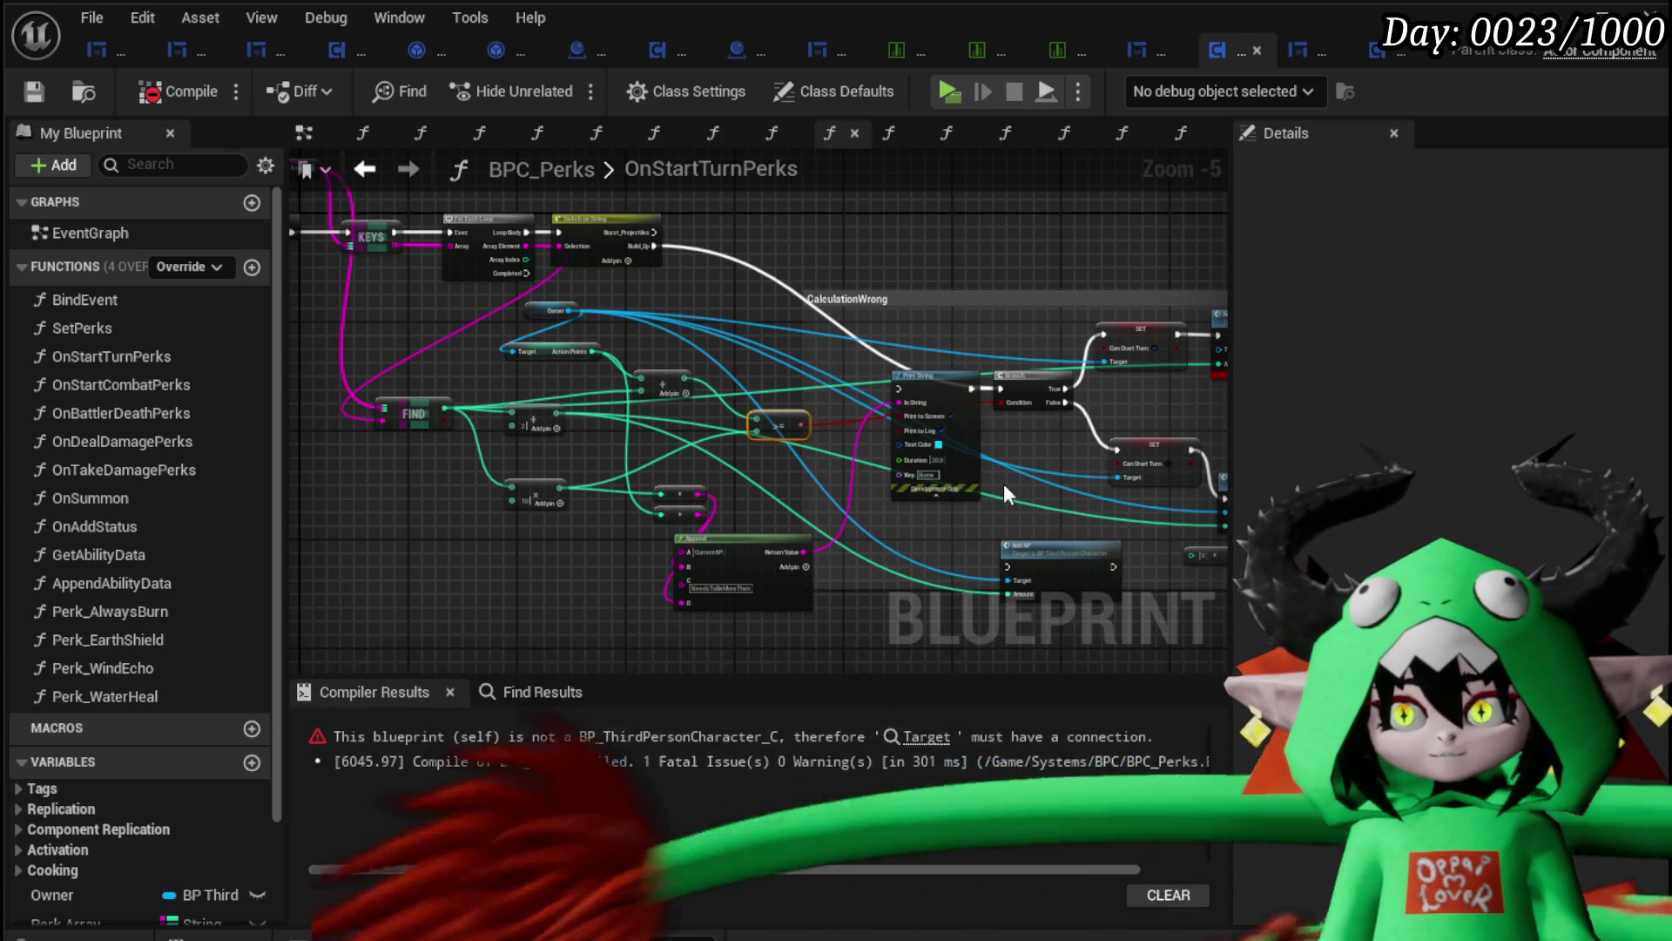
drag(1022, 529, 1017, 373)
click(164, 101)
click(34, 91)
drag(681, 285, 802, 291)
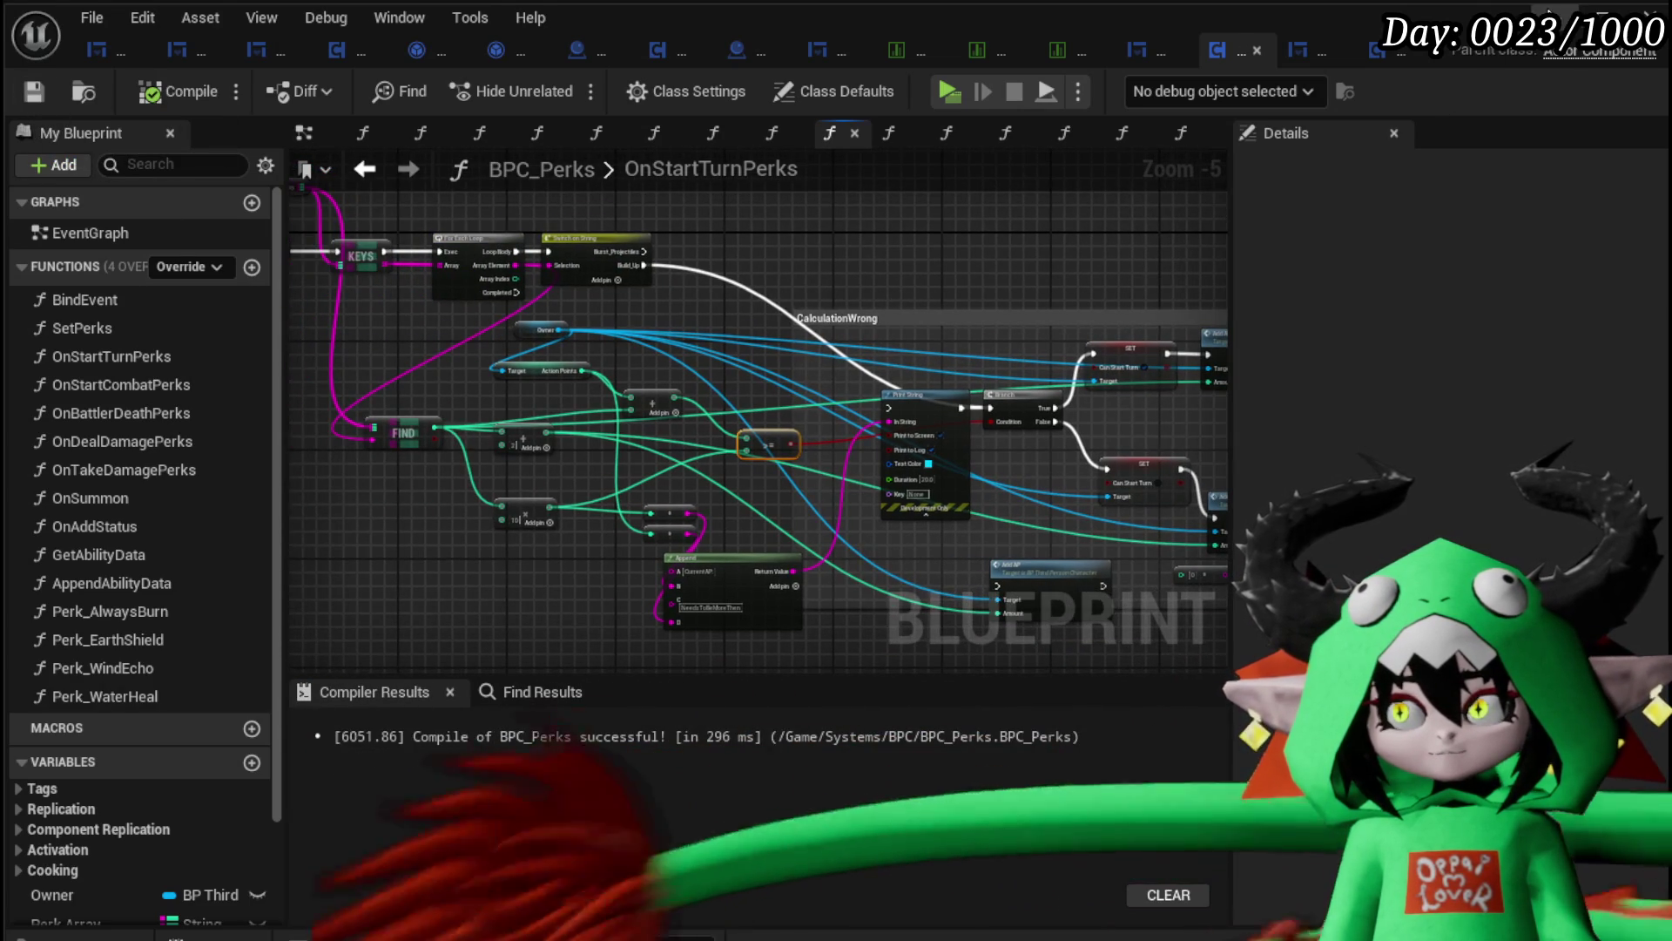
key(alt+Tab)
Step: Play-test the game, review equipped perks in the Equipment menu, and fight Slime_Wind
click(562, 84)
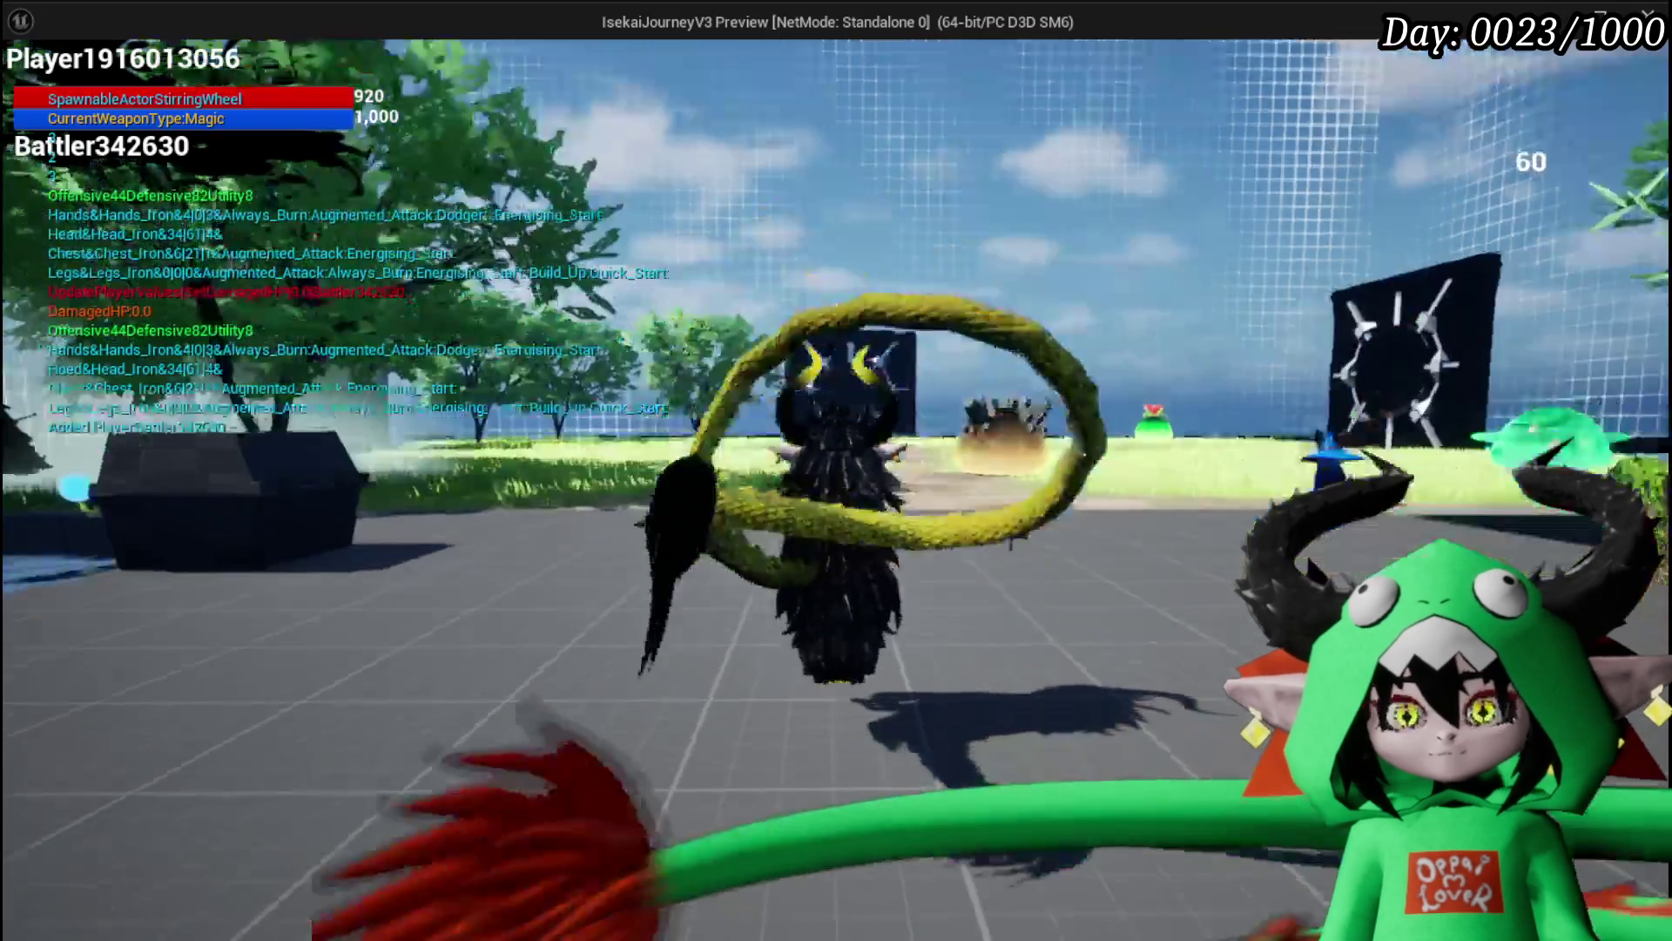
key(Tab)
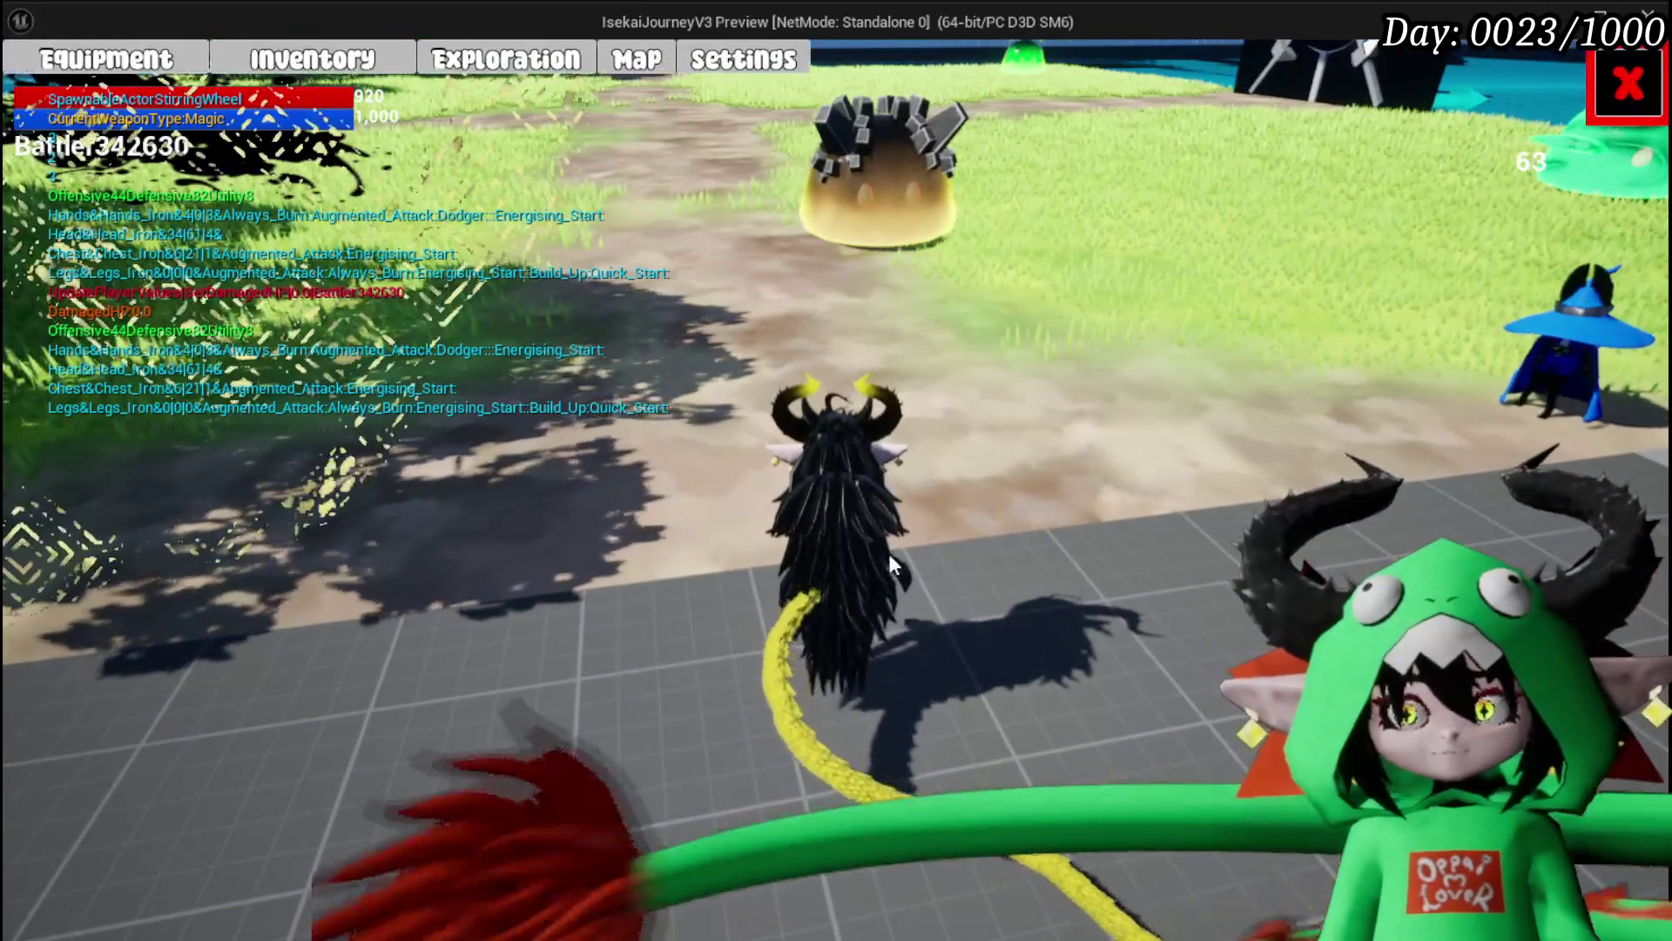
click(152, 77)
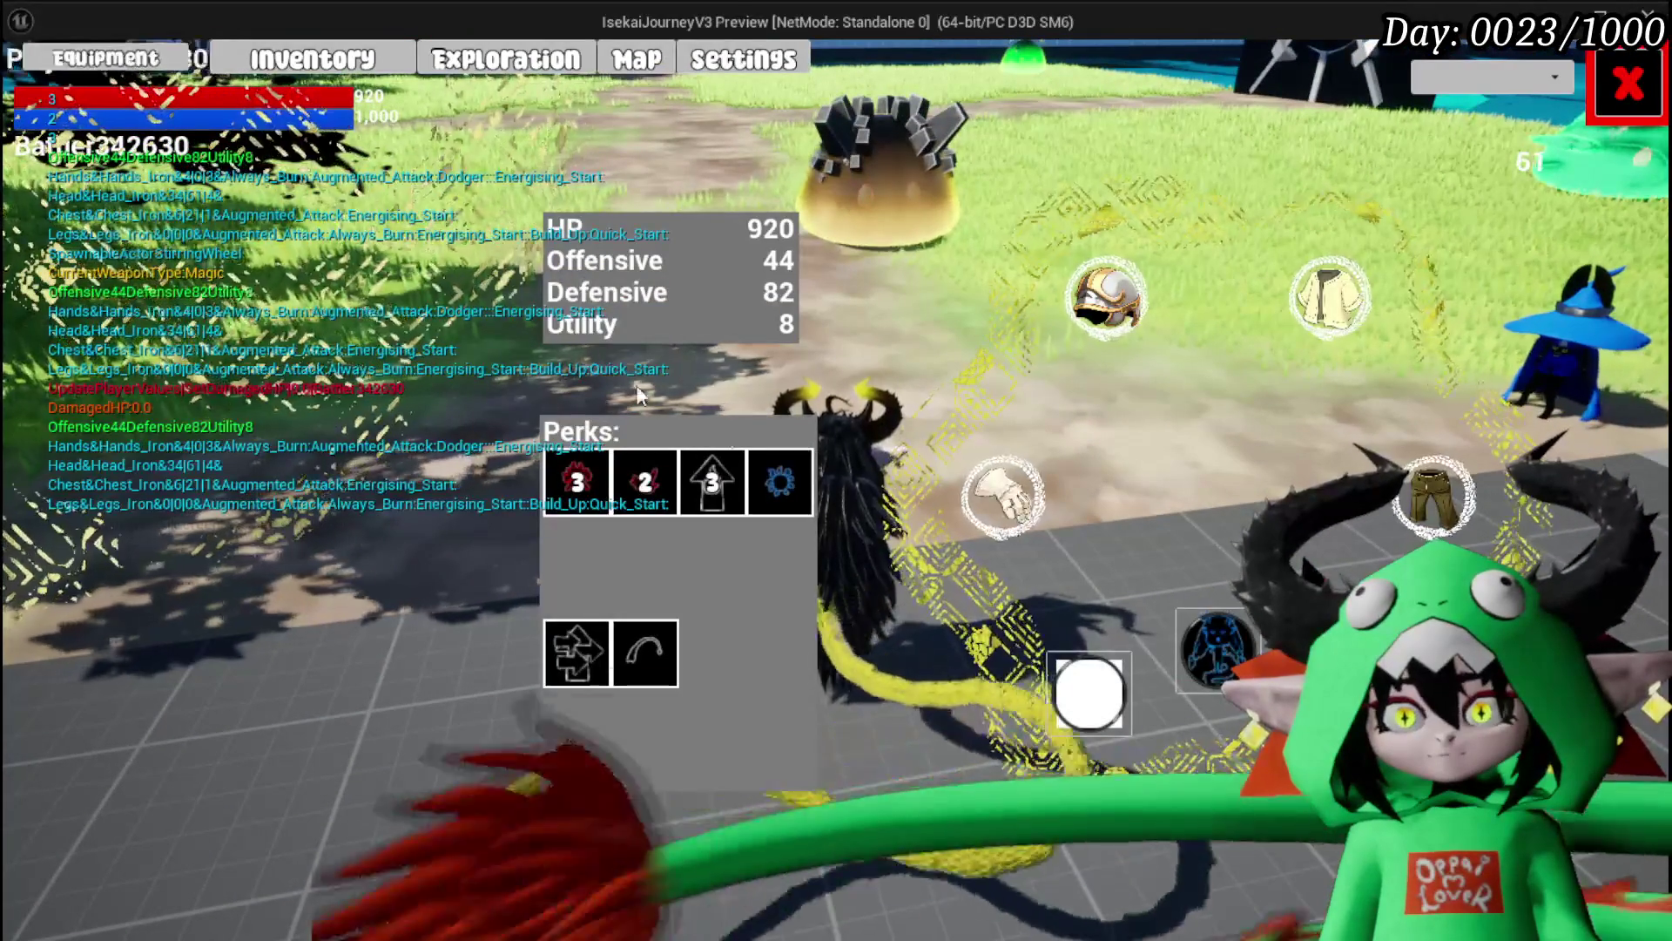
click(1625, 84)
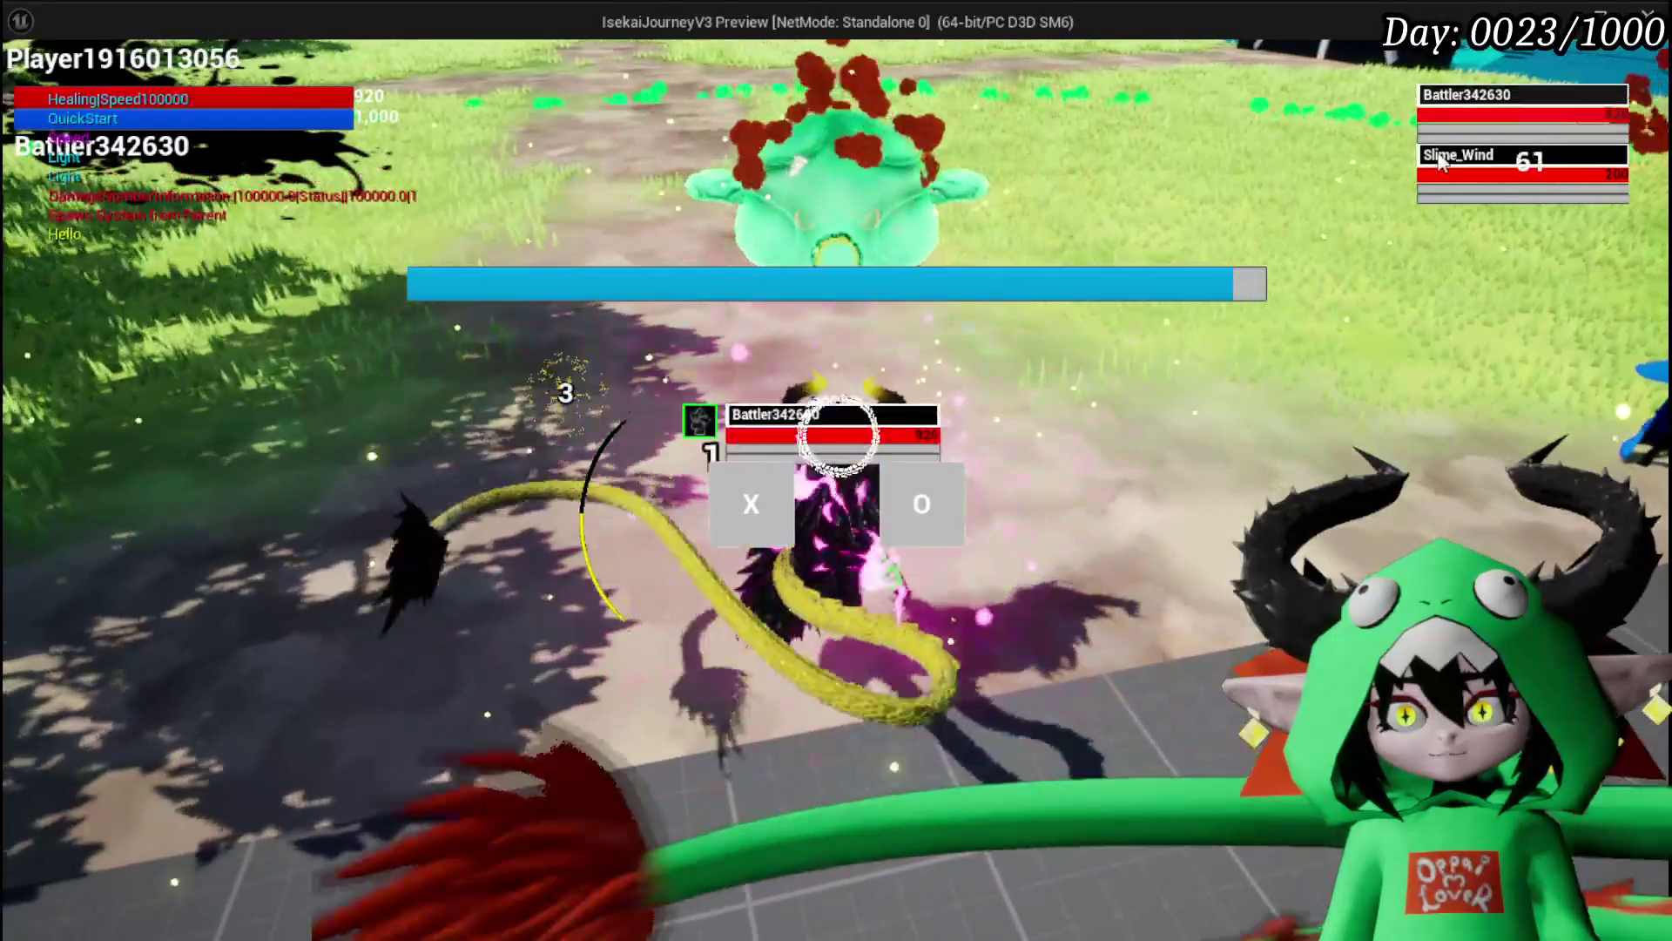
key(x)
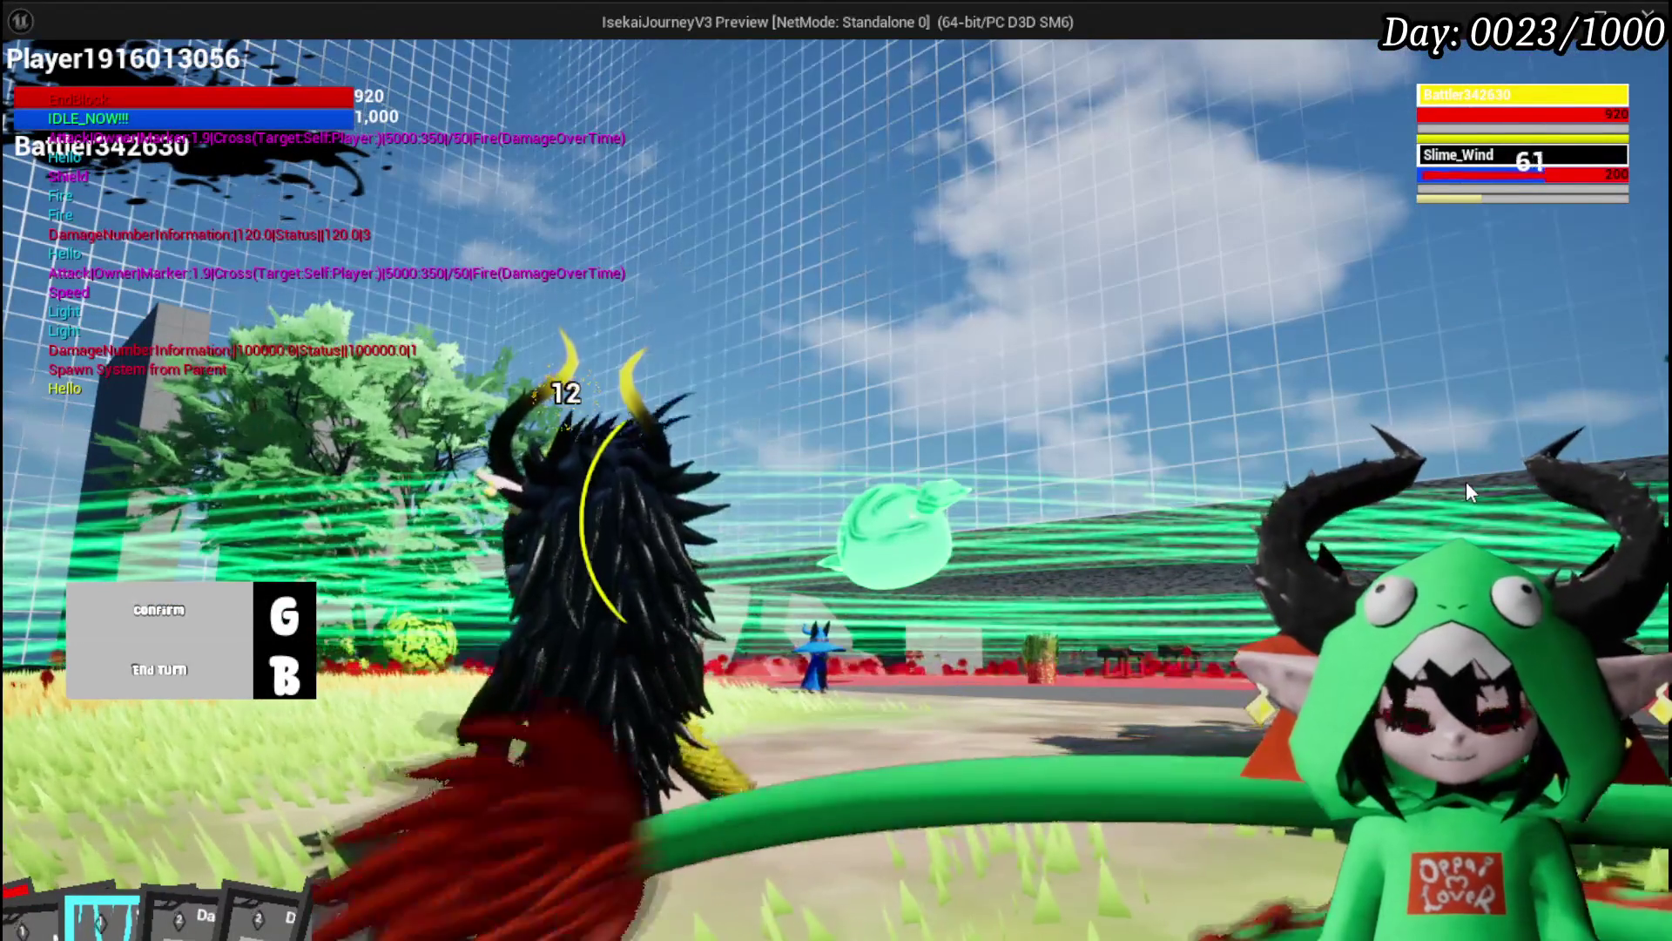
key(g)
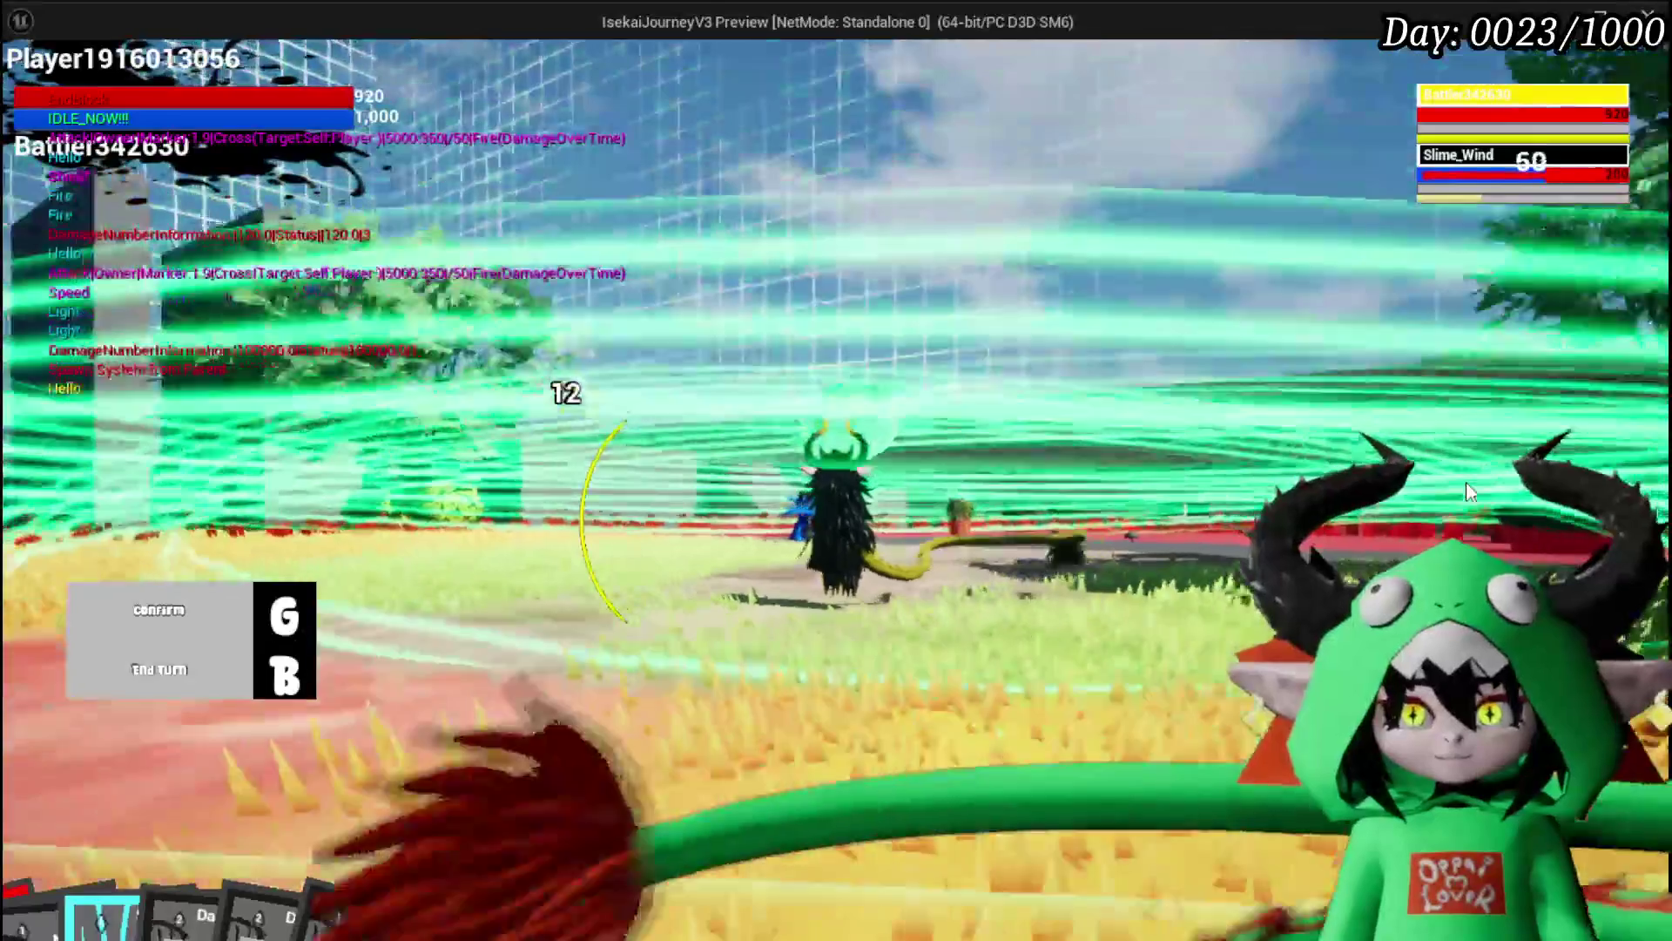